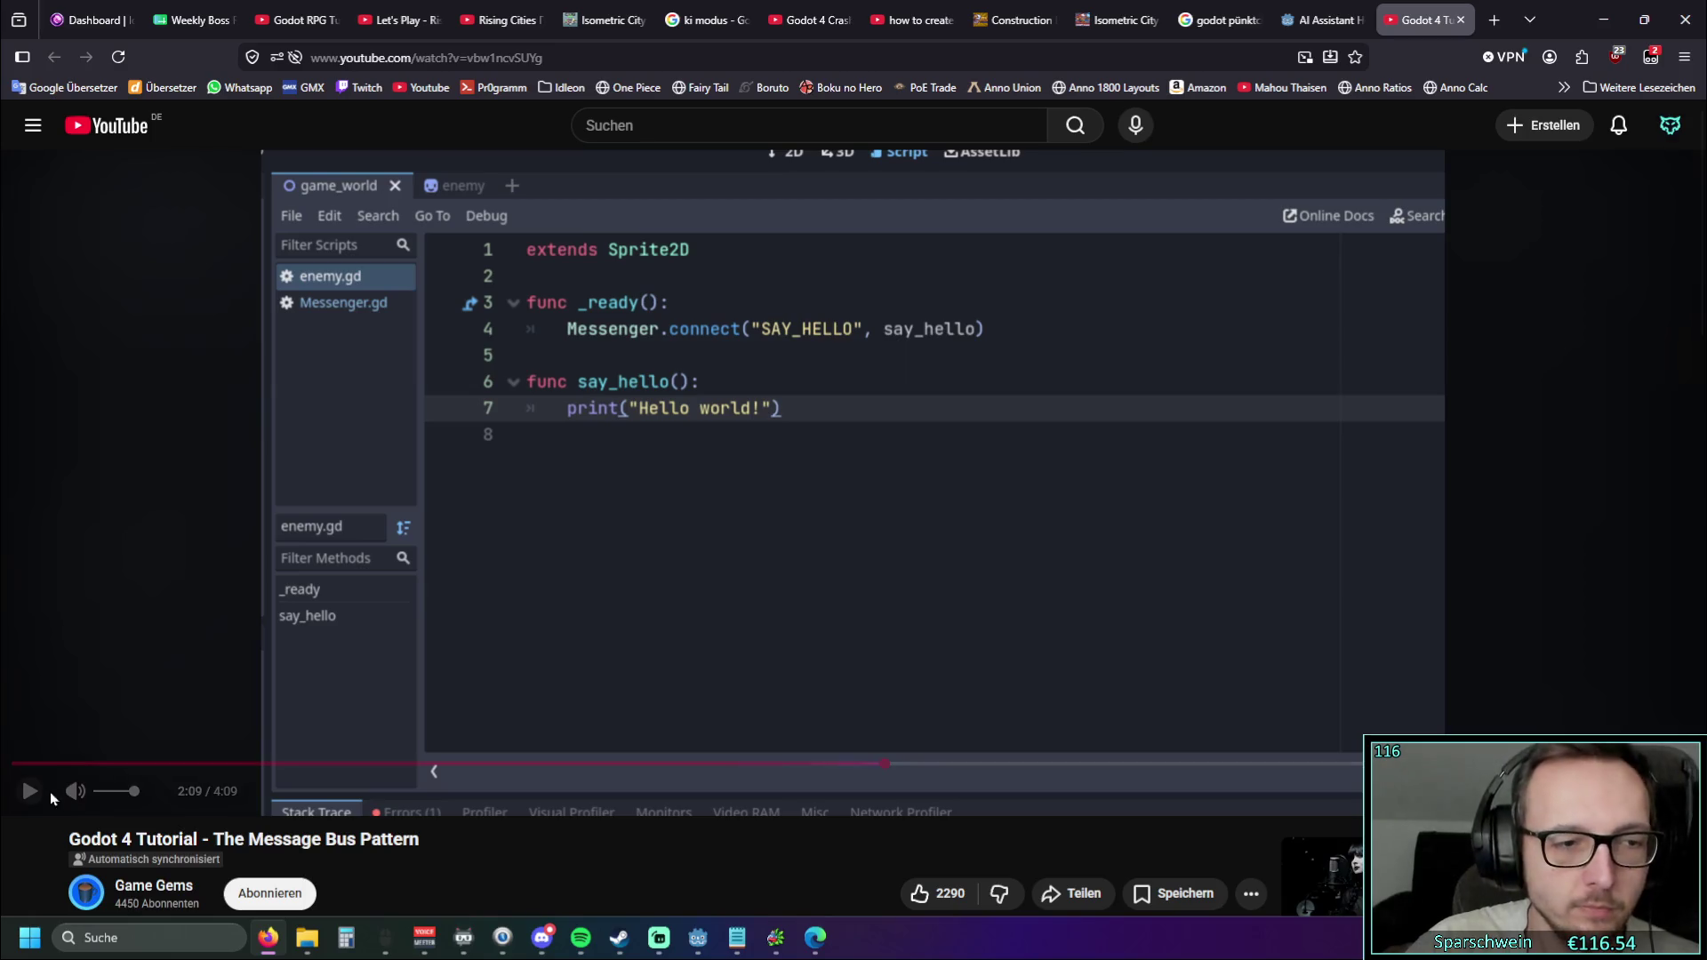
# Play, pause and scrub the Message Bus tutorial back to the Enemy scene setup at about 1:44
pyautogui.click(26, 791)
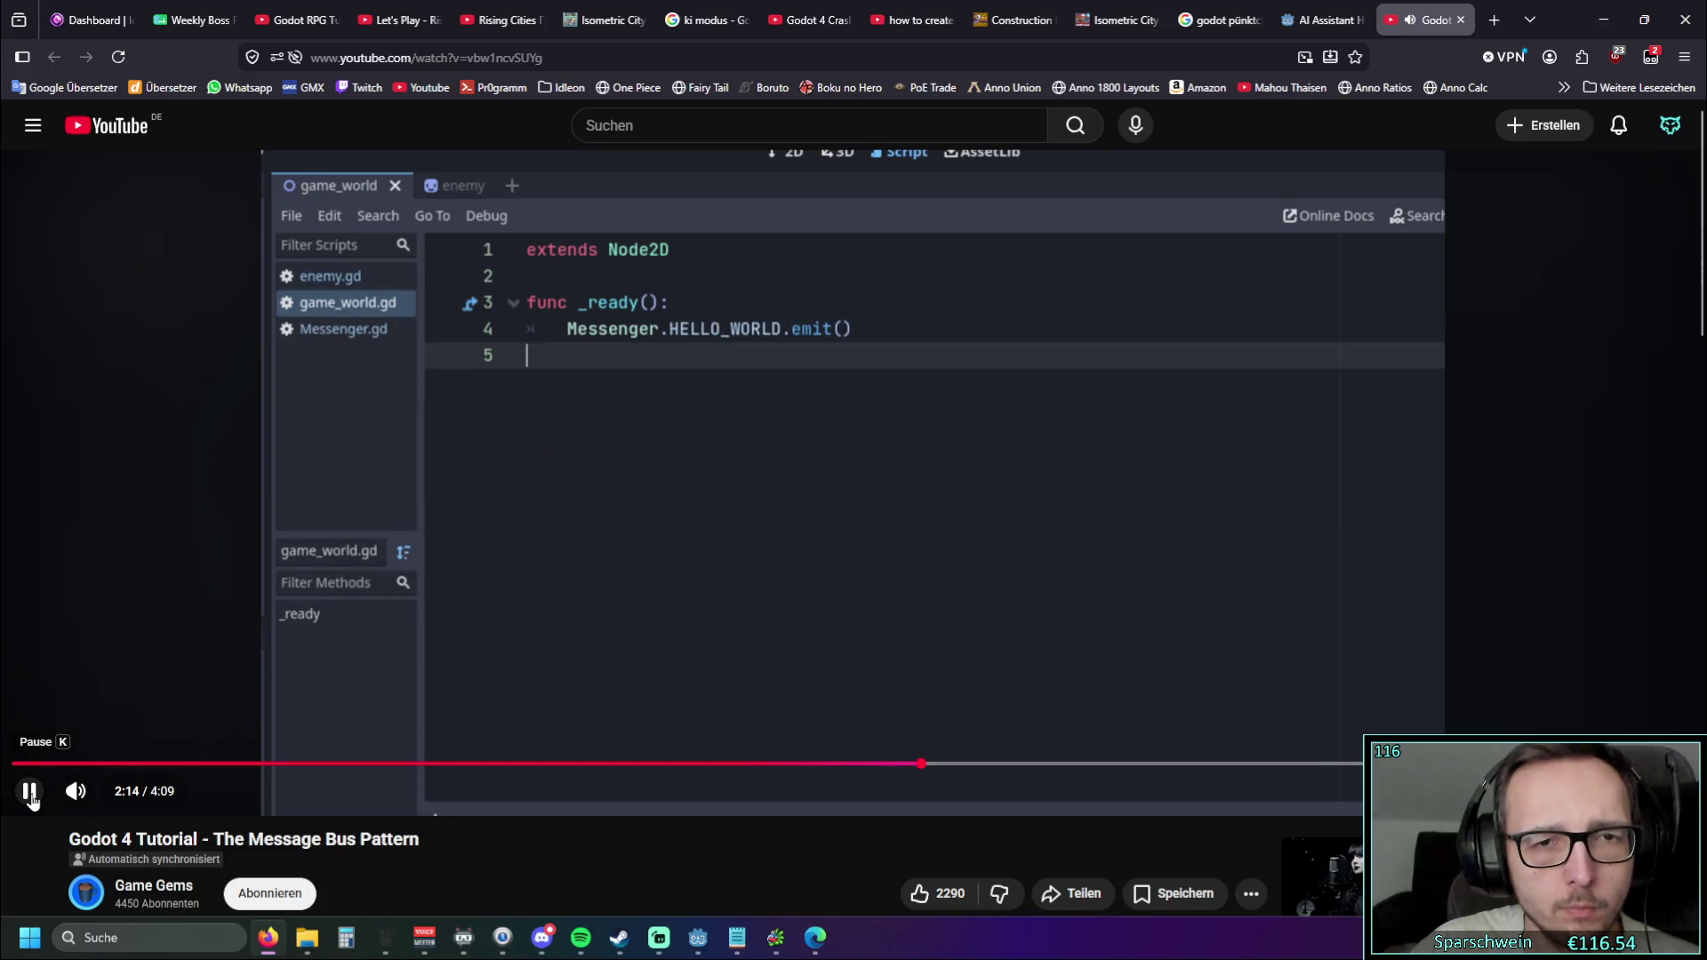
pyautogui.click(31, 798)
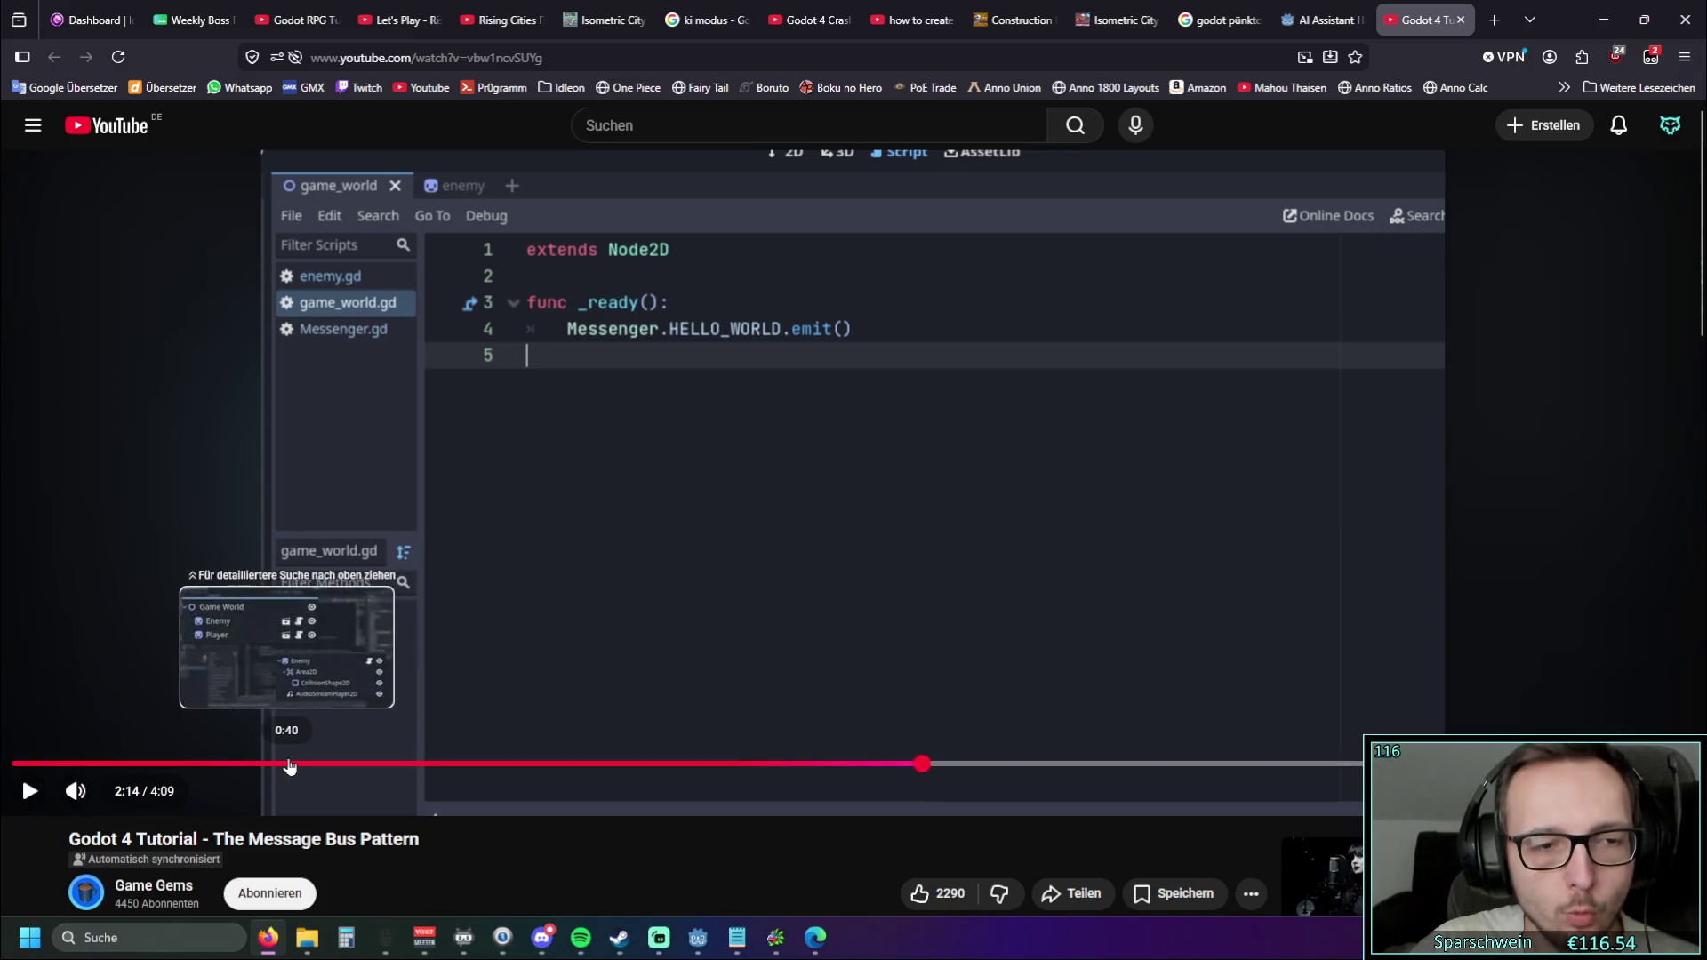
pyautogui.click(289, 764)
pyautogui.moveTo(289, 764)
pyautogui.mouseDown()
pyautogui.moveTo(145, 763)
pyautogui.moveTo(695, 776)
pyautogui.mouseUp()
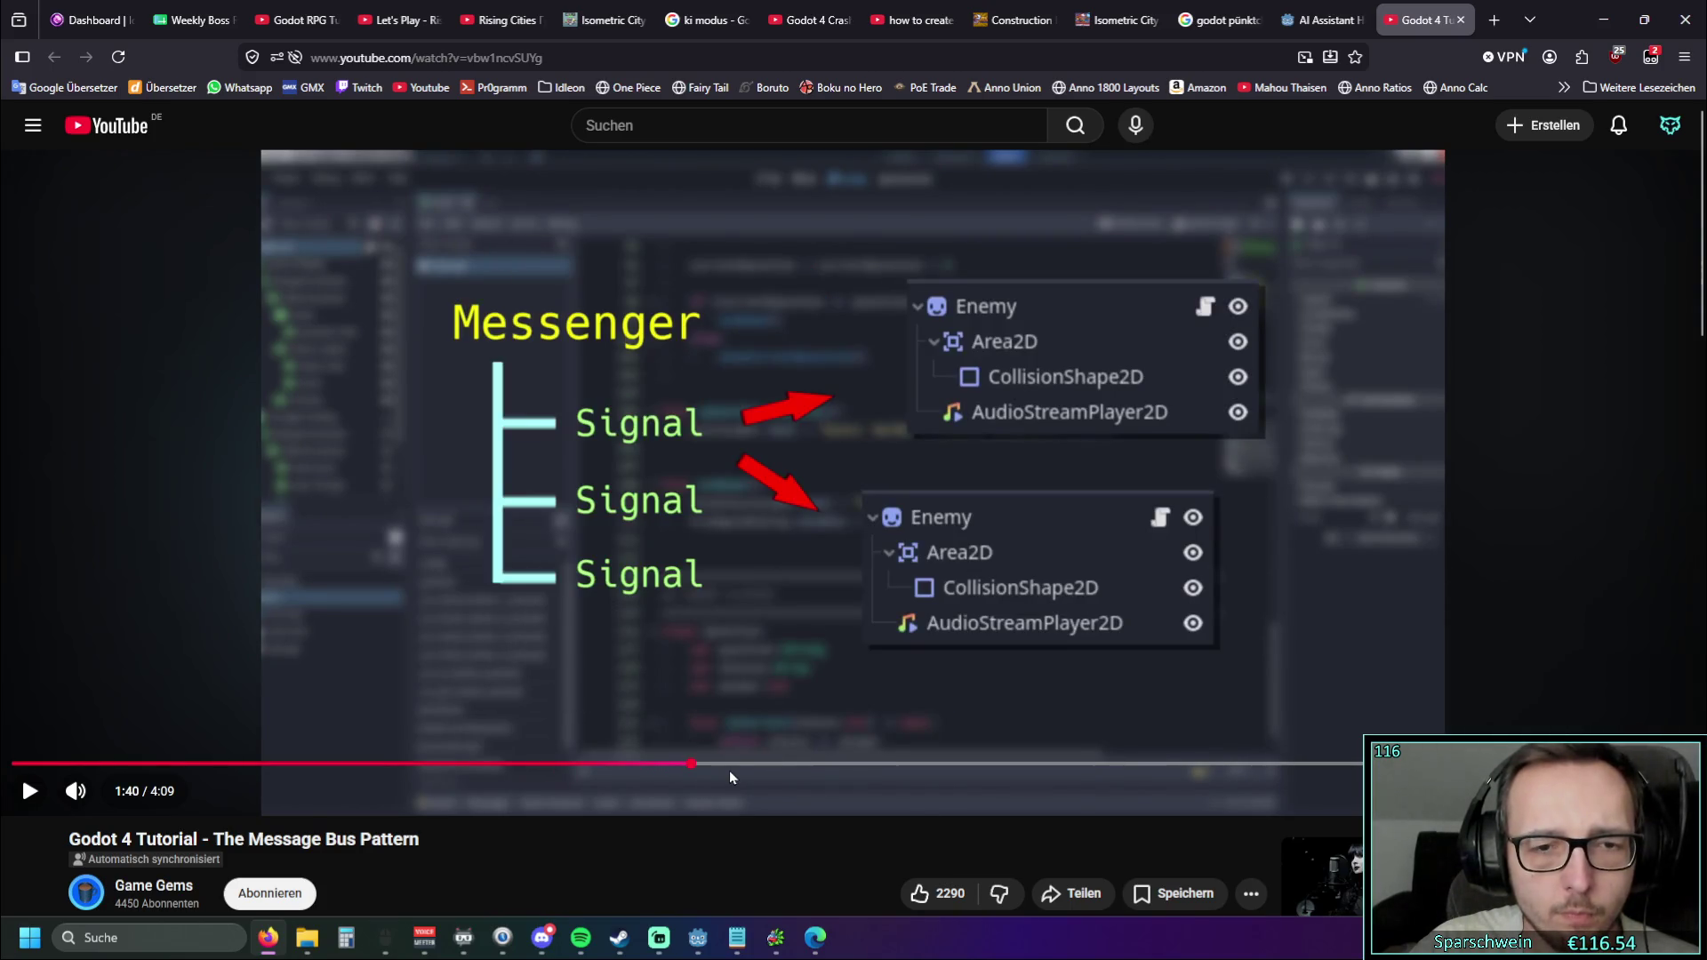
pyautogui.click(729, 770)
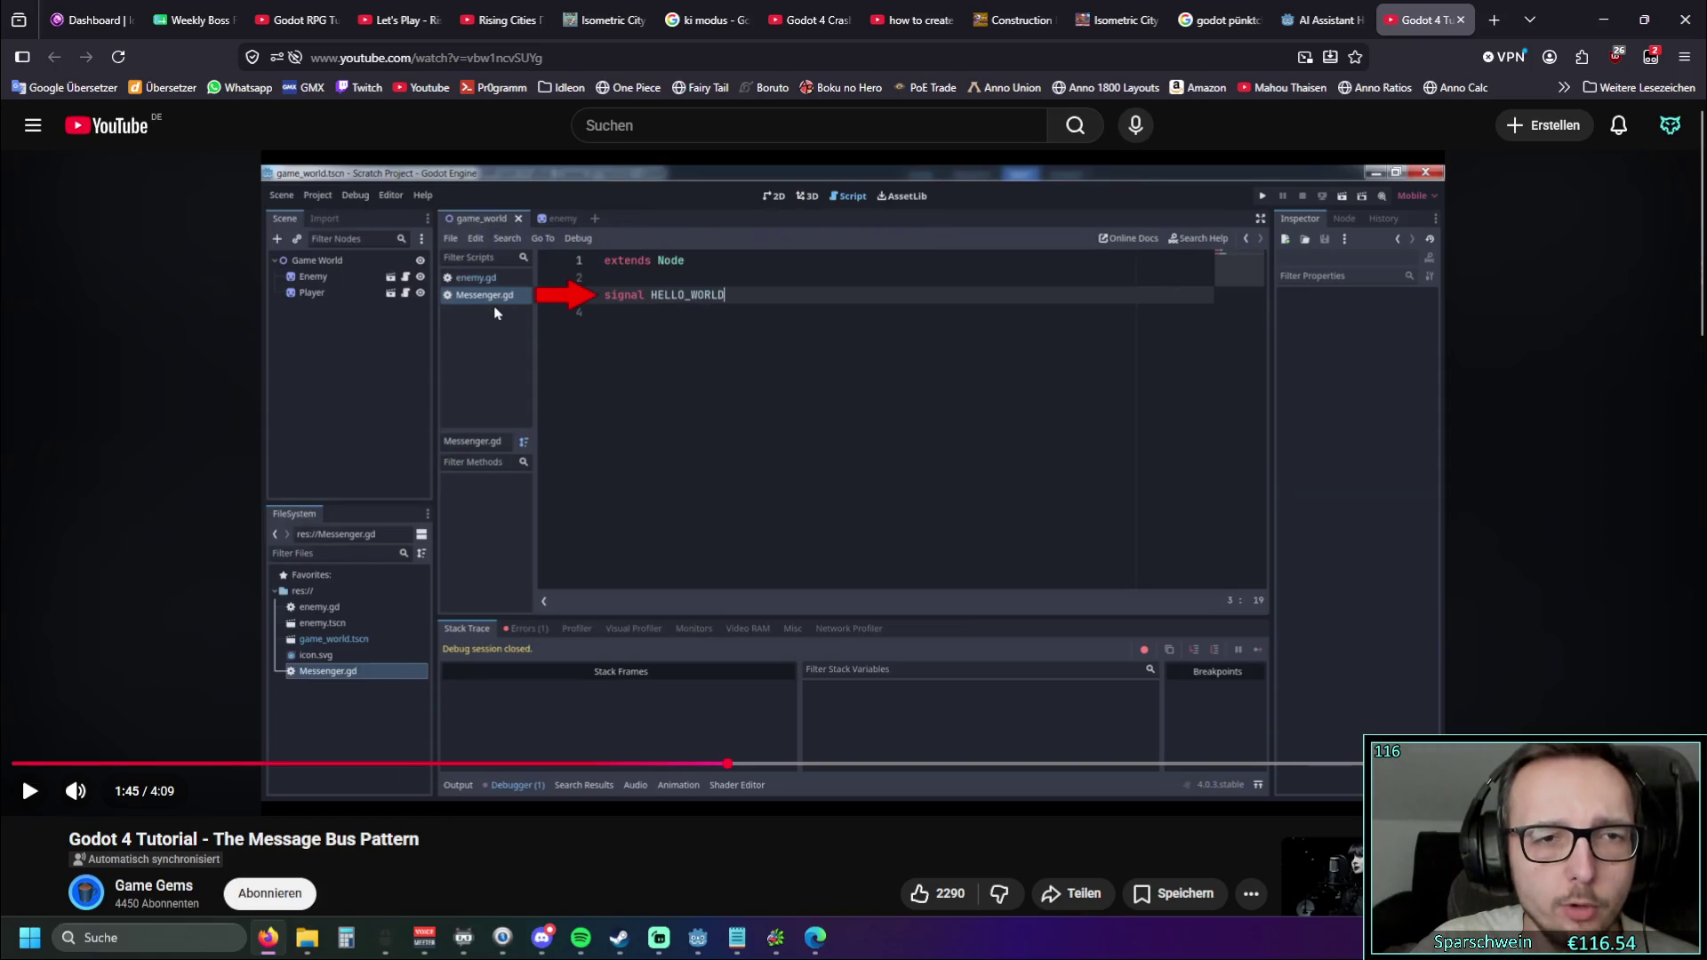
pyautogui.click(748, 766)
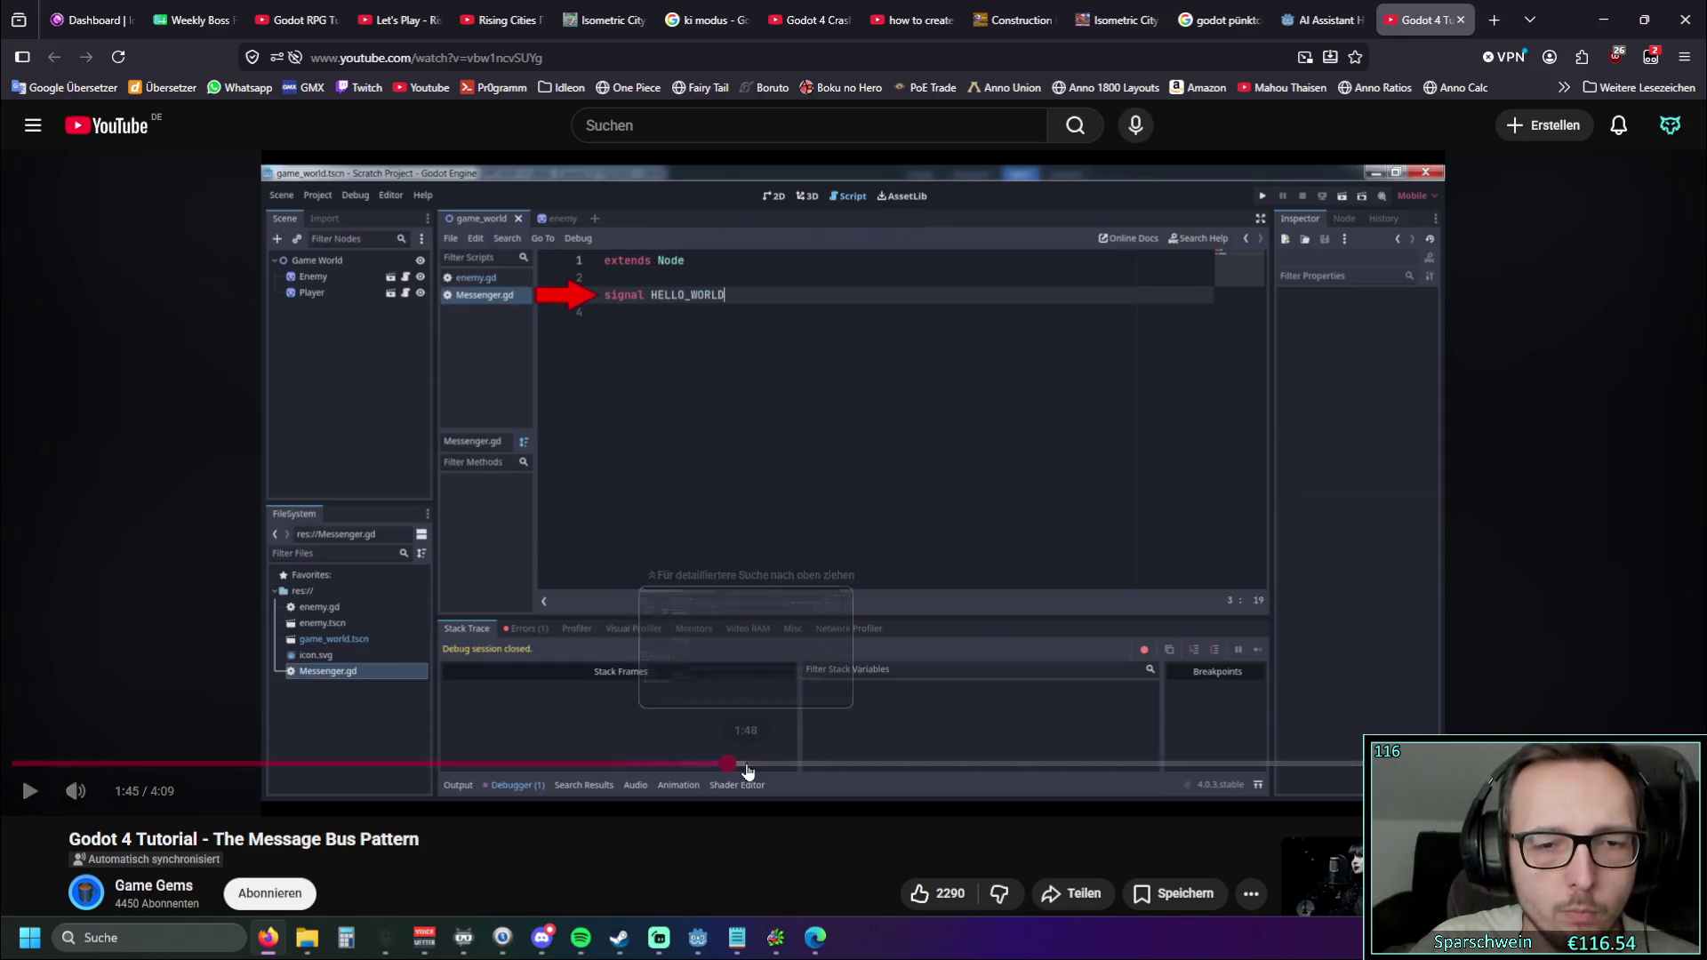
pyautogui.moveTo(779, 767); pyautogui.dragTo(845, 766)
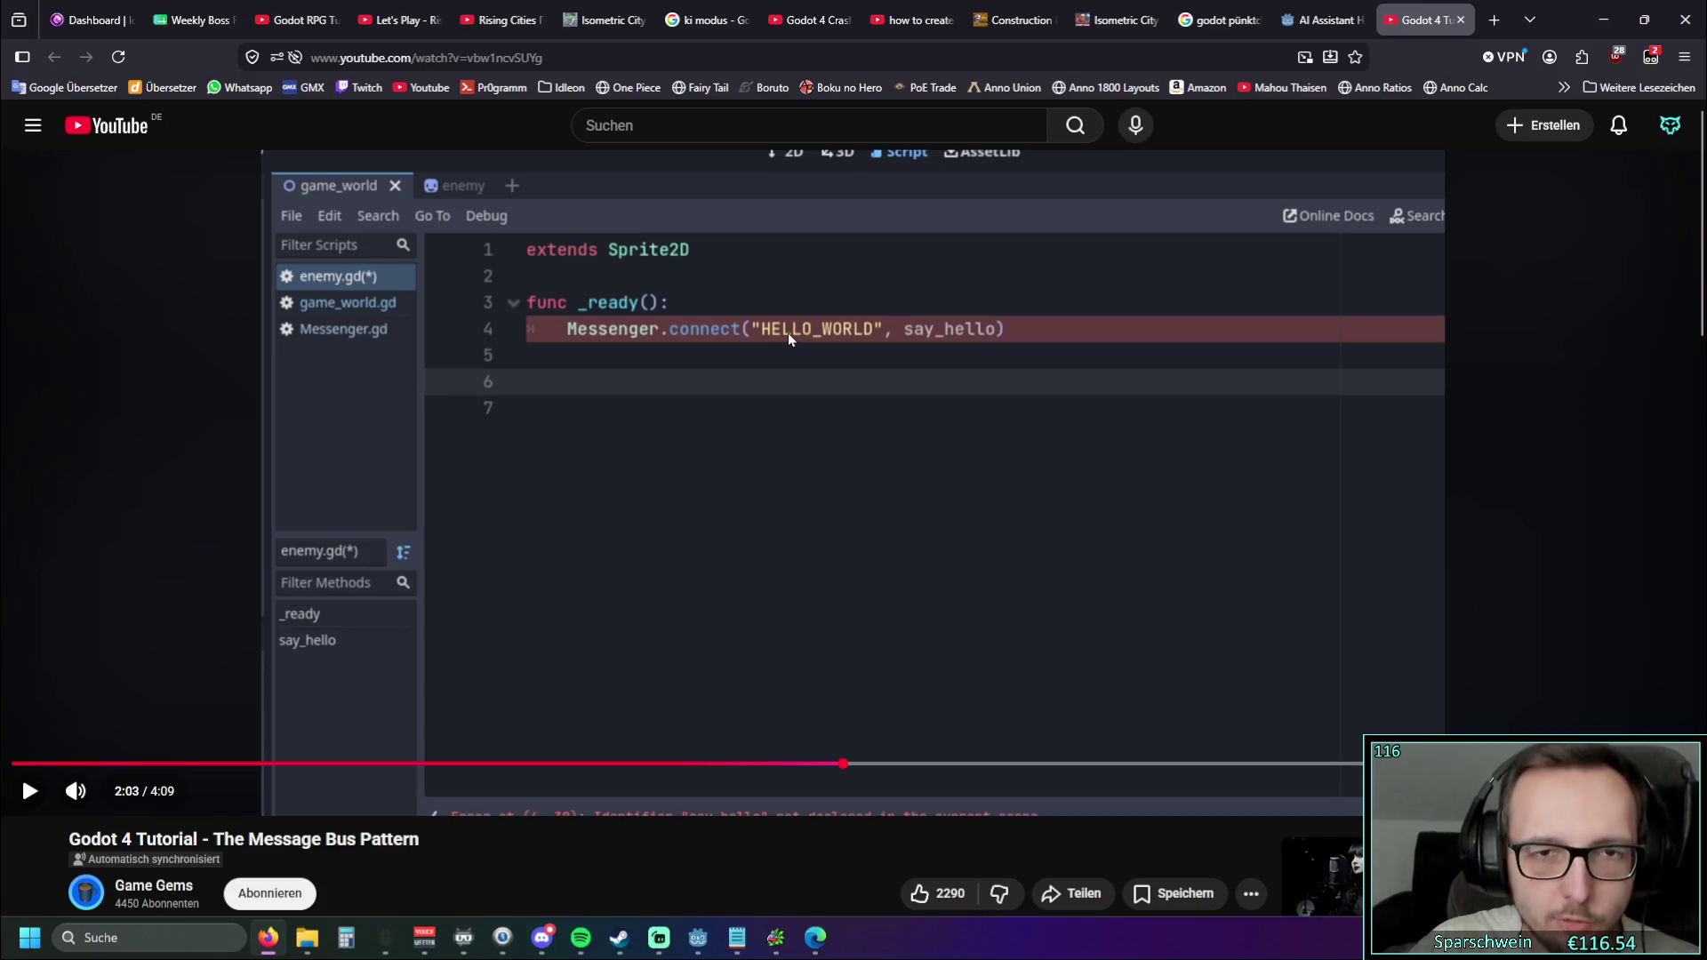
pyautogui.click(807, 765)
# Seek between 1:42 and 2:11 to game_world.gd emitting HELLO_WORLD, then resume the video
pyautogui.click(719, 764)
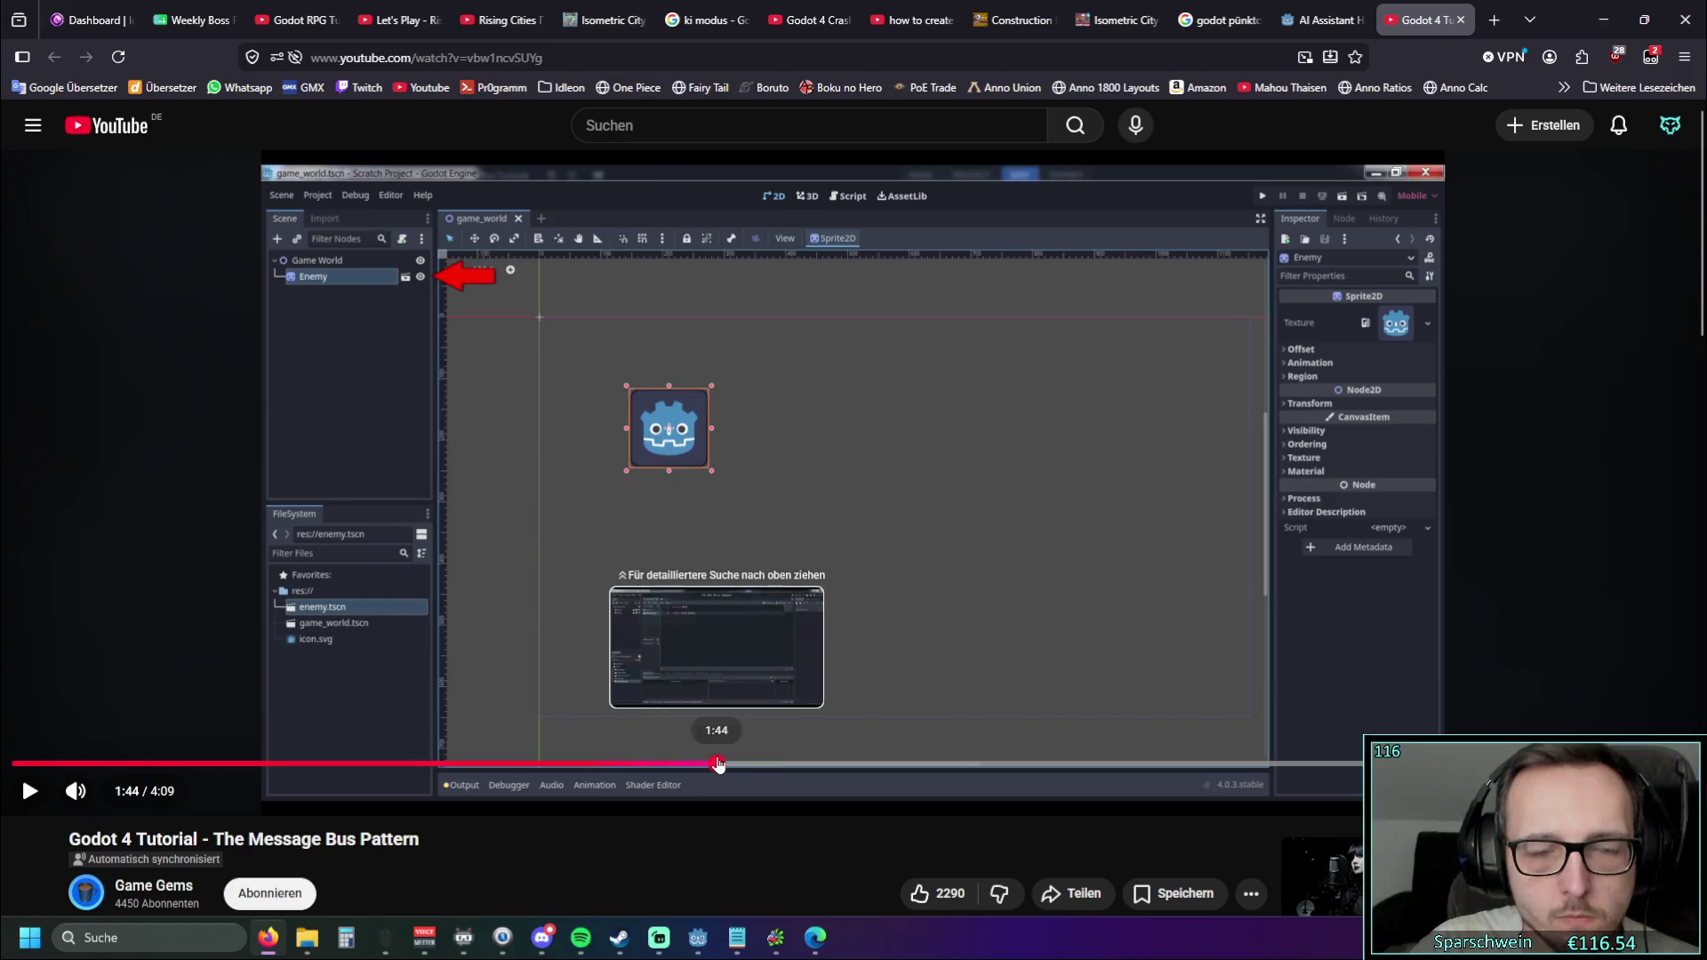
pyautogui.click(668, 765)
pyautogui.click(704, 764)
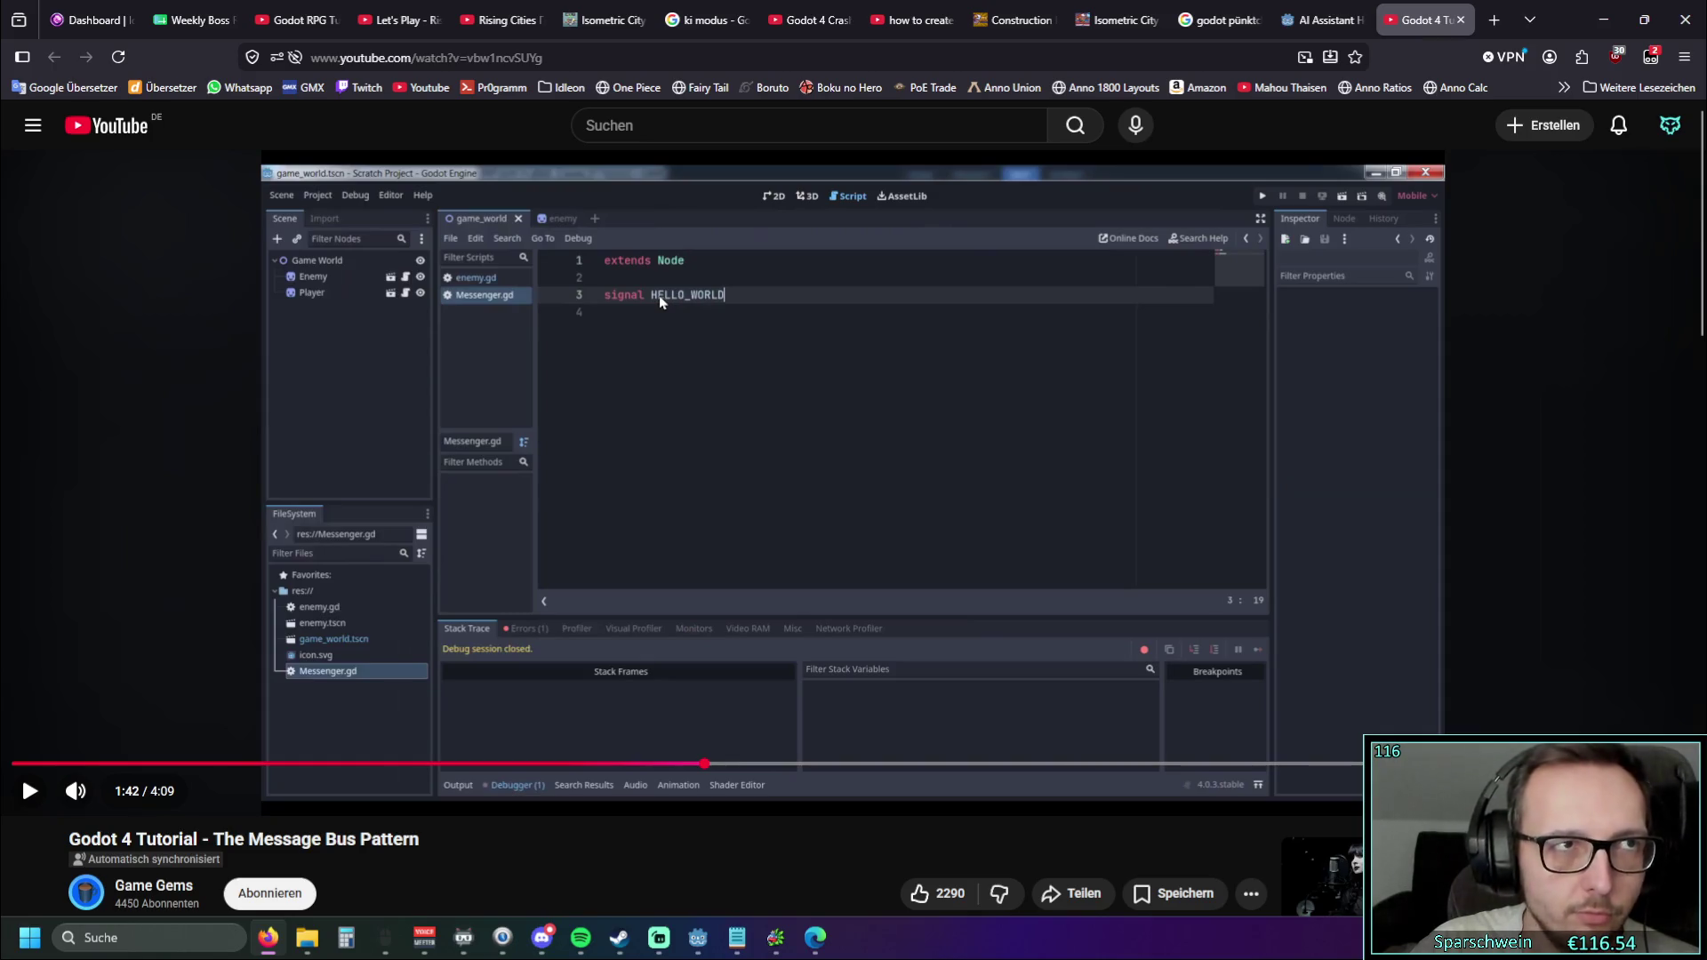
pyautogui.click(892, 764)
pyautogui.click(852, 765)
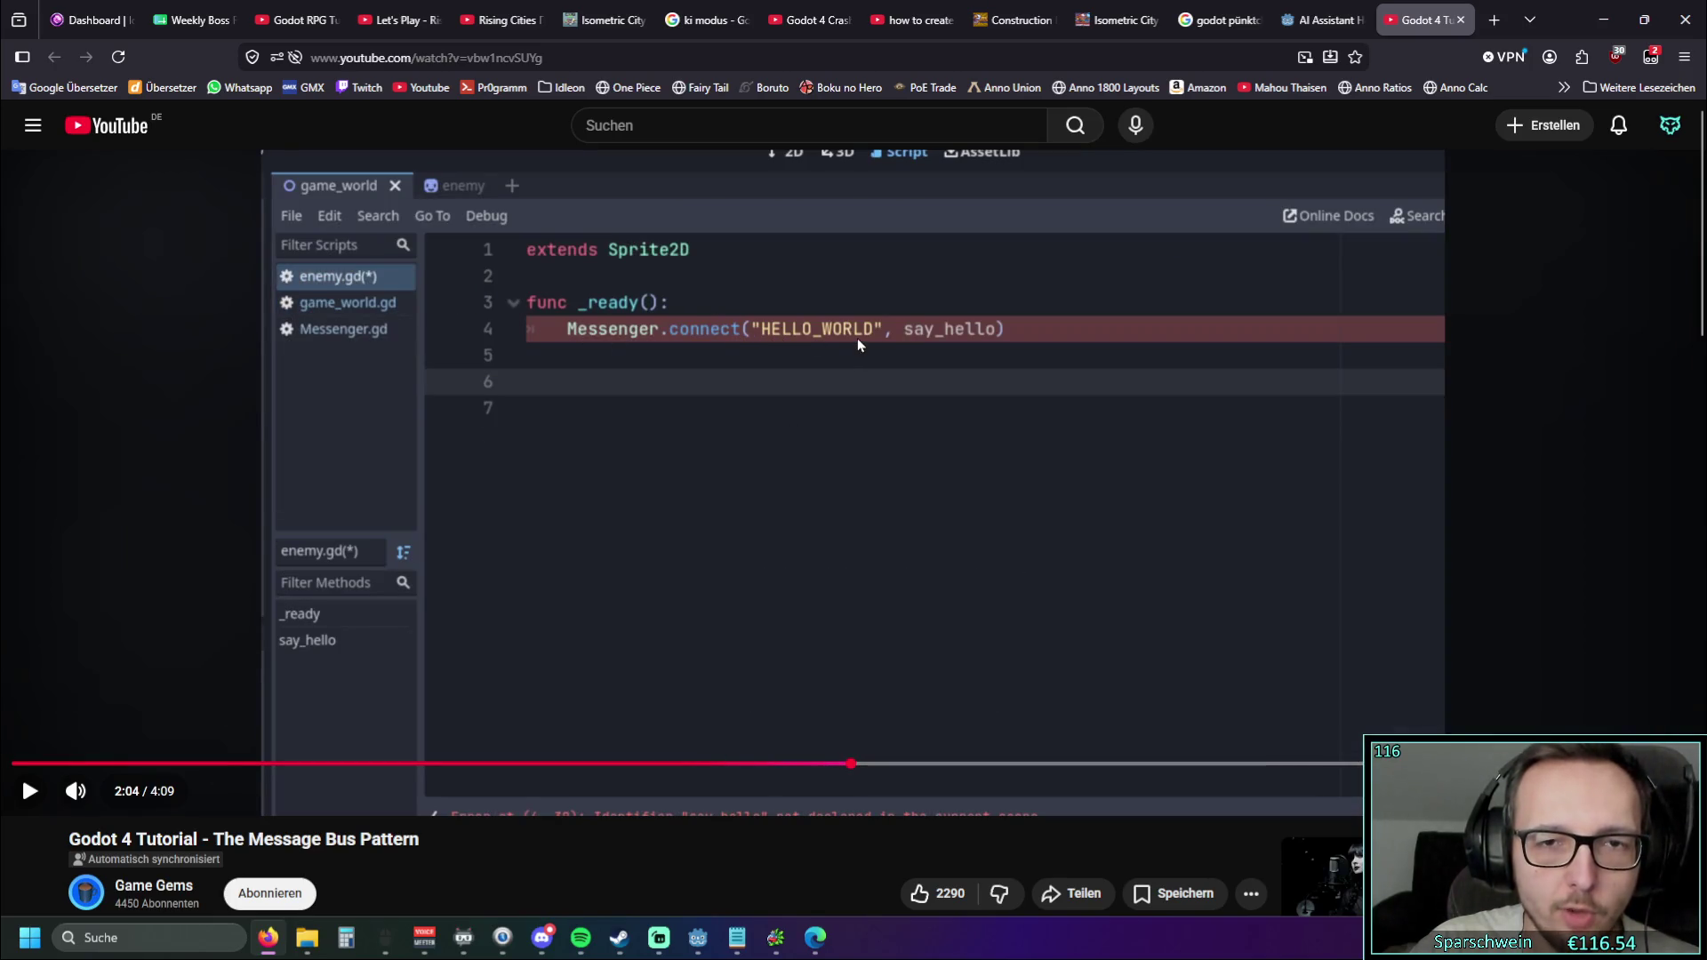
pyautogui.click(876, 765)
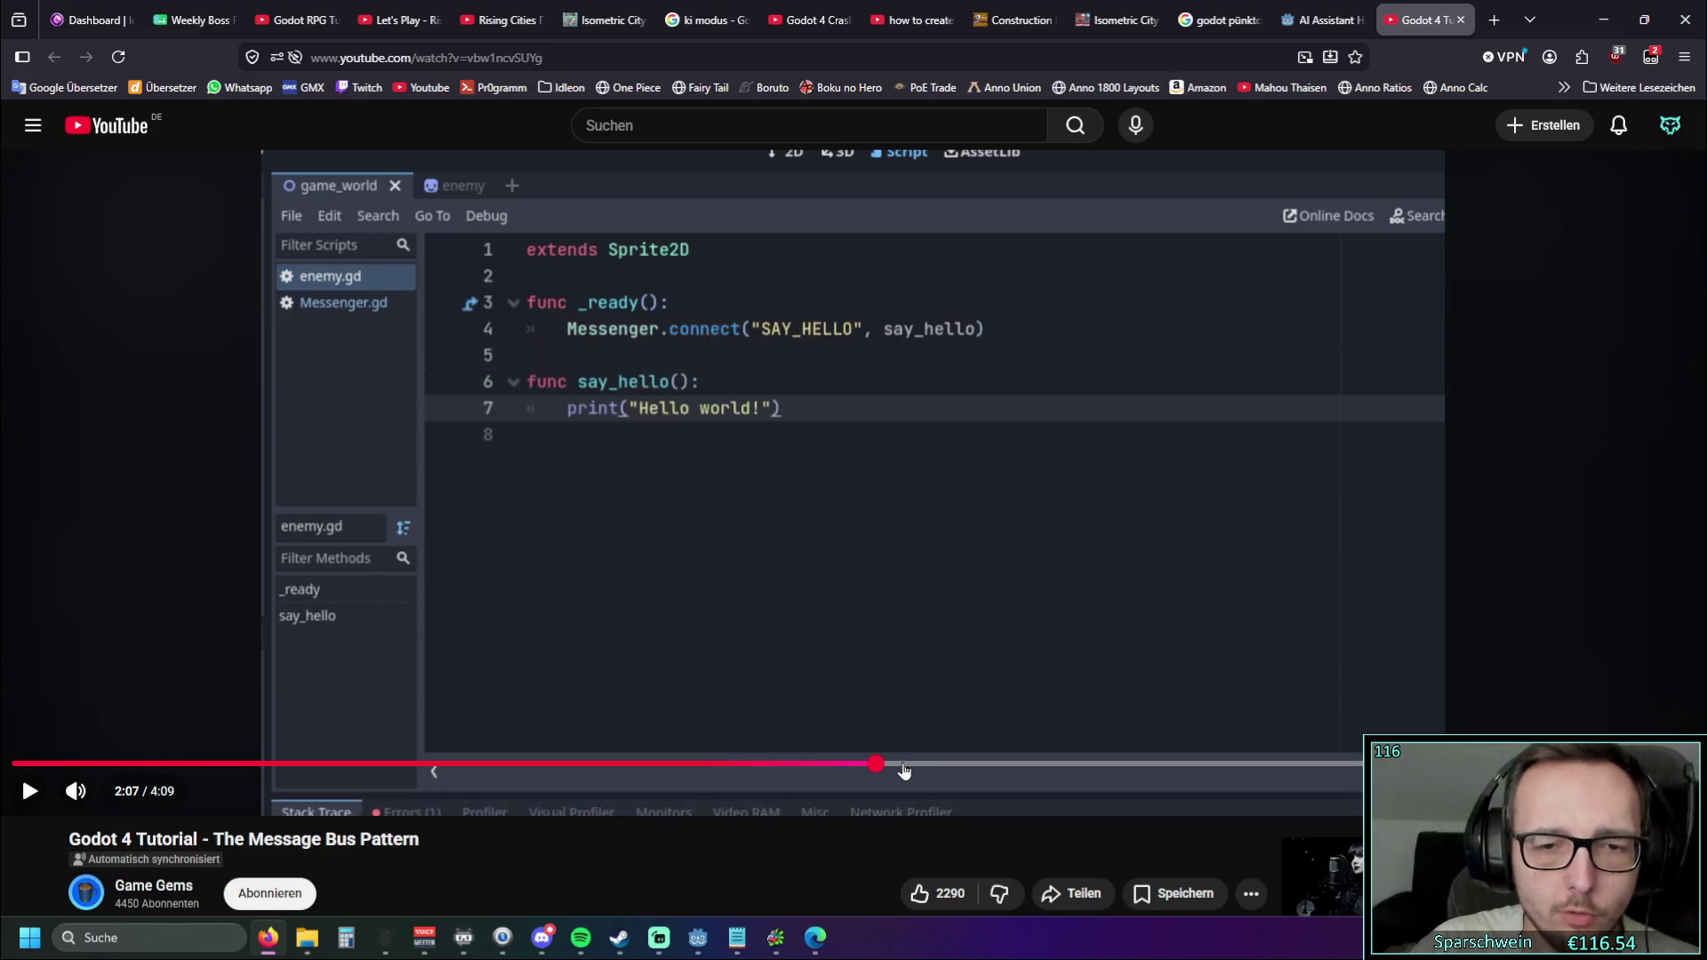
pyautogui.click(904, 766)
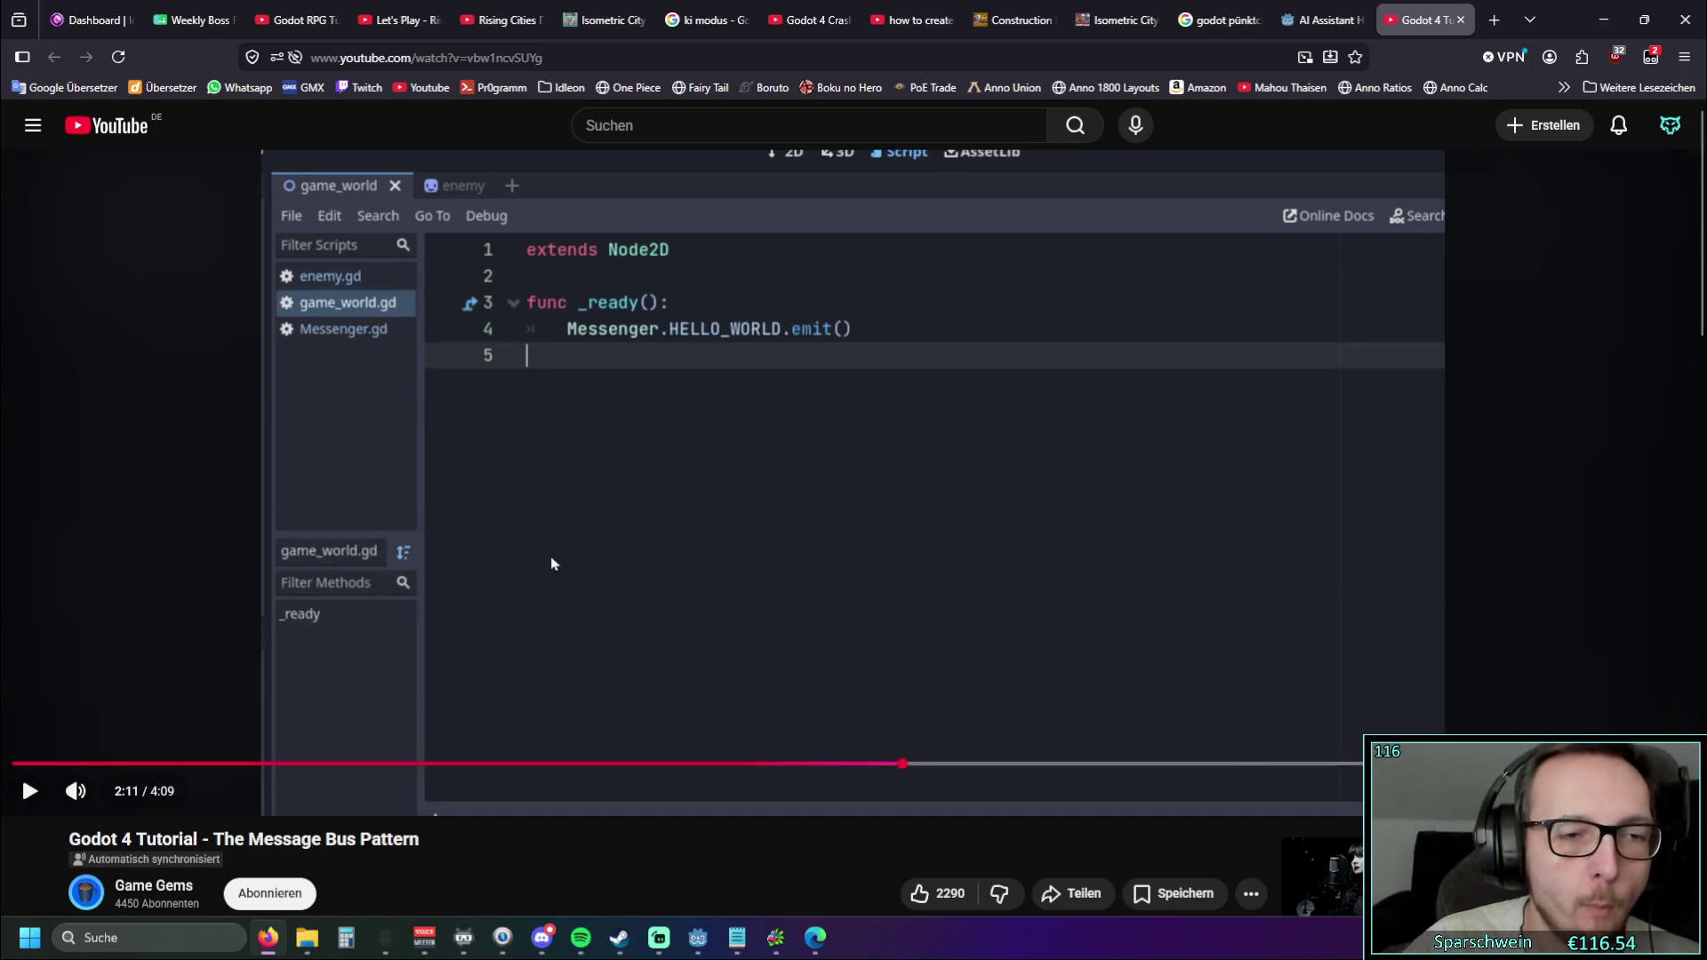
pyautogui.click(28, 825)
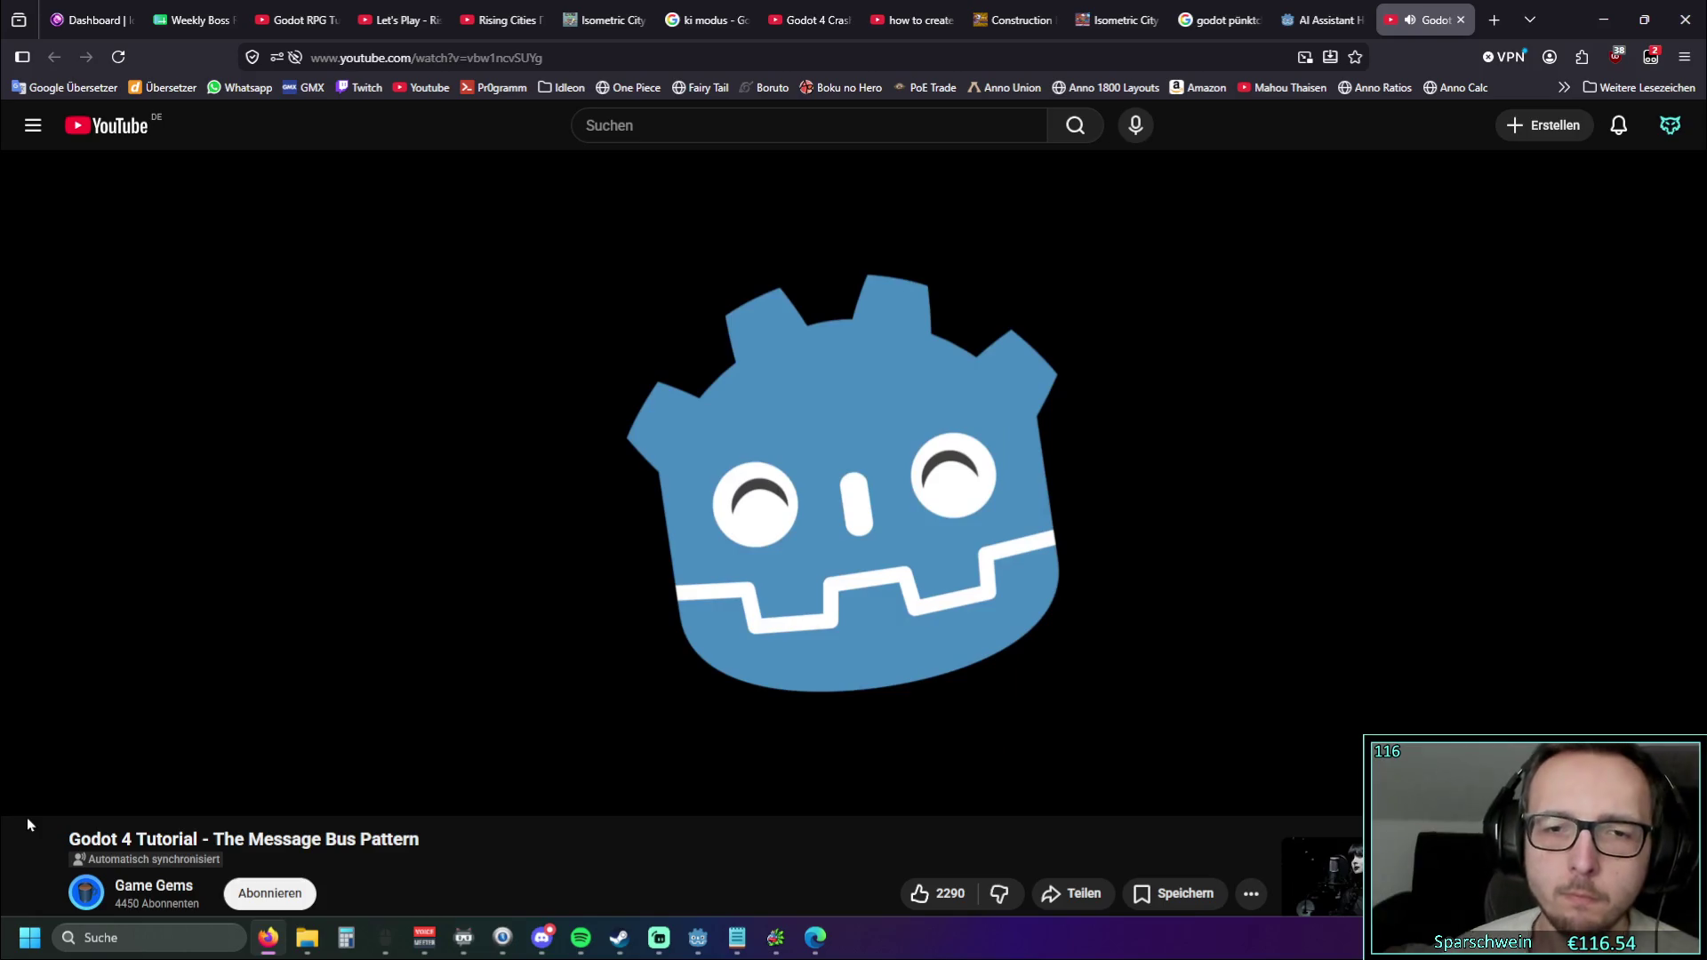
# Pause the tutorial on its end screen at 4:04 of 4:09
pyautogui.moveTo(25, 808)
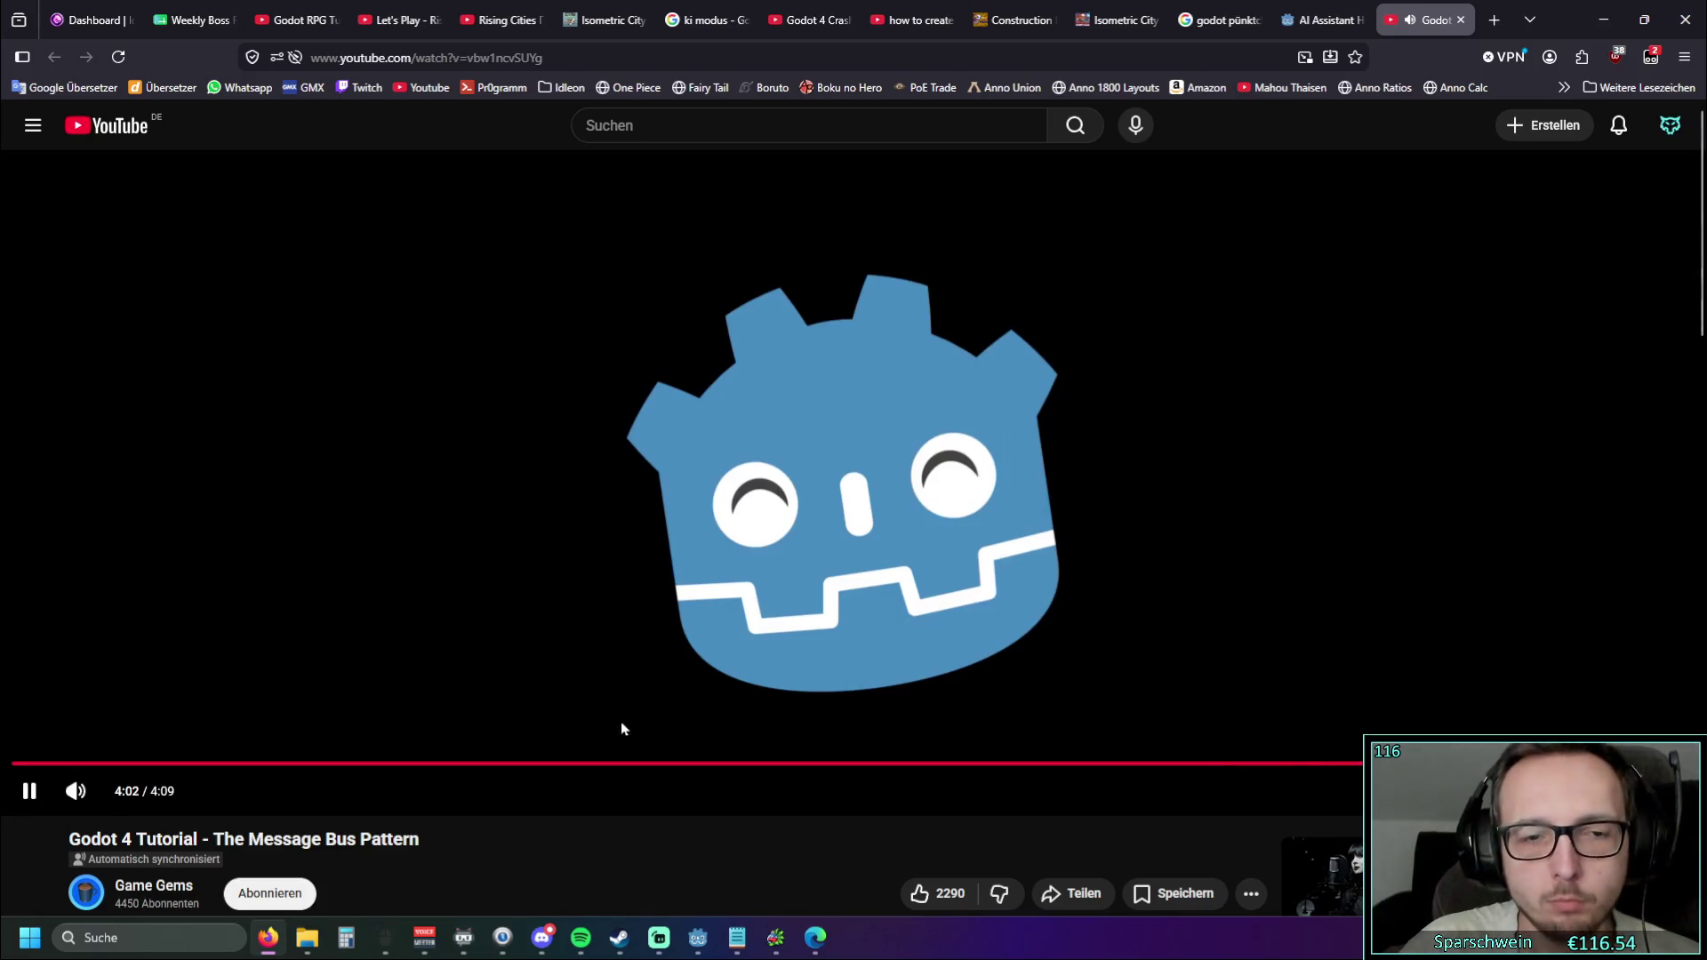
pyautogui.click(30, 805)
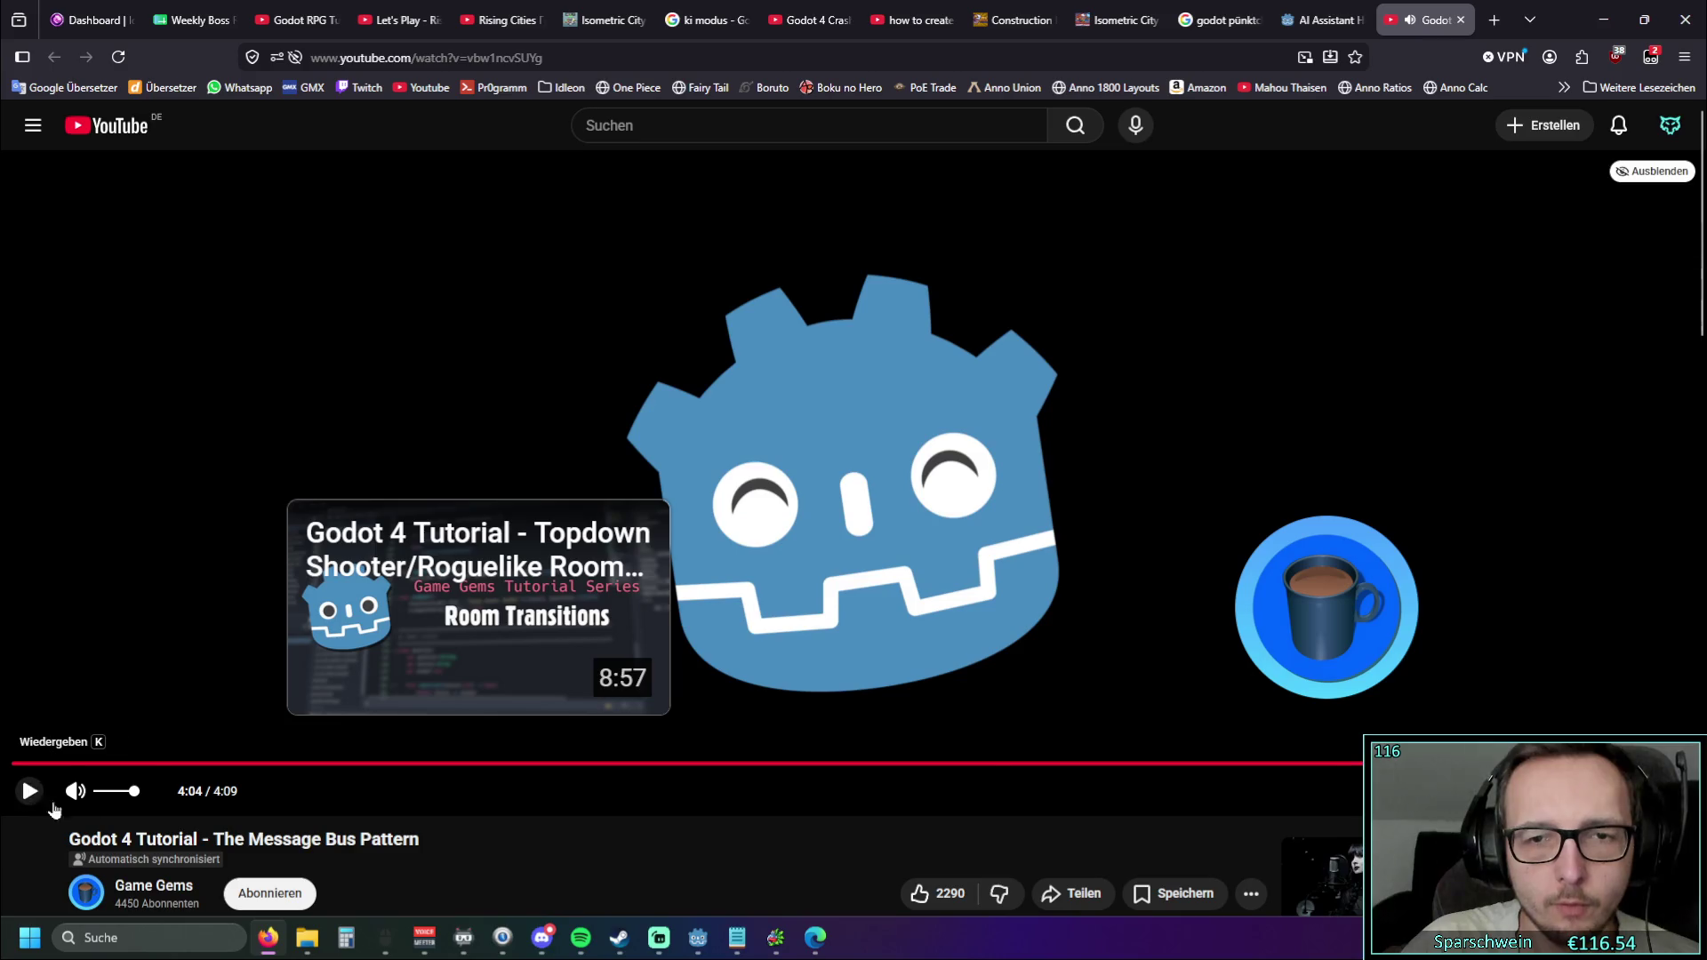
# Seek back to 3:56, then to 3:43 showing the health and ammo setters emitting signals
pyautogui.click(1605, 763)
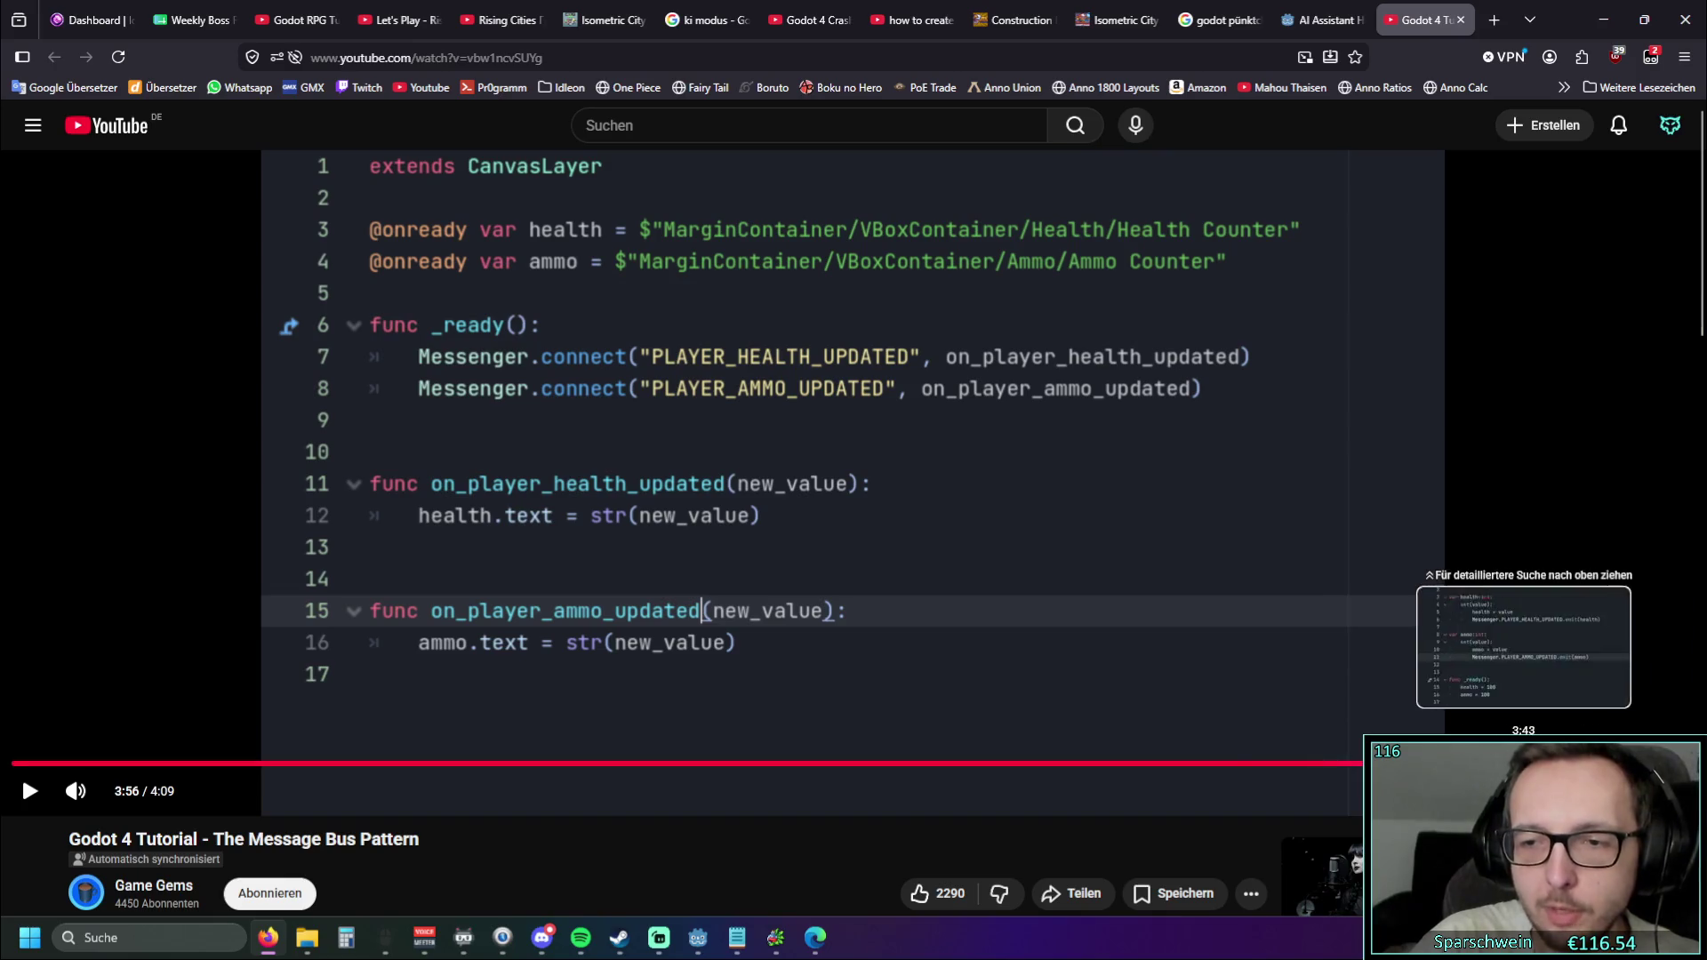
pyautogui.click(1518, 763)
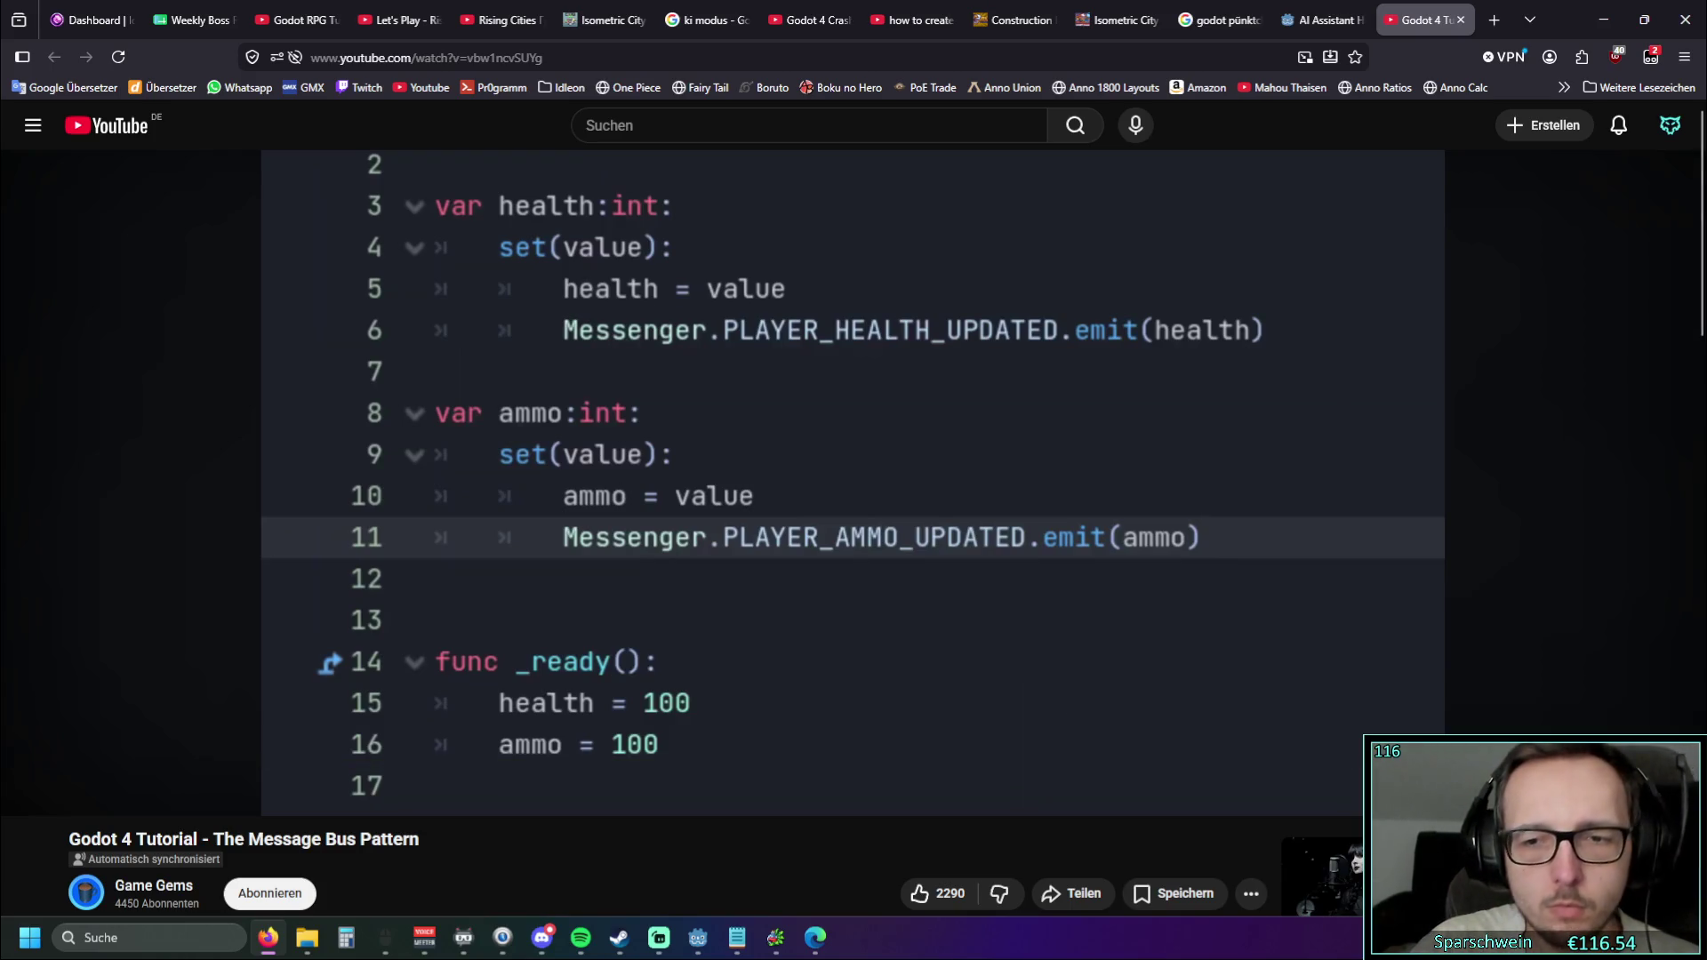
# Pause the tutorial at 3:39 on player.gd's full editor view and minimize the browser
pyautogui.click(1497, 763)
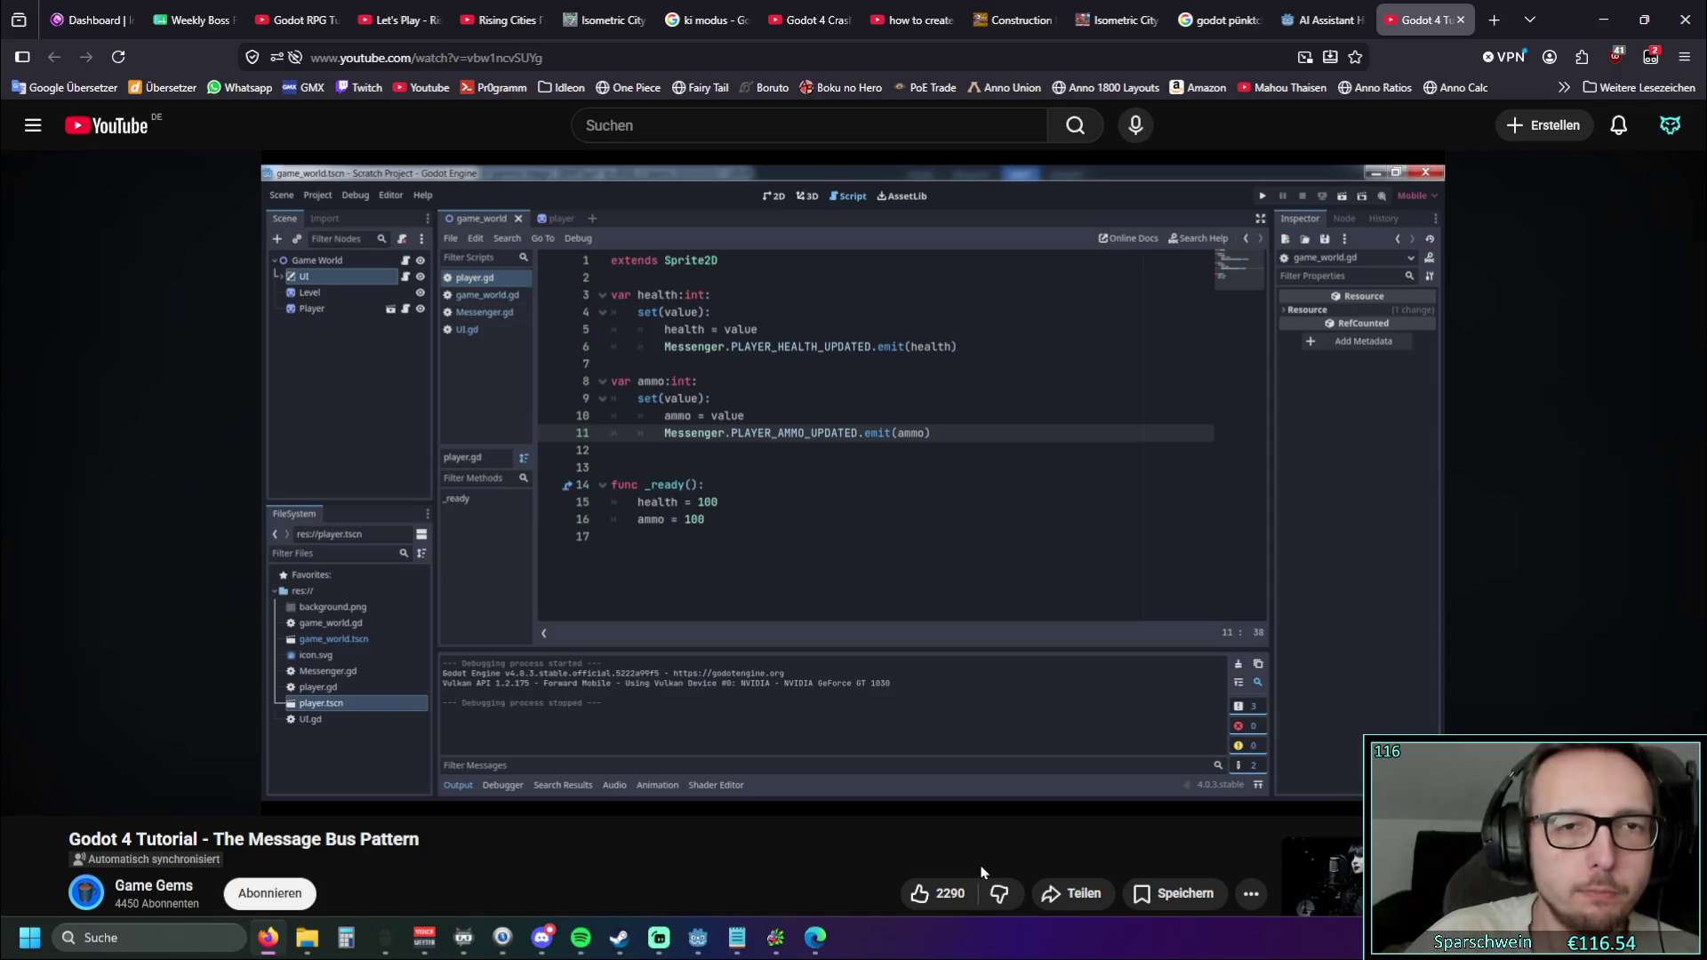
pyautogui.click(137, 427)
pyautogui.click(128, 434)
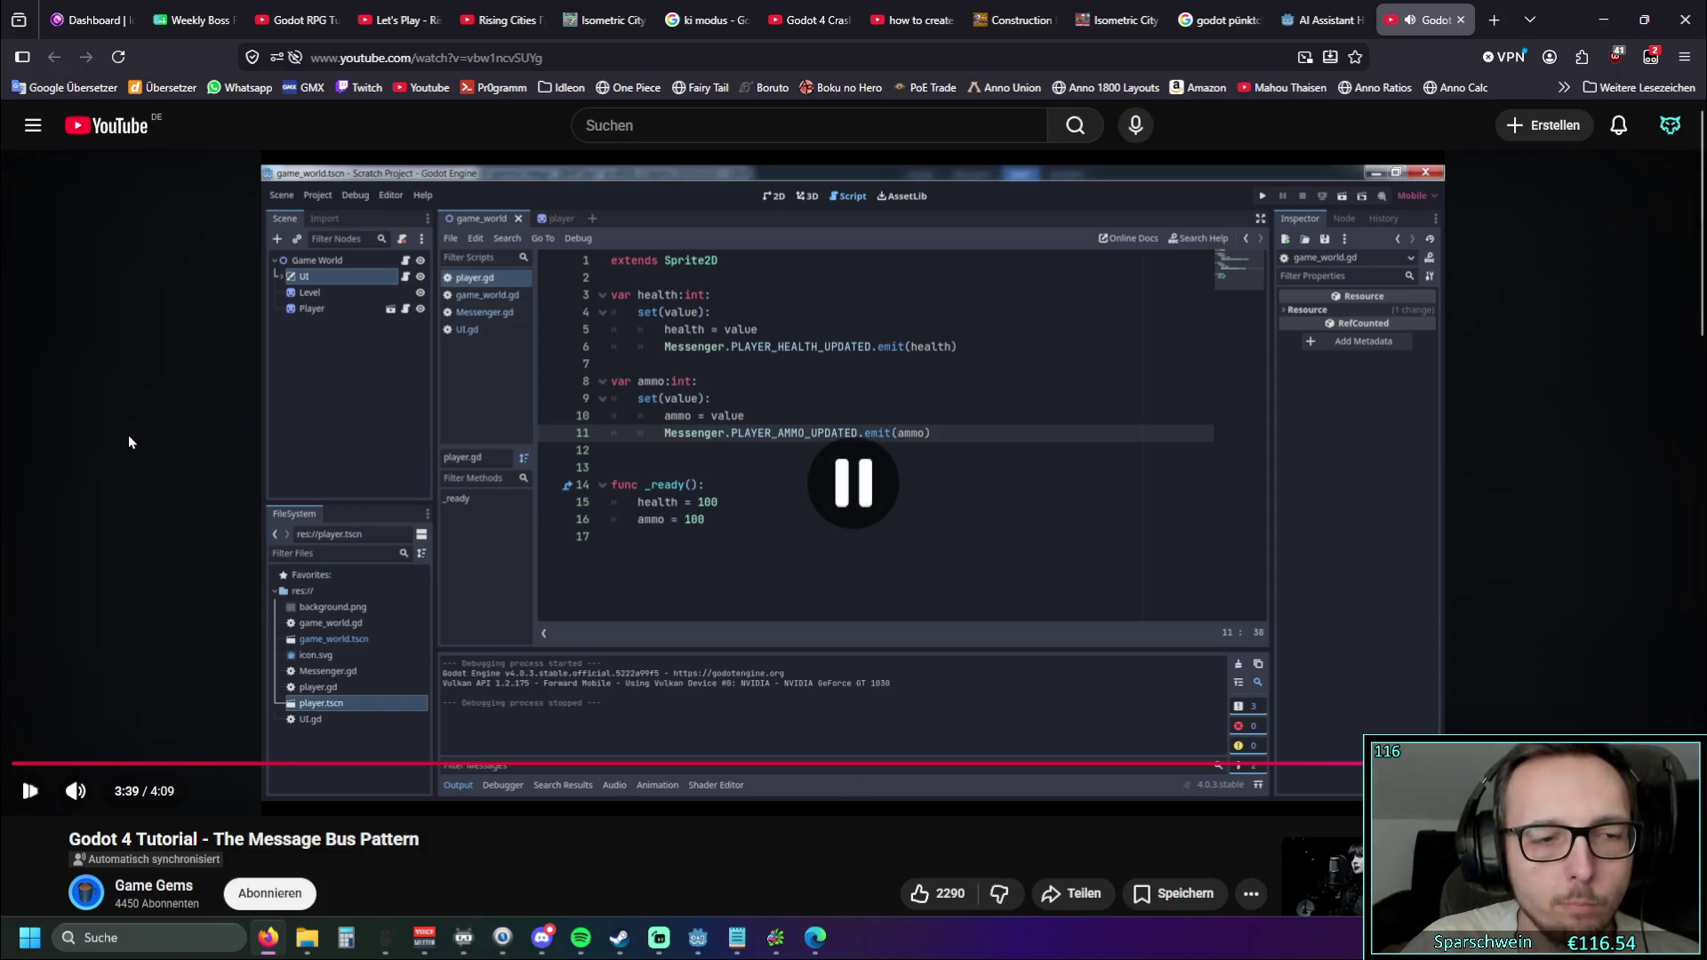
pyautogui.click(1600, 23)
# Review the street-drawing code in draw_layer_oben.gd, then open the ressource_handle scene
pyautogui.scroll(-5, 915, 428)
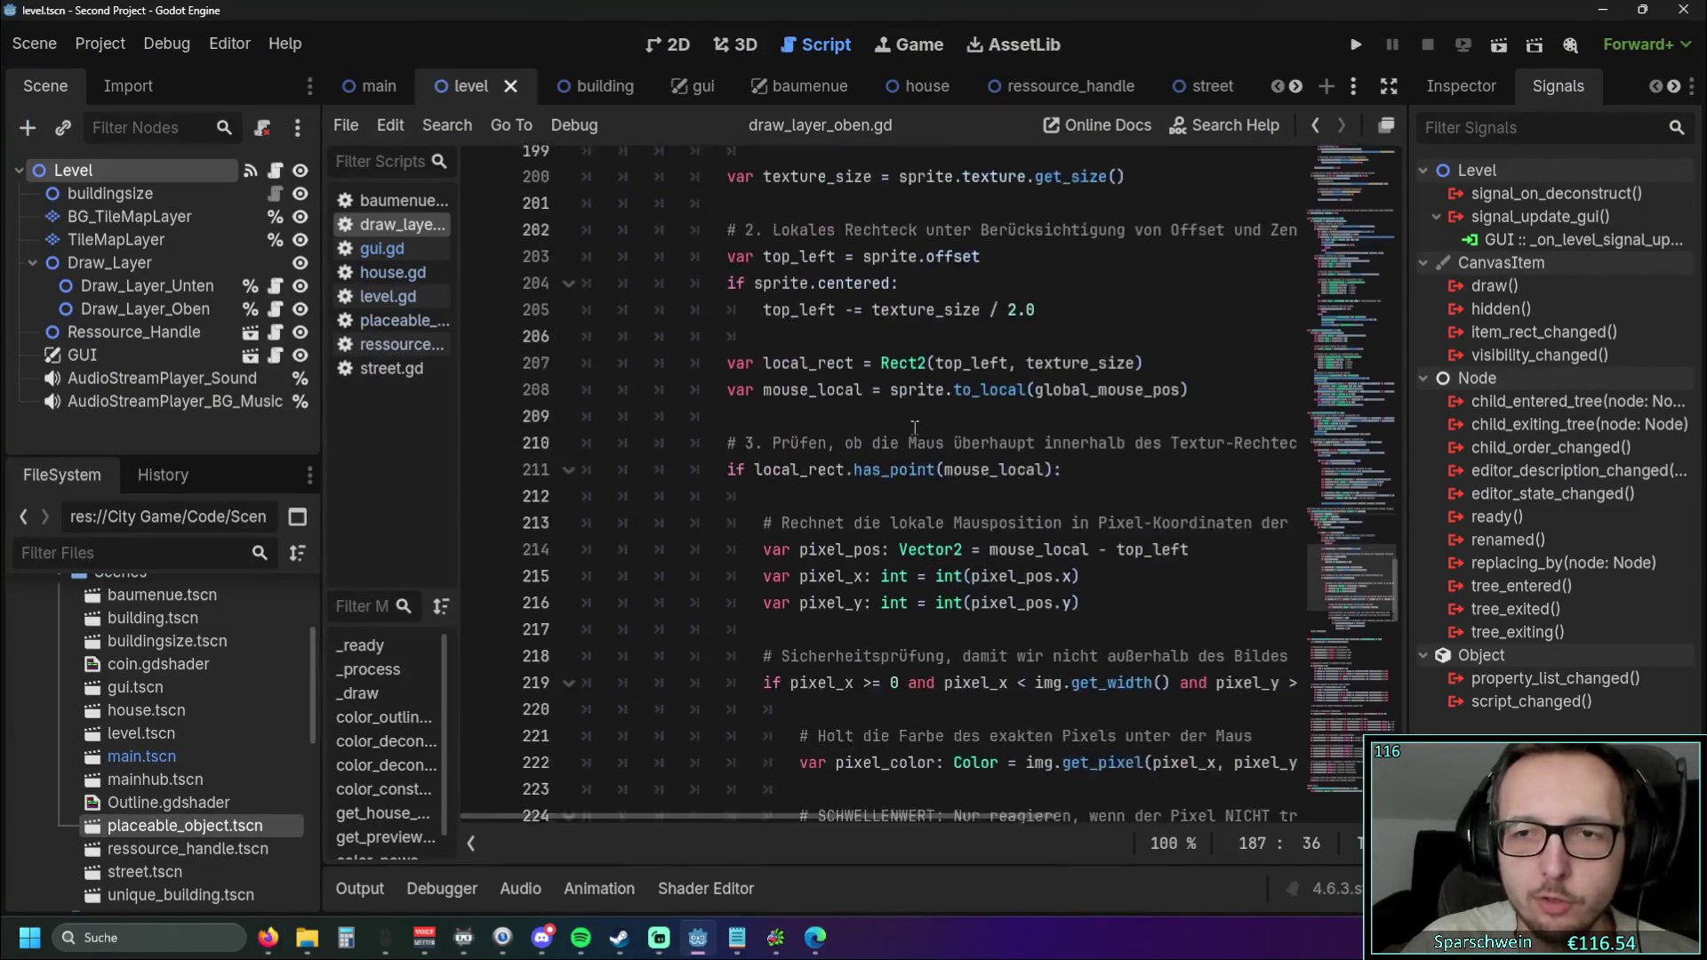
pyautogui.scroll(-20, 915, 427)
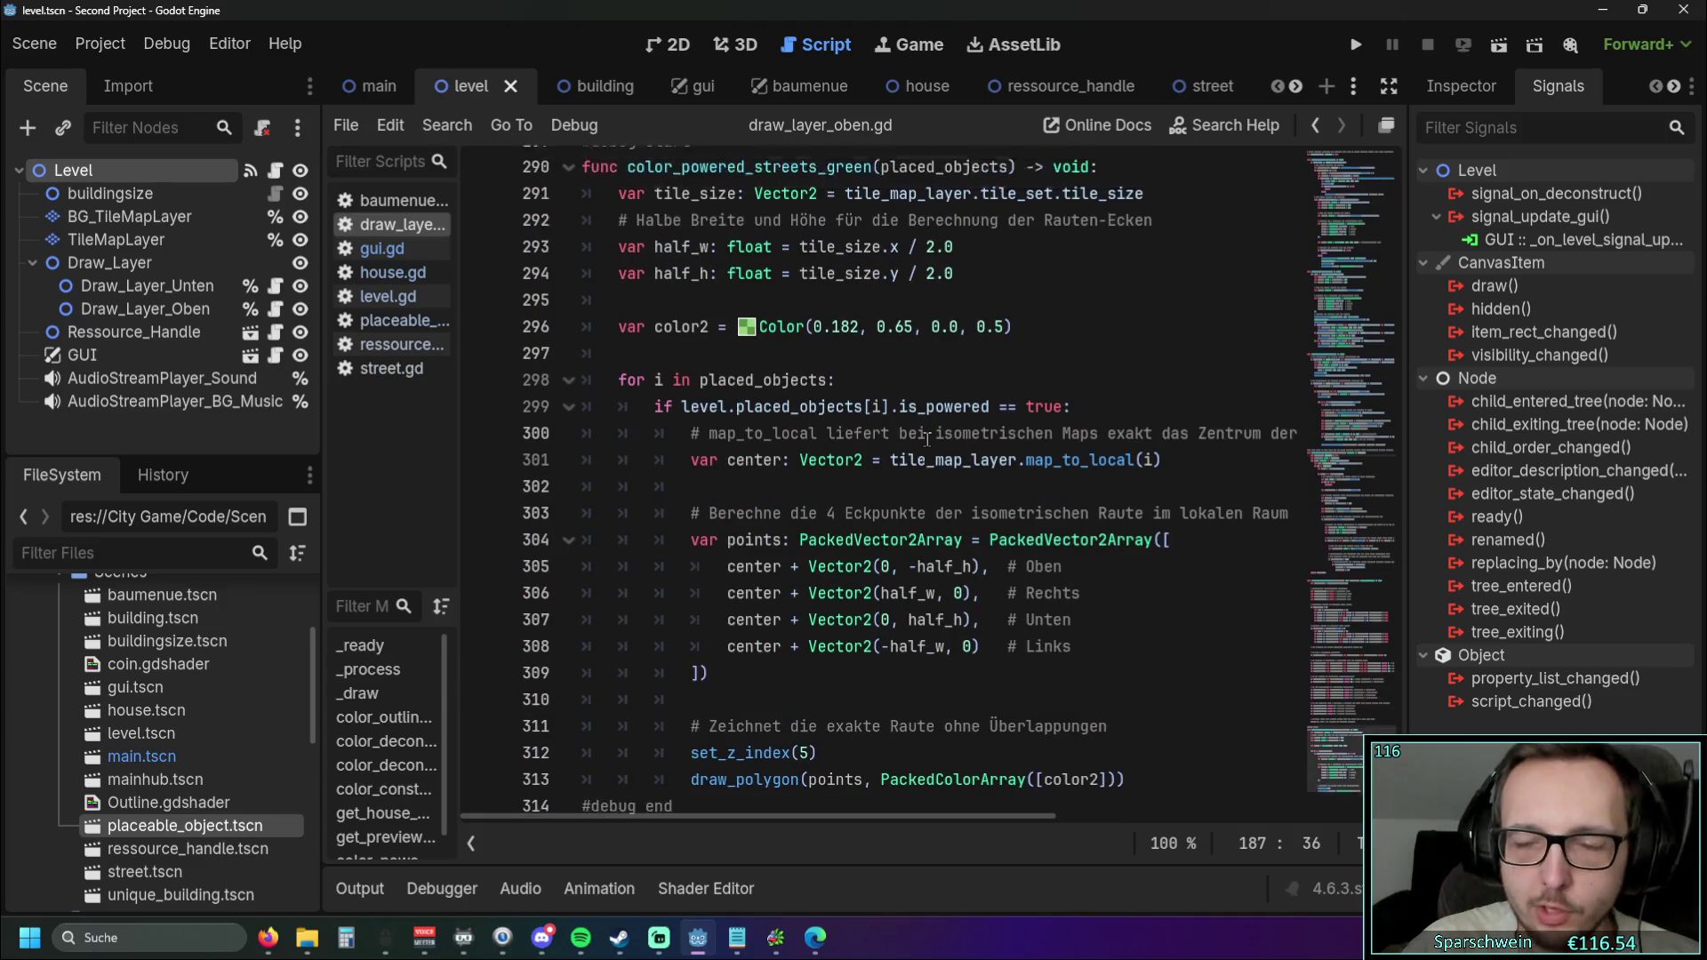
pyautogui.scroll(4, 927, 437)
pyautogui.scroll(-4, 800, 374)
pyautogui.scroll(4, 708, 309)
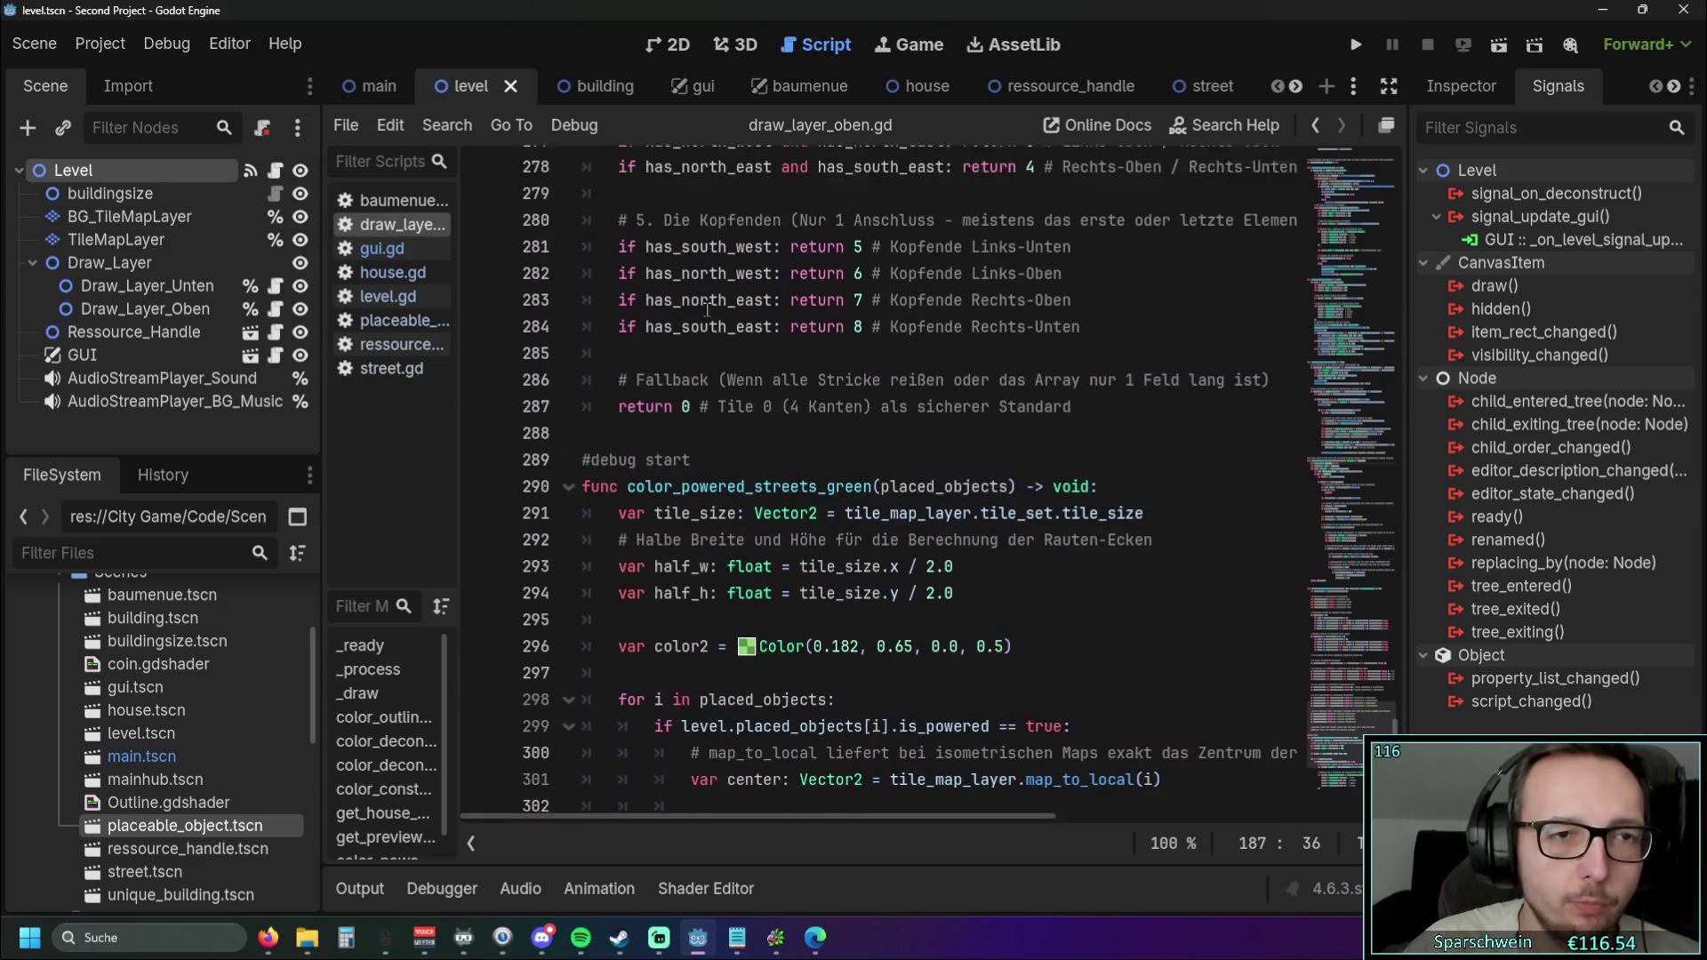
pyautogui.scroll(3, 708, 310)
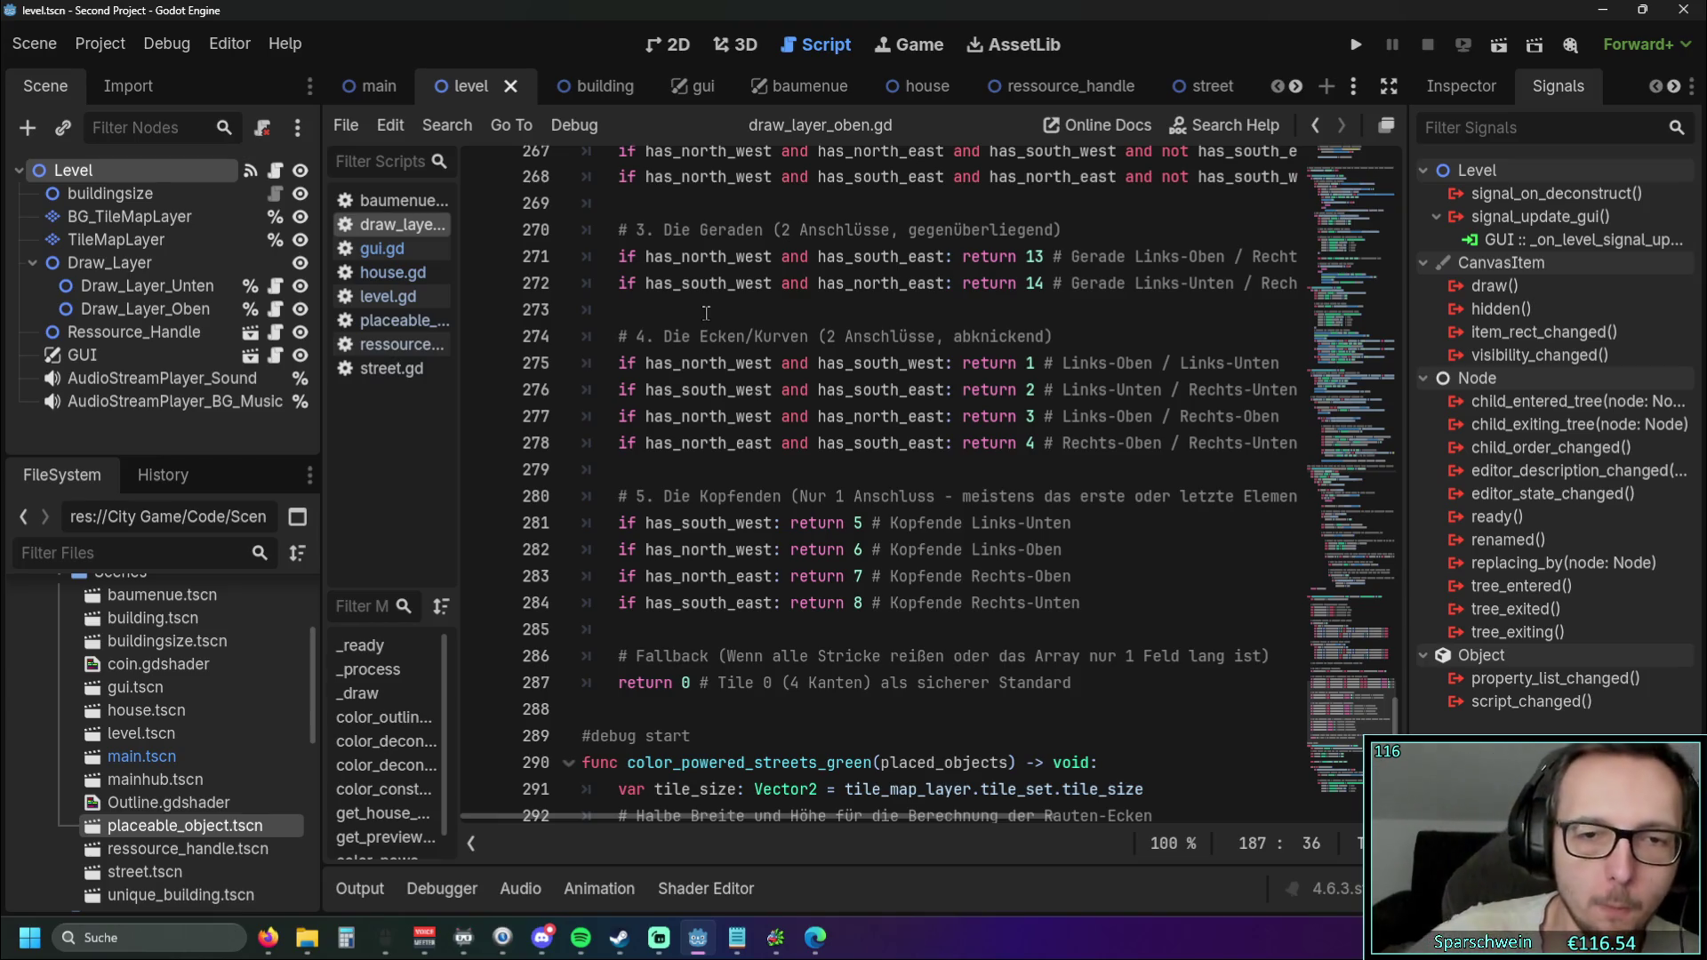
pyautogui.scroll(-8, 706, 313)
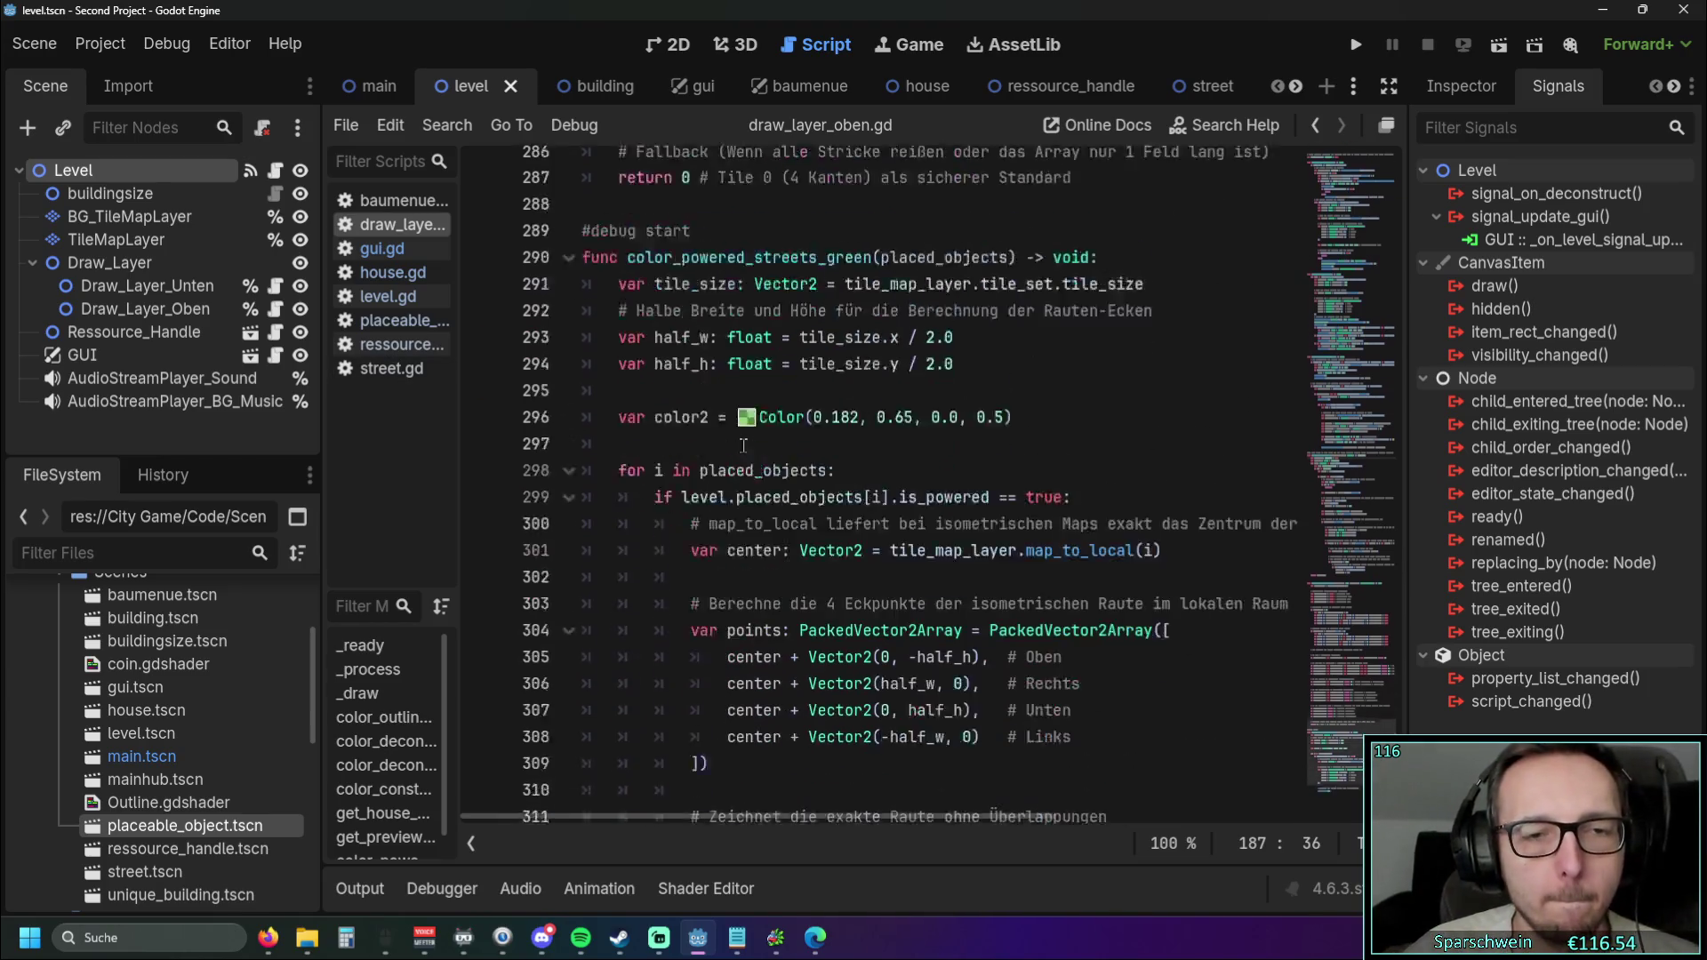
pyautogui.scroll(20, 729, 453)
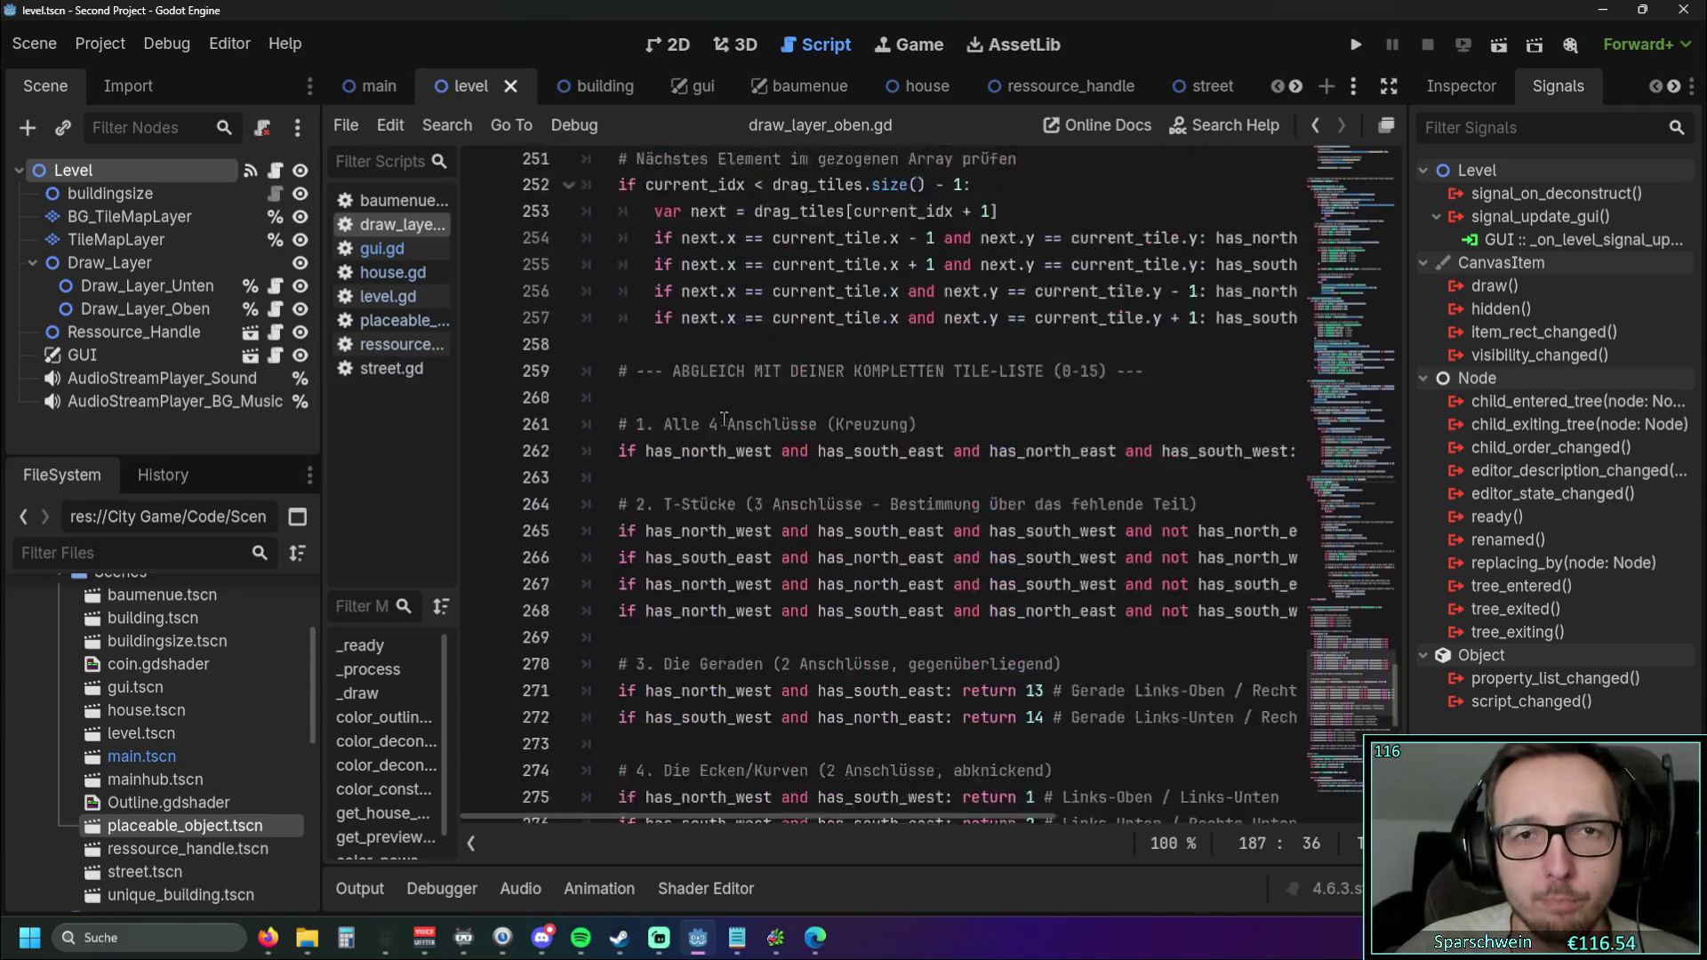
pyautogui.click(1041, 86)
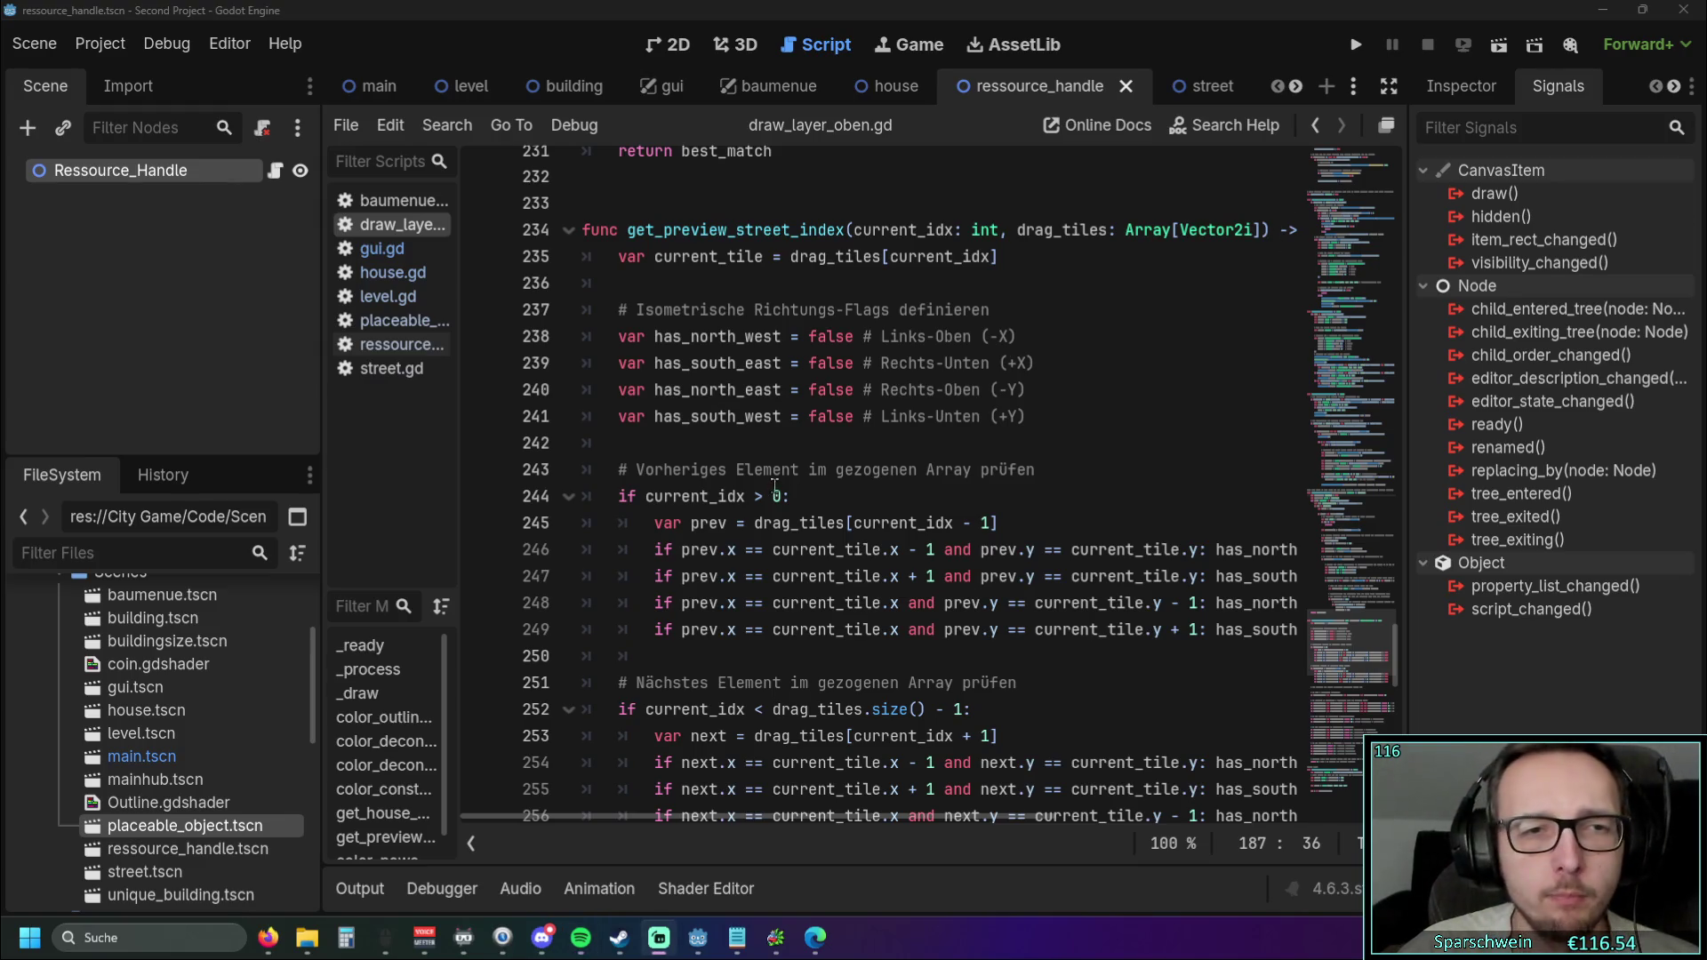
# Widen the script and method lists and browse ressource_handle.gd and street.gd
pyautogui.moveTo(461, 381); pyautogui.dragTo(564, 385)
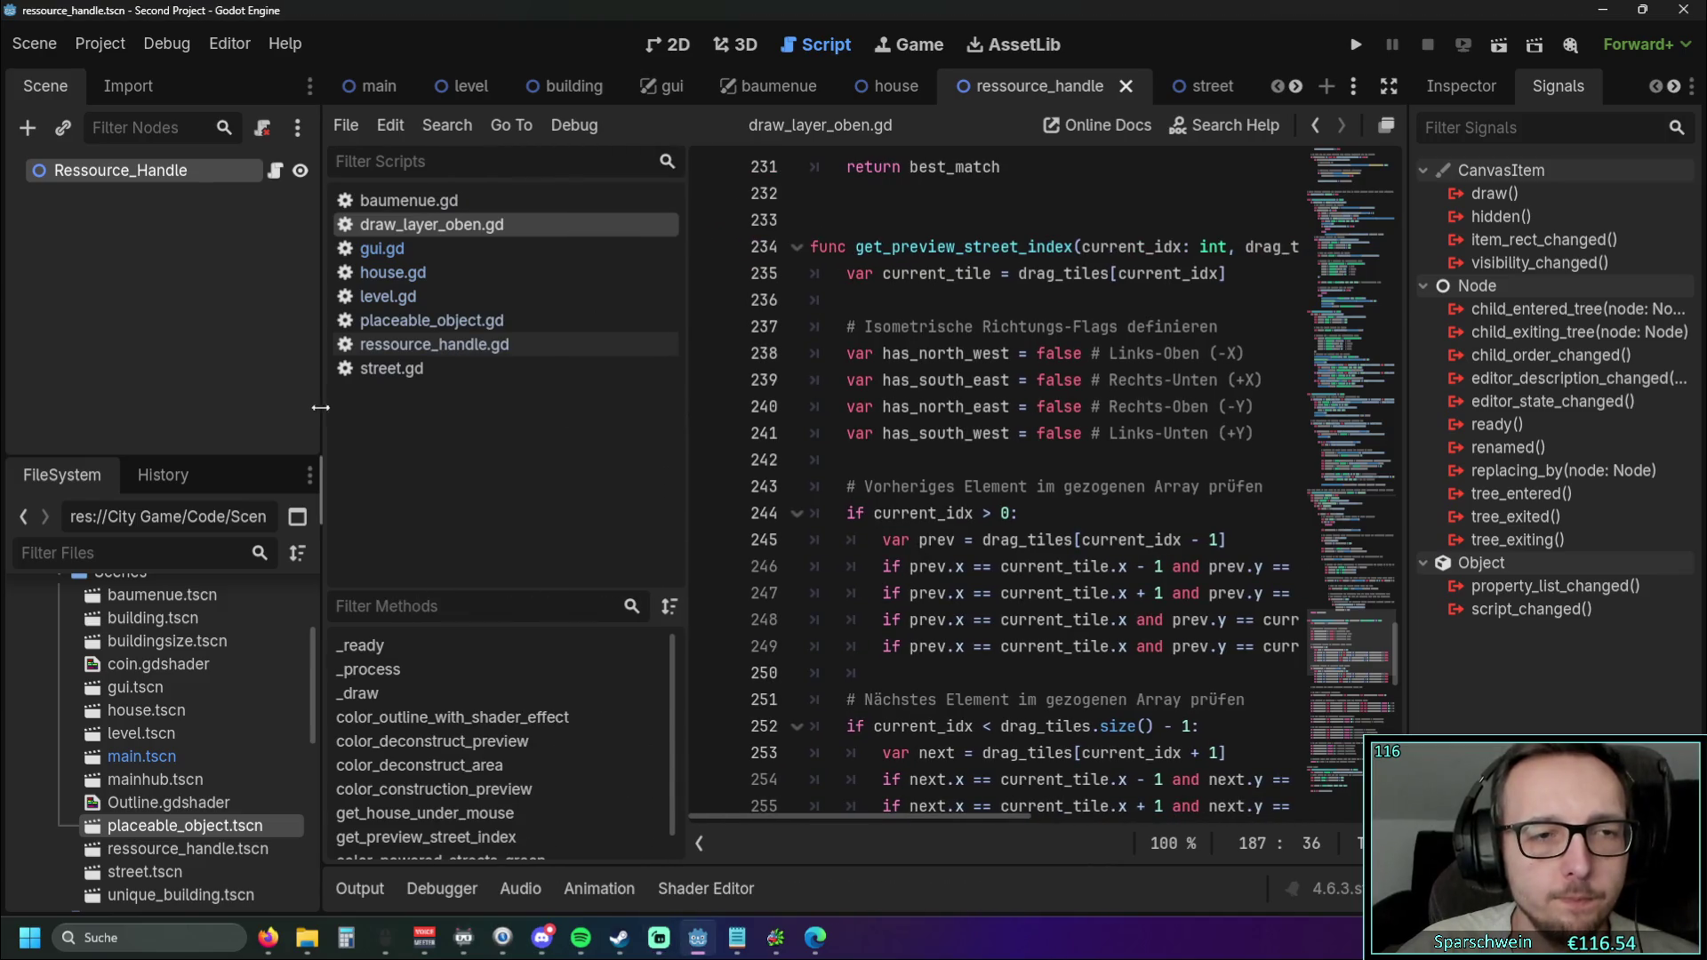
pyautogui.moveTo(320, 413); pyautogui.dragTo(189, 411)
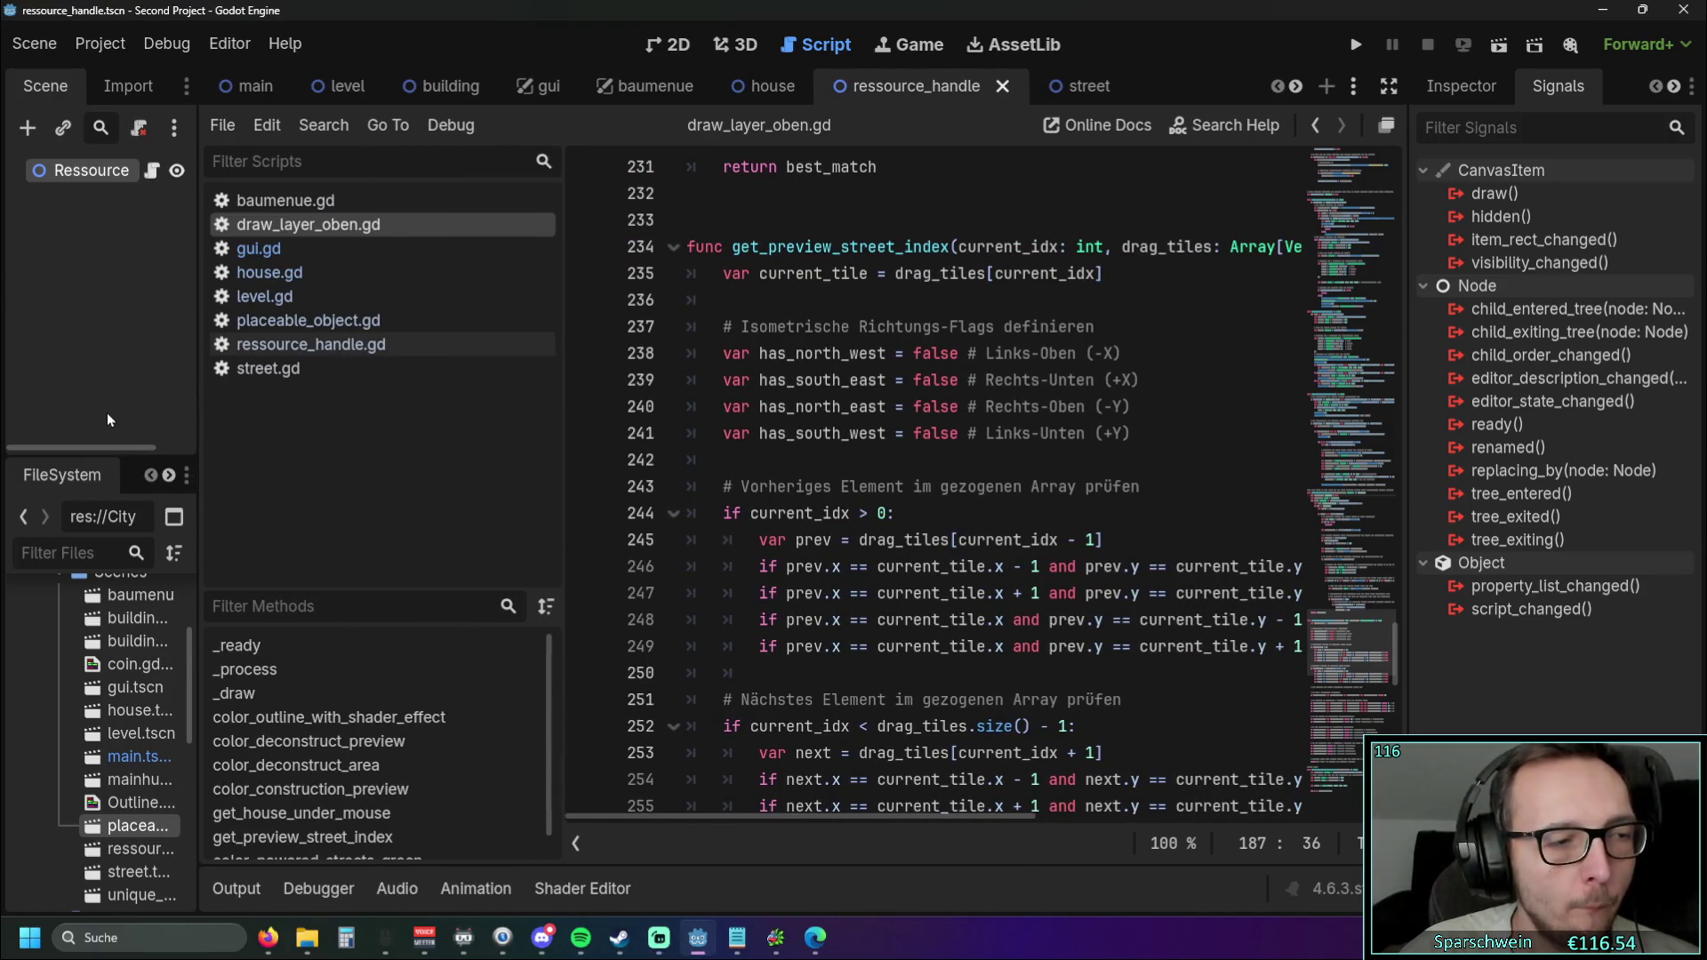
pyautogui.click(408, 345)
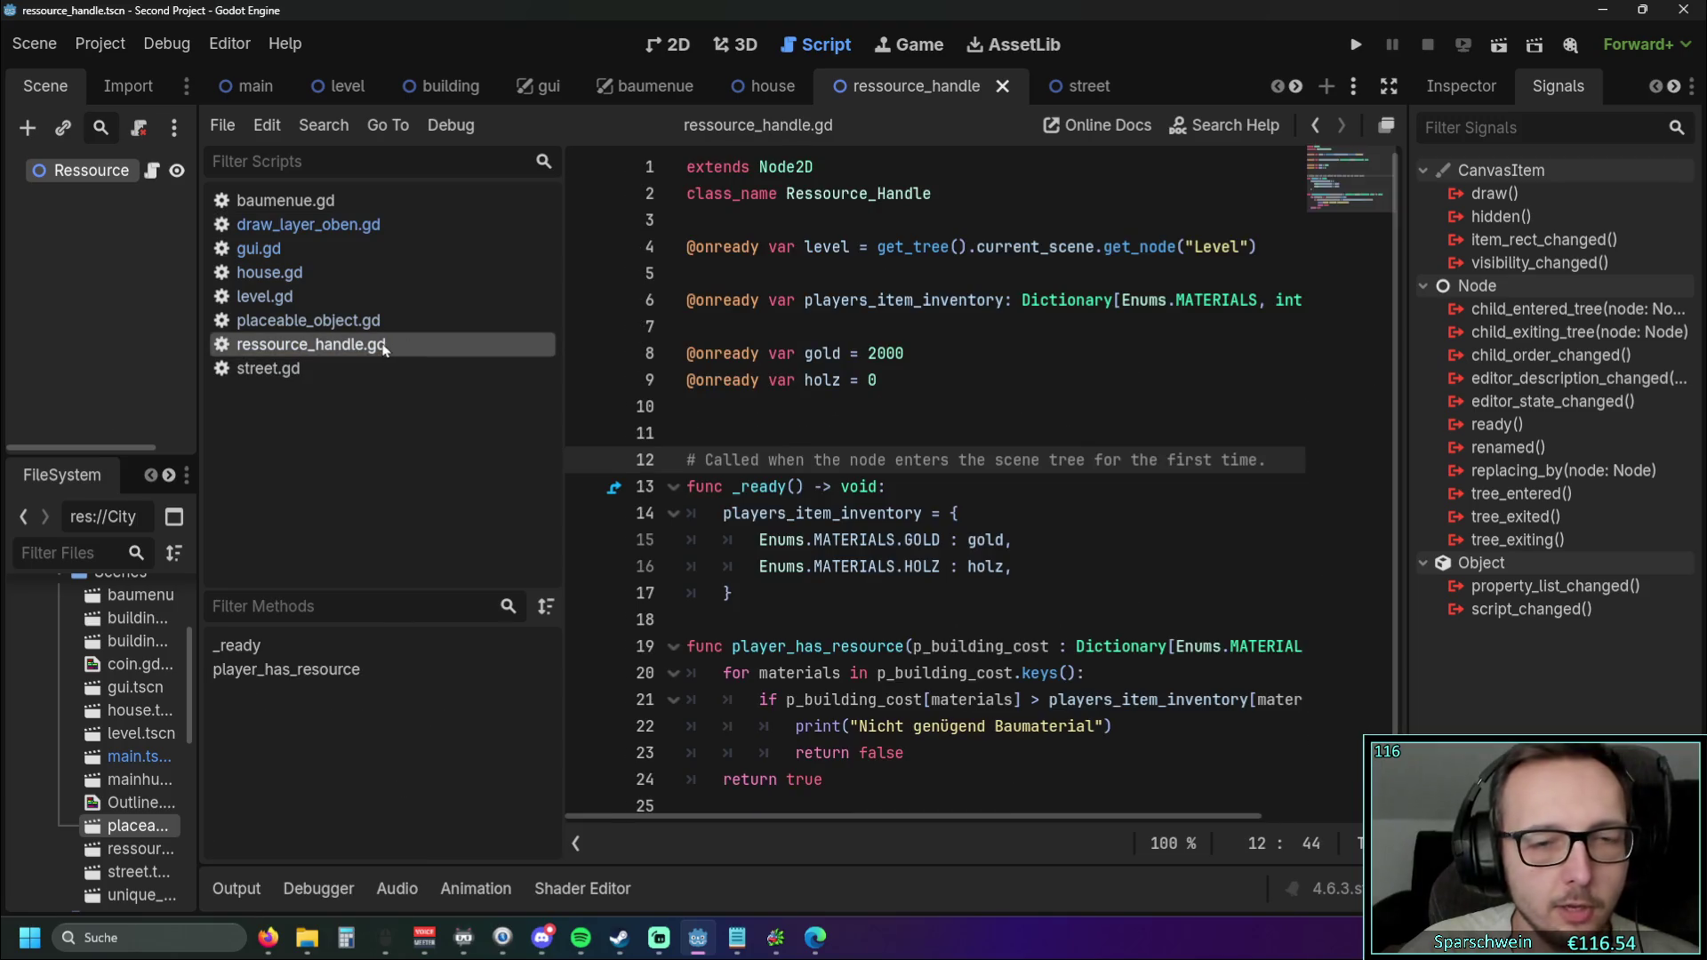
pyautogui.click(289, 368)
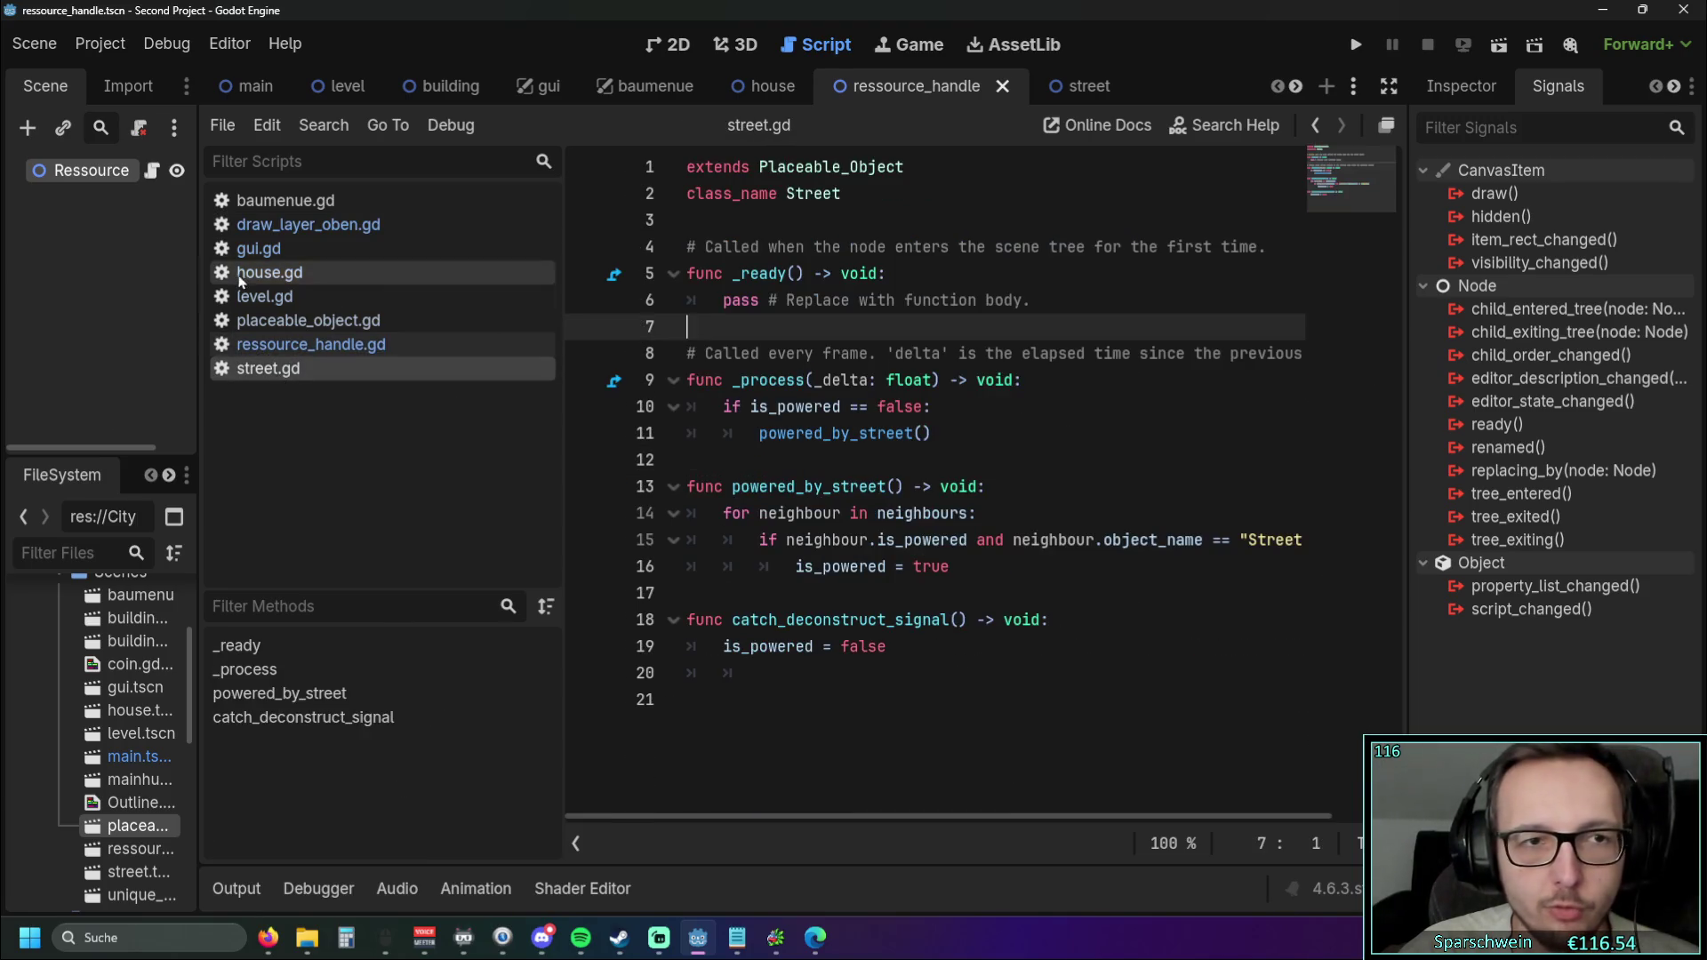
pyautogui.click(287, 321)
pyautogui.scroll(6, 728, 469)
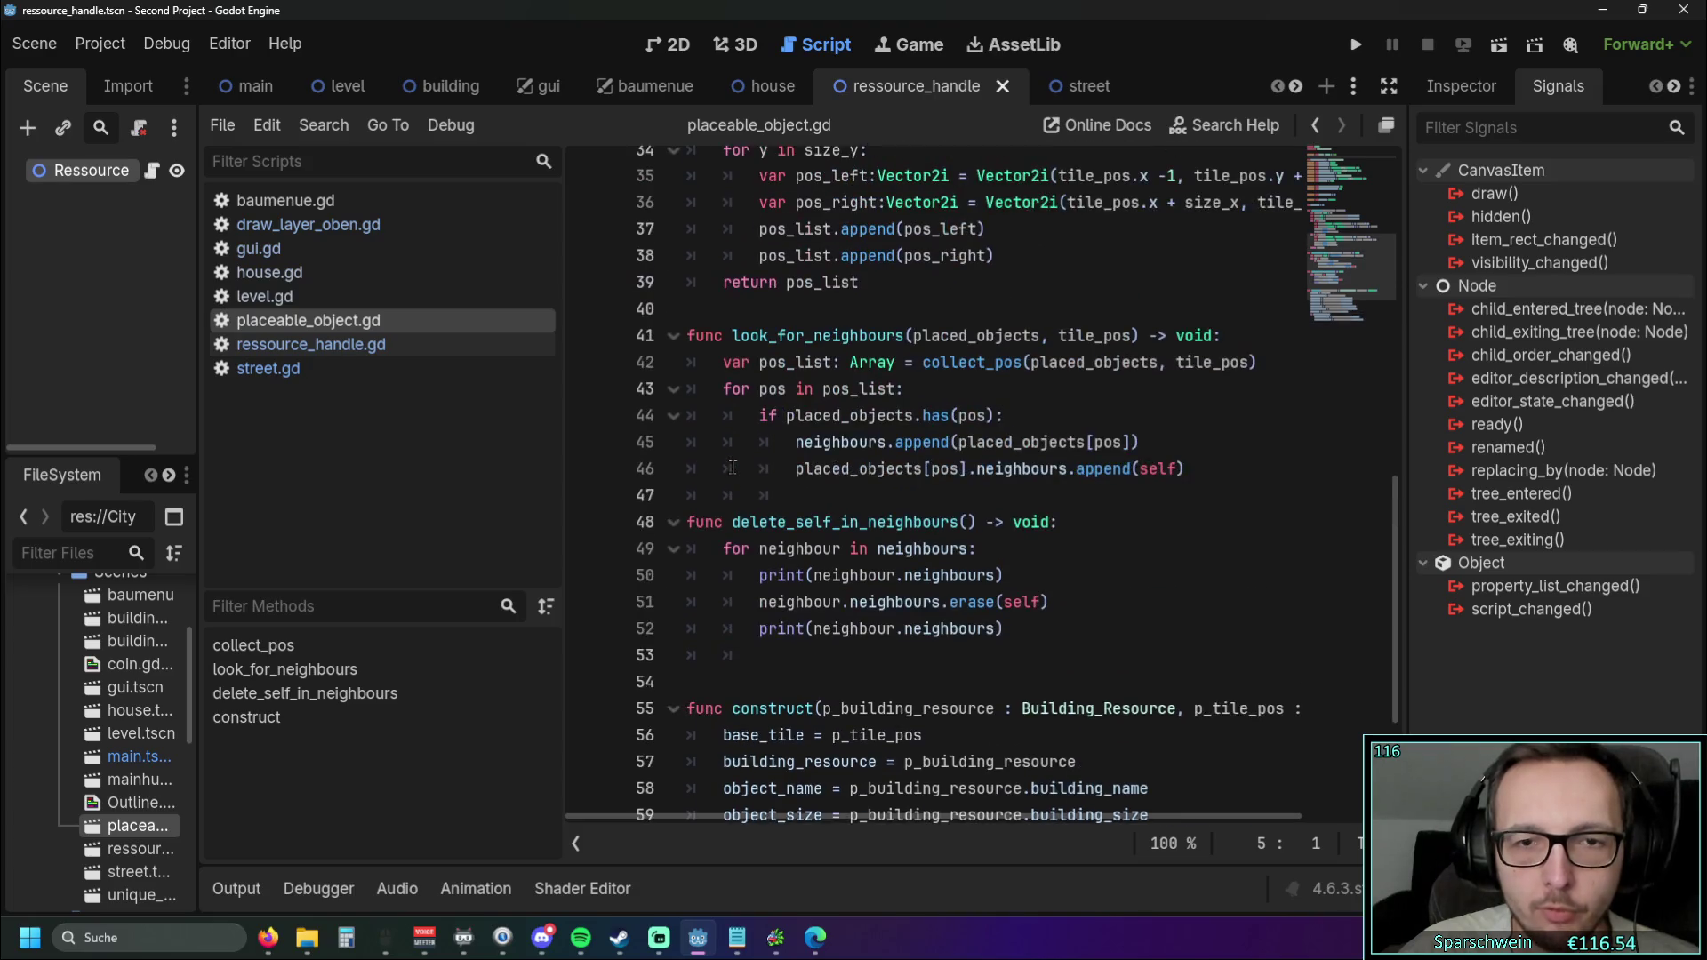
pyautogui.scroll(8, 728, 469)
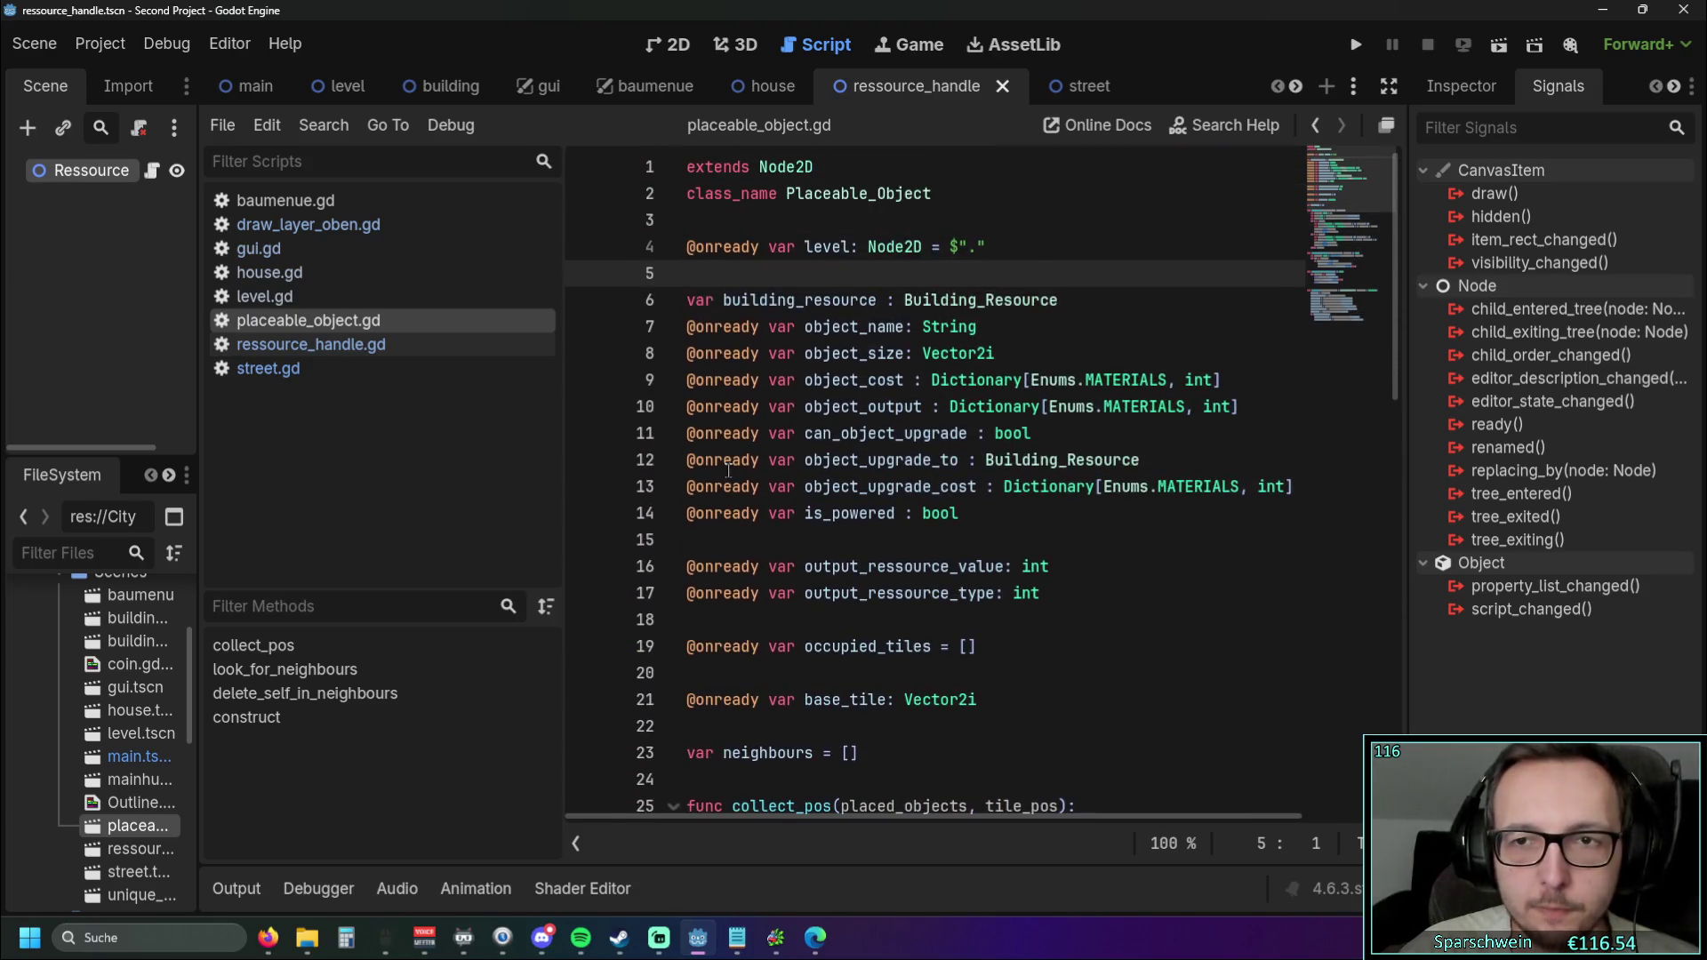
# Open level.gd and scroll to its signal declarations around line 37
pyautogui.click(264, 296)
pyautogui.scroll(20, 990, 428)
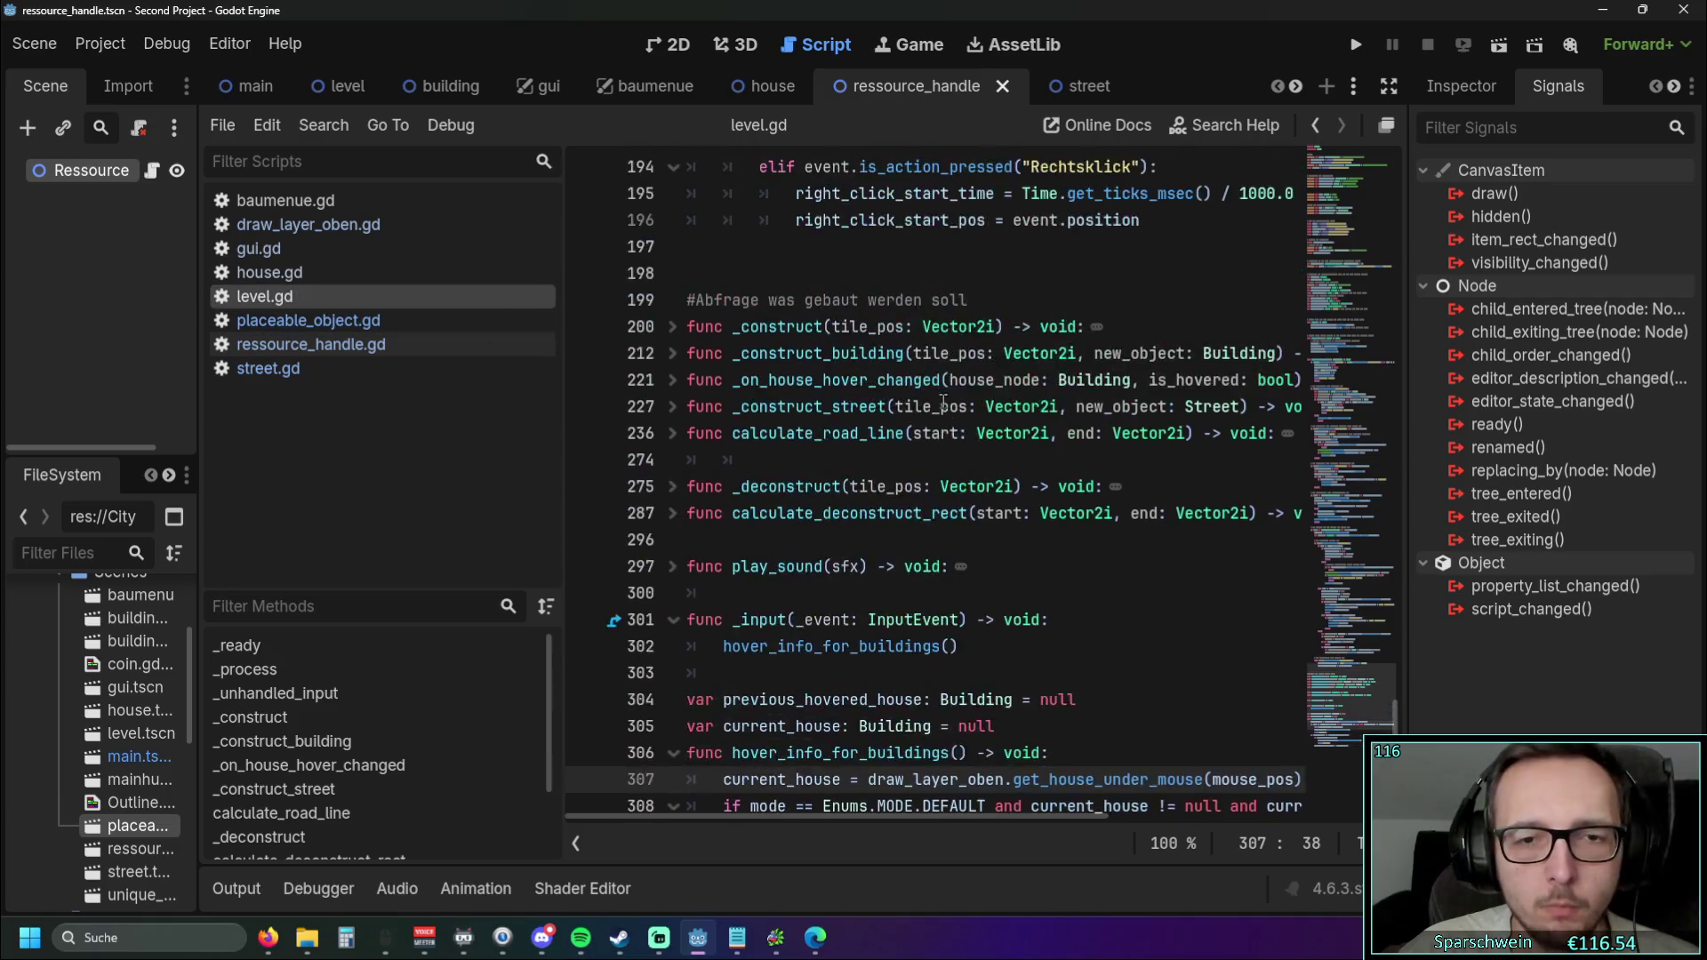
pyautogui.scroll(10, 990, 429)
pyautogui.moveTo(1397, 603); pyautogui.dragTo(1384, 164)
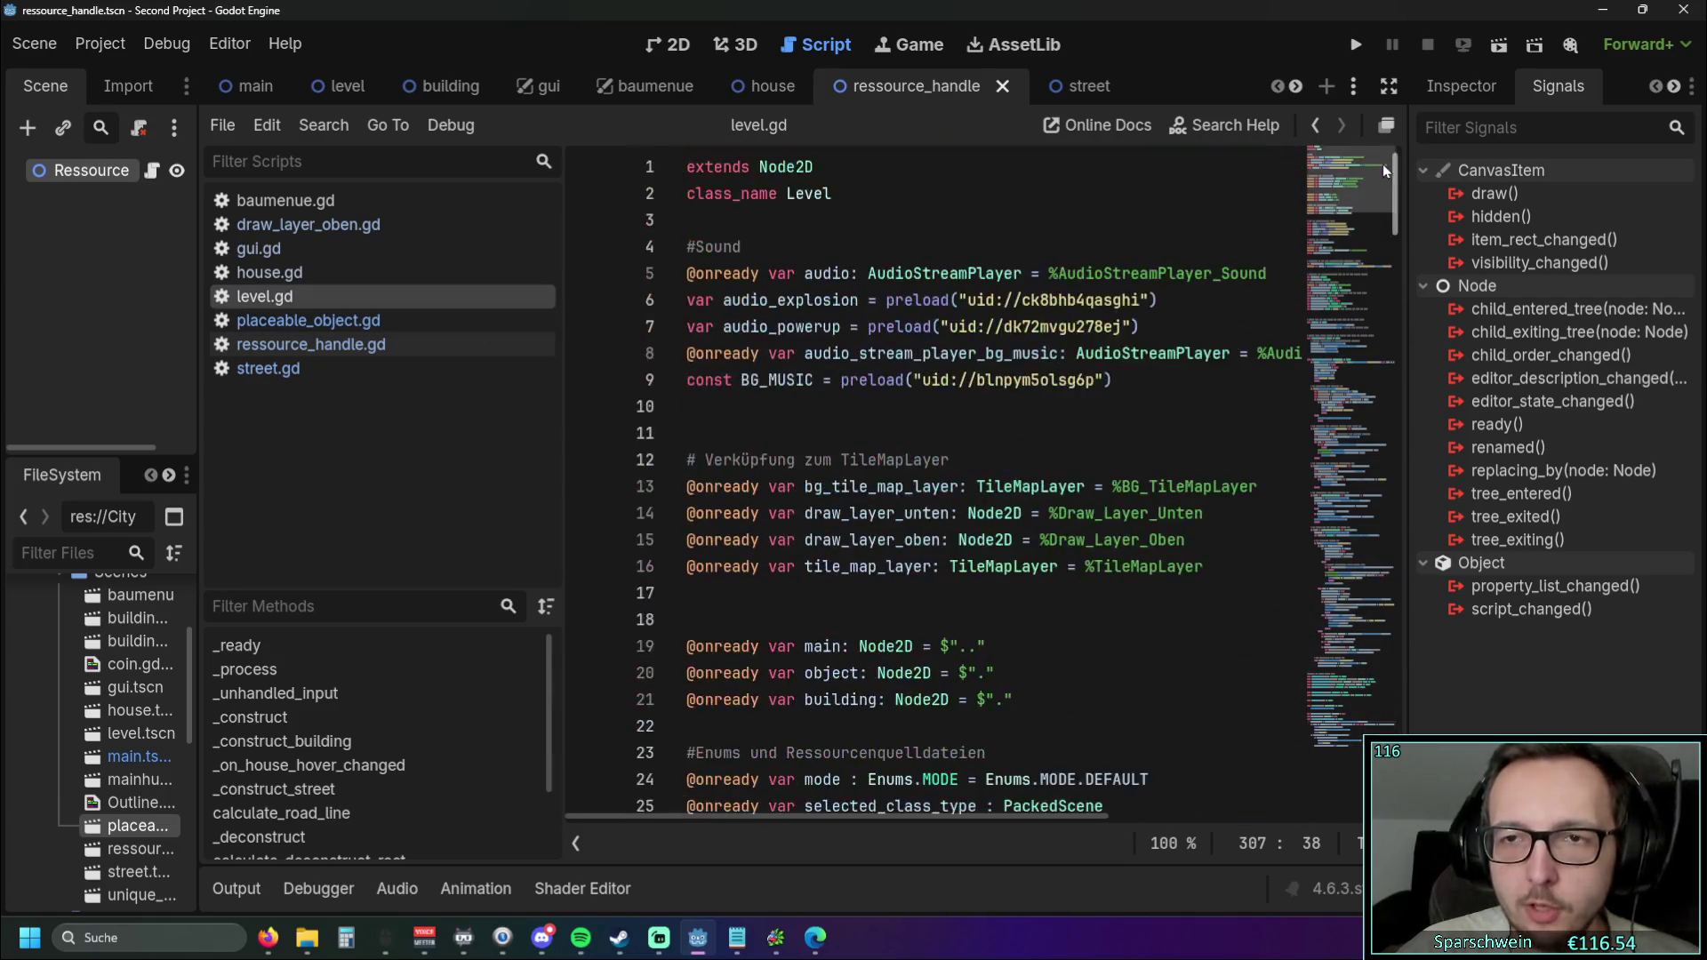
pyautogui.scroll(-8, 1130, 419)
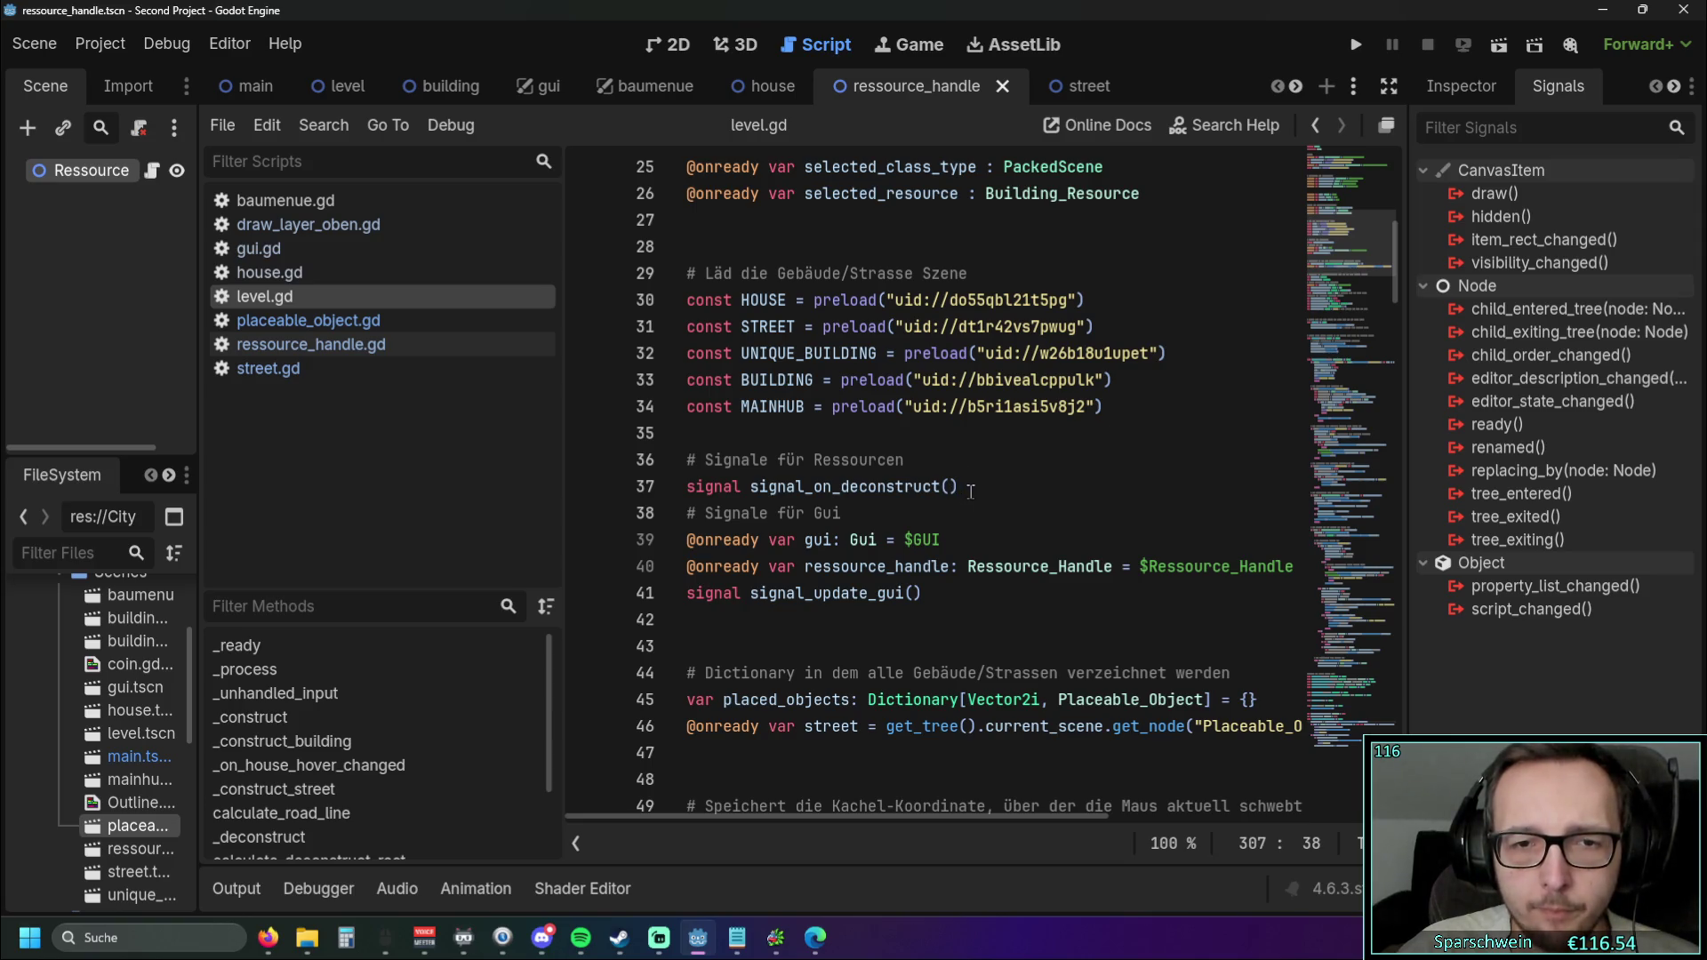
pyautogui.moveTo(975, 486); pyautogui.dragTo(687, 487)
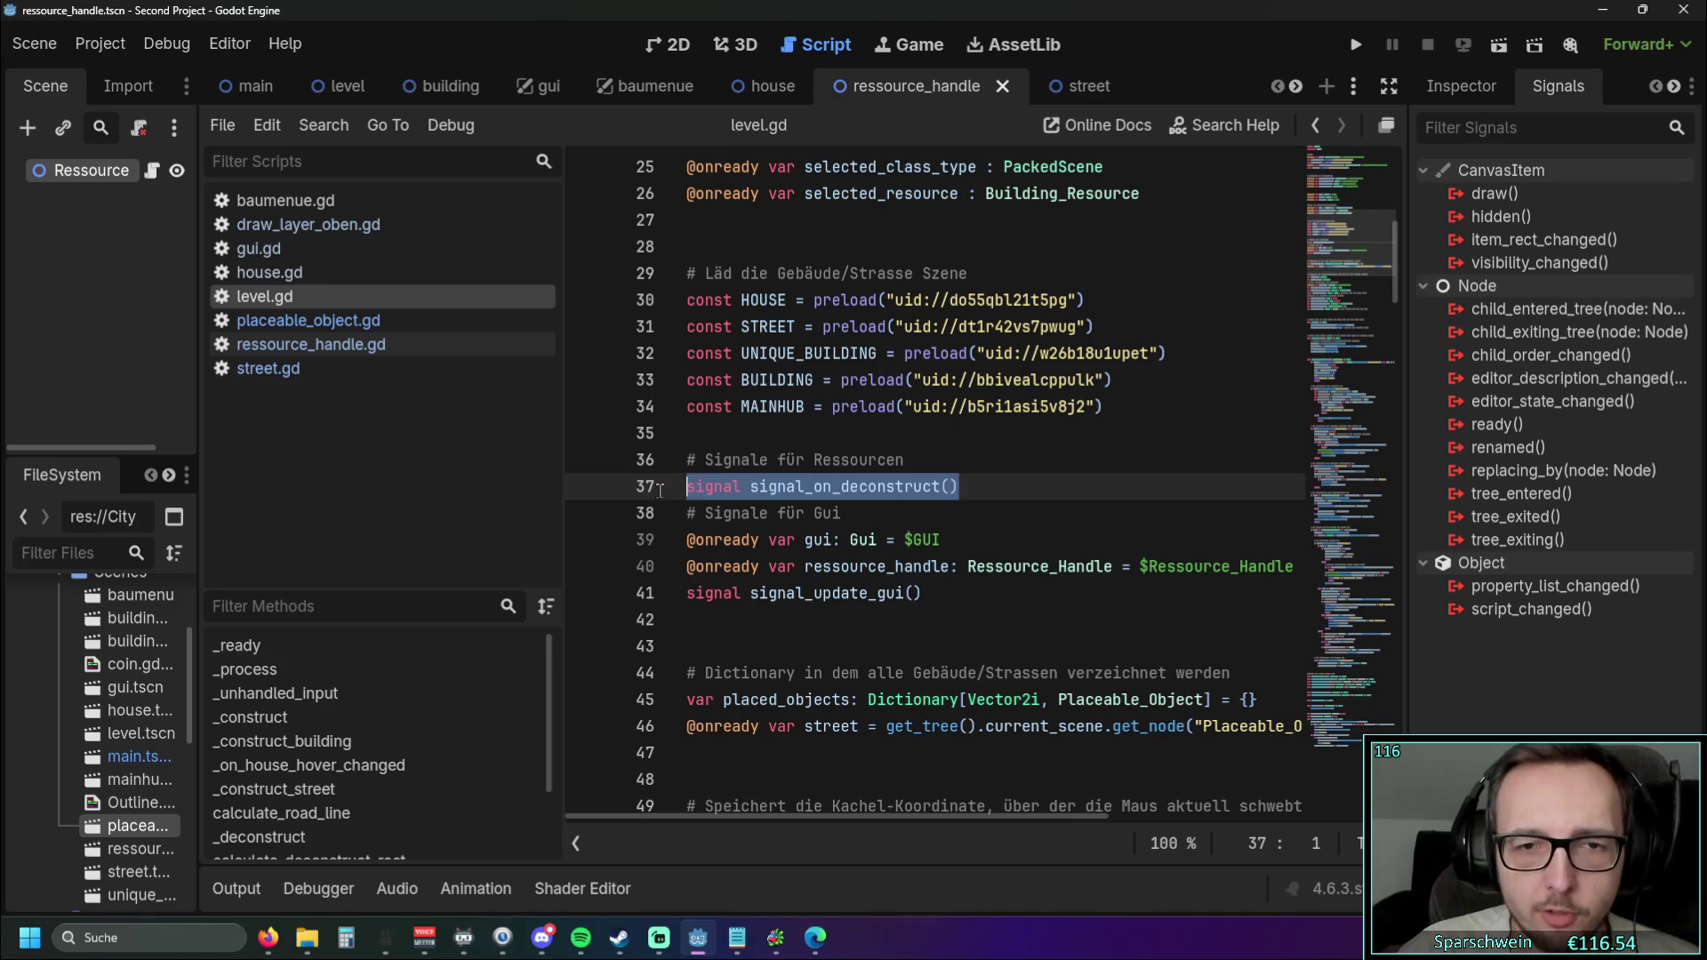
pyautogui.moveTo(931, 597); pyautogui.dragTo(687, 594)
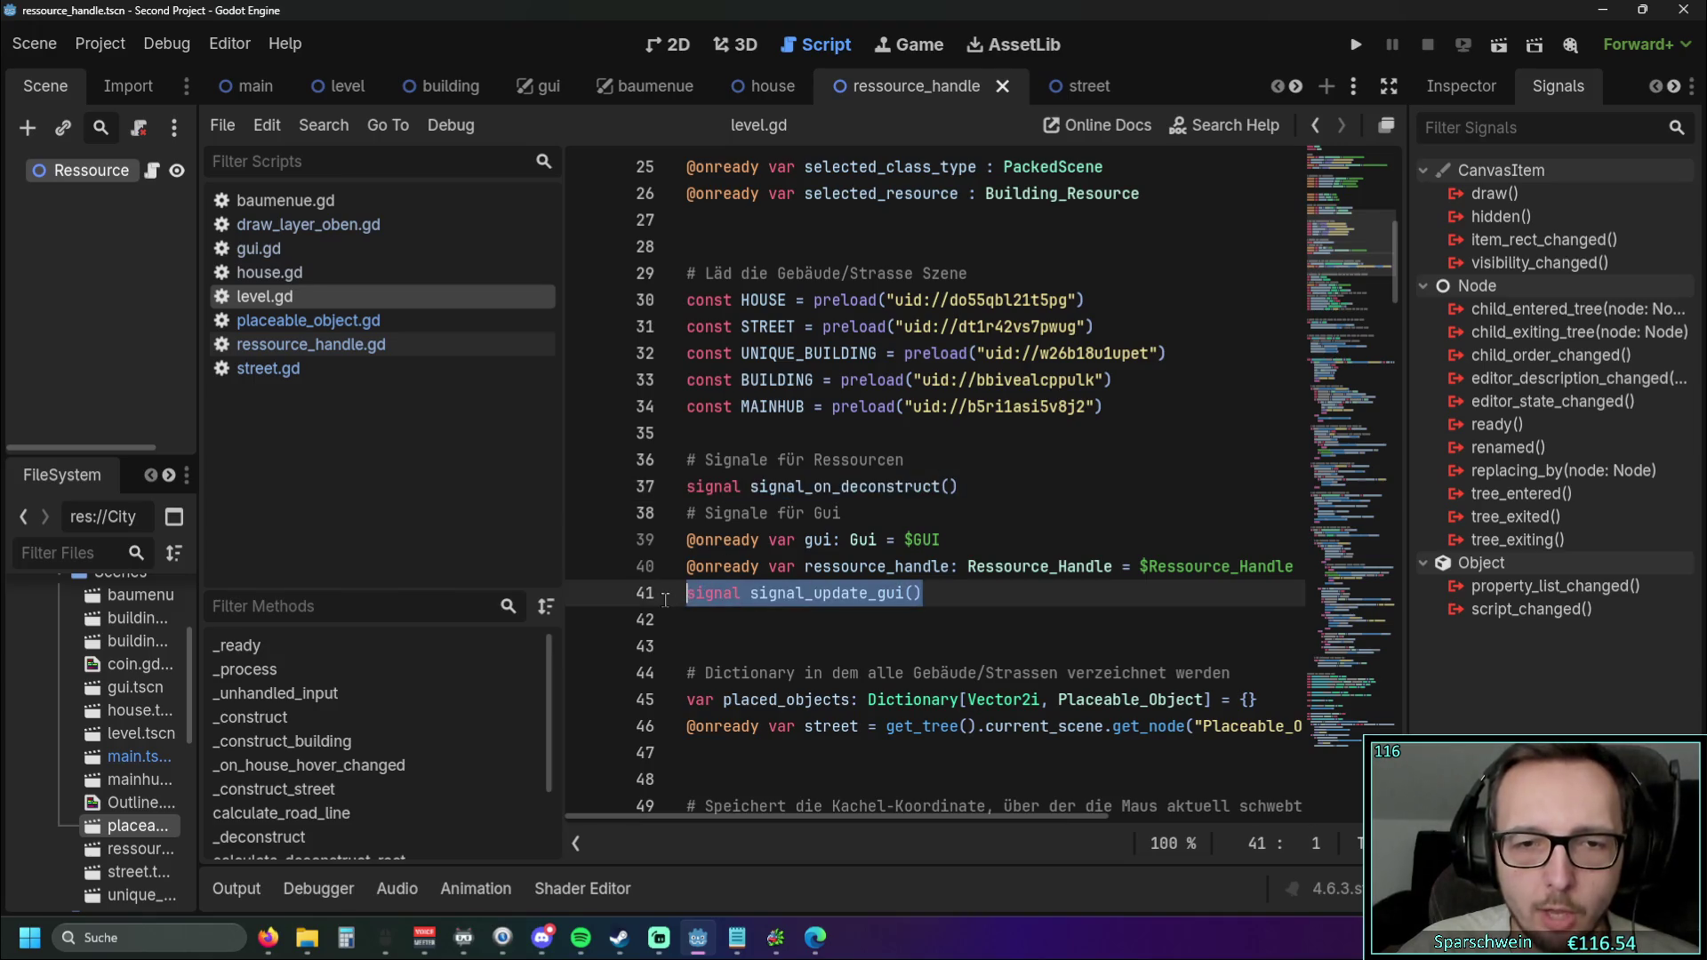
pyautogui.click(807, 624)
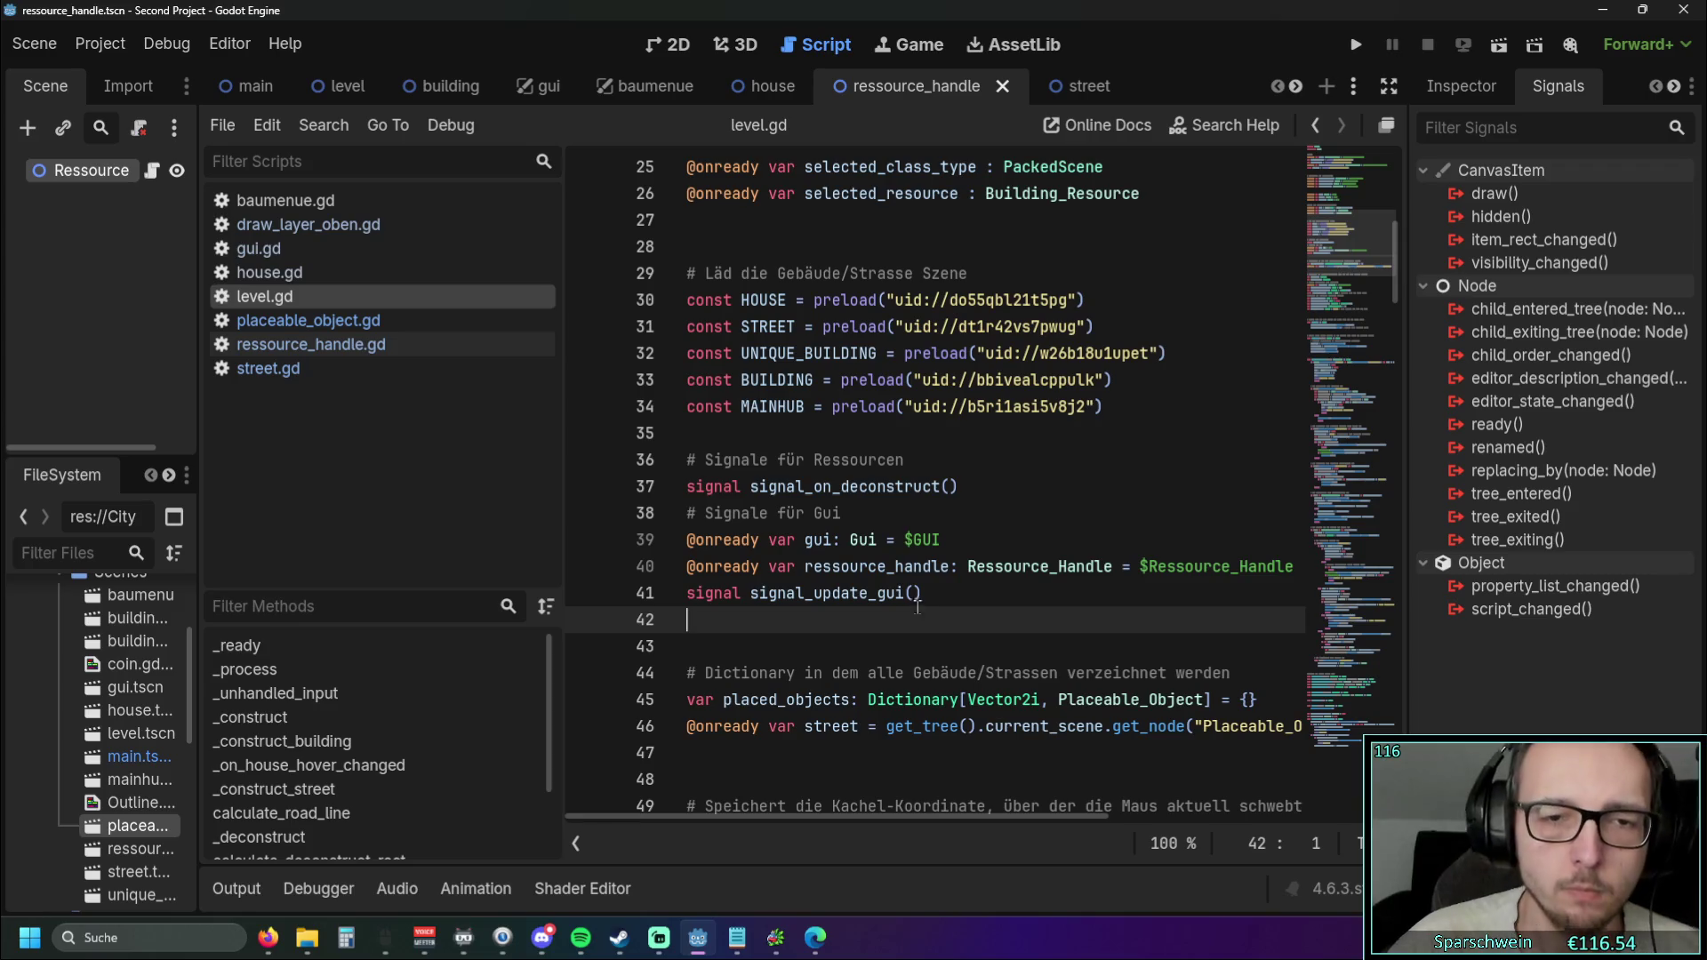
pyautogui.moveTo(1394, 272)
pyautogui.mouseDown()
pyautogui.moveTo(1396, 203)
pyautogui.moveTo(1397, 275)
pyautogui.mouseUp()
pyautogui.moveTo(964, 410); pyautogui.dragTo(685, 411)
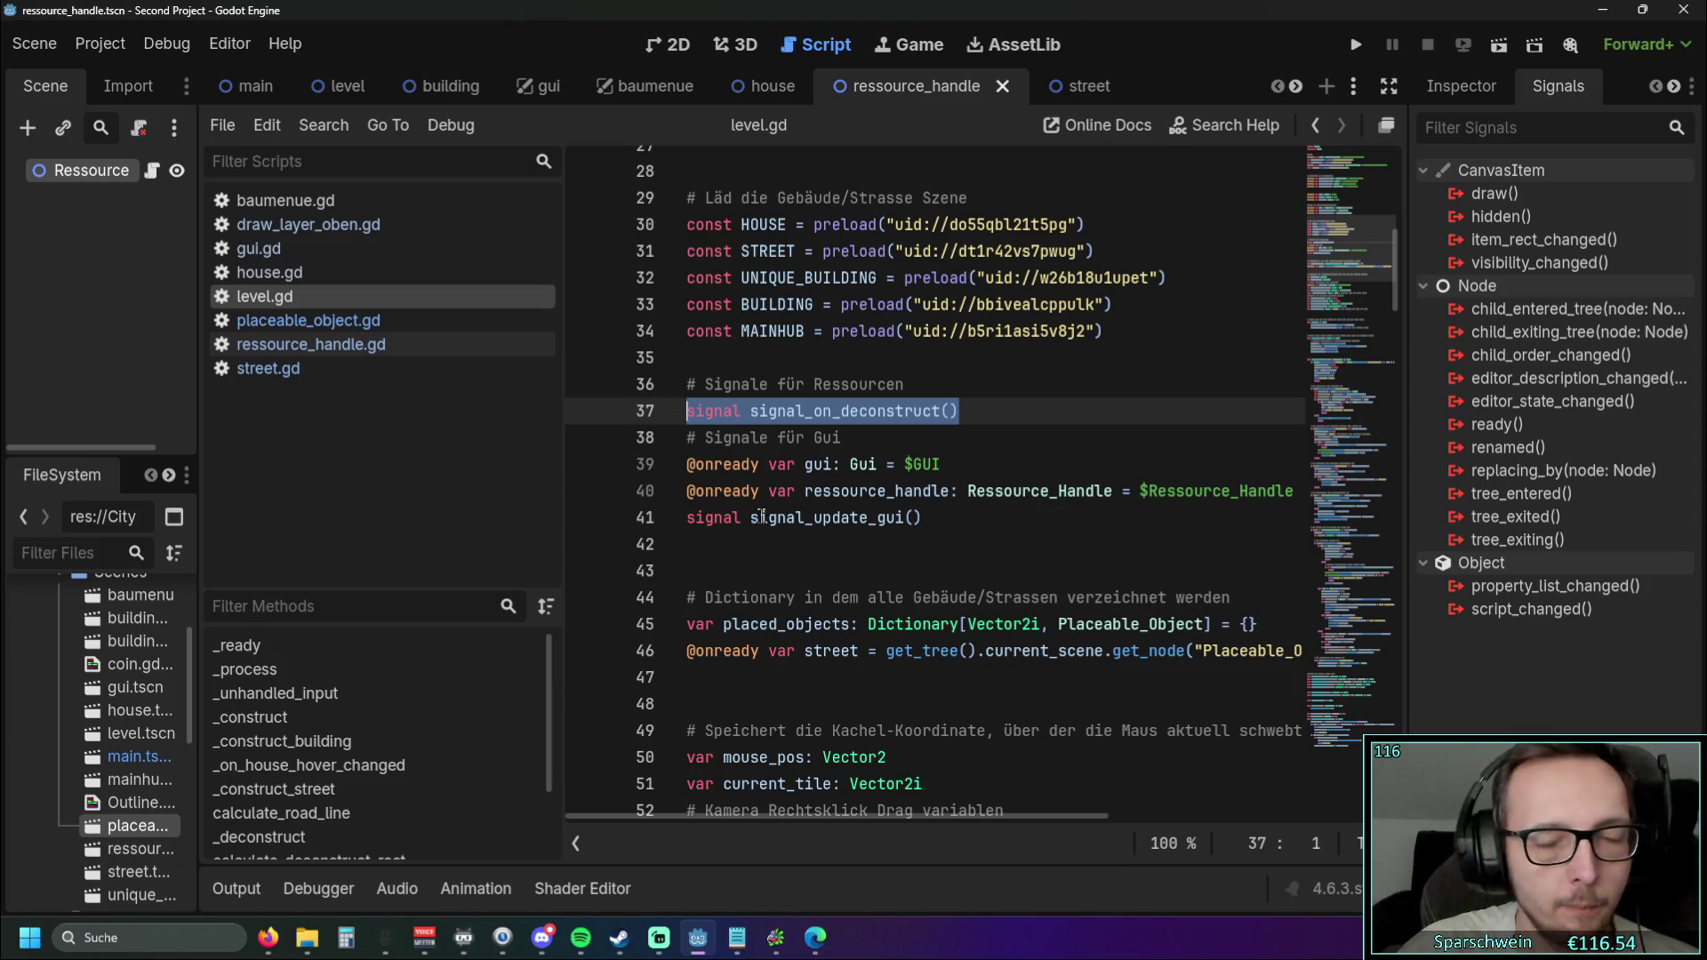
pyautogui.click(762, 516)
pyautogui.moveTo(929, 517); pyautogui.dragTo(685, 518)
pyautogui.click(809, 542)
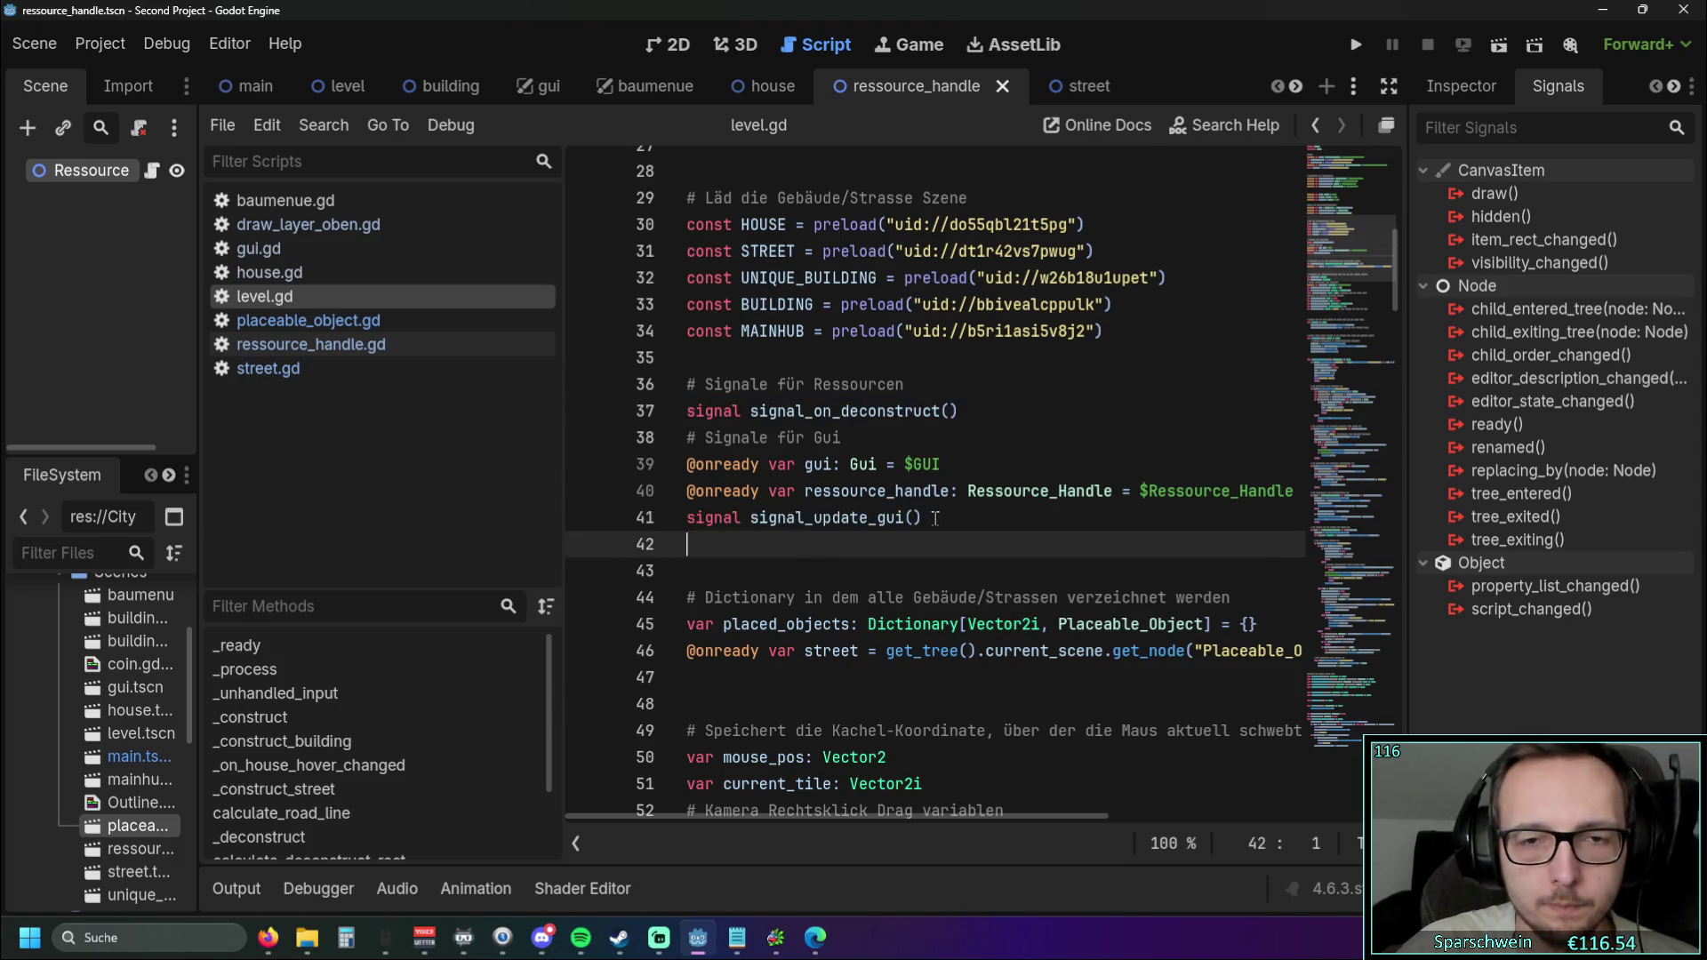
pyautogui.moveTo(935, 517); pyautogui.dragTo(684, 518)
pyautogui.moveTo(962, 411); pyautogui.dragTo(684, 411)
pyautogui.click(947, 491)
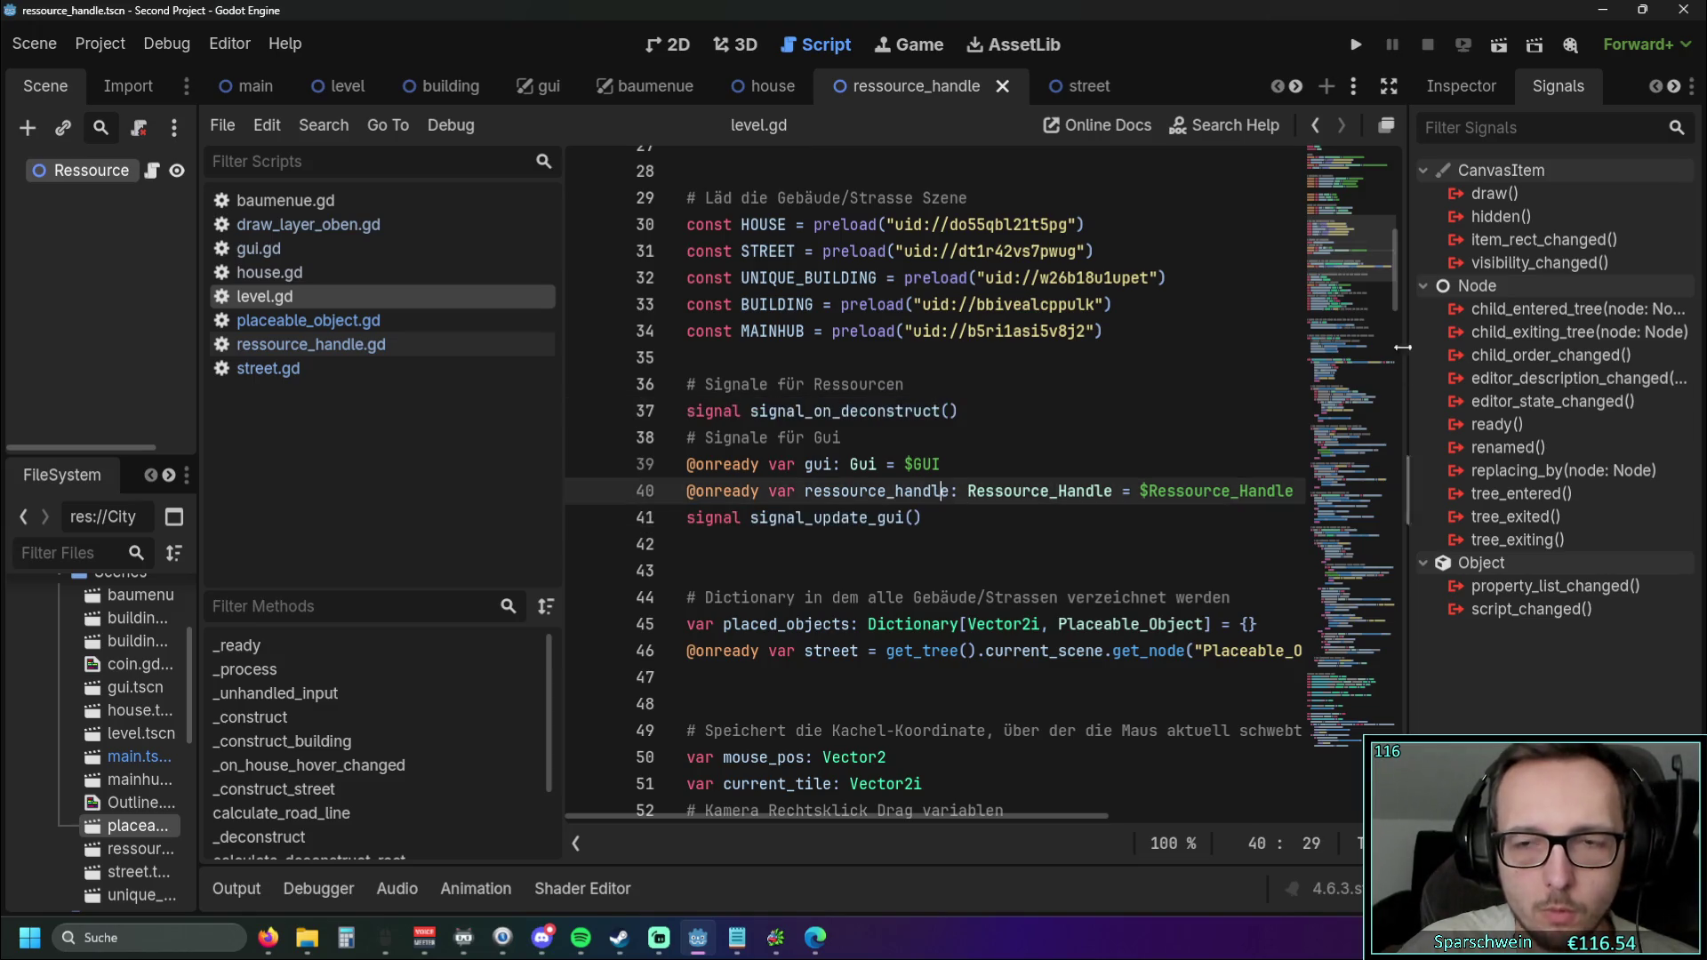
pyautogui.moveTo(961, 411); pyautogui.dragTo(620, 420)
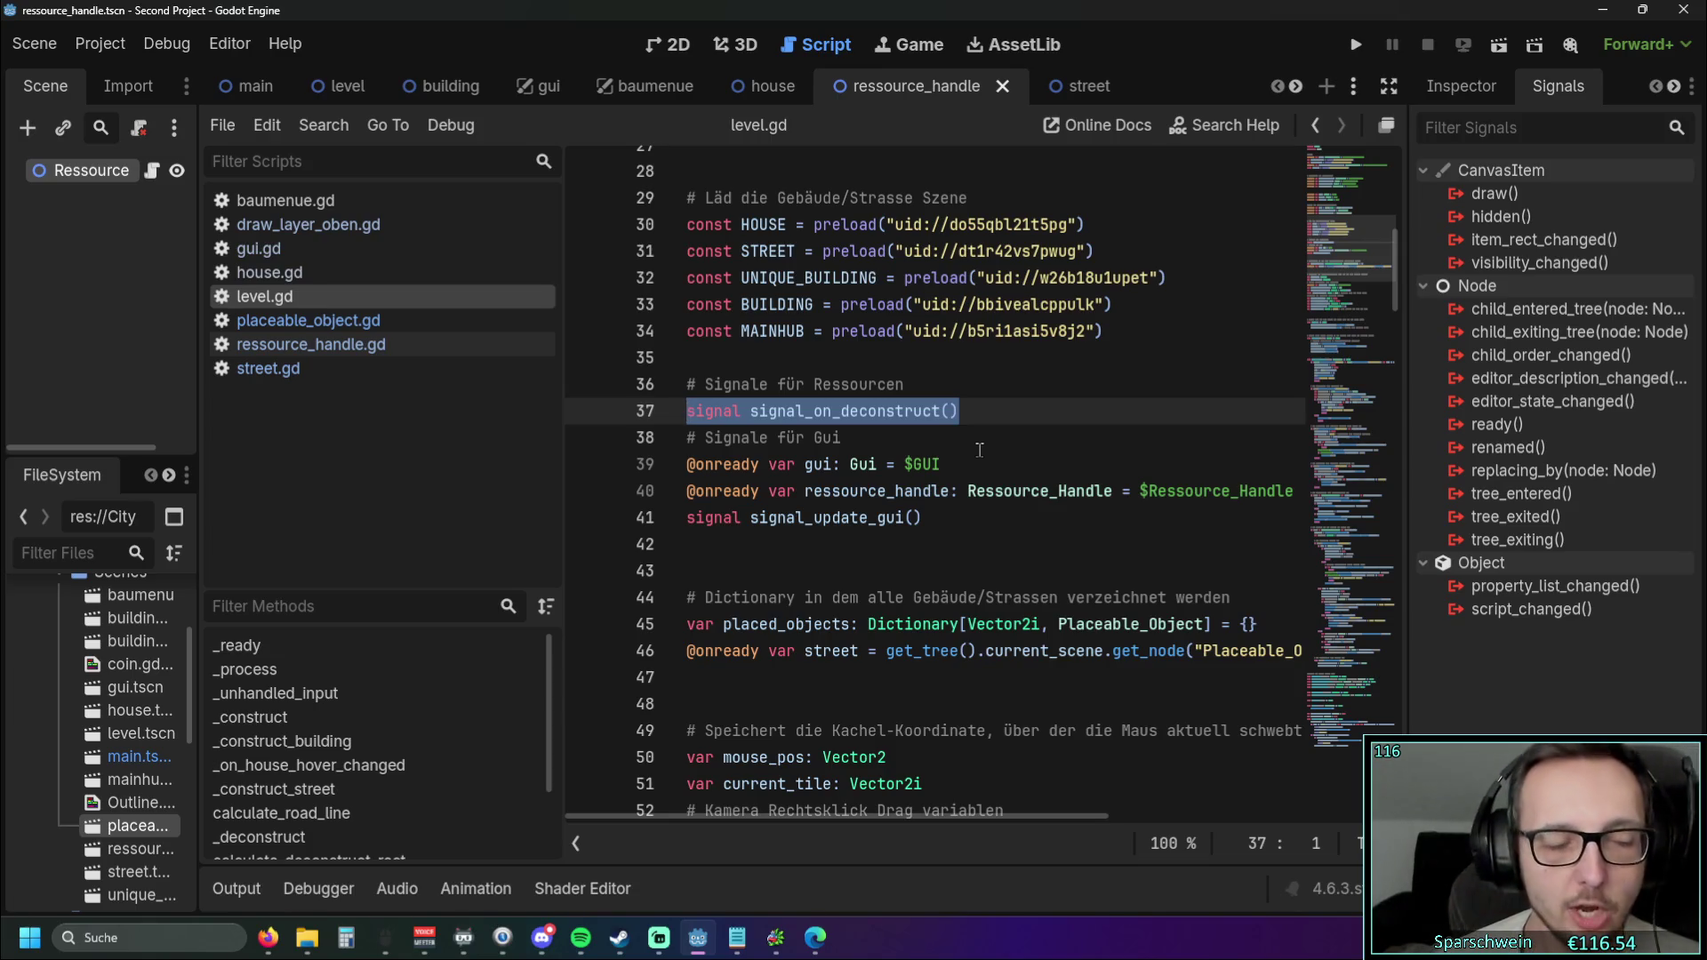
pyautogui.click(979, 450)
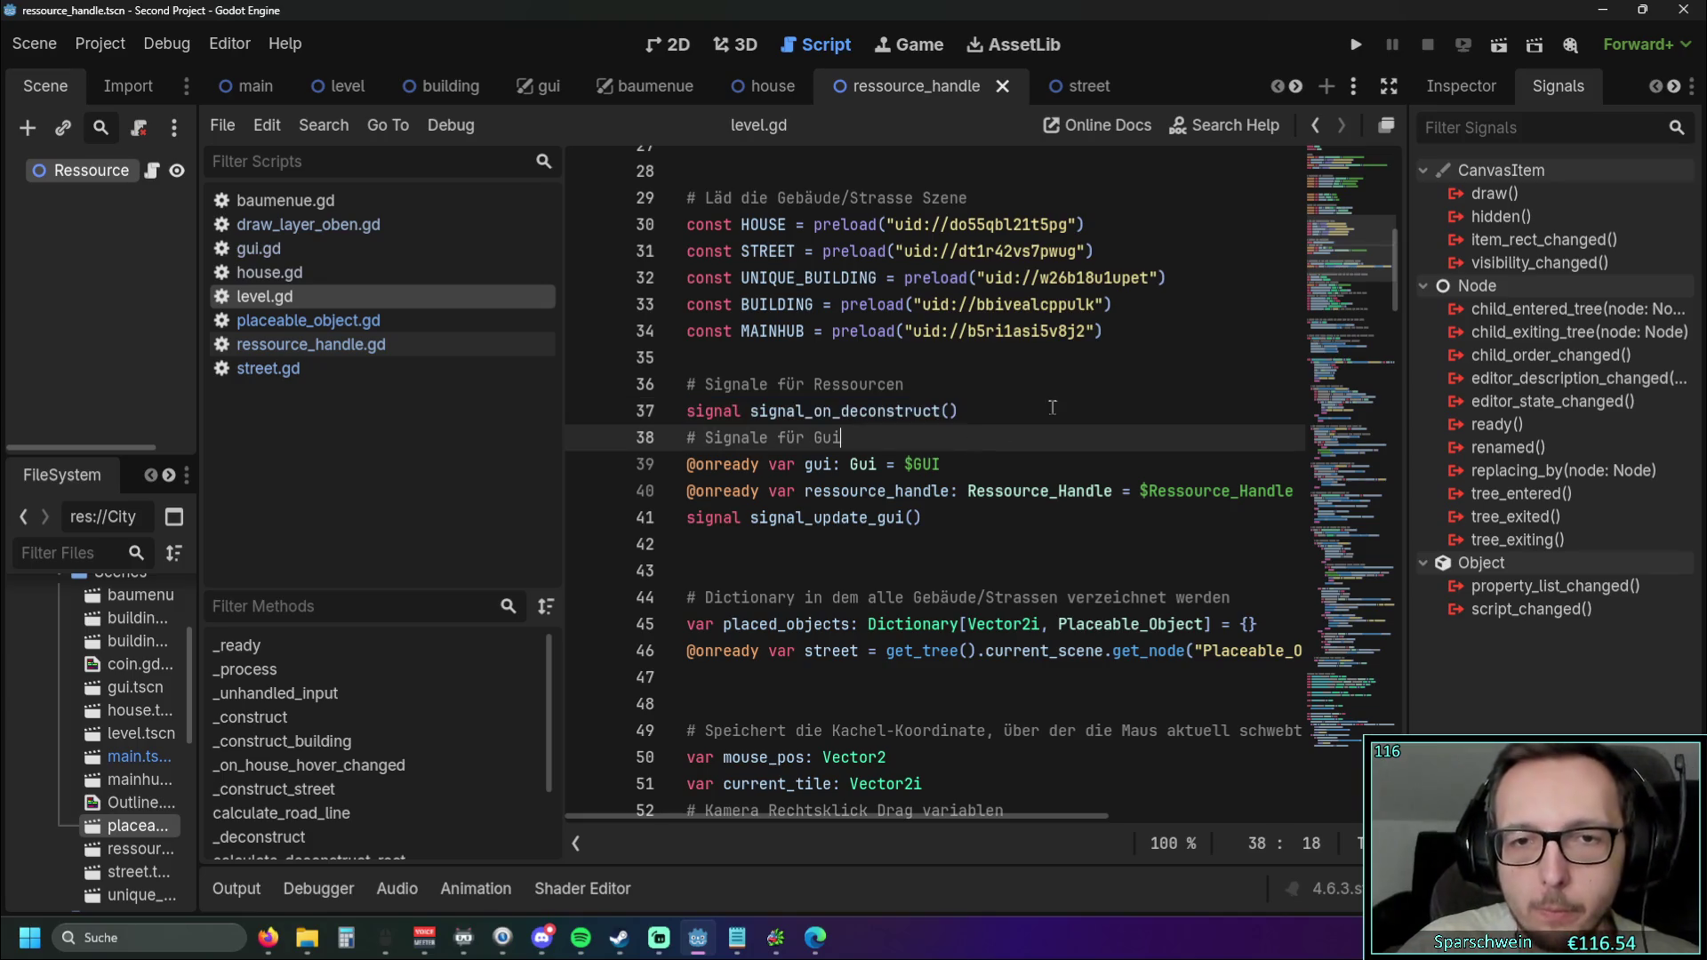
# Scroll through level.gd and widen the code editing area
pyautogui.scroll(-20, 1156, 578)
pyautogui.moveTo(1370, 731)
pyautogui.mouseDown()
pyautogui.moveTo(1401, 689)
pyautogui.moveTo(1402, 727)
pyautogui.mouseUp()
pyautogui.scroll(-1, 933, 481)
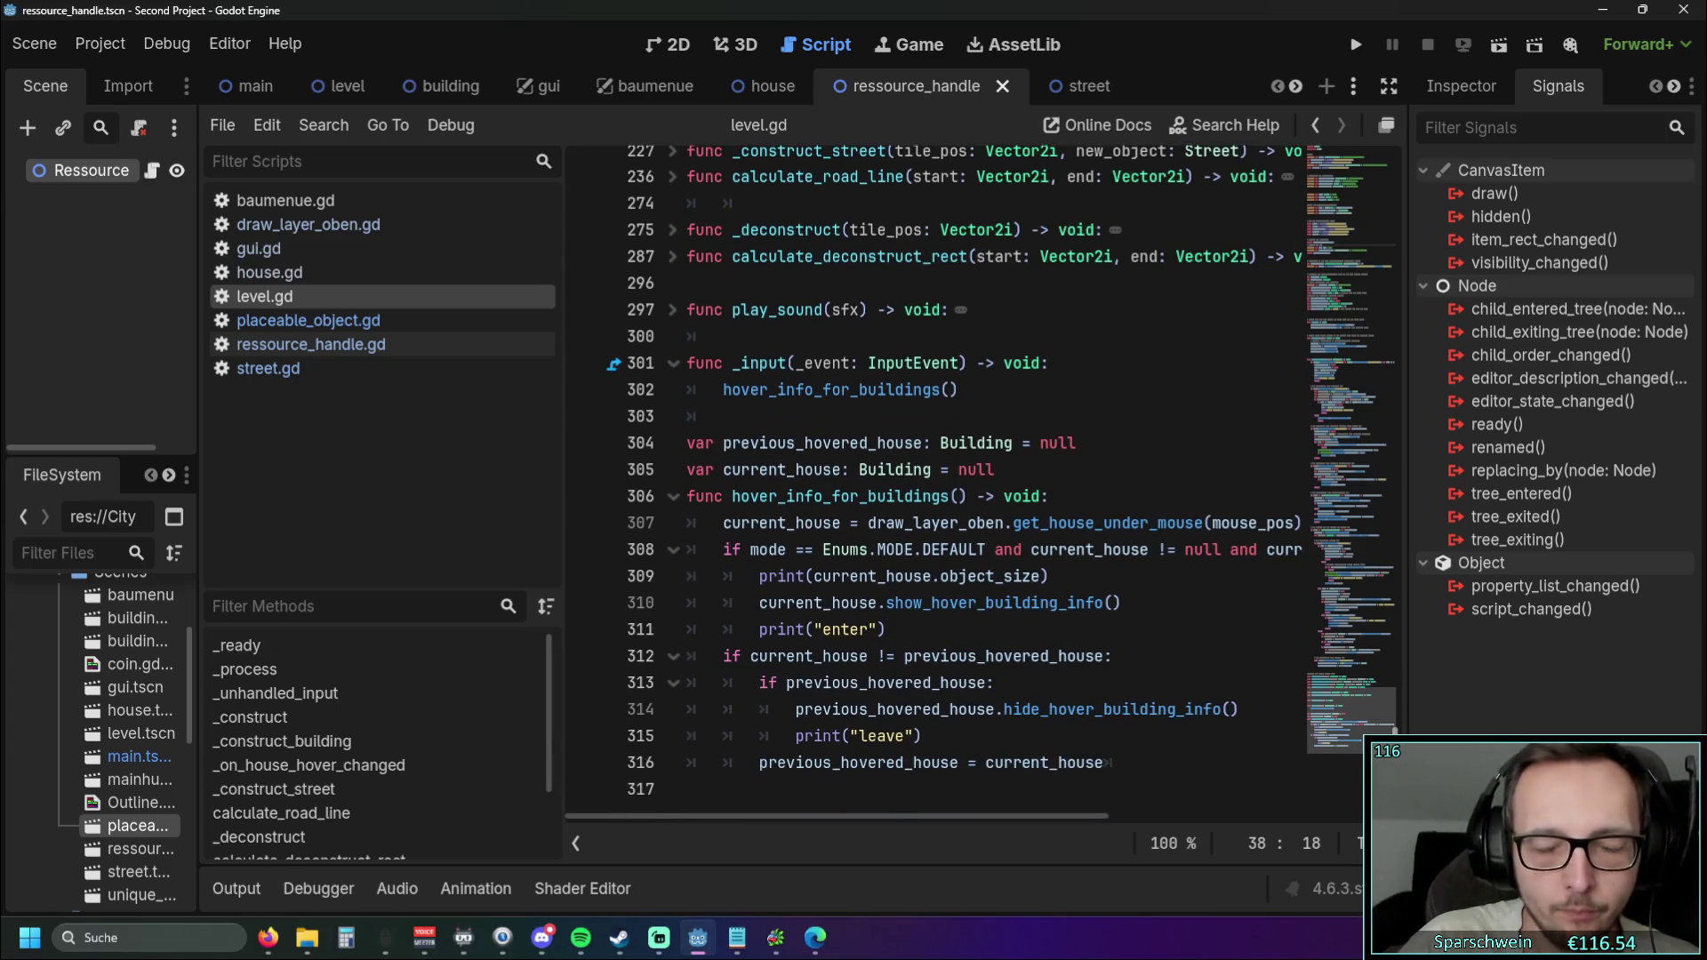
pyautogui.scroll(4, 1397, 729)
pyautogui.scroll(-4, 1396, 729)
pyautogui.scroll(4, 1396, 729)
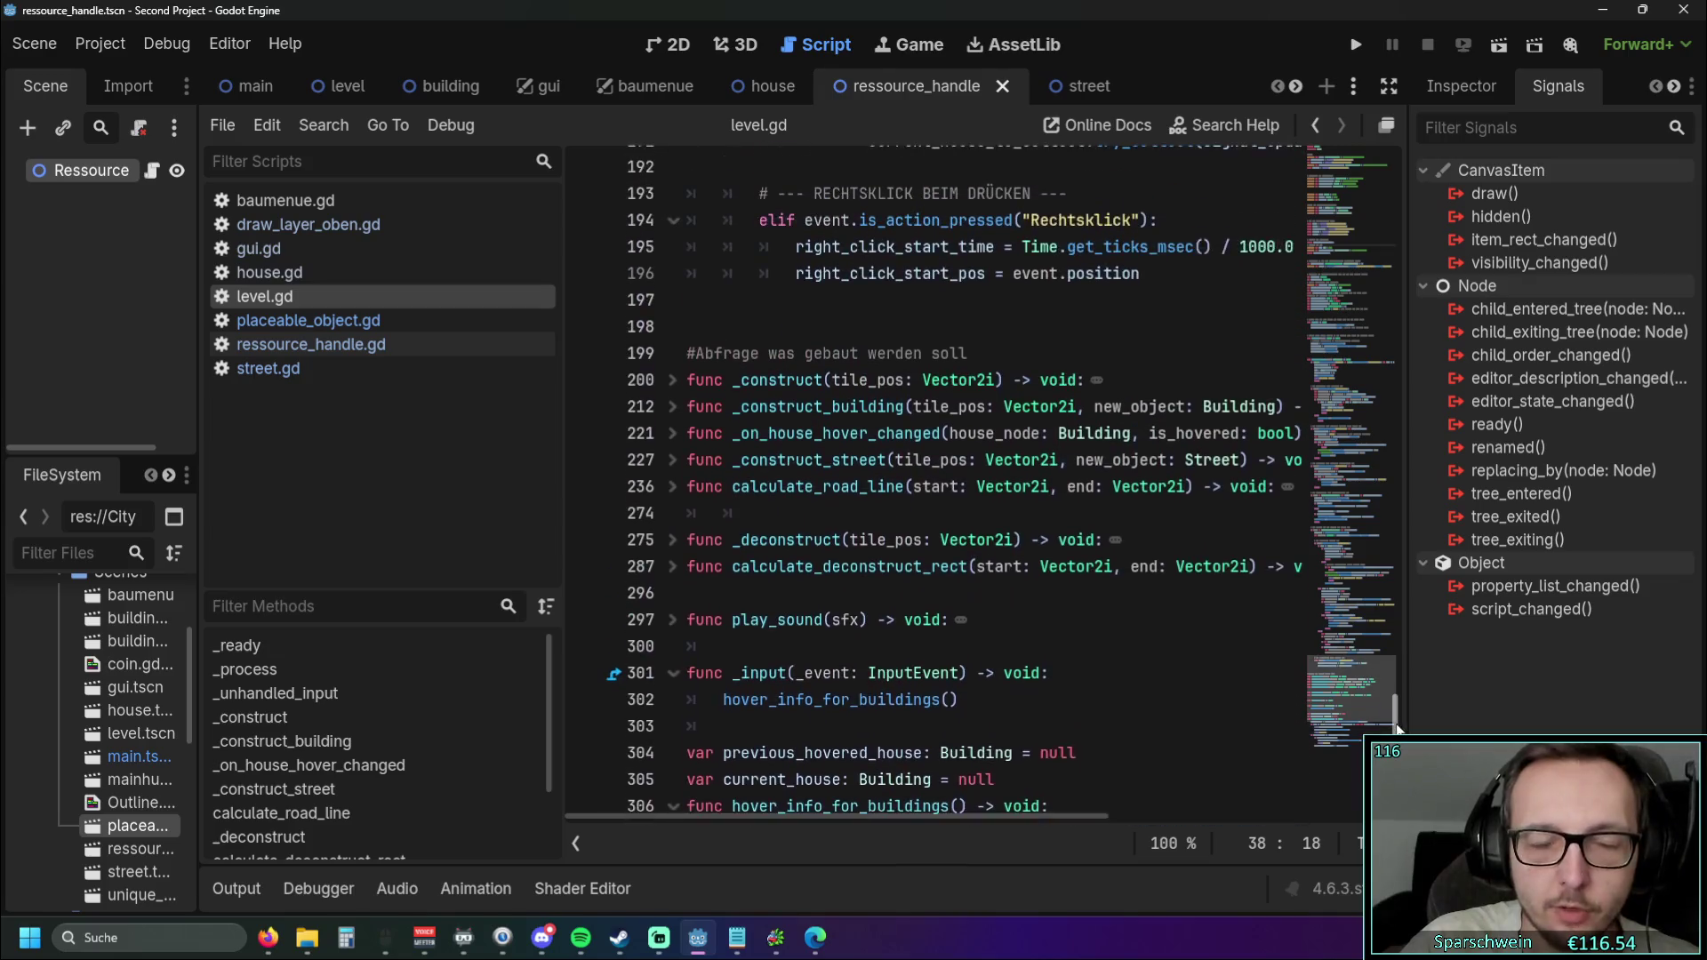
pyautogui.scroll(-1, 1398, 729)
pyautogui.scroll(2, 1401, 720)
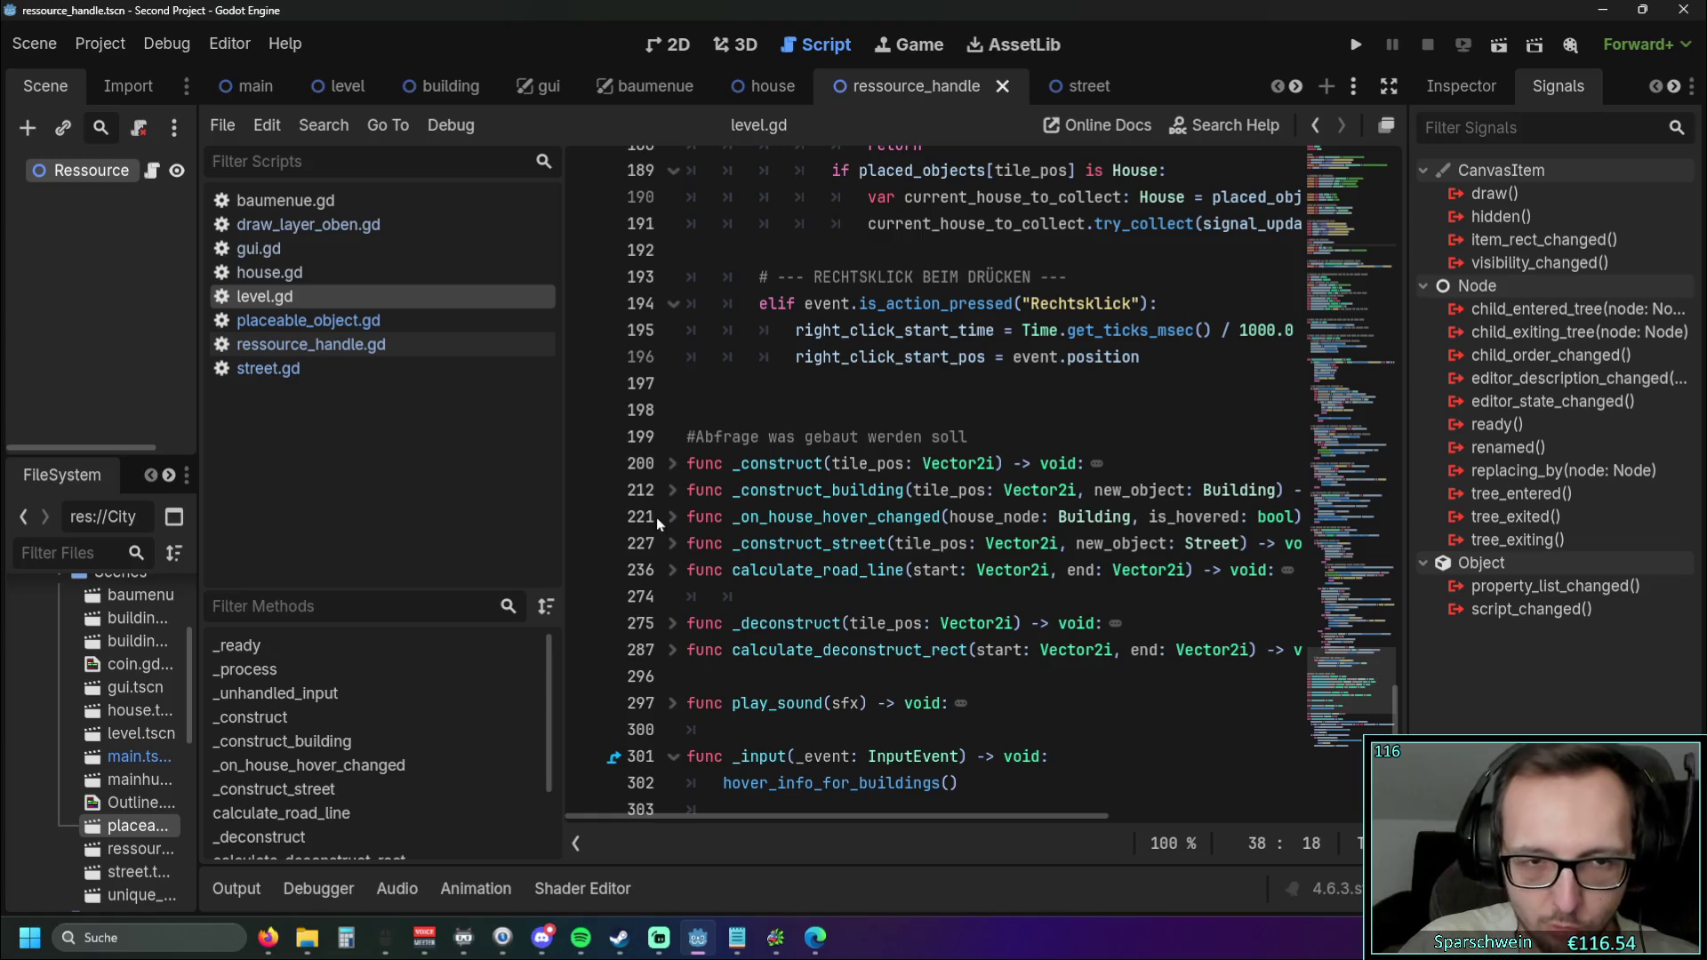
pyautogui.moveTo(563, 484); pyautogui.dragTo(314, 484)
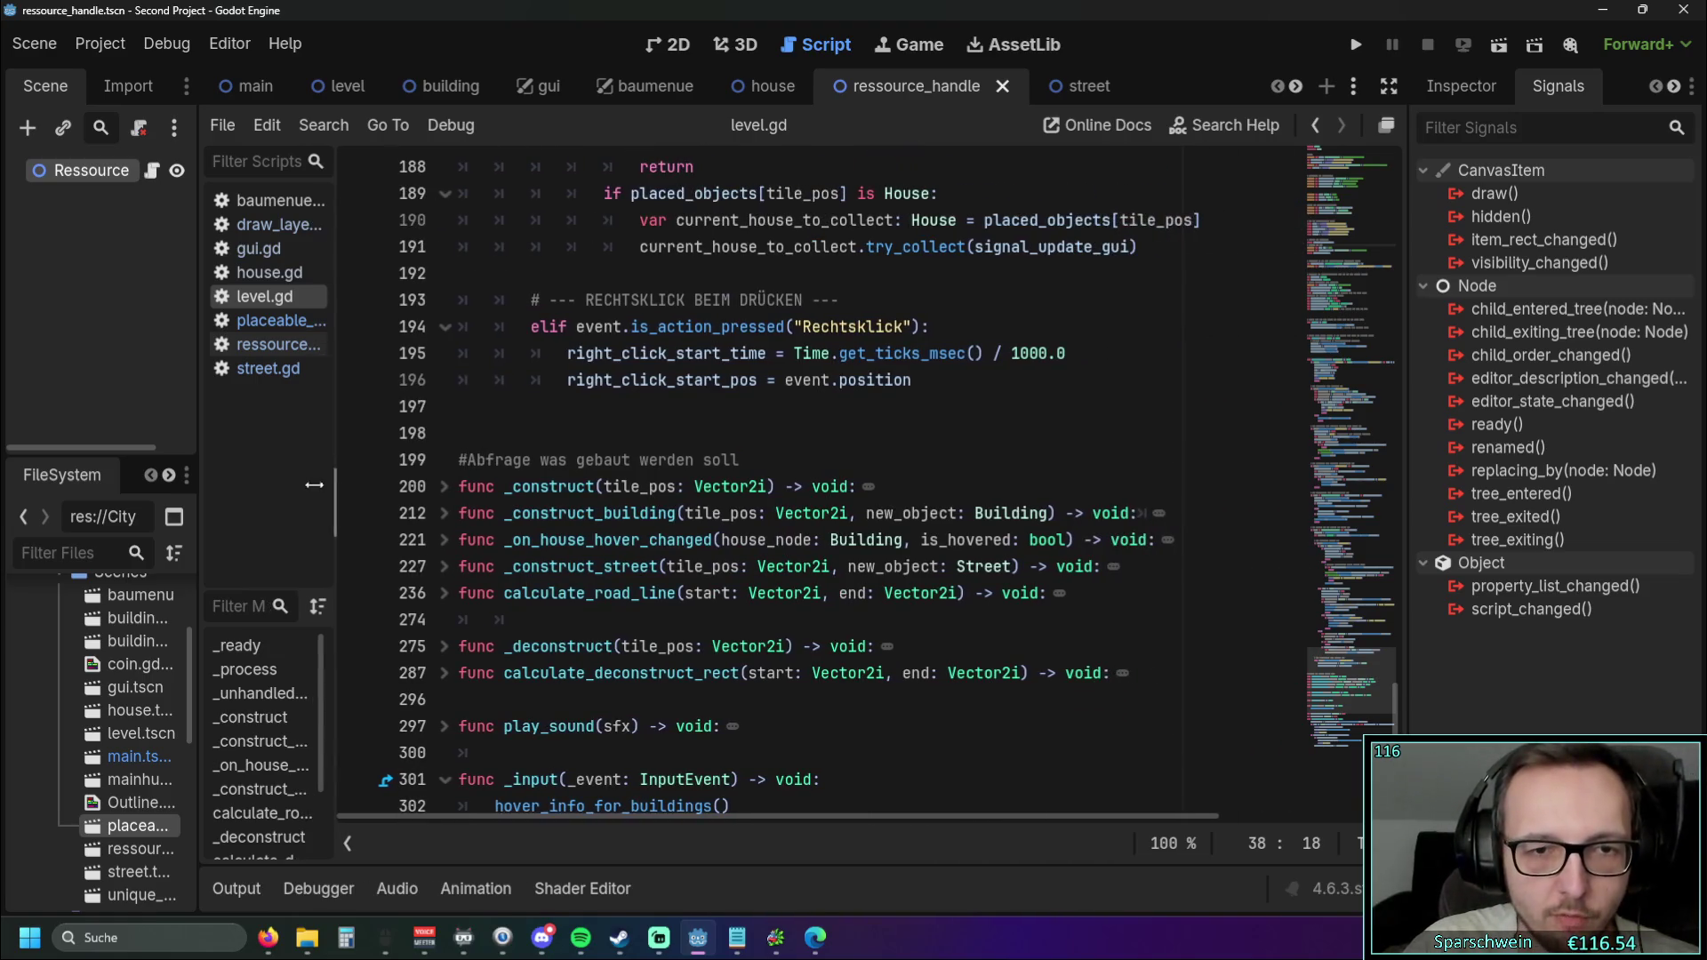
# Unfold _deconstruct to inspect its signal_on_deconstruct.emit() line, then fold it again
pyautogui.scroll(-1, 450, 507)
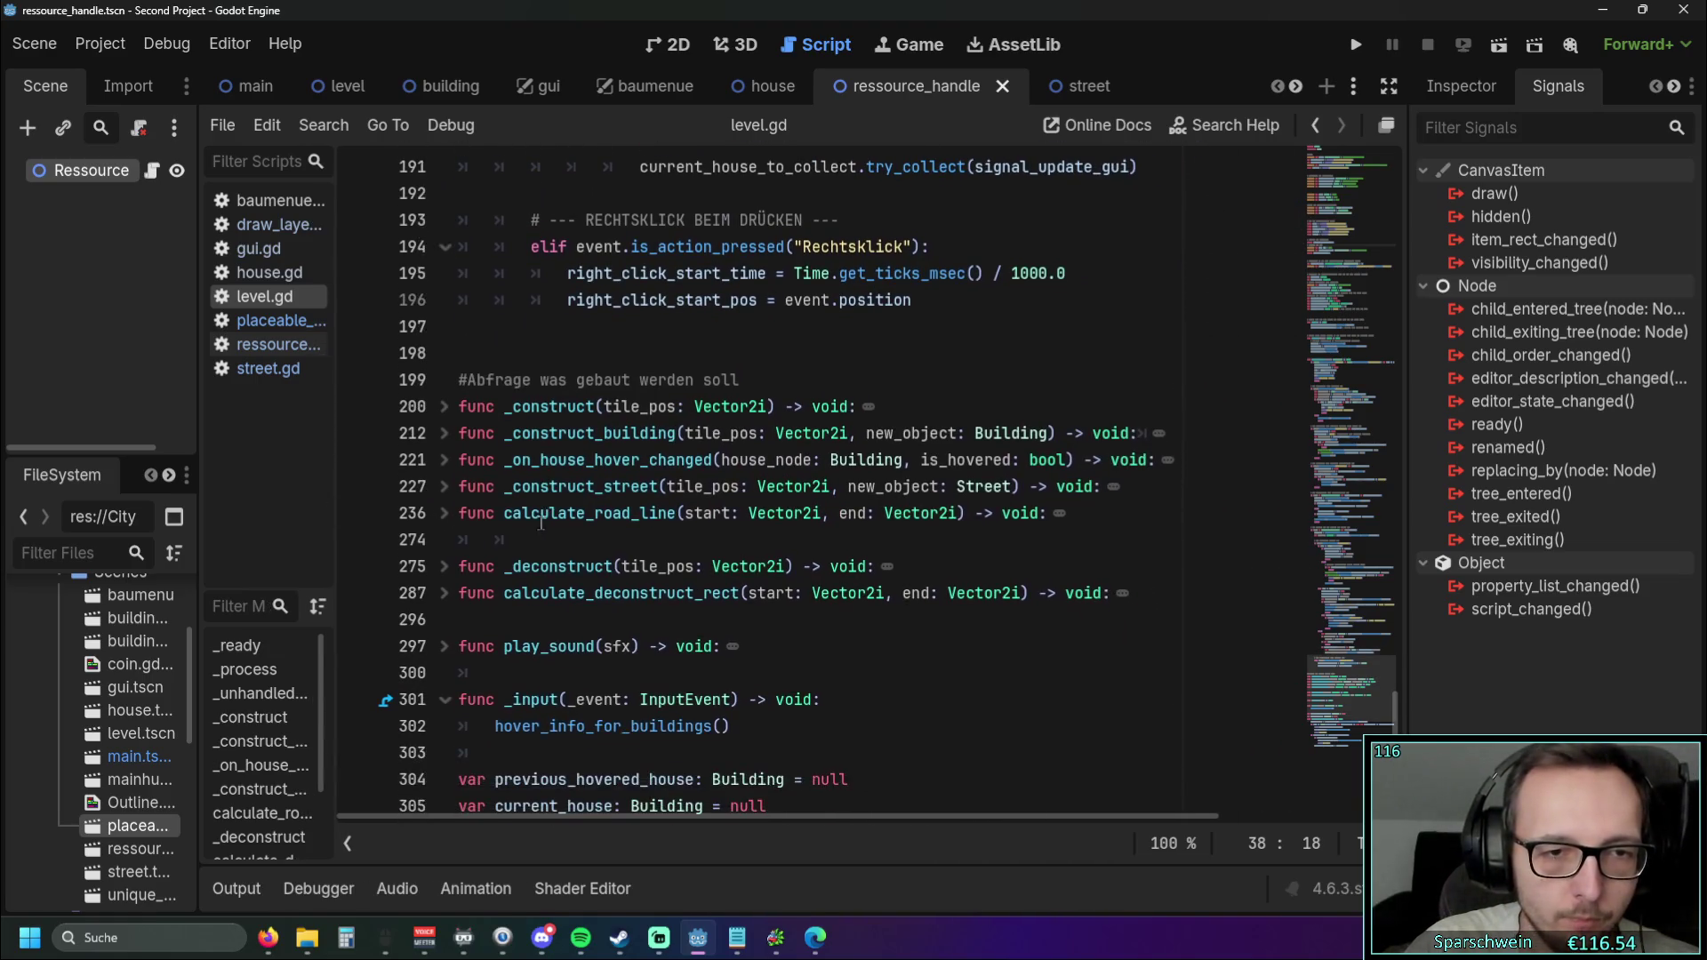
pyautogui.click(446, 488)
pyautogui.click(446, 489)
pyautogui.scroll(-1, 449, 489)
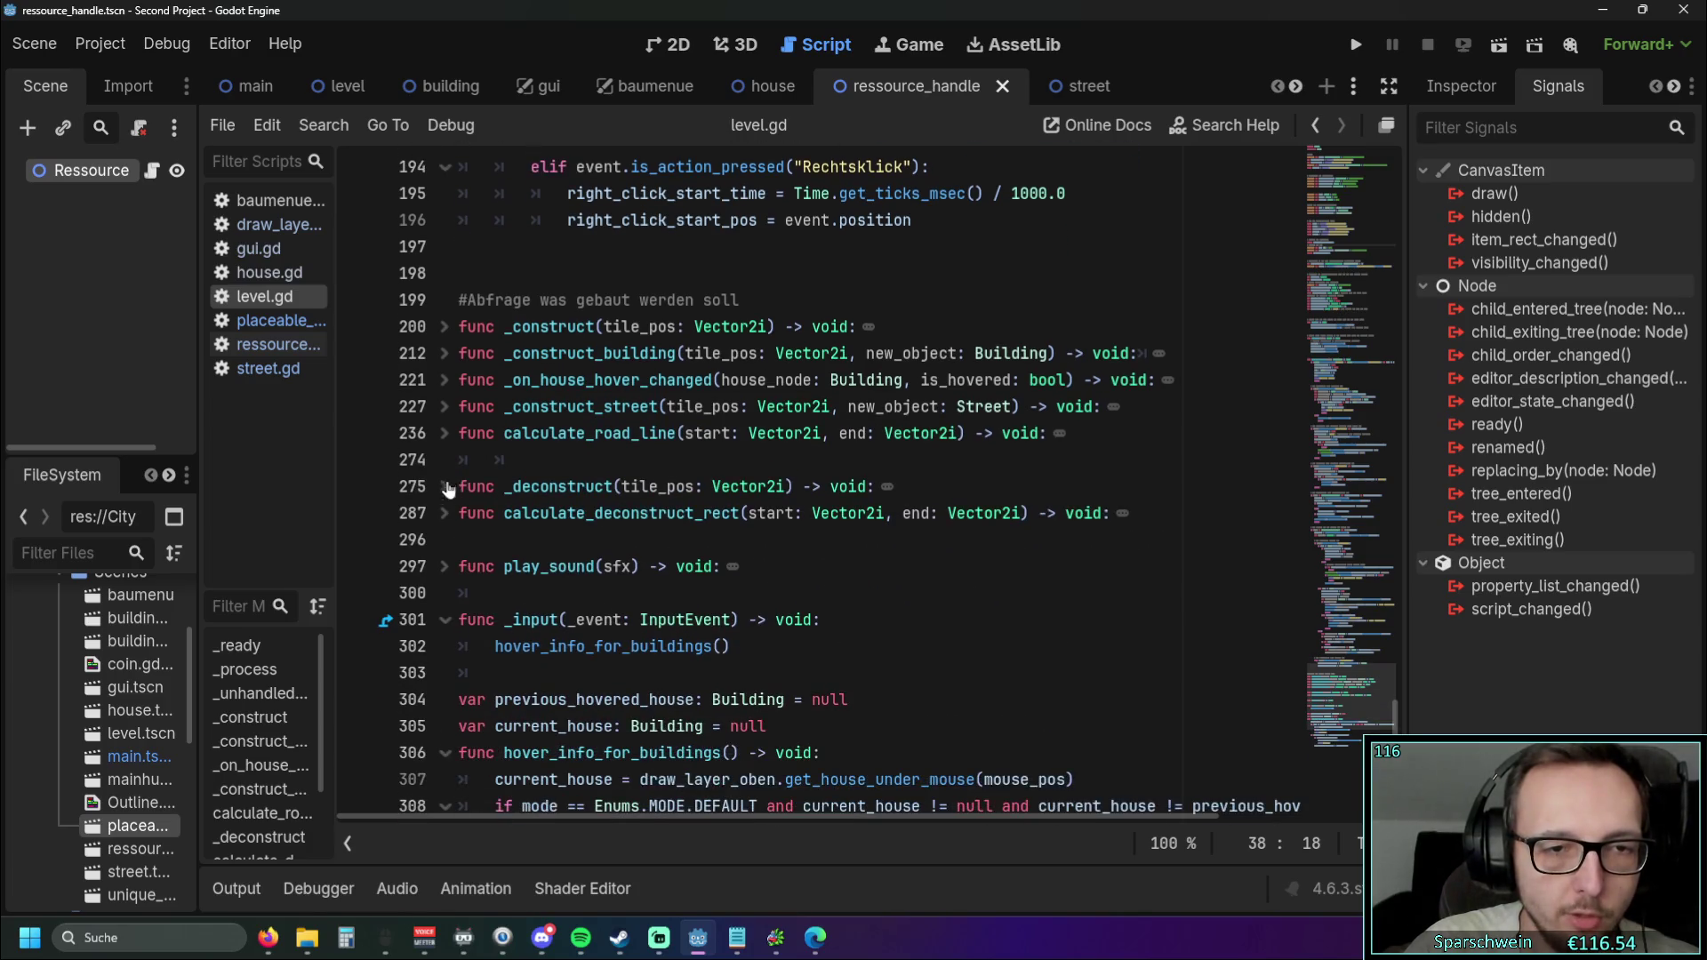
pyautogui.click(447, 487)
pyautogui.scroll(-2, 449, 489)
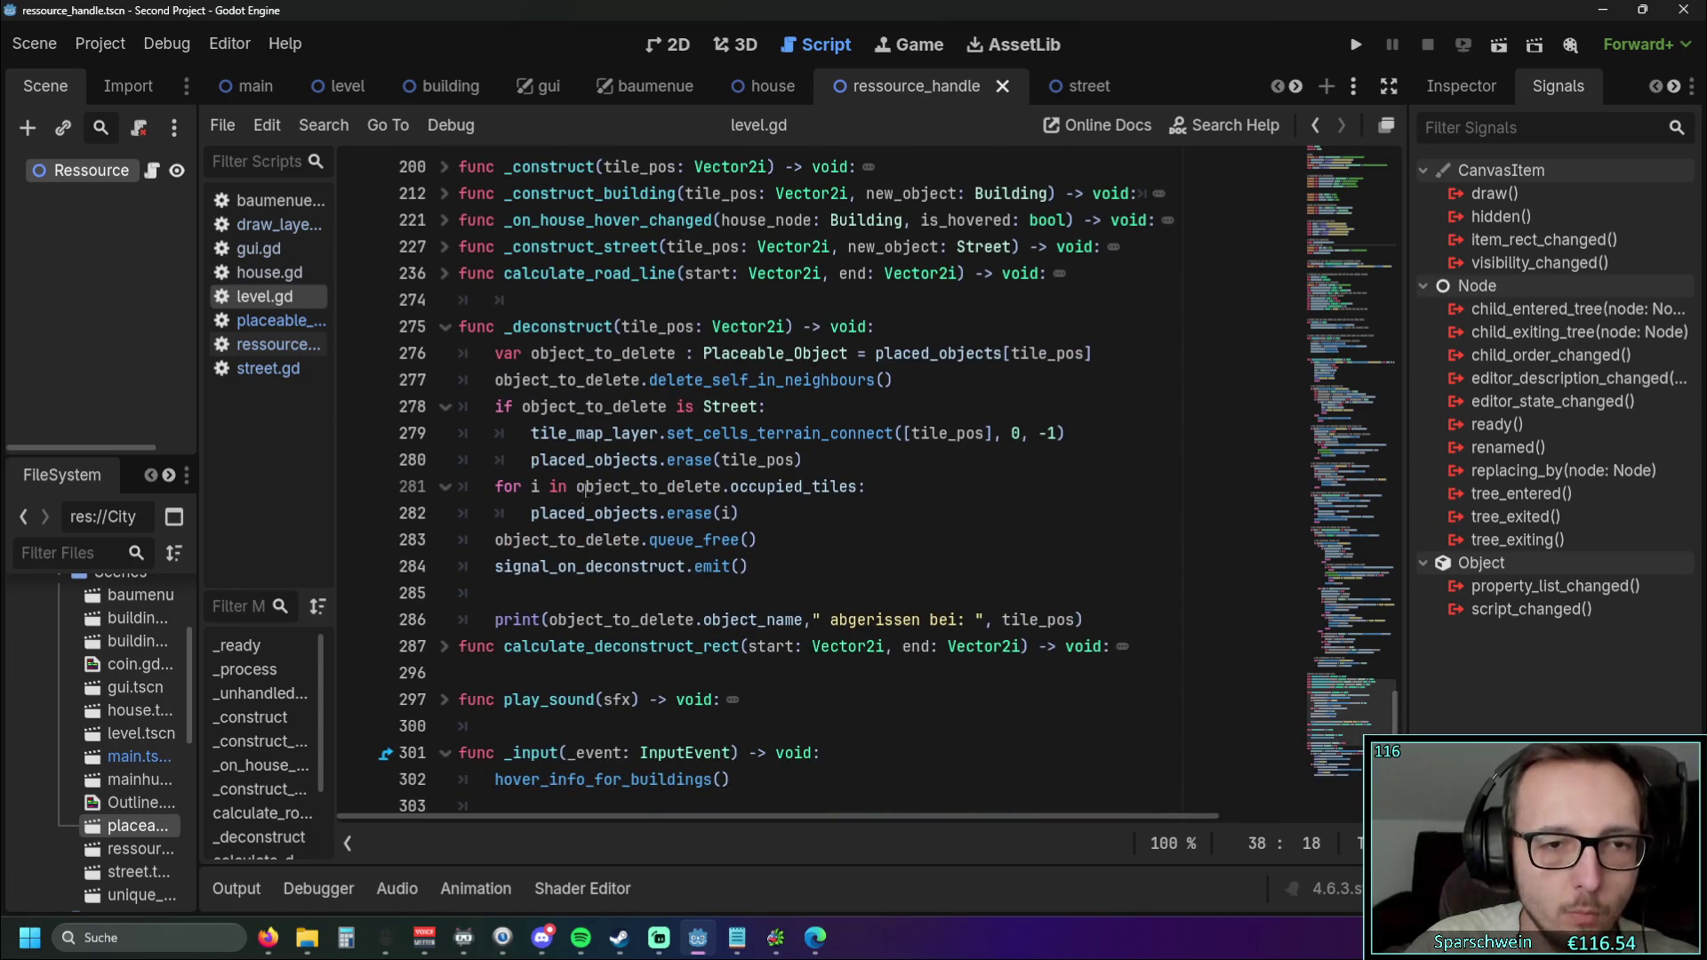
pyautogui.tripleClick(717, 567)
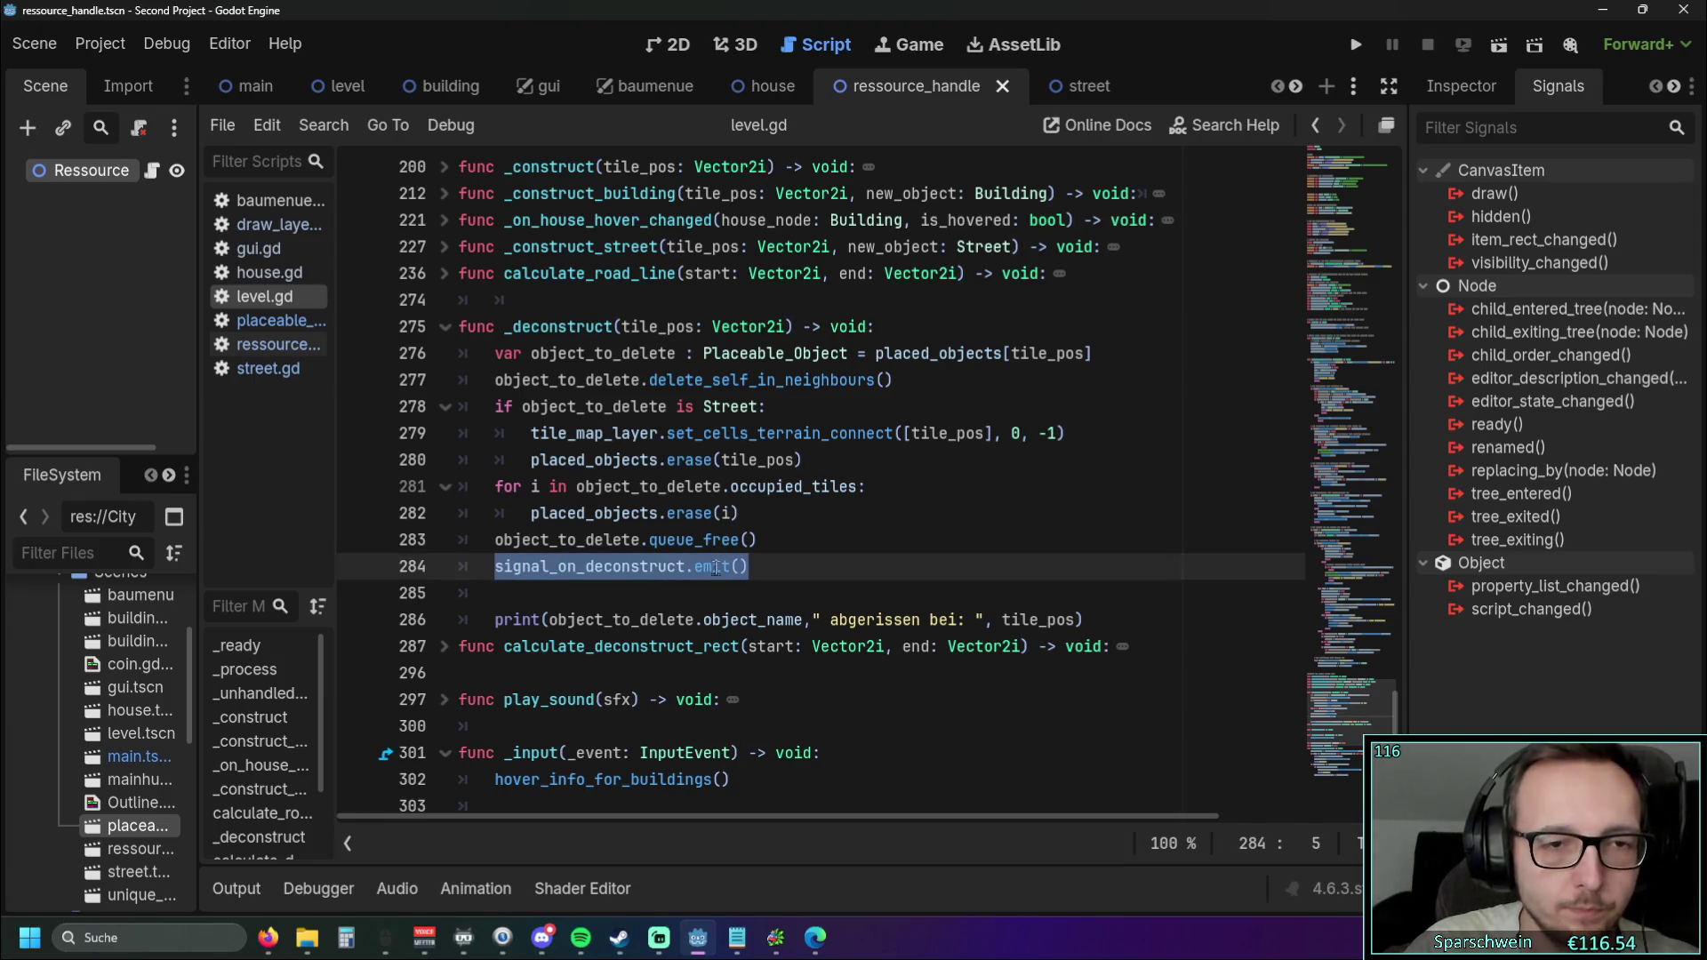
pyautogui.press('Down')
pyautogui.scroll(1, 530, 546)
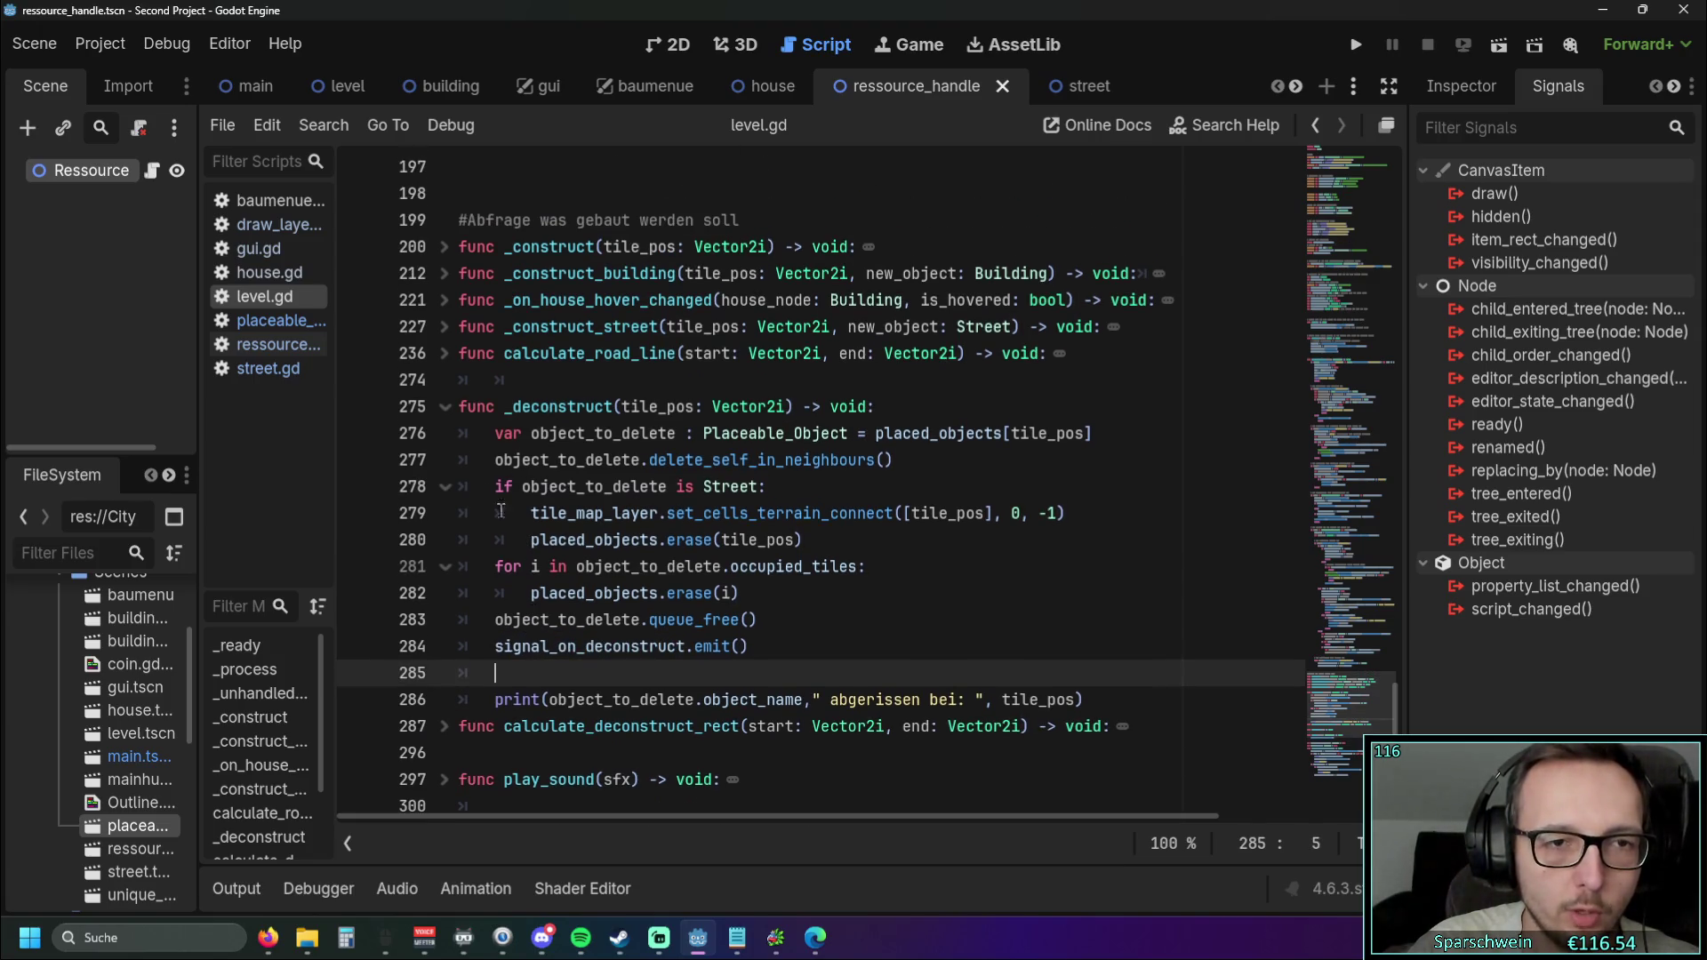
pyautogui.click(449, 411)
# Unfold _construct_street to show its signal_on_deconstruct connection, then switch to the street scene
pyautogui.scroll(1, 452, 418)
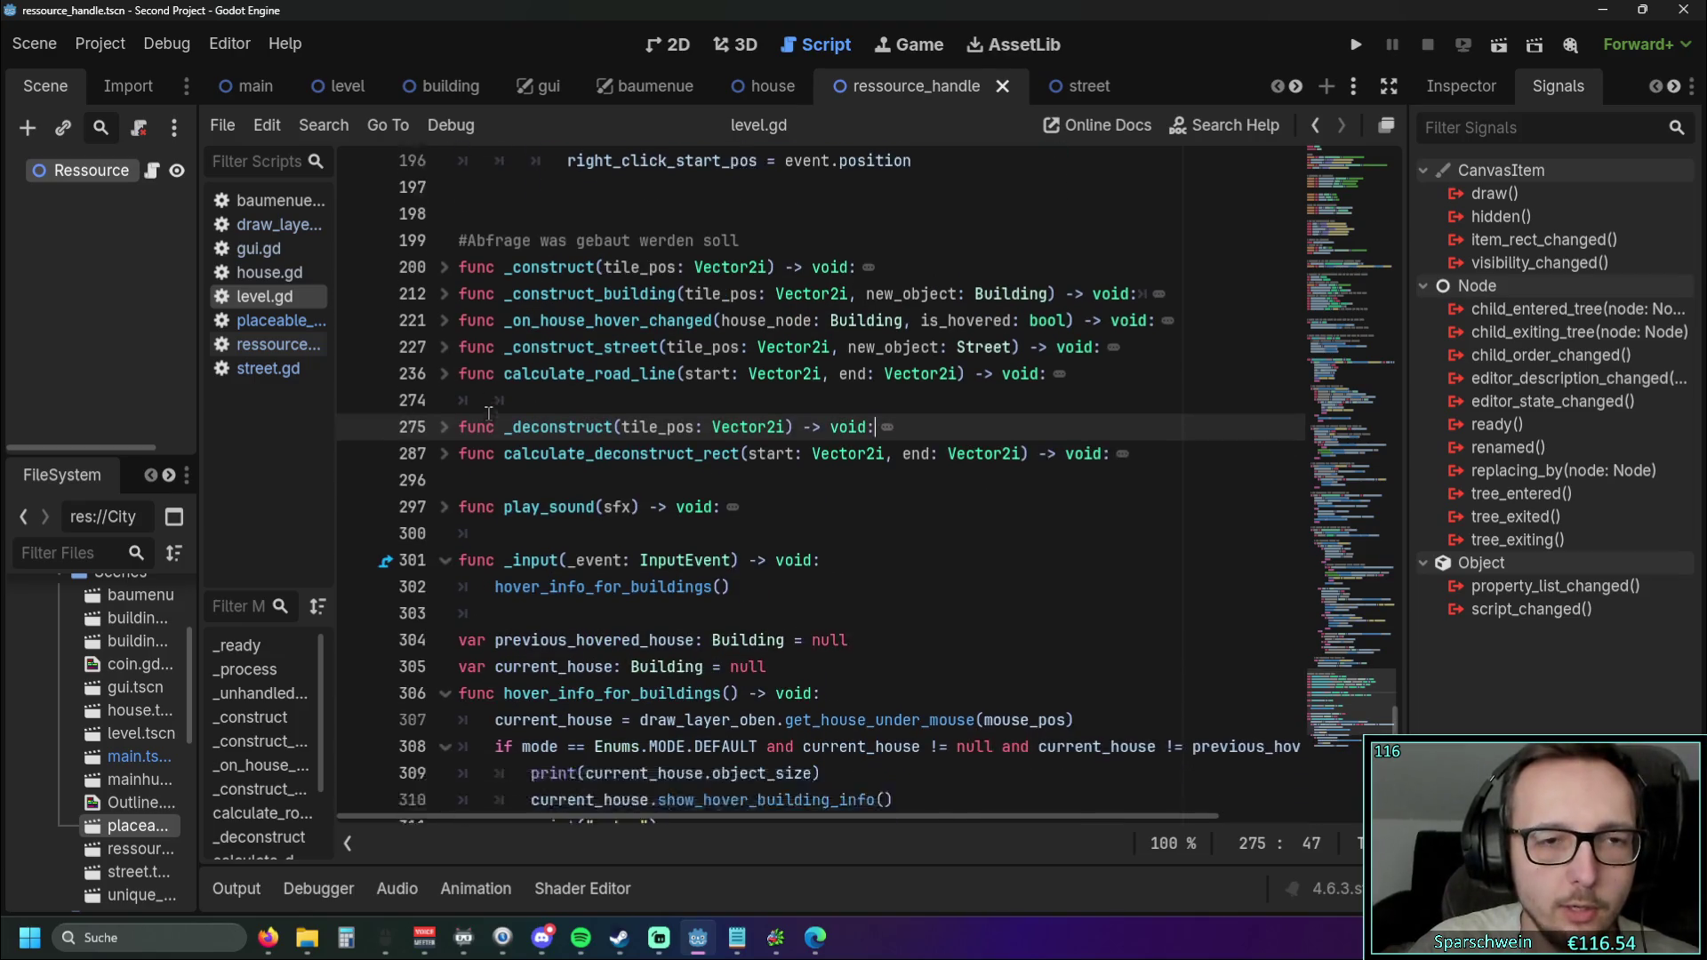
pyautogui.scroll(-1, 451, 374)
pyautogui.click(448, 328)
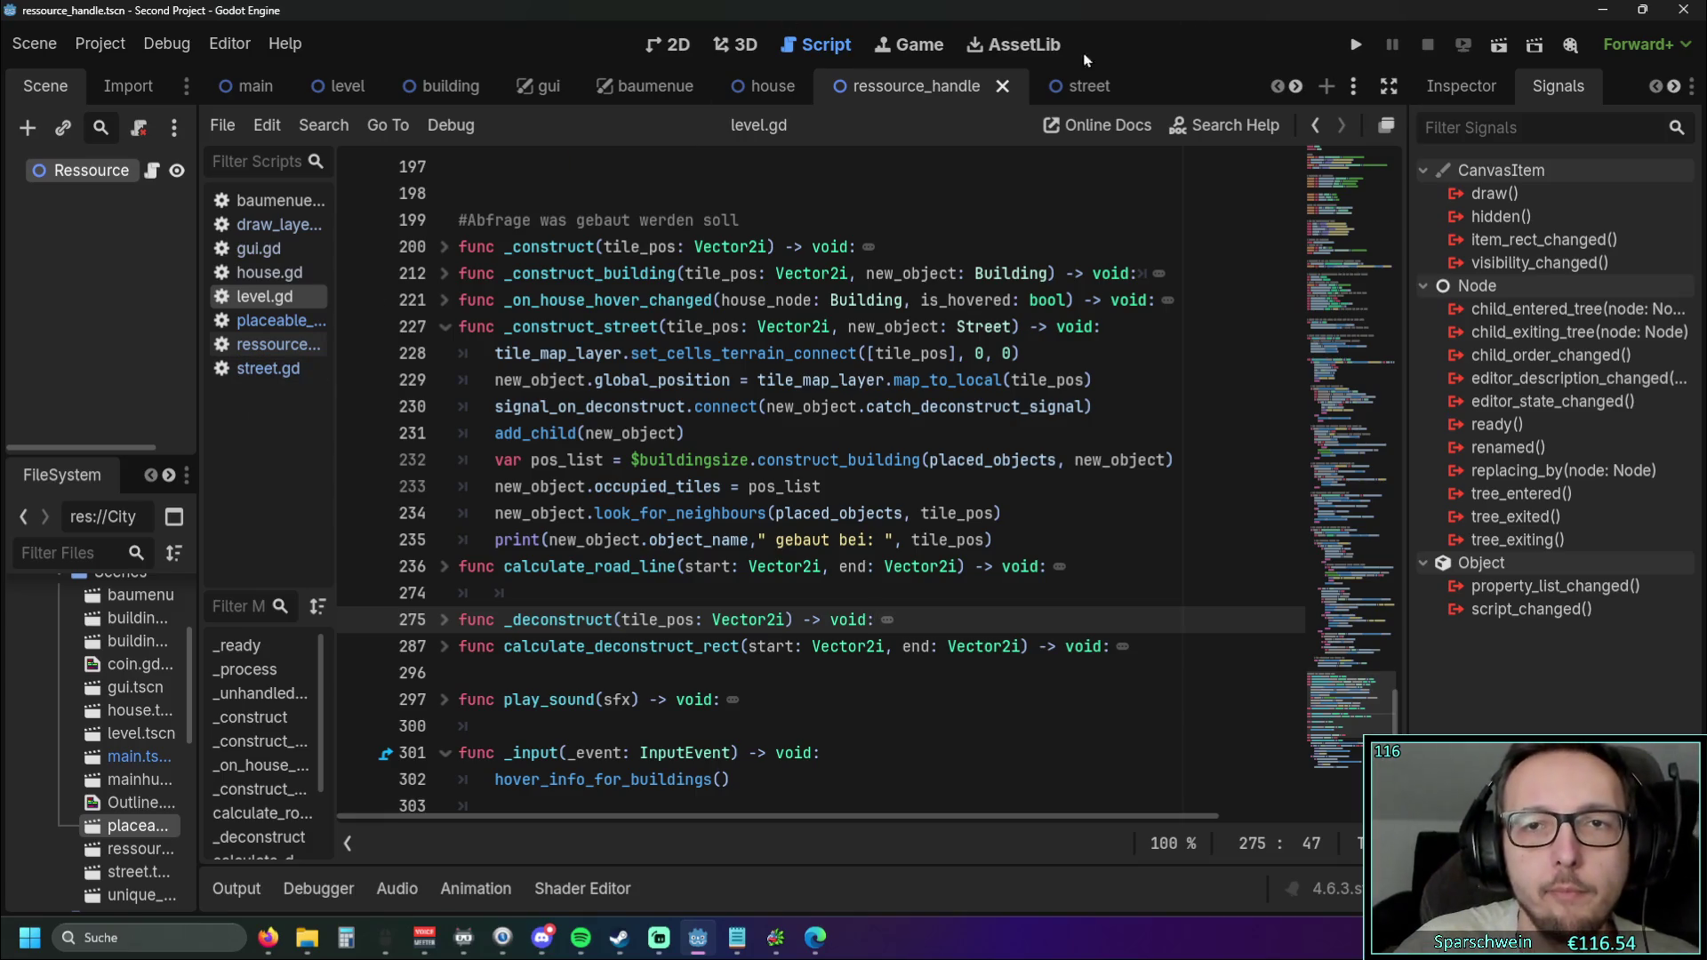
pyautogui.click(1071, 87)
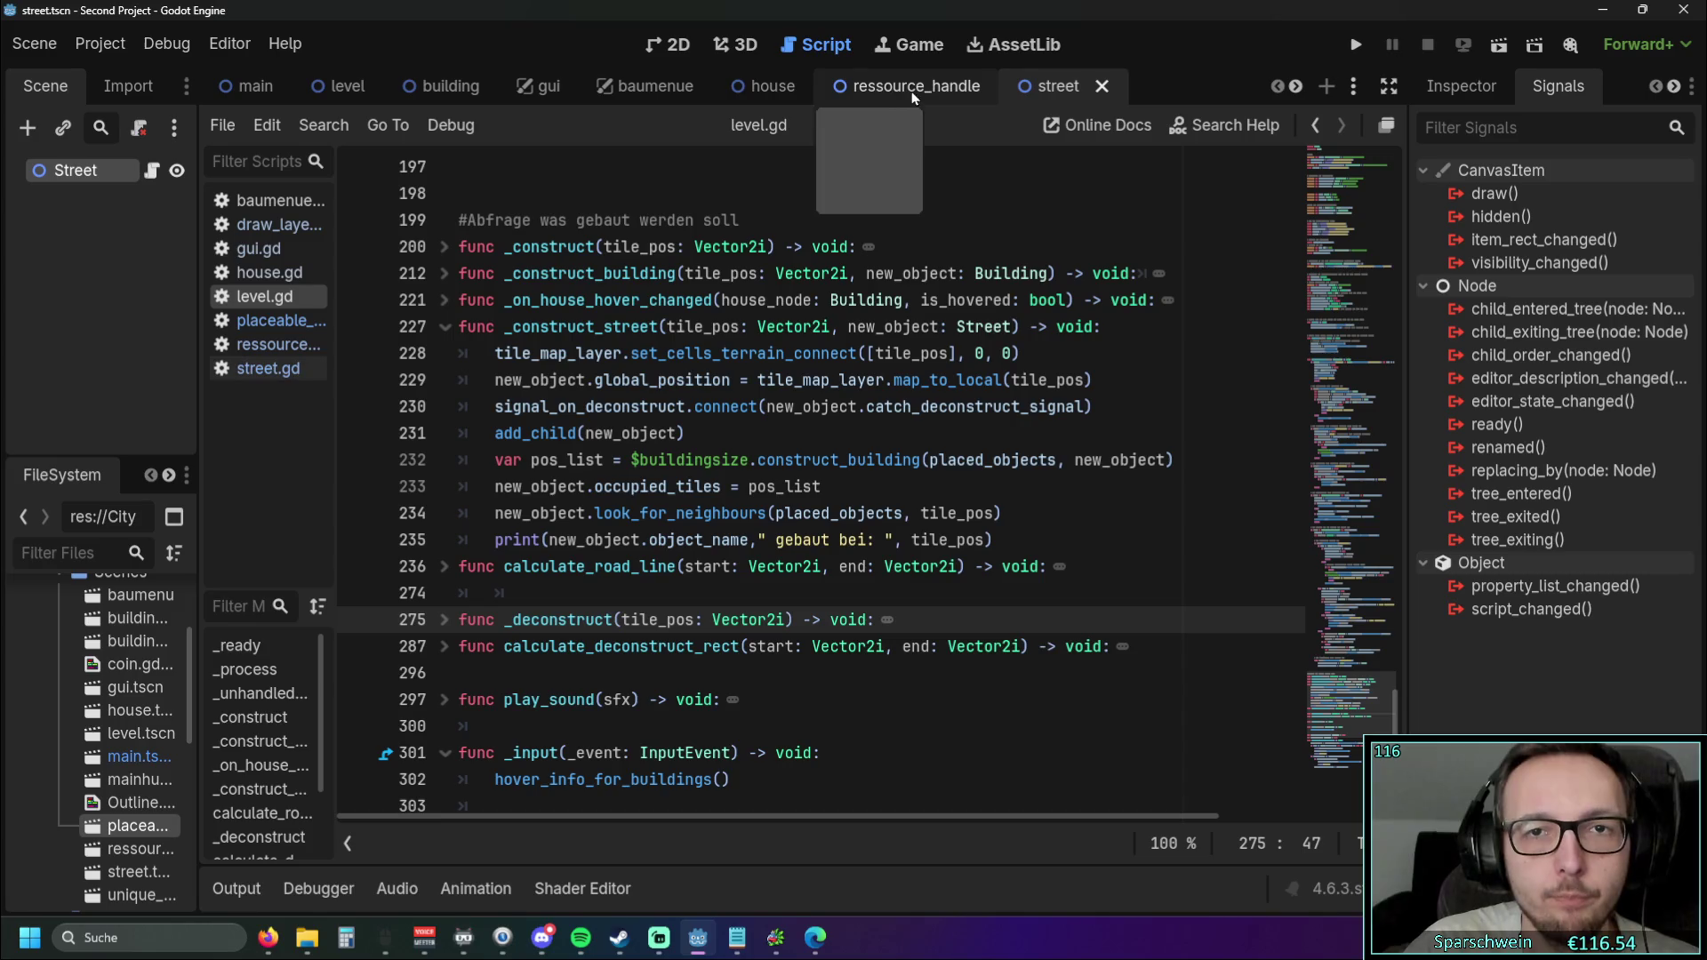
# Open street.gd and highlight catch_deconstruct_signal, which sets is_powered to false
pyautogui.click(267, 368)
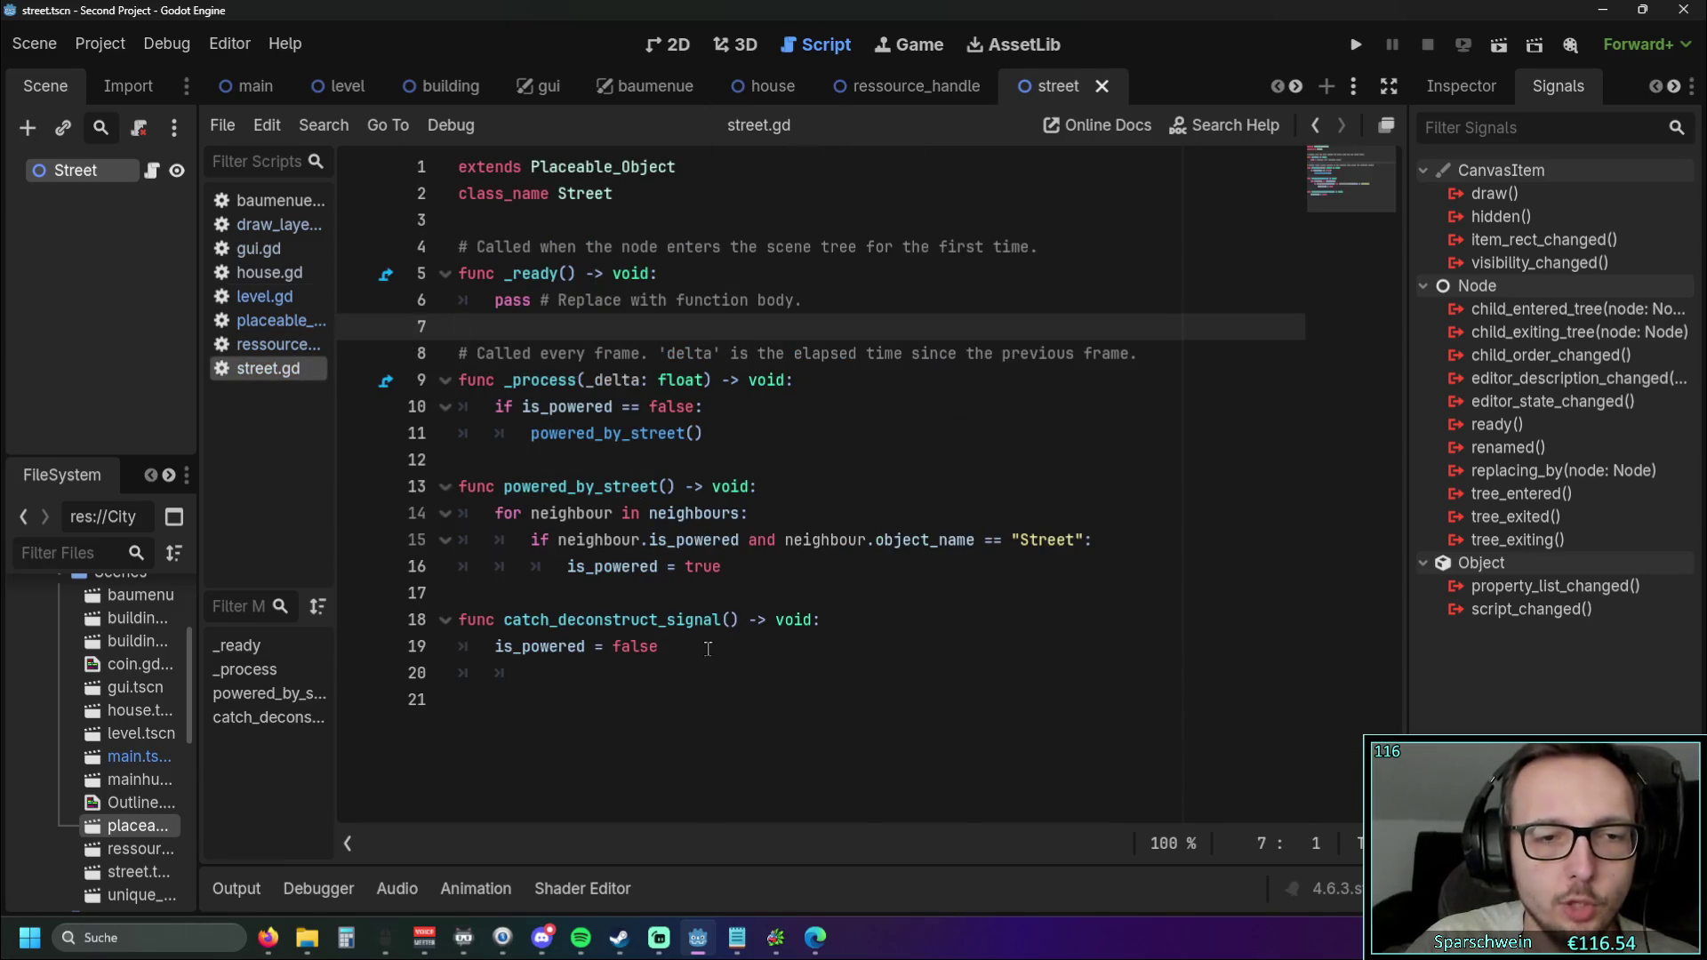
pyautogui.moveTo(708, 649); pyautogui.dragTo(458, 620)
pyautogui.click(629, 689)
pyautogui.moveTo(699, 646); pyautogui.dragTo(458, 620)
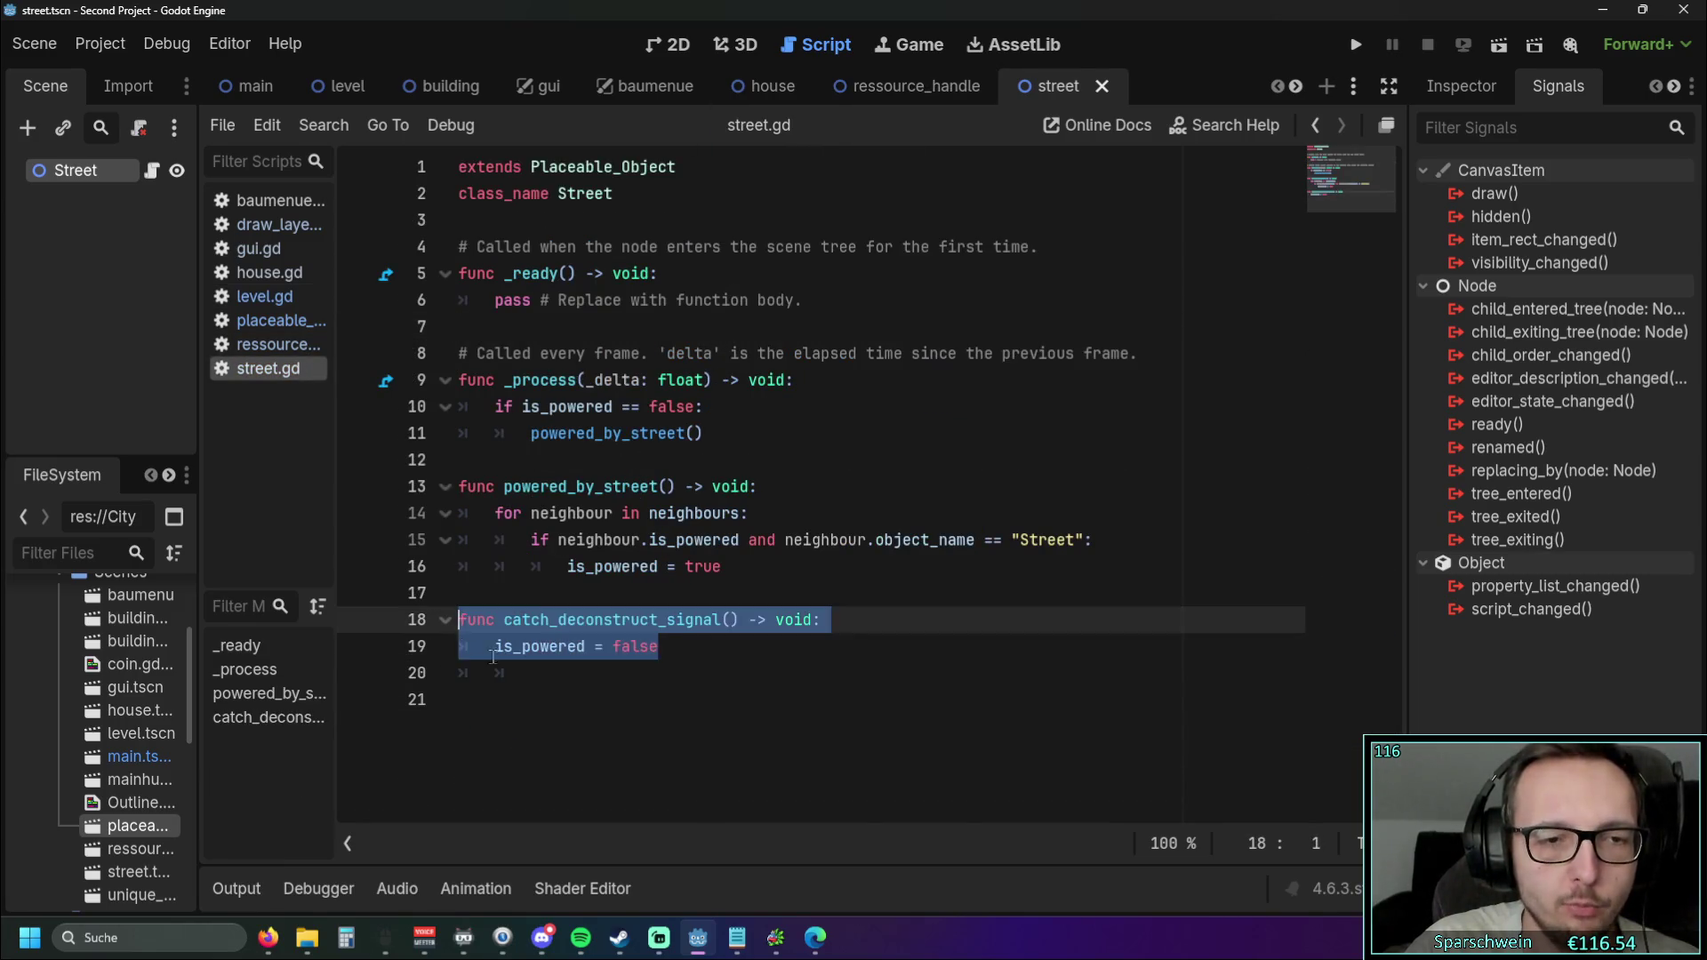
pyautogui.click(623, 702)
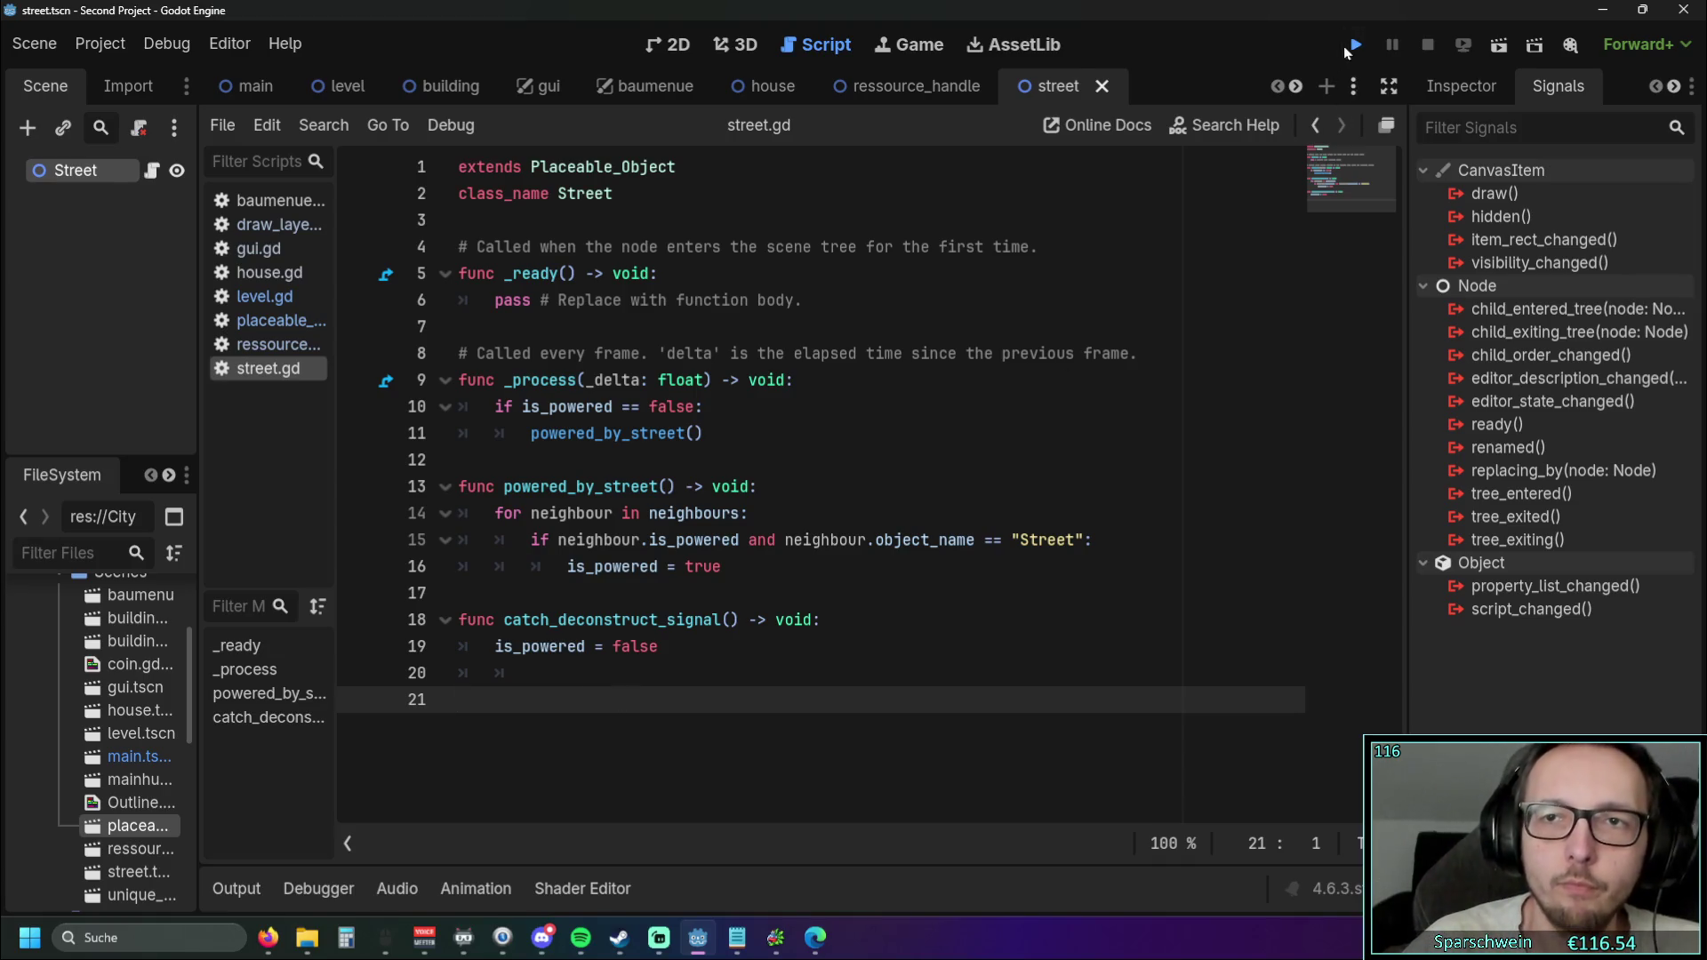
# Run the game with F5, place a church-like building, lay a diagonal street, and demolish one tile
pyautogui.press('F5')
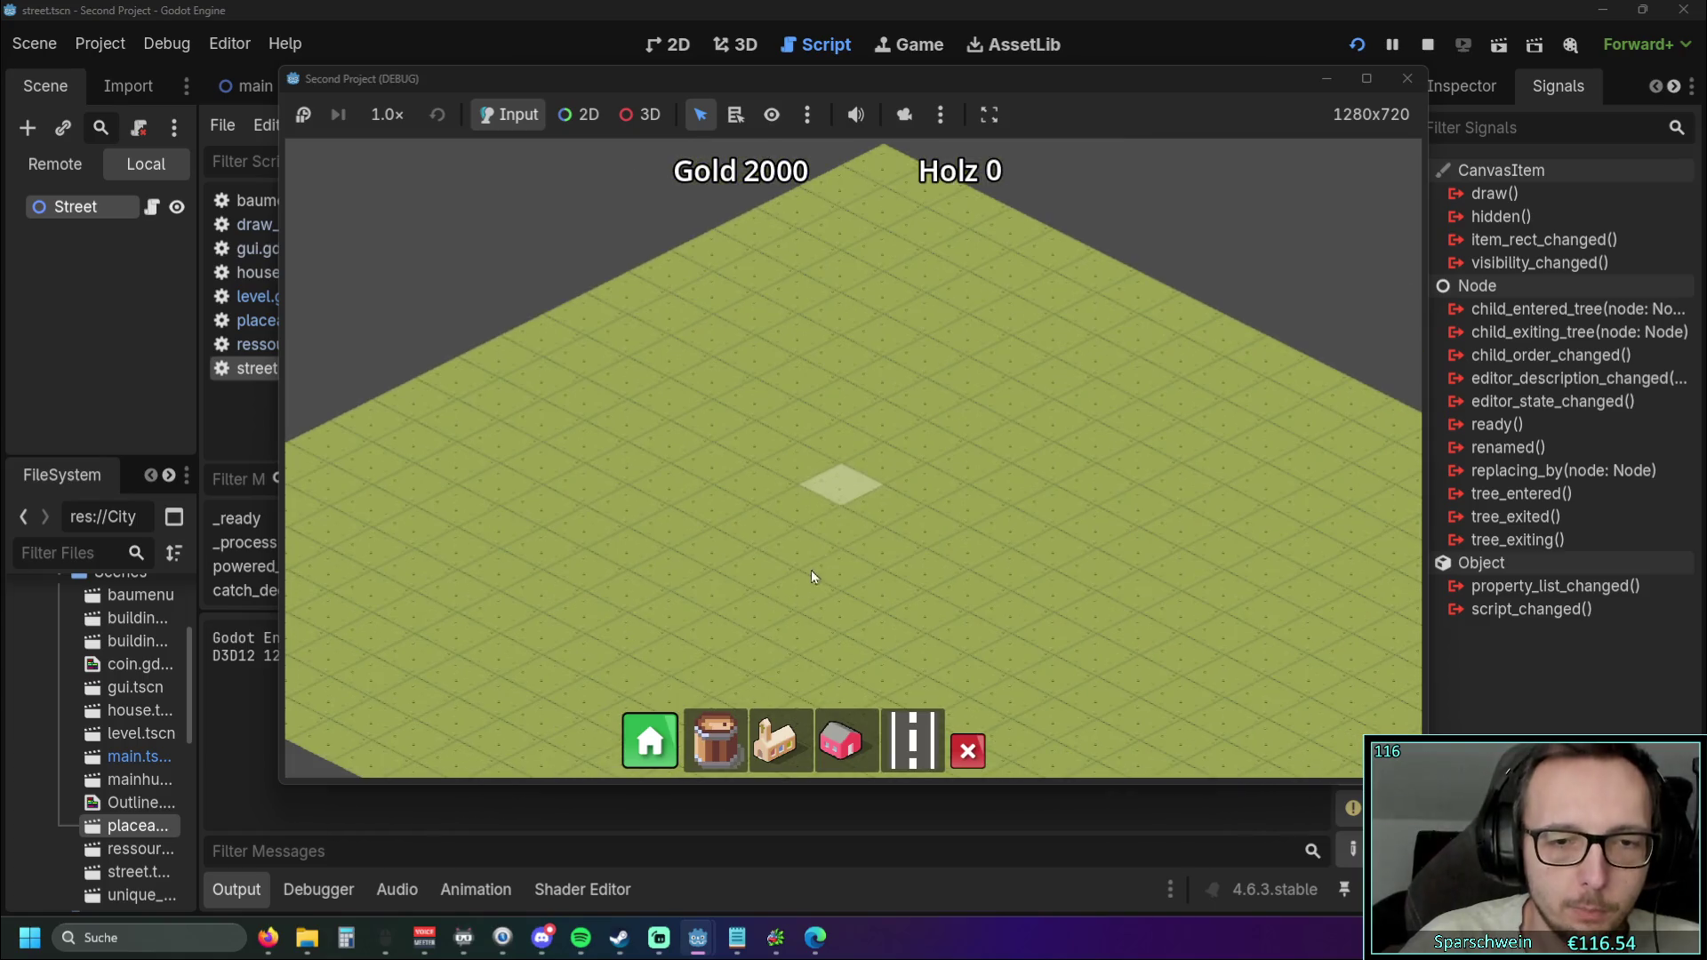
pyautogui.click(780, 740)
pyautogui.click(673, 604)
pyautogui.click(896, 735)
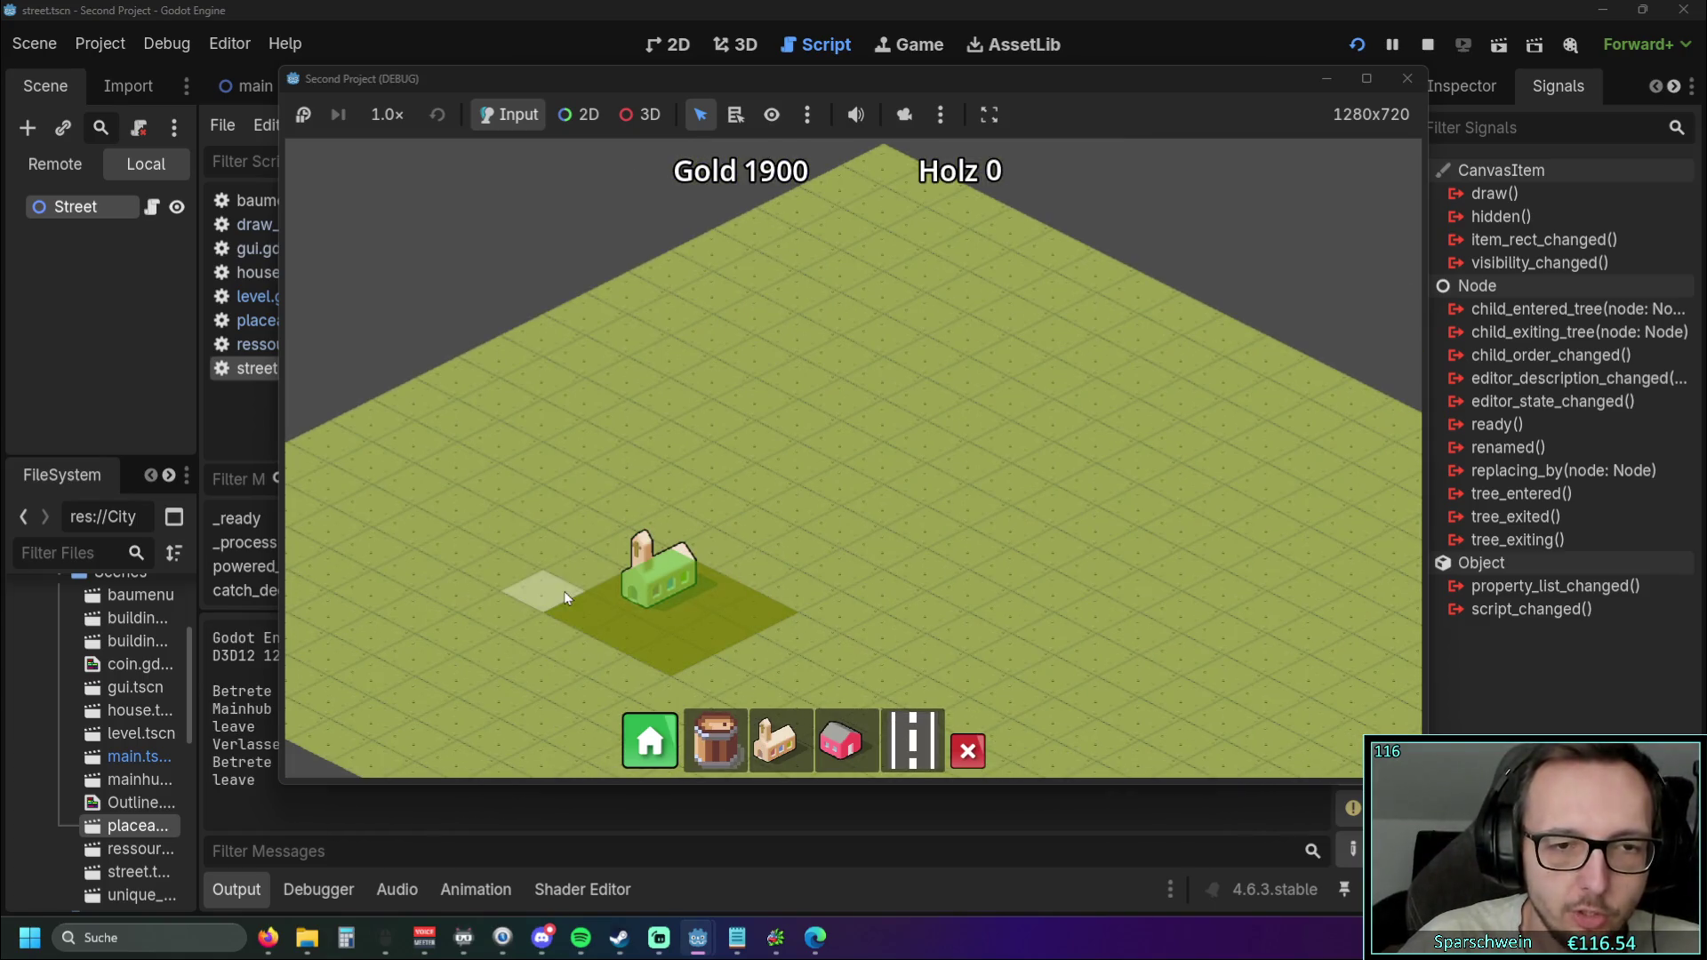
pyautogui.moveTo(534, 605); pyautogui.dragTo(1005, 354)
pyautogui.scroll(2, 893, 503)
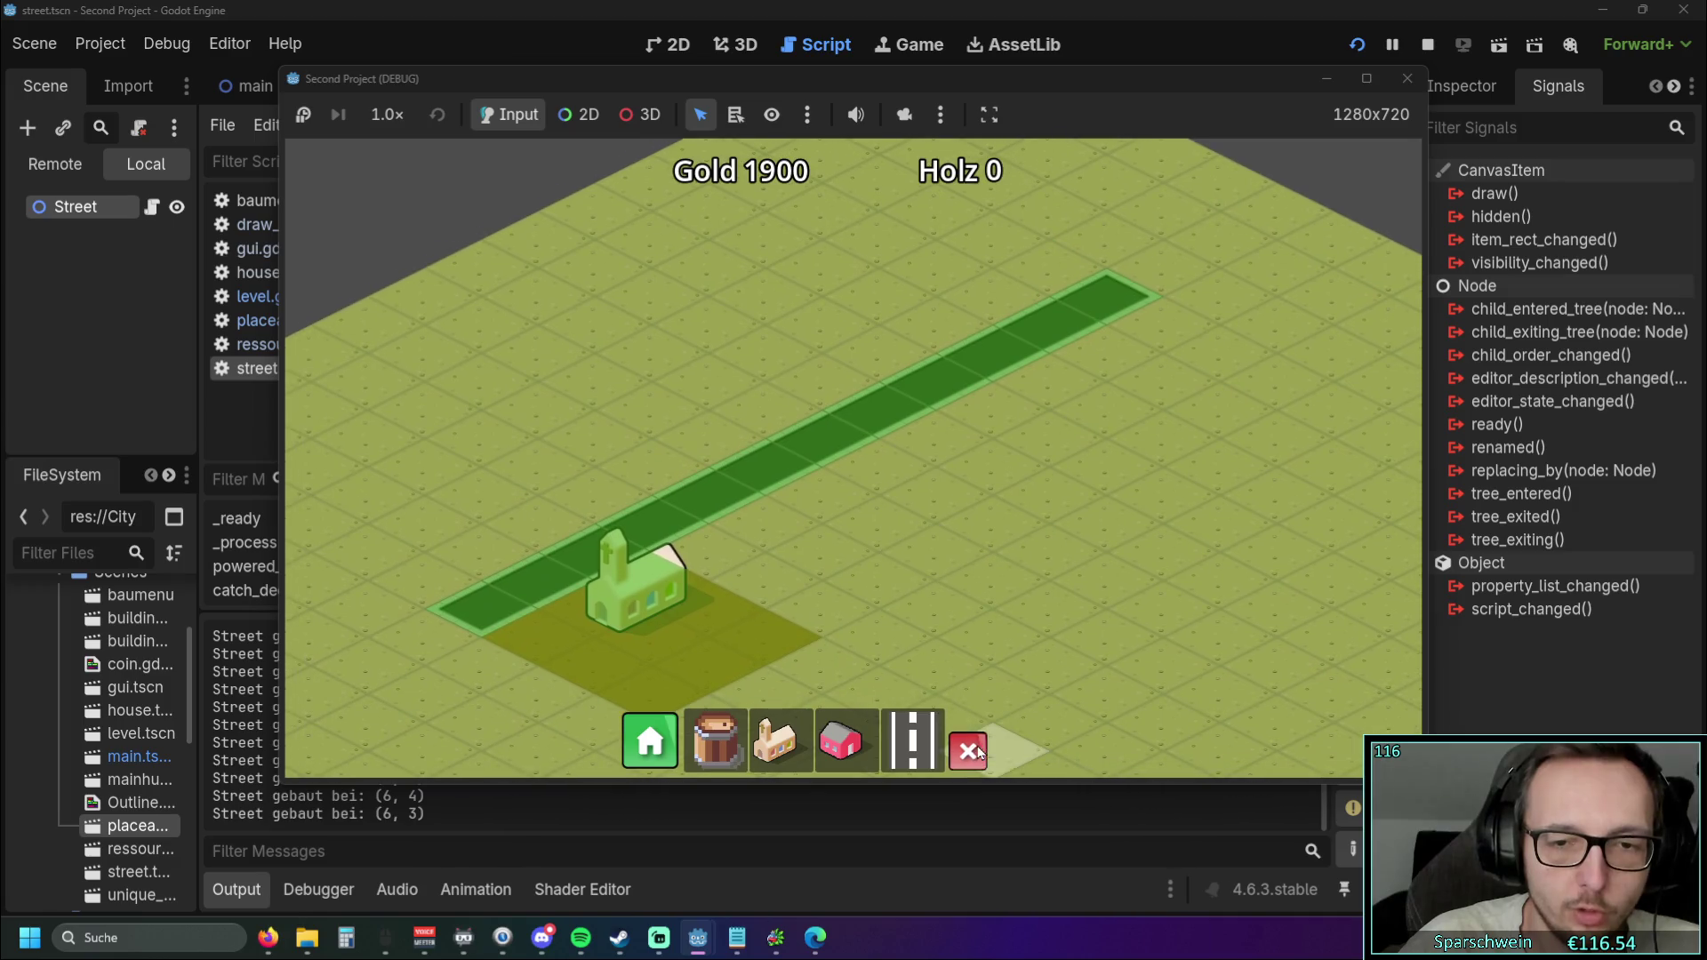
pyautogui.click(778, 456)
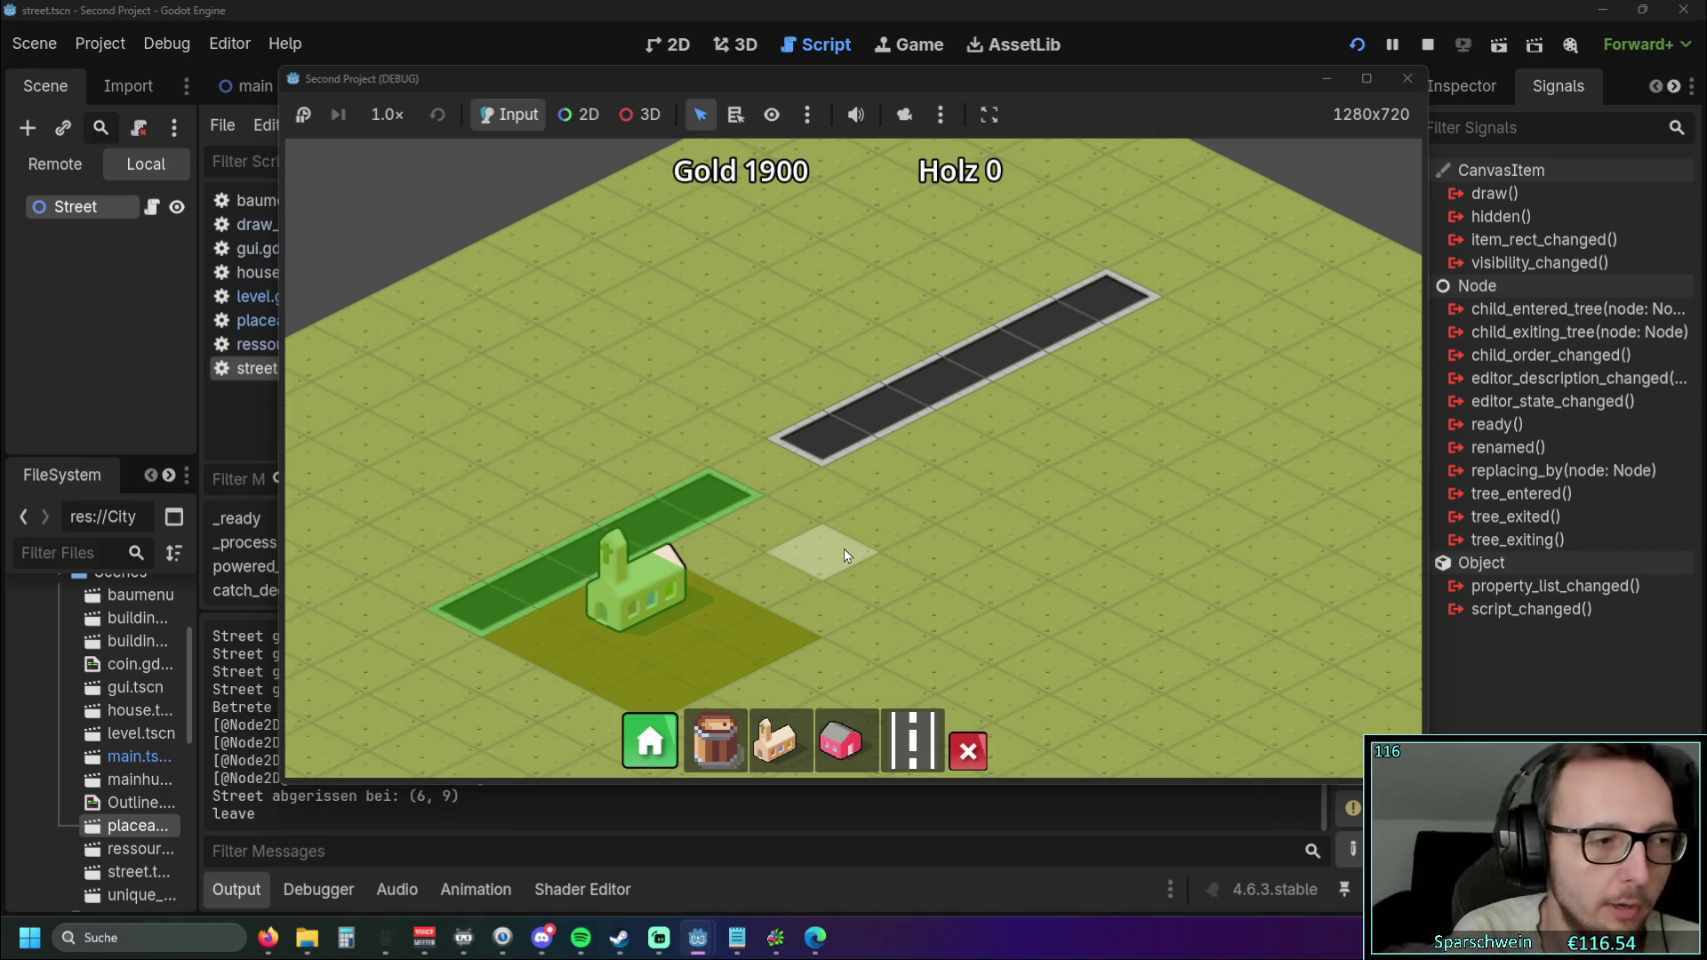
# Rebuild the road at (6, 9), demolish (6, 10), and close a diamond-shaped road loop
pyautogui.click(913, 740)
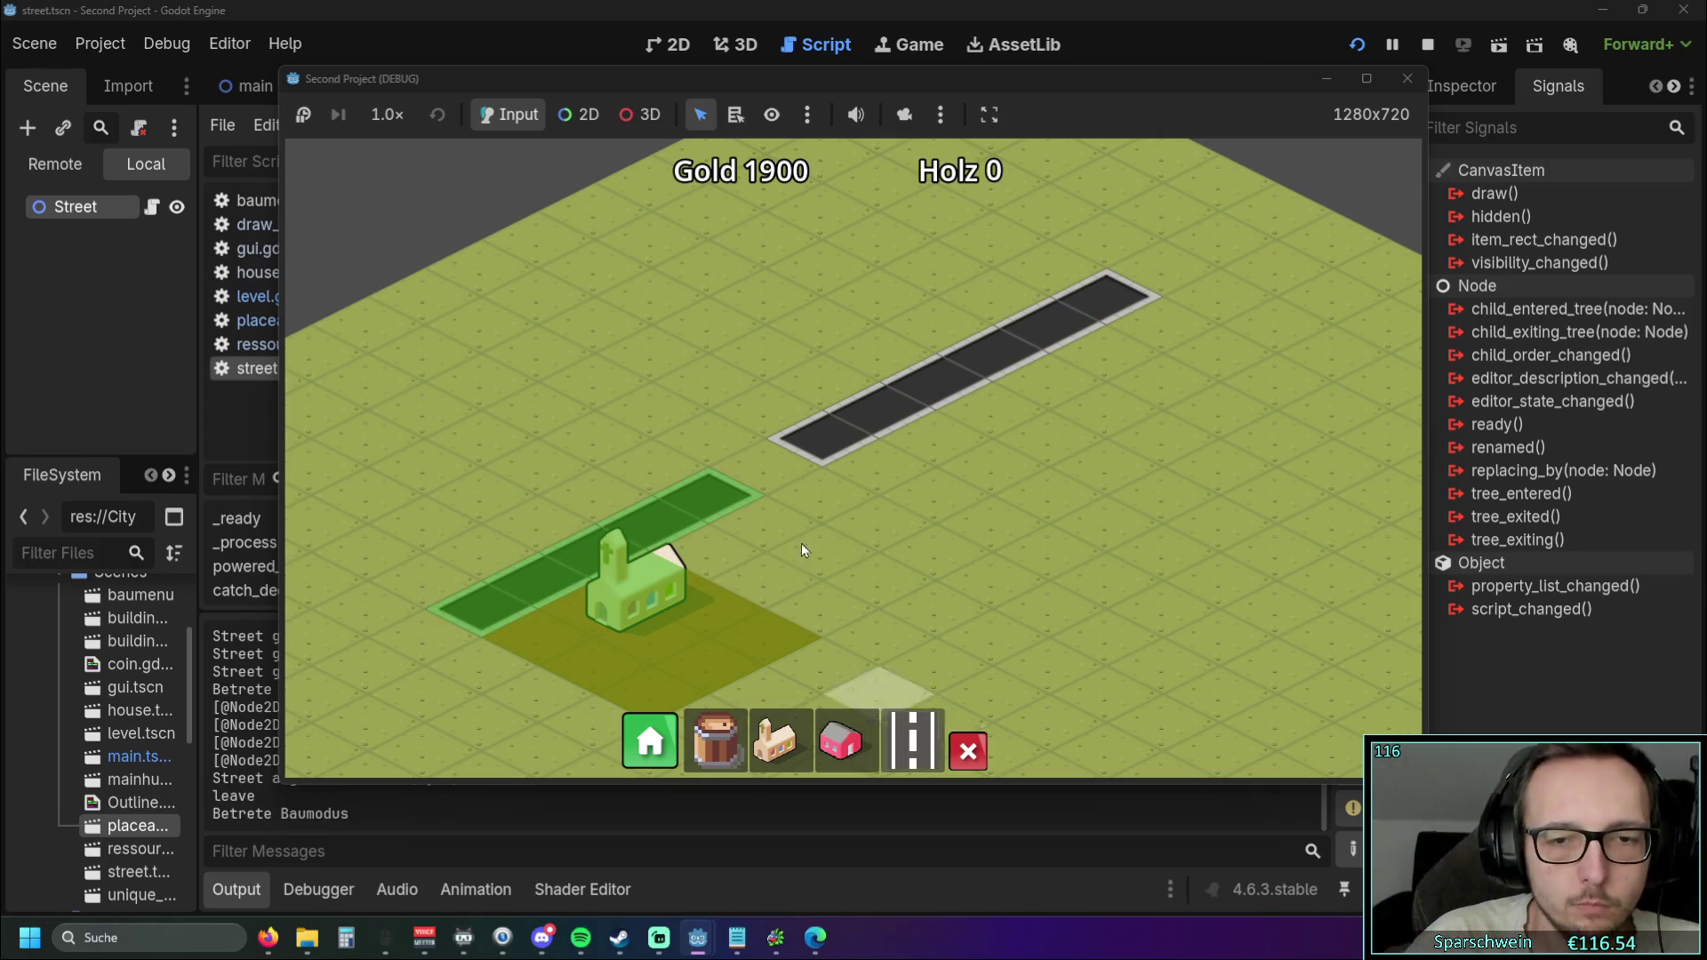
pyautogui.click(878, 514)
pyautogui.click(893, 477)
pyautogui.press('Down')
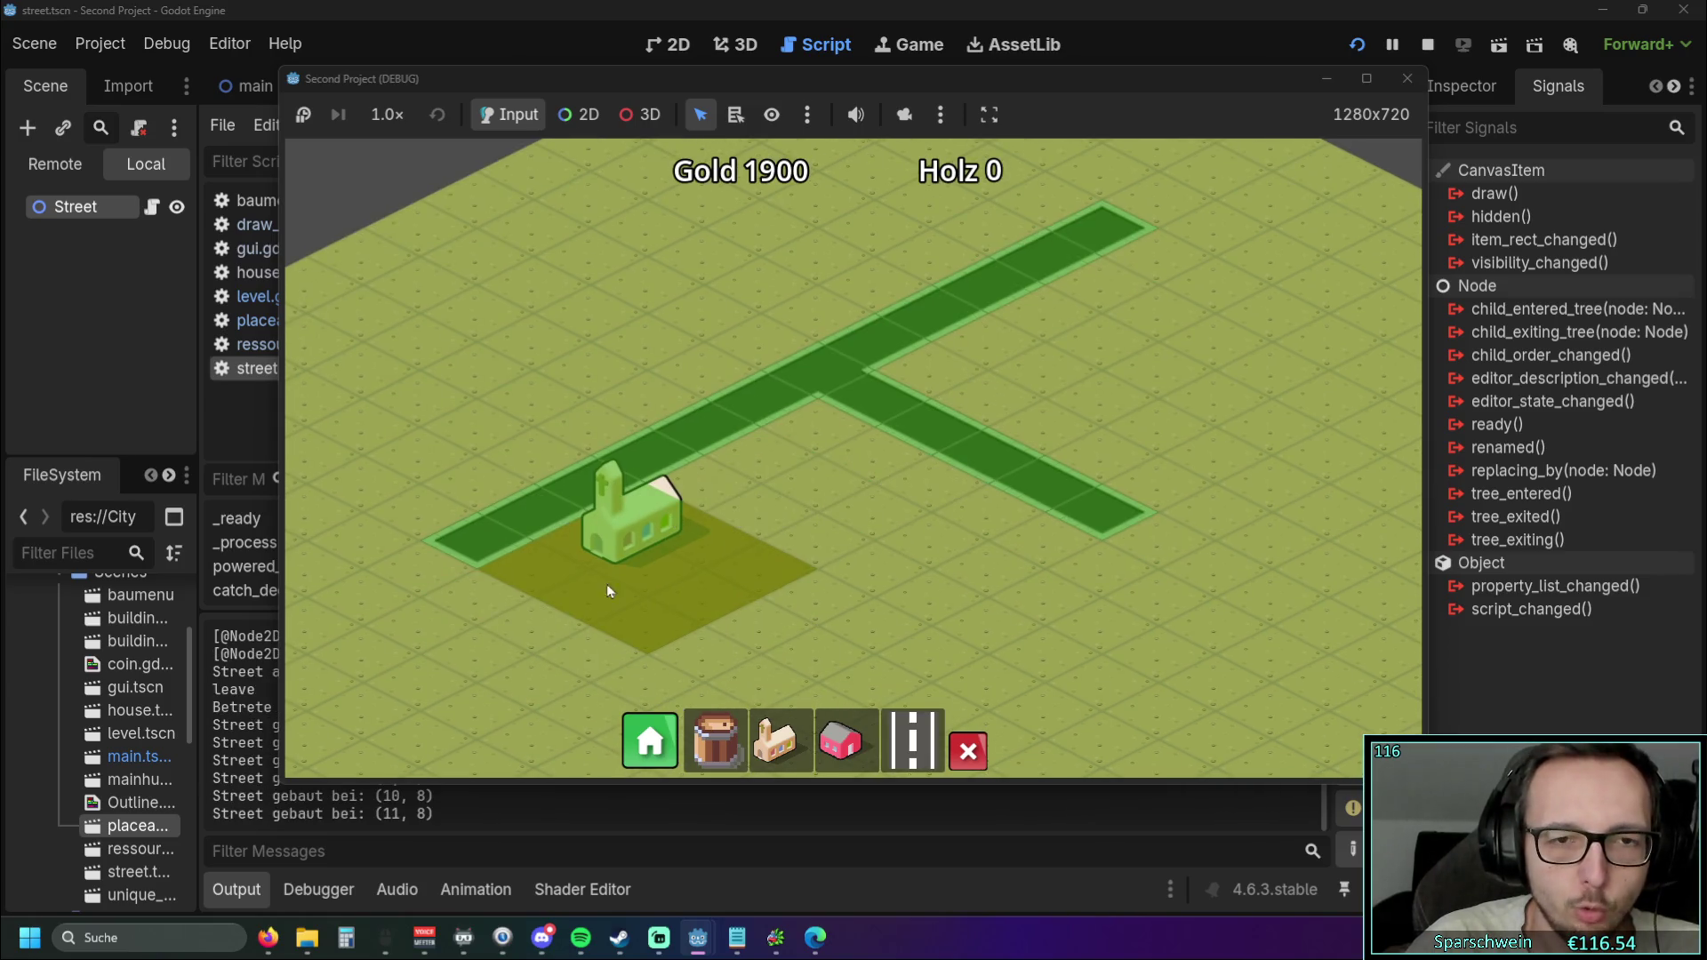
pyautogui.press('Right')
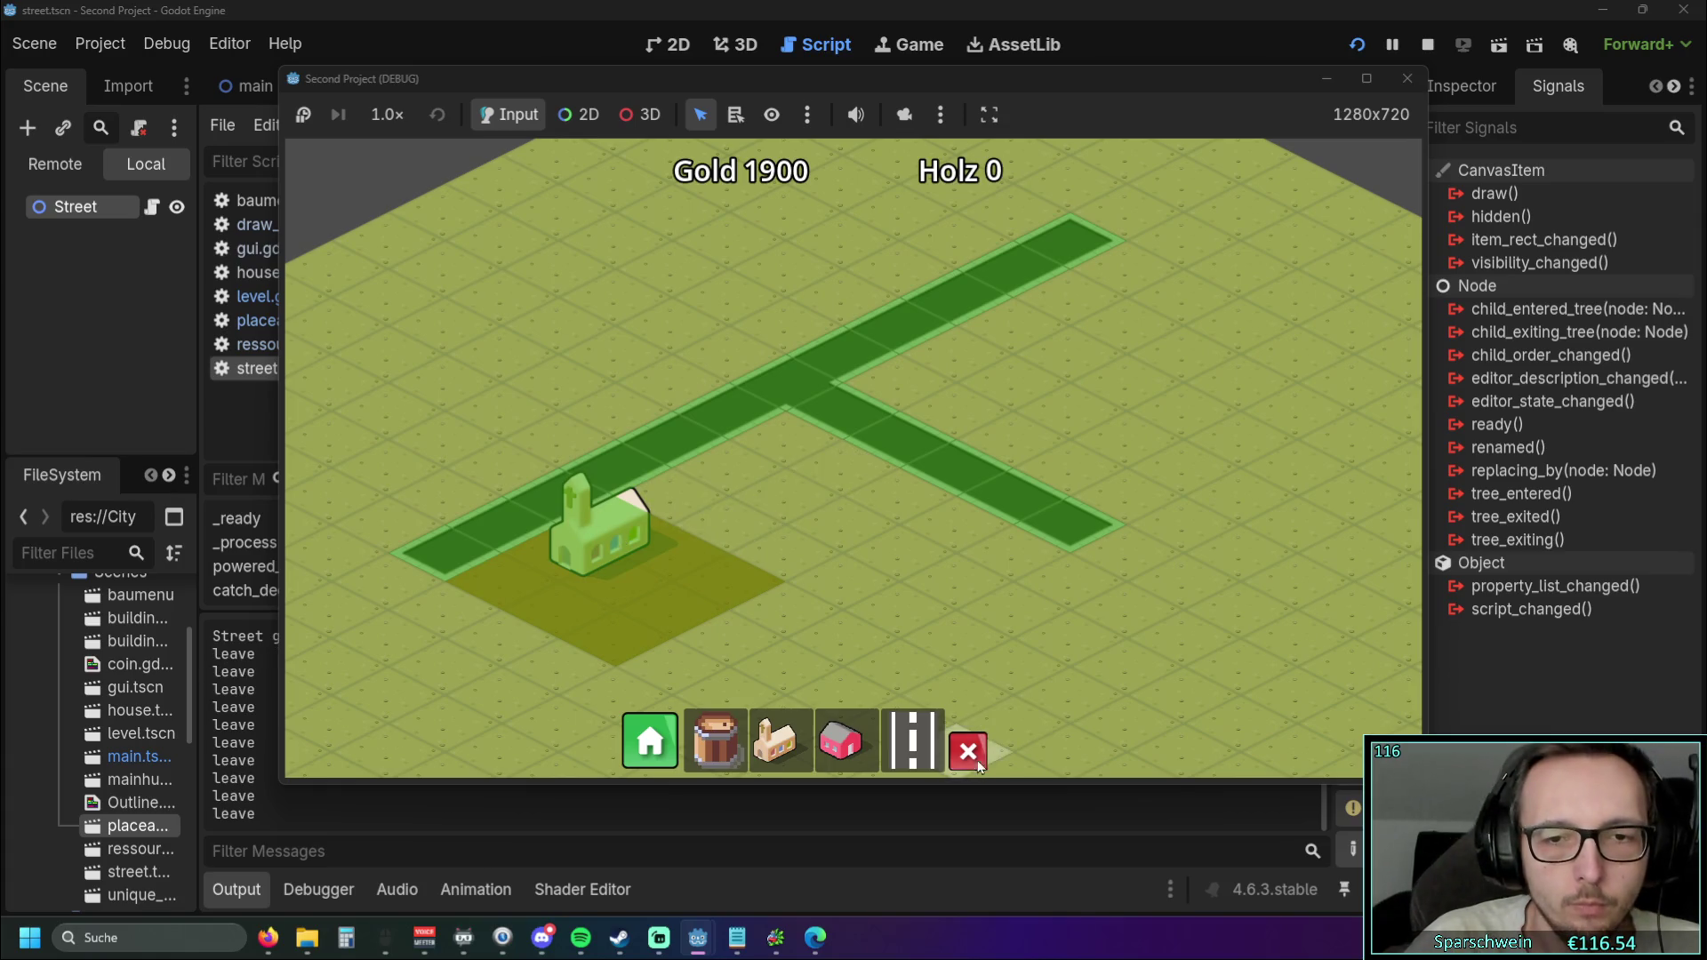
pyautogui.click(968, 751)
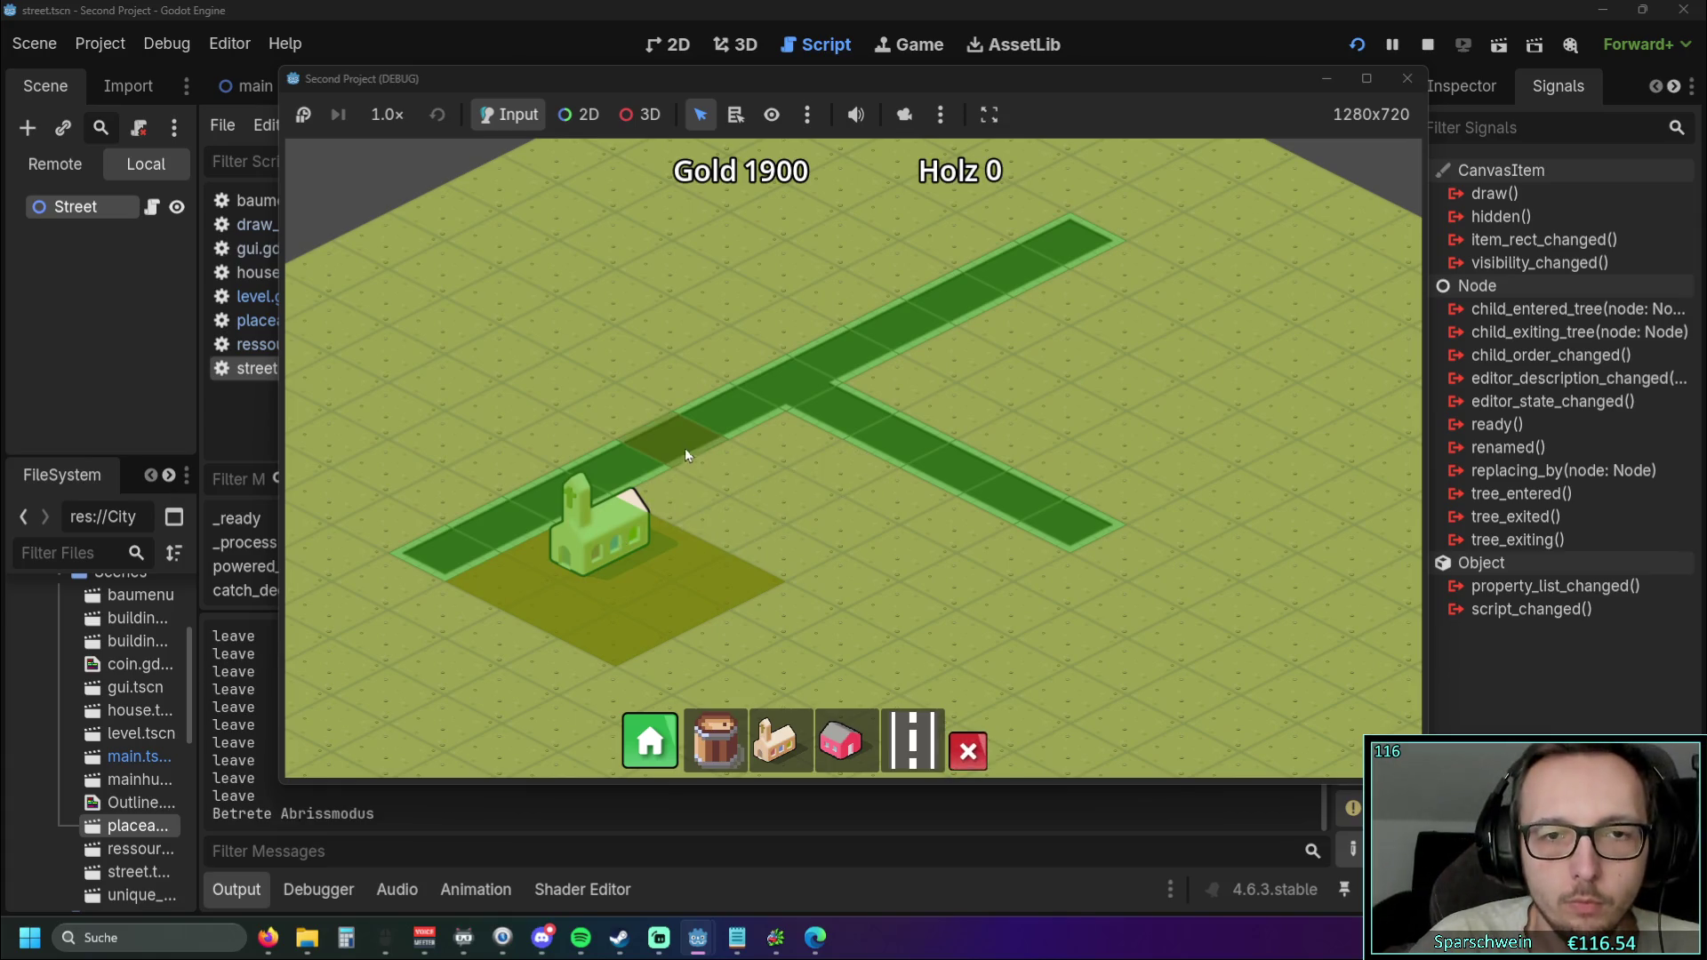
pyautogui.click(685, 449)
pyautogui.click(928, 761)
pyautogui.moveTo(1069, 534)
pyautogui.mouseDown()
pyautogui.moveTo(1338, 411)
pyautogui.moveTo(1067, 272)
pyautogui.mouseUp()
pyautogui.click(679, 444)
# Demolish and rebuild loop road tiles at (9, 8) and (8, 8), then remove (7, 8)
pyautogui.click(968, 751)
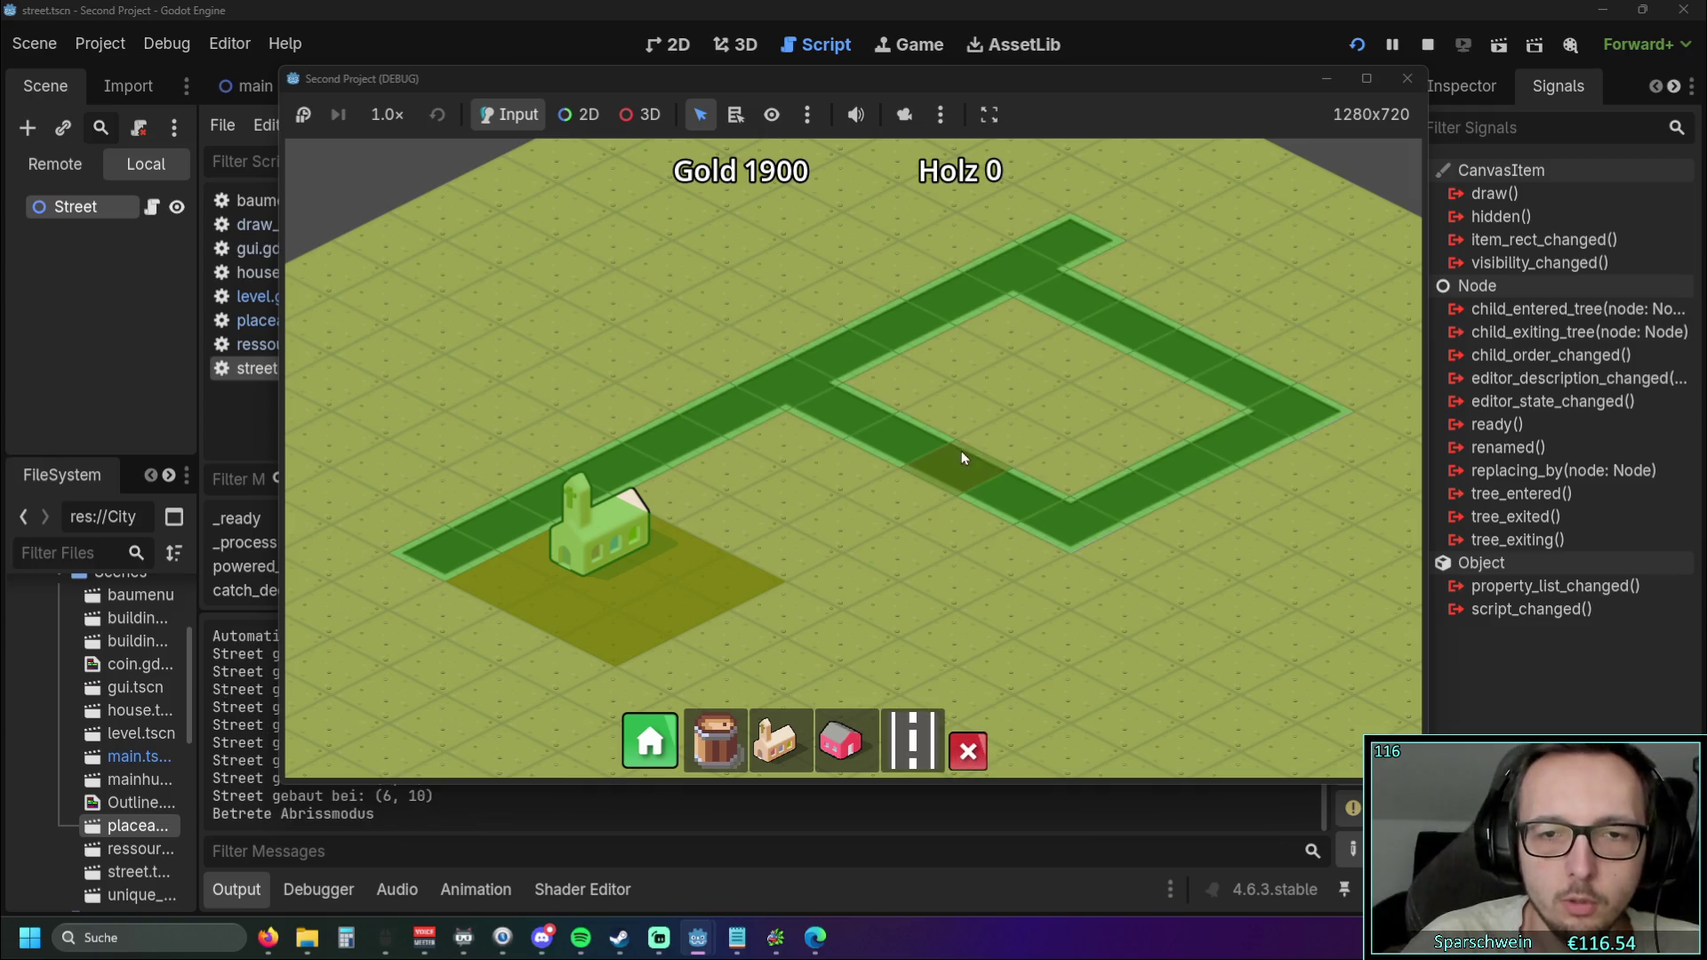
pyautogui.click(956, 467)
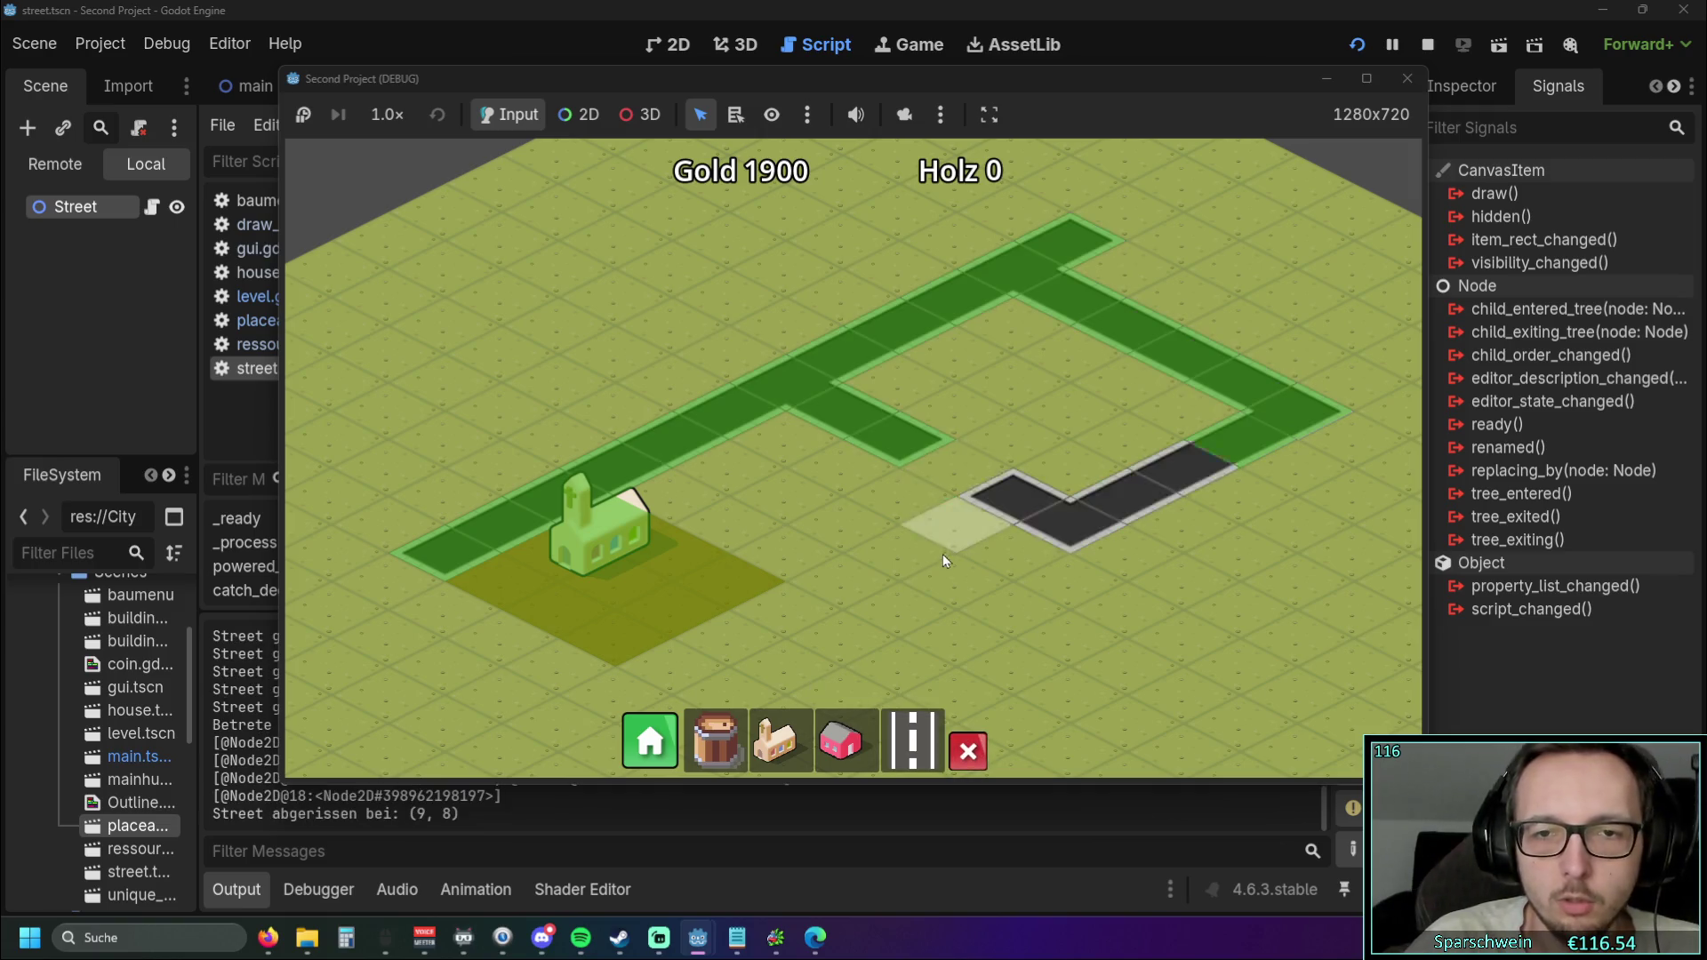
pyautogui.click(913, 747)
pyautogui.click(955, 467)
pyautogui.click(925, 738)
pyautogui.click(968, 752)
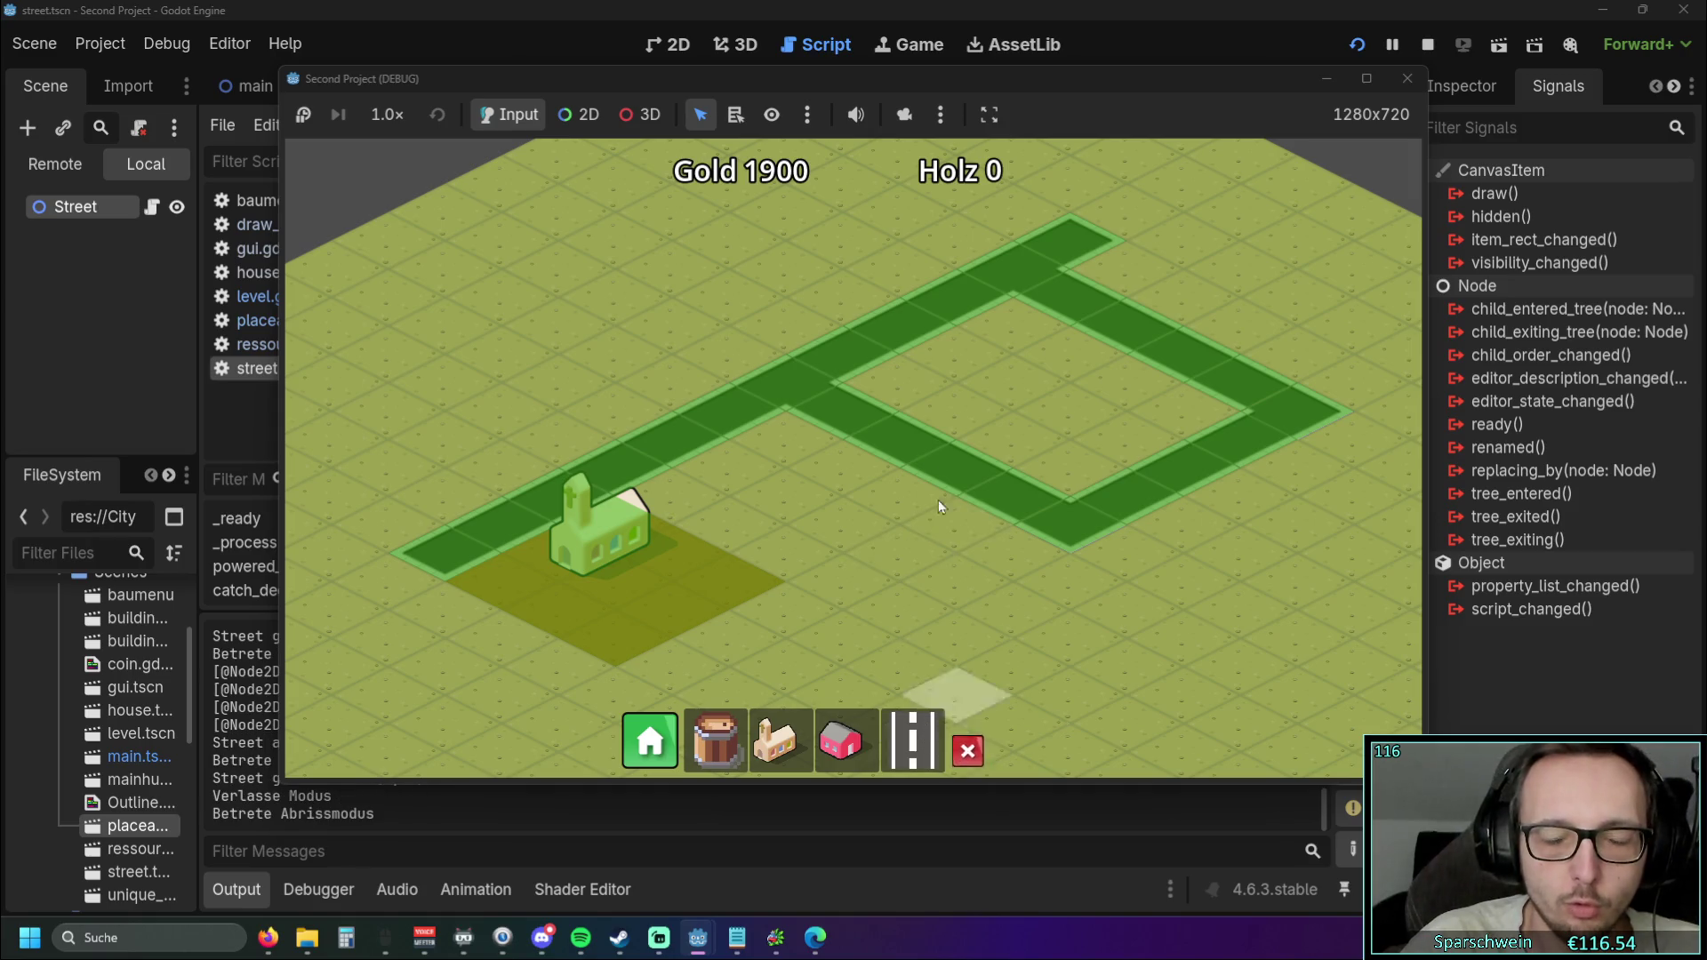
pyautogui.click(904, 446)
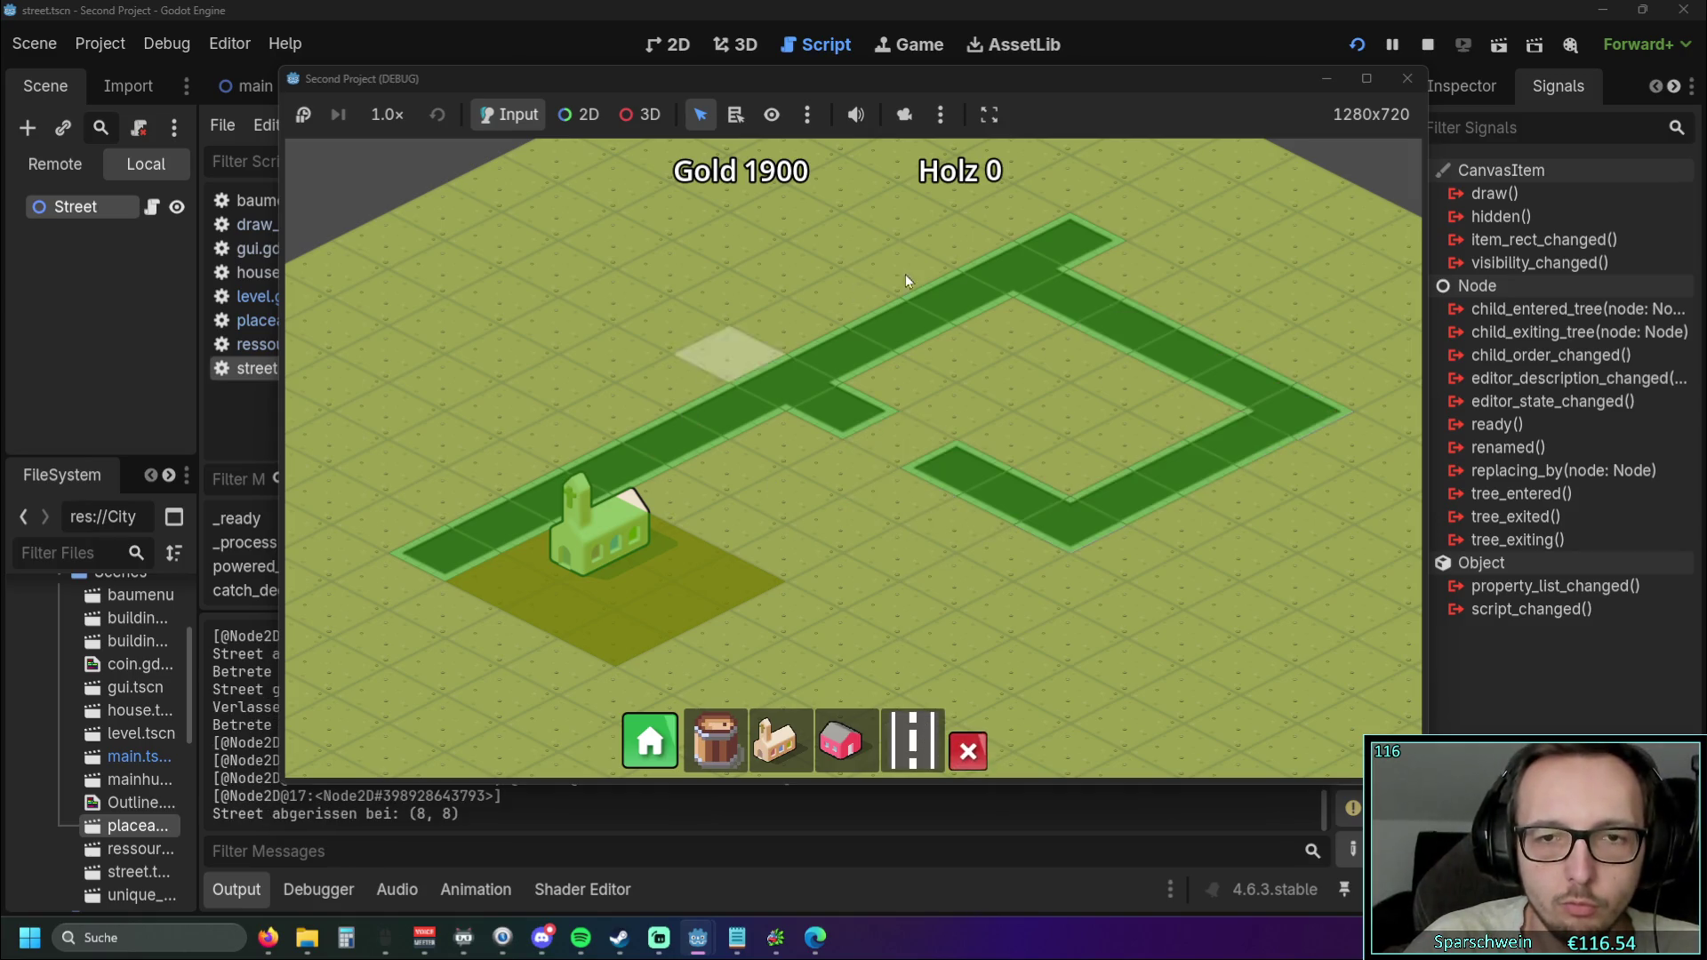
pyautogui.click(912, 741)
pyautogui.click(902, 442)
pyautogui.click(968, 751)
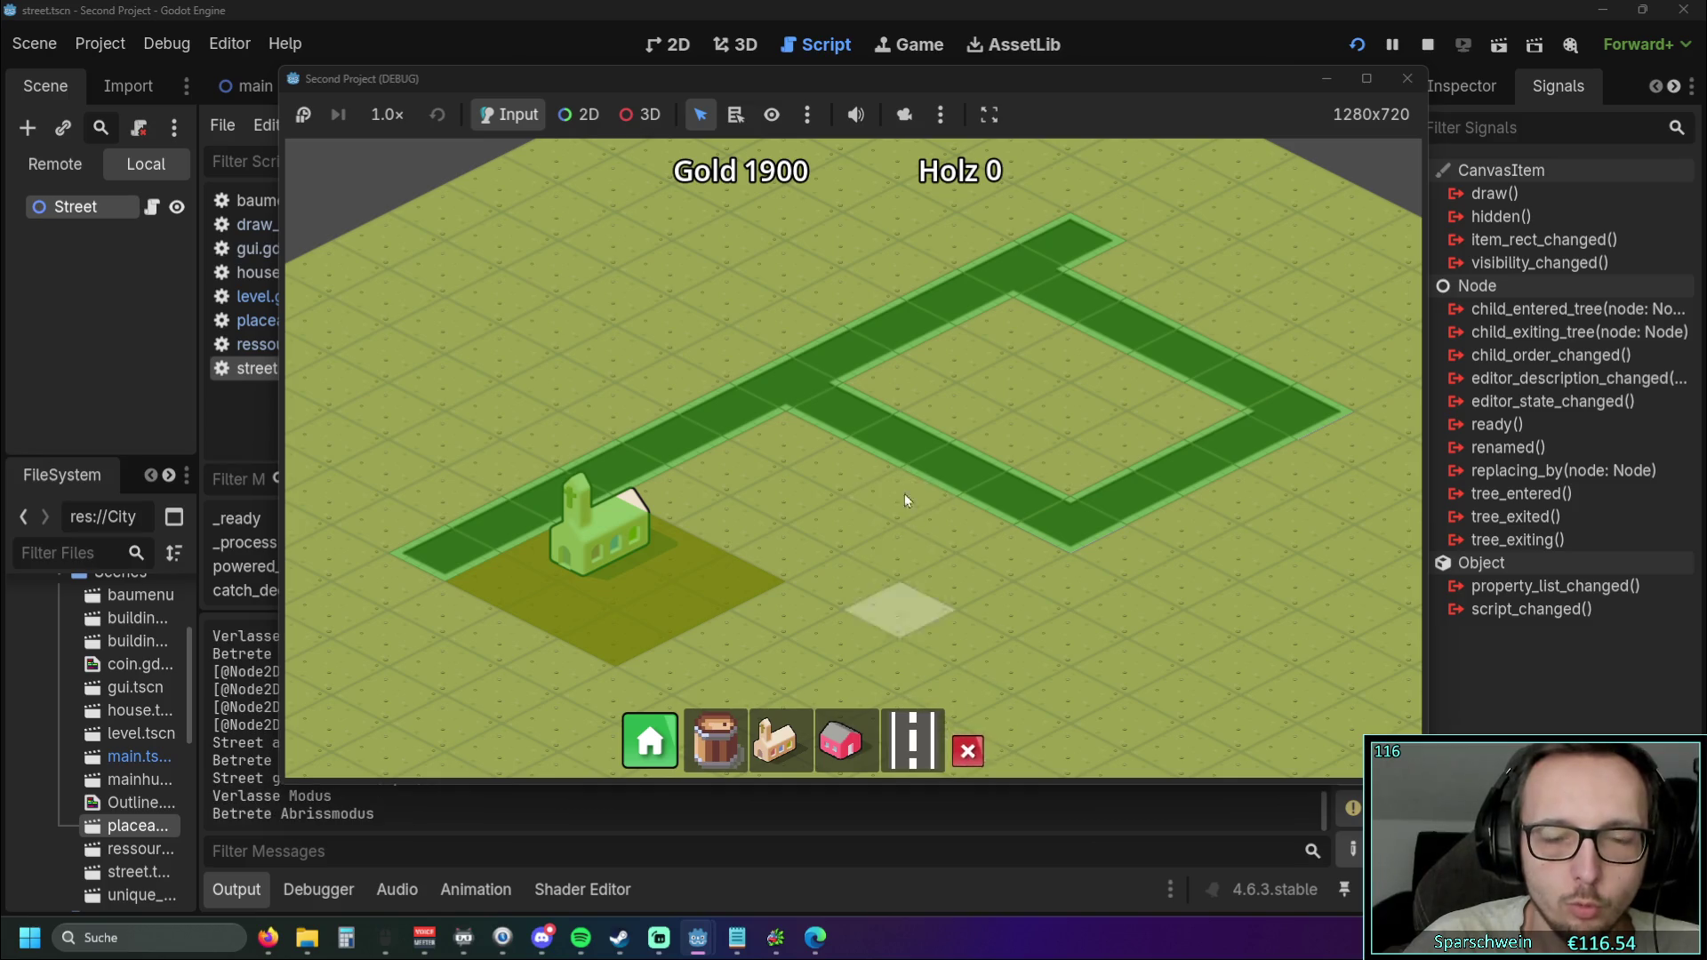
pyautogui.click(854, 416)
# Rebuild (7, 8), cycle (8, 8) again, and place then remove an isolated tile at (10, 10)
pyautogui.click(912, 740)
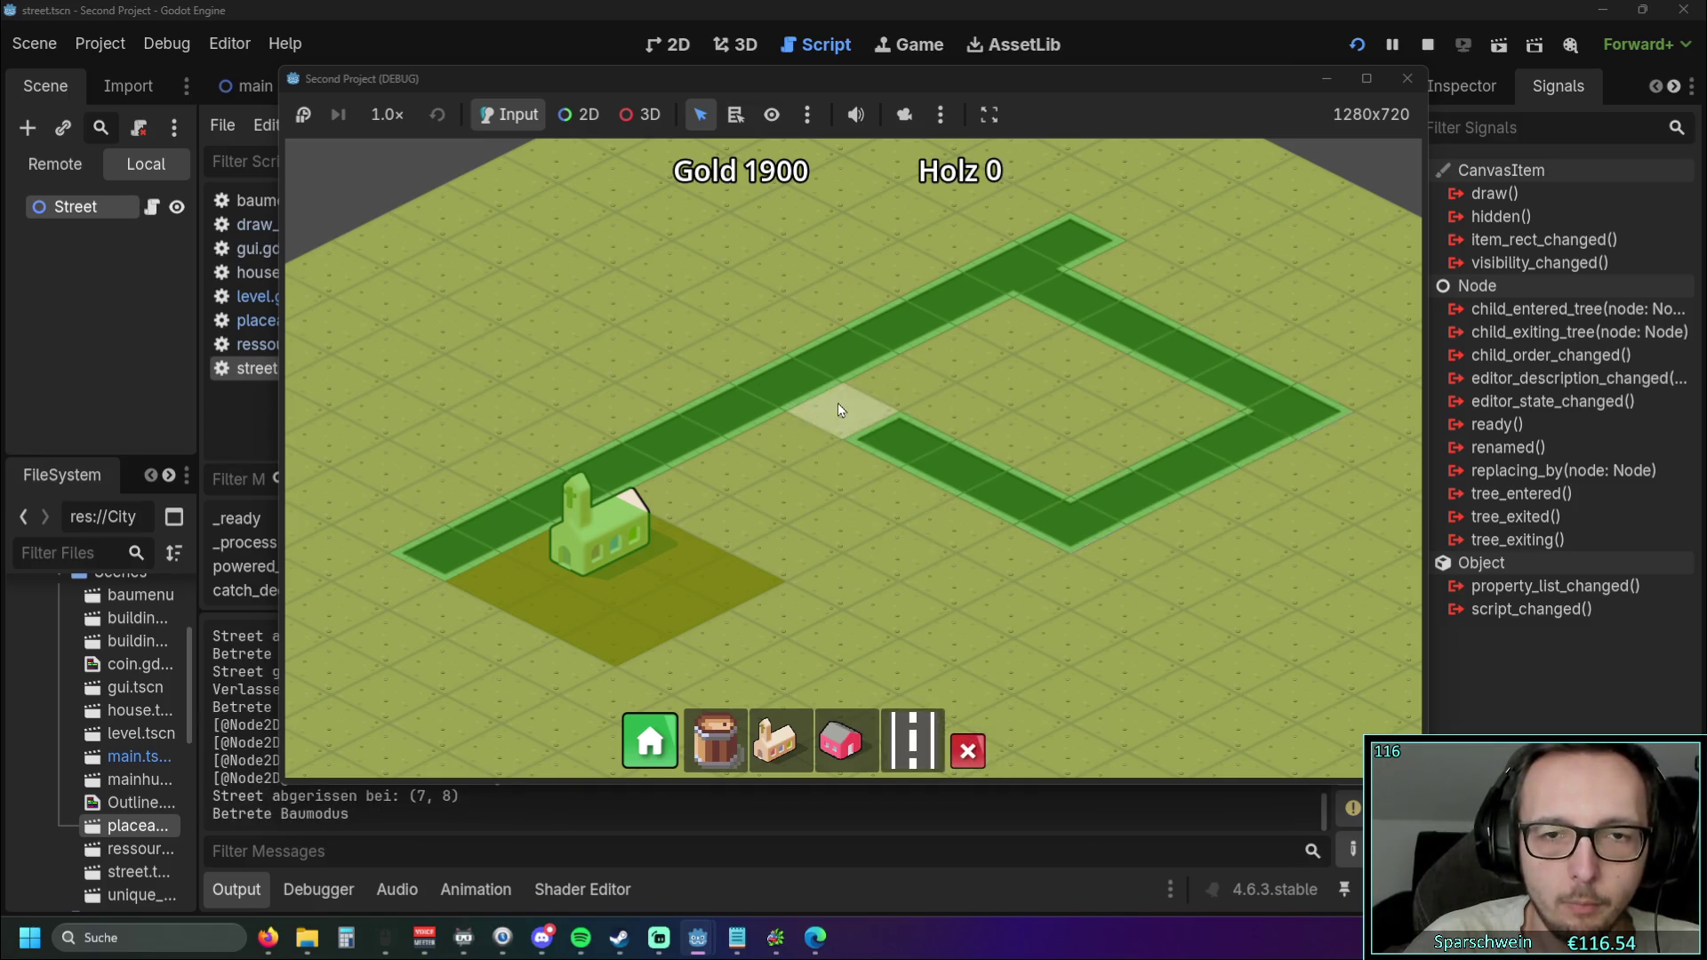
pyautogui.click(840, 411)
pyautogui.click(969, 752)
pyautogui.click(872, 443)
pyautogui.click(913, 740)
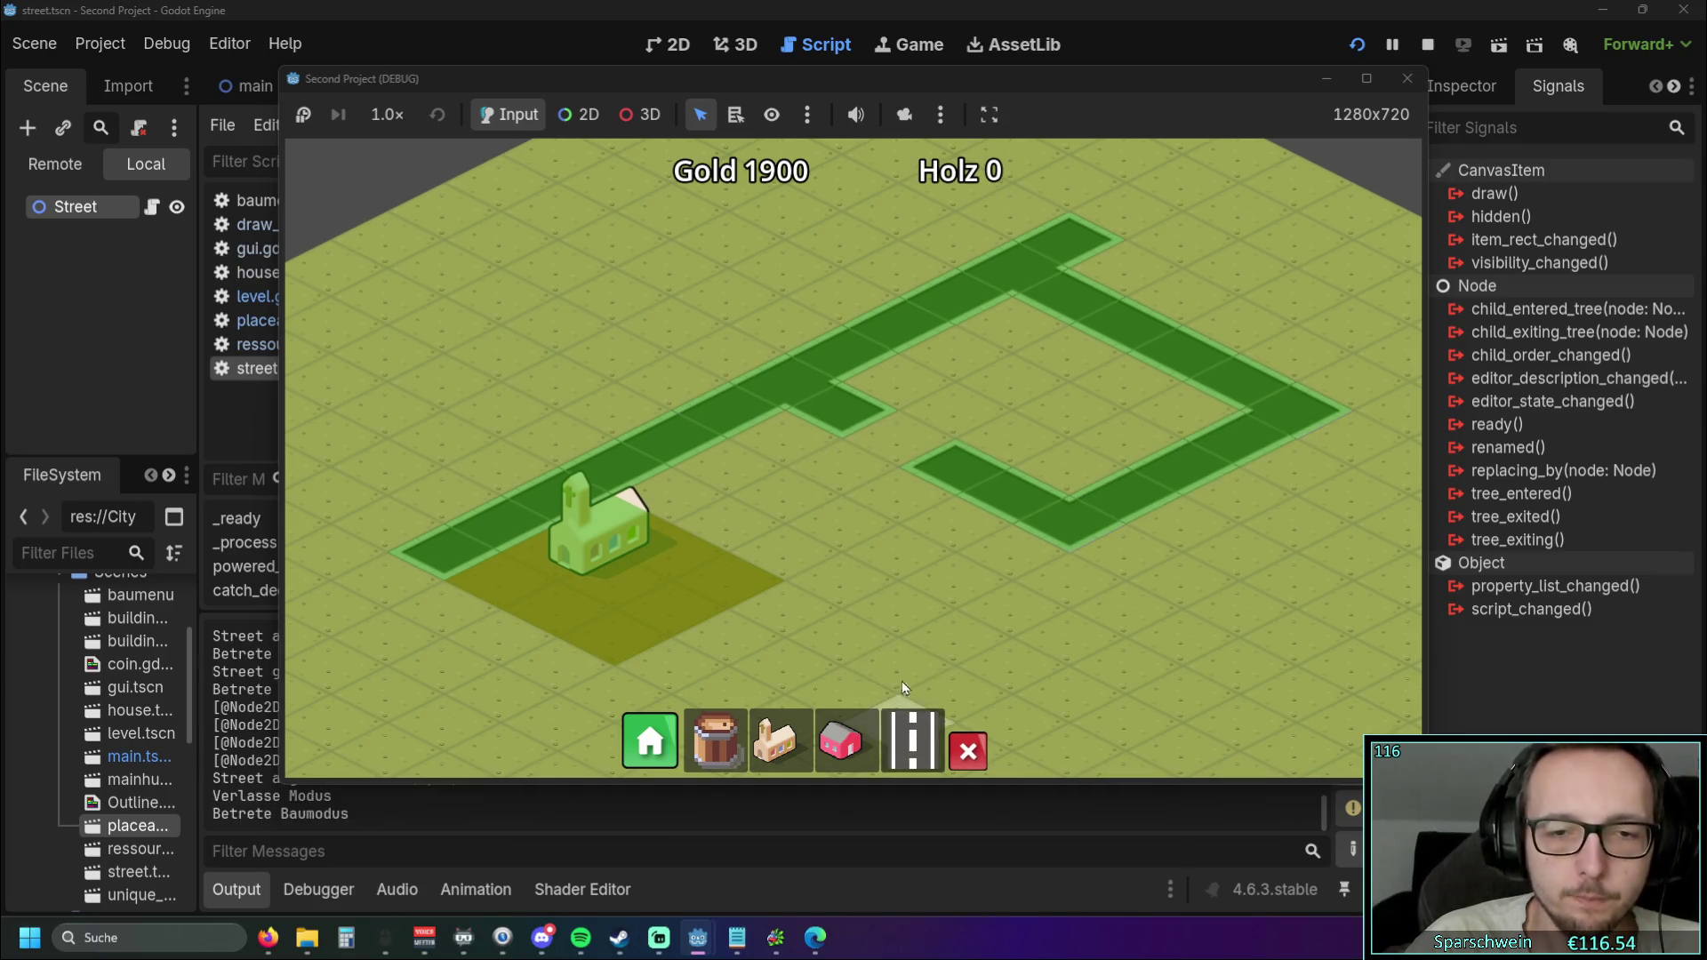
pyautogui.click(899, 440)
pyautogui.click(867, 541)
pyautogui.click(968, 751)
pyautogui.click(913, 547)
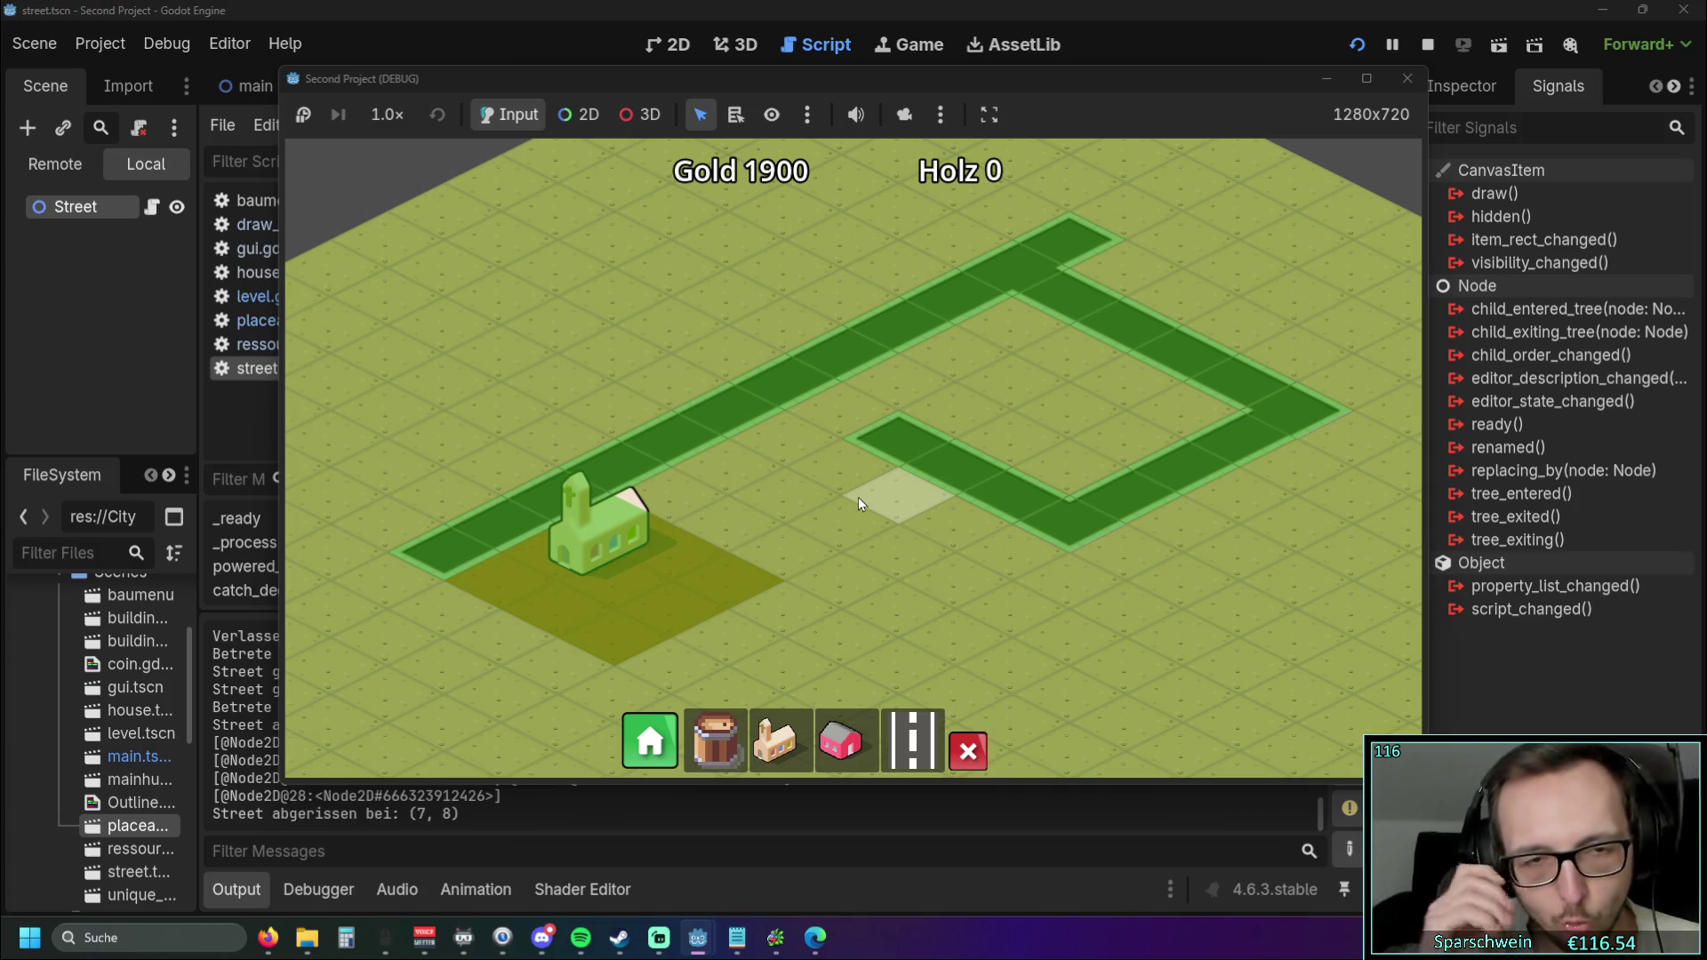
# Build a red house beside the road loop, demolish it, and close the game window
pyautogui.click(841, 741)
pyautogui.click(1122, 539)
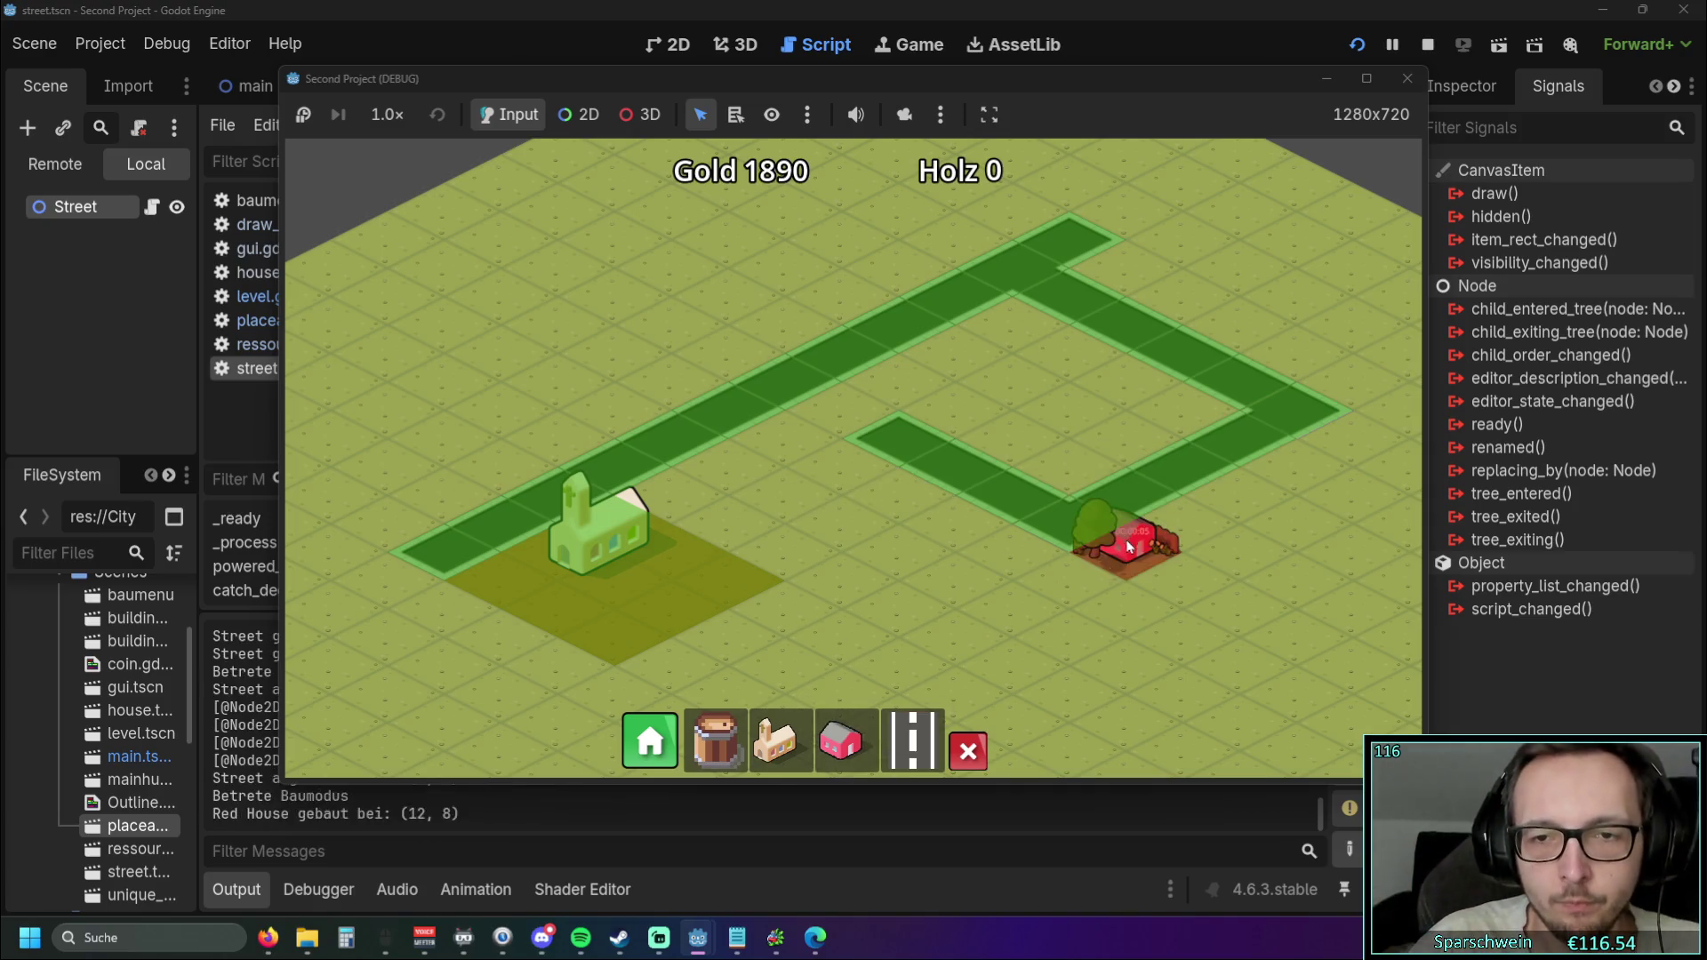
pyautogui.click(969, 751)
pyautogui.click(1122, 539)
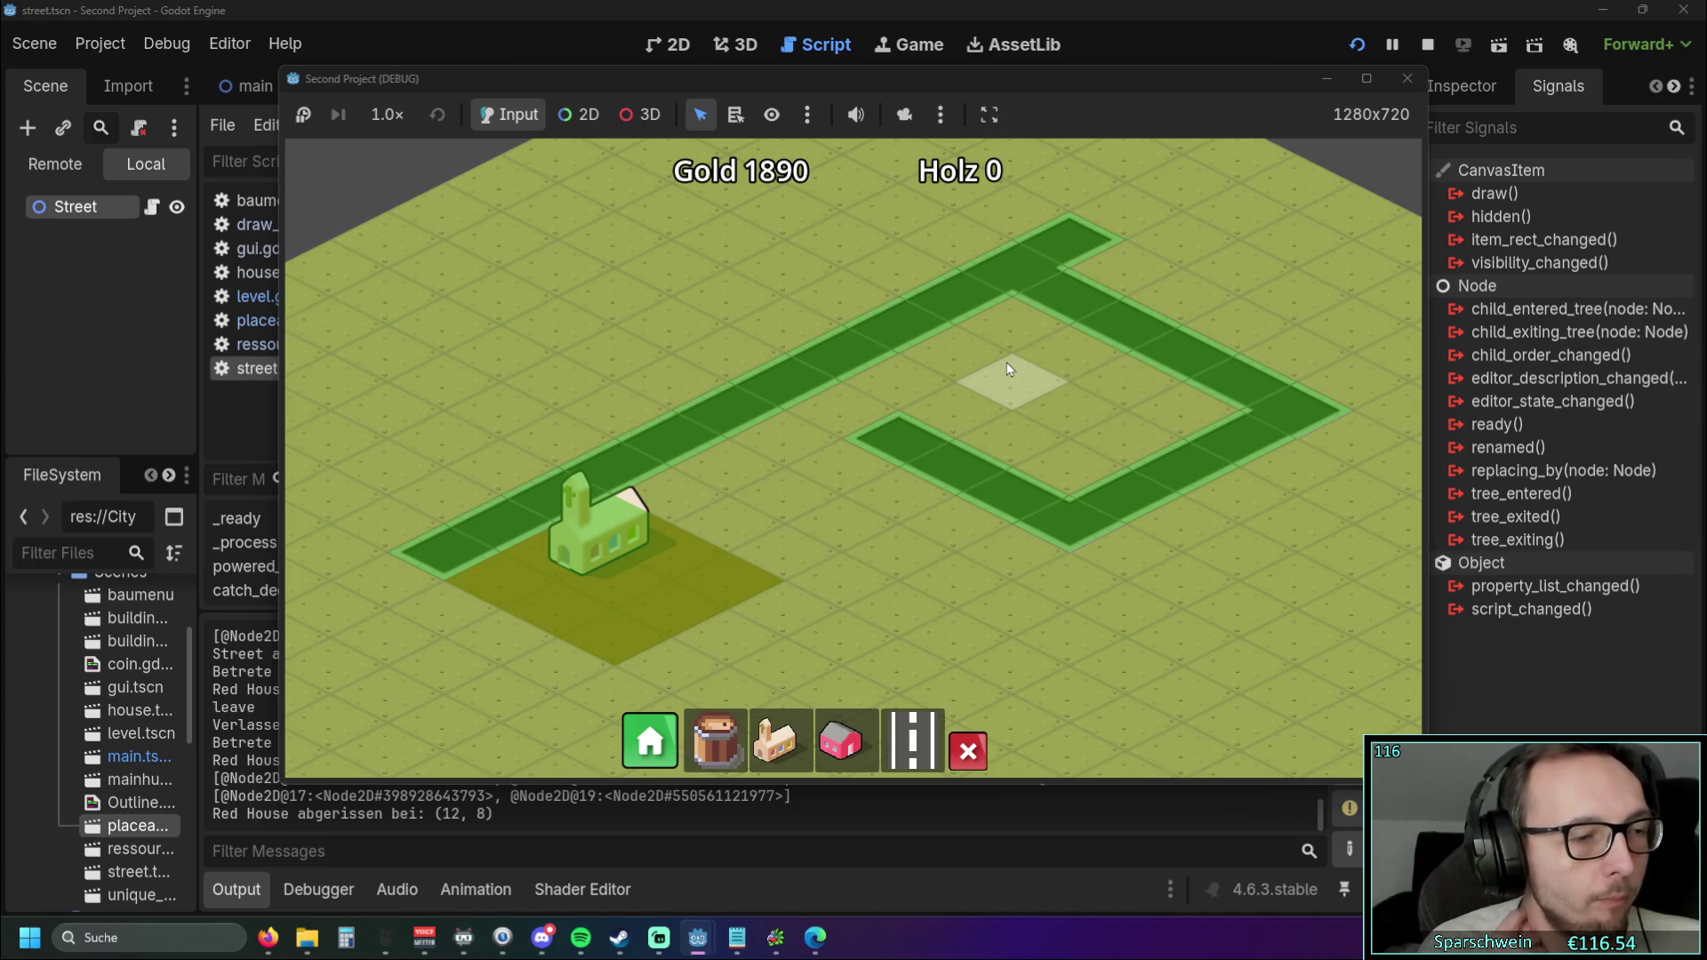
pyautogui.click(1417, 76)
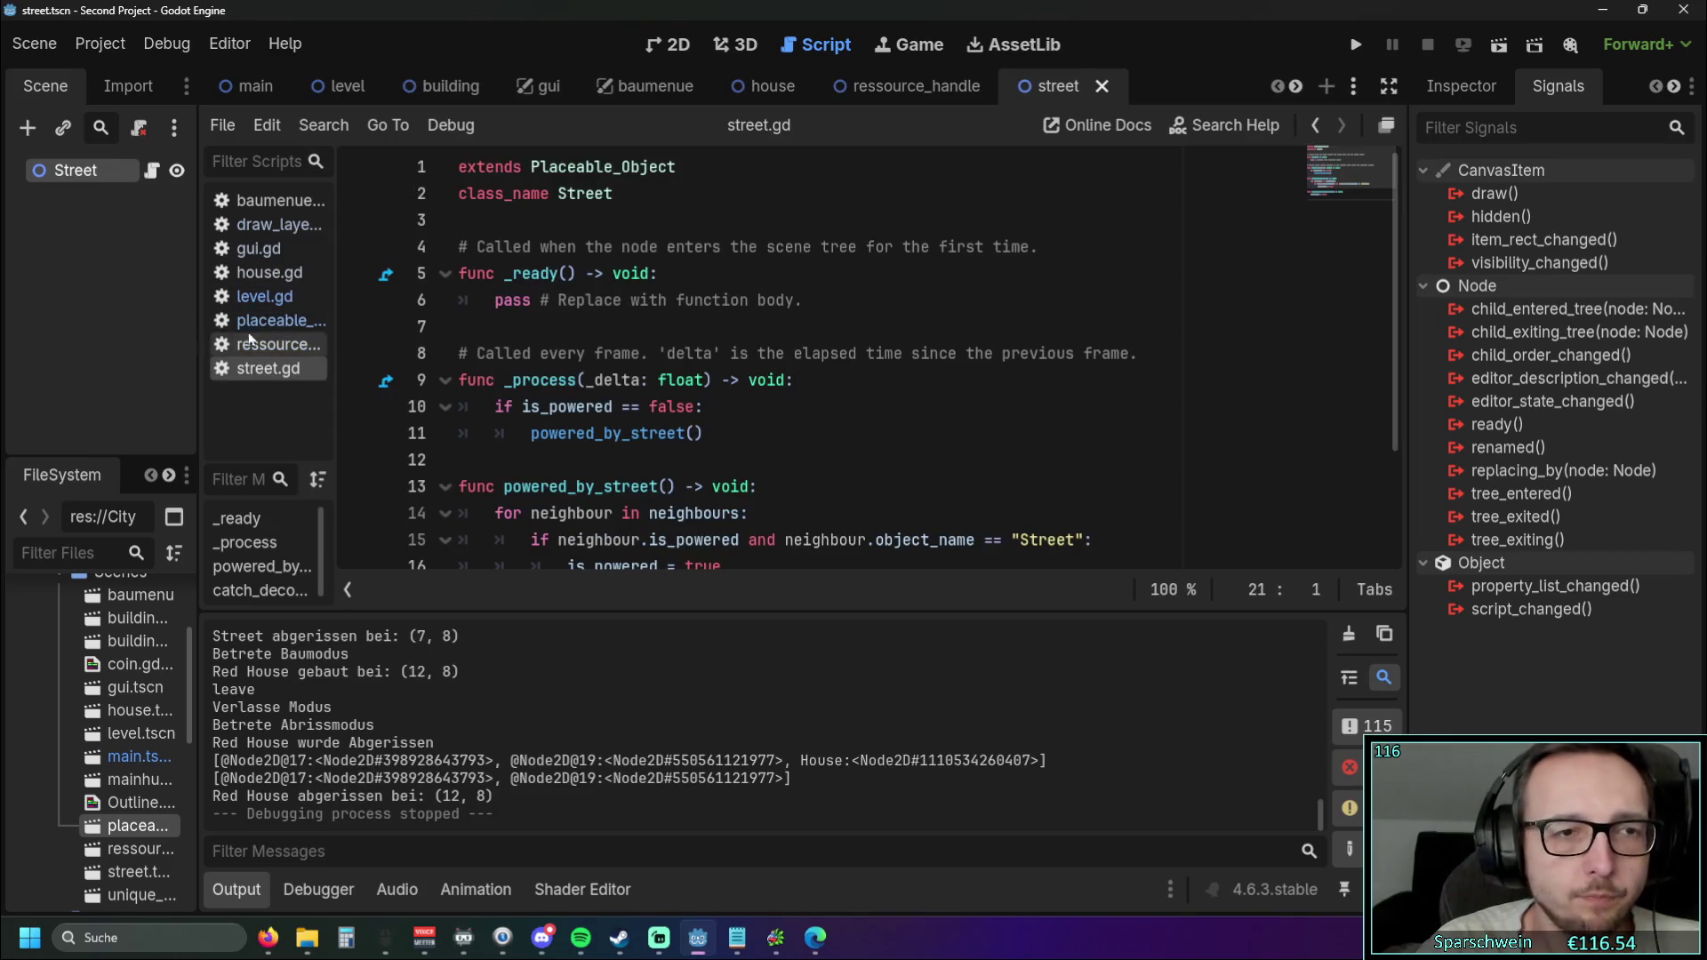
# Open level.gd and widen the code area to inspect the signal connection in _construct_street
pyautogui.click(264, 296)
pyautogui.scroll(-1, 658, 365)
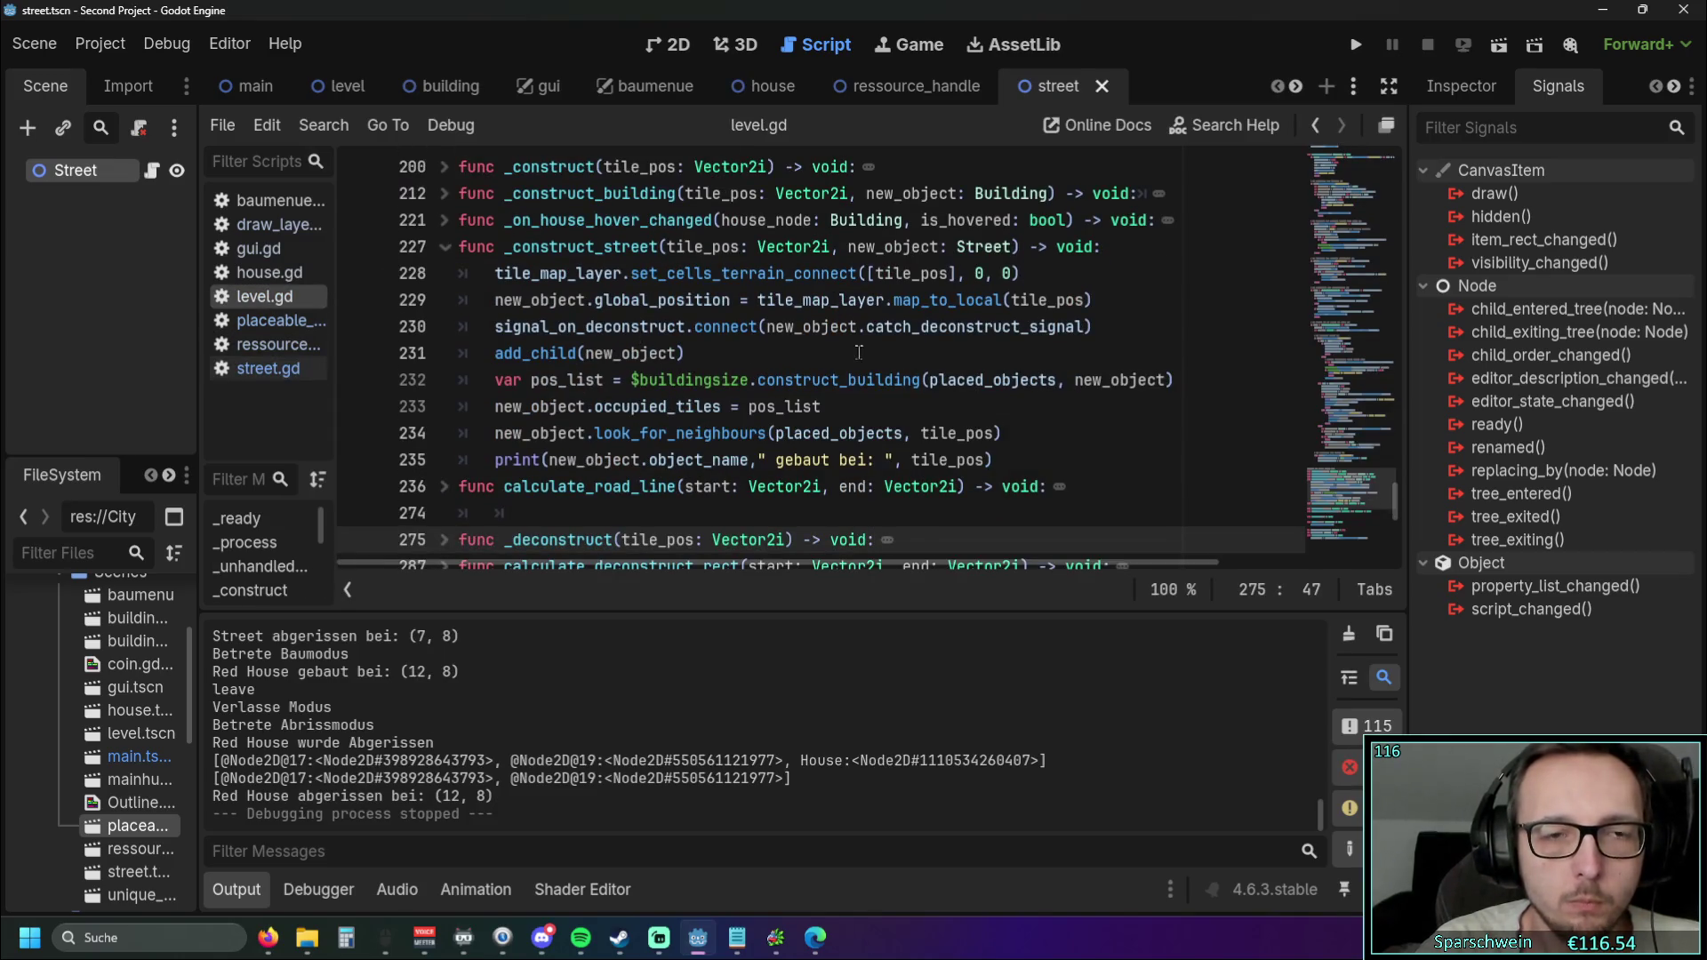
pyautogui.scroll(3, 921, 365)
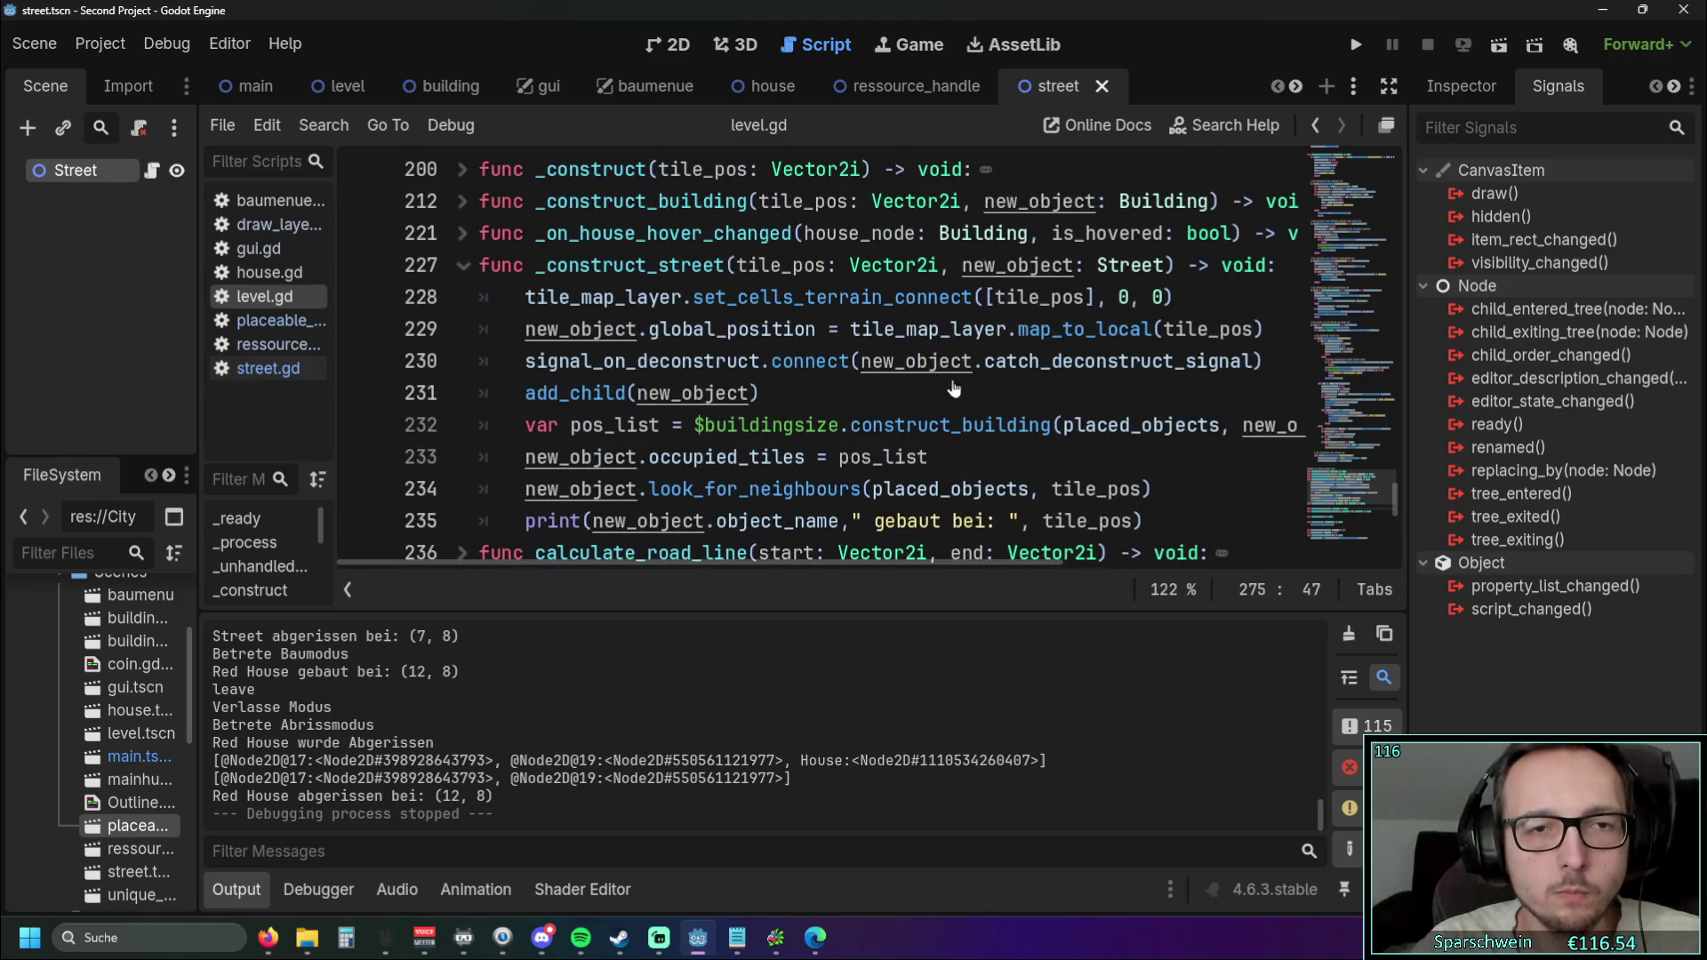
pyautogui.scroll(1, 996, 389)
pyautogui.moveTo(696, 569); pyautogui.dragTo(725, 569)
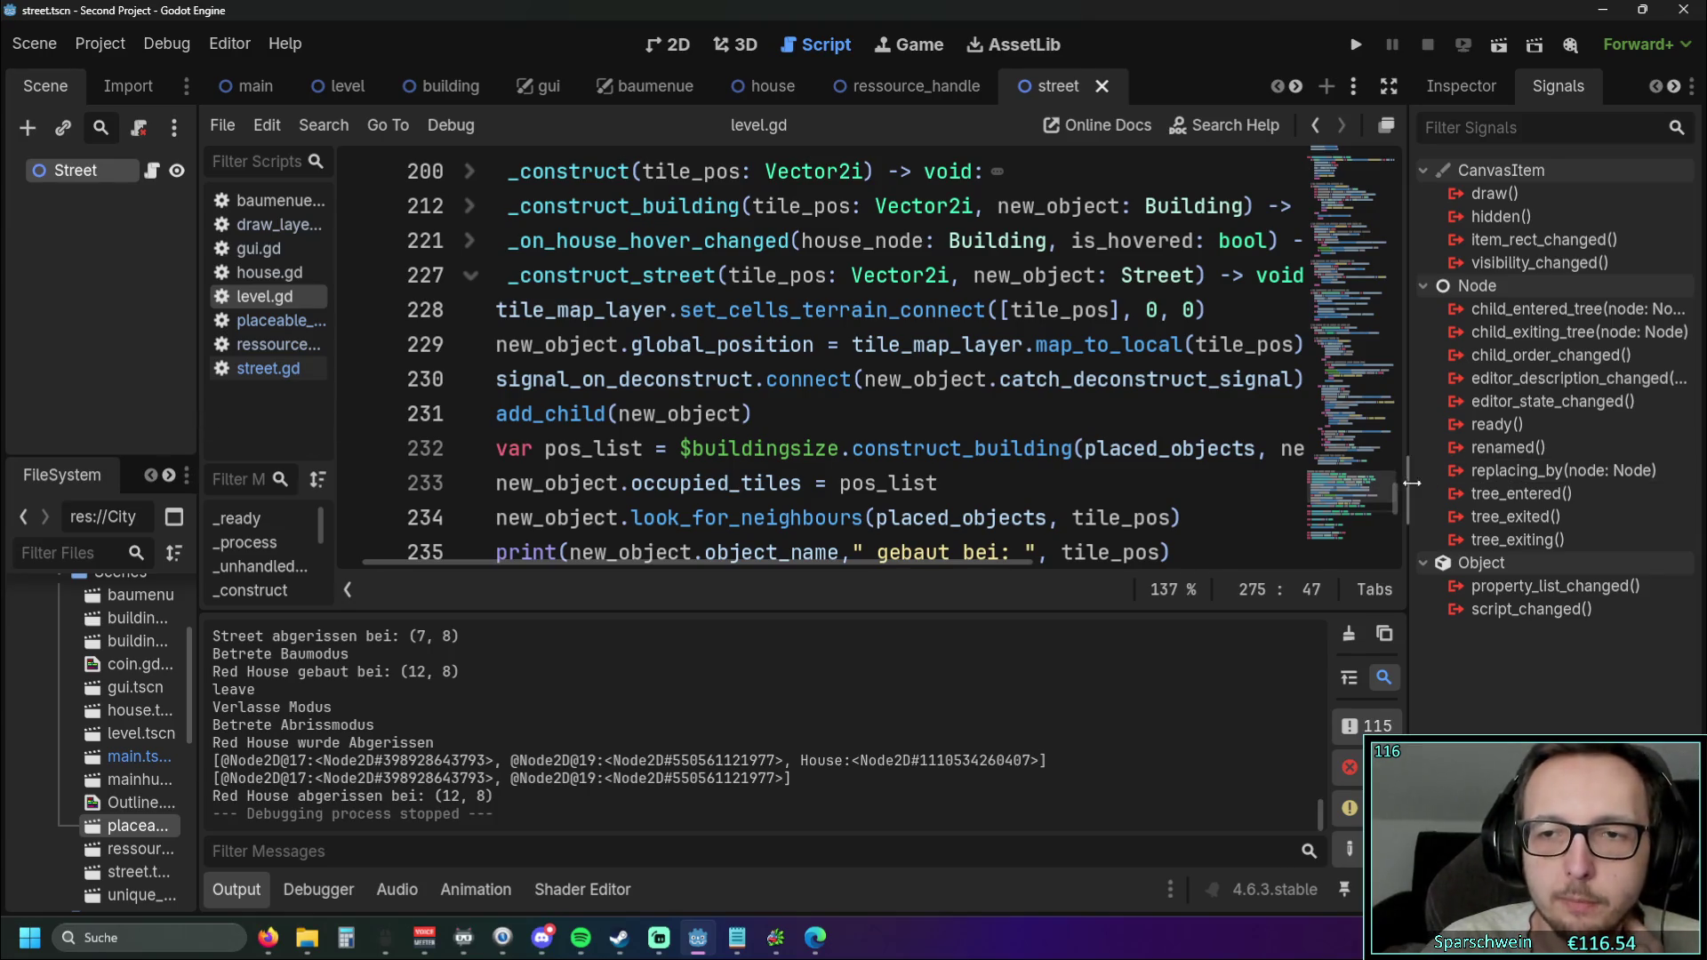
pyautogui.moveTo(1417, 480); pyautogui.dragTo(1563, 483)
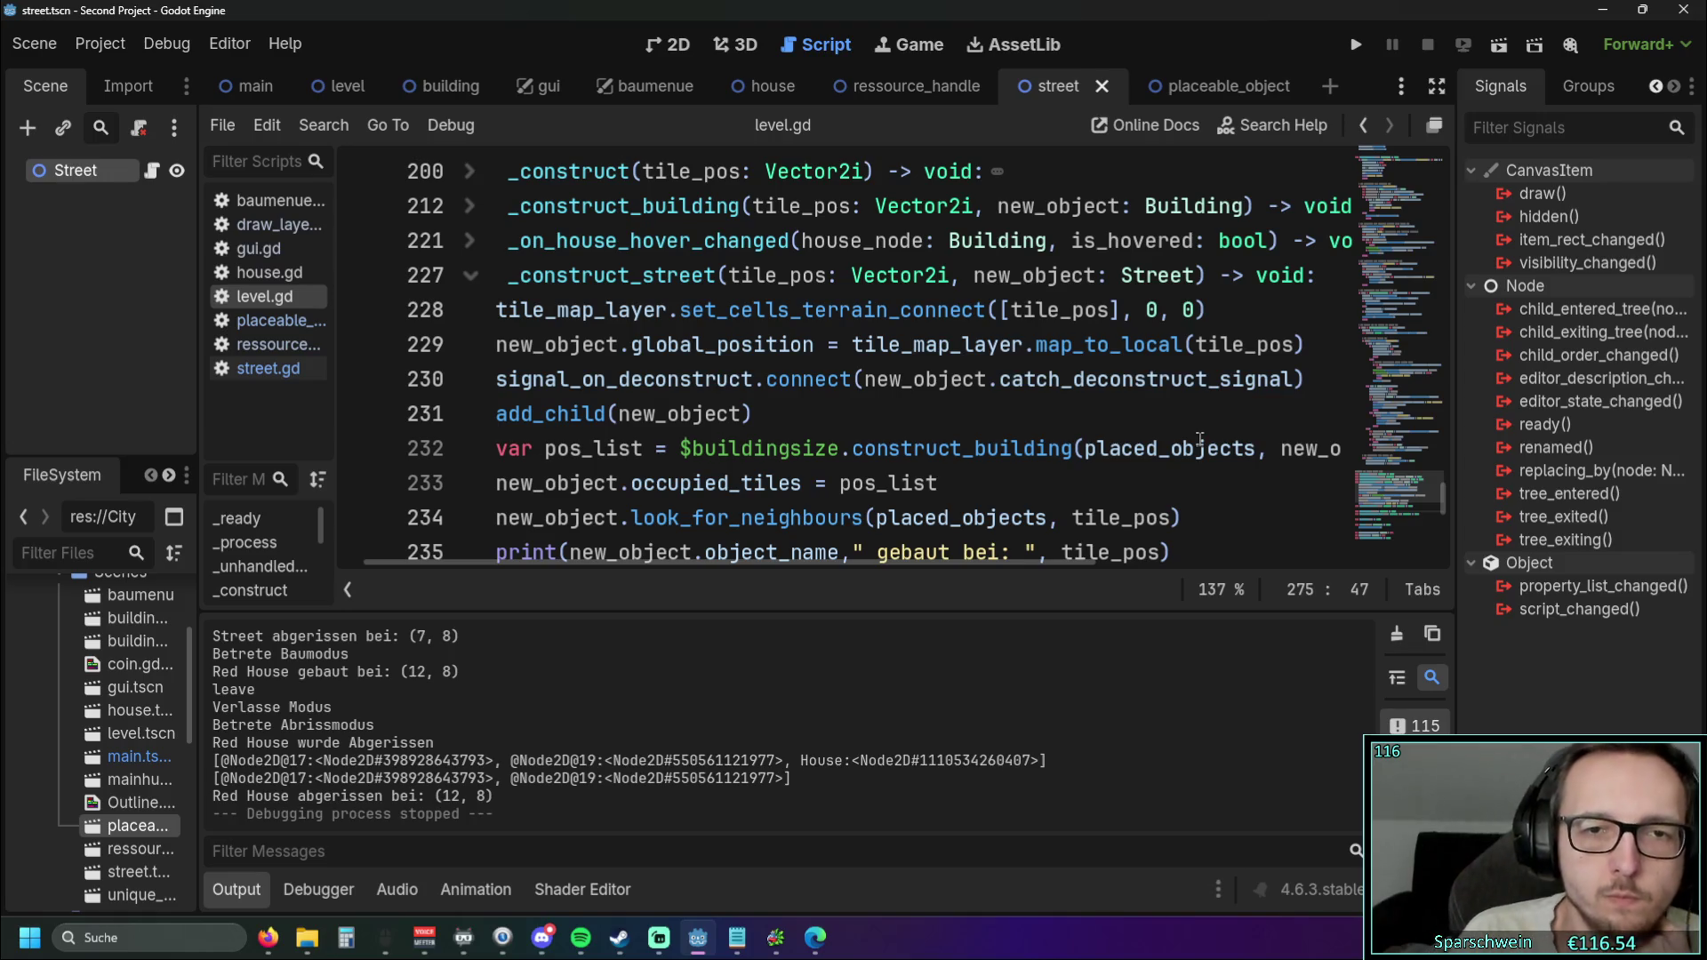
pyautogui.moveTo(1315, 380)
pyautogui.mouseDown()
pyautogui.moveTo(538, 404)
pyautogui.moveTo(495, 382)
pyautogui.mouseUp()
pyautogui.click(988, 433)
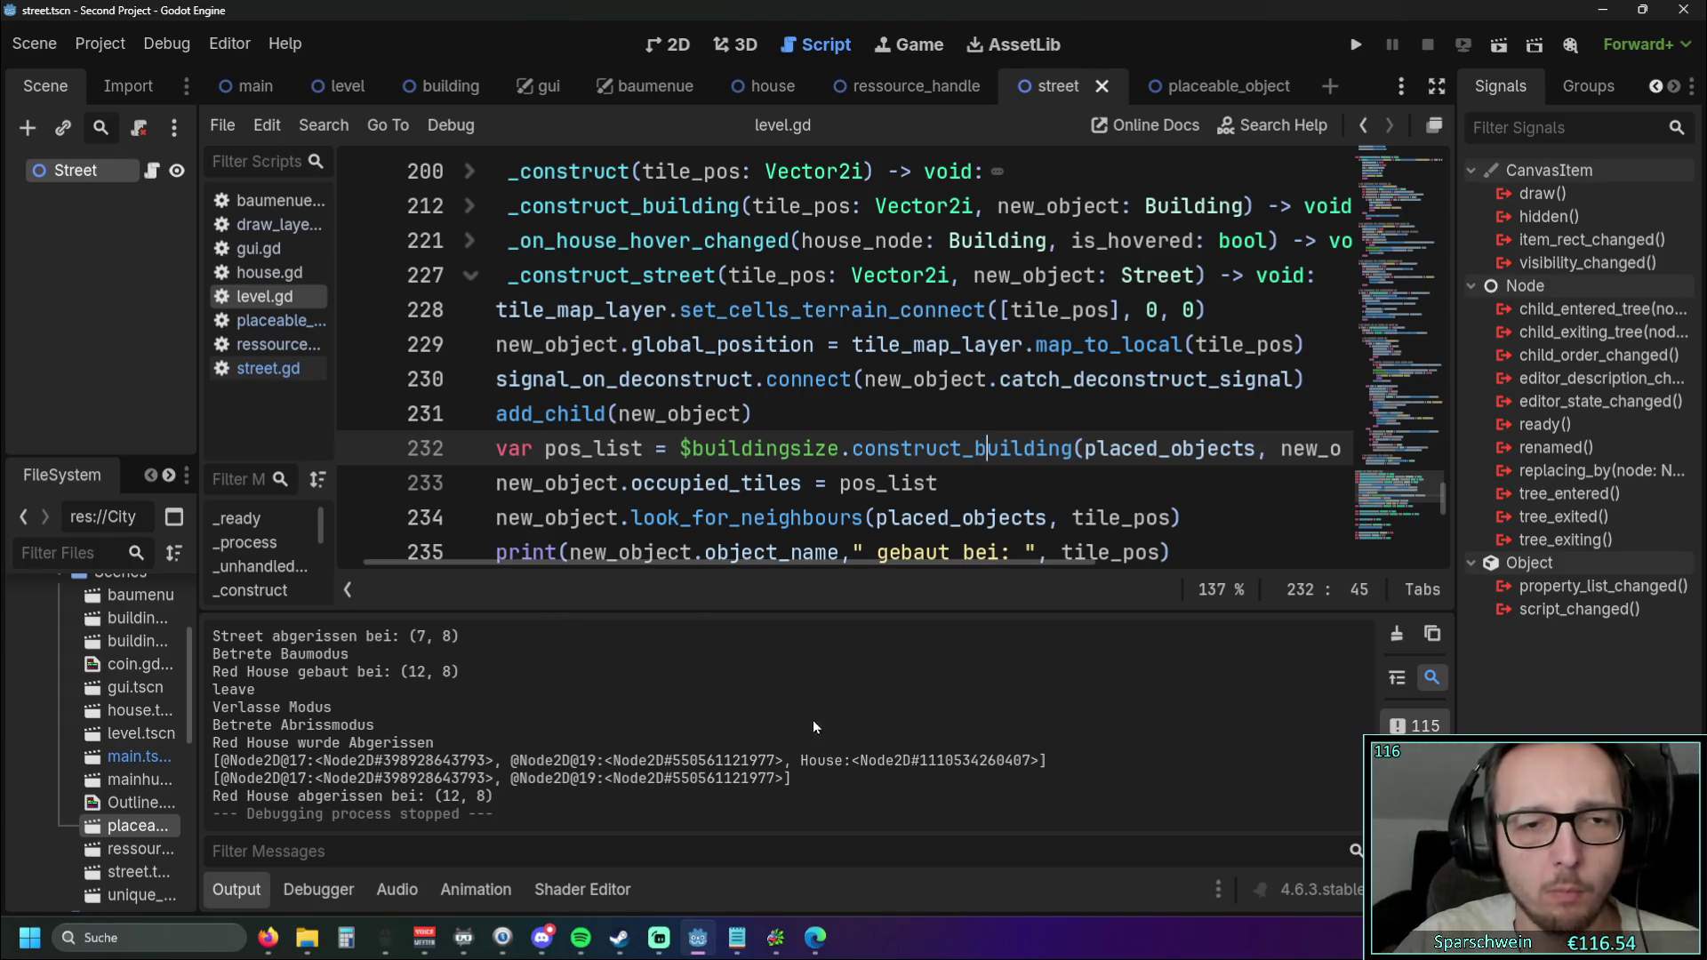
# Reset the code editor zoom to 100%
pyautogui.click(1211, 591)
pyautogui.click(1244, 704)
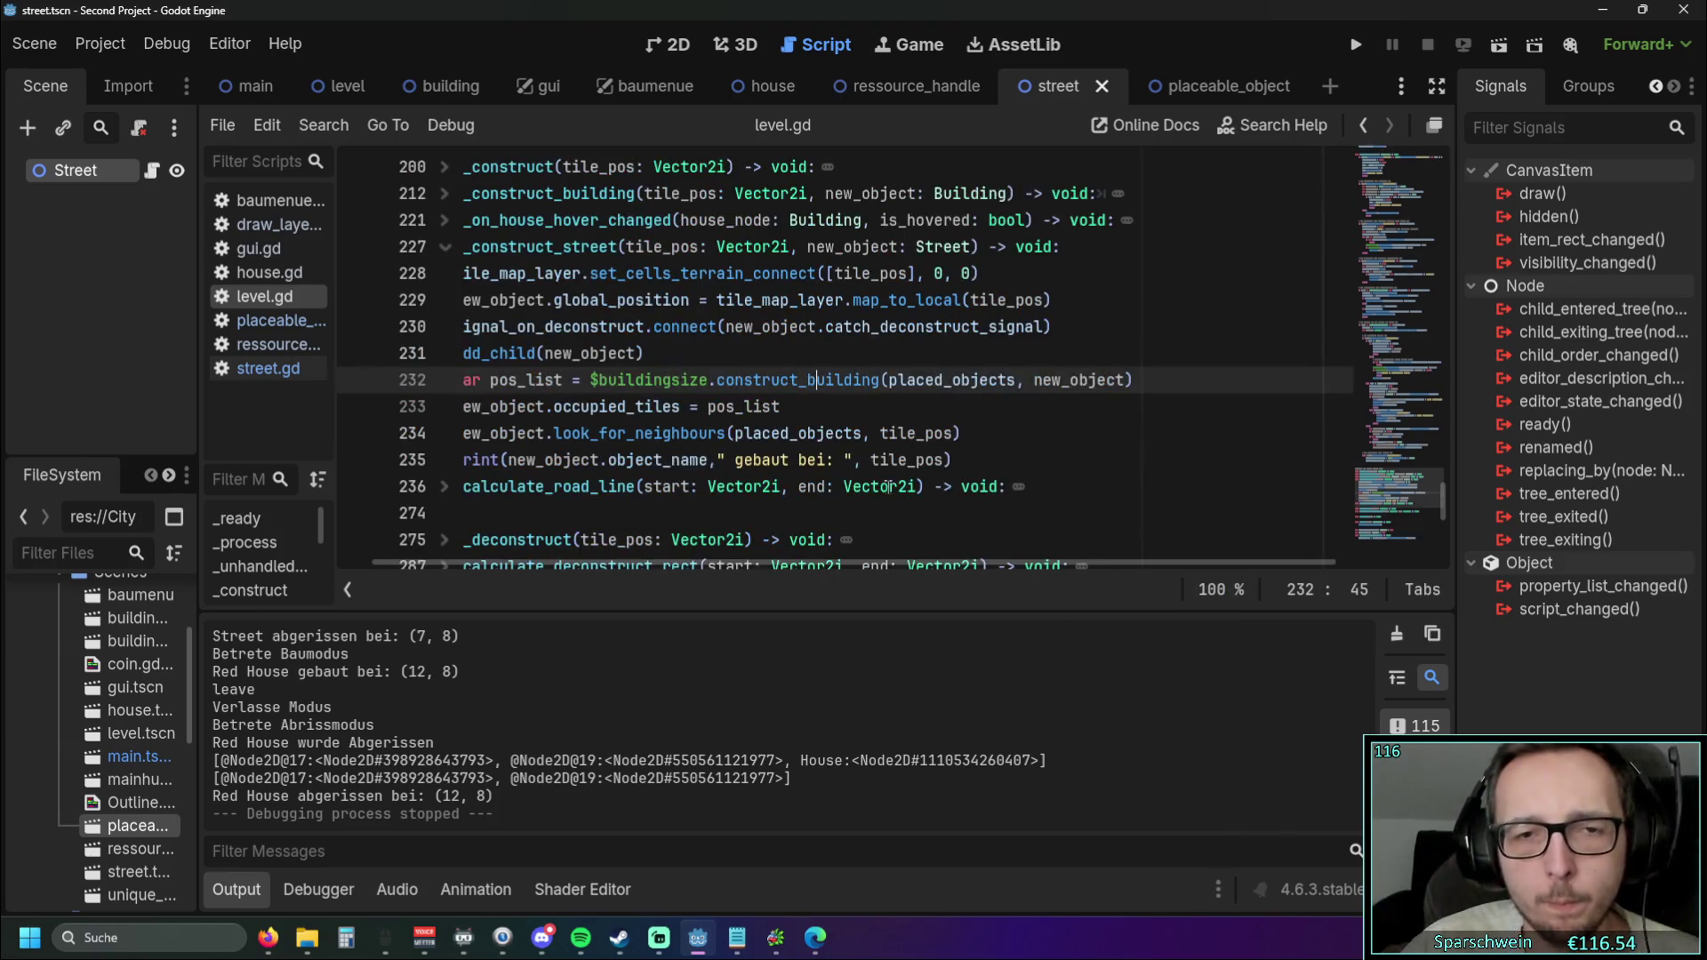
pyautogui.click(692, 487)
pyautogui.moveTo(692, 563); pyautogui.dragTo(657, 563)
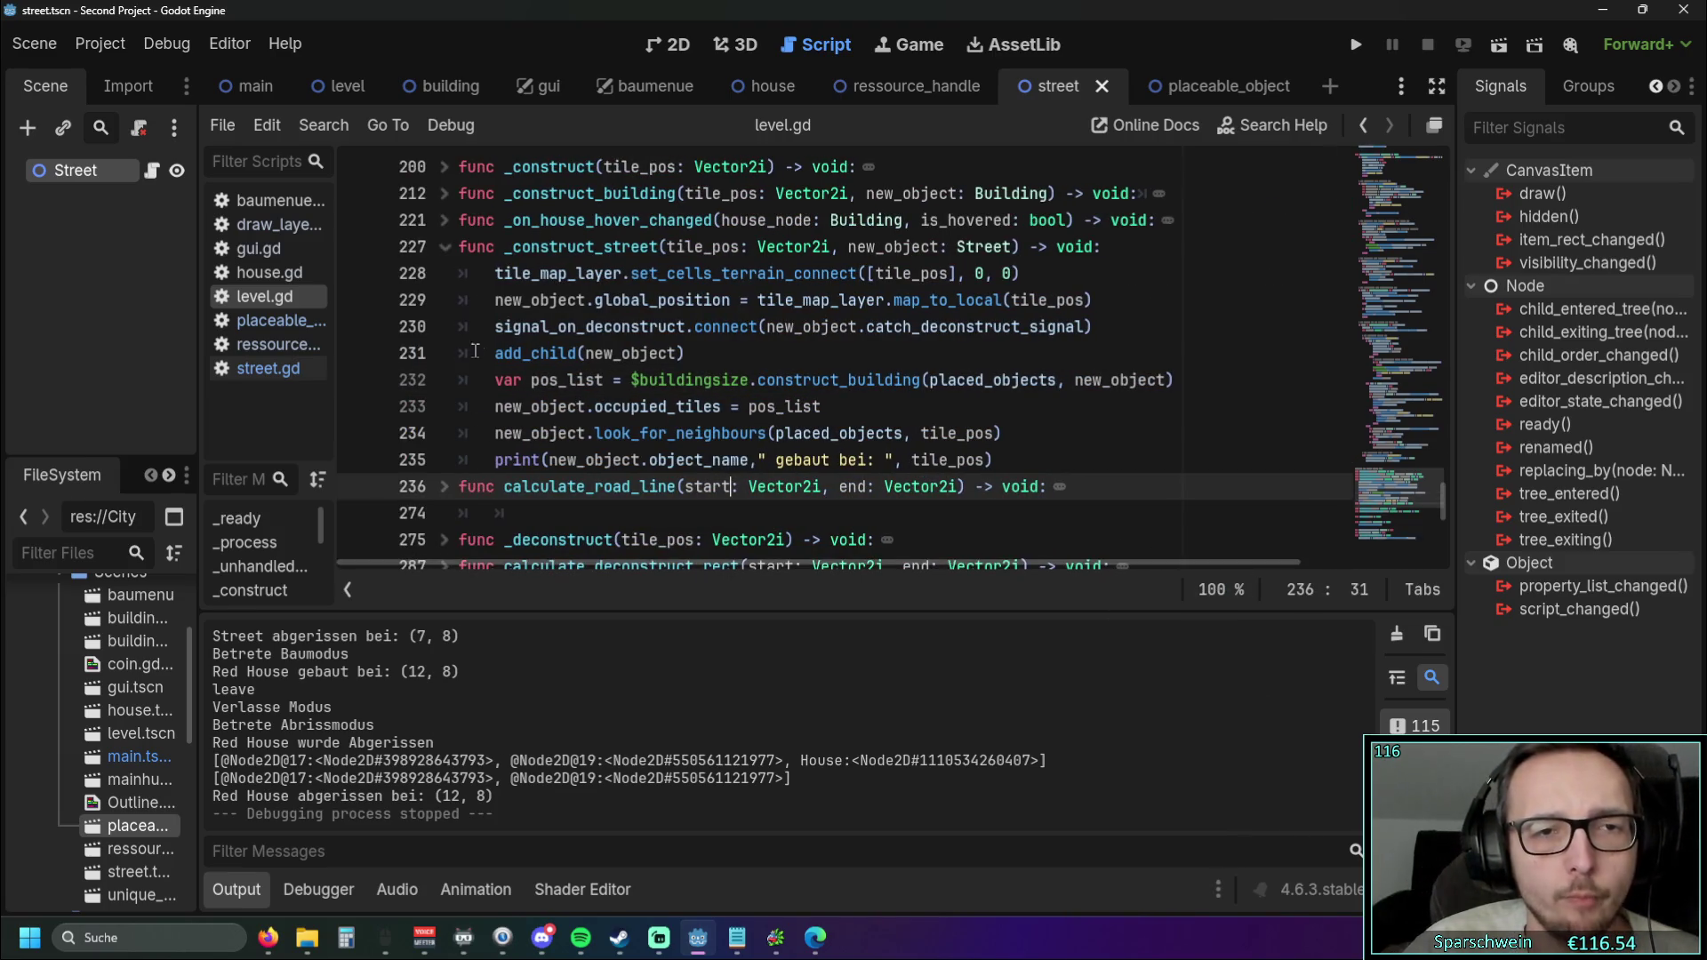
# Comment out the signal_on_deconstruct connection on line 230 with # and run the project again
pyautogui.click(495, 326)
pyautogui.write('#')
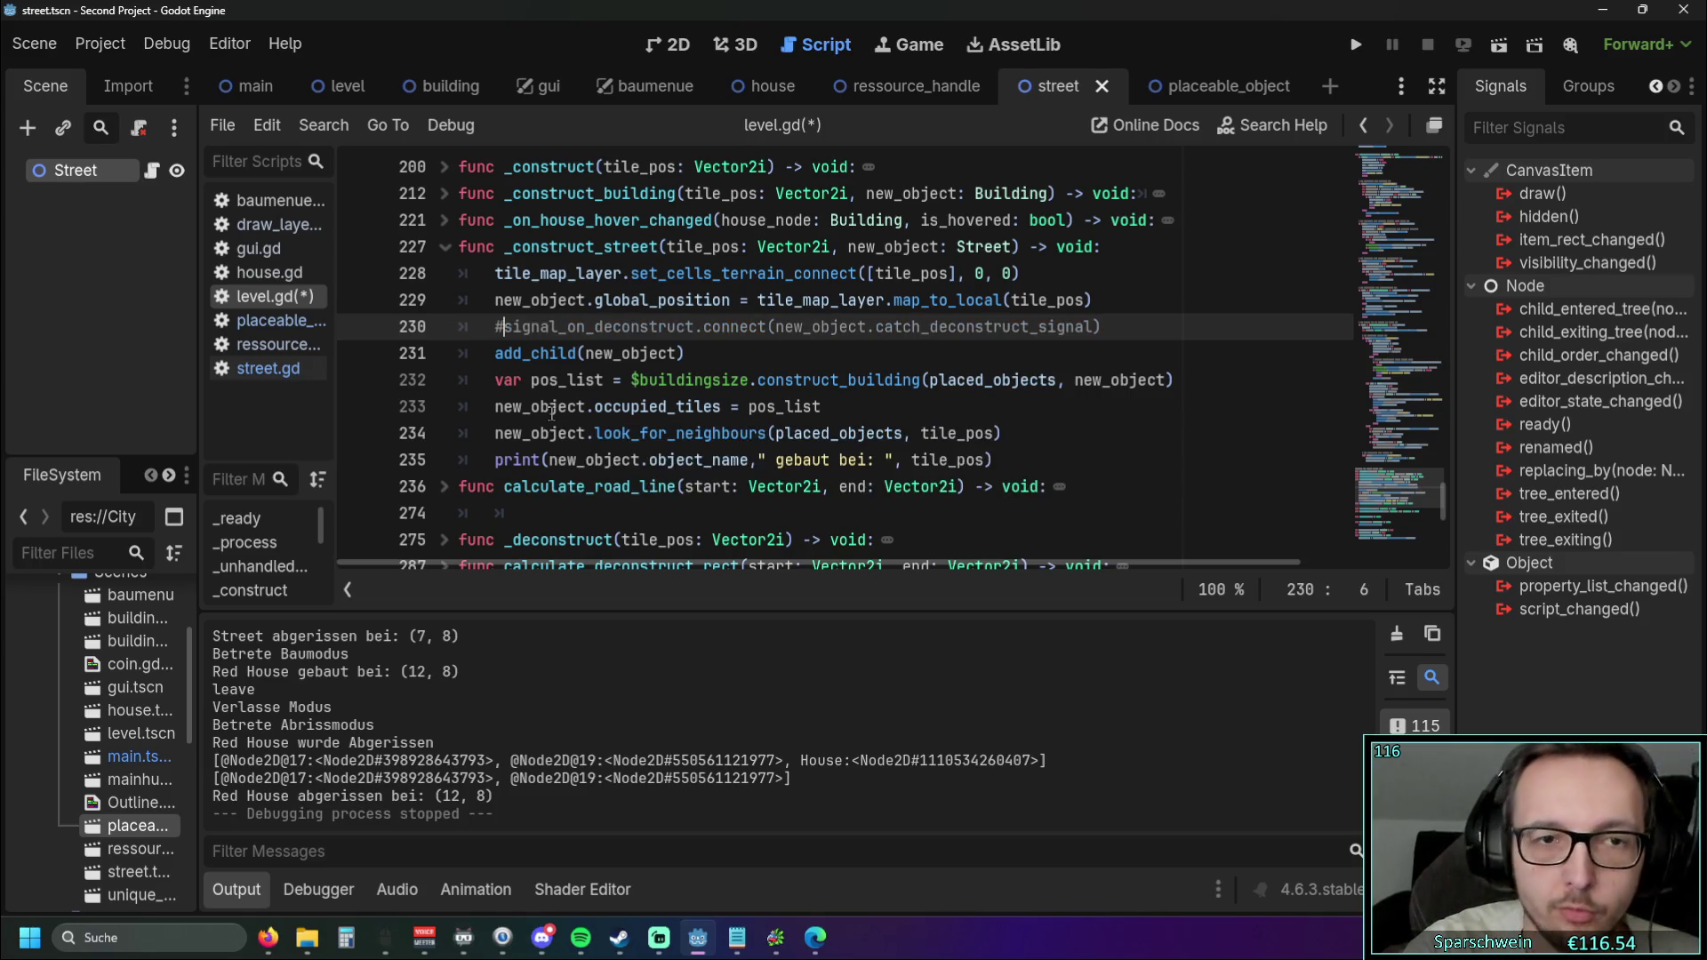
pyautogui.click(816, 329)
pyautogui.press('Down')
pyautogui.scroll(1, 1067, 400)
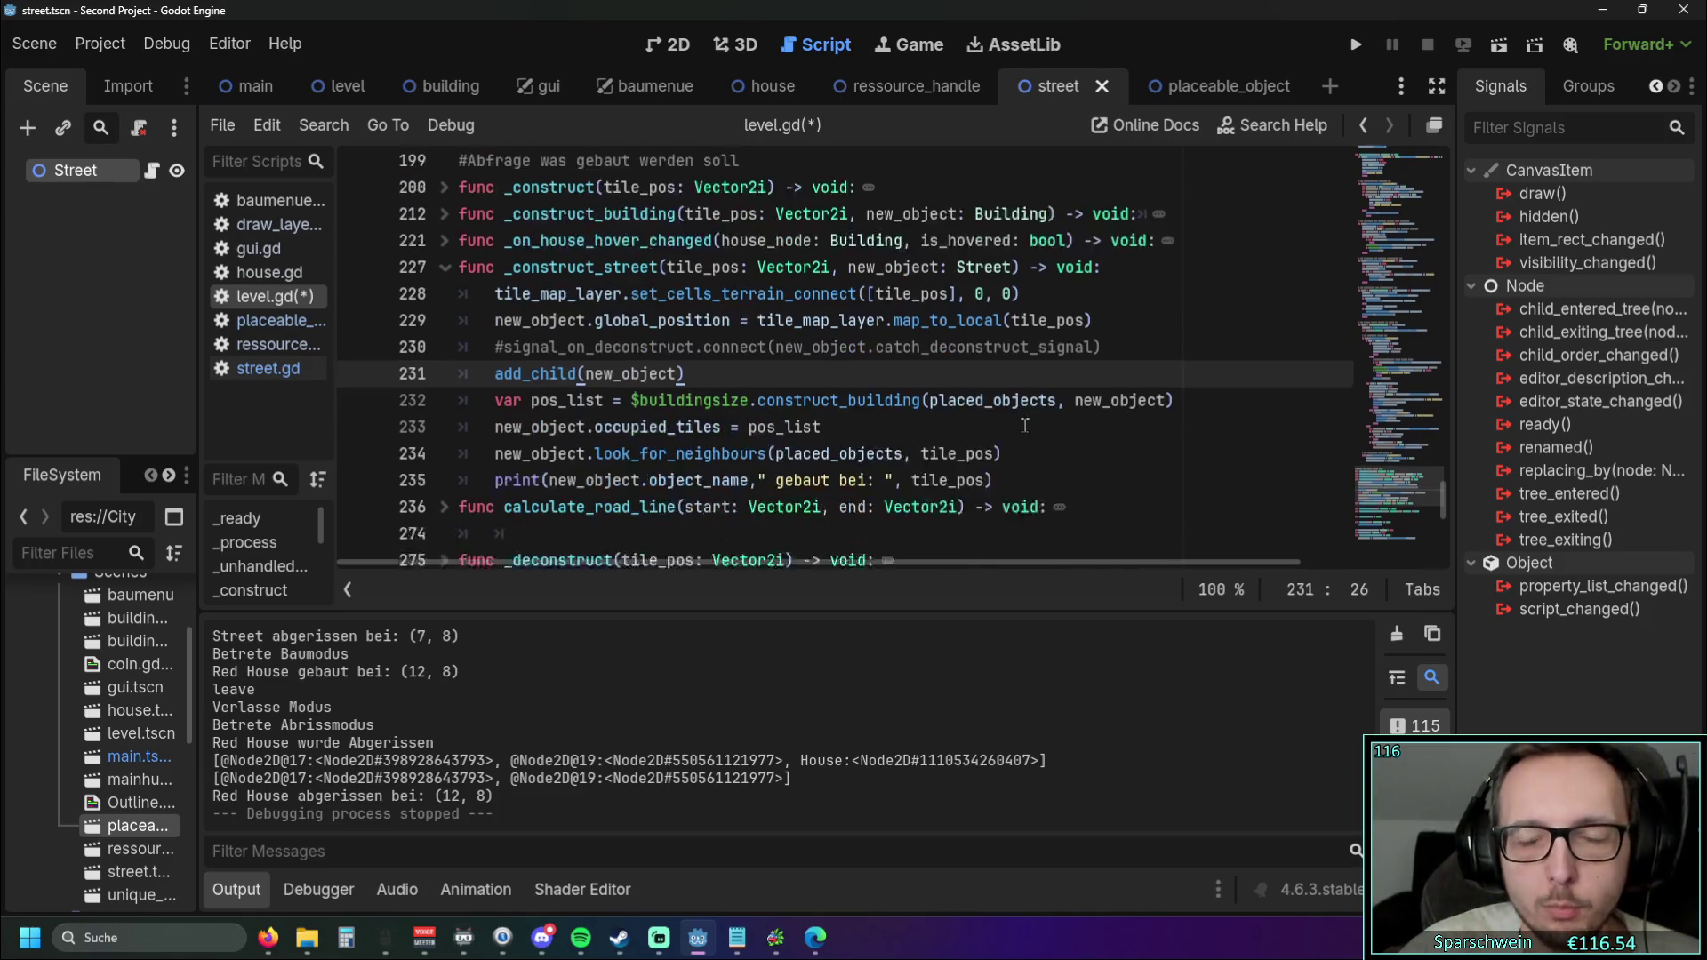
pyautogui.scroll(-1, 1067, 400)
pyautogui.moveTo(1444, 512); pyautogui.dragTo(1463, 109)
pyautogui.scroll(-20, 861, 382)
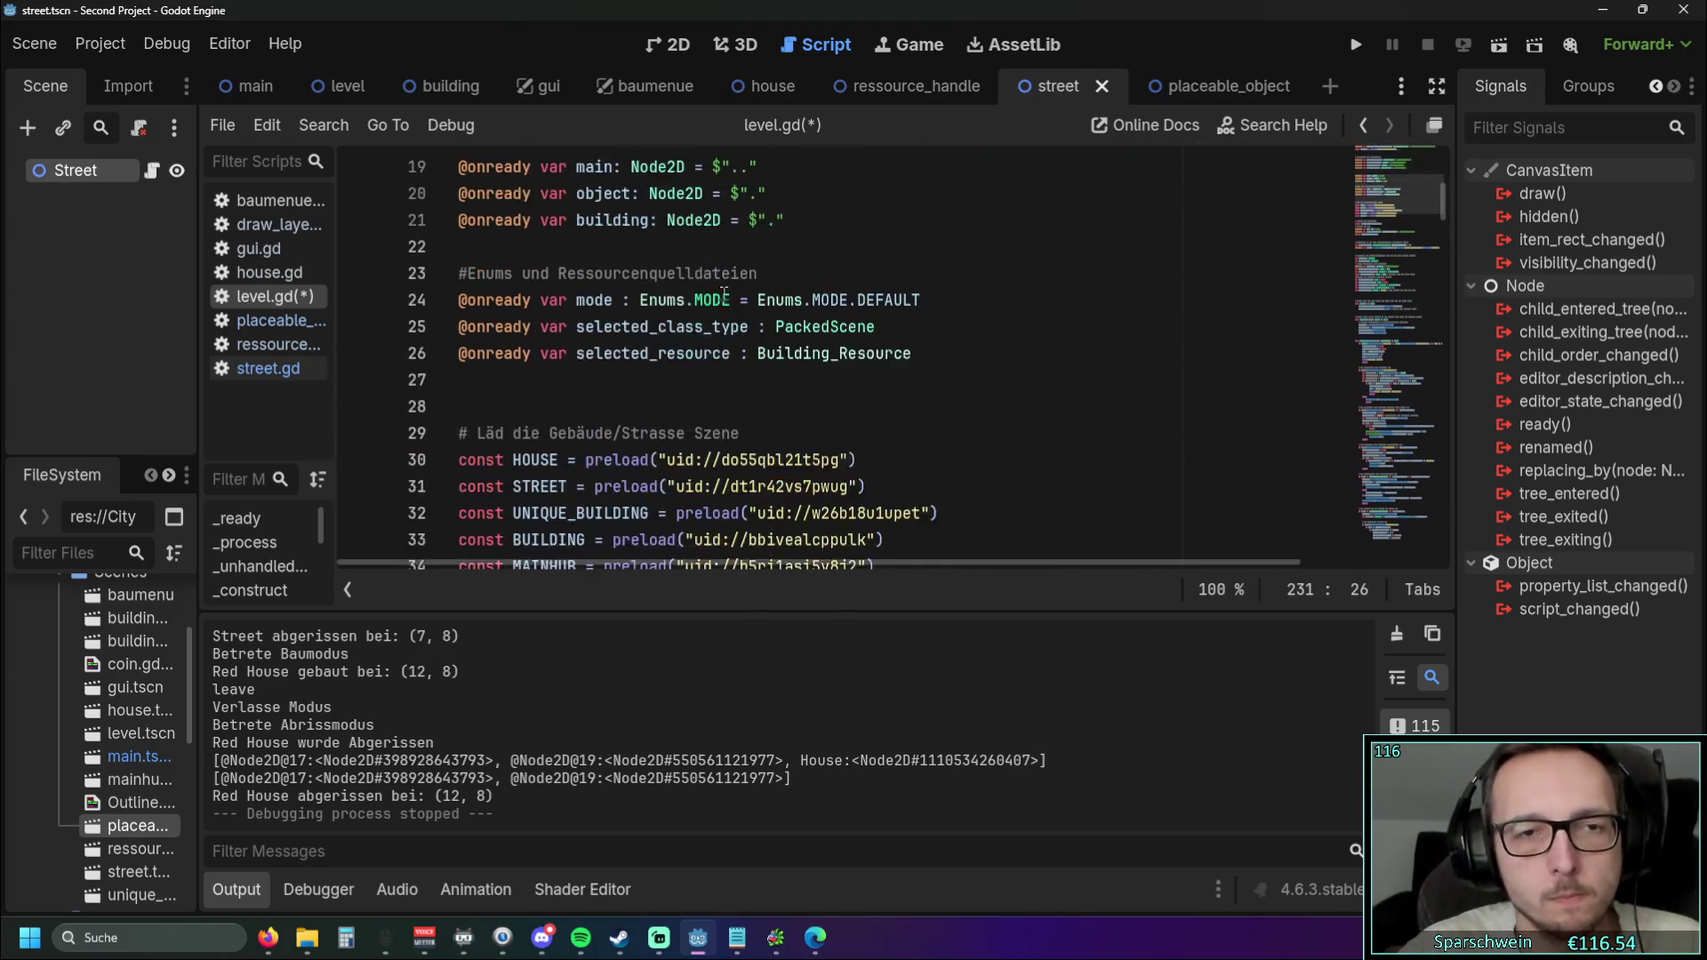
pyautogui.moveTo(1442, 272)
pyautogui.mouseDown()
pyautogui.moveTo(1421, 564)
pyautogui.moveTo(1428, 502)
pyautogui.mouseUp()
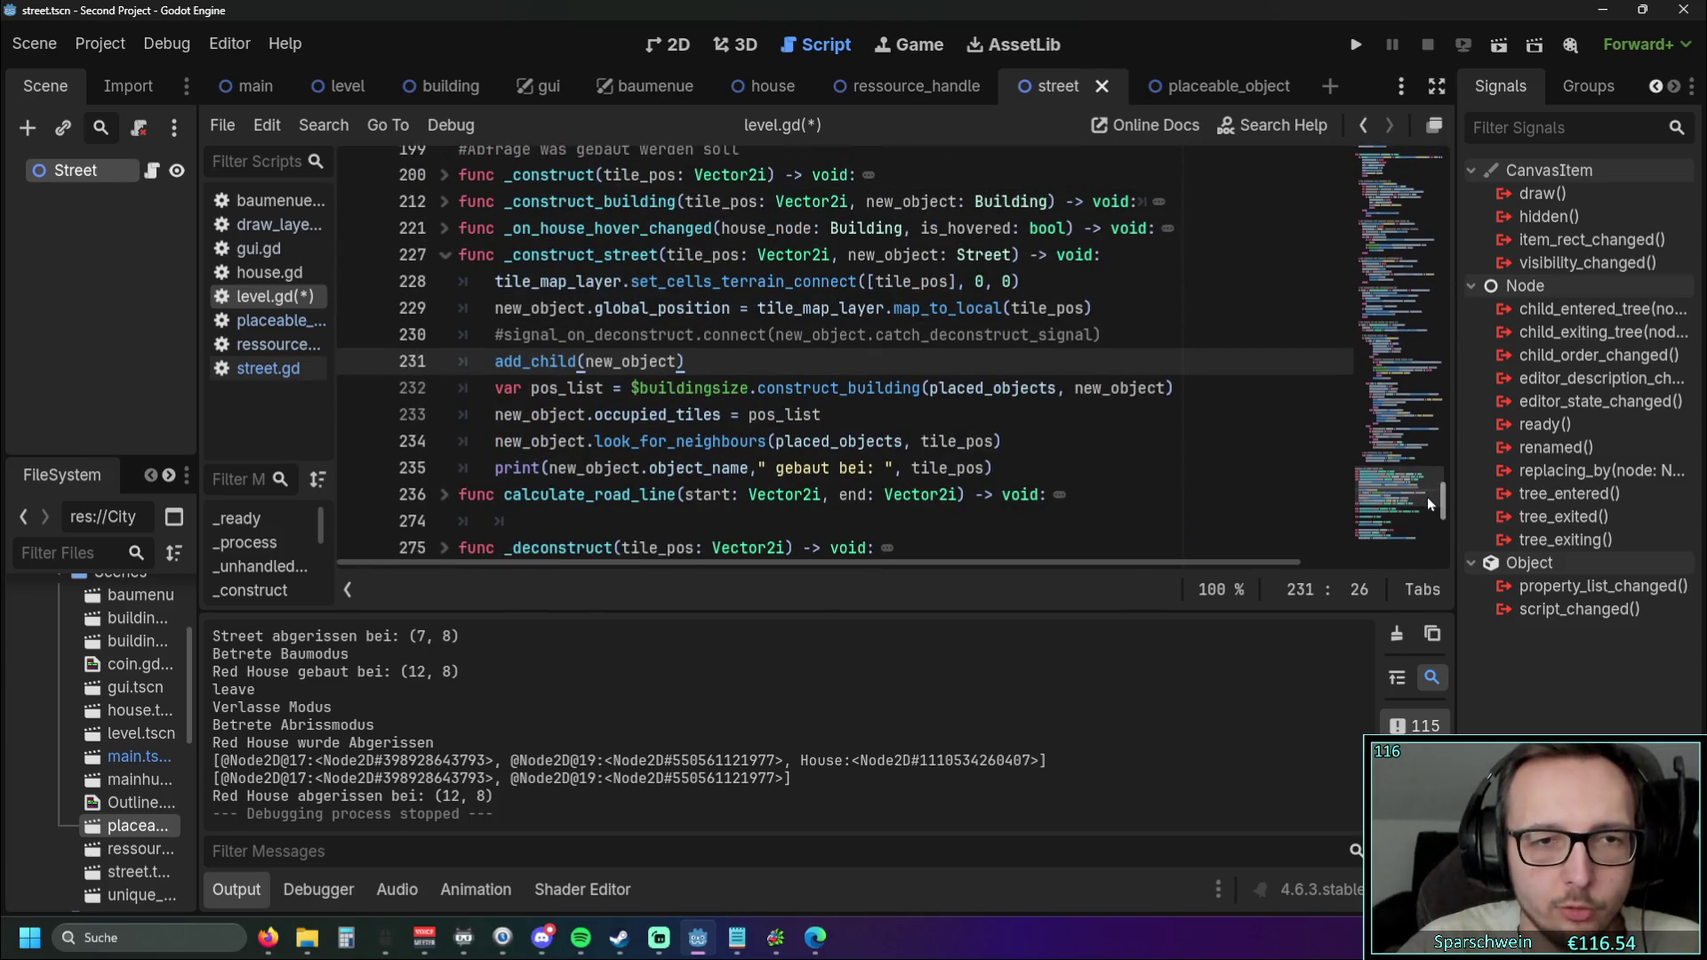
pyautogui.moveTo(498, 332); pyautogui.dragTo(1145, 332)
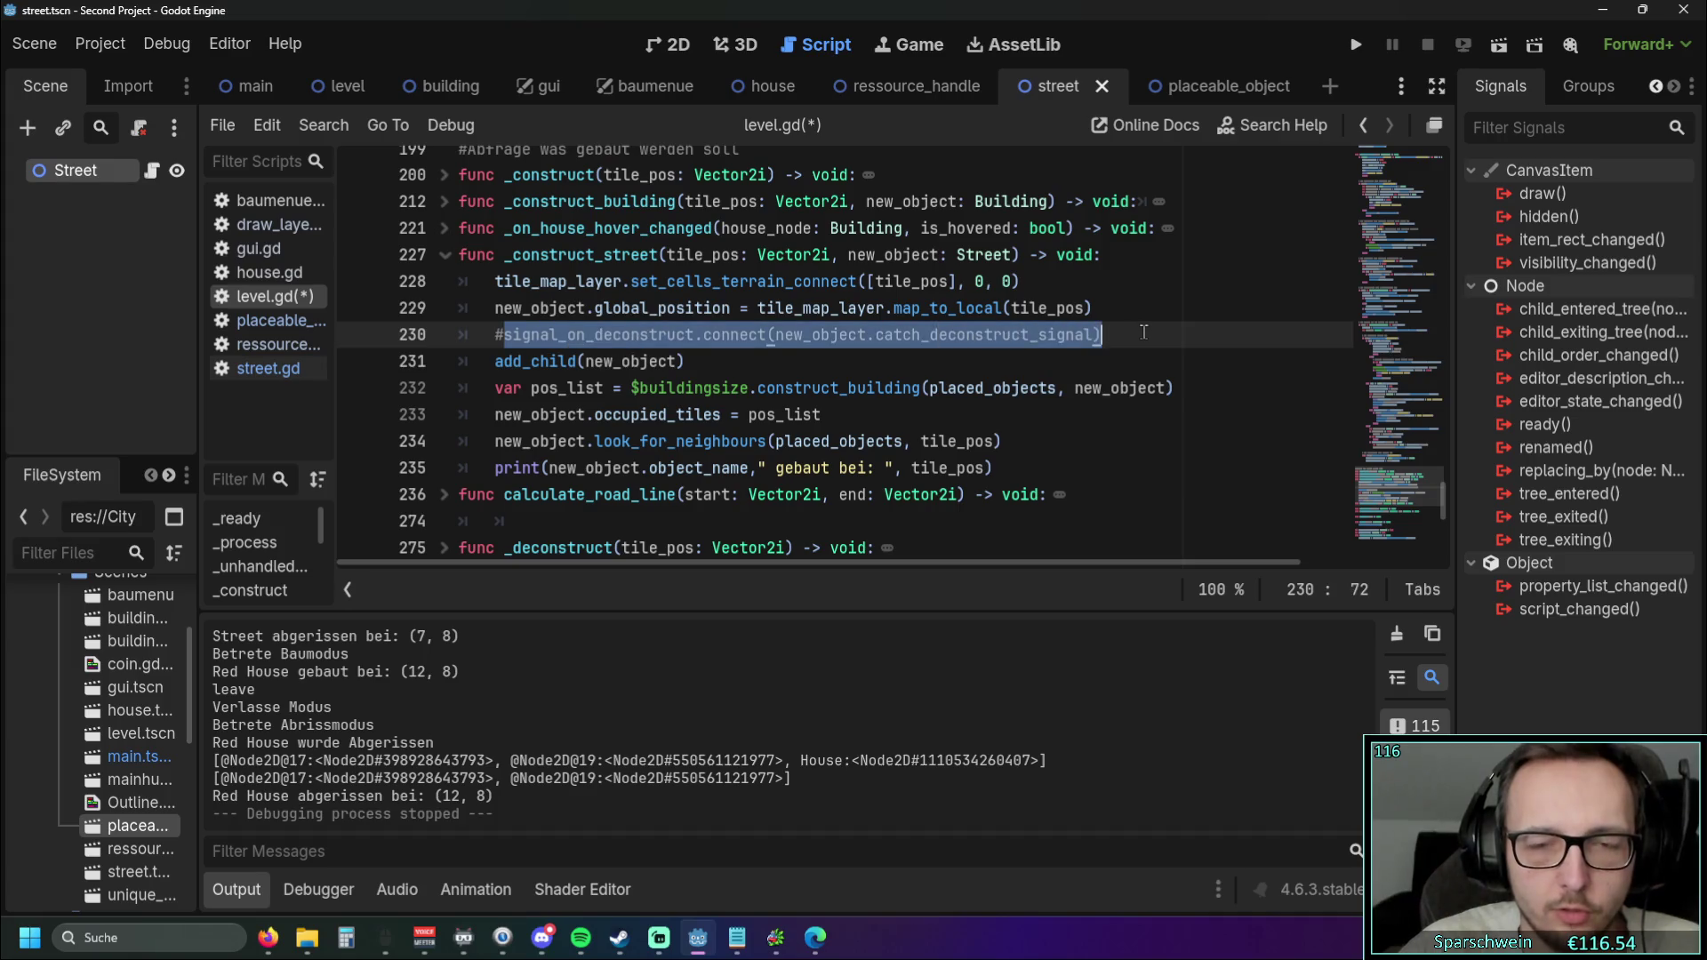
pyautogui.click(1009, 368)
pyautogui.click(1354, 47)
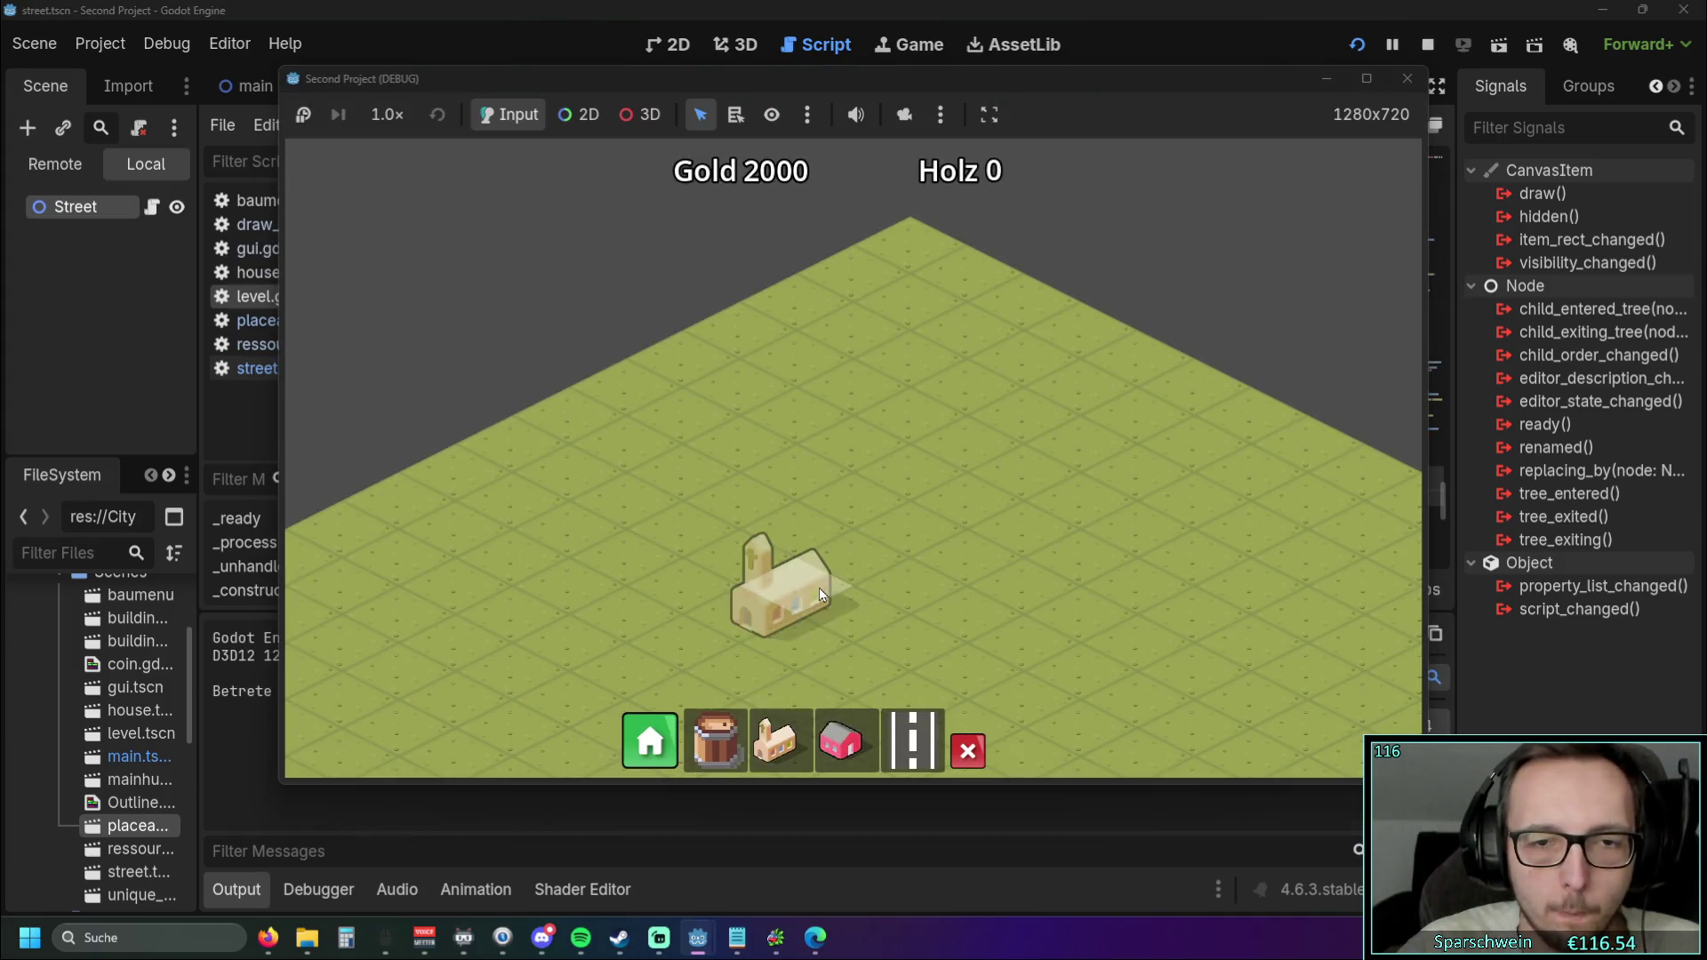
# Place a church, build a street strip, demolish the street tile at (4, 5), then close the game
pyautogui.click(819, 589)
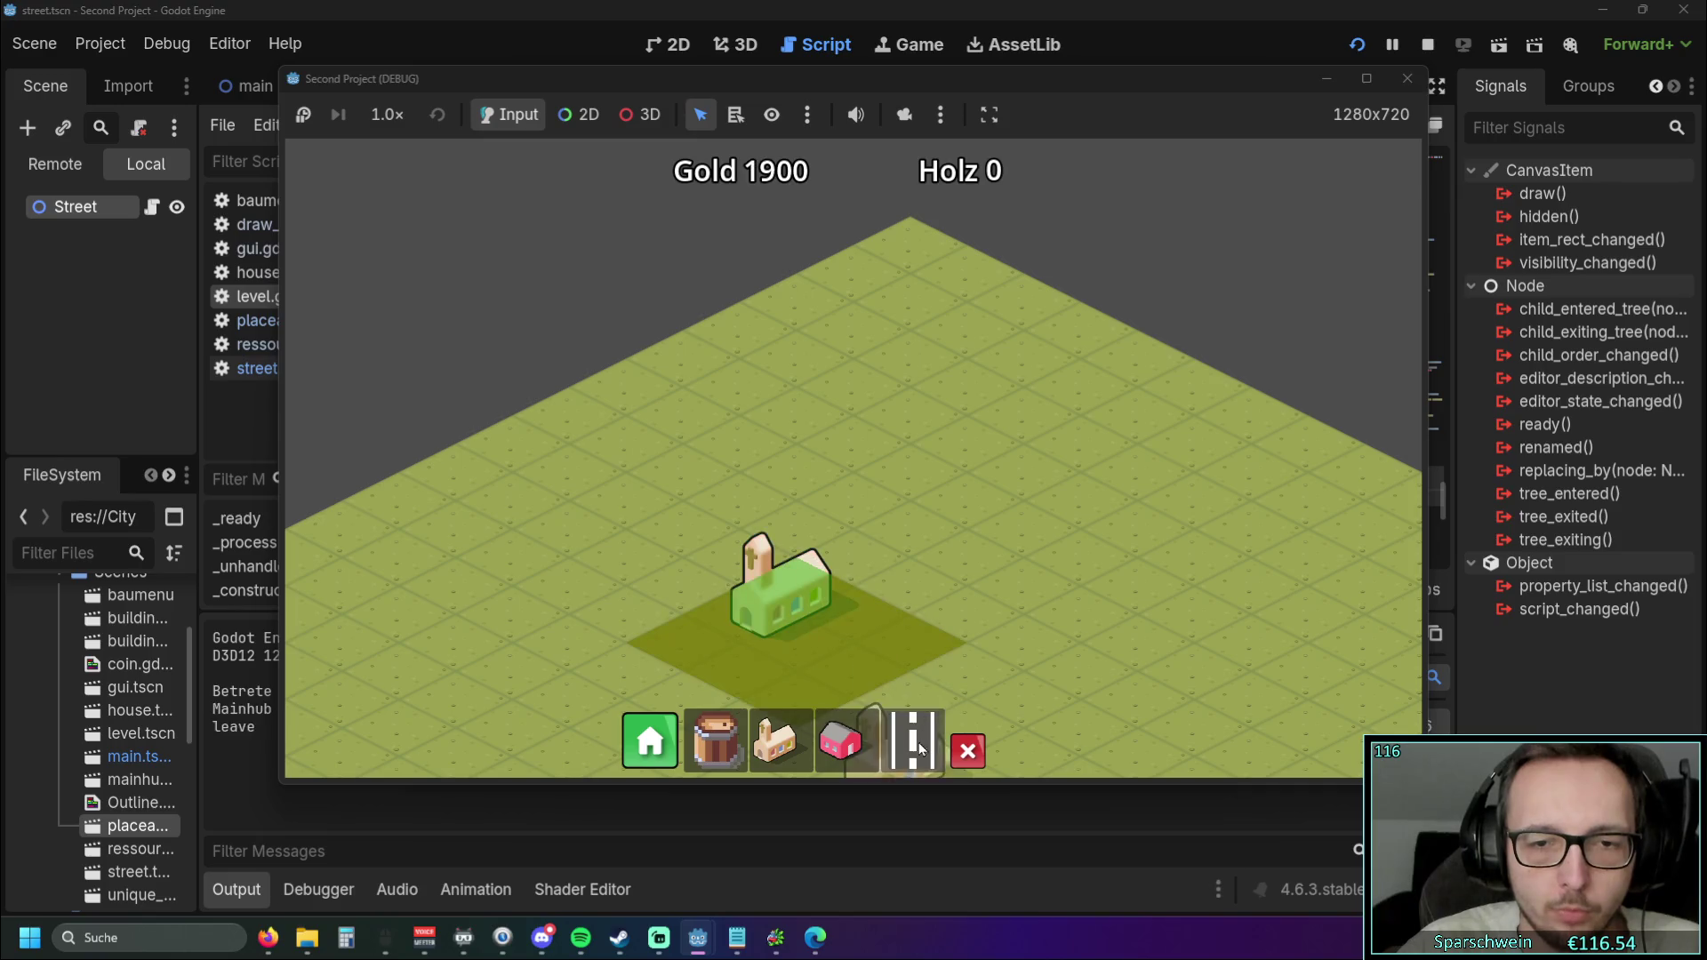
pyautogui.moveTo(610, 613); pyautogui.dragTo(1018, 407)
pyautogui.click(978, 745)
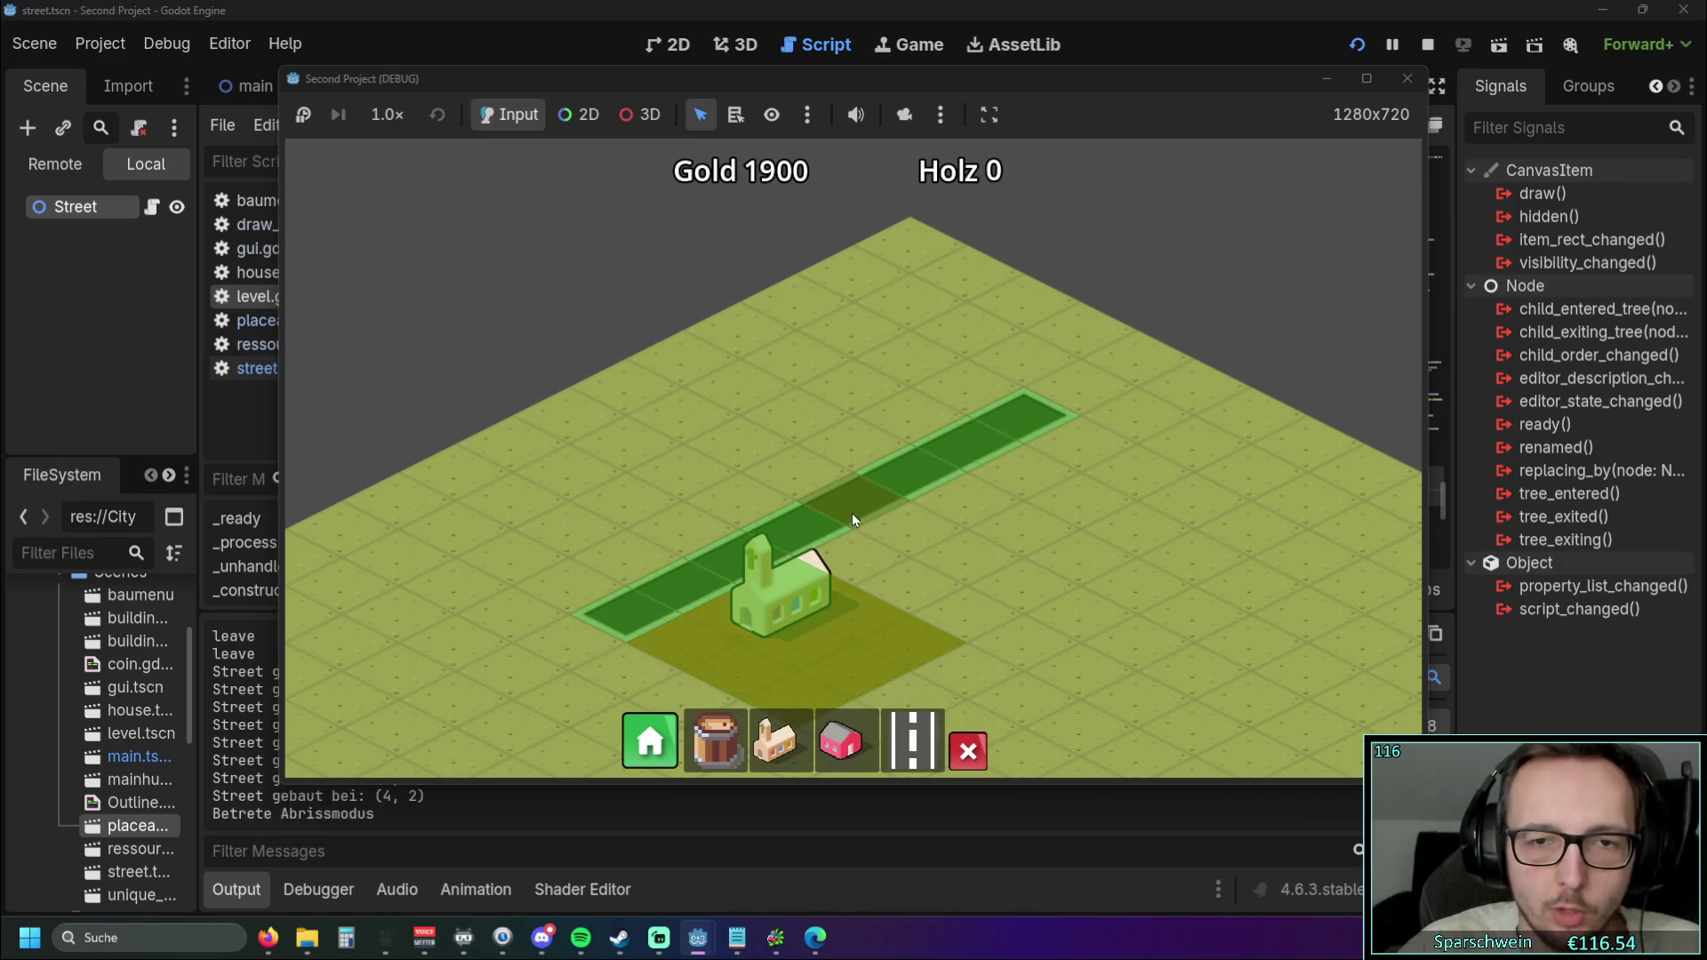
pyautogui.click(854, 502)
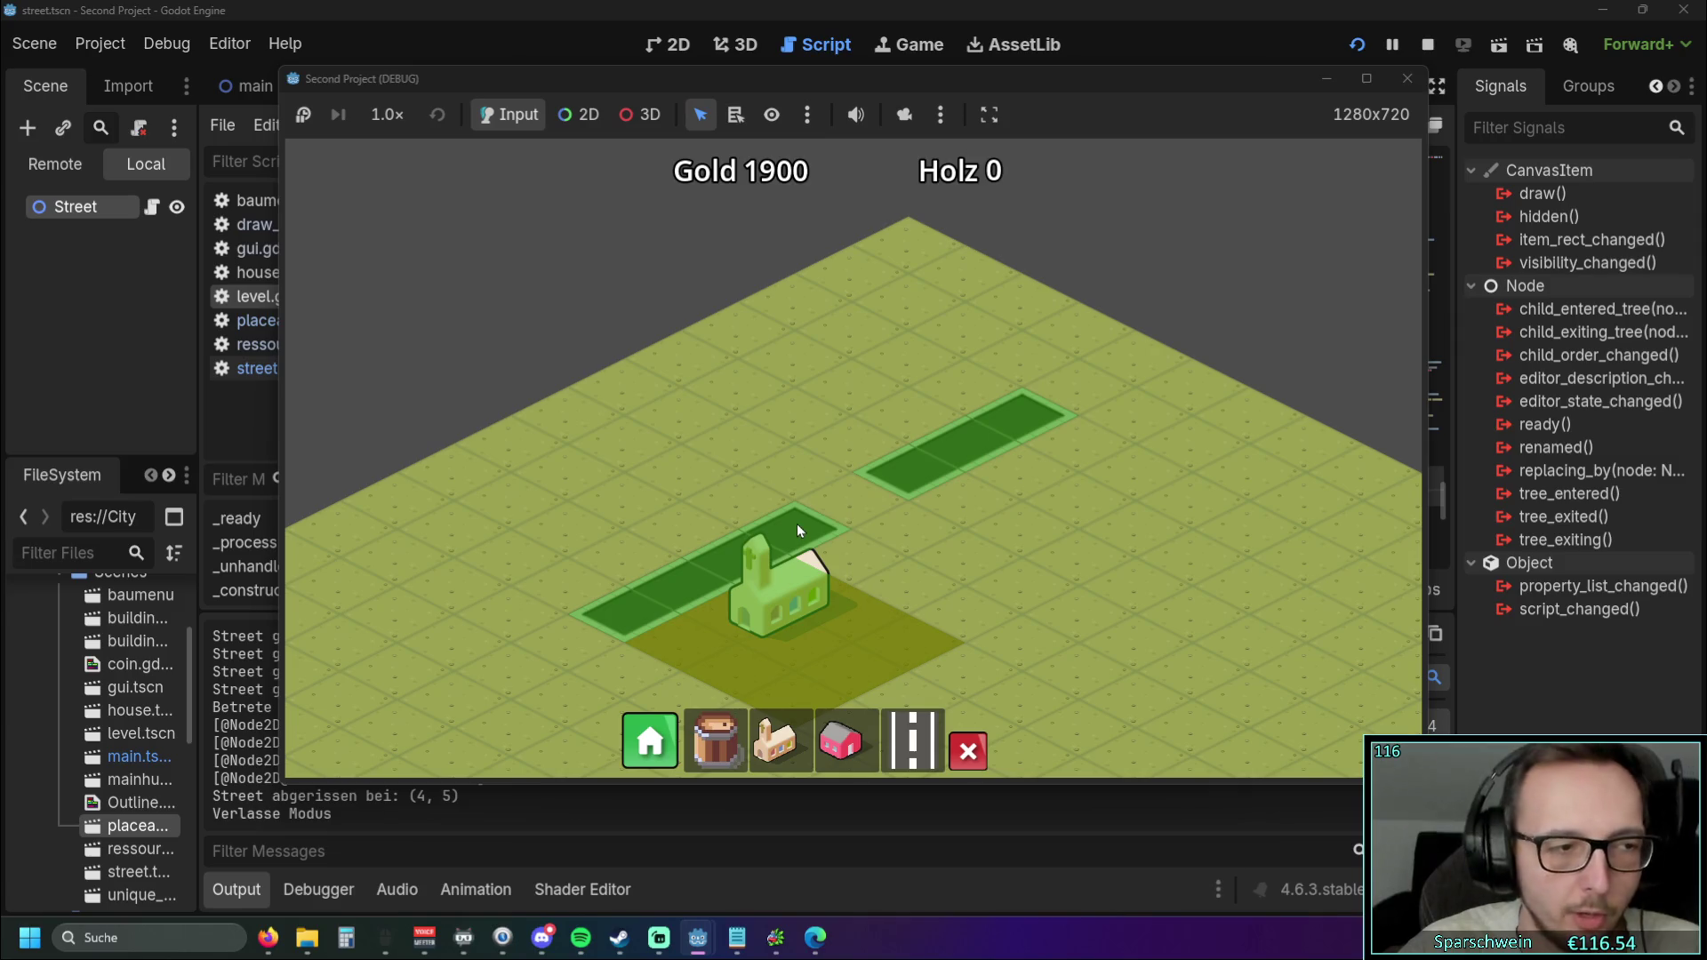
pyautogui.click(1390, 84)
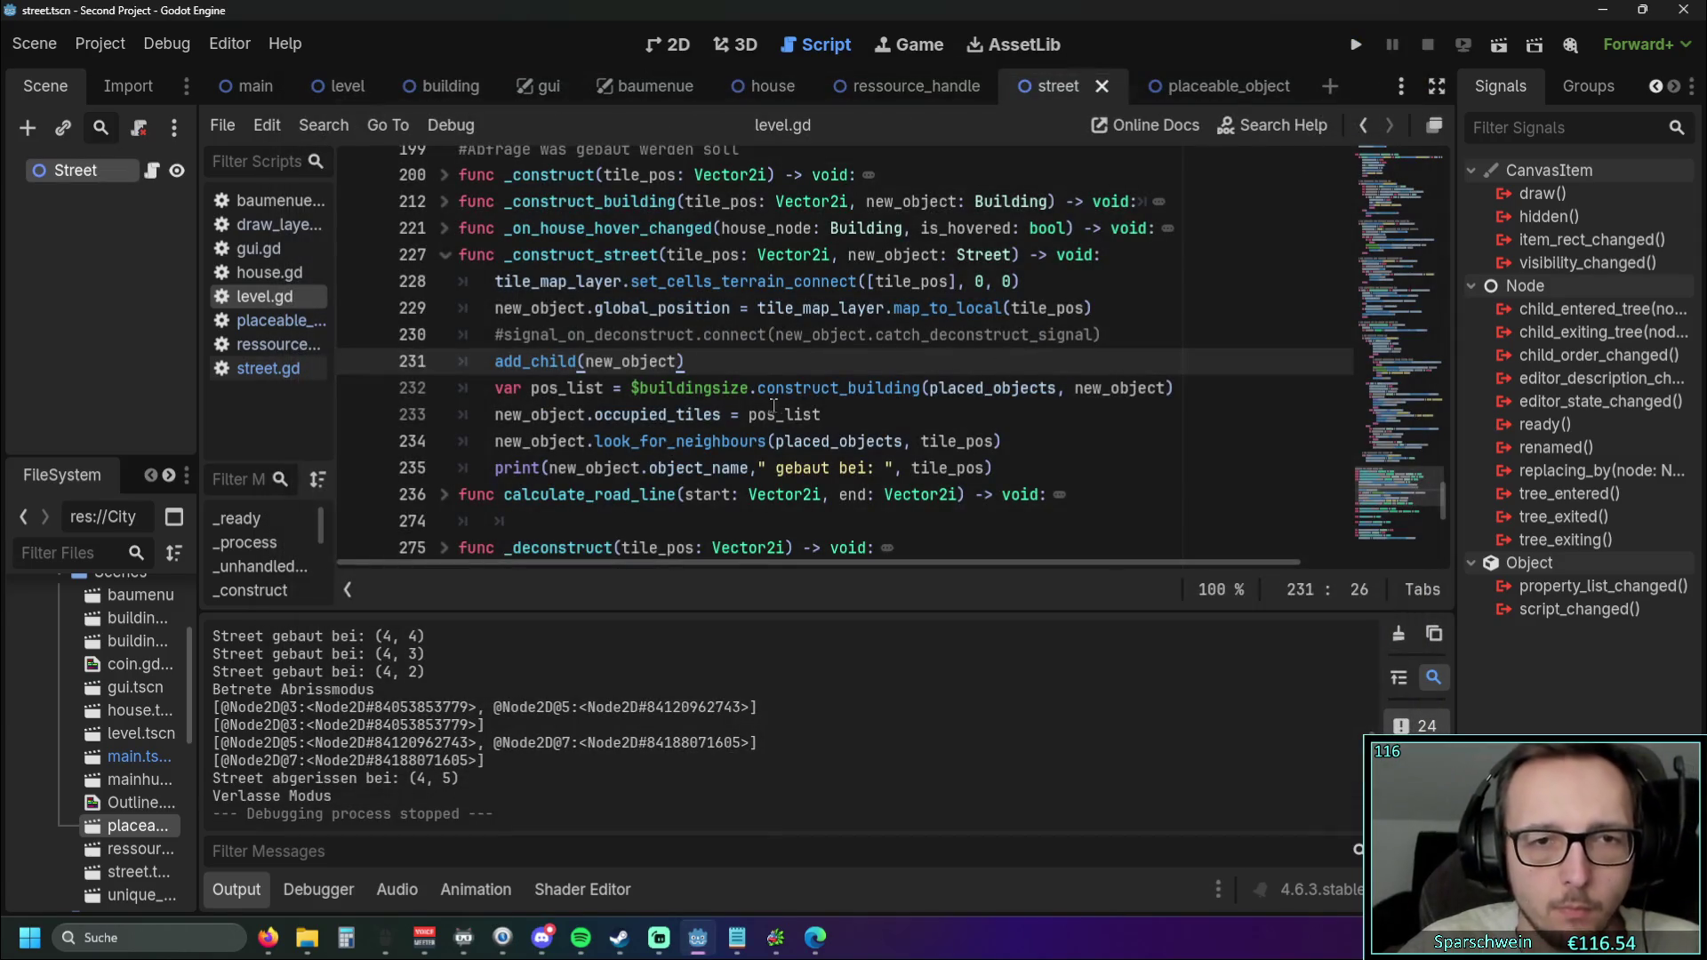
# Open street.gd and add an empty line inside _ready
pyautogui.click(263, 368)
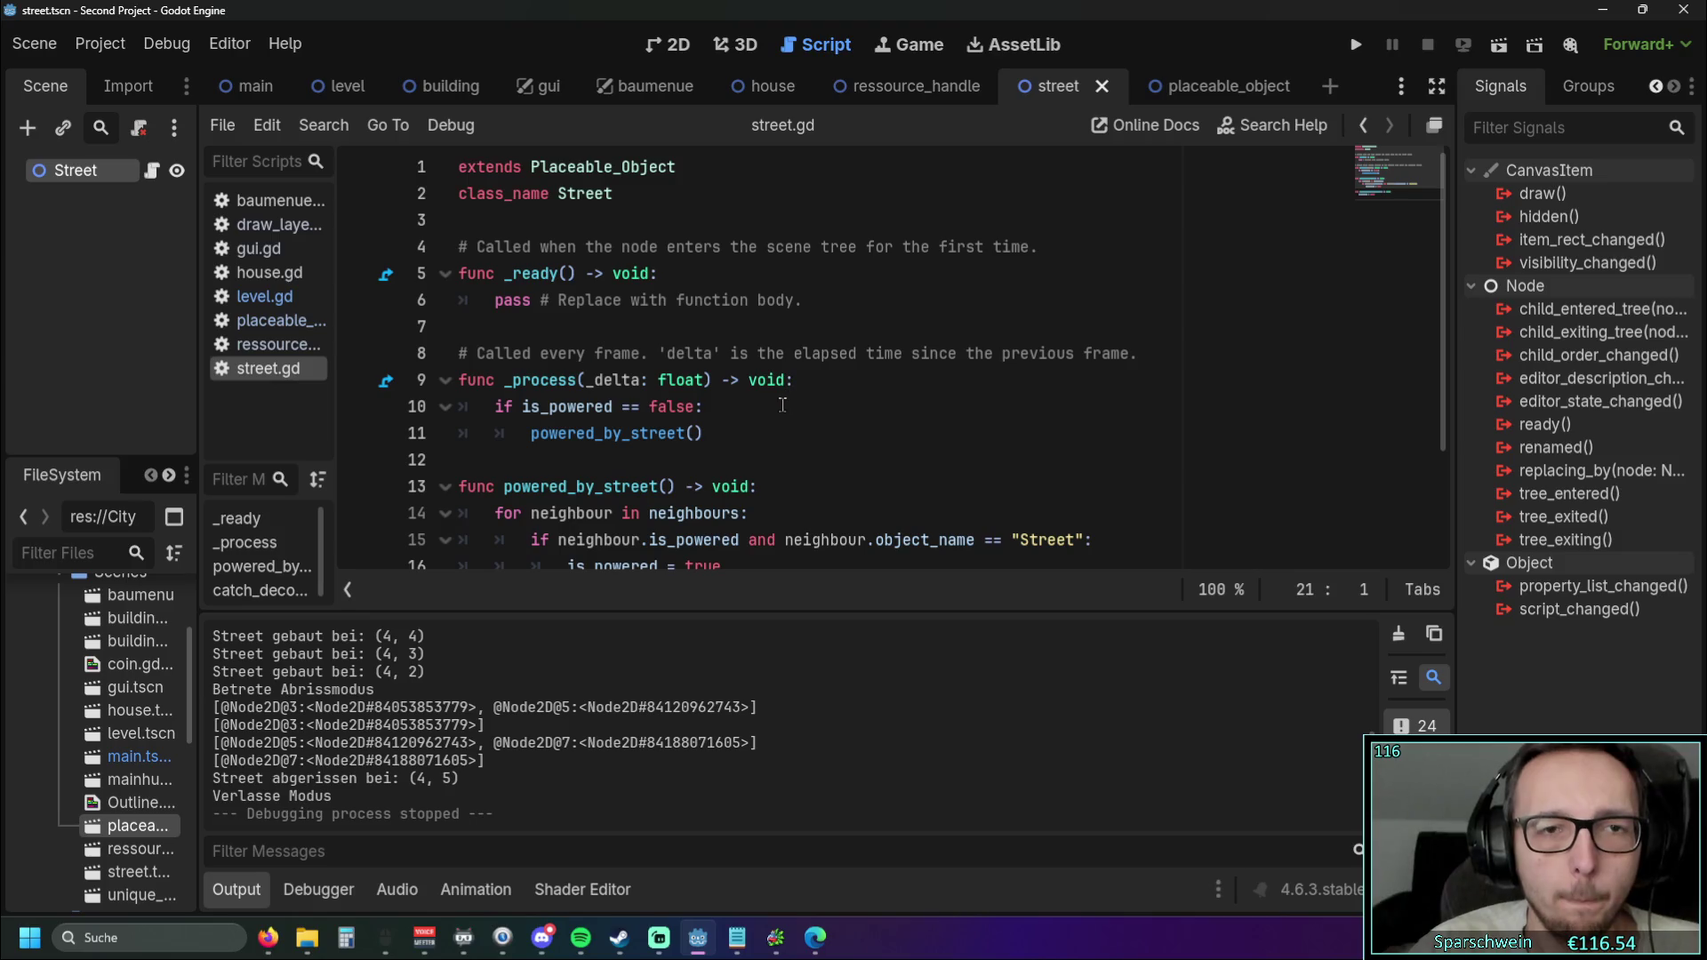
pyautogui.scroll(-2, 750, 385)
pyautogui.scroll(2, 749, 385)
pyautogui.click(711, 276)
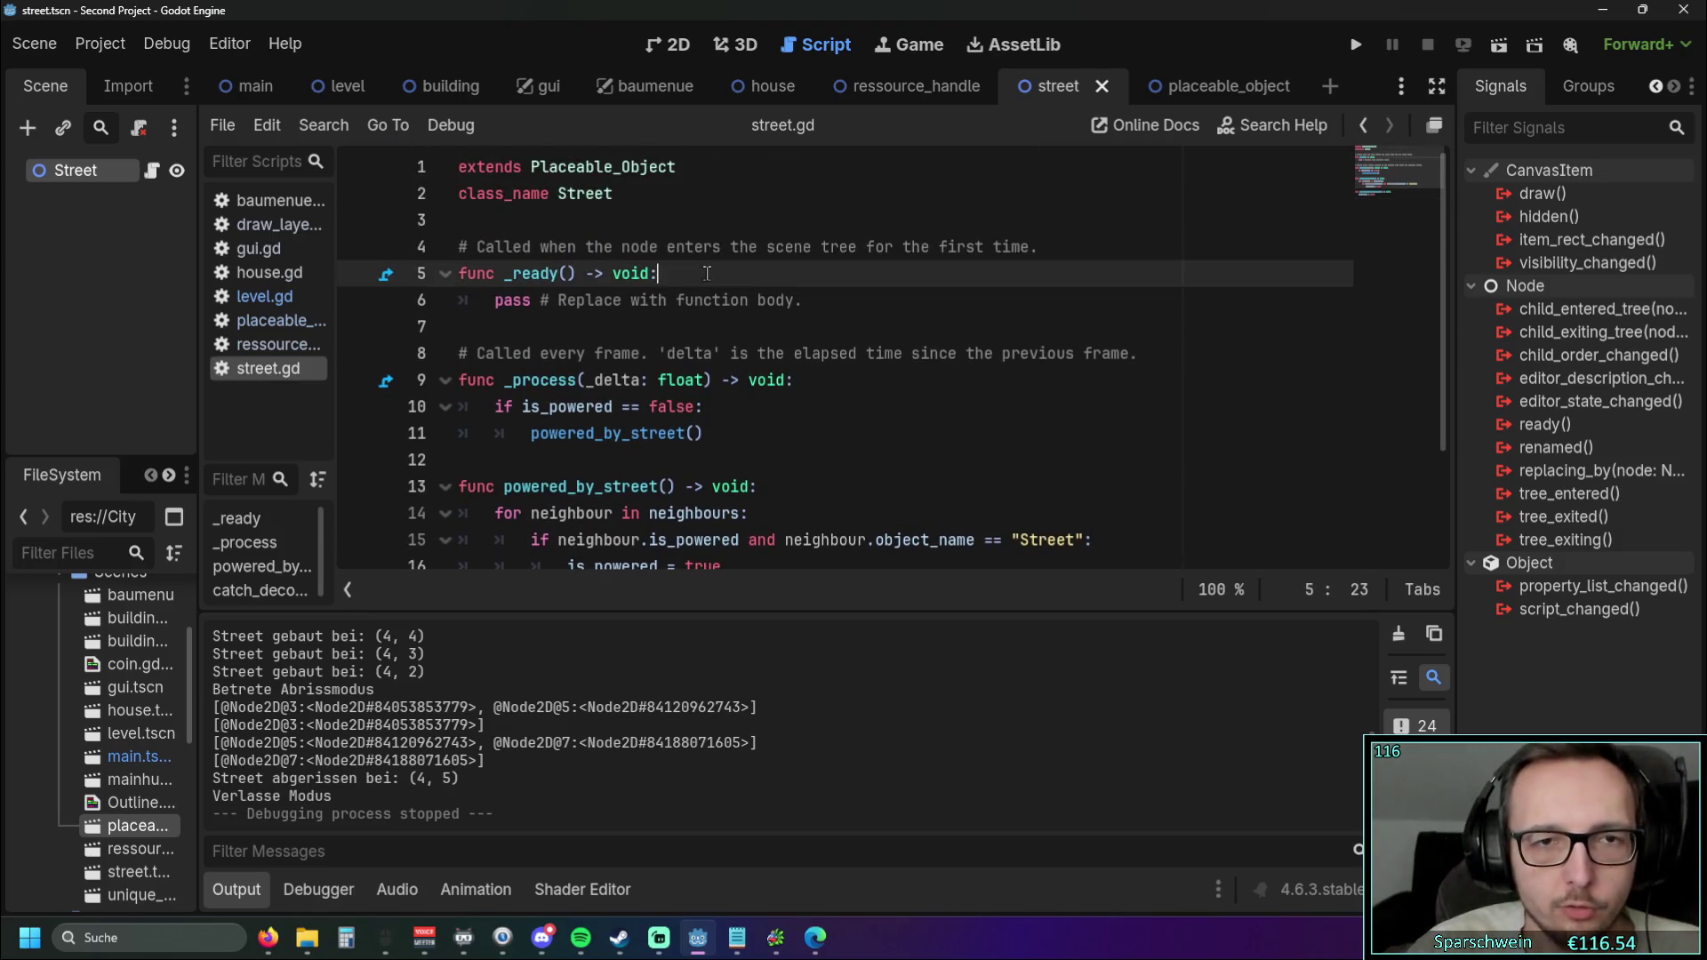
pyautogui.press('Return')
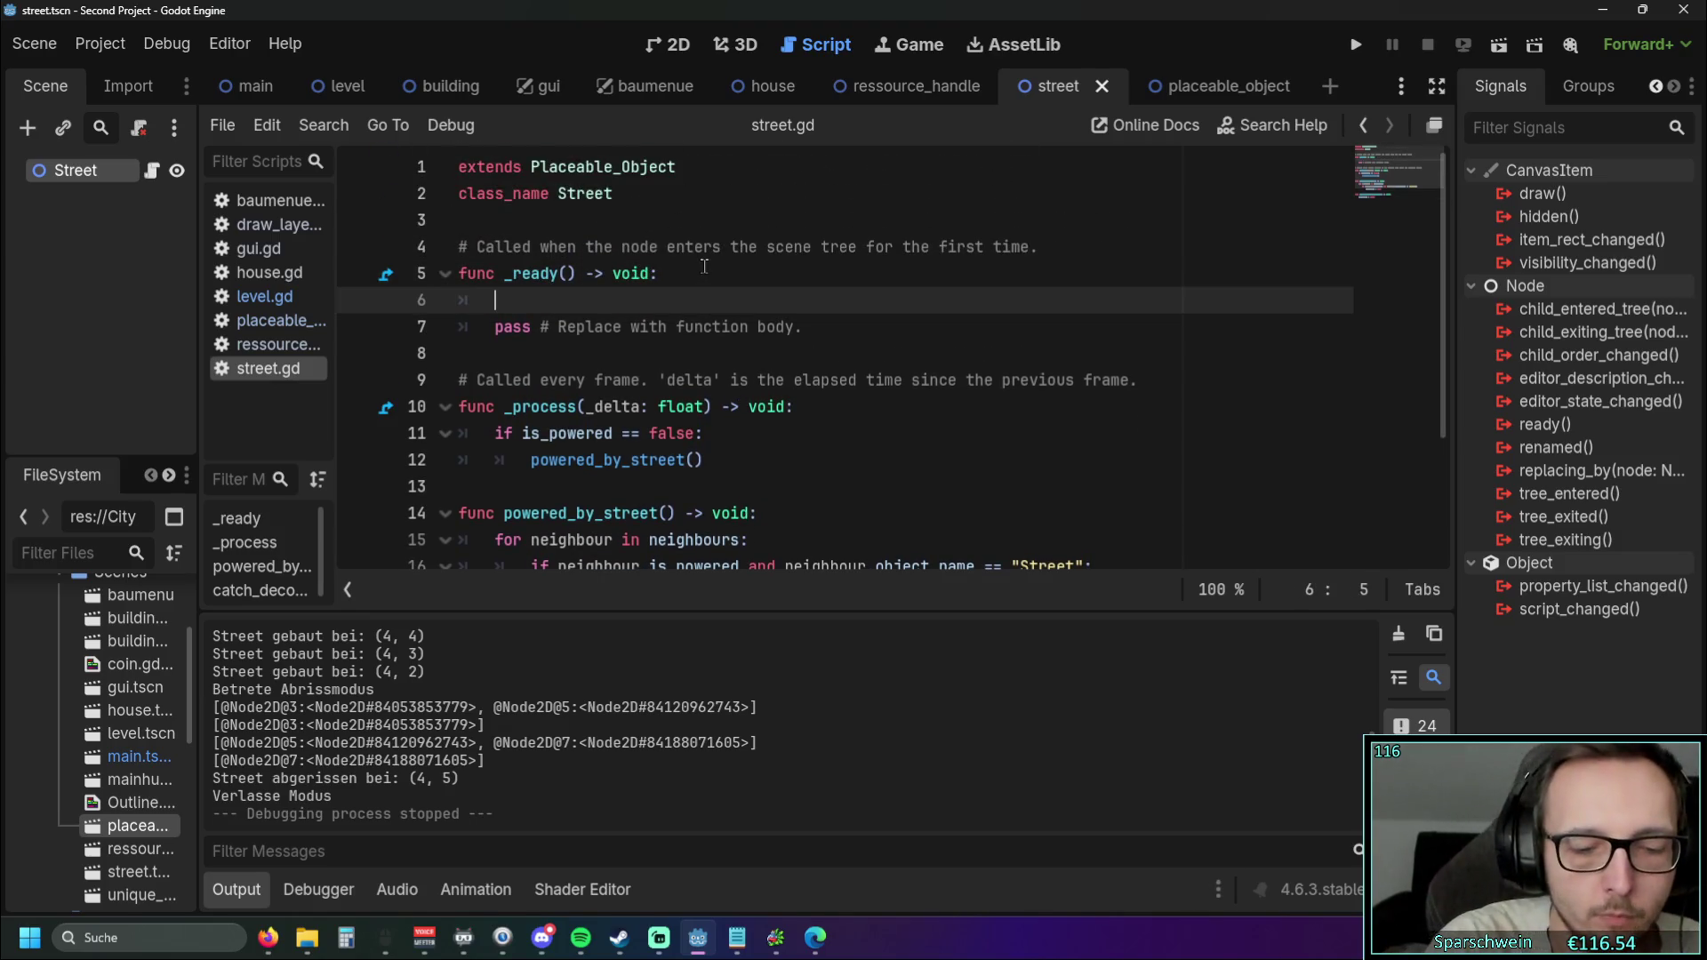
pyautogui.click(271, 345)
pyautogui.click(256, 366)
# Copy the connect line from level.gd line 230 and paste it into street.gd's _ready
pyautogui.click(264, 296)
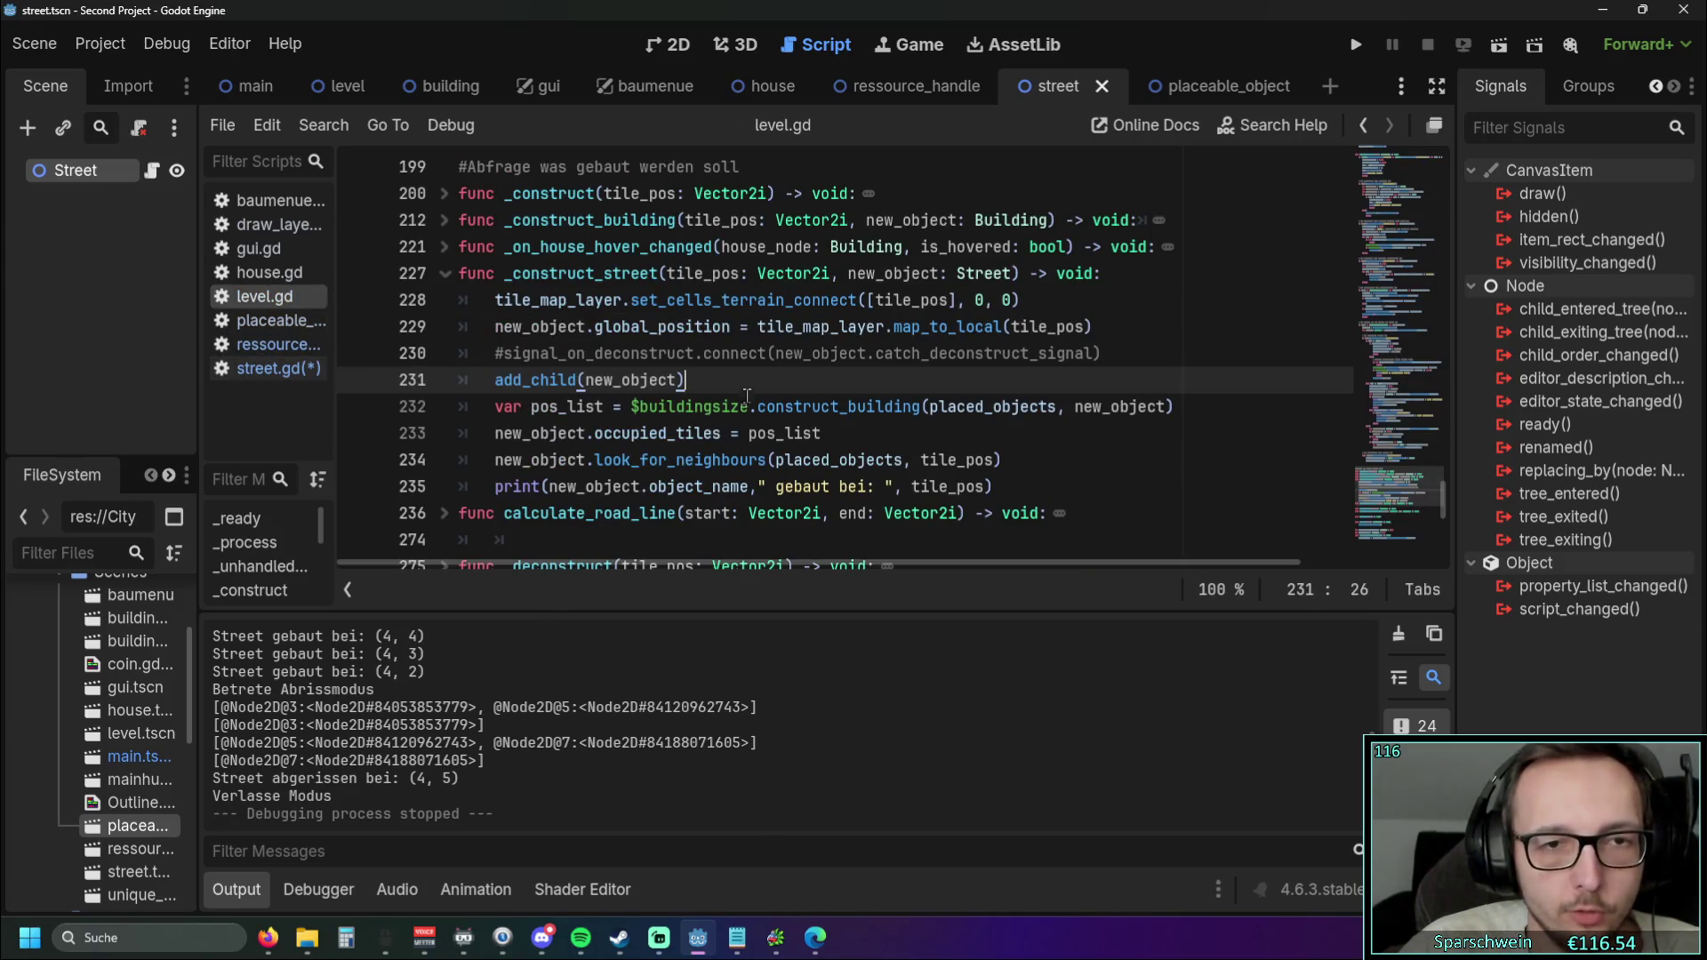
pyautogui.moveTo(1102, 353); pyautogui.dragTo(504, 353)
pyautogui.hotkey('ctrl', 'c')
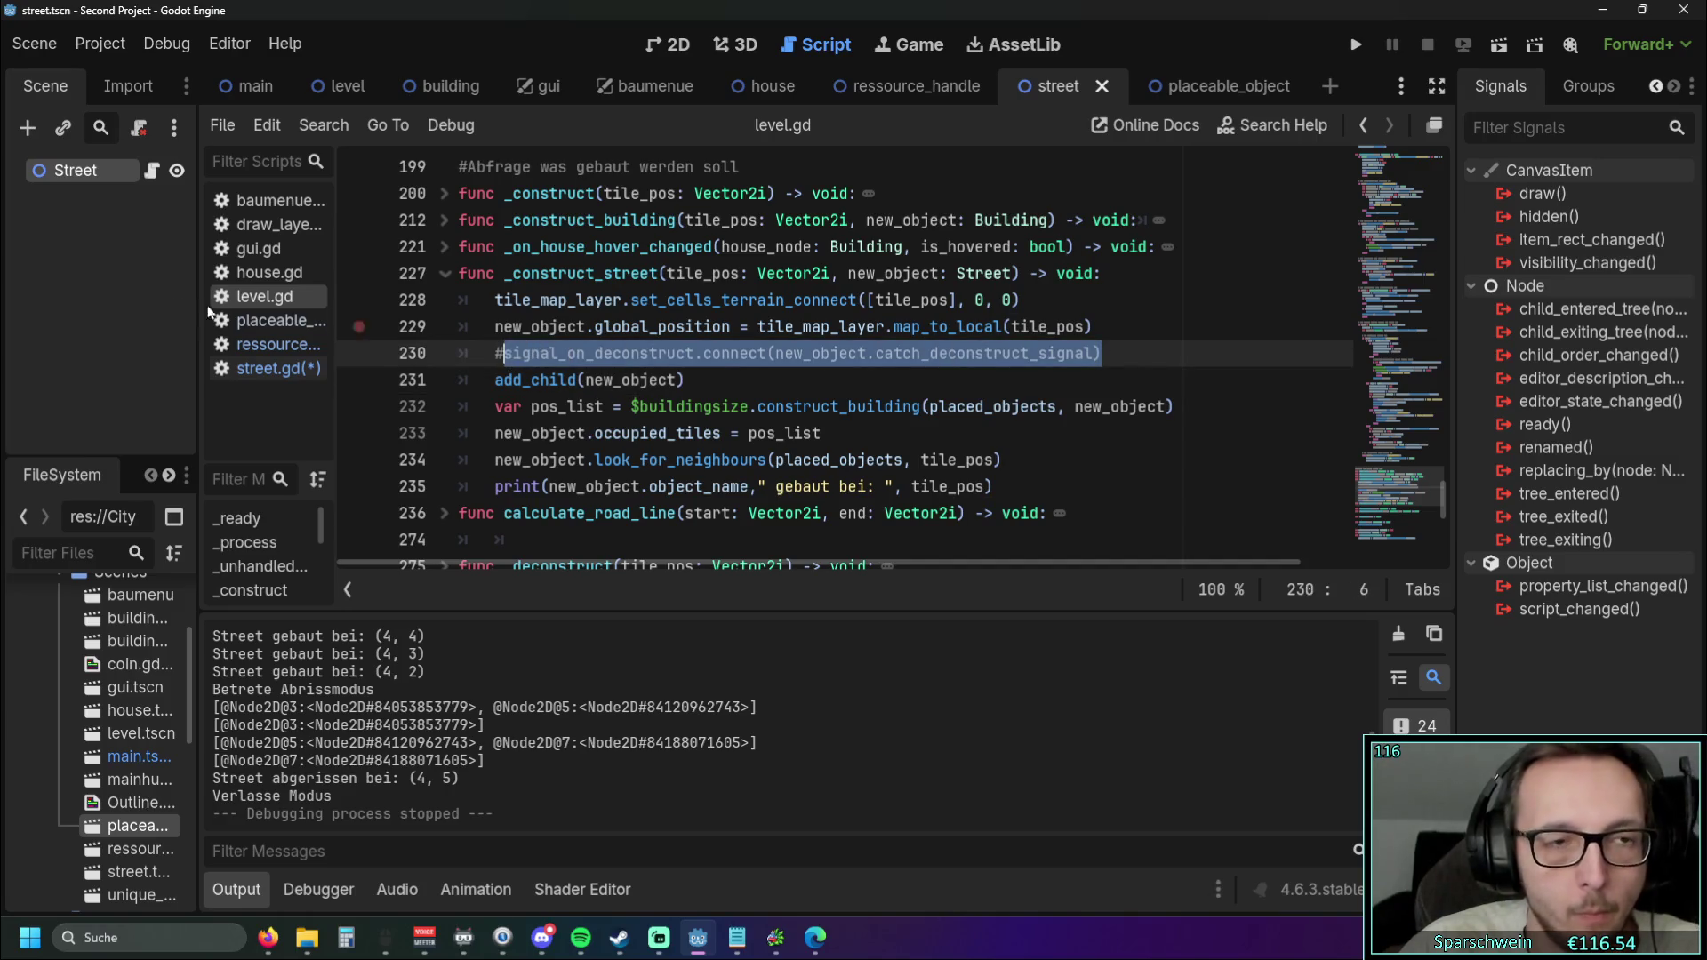
pyautogui.click(267, 368)
pyautogui.hotkey('ctrl', 'v')
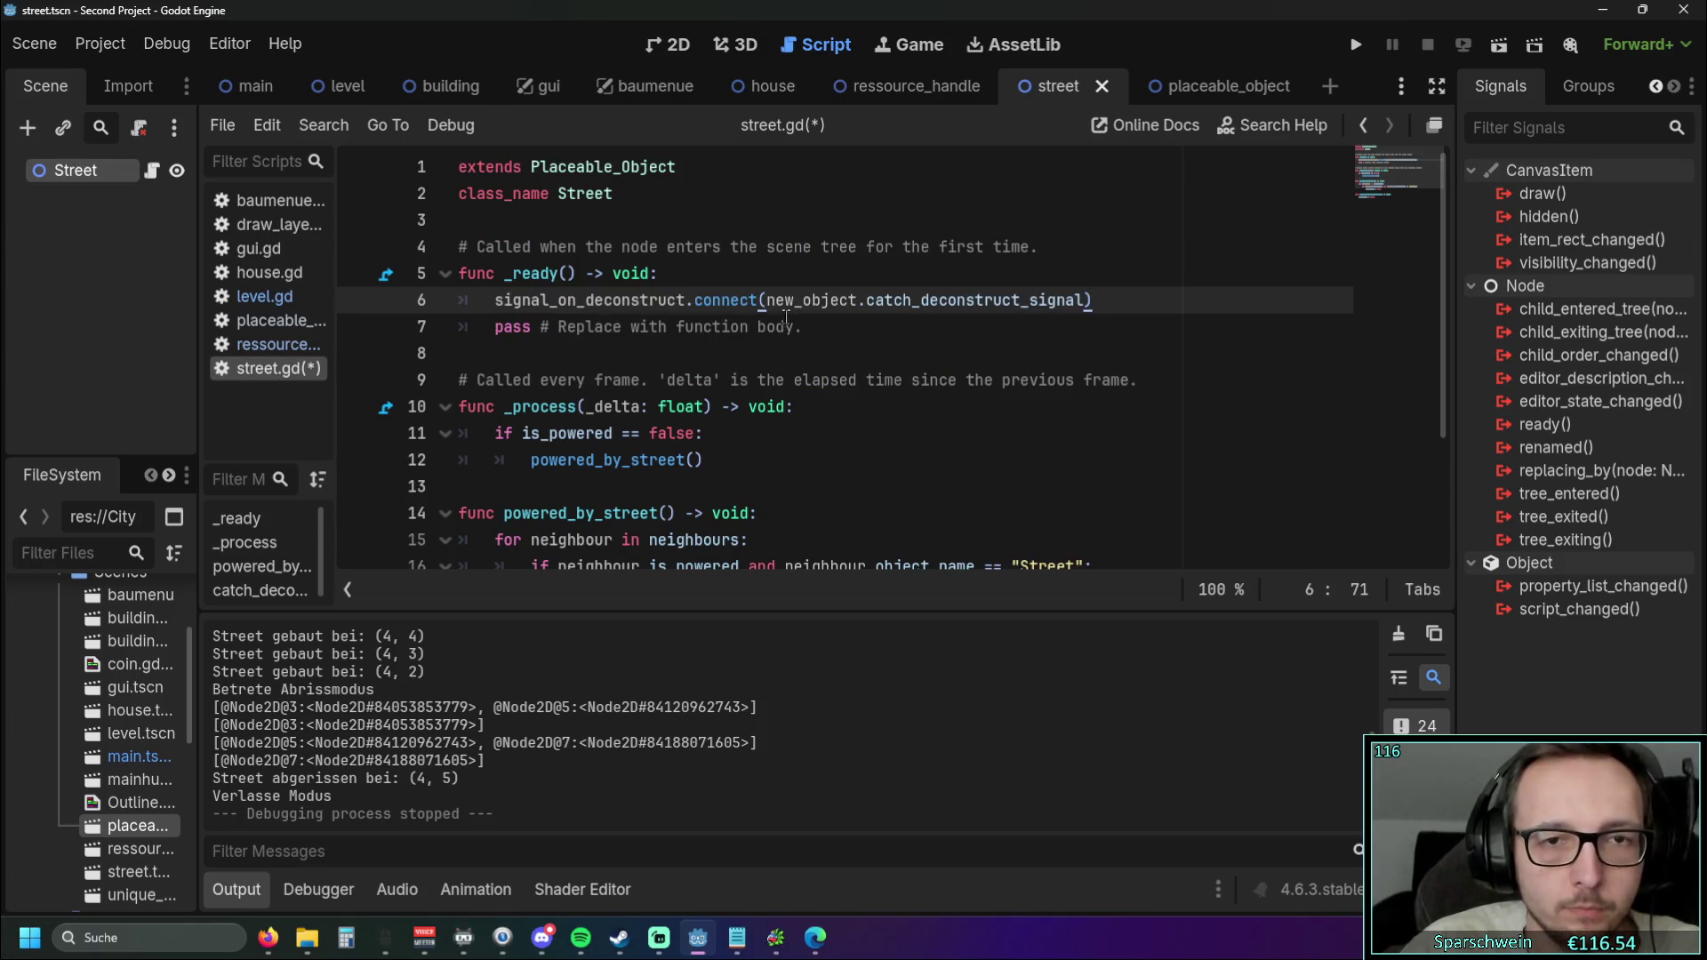
pyautogui.press('Down')
pyautogui.press('Down')
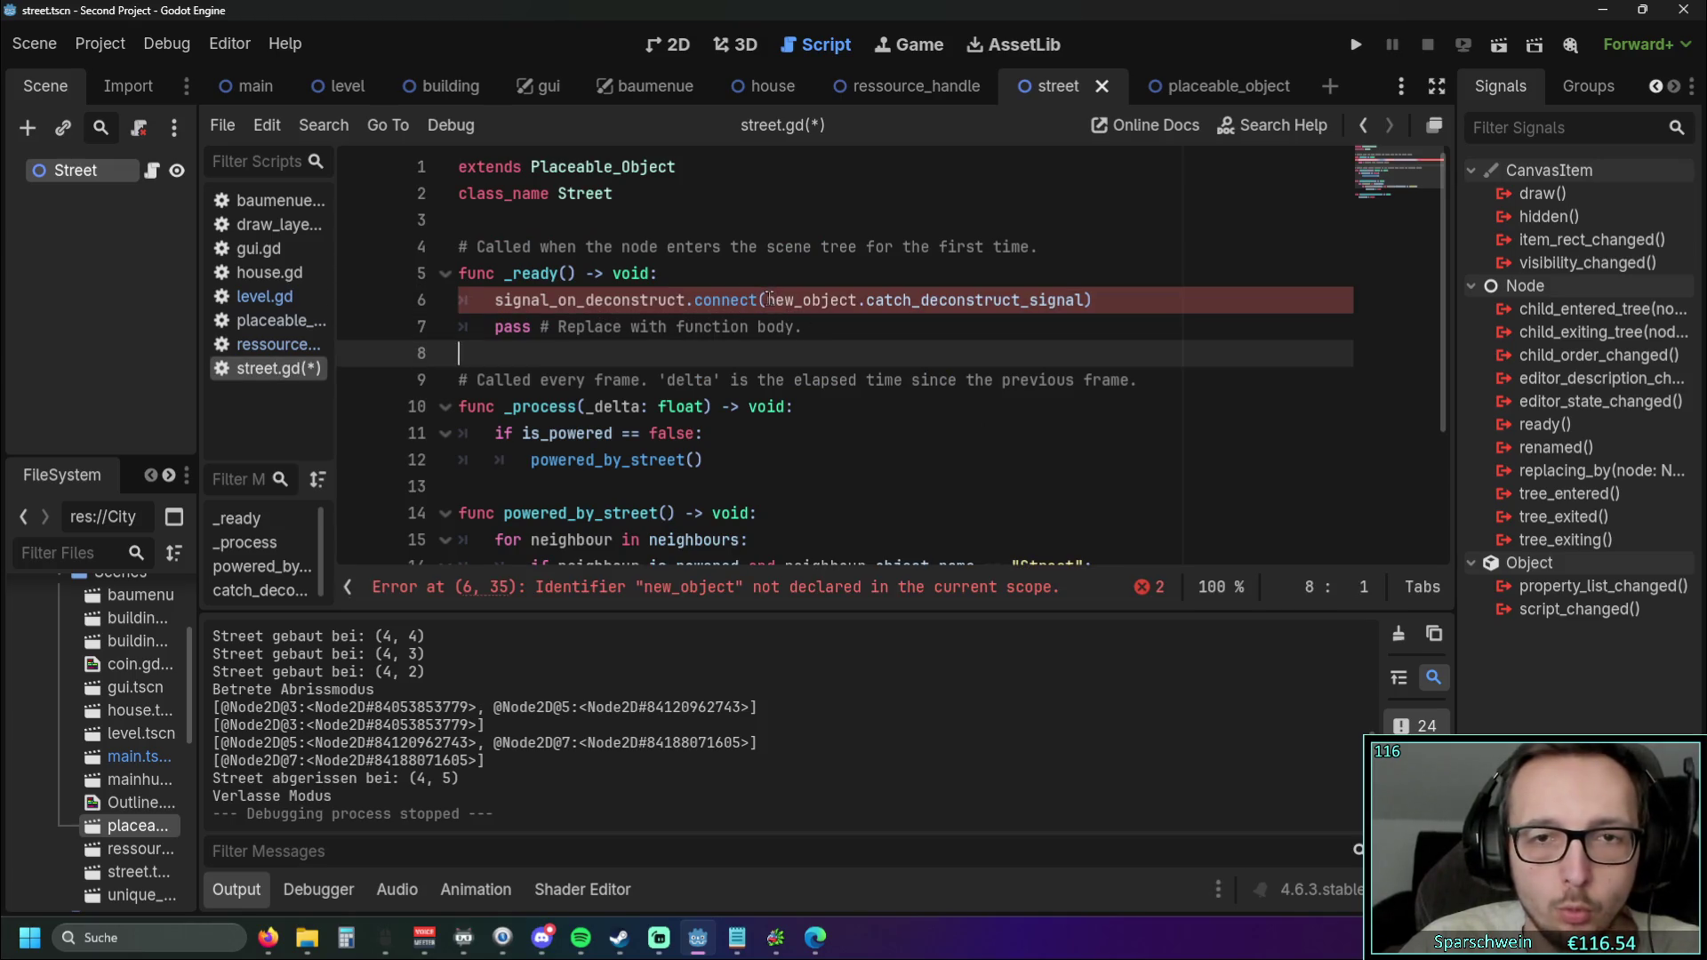
# Replace 'new_object.' with 'level.' in the pasted connect call and run the game
pyautogui.moveTo(767, 299); pyautogui.dragTo(863, 305)
pyautogui.press('BackSpace')
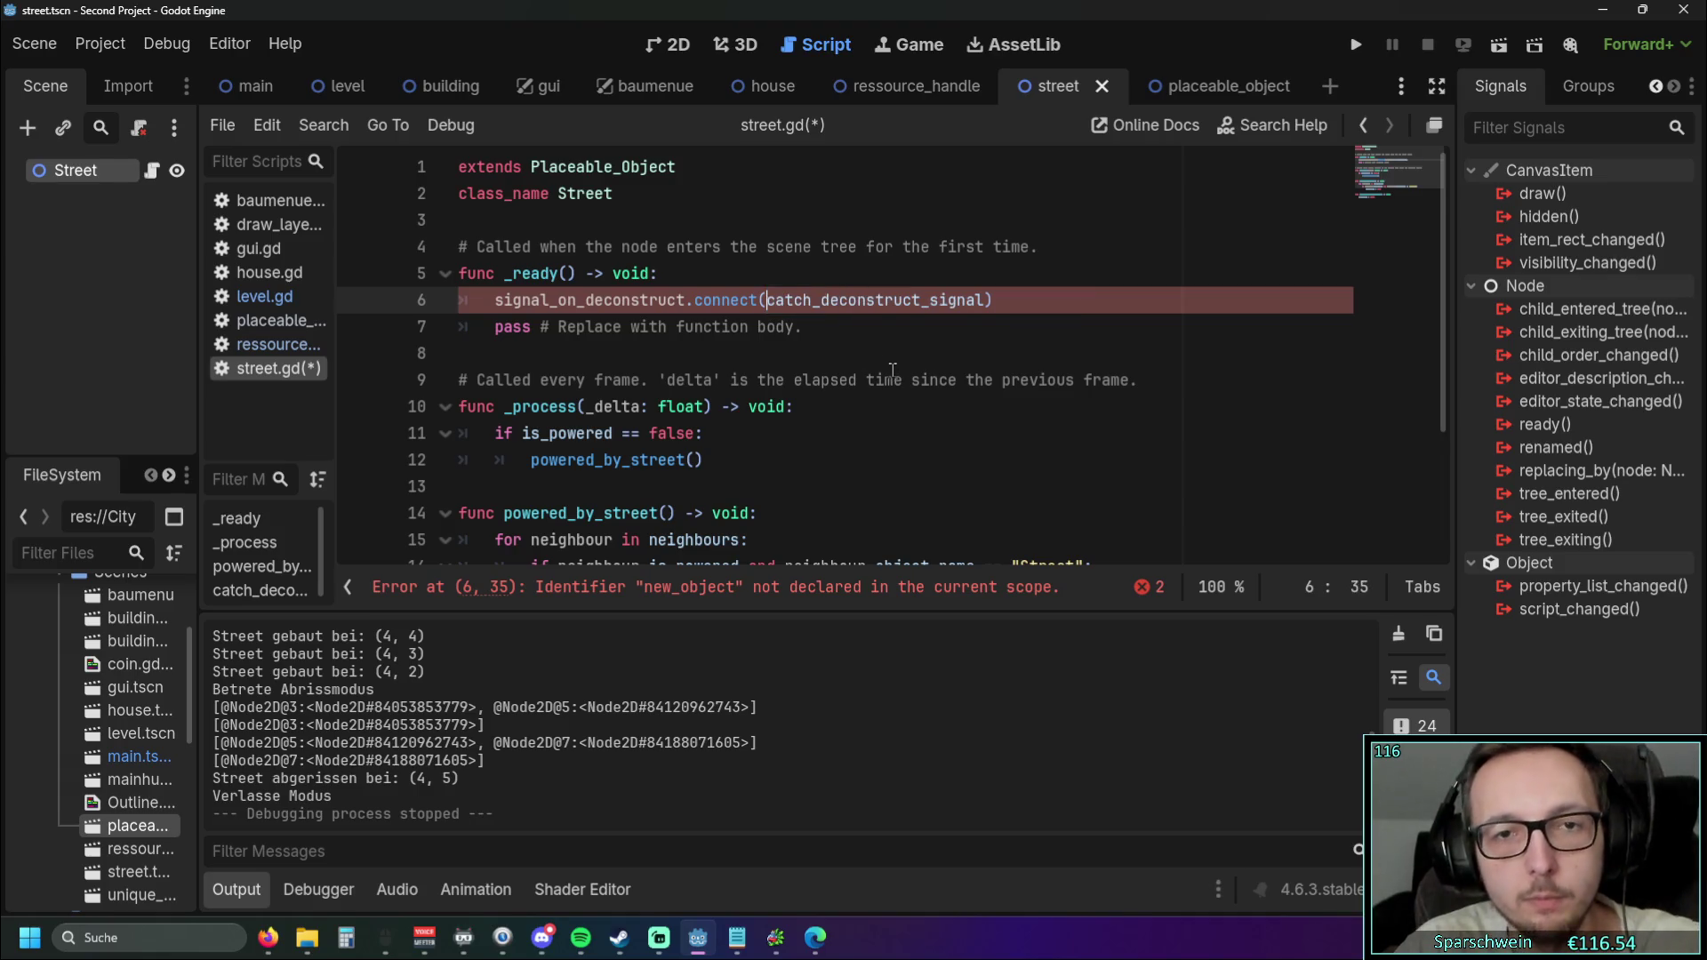
pyautogui.click(891, 357)
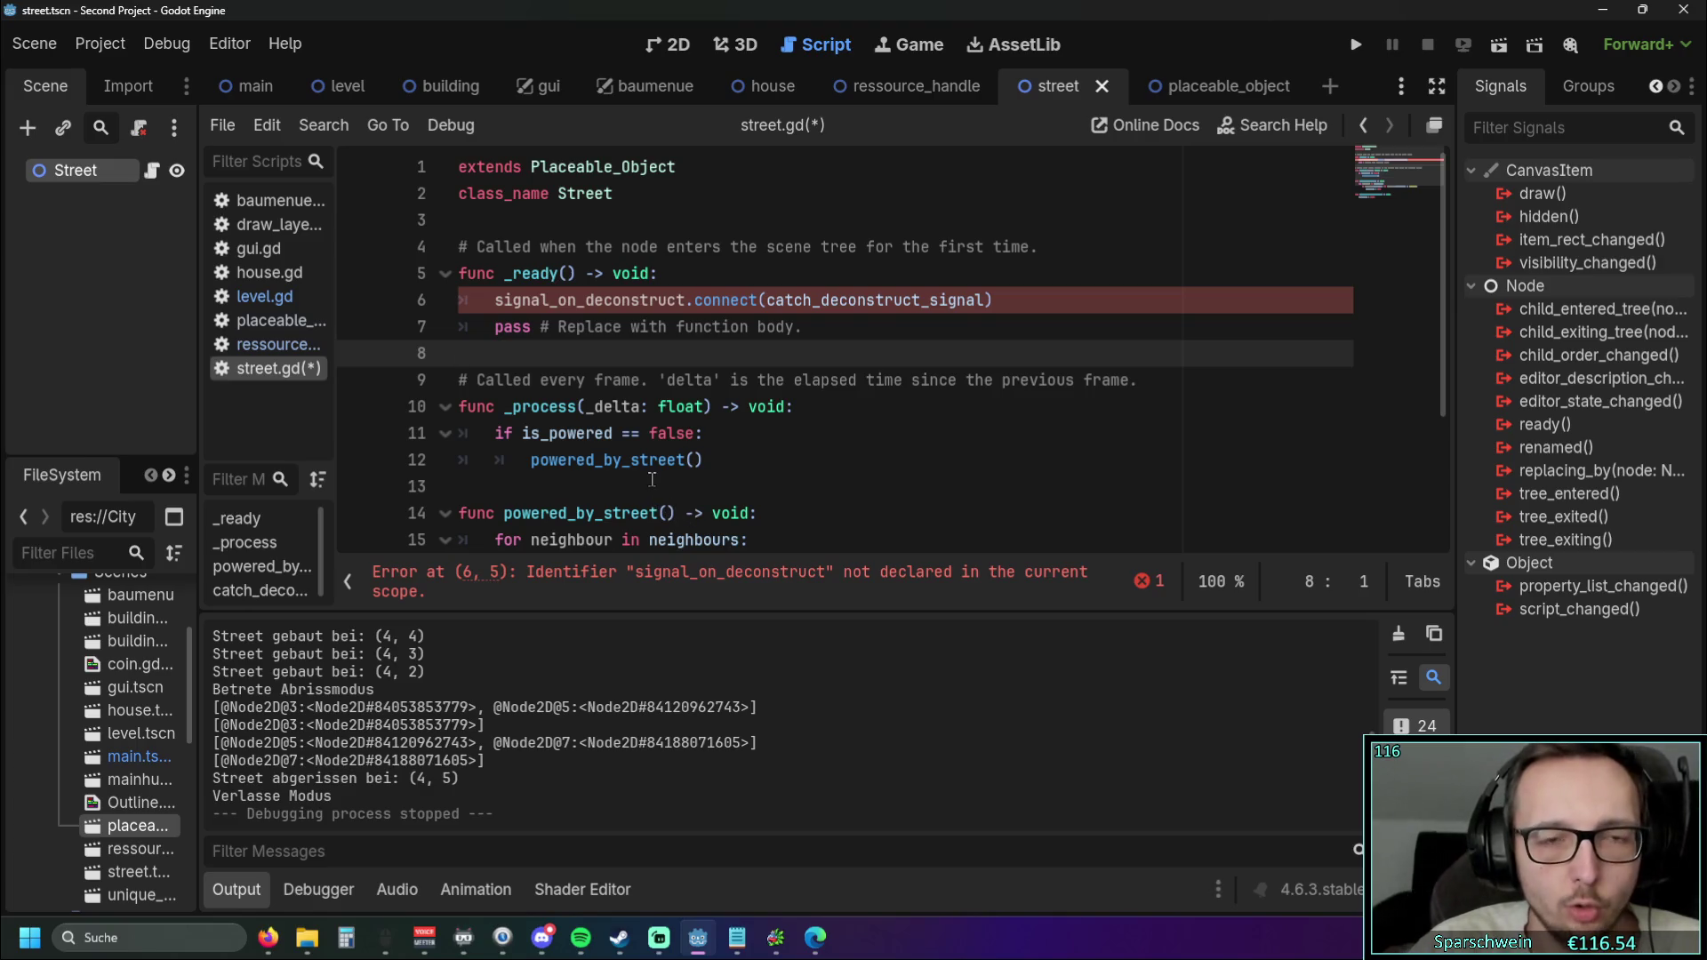
pyautogui.scroll(-1, 615, 492)
pyautogui.scroll(1, 578, 427)
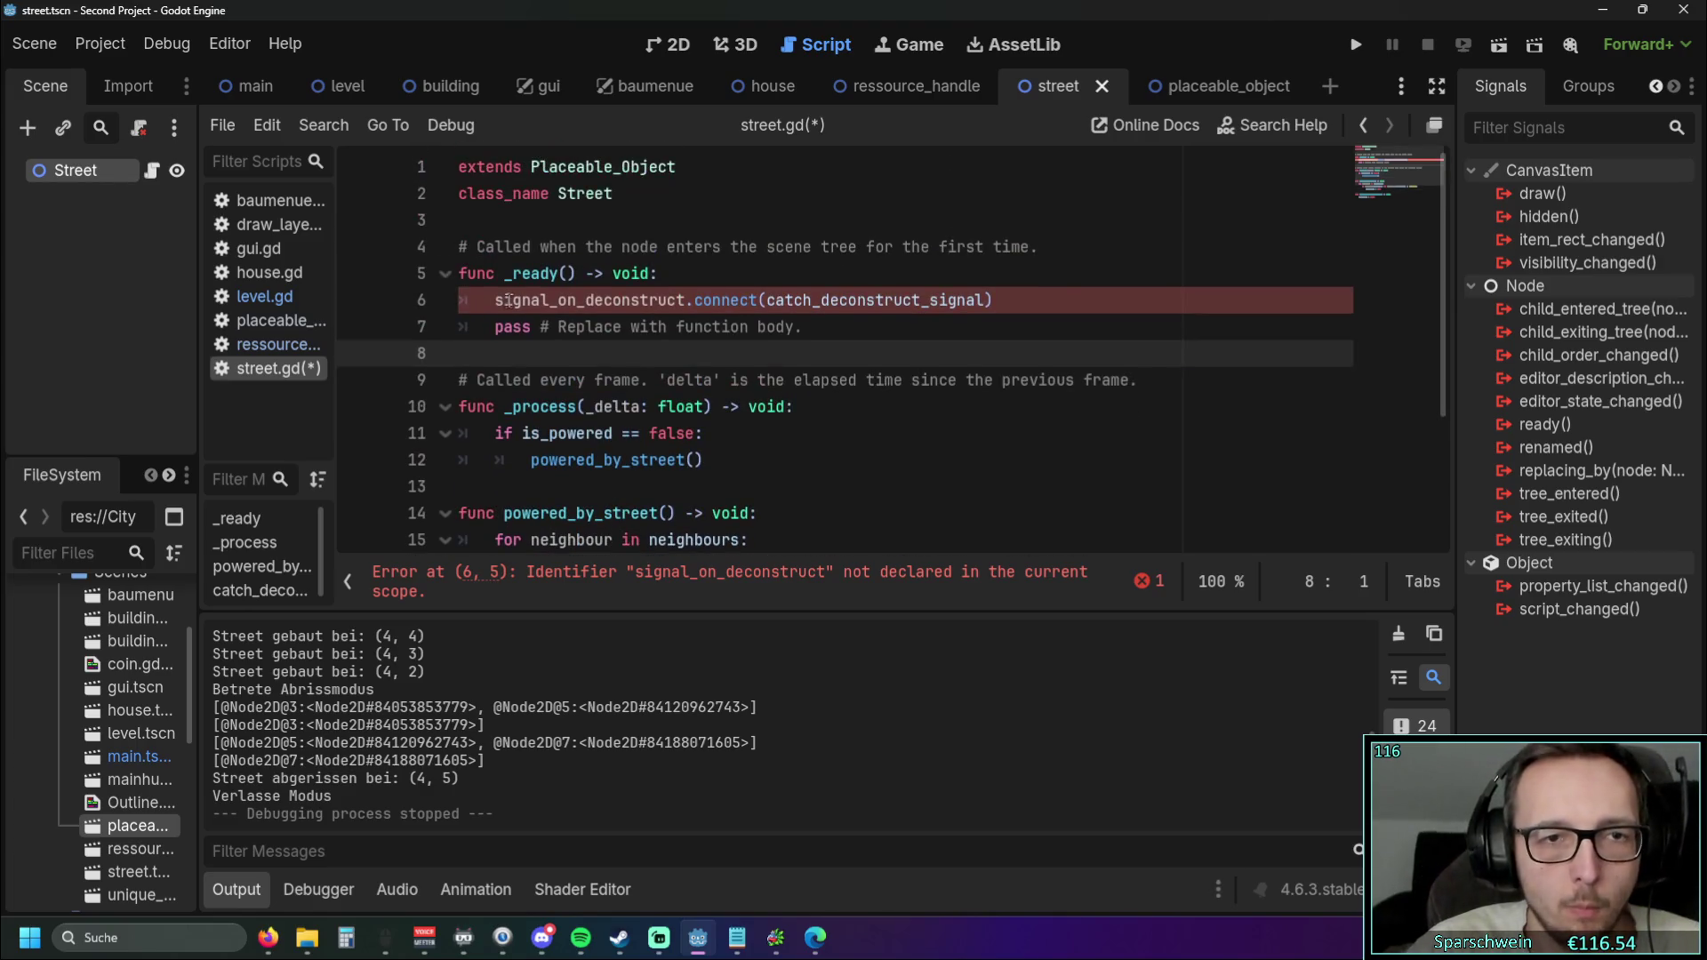
pyautogui.click(495, 300)
pyautogui.write('level.')
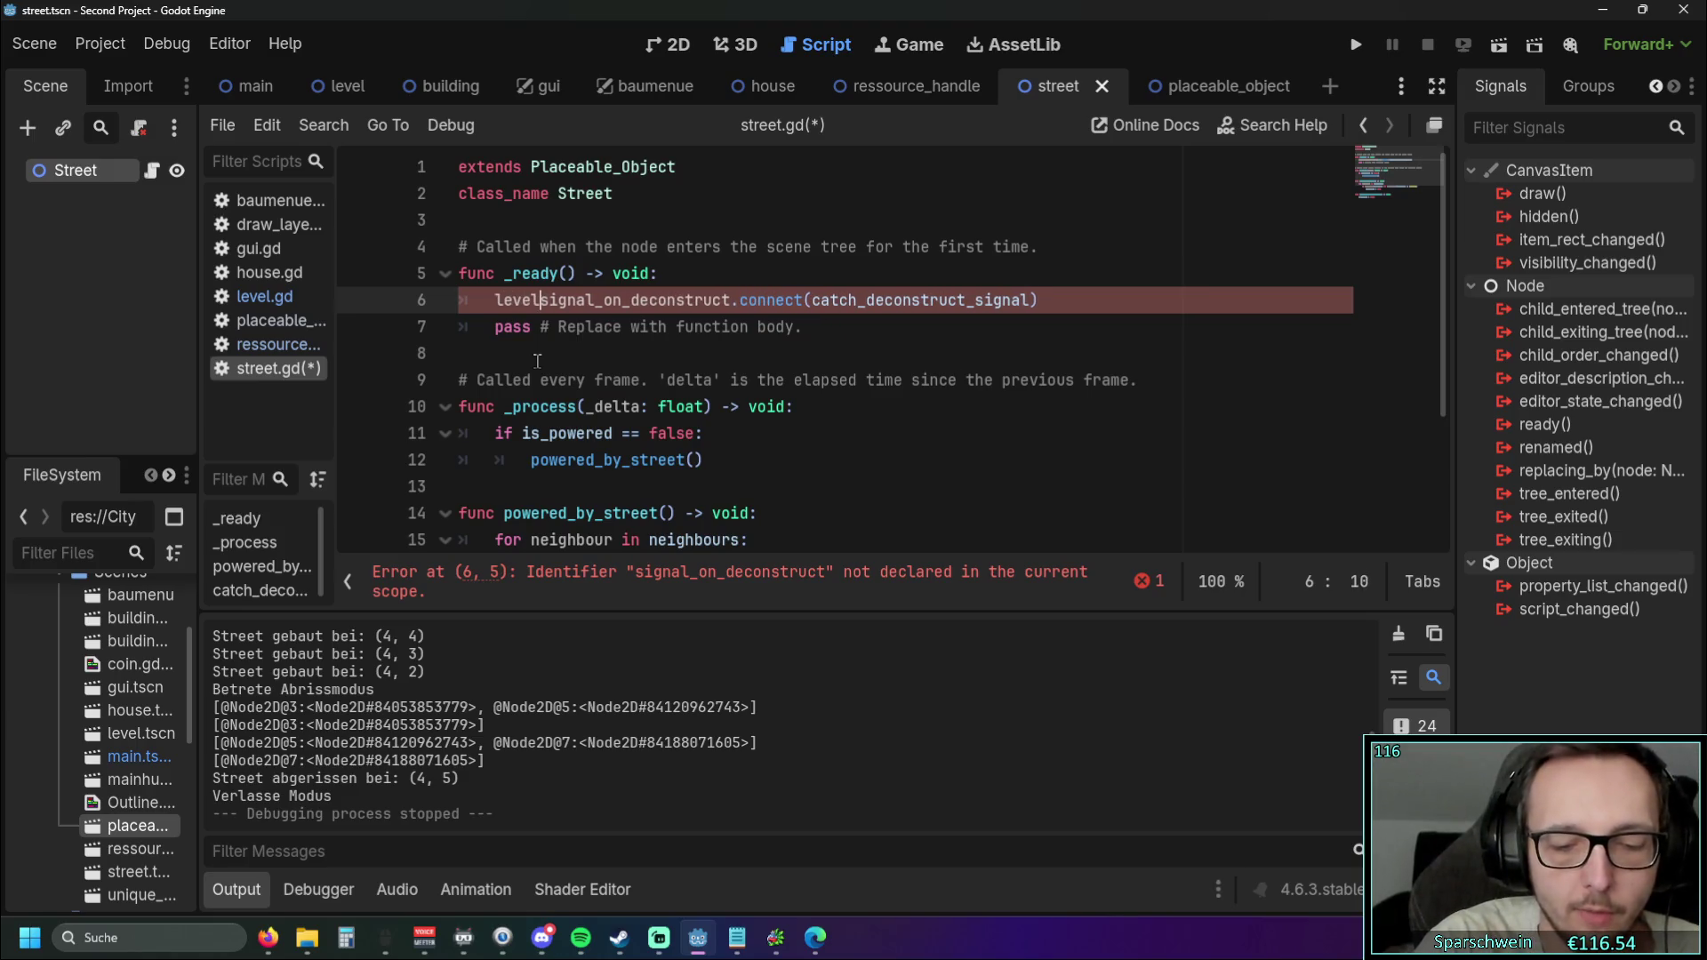
pyautogui.click(537, 361)
pyautogui.scroll(-1, 537, 361)
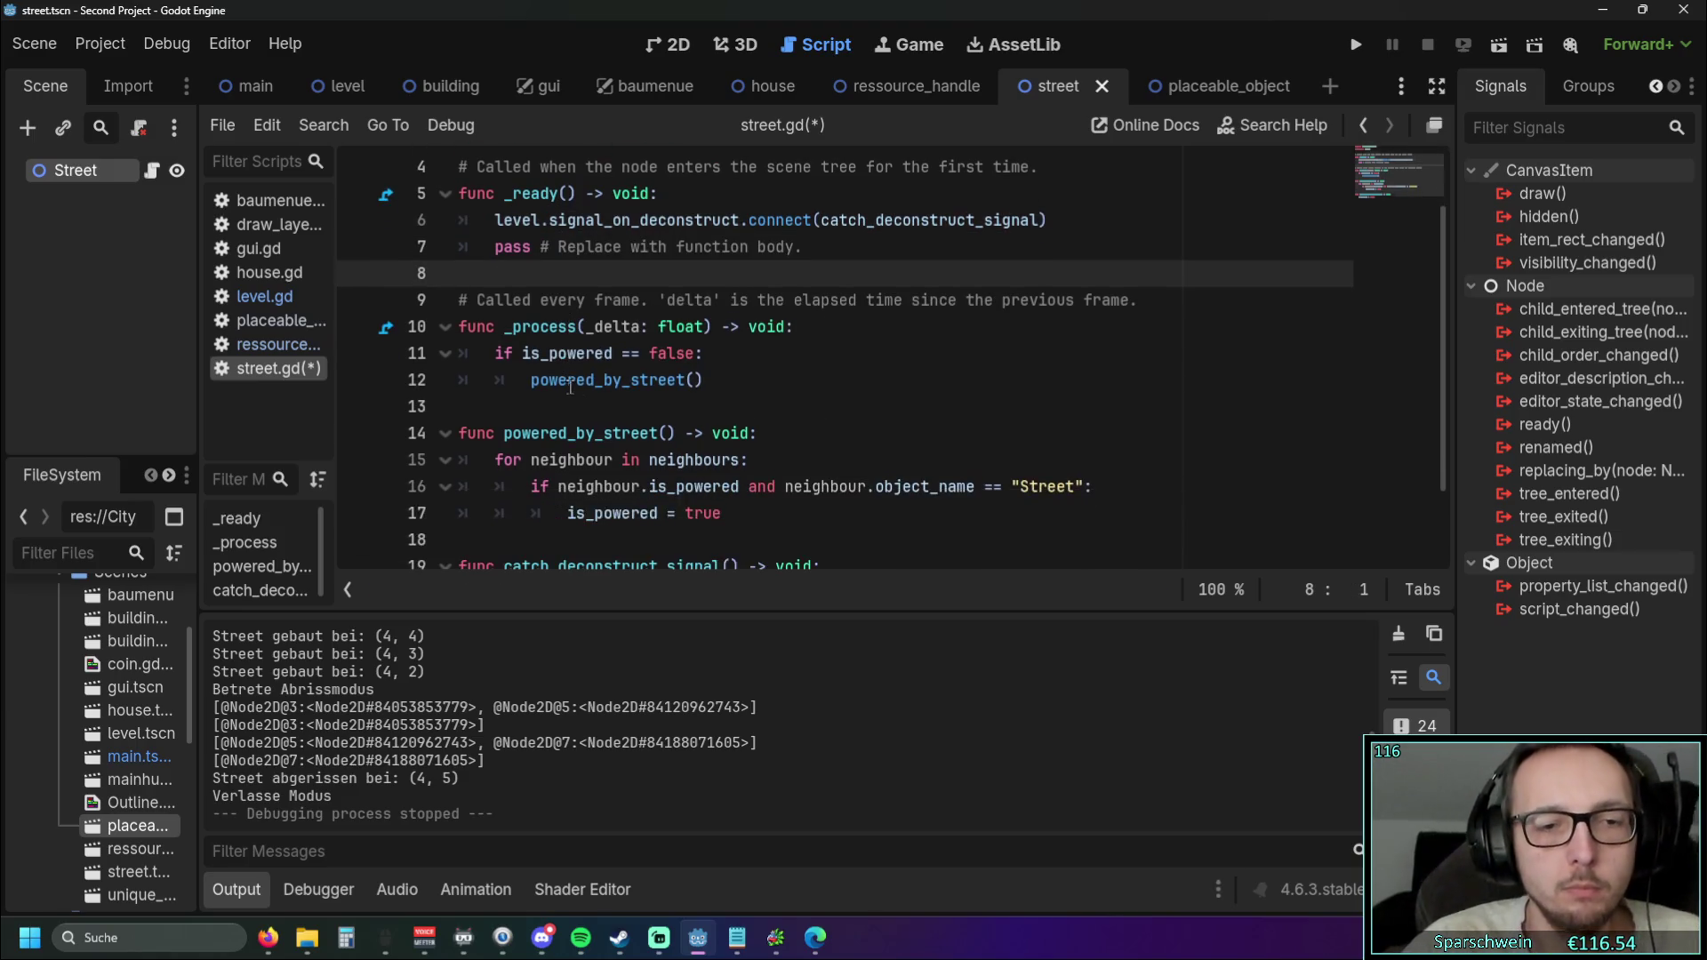
pyautogui.click(1362, 45)
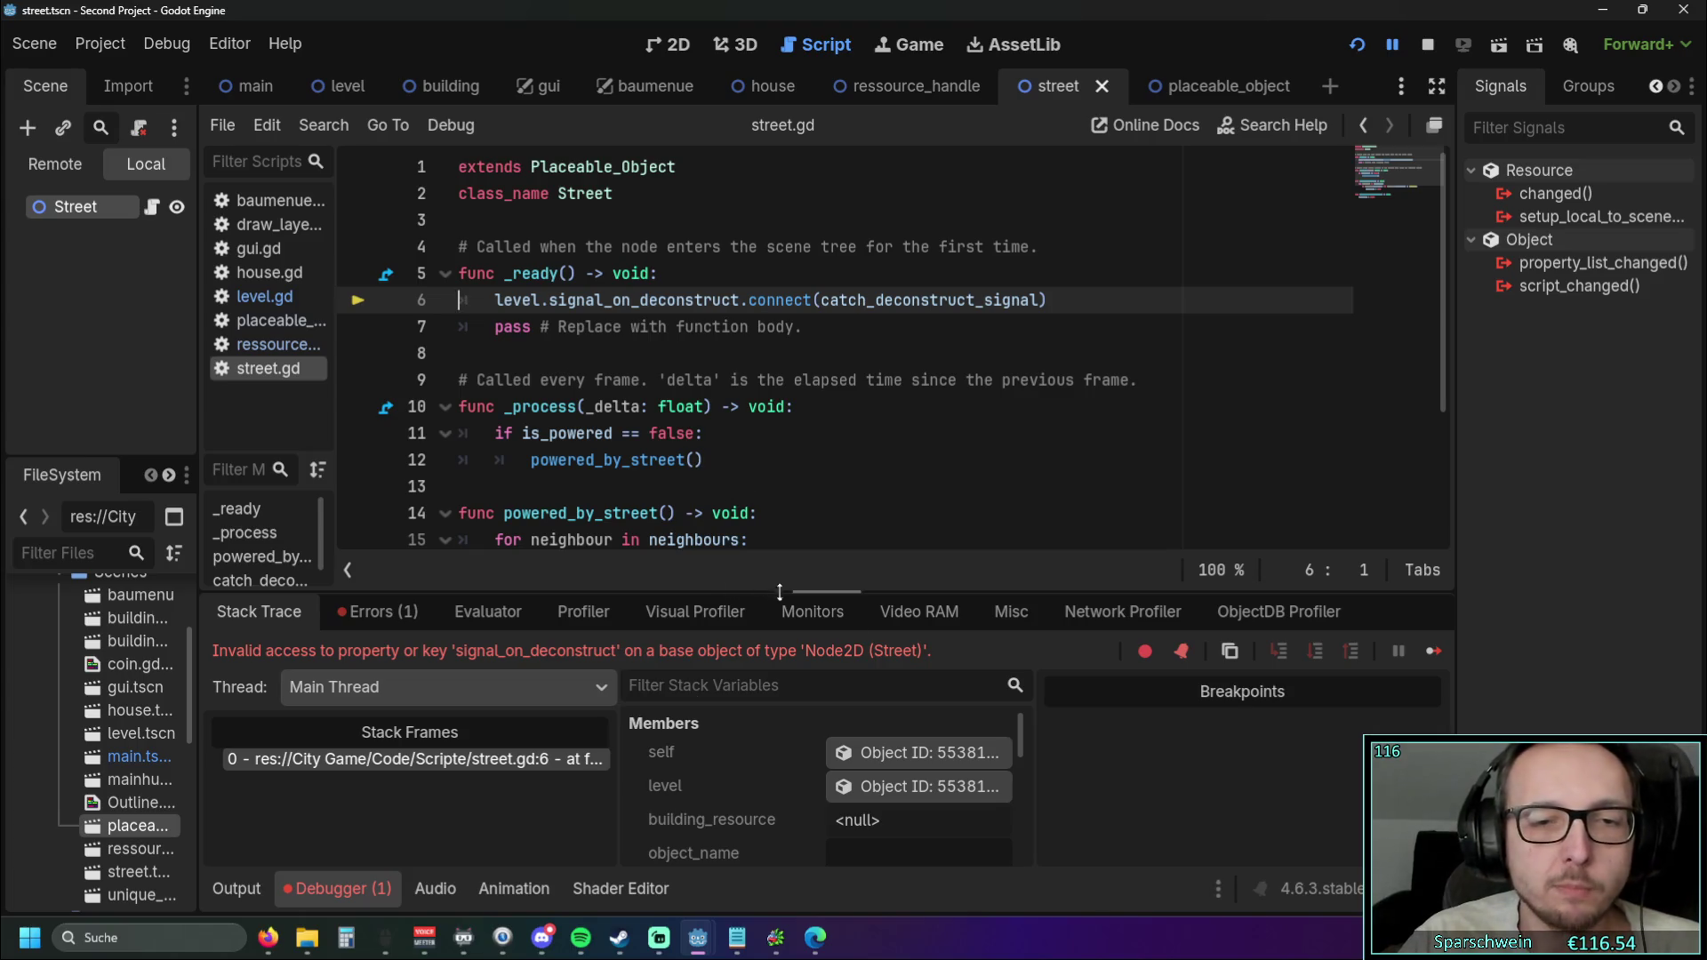
# Hide the debugger output with Ctrl+J, then bring back the stack trace and error
pyautogui.hotkey('ctrl', 'j')
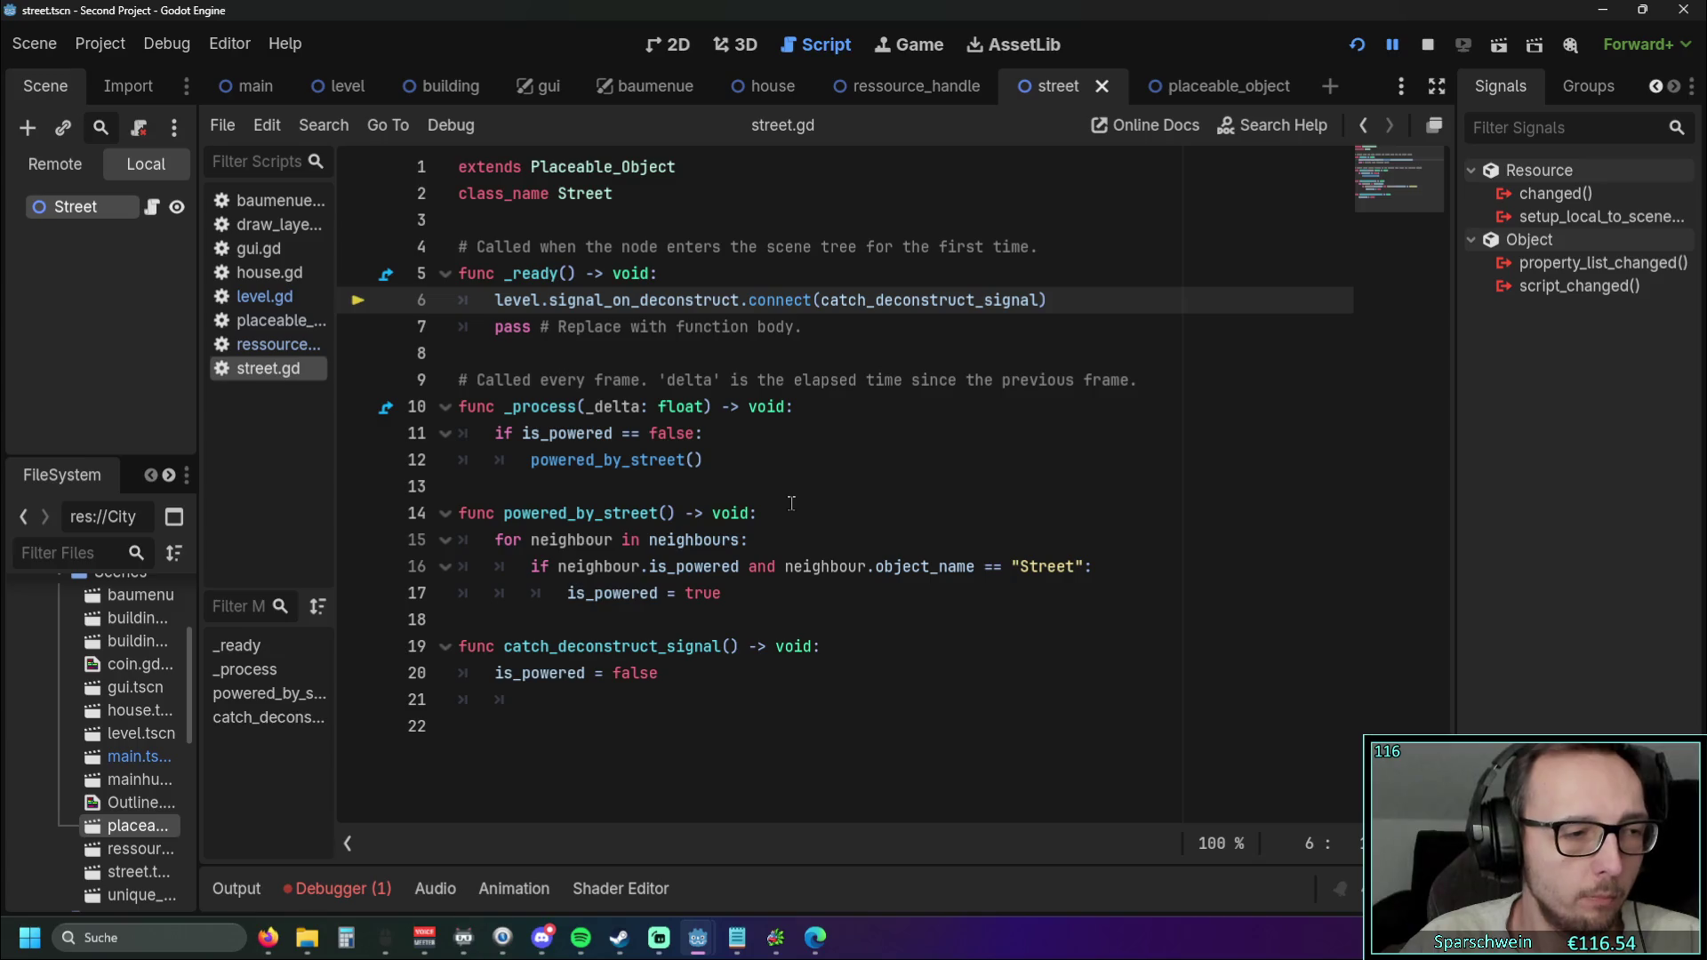
pyautogui.click(366, 892)
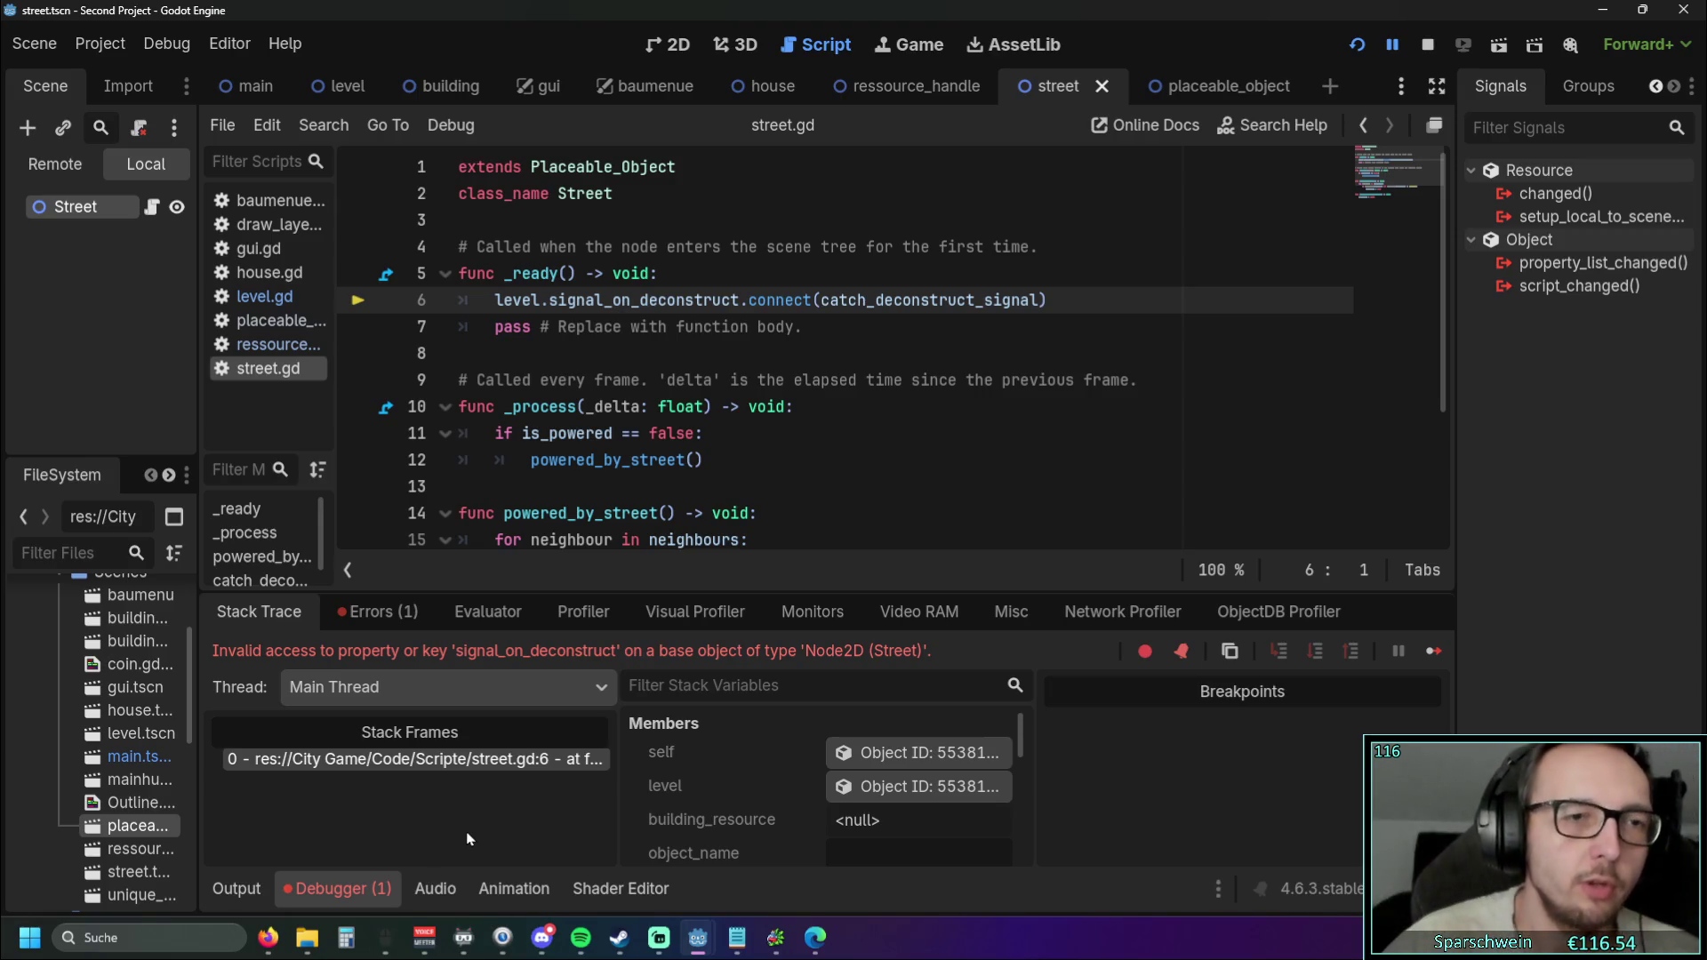
# Open placeable_object.gd to check how level is declared
pyautogui.click(267, 320)
pyautogui.moveTo(759, 246); pyautogui.dragTo(453, 247)
pyautogui.click(722, 275)
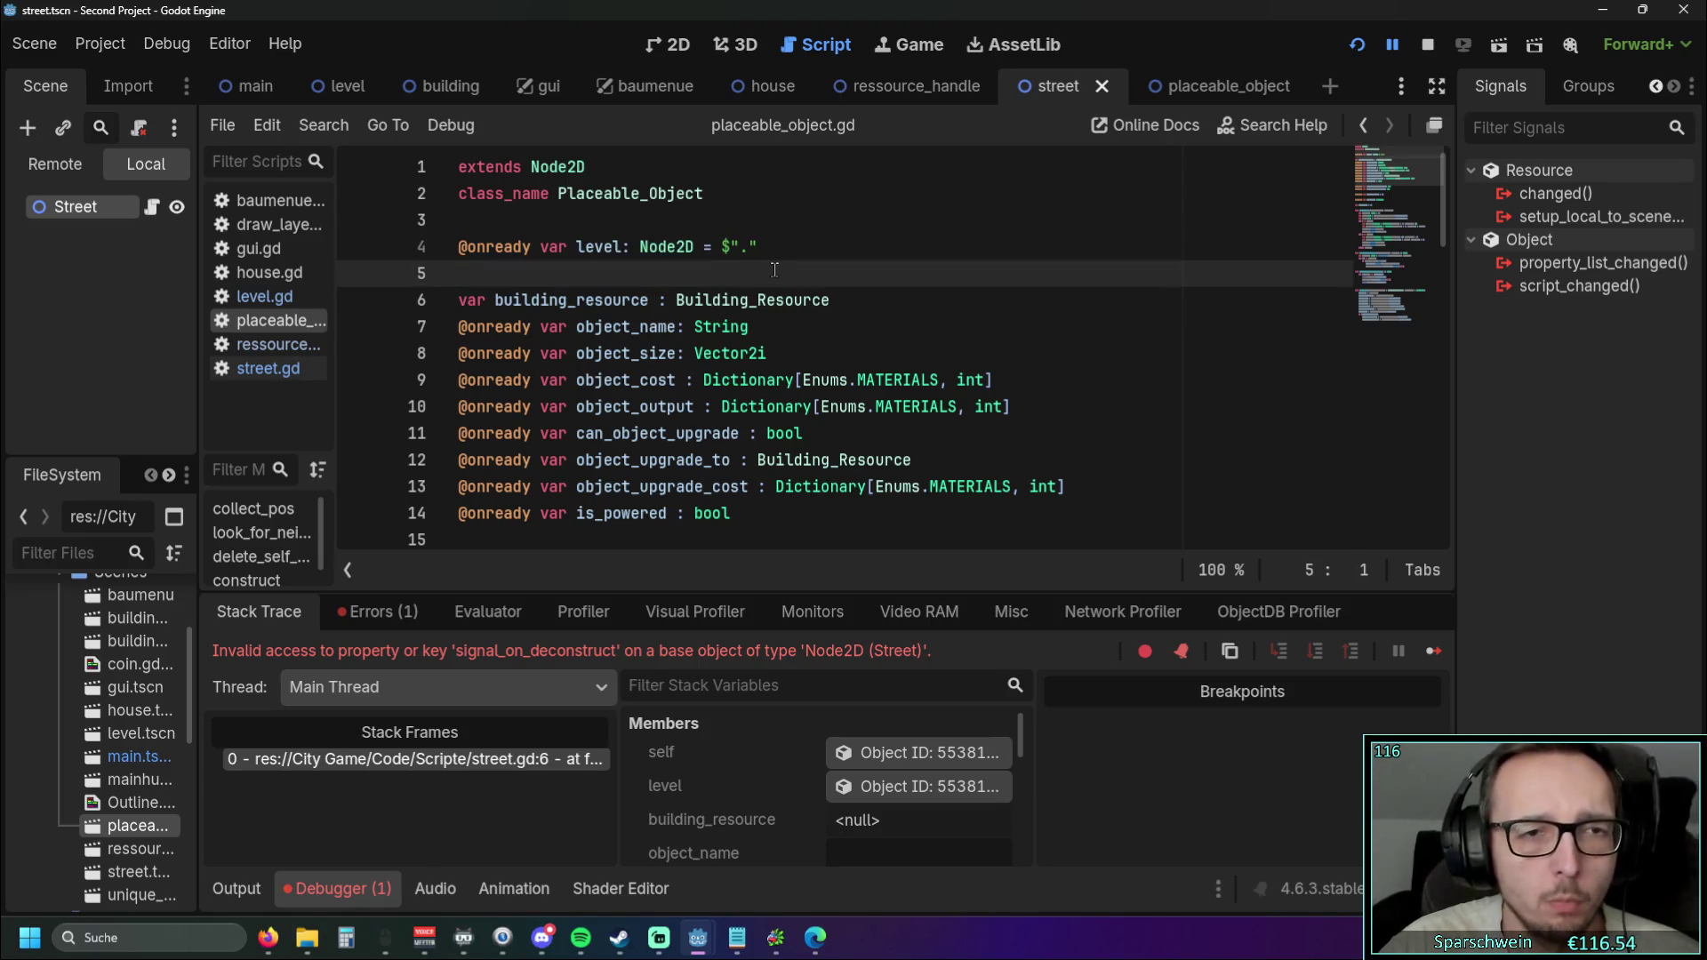
pyautogui.click(267, 368)
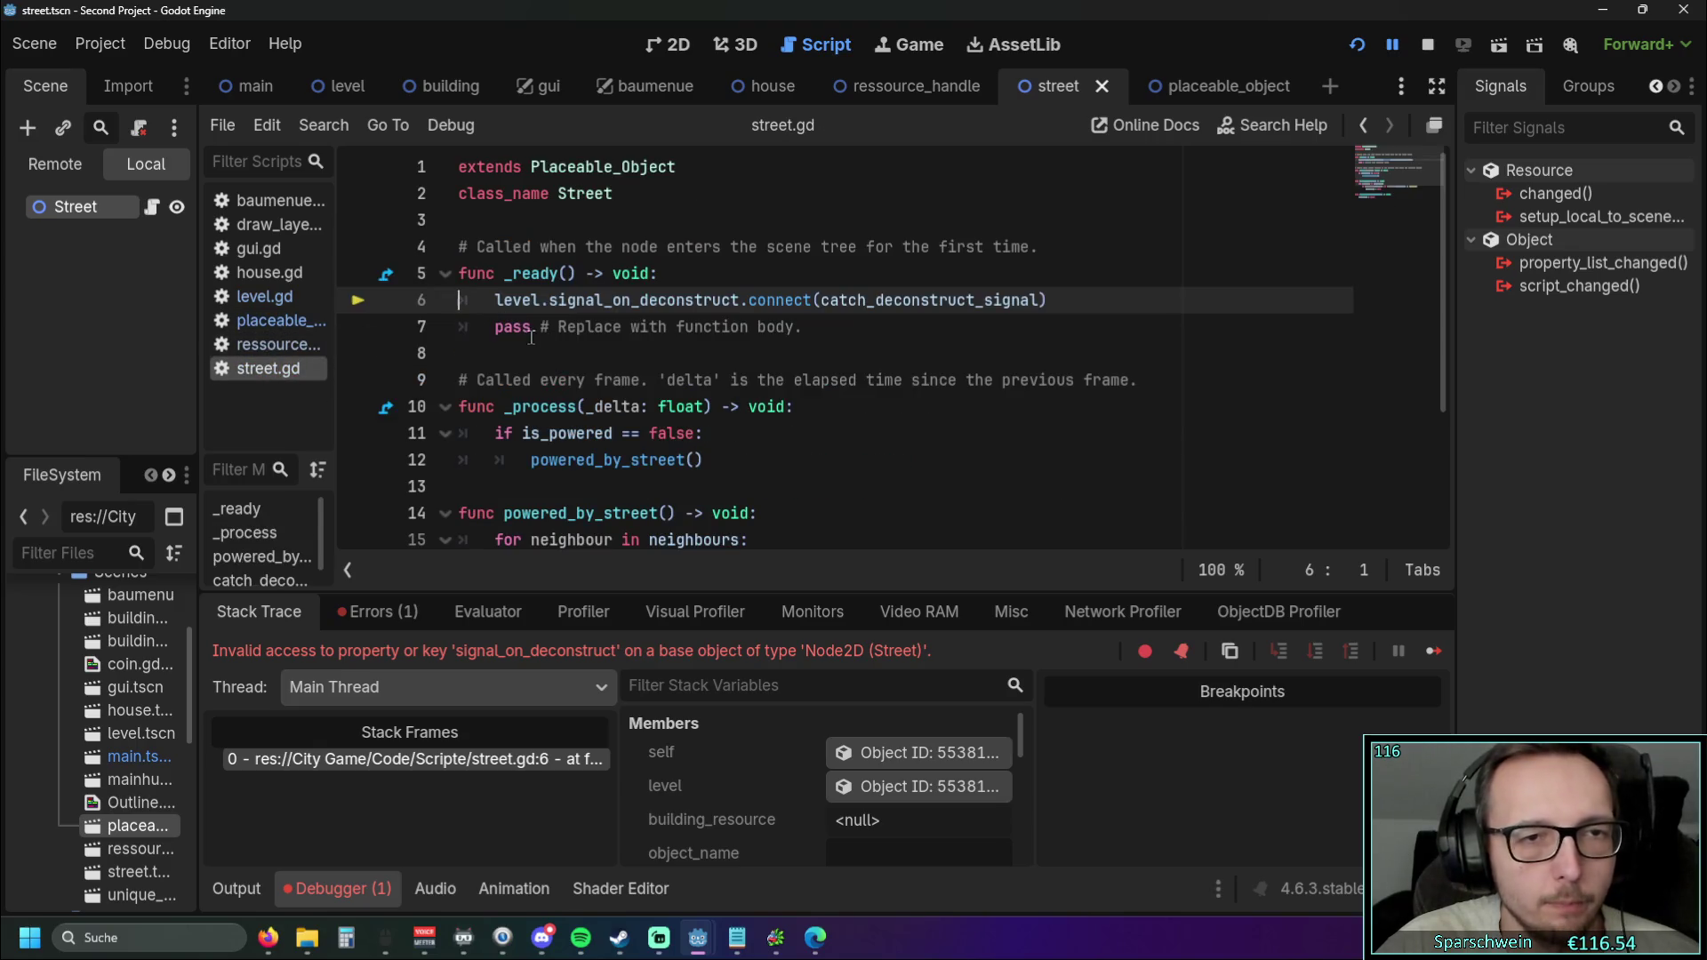
pyautogui.click(1046, 300)
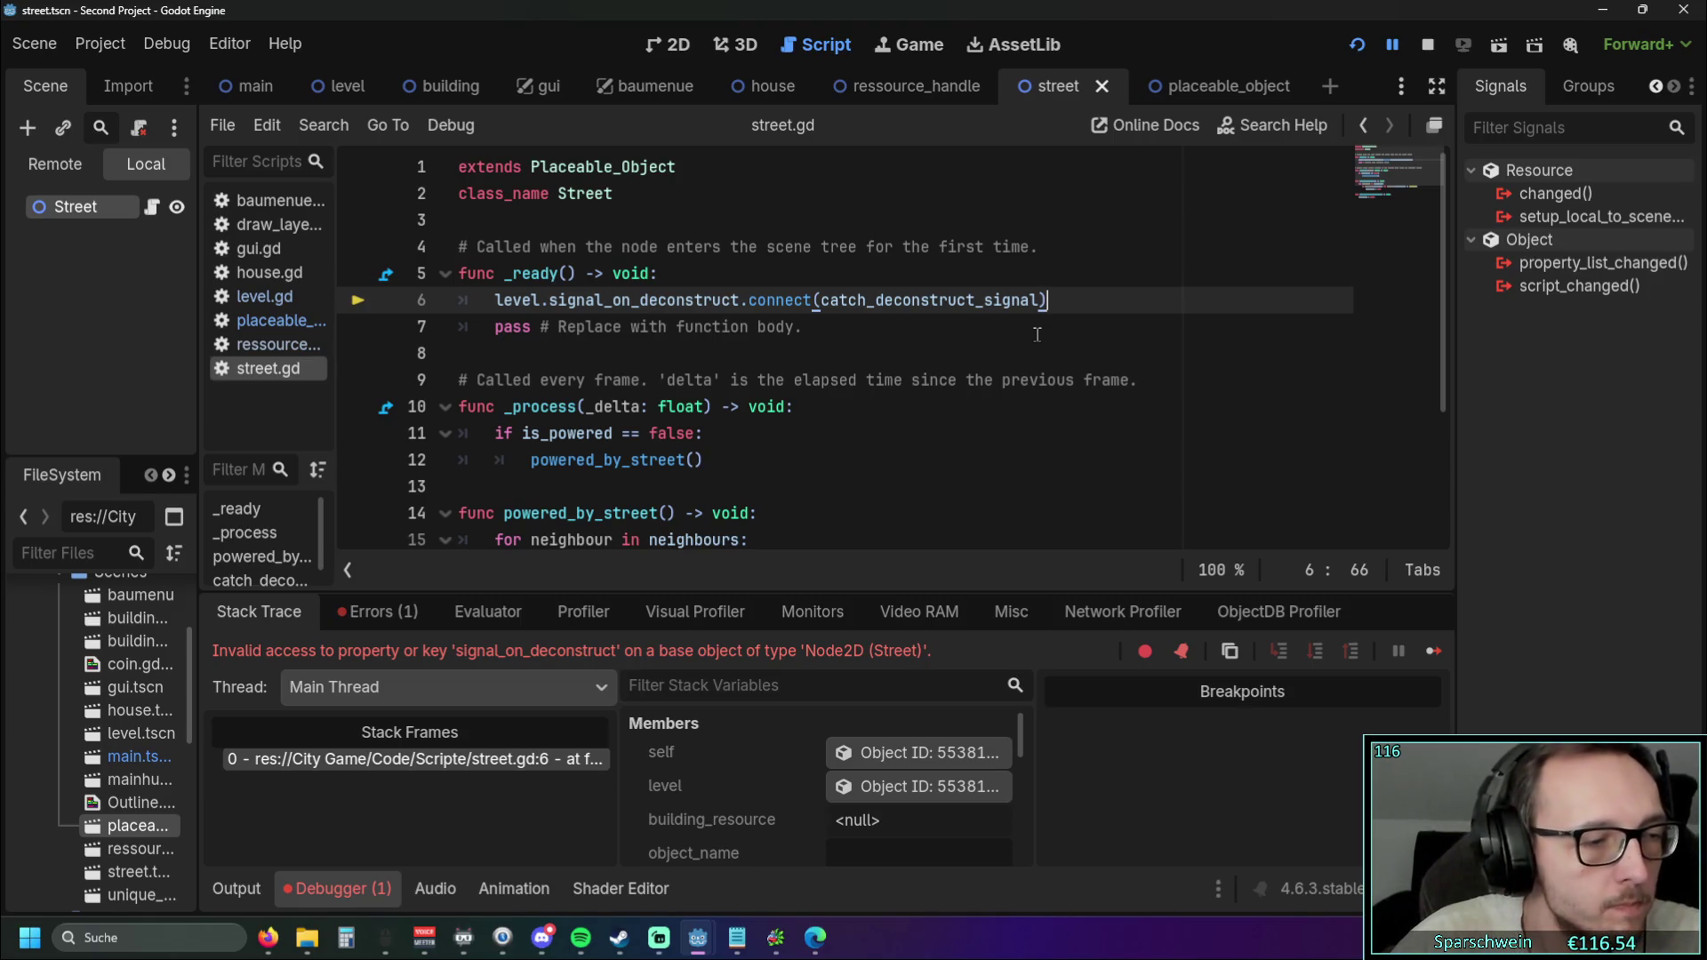
pyautogui.click(889, 278)
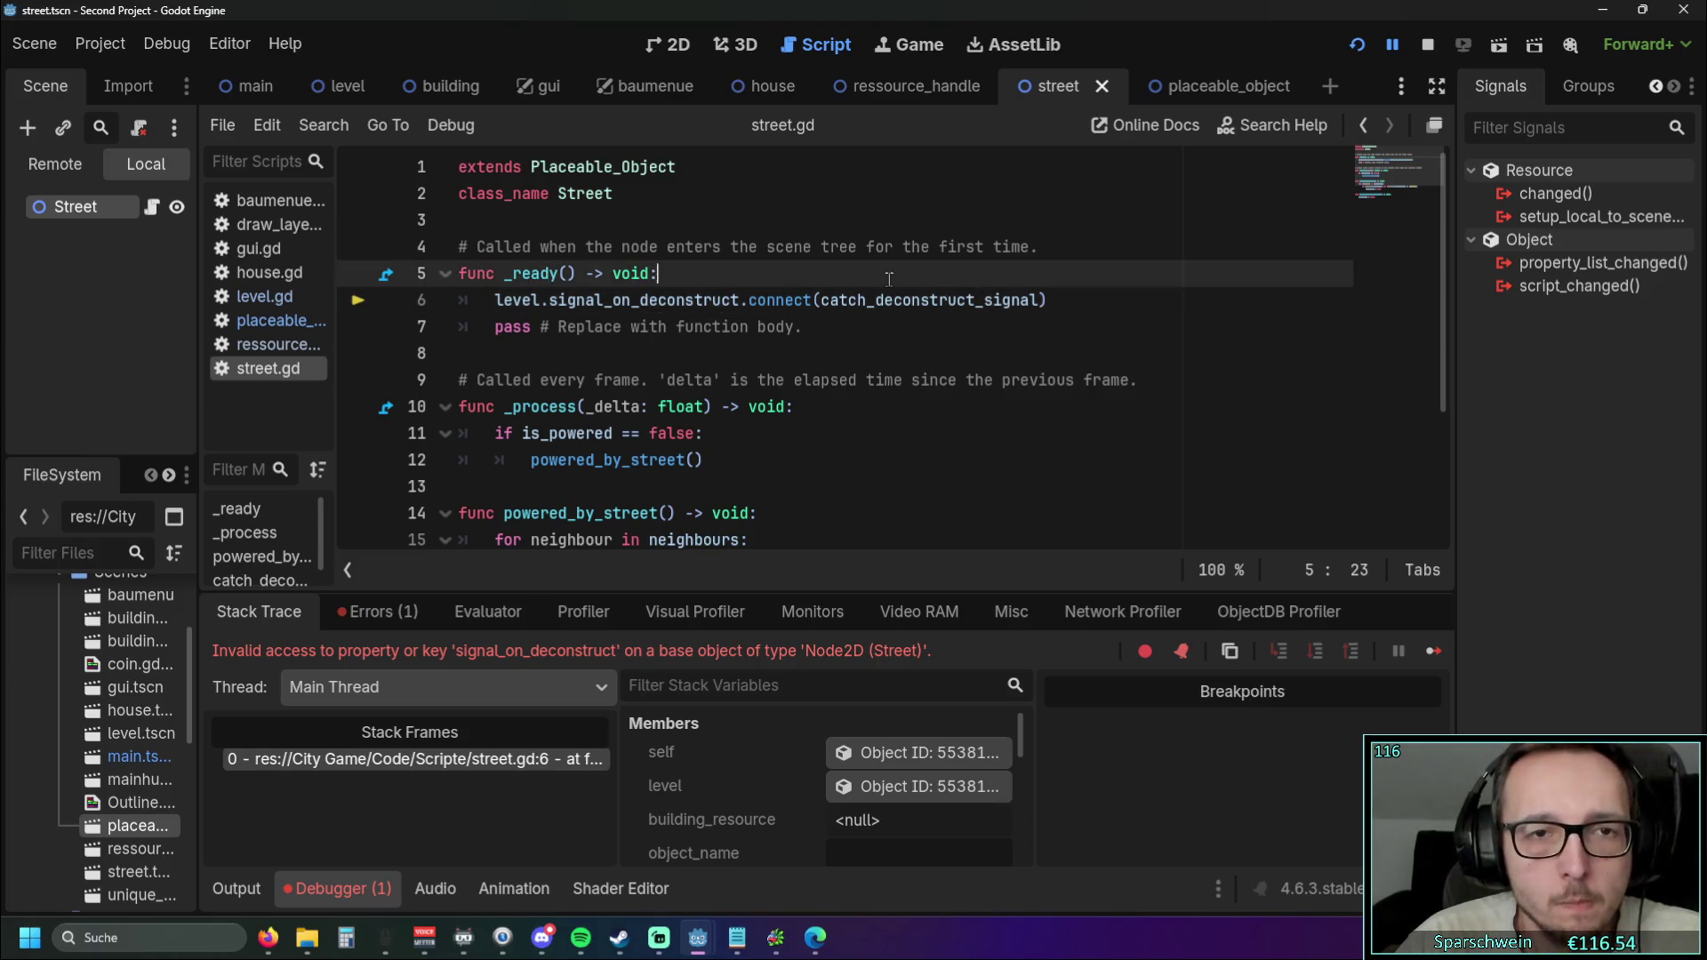
pyautogui.press('Return')
pyautogui.write('level')
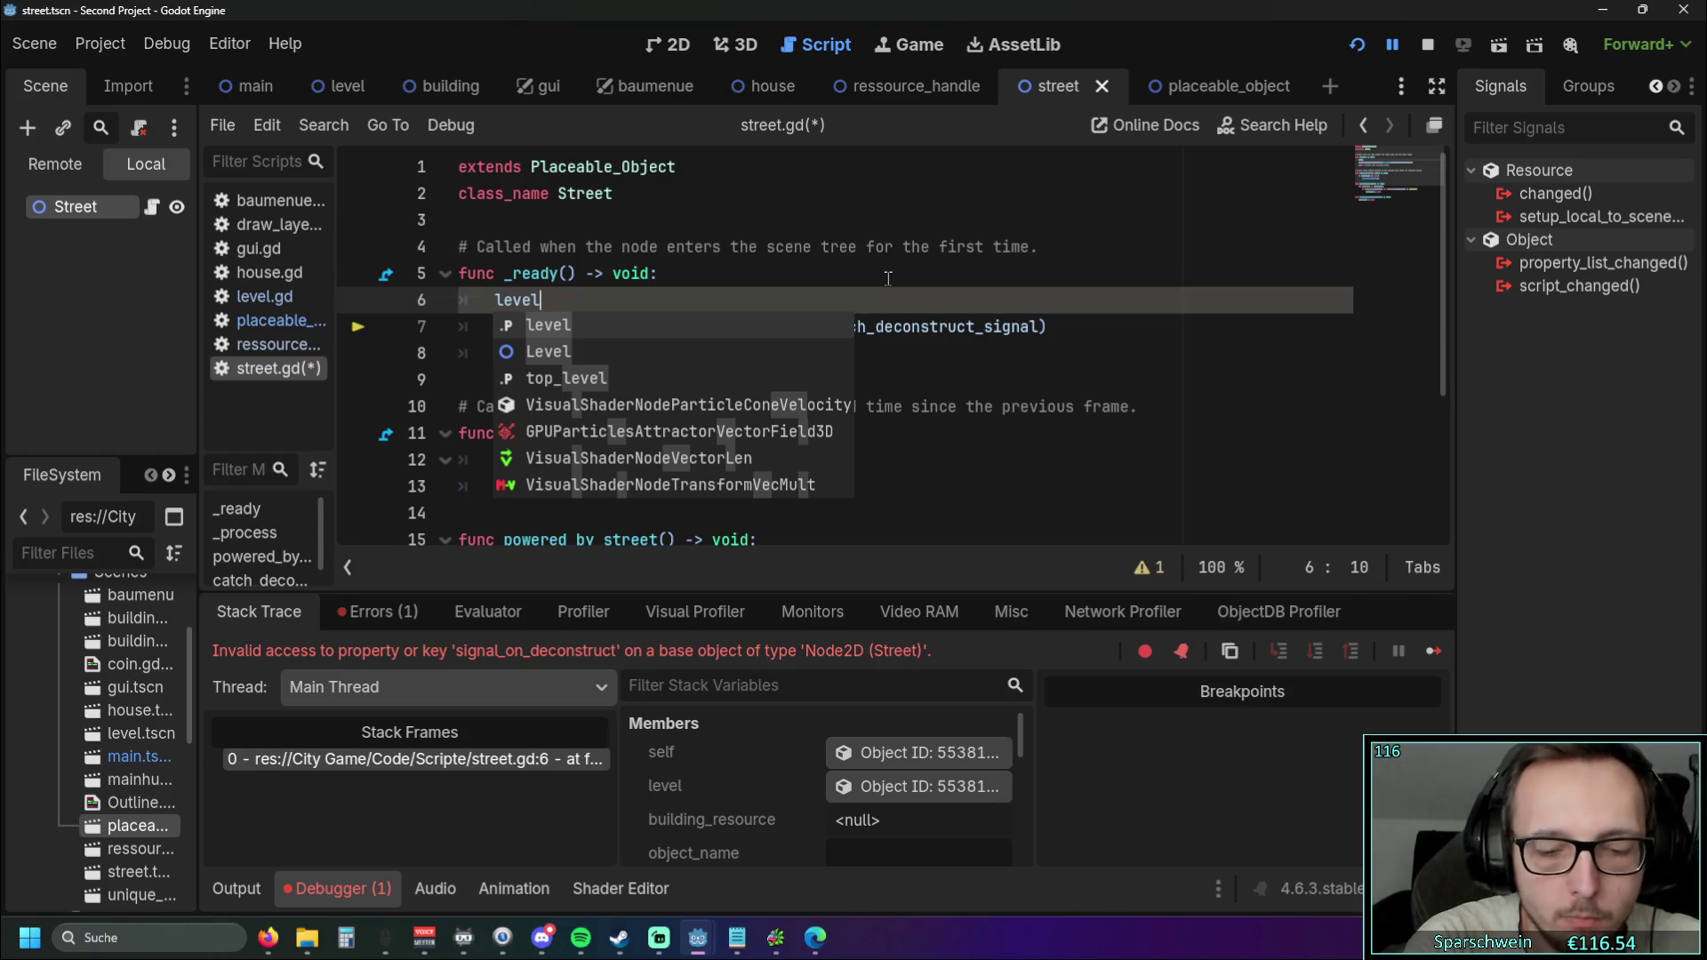
pyautogui.write('.si')
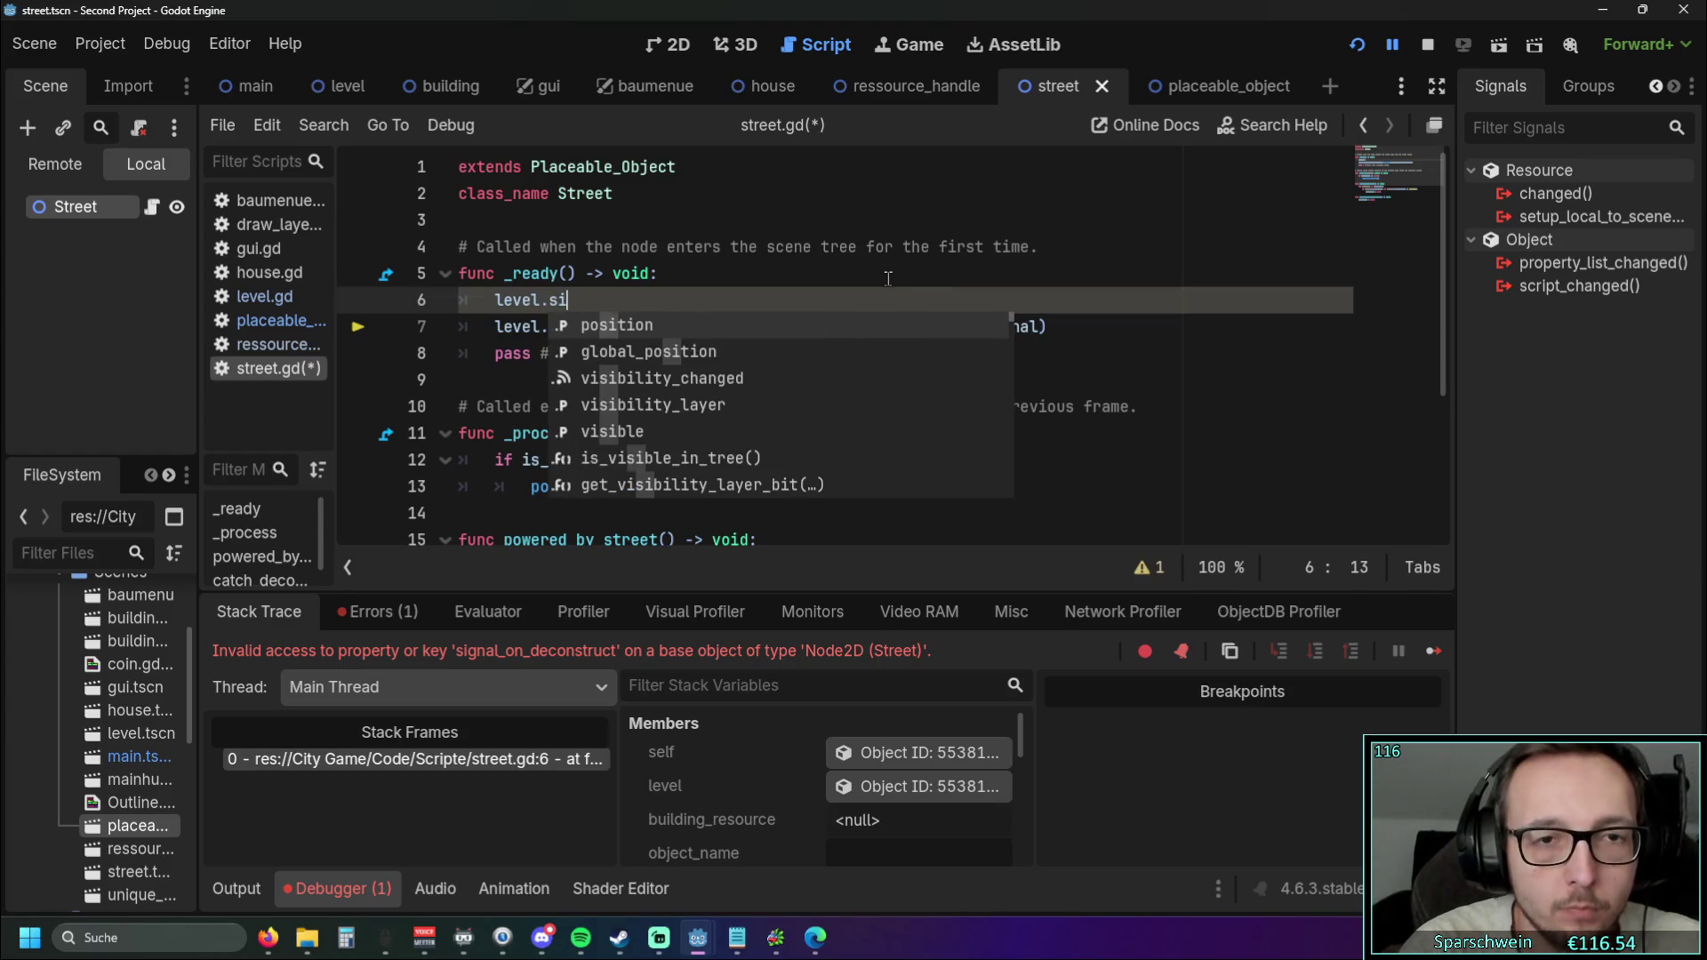
pyautogui.write('gna')
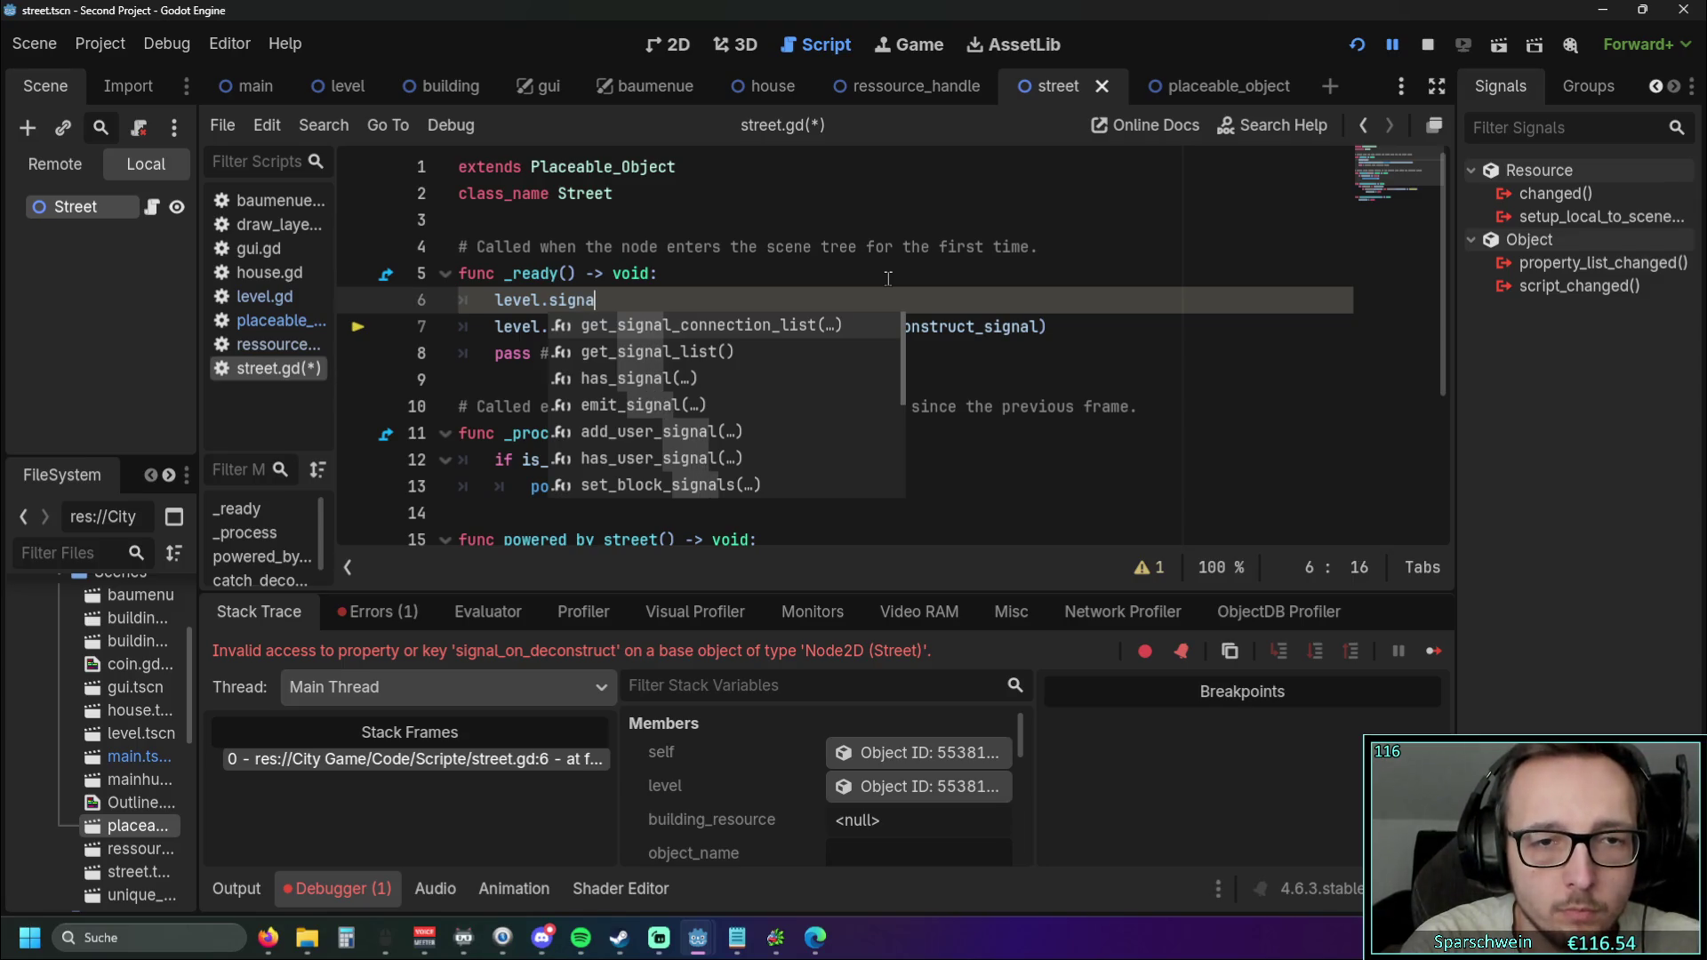
pyautogui.write('l')
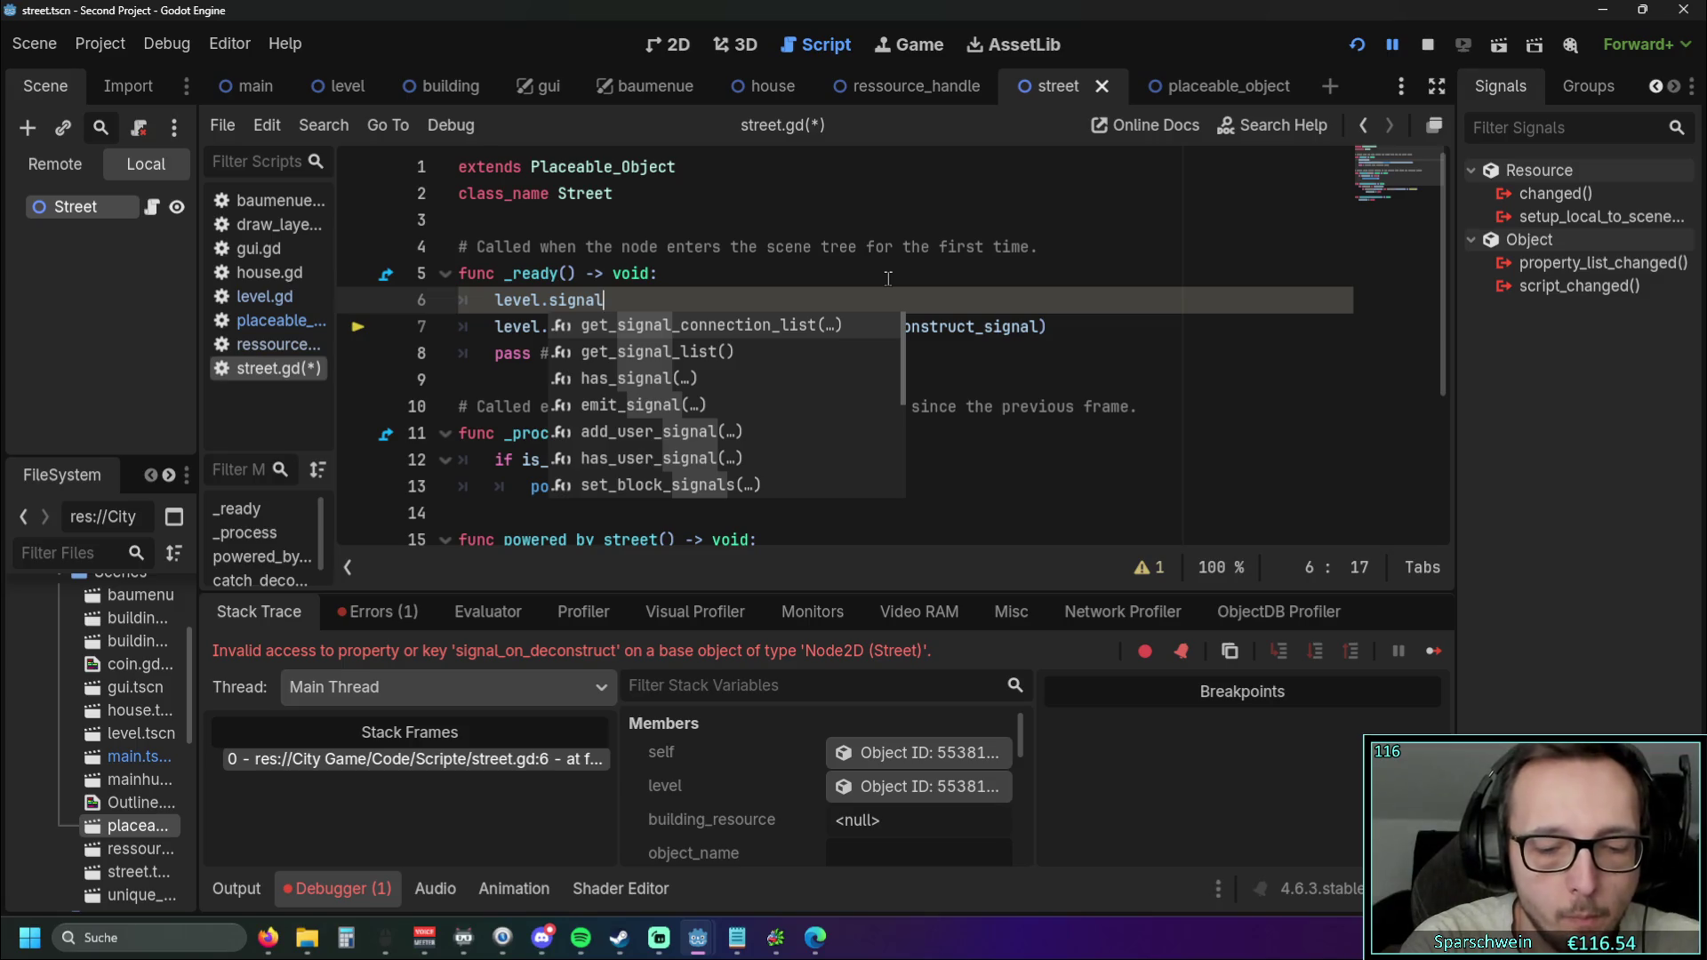
pyautogui.write('_')
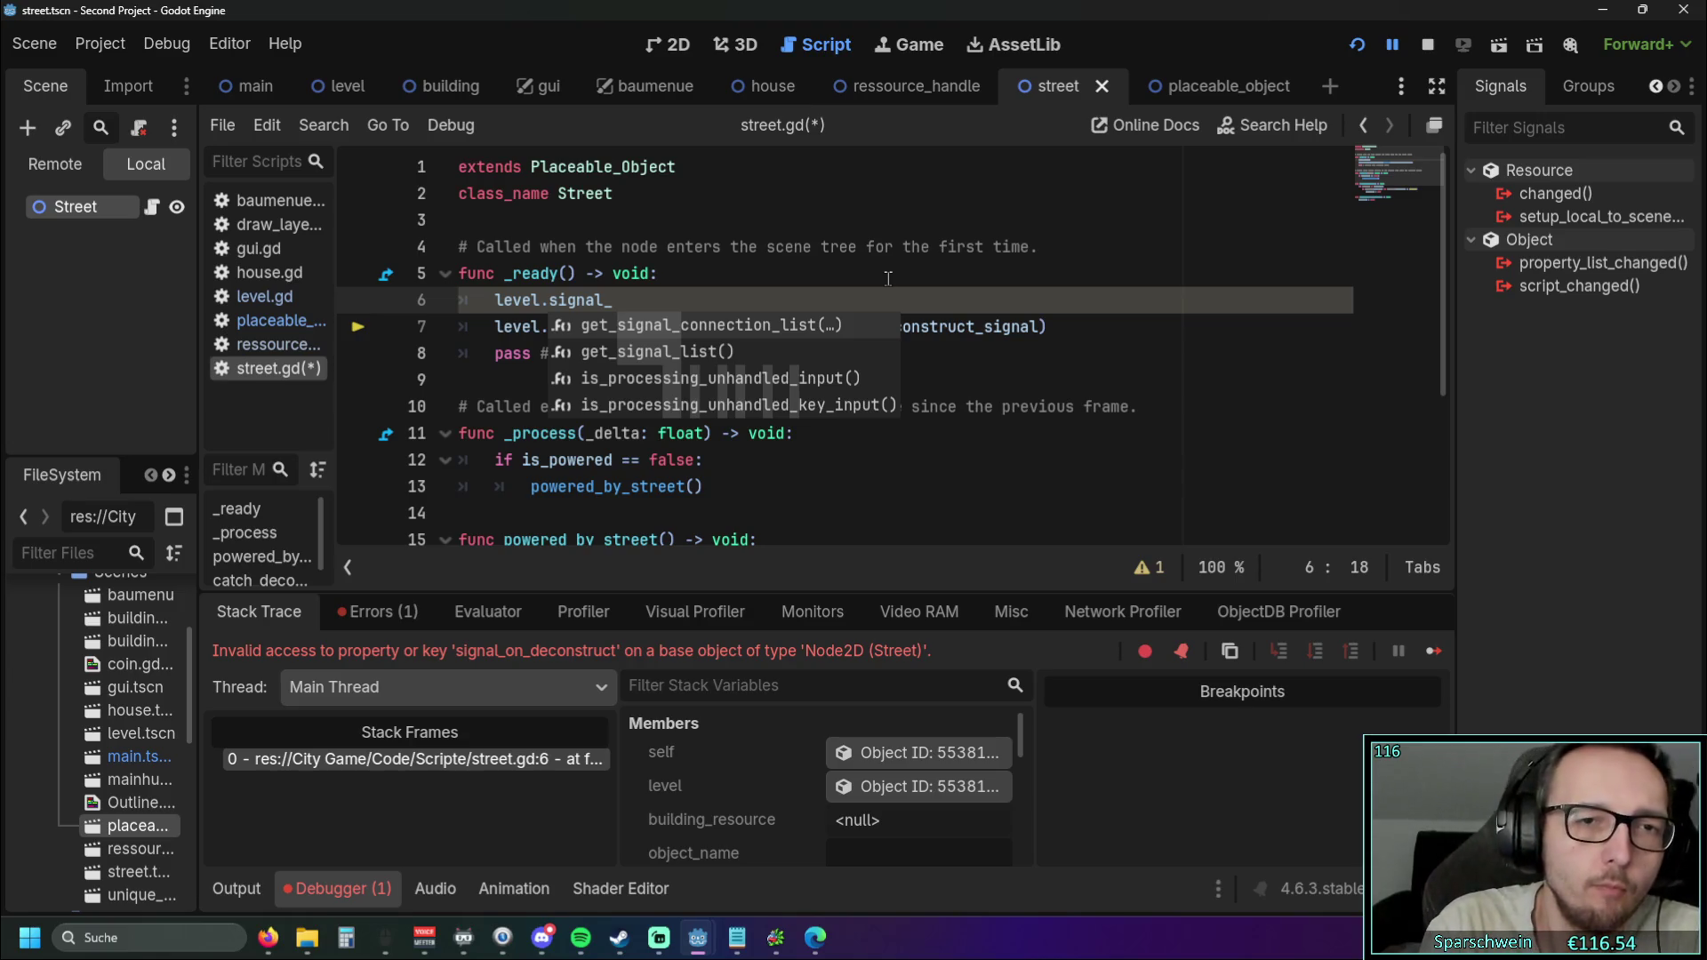
pyautogui.press('BackSpace')
pyautogui.press('BackSpace')
pyautogui.press('BackSpace')
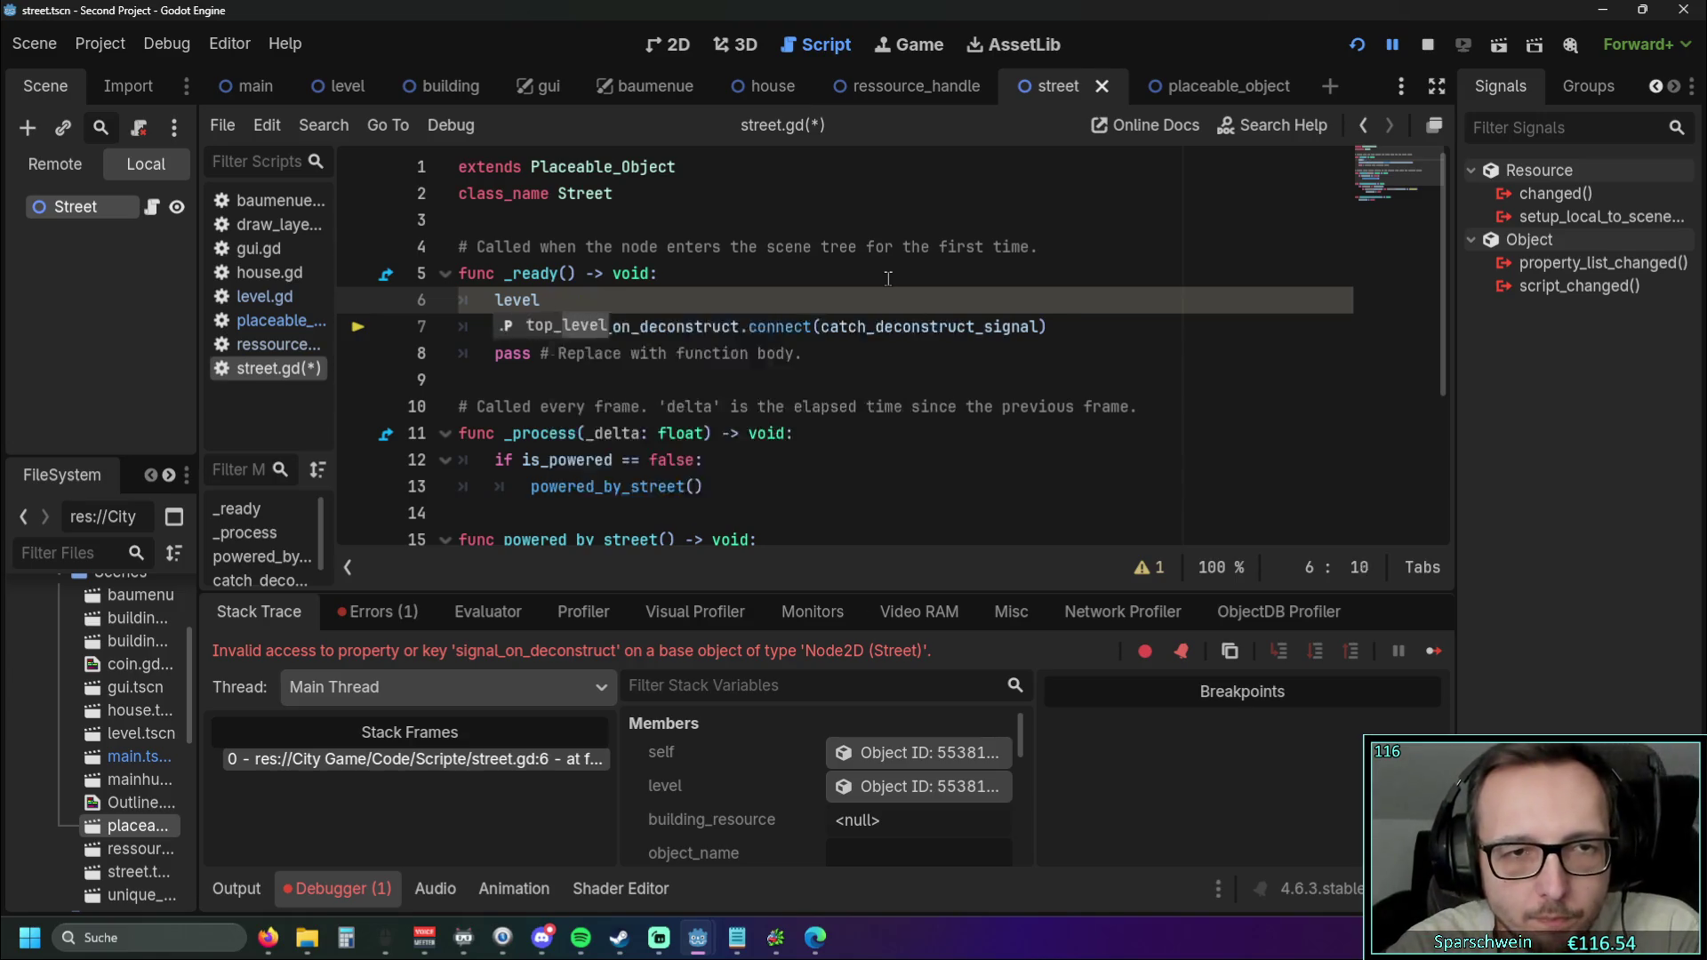
# Delete the level declaration on line 4 of placeable_object.gd and run the game with F5
pyautogui.click(272, 320)
pyautogui.scroll(-2, 630, 406)
pyautogui.scroll(2, 631, 406)
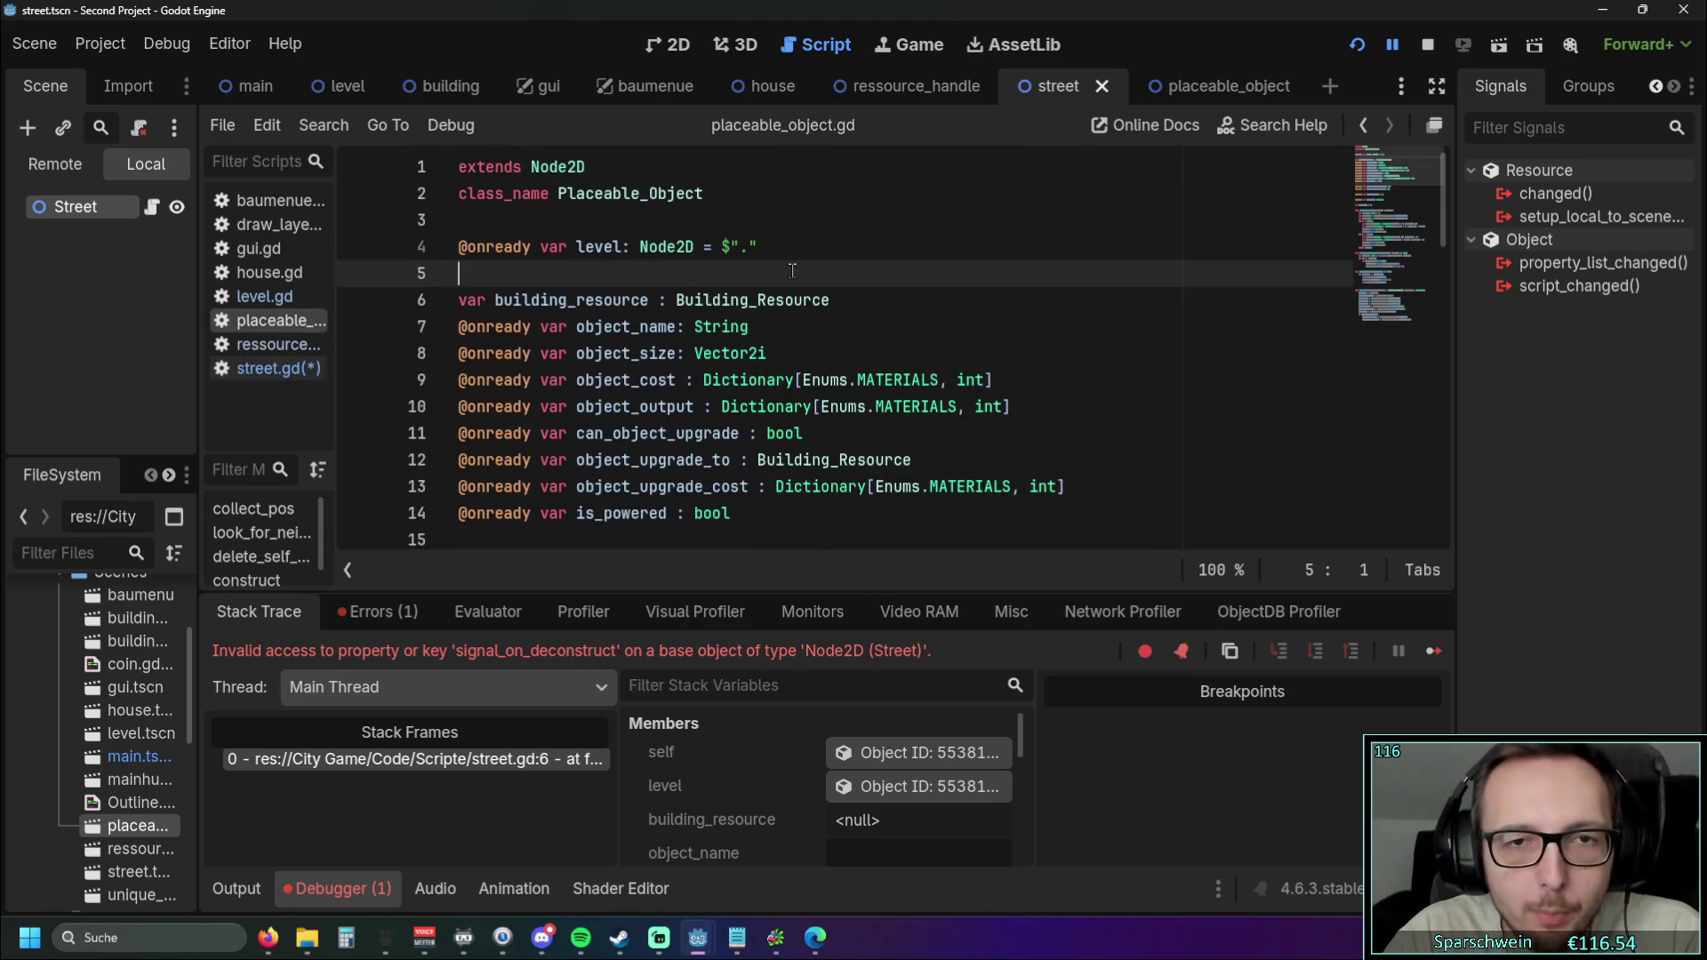
pyautogui.click(791, 247)
pyautogui.hotkey('shift', 'Home')
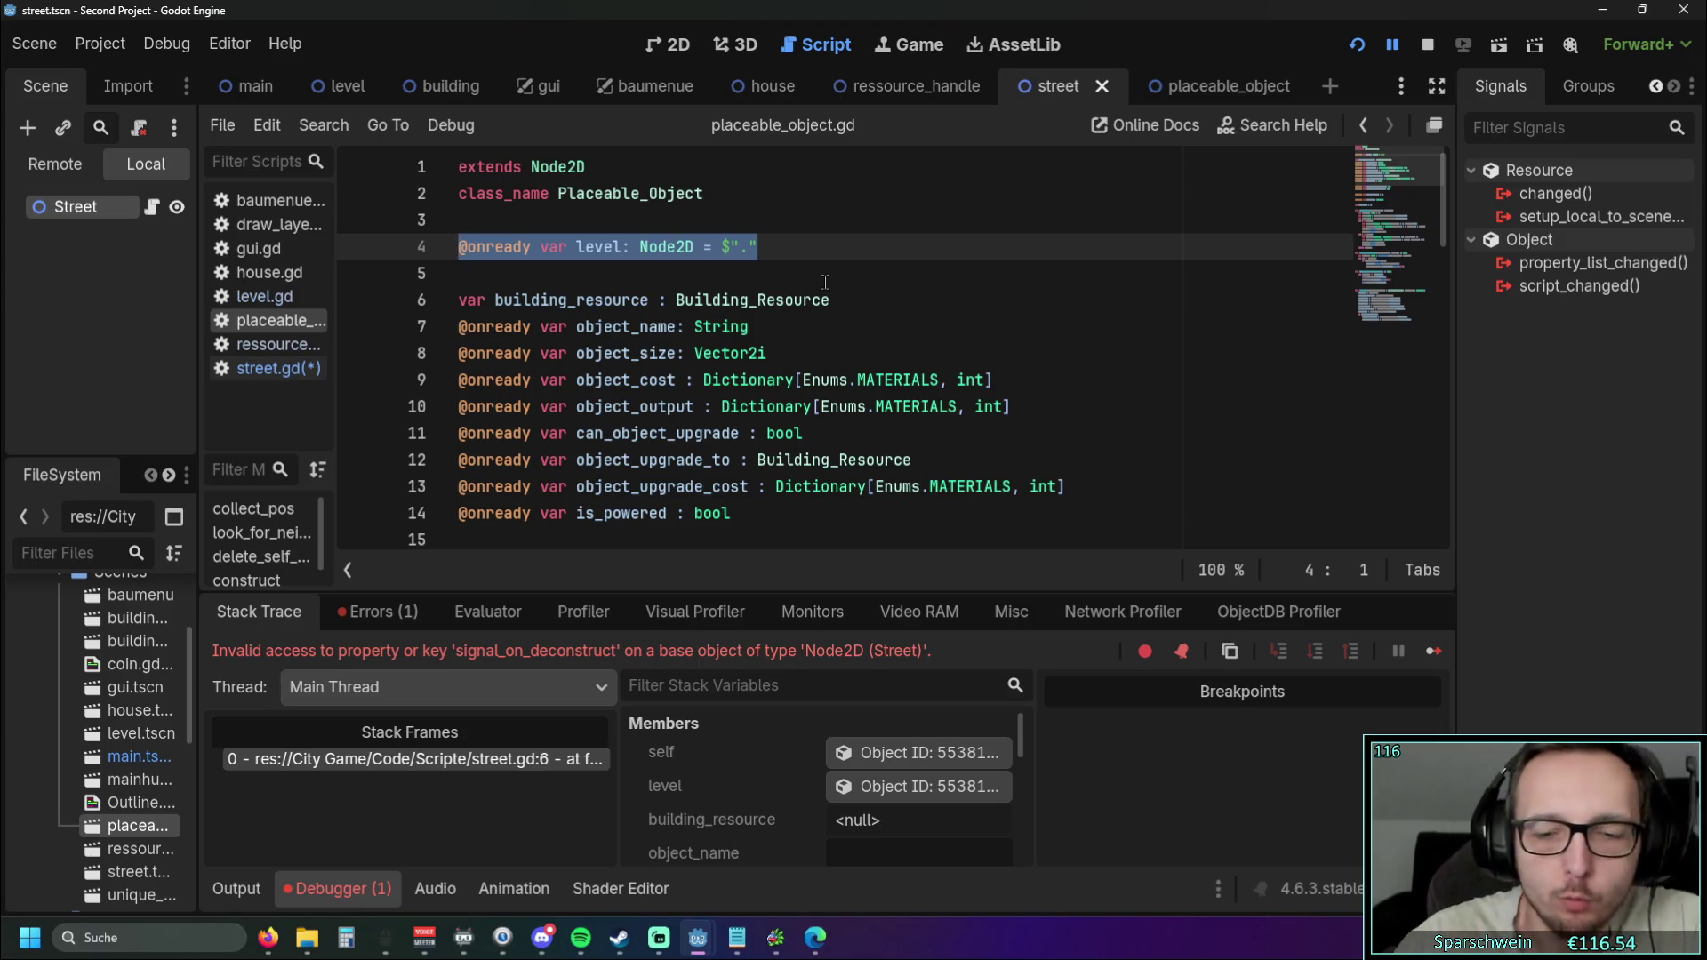
pyautogui.press('BackSpace')
pyautogui.press('Down')
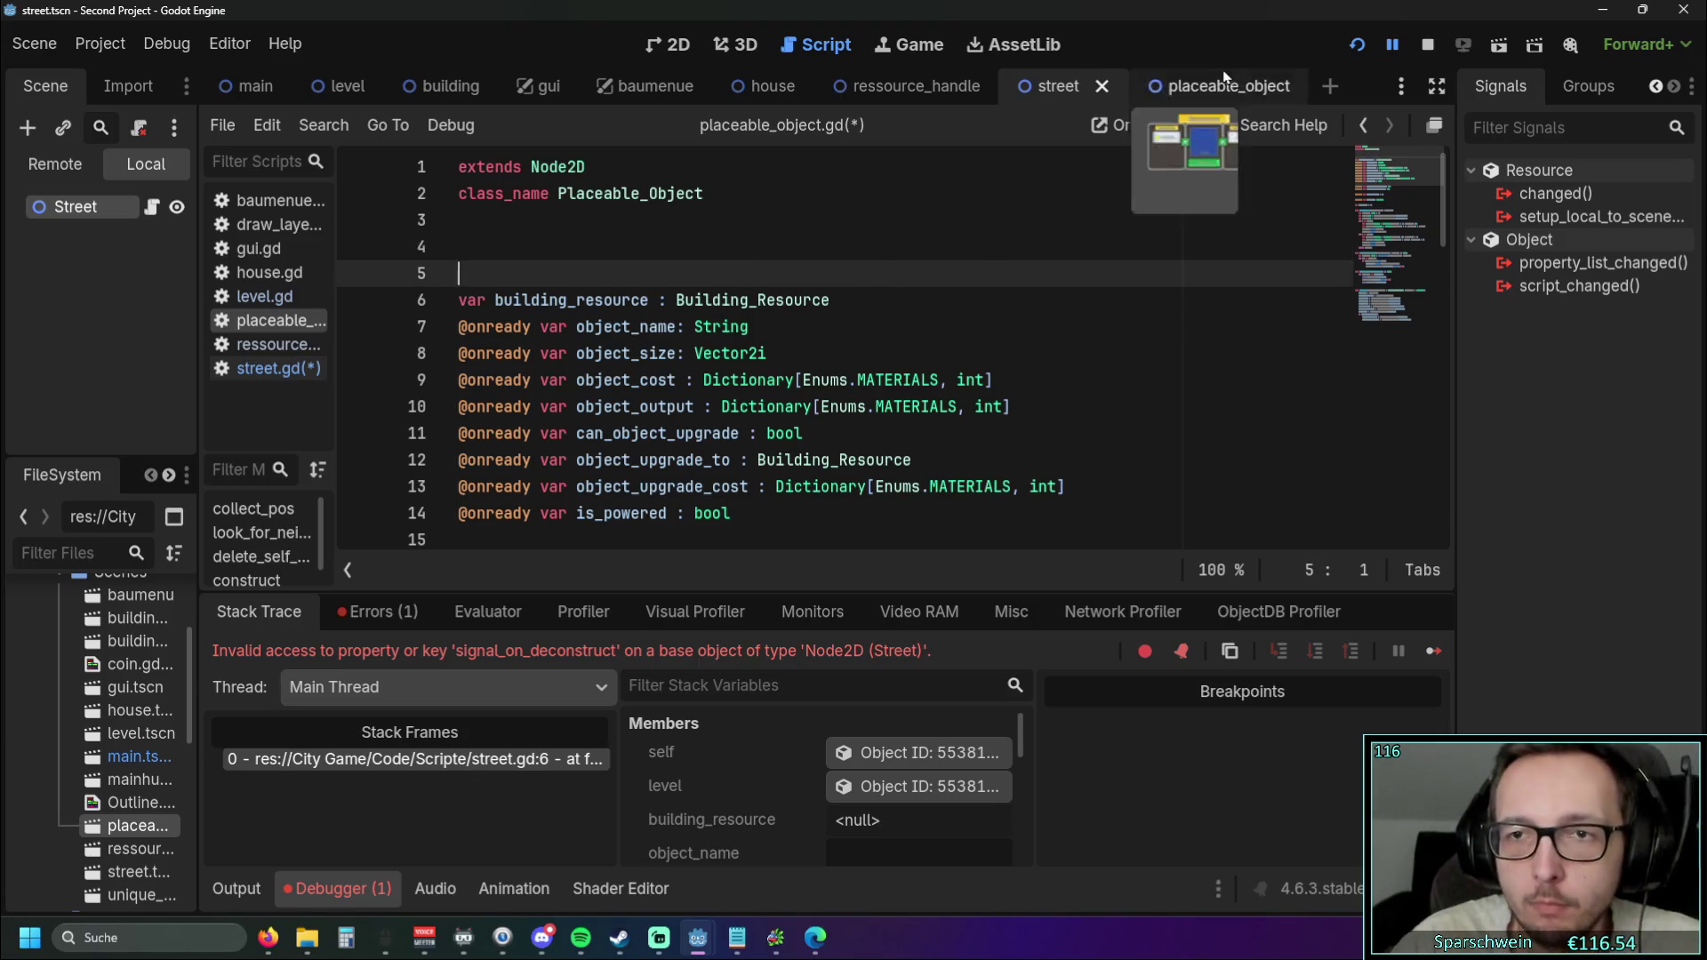
pyautogui.press('F5')
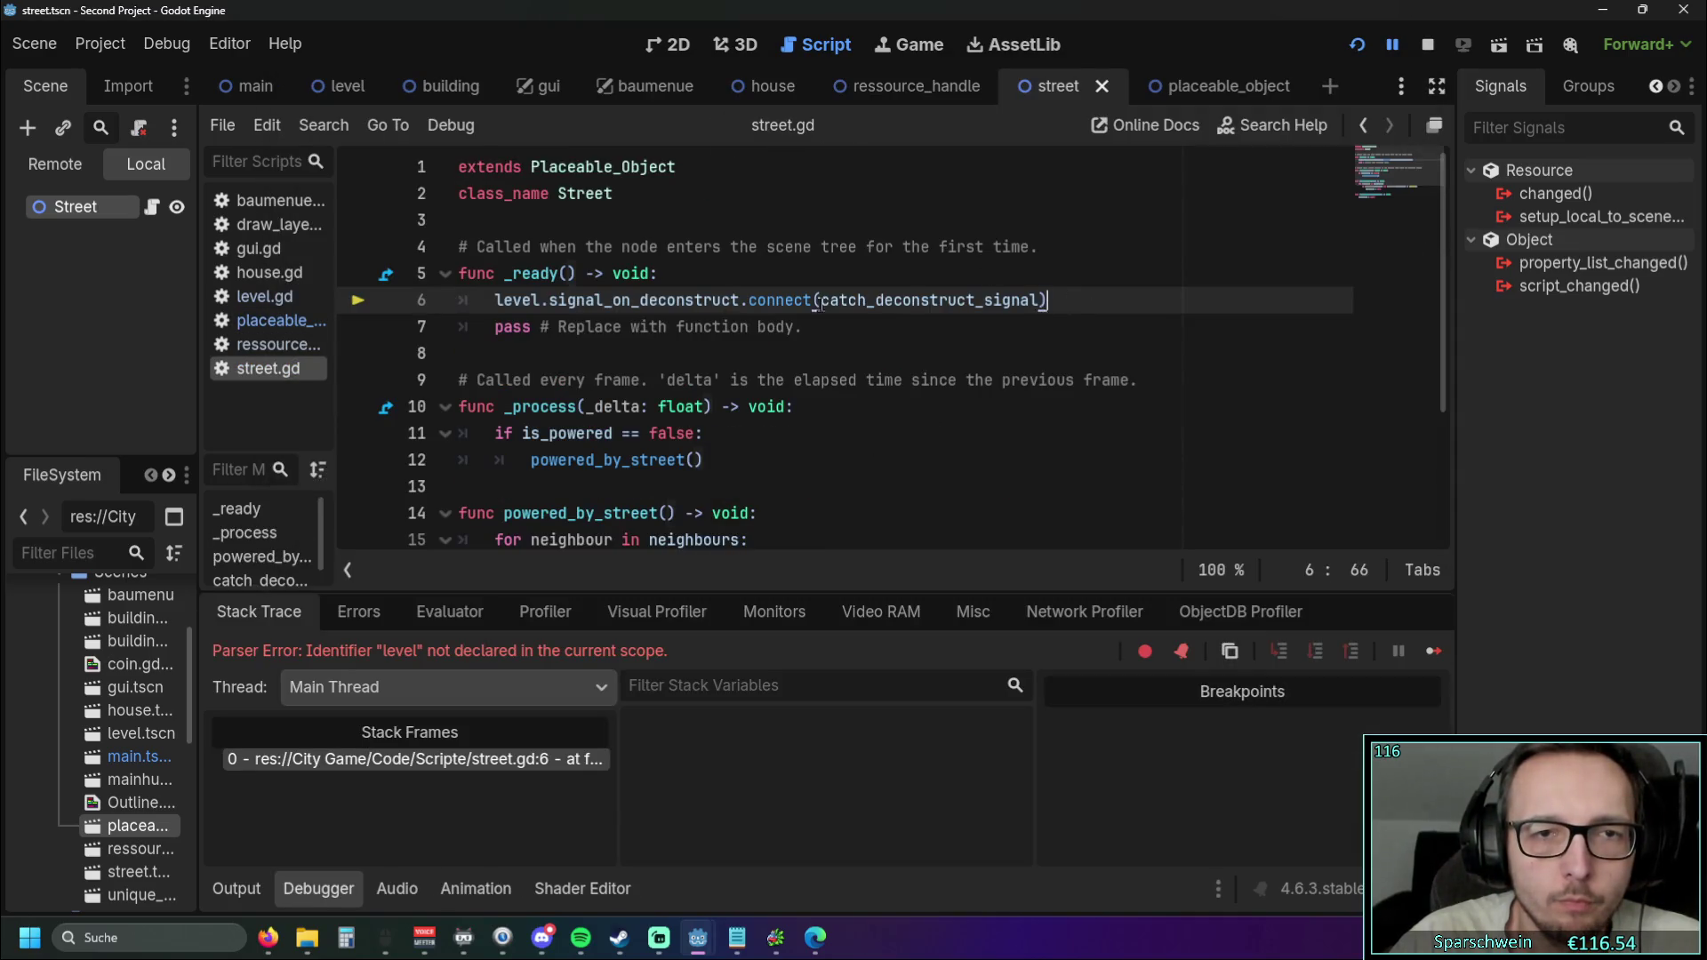
# Delete street.gd's level.signal_on_deconstruct connect line and run the game again
pyautogui.hotkey('shift', 'End')
pyautogui.press('BackSpace')
pyautogui.press('BackSpace')
pyautogui.click(1368, 43)
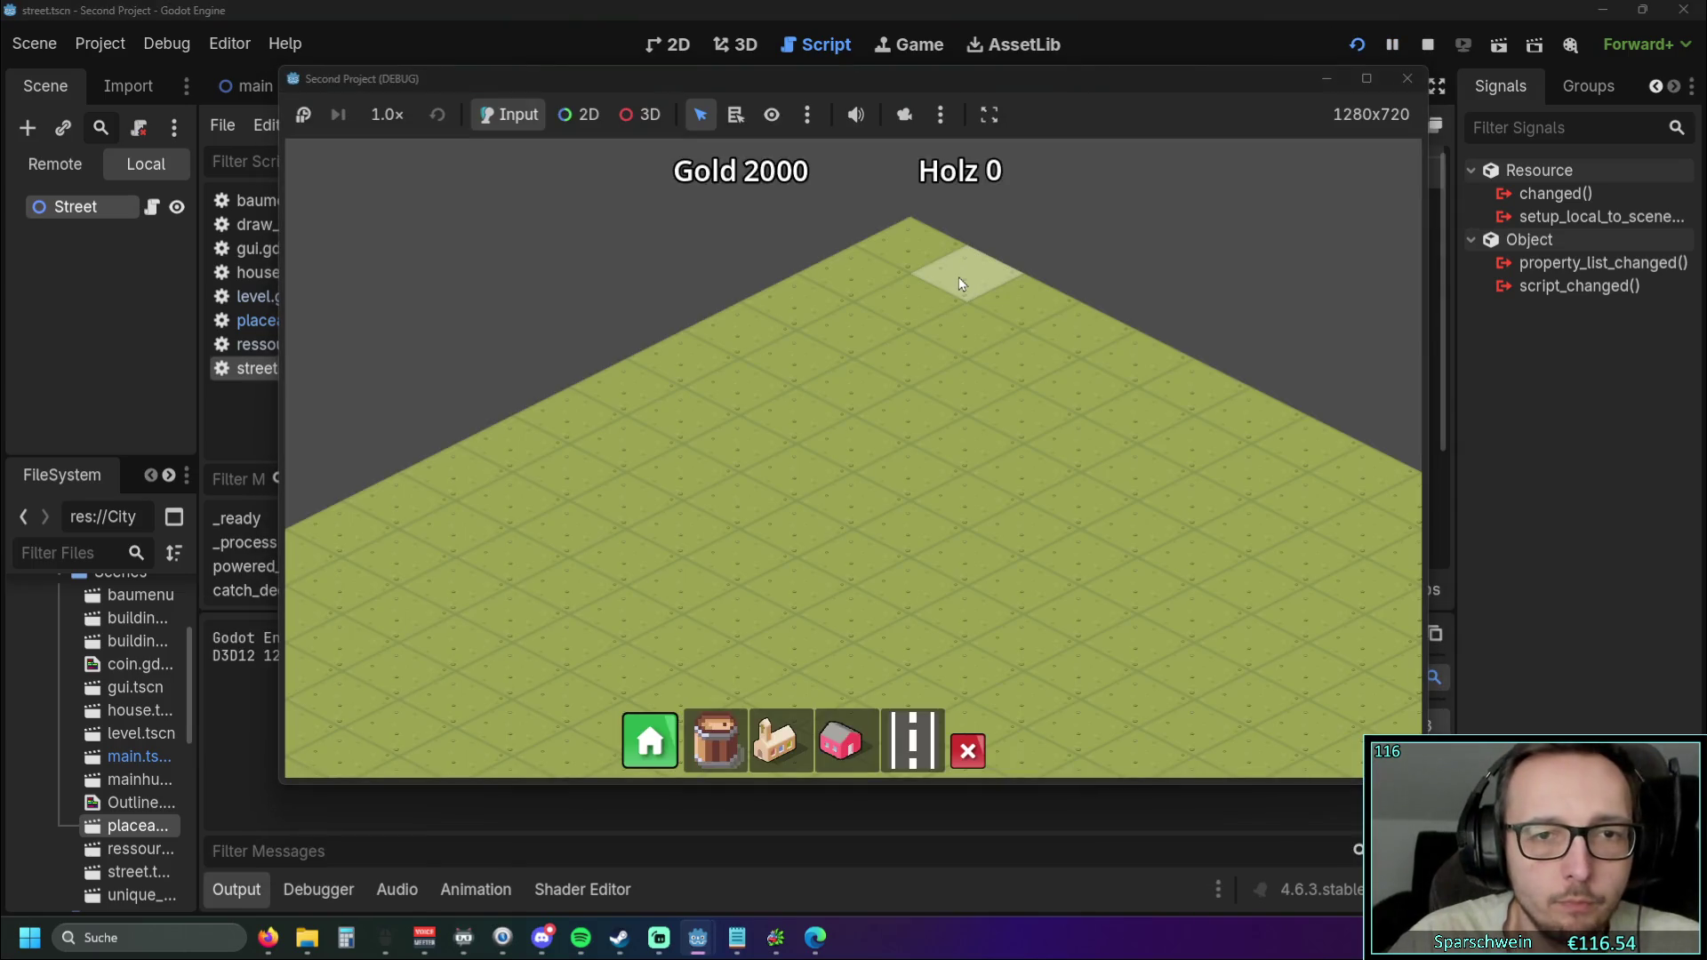
# Build a house, a long road and a church, demolish the road tile at (4, 7), then close the game
pyautogui.click(841, 740)
pyautogui.click(850, 551)
pyautogui.click(912, 741)
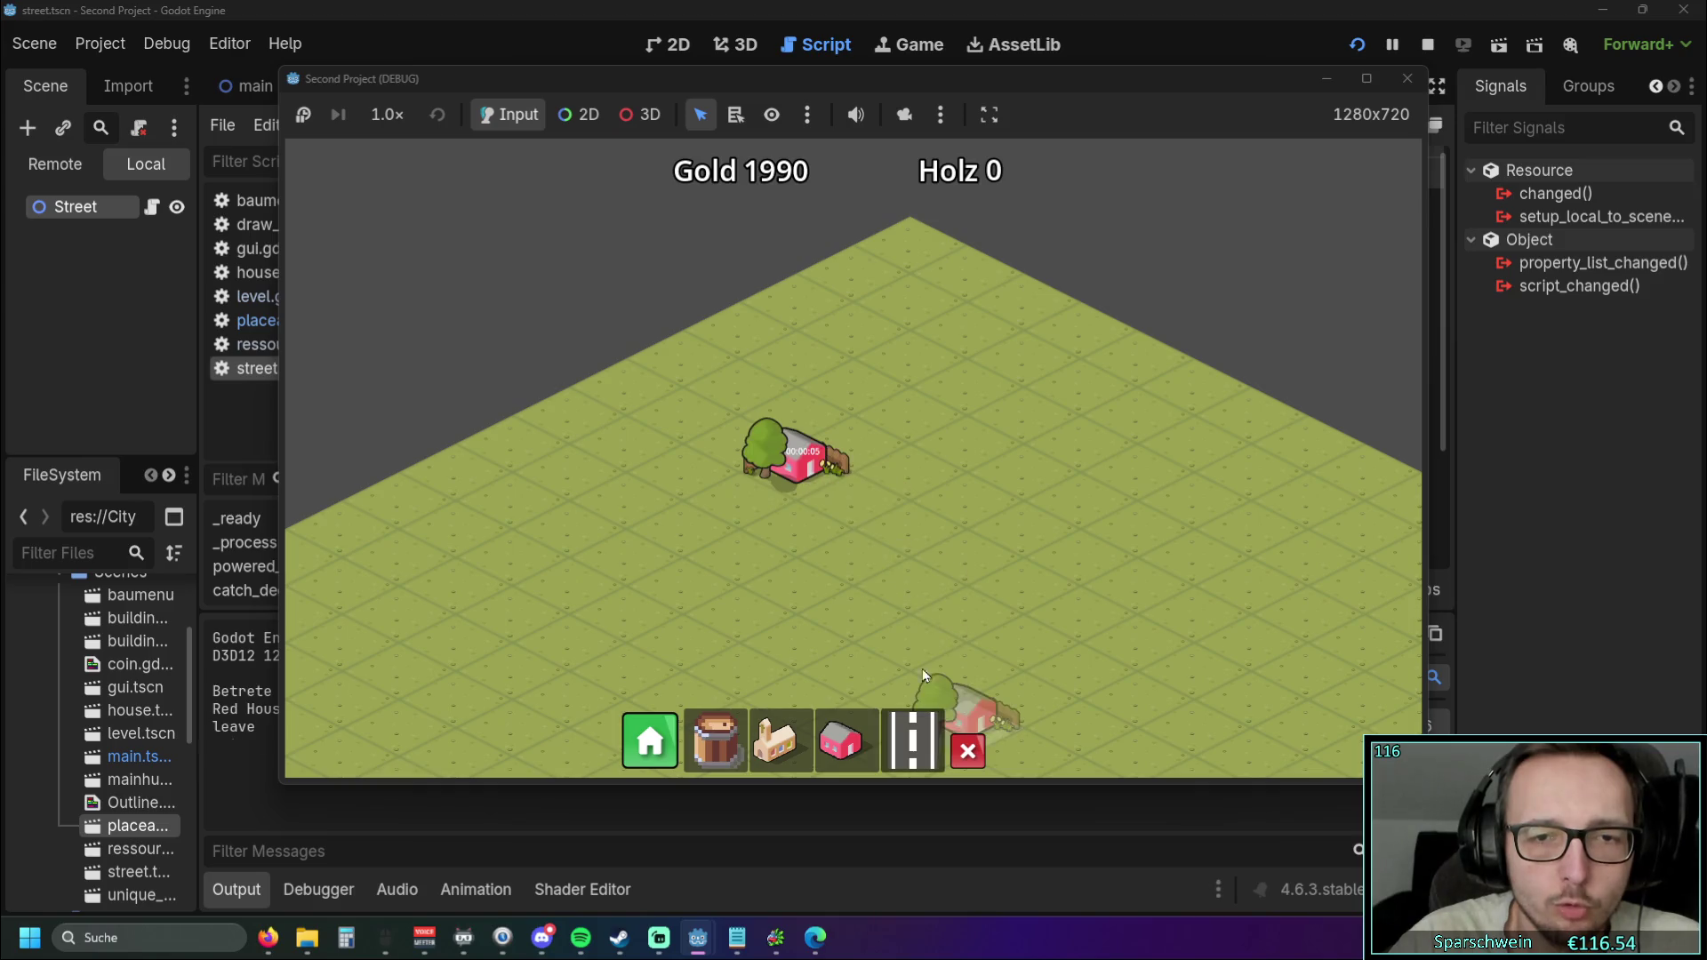
pyautogui.moveTo(979, 438); pyautogui.dragTo(544, 649)
pyautogui.click(772, 729)
pyautogui.click(755, 633)
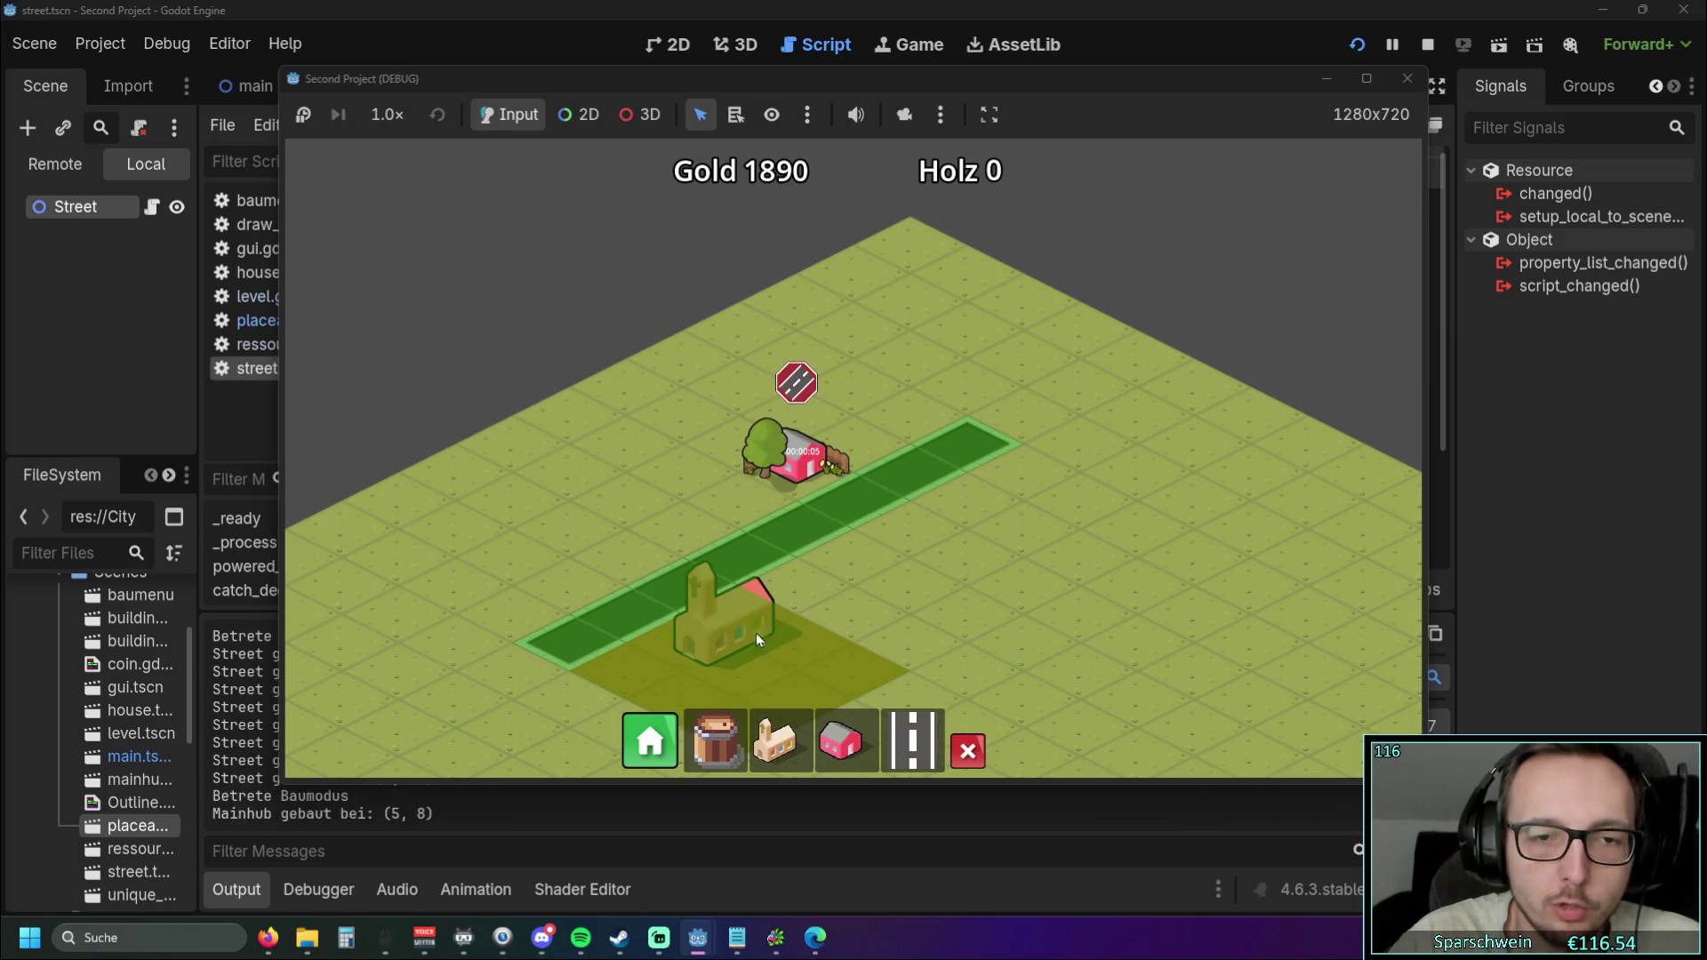
pyautogui.click(721, 553)
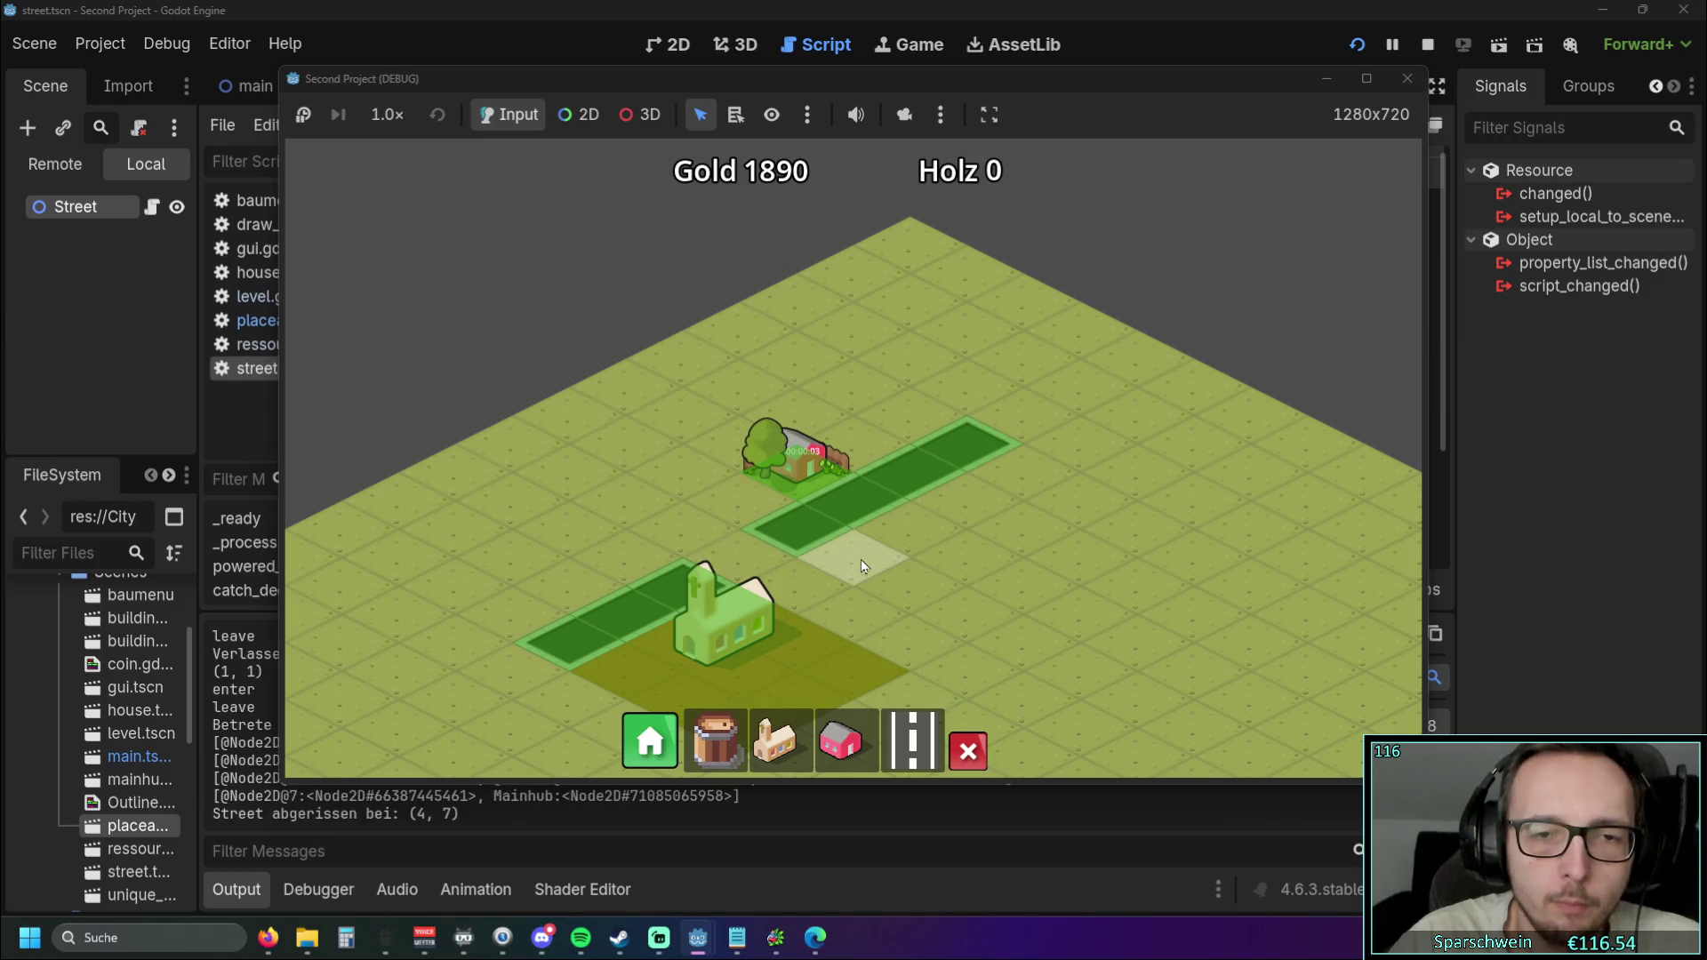
pyautogui.press('Escape')
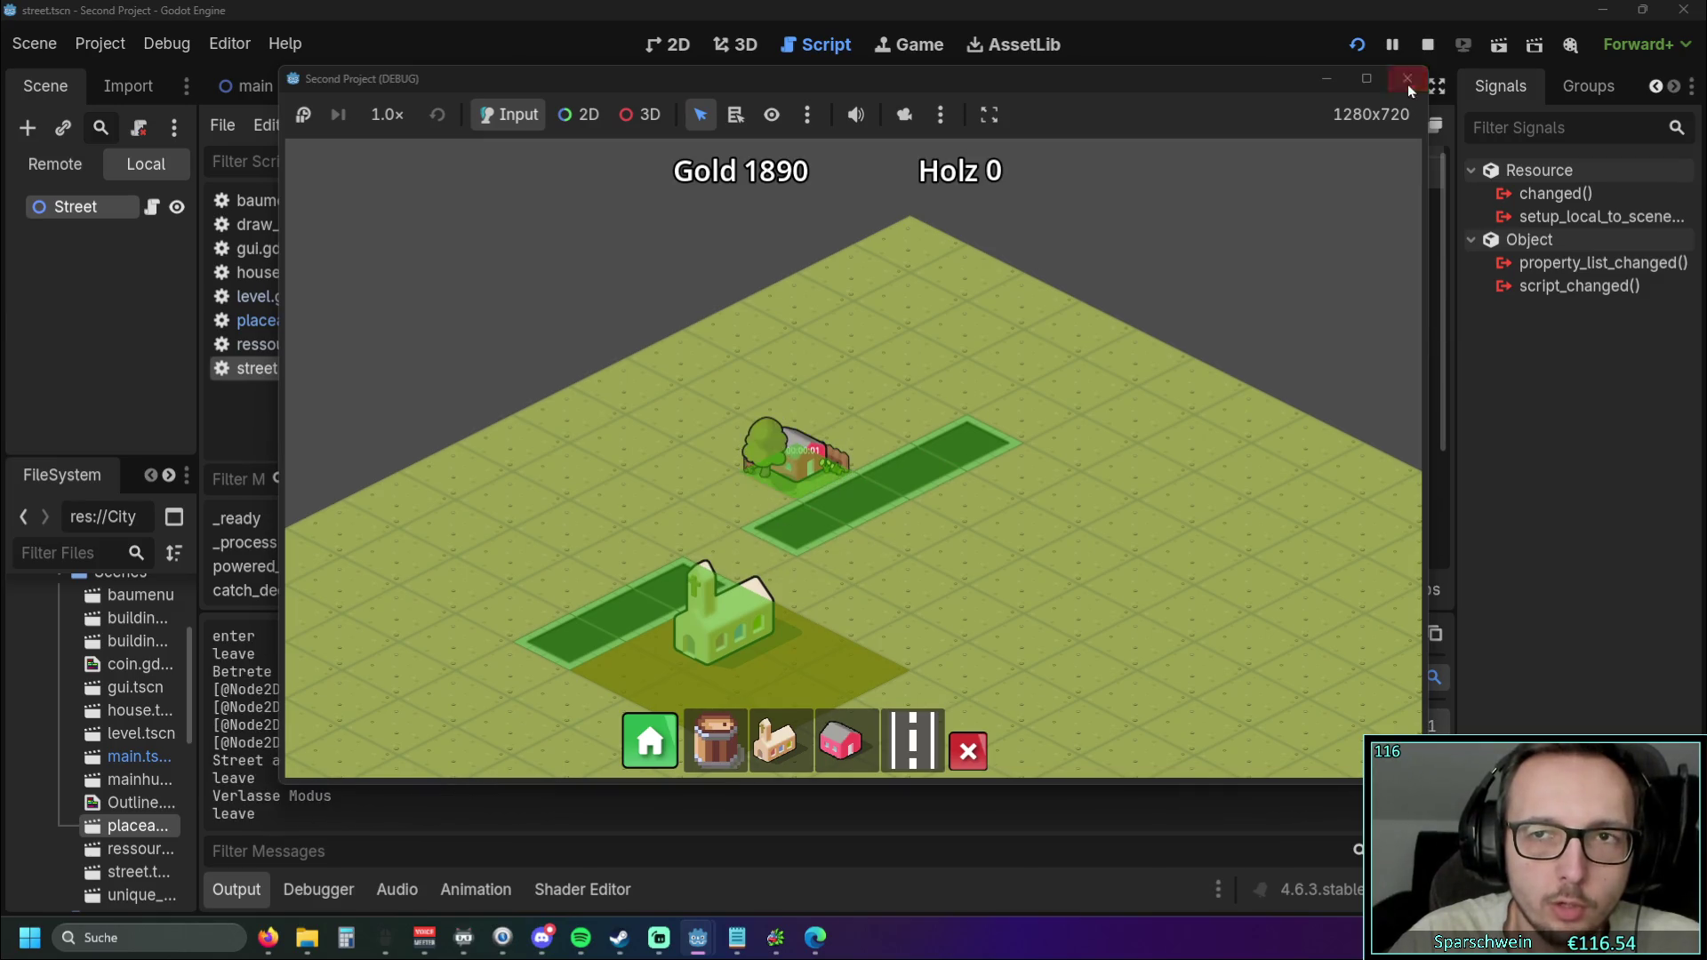
pyautogui.click(1406, 80)
pyautogui.click(713, 327)
pyautogui.keyDown('ctrl'); pyautogui.click(602, 166); pyautogui.keyUp('ctrl')
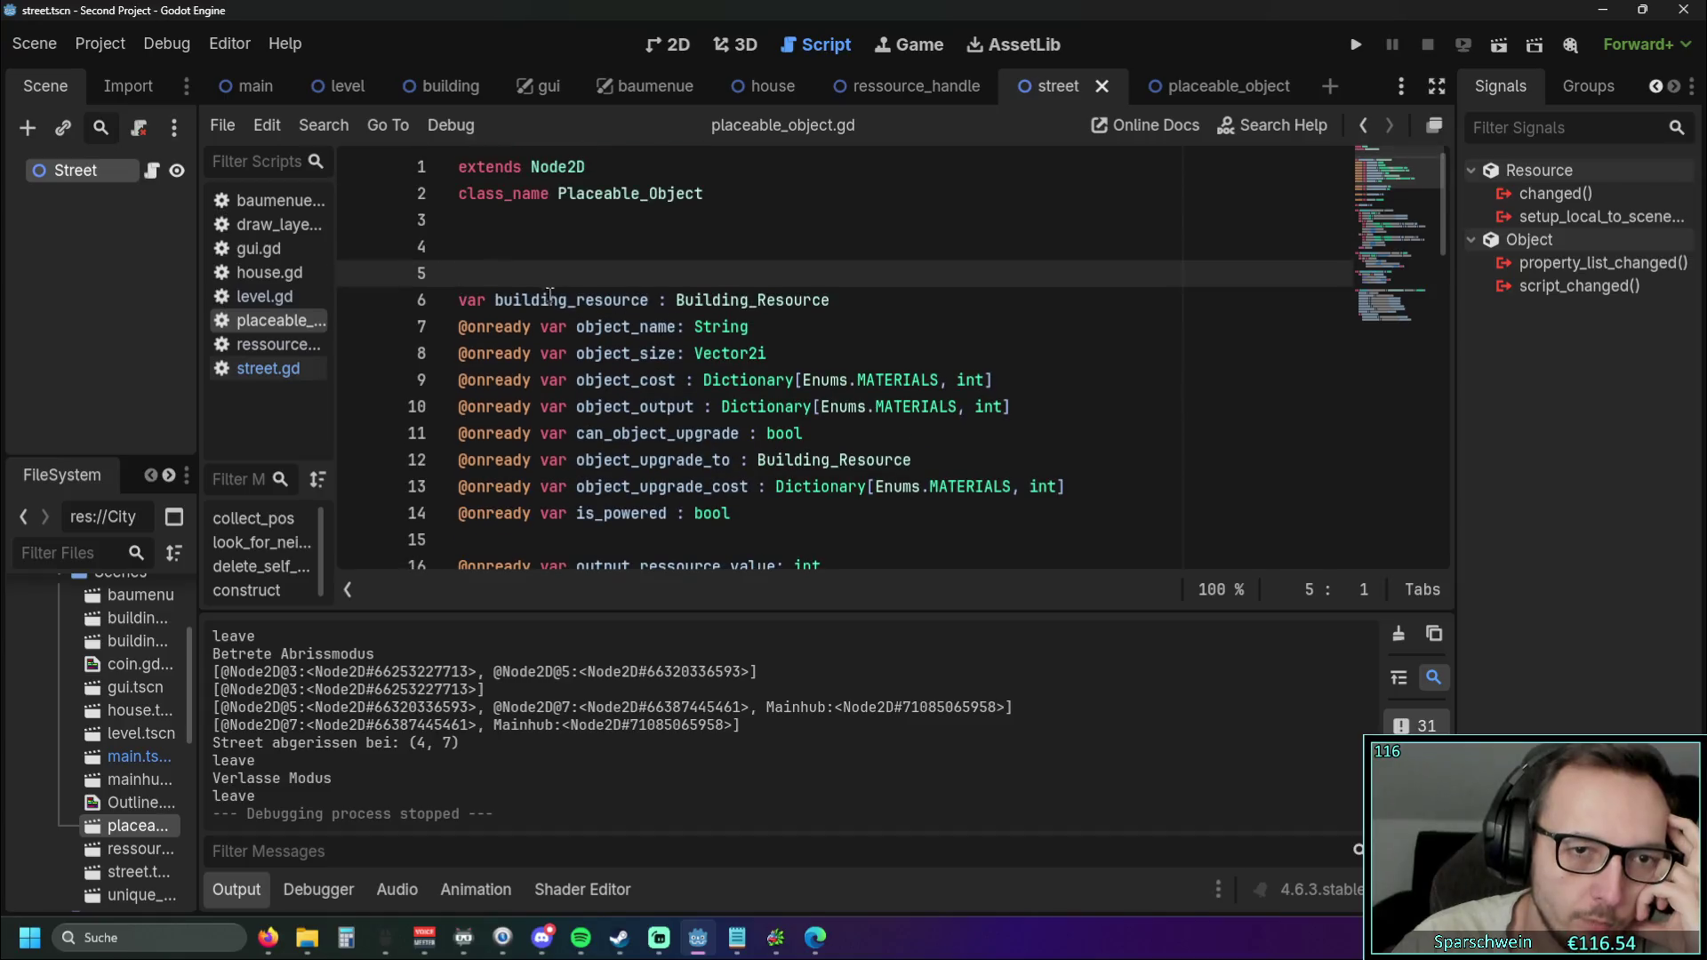
# Review placeable_object.gd and house.gd with the output panel hidden
pyautogui.press('Up')
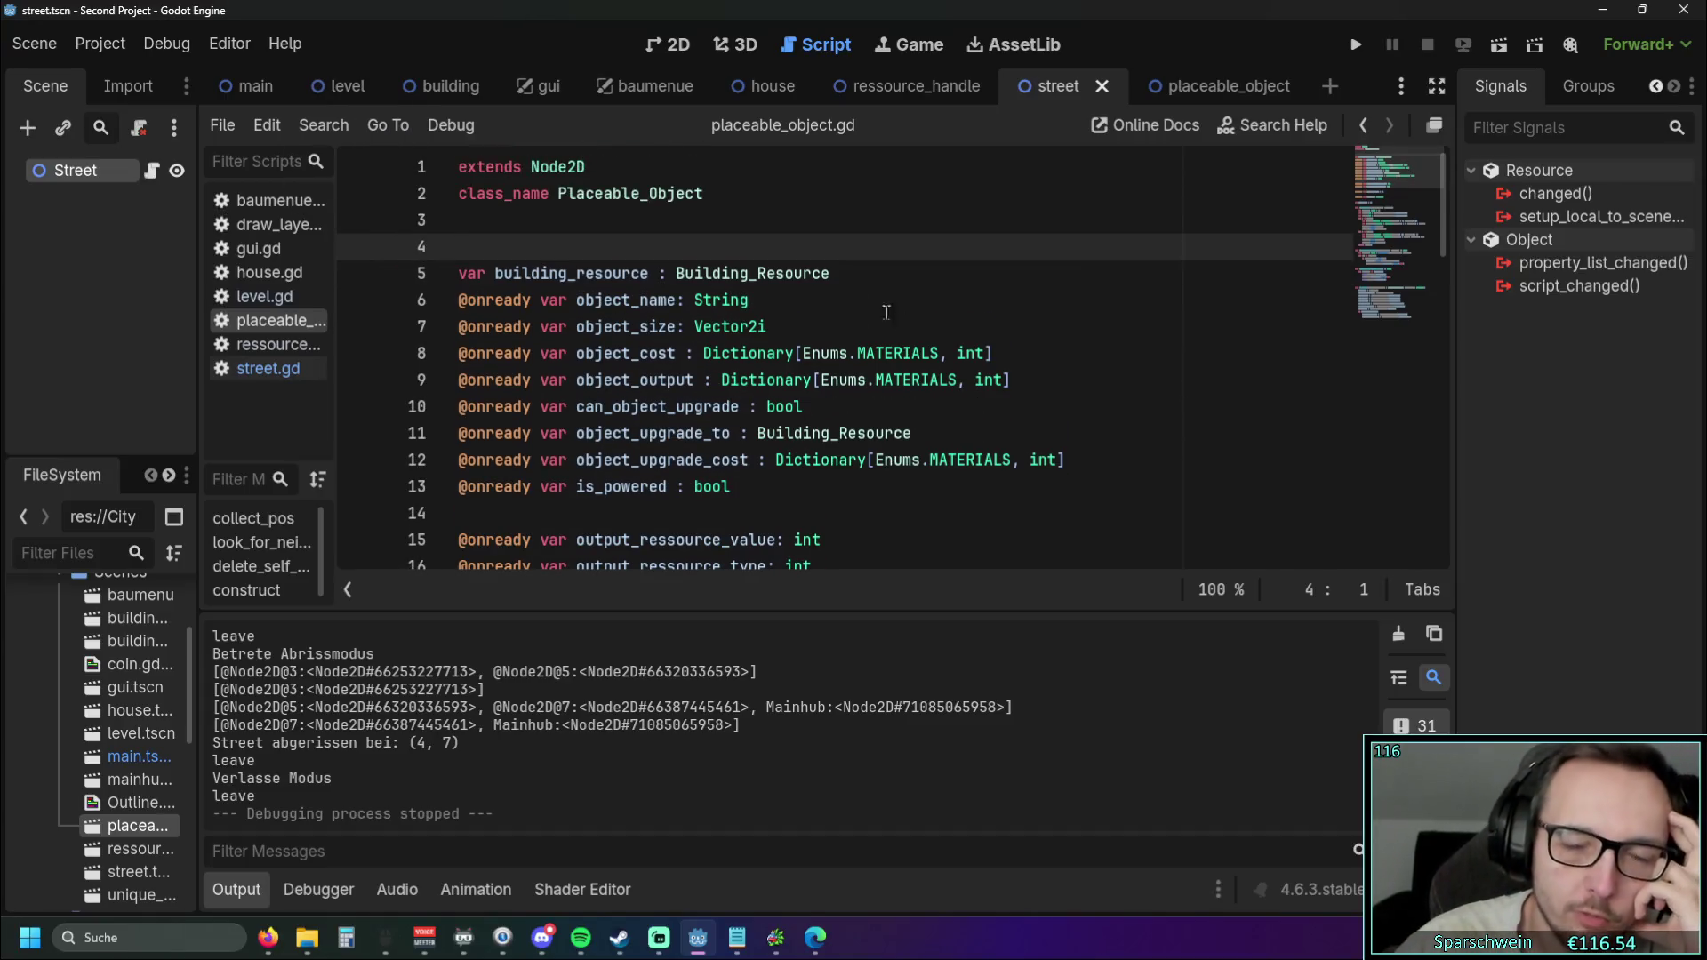
pyautogui.scroll(-8, 531, 272)
pyautogui.click(270, 272)
pyautogui.click(272, 318)
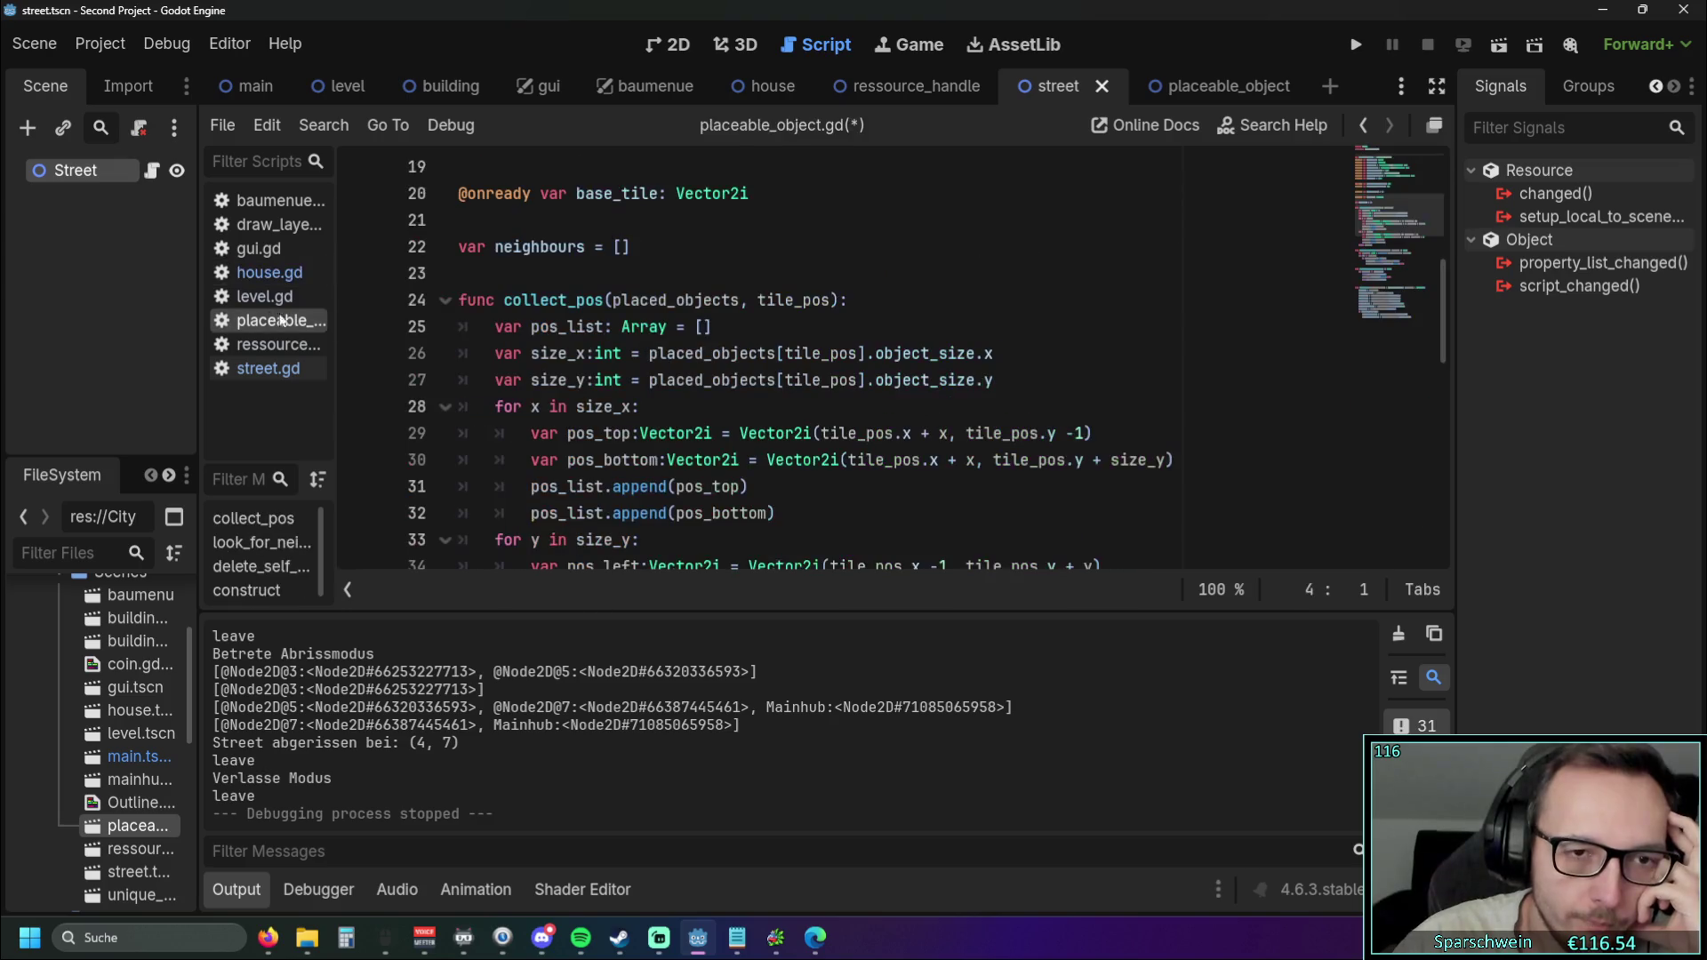
pyautogui.scroll(-5, 538, 348)
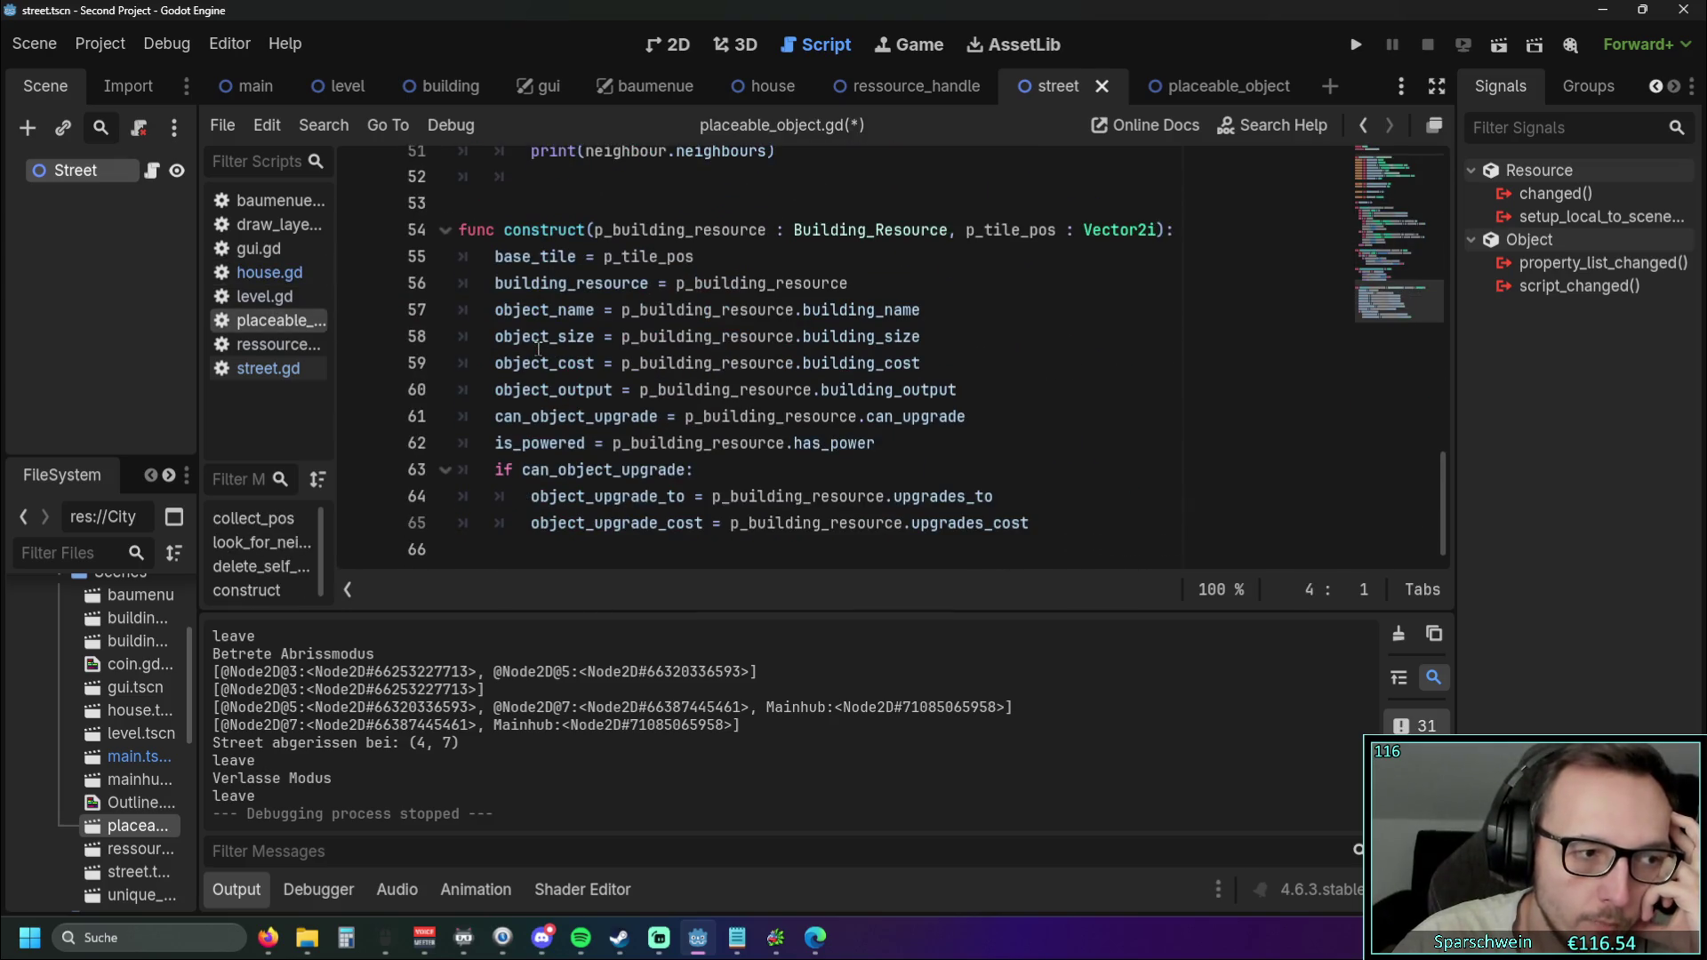
pyautogui.click(238, 890)
pyautogui.moveTo(570, 602)
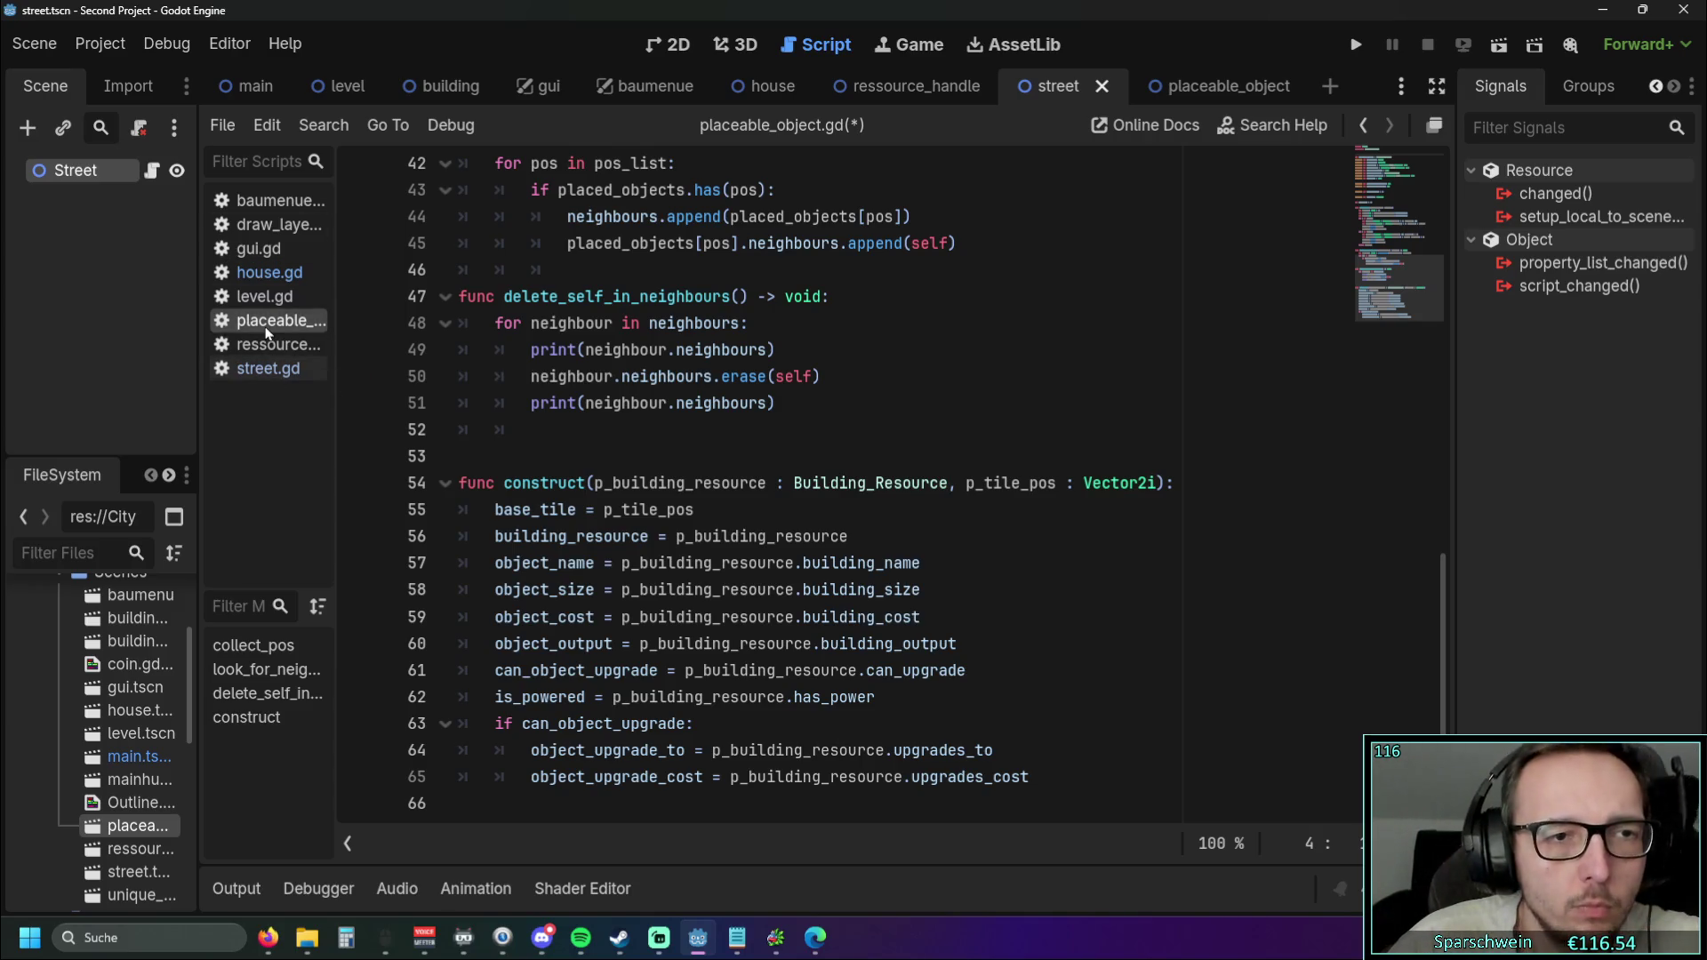
# Restore street.gd's level.signal_on_deconstruct connect line with Ctrl+Z, then compare level.gd and placeable_object.gd
pyautogui.click(263, 370)
pyautogui.hotkey('ctrl', 'z')
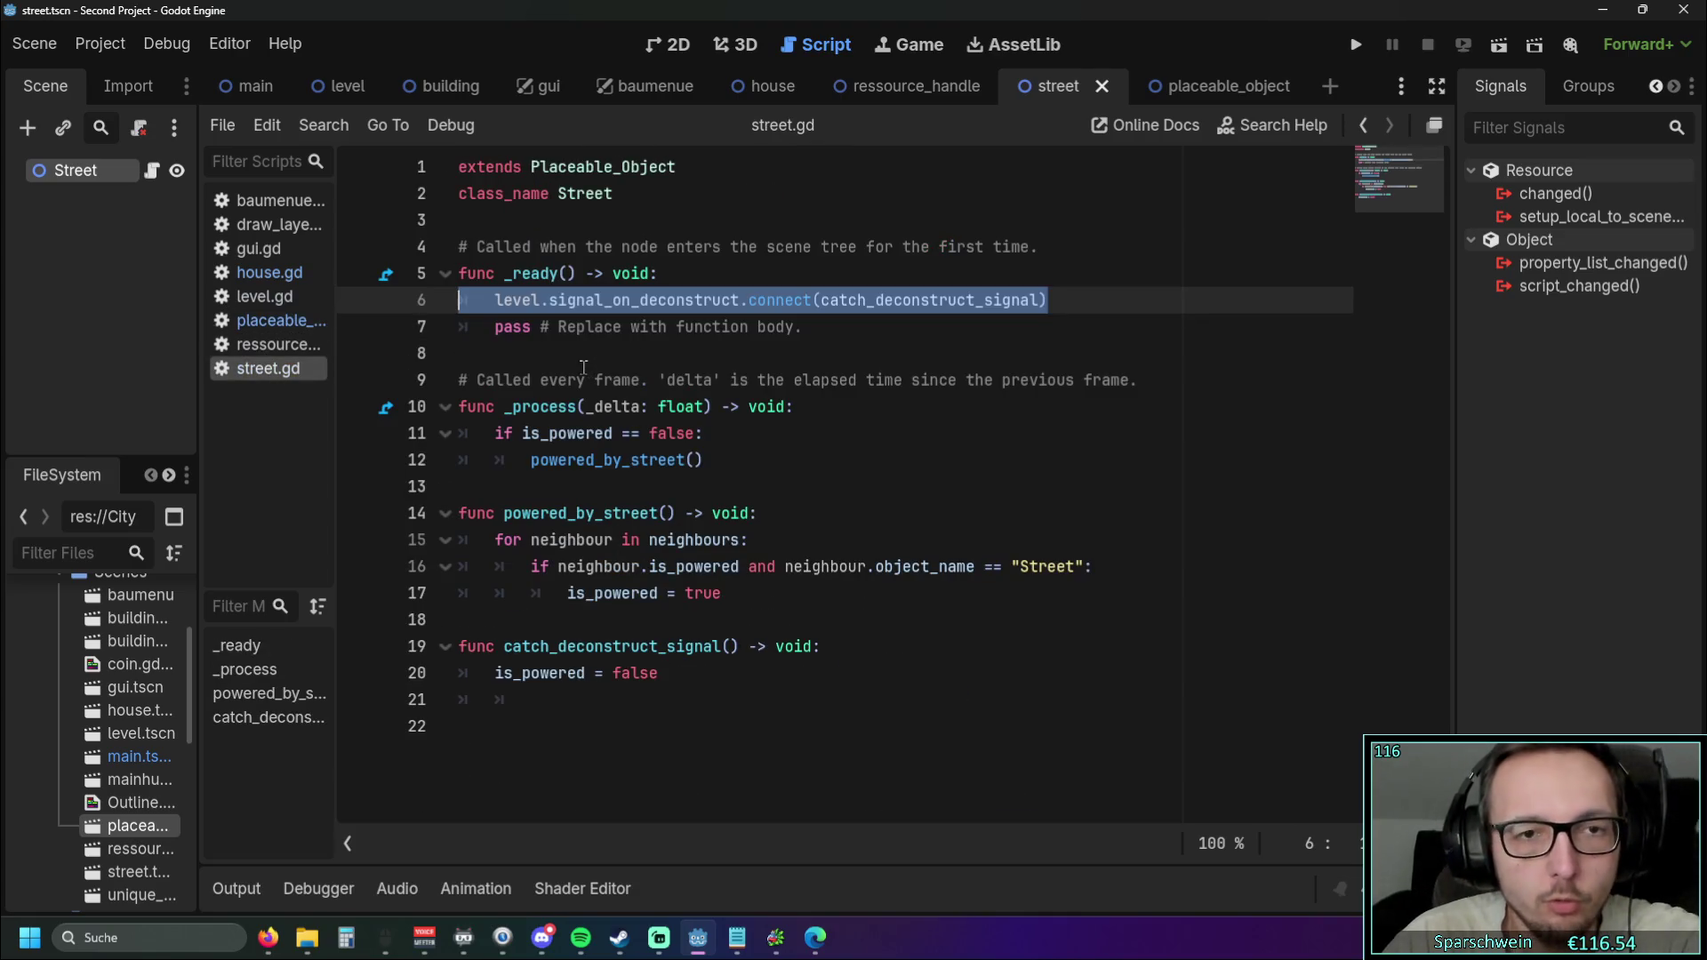
pyautogui.click(238, 318)
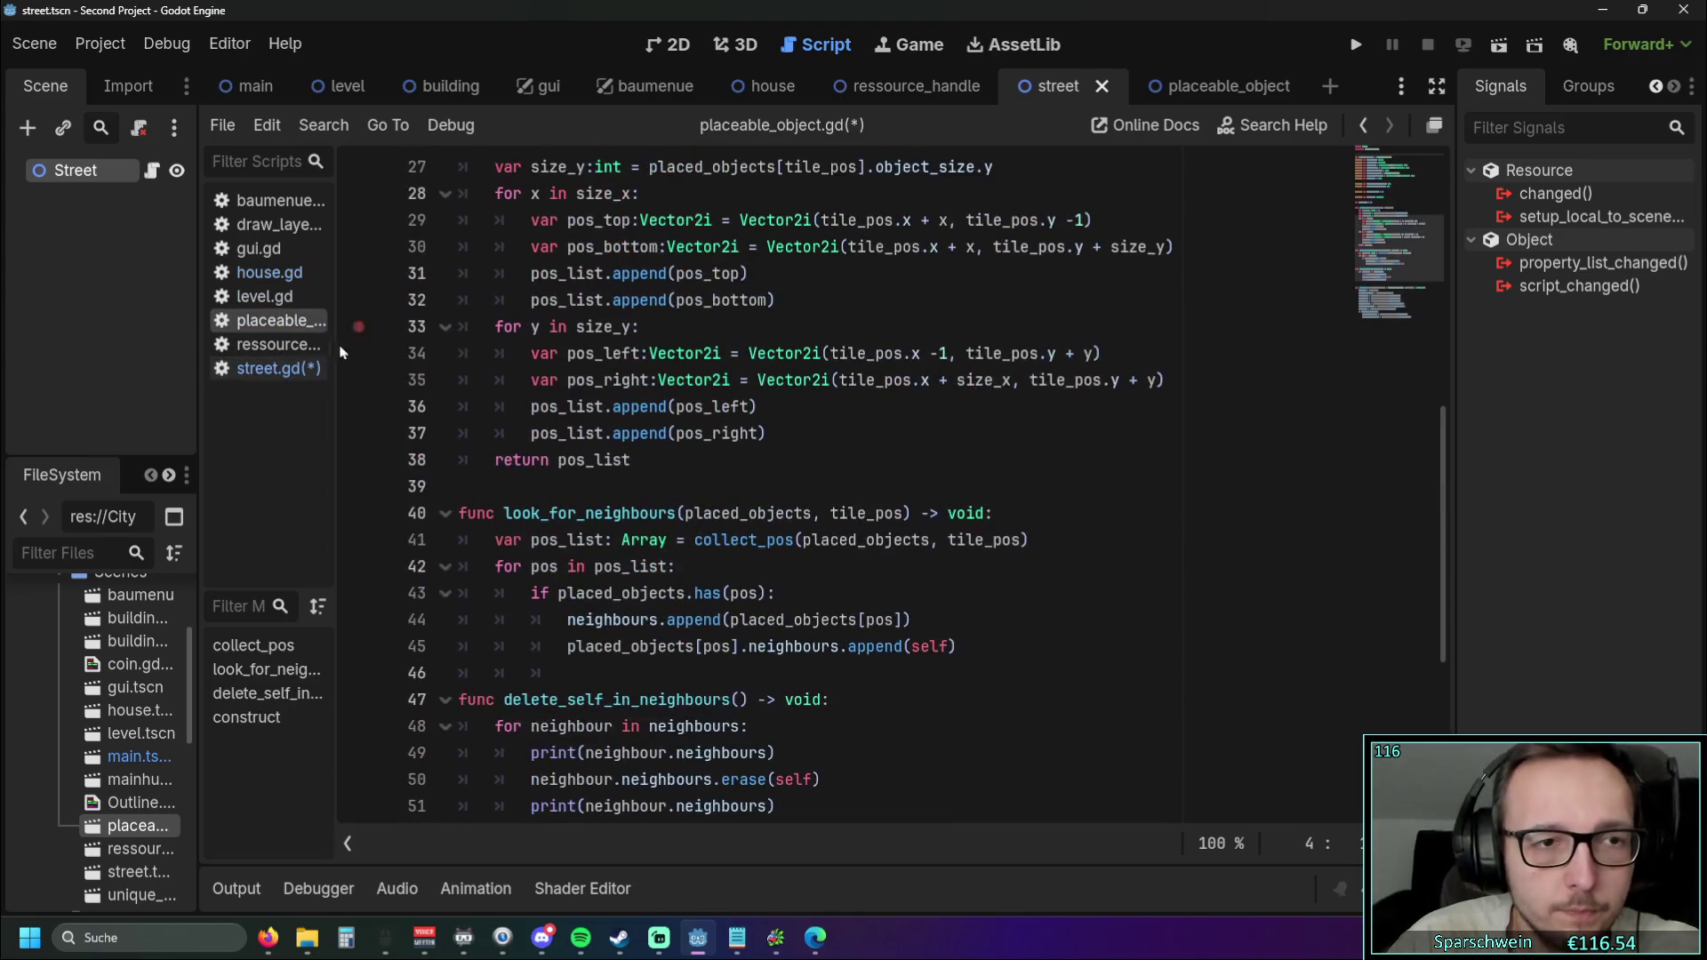
pyautogui.click(265, 300)
pyautogui.scroll(15, 621, 329)
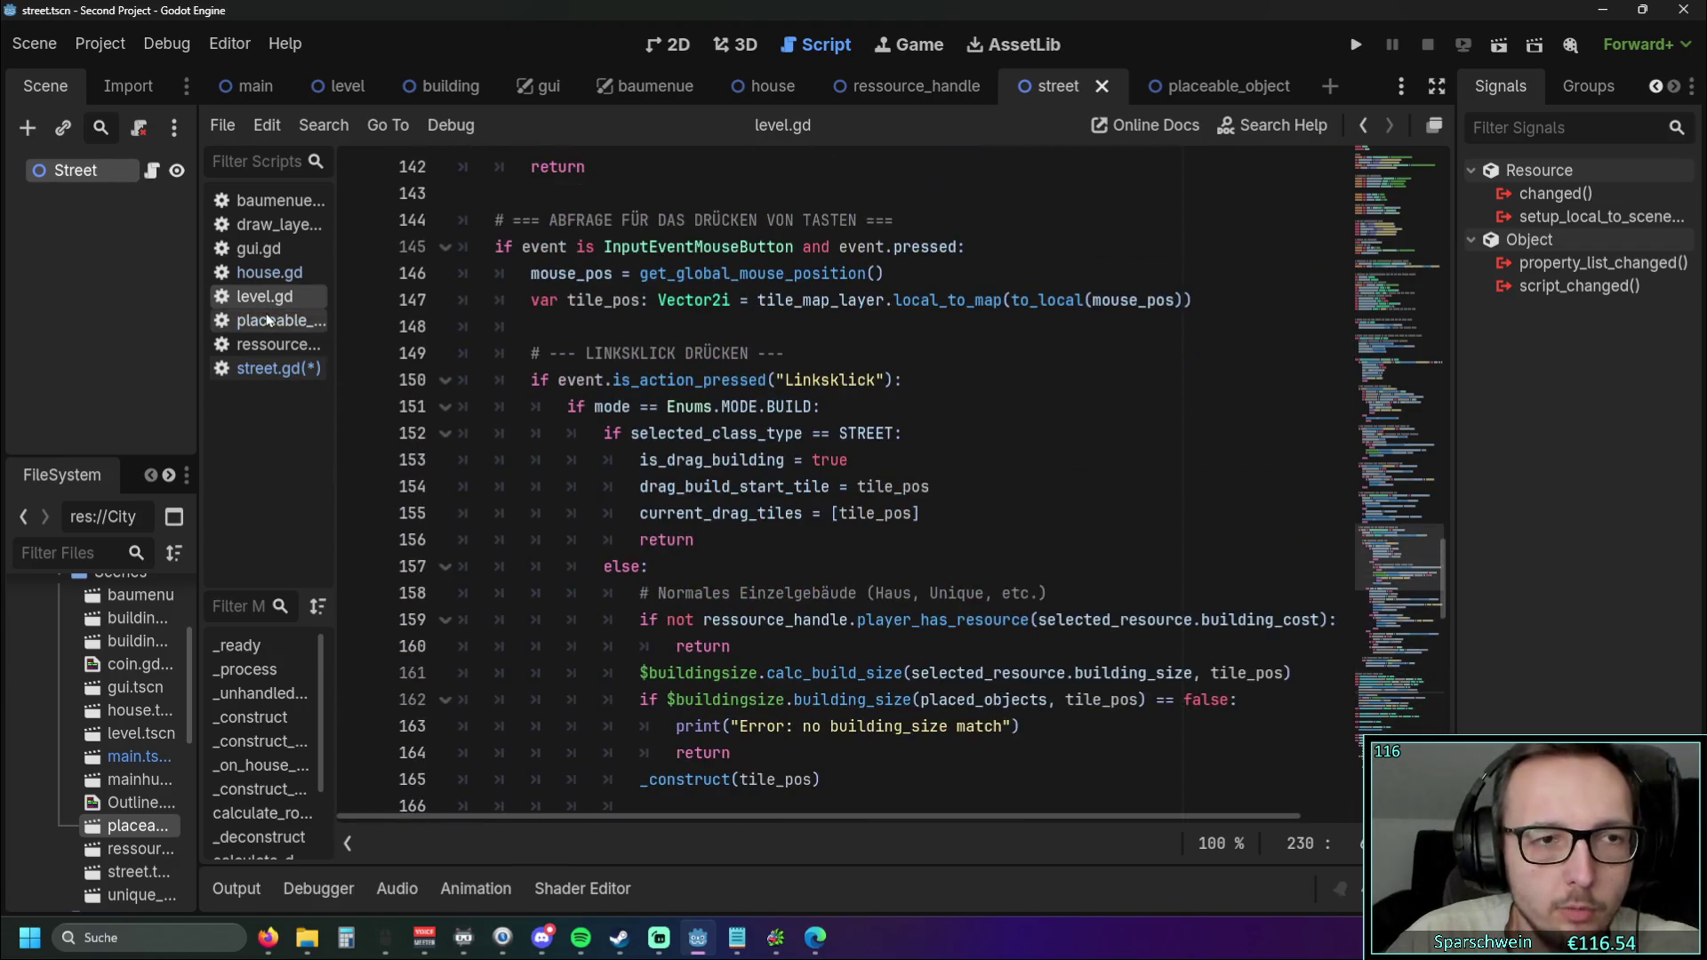
pyautogui.click(264, 325)
pyautogui.scroll(7, 721, 343)
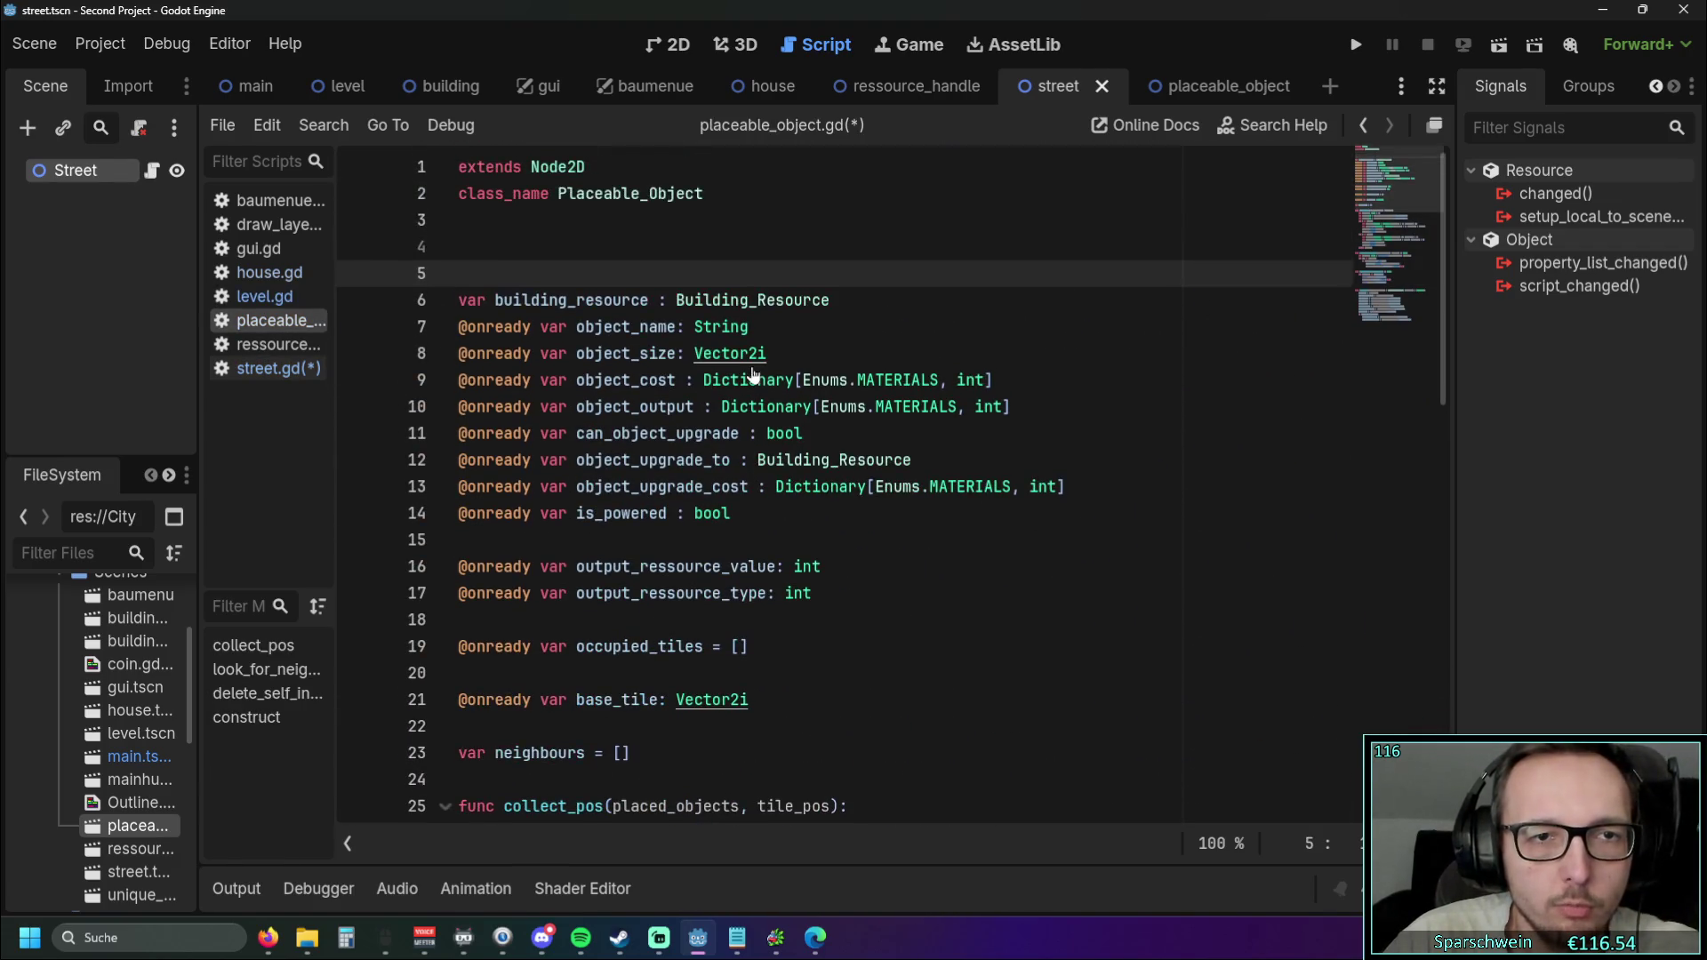
pyautogui.click(773, 249)
pyautogui.moveTo(763, 247); pyautogui.dragTo(723, 247)
# Copy the get_tree().current_scene.get_node("Level") lookup from ressource_handle.gd onto line 4 of placeable_object.gd
pyautogui.click(925, 264)
pyautogui.click(240, 351)
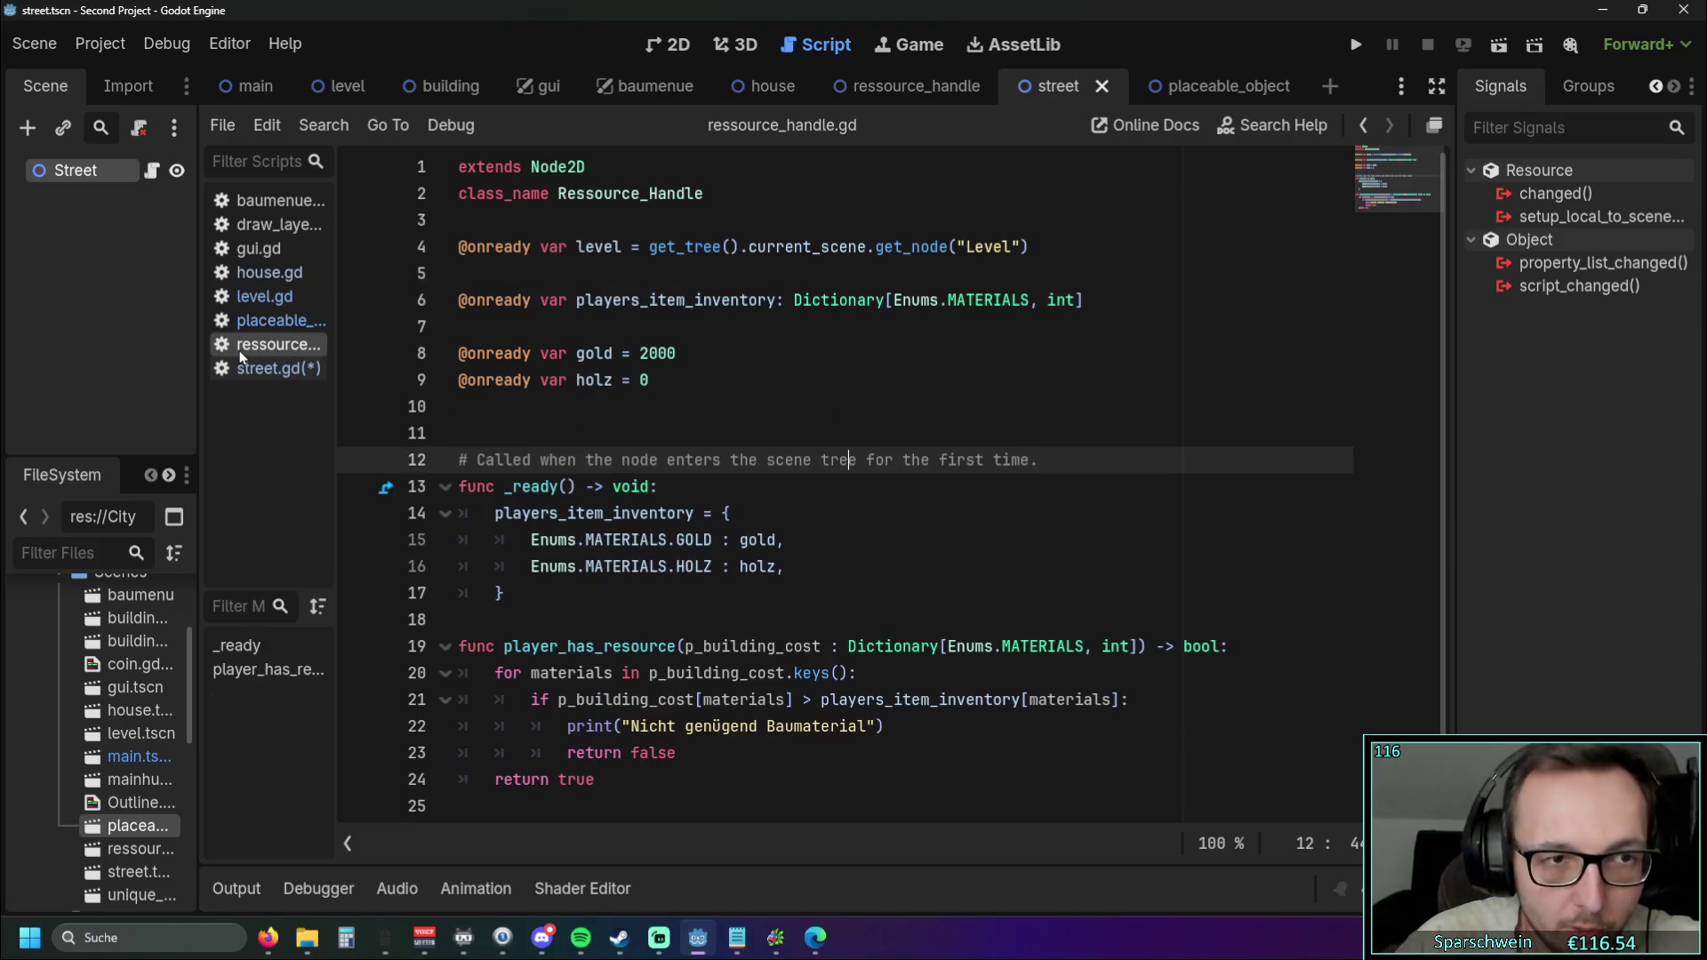
pyautogui.moveTo(1031, 247); pyautogui.dragTo(576, 249)
pyautogui.hotkey('ctrl', 'c')
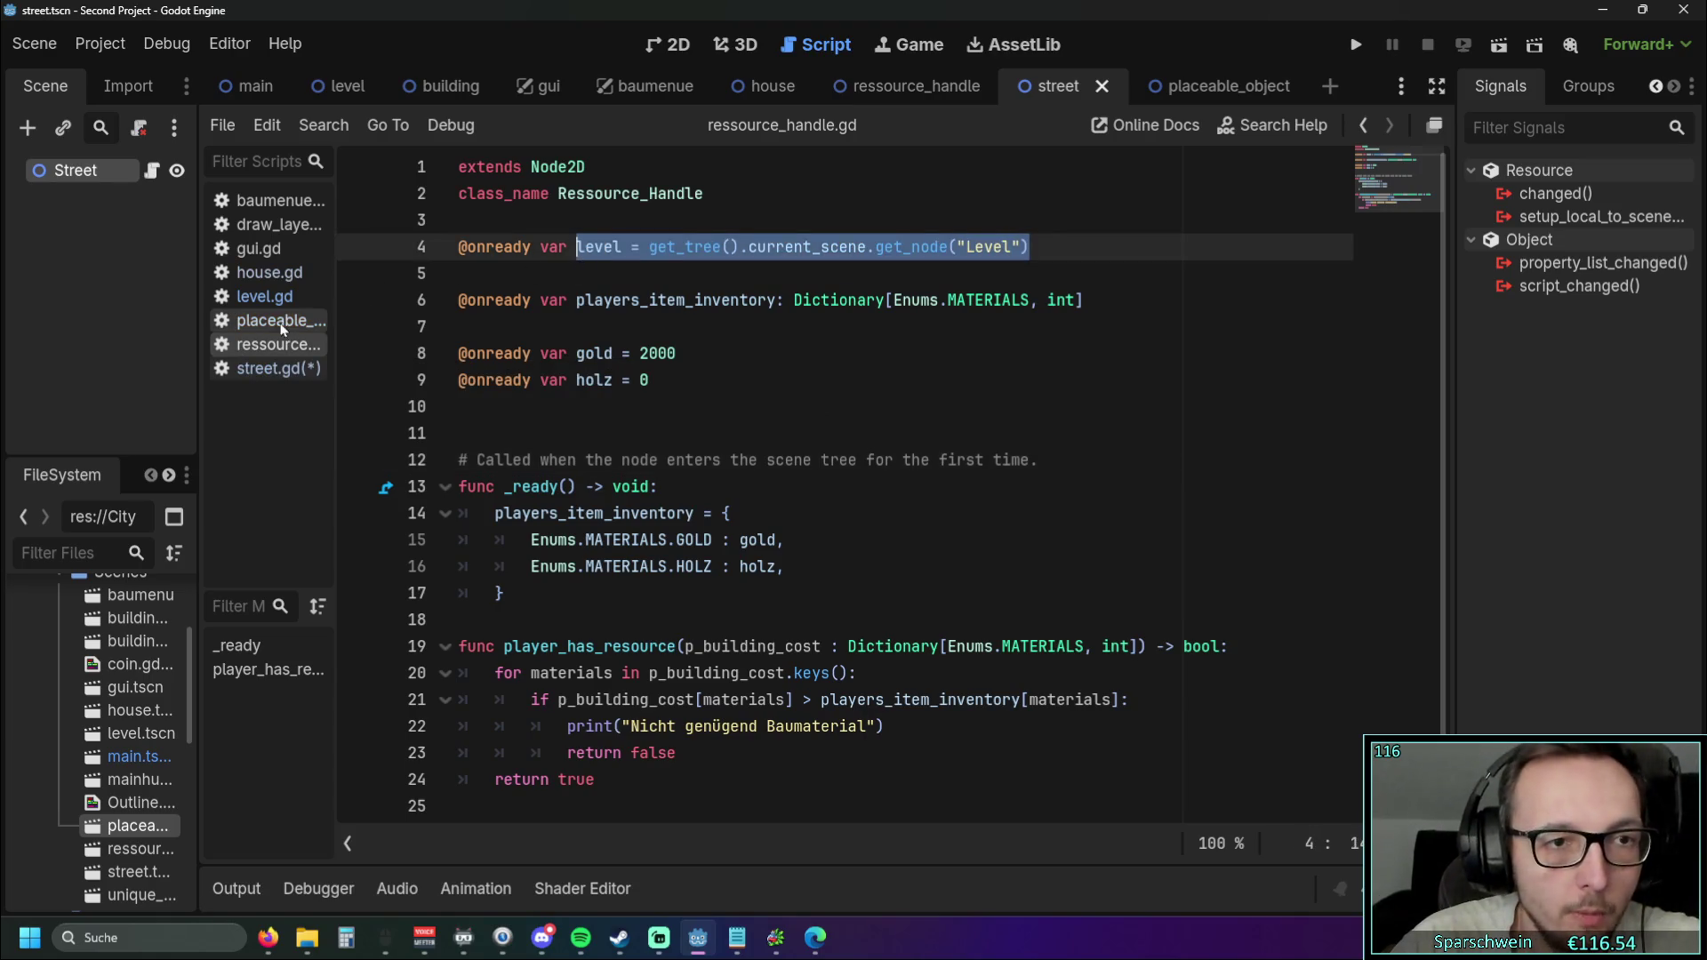
pyautogui.click(267, 320)
pyautogui.moveTo(760, 247); pyautogui.dragTo(576, 248)
pyautogui.hotkey('ctrl', 'v')
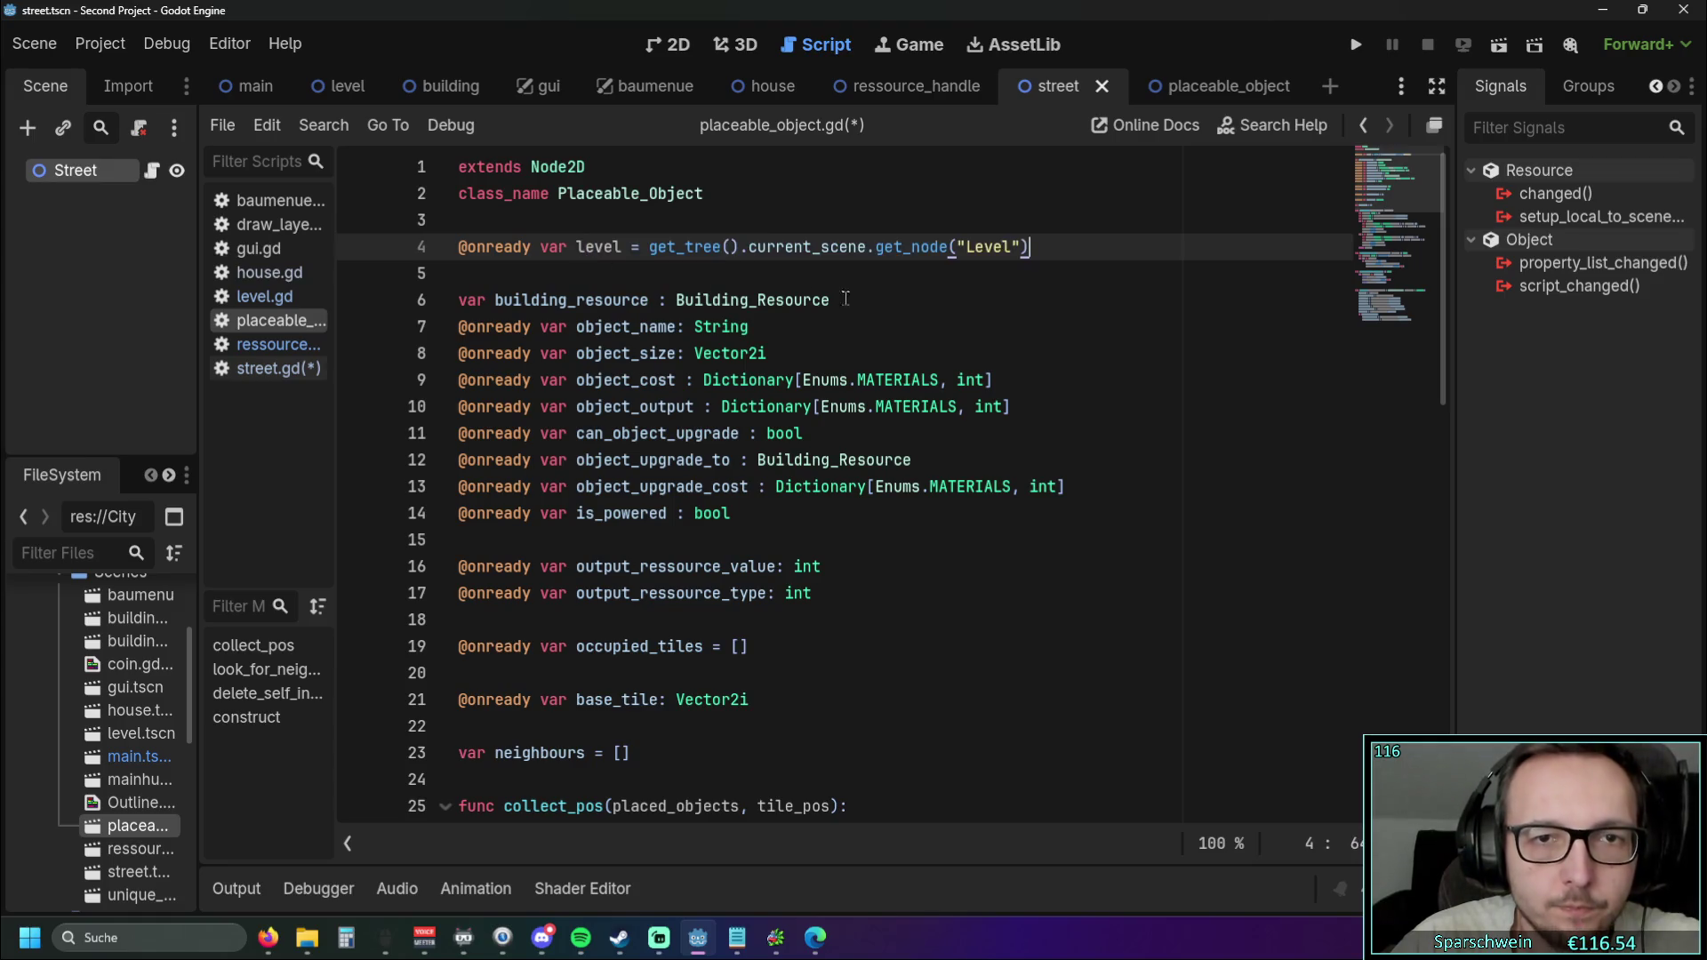
pyautogui.click(937, 298)
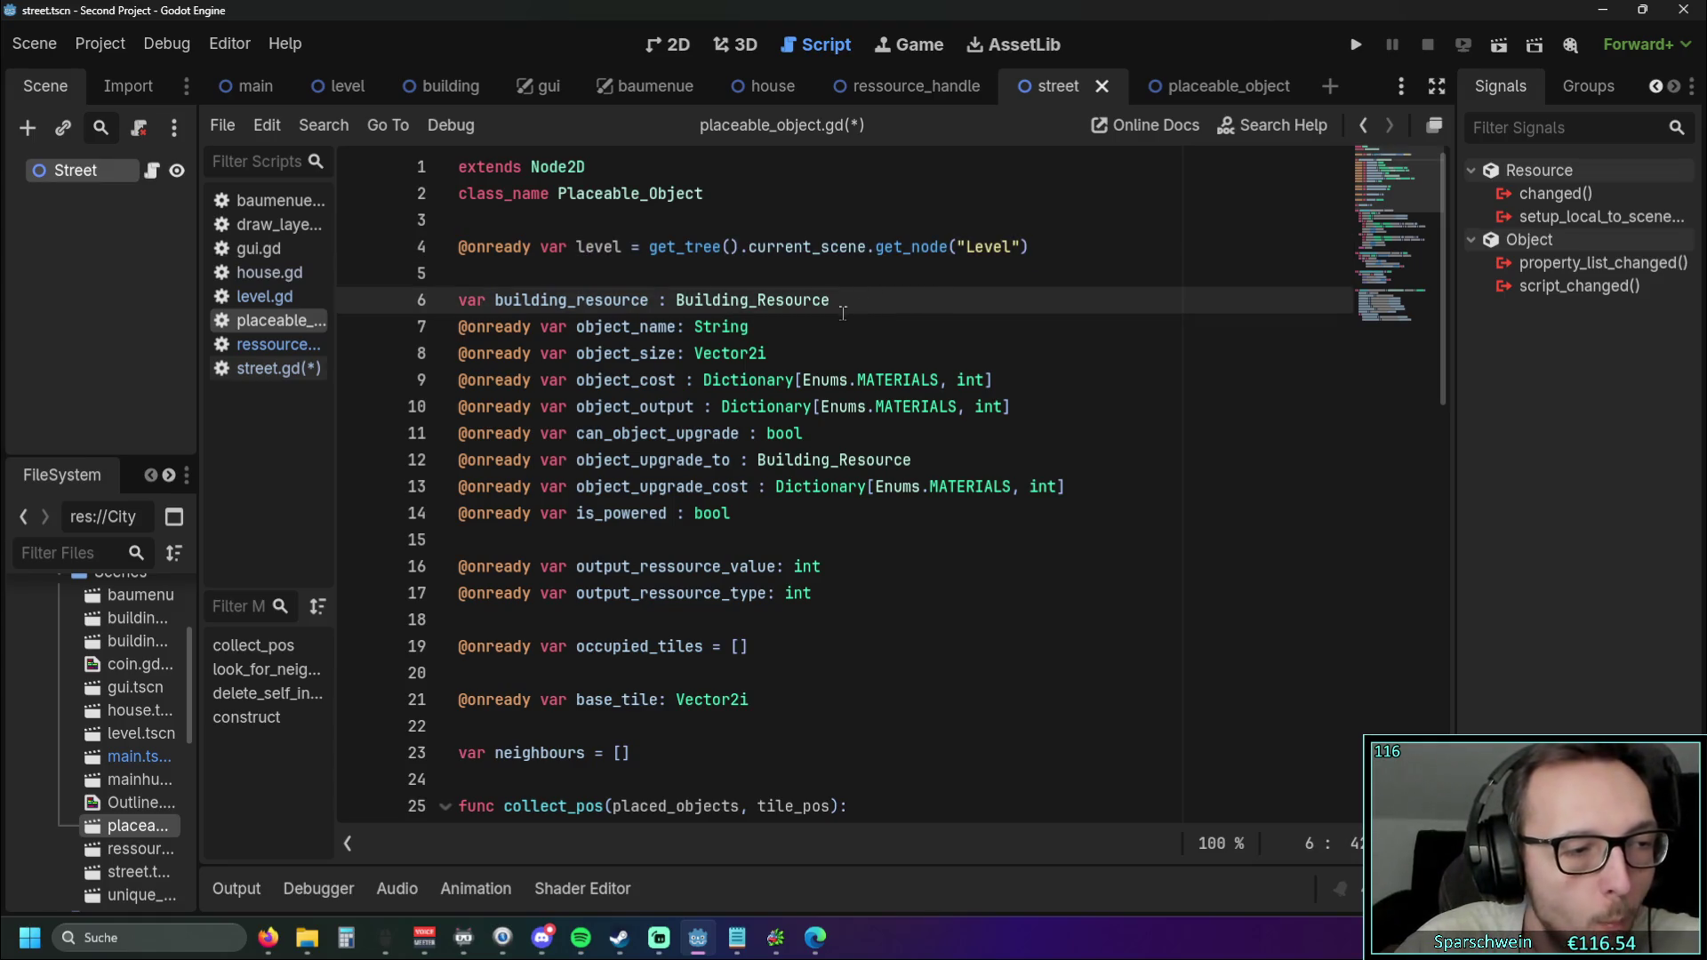
# Save street.gd after reviewing it against placeable_object.gd, then open the level scene
pyautogui.click(276, 368)
pyautogui.click(815, 360)
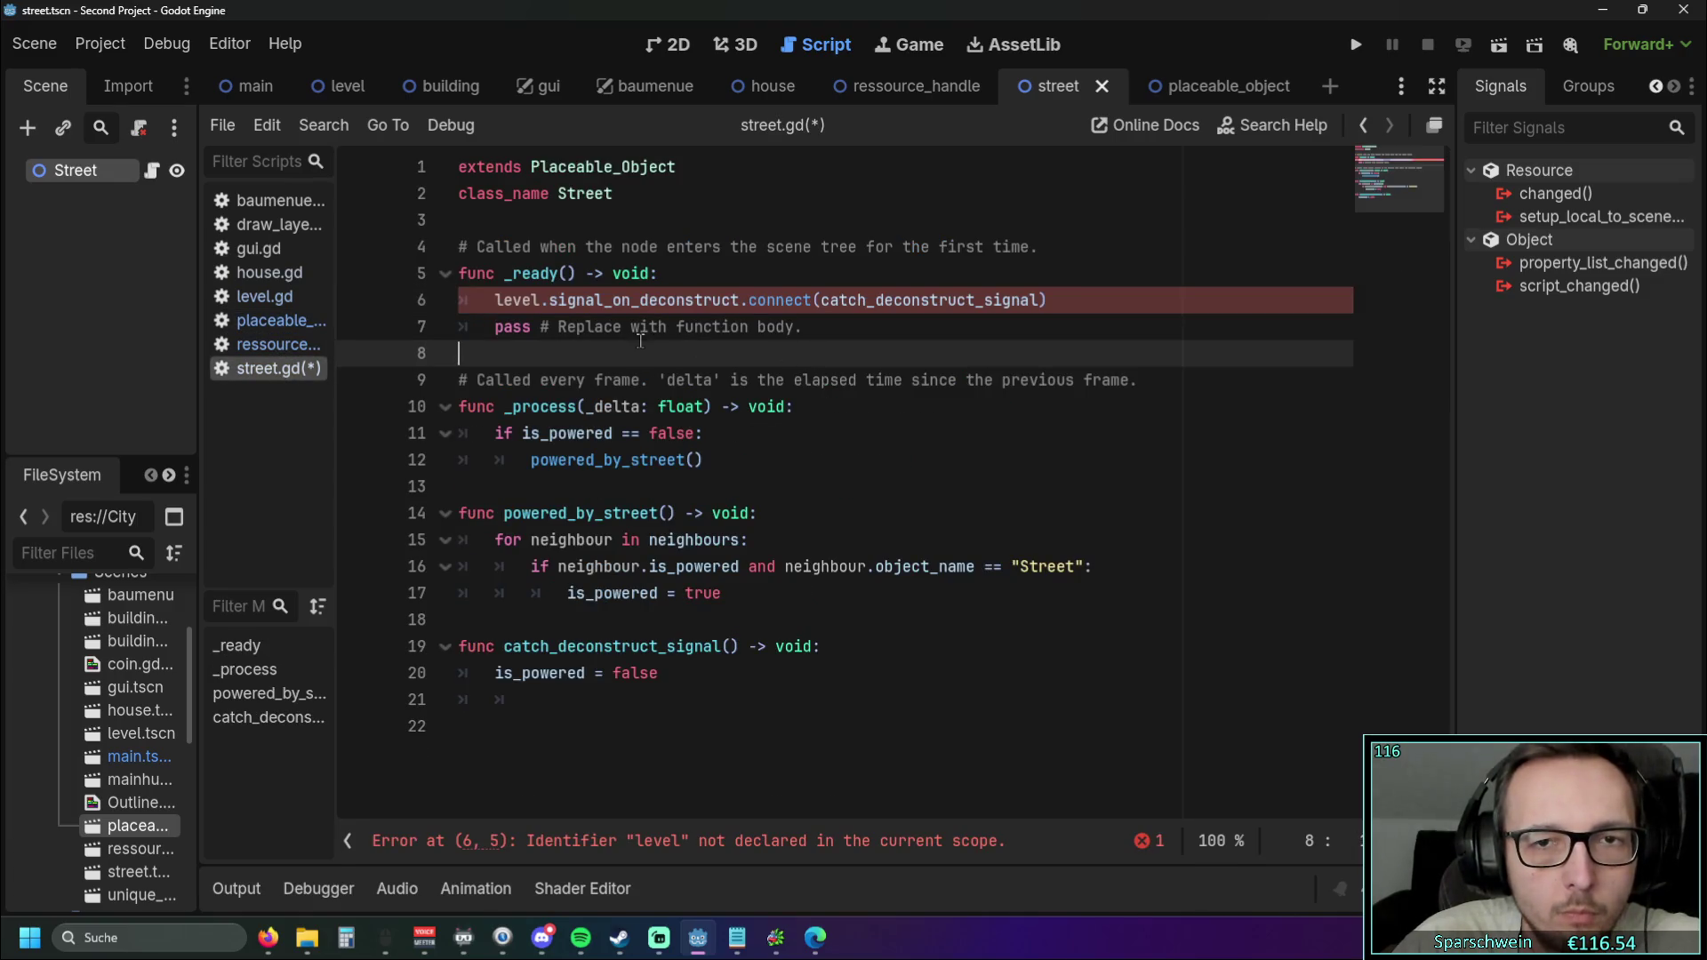
pyautogui.click(276, 324)
pyautogui.click(274, 368)
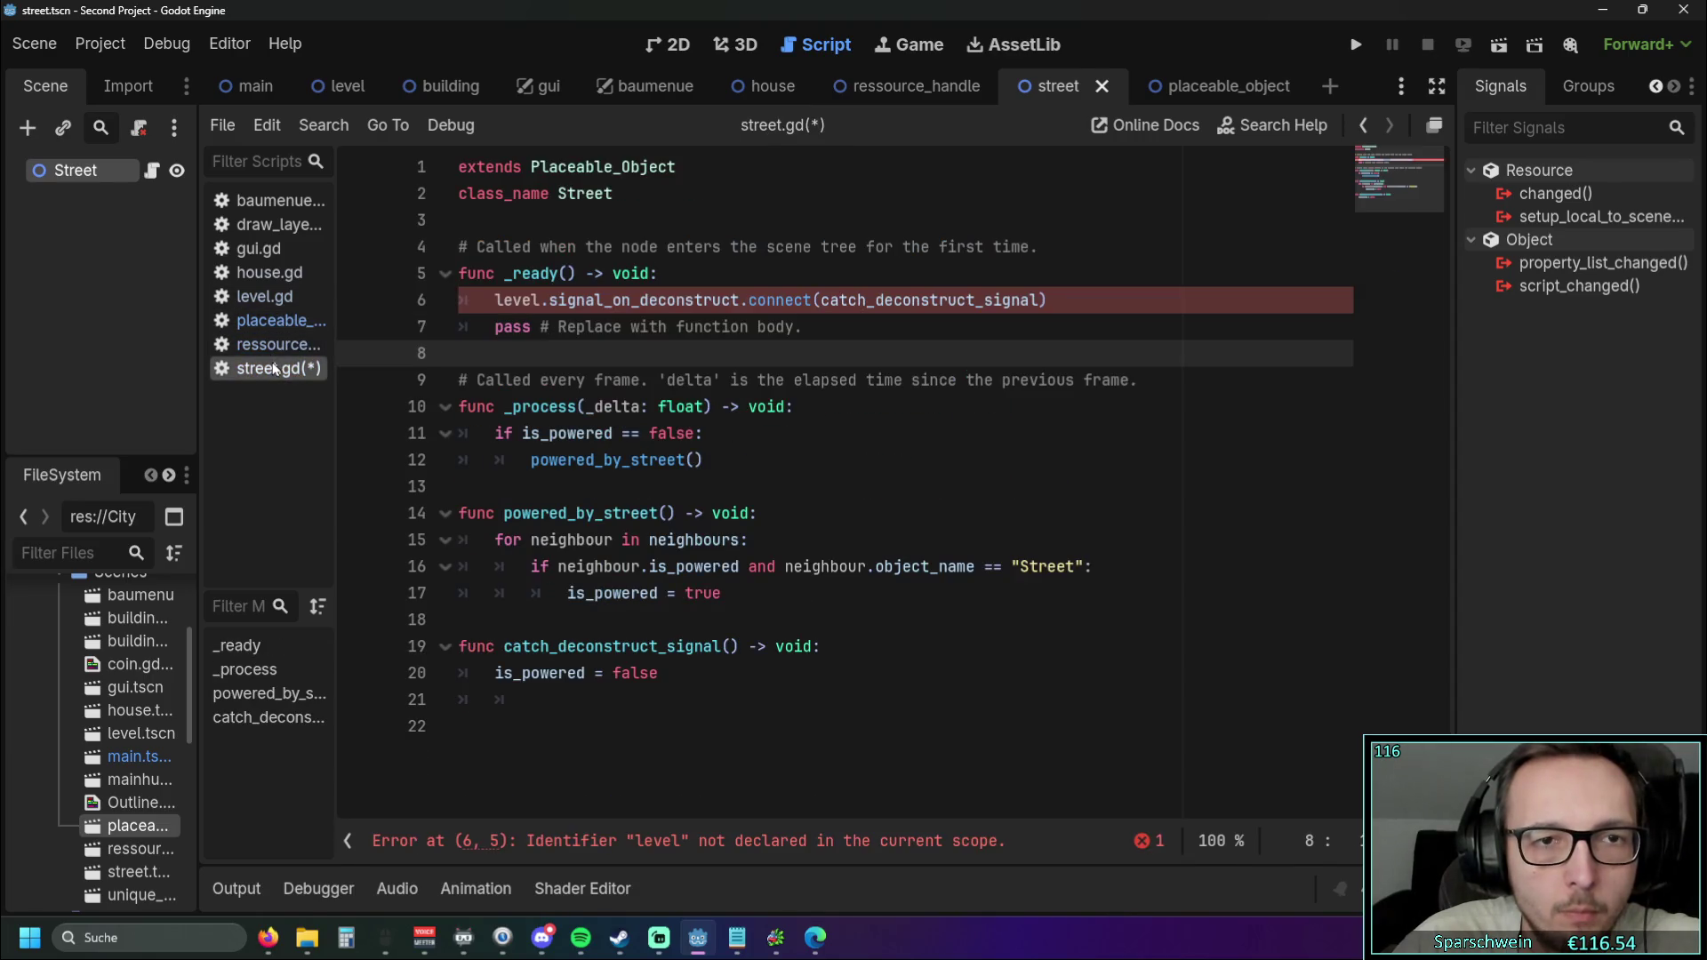
pyautogui.click(520, 326)
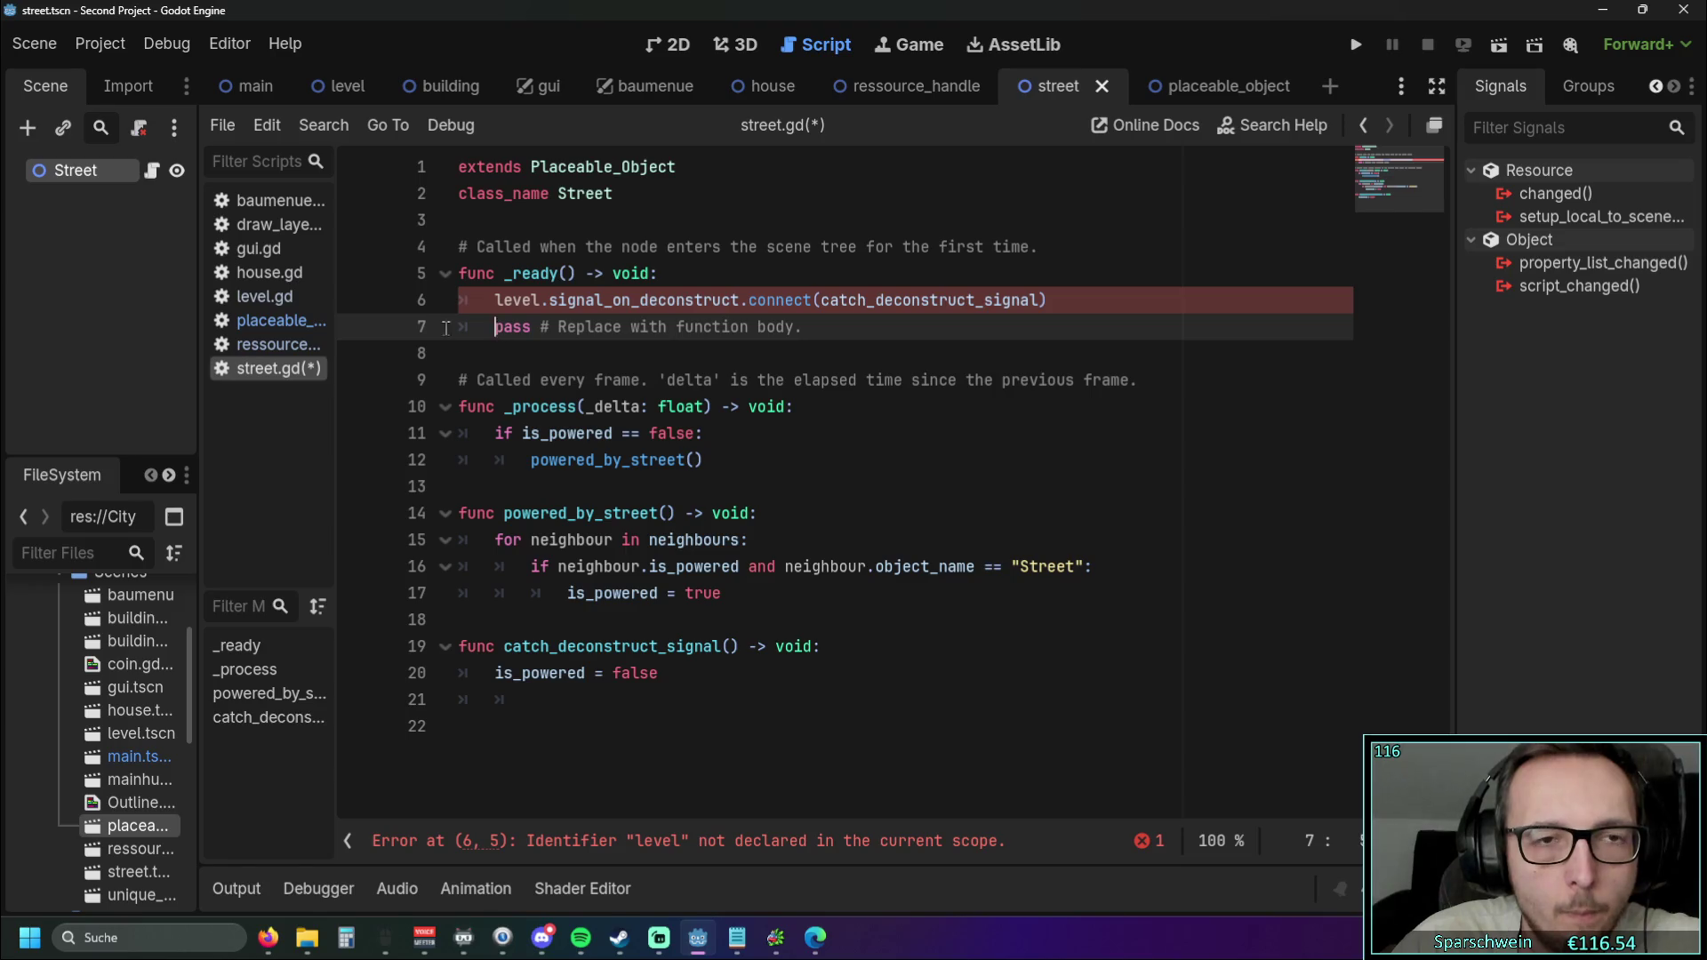
pyautogui.click(266, 321)
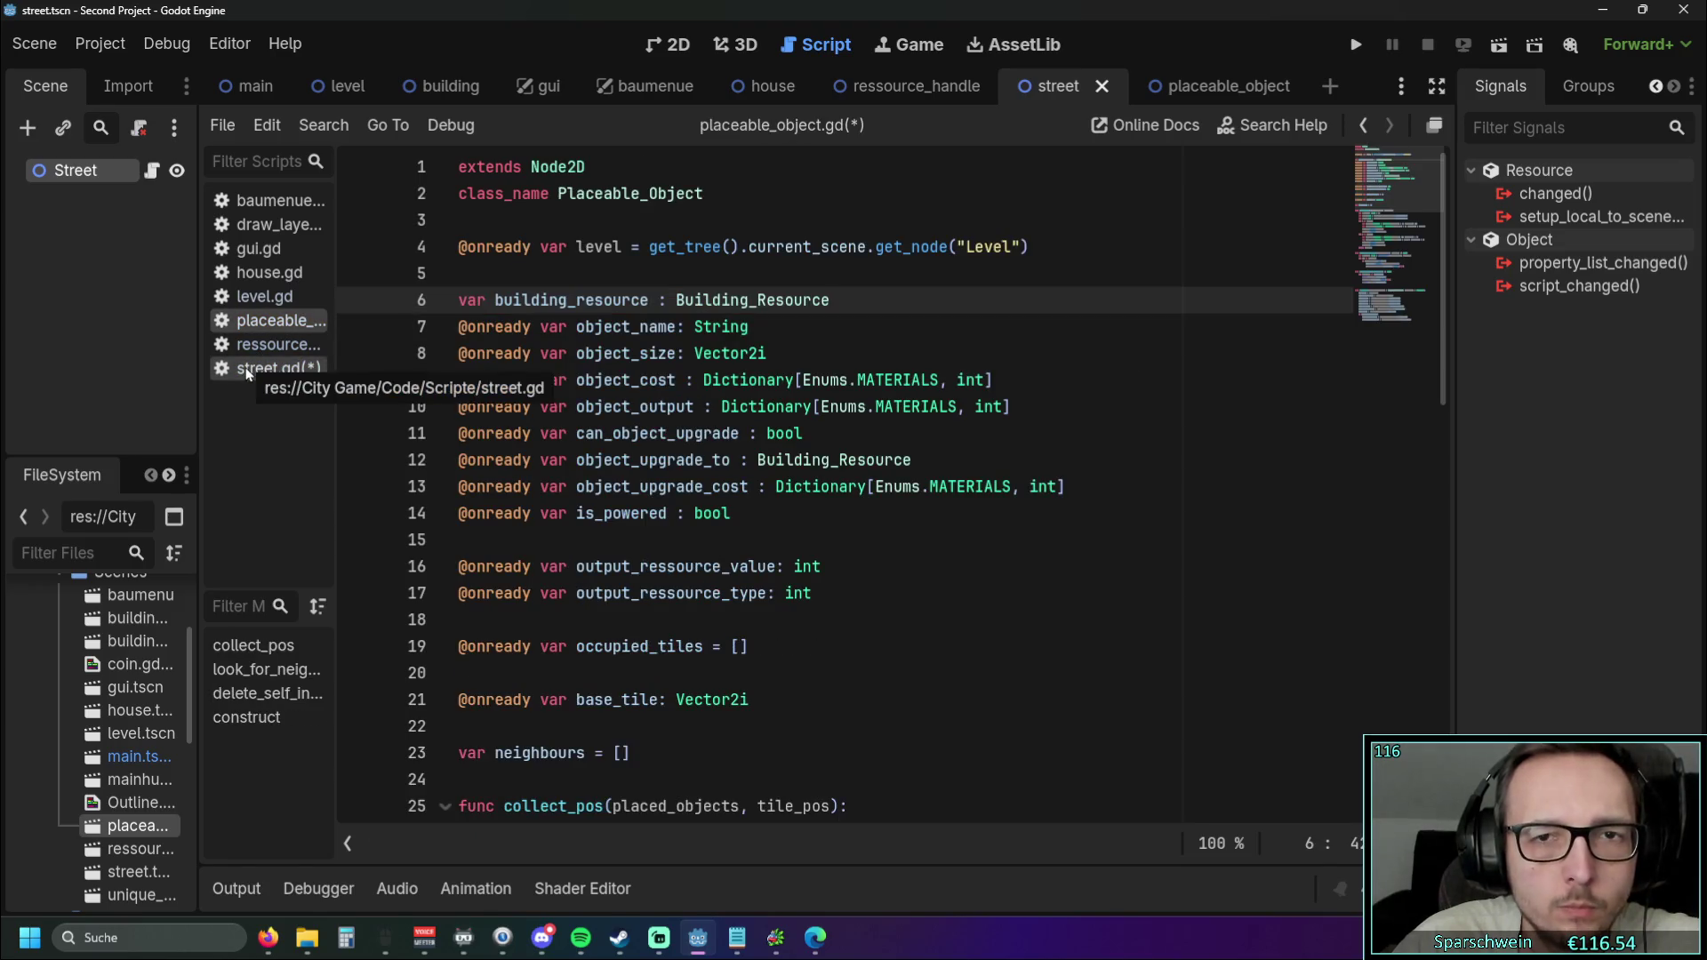
pyautogui.click(267, 368)
pyautogui.hotkey('ctrl', 's')
pyautogui.click(636, 380)
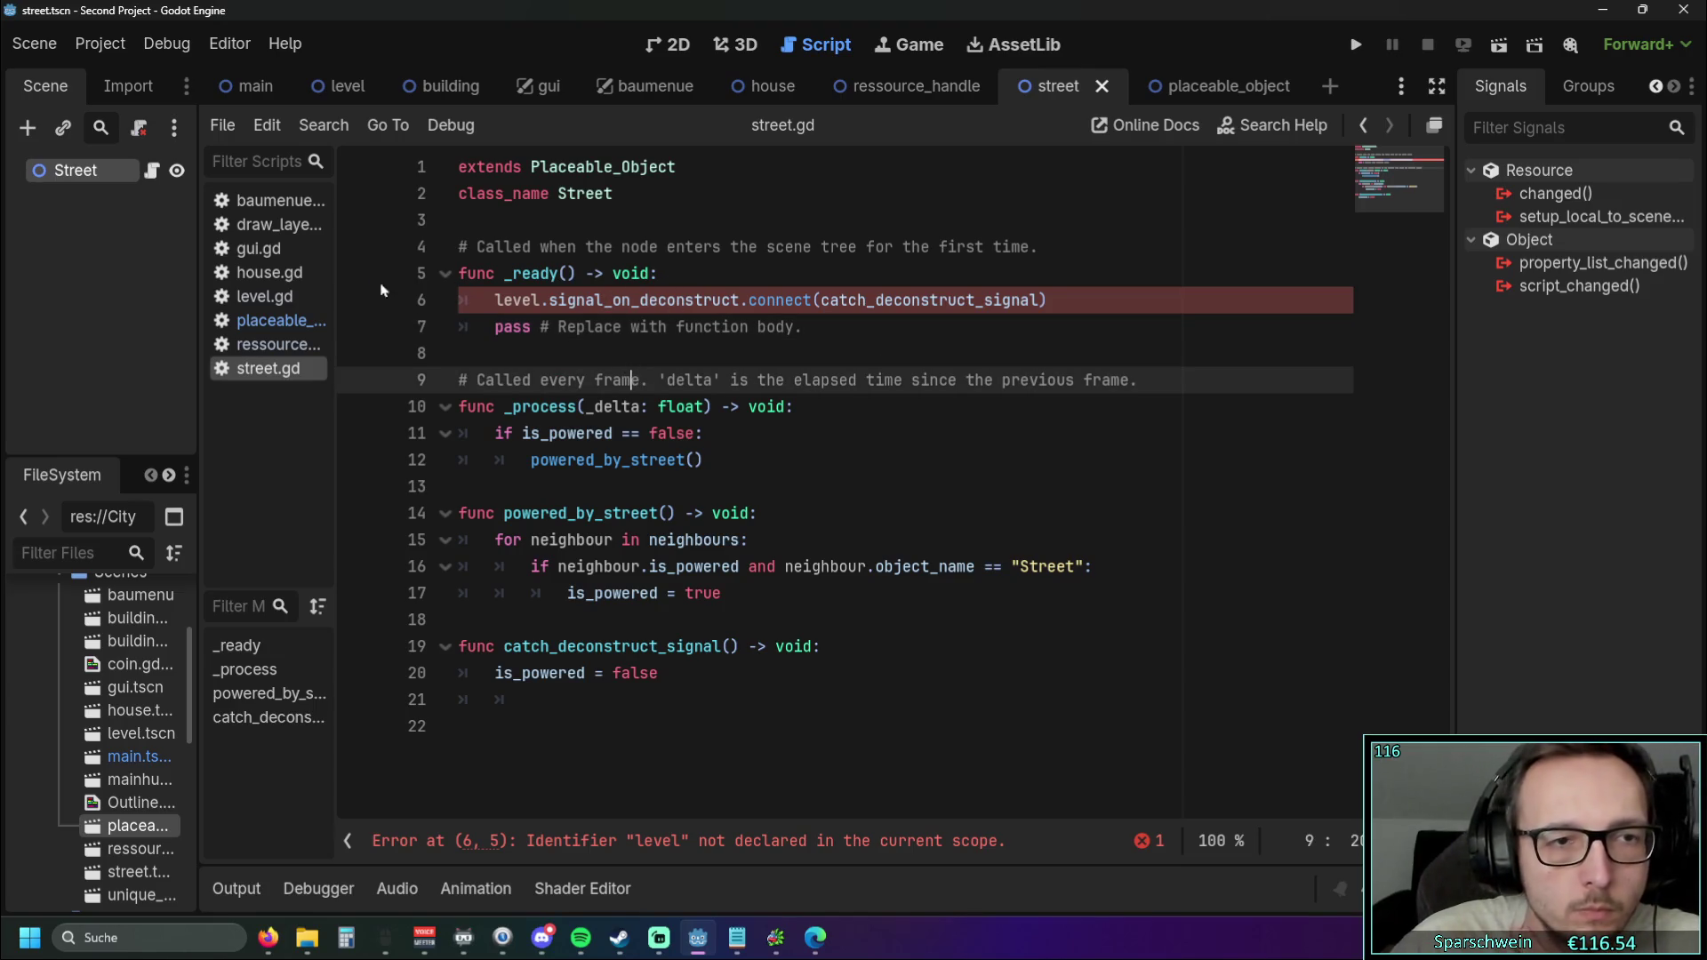
pyautogui.click(266, 321)
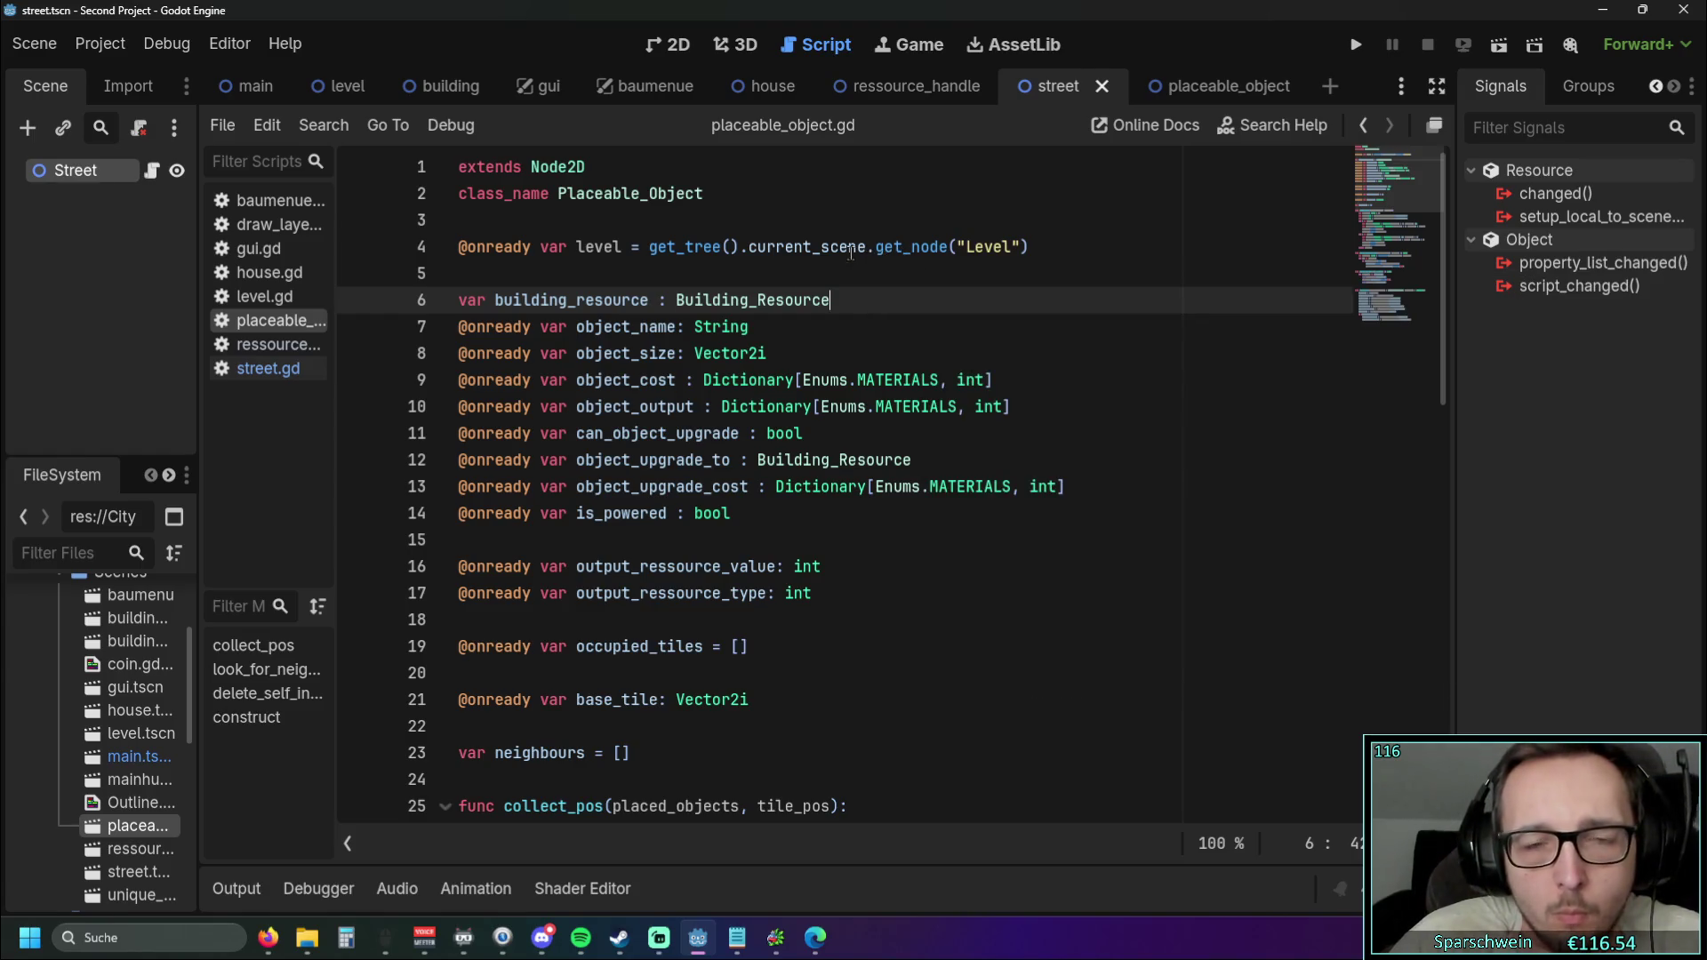
pyautogui.moveTo(849, 252)
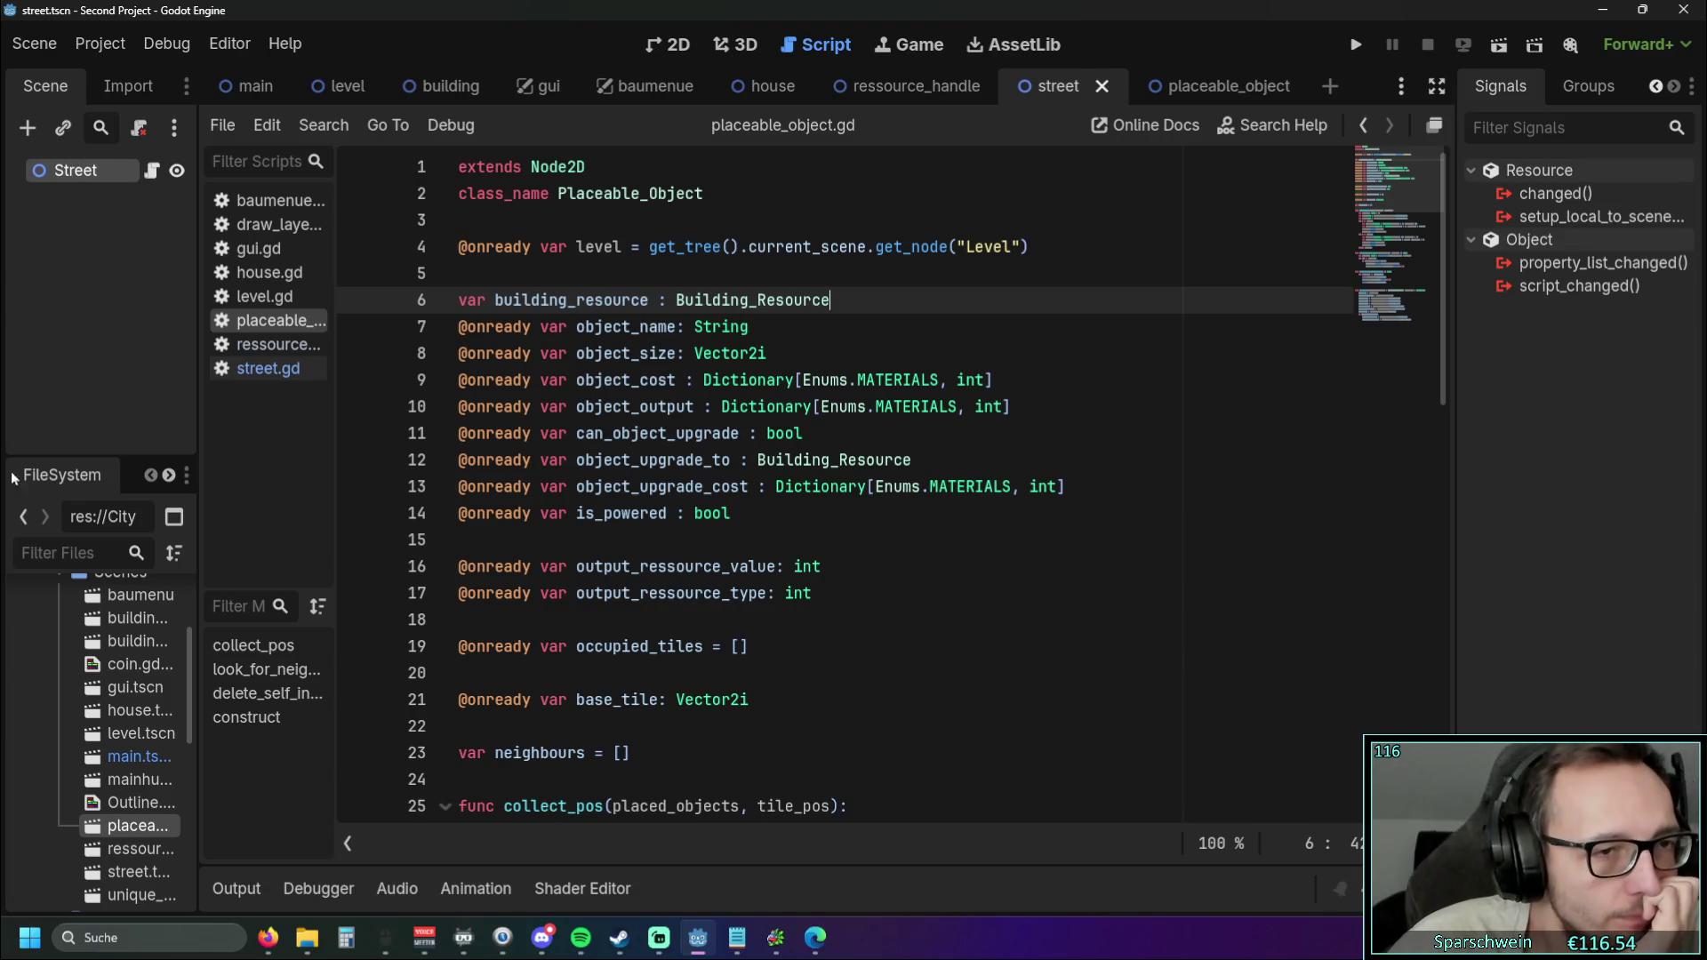
pyautogui.click(342, 98)
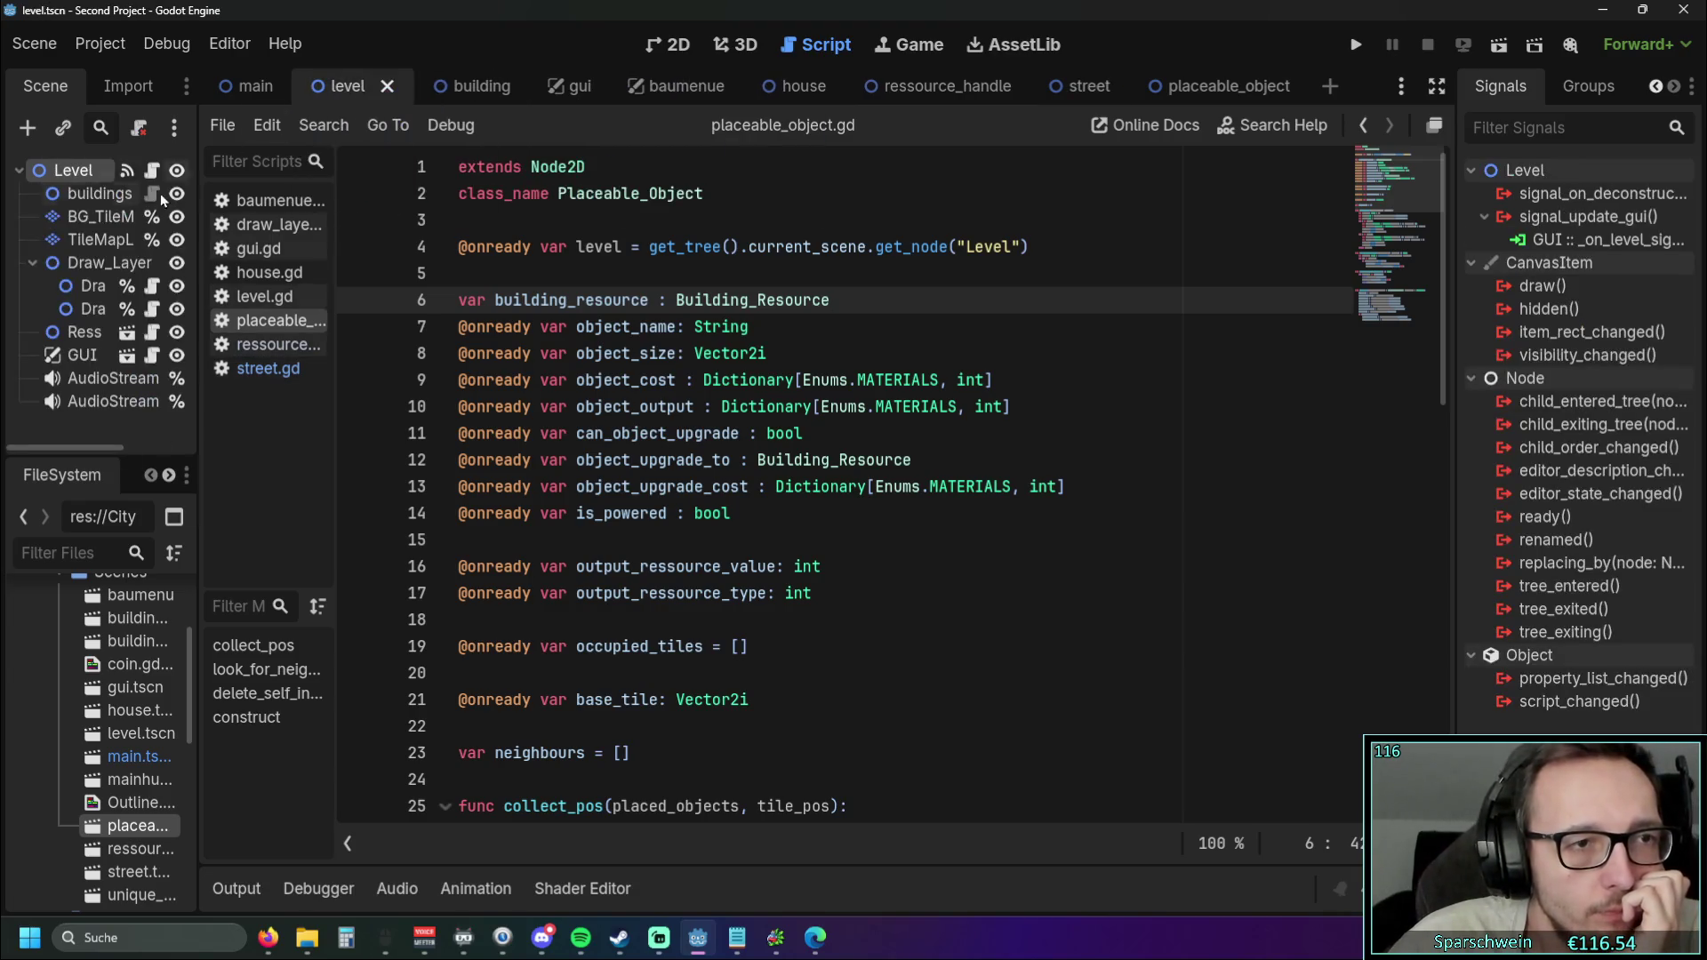
pyautogui.moveTo(59, 171); pyautogui.dragTo(553, 227)
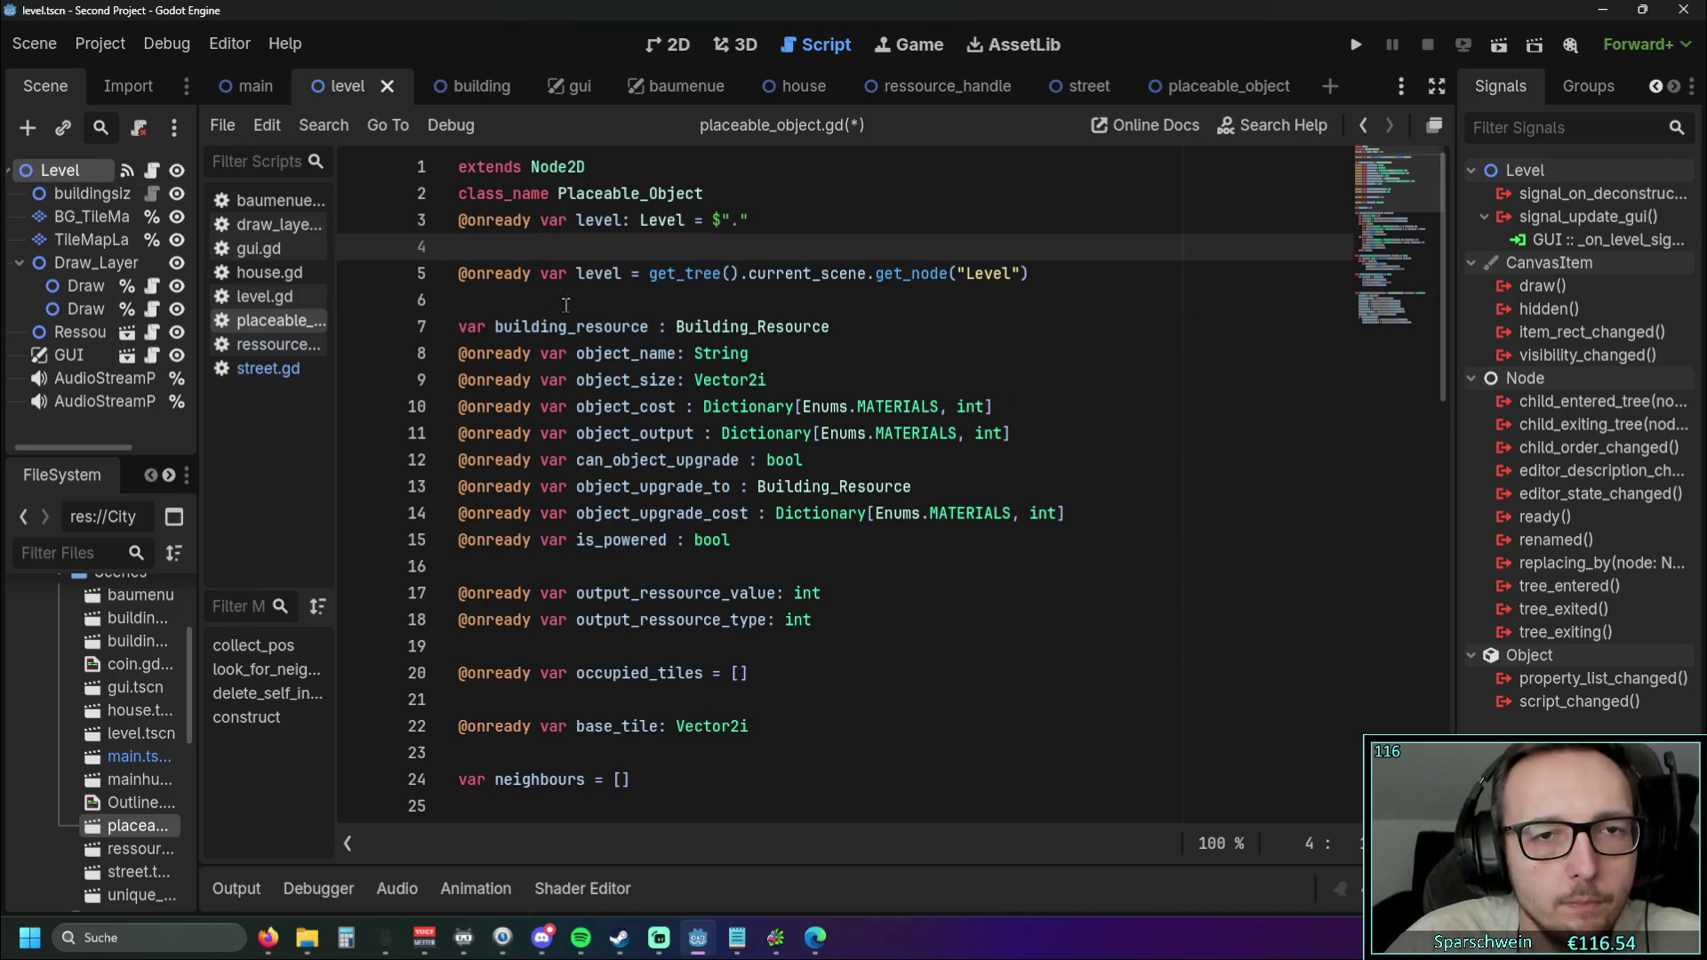
pyautogui.click(738, 194)
pyautogui.press('Return')
pyautogui.click(517, 279)
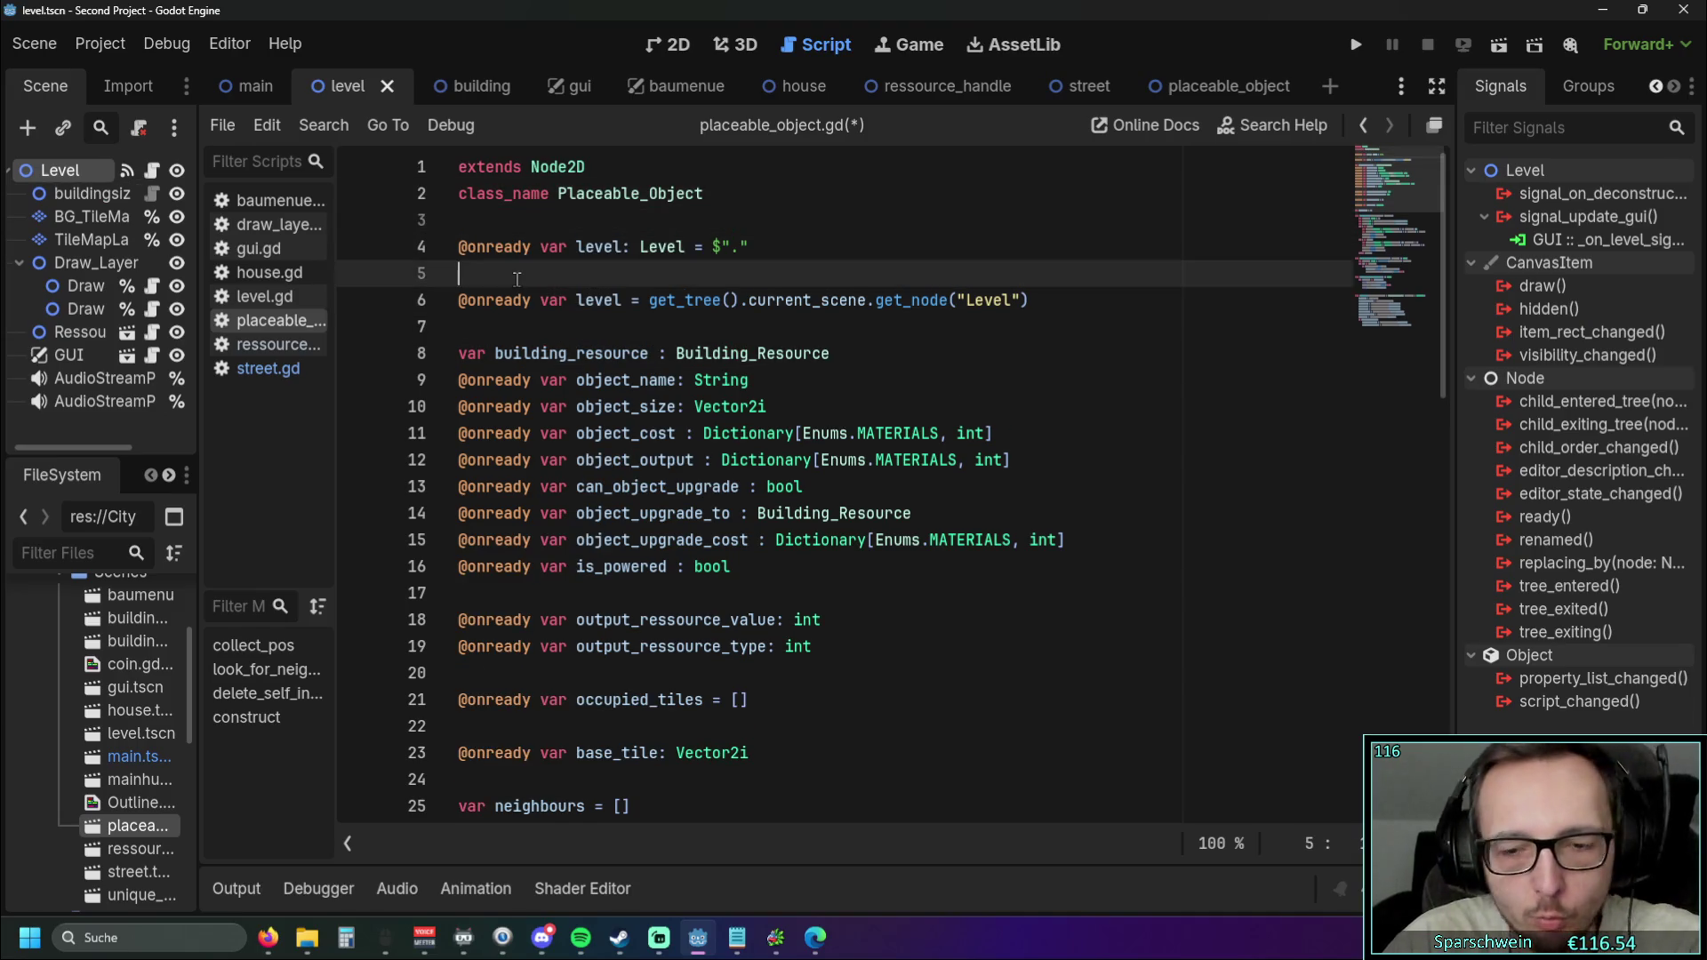
pyautogui.press('BackSpace')
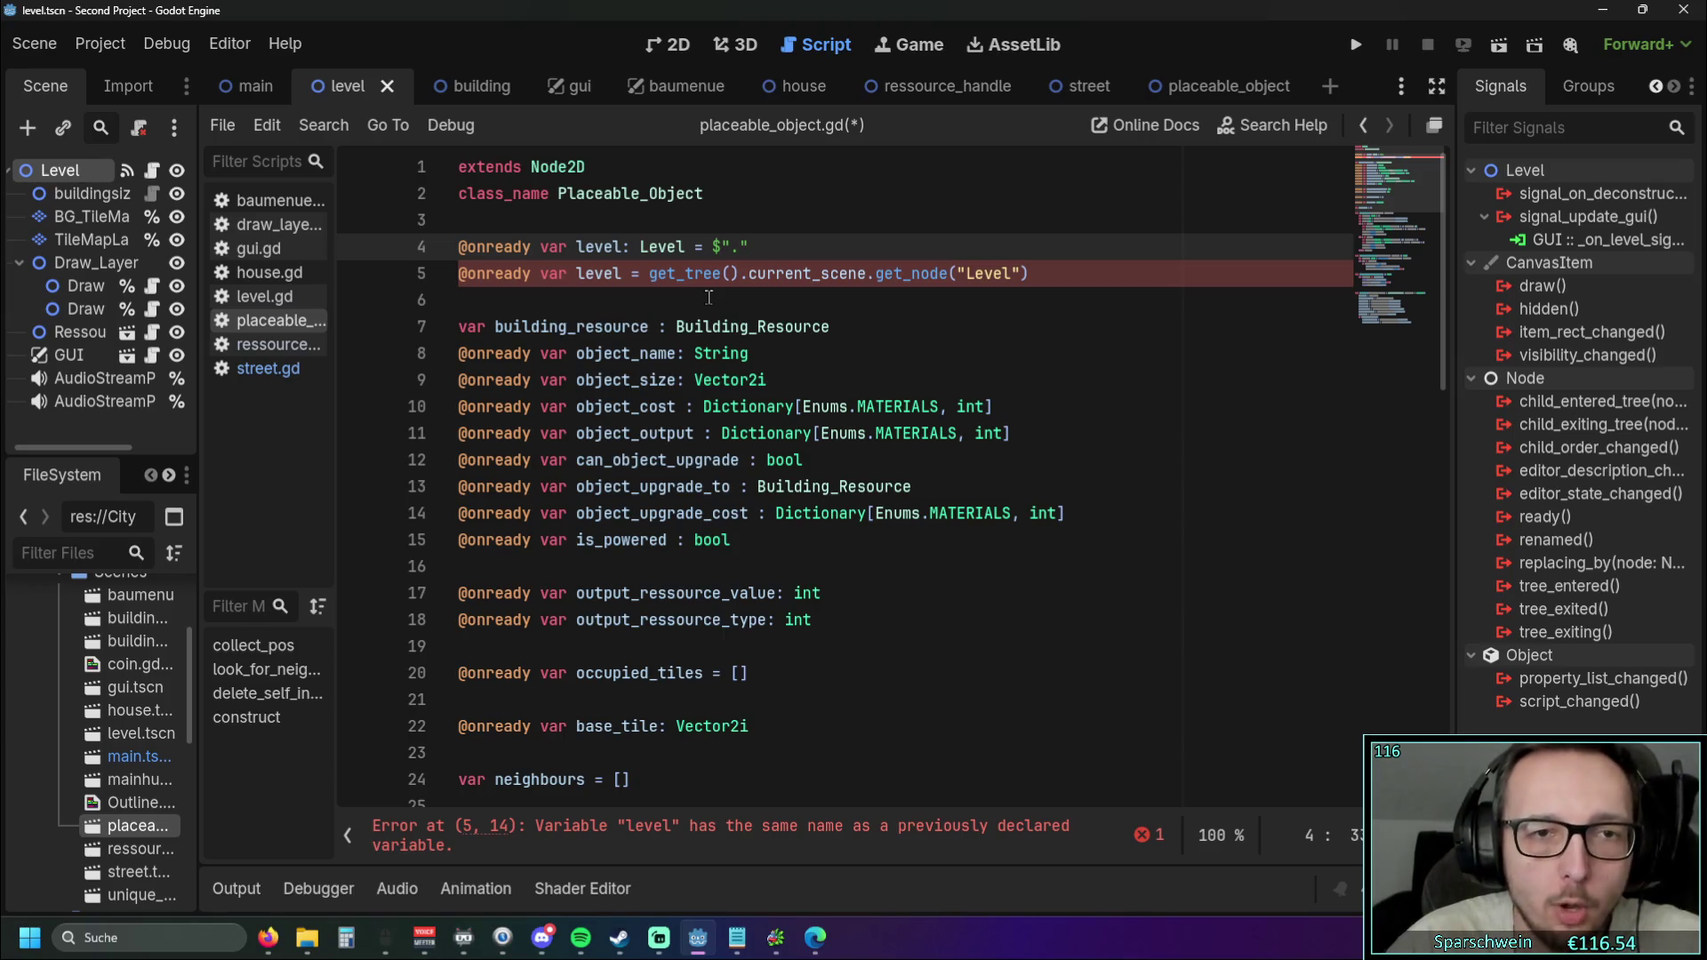
pyautogui.tripleClick(936, 283)
pyautogui.click(583, 305)
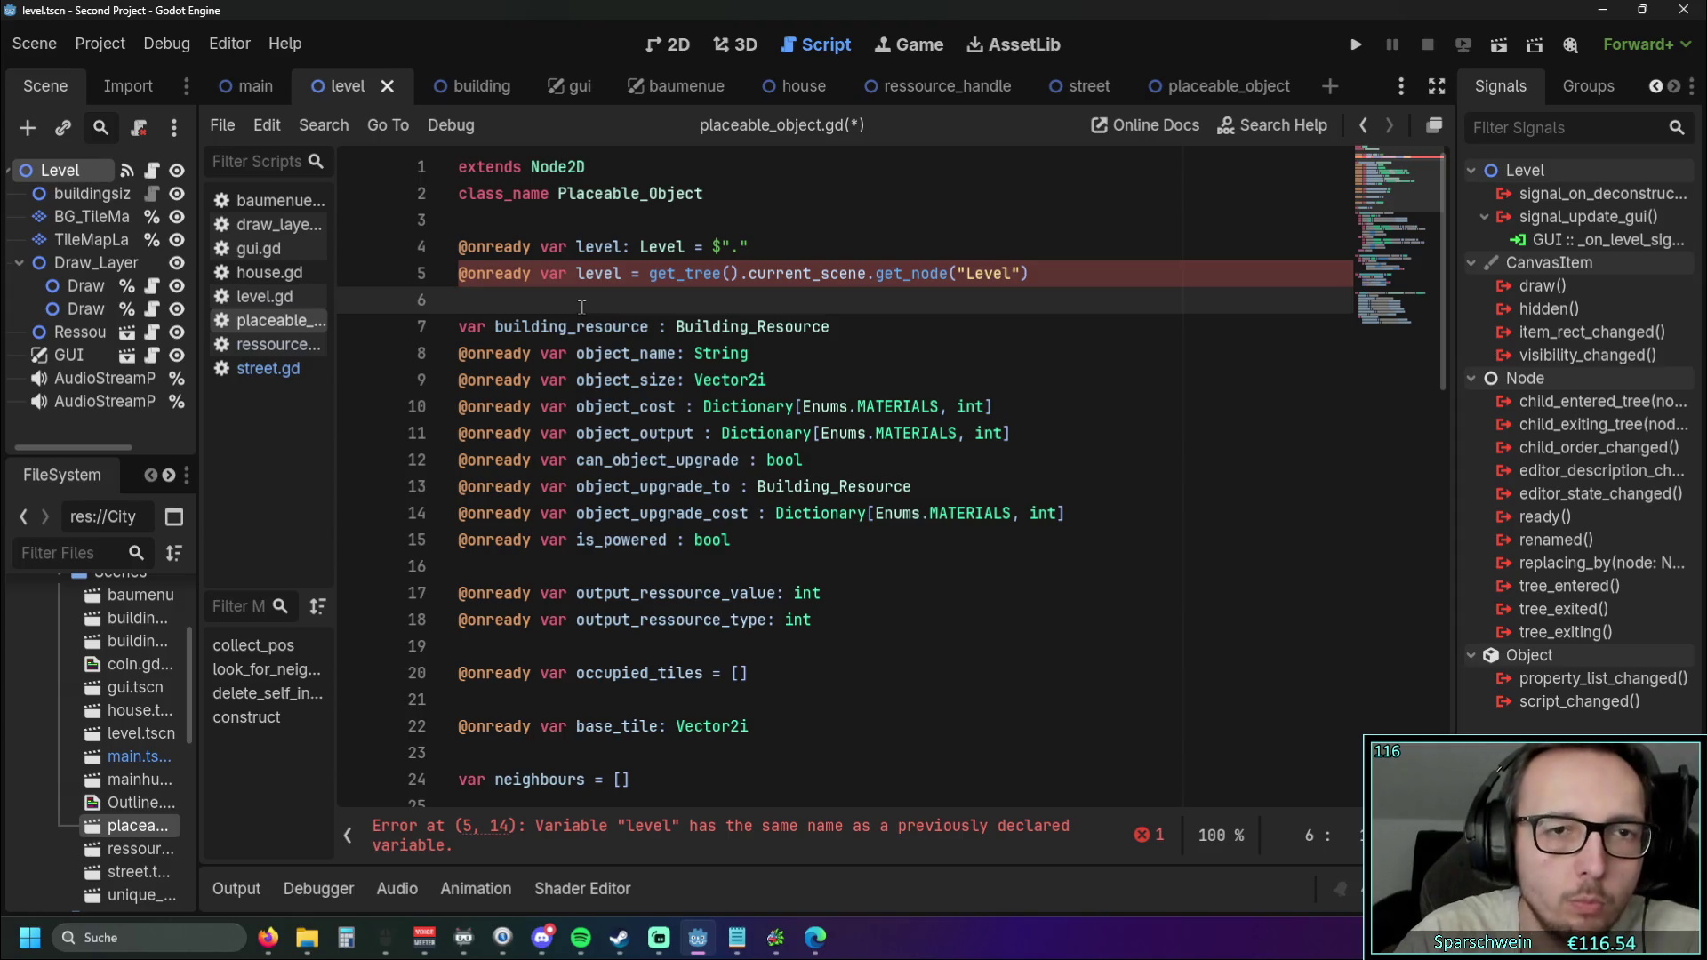
pyautogui.click(620, 275)
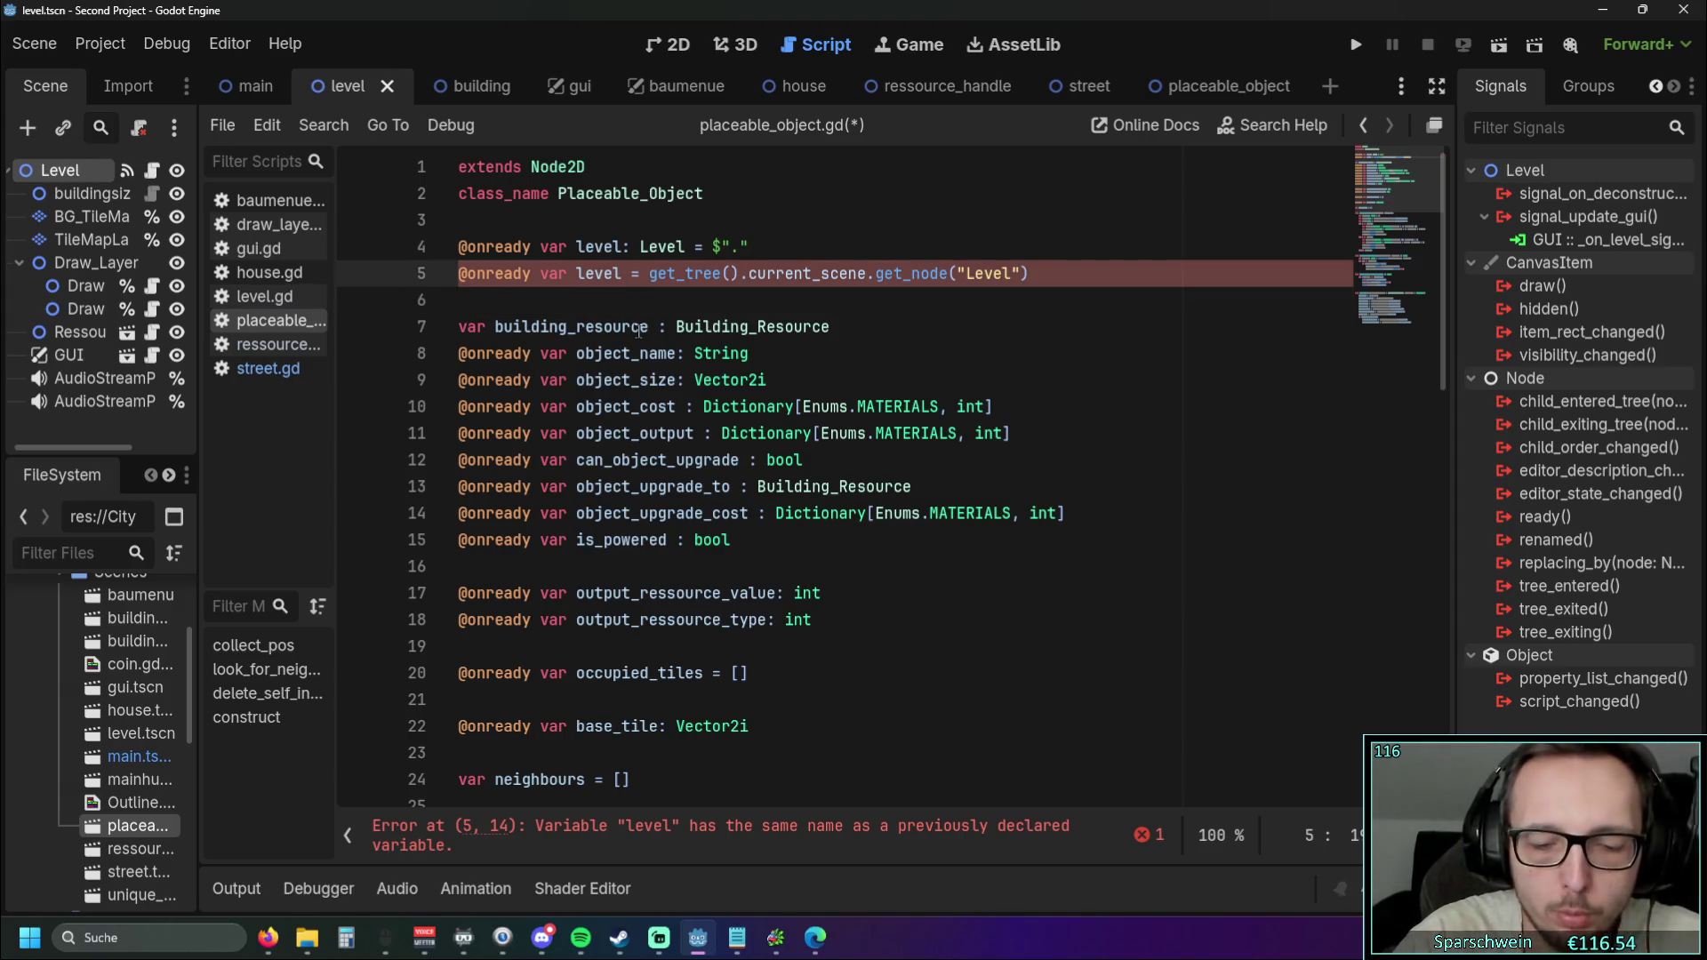
# Type the get_tree() level variable on line 5 as Node2D
pyautogui.write(': Node')
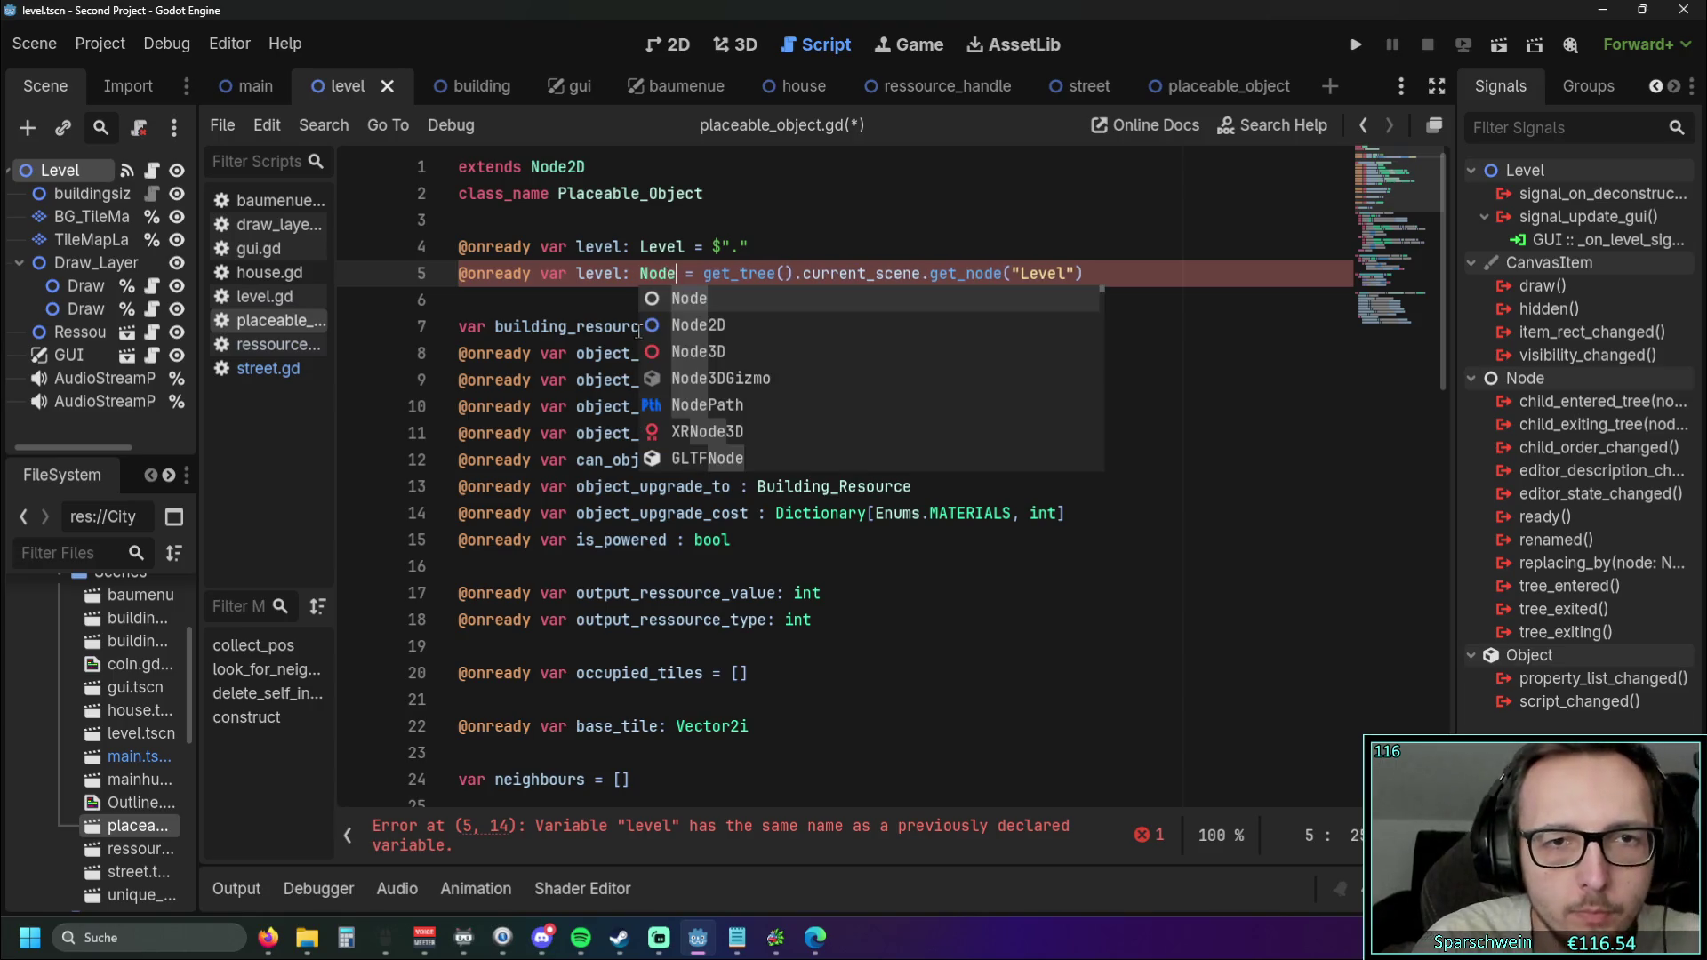
pyautogui.press('Down')
pyautogui.press('Return')
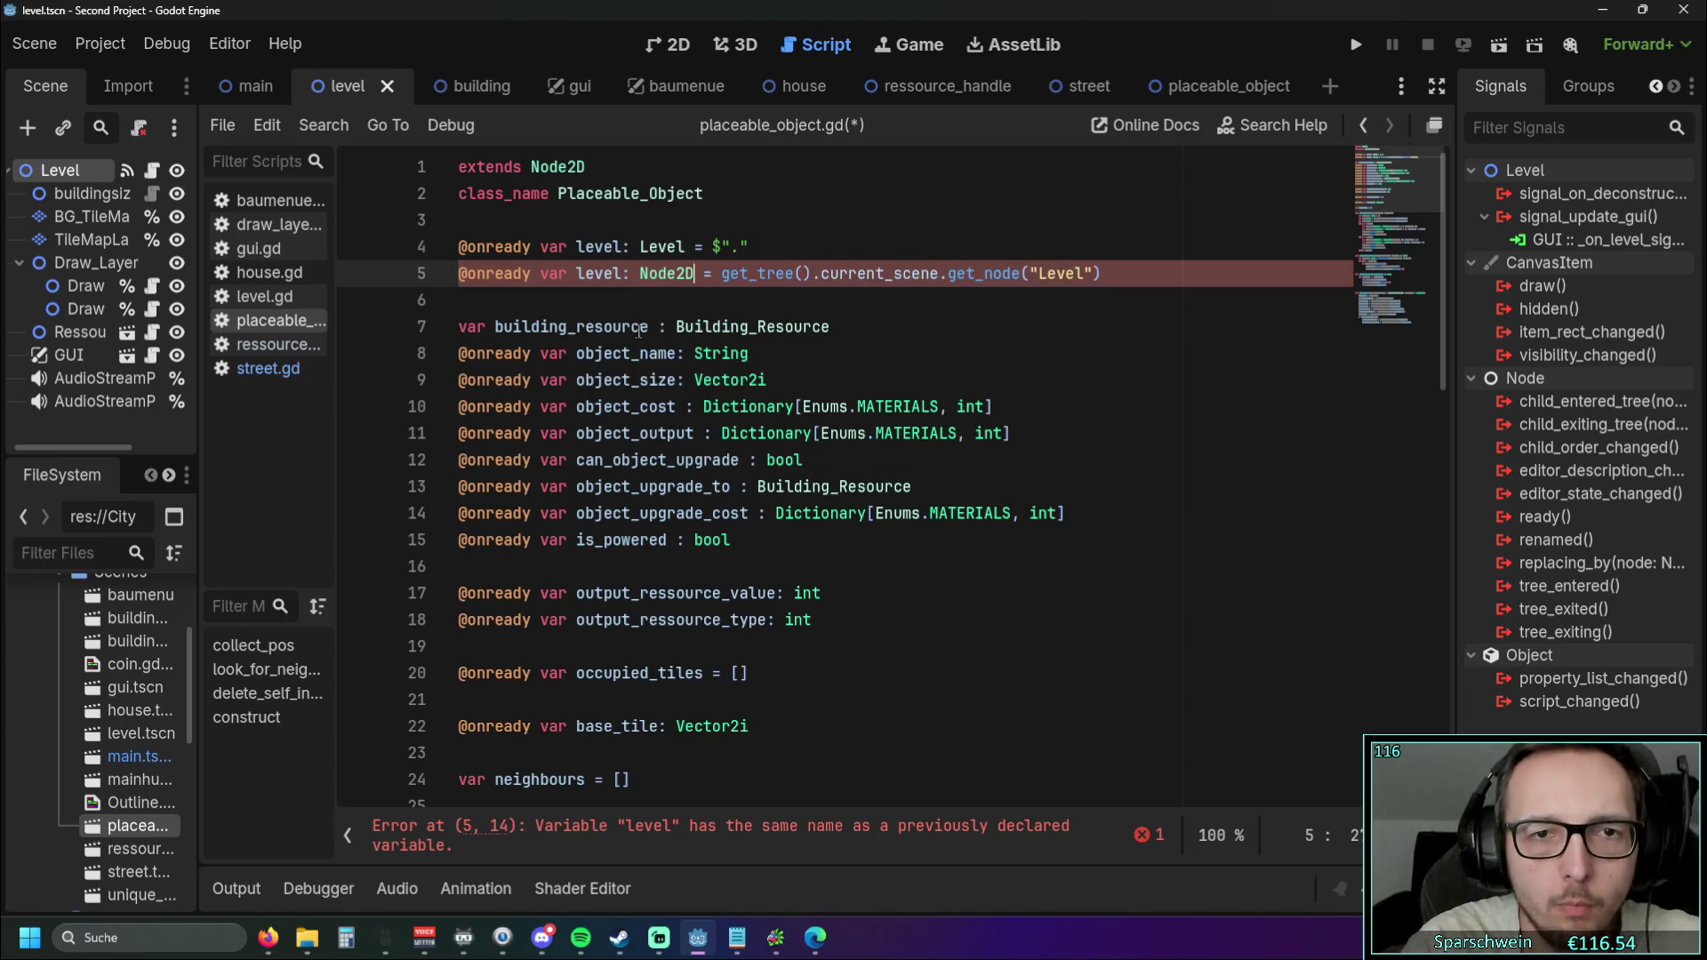
pyautogui.click(667, 326)
# Check level.gd, ressource_handle.gd and street.gd for errors, then return to placeable_object.gd
pyautogui.click(271, 297)
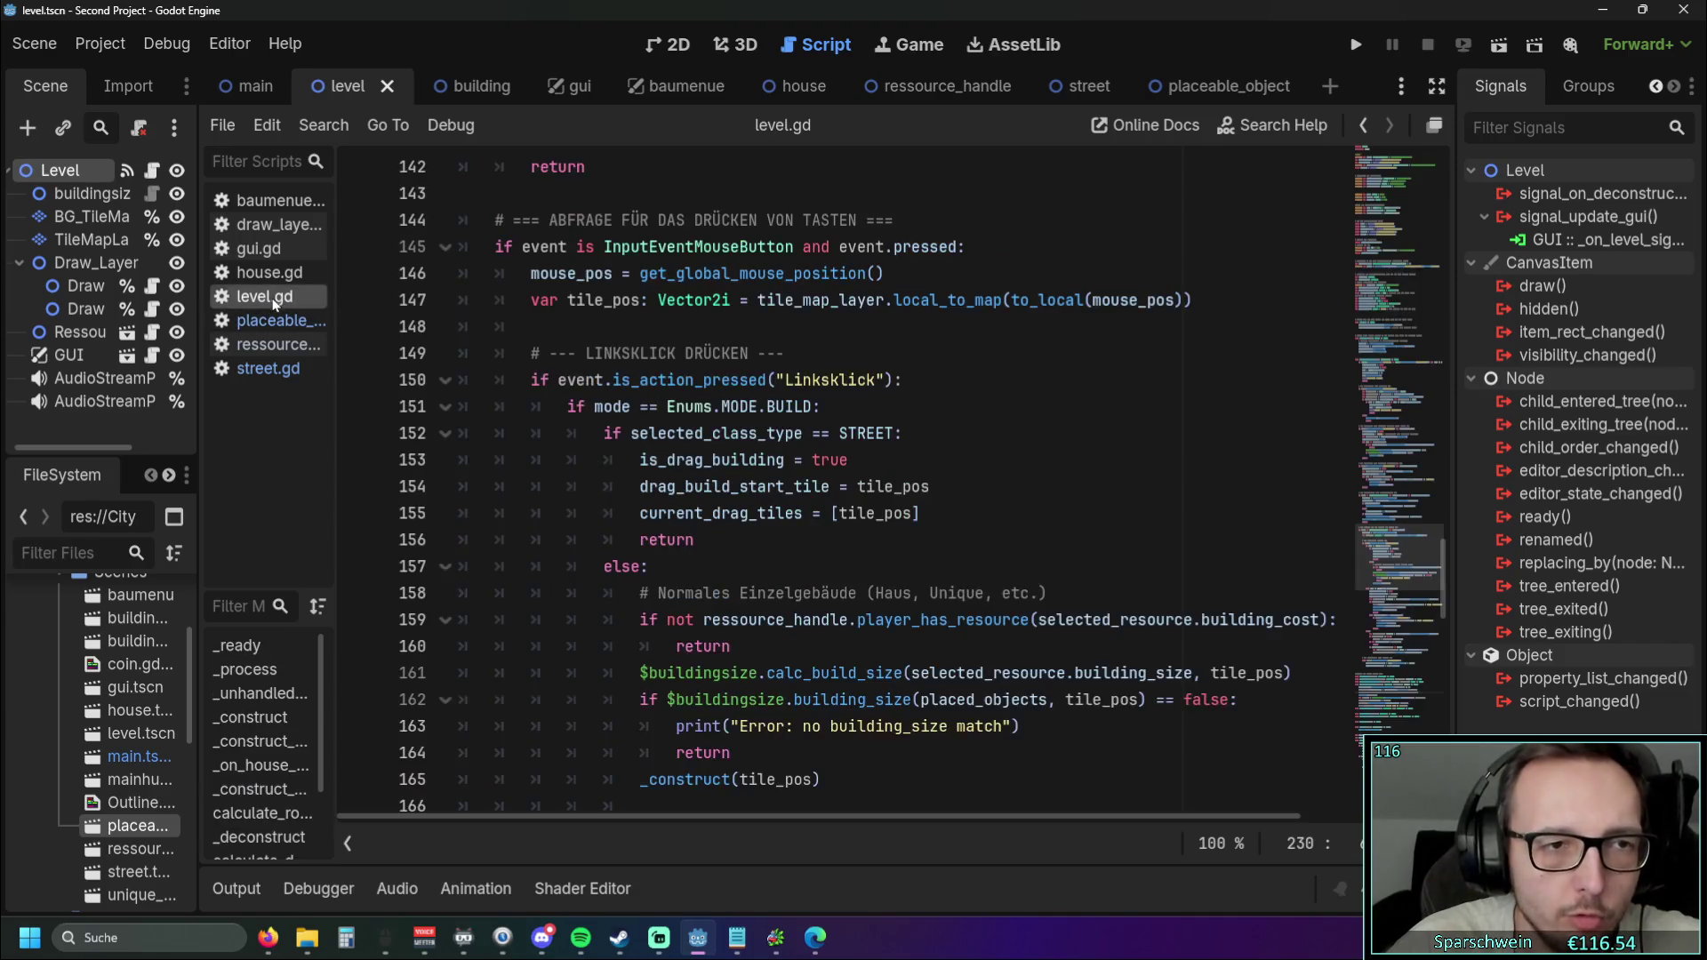
pyautogui.scroll(15, 673, 284)
pyautogui.moveTo(1444, 391); pyautogui.dragTo(1444, 105)
pyautogui.click(271, 344)
pyautogui.click(267, 368)
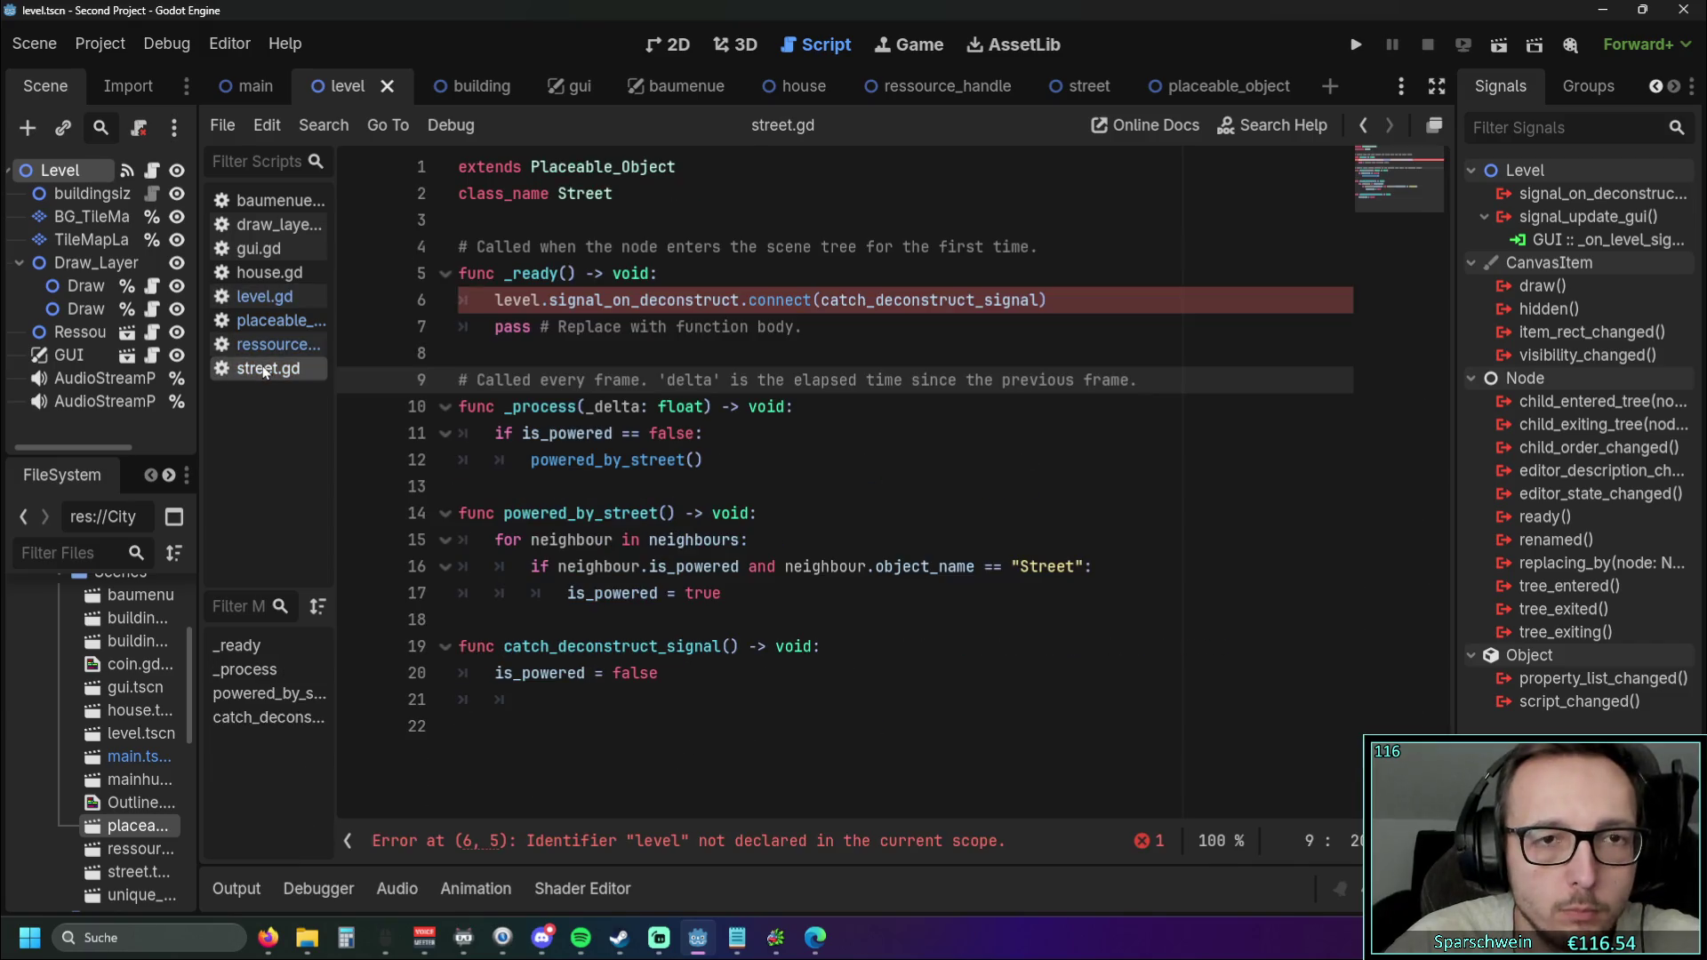
pyautogui.click(271, 344)
pyautogui.click(271, 320)
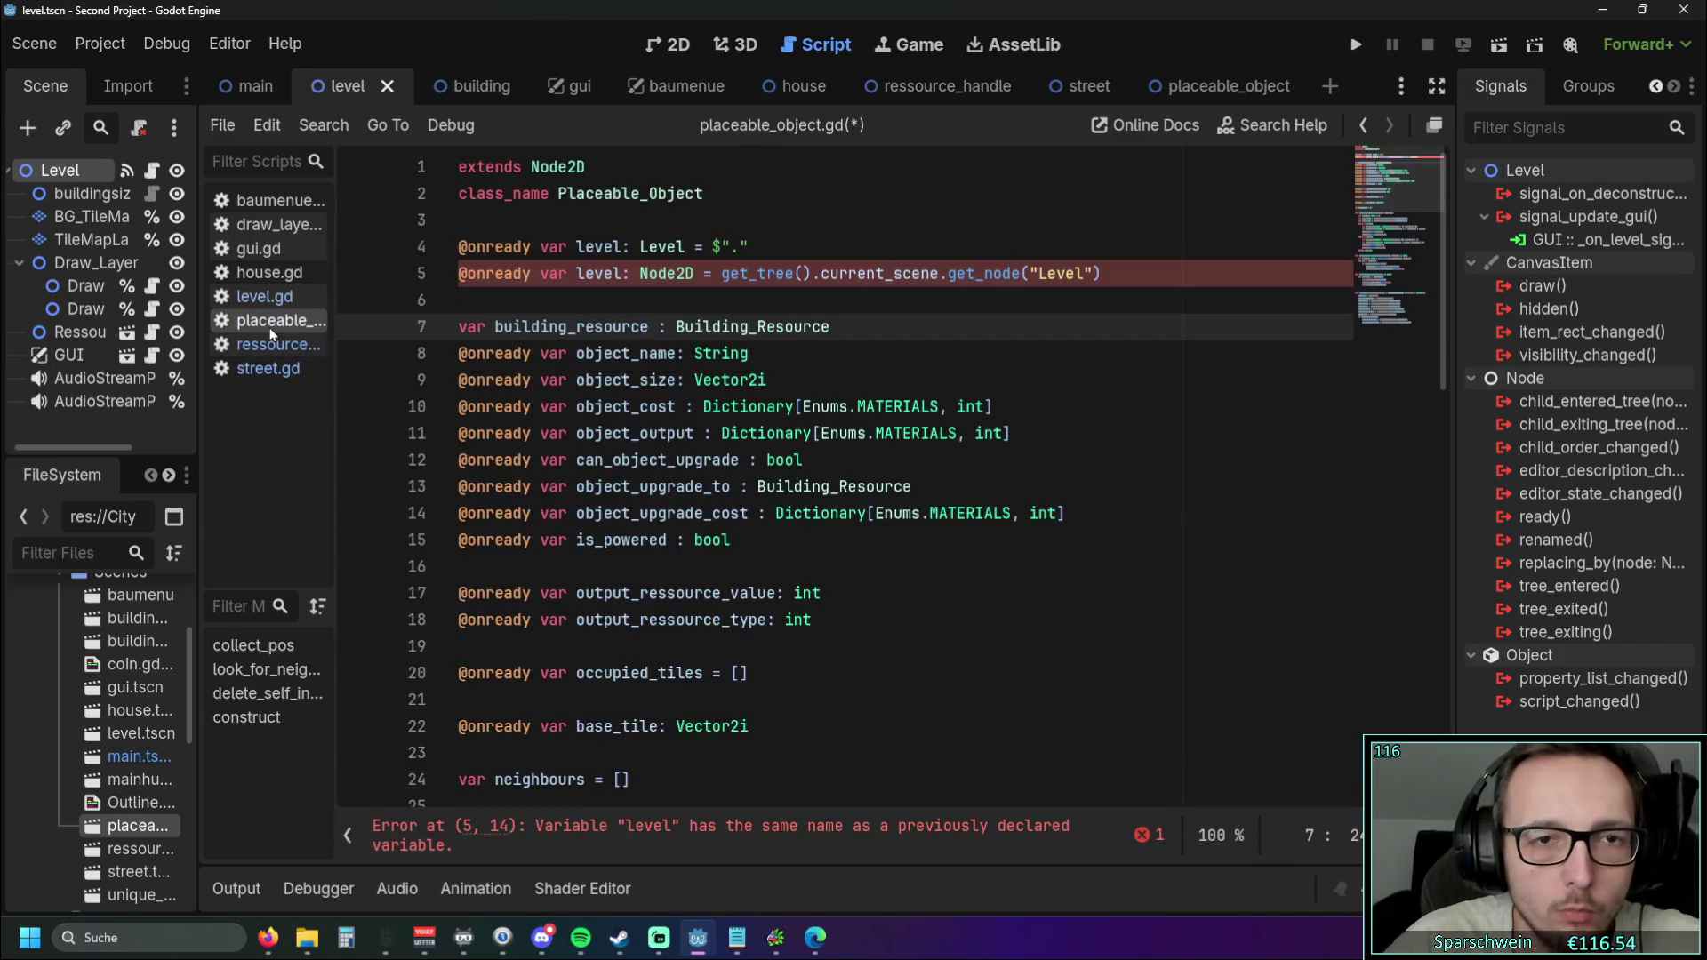
# Comment out the old $"." level declaration on line 4 with '#'
pyautogui.click(769, 326)
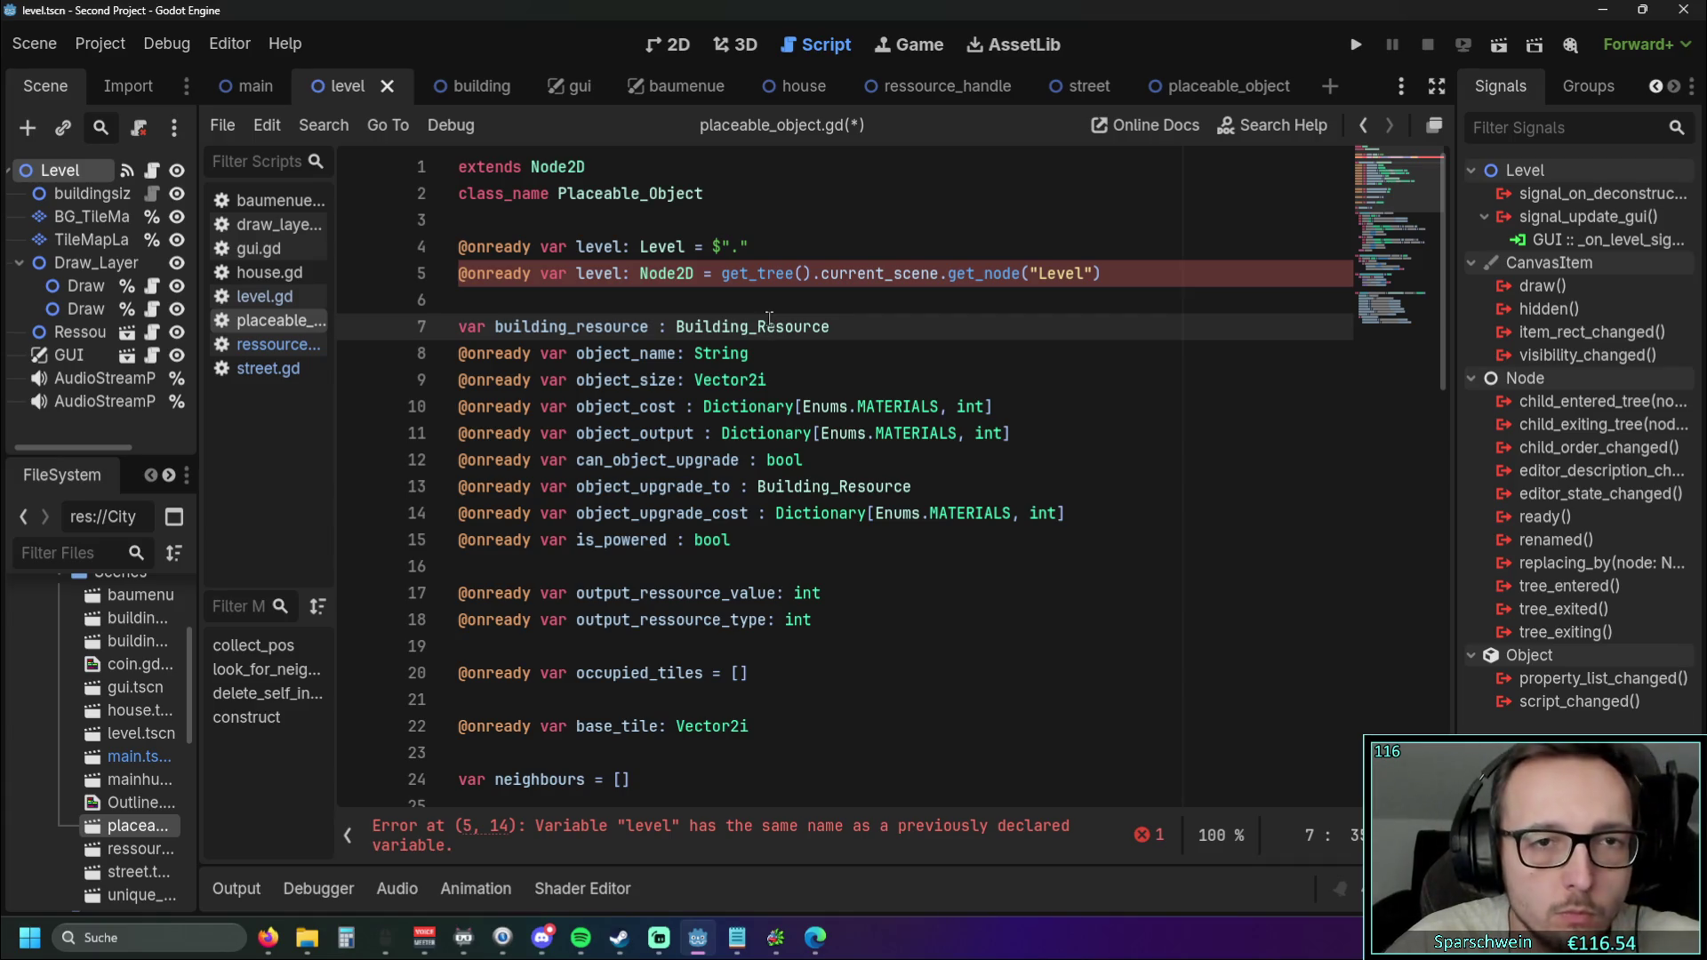
pyautogui.click(460, 273)
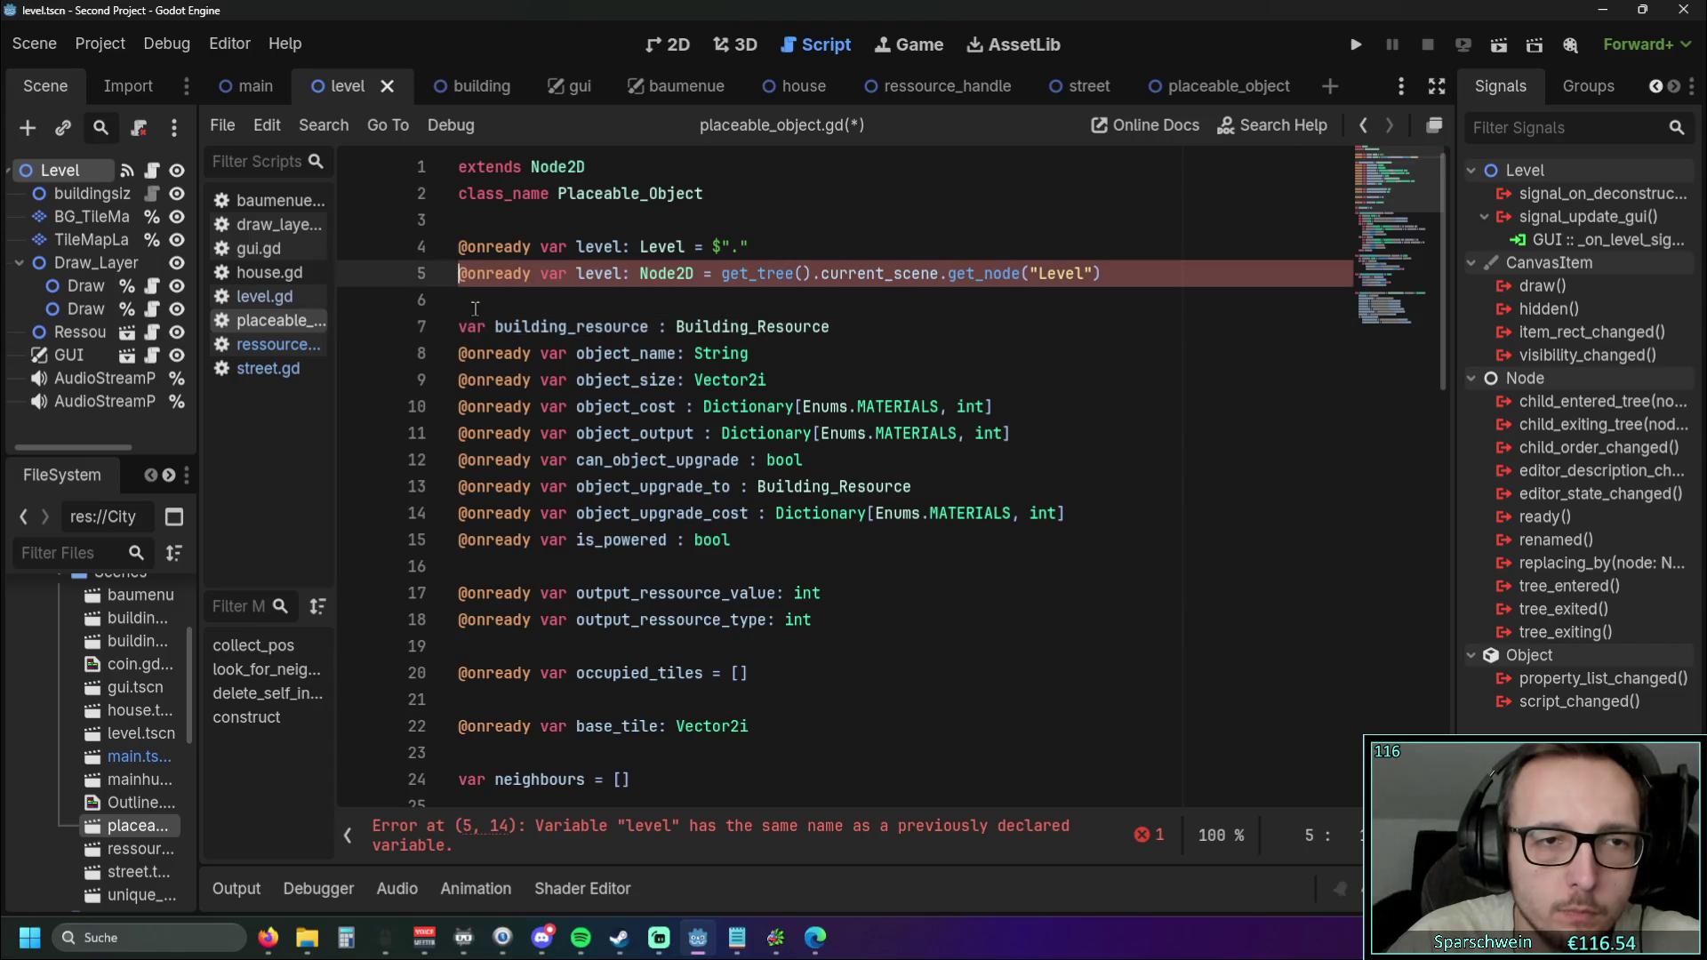
pyautogui.click(460, 252)
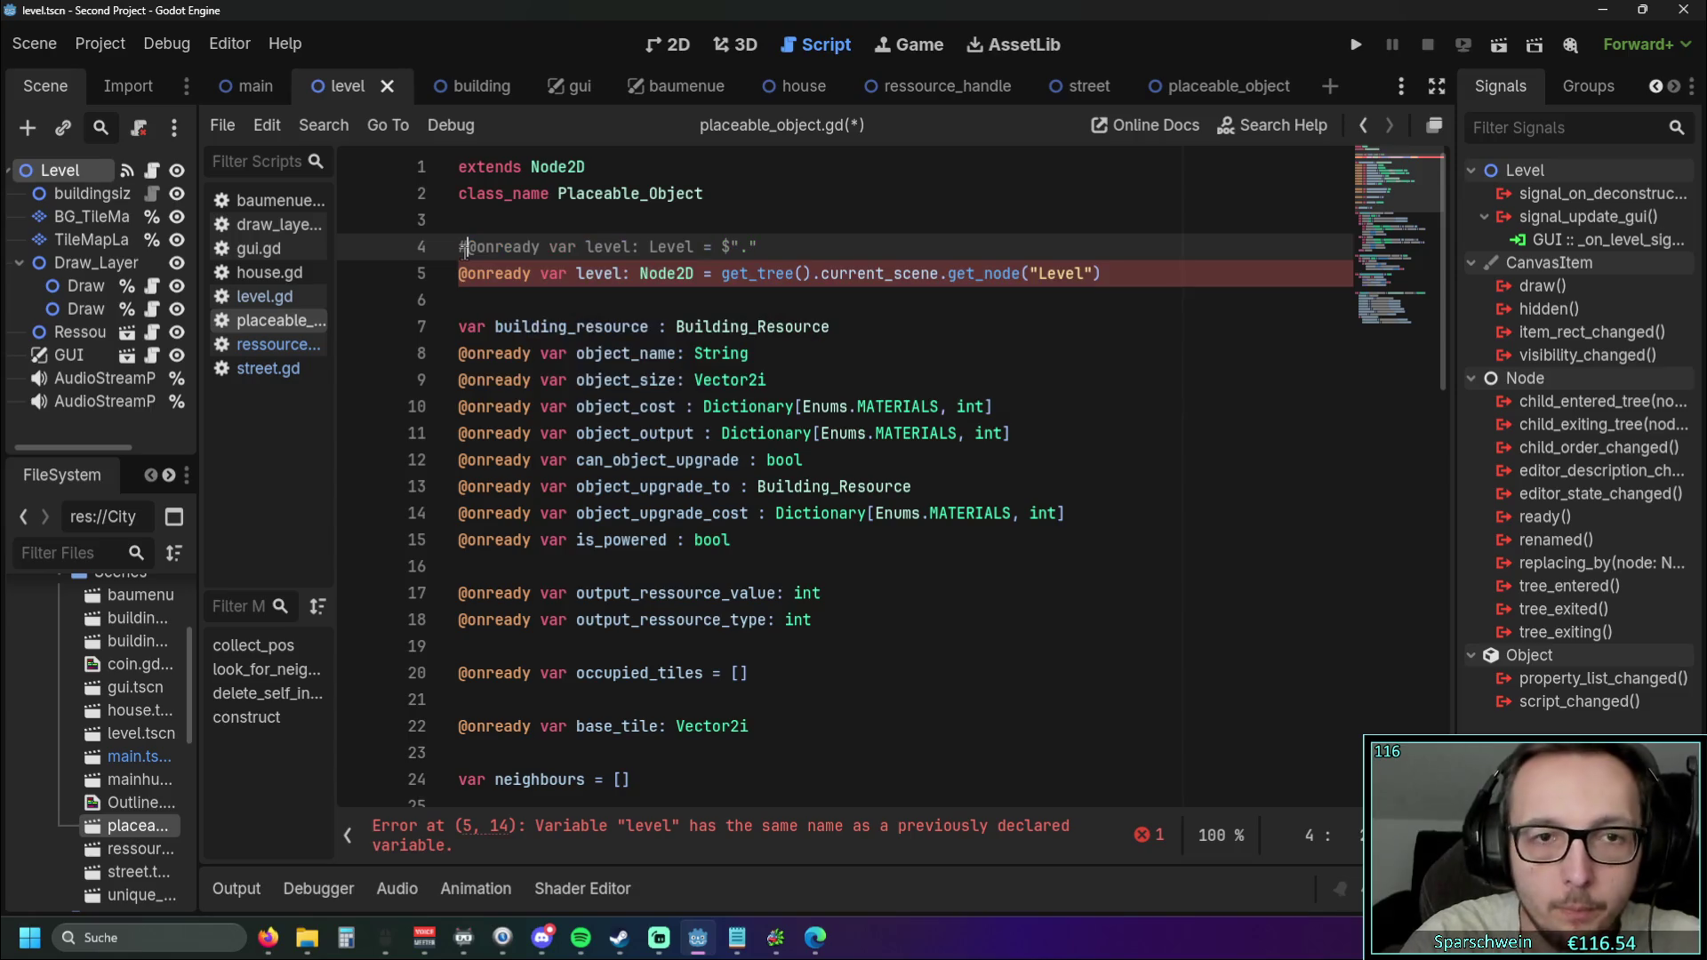
pyautogui.write('#')
pyautogui.click(907, 356)
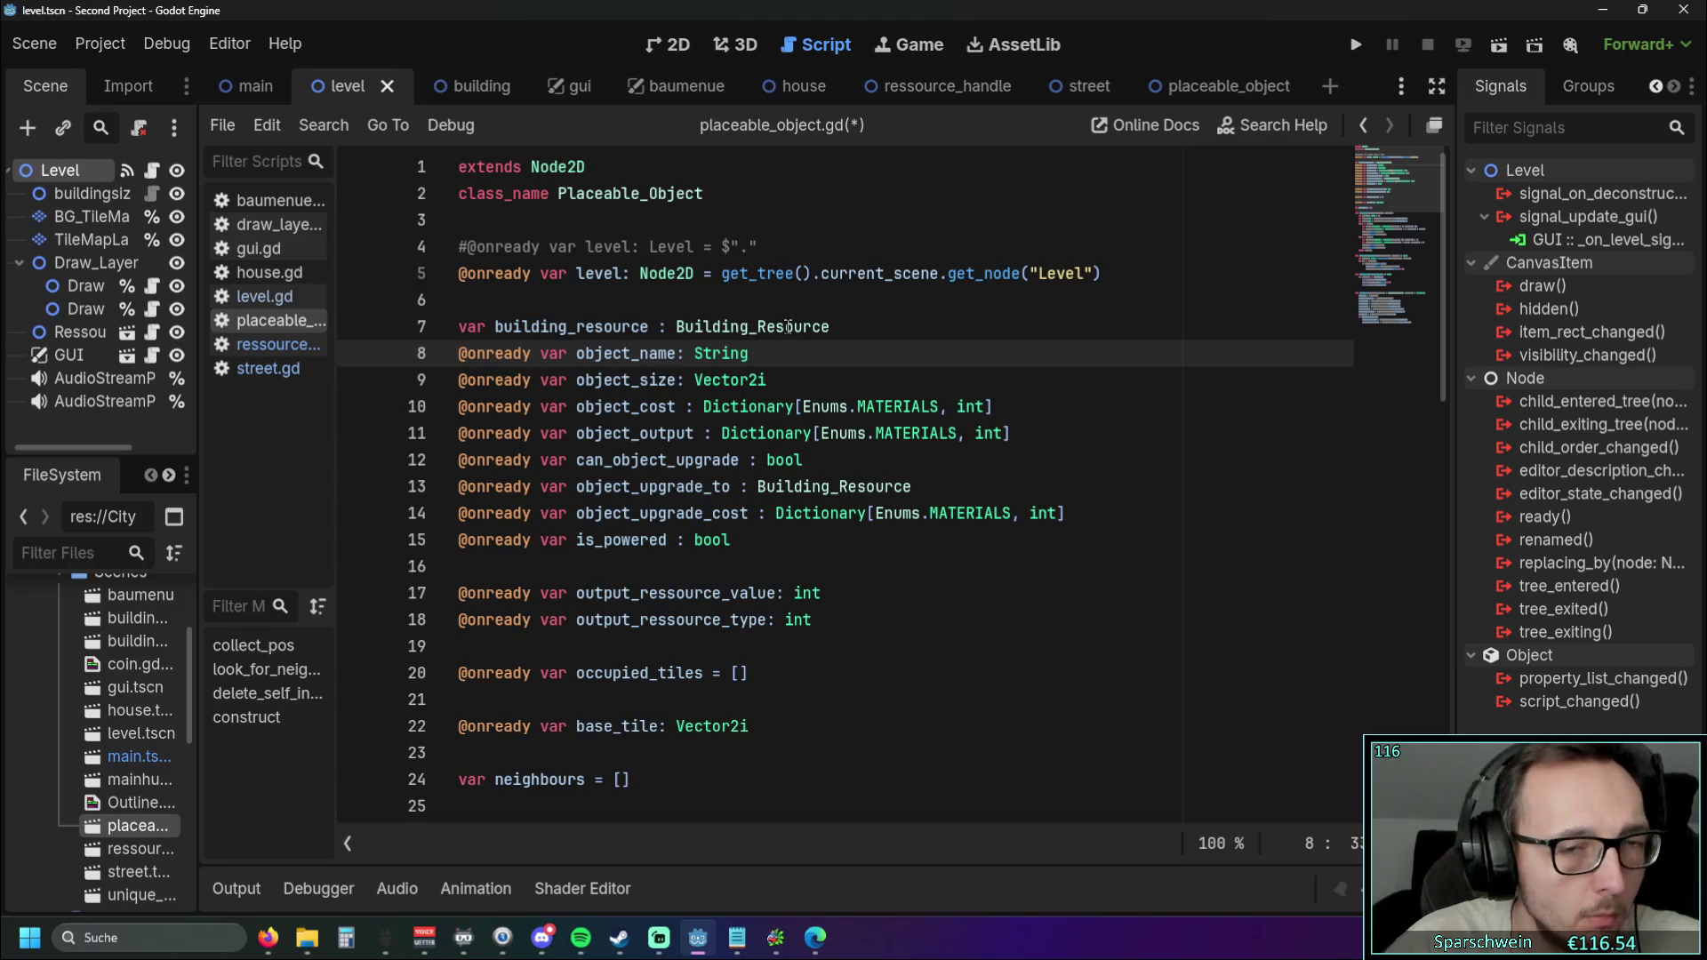
# Change the level variable's type on line 5 from Node2D to Level
pyautogui.moveTo(640, 273); pyautogui.dragTo(696, 273)
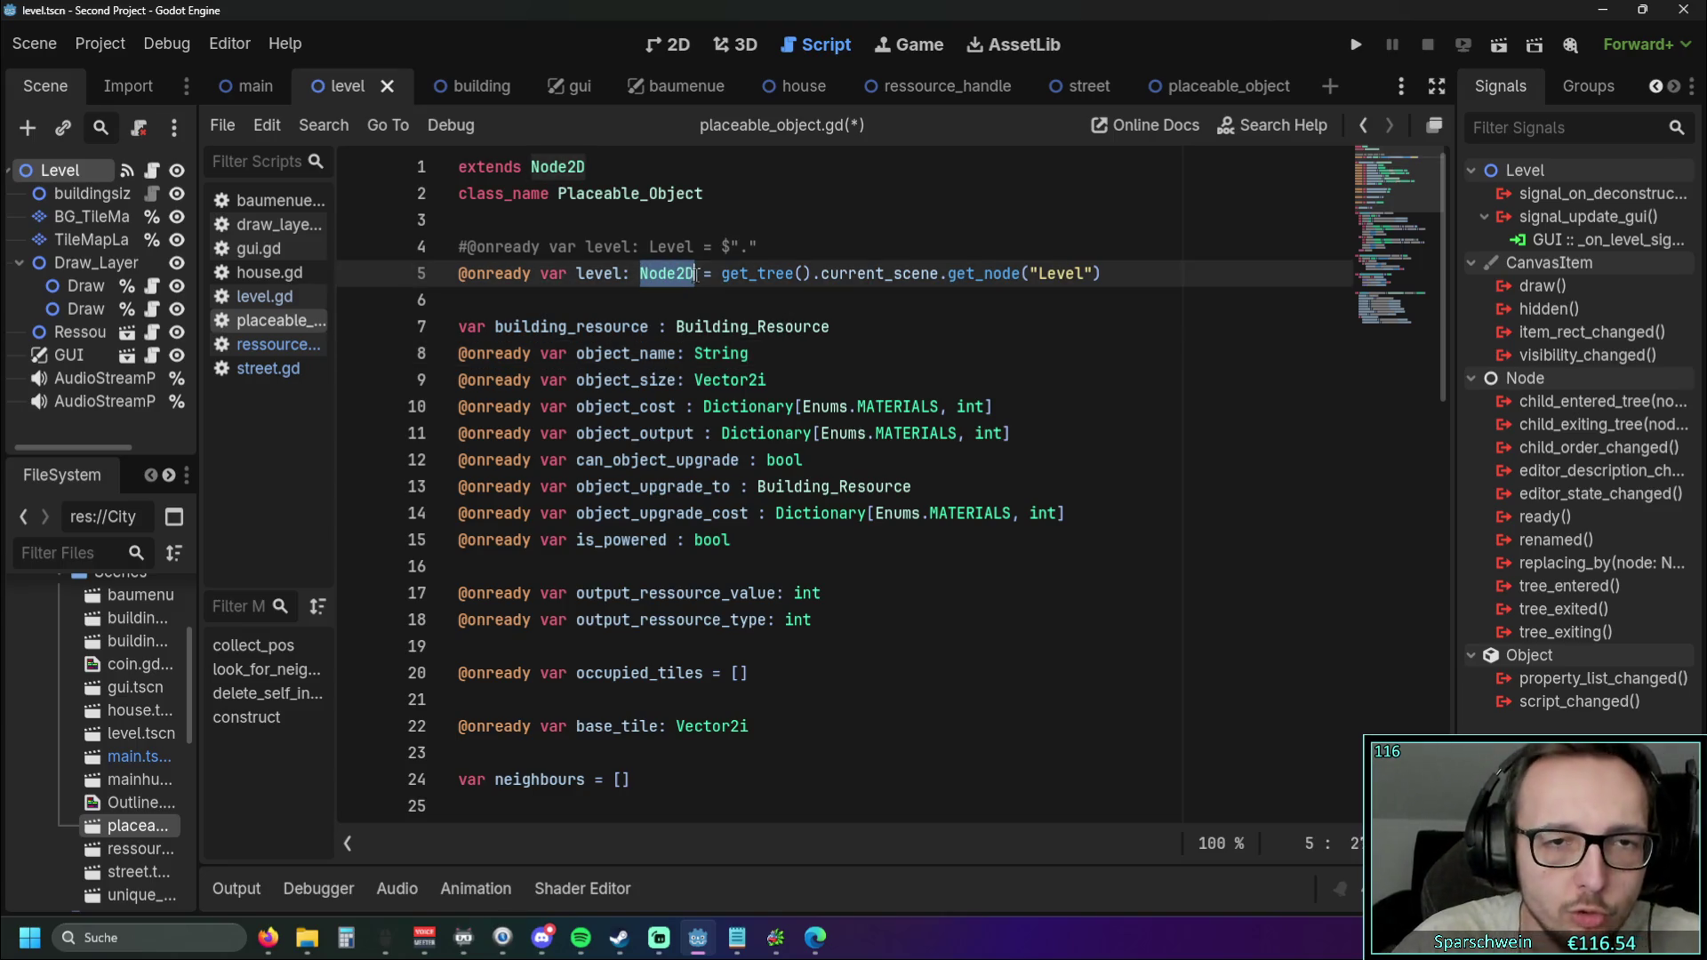
pyautogui.write('LEV')
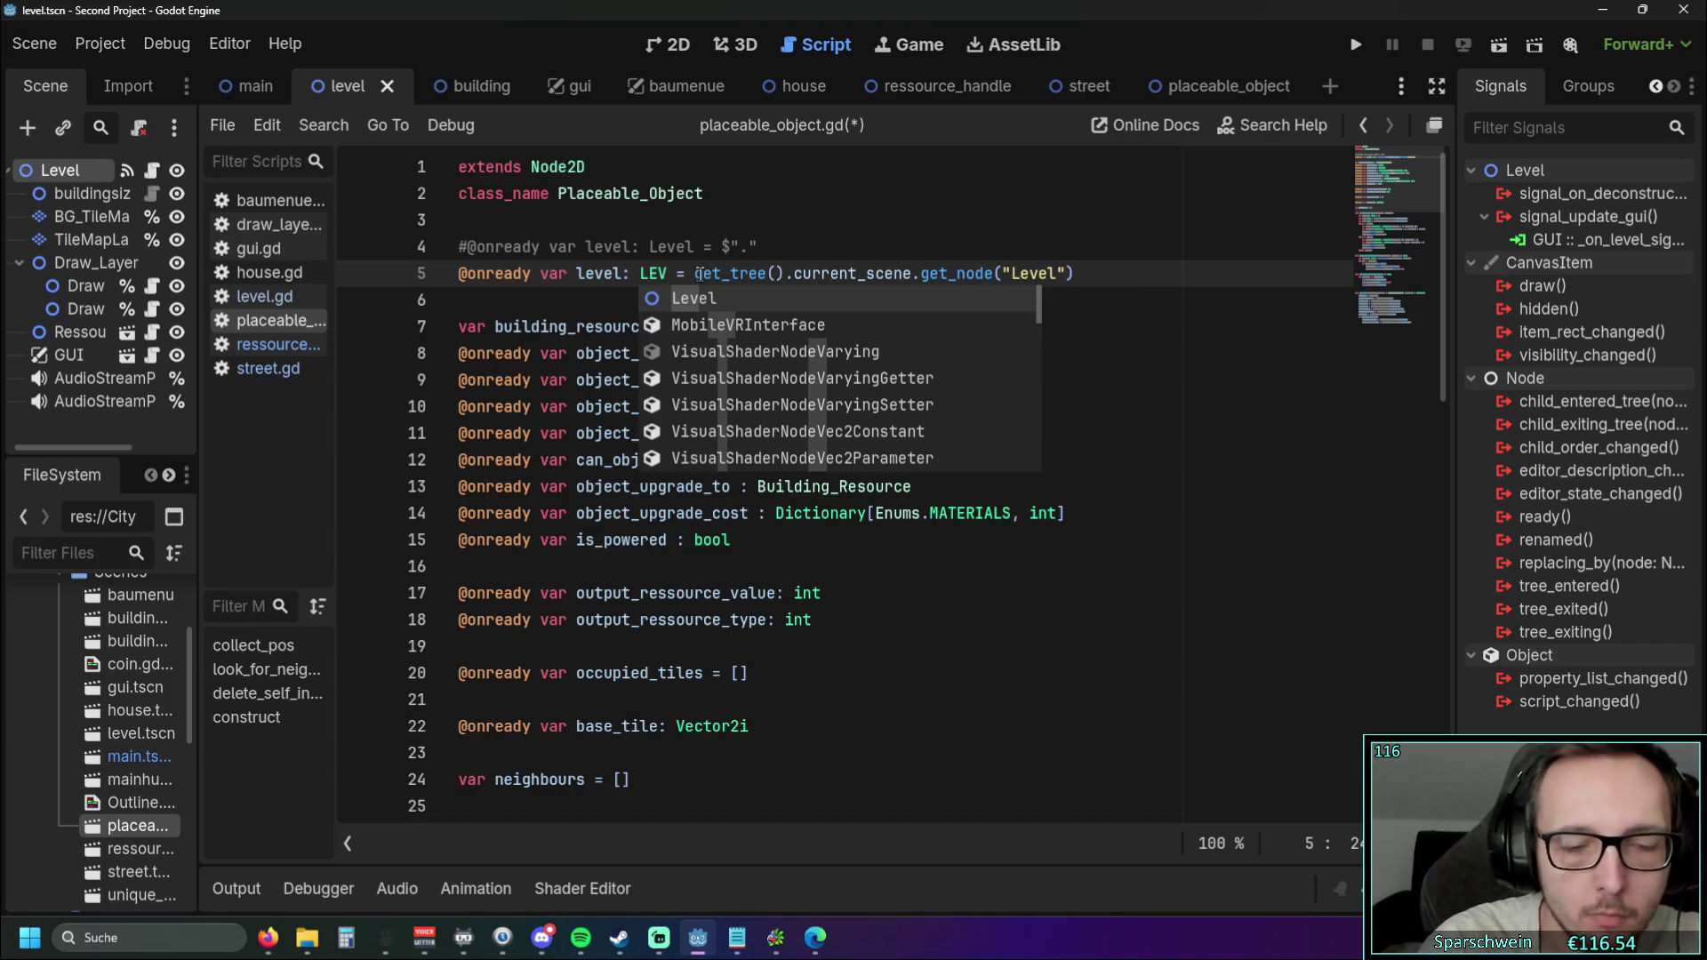
pyautogui.press('BackSpace')
pyautogui.press('BackSpace')
pyautogui.write('evel')
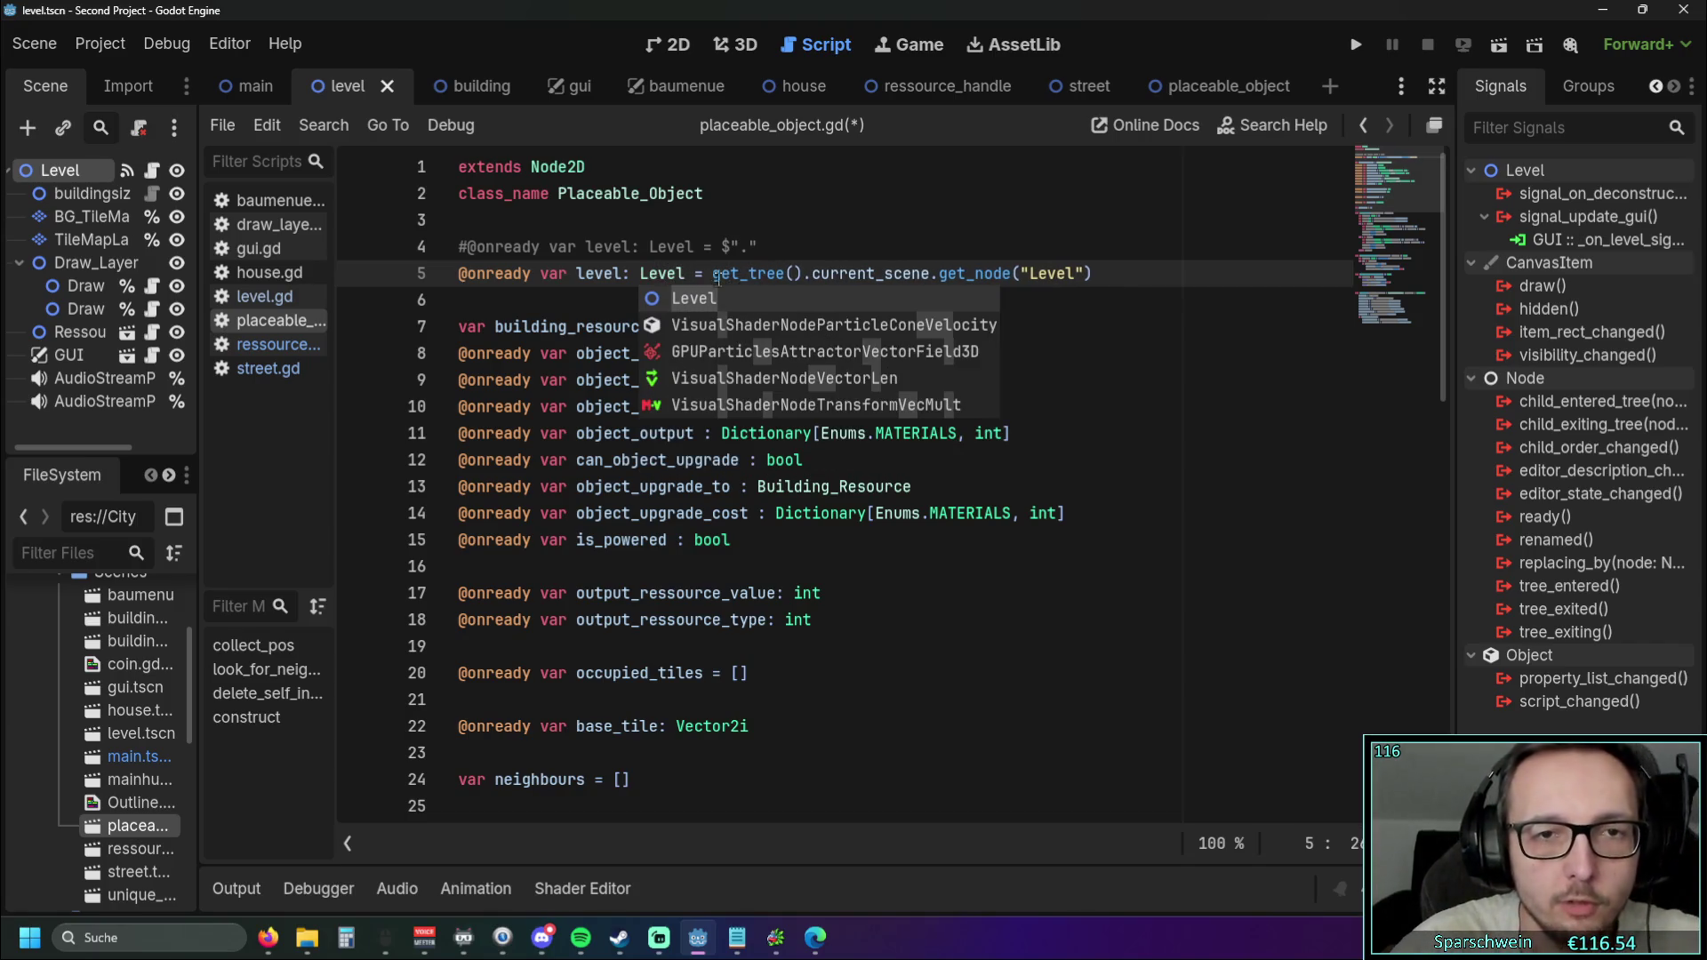
pyautogui.click(894, 234)
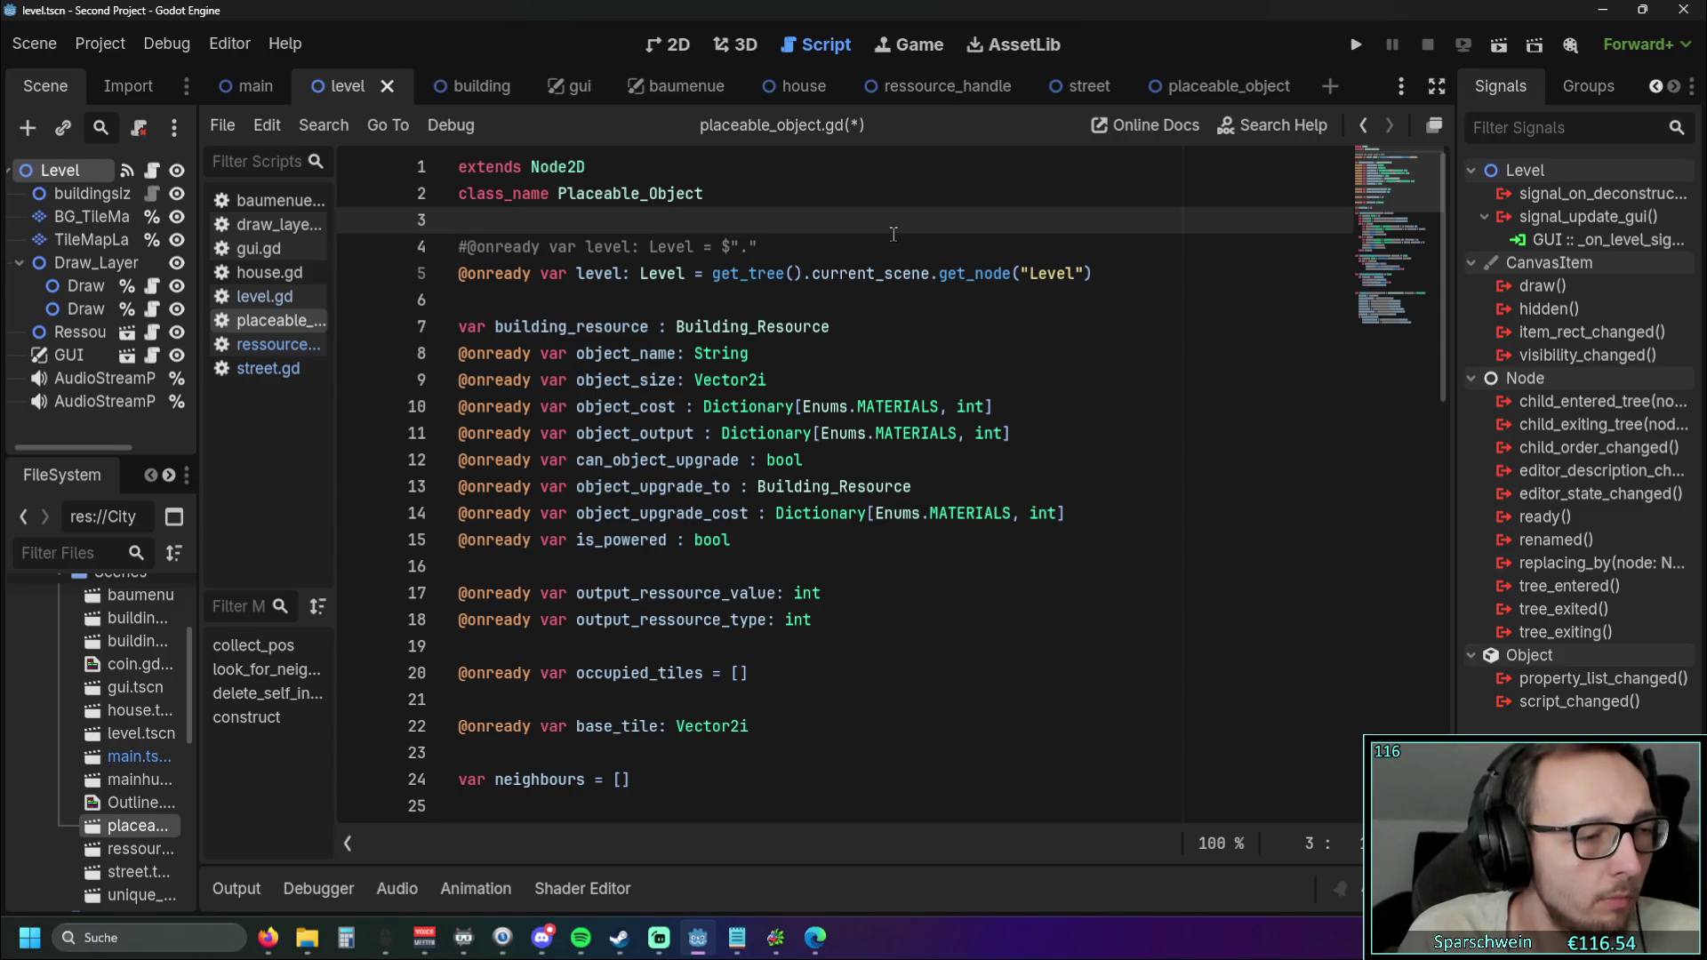
# In street.gd, start a new line at the top of the _ready function
pyautogui.click(259, 378)
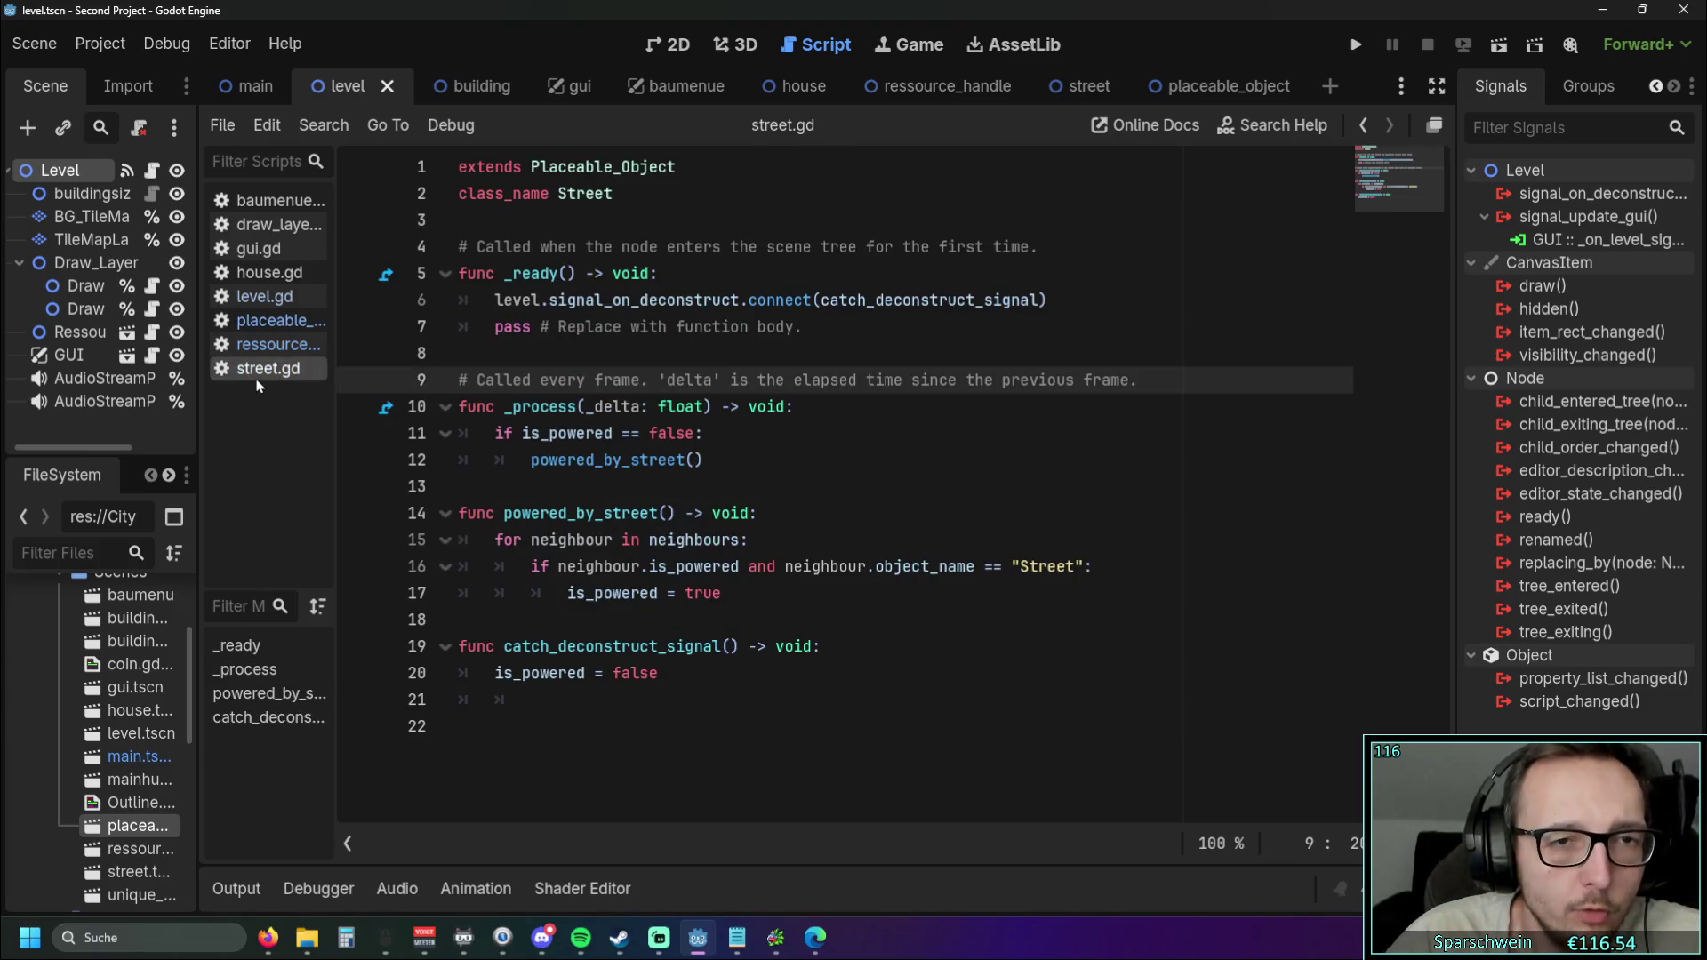
pyautogui.click(696, 354)
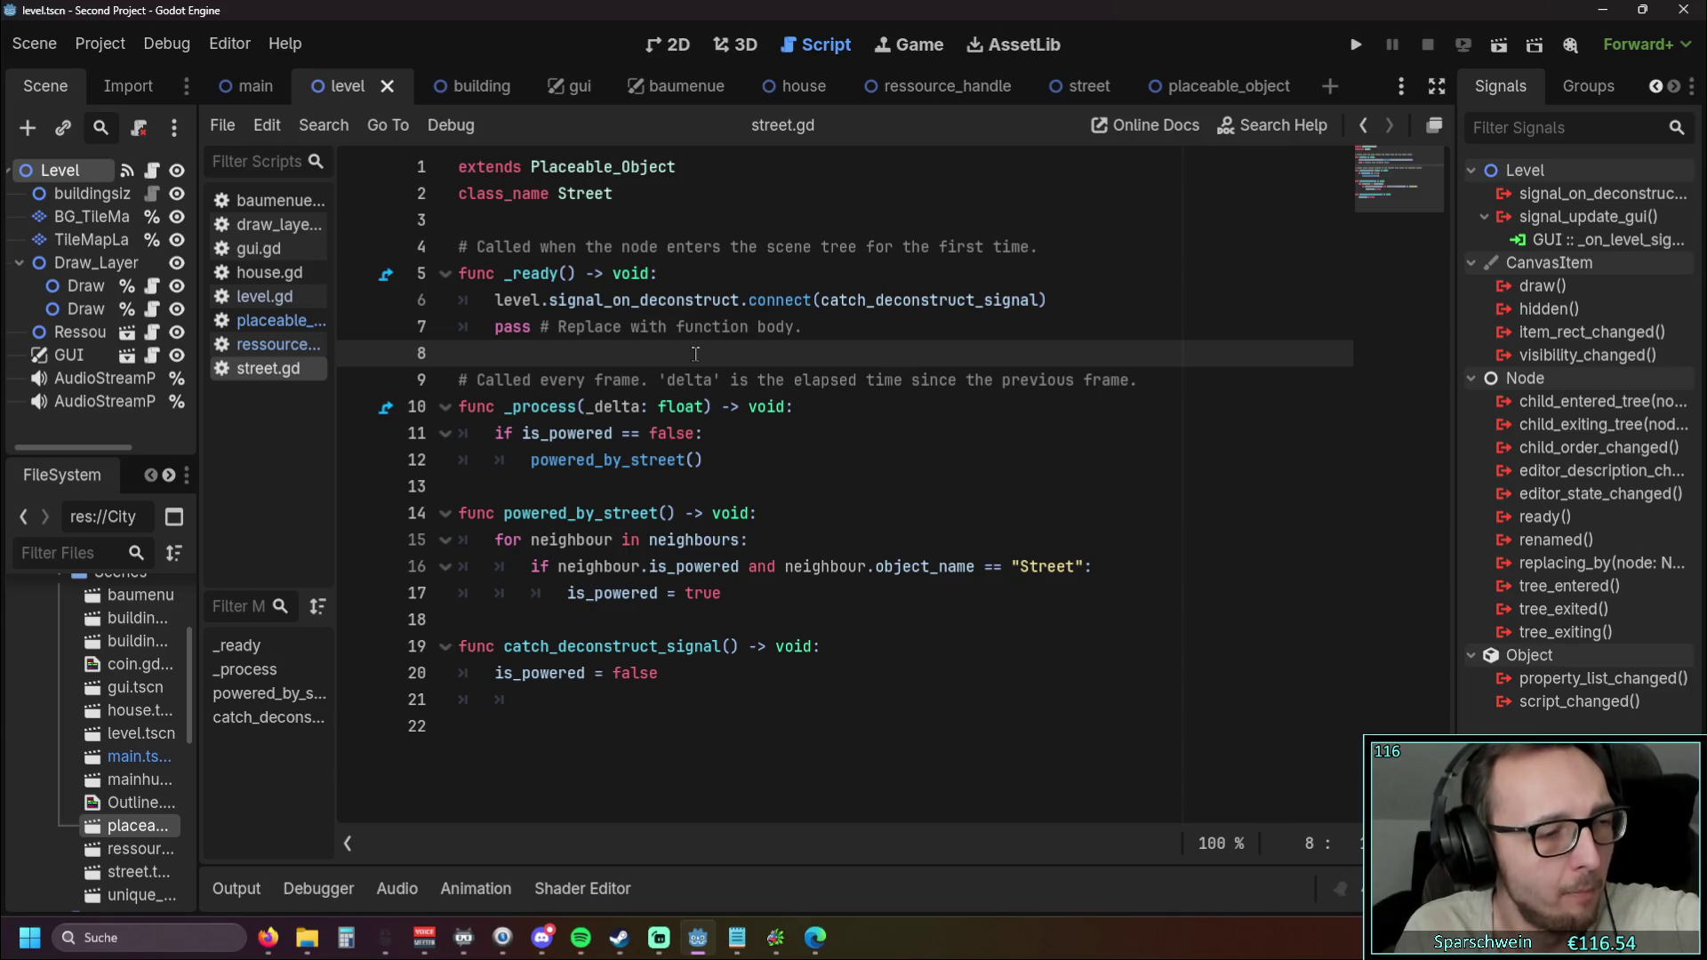
pyautogui.click(705, 276)
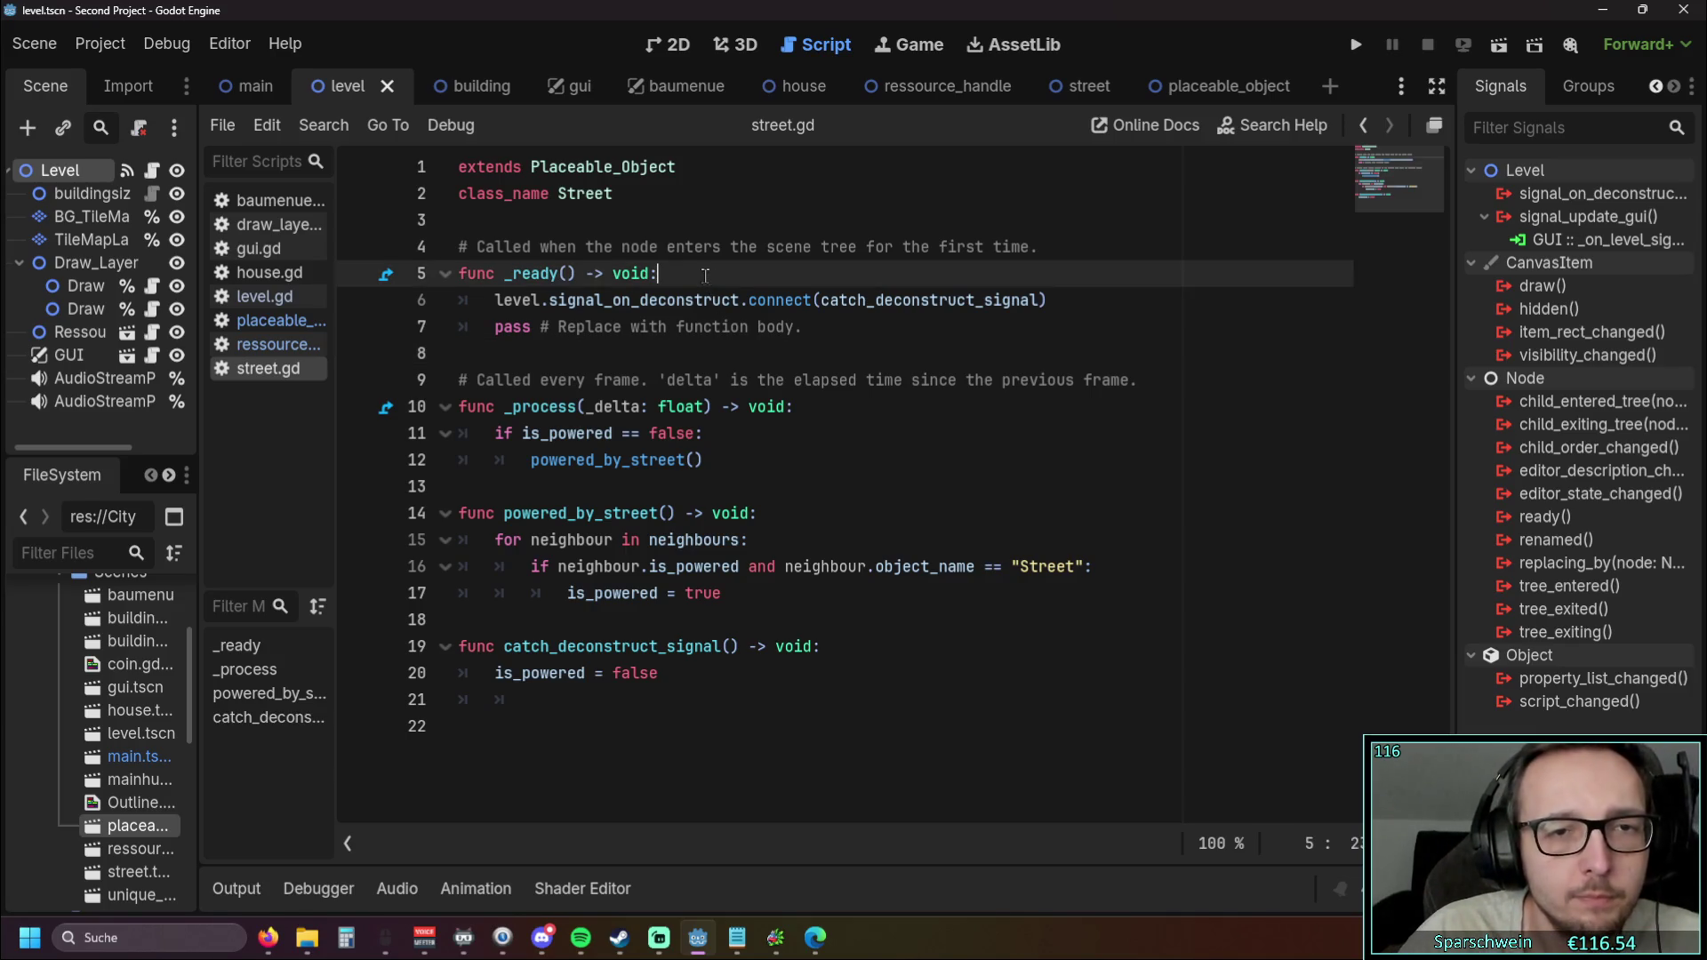
pyautogui.press('Return')
# Type 'level.signal_' on the new _ready line to browse Level's signal suggestions
pyautogui.write('level')
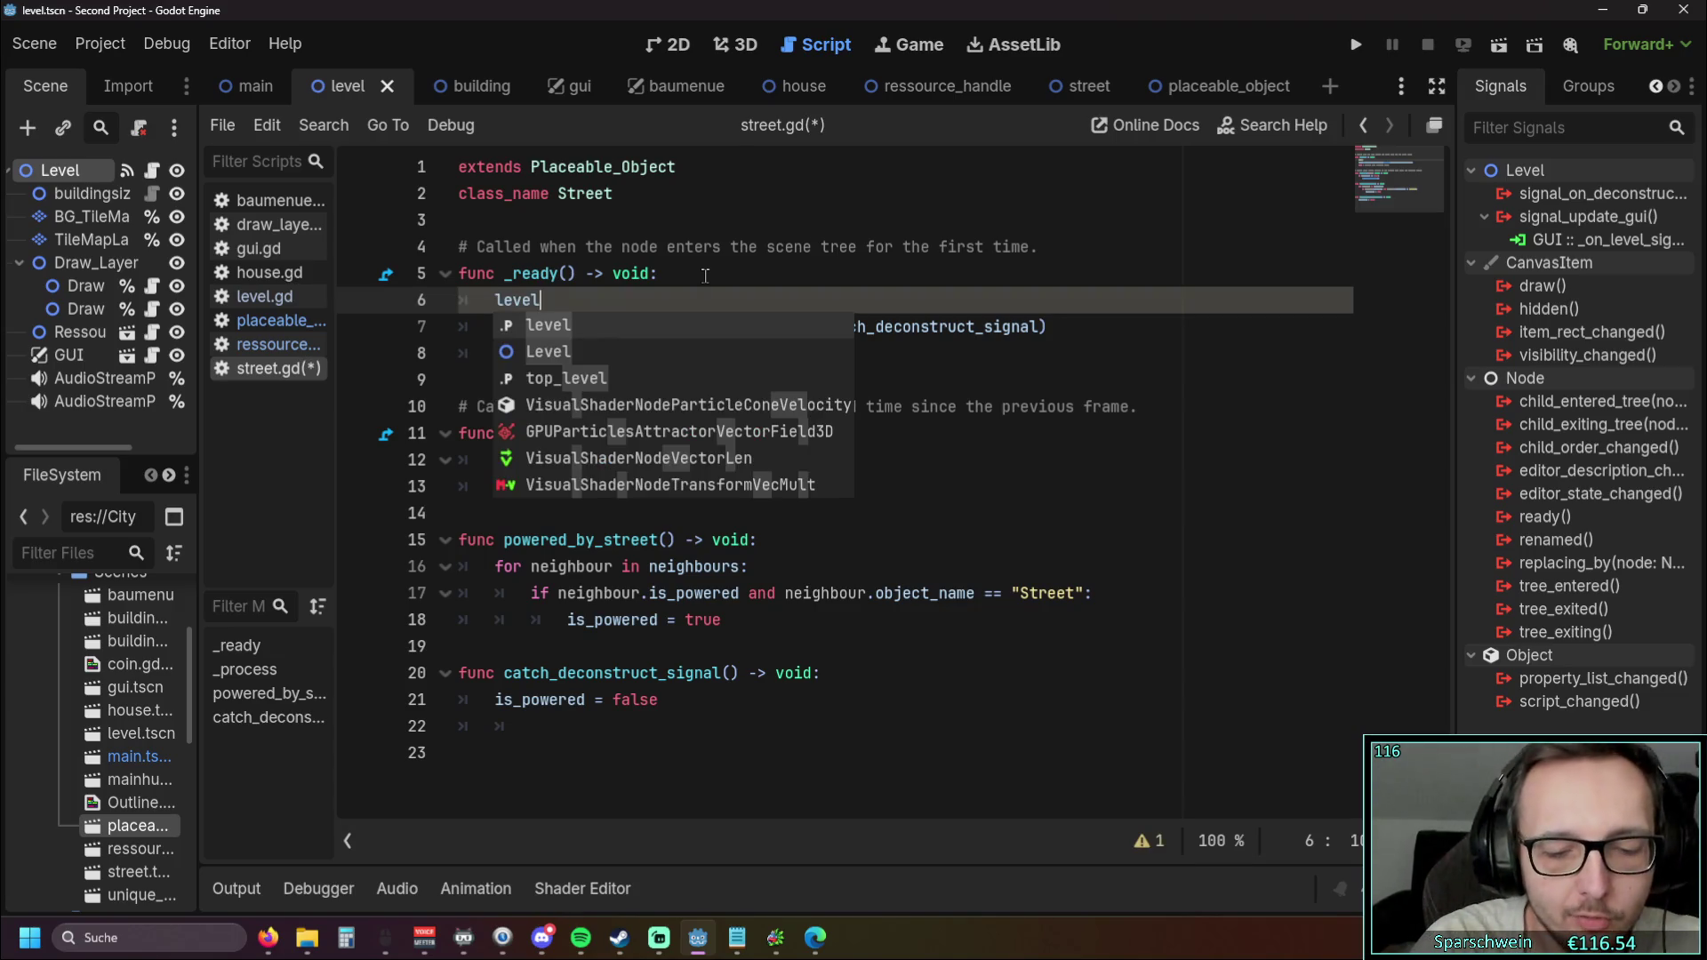
pyautogui.write('.signal')
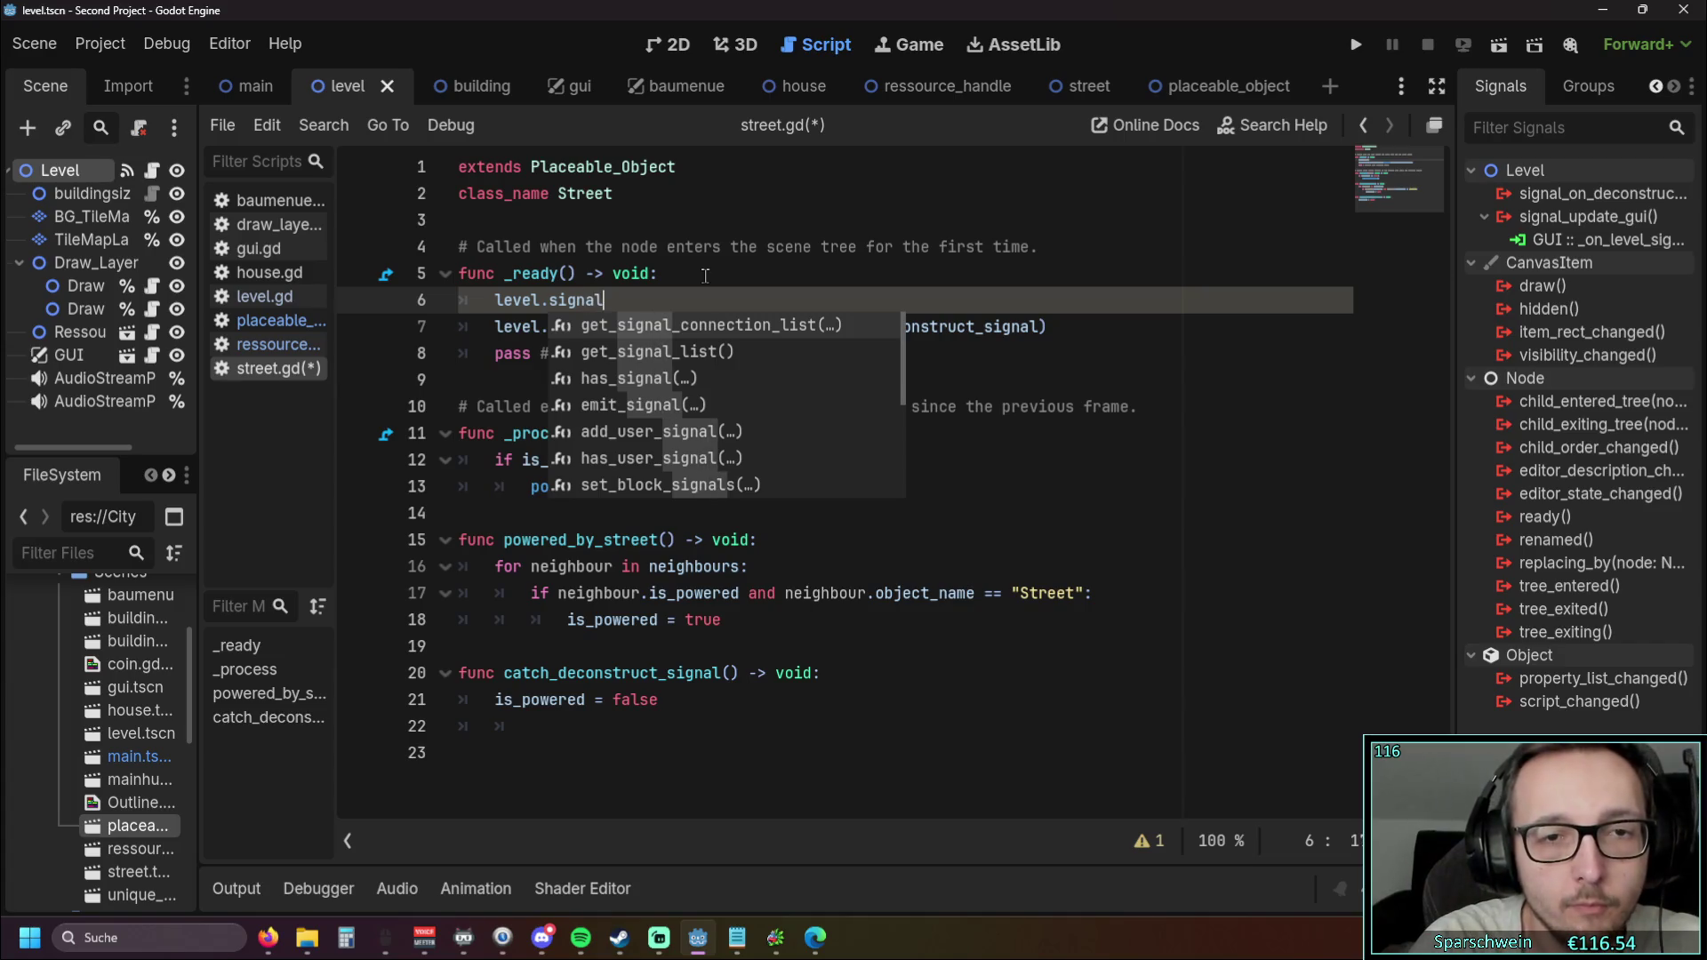
pyautogui.write('_s')
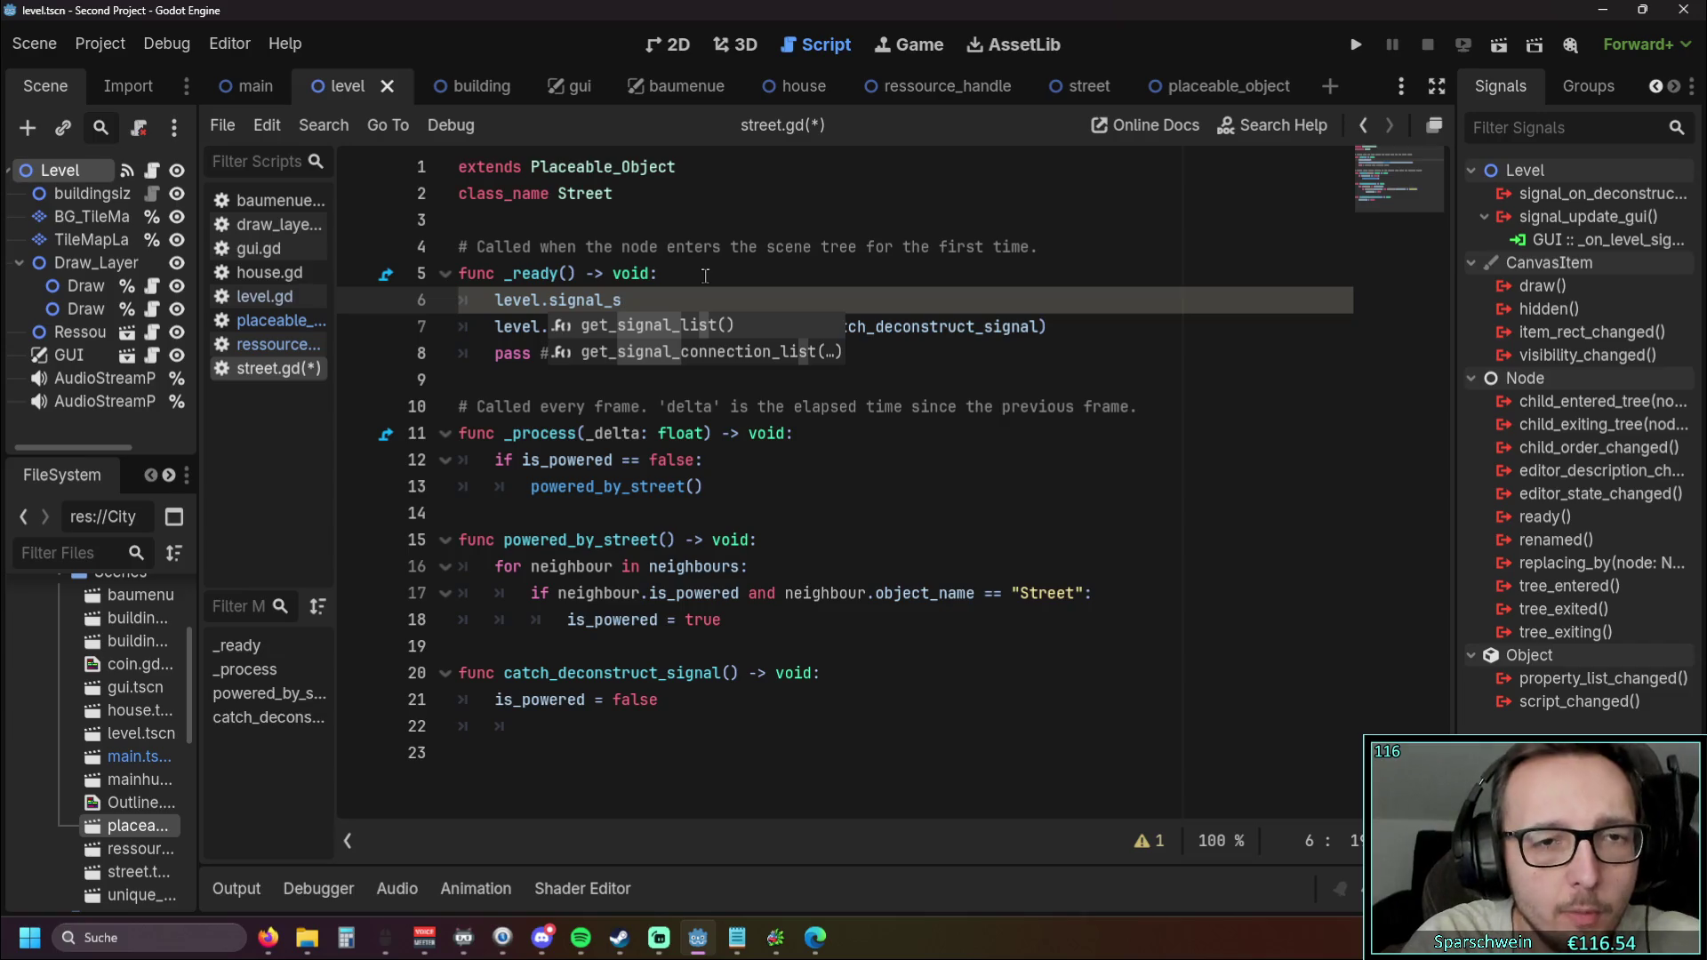
pyautogui.press('BackSpace')
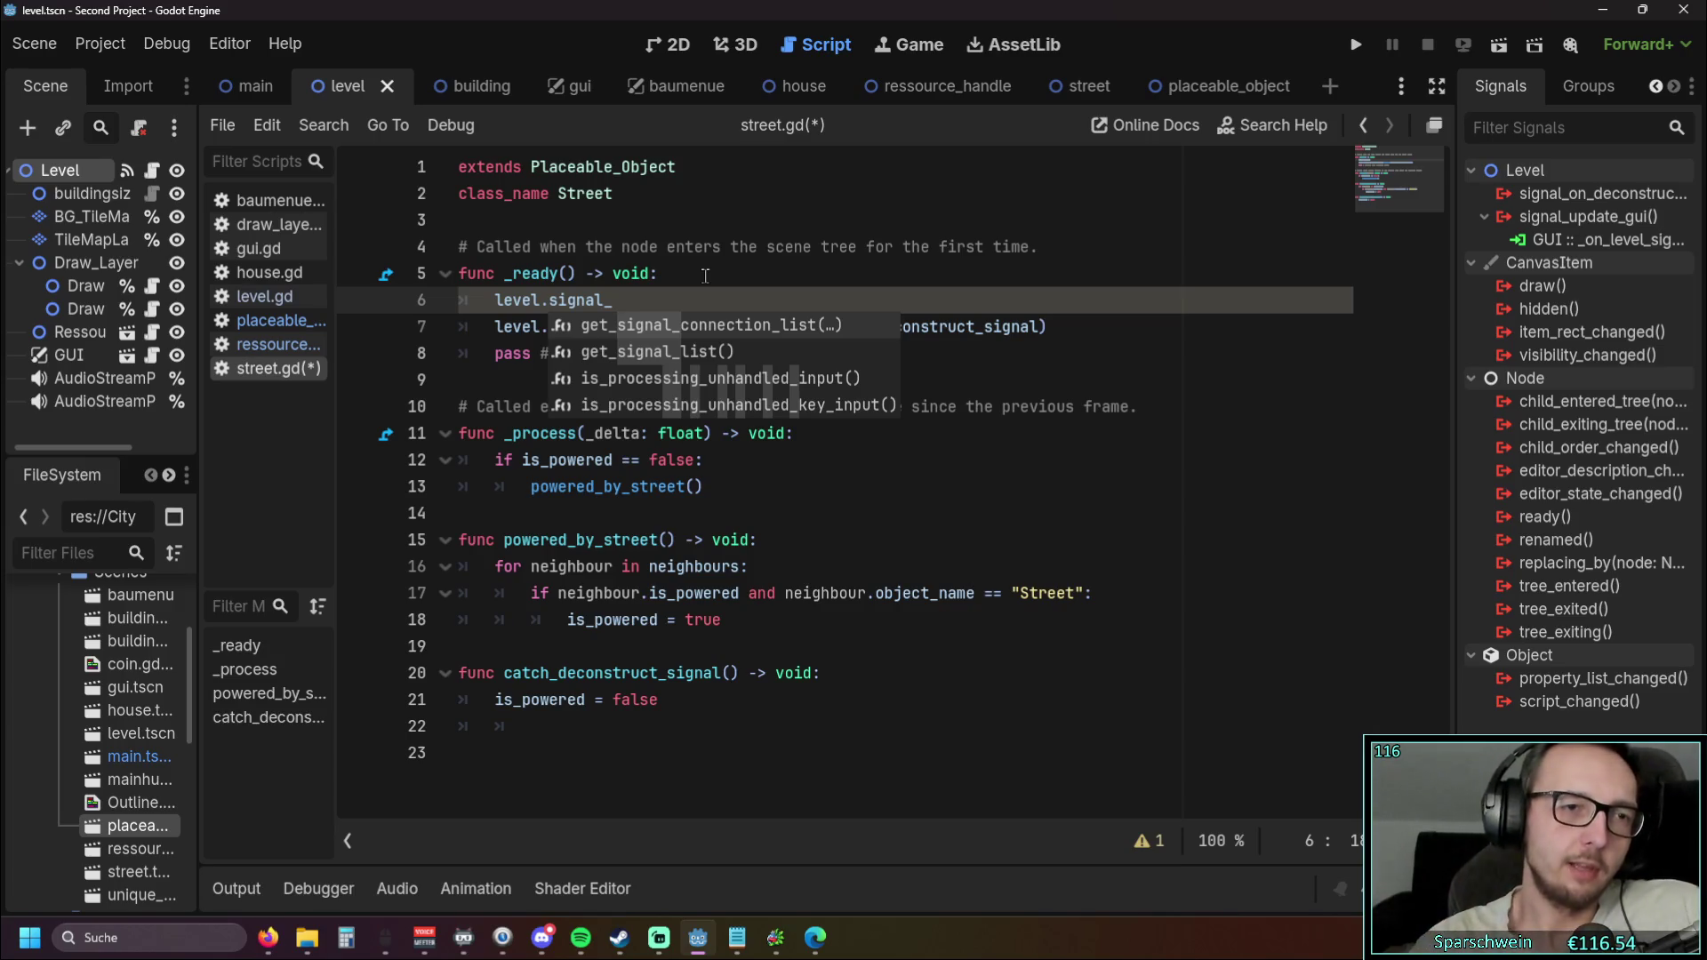
# Look over level.gd, then return to placeable_object.gd's Level-typed level declaration
pyautogui.click(266, 297)
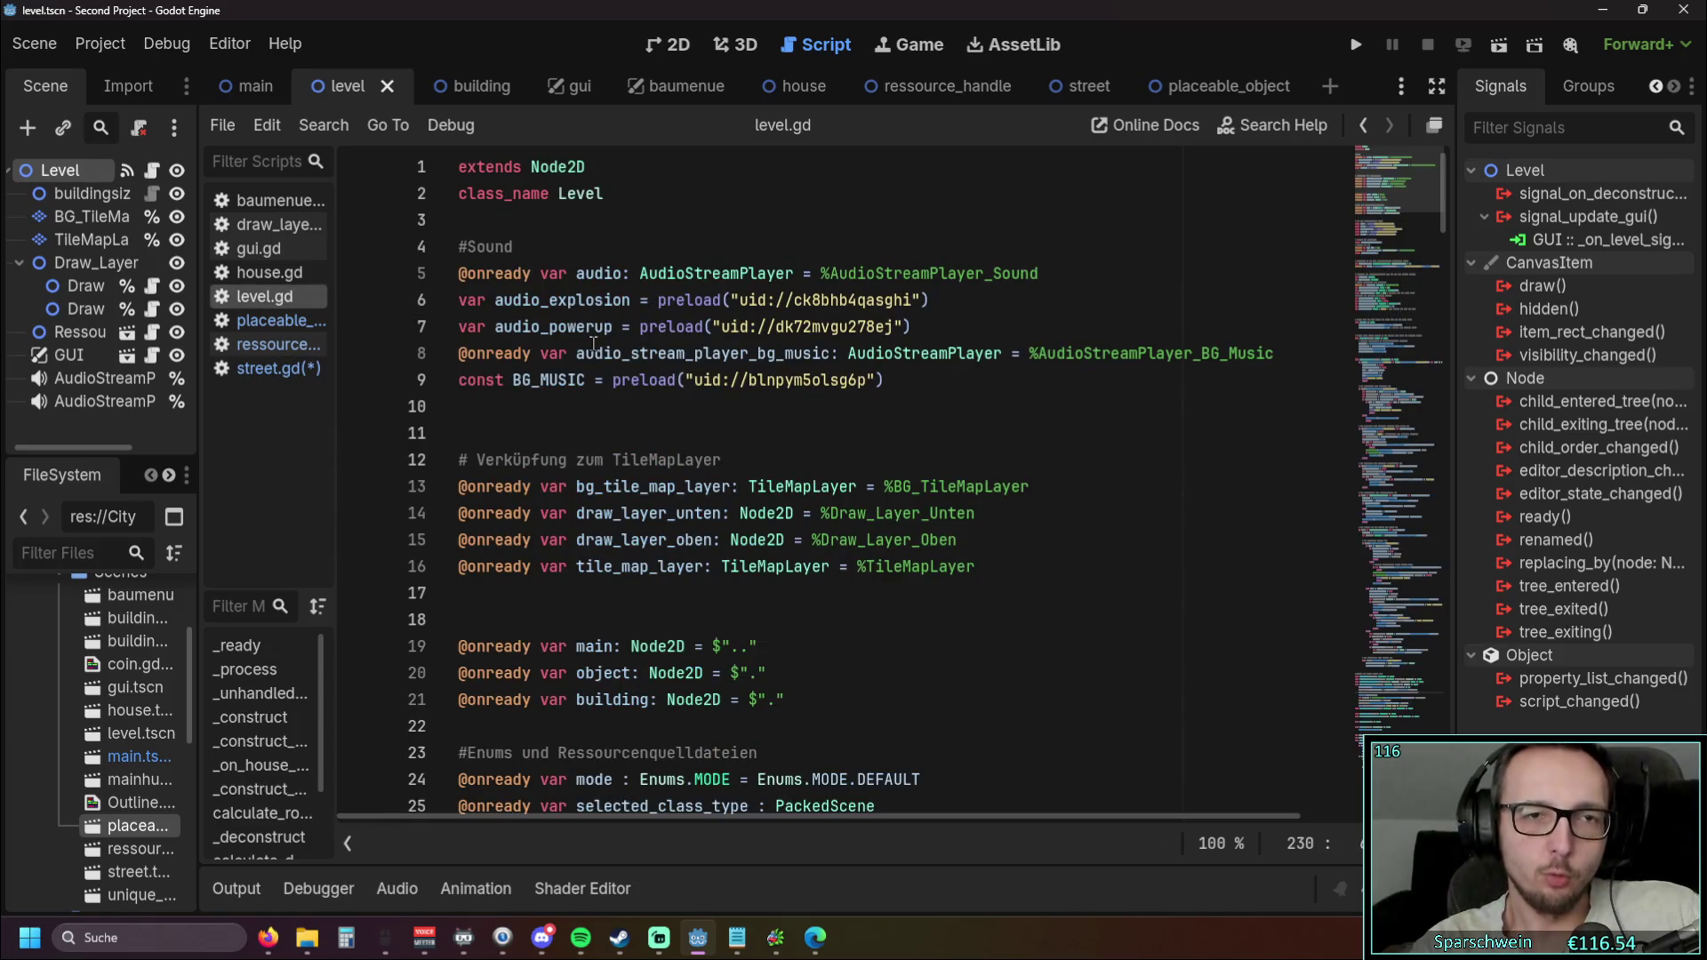
pyautogui.click(275, 320)
pyautogui.moveTo(850, 273)
pyautogui.mouseDown()
pyautogui.moveTo(898, 275)
pyautogui.moveTo(863, 275)
pyautogui.mouseUp()
pyautogui.click(904, 296)
pyautogui.click(811, 273)
pyautogui.click(896, 293)
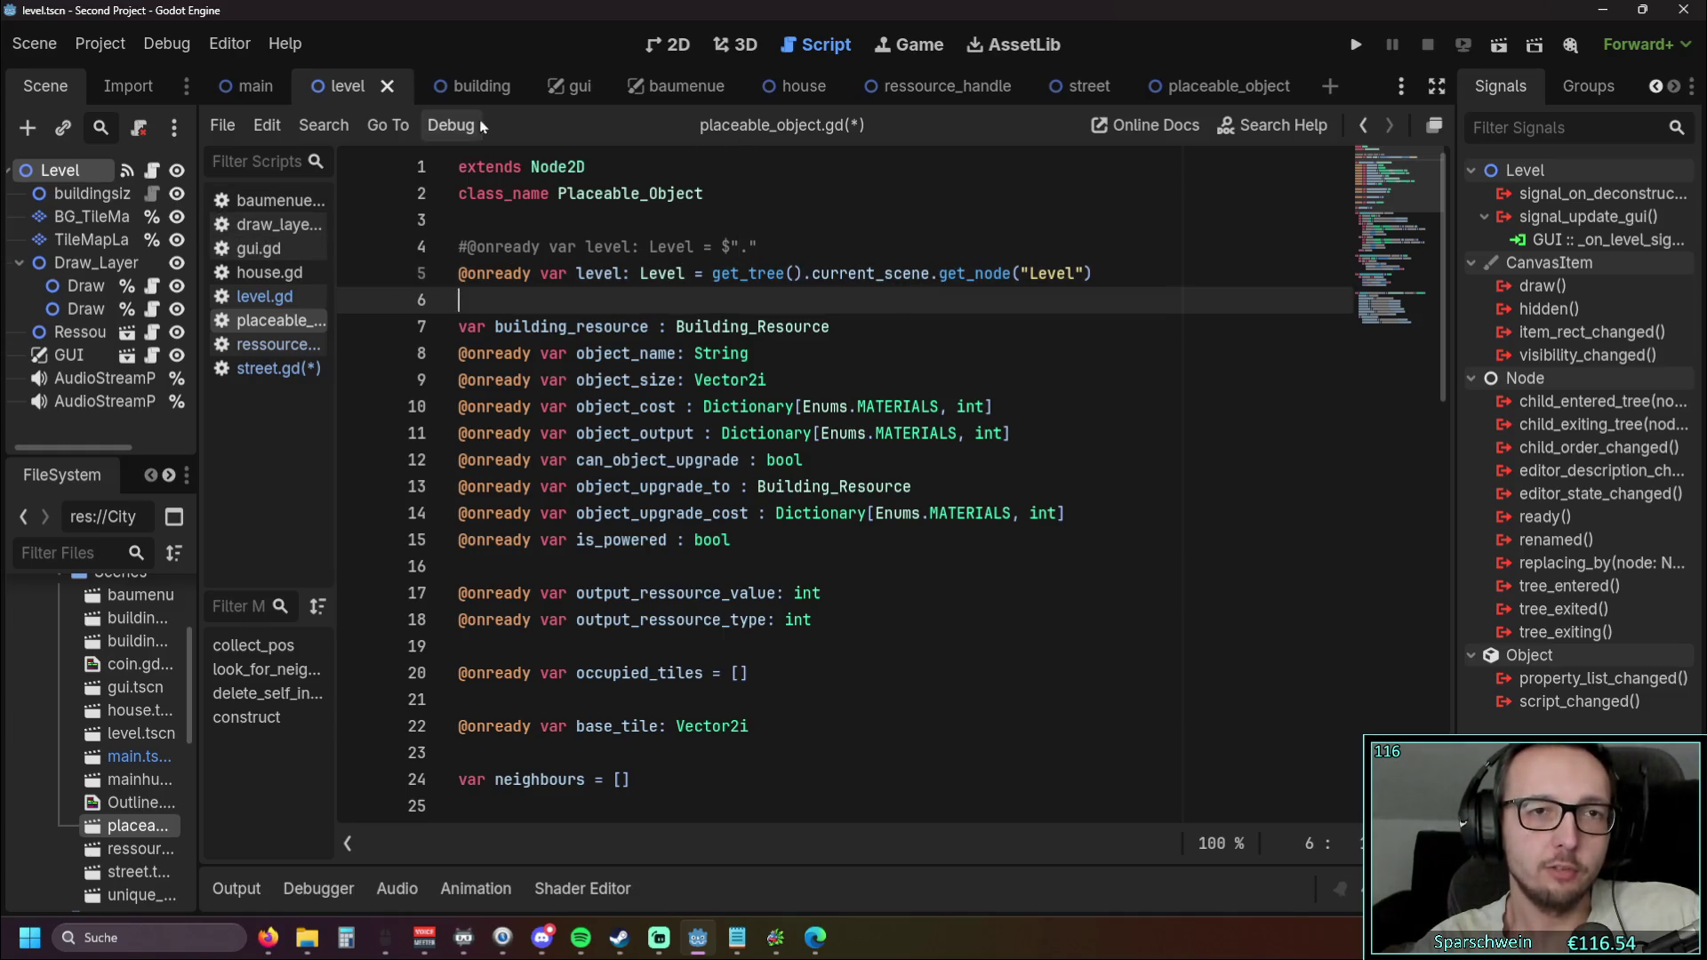
# Widen the Scene and FileSystem panels in the ressource_handle scene, then switch to the placeable_object scene
pyautogui.click(928, 85)
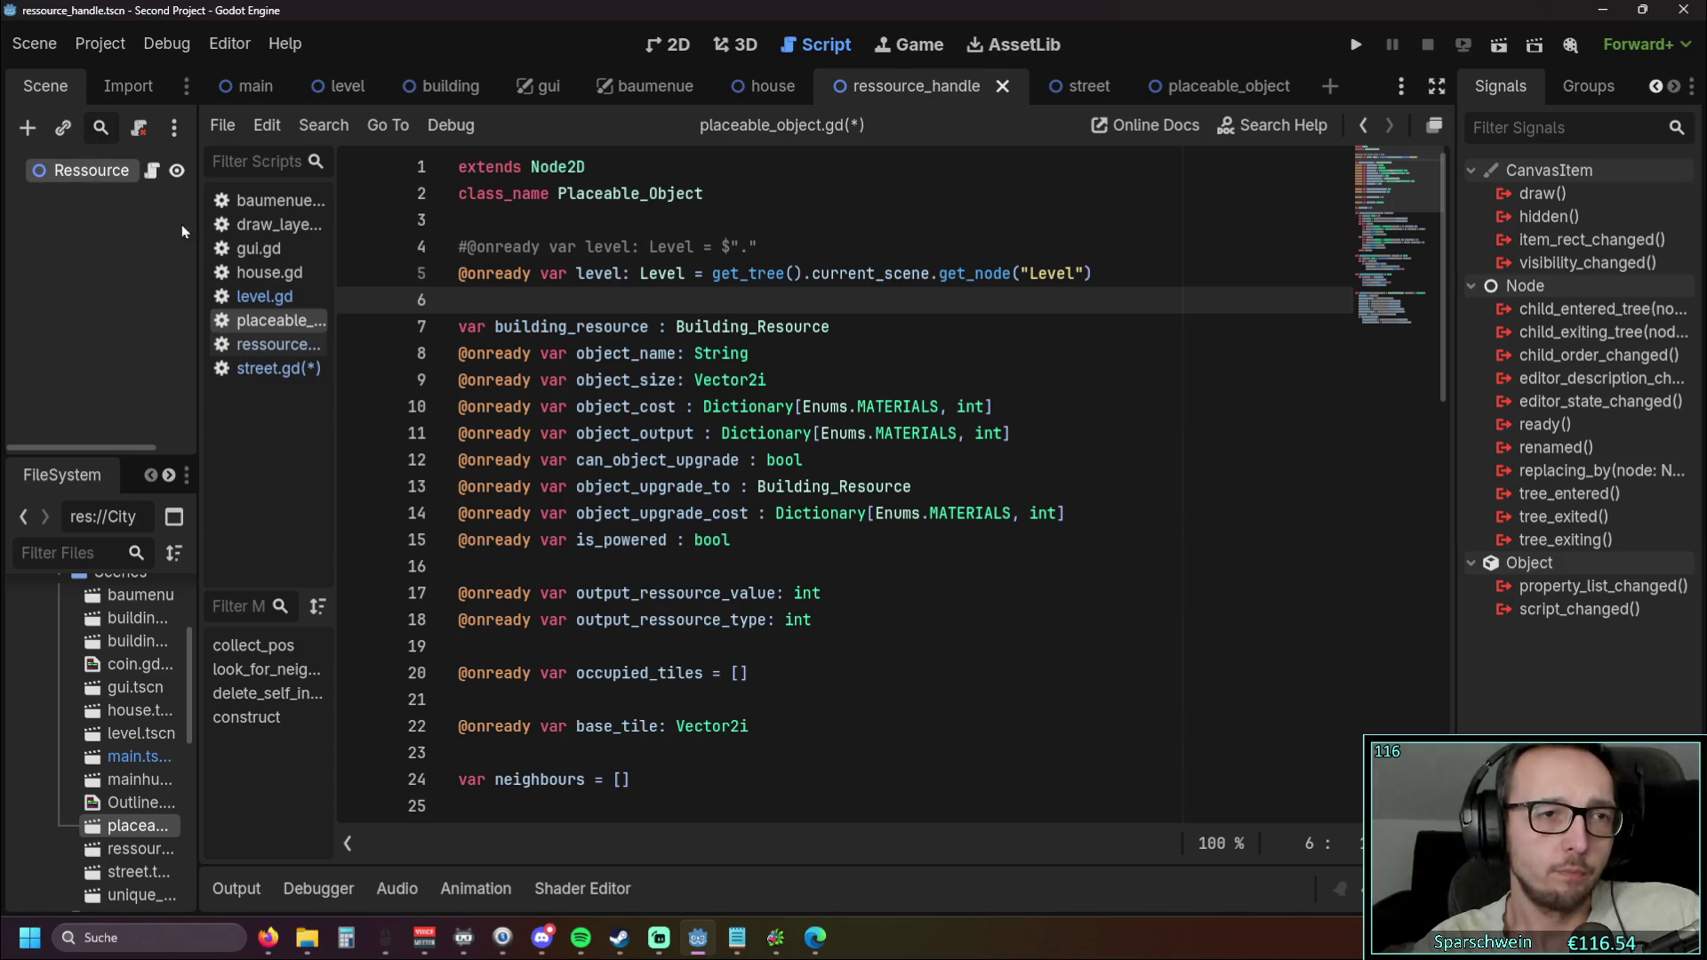
pyautogui.moveTo(198, 235)
pyautogui.mouseDown()
pyautogui.moveTo(390, 245)
pyautogui.moveTo(297, 249)
pyautogui.mouseUp()
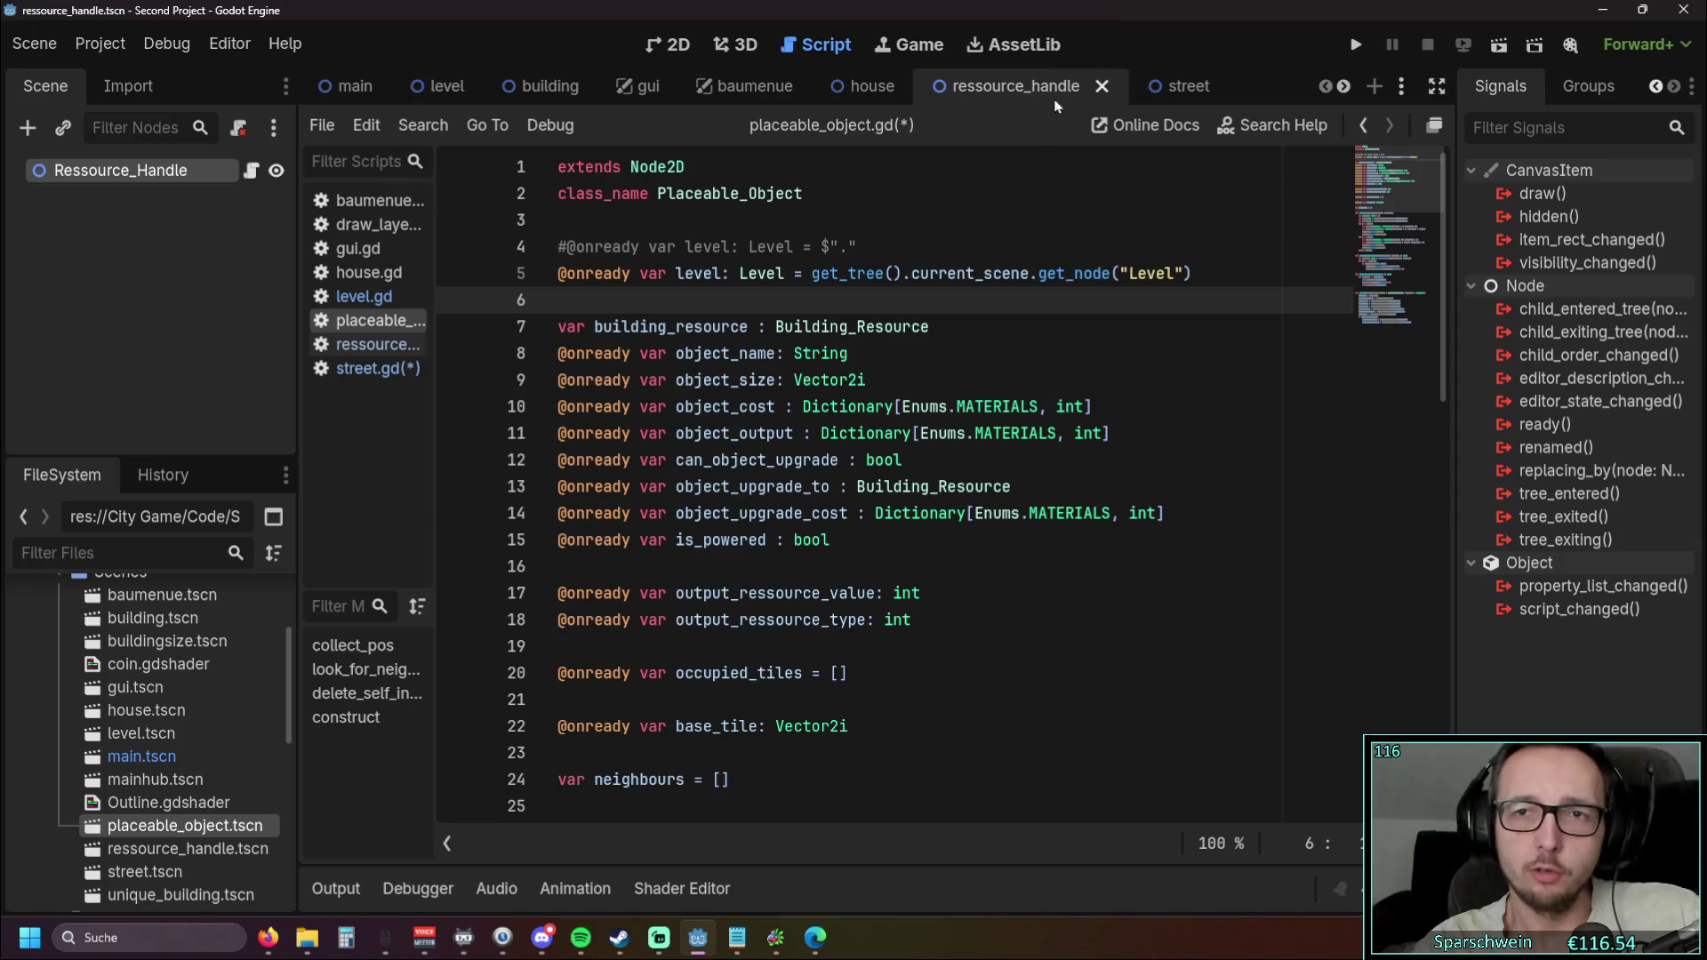
pyautogui.scroll(-1, 769, 89)
pyautogui.click(1217, 82)
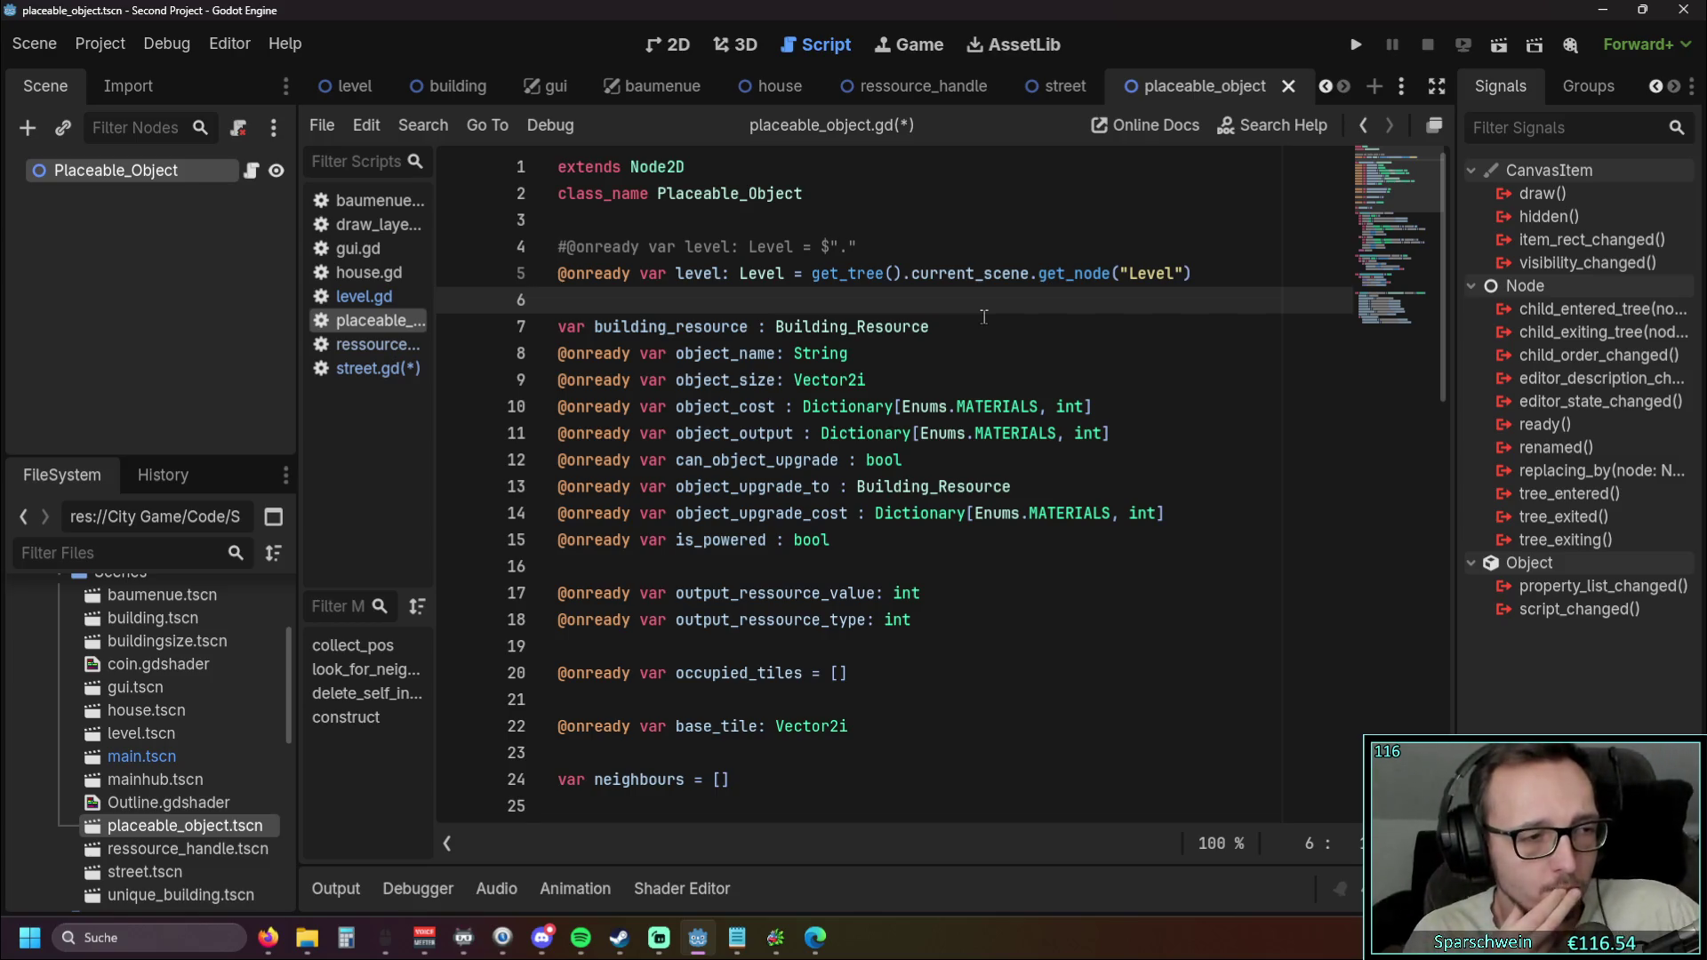
# Delete the unfinished 'level.signal_' line from street.gd's _ready function
pyautogui.click(1355, 46)
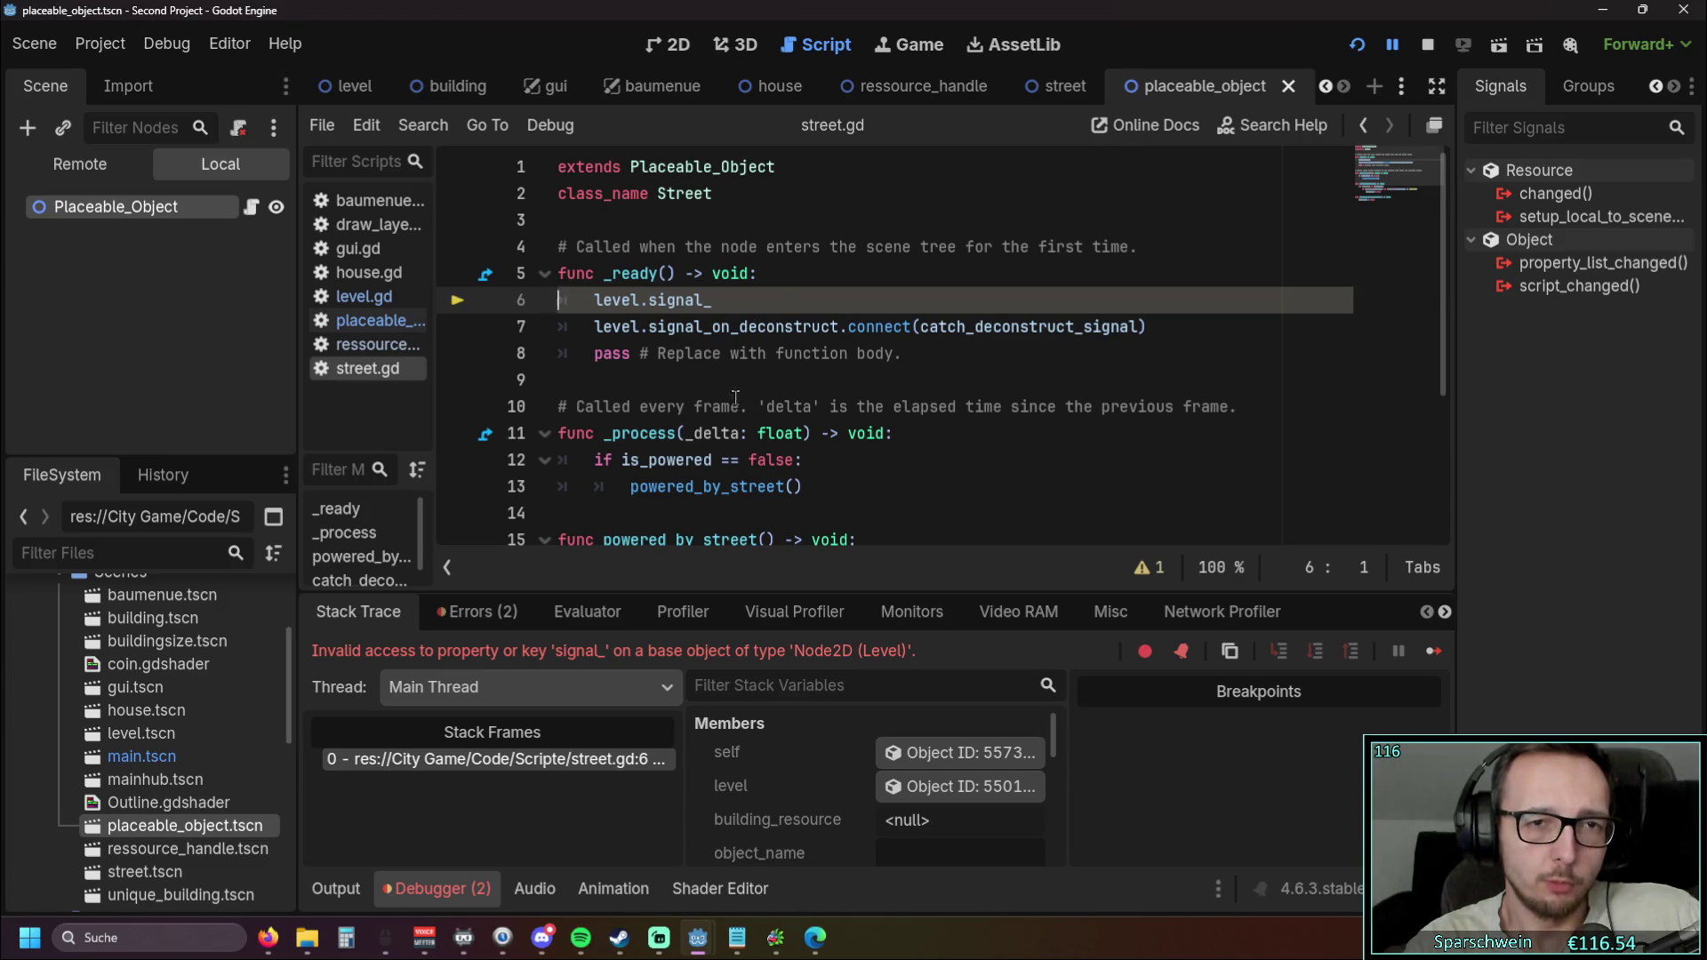
pyautogui.click(714, 300)
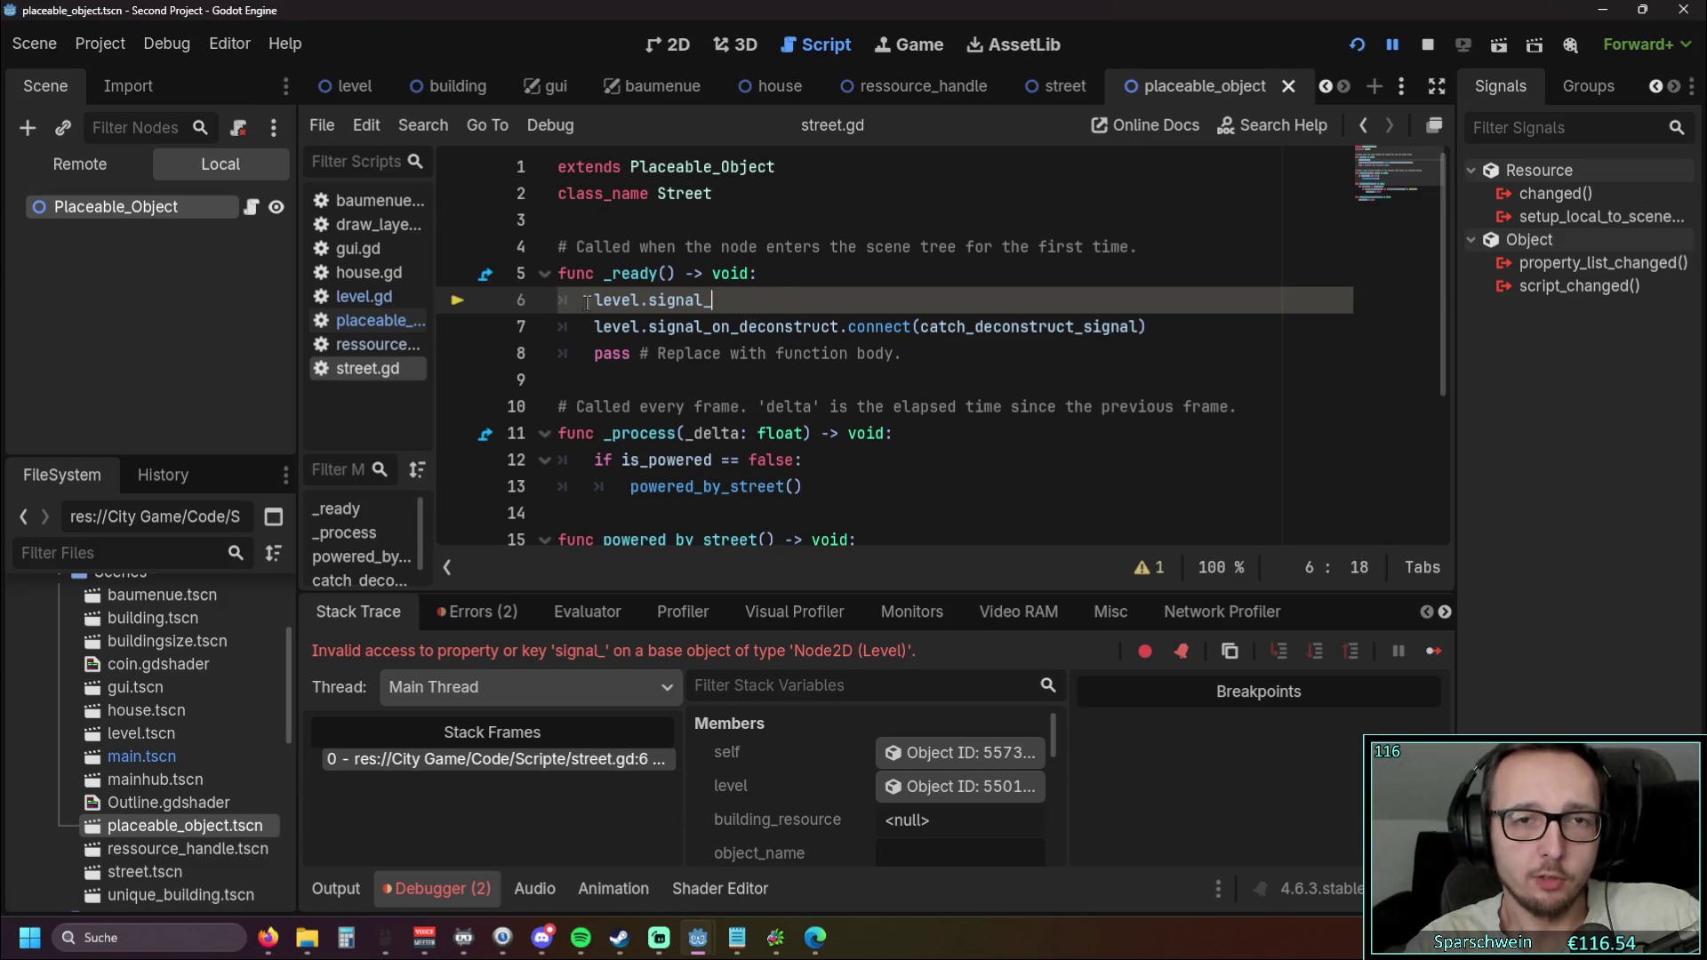
pyautogui.hotkey('shift', 'Home')
pyautogui.hotkey('shift', 'Home')
pyautogui.press('BackSpace')
pyautogui.press('BackSpace')
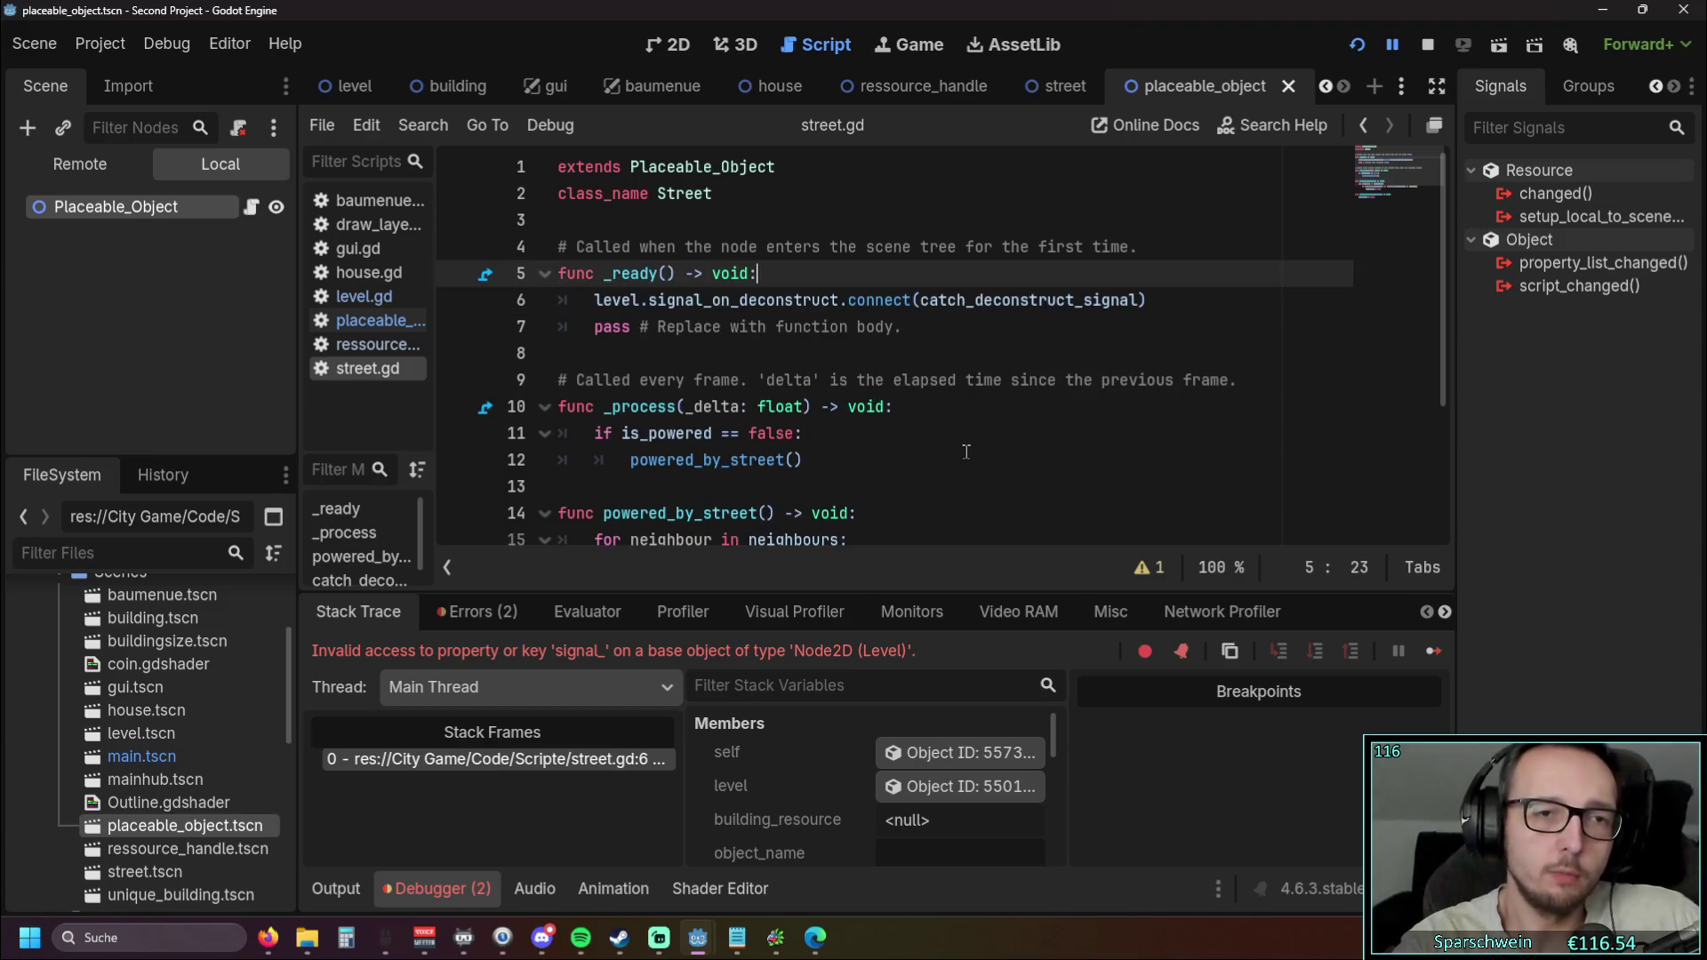
# Test-run the game, stop it, and return to placeable_object.gd
pyautogui.click(1355, 46)
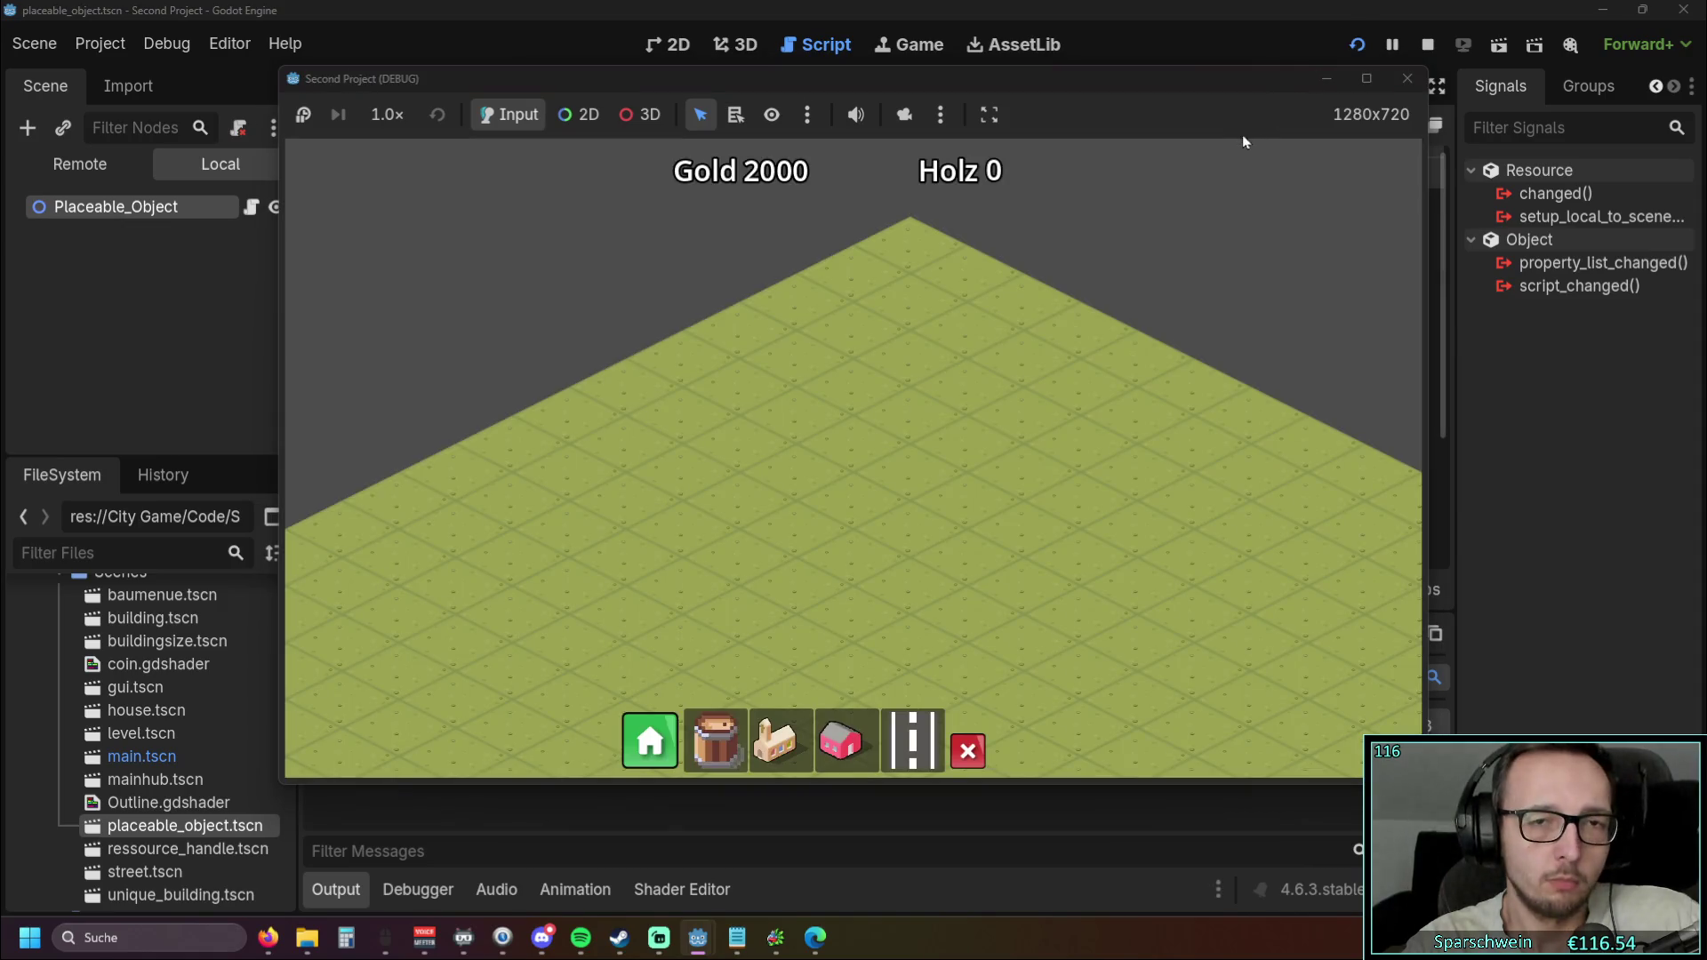
pyautogui.click(1407, 78)
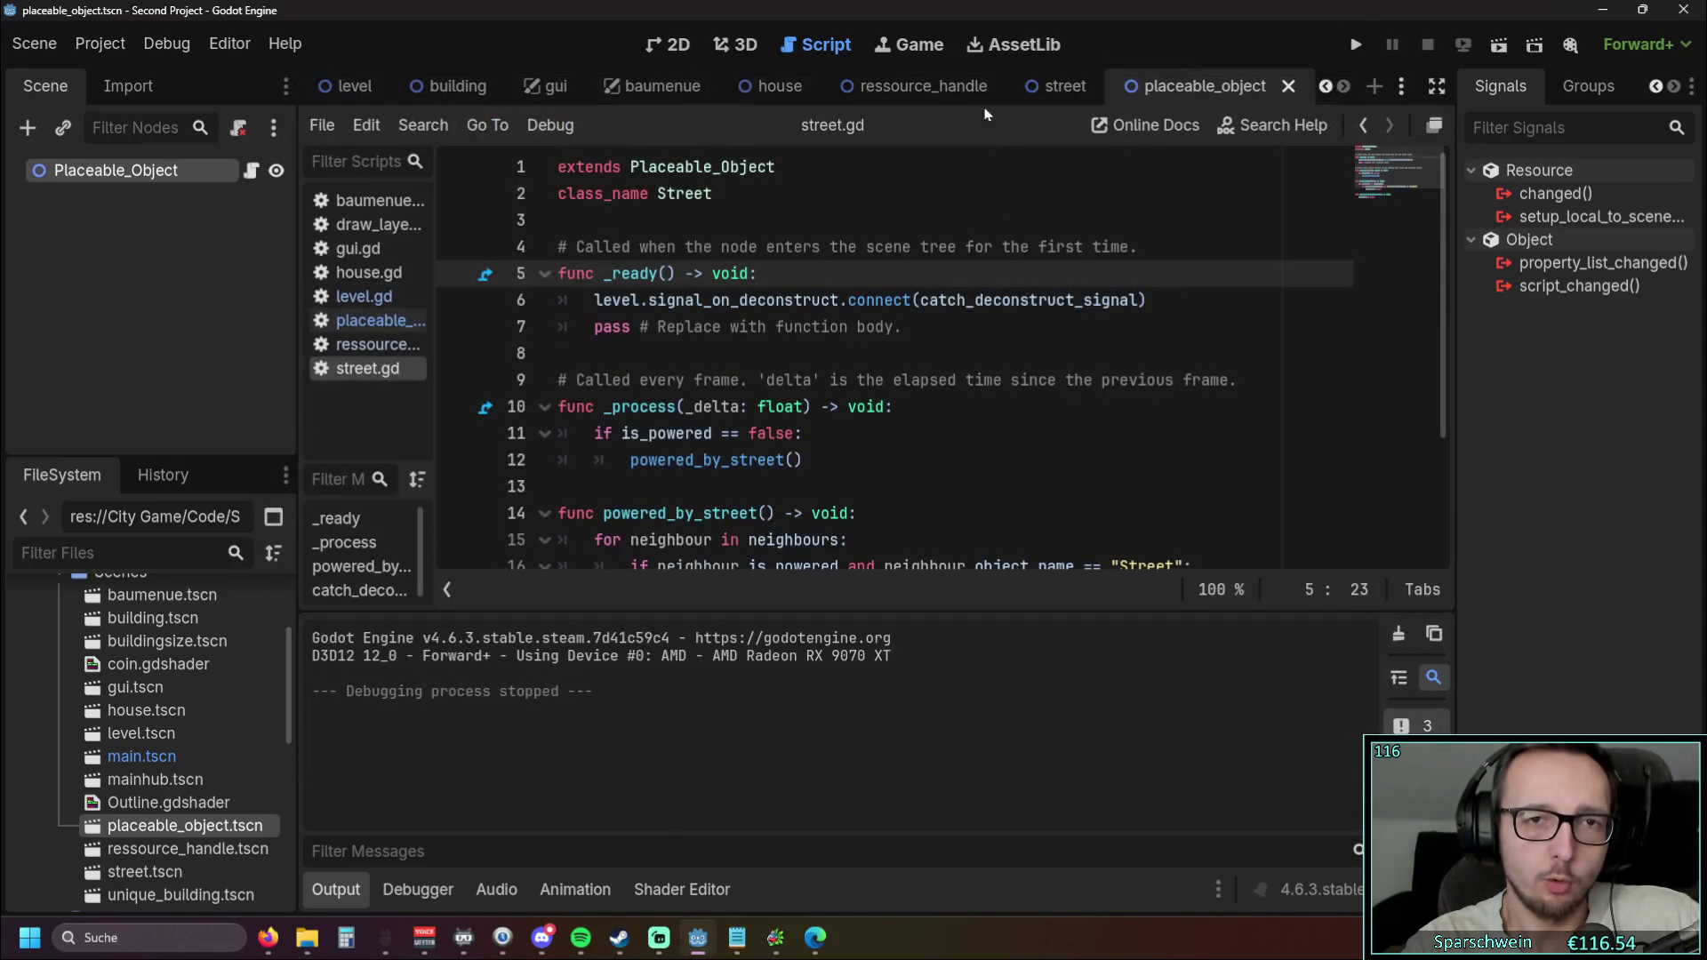
pyautogui.click(360, 327)
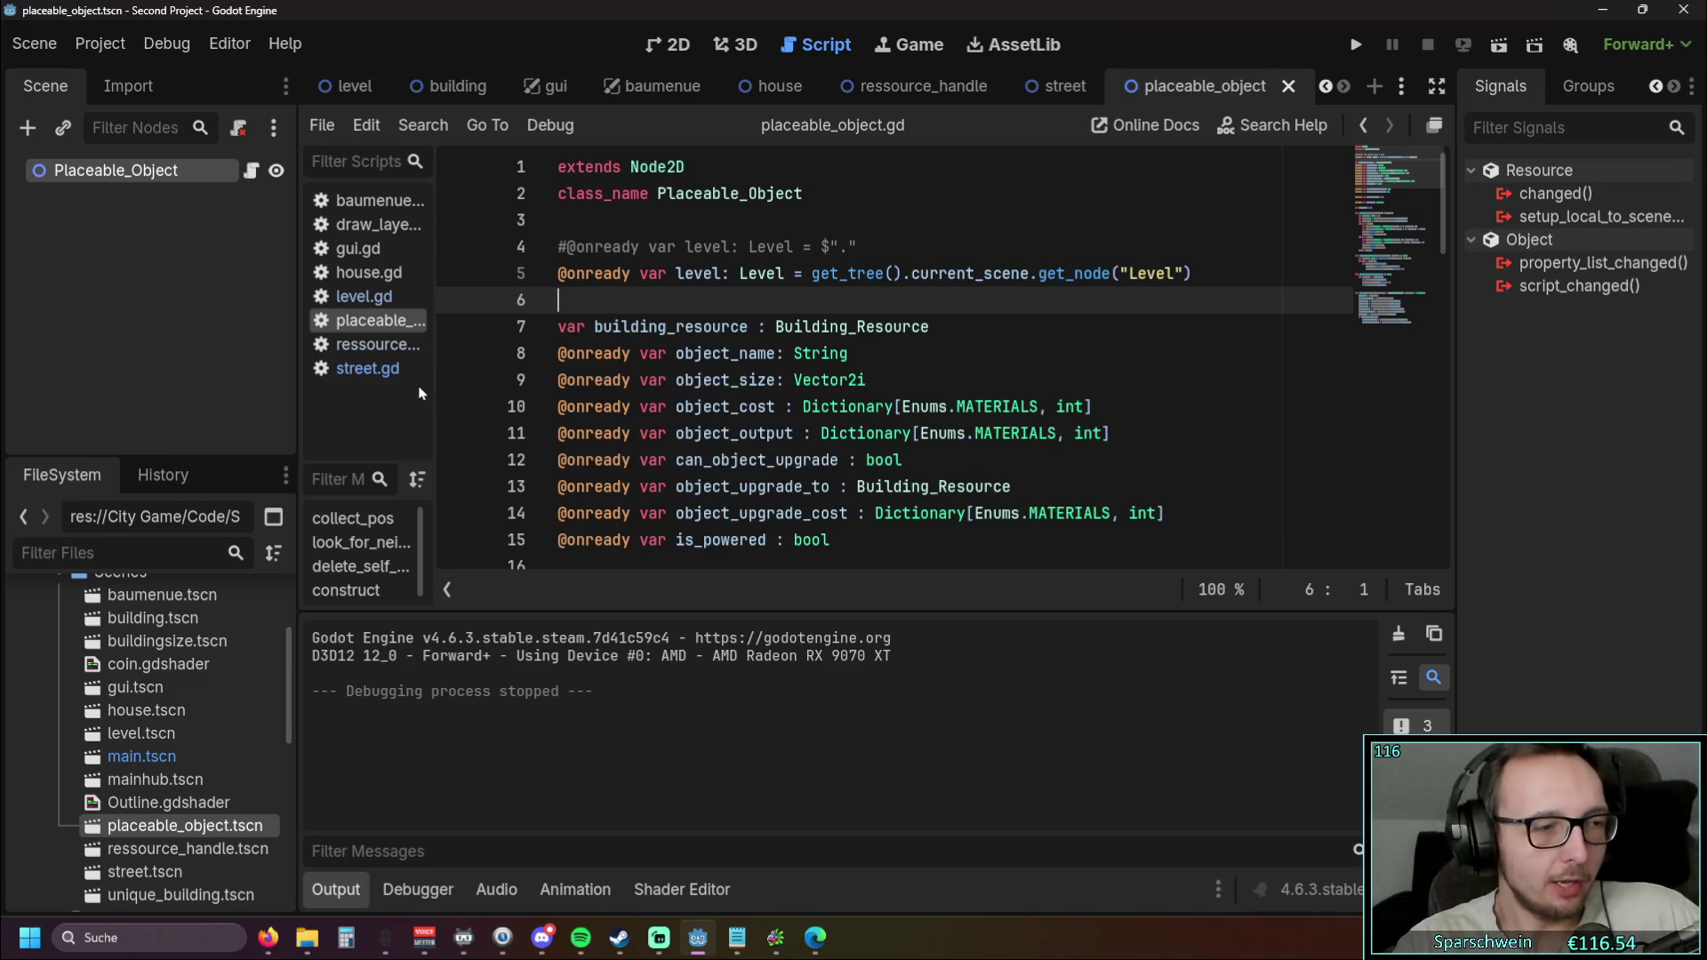
pyautogui.click(368, 370)
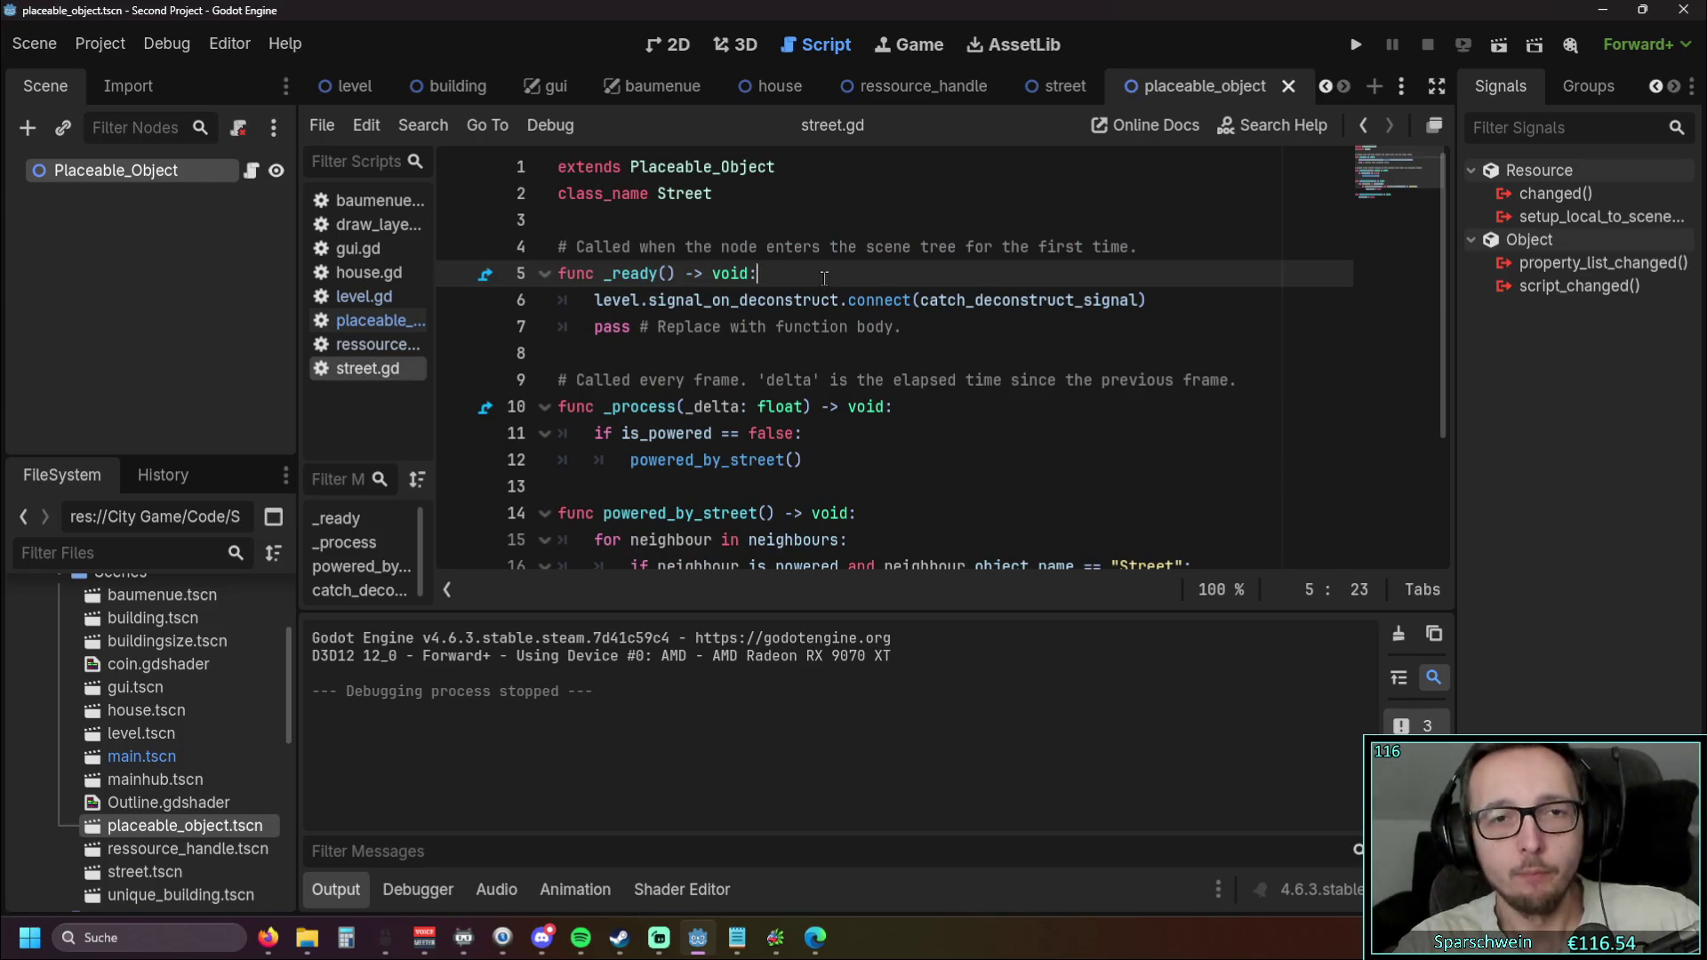
pyautogui.press('Return')
pyautogui.write('le')
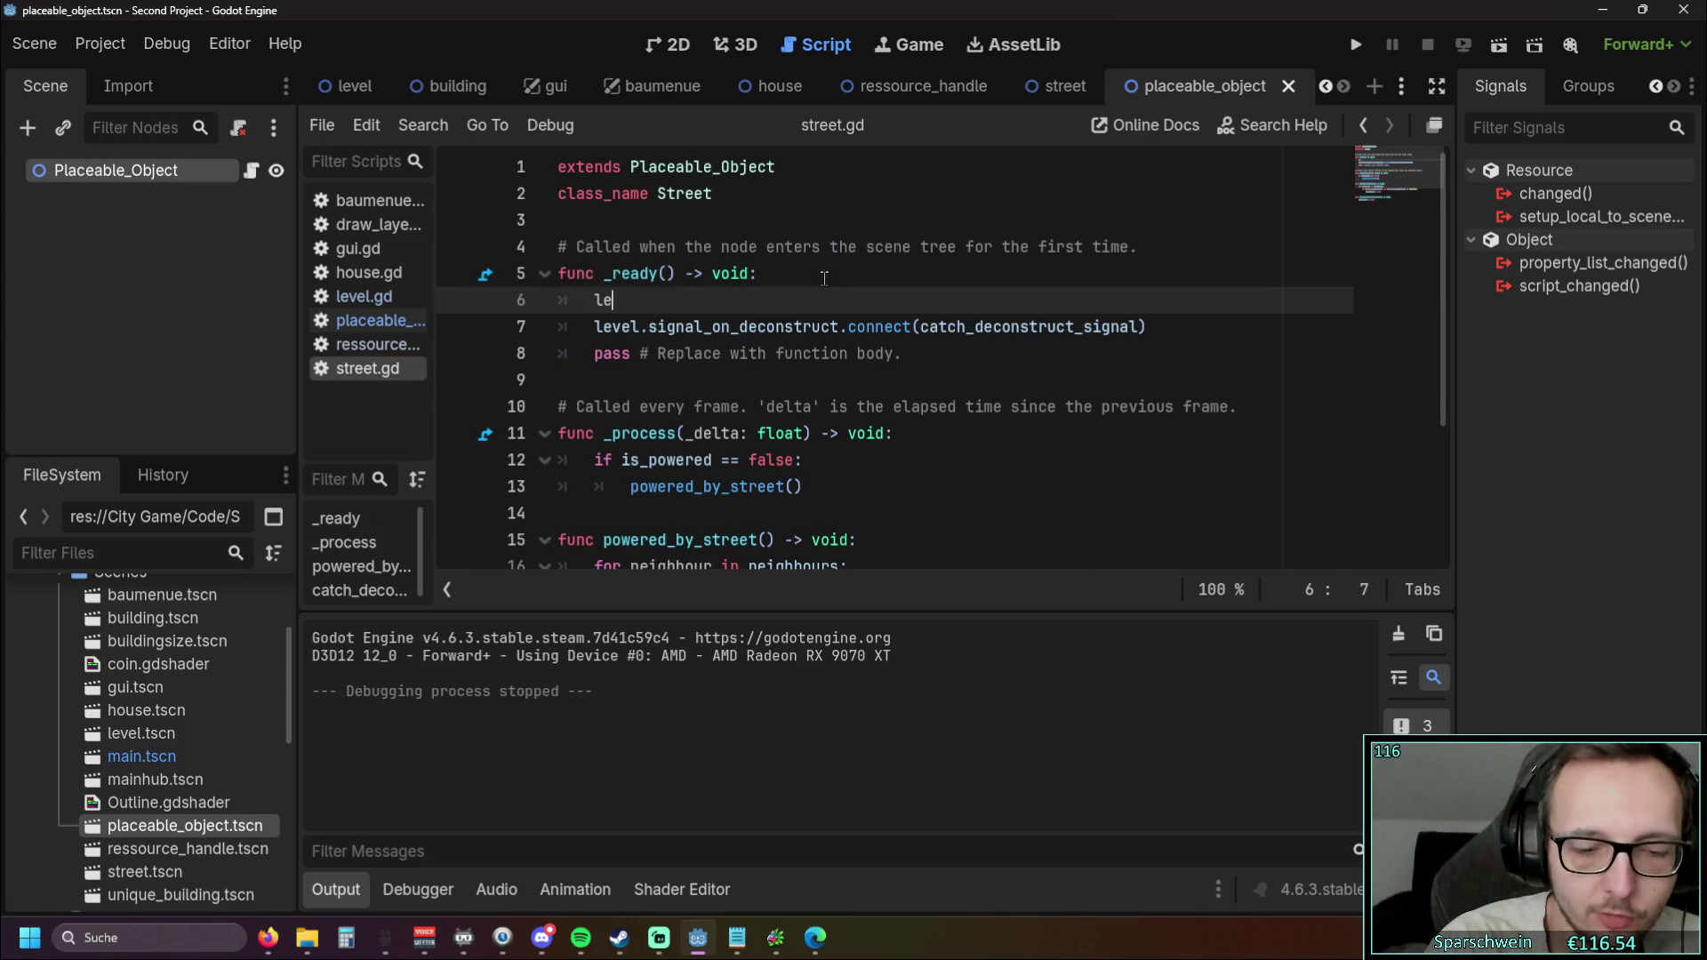
pyautogui.write('vel.sign')
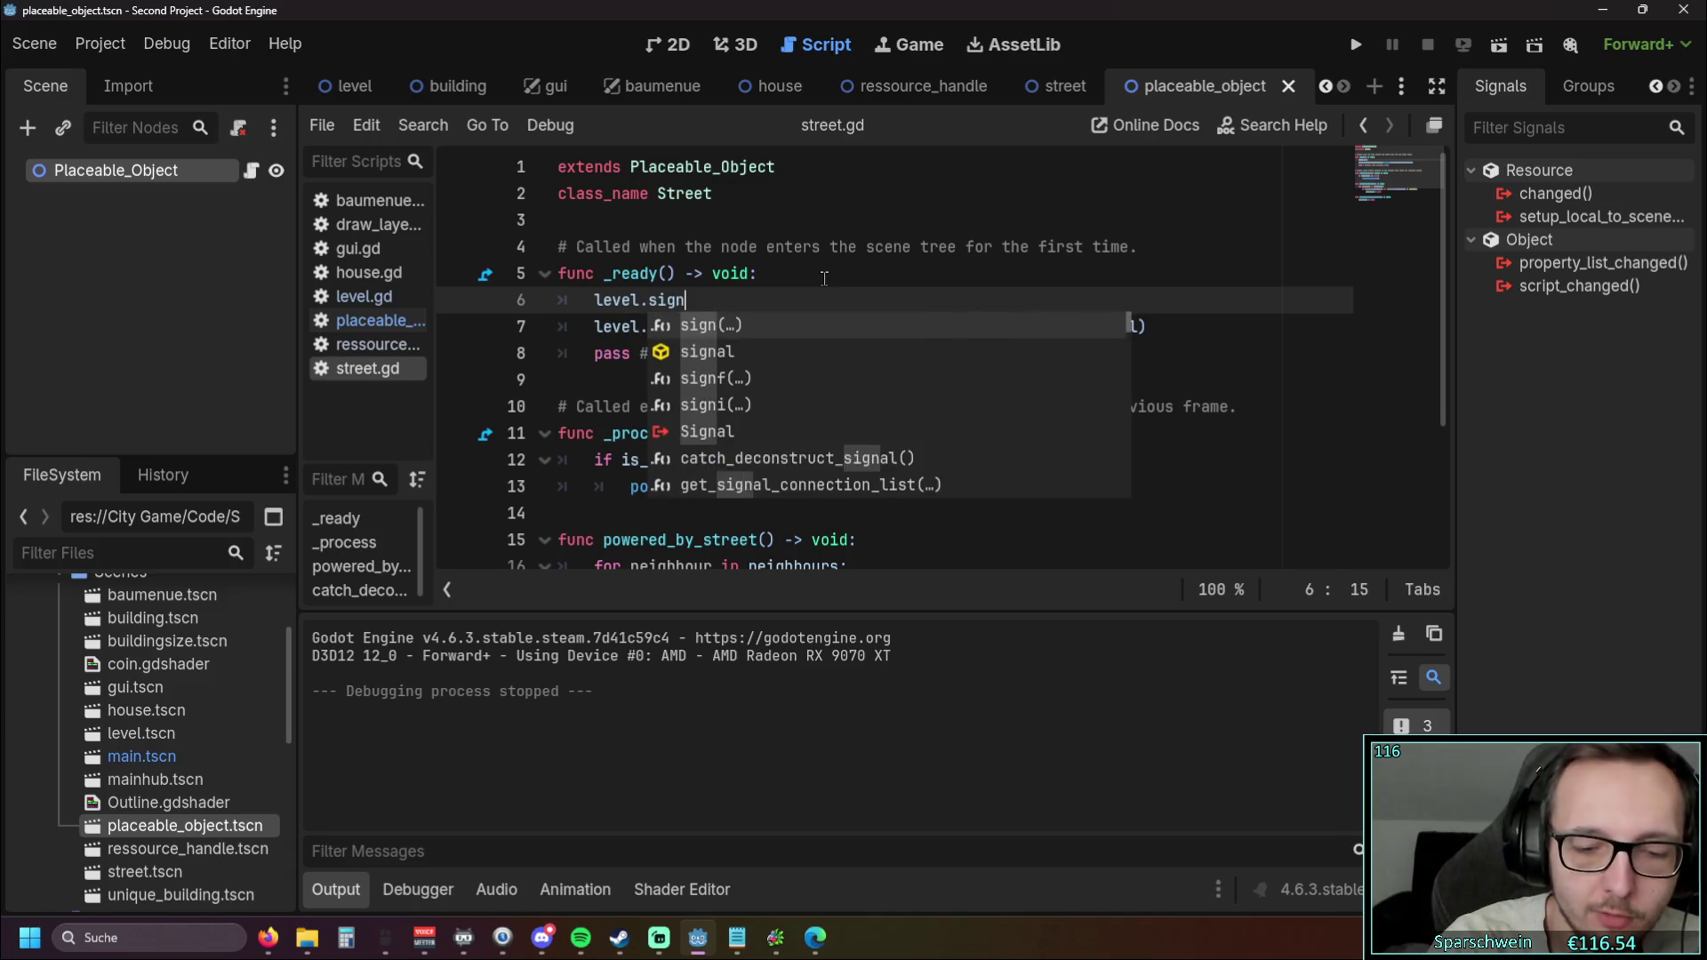
pyautogui.write('al_d')
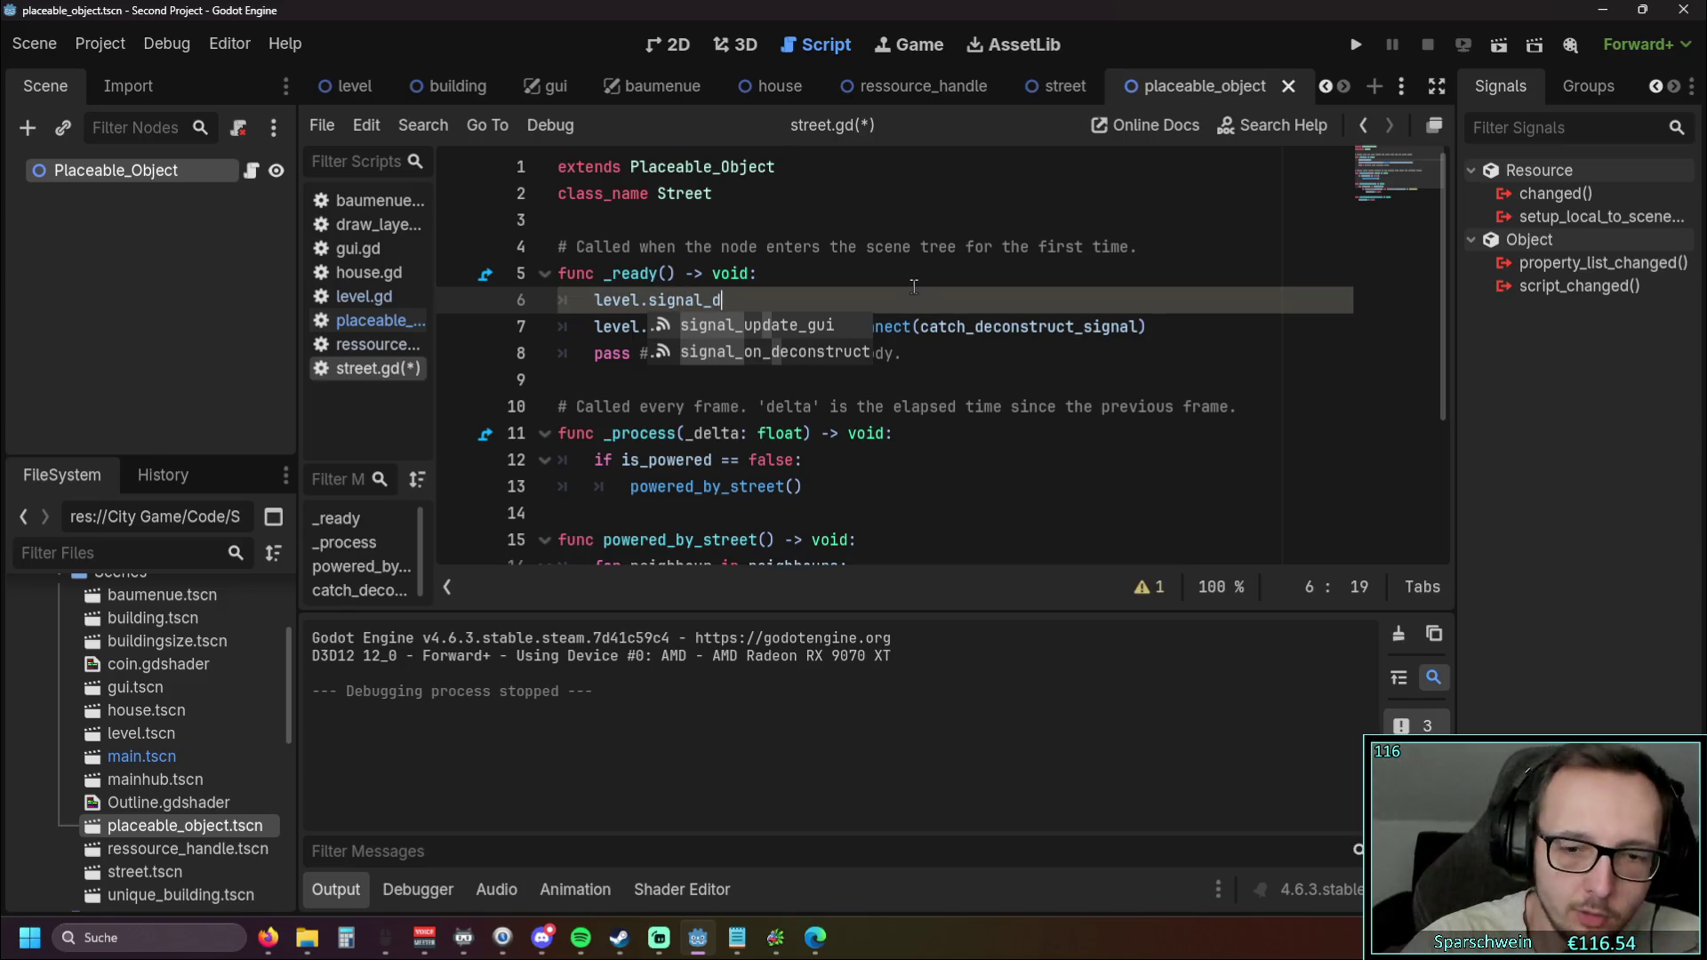
pyautogui.press('BackSpace')
pyautogui.press('BackSpace')
pyautogui.write('_')
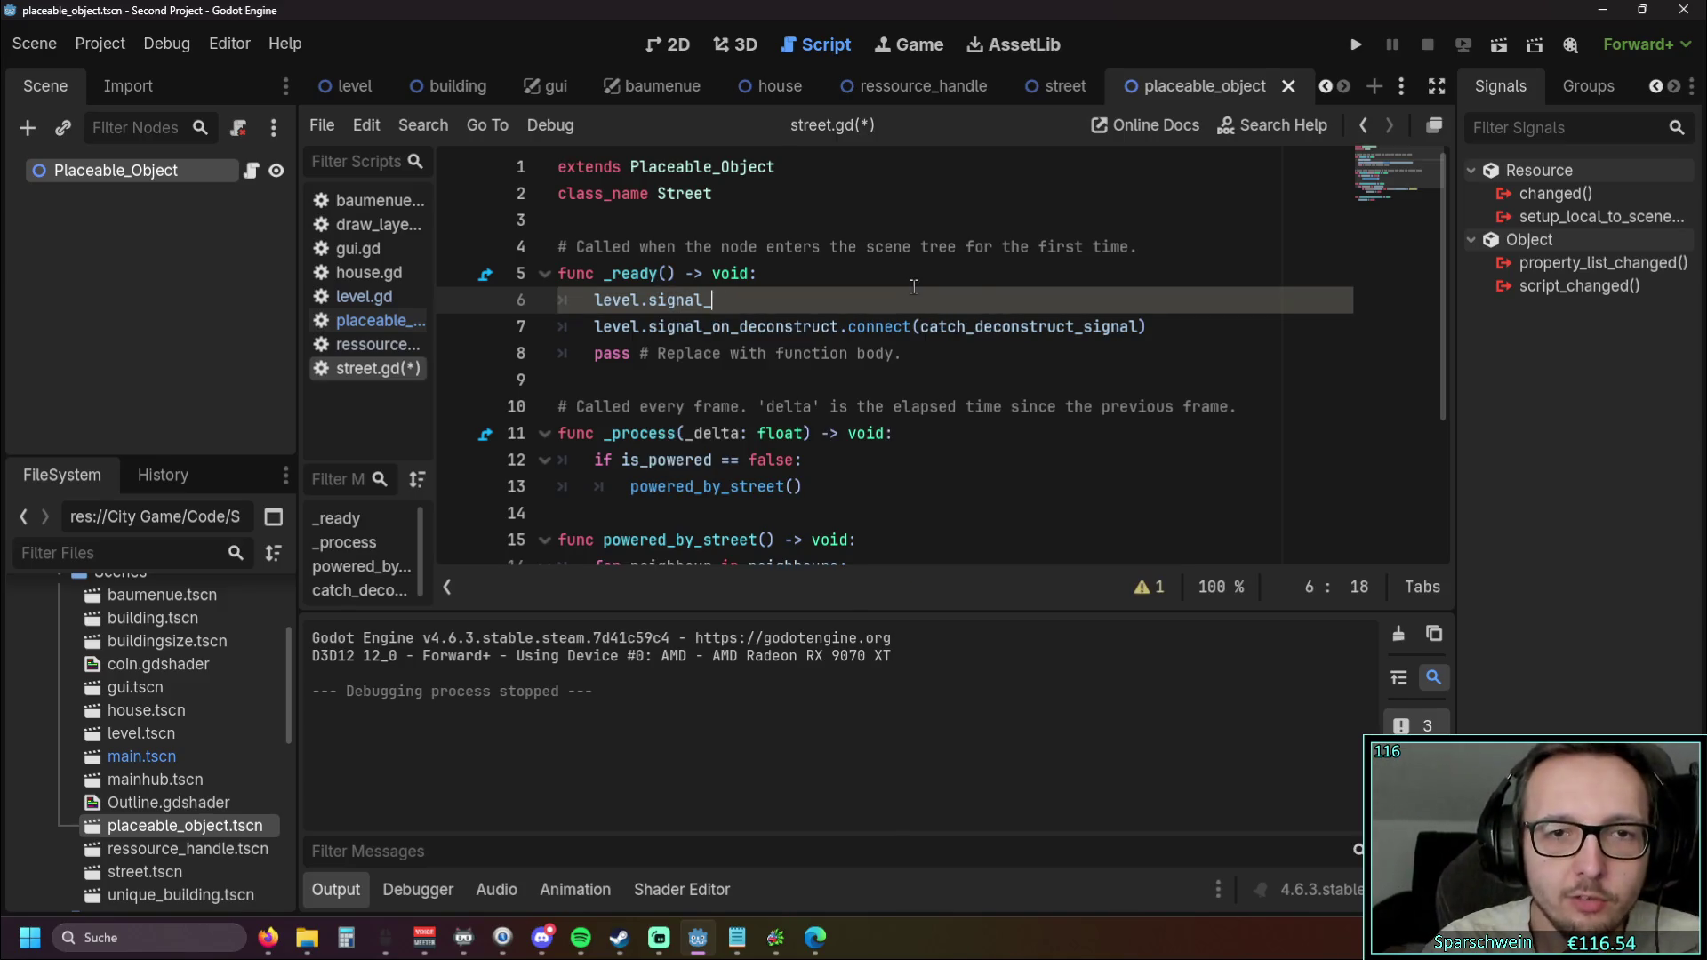
pyautogui.press('BackSpace')
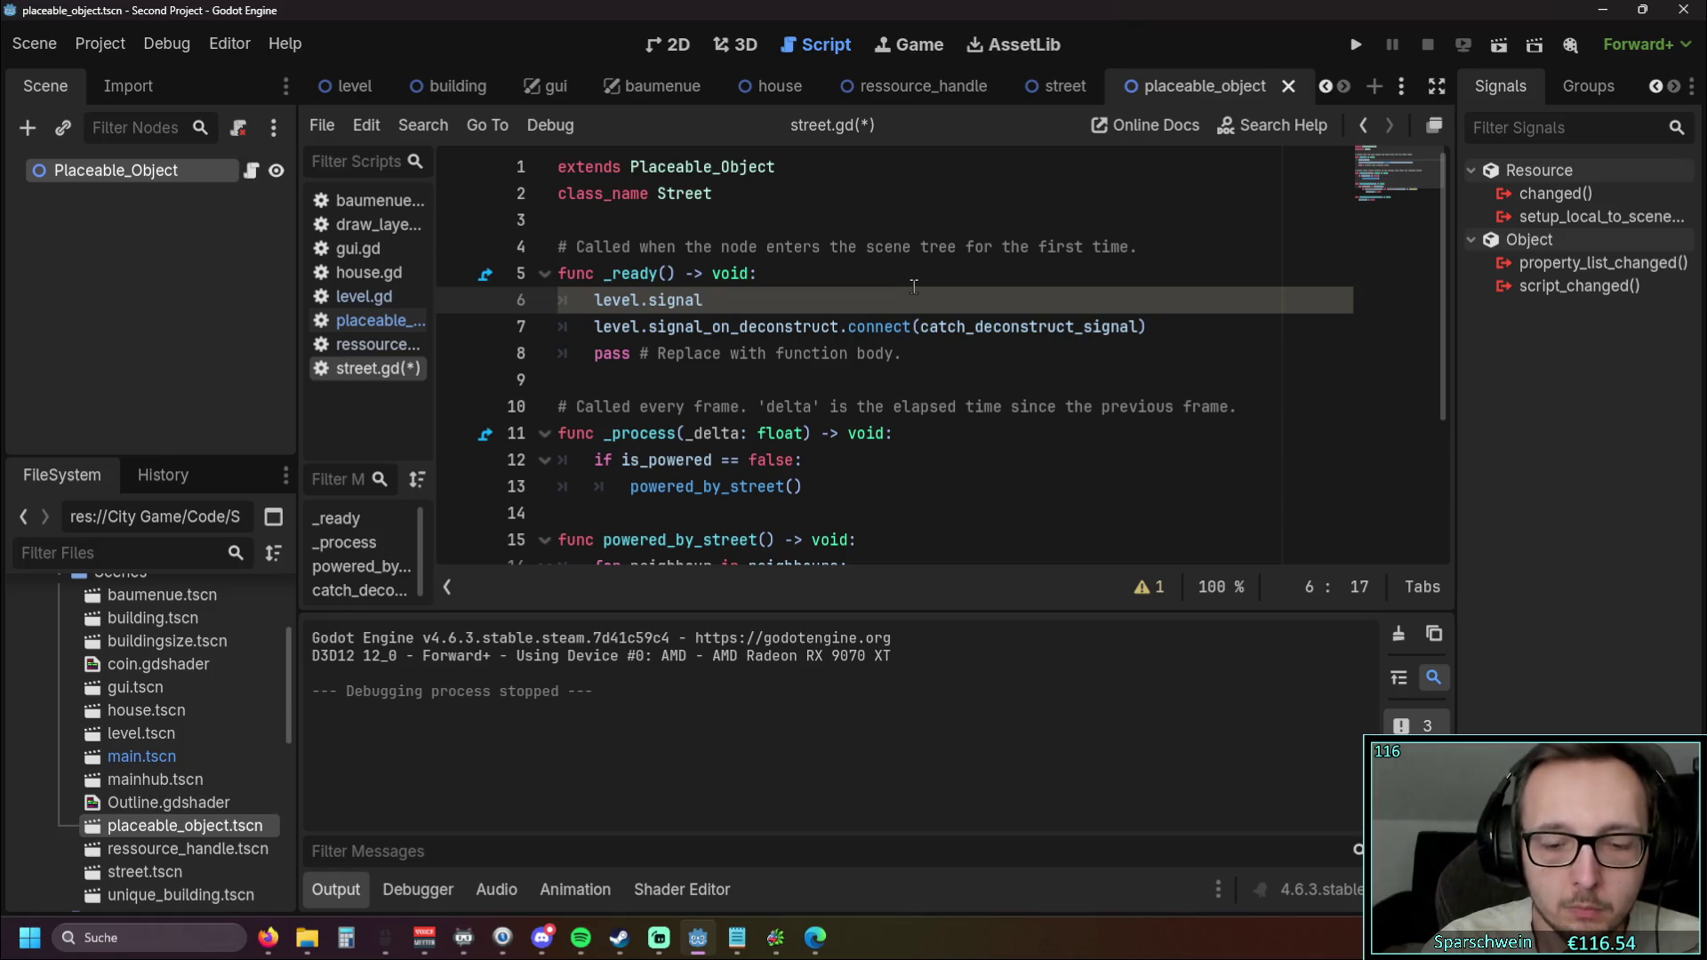
pyautogui.write('_')
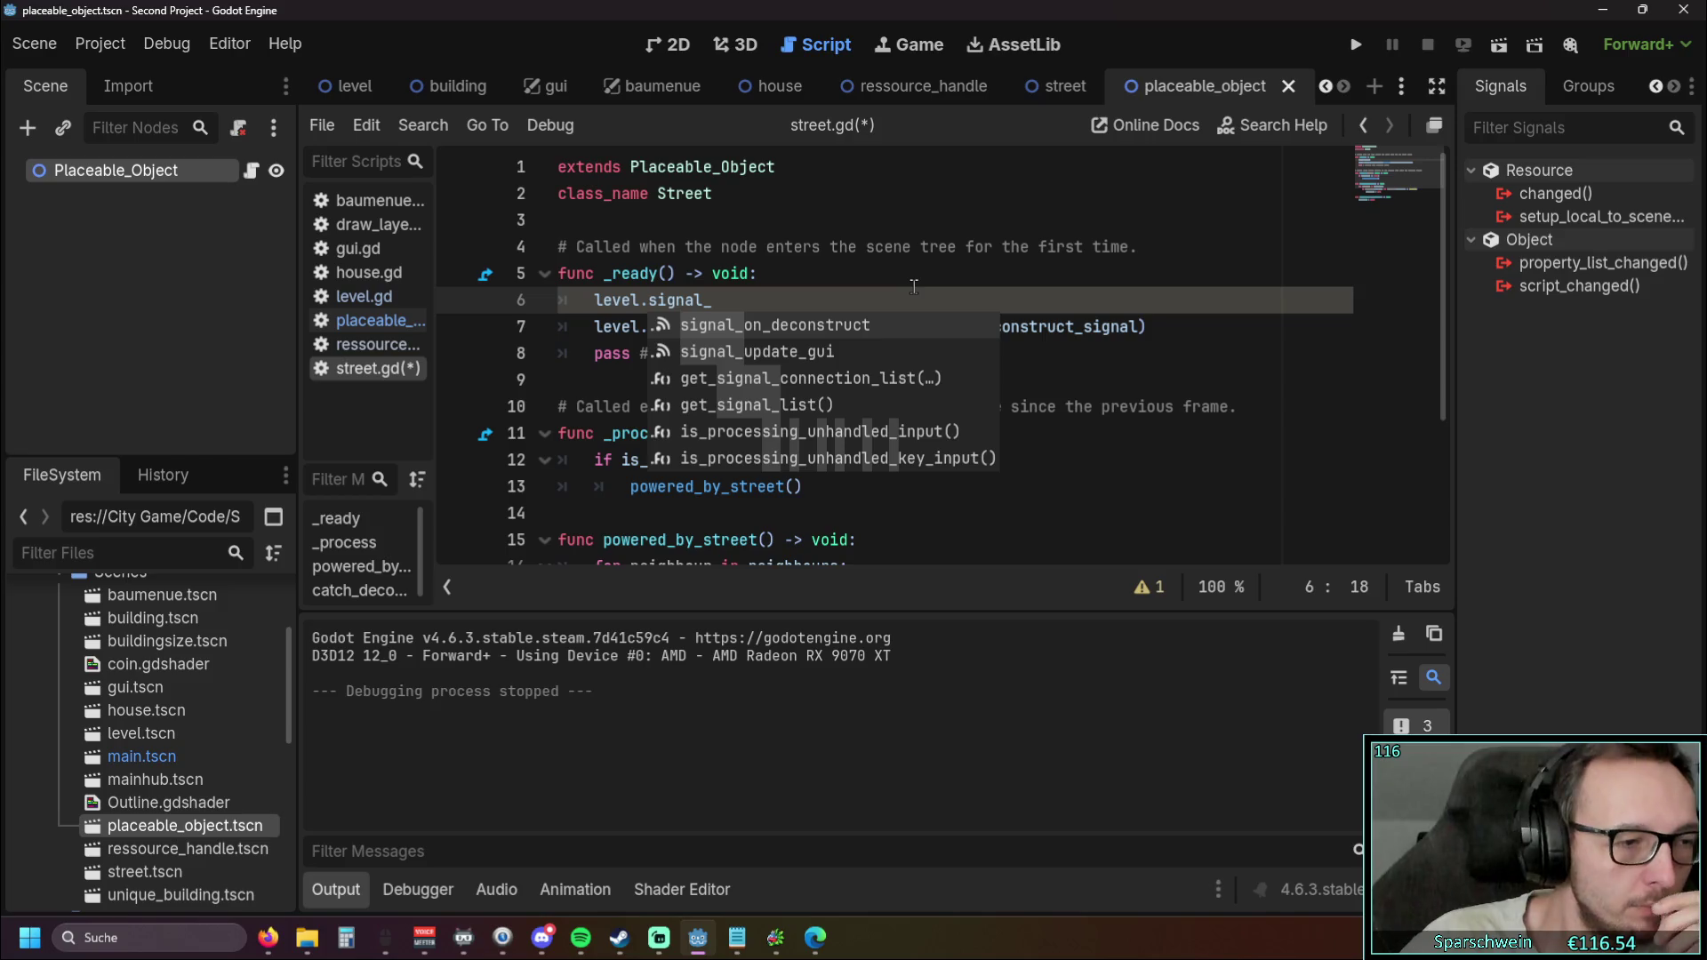
pyautogui.press('Escape')
pyautogui.press('Down')
pyautogui.press('End')
pyautogui.tripleClick(788, 301)
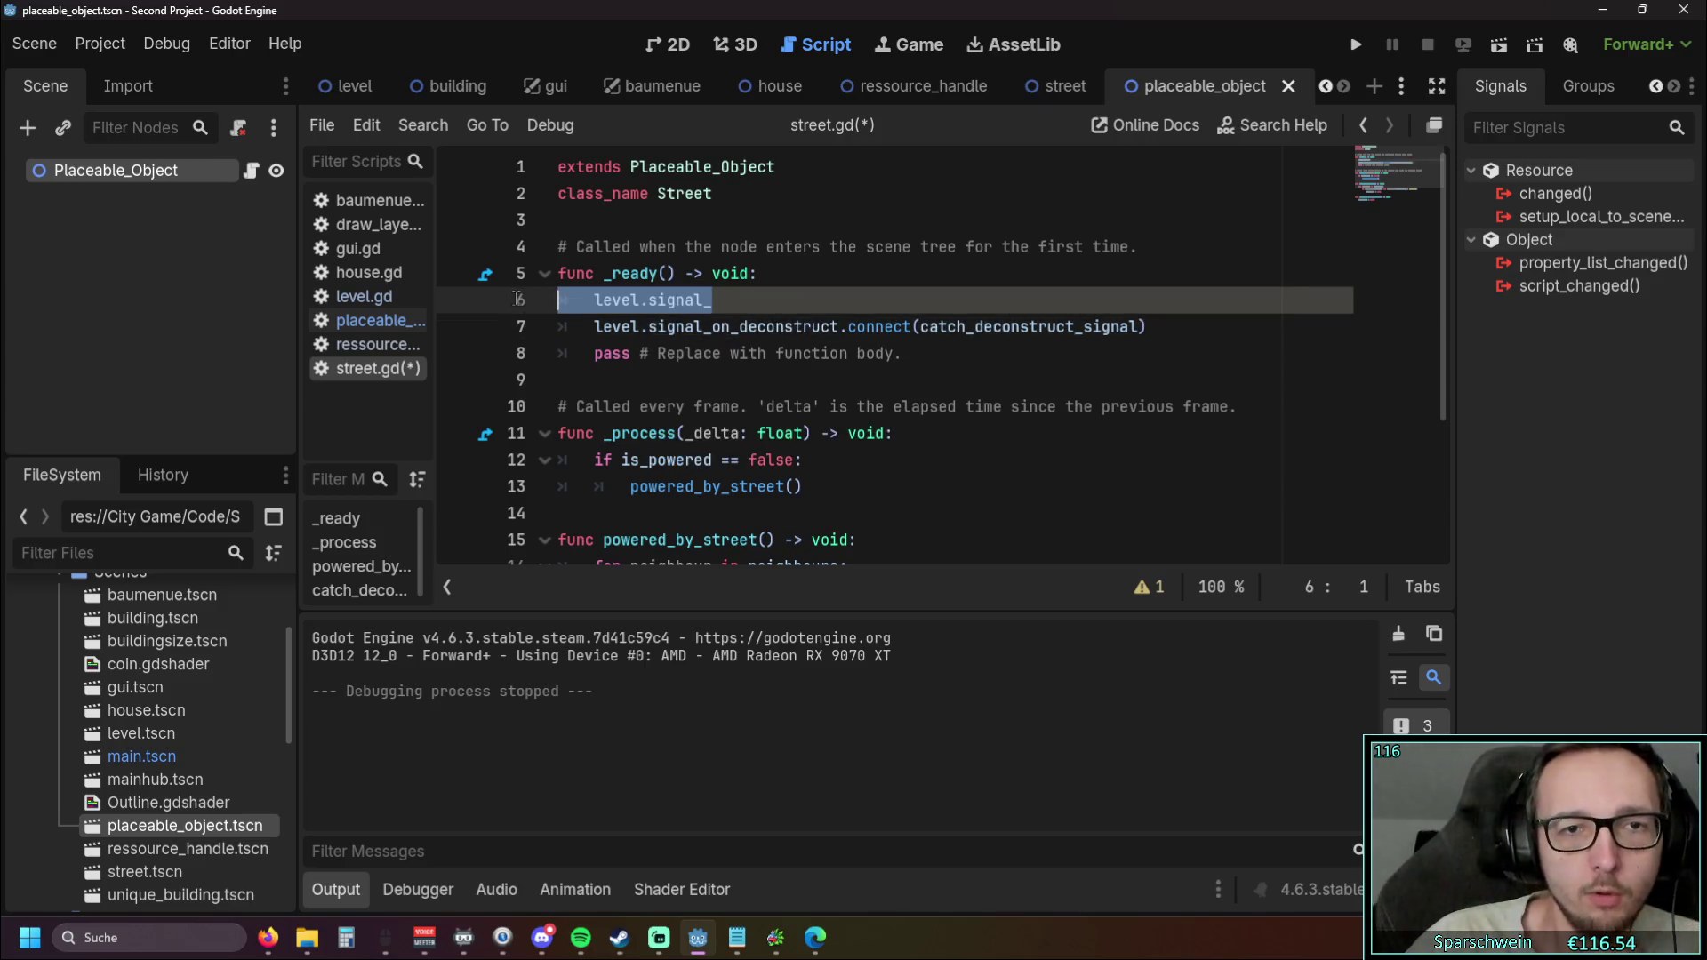
pyautogui.press('BackSpace')
pyautogui.press('BackSpace')
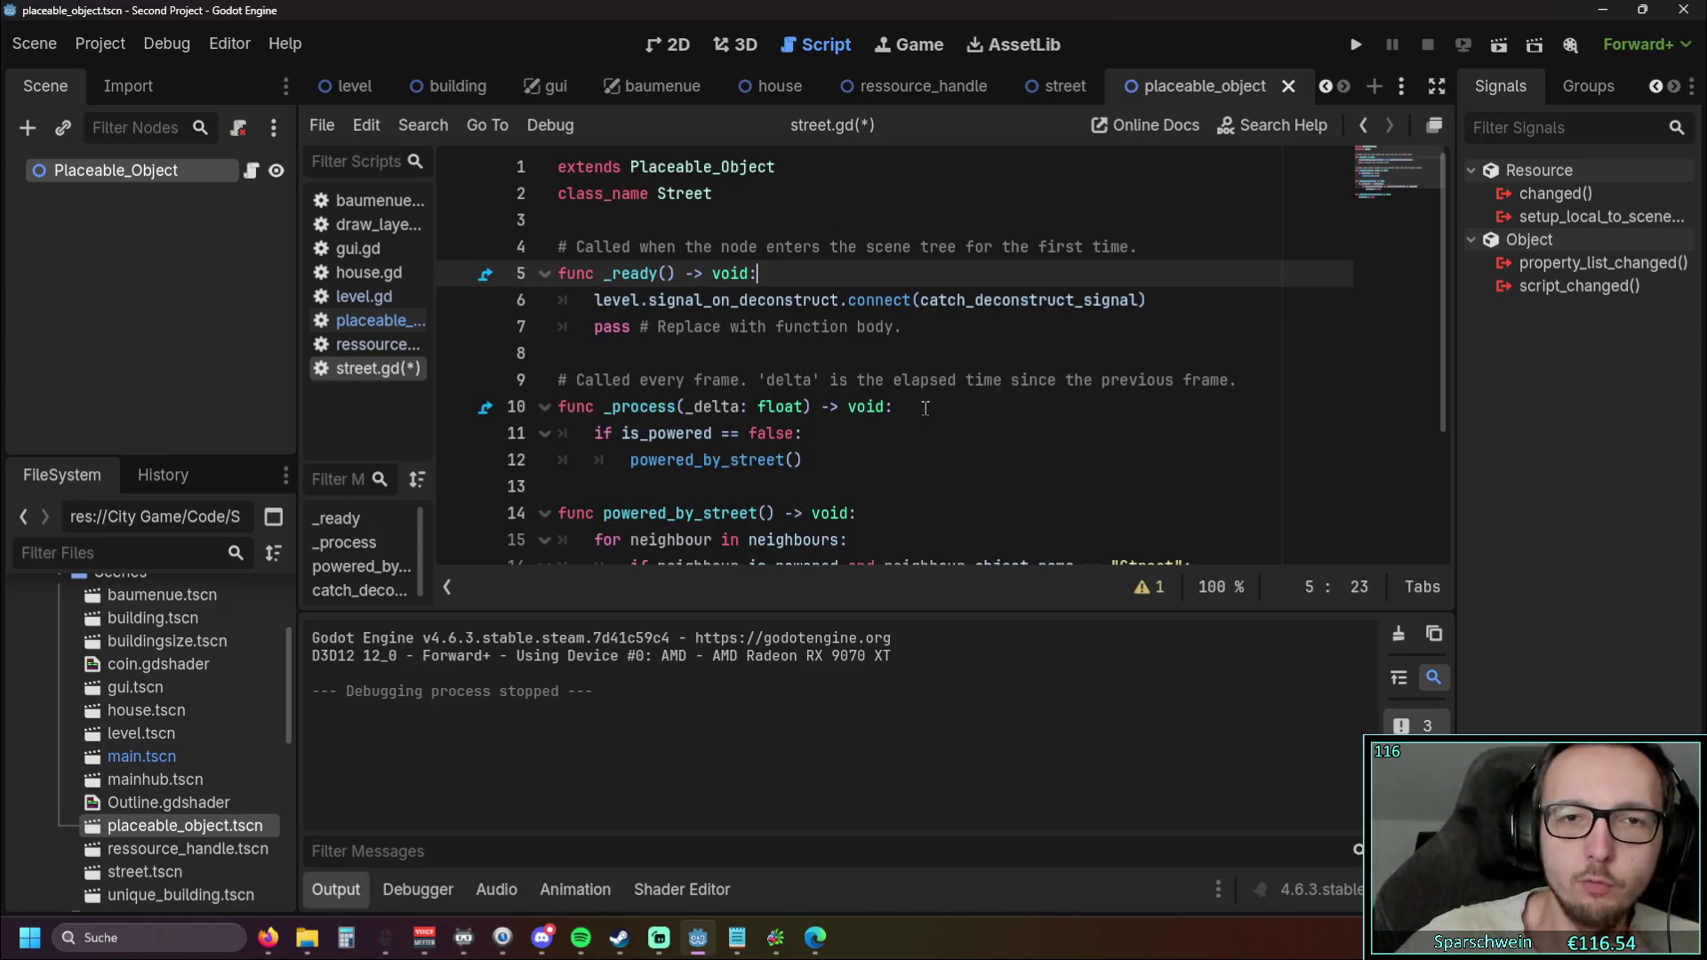
pyautogui.click(346, 347)
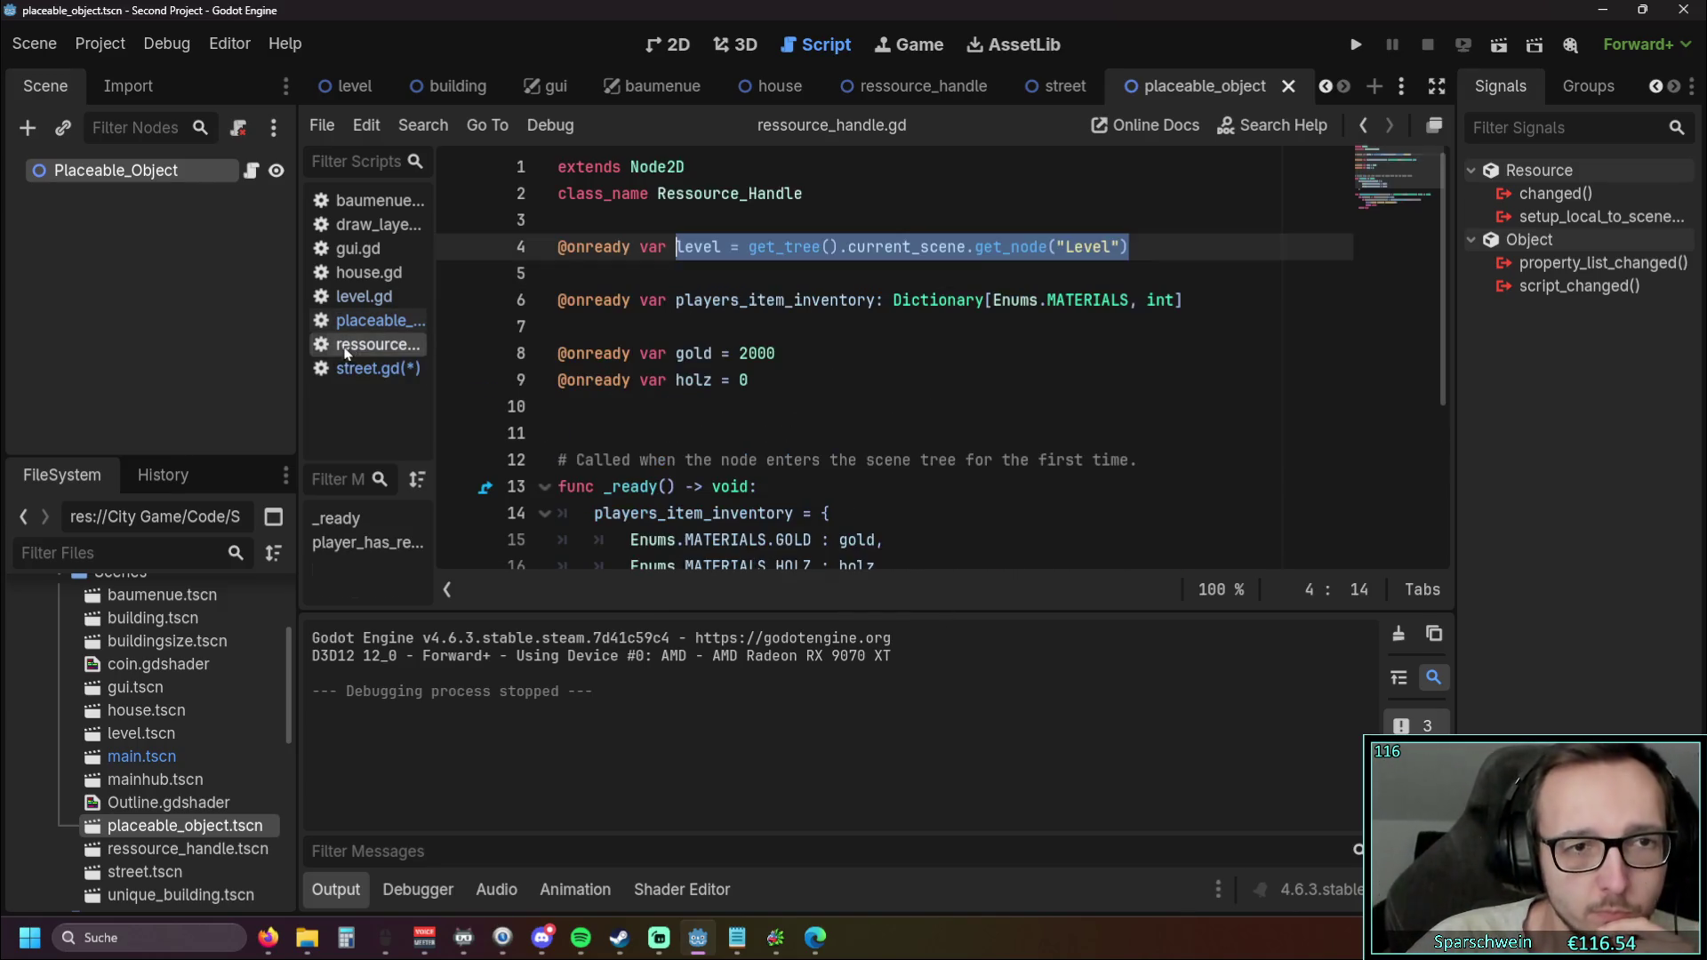
pyautogui.click(343, 322)
pyautogui.click(362, 346)
pyautogui.click(374, 368)
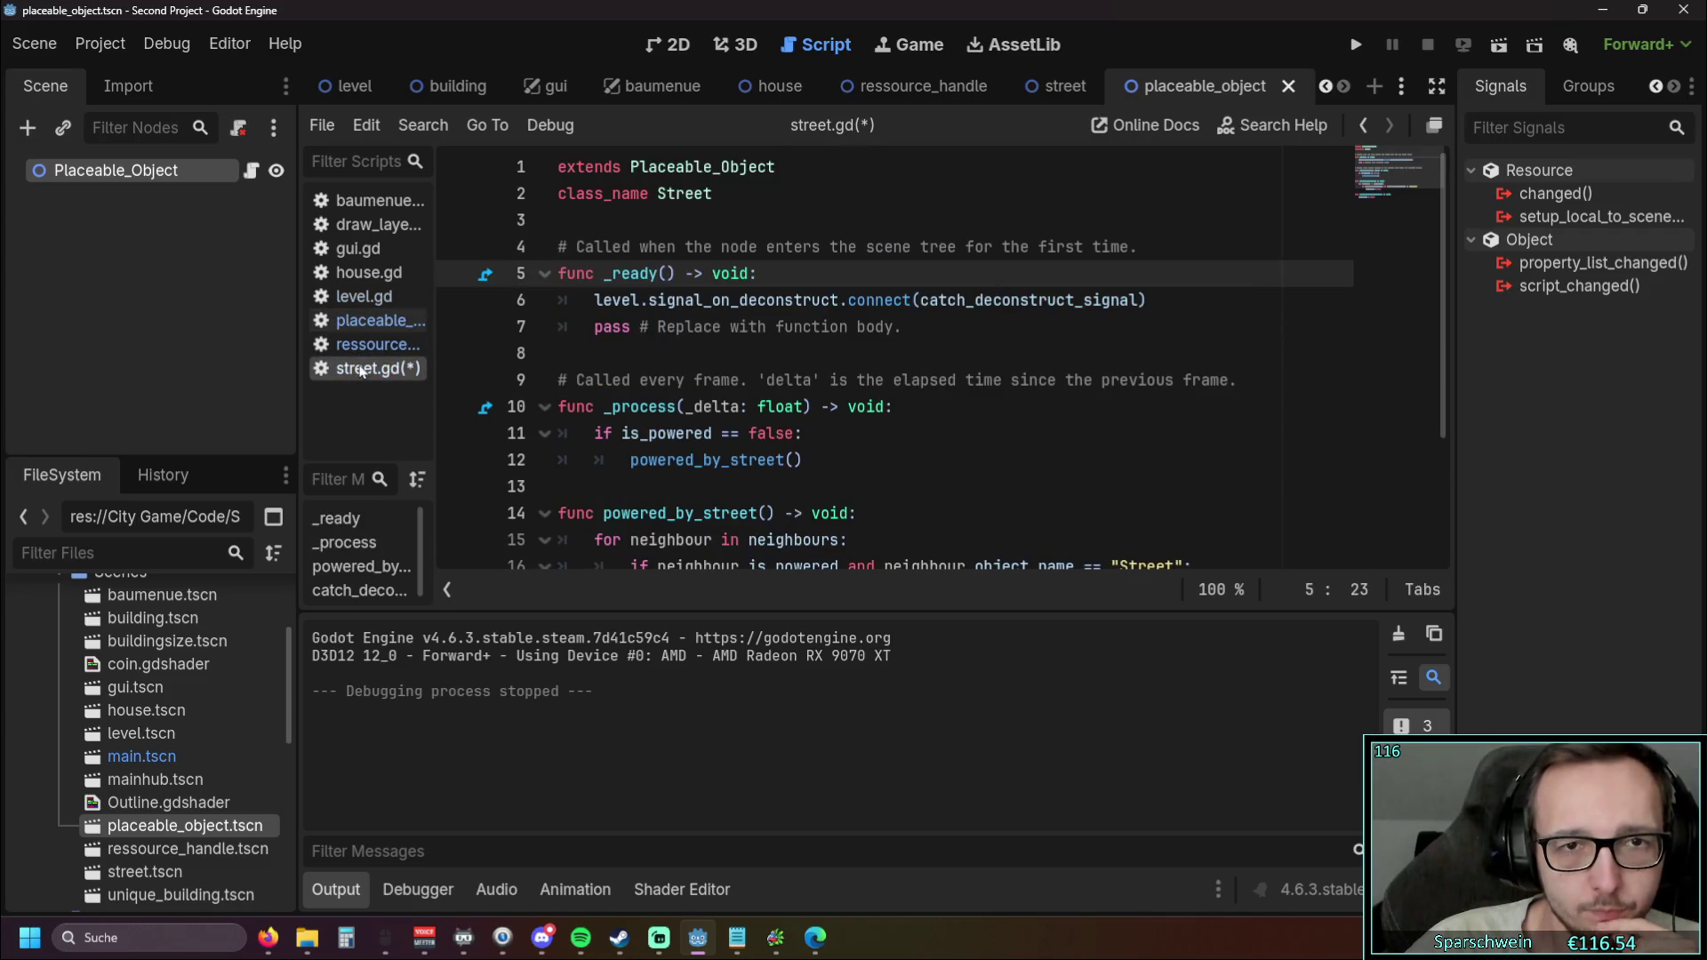
pyautogui.click(815, 354)
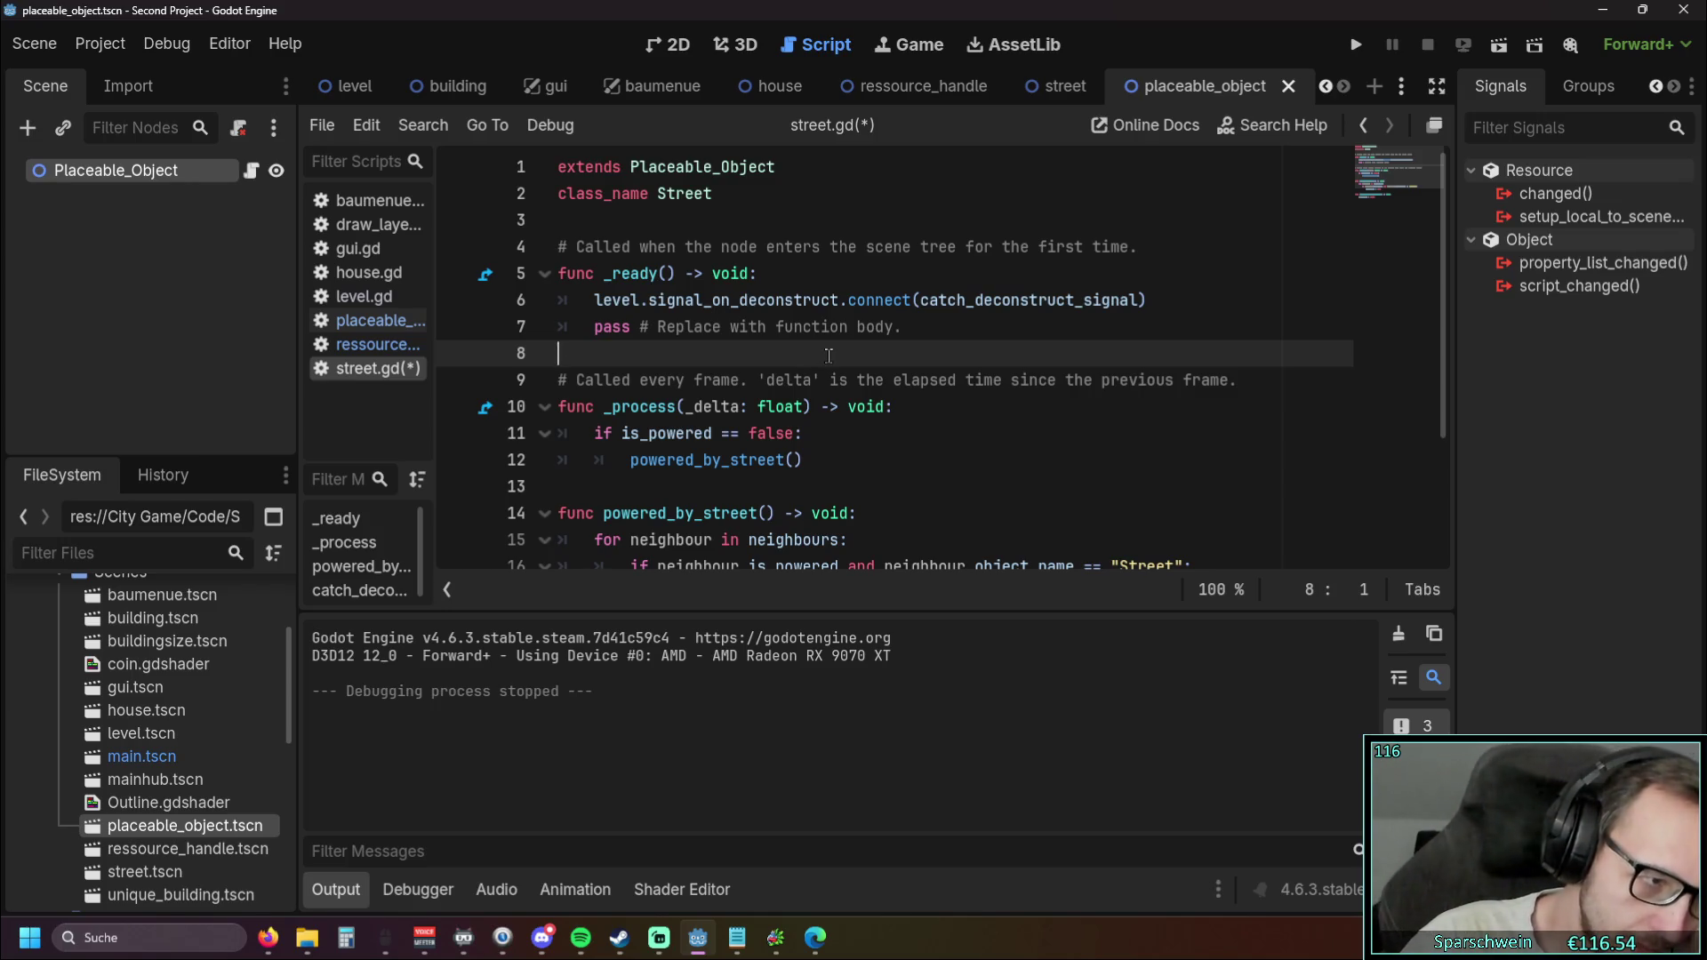
pyautogui.press('F5')
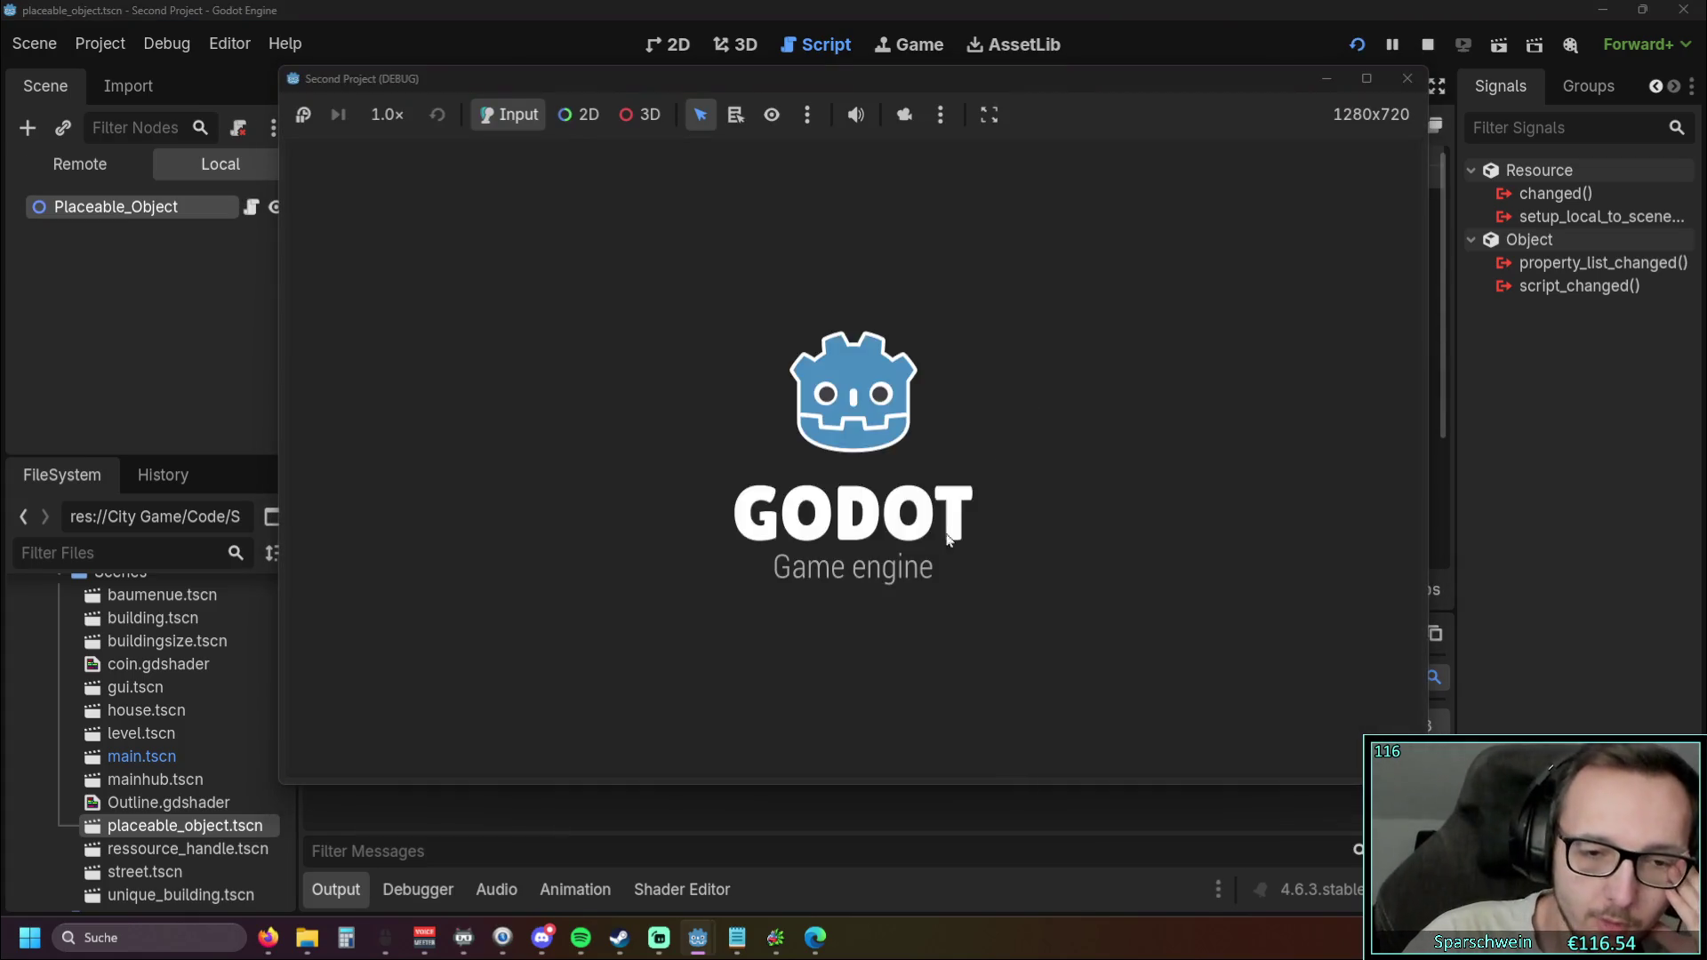
# In the running game, lay a long street strip and a row of four houses beside it
pyautogui.moveTo(711, 675)
pyautogui.mouseDown()
pyautogui.moveTo(981, 406)
pyautogui.moveTo(1049, 396)
pyautogui.mouseUp()
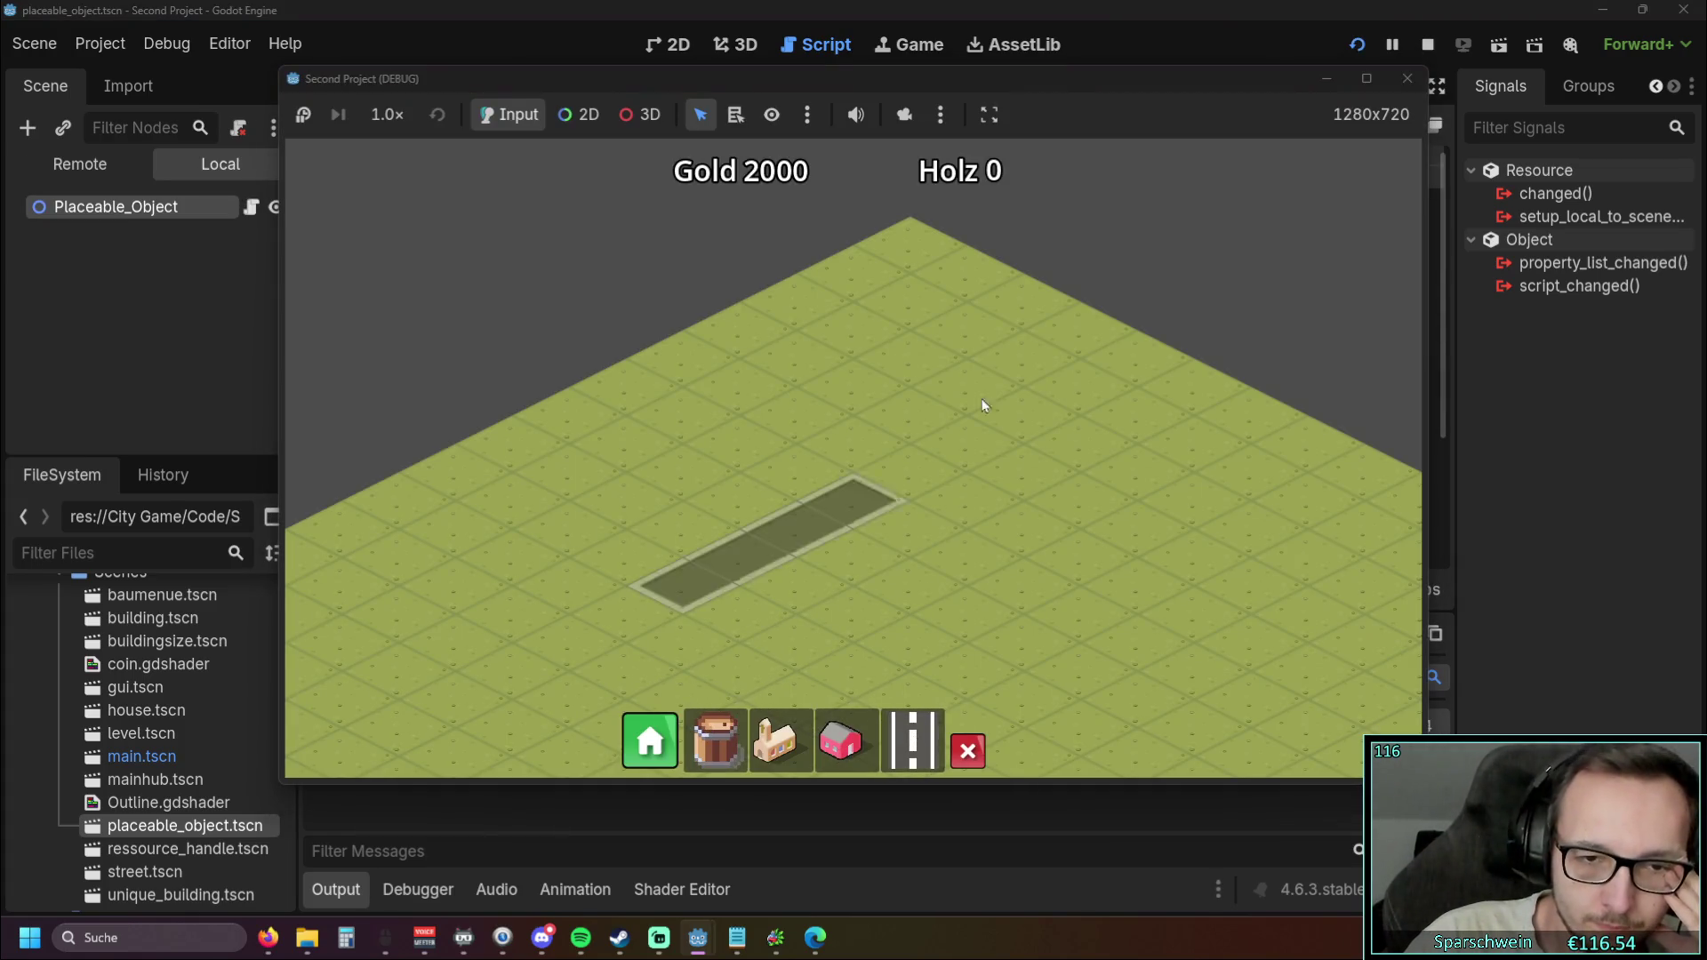
pyautogui.click(776, 740)
pyautogui.click(841, 740)
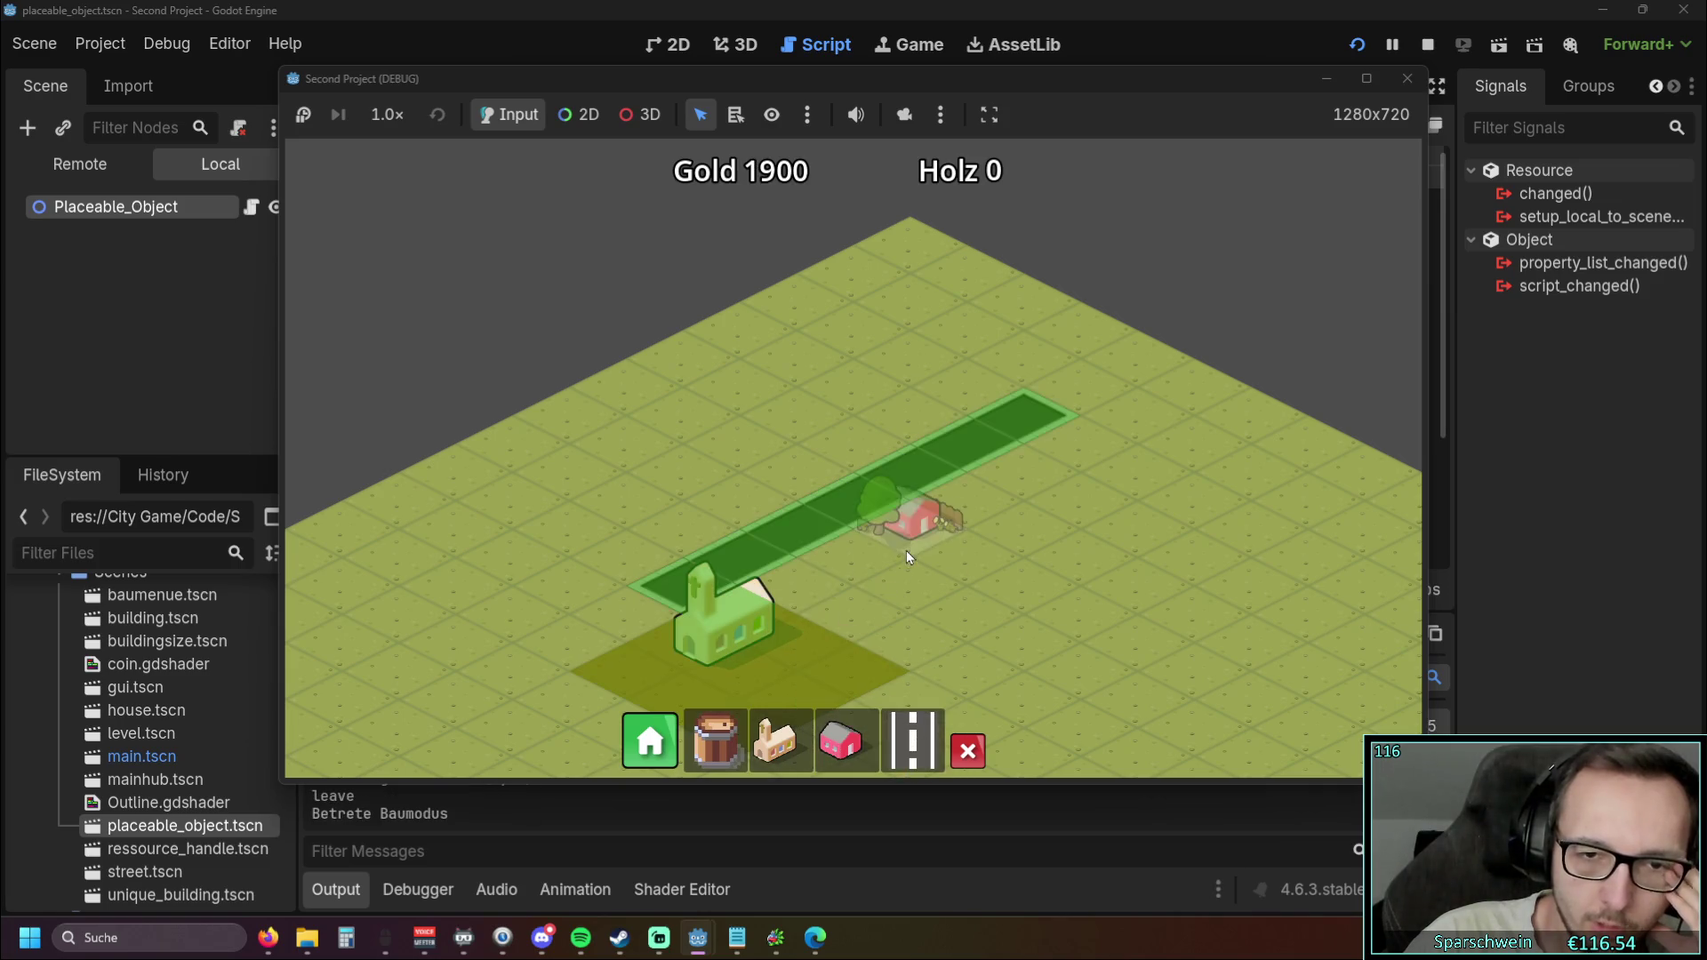
pyautogui.moveTo(907, 555); pyautogui.dragTo(1089, 458)
# Demolish the houses, street tiles and church, then stop the game
pyautogui.click(968, 751)
pyautogui.click(818, 561)
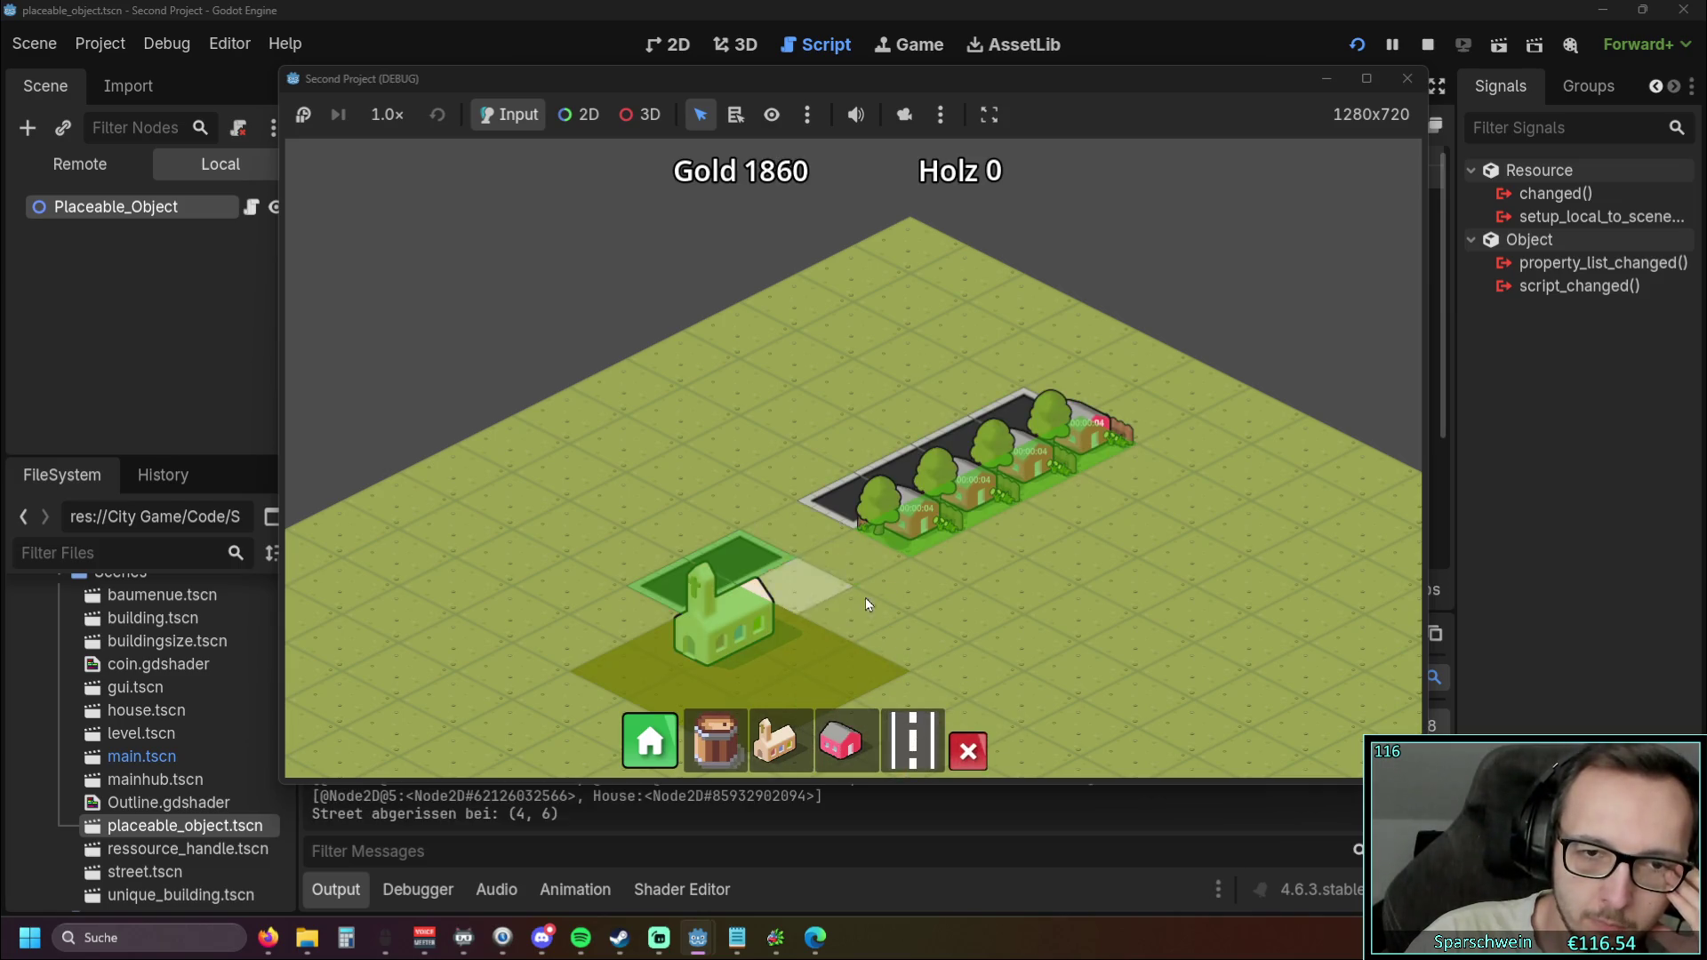
pyautogui.click(900, 508)
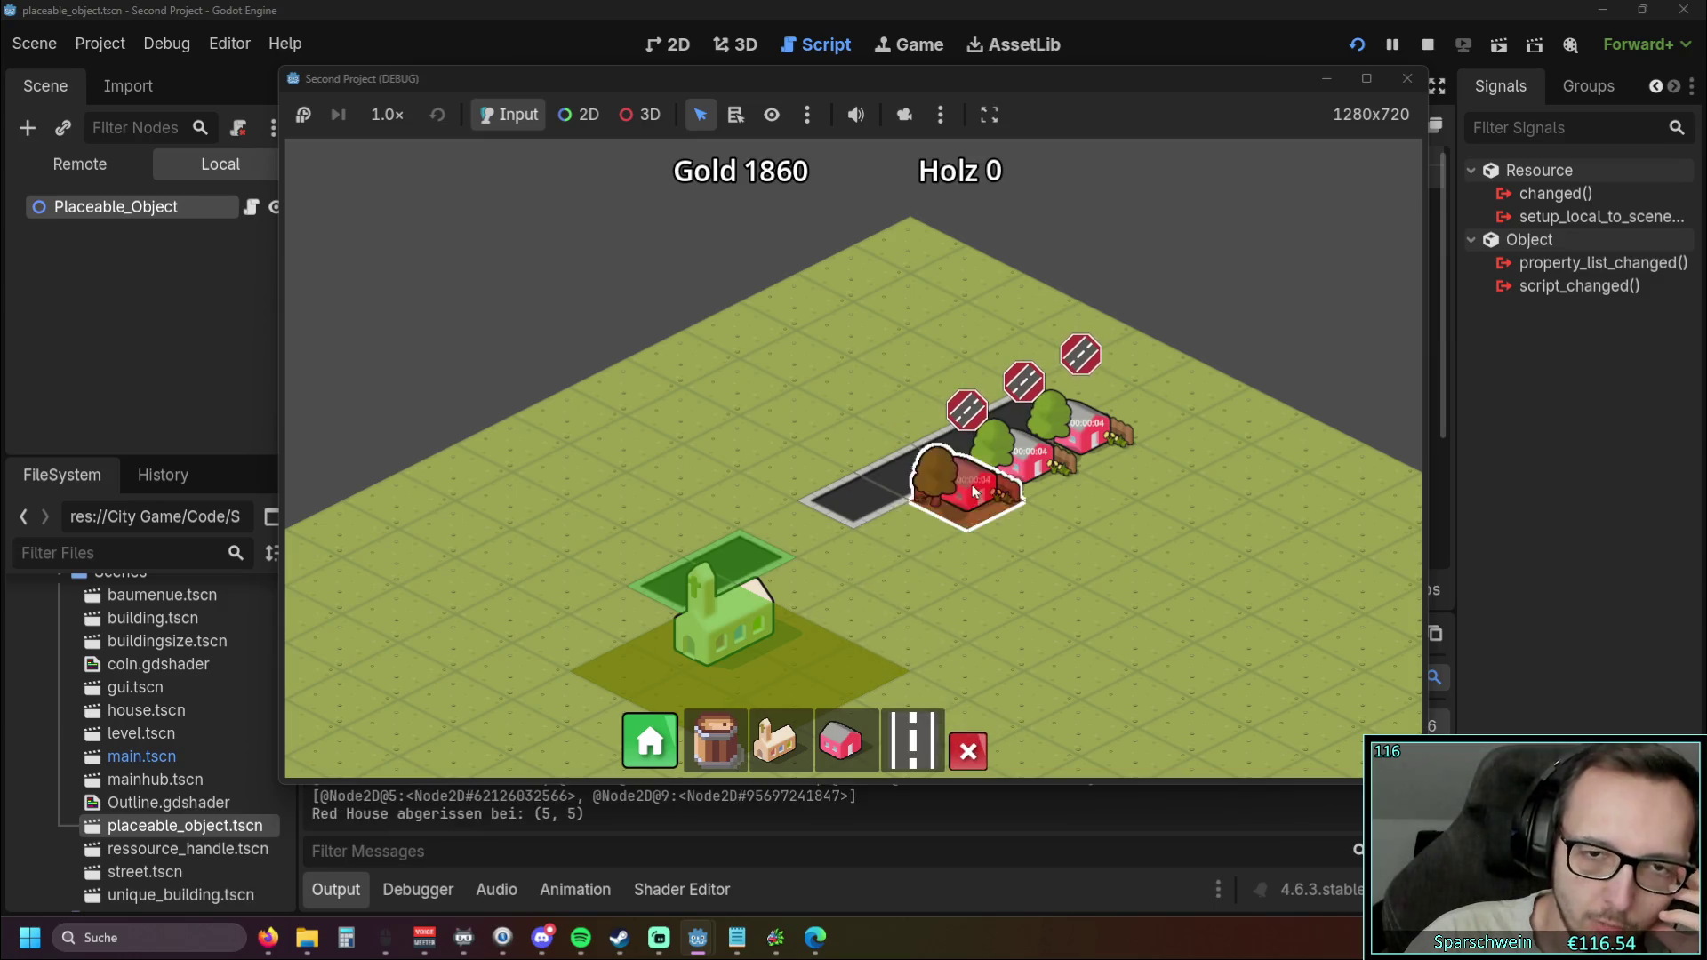
pyautogui.moveTo(976, 491)
pyautogui.mouseDown()
pyautogui.moveTo(1079, 440)
pyautogui.moveTo(971, 447)
pyautogui.moveTo(856, 498)
pyautogui.mouseUp()
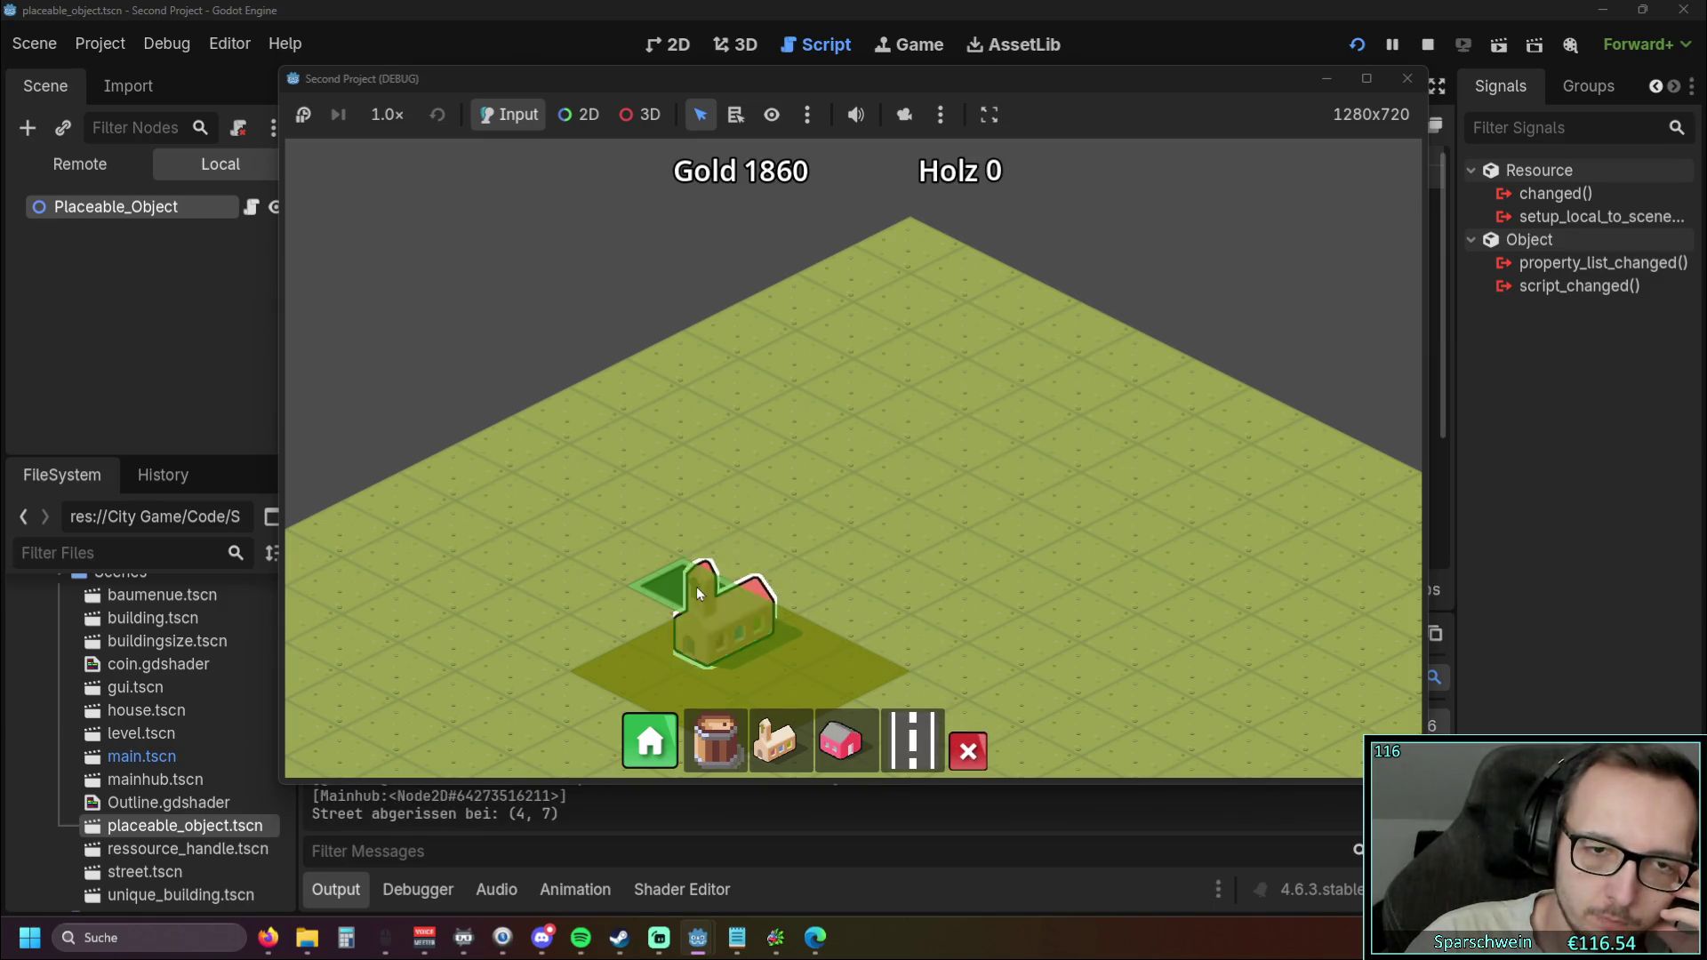
pyautogui.moveTo(698, 594); pyautogui.dragTo(759, 607)
pyautogui.rightClick(835, 526)
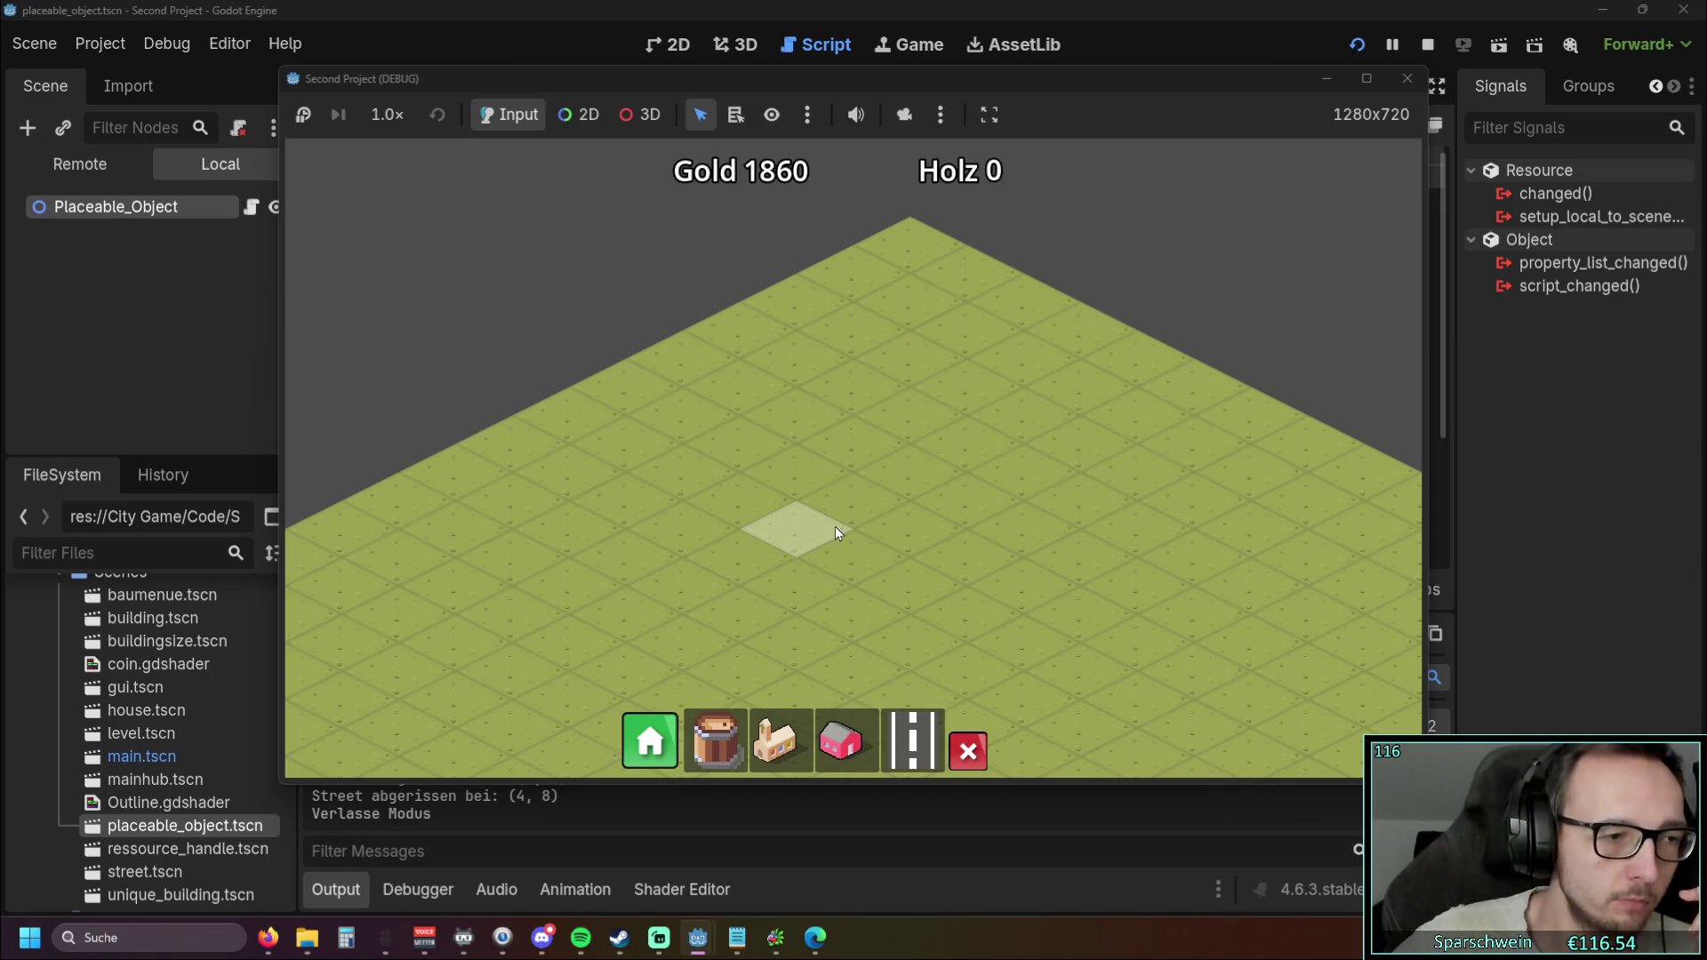
pyautogui.click(1407, 78)
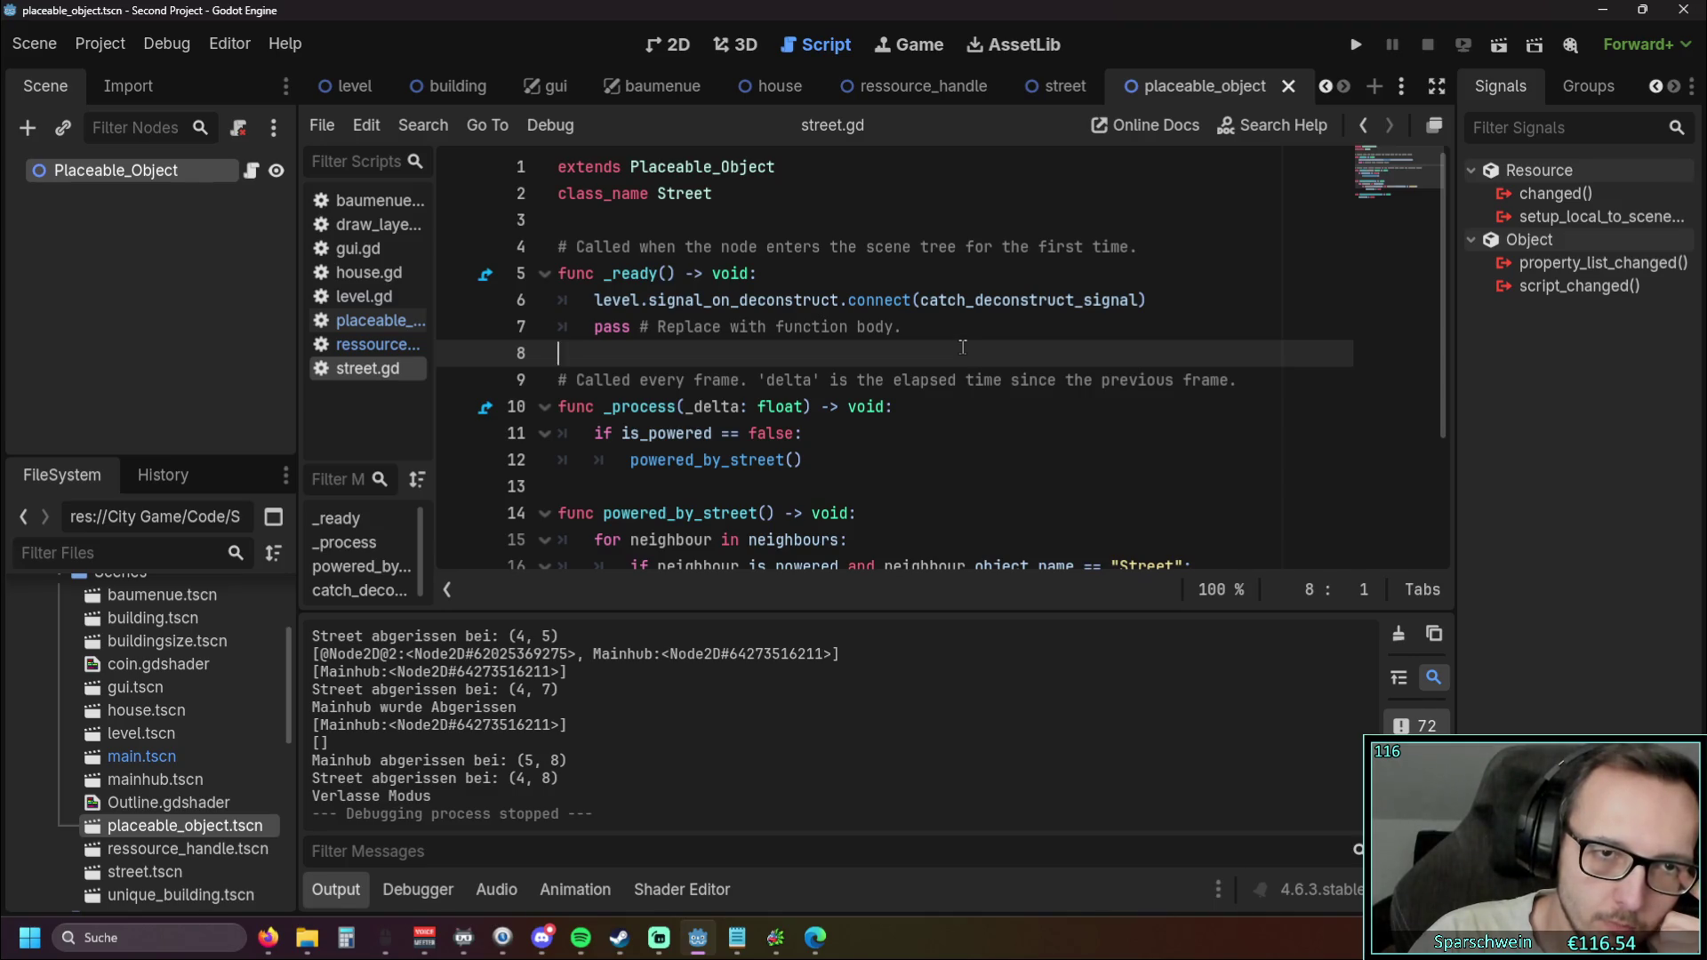
pyautogui.click(375, 344)
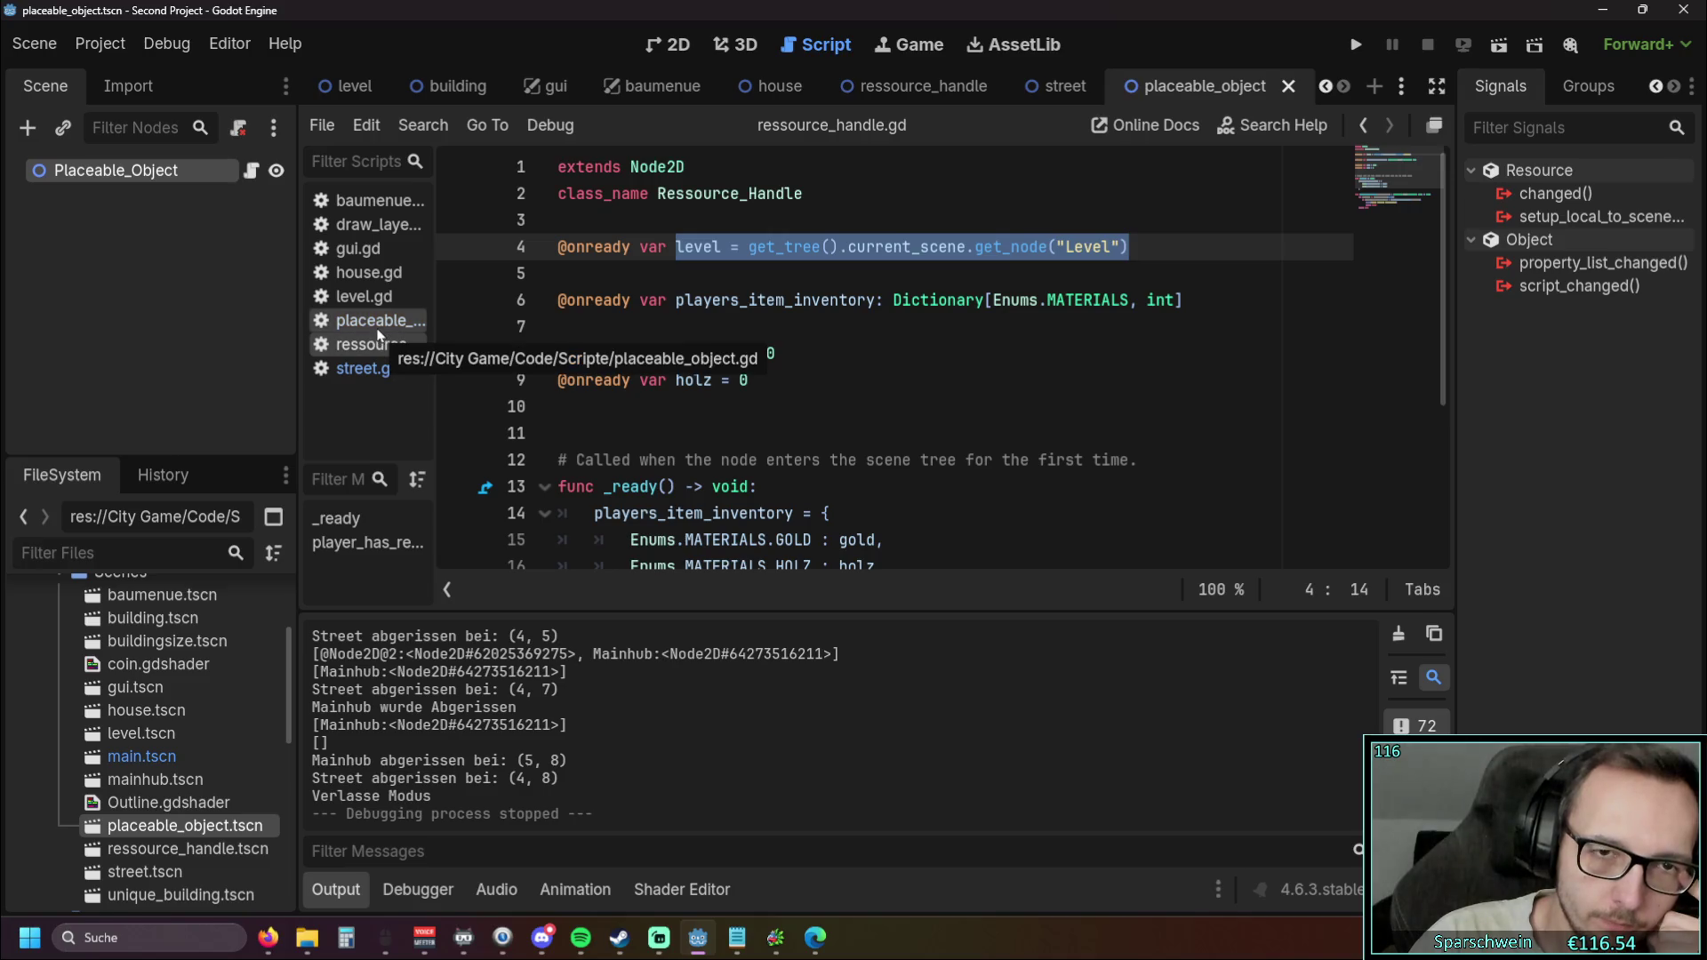
pyautogui.click(742, 328)
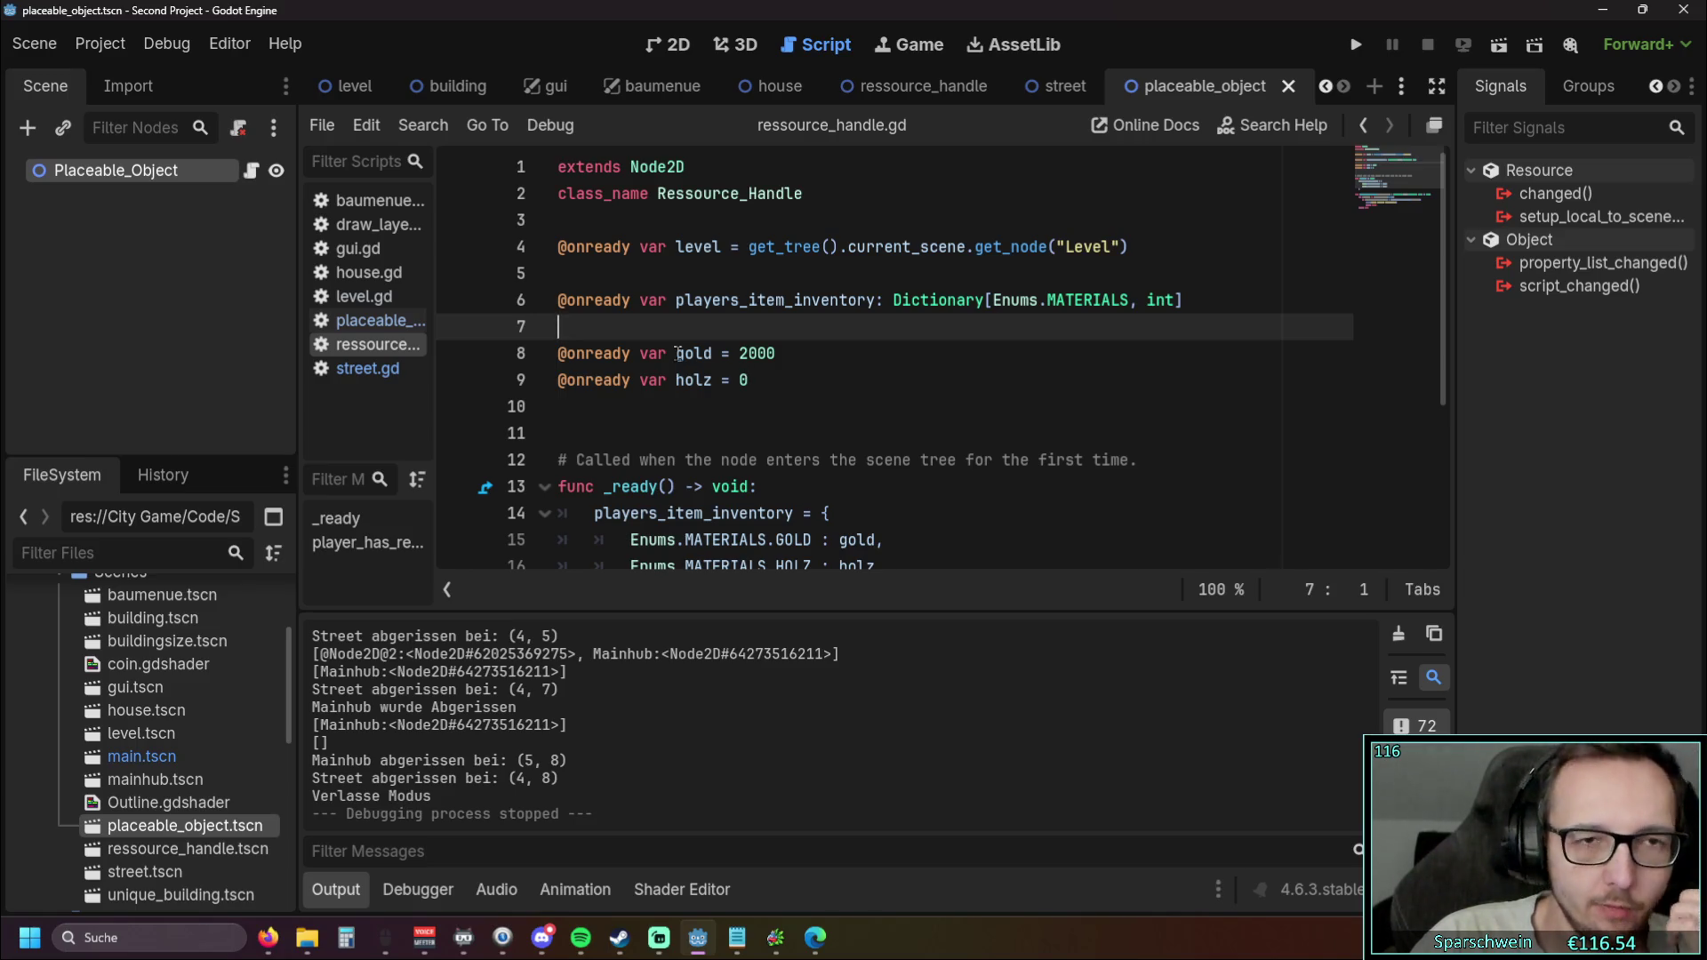
pyautogui.click(369, 320)
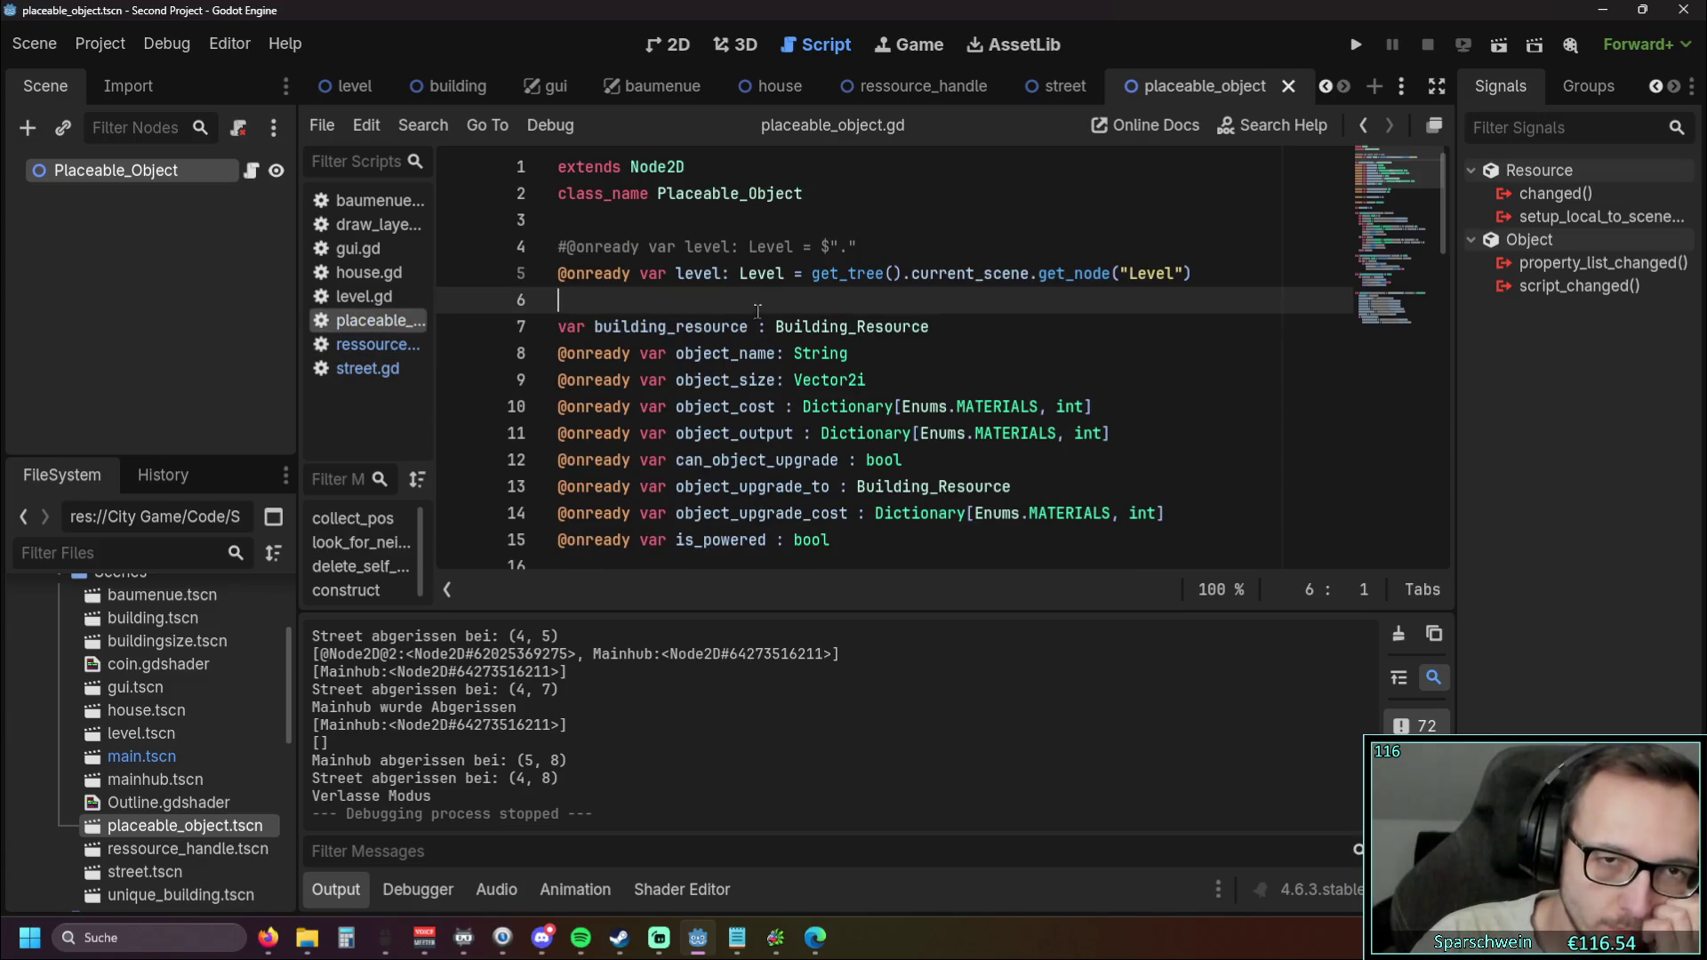
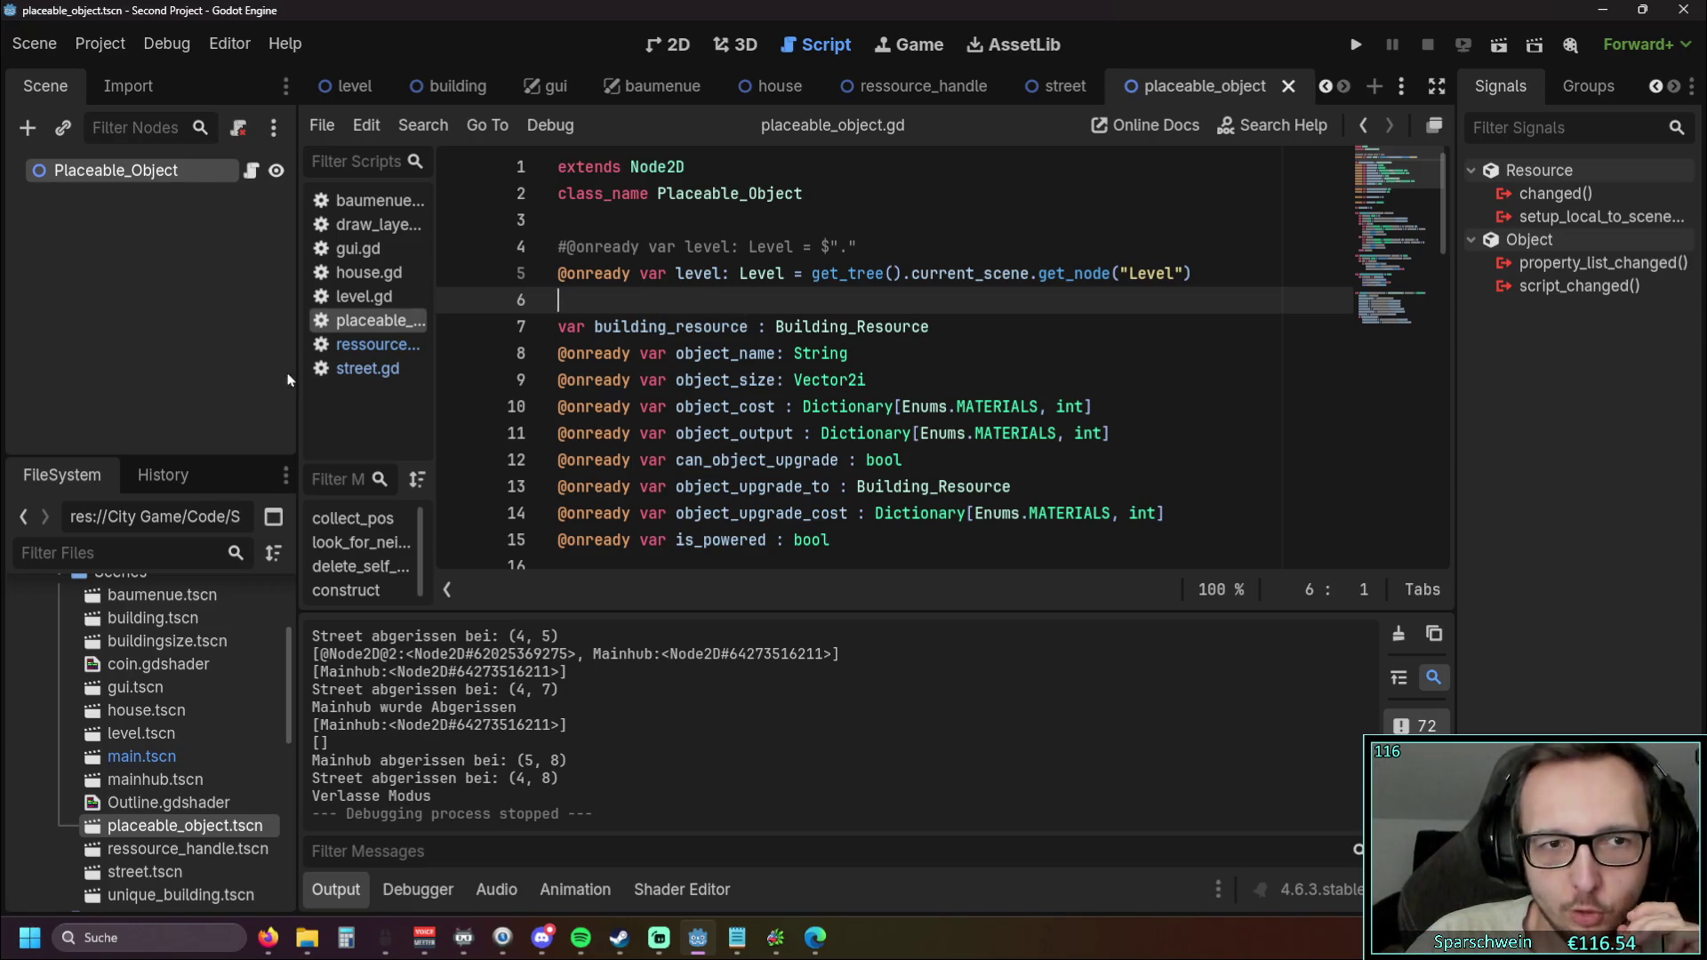
# Narrow the scene dock, save the baumenue scene, and close the gui and baumenue scene tabs
pyautogui.moveTo(297, 377); pyautogui.dragTo(61, 377)
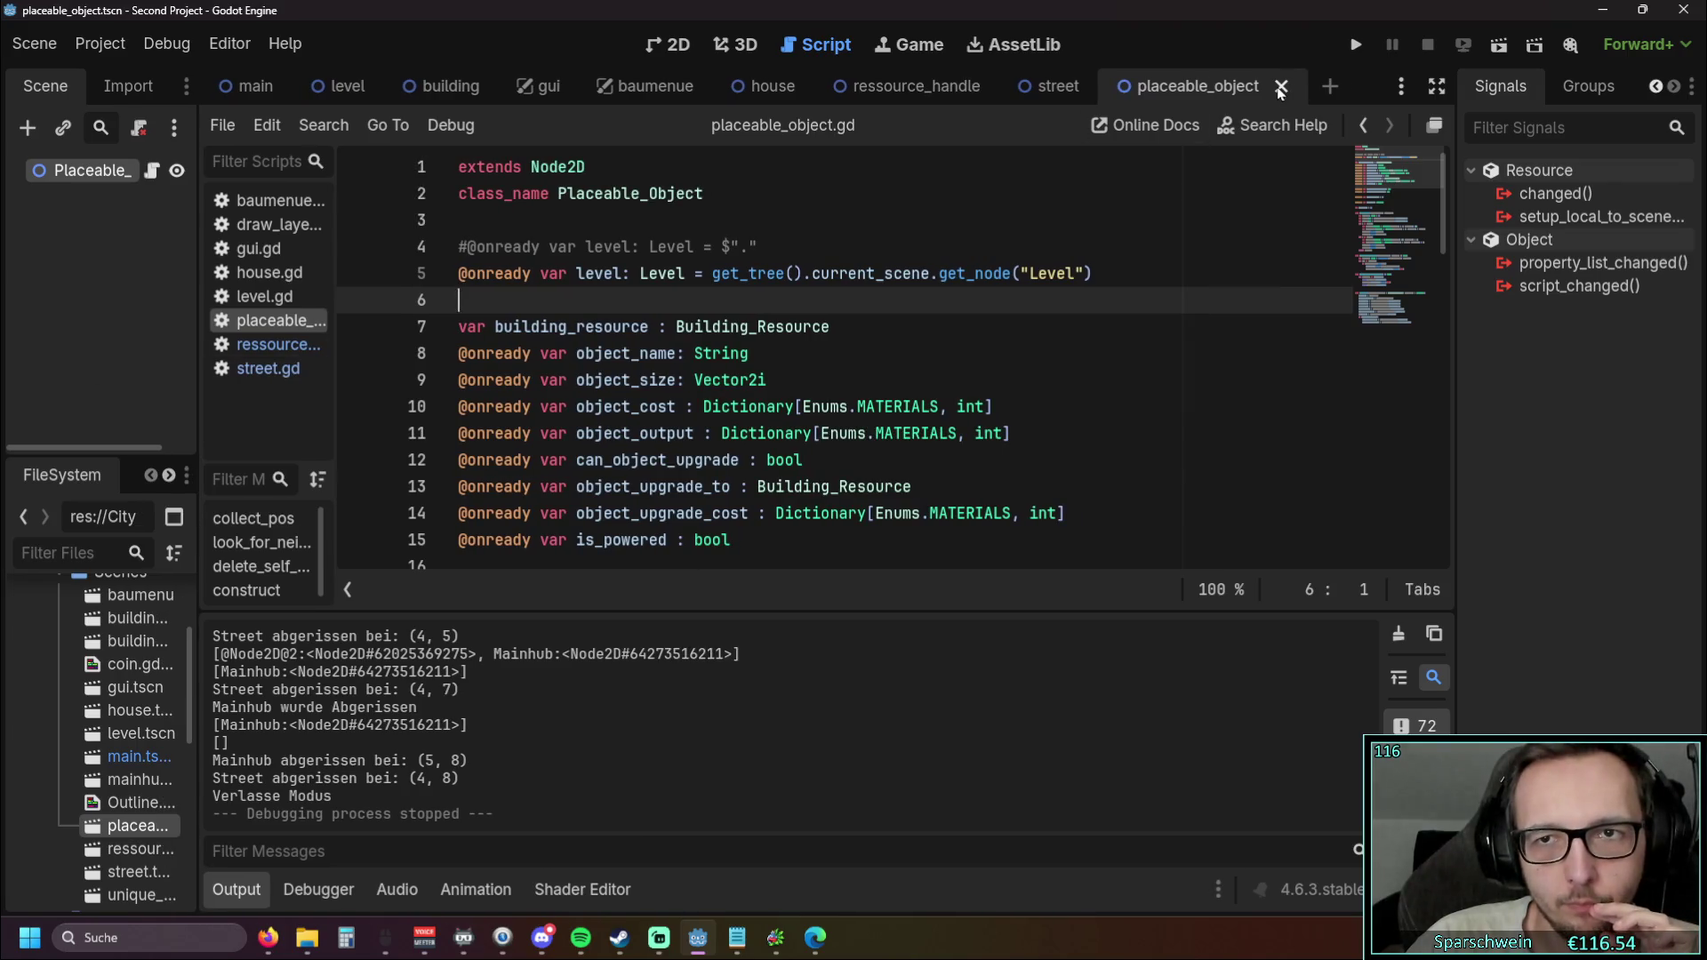
pyautogui.click(1046, 92)
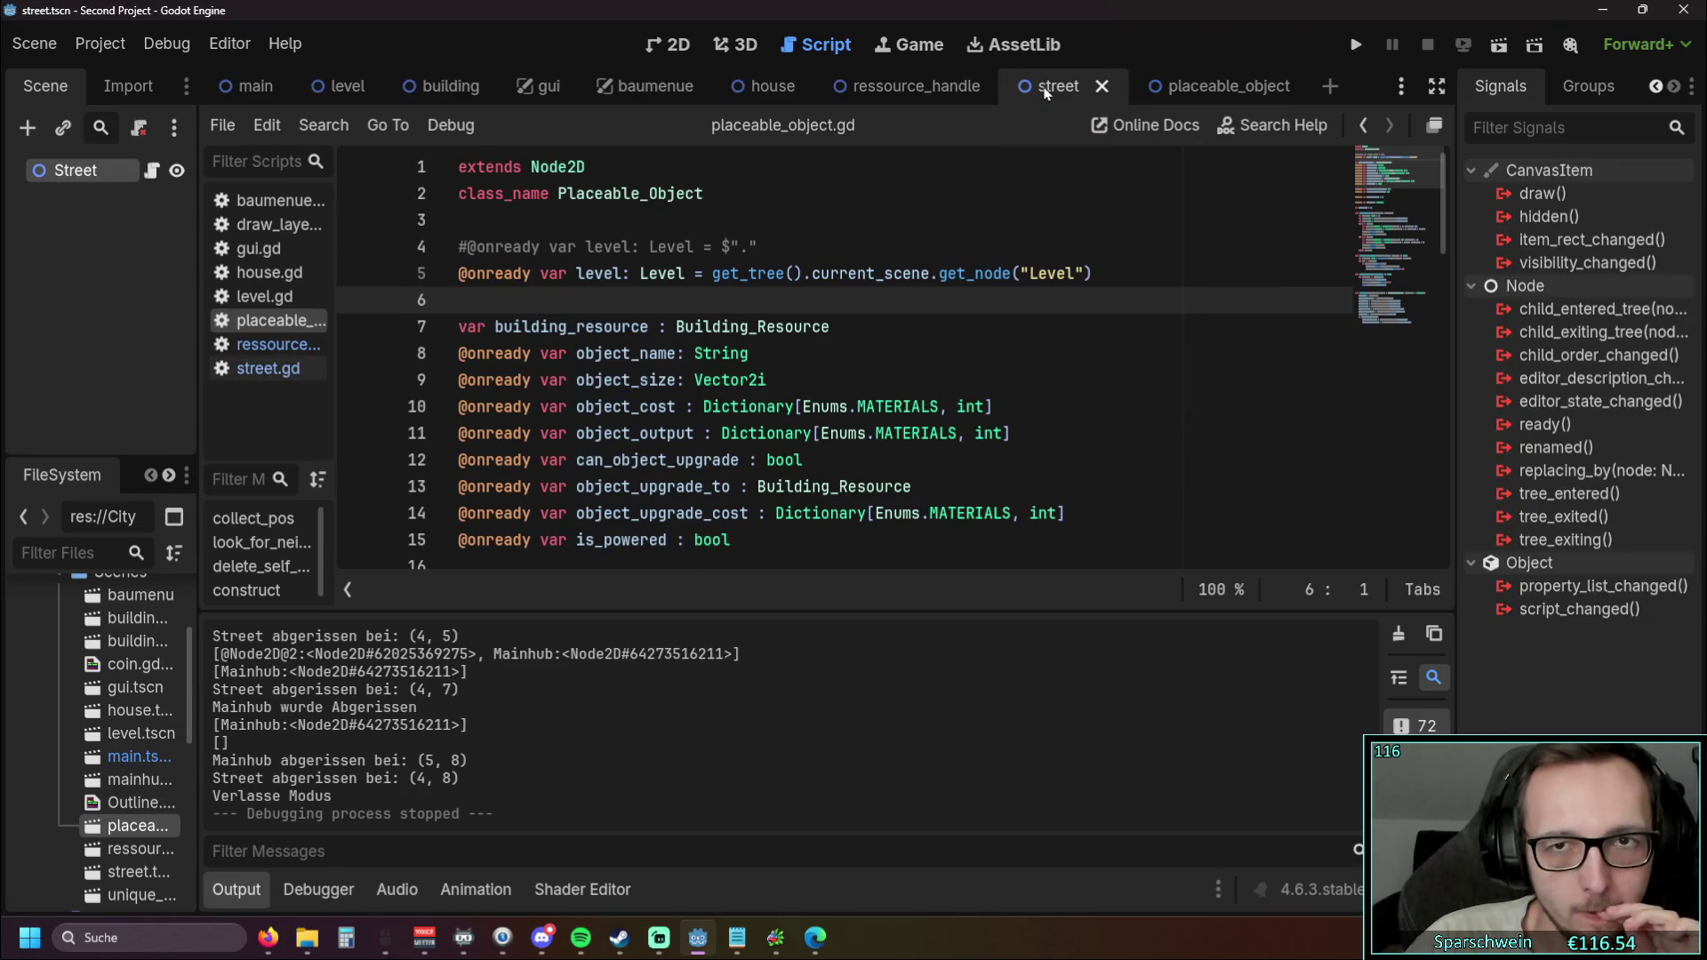
pyautogui.click(642, 91)
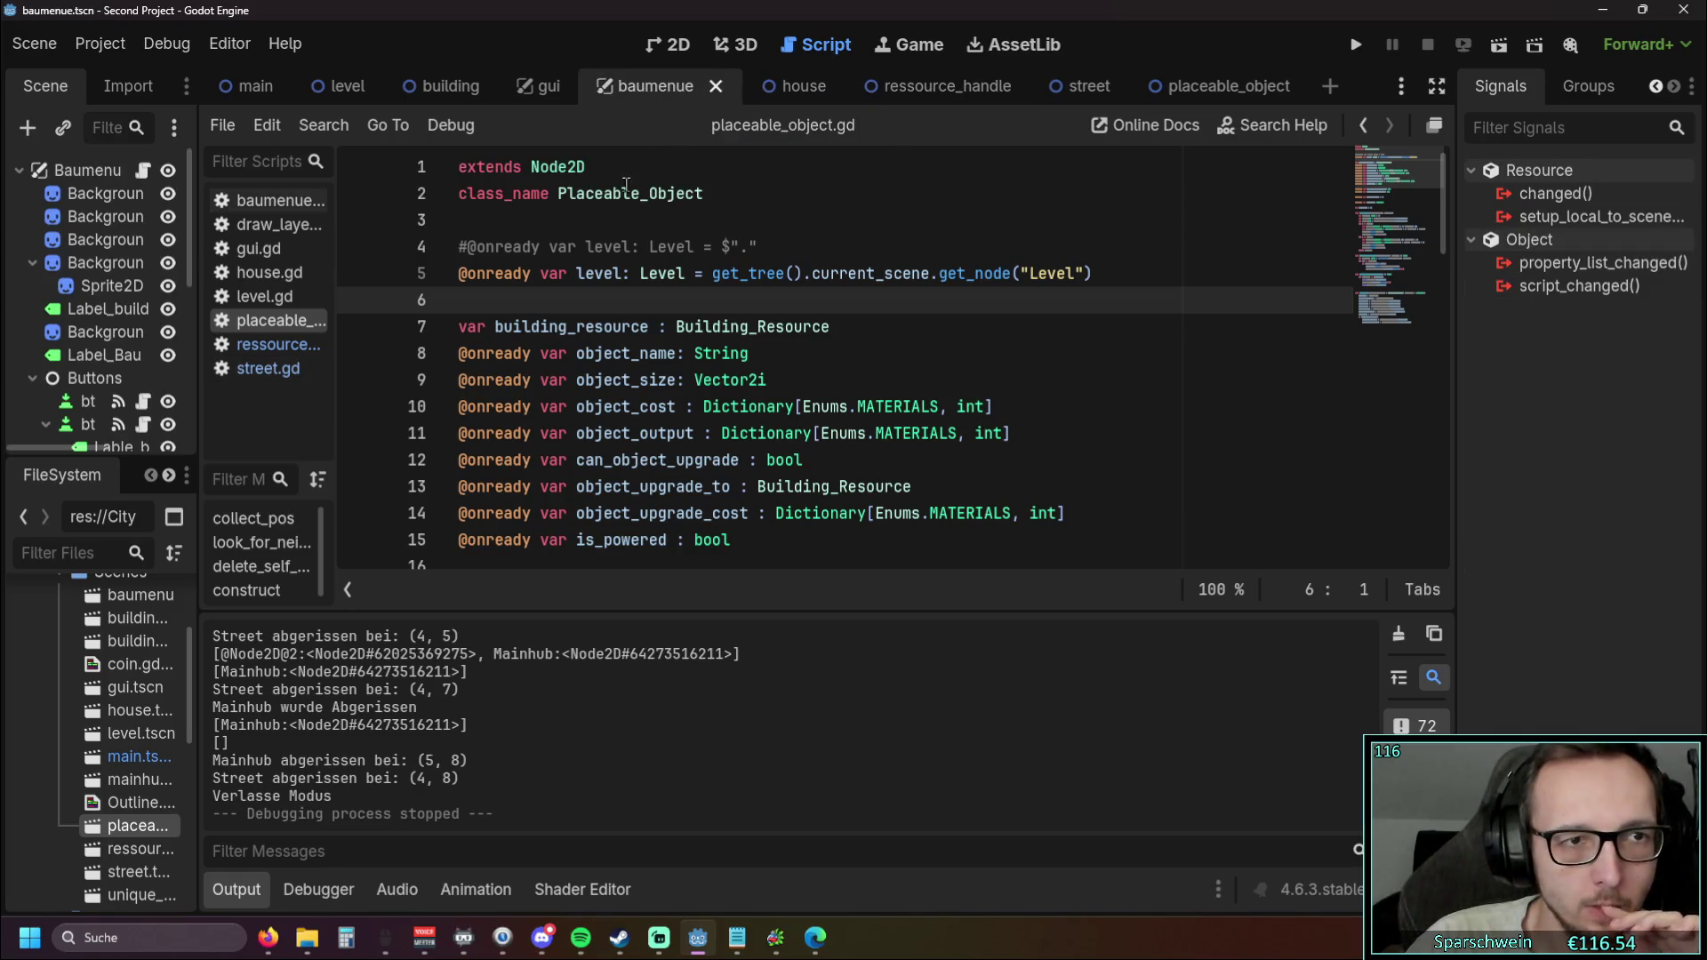
pyautogui.hotkey('ctrl', 's')
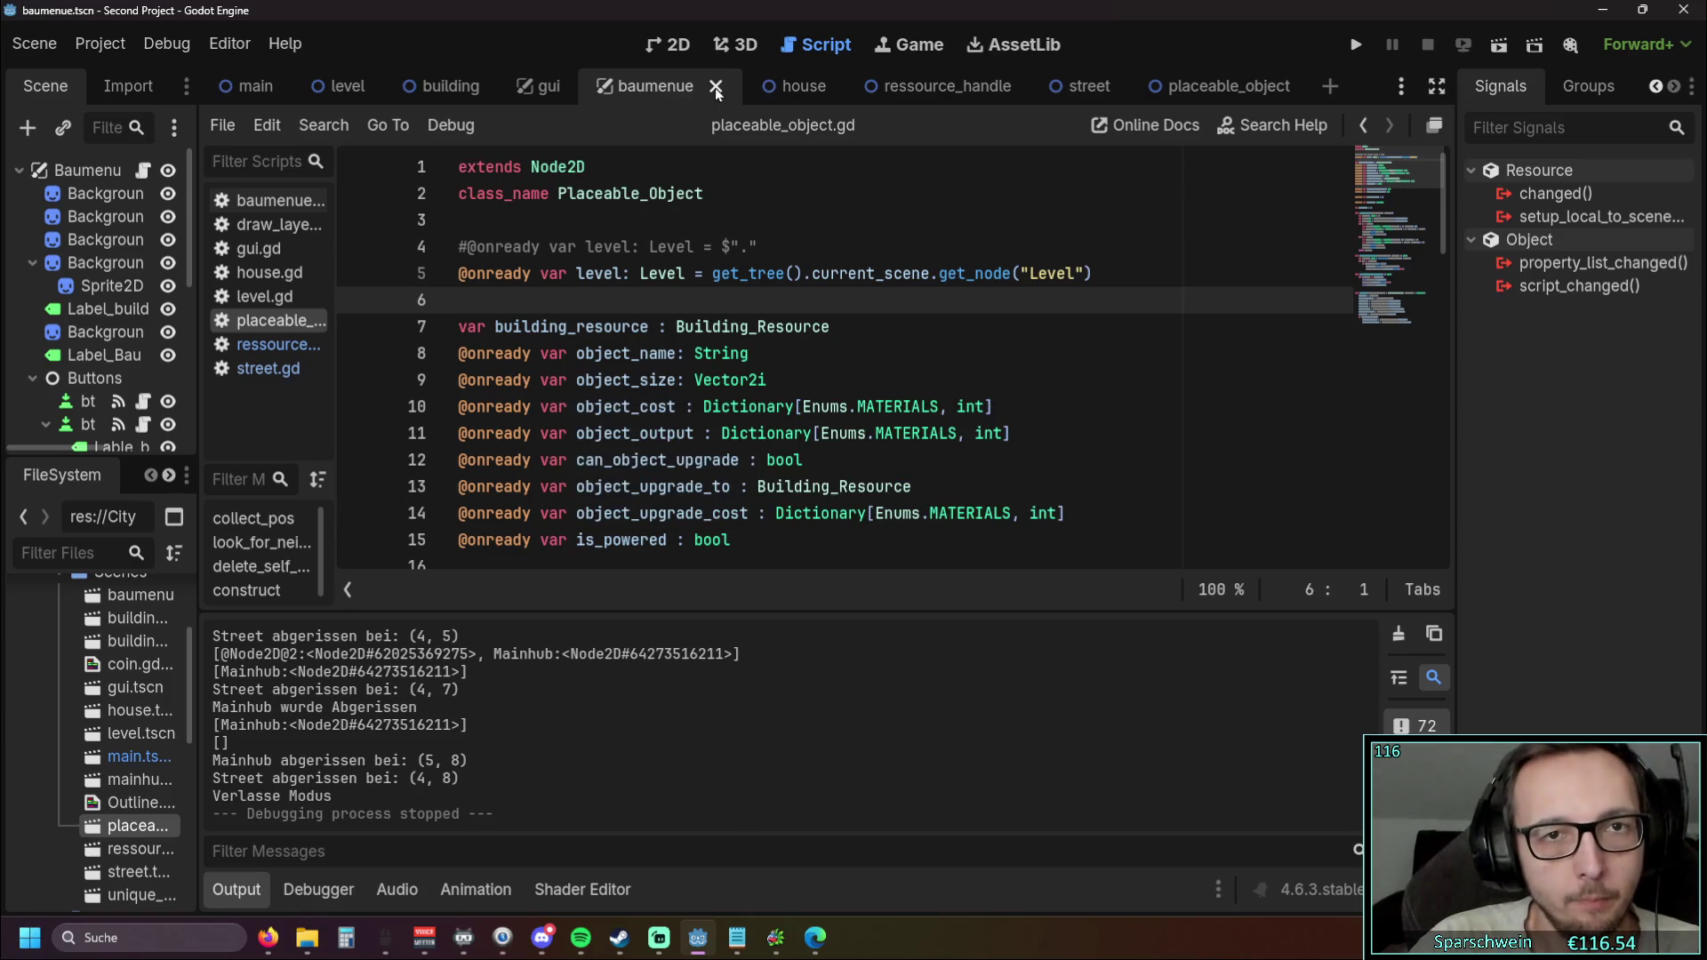
pyautogui.click(533, 91)
pyautogui.click(578, 83)
pyautogui.click(611, 89)
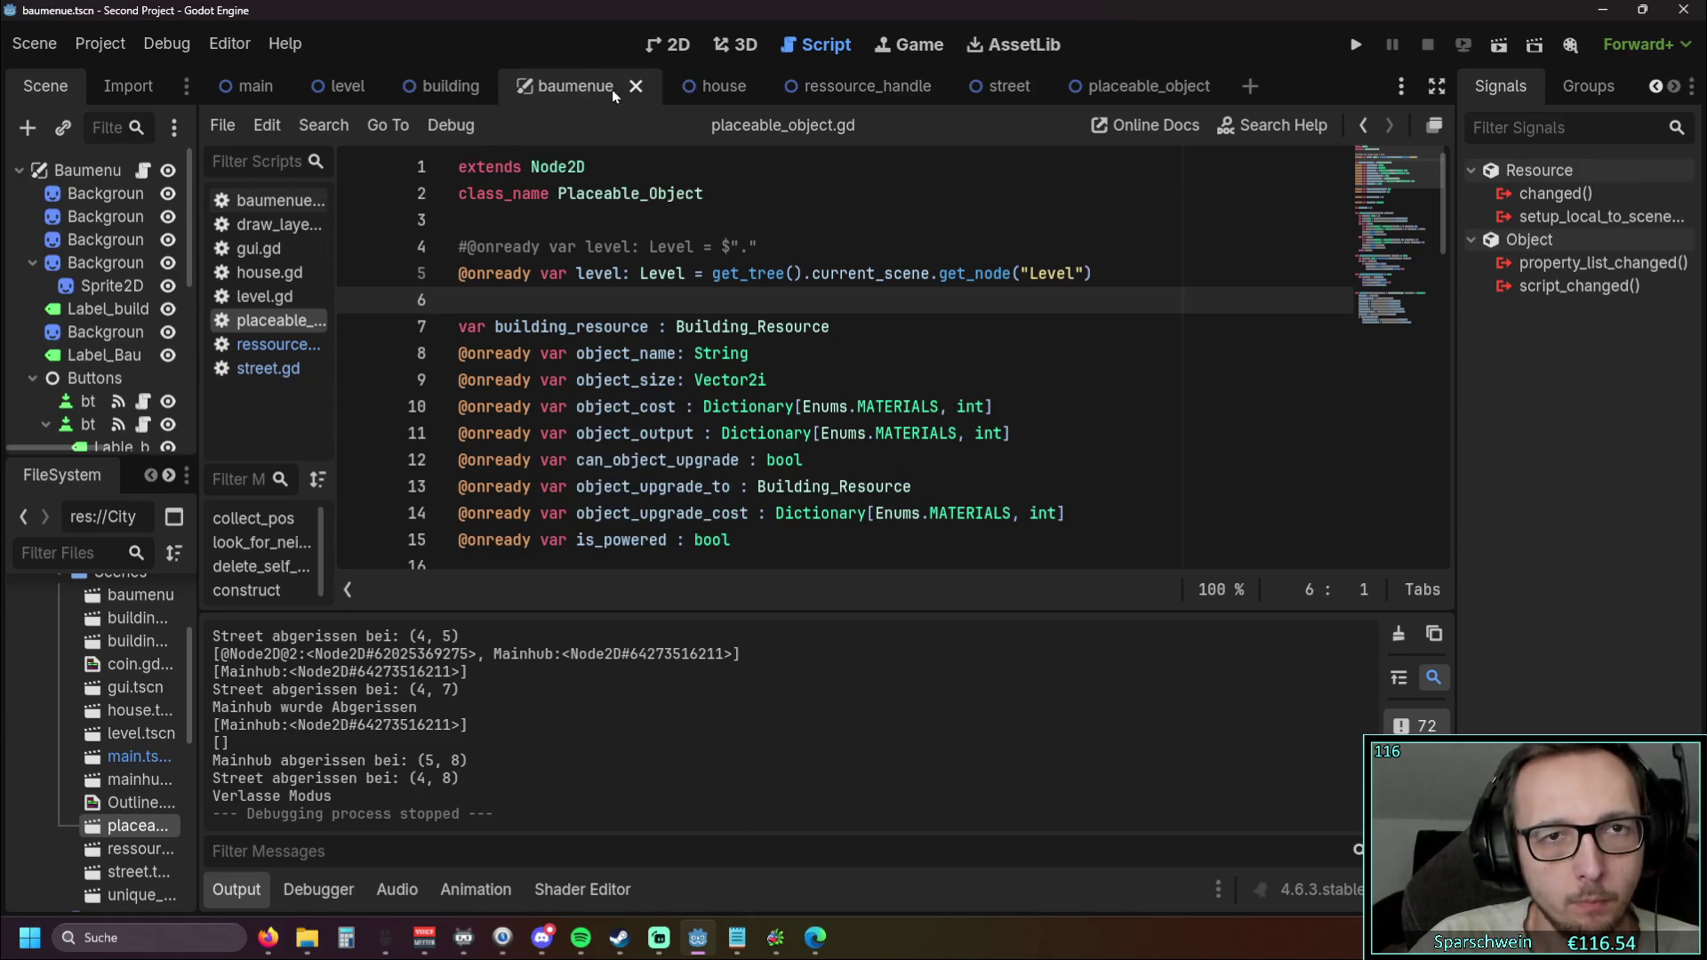
pyautogui.click(637, 84)
# Collapse the Output panel and add a new empty scene tab
pyautogui.click(594, 247)
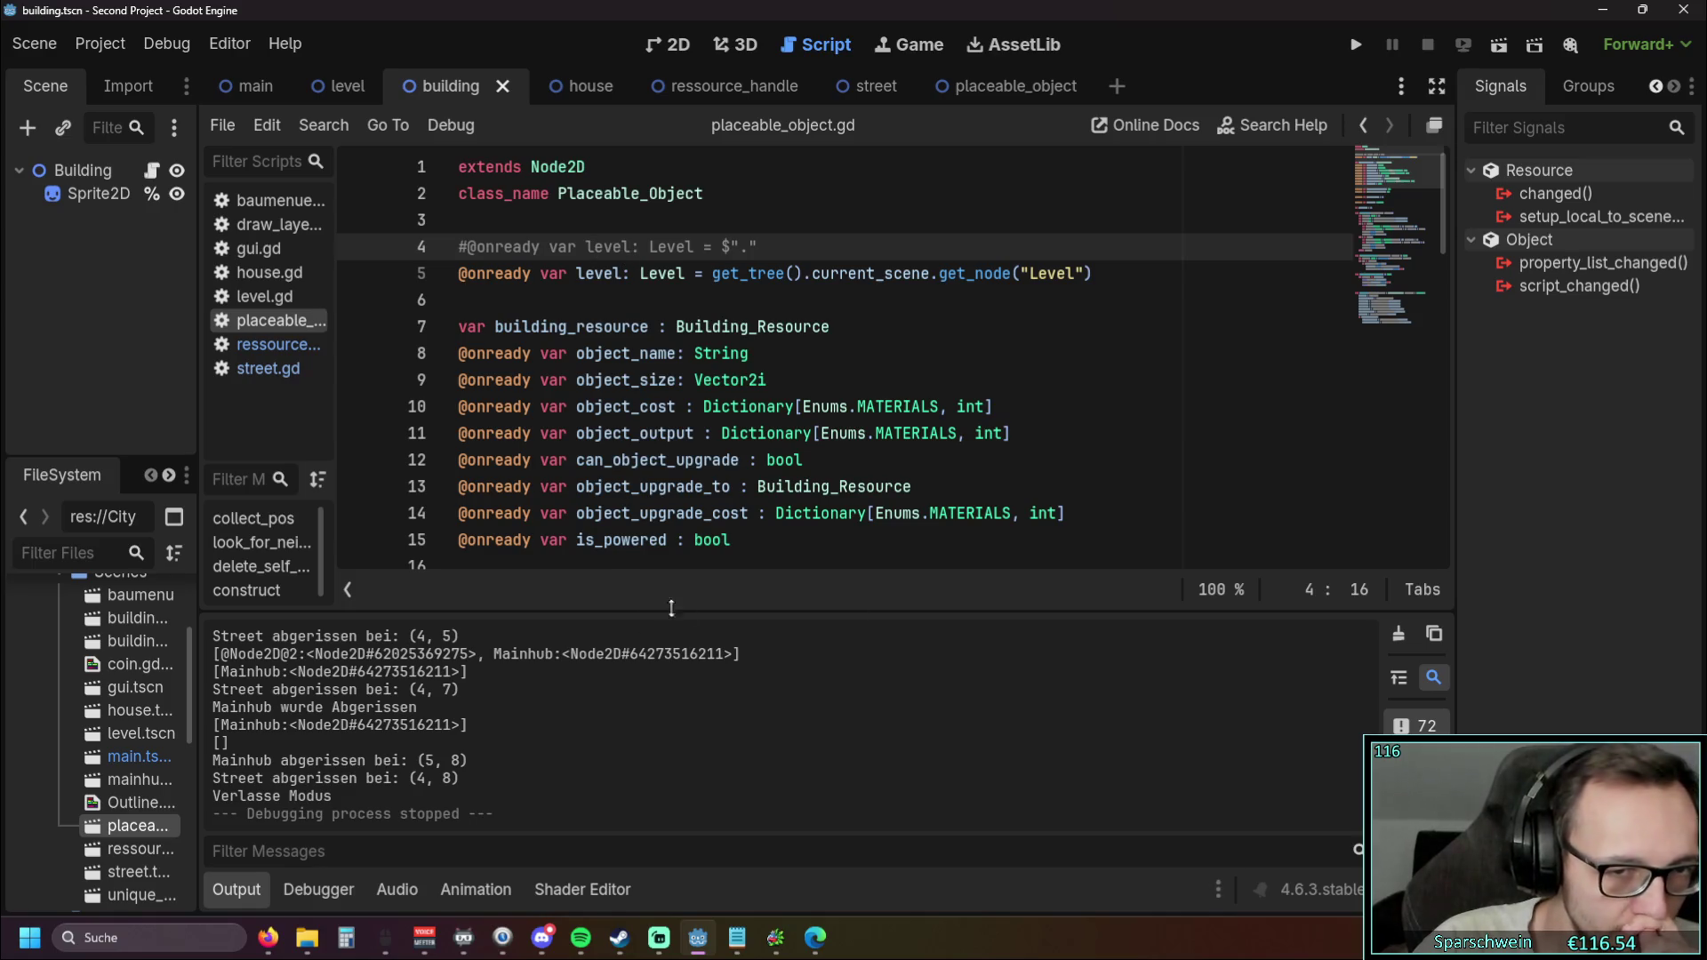
pyautogui.click(237, 889)
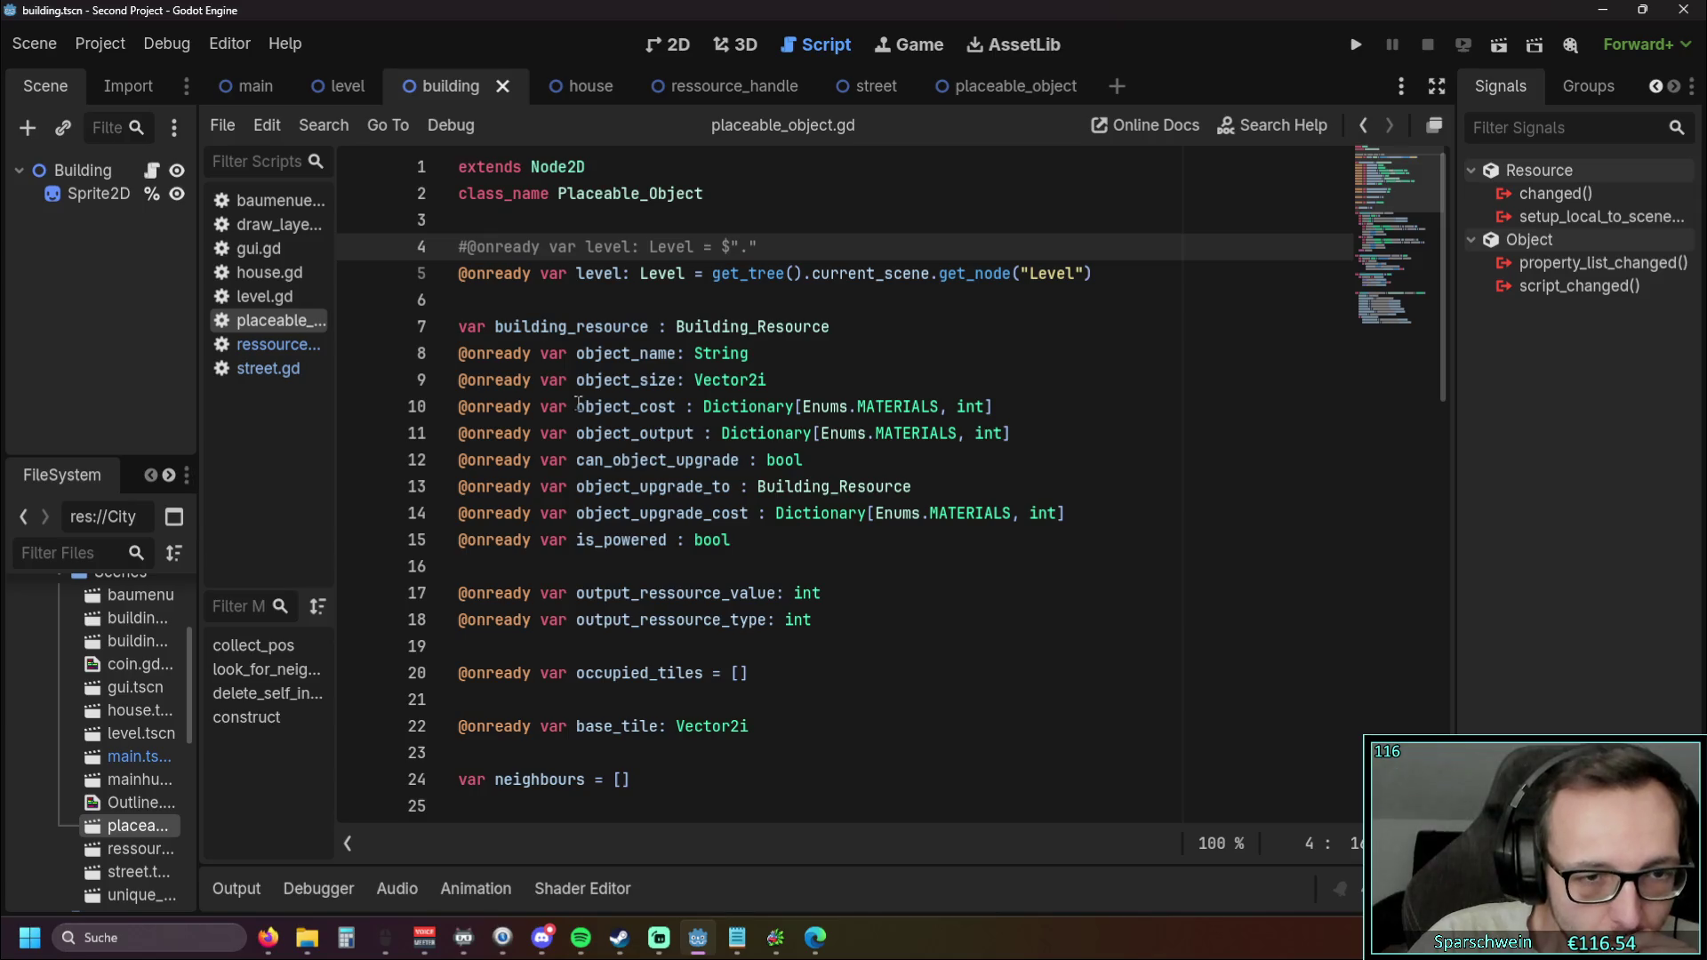
pyautogui.click(591, 86)
pyautogui.click(738, 86)
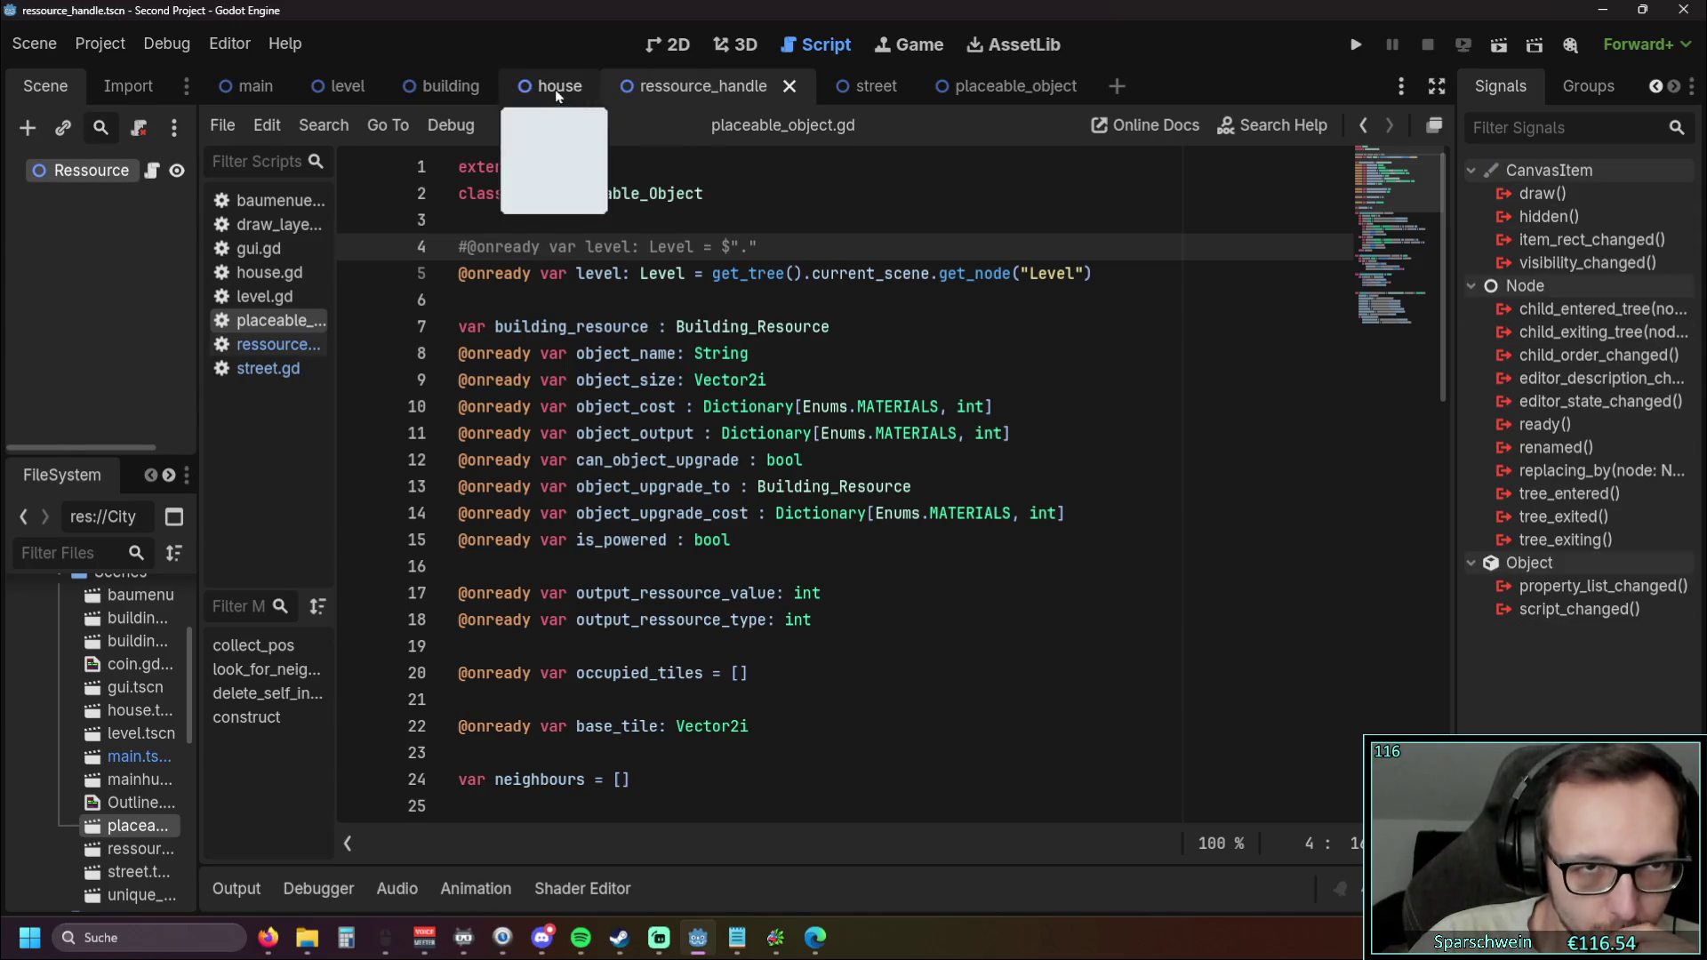
pyautogui.click(424, 89)
pyautogui.moveTo(336, 498)
pyautogui.mouseDown()
pyautogui.moveTo(488, 498)
pyautogui.moveTo(336, 498)
pyautogui.mouseUp()
pyautogui.click(1118, 86)
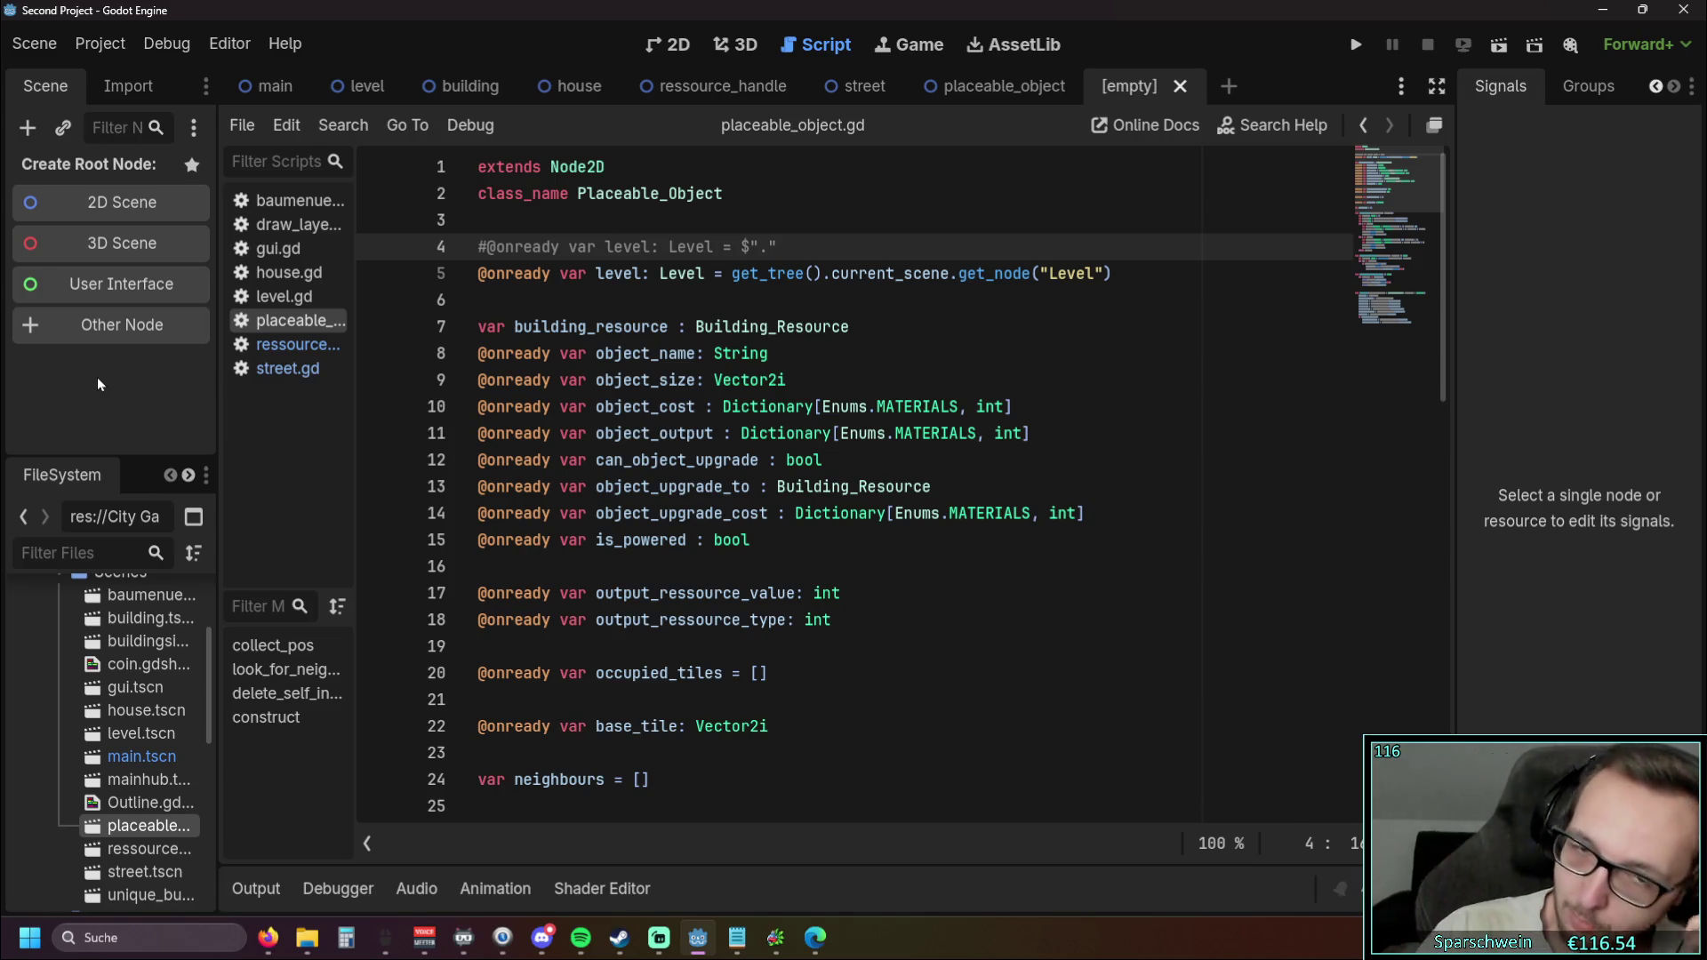
# Put the caret at the end of line 7 in placeable_object.gd and run the project
pyautogui.moveTo(603, 273); pyautogui.dragTo(933, 273)
pyautogui.click(883, 326)
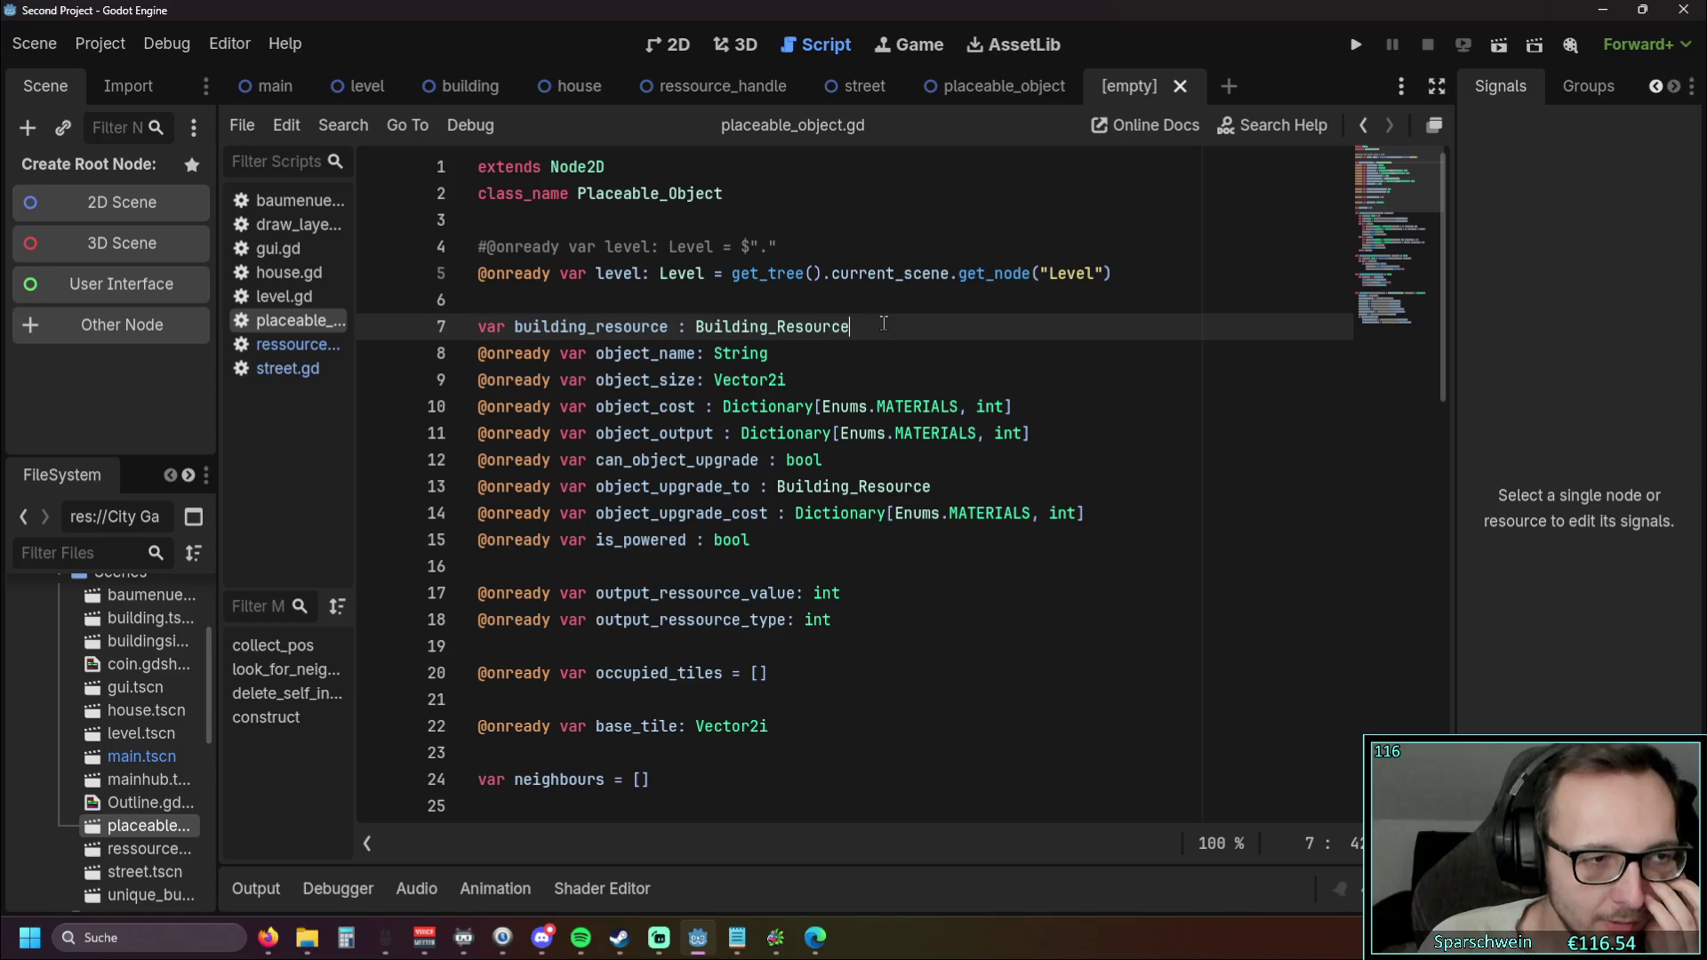
pyautogui.press('Down')
pyautogui.click(1354, 46)
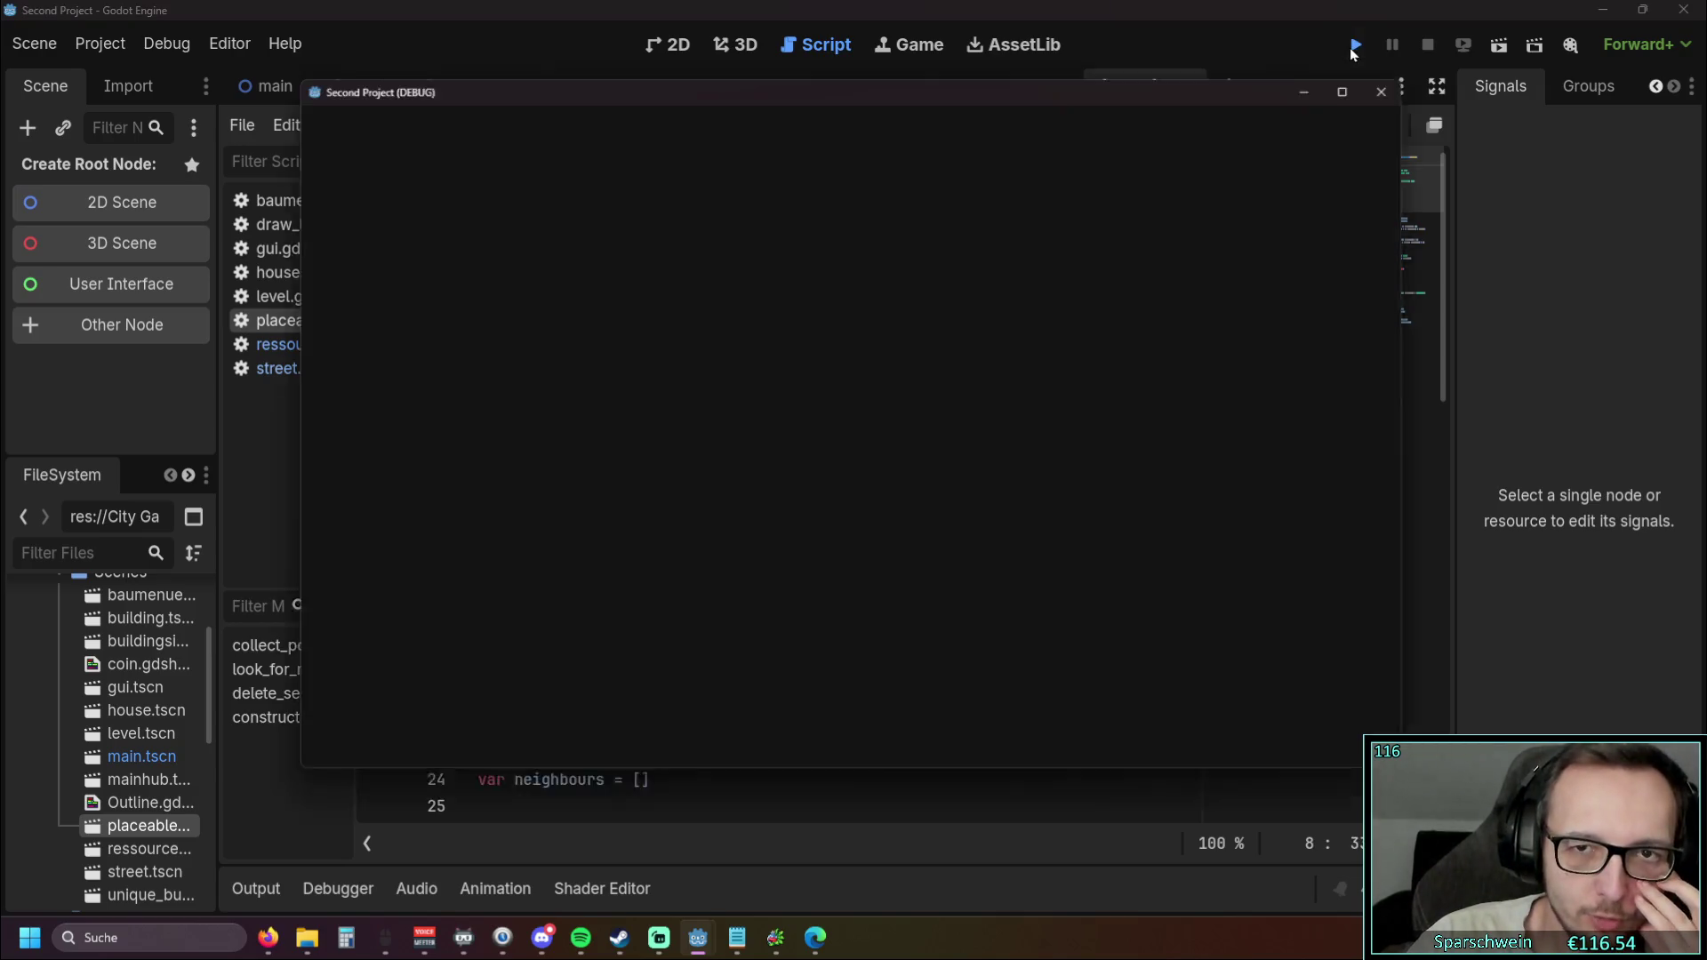
# Build a long diagonal street across the map and line it with red houses
pyautogui.scroll(-1, 838, 584)
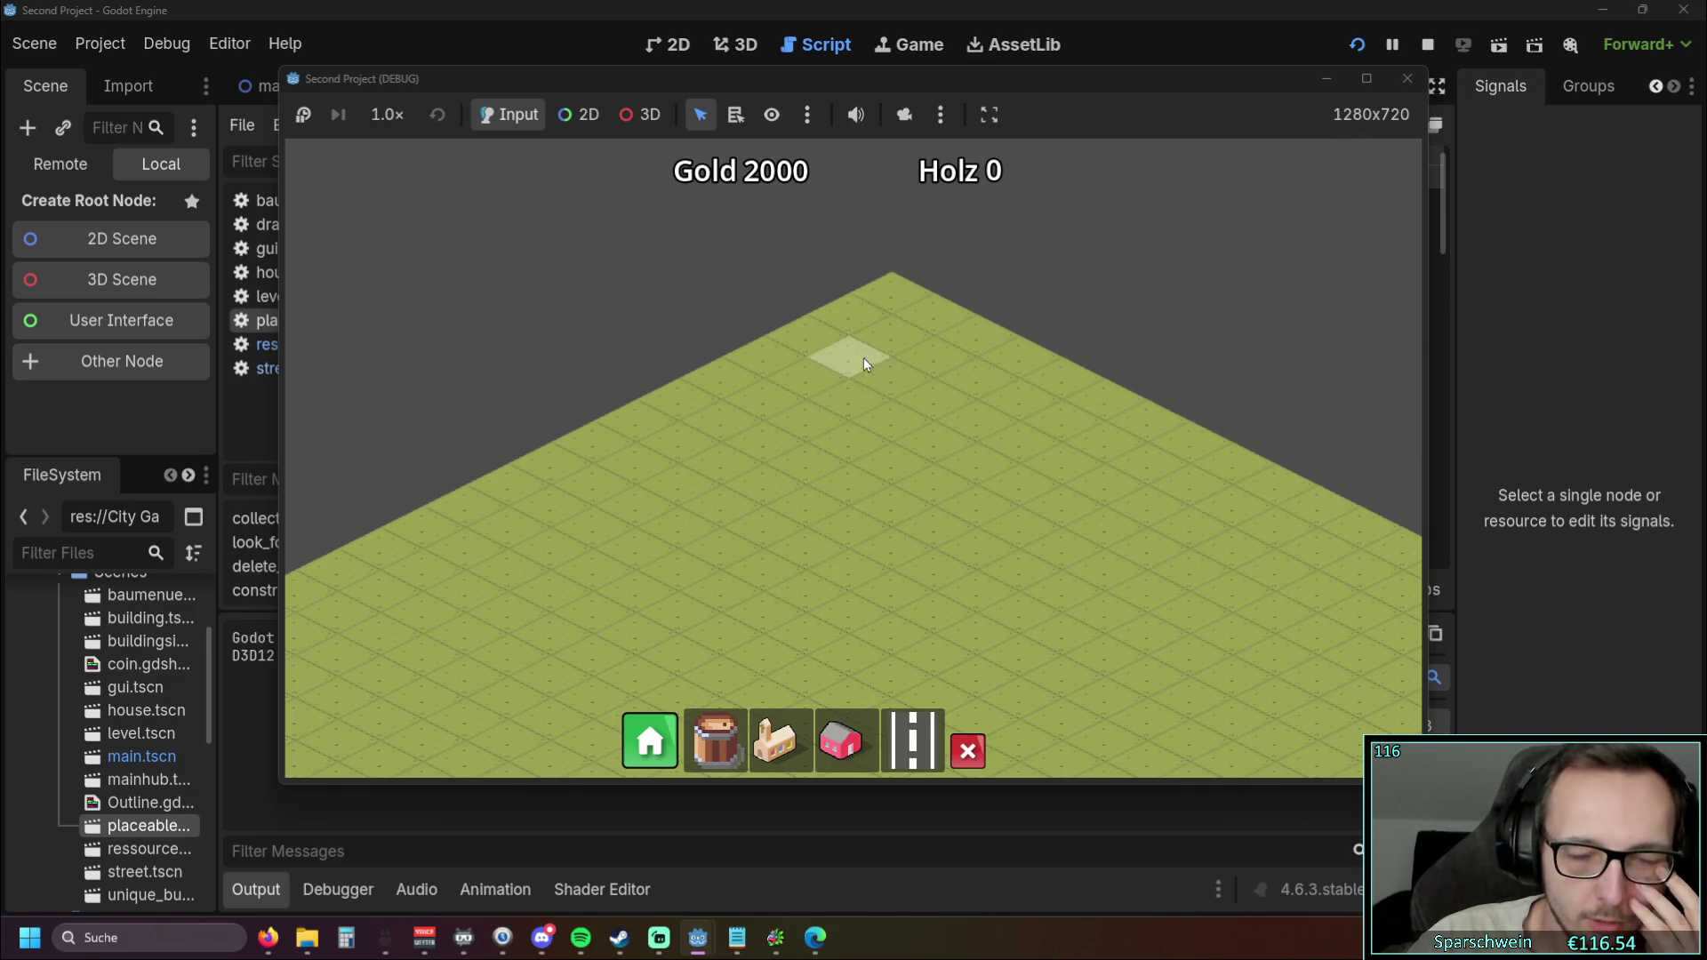
pyautogui.scroll(2, 872, 324)
pyautogui.scroll(-1, 851, 538)
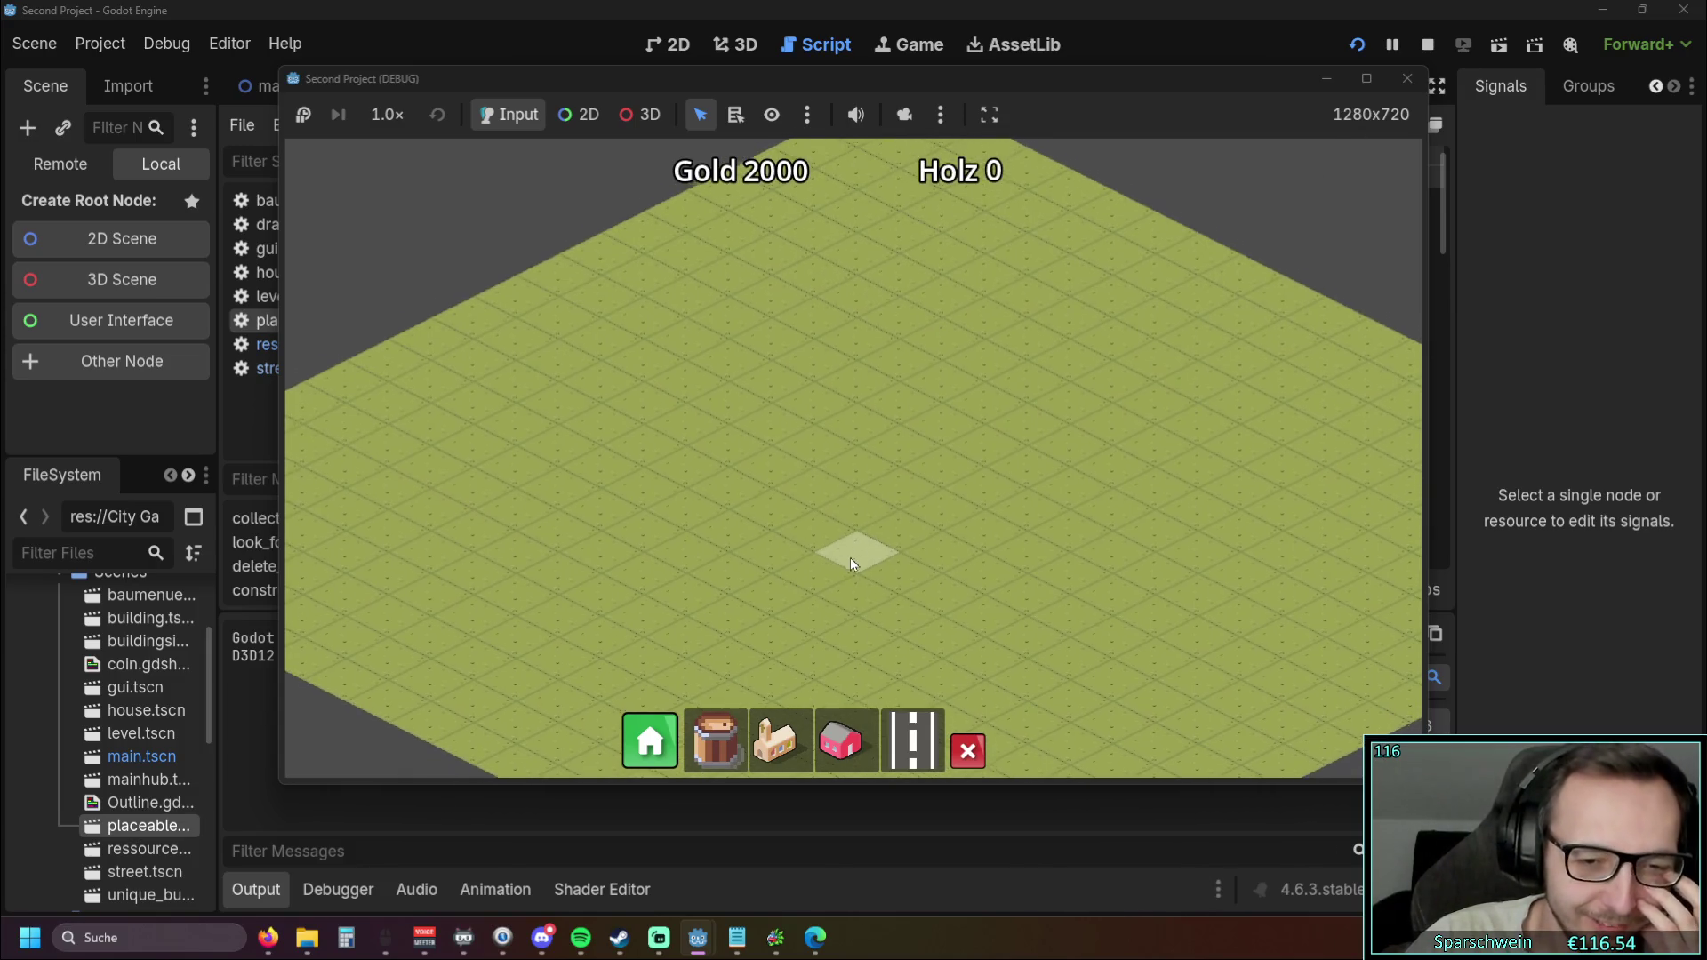
pyautogui.moveTo(702, 551); pyautogui.dragTo(1063, 360)
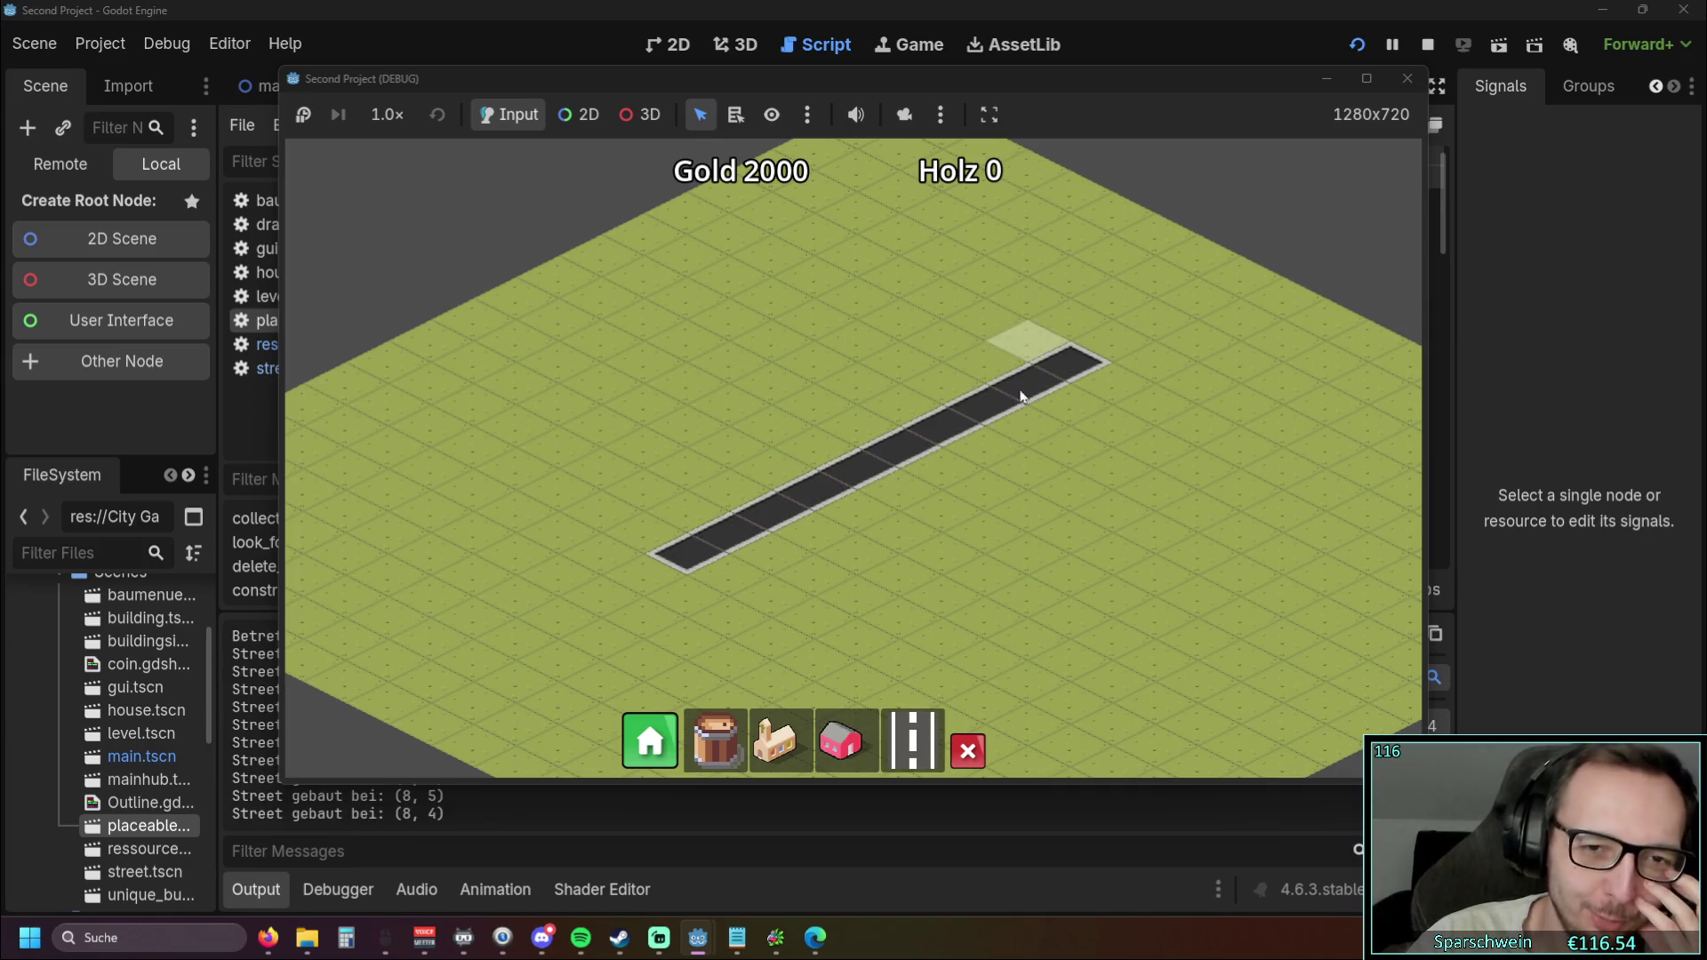
pyautogui.scroll(2, 846, 568)
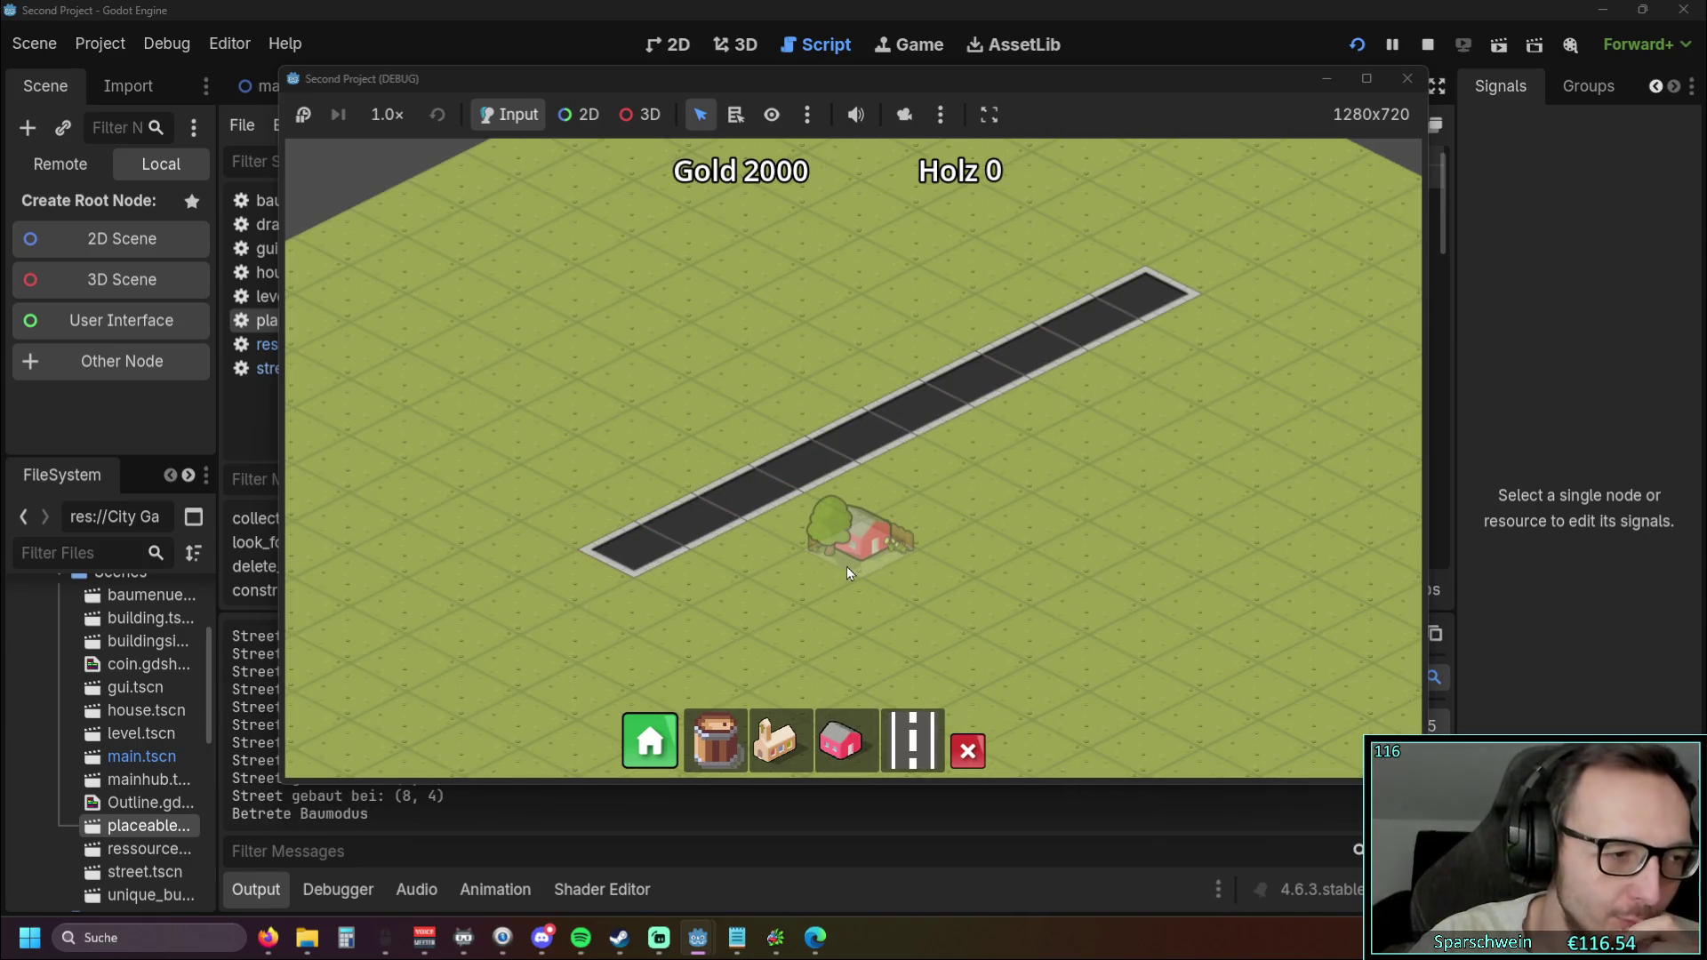
pyautogui.click(951, 328)
pyautogui.click(875, 364)
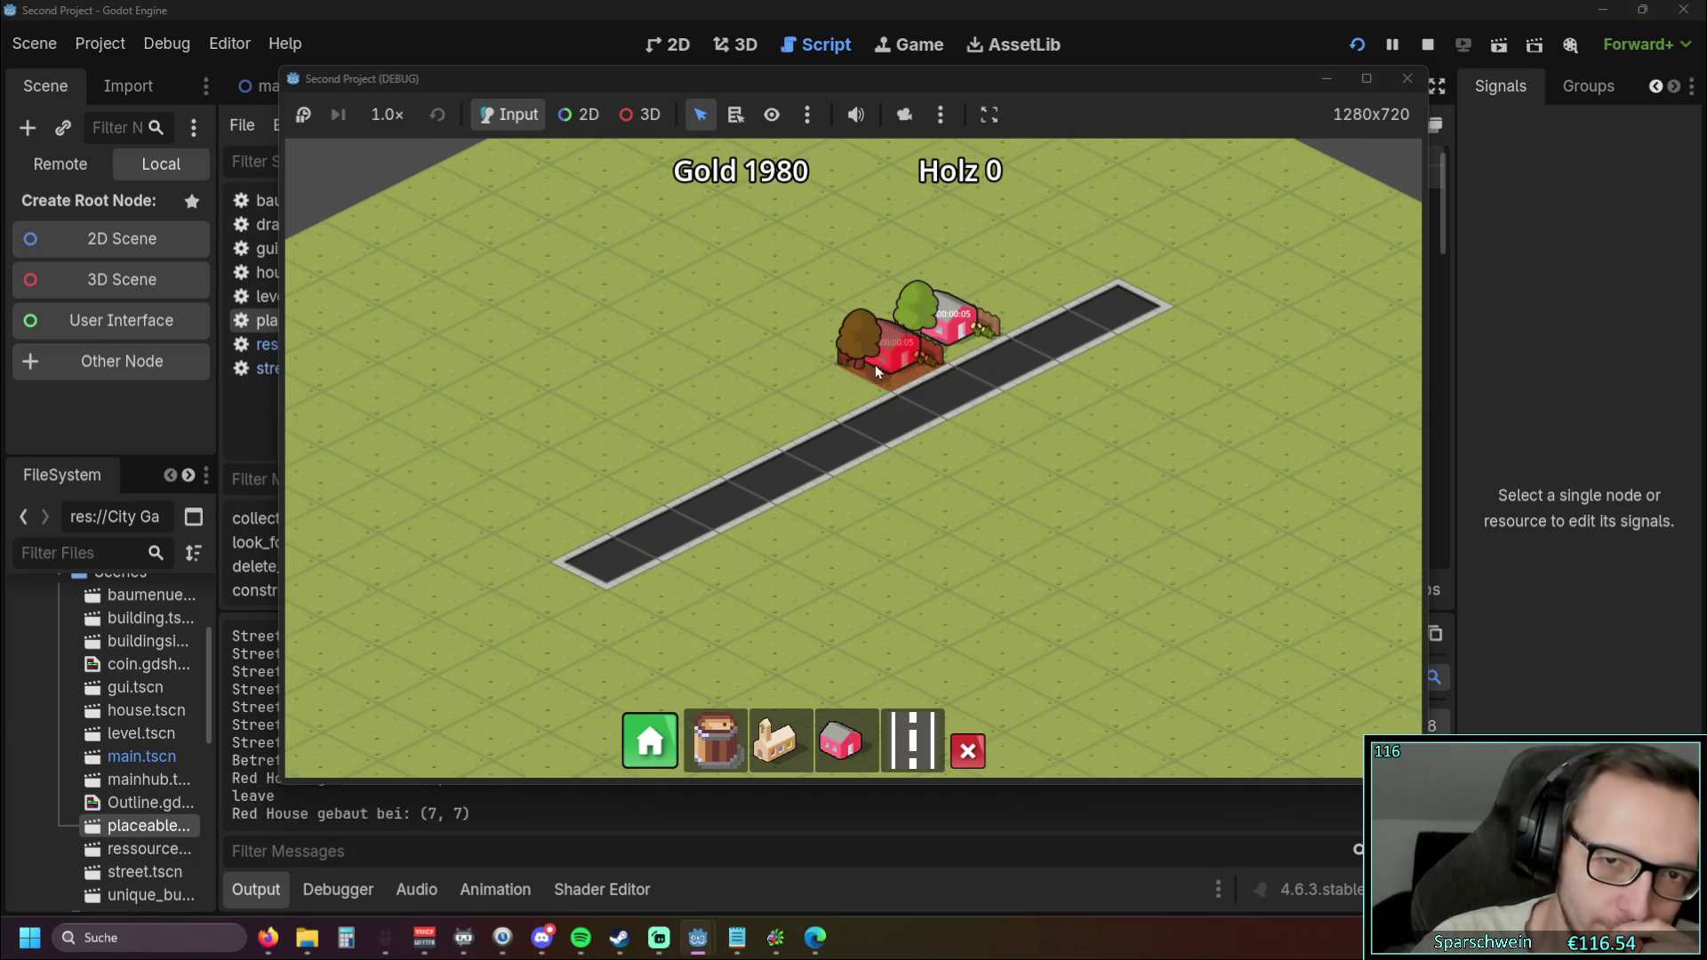
pyautogui.click(996, 302)
pyautogui.click(1054, 272)
pyautogui.click(829, 399)
pyautogui.click(765, 413)
pyautogui.rightClick(962, 487)
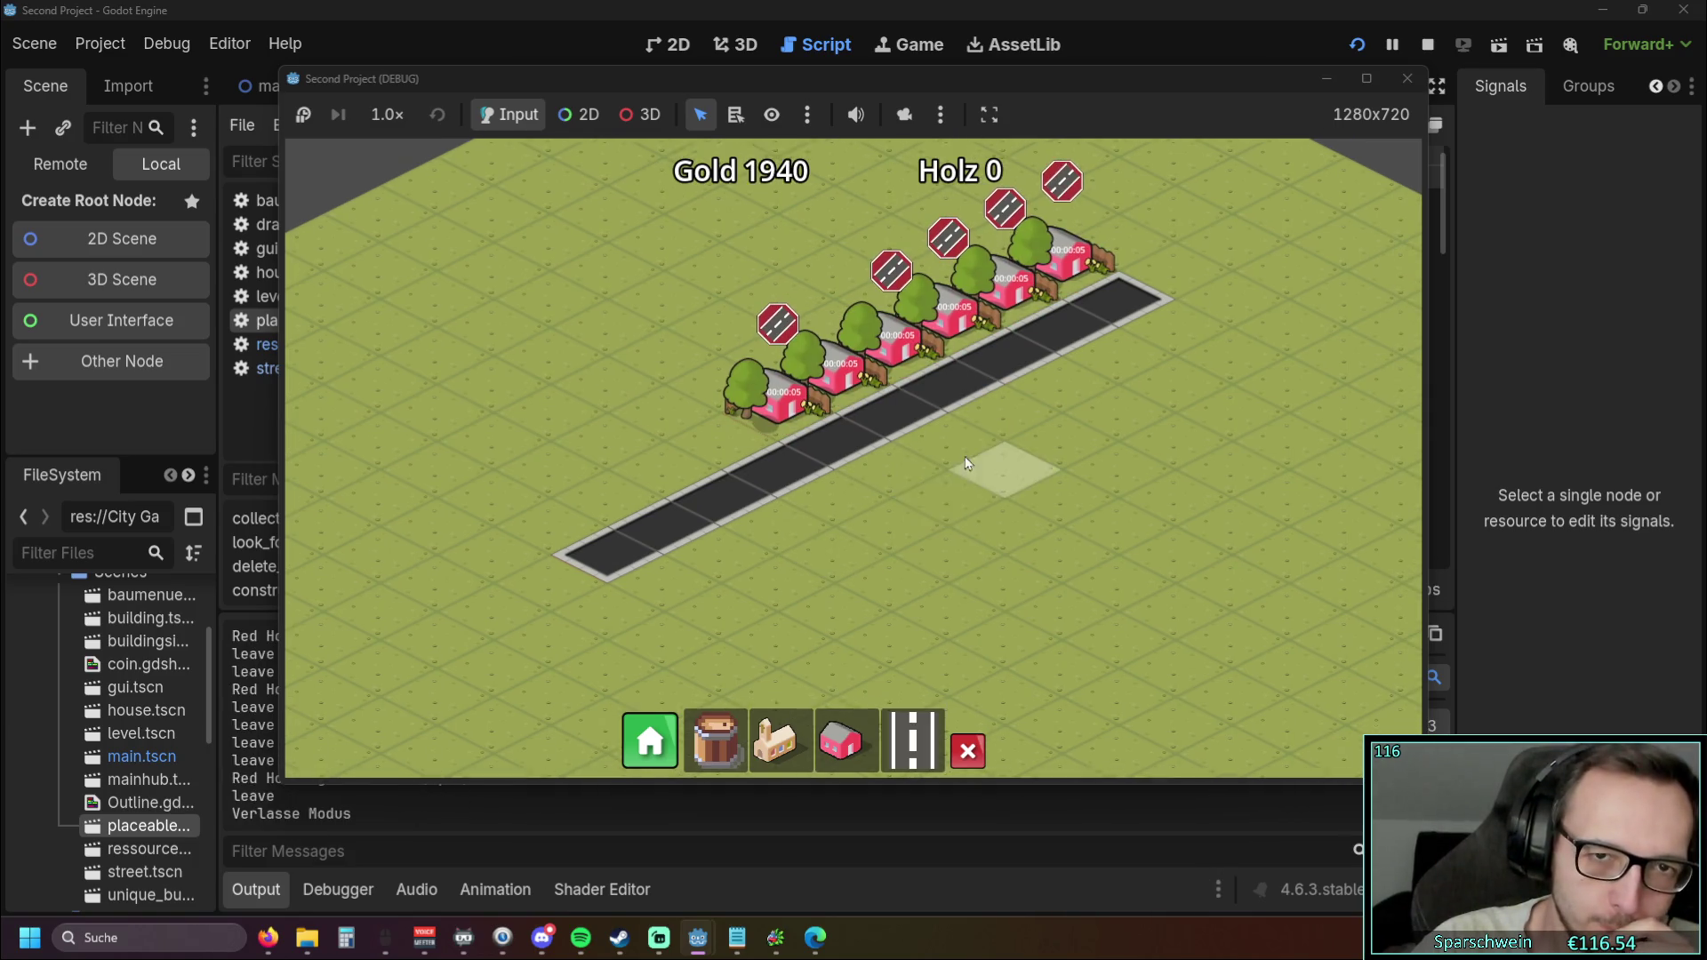
# Place the church near the street's lower end, demolish it, and place it again beside the street
pyautogui.click(776, 740)
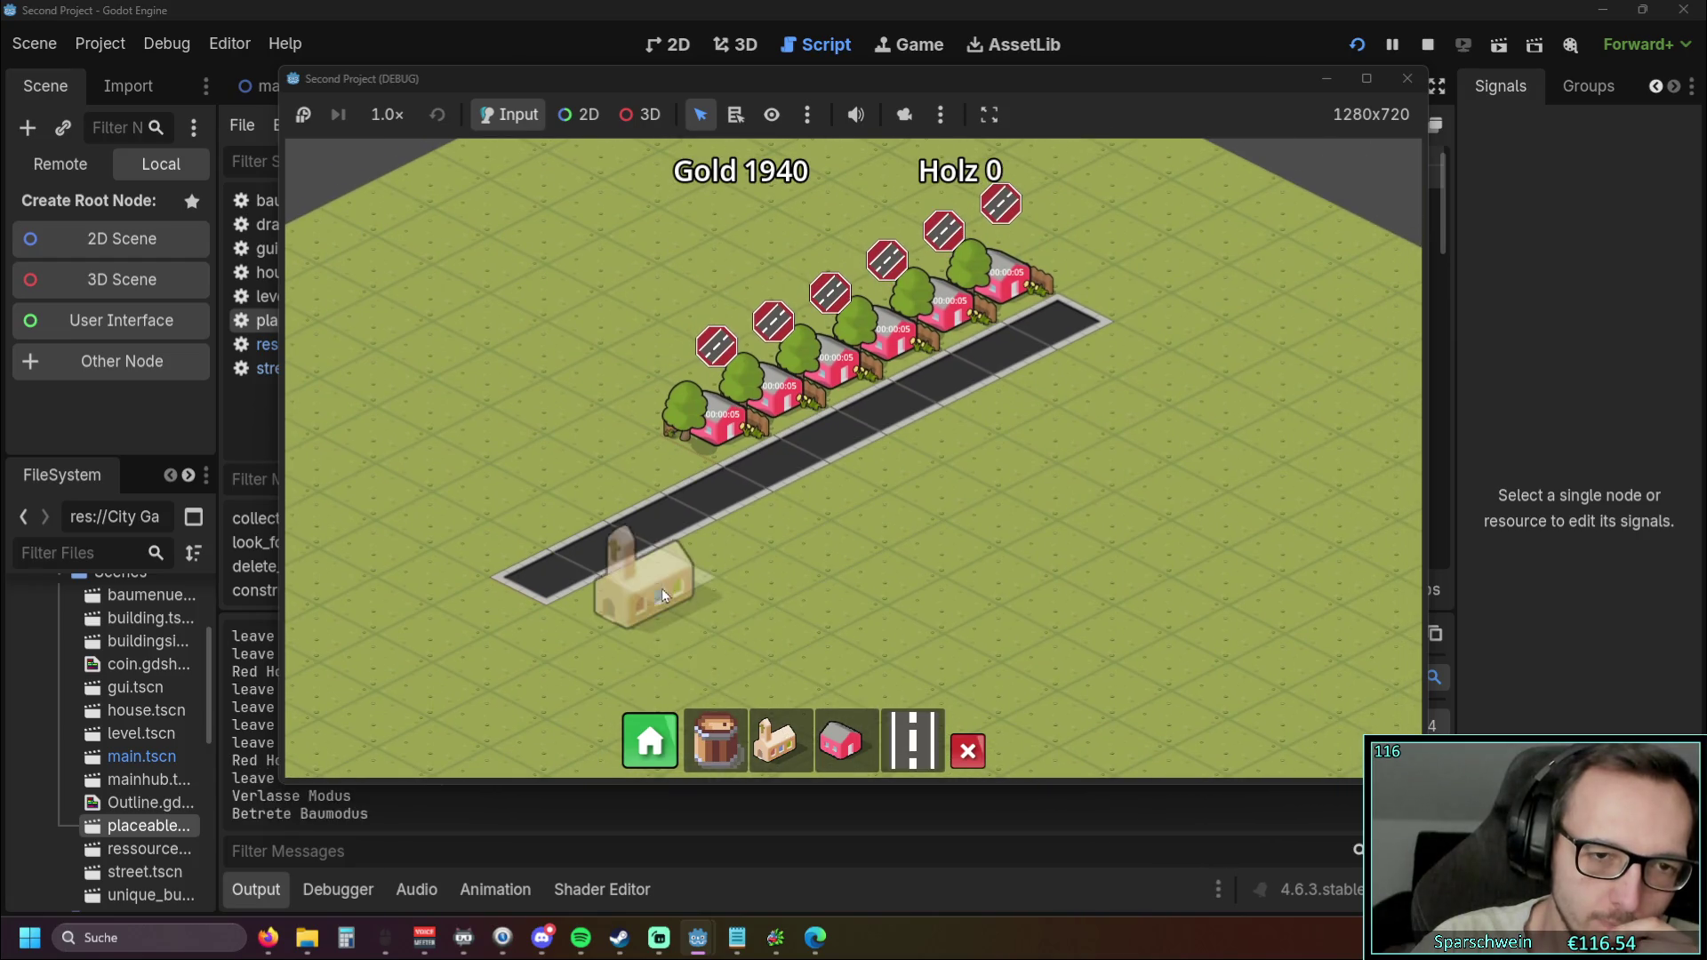
pyautogui.click(661, 589)
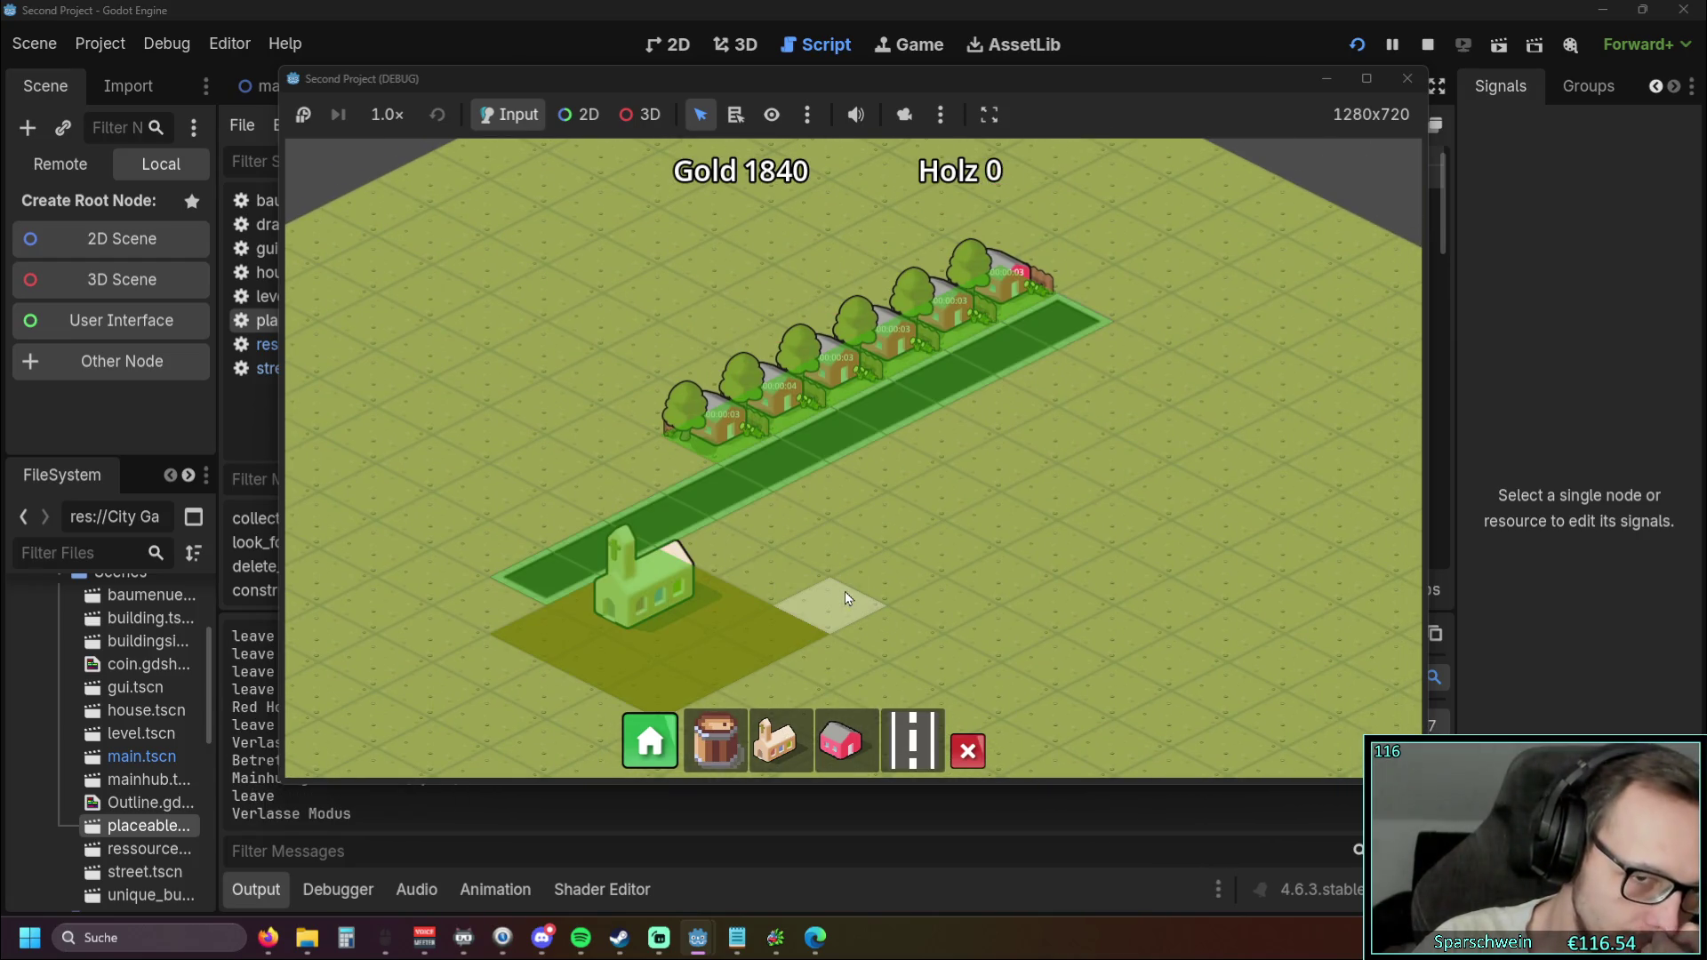
pyautogui.click(967, 751)
pyautogui.click(668, 599)
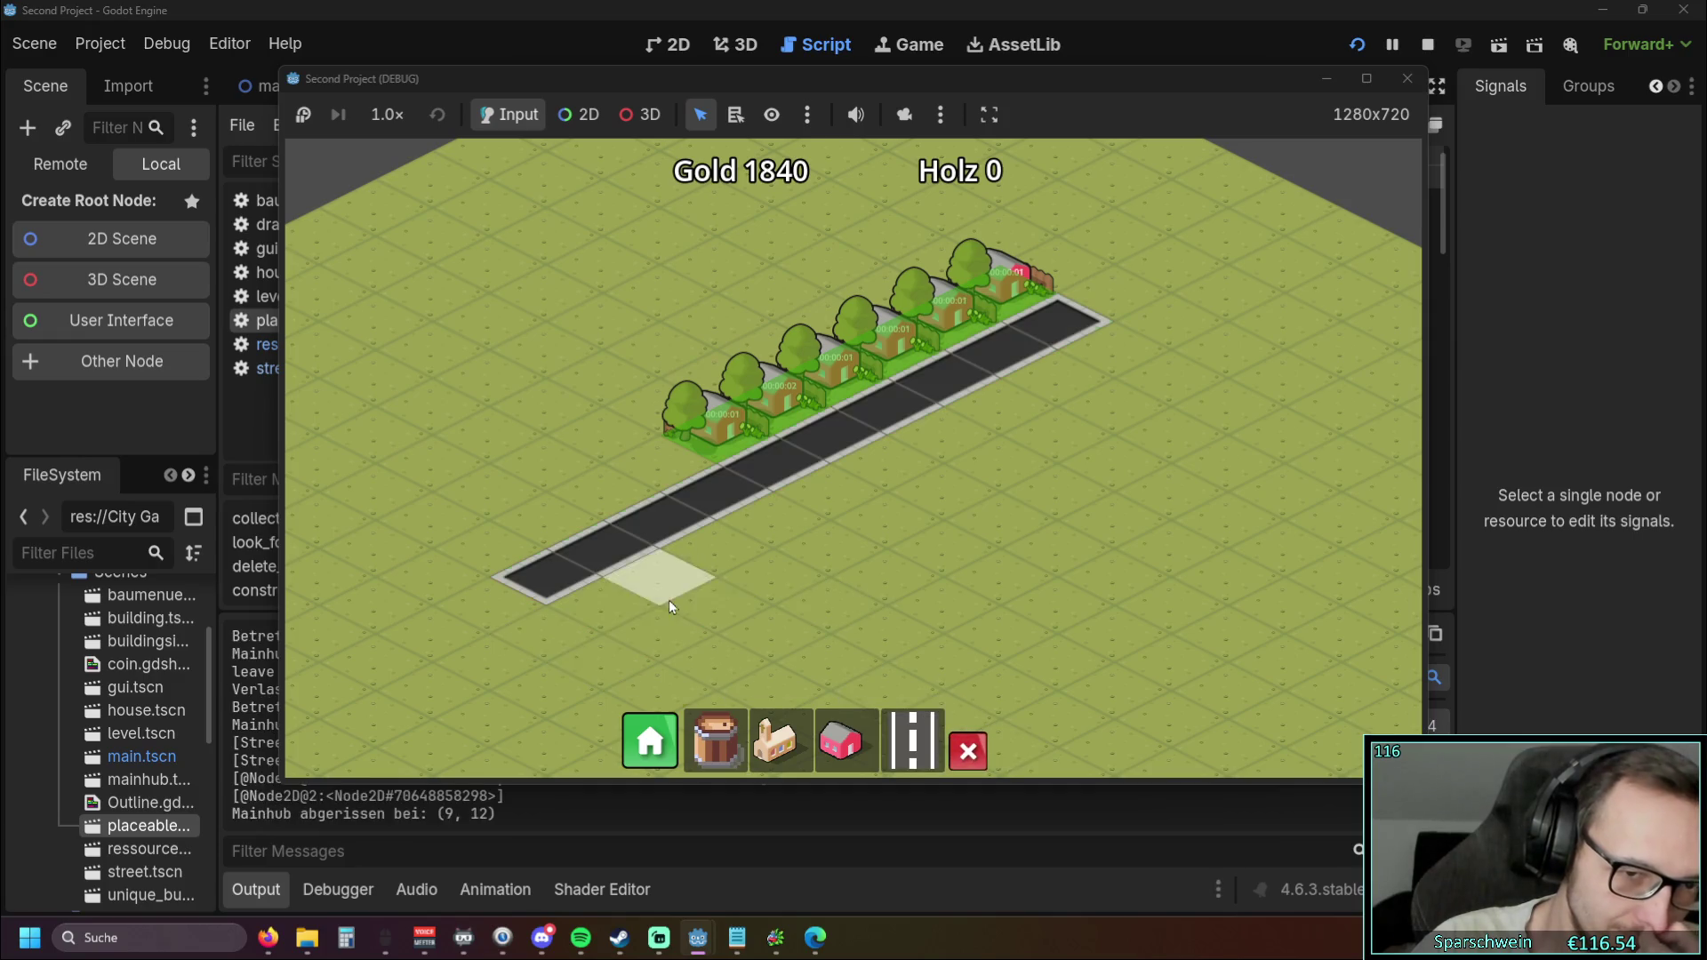
pyautogui.click(775, 740)
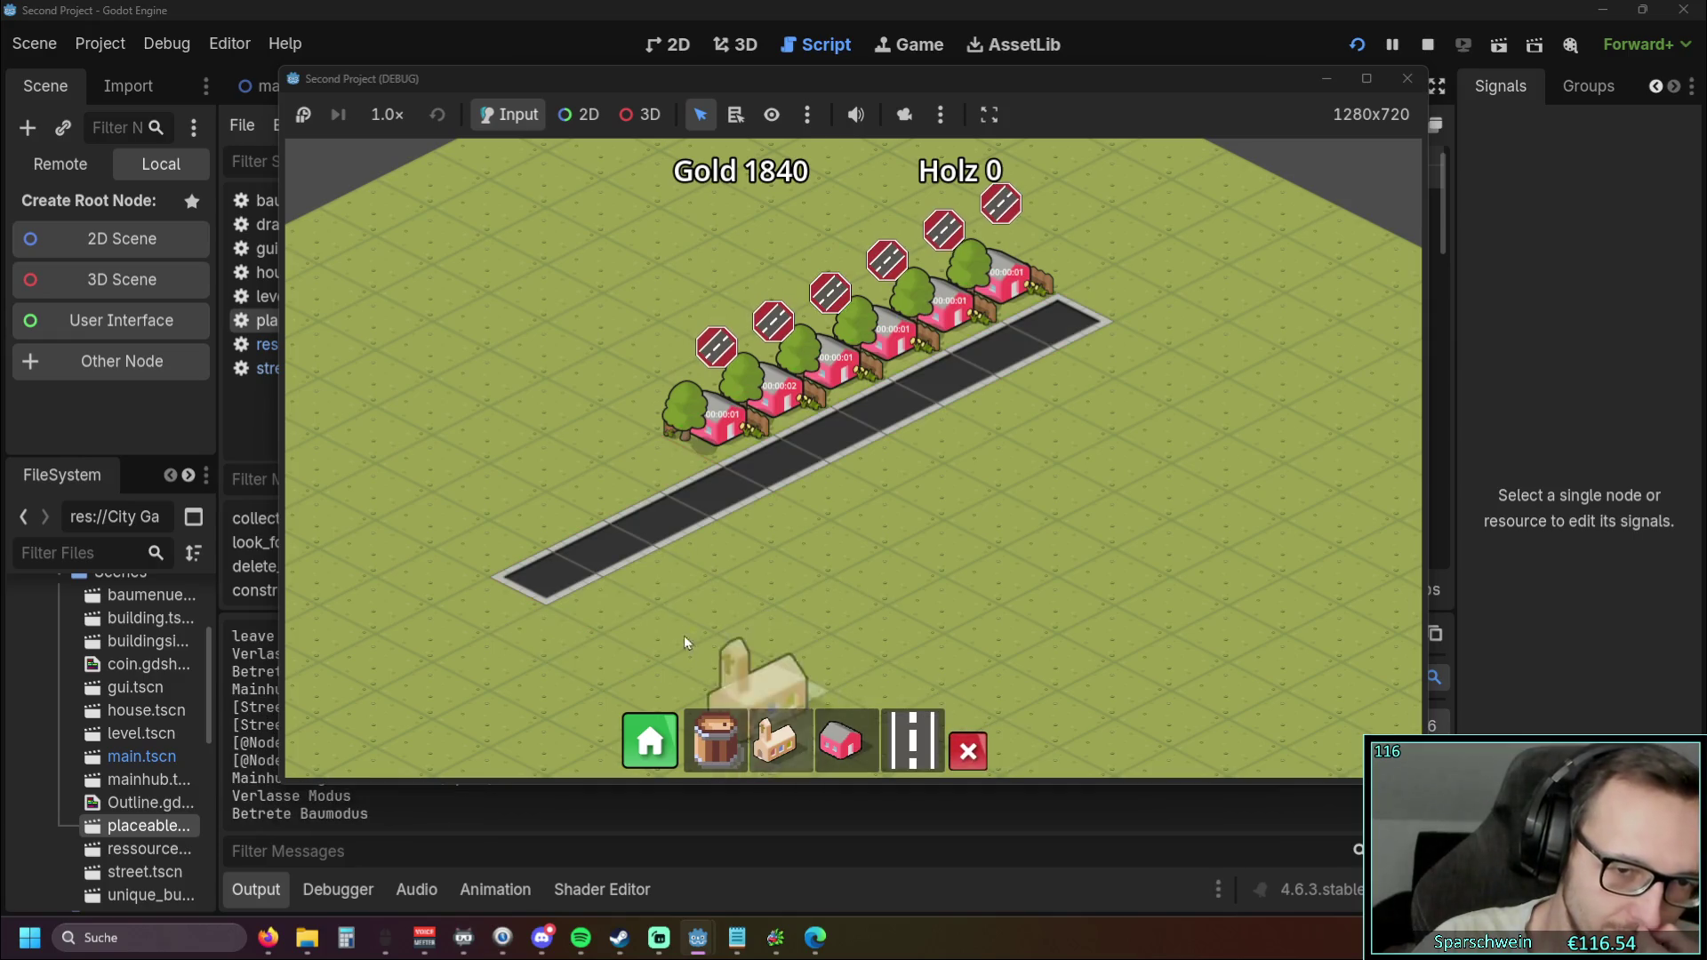
pyautogui.click(692, 564)
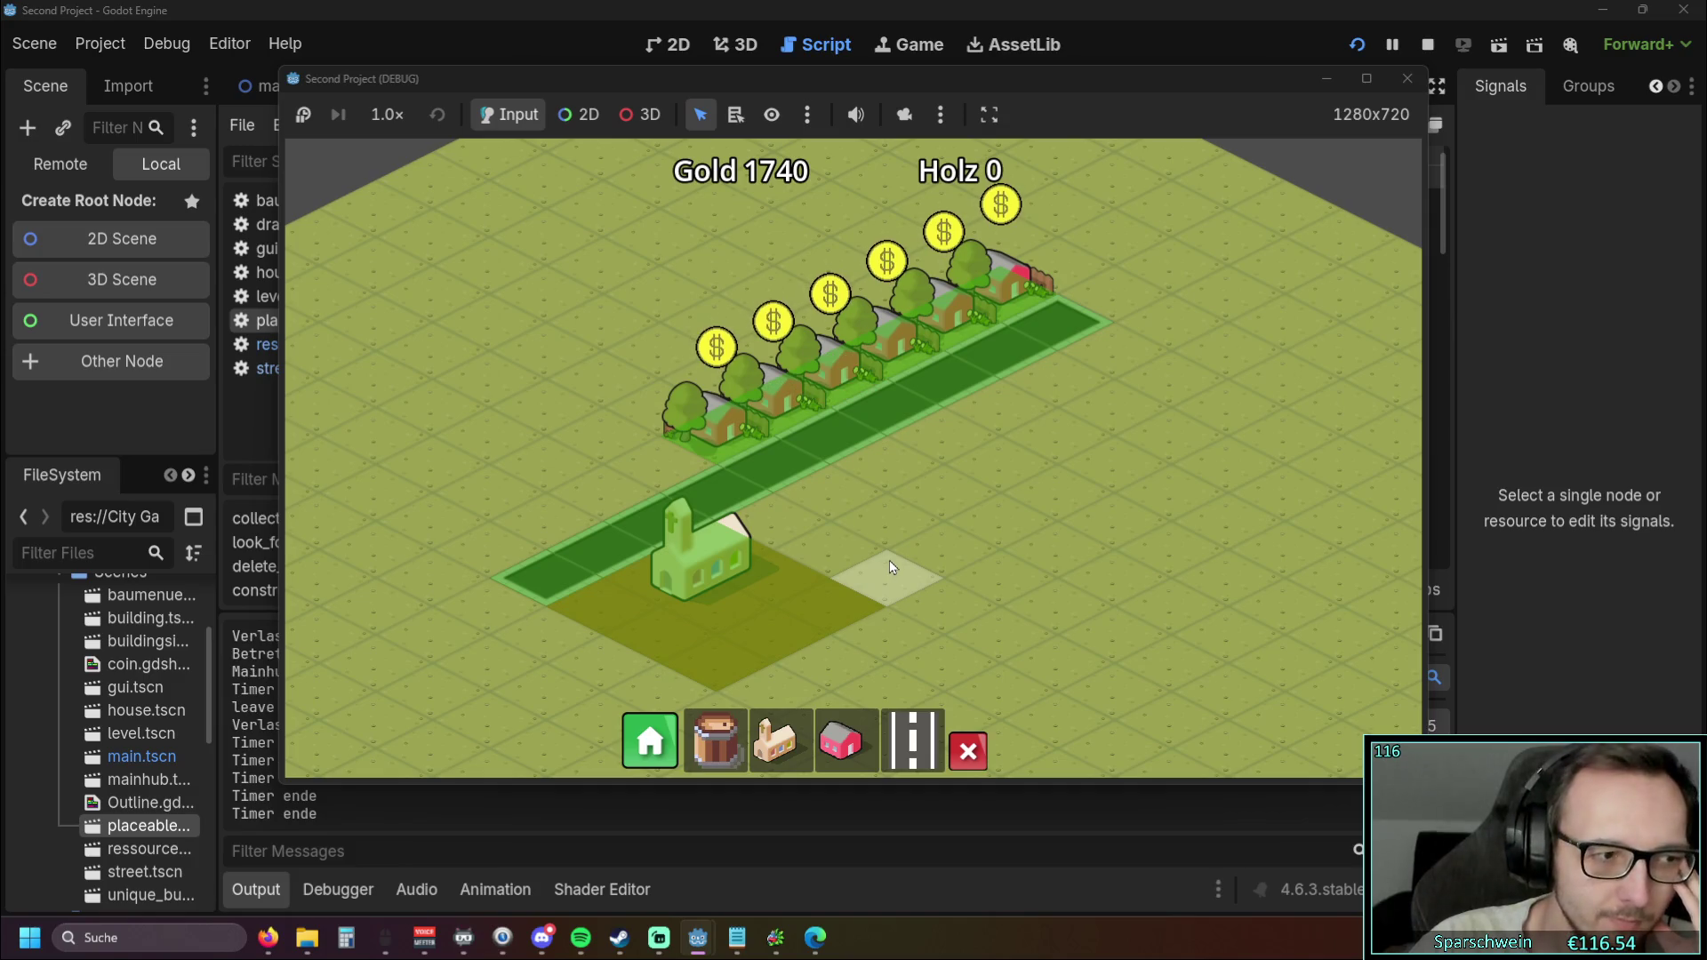
# Sweep over the house row collecting coins while panning and zooming, raising Gold to 1860
pyautogui.scroll(-2, 889, 560)
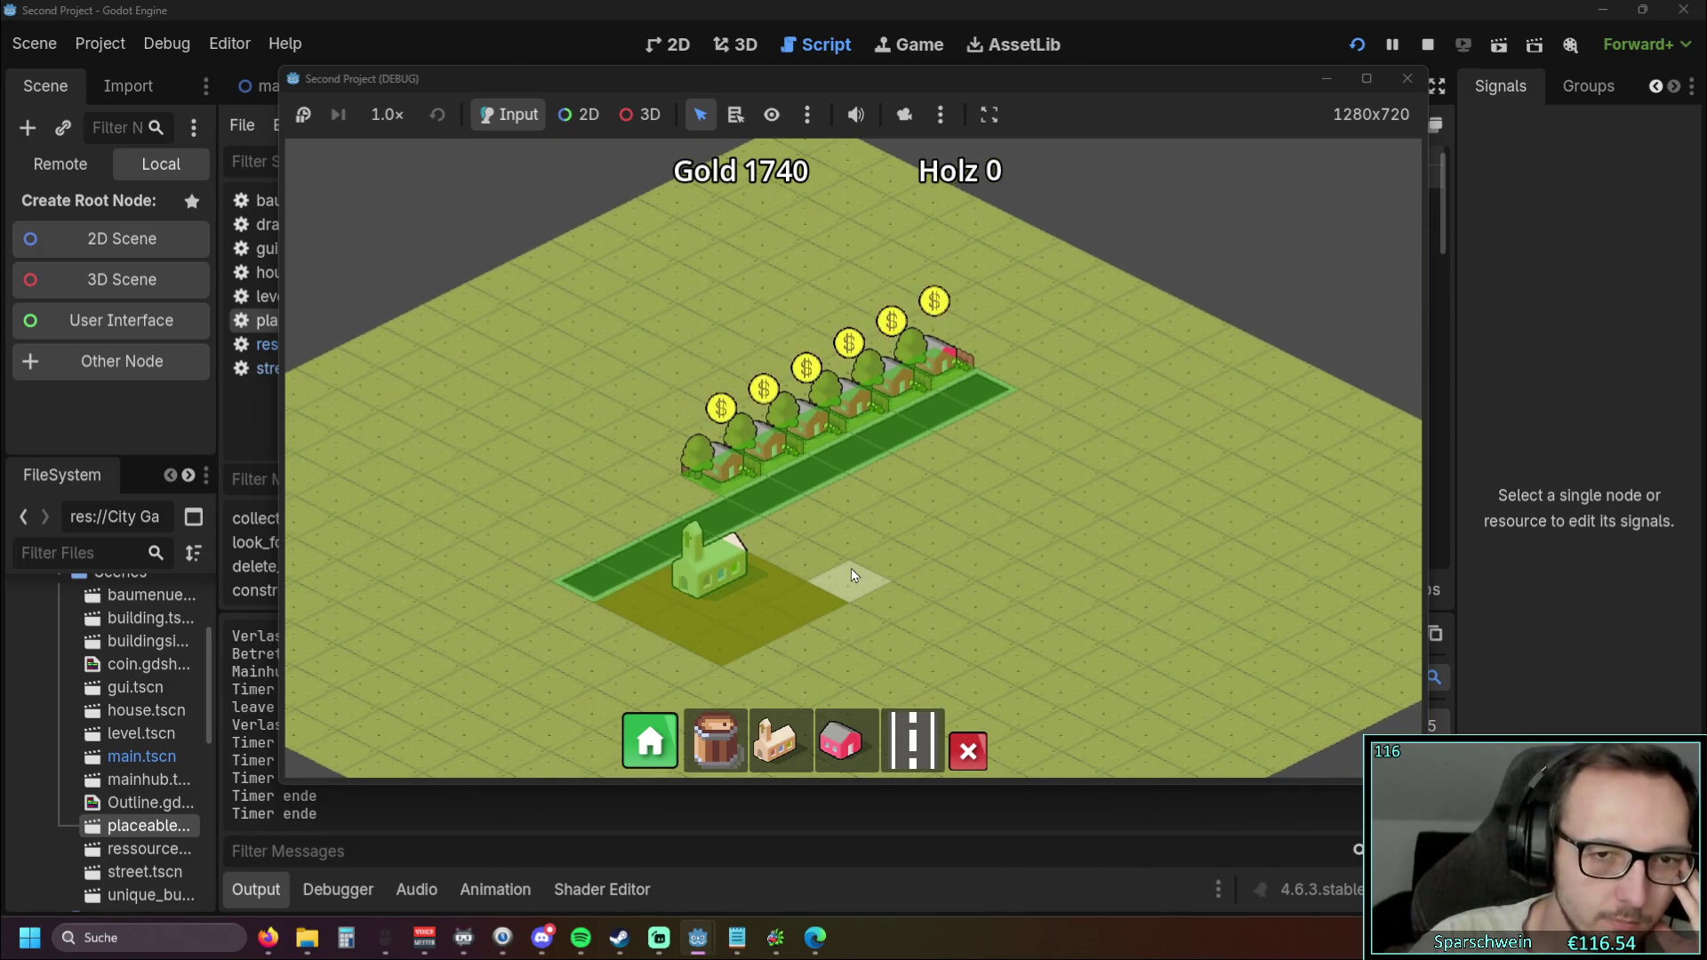
pyautogui.moveTo(799, 434)
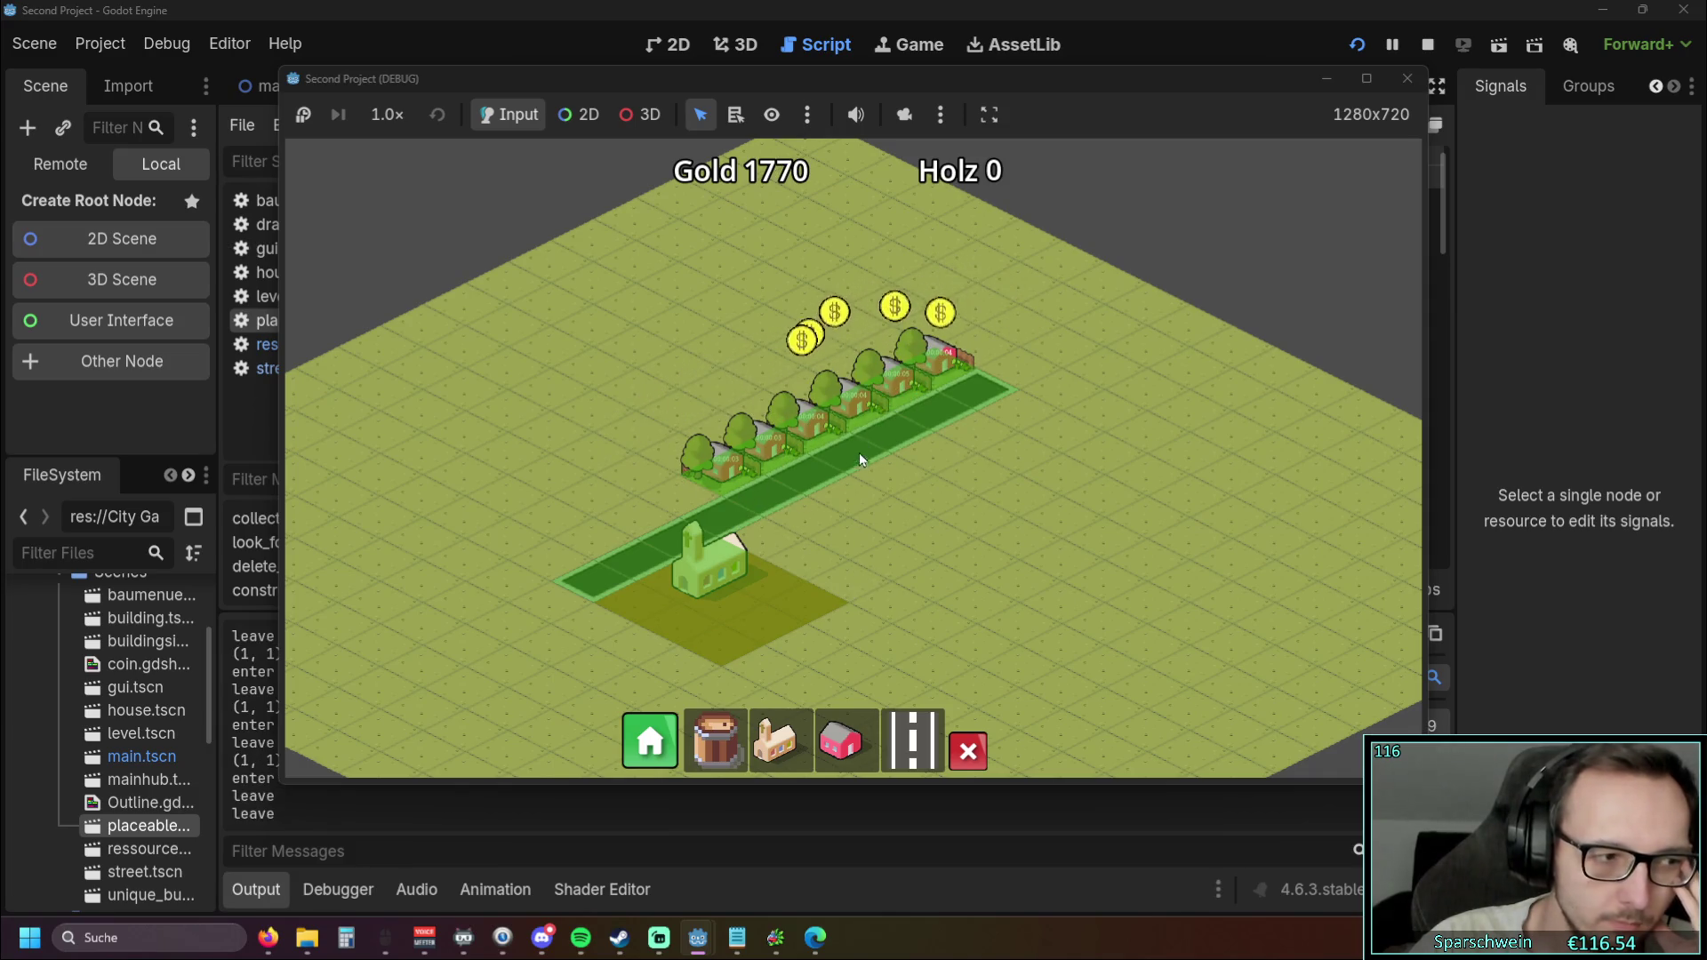
pyautogui.scroll(1, 846, 480)
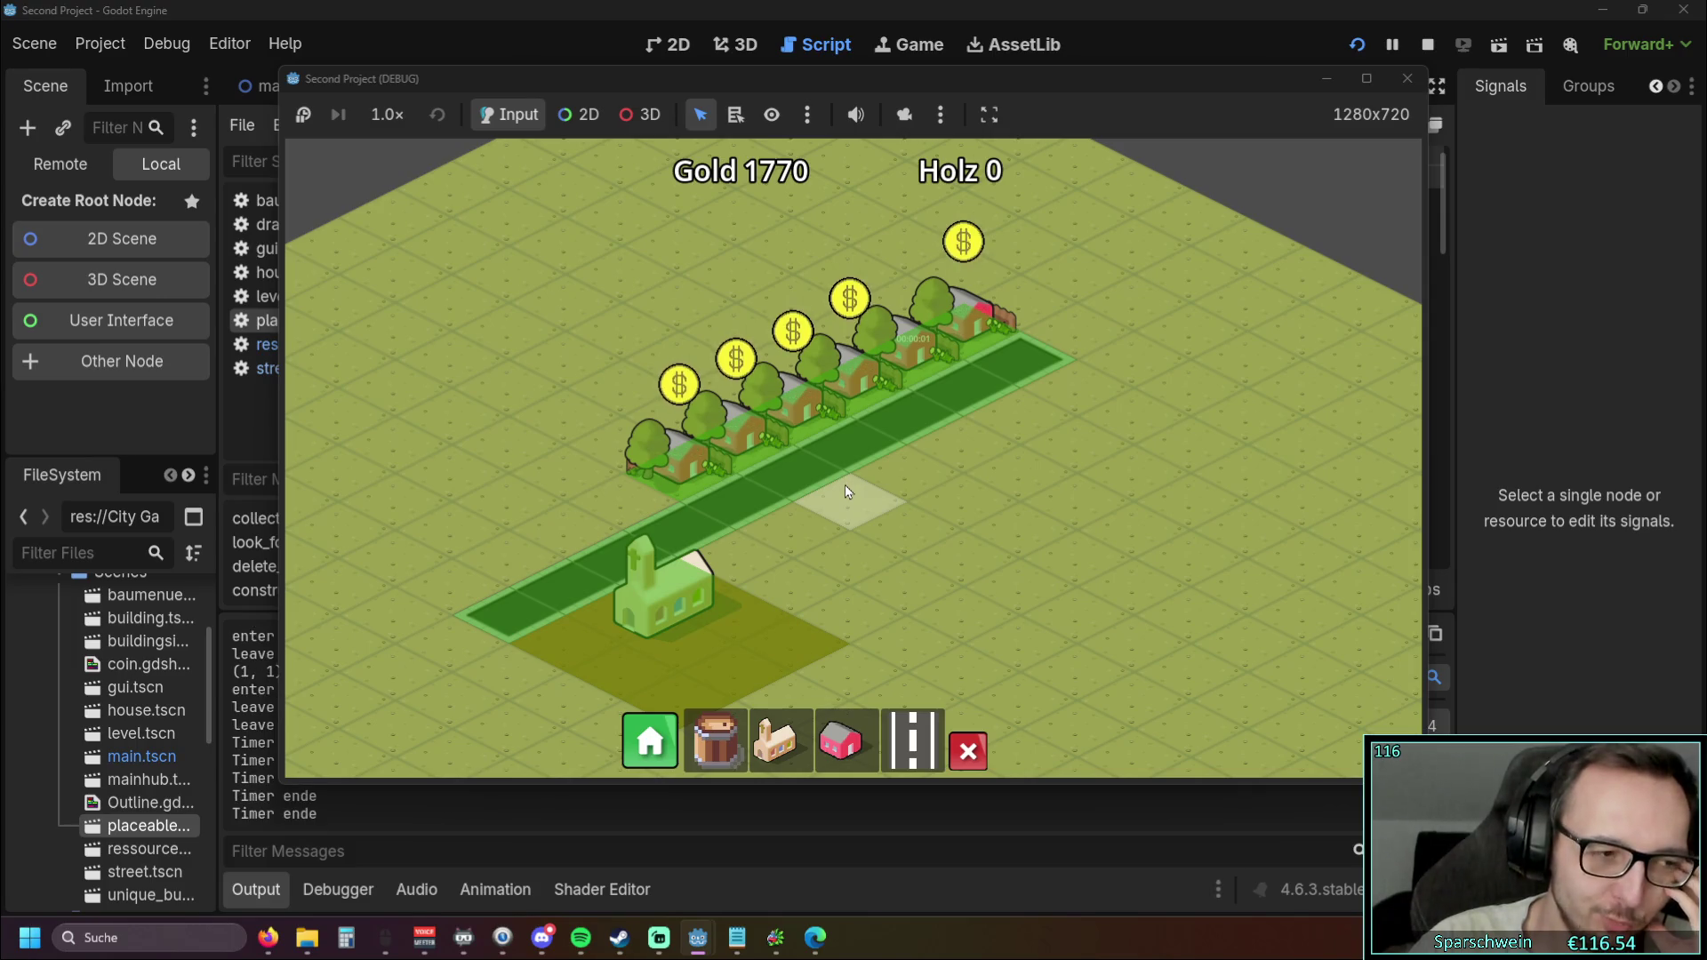
pyautogui.moveTo(744, 434)
pyautogui.moveTo(847, 372)
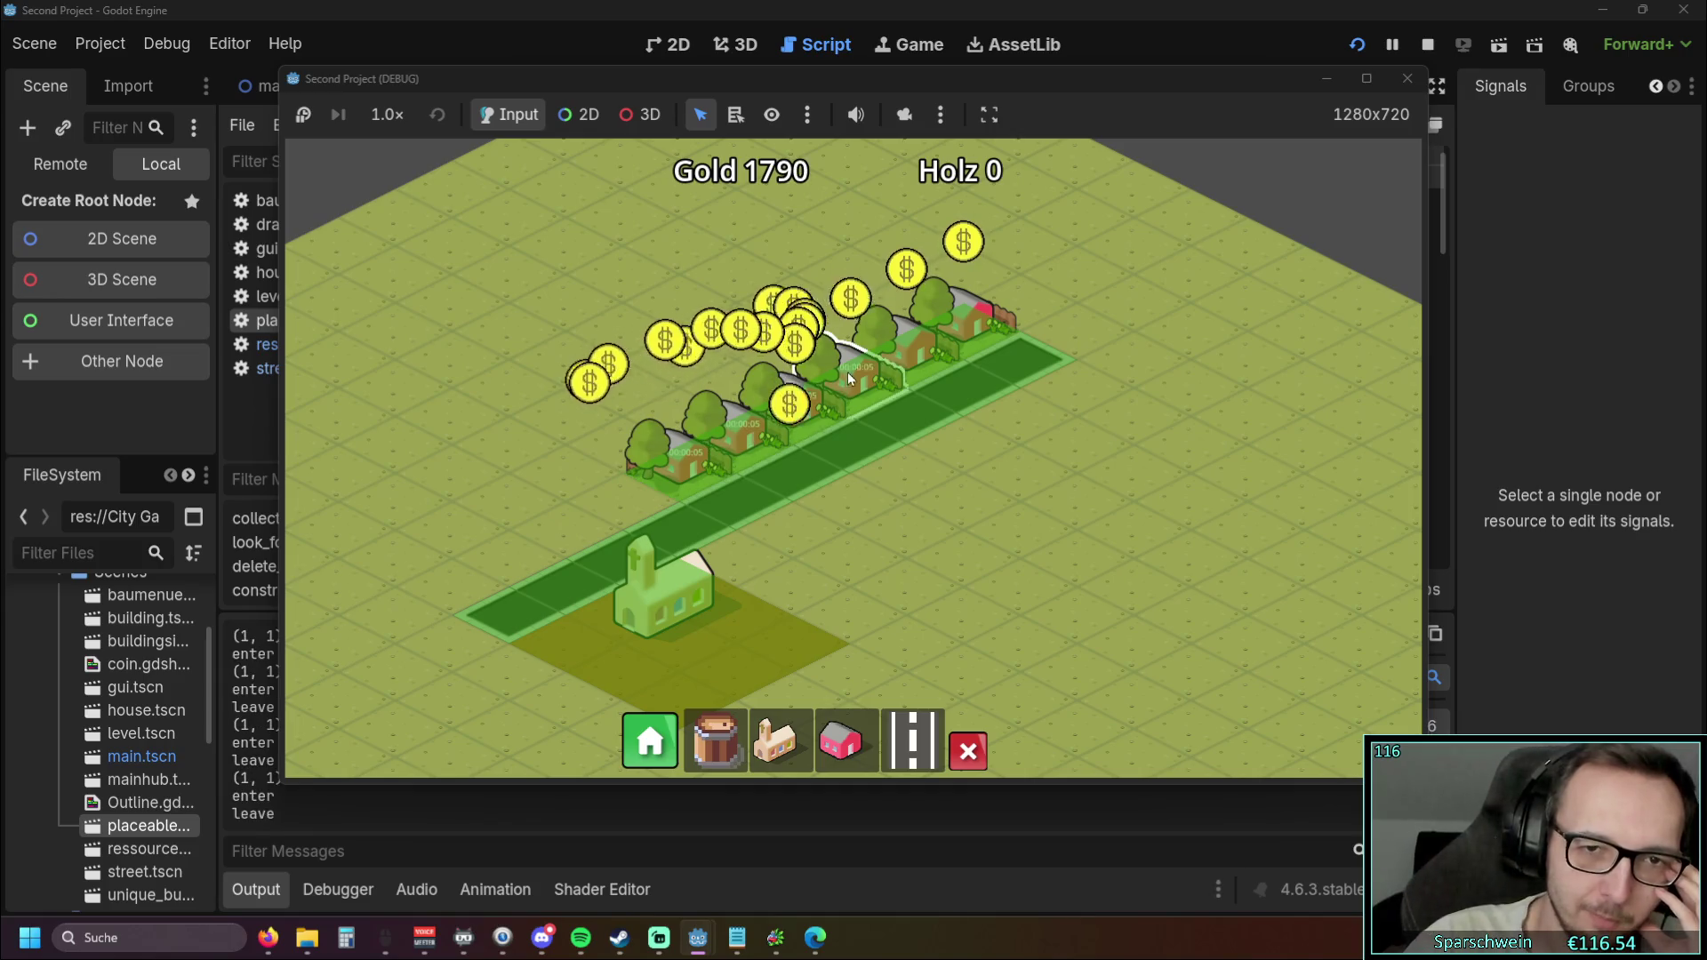
pyautogui.moveTo(777, 457)
pyautogui.mouseDown()
pyautogui.moveTo(836, 480)
pyautogui.moveTo(831, 516)
pyautogui.mouseUp()
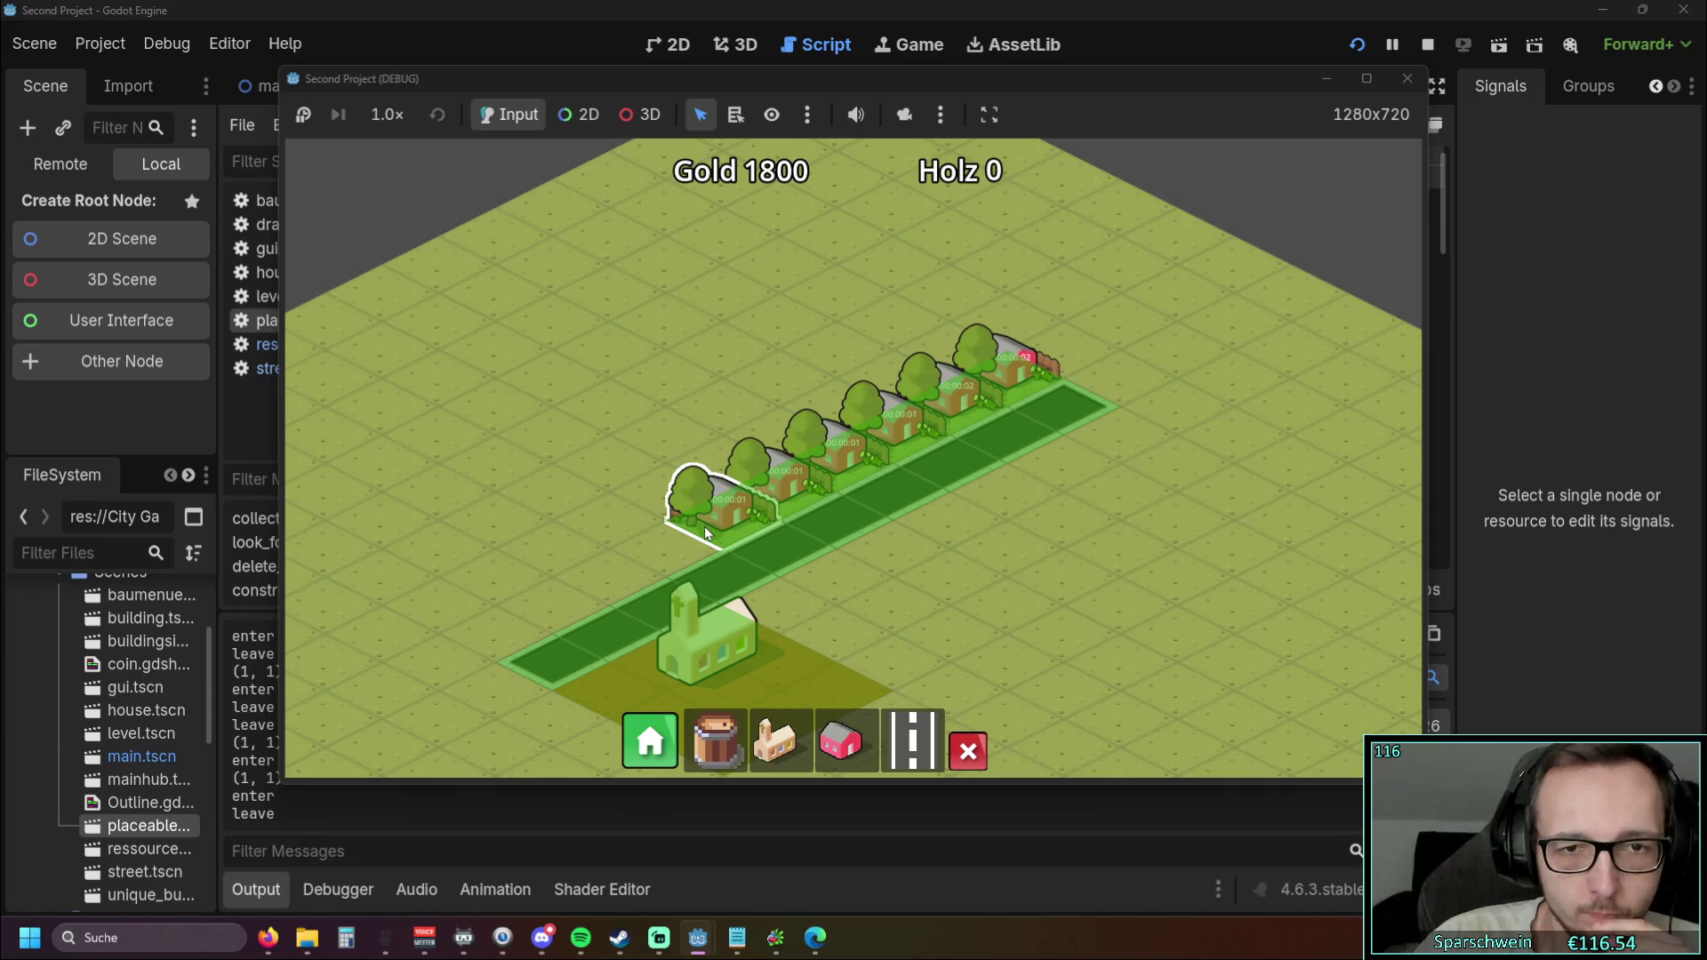
pyautogui.moveTo(723, 521)
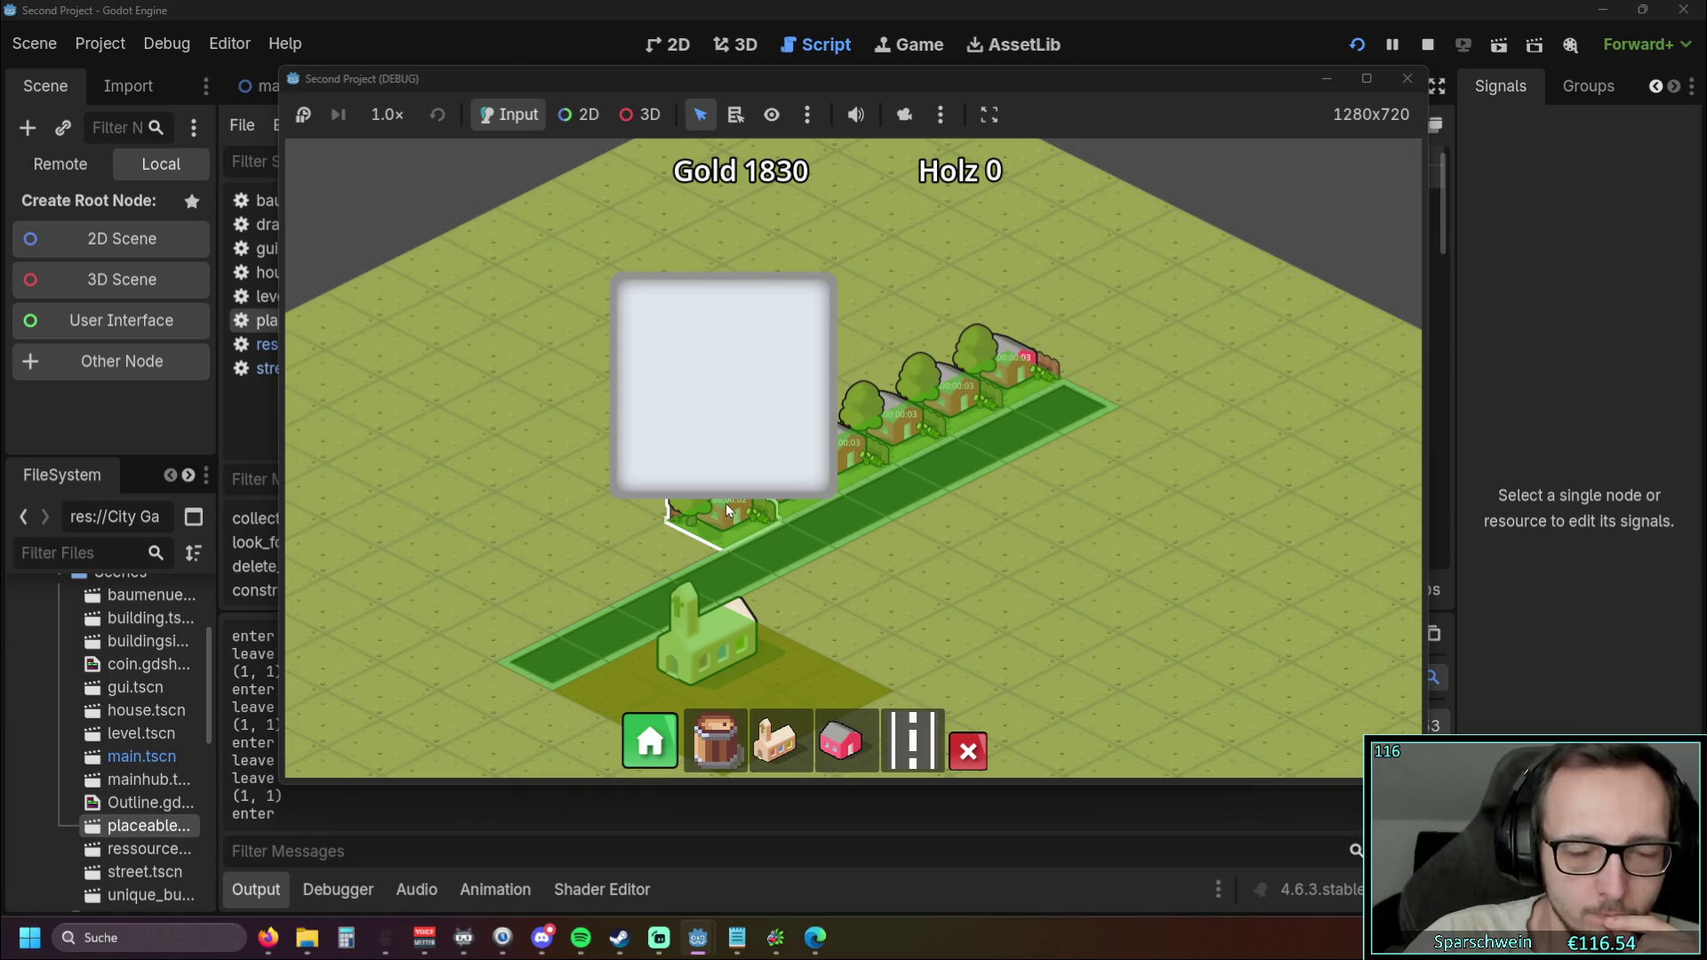
pyautogui.moveTo(912, 594); pyautogui.dragTo(868, 533)
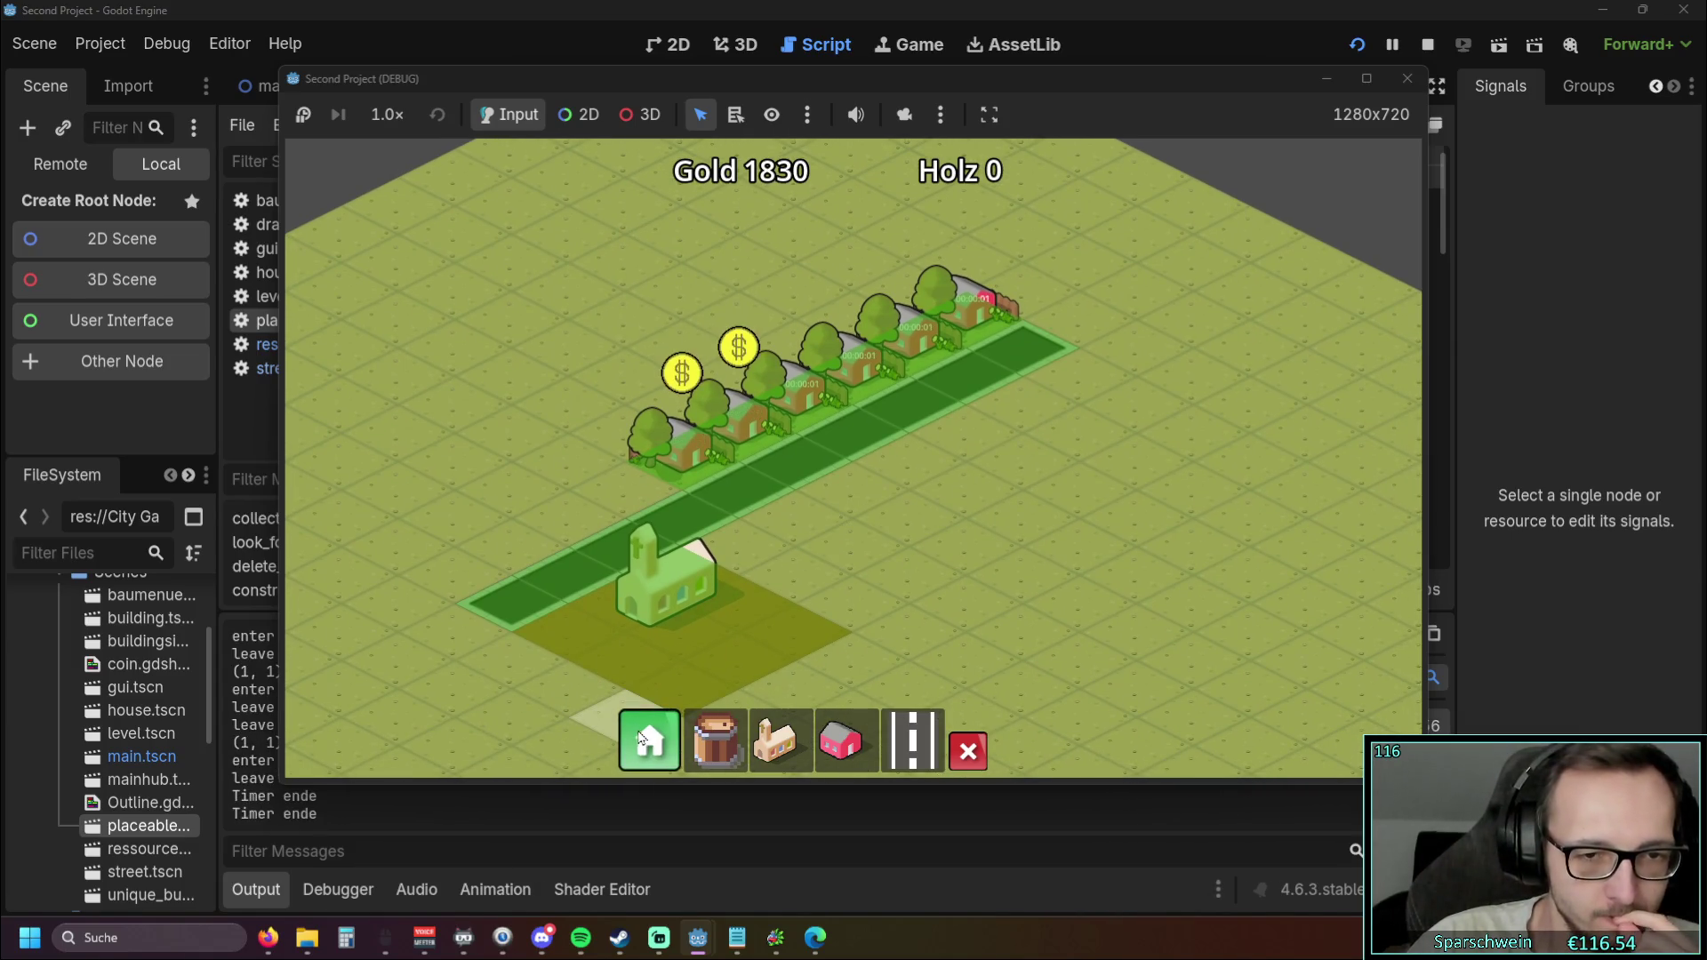
pyautogui.moveTo(765, 435)
pyautogui.moveTo(871, 387)
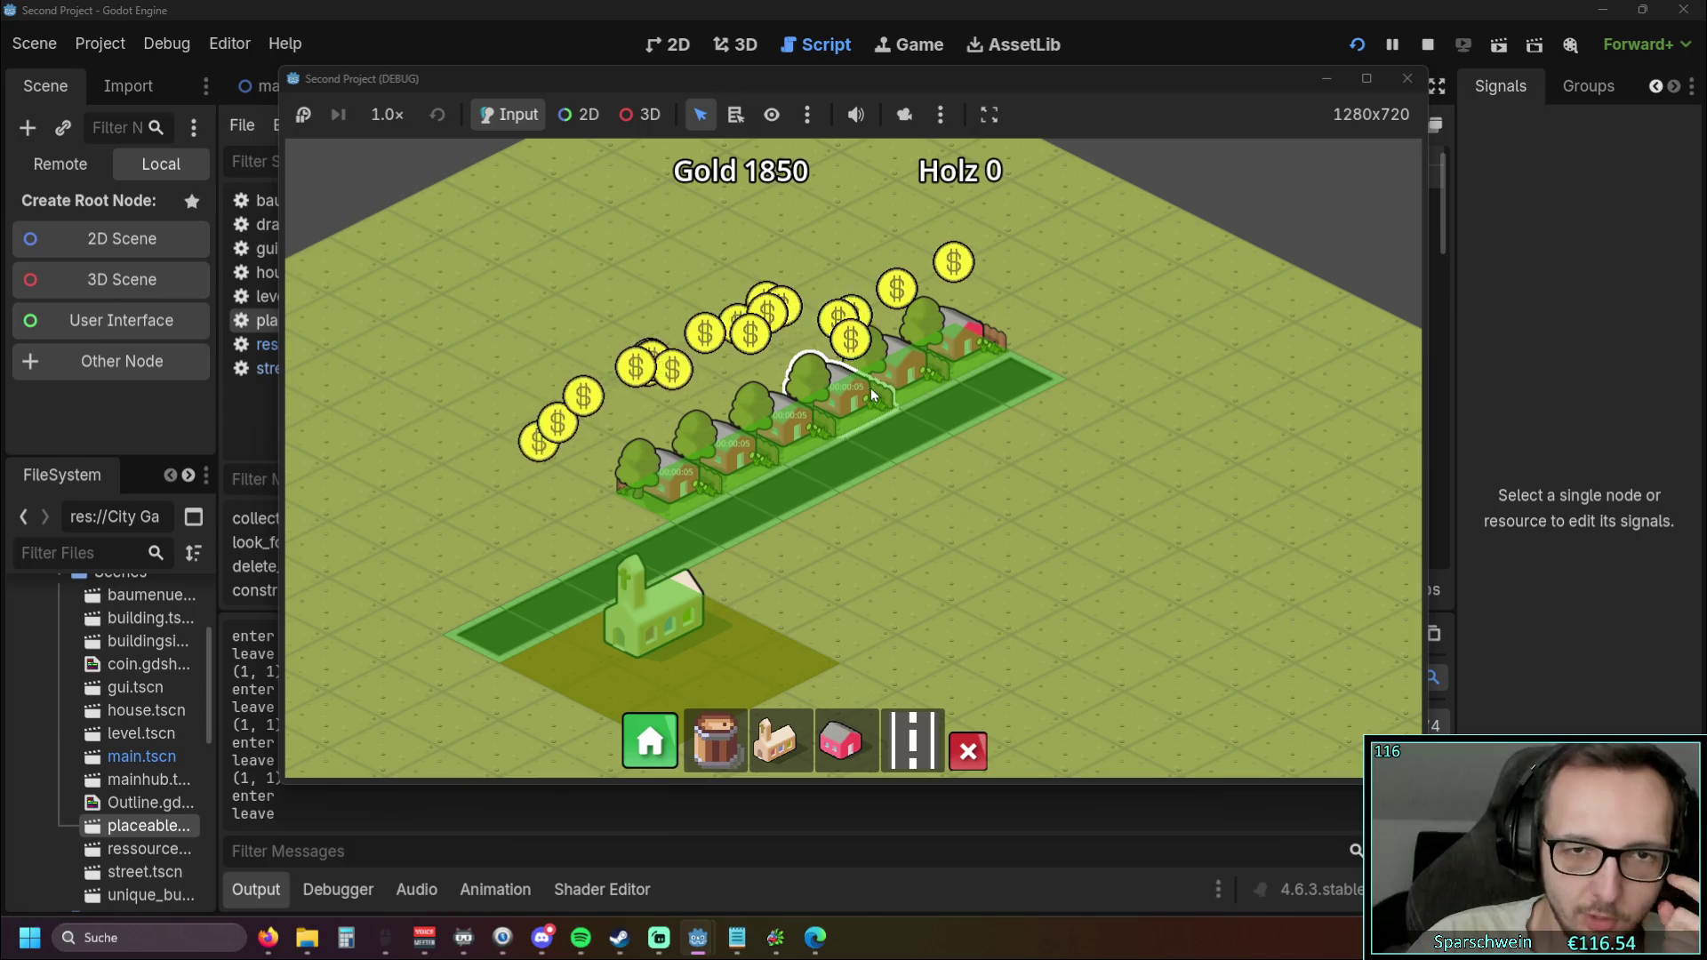
pyautogui.moveTo(971, 347)
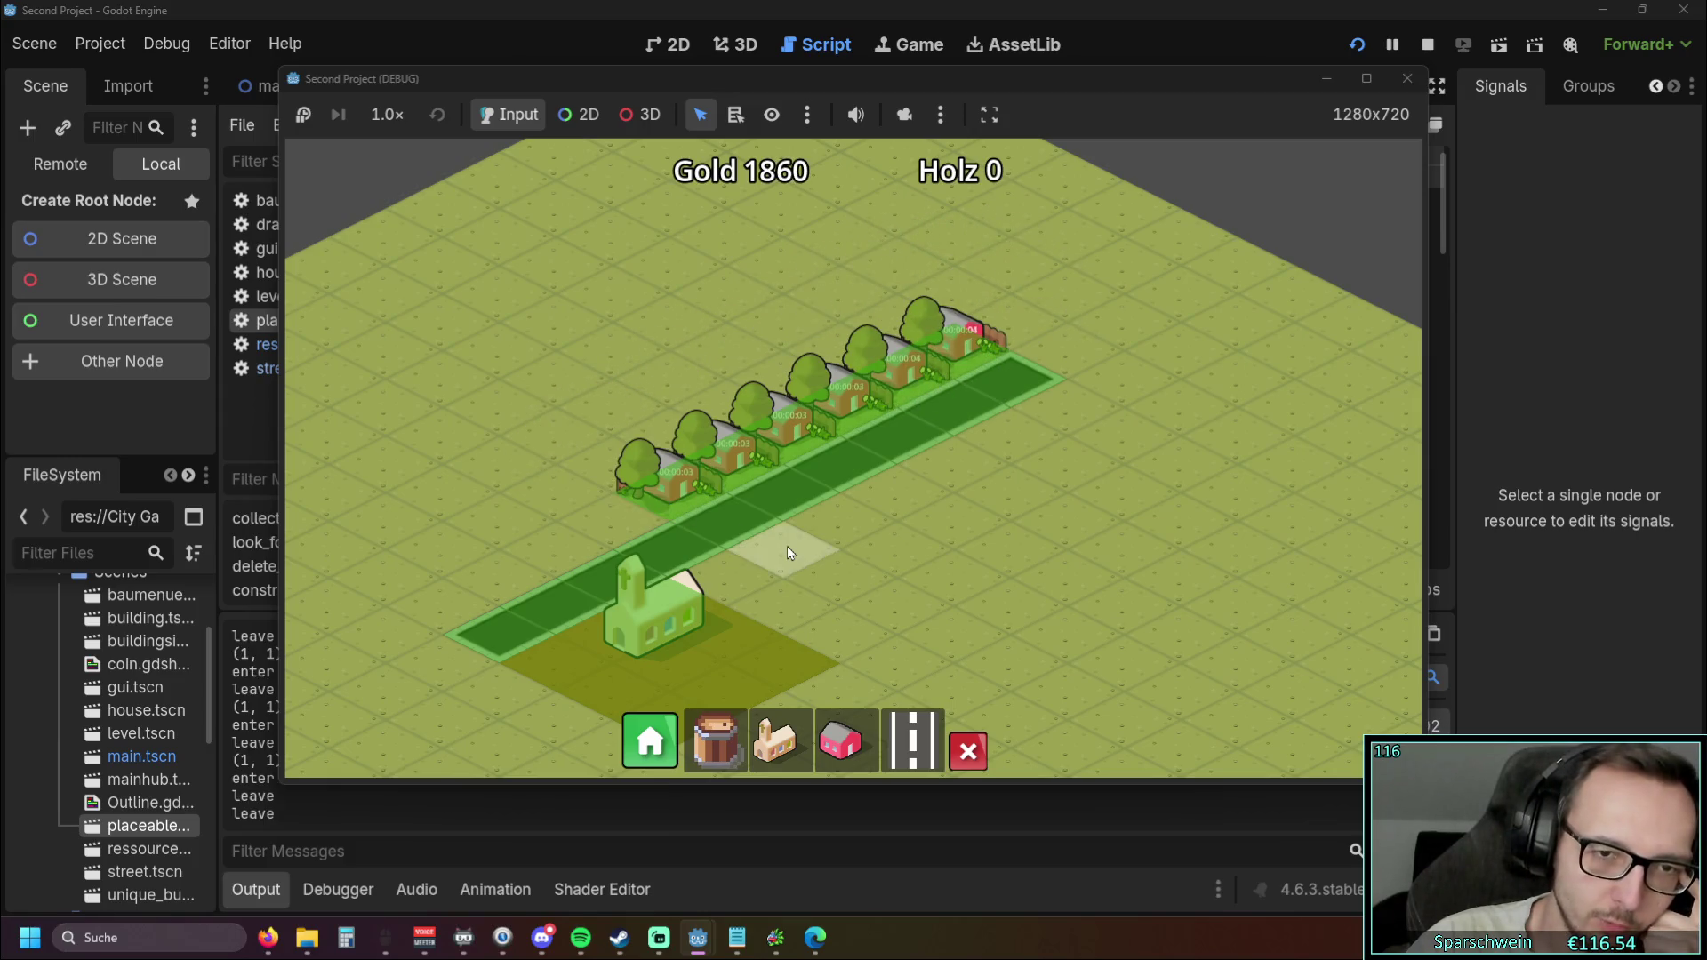
pyautogui.scroll(2, 787, 546)
pyautogui.scroll(3, 580, 580)
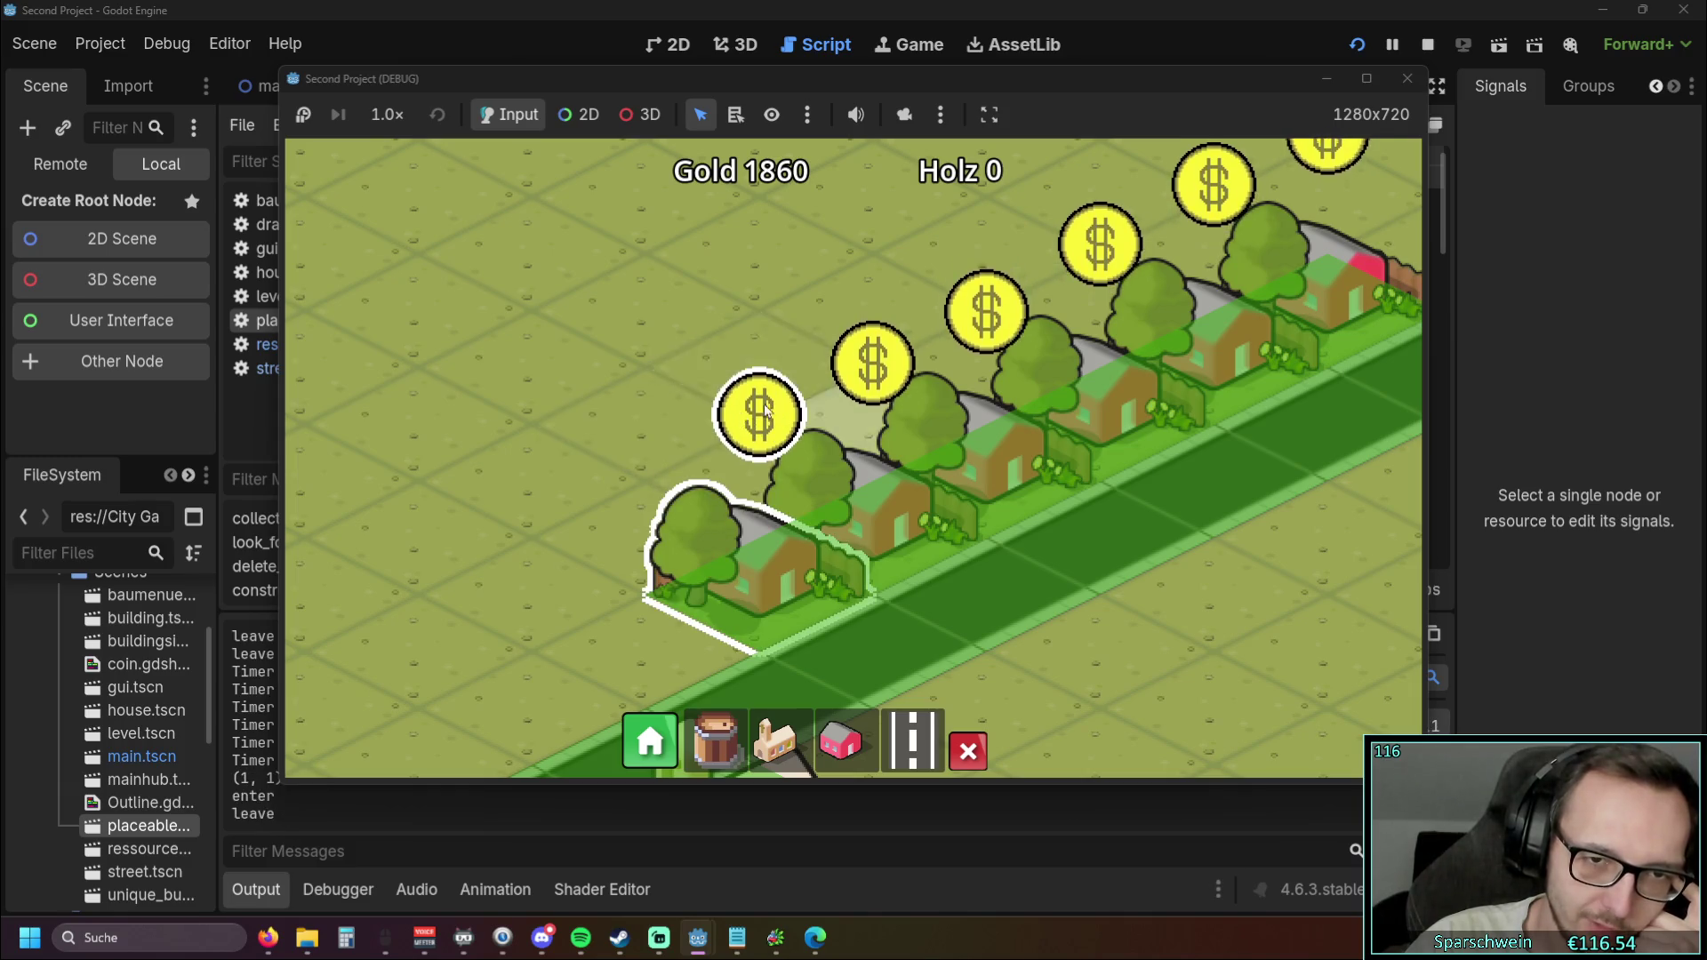
# Collect coins above the houses by clicking them and dragging along the house row
pyautogui.click(757, 423)
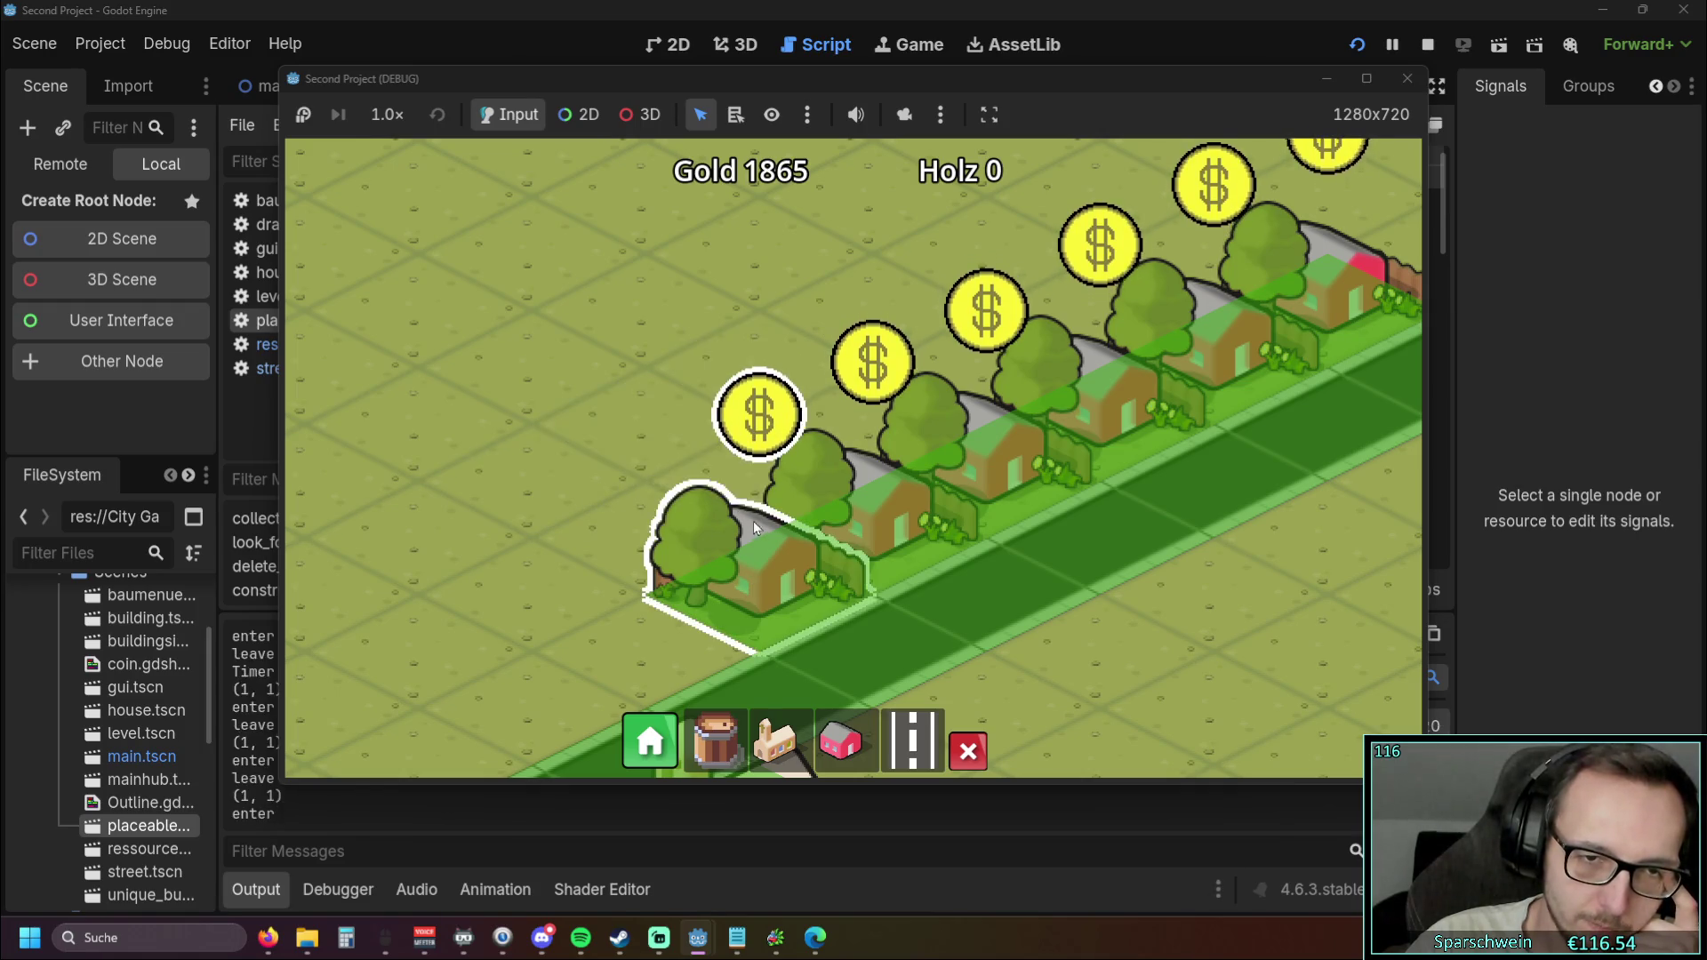
pyautogui.click(758, 418)
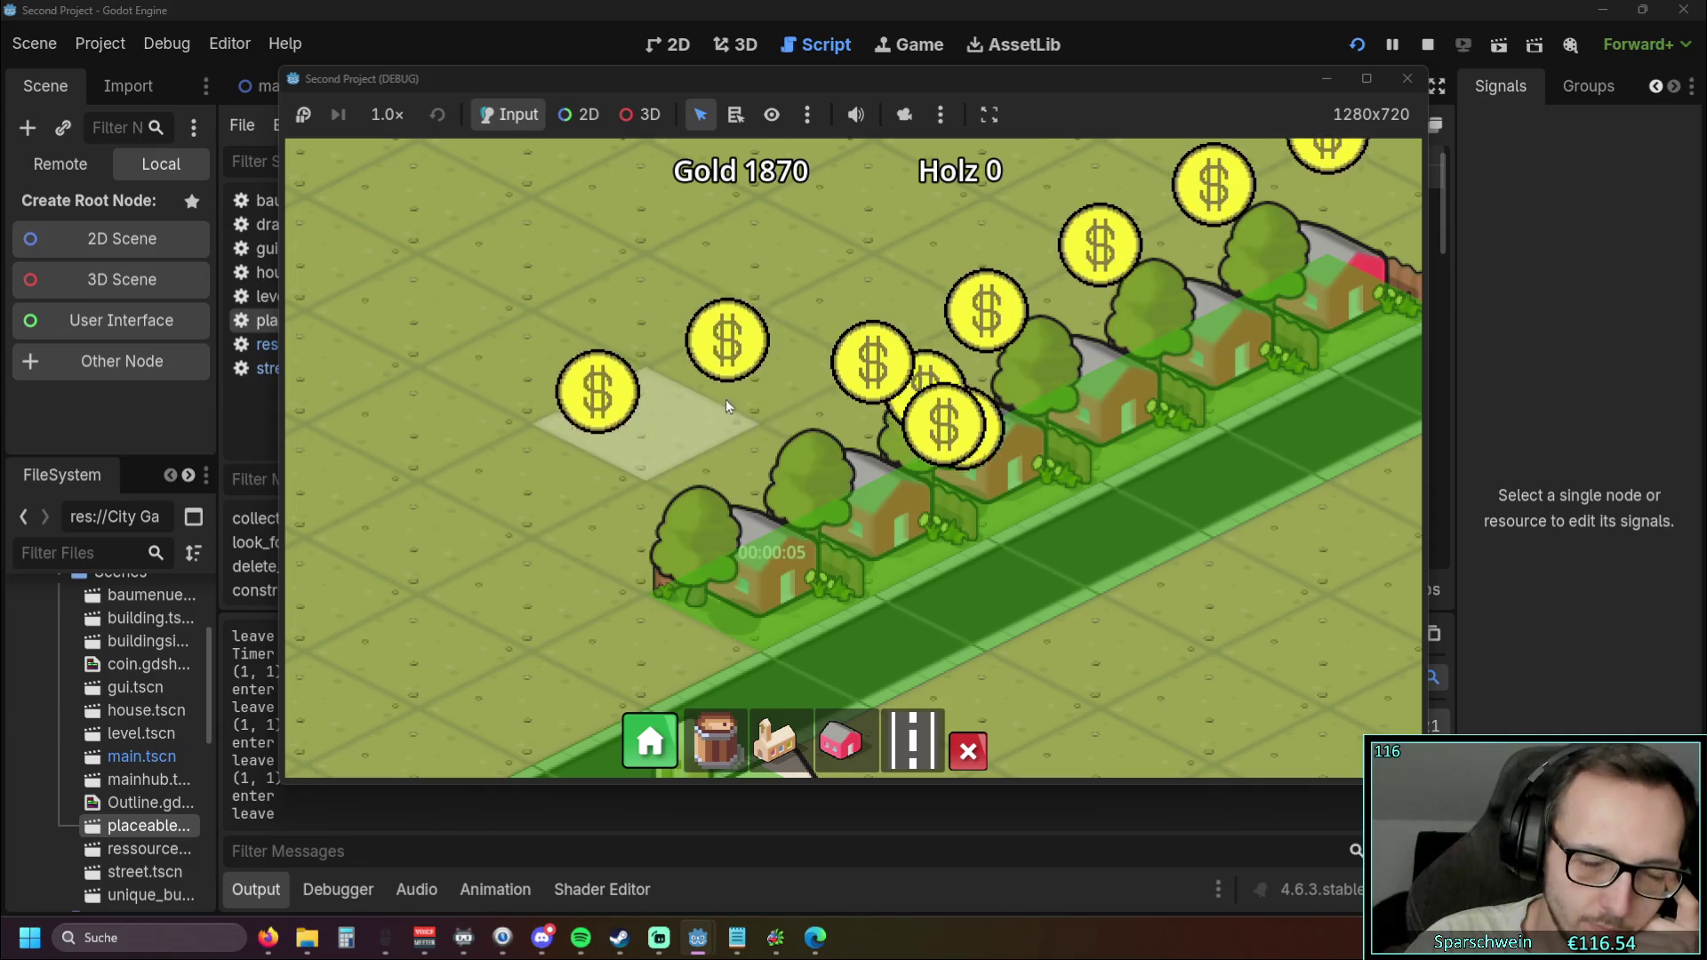
pyautogui.scroll(-2, 733, 388)
pyautogui.moveTo(635, 428)
pyautogui.mouseDown()
pyautogui.moveTo(716, 429)
pyautogui.moveTo(1040, 269)
pyautogui.mouseUp()
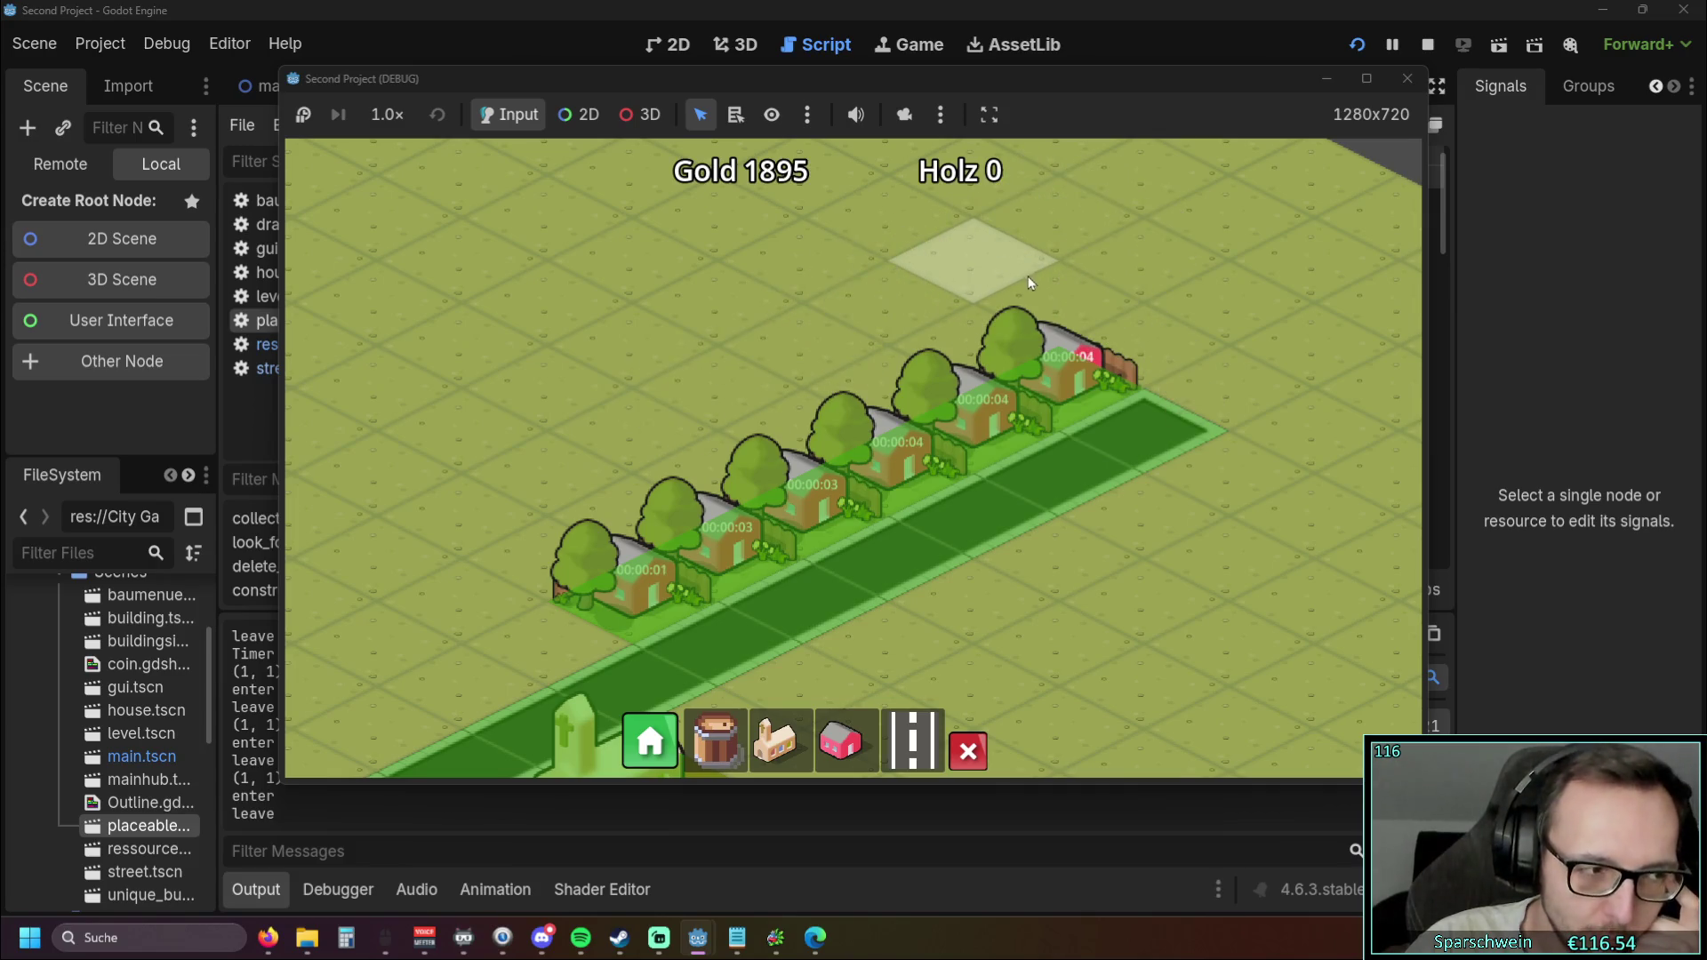
pyautogui.click(663, 455)
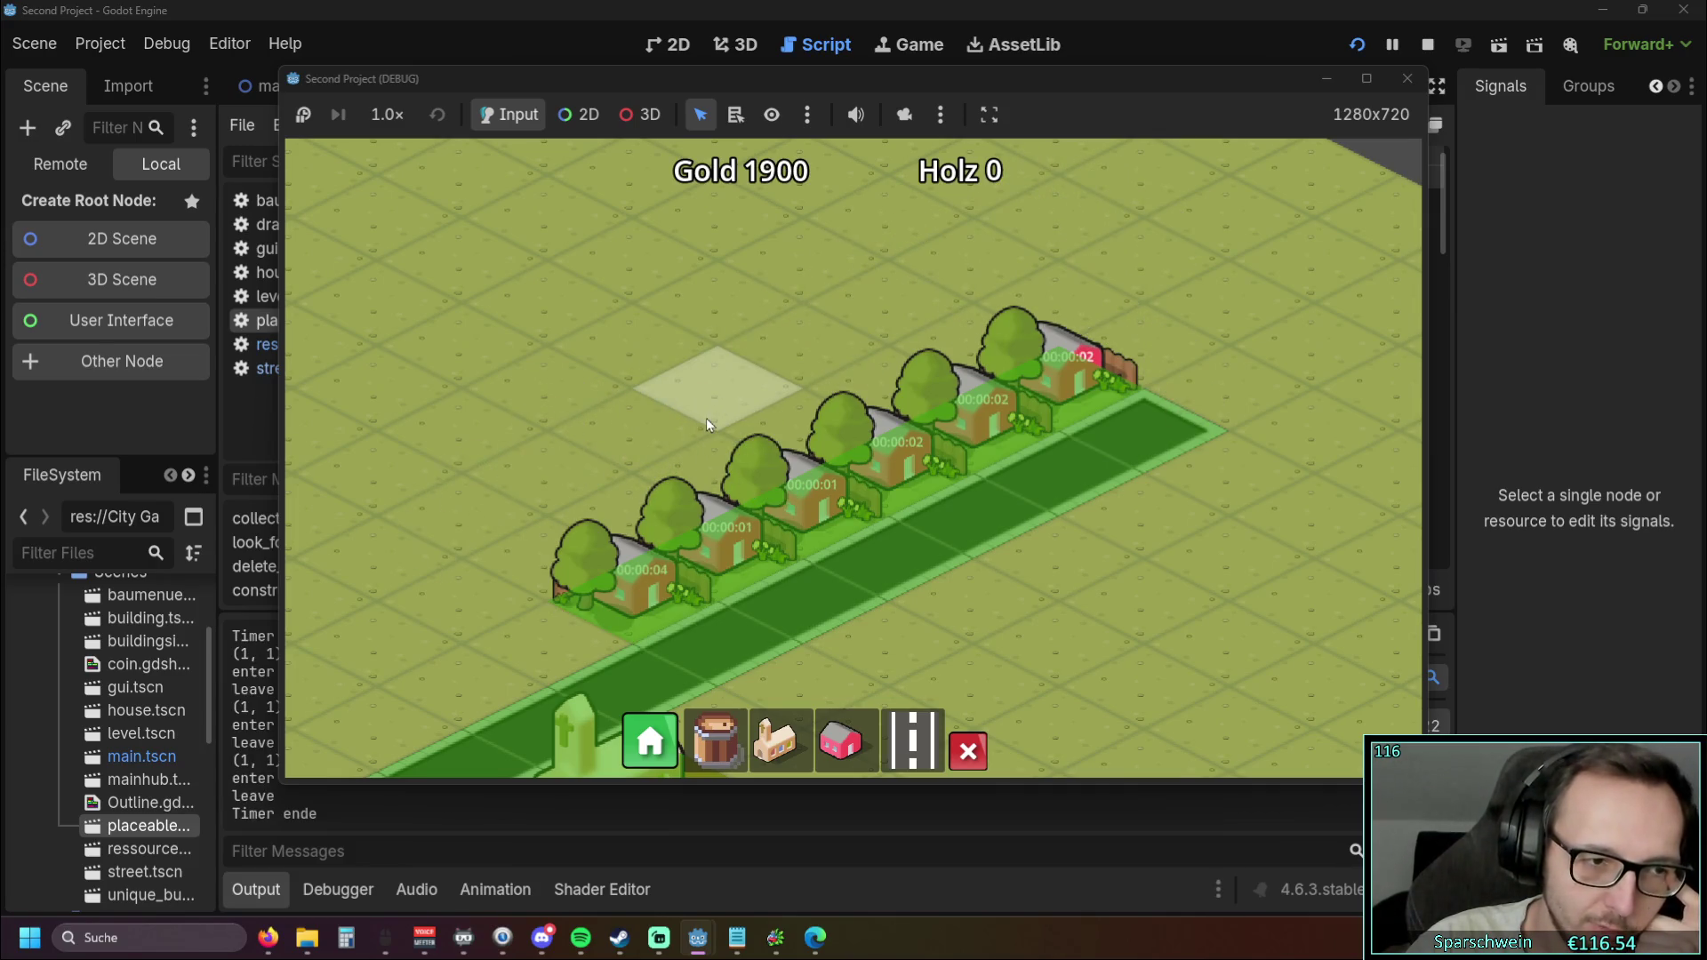
pyautogui.moveTo(711, 425); pyautogui.dragTo(1041, 268)
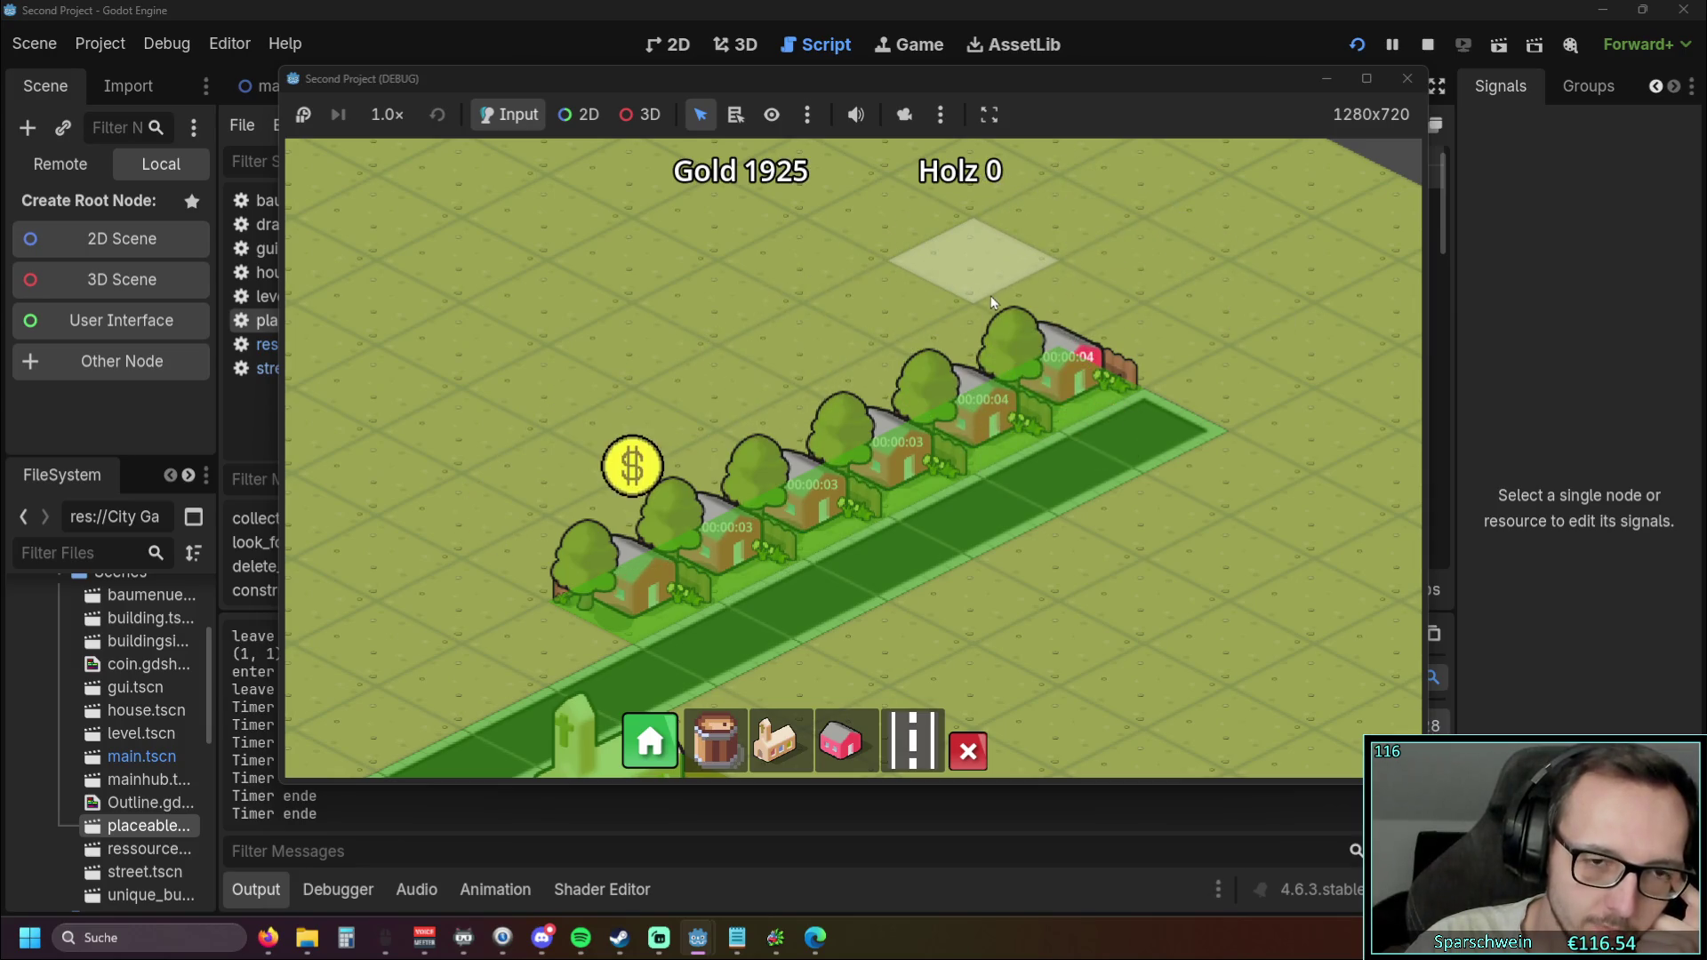
pyautogui.click(632, 465)
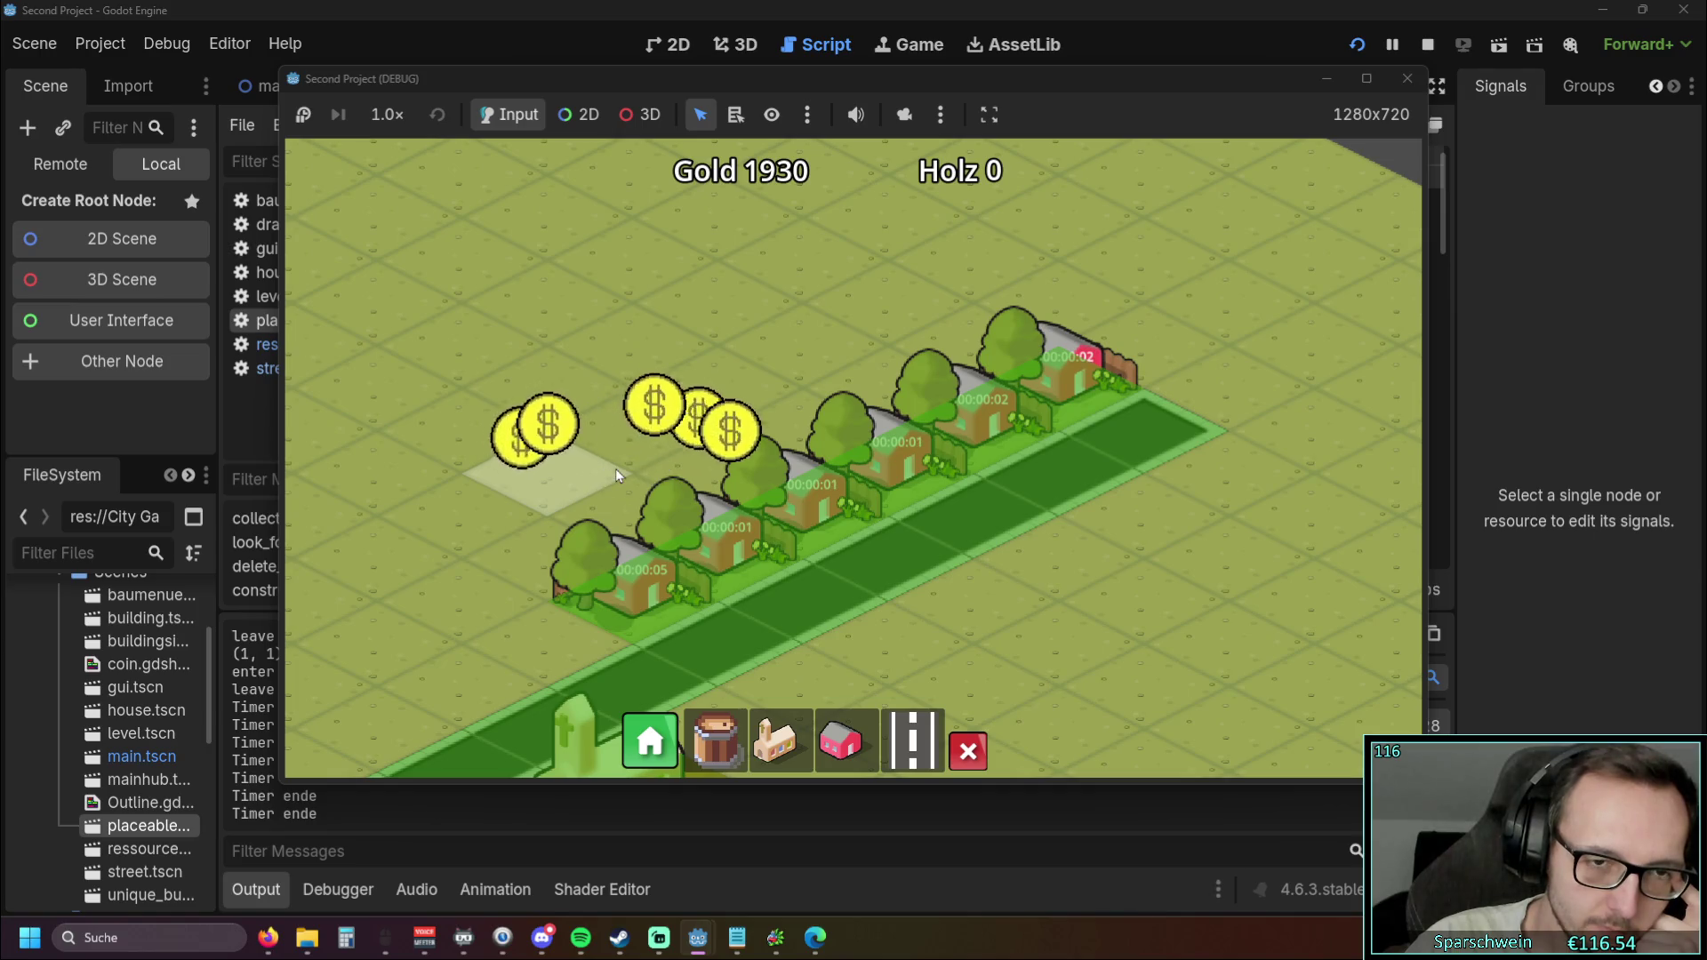
pyautogui.scroll(2, 616, 468)
pyautogui.scroll(1, 652, 464)
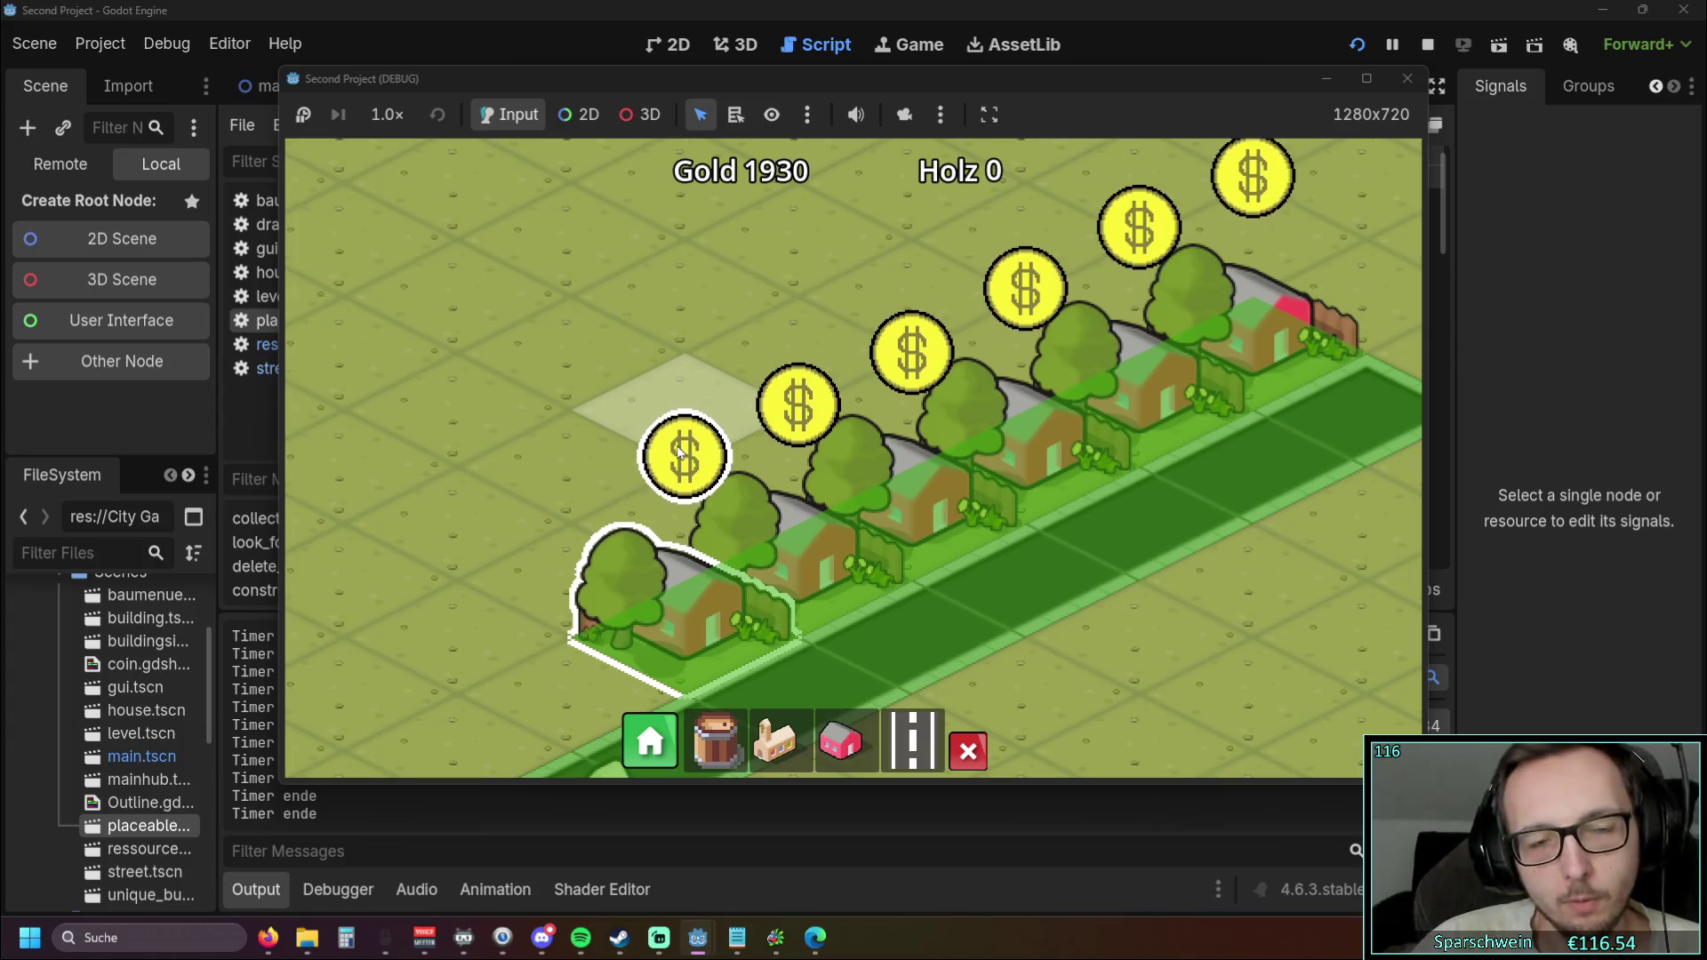
# Collect the six remaining coins along the row, reaching 1960 Gold, and open the Baumenü
pyautogui.click(681, 404)
pyautogui.click(798, 405)
pyautogui.click(911, 353)
pyautogui.click(1025, 287)
pyautogui.click(1139, 226)
pyautogui.click(1253, 176)
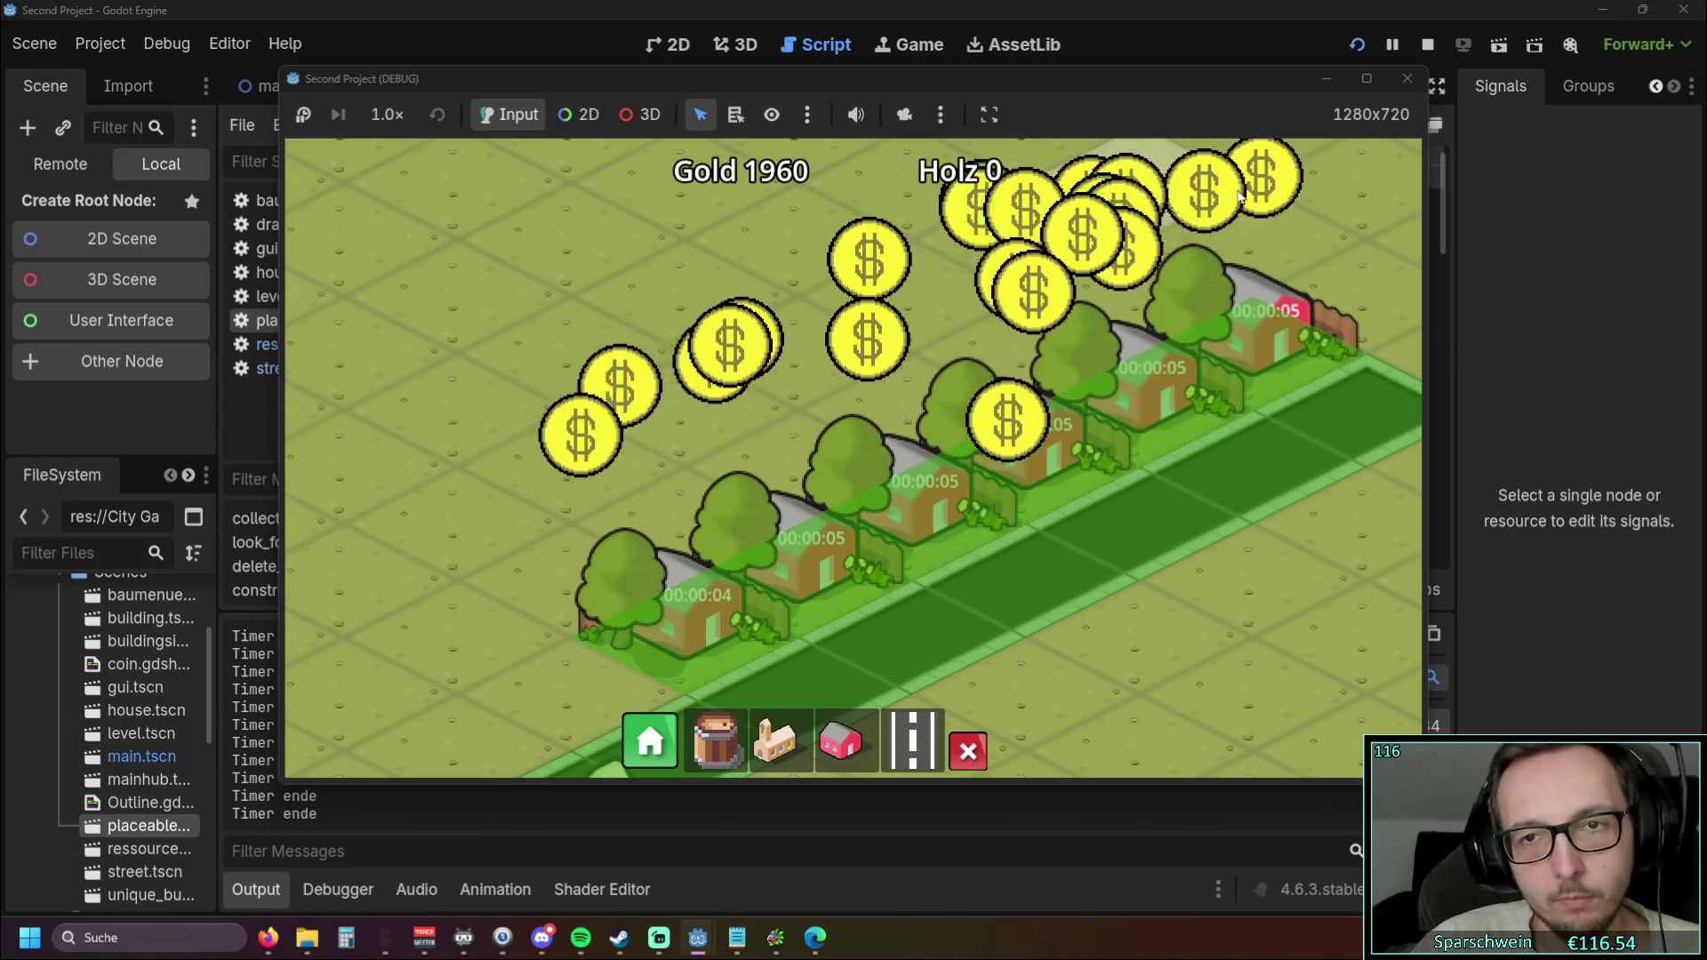
pyautogui.scroll(-3, 903, 381)
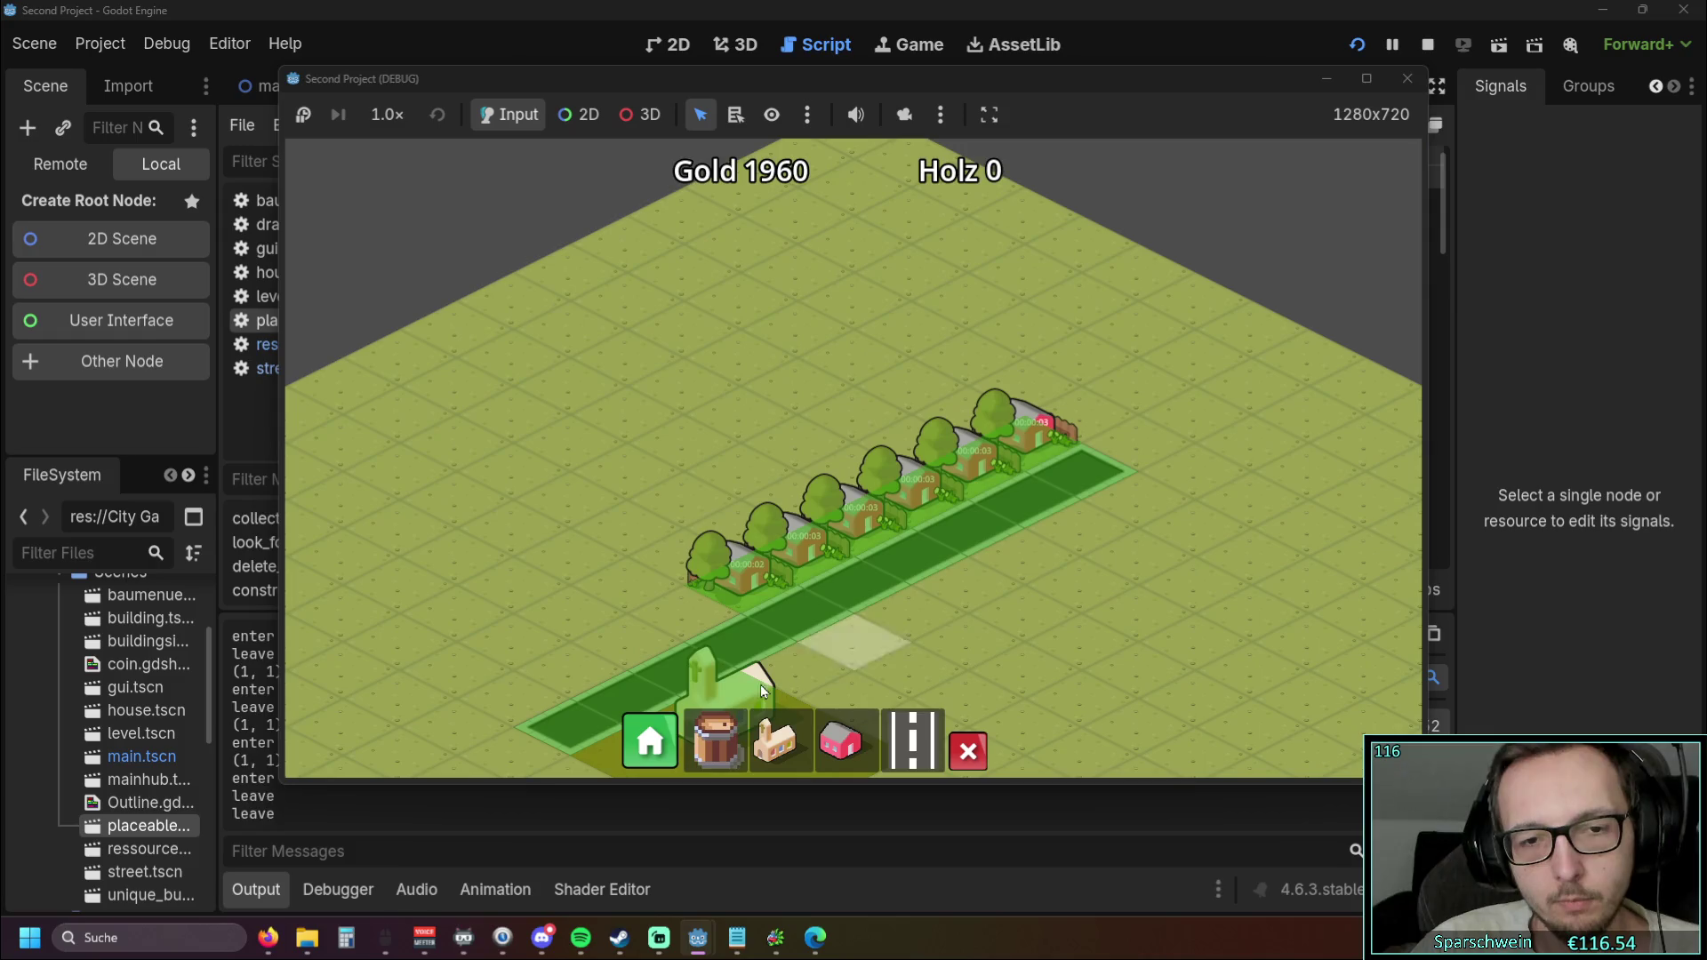
pyautogui.click(658, 742)
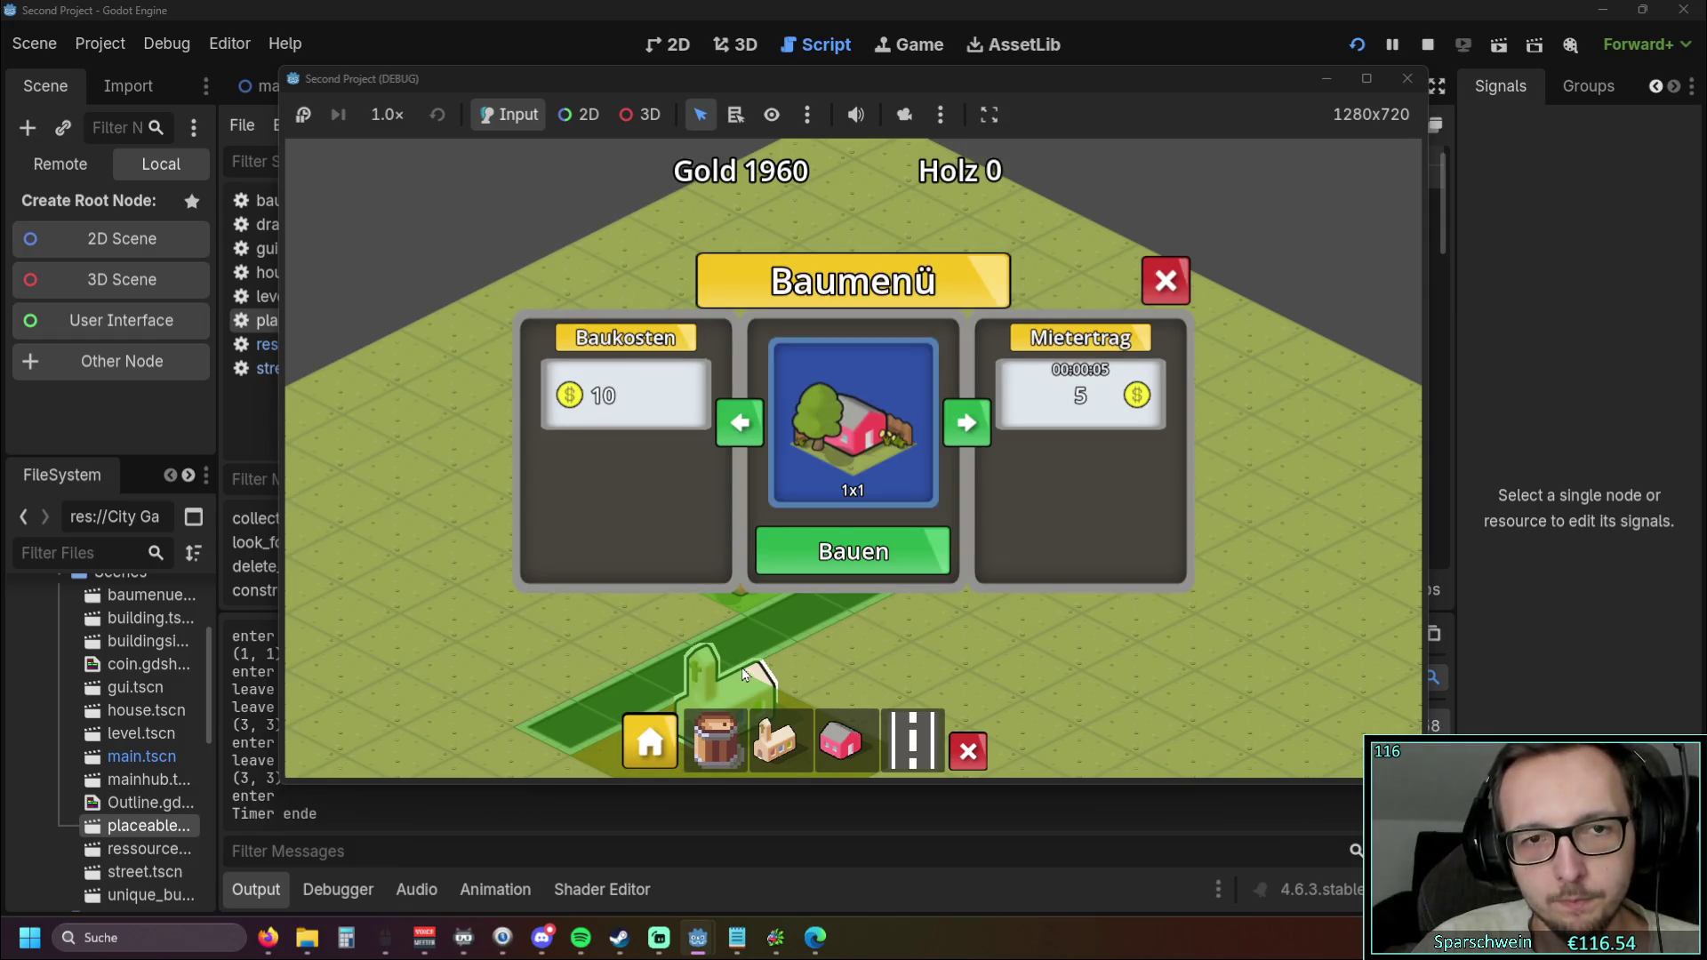
# Cycle the Baumenü preview between the 1x1 house and 2x2 building, then switch to the YouTube browser
pyautogui.click(967, 422)
pyautogui.click(755, 425)
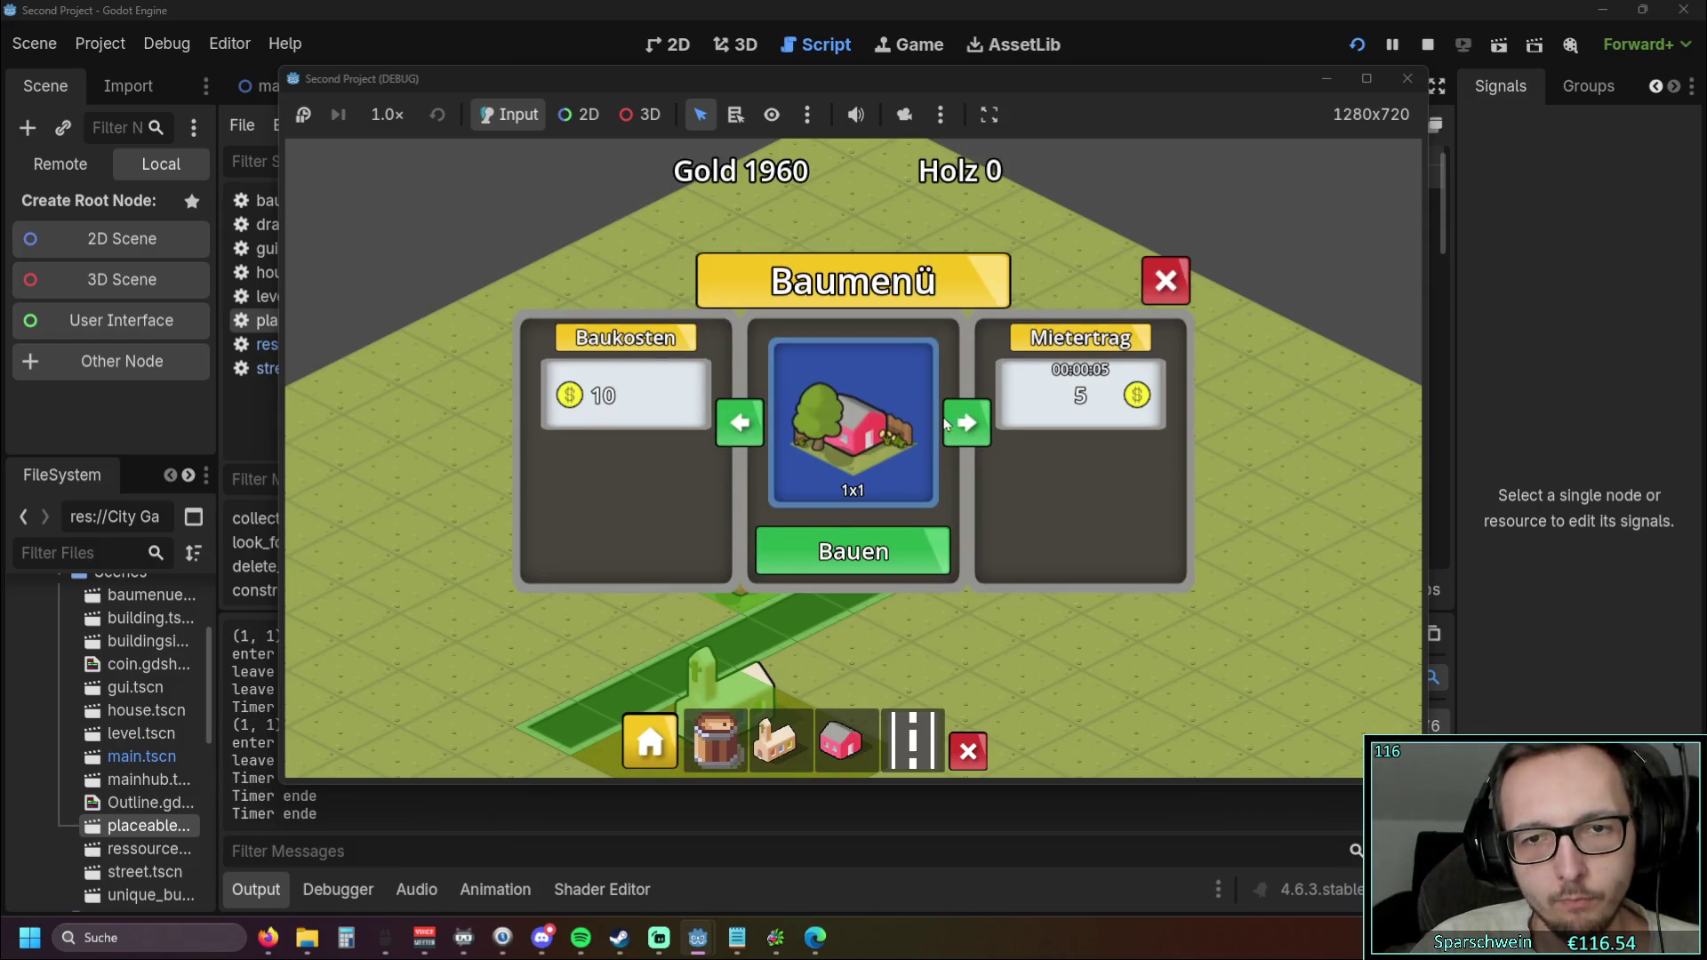
pyautogui.click(747, 425)
pyautogui.click(745, 427)
pyautogui.click(966, 423)
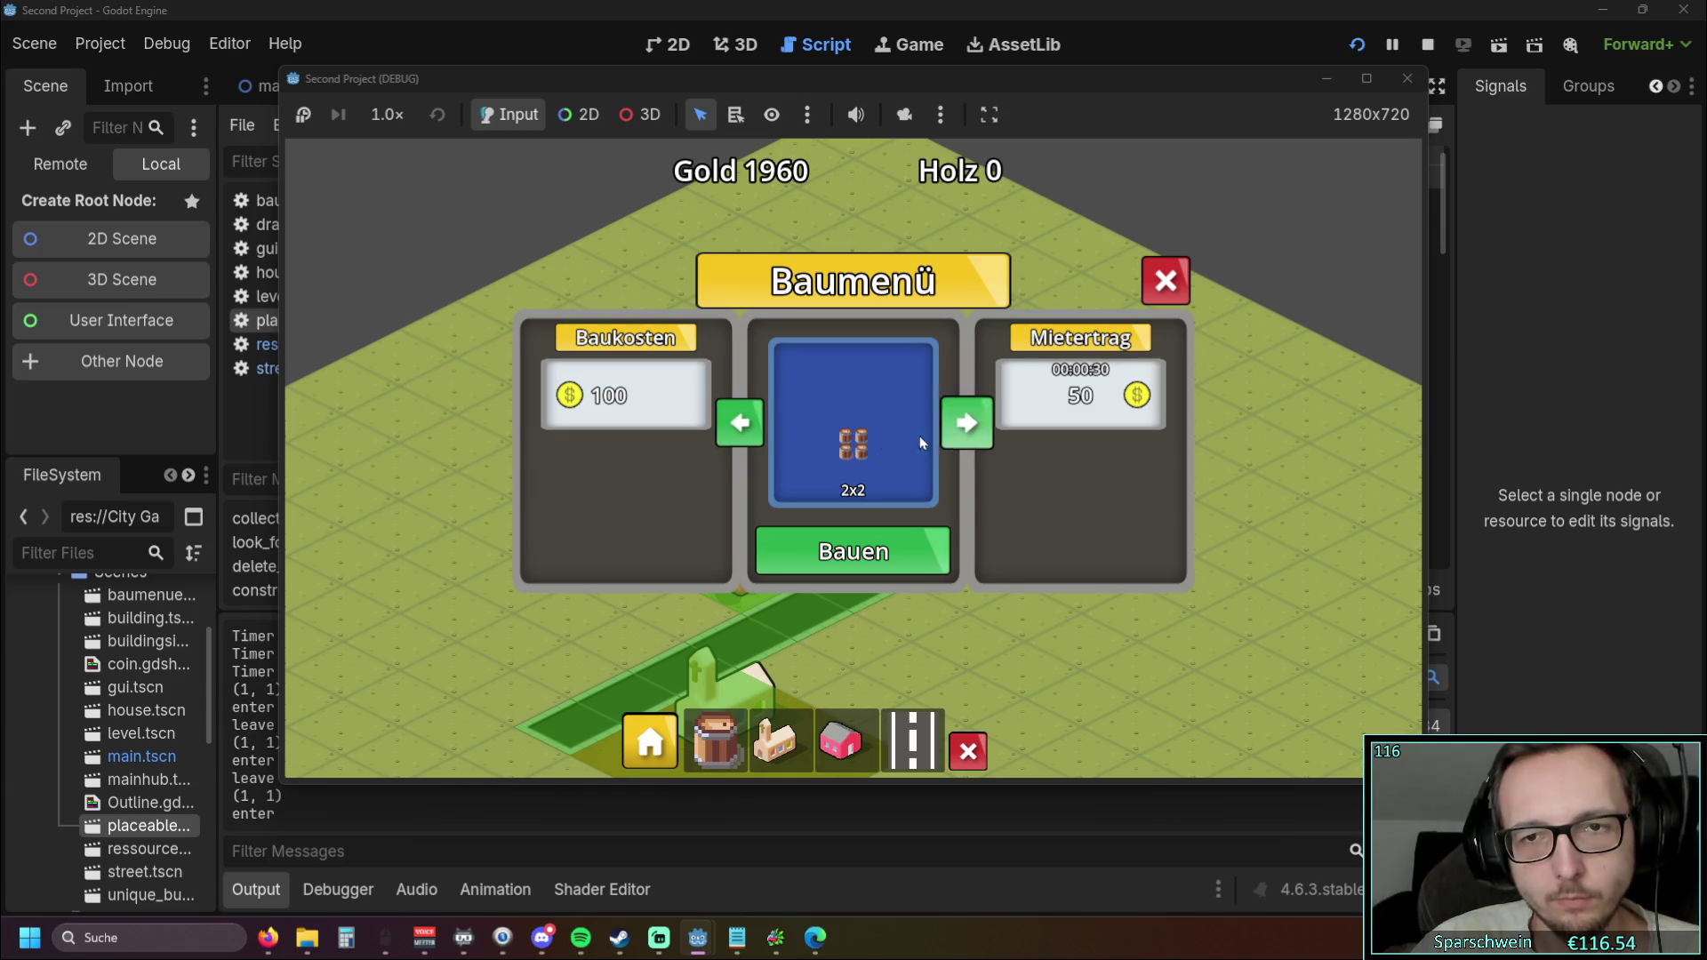
pyautogui.click(749, 420)
pyautogui.click(854, 435)
pyautogui.click(738, 437)
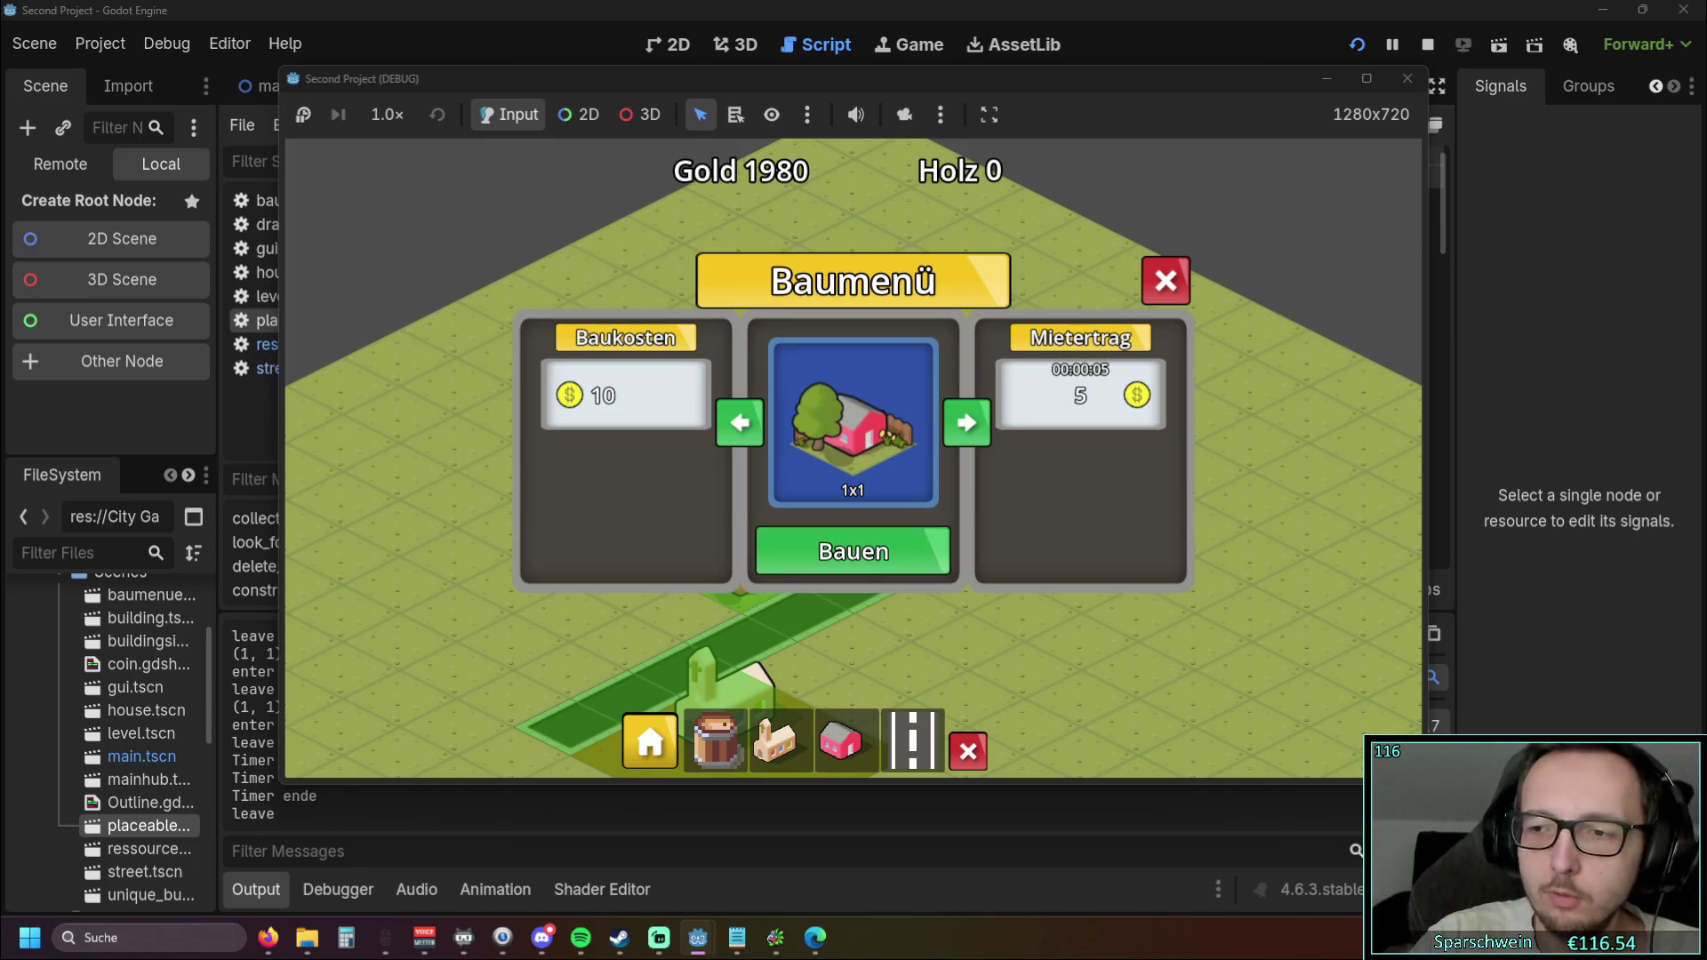
pyautogui.click(268, 937)
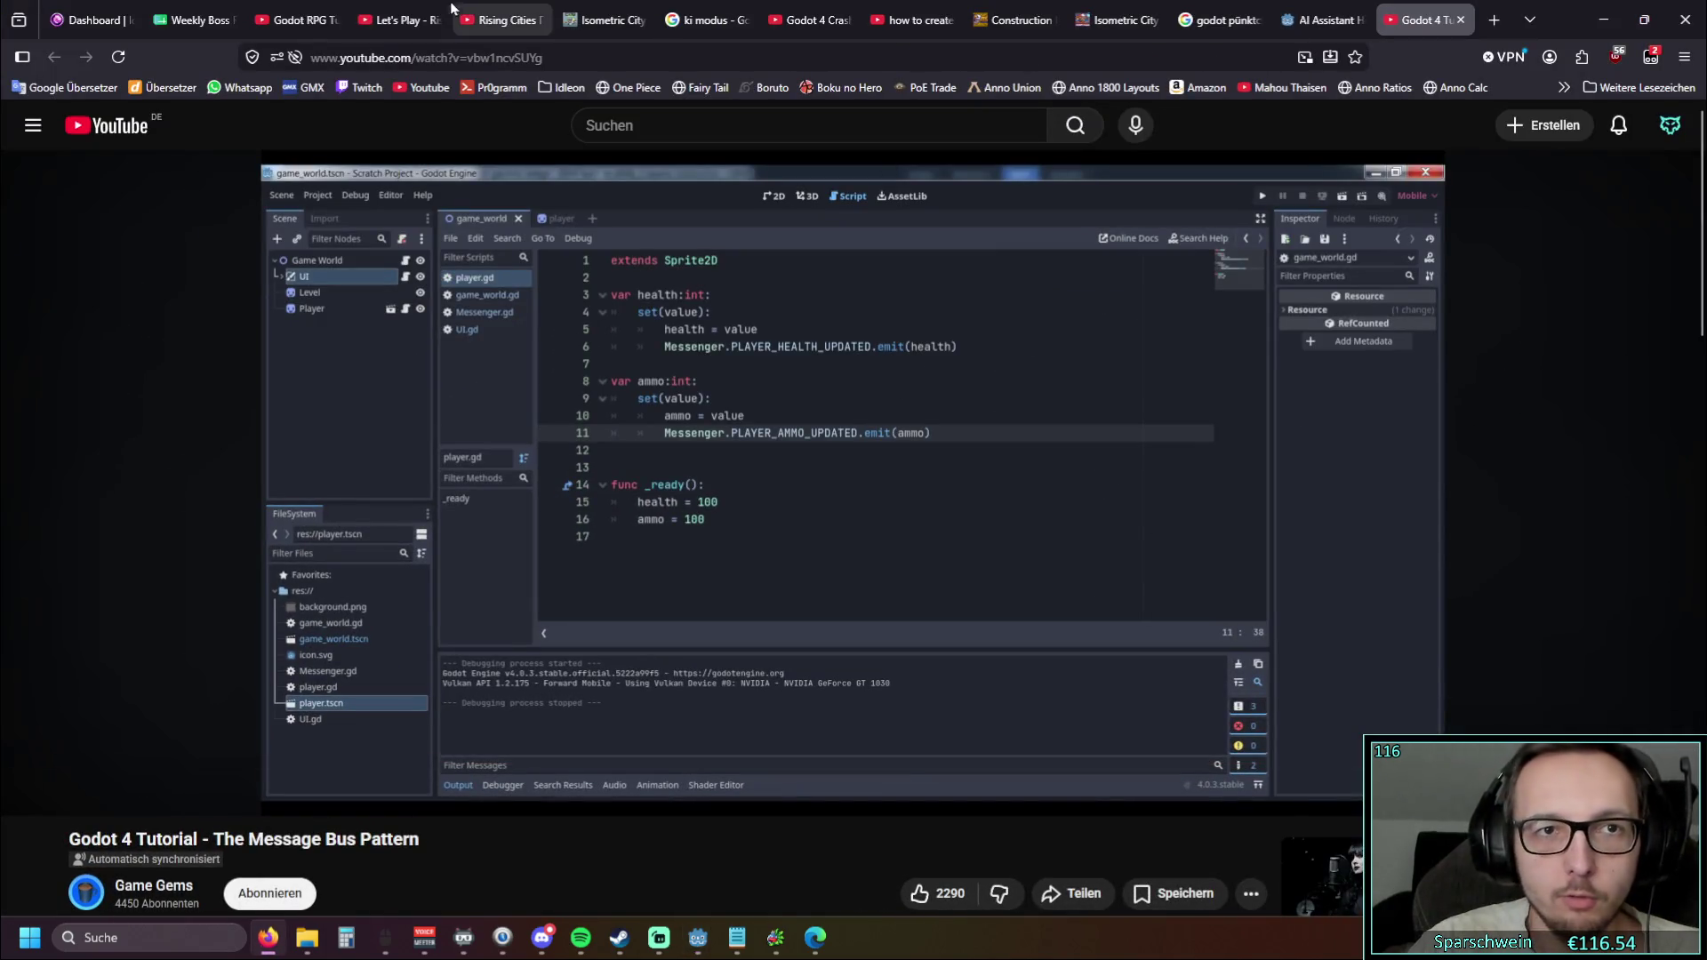
# Open the Rising Cities Let's Play, pause it at 3:28 on its build menu, and return to Godot
pyautogui.click(386, 16)
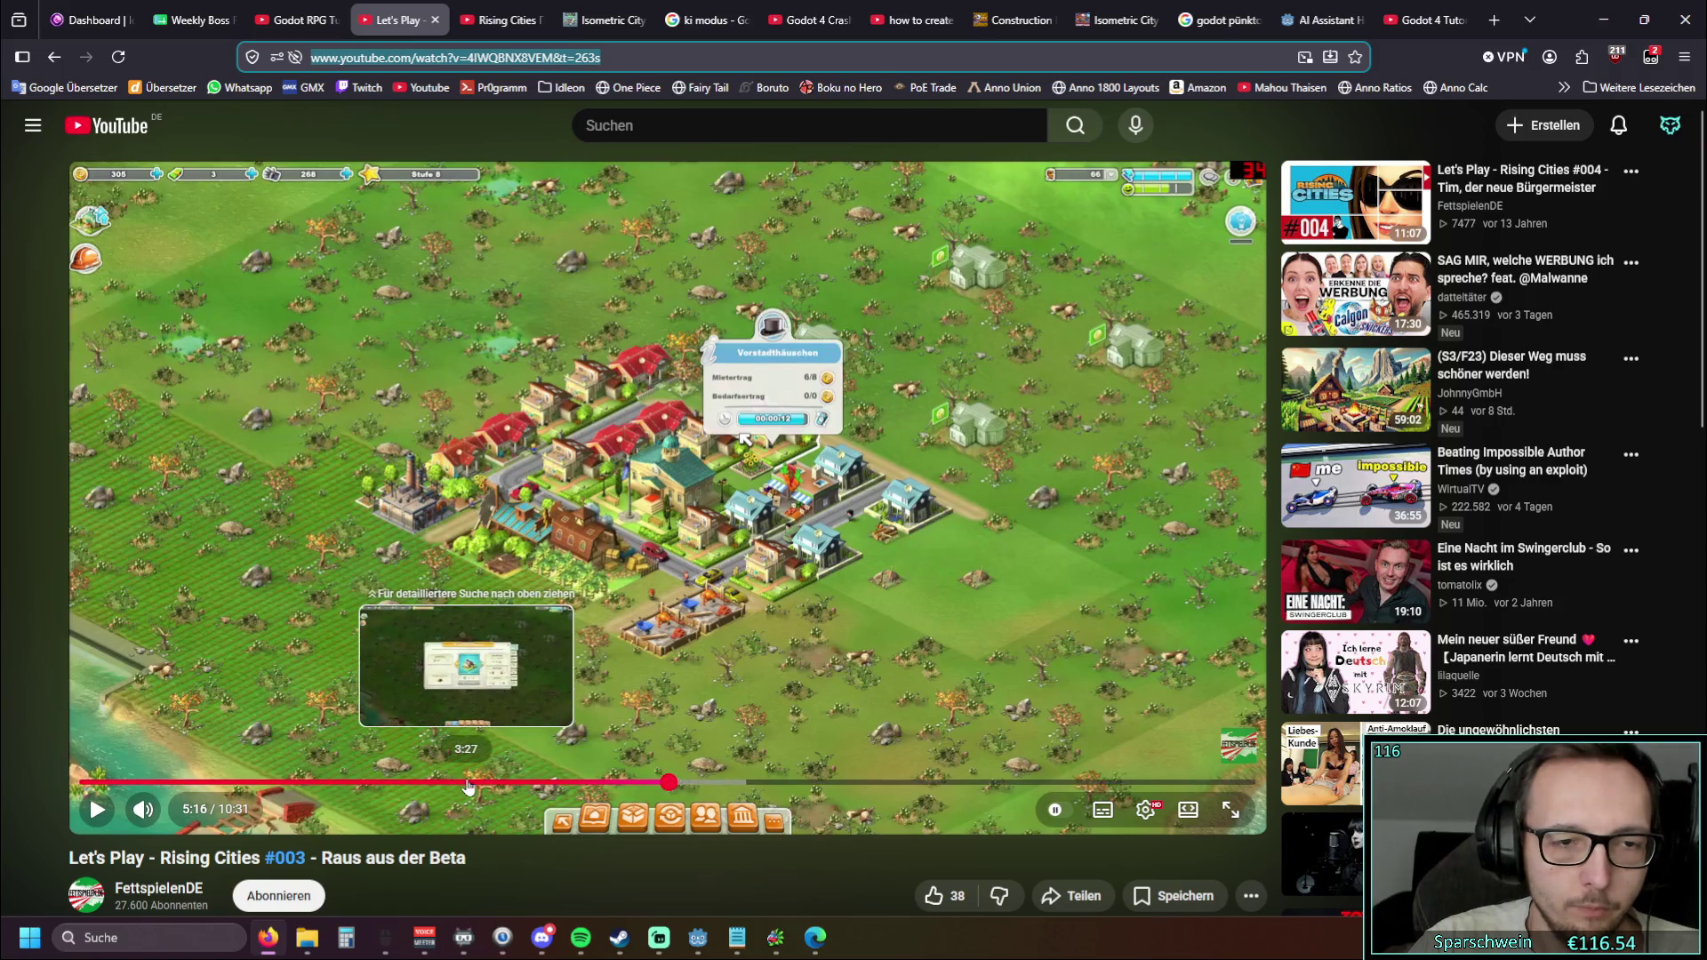
pyautogui.click(466, 783)
pyautogui.click(97, 810)
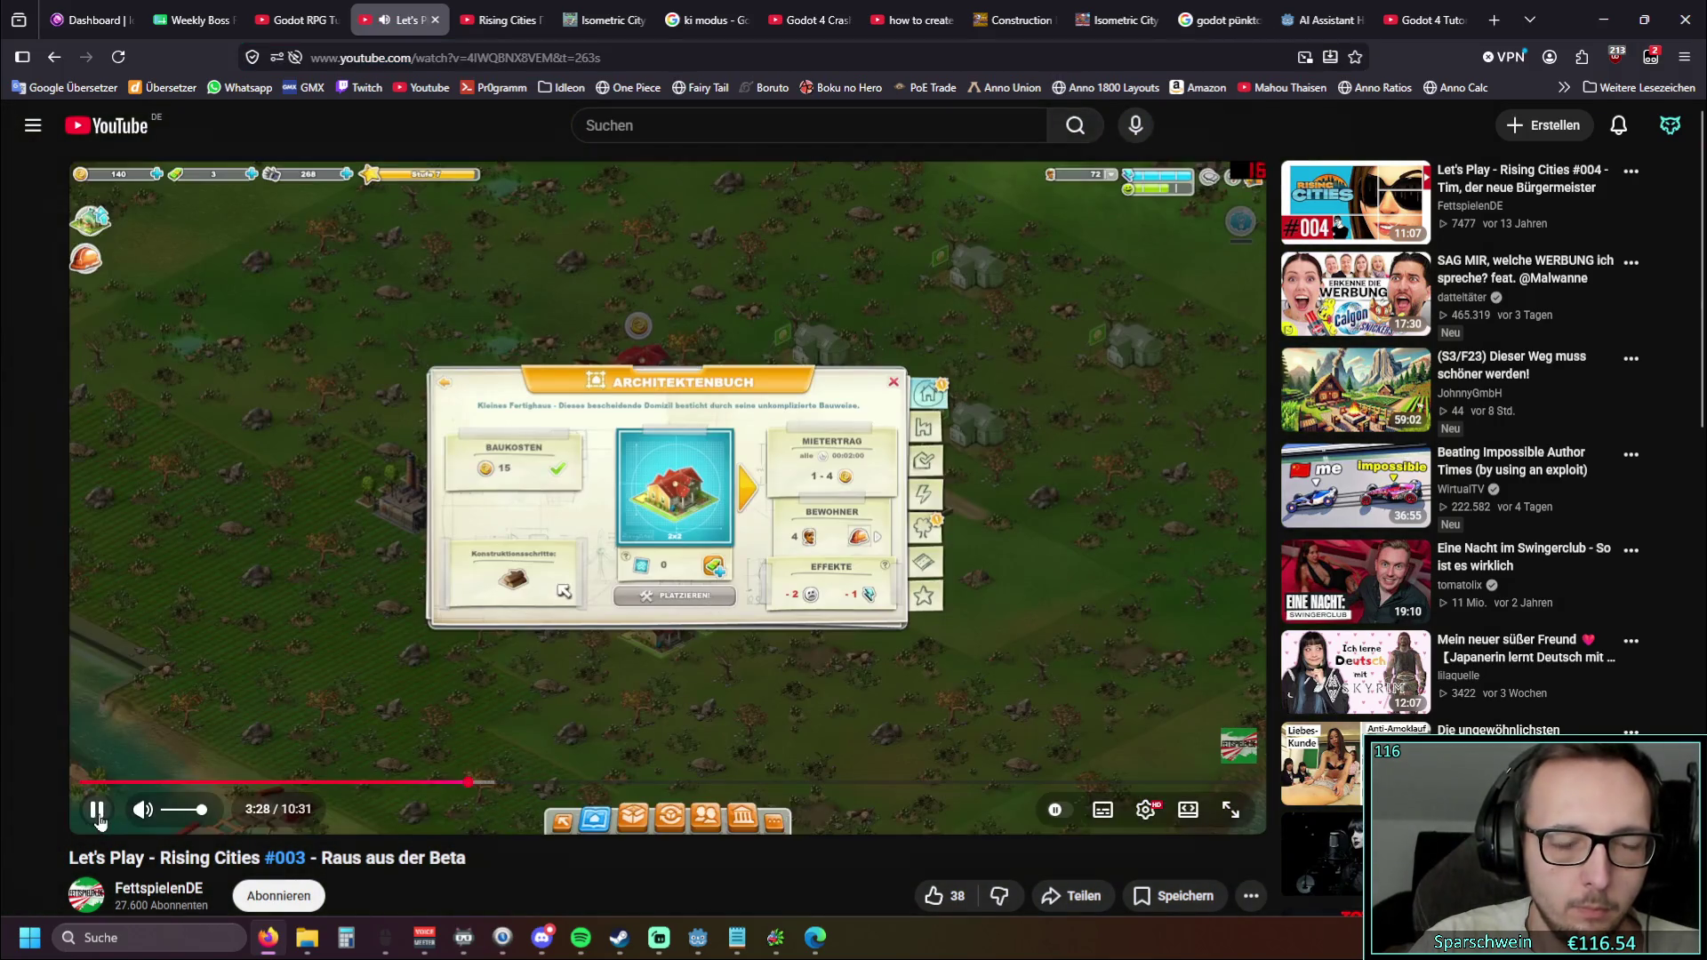
pyautogui.click(97, 810)
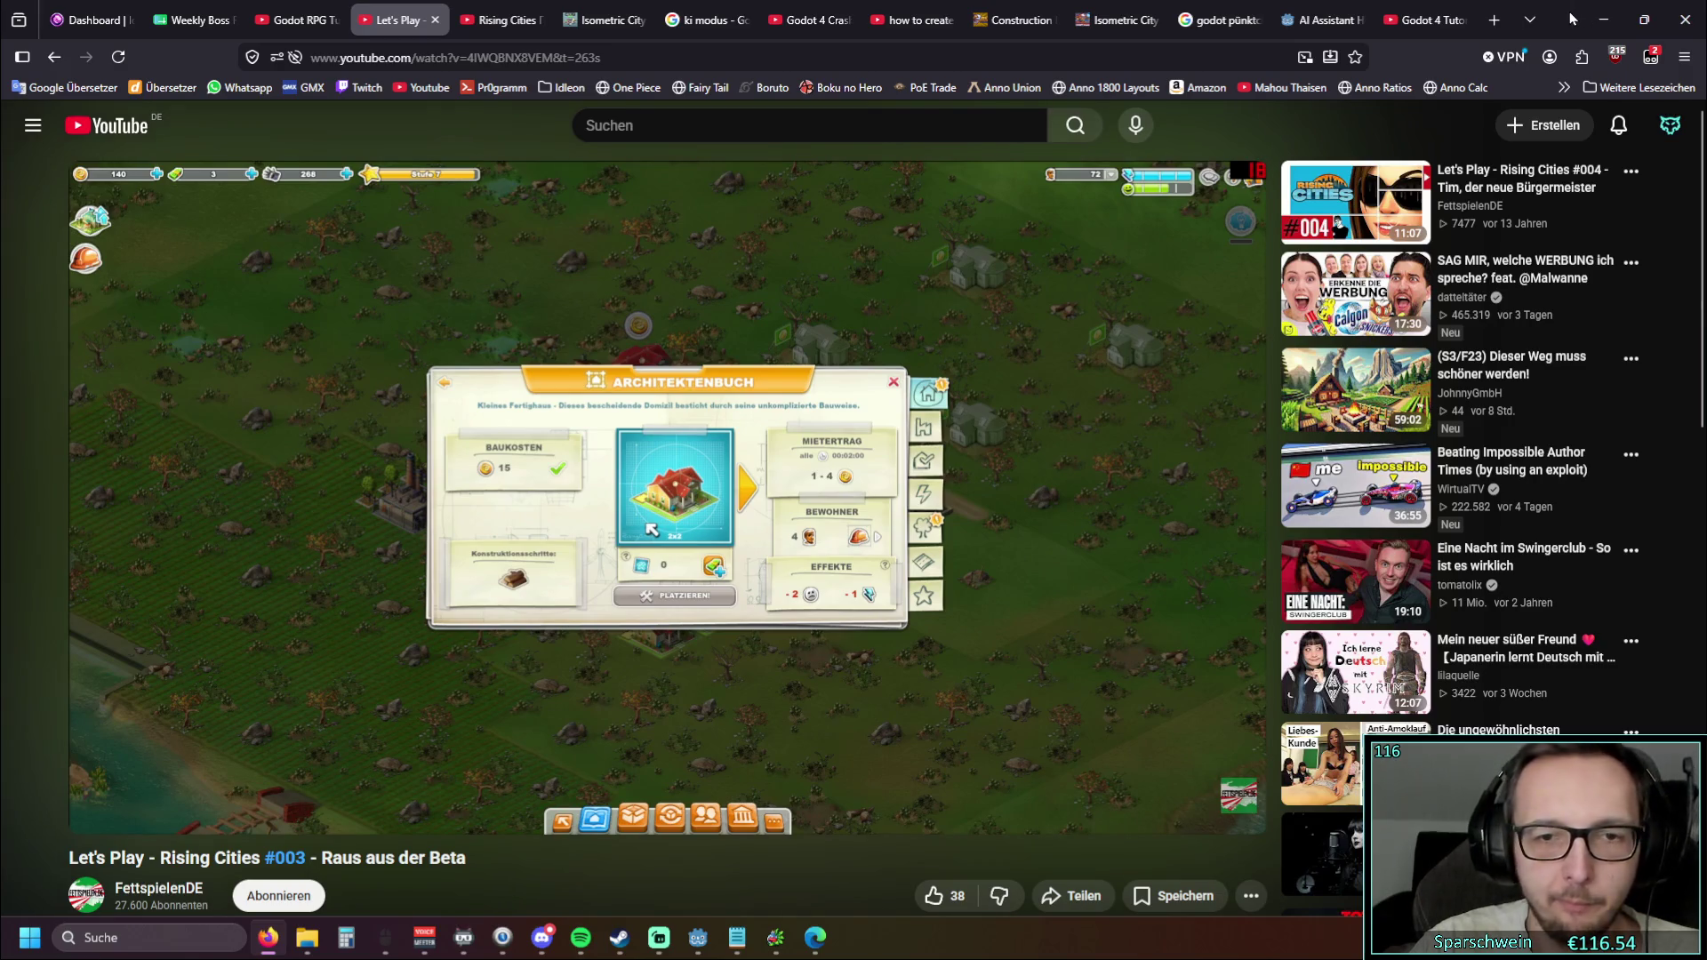
pyautogui.hotkey('alt', 'Tab')
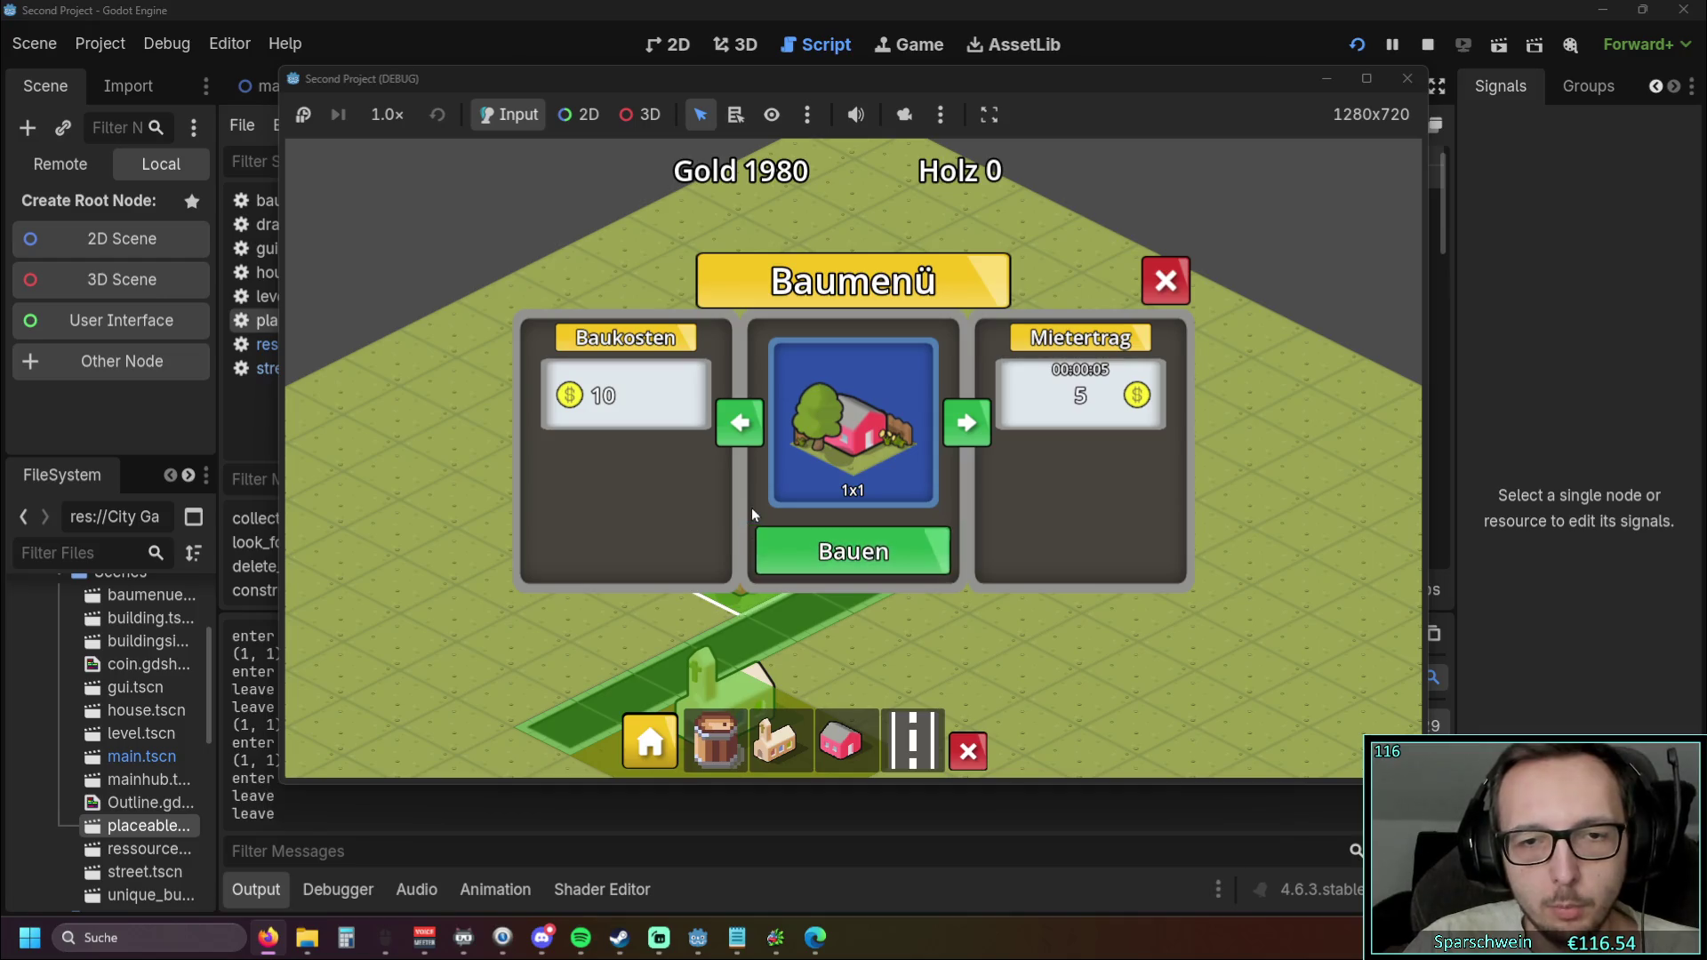
# Pan the map, then close and reopen the Baumenü twice to test it
pyautogui.press('a')
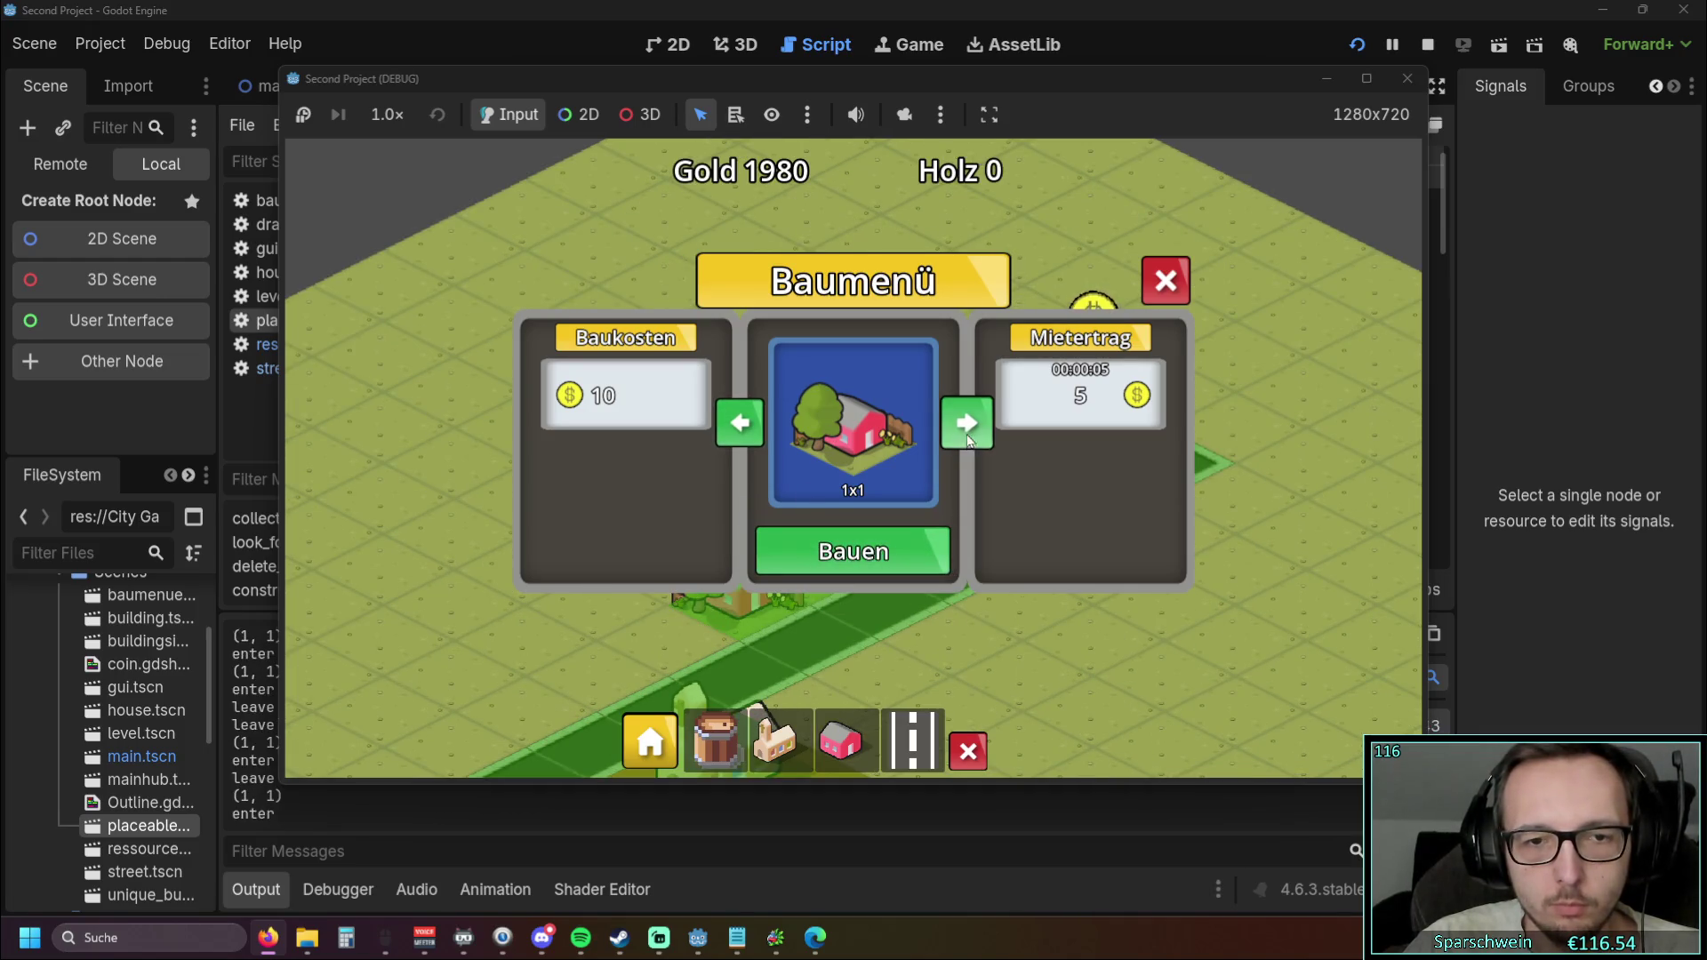
pyautogui.click(652, 747)
pyautogui.click(654, 747)
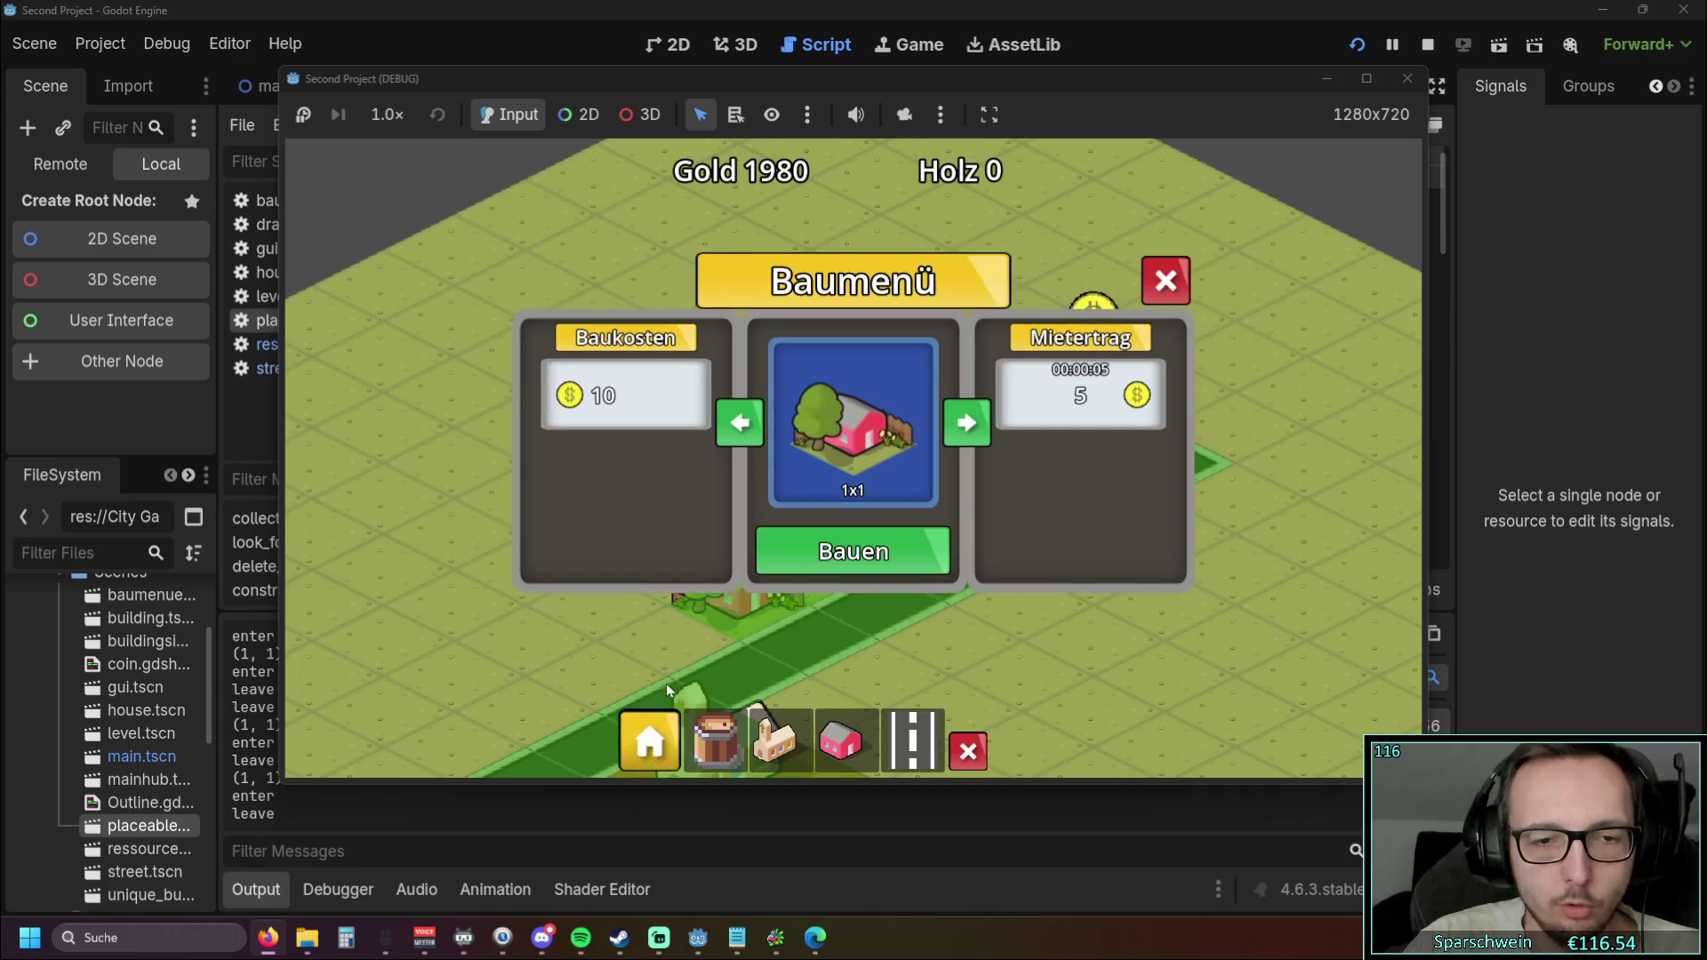
pyautogui.click(663, 740)
pyautogui.click(663, 740)
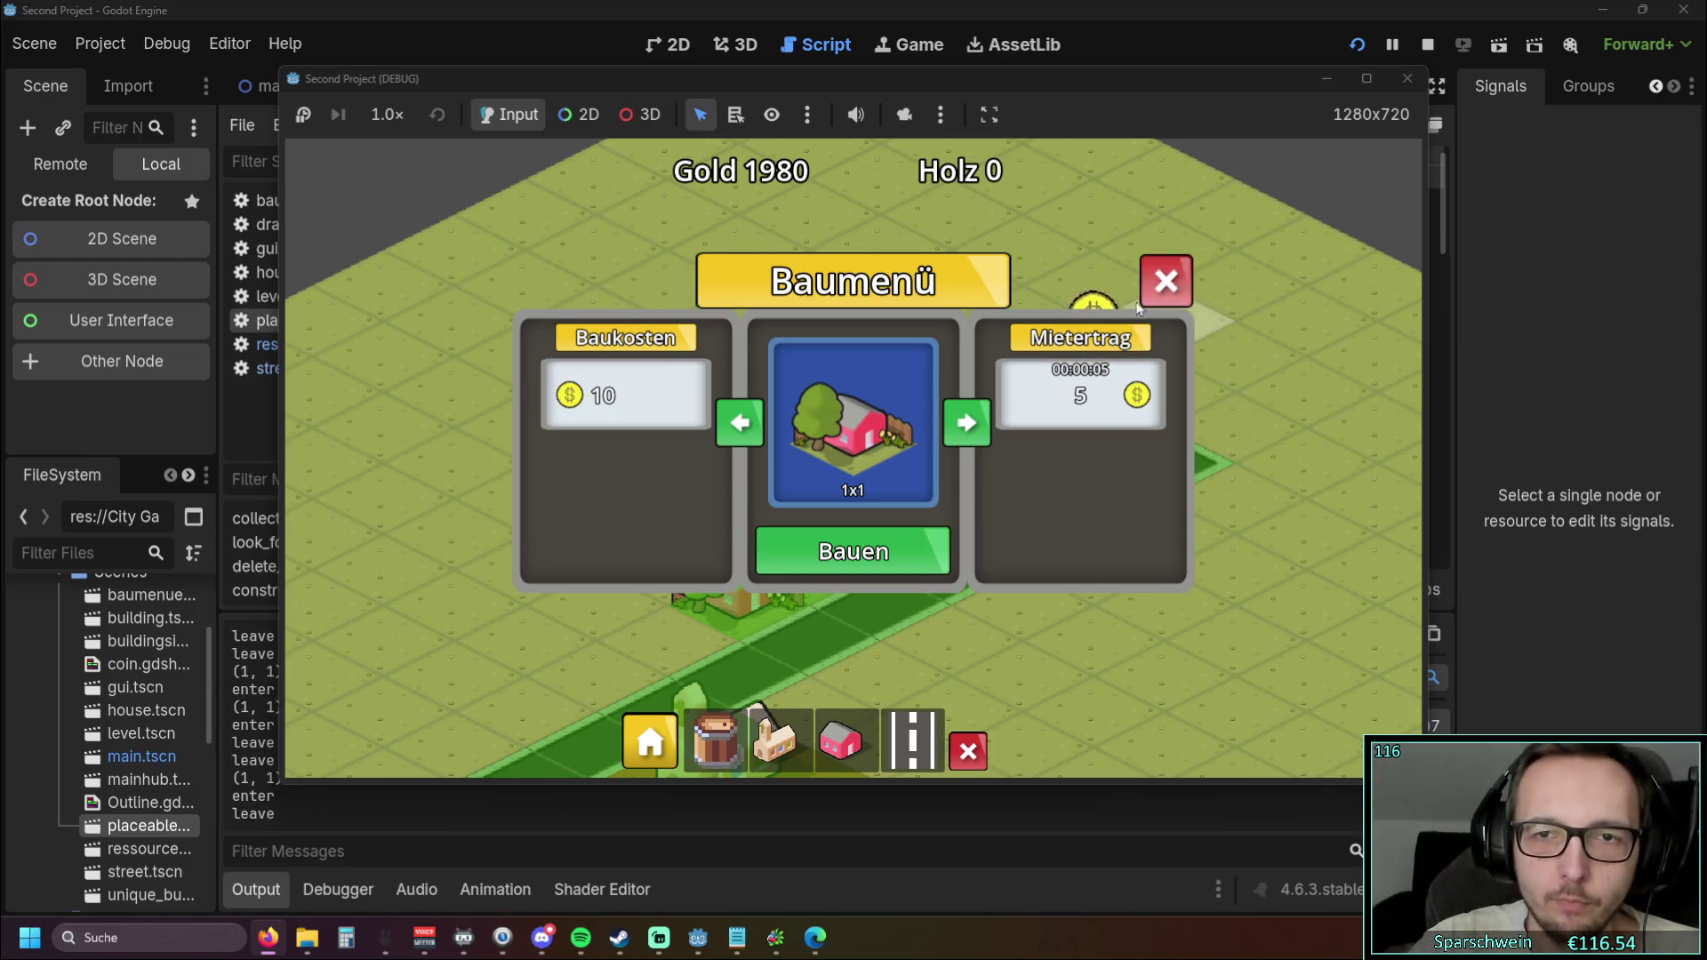
# Switch between the 2x2 building and 1x1 house while closing and reopening the Baumenü, ending closed
pyautogui.click(967, 423)
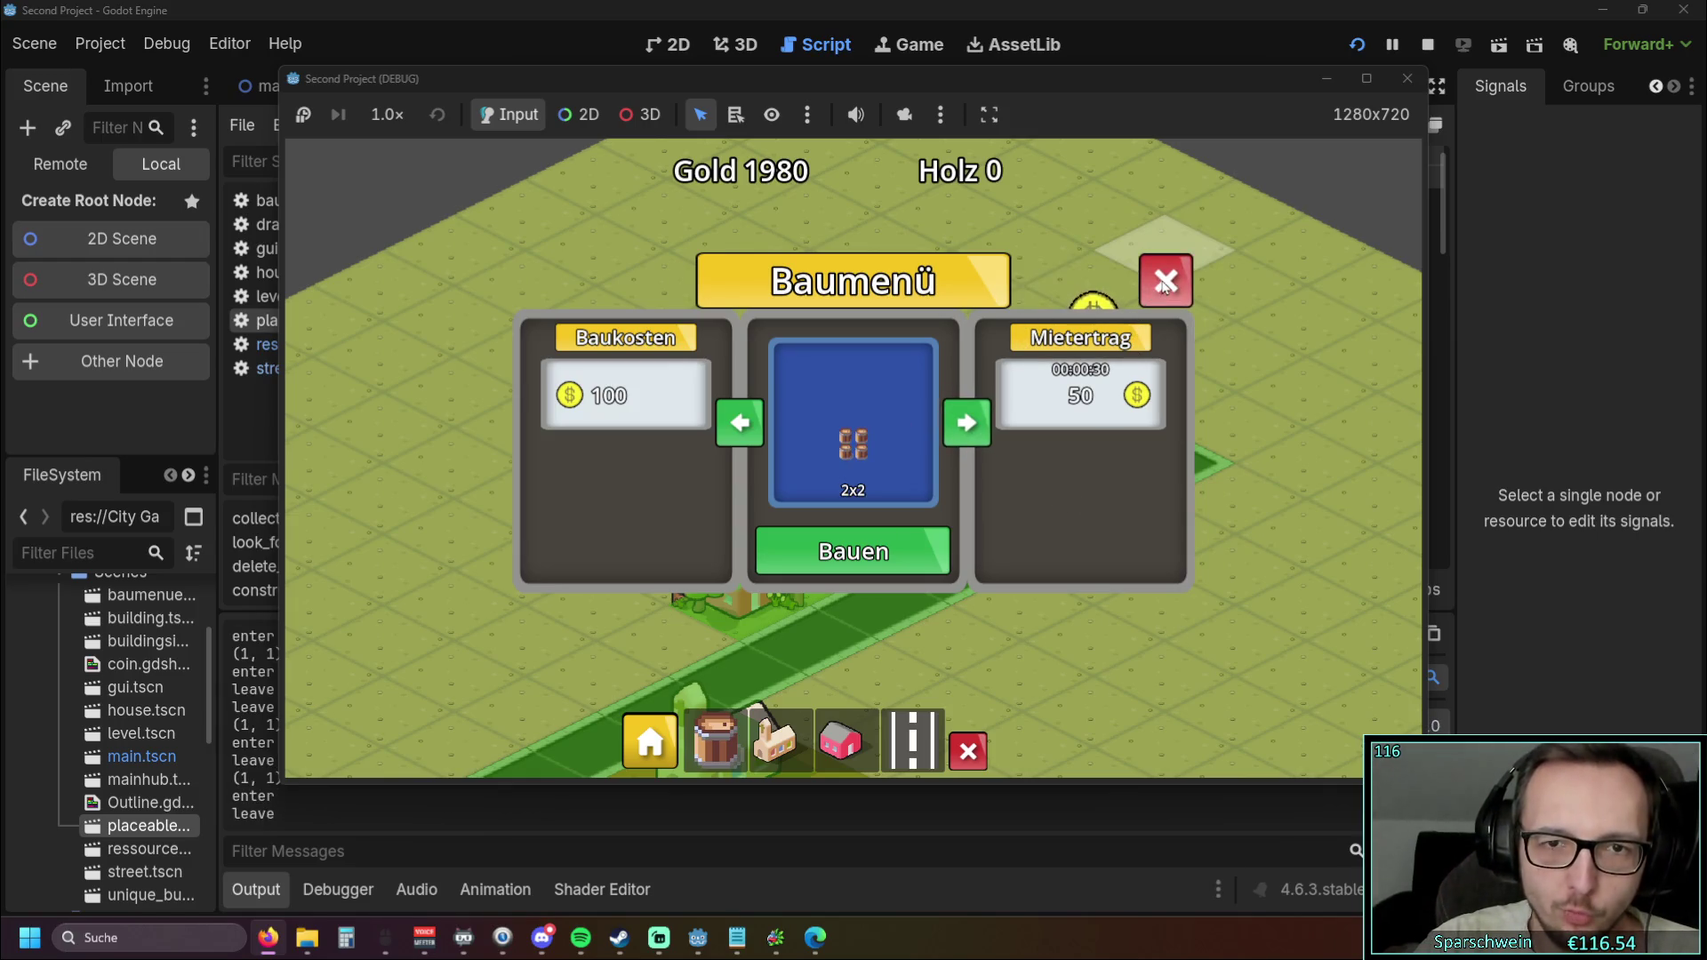
pyautogui.click(1166, 281)
pyautogui.click(672, 716)
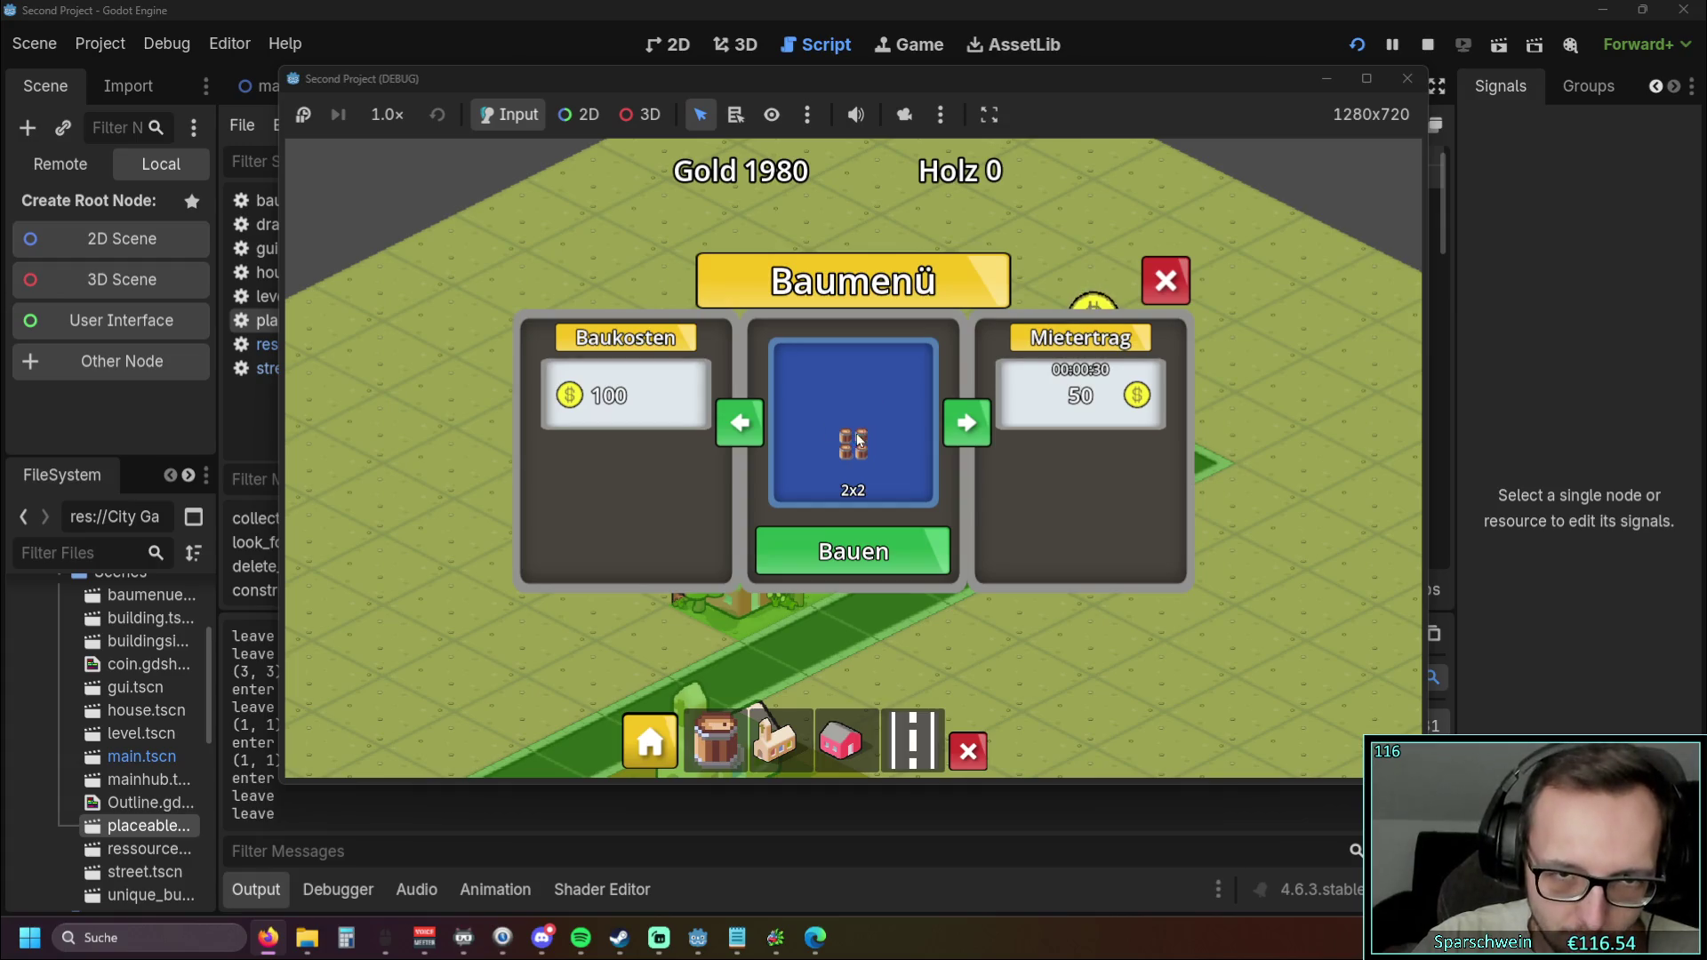
pyautogui.click(1174, 290)
pyautogui.click(650, 742)
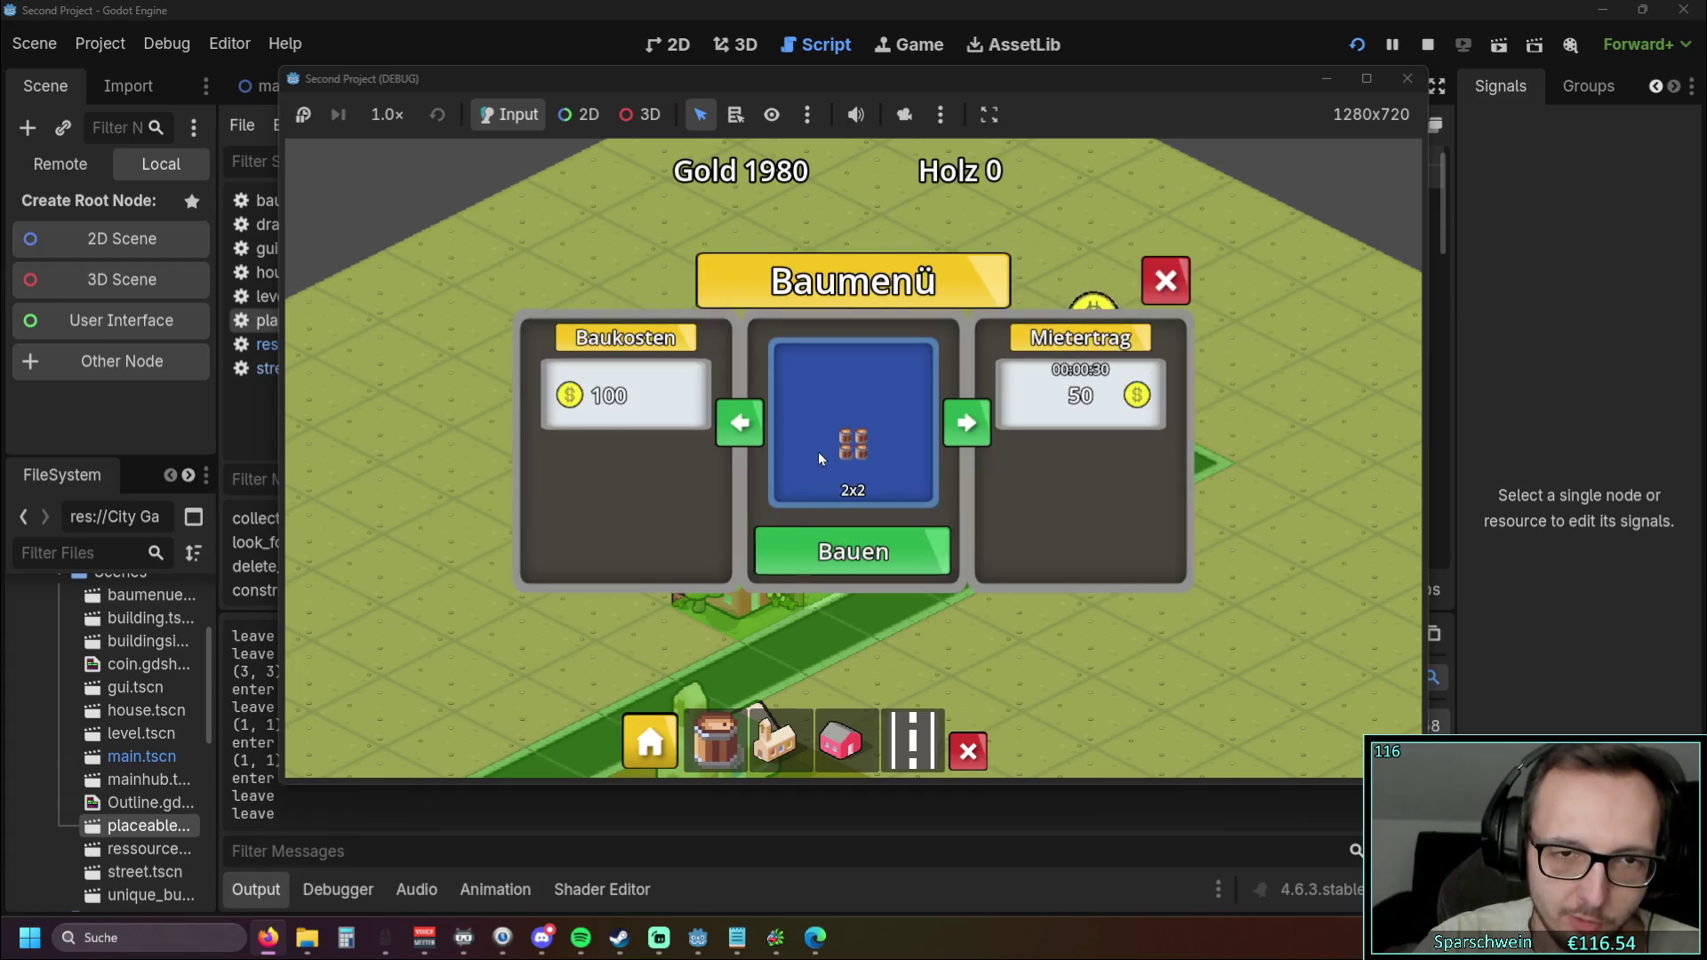
pyautogui.click(966, 423)
pyautogui.click(1166, 281)
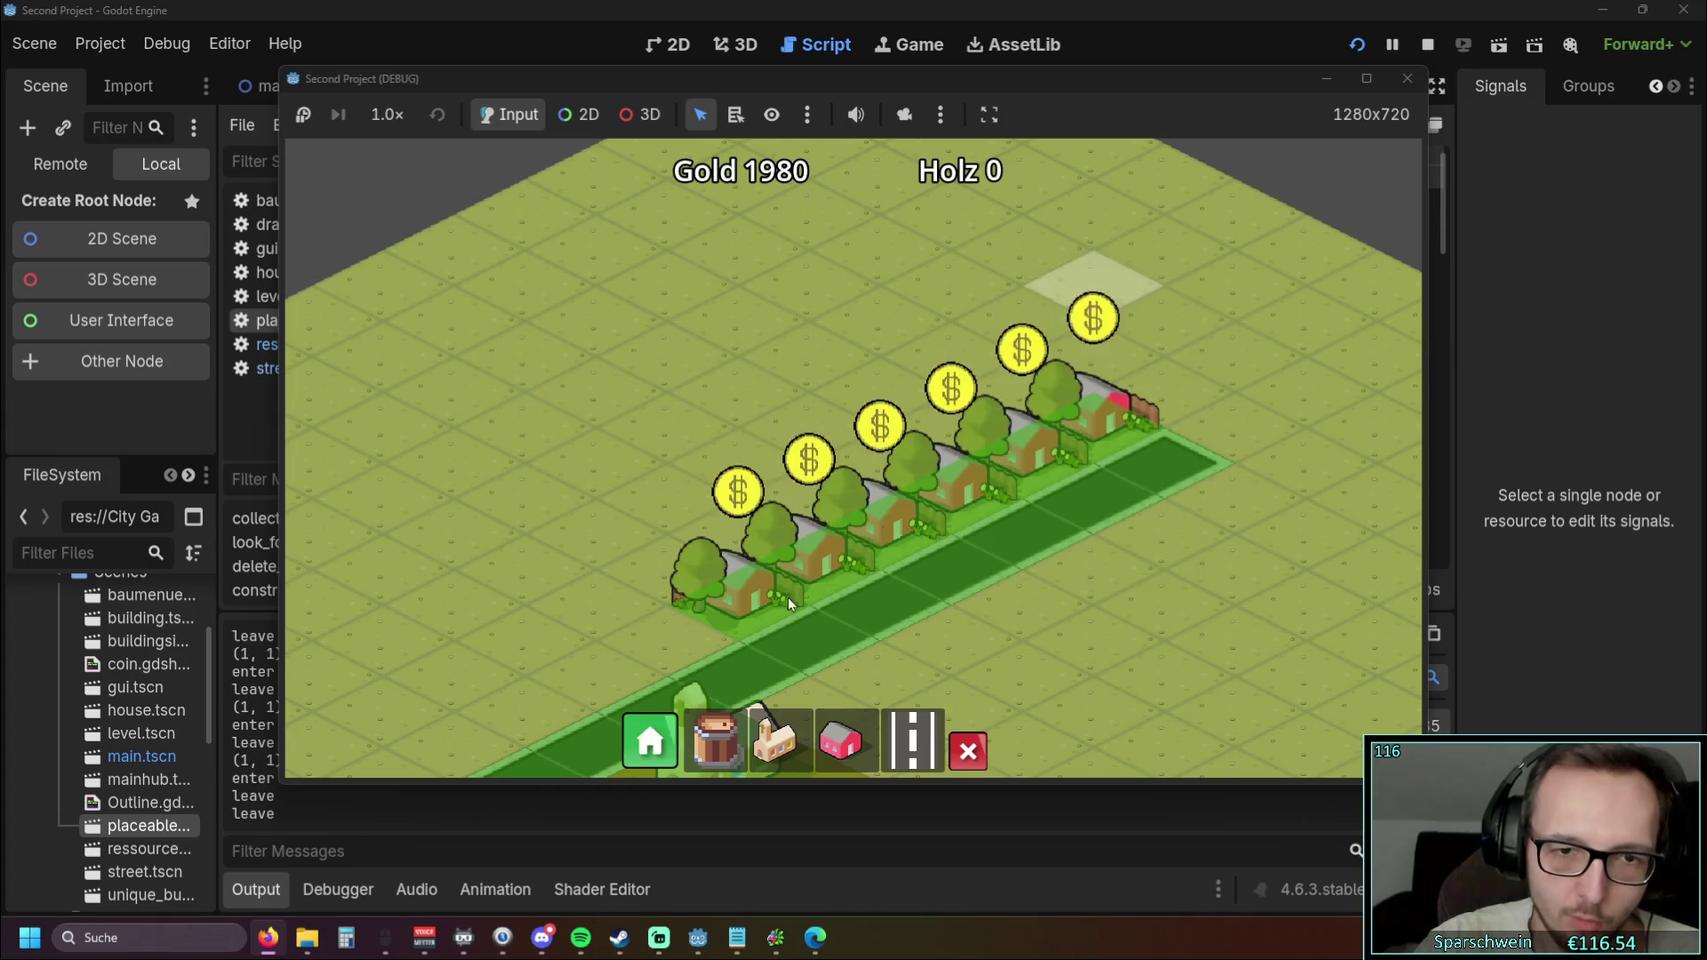
# Reopen the Baumenü several times, toggling between the 1x1 house and 2x2 barrels, then close it
pyautogui.click(650, 742)
pyautogui.click(1166, 281)
pyautogui.click(650, 742)
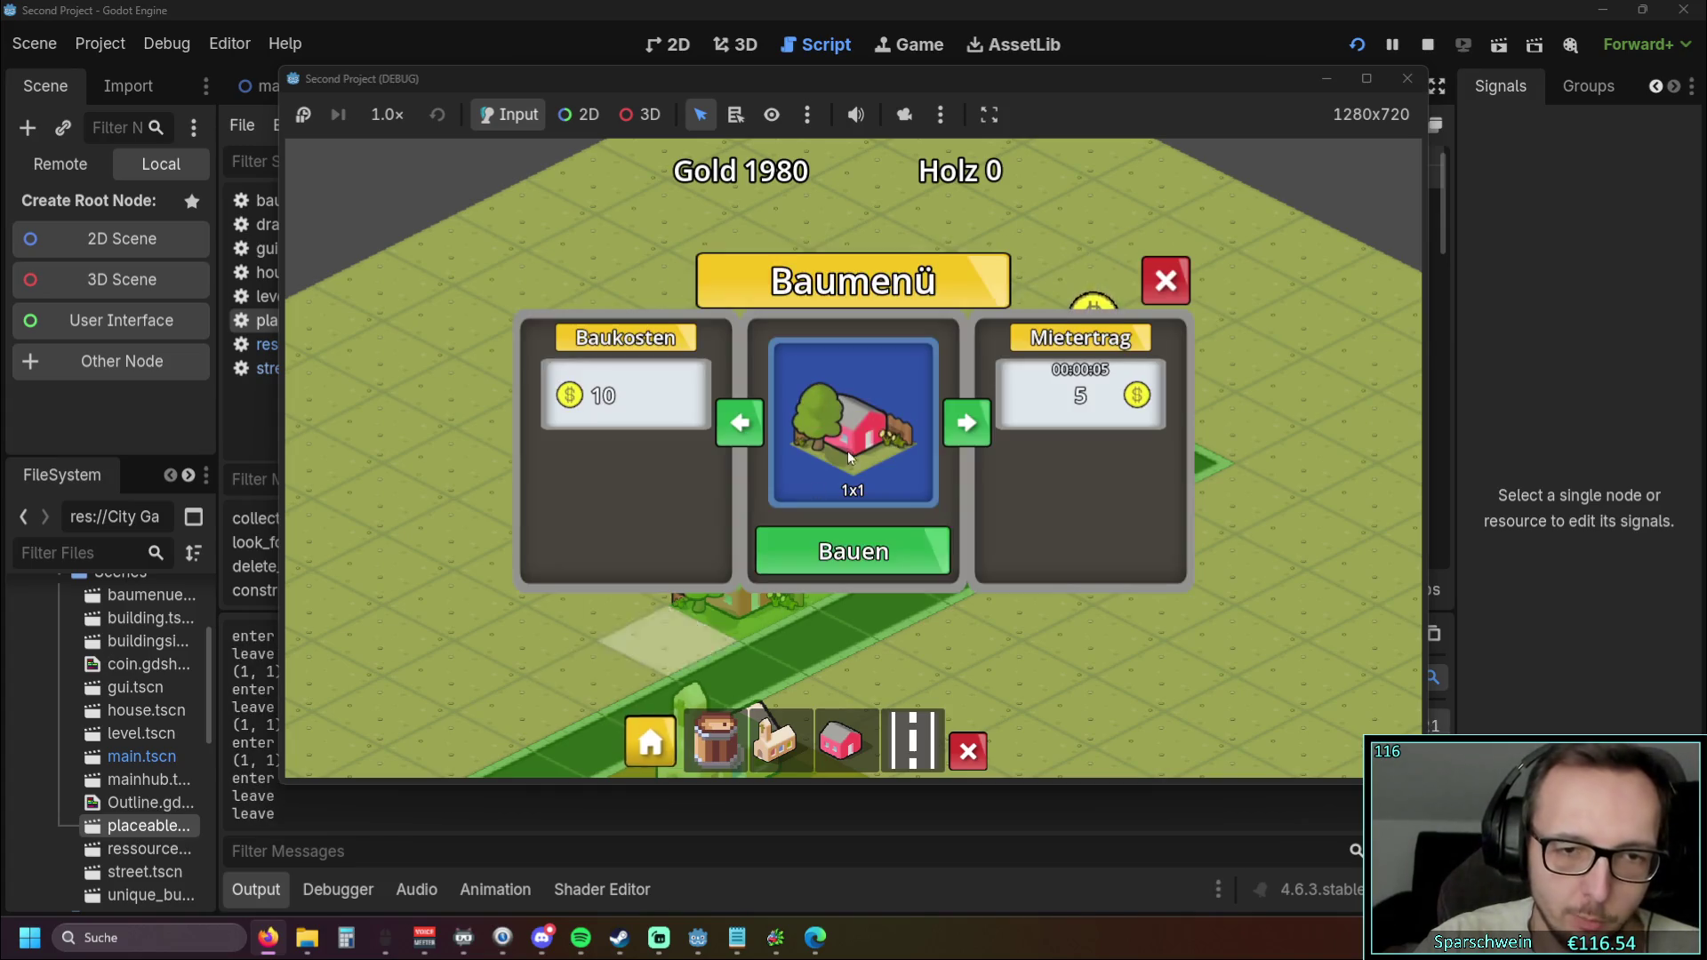
pyautogui.click(967, 423)
pyautogui.click(1170, 300)
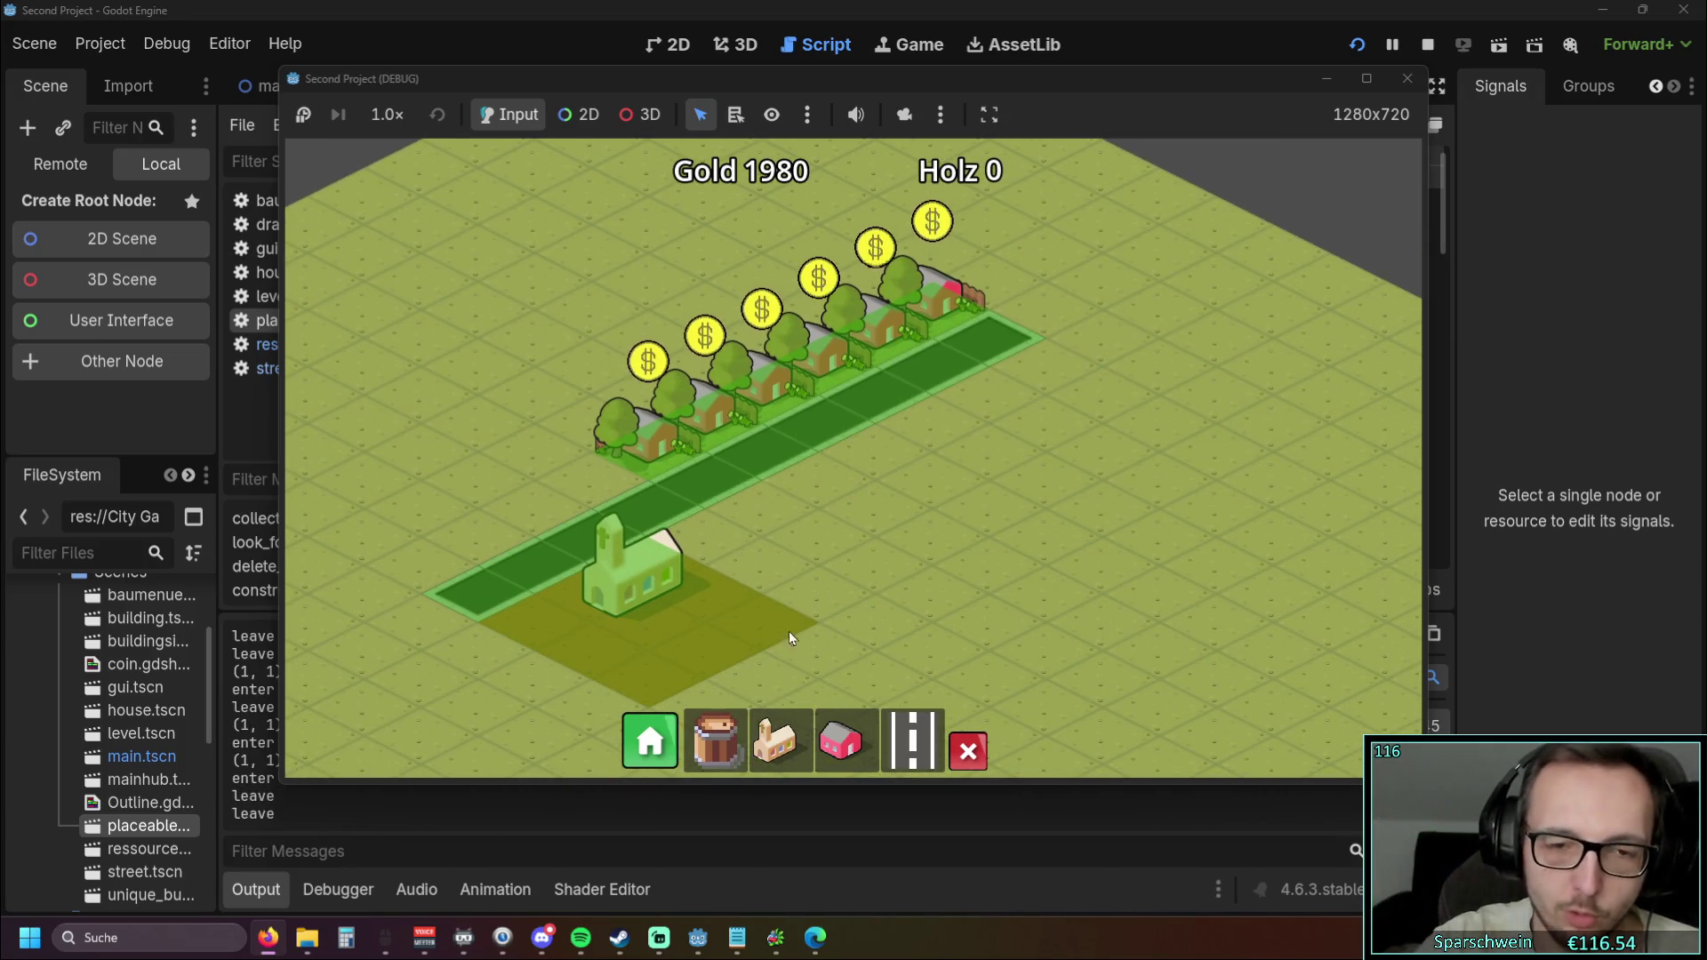
pyautogui.click(669, 744)
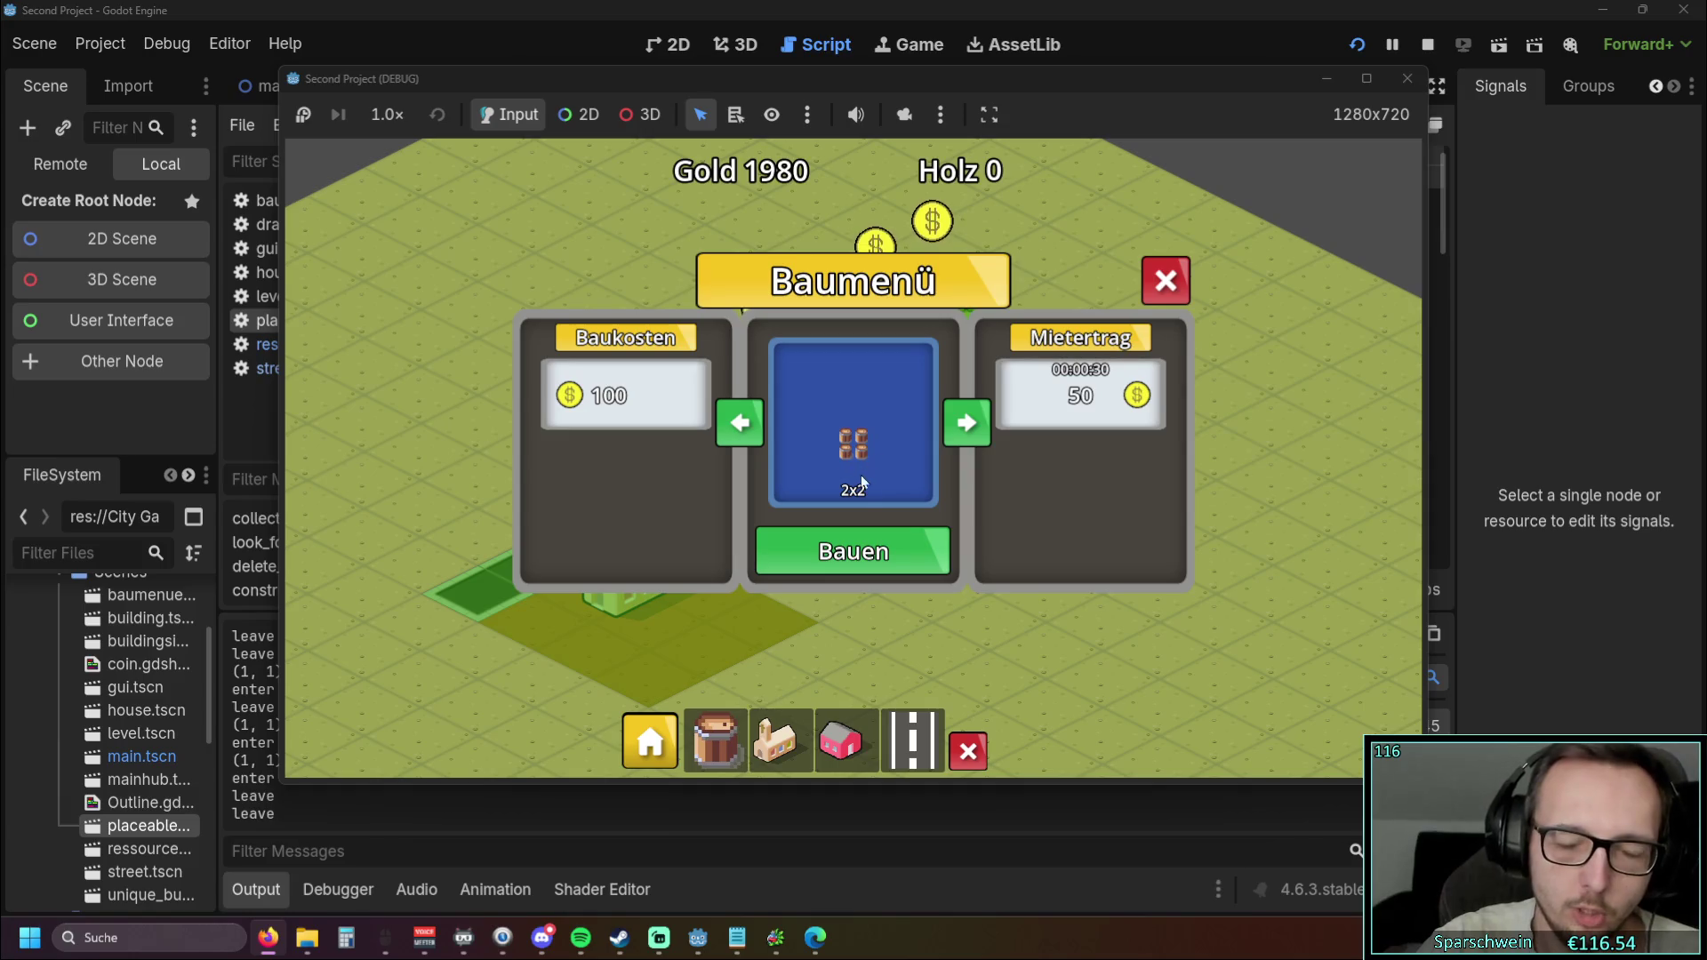
pyautogui.click(1164, 291)
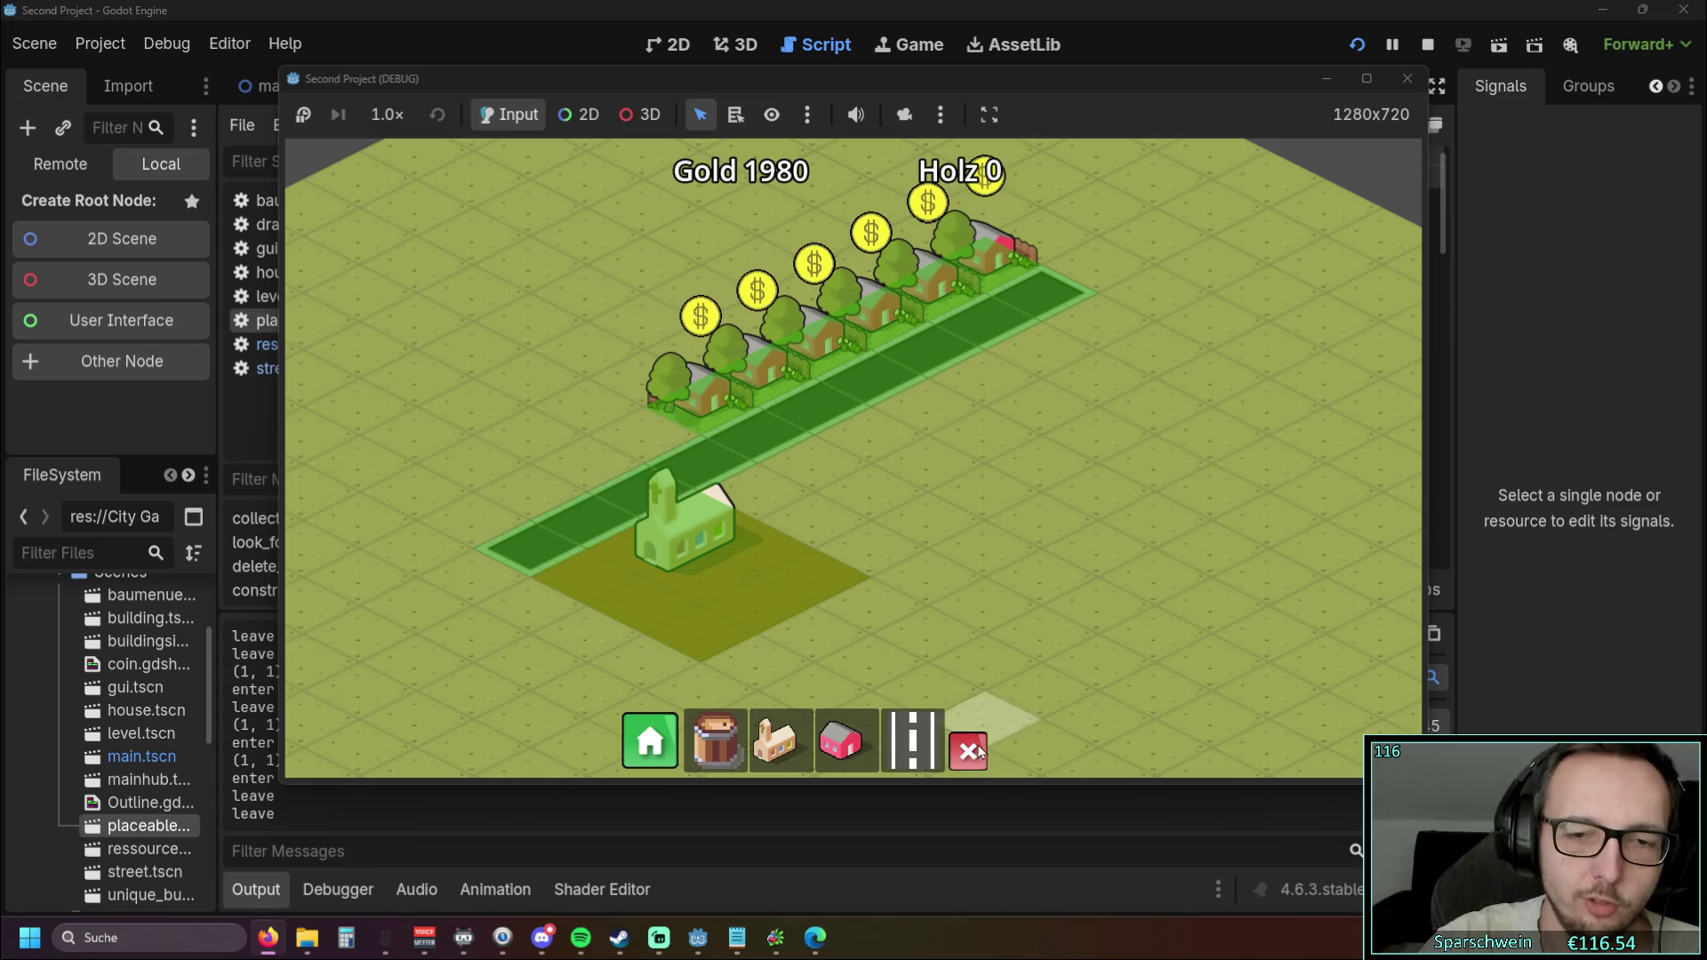
pyautogui.click(650, 741)
pyautogui.click(740, 422)
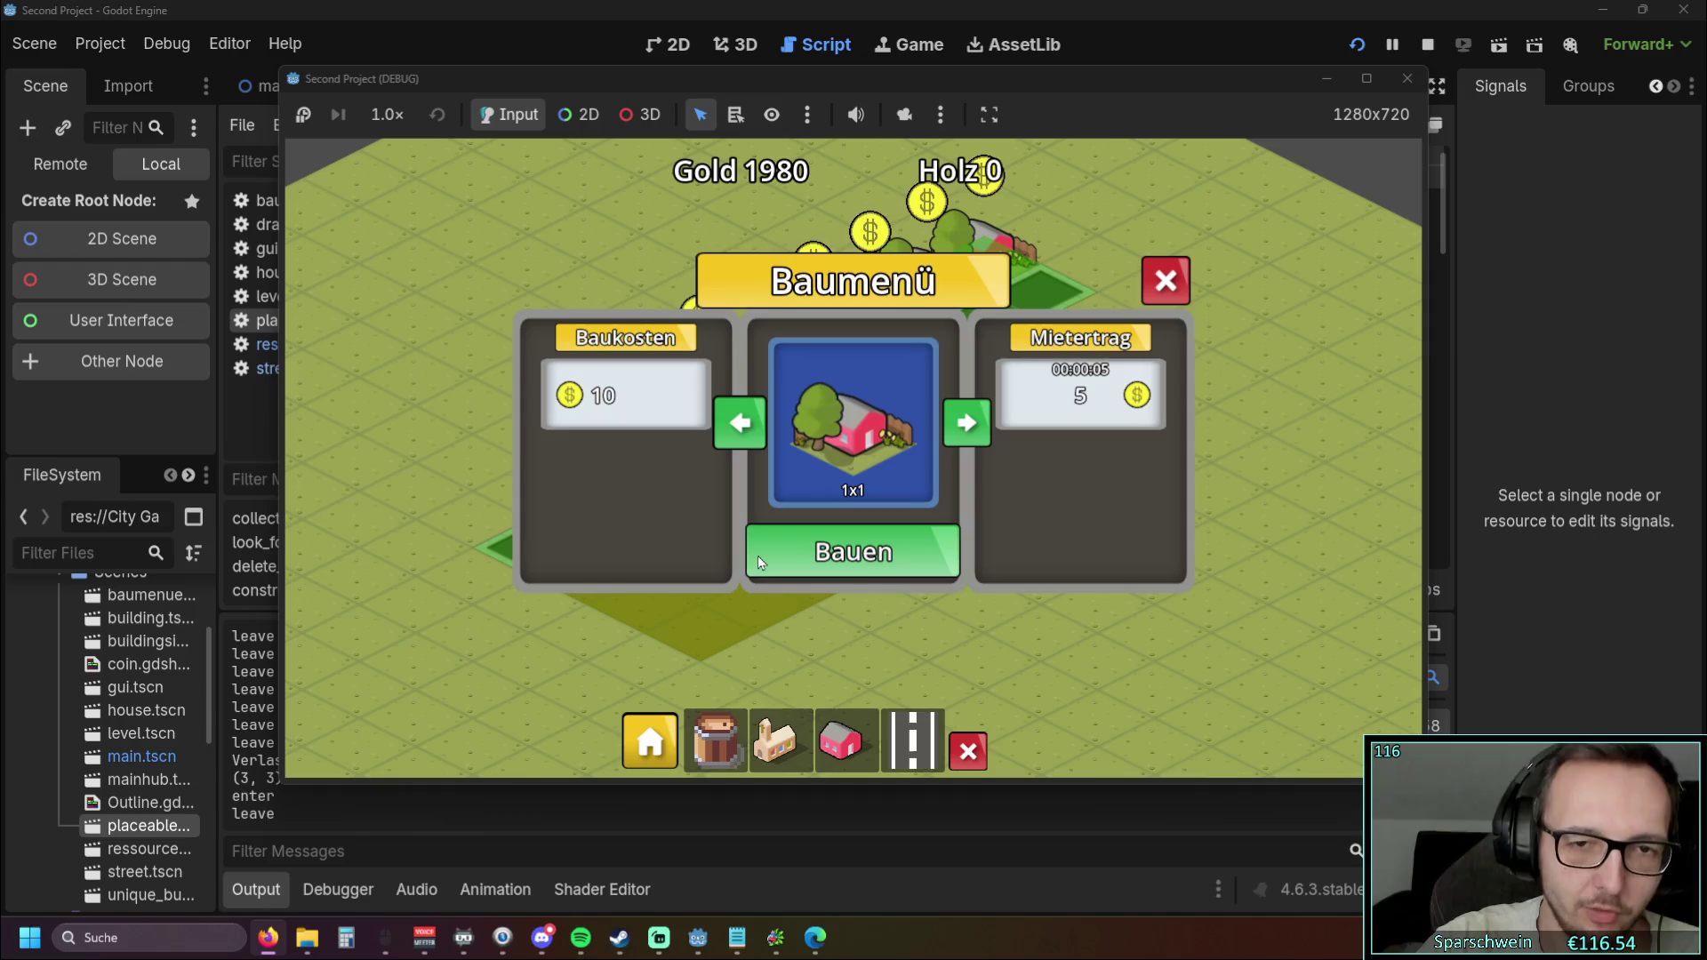
pyautogui.click(966, 424)
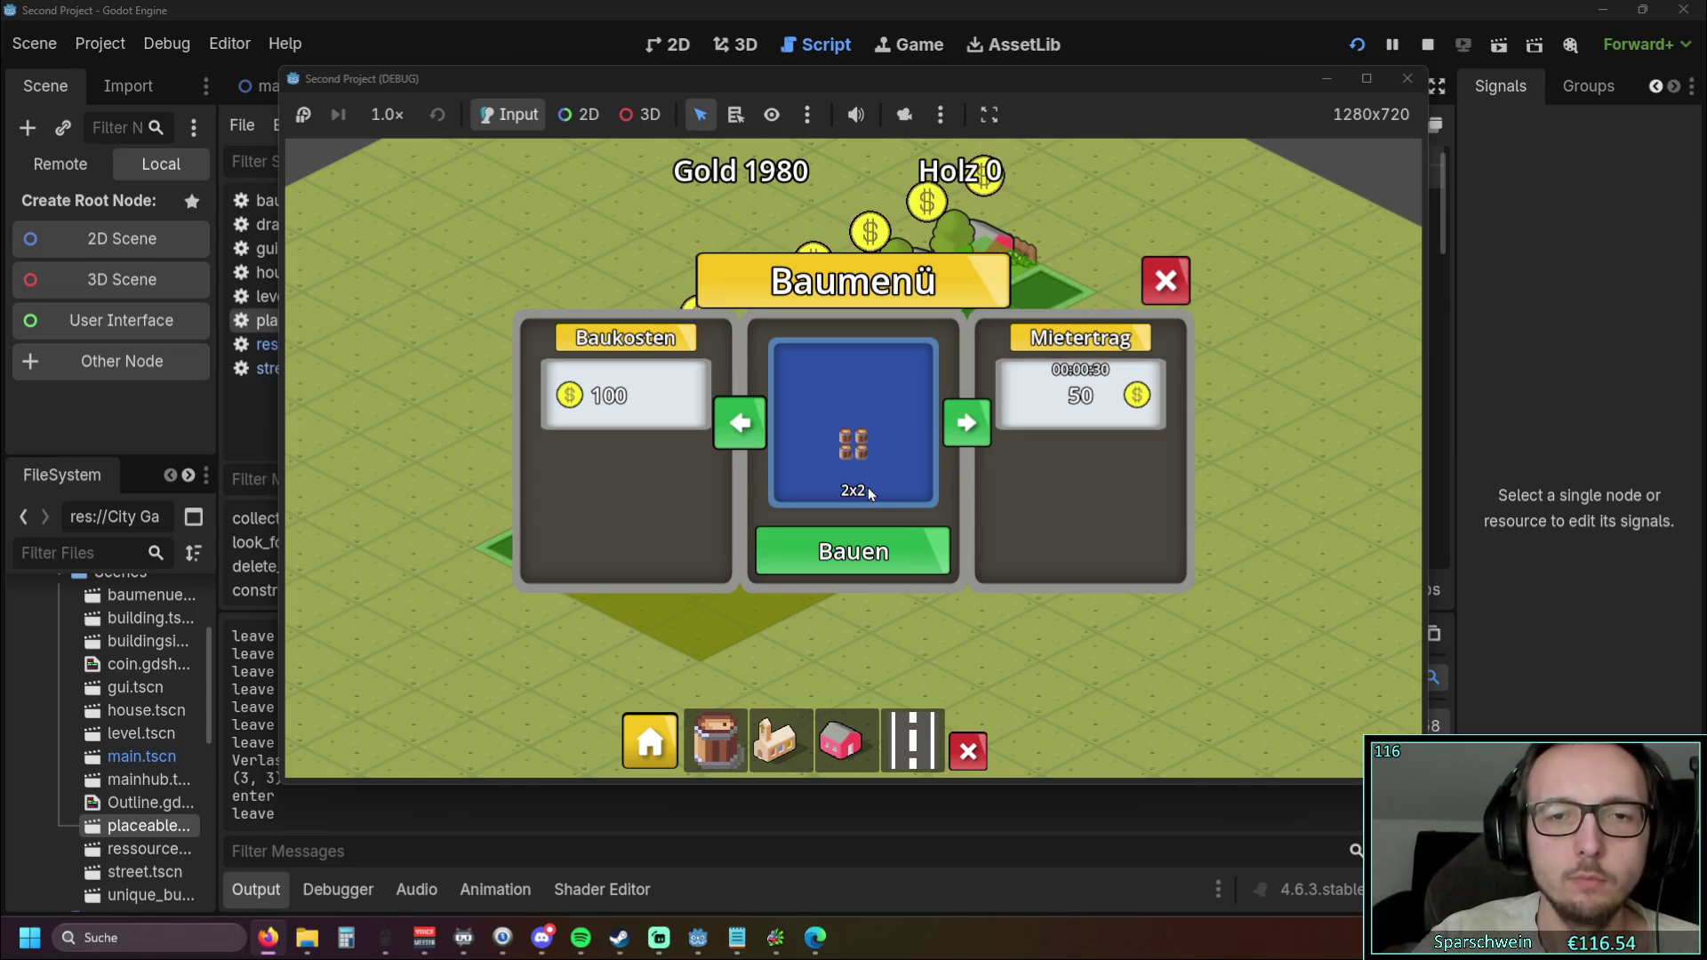
pyautogui.click(1165, 281)
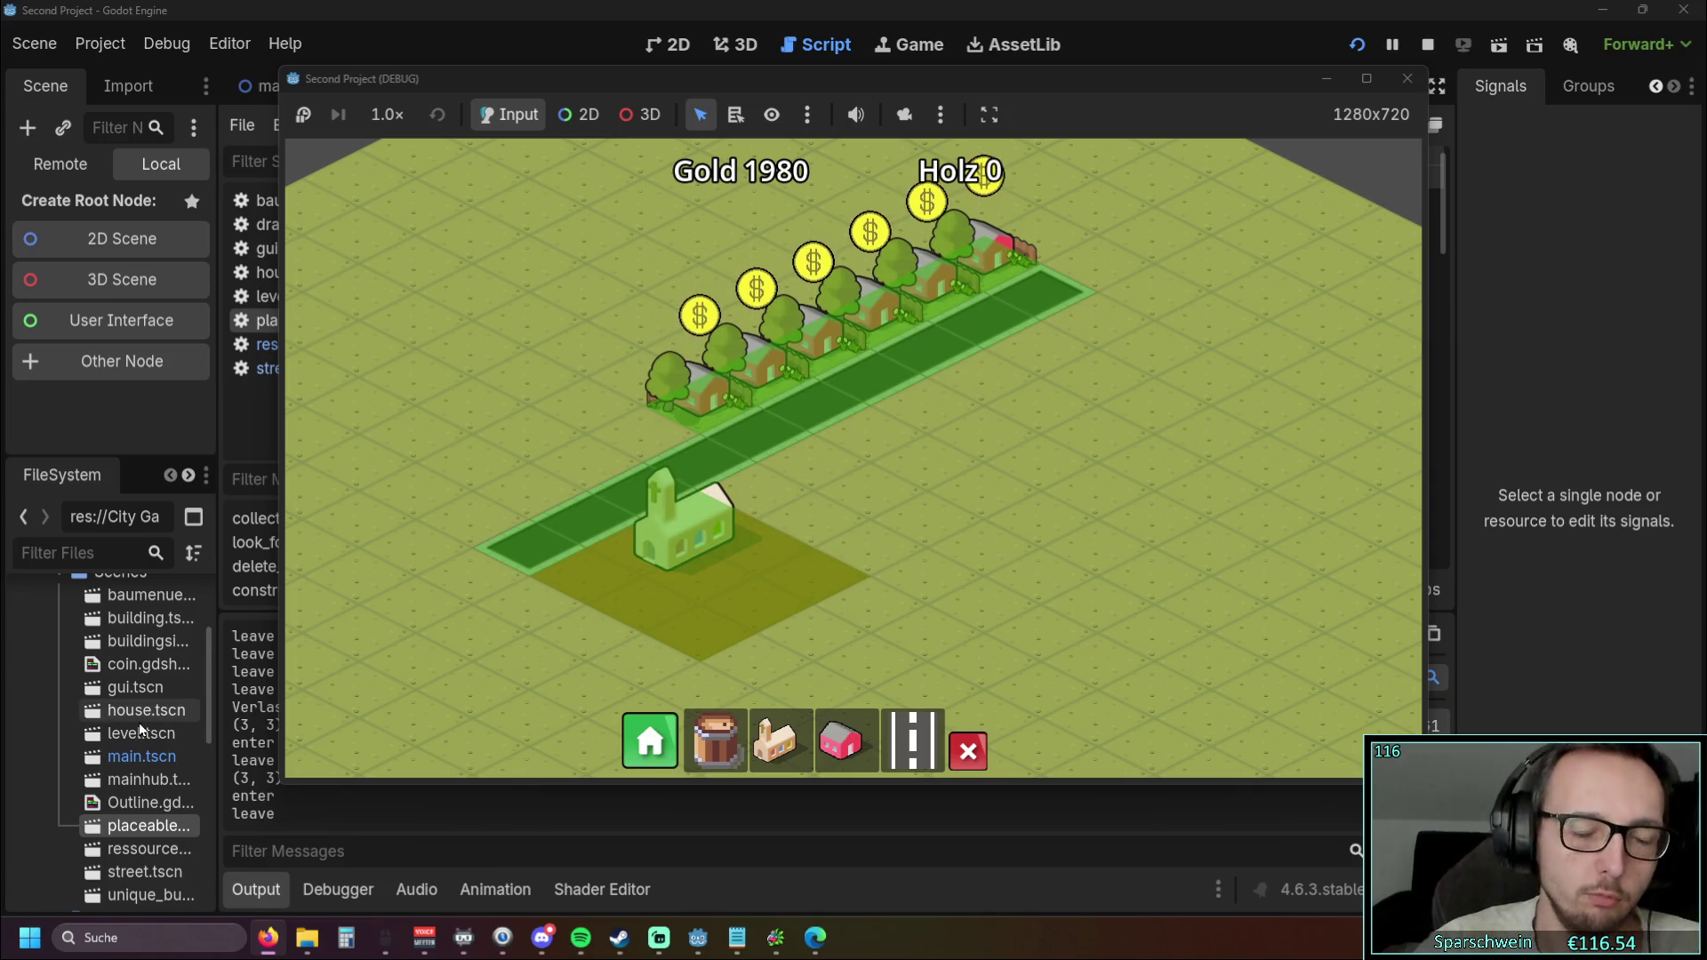
pyautogui.scroll(3, 76, 707)
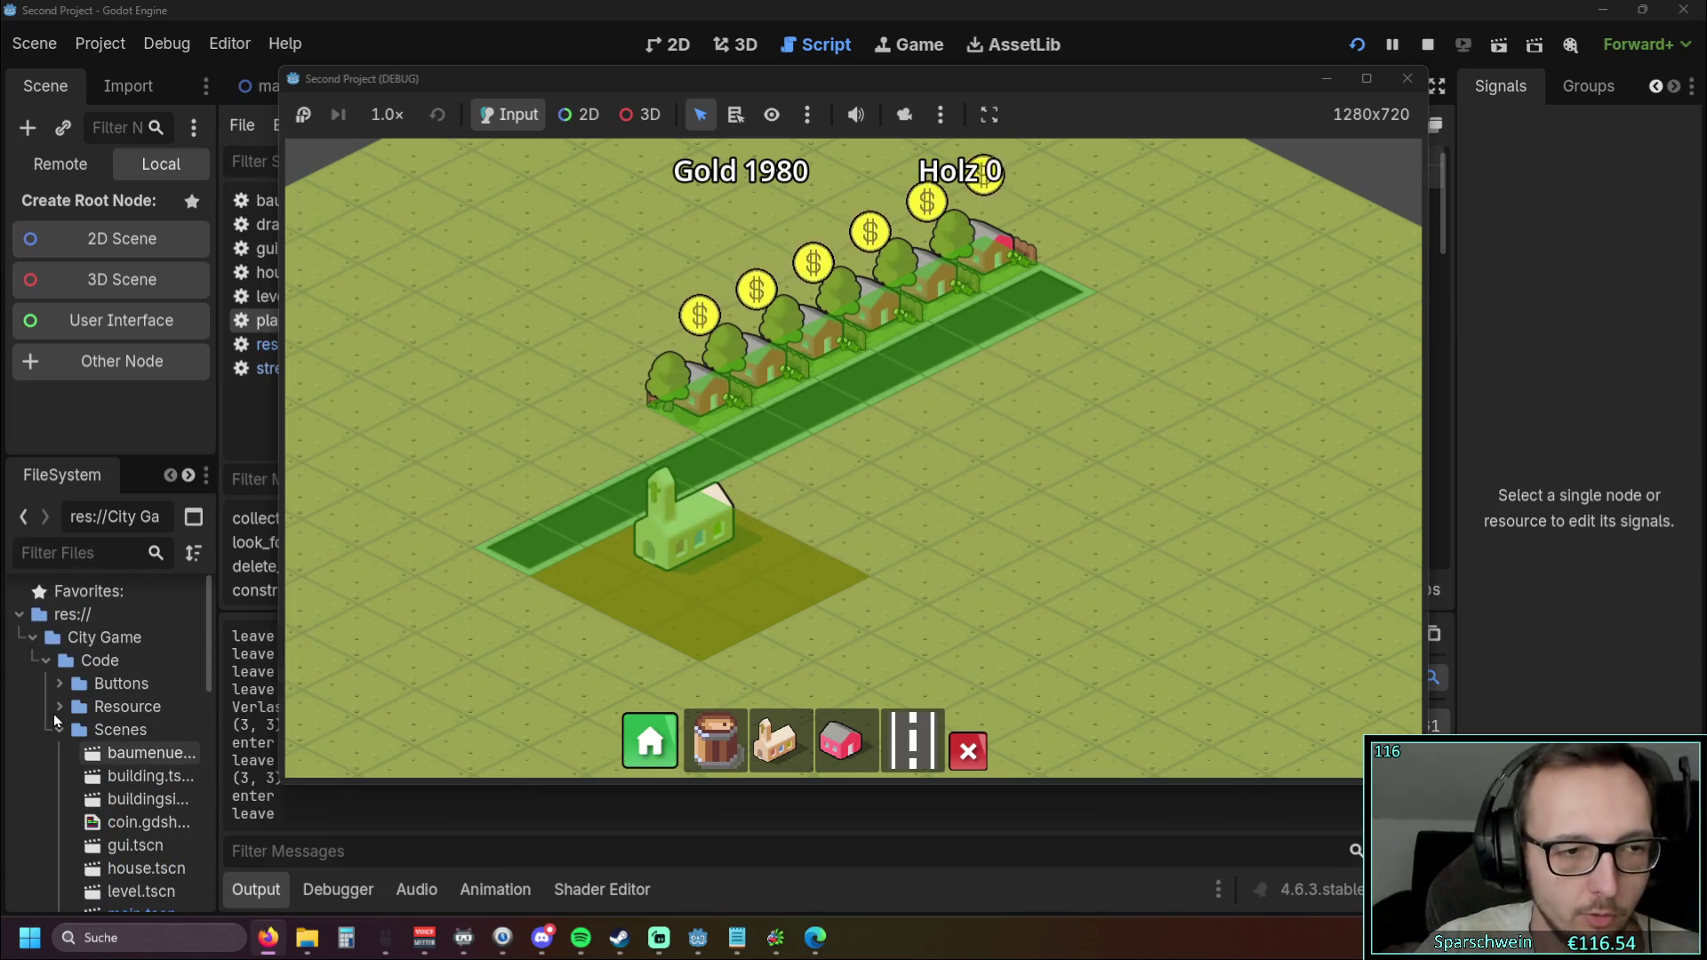
# Expand Resource > House_T1 in FileSystem, widen the dock for full file names, and return to the game
pyautogui.click(55, 711)
pyautogui.click(60, 707)
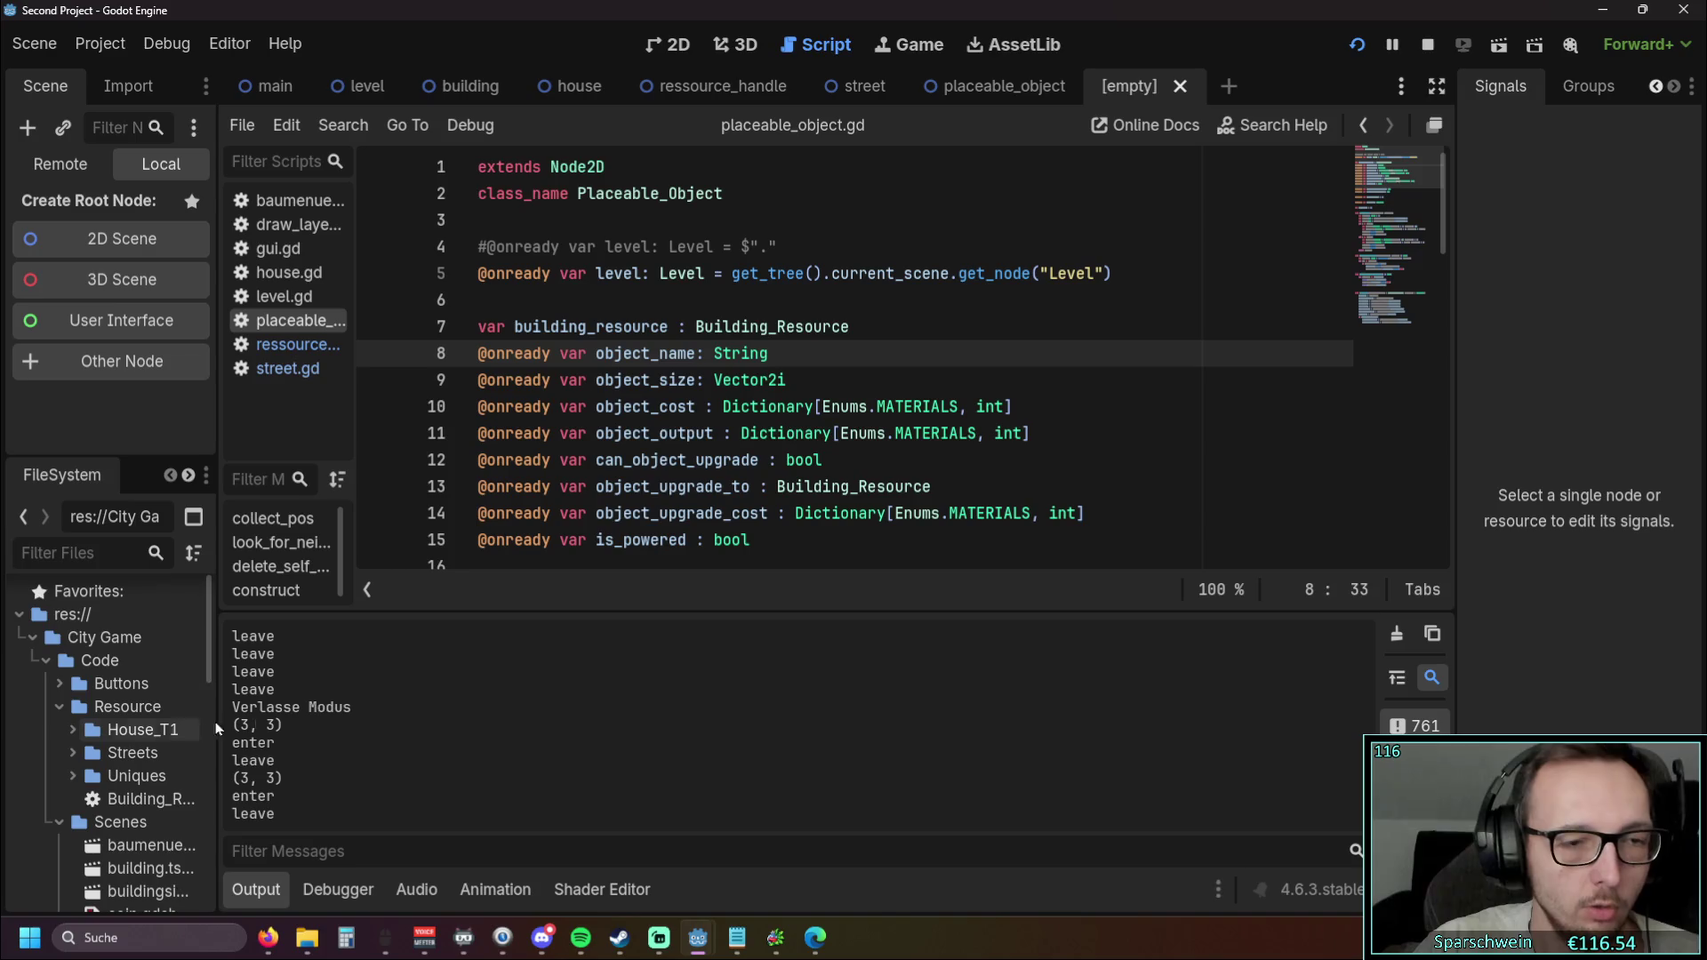
pyautogui.click(73, 729)
pyautogui.scroll(-1, 98, 716)
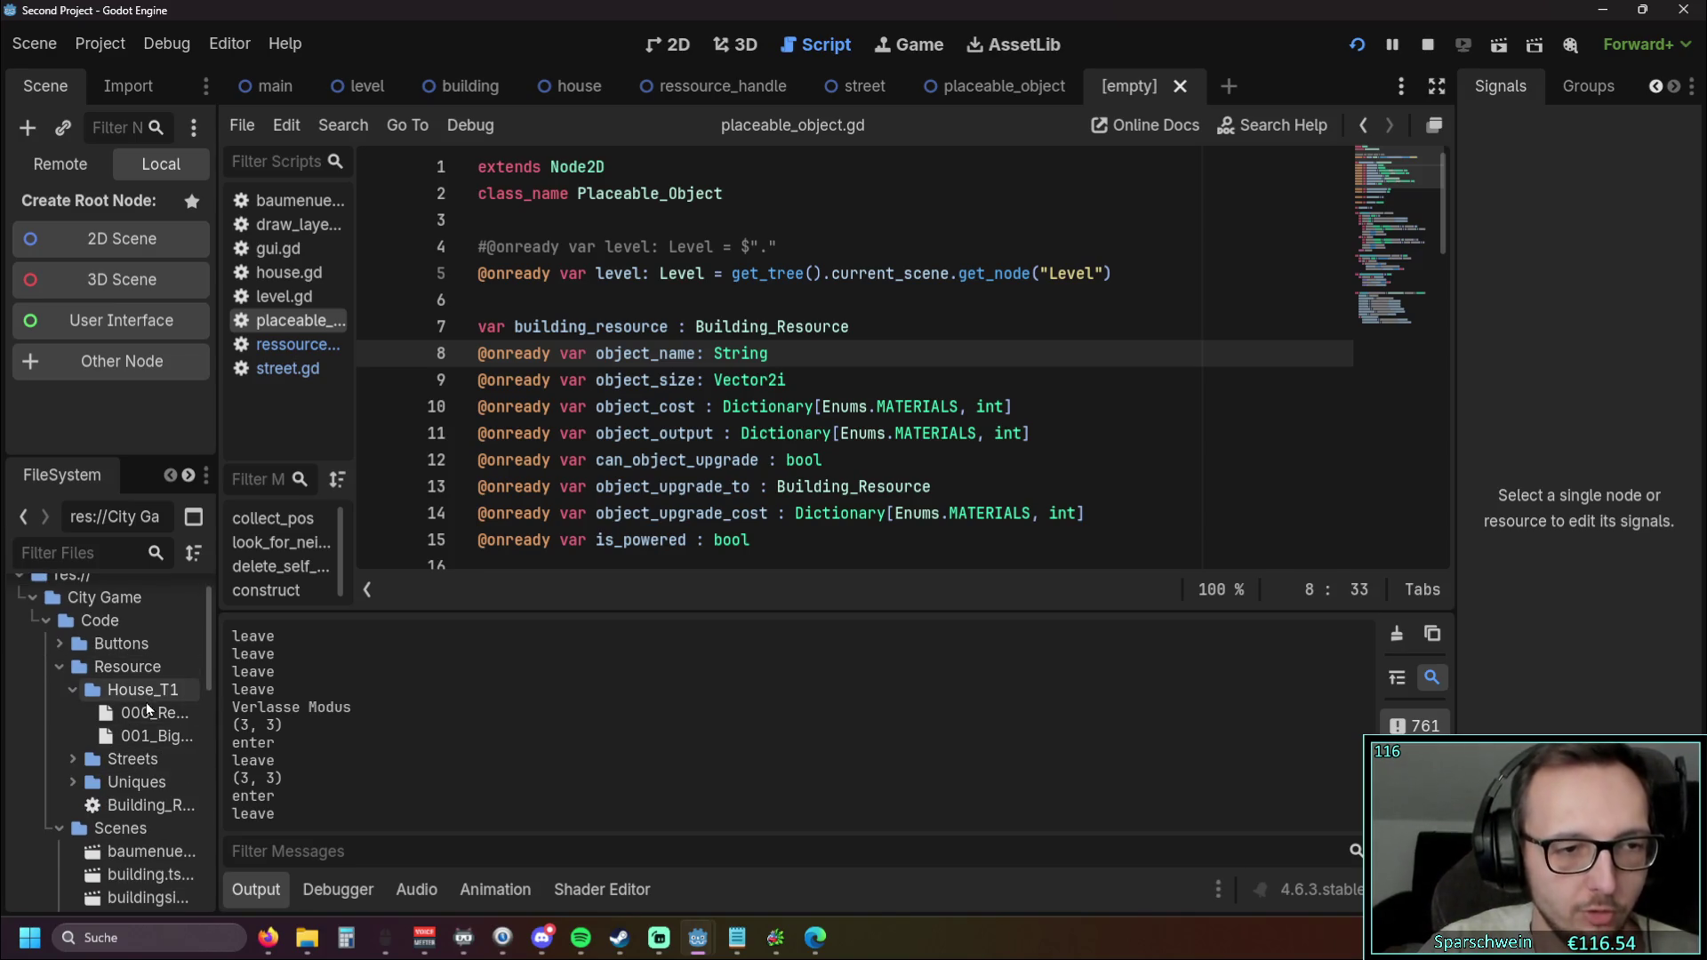
pyautogui.moveTo(215, 654); pyautogui.dragTo(367, 658)
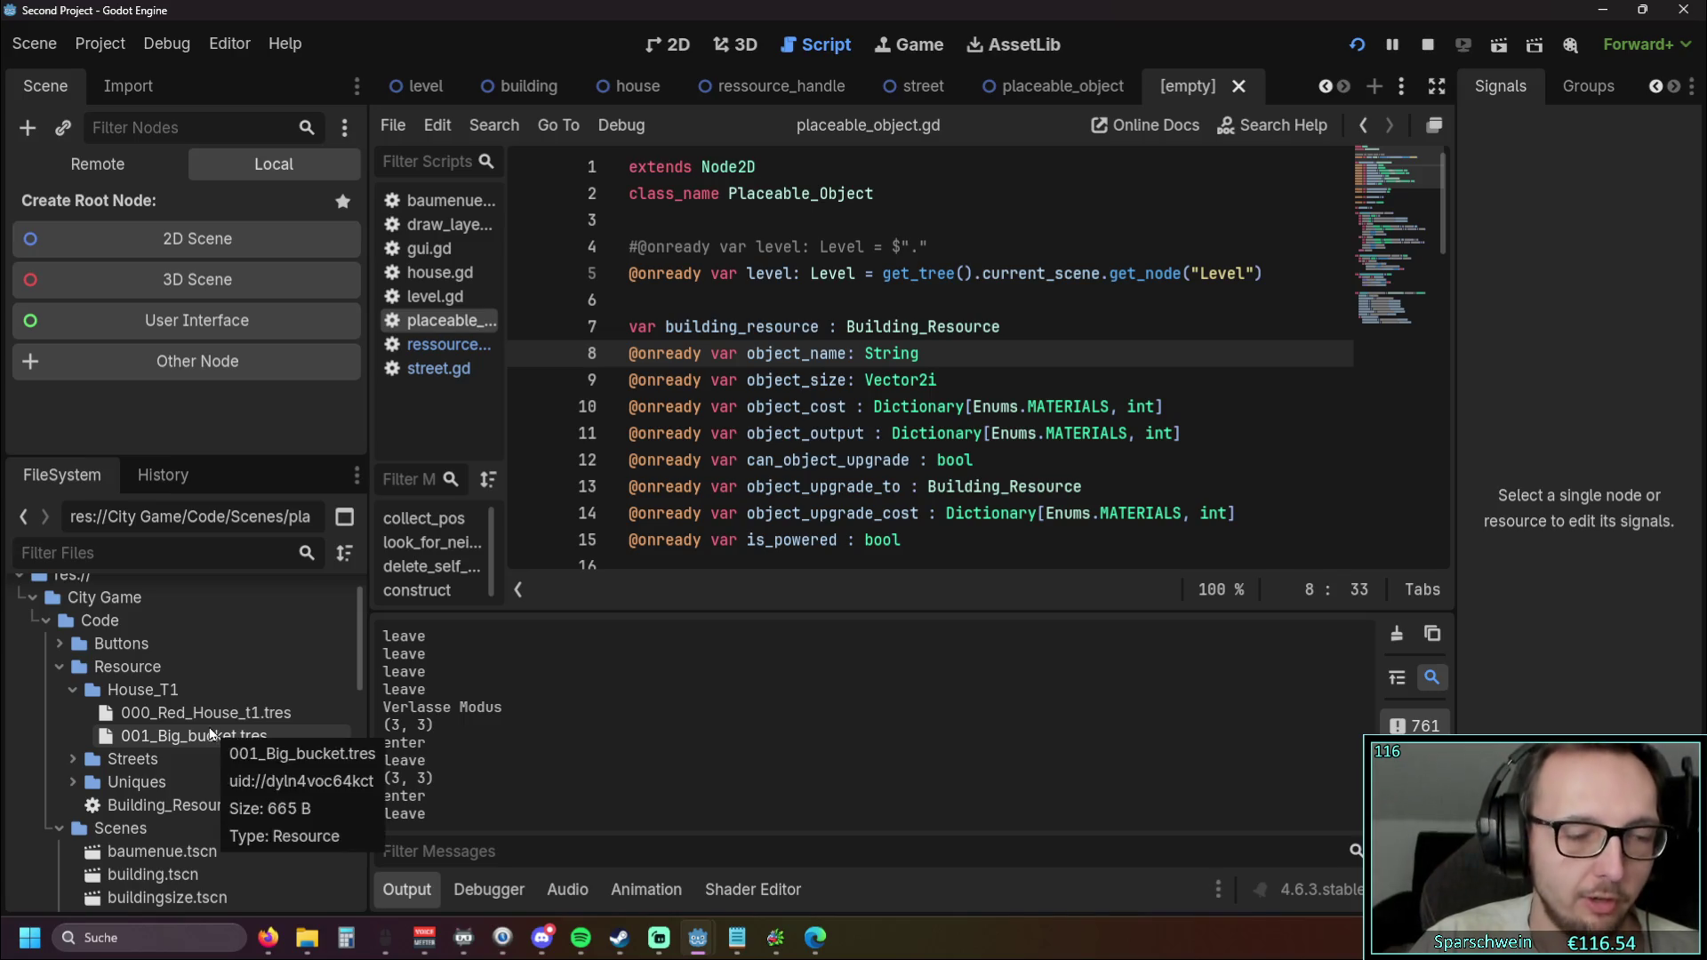
pyautogui.moveTo(130, 722)
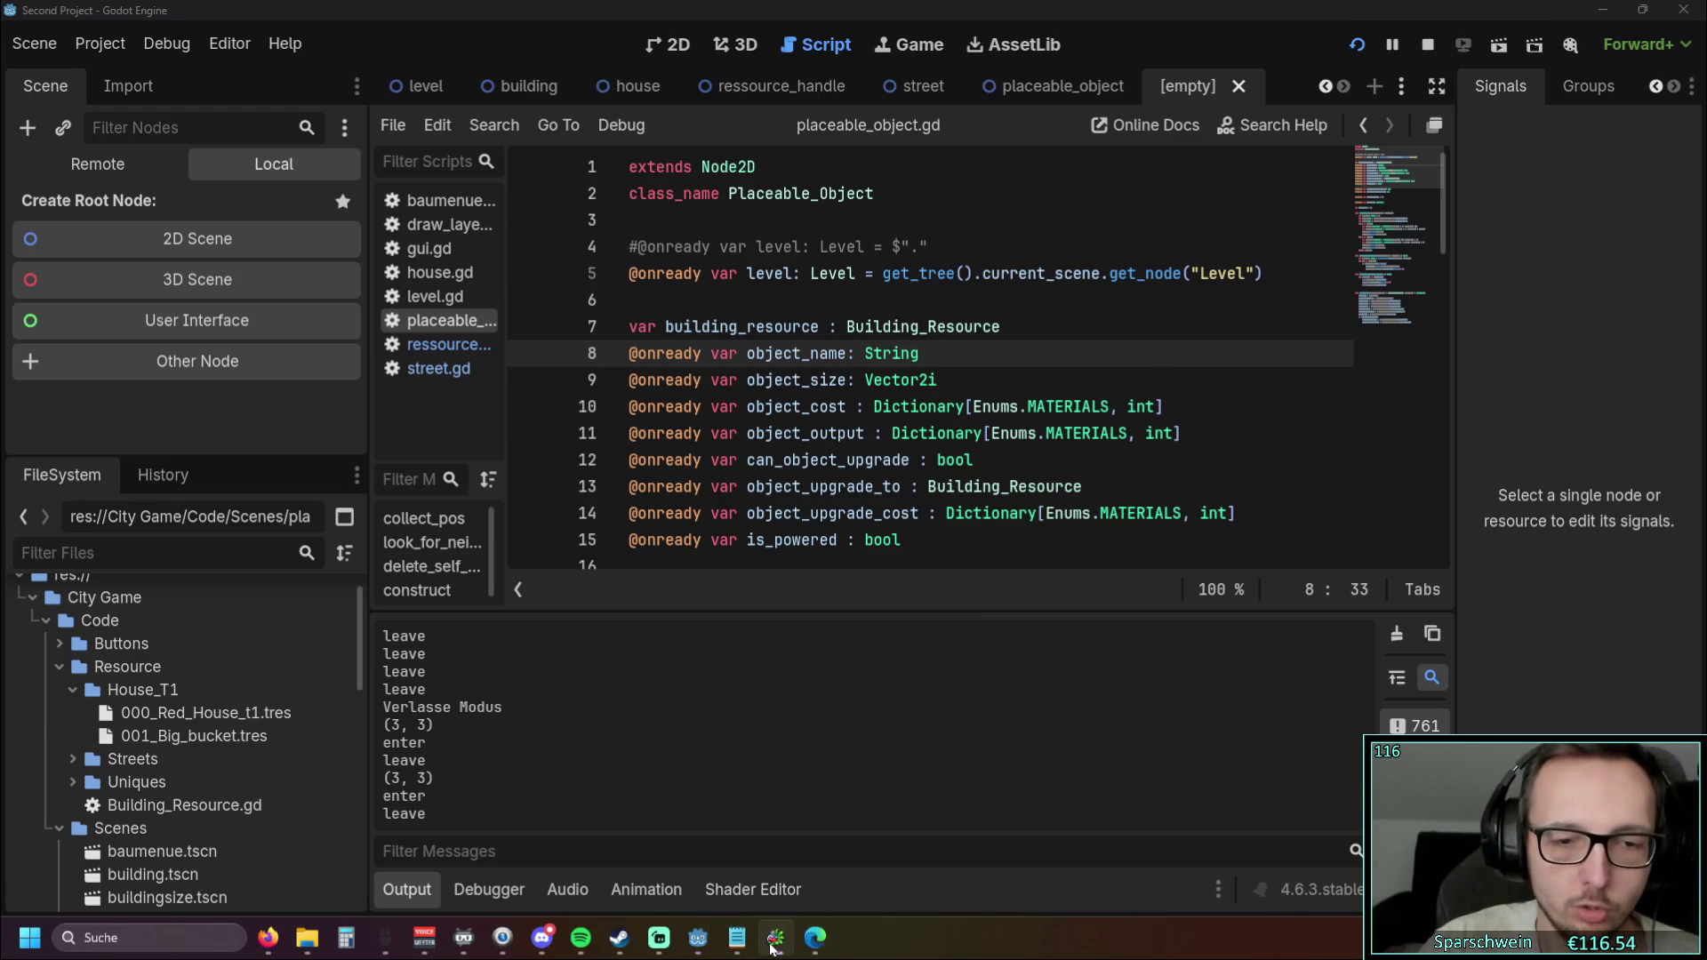
pyautogui.moveTo(698, 941)
pyautogui.click(792, 868)
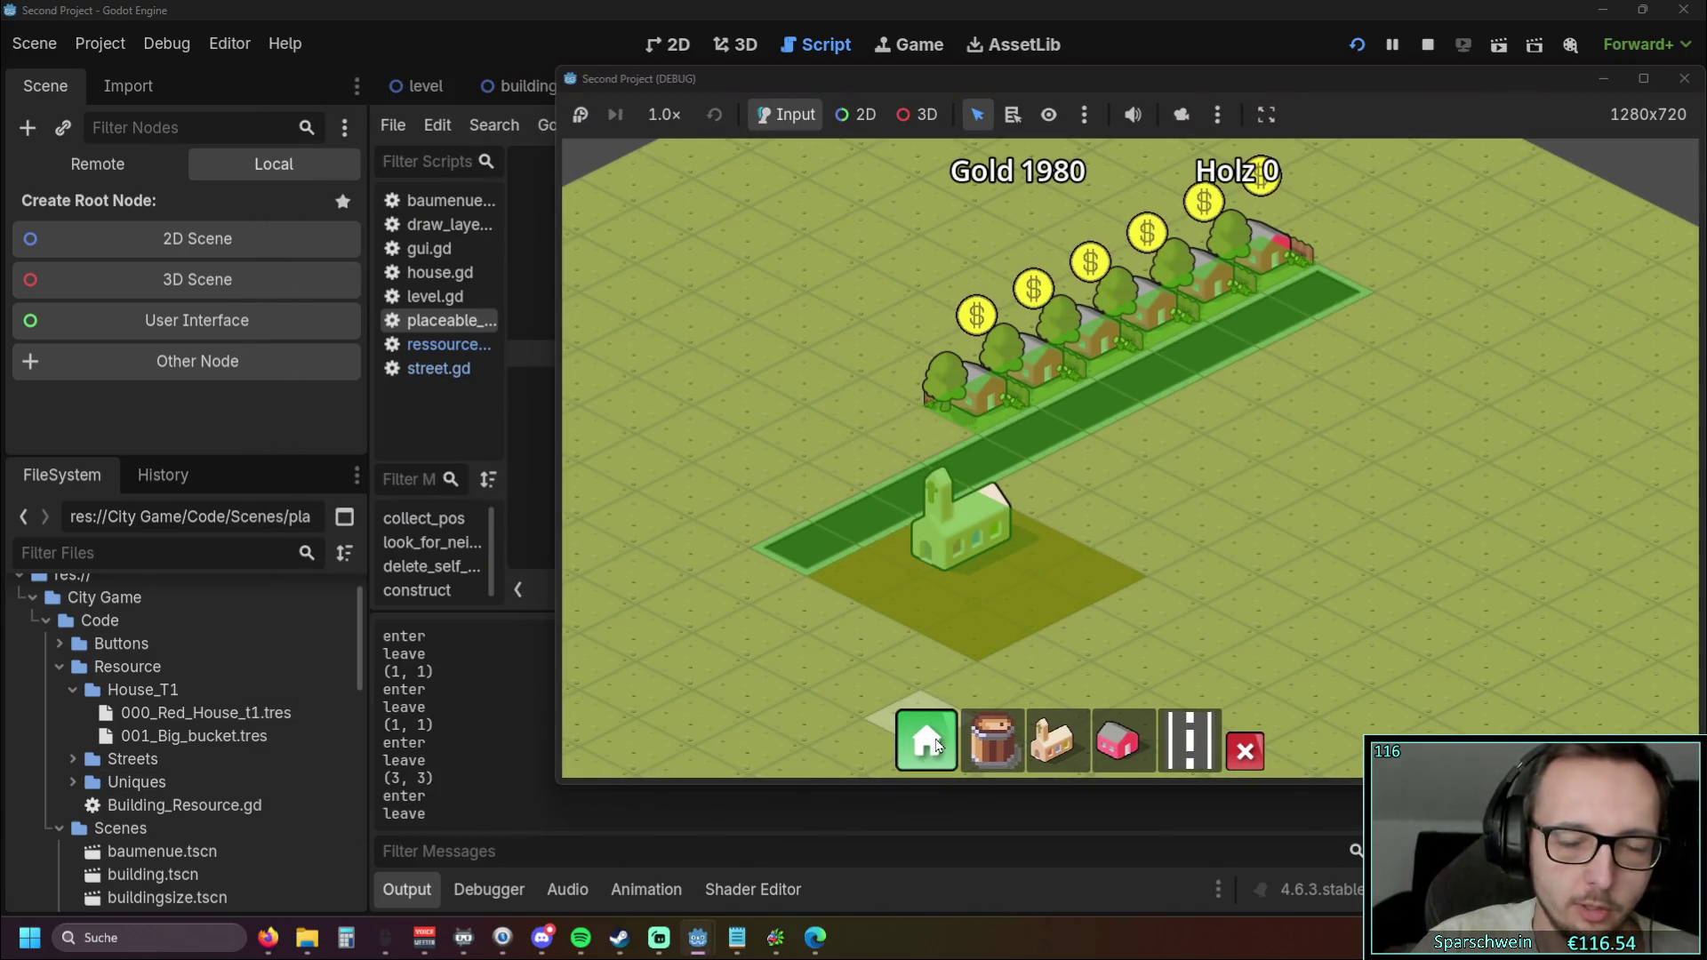
pyautogui.click(927, 741)
pyautogui.click(1236, 427)
pyautogui.click(1236, 427)
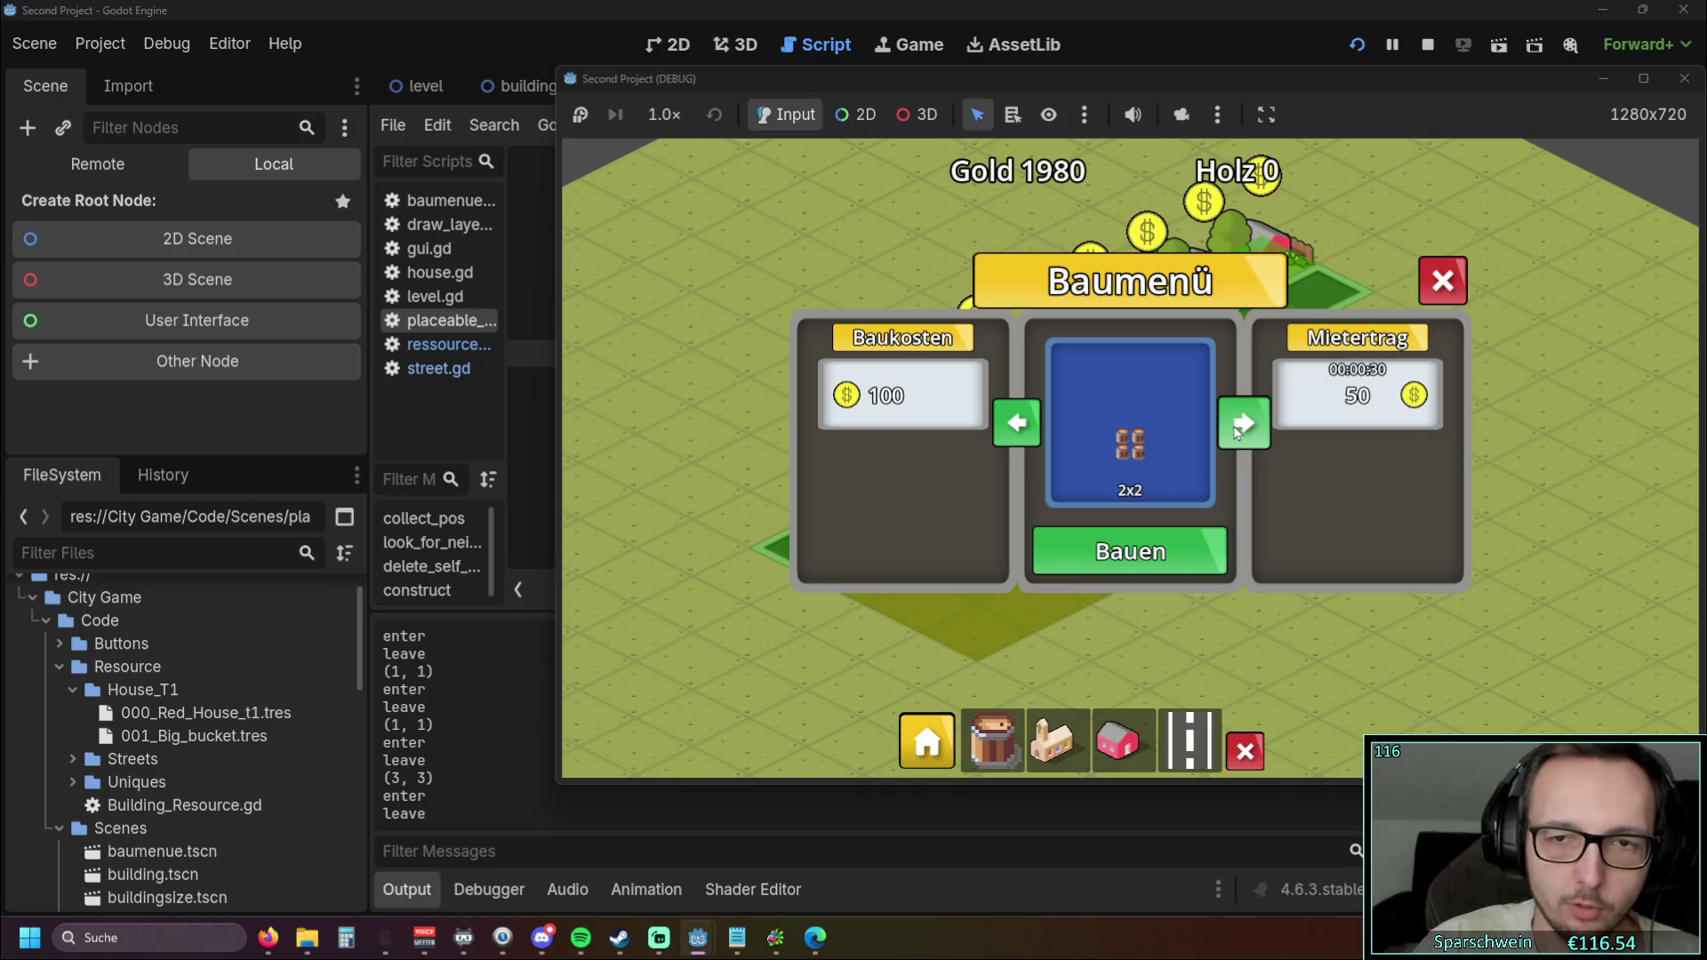
pyautogui.click(1231, 431)
pyautogui.click(1236, 427)
pyautogui.click(1236, 427)
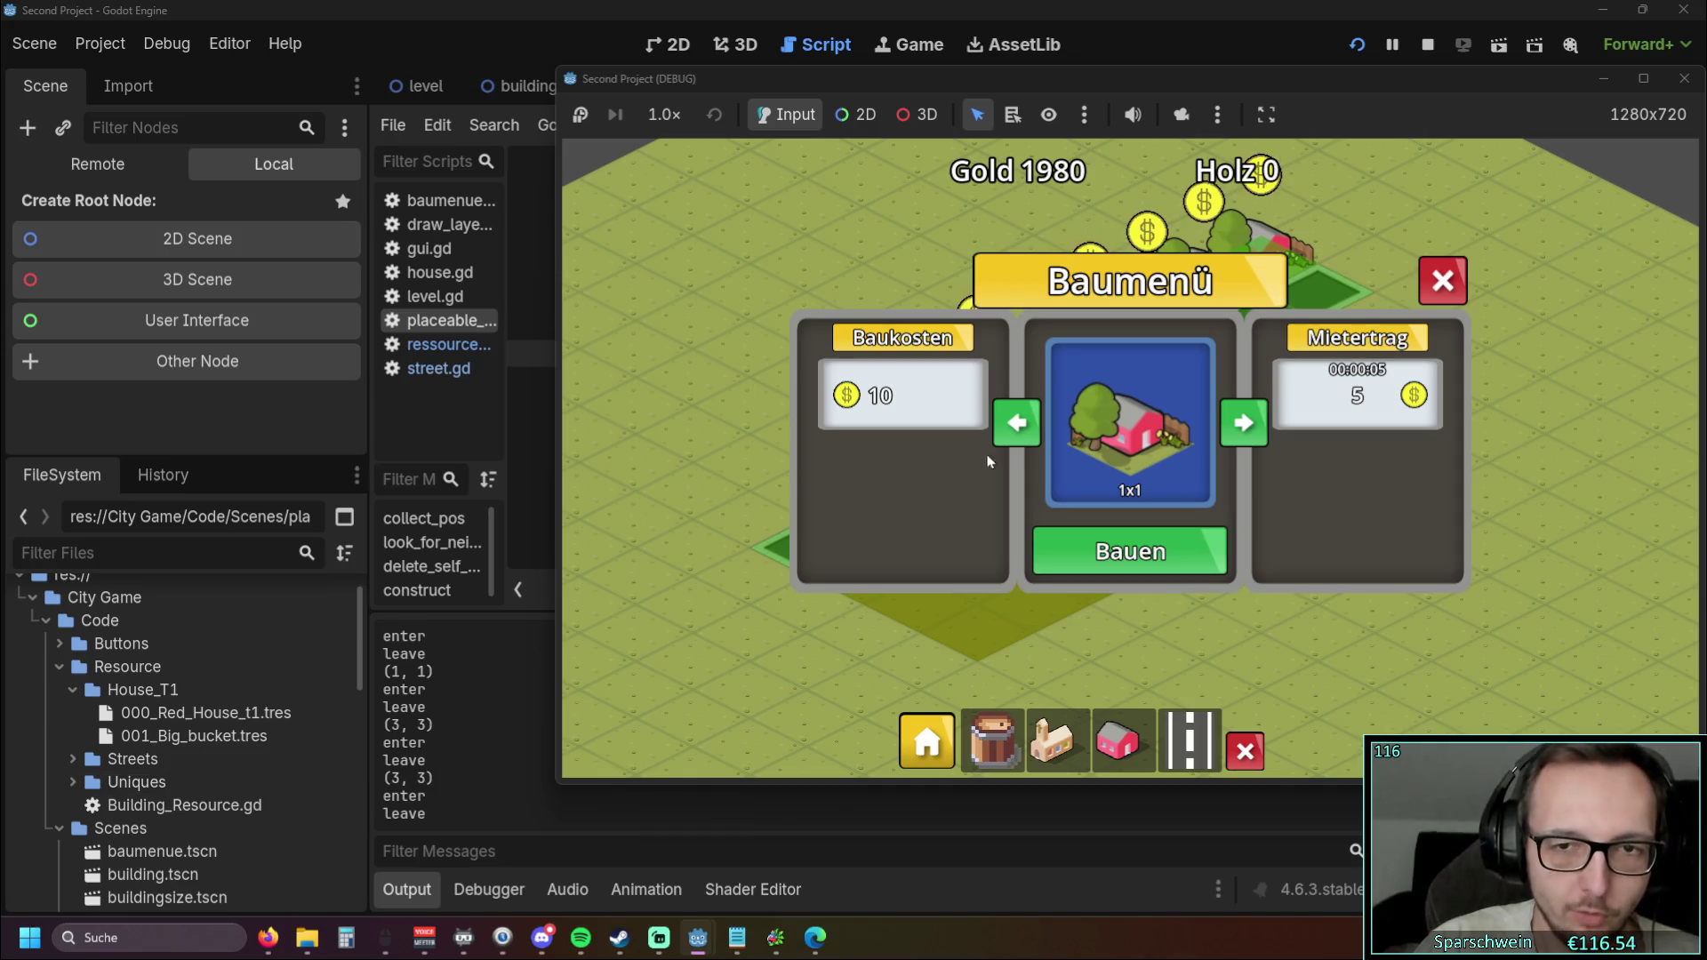
pyautogui.click(1016, 425)
pyautogui.click(1245, 427)
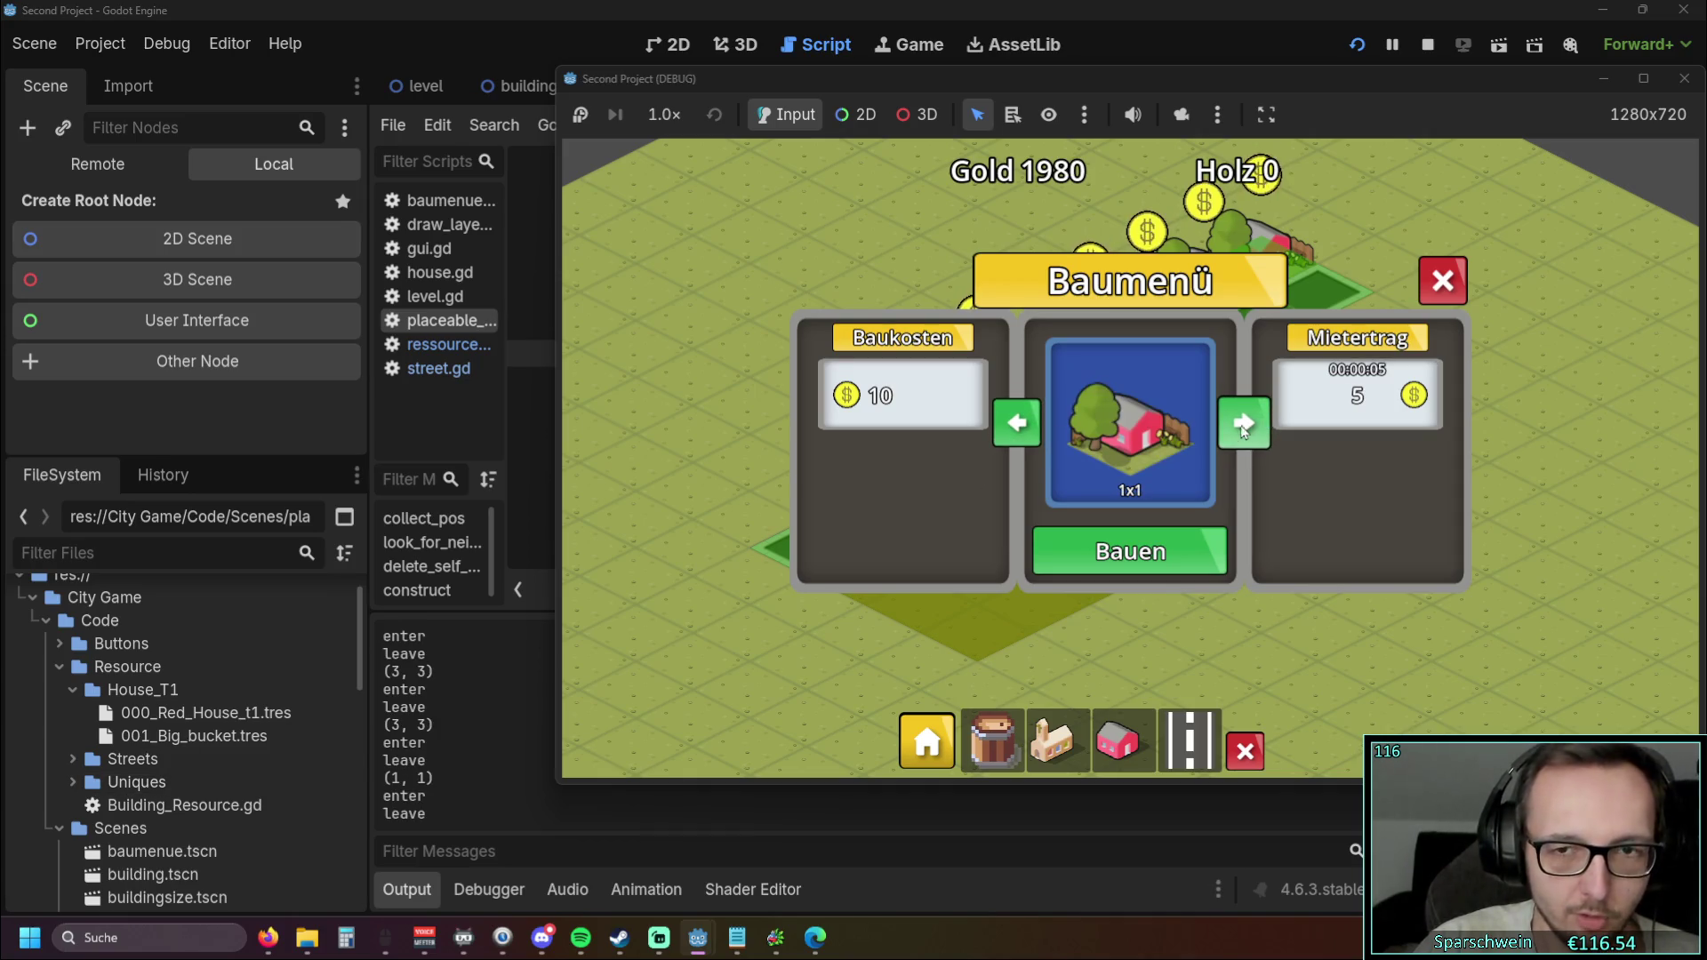
pyautogui.click(1245, 427)
pyautogui.click(1245, 427)
pyautogui.click(1245, 423)
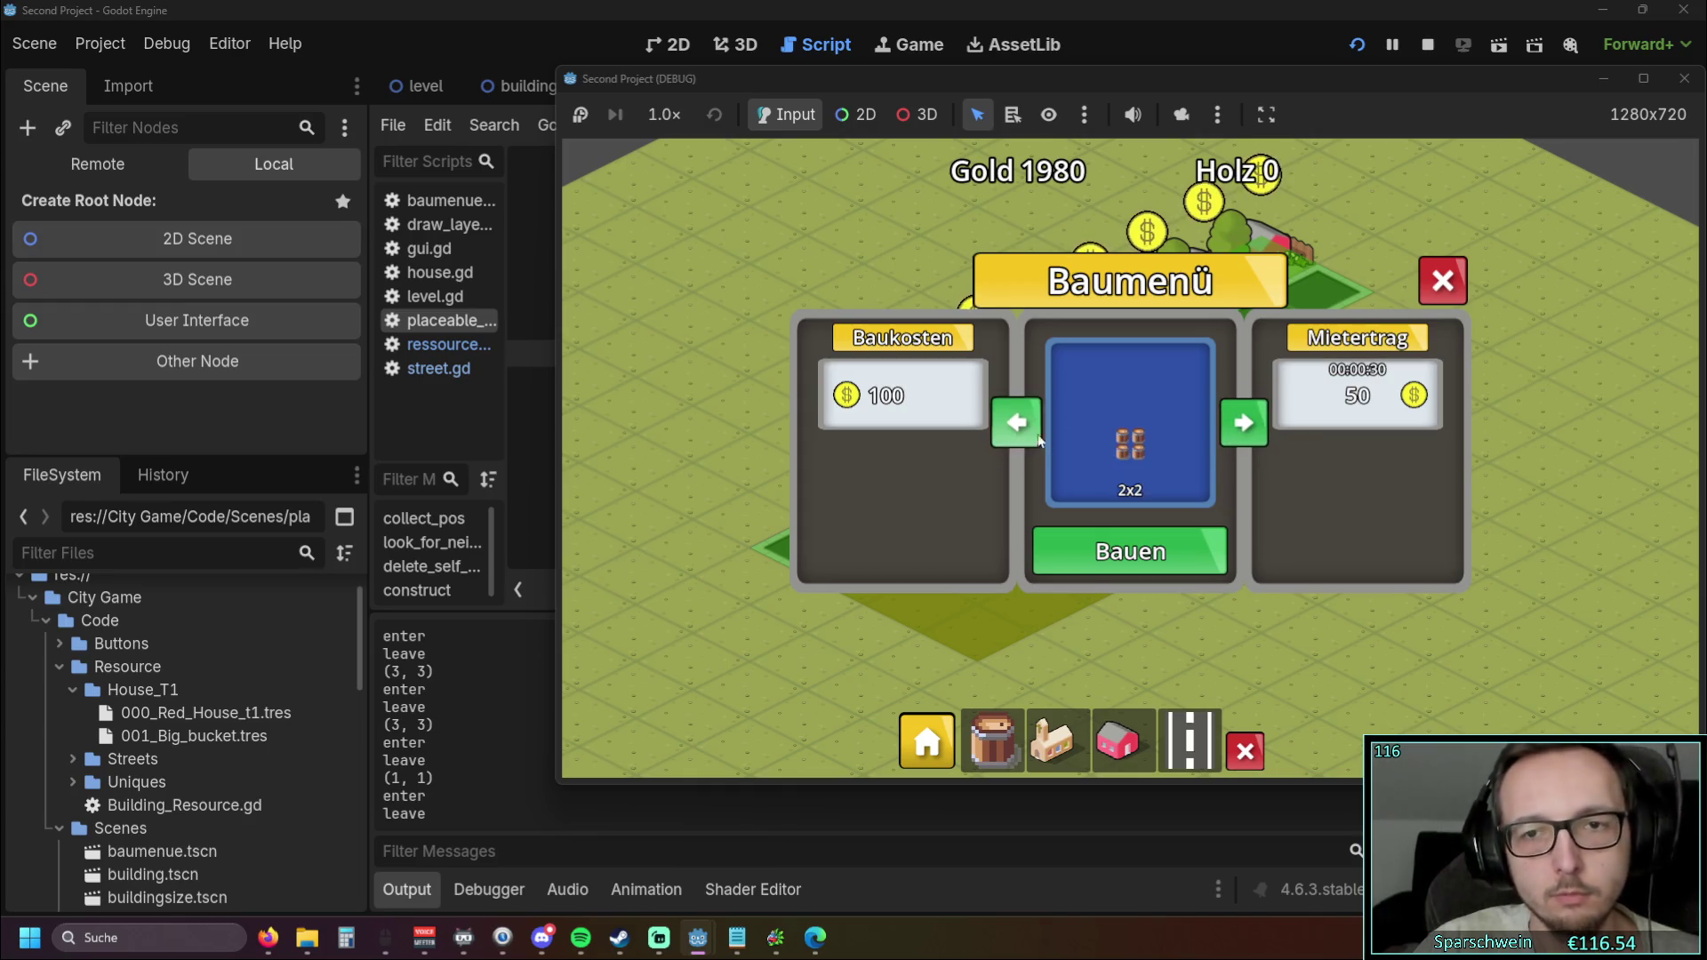
pyautogui.click(1016, 423)
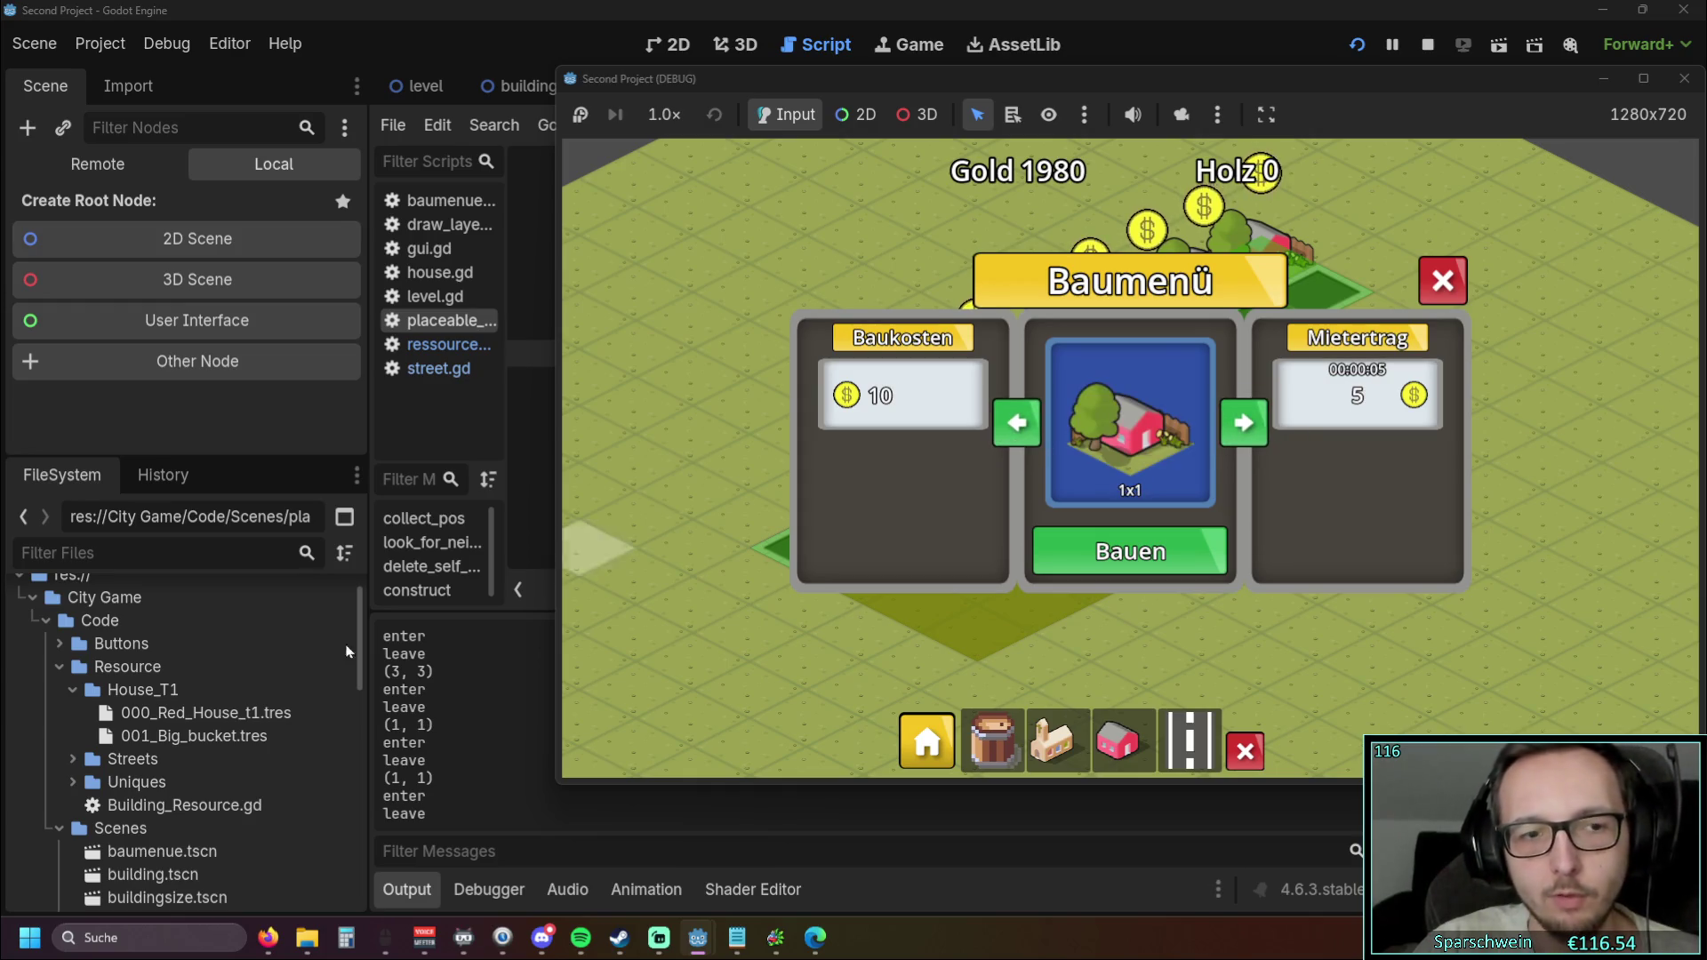
pyautogui.click(1016, 424)
pyautogui.click(1243, 425)
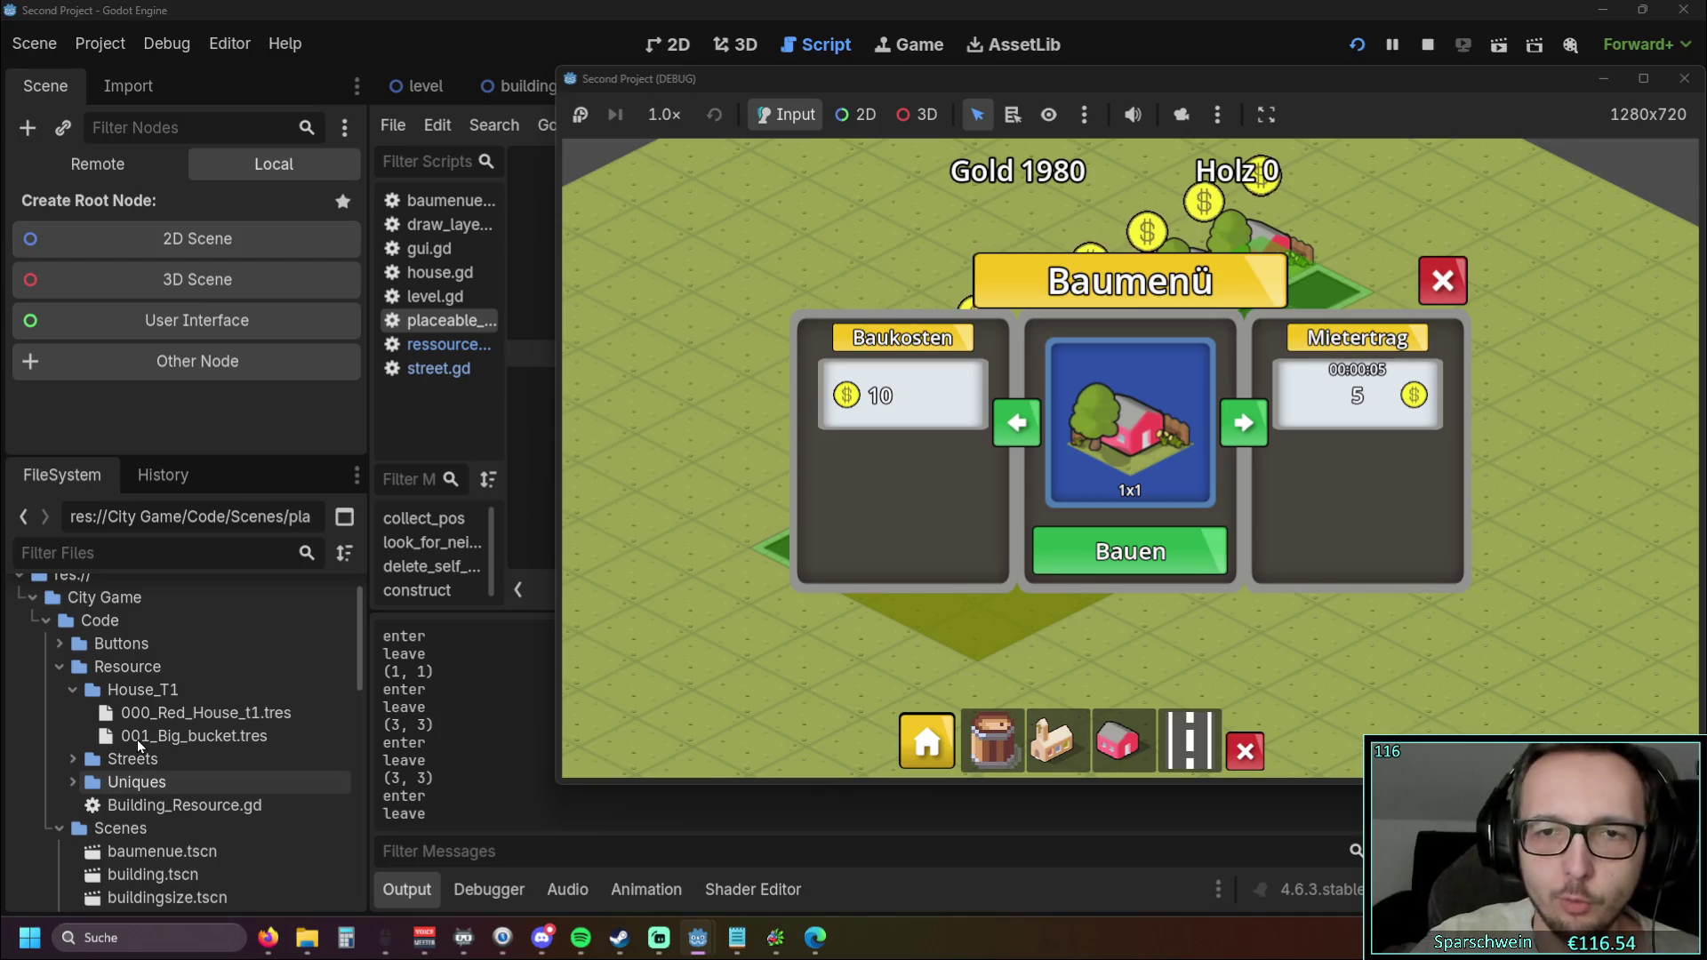
pyautogui.click(1443, 281)
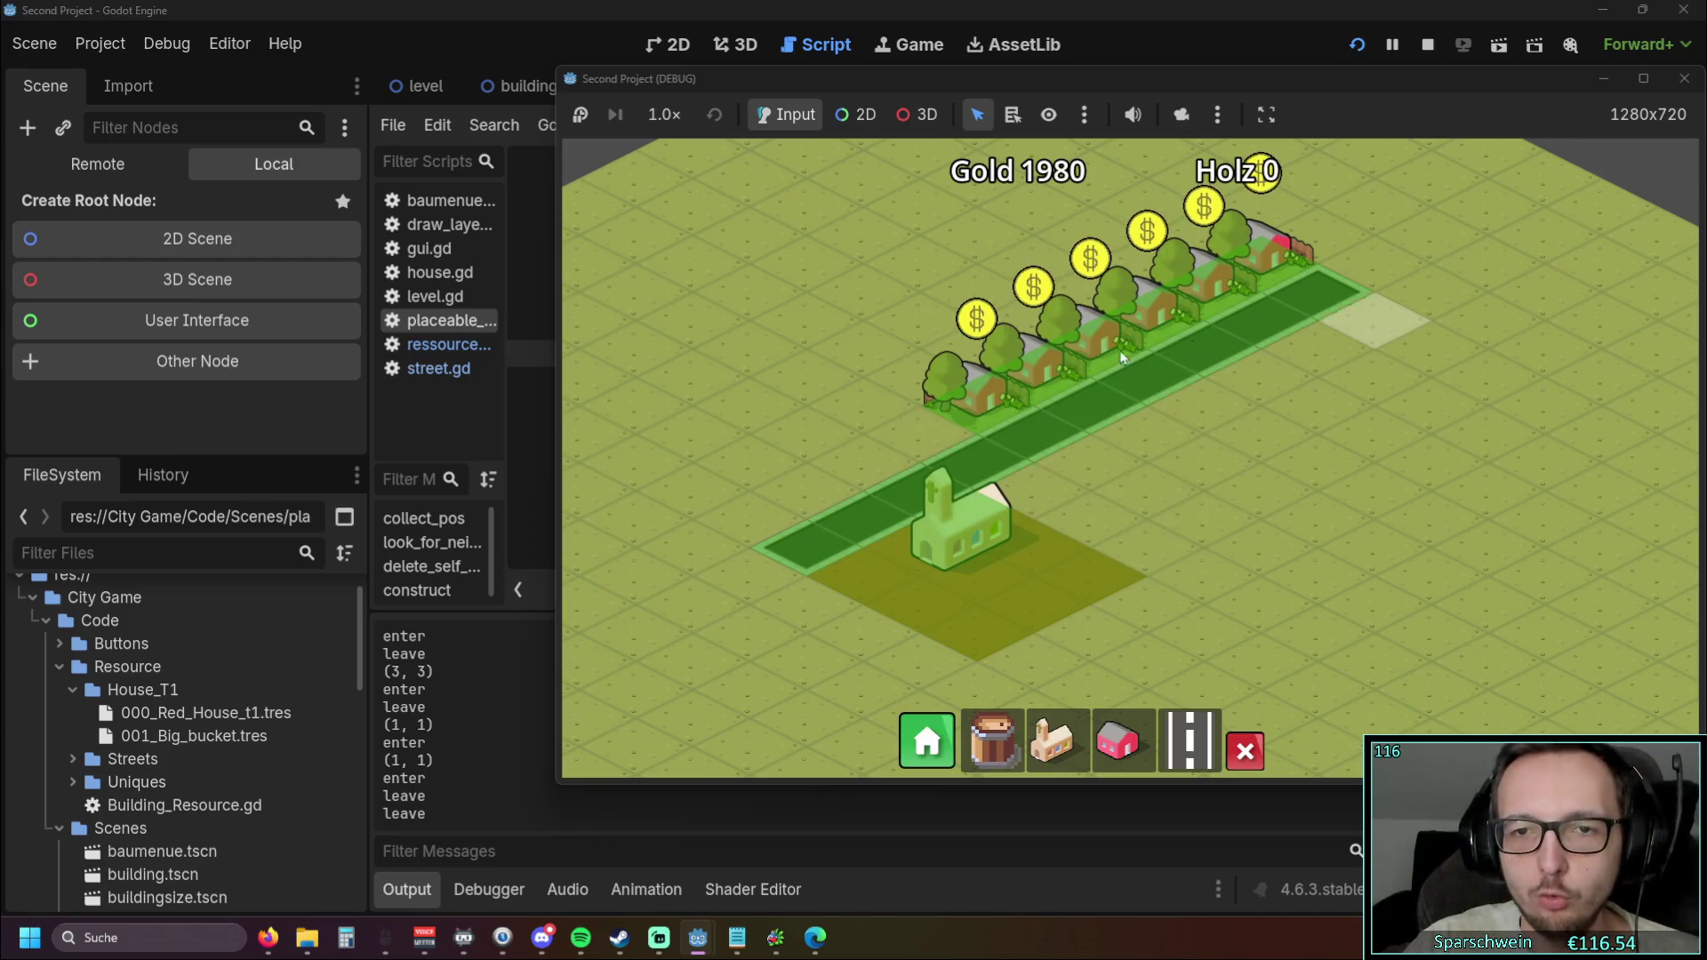
# Open the first house's timer panel and zoom until its rent lifts Gold from 1980 to 1985, then stop
pyautogui.click(973, 402)
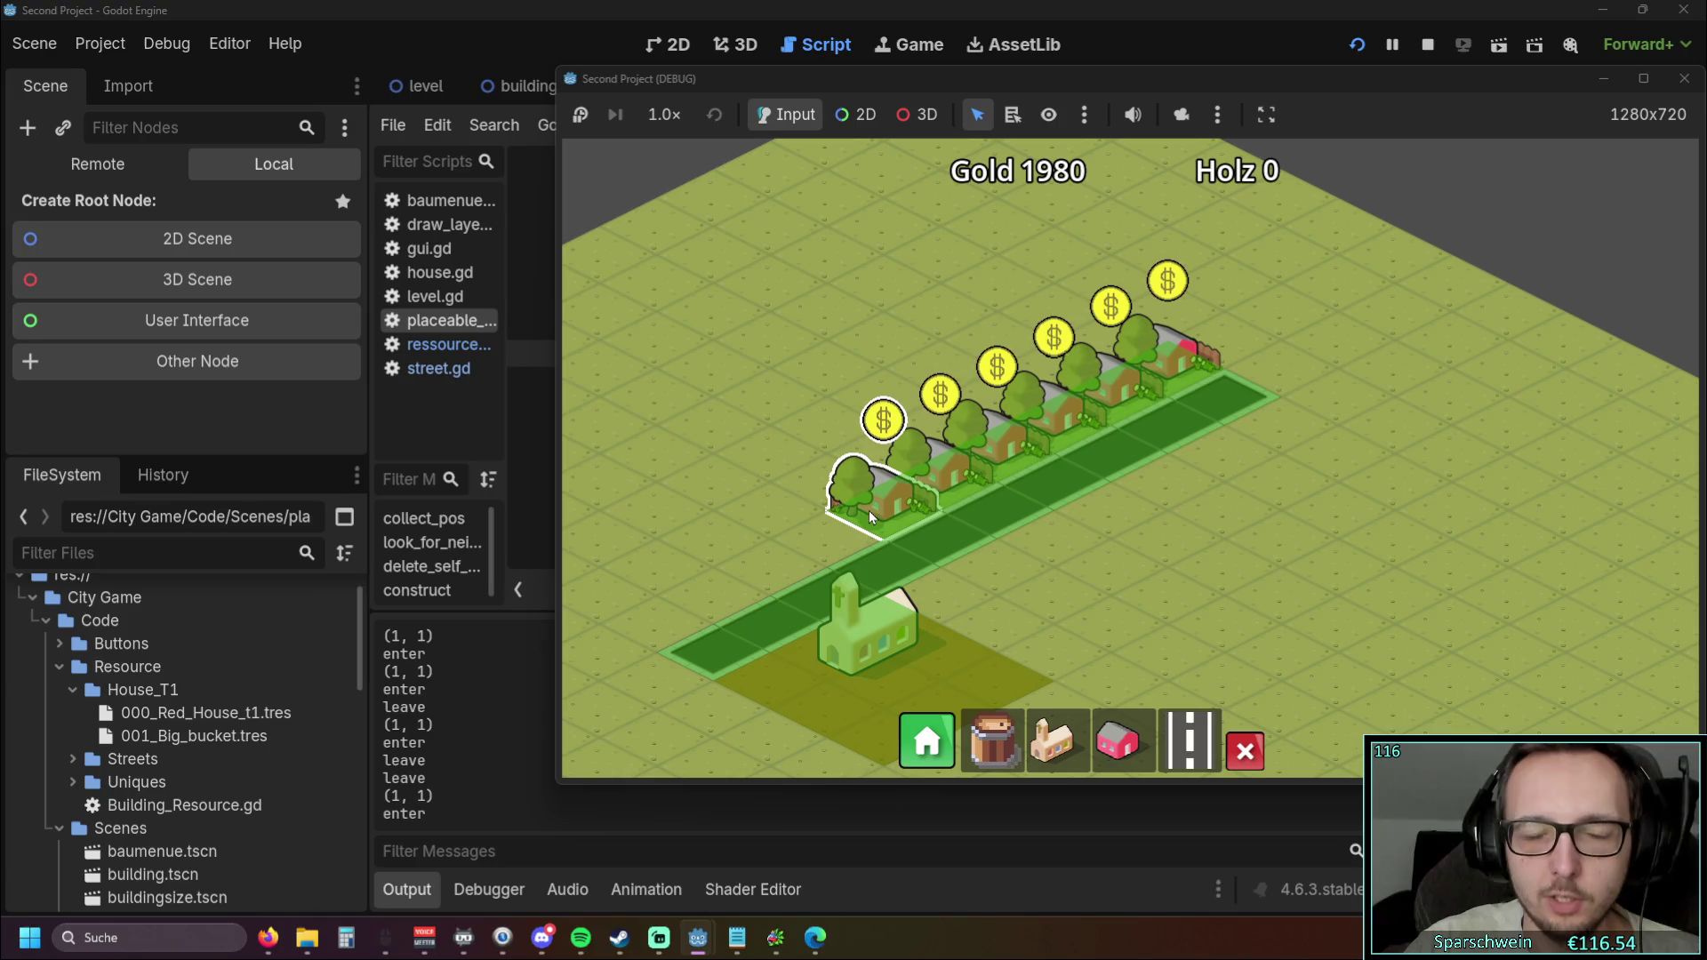
pyautogui.moveTo(869, 516)
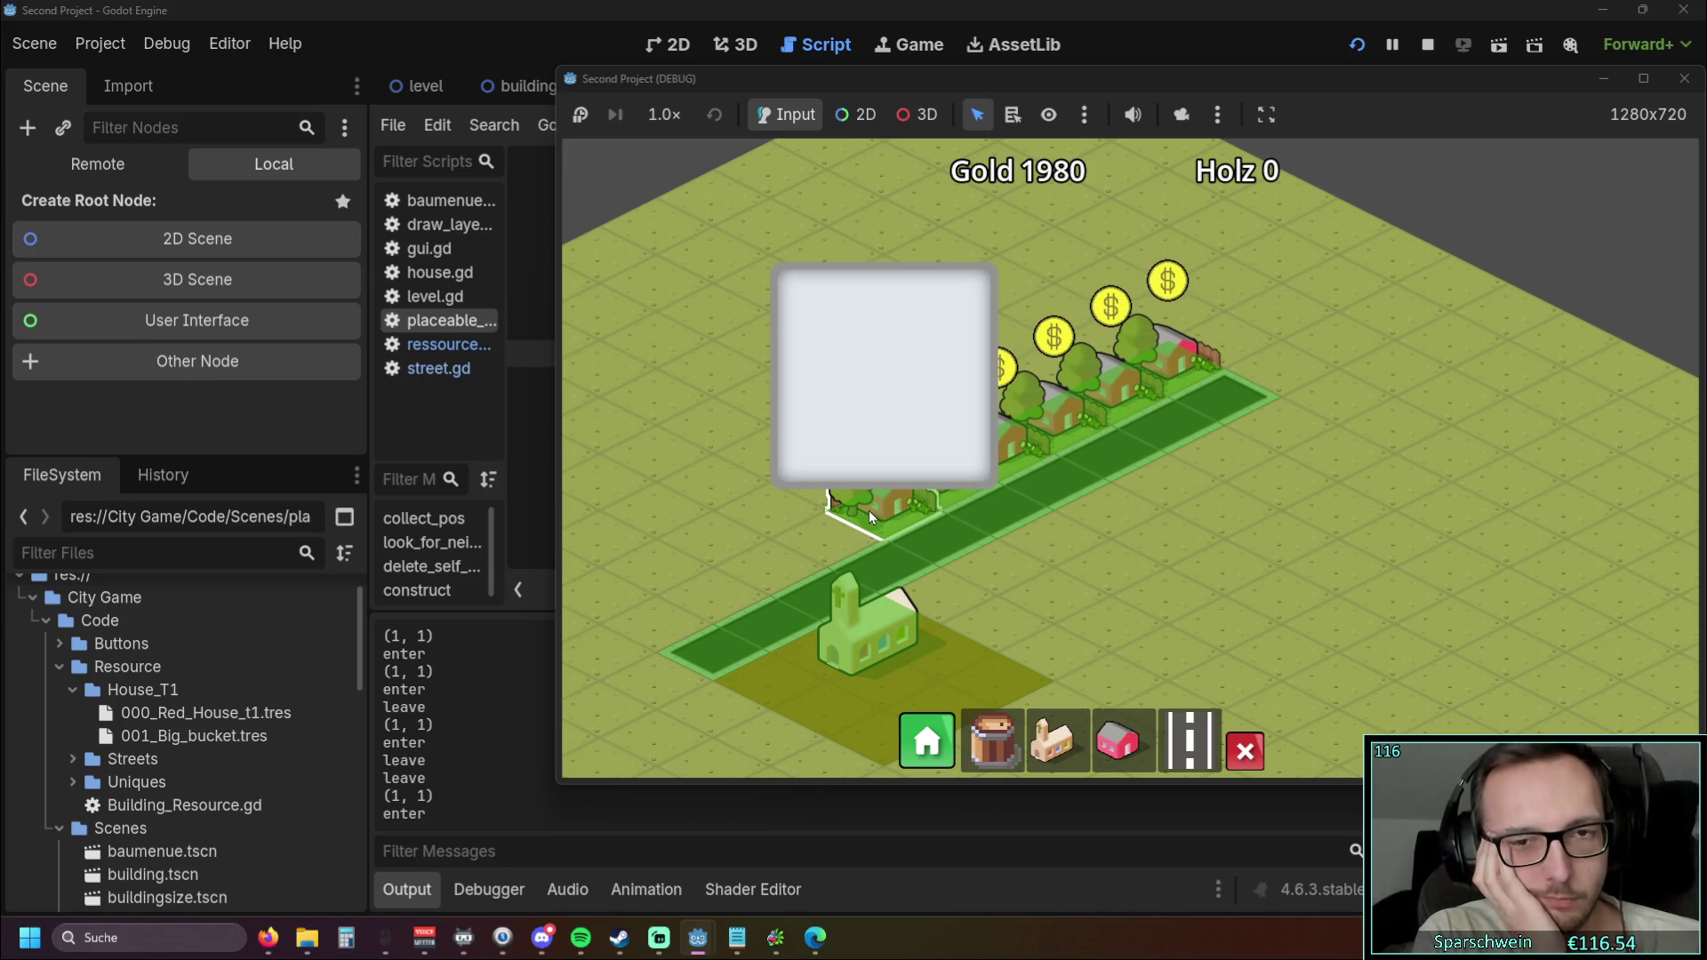
pyautogui.scroll(3, 853, 489)
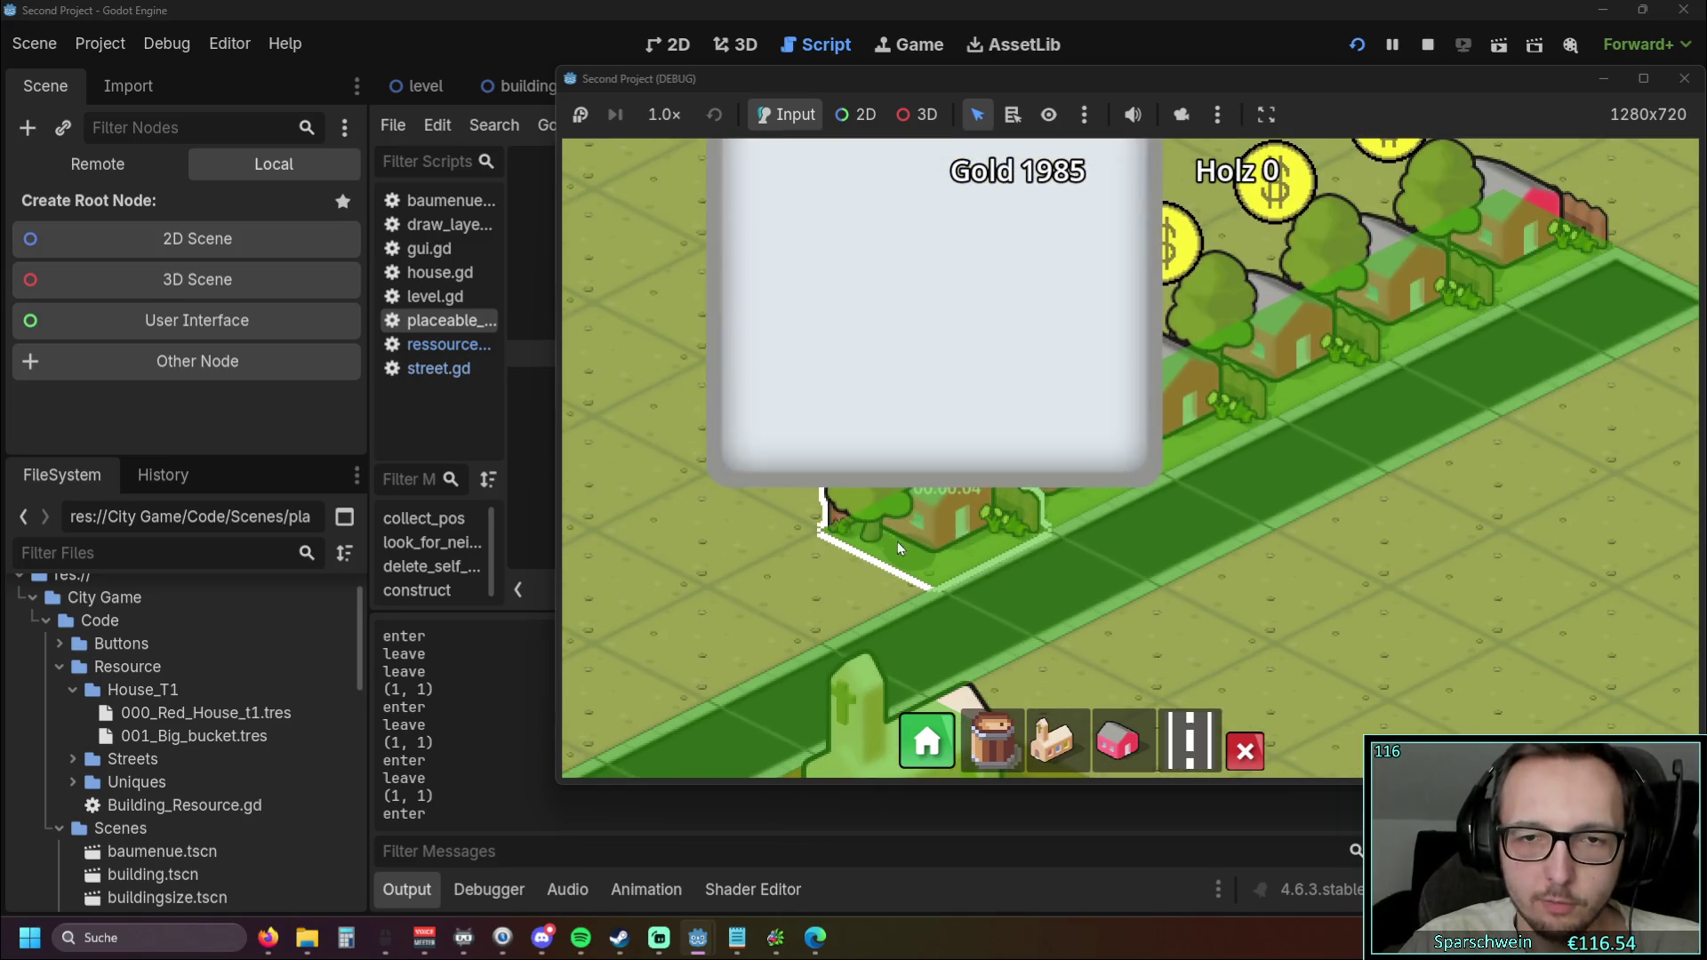
pyautogui.scroll(2, 952, 511)
pyautogui.scroll(-2, 951, 510)
pyautogui.click(927, 511)
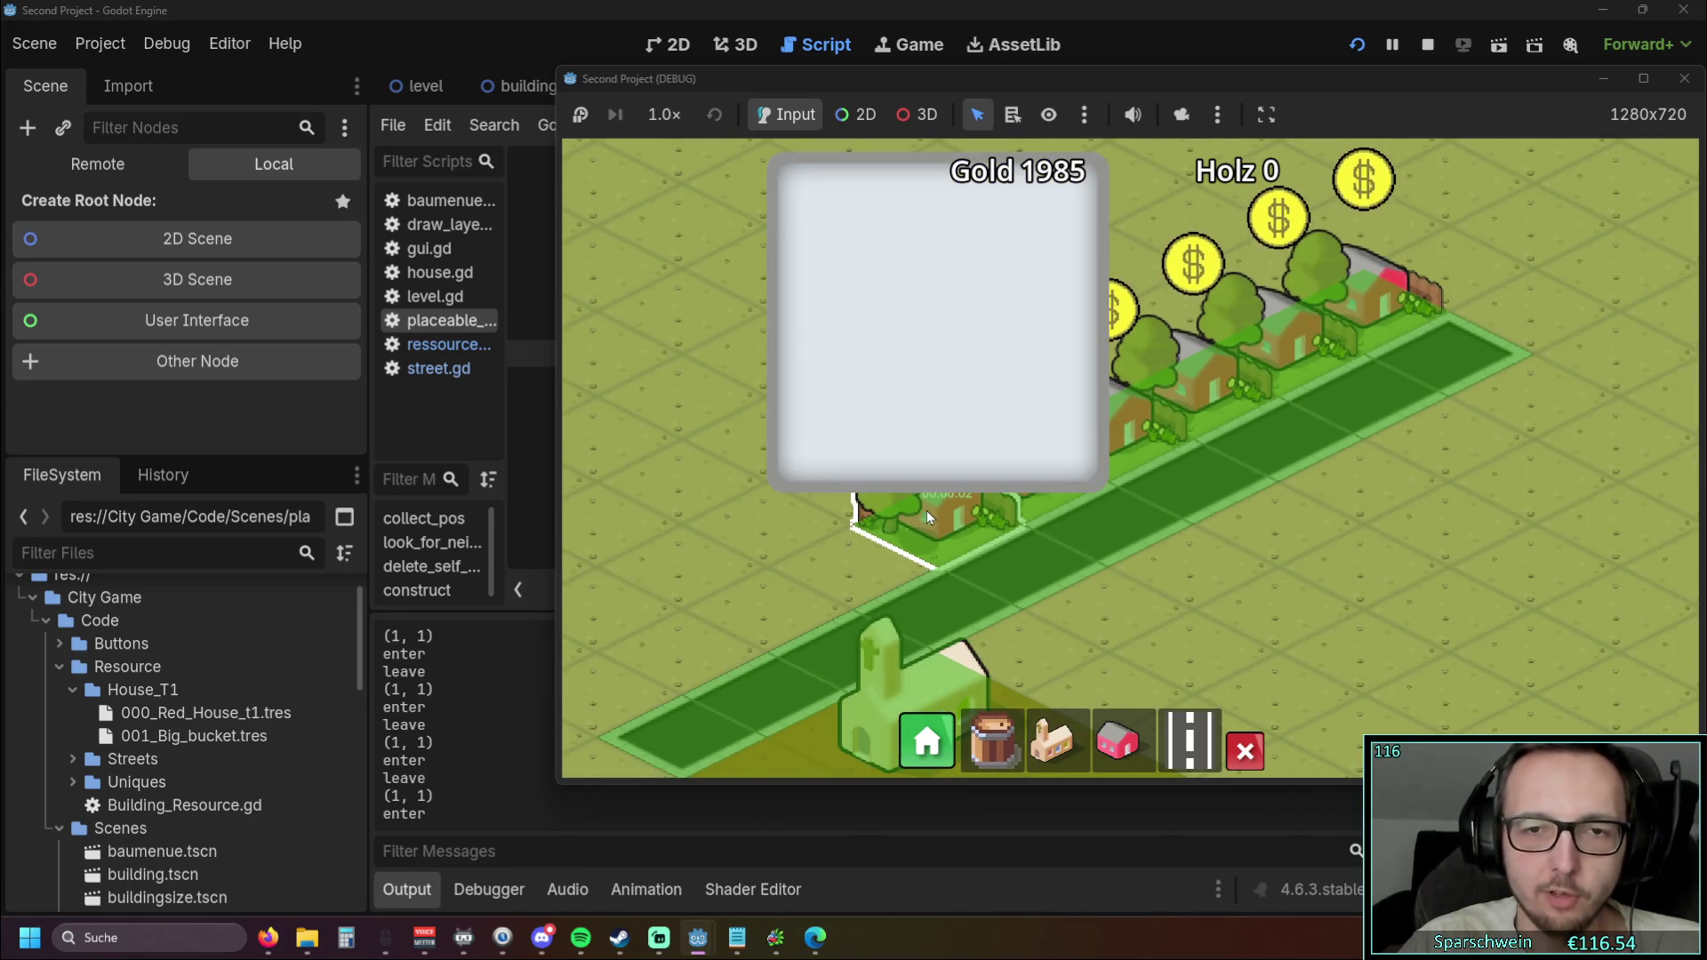
pyautogui.scroll(-3, 927, 510)
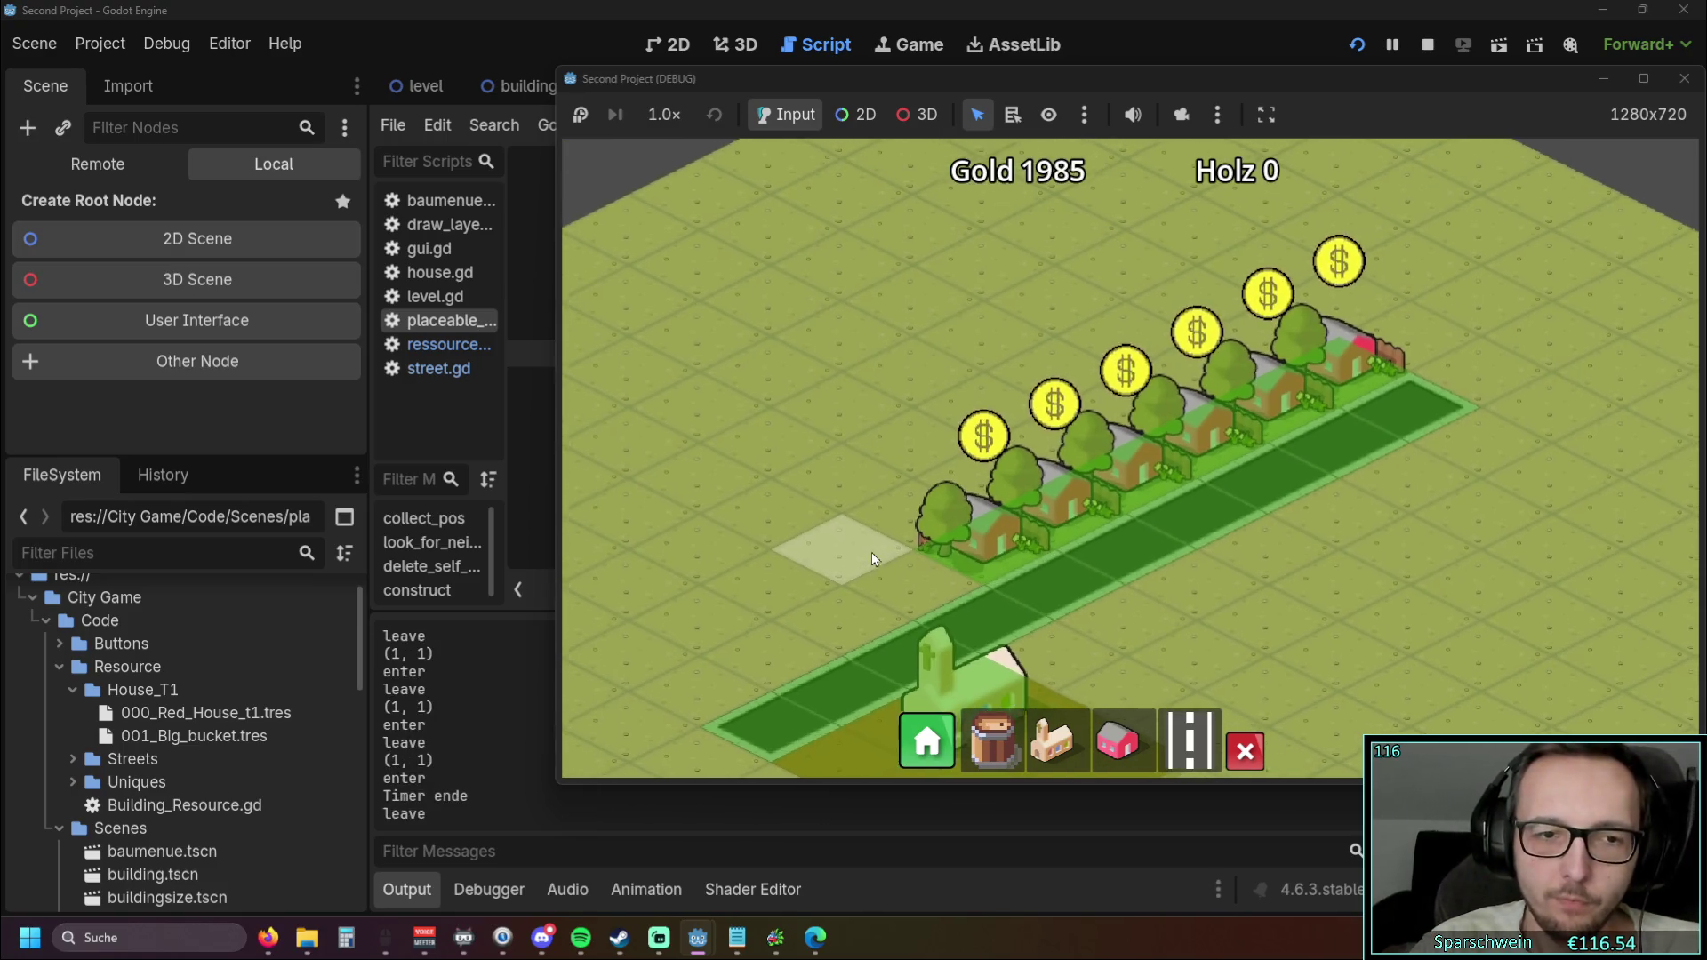
pyautogui.moveTo(1234, 98); pyautogui.dragTo(1196, 101)
pyautogui.press('F8')
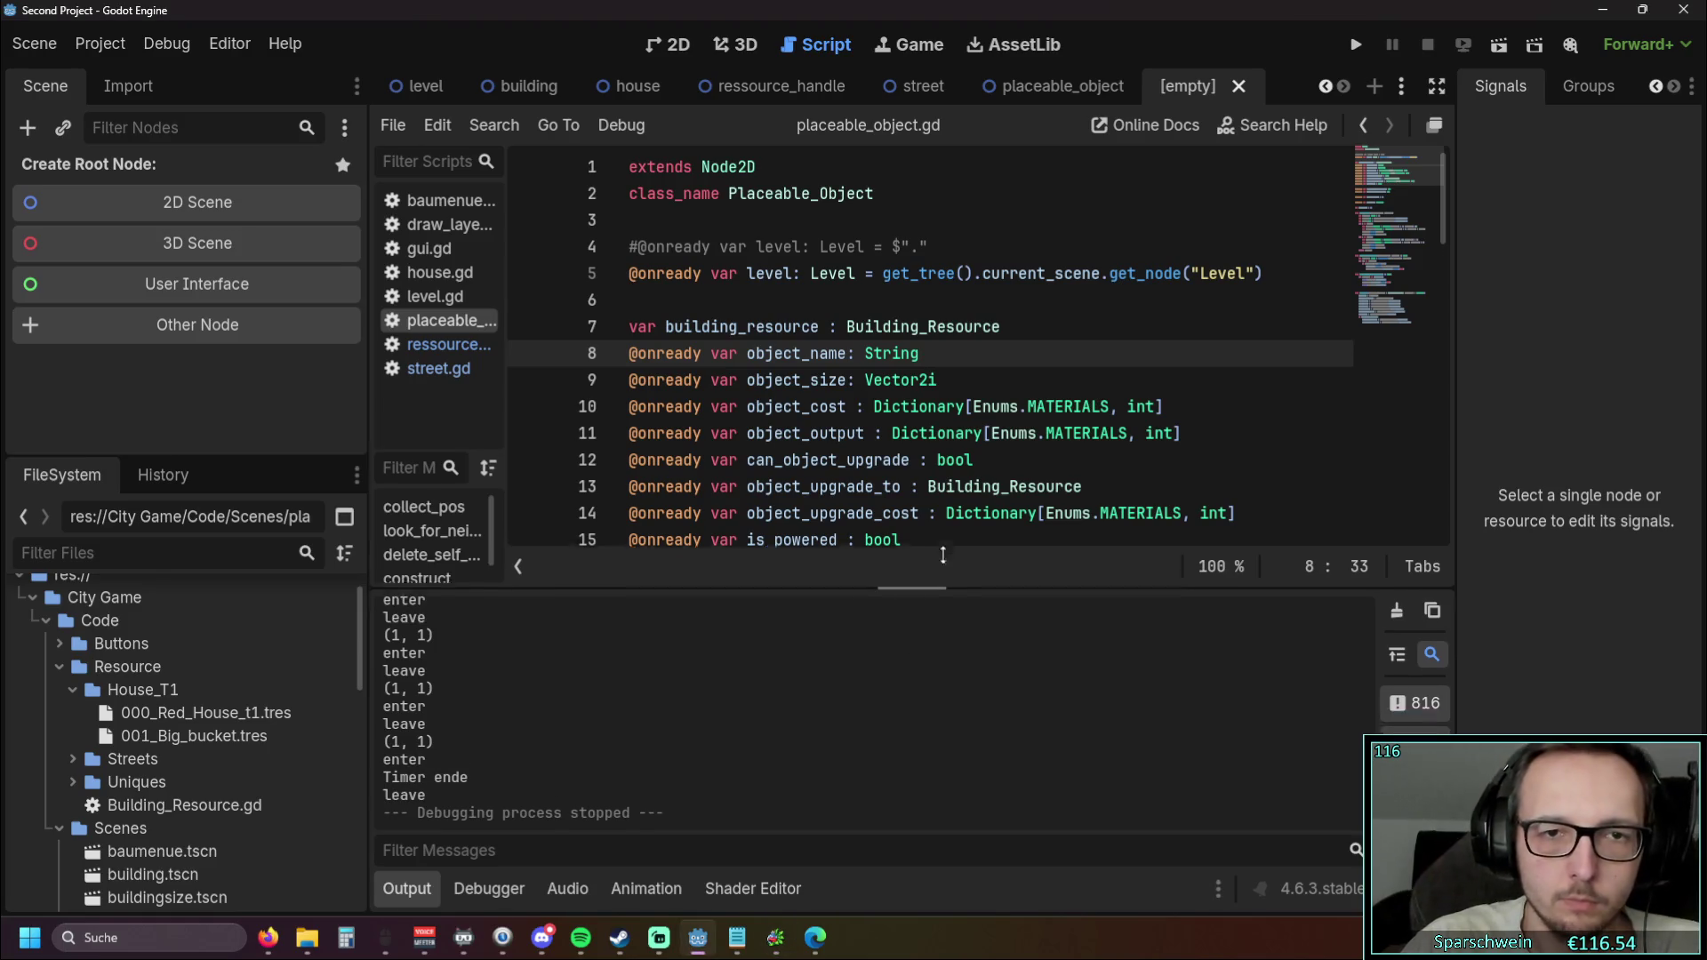
# Highlight the property declarations on lines 7–15 of placeable_object.gd, then bring up the browser
pyautogui.moveTo(920, 541); pyautogui.dragTo(667, 326)
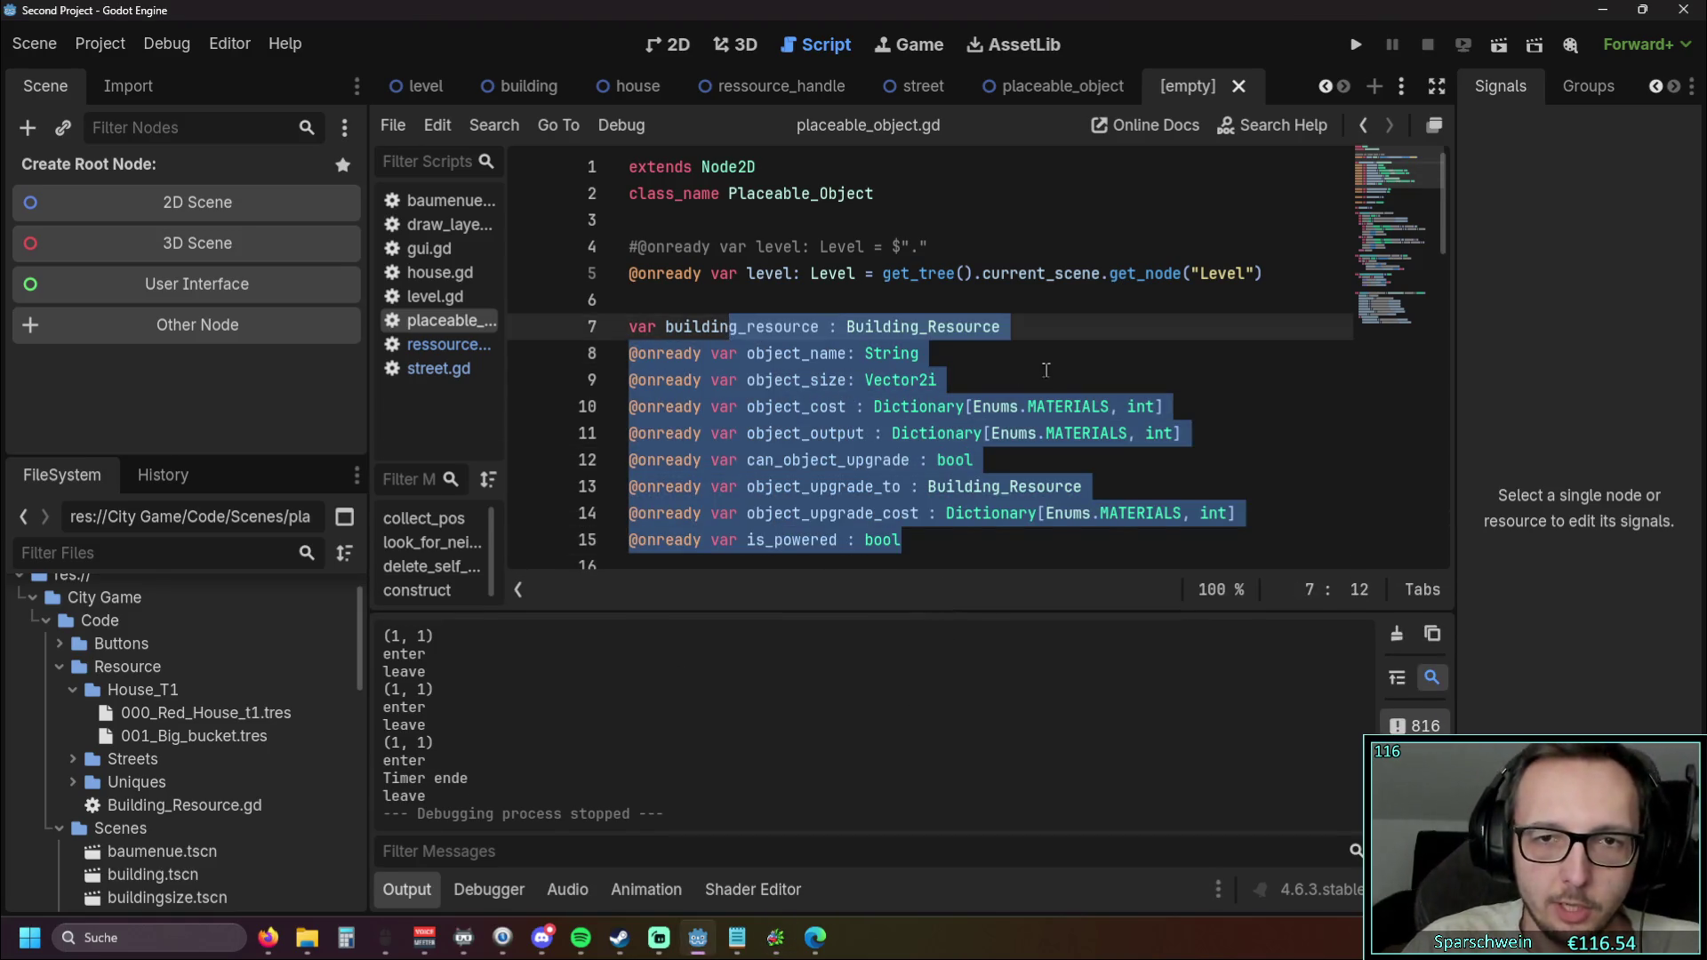
pyautogui.click(1017, 364)
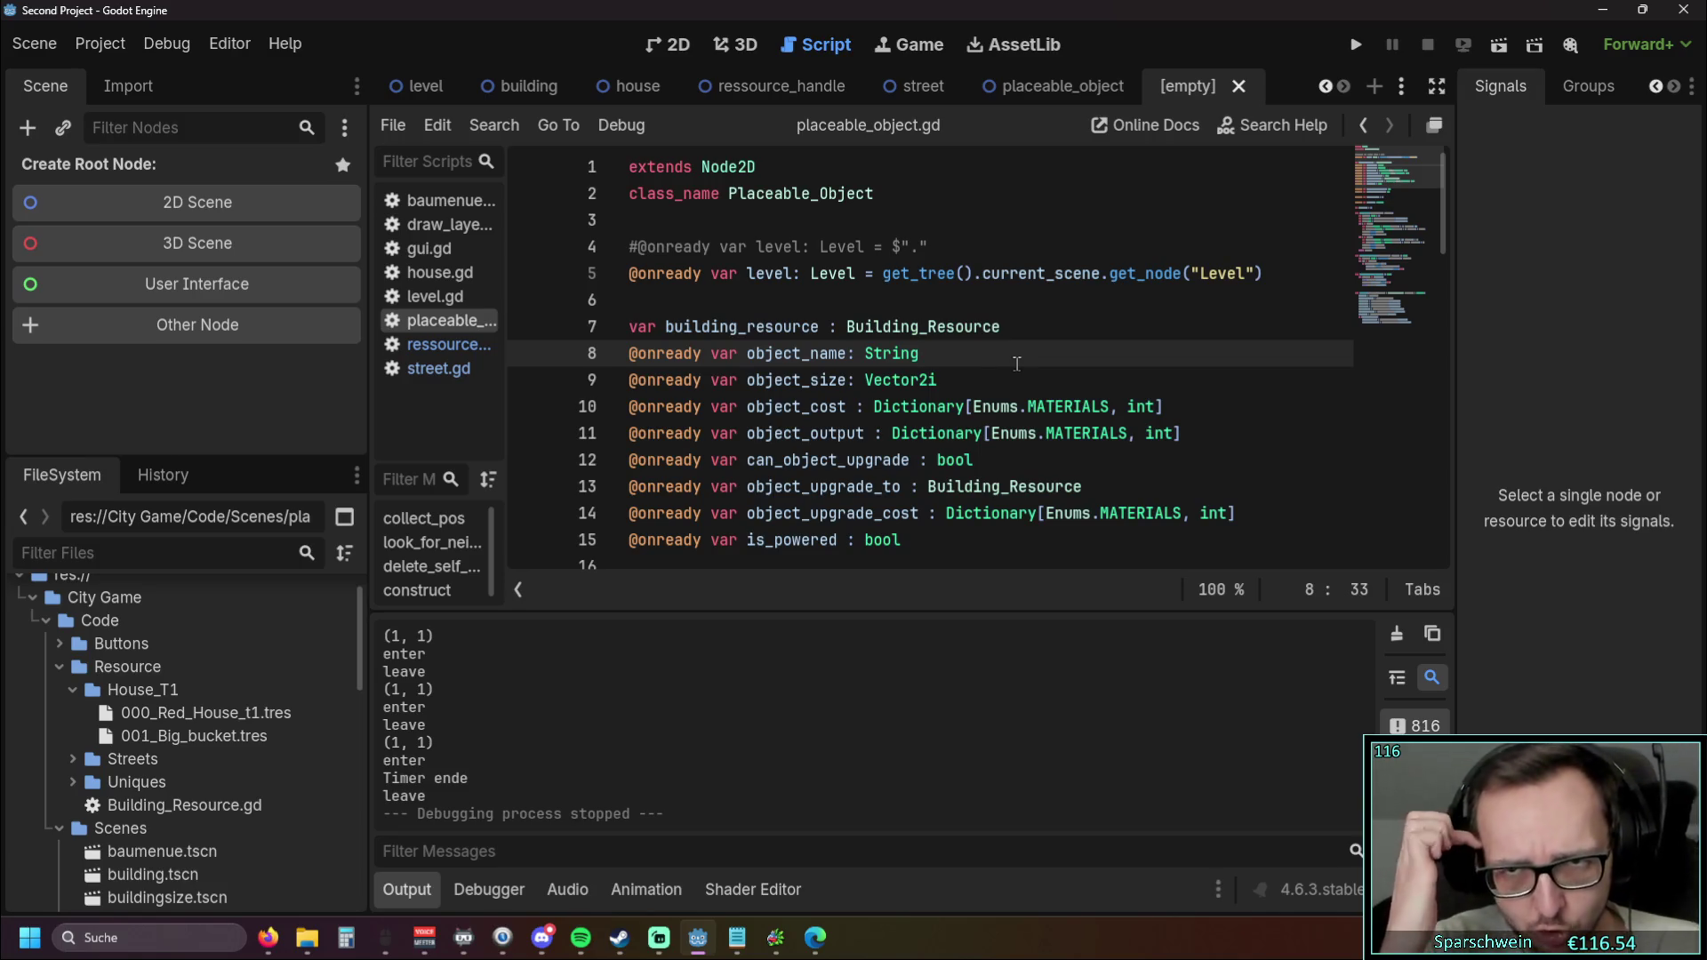
pyautogui.click(268, 938)
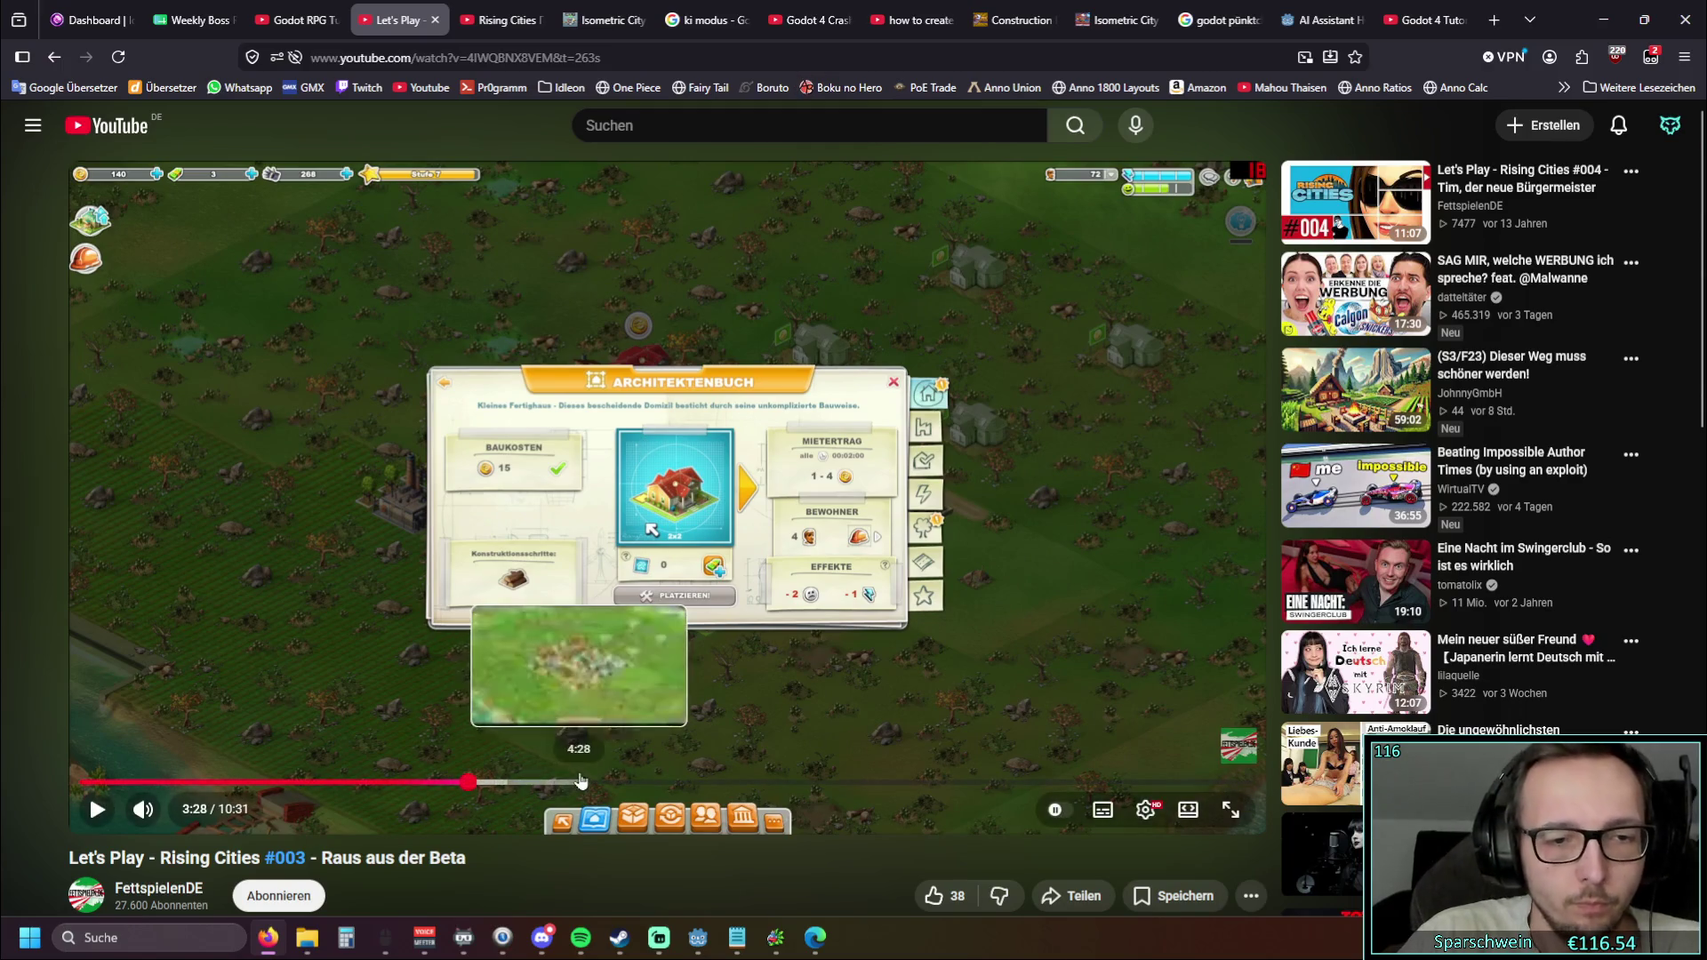
# Play the Rising Cities video full screen from 5:15, pause it, and leave full screen
pyautogui.click(668, 786)
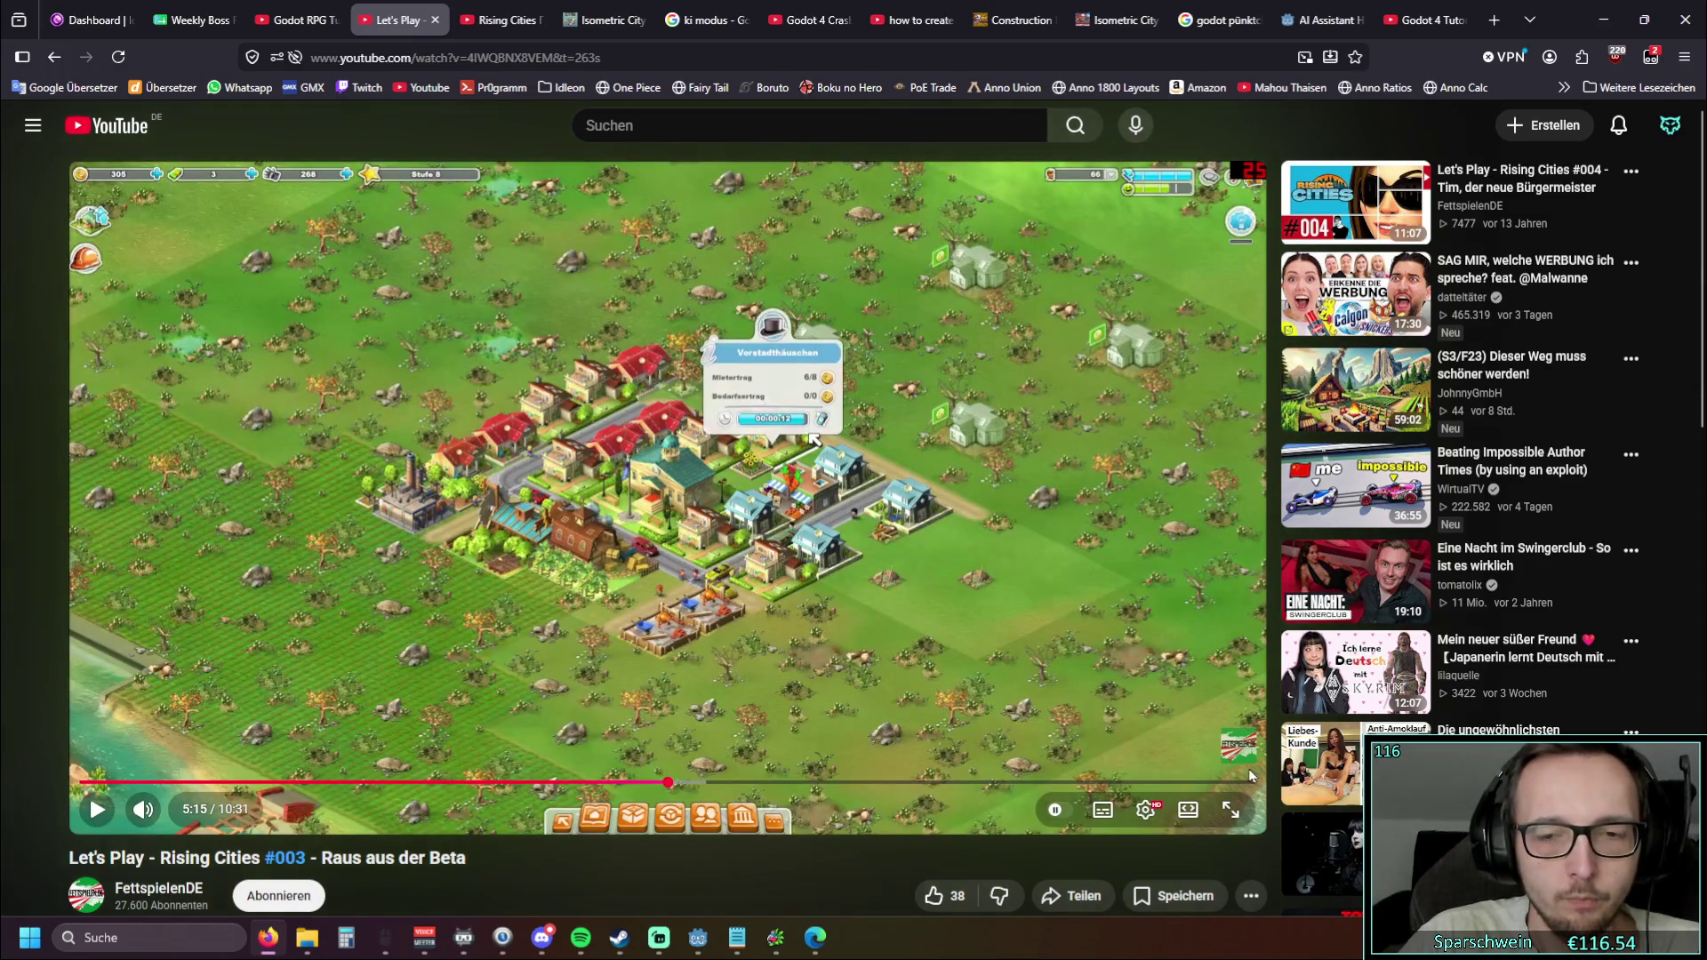
pyautogui.click(1232, 810)
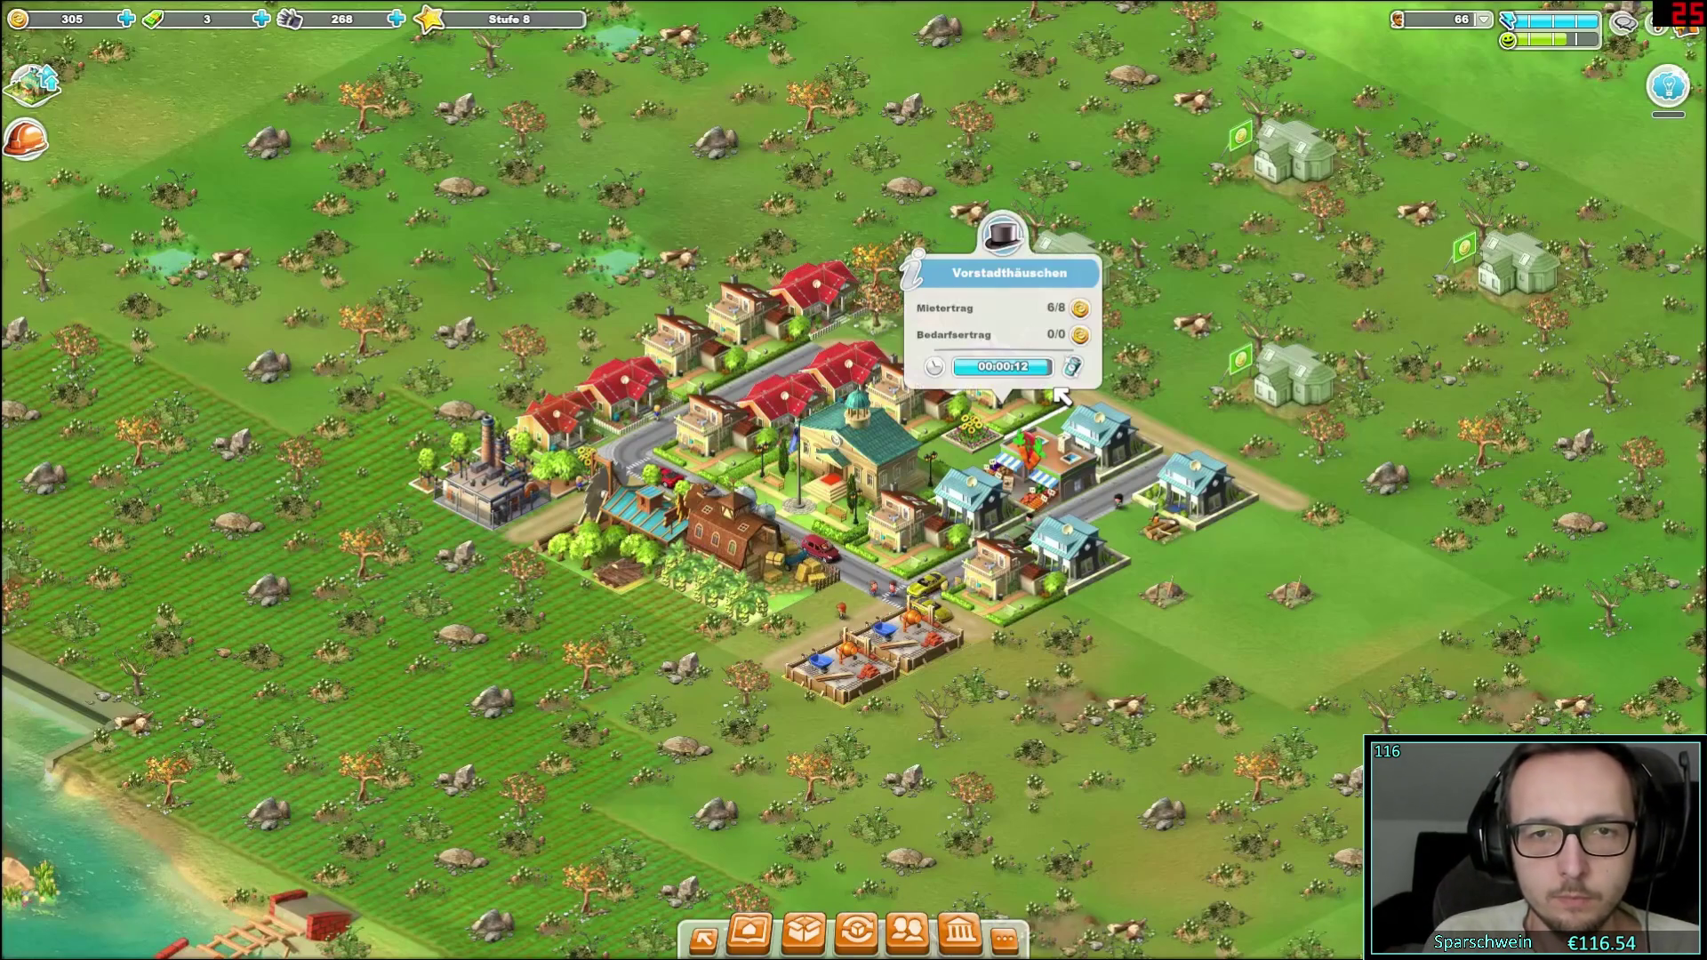
pyautogui.press('space')
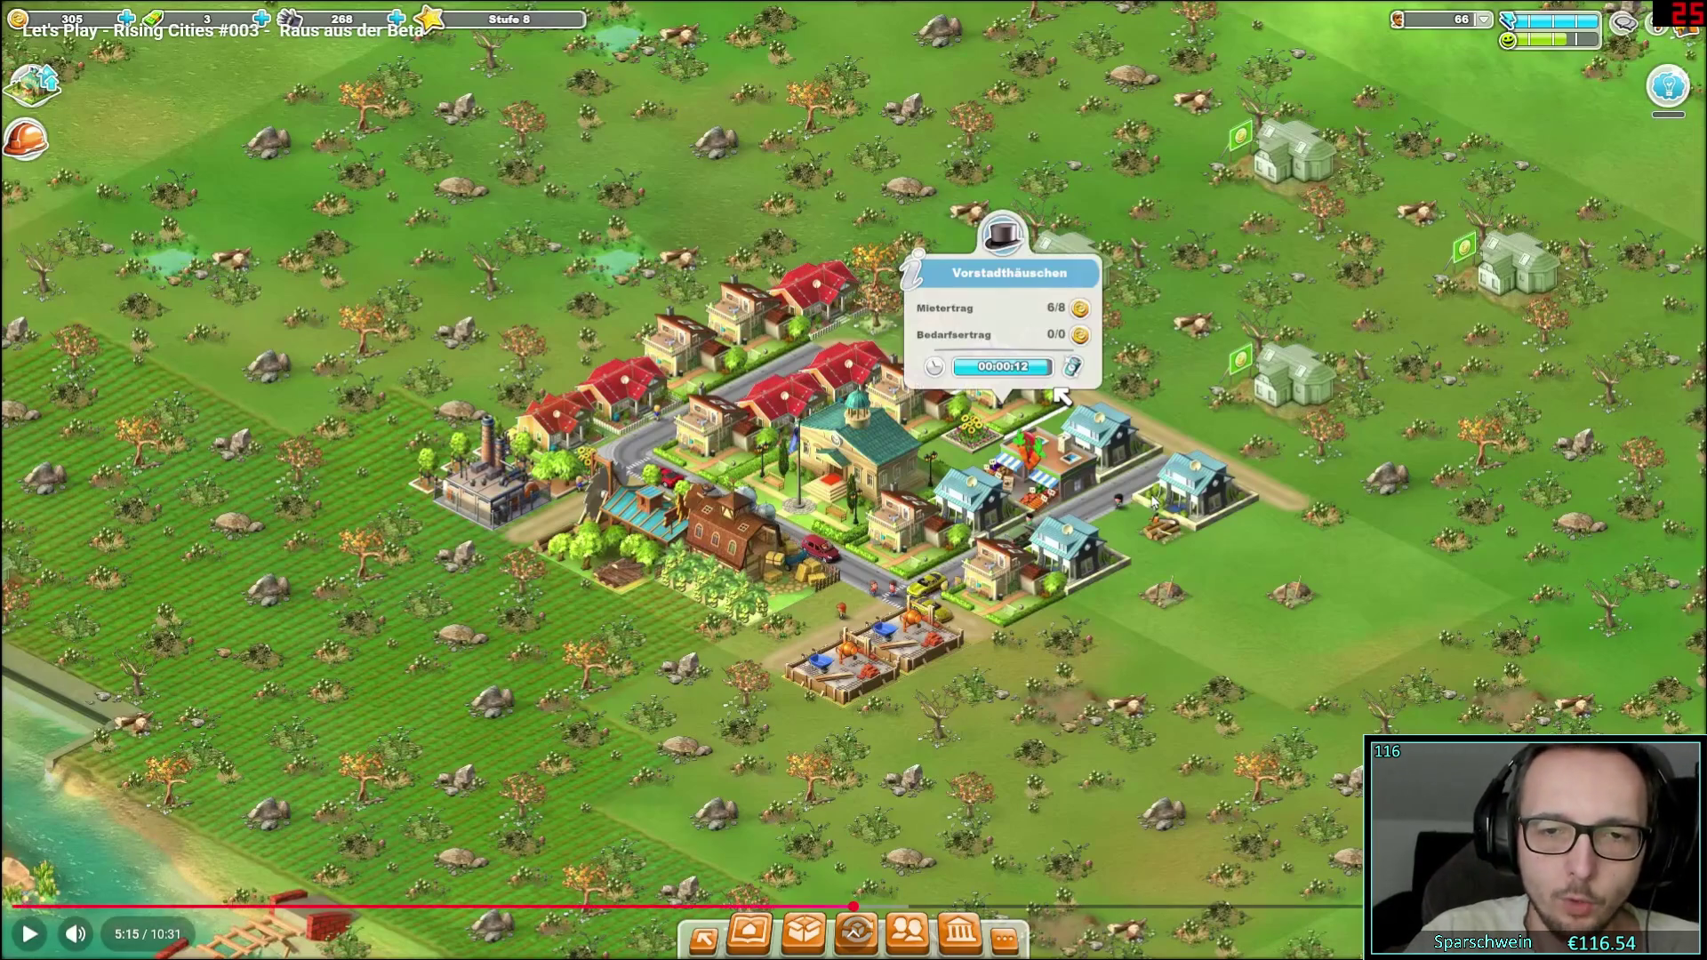
pyautogui.press('Escape')
pyautogui.click(268, 937)
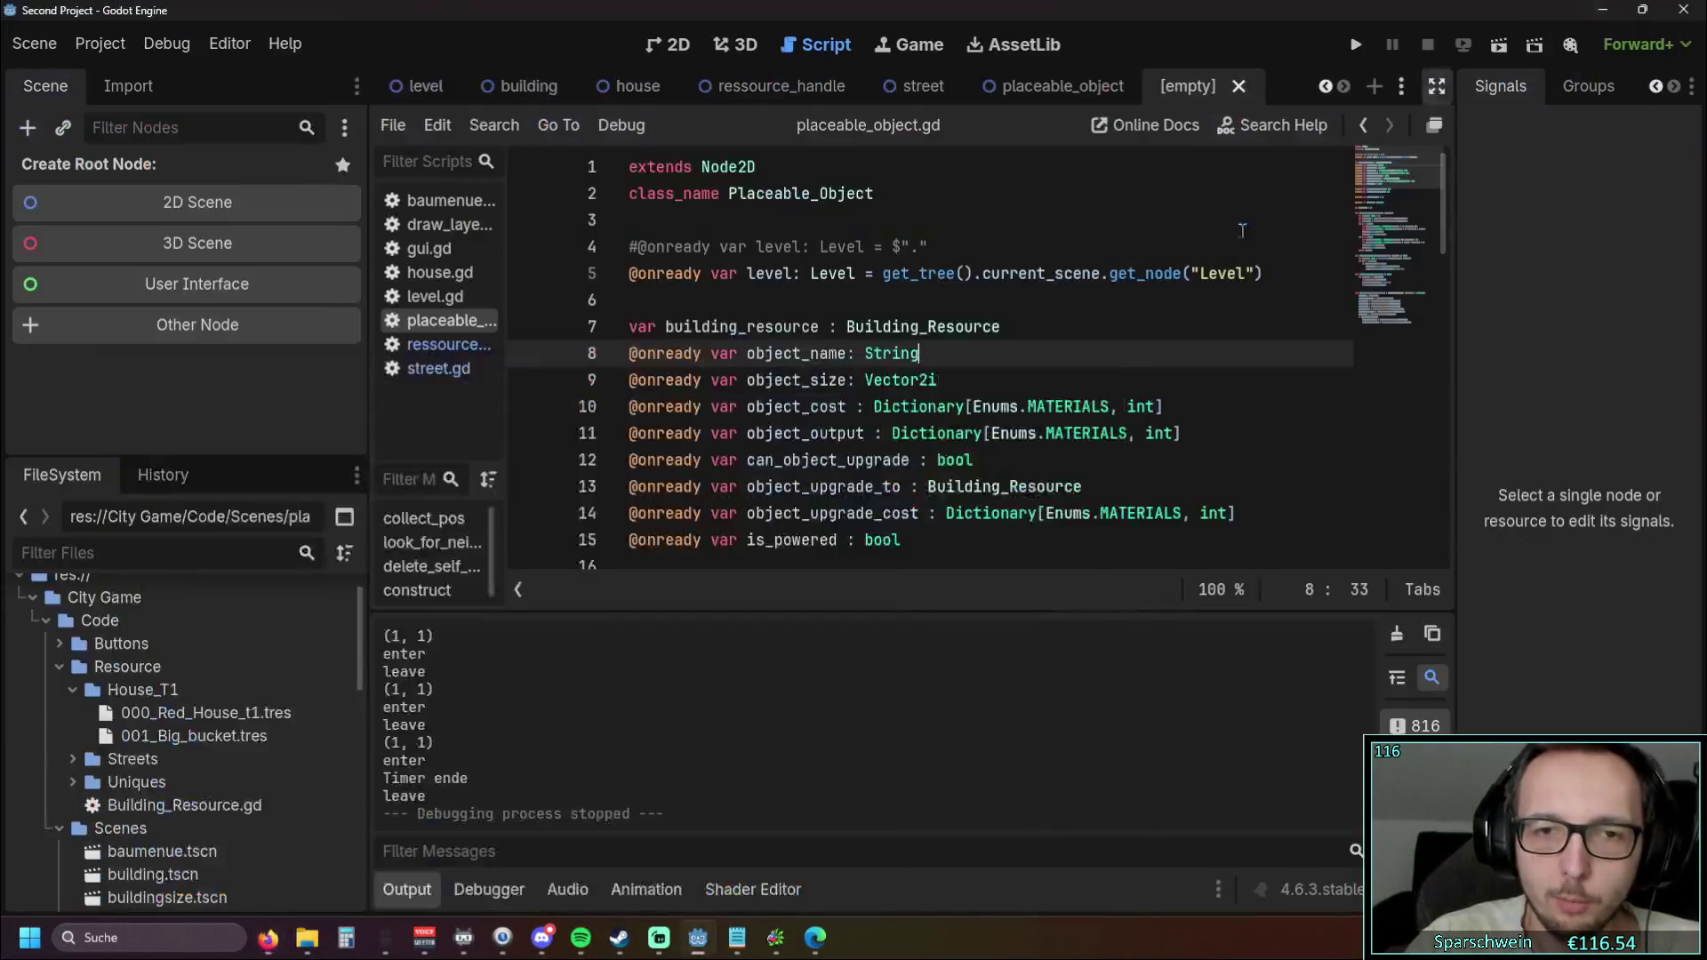
# Test-run the game, build a red house on the grass, check its hover info panel, then stop
pyautogui.click(698, 938)
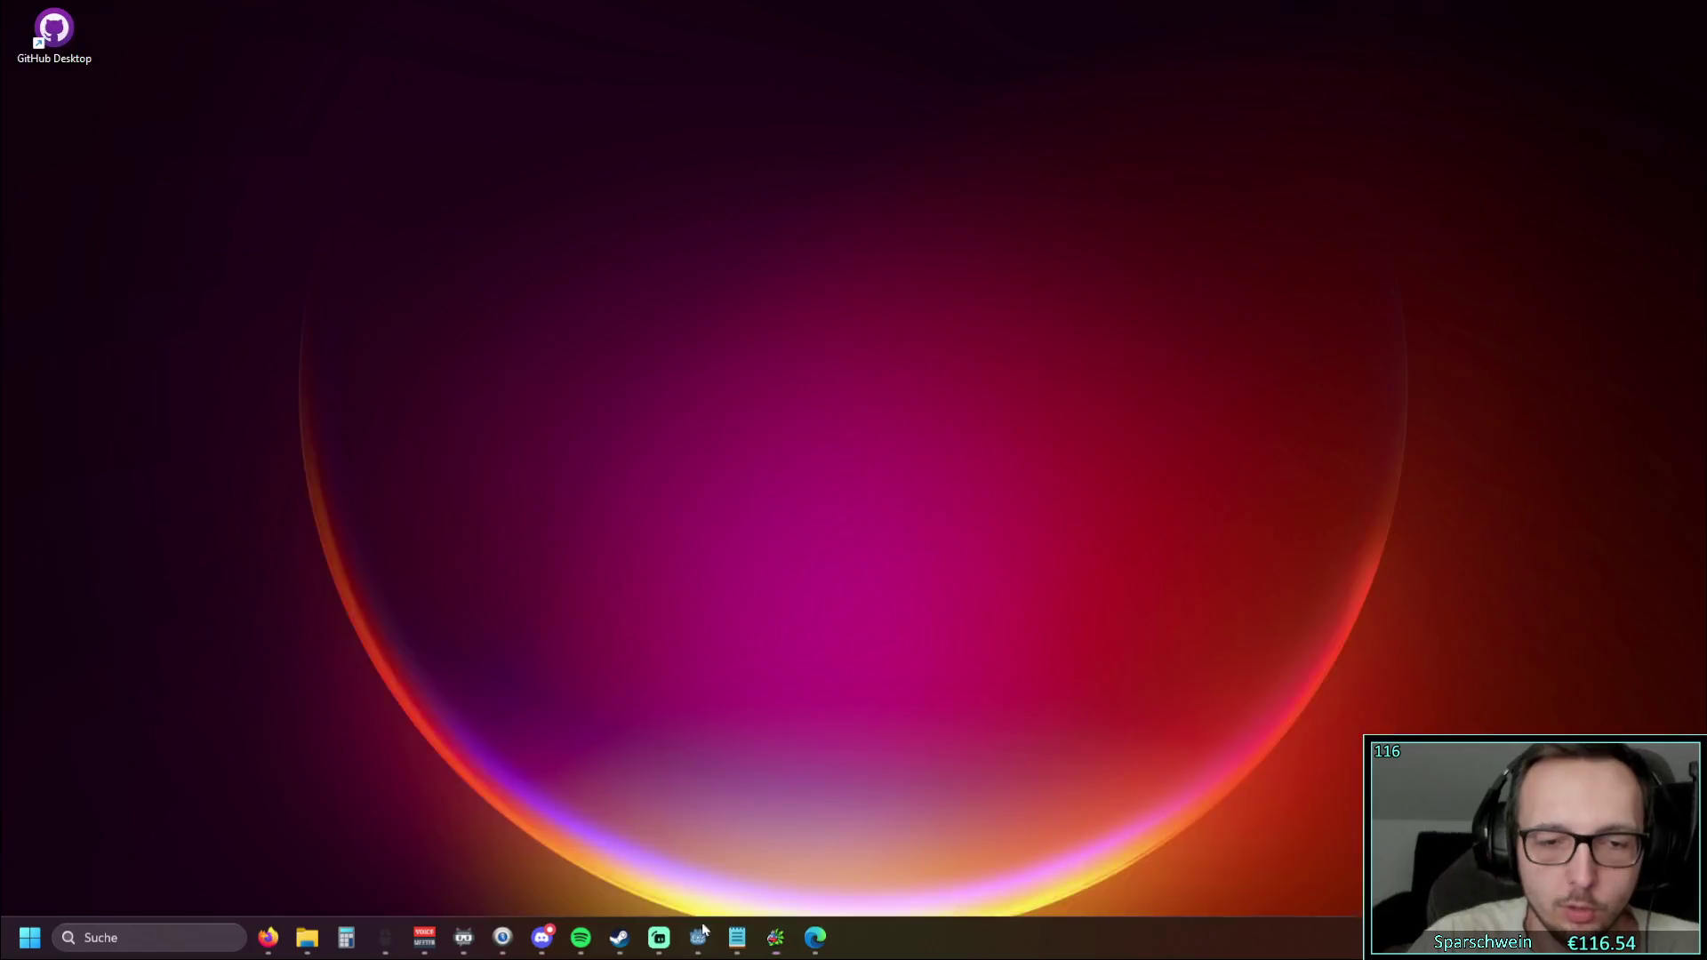
pyautogui.click(698, 937)
pyautogui.click(1360, 45)
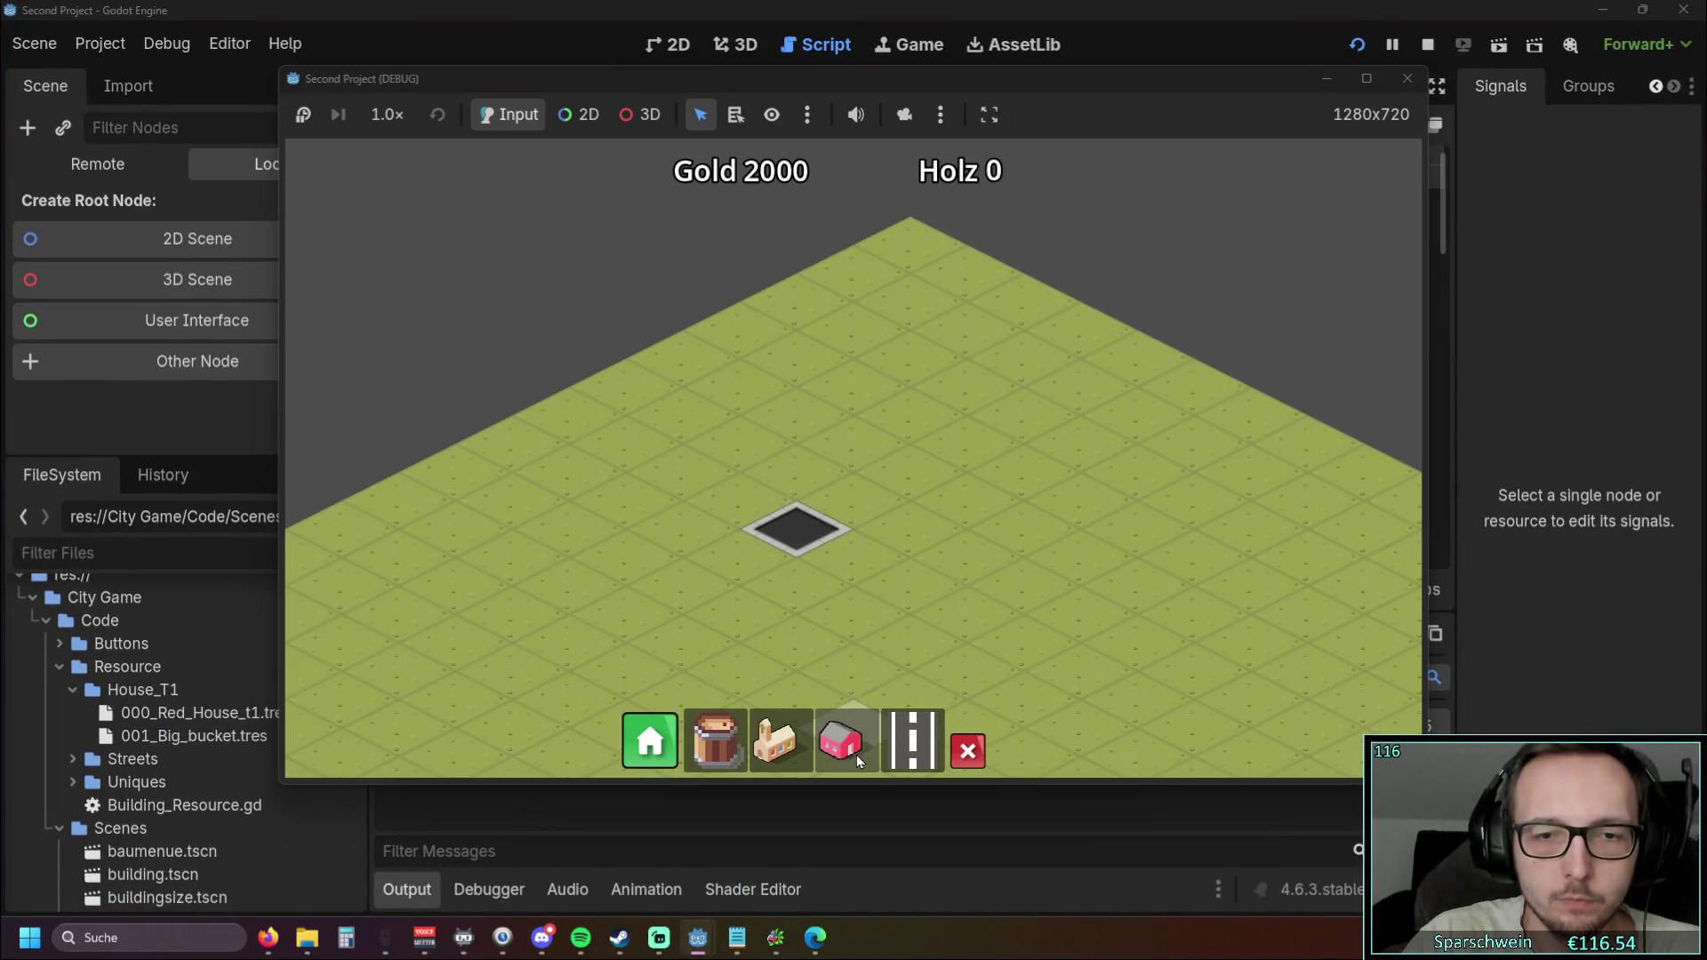
pyautogui.click(841, 741)
pyautogui.click(913, 472)
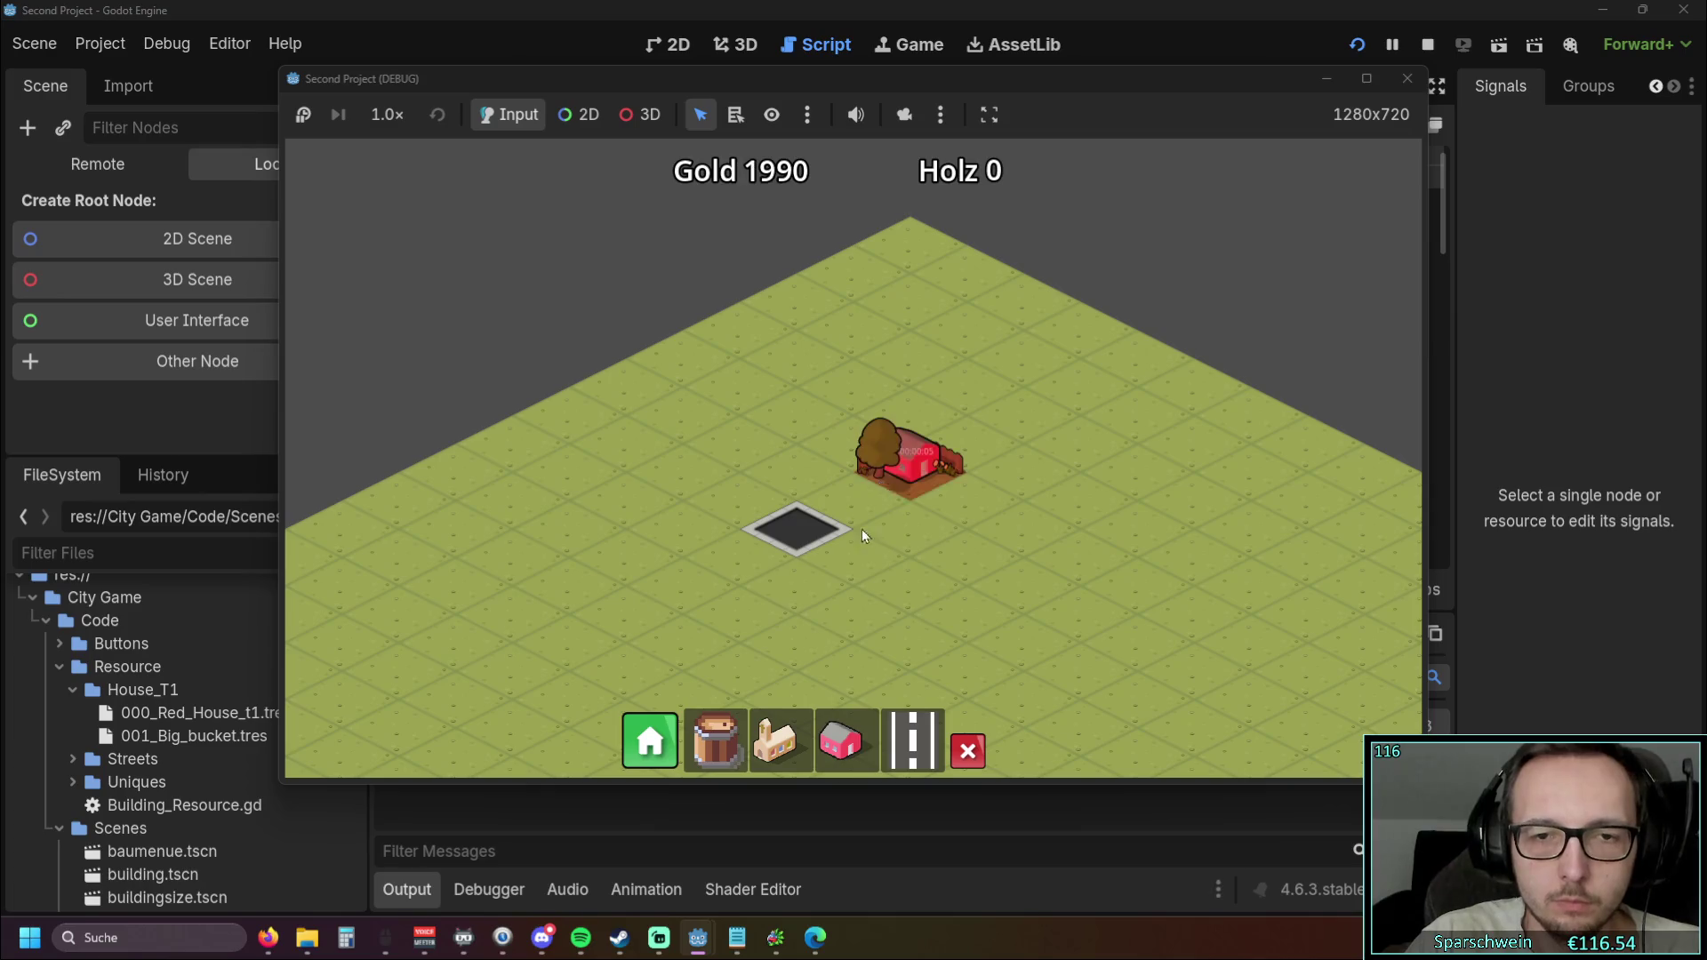
pyautogui.click(912, 472)
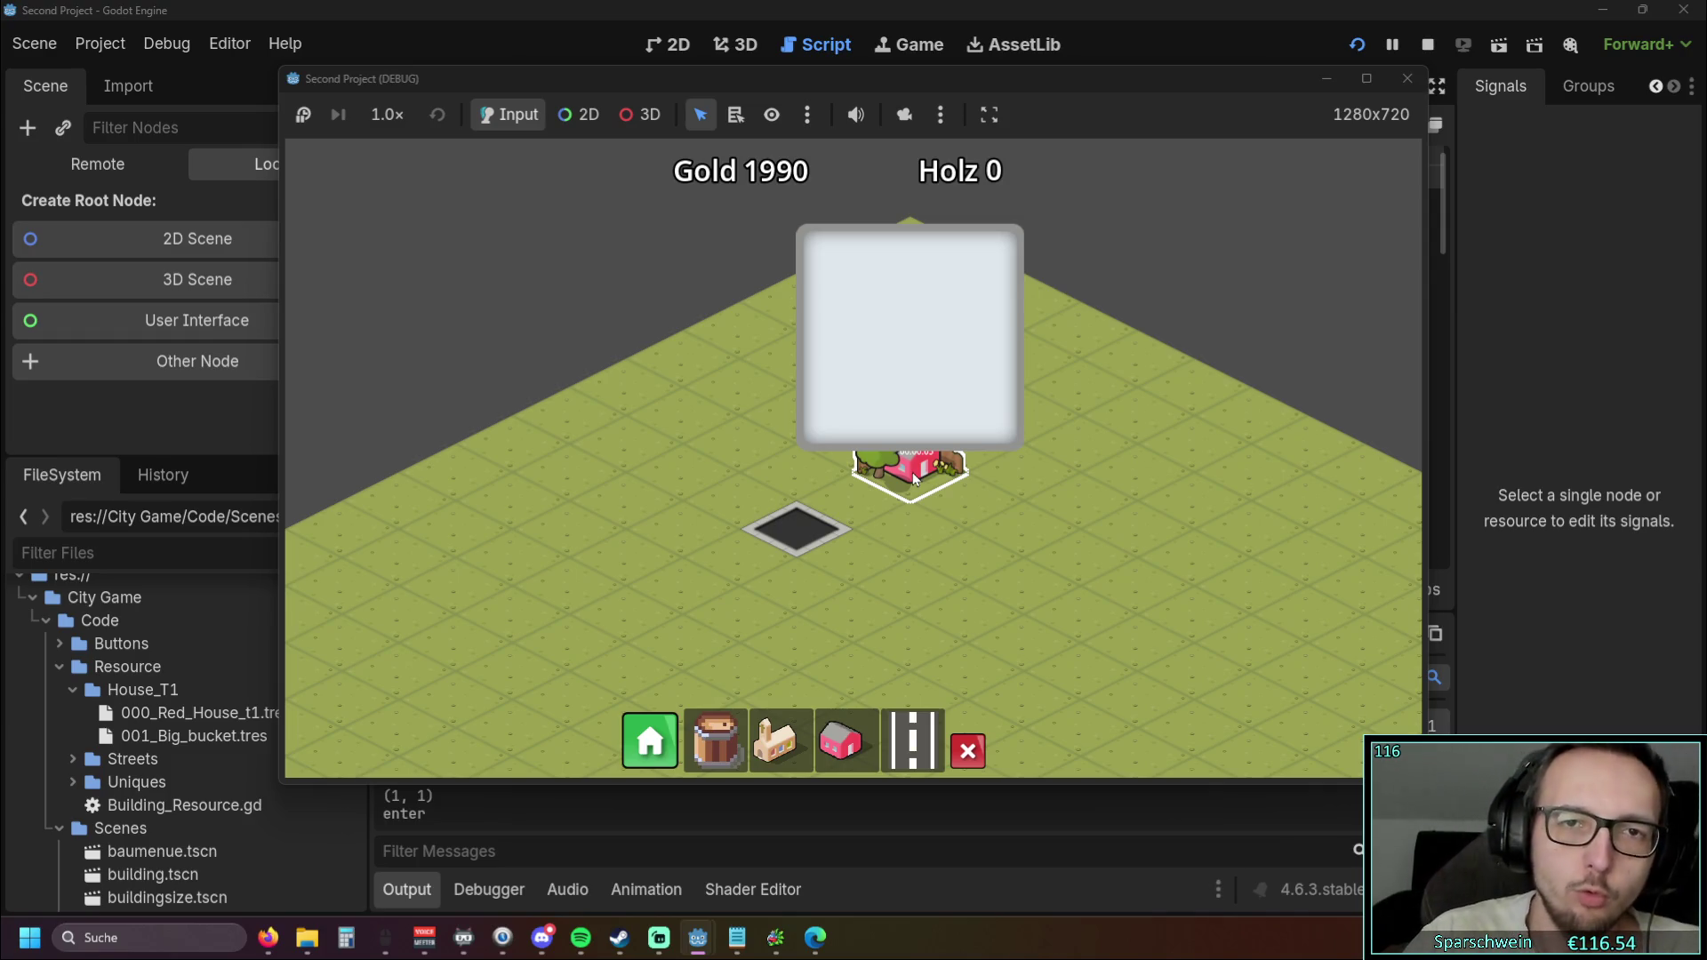
pyautogui.click(1408, 78)
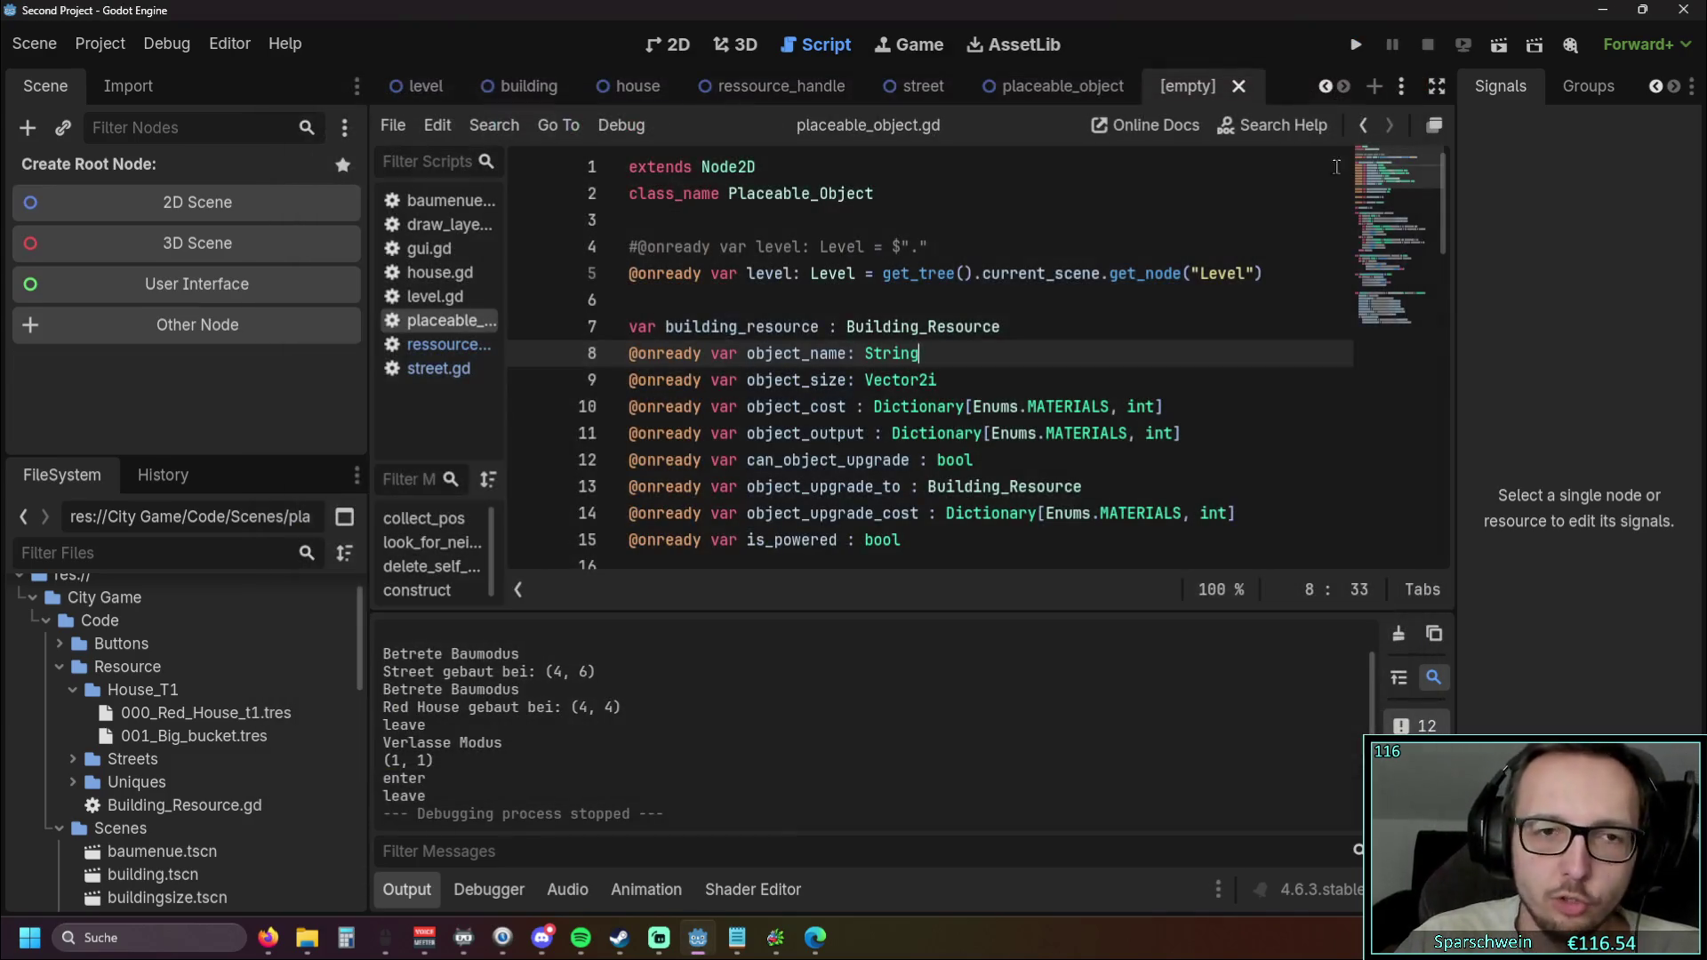
# Look over street.gd, level.gd and house.gd, then select the house scene's Timer_for_hover_delay node
pyautogui.click(439, 368)
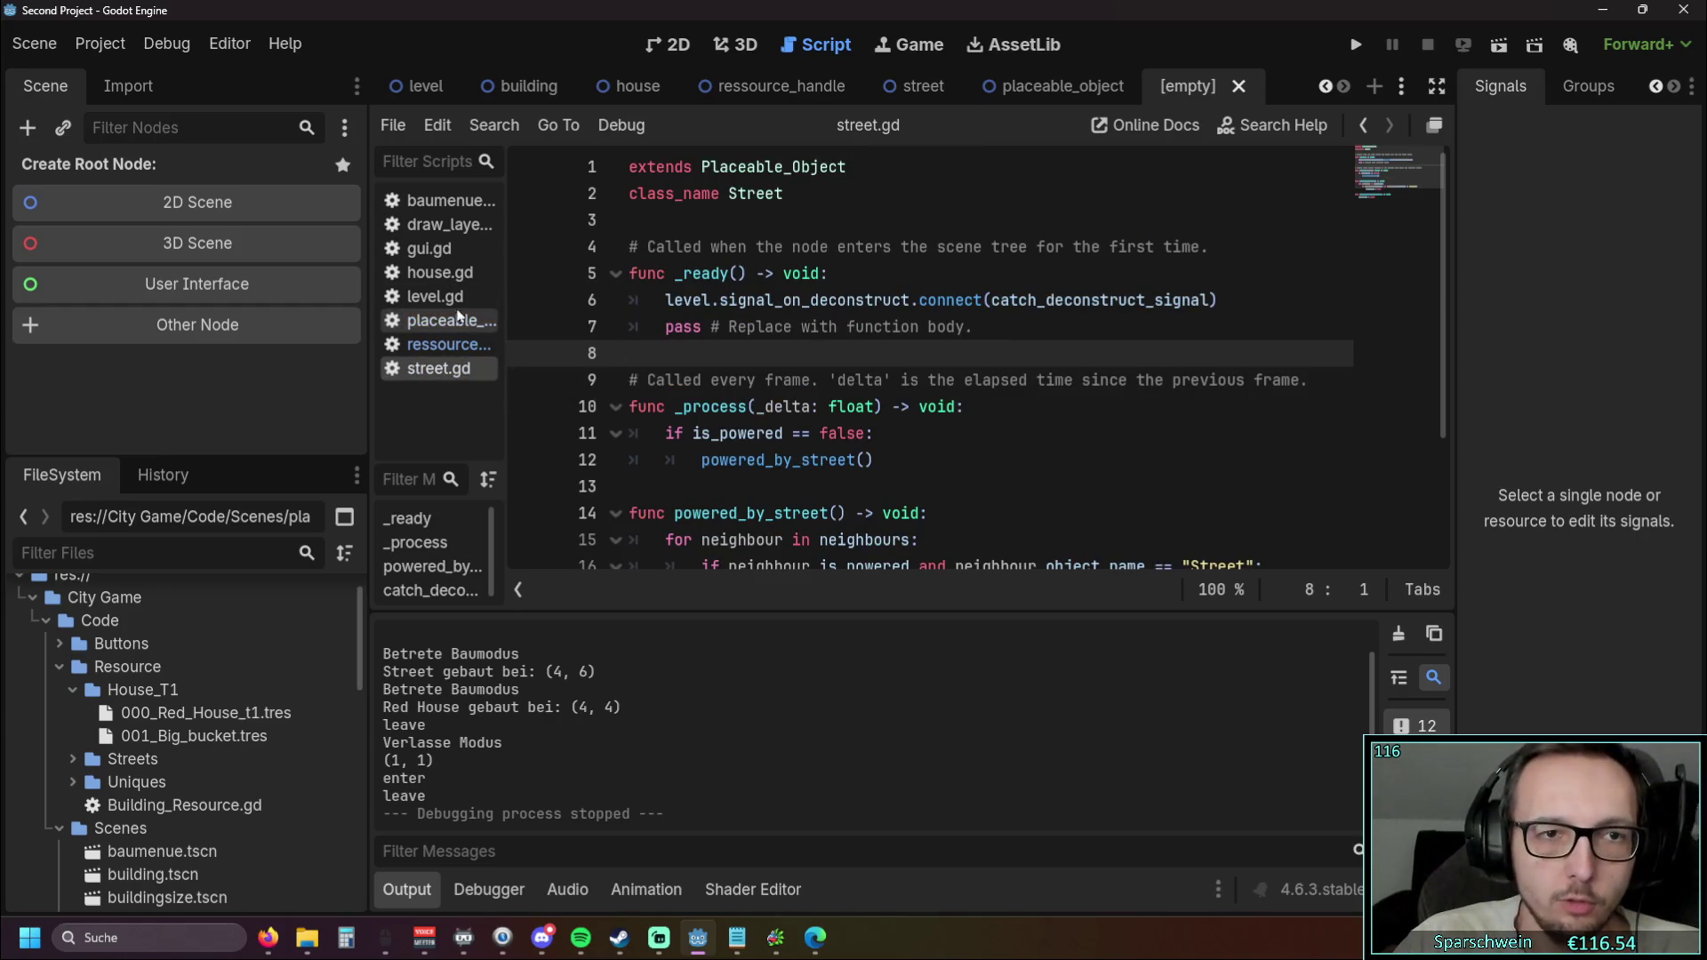
pyautogui.click(435, 297)
pyautogui.click(438, 272)
pyautogui.scroll(-10, 809, 404)
pyautogui.scroll(-20, 809, 405)
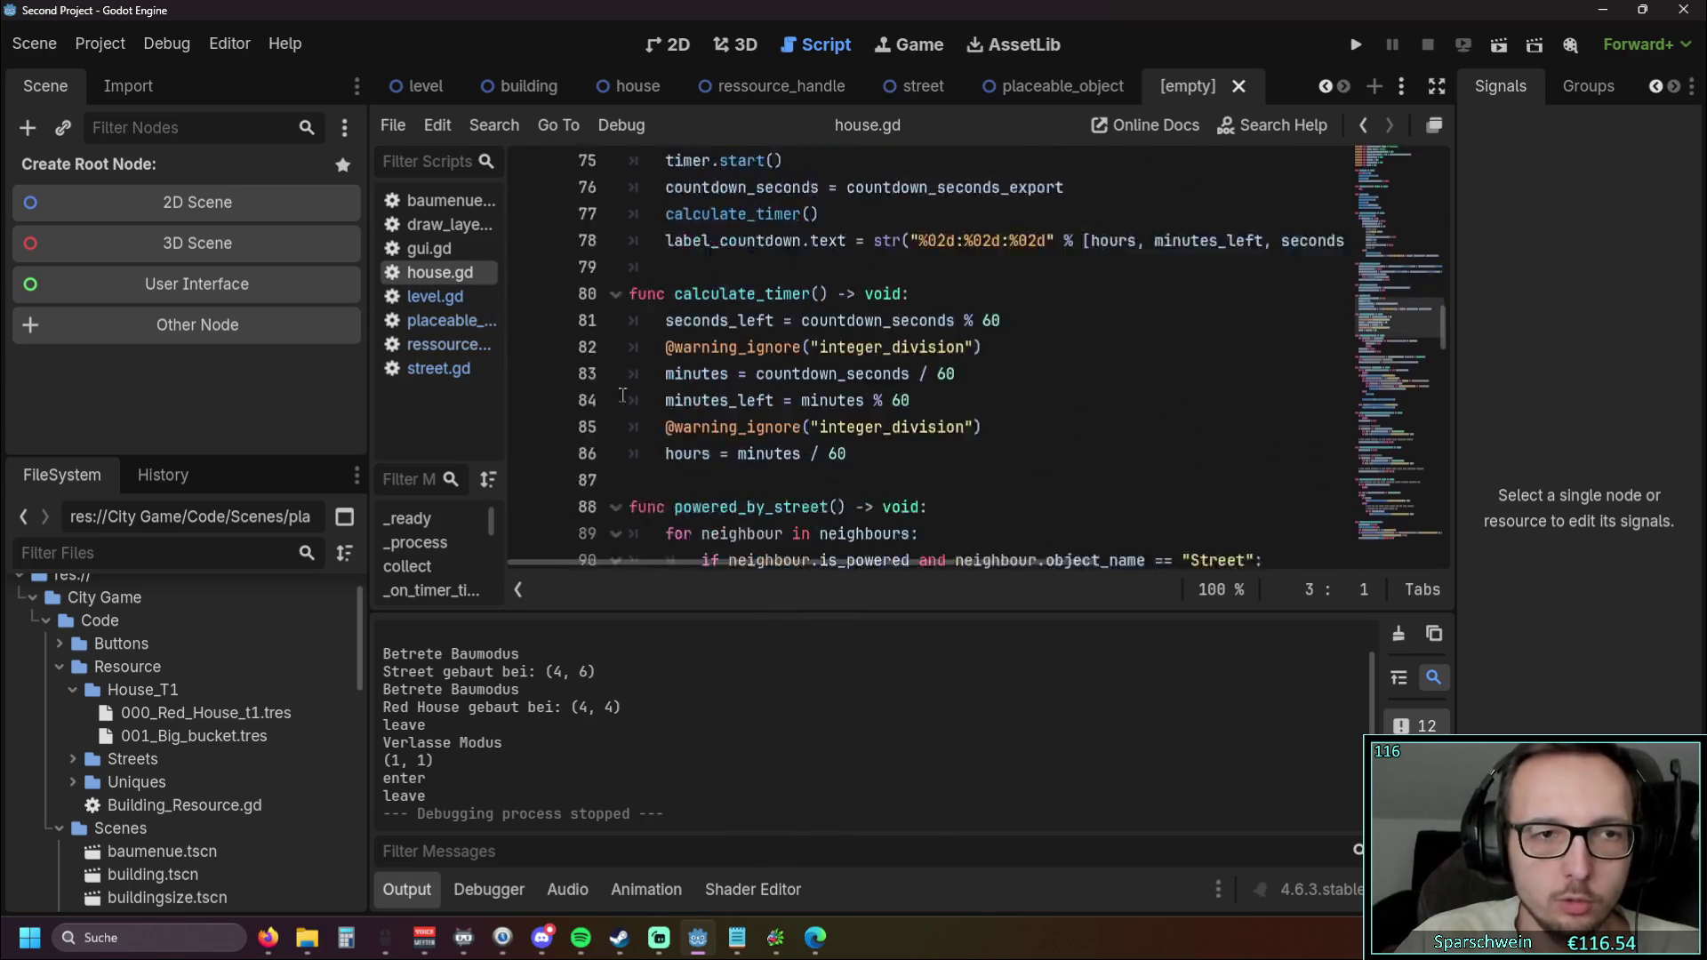
pyautogui.click(636, 86)
pyautogui.scroll(-1, 190, 436)
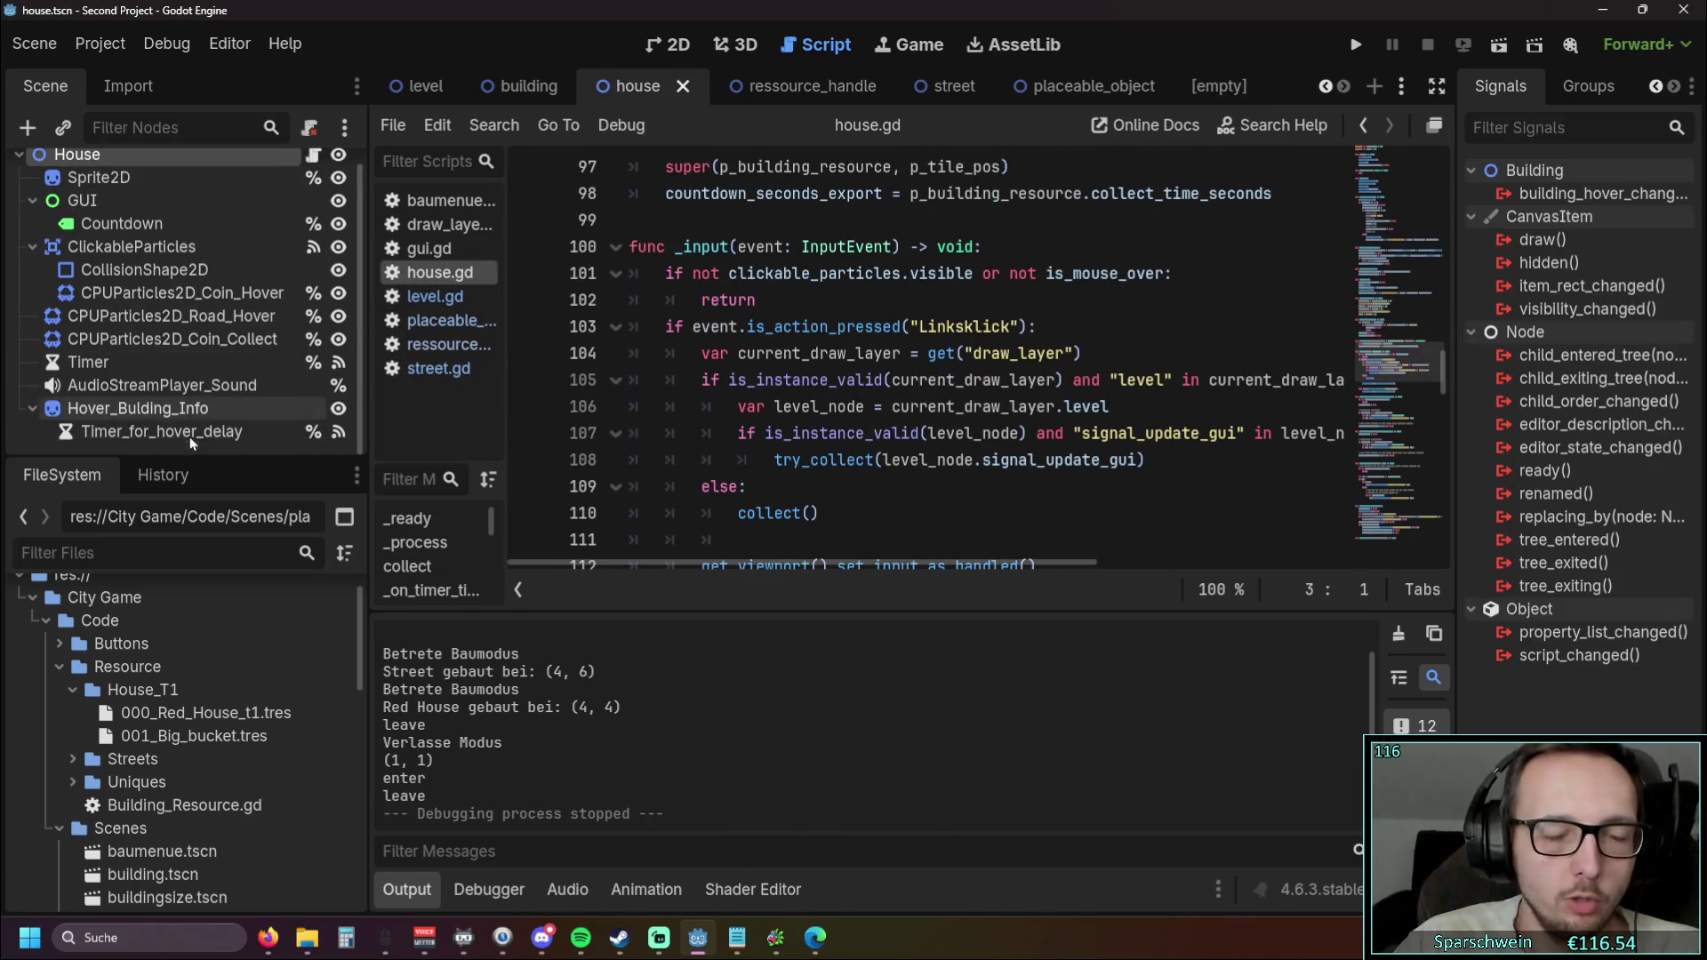
pyautogui.click(178, 430)
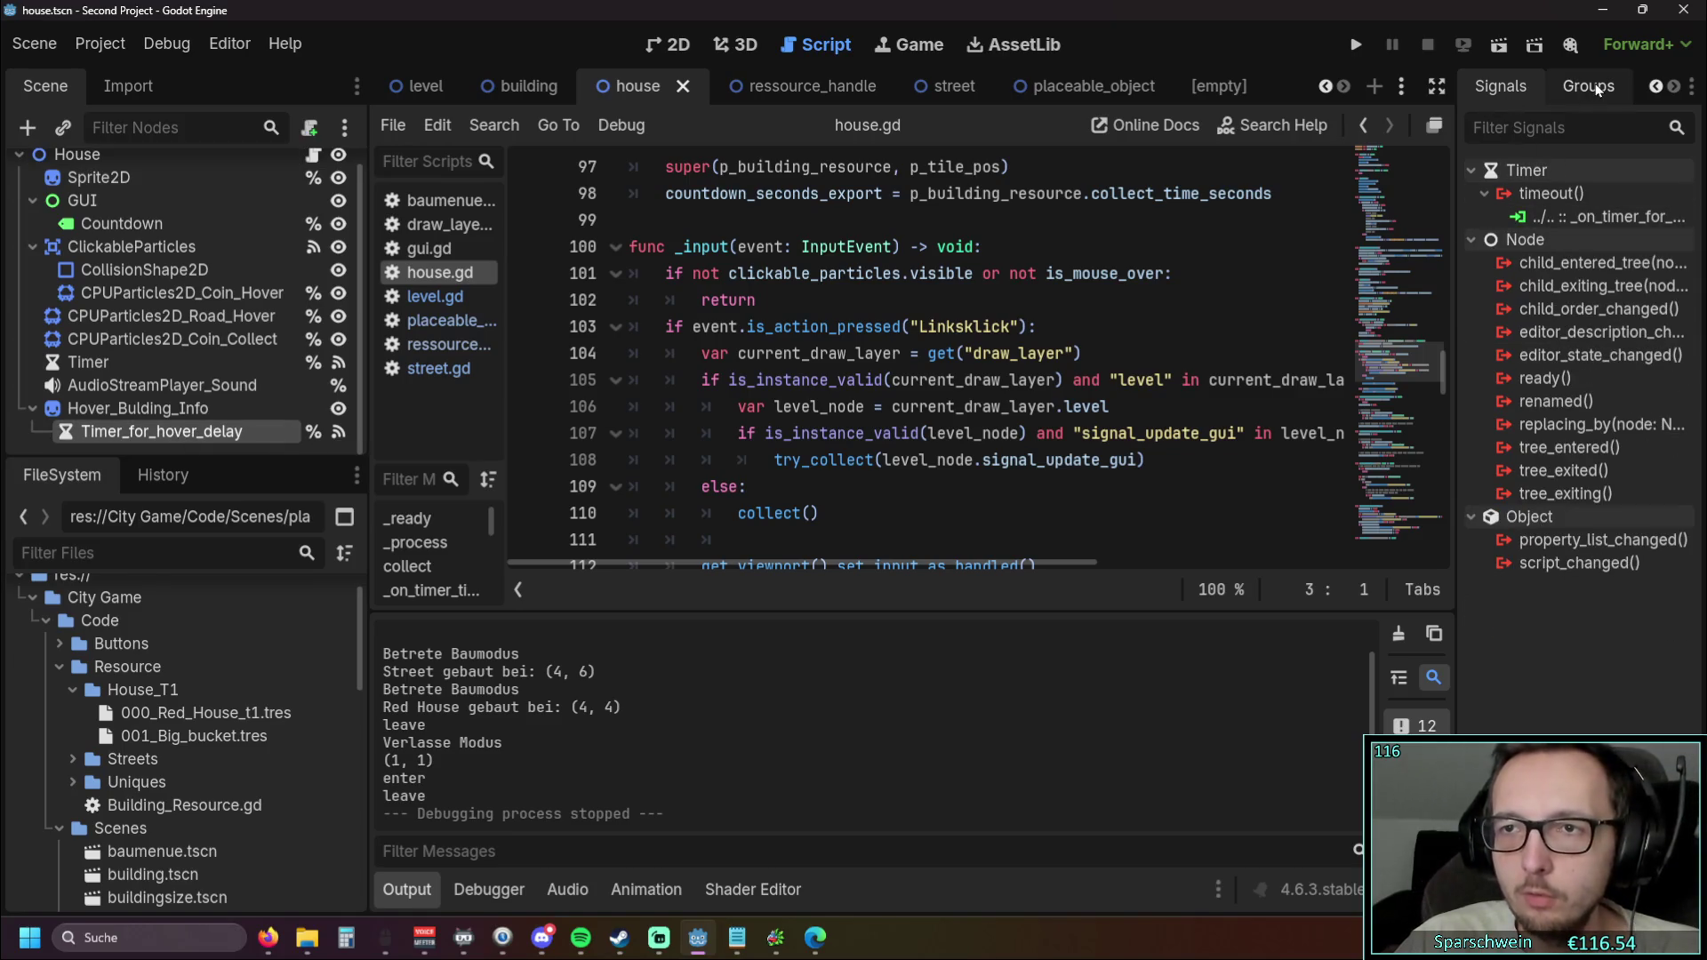
pyautogui.click(192, 415)
pyautogui.click(178, 433)
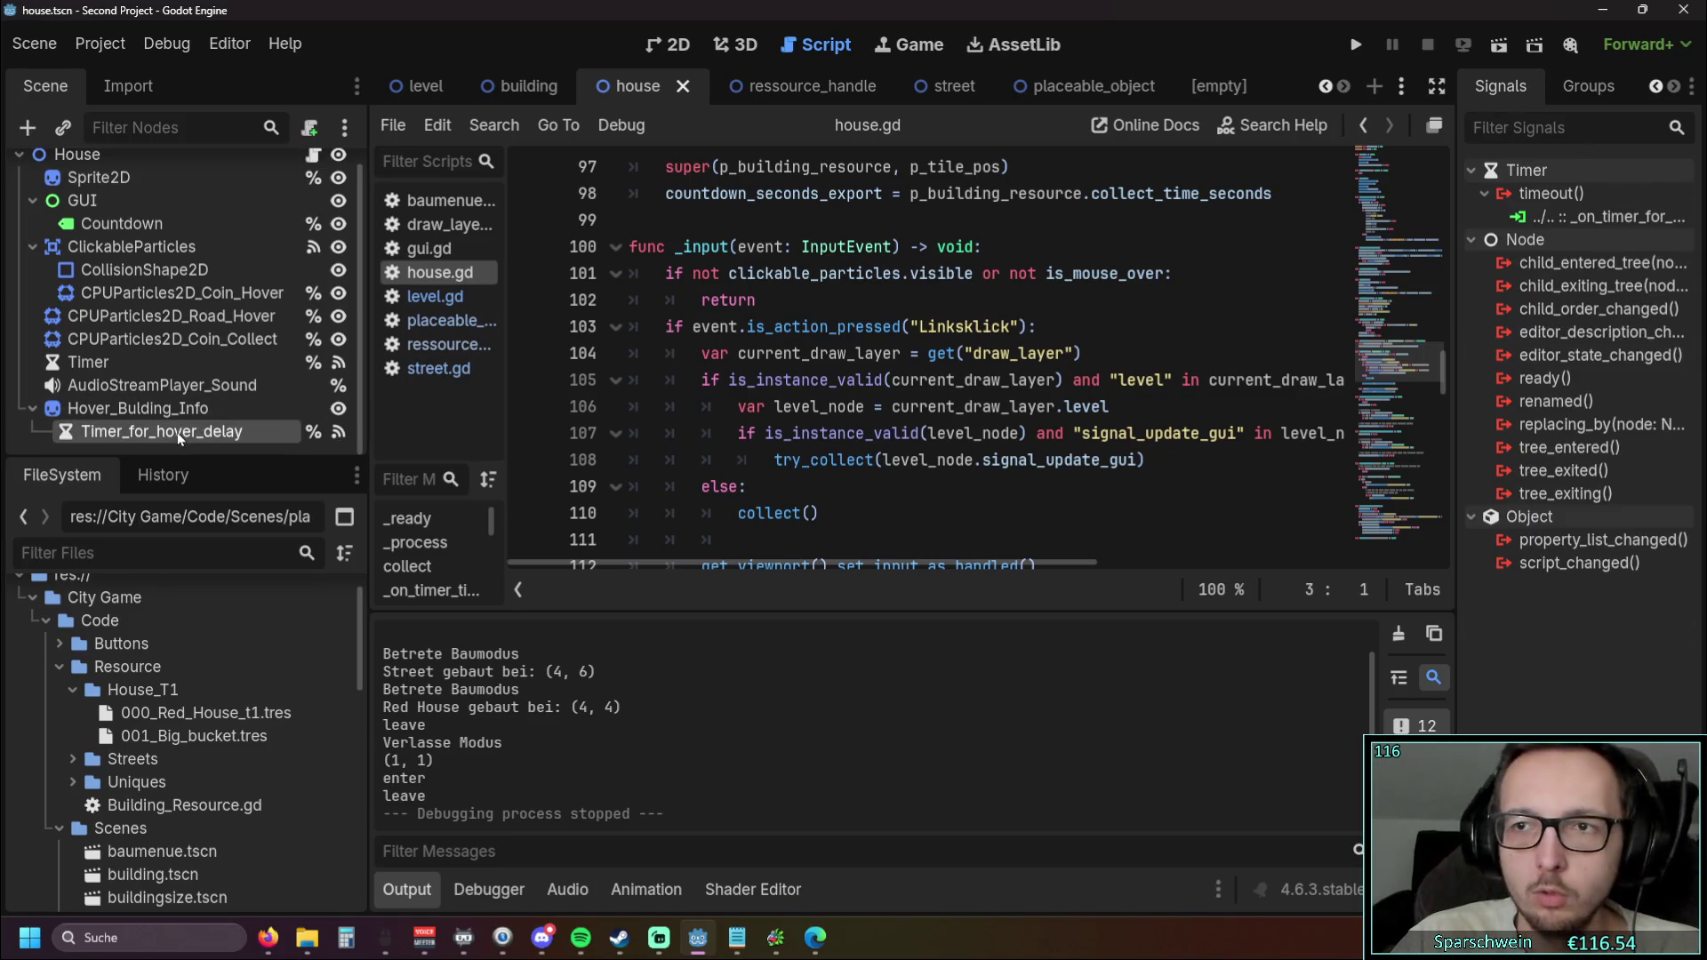
# Set Timer_for_hover_delay's Wait Time to 1.2 seconds in the Inspector
pyautogui.click(1654, 86)
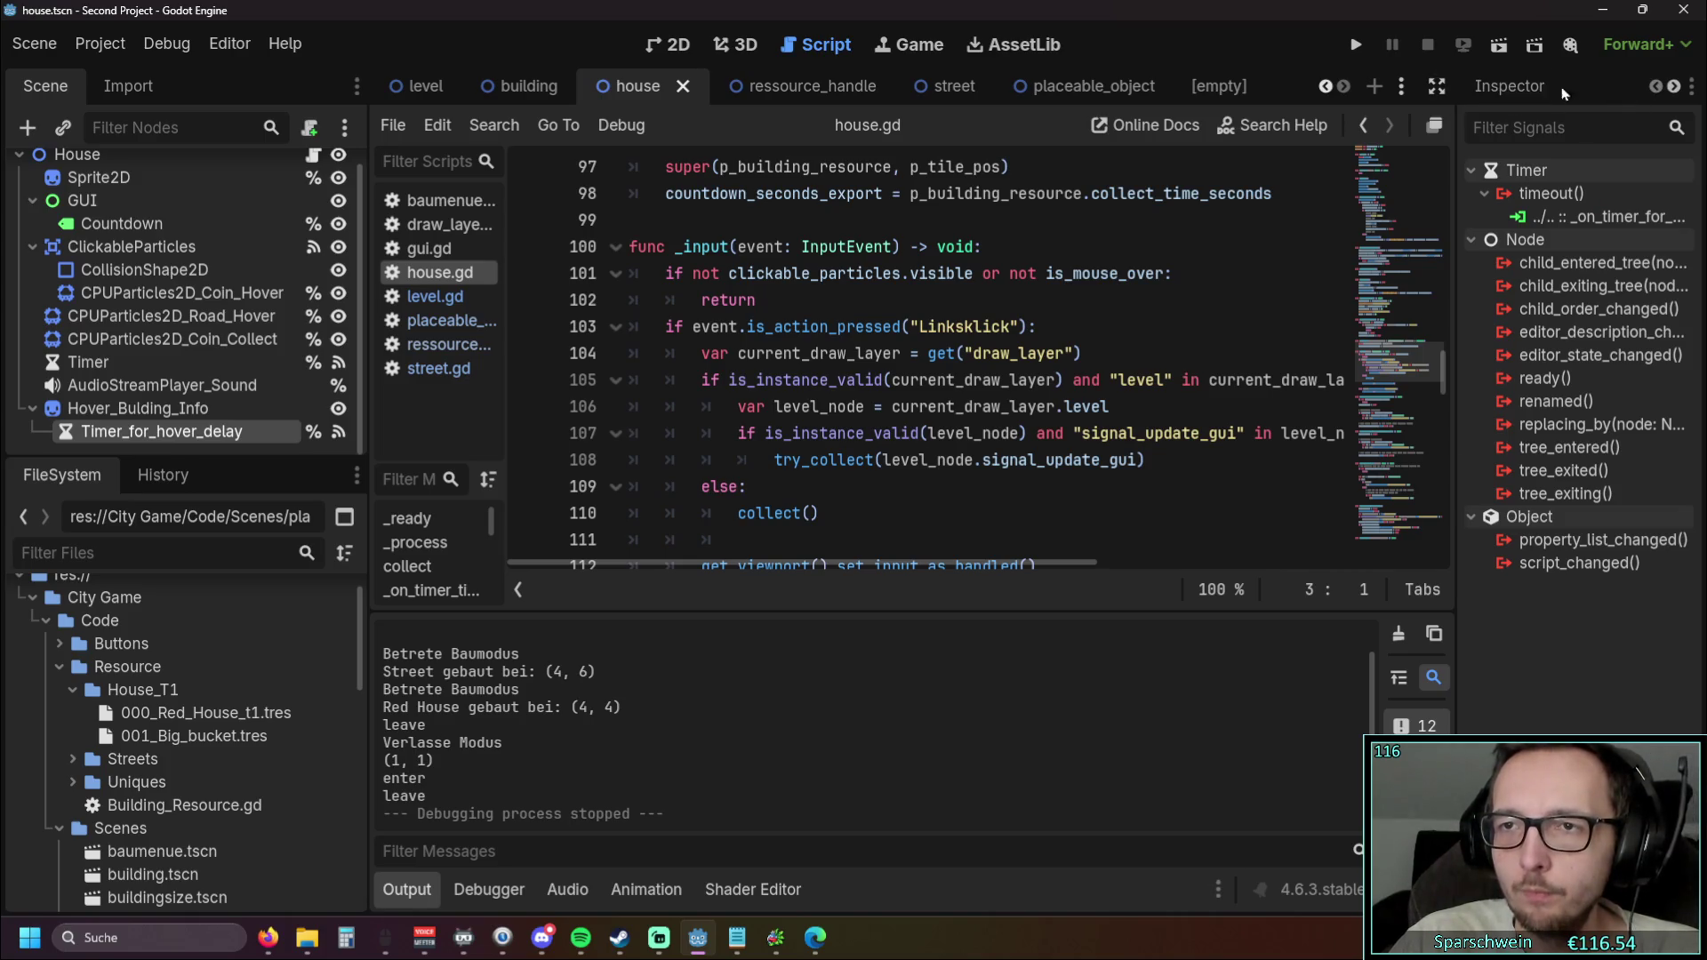
pyautogui.click(1509, 86)
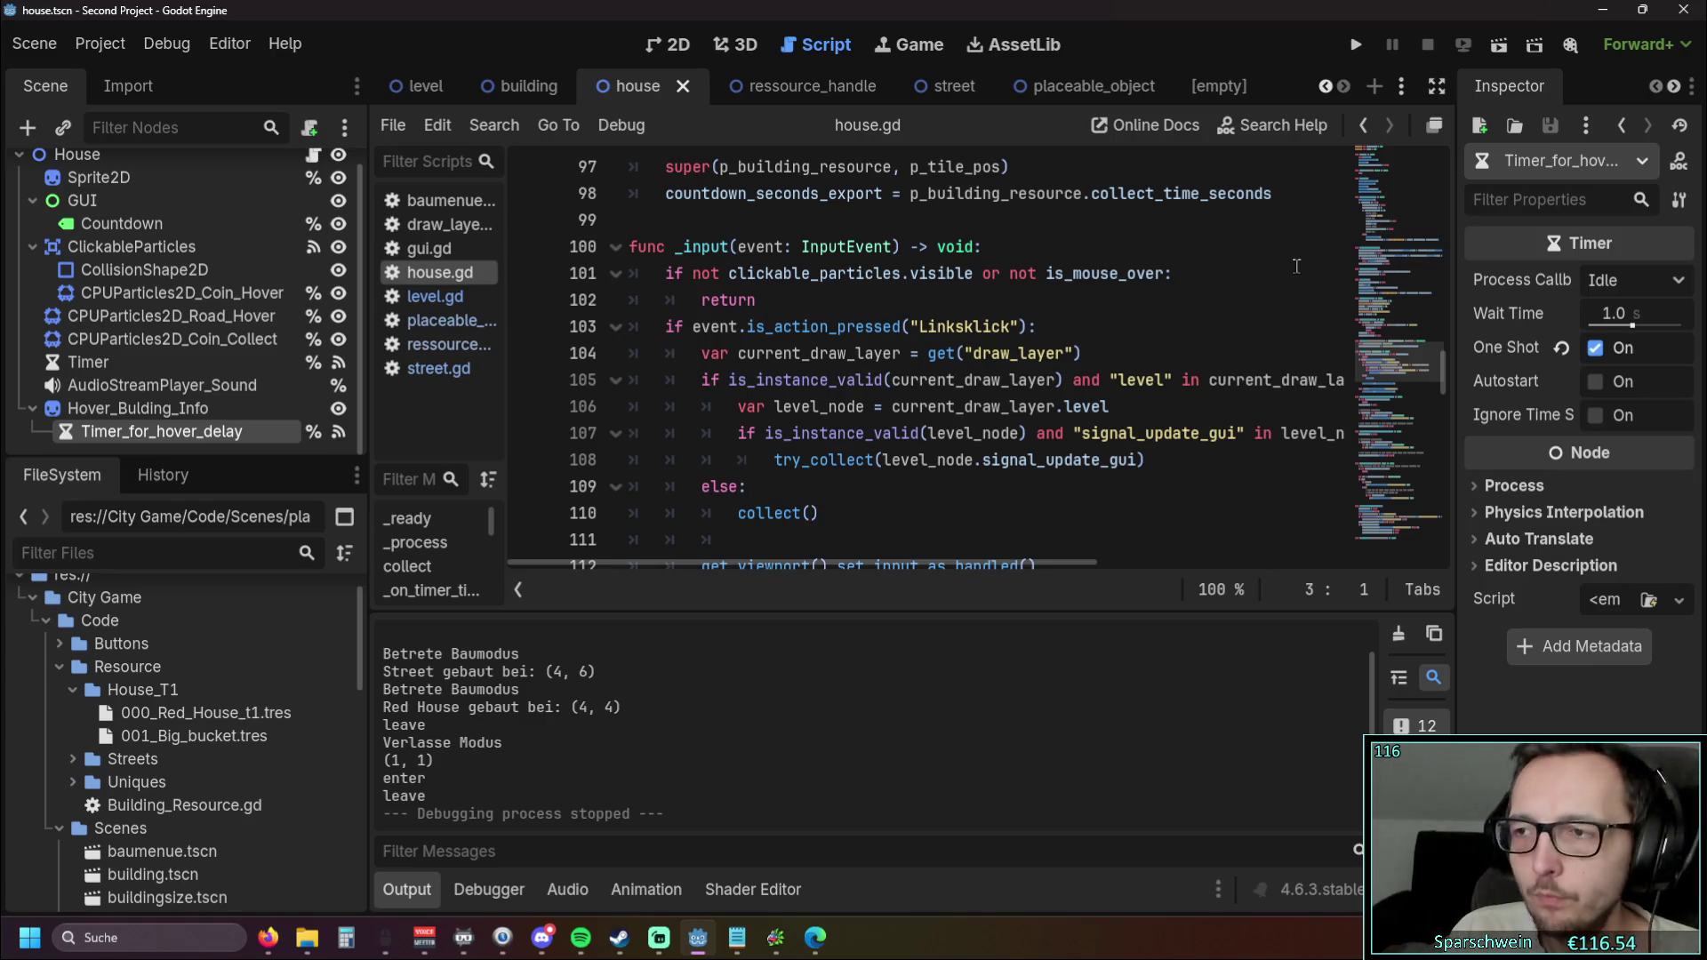
pyautogui.click(1627, 315)
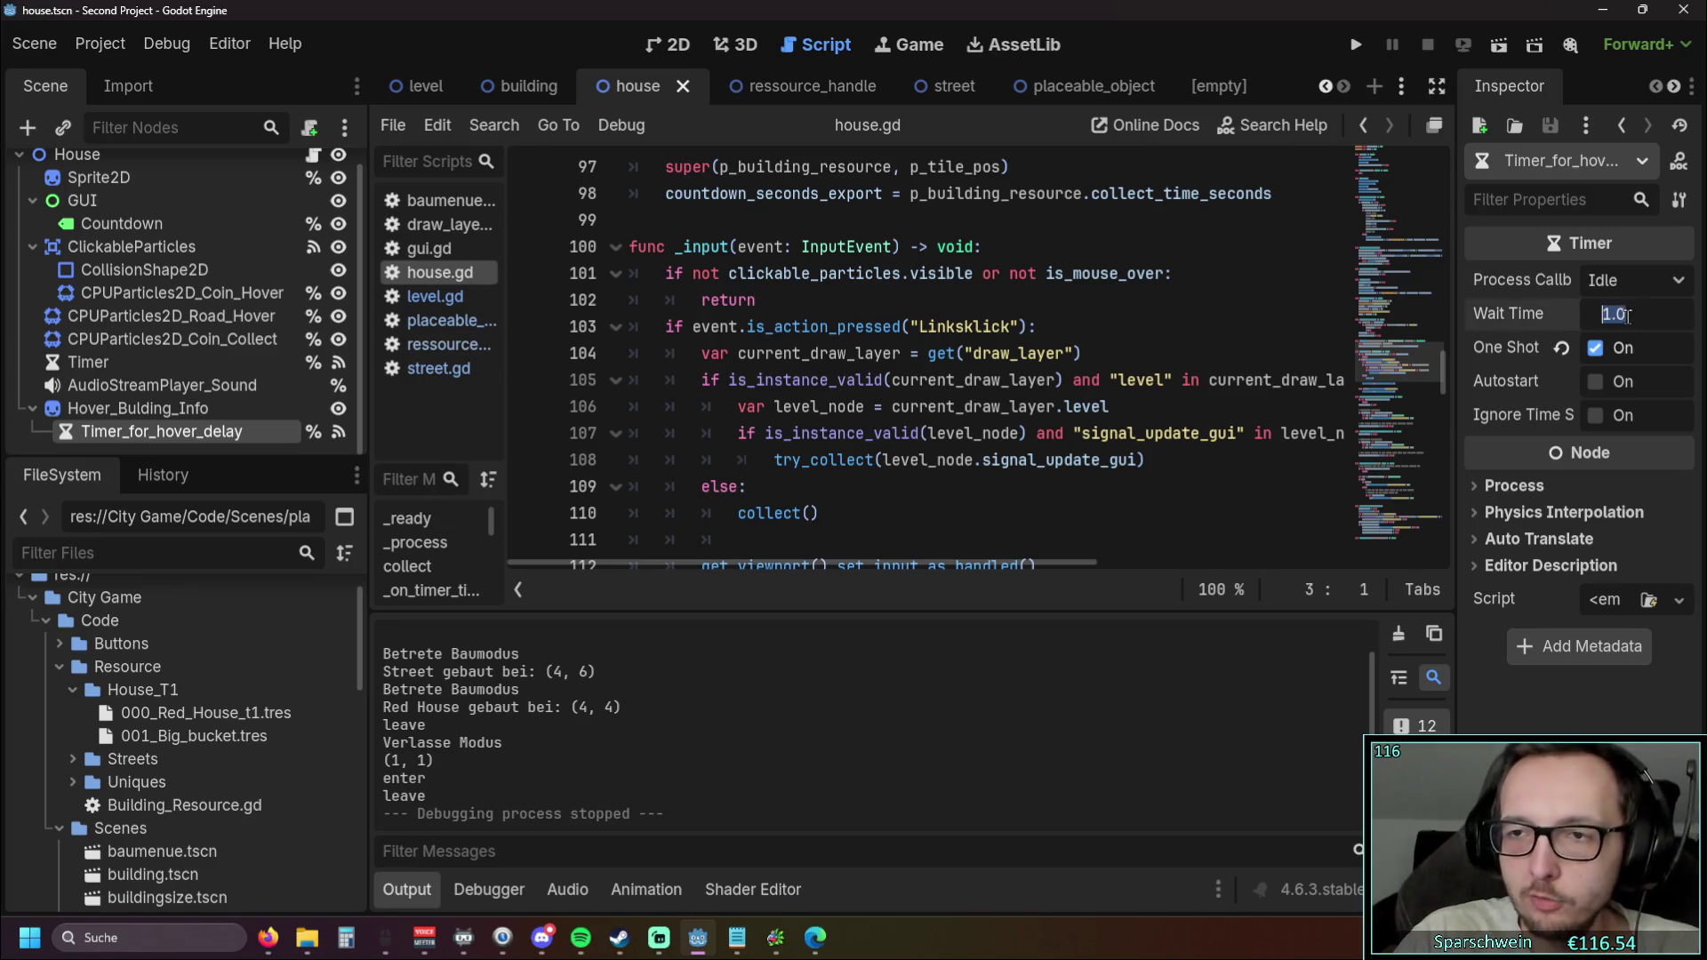
pyautogui.write('1.2')
pyautogui.press('Return')
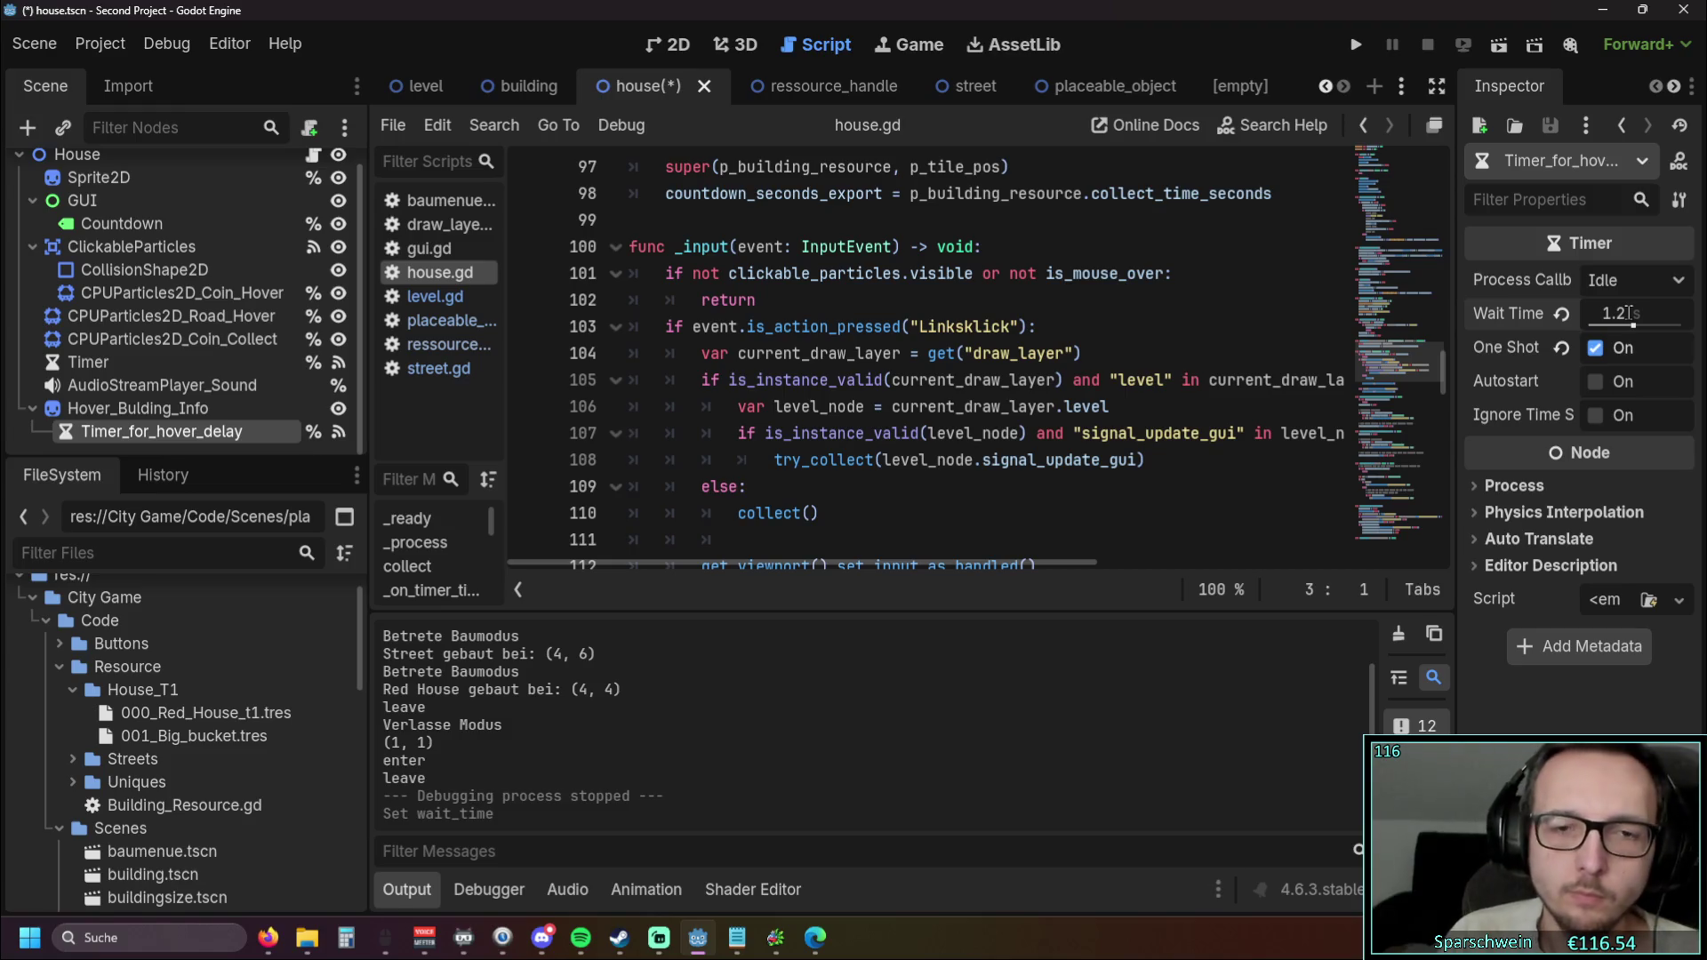
pyautogui.click(416, 891)
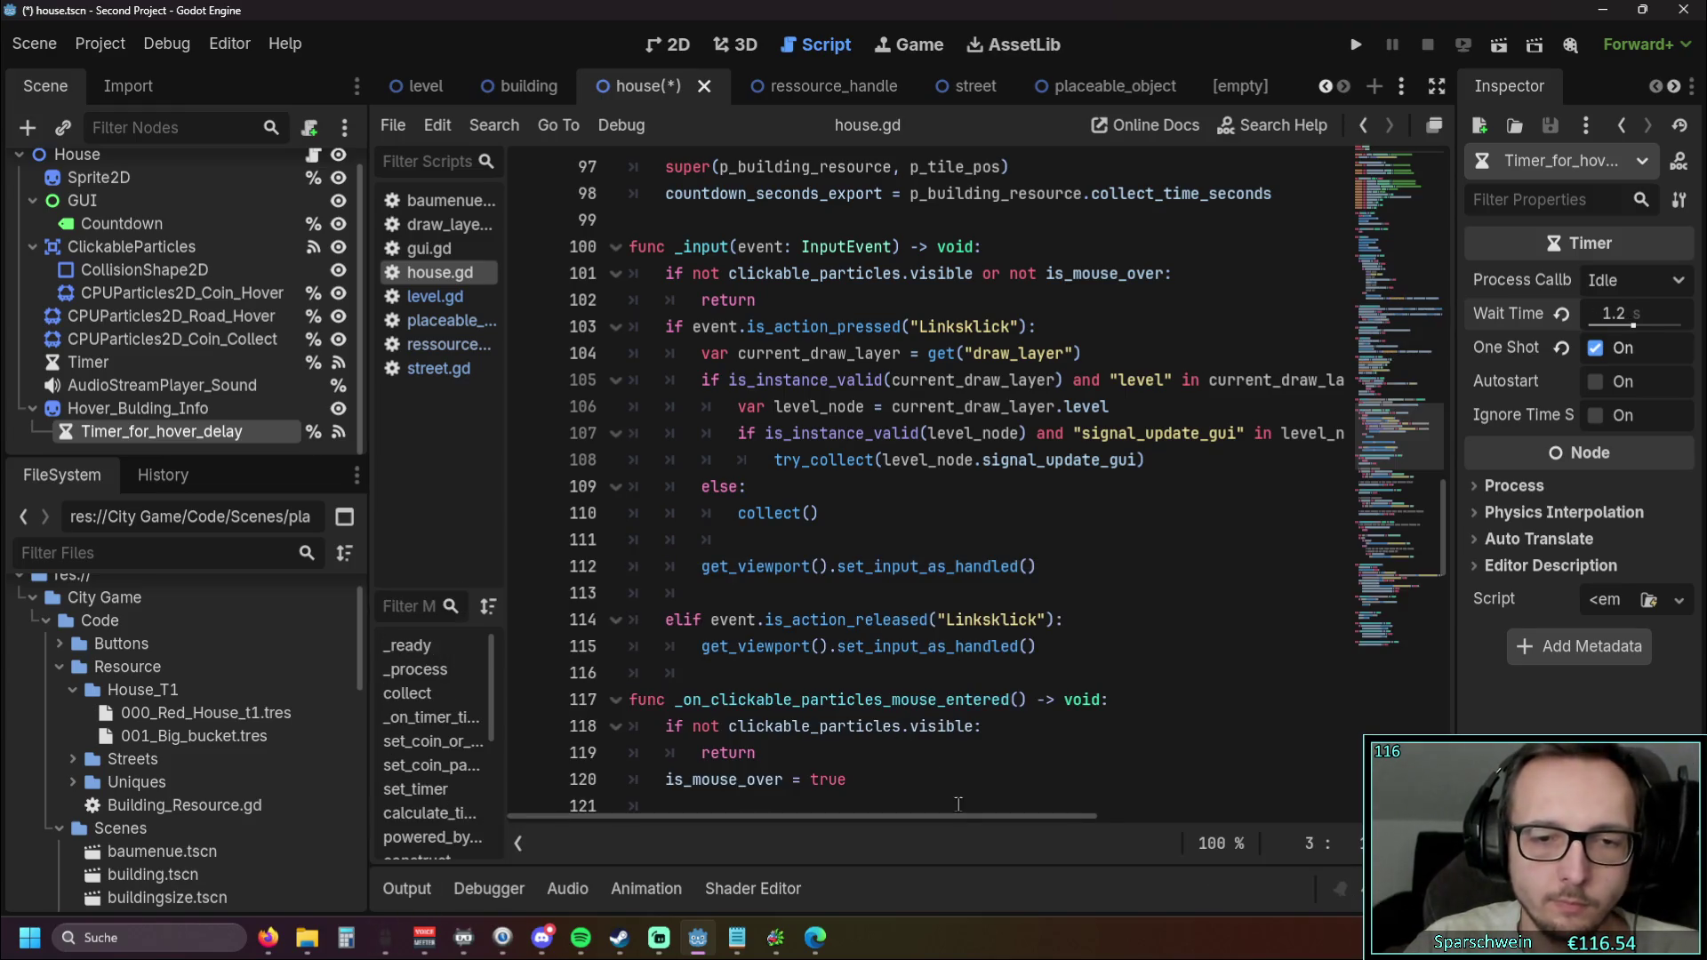
# Scroll through the hover-related functions in house.gd
pyautogui.scroll(-20, 956, 756)
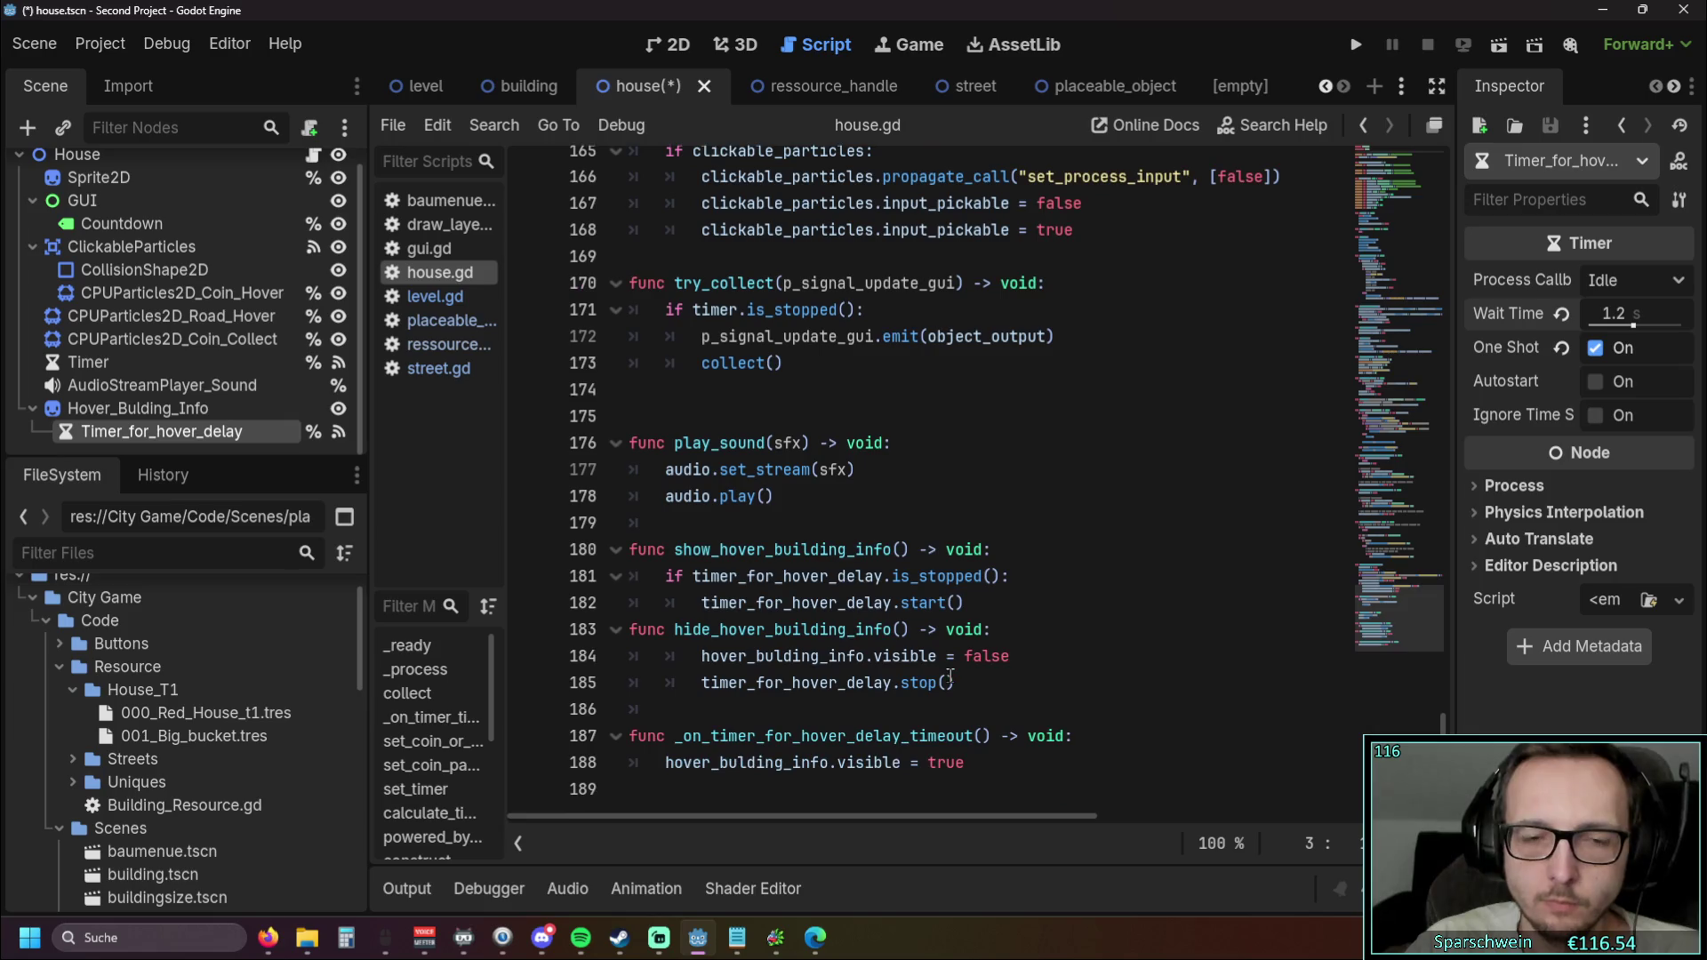
pyautogui.scroll(3, 950, 676)
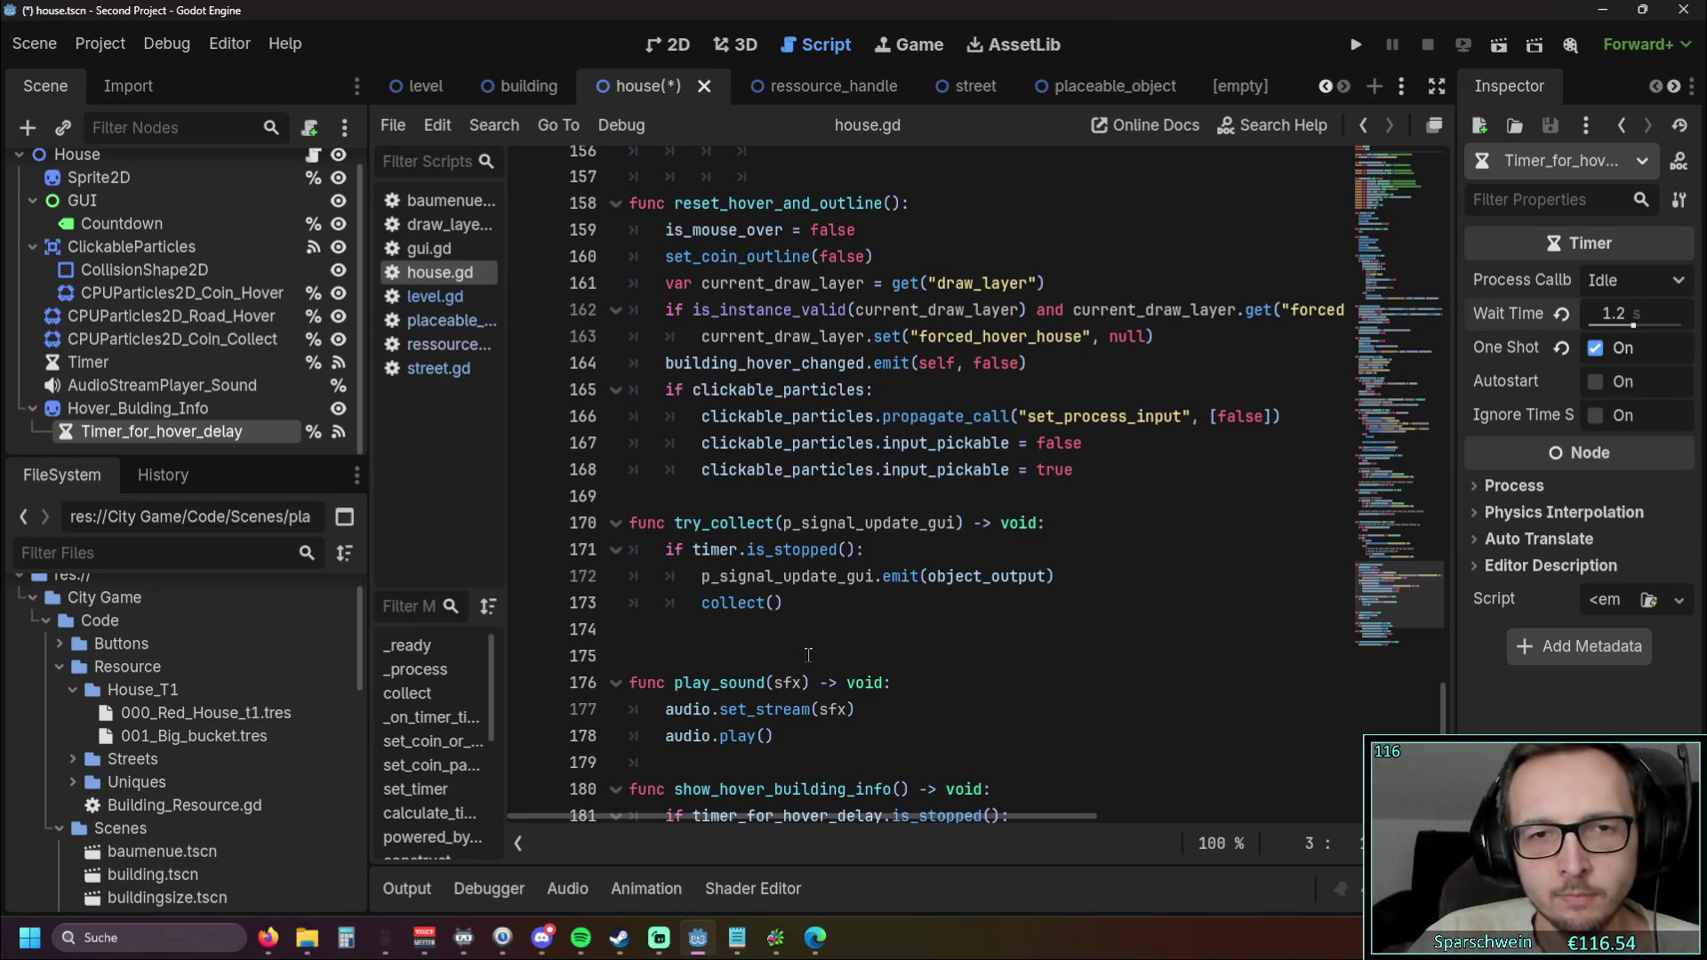
pyautogui.scroll(5, 806, 556)
pyautogui.scroll(-8, 806, 556)
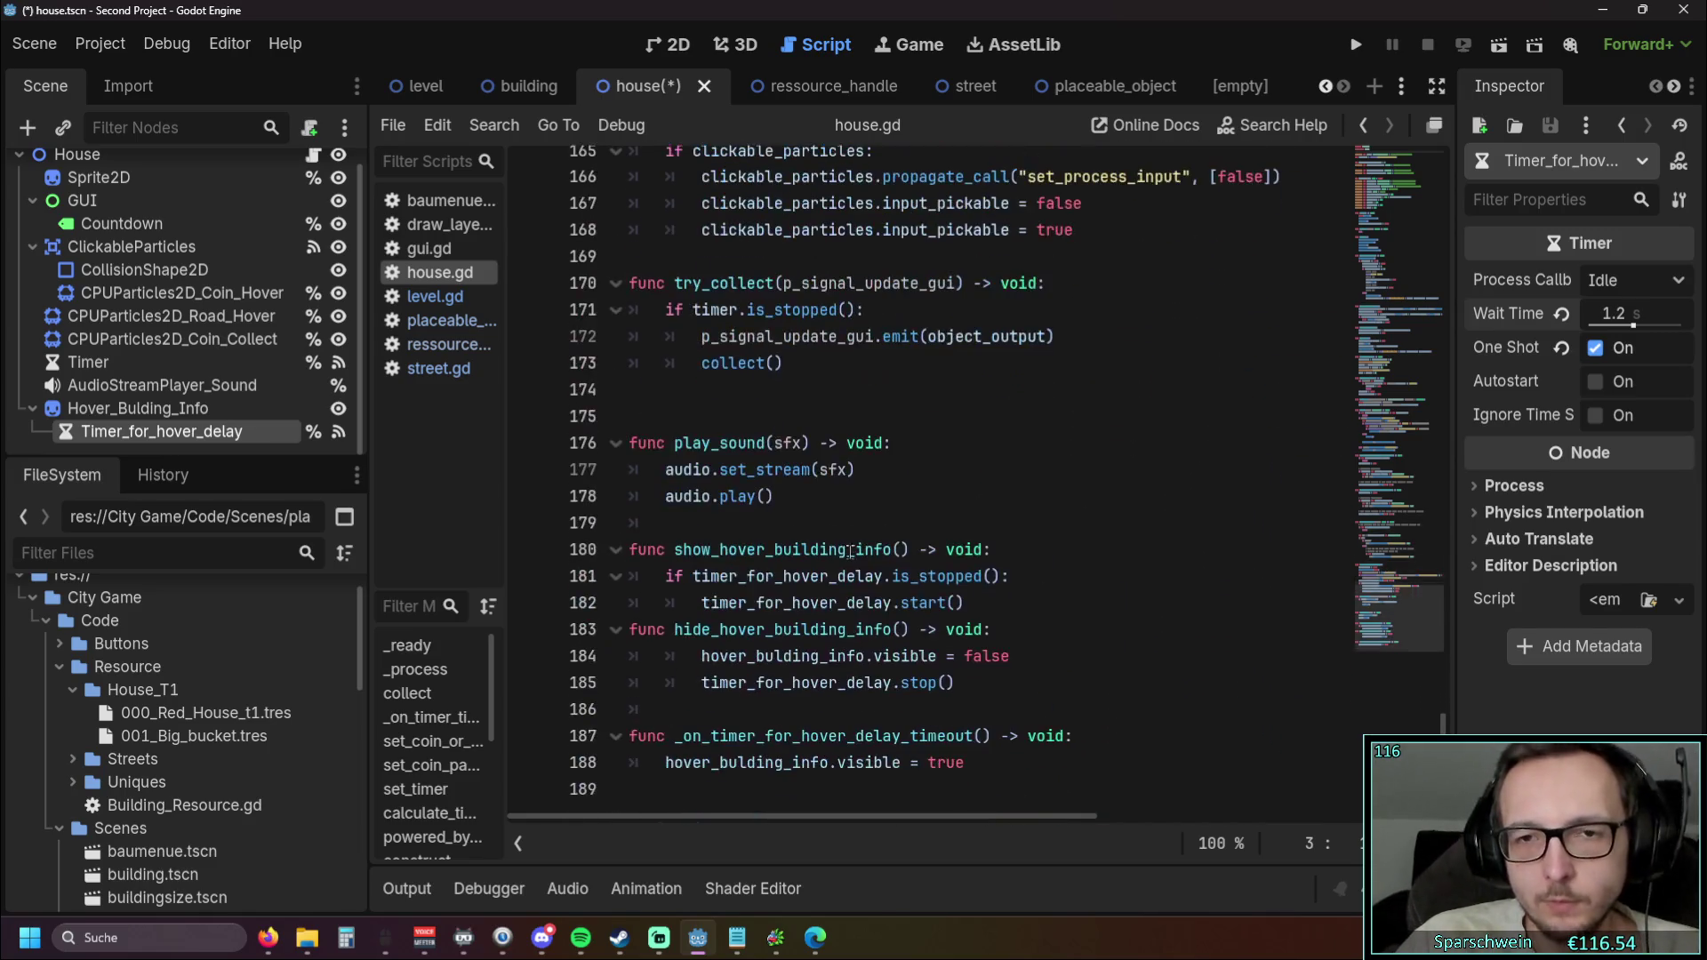
pyautogui.scroll(12, 869, 560)
pyautogui.scroll(8, 869, 561)
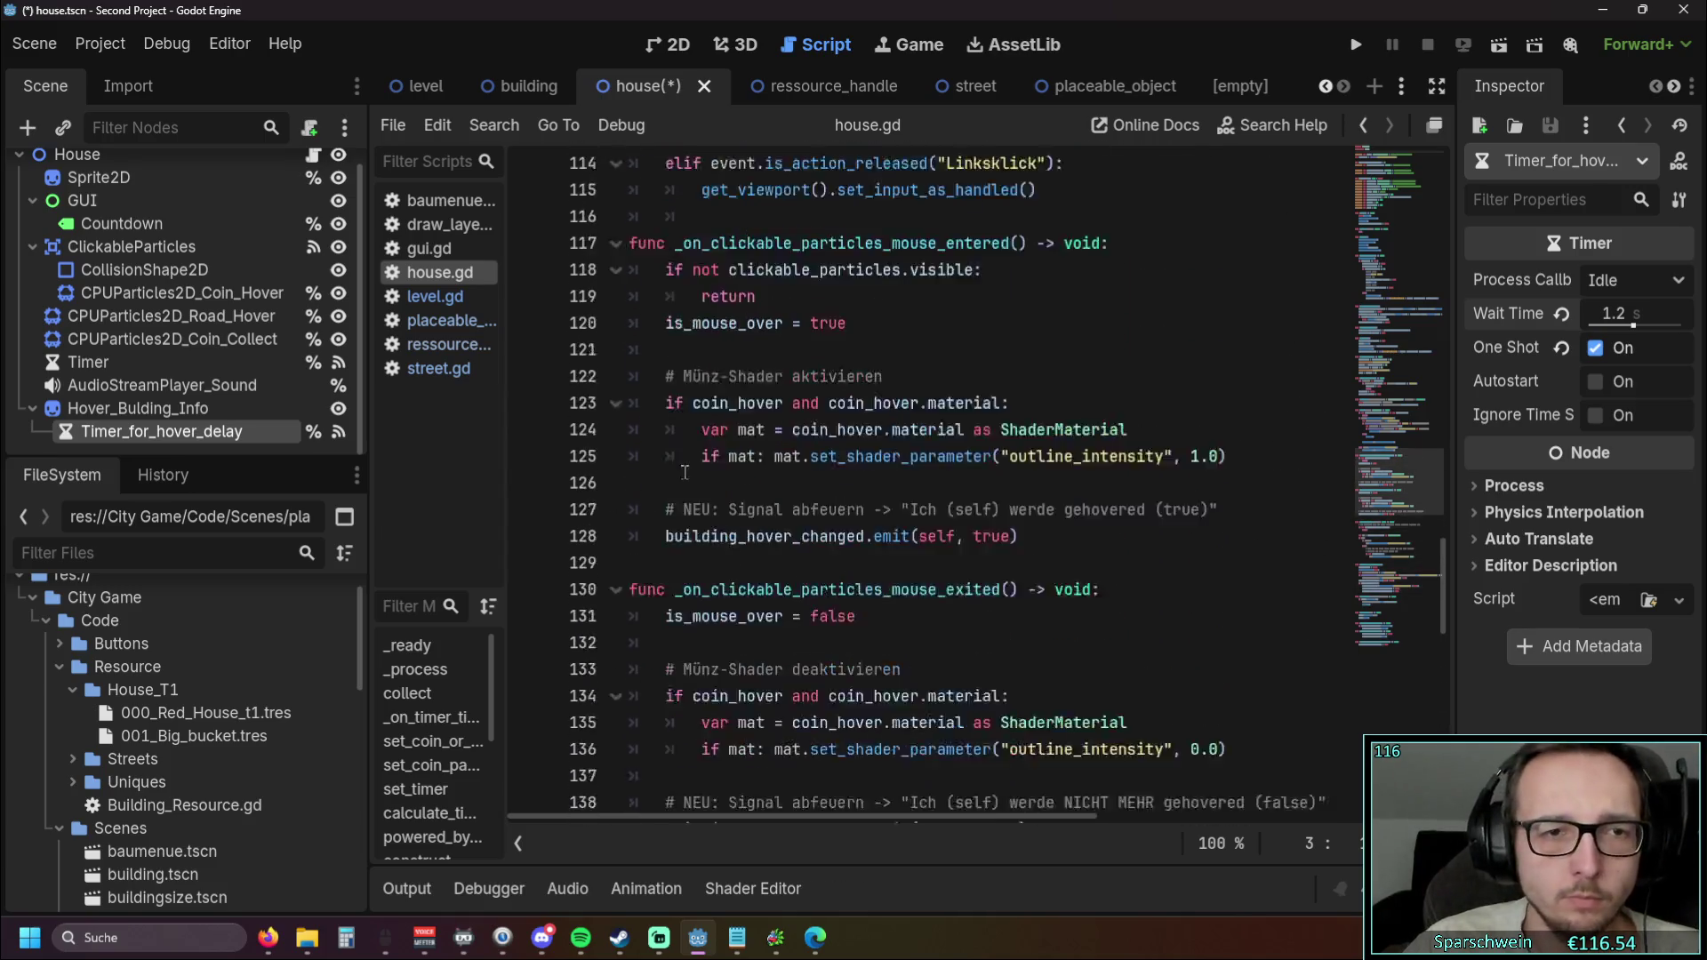
# Resize the scene, file and script-list panels, then flip through the scripts ending on street.gd
pyautogui.moveTo(360, 474); pyautogui.dragTo(258, 476)
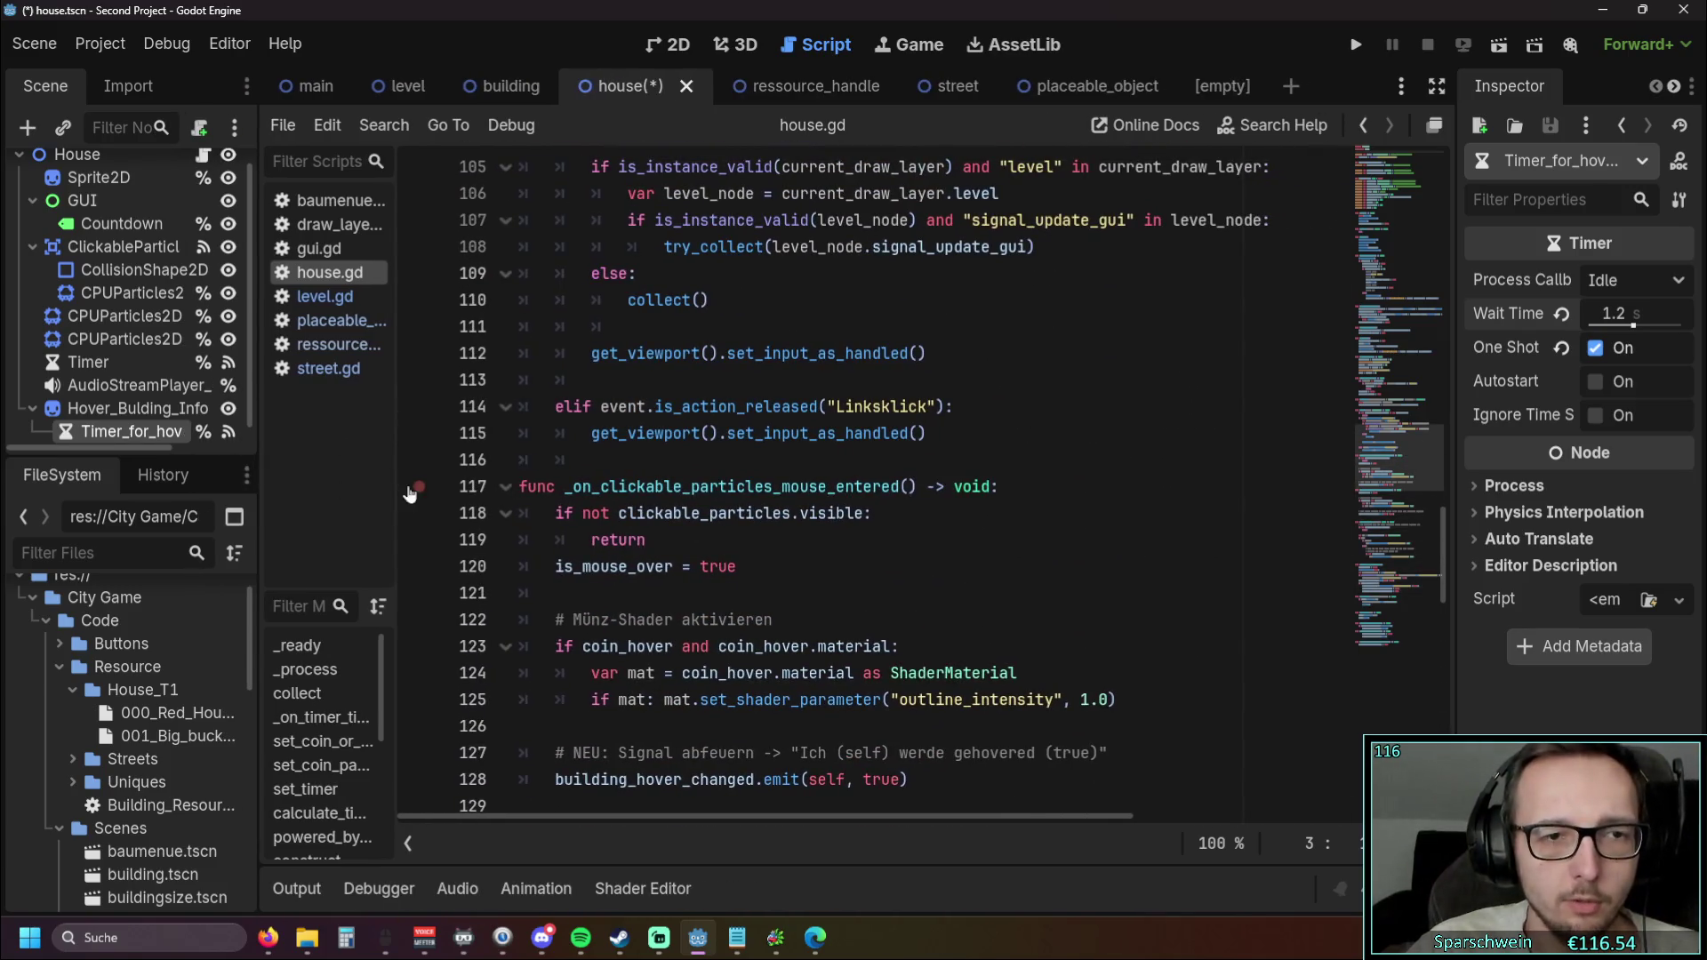
pyautogui.moveTo(397, 480); pyautogui.dragTo(555, 481)
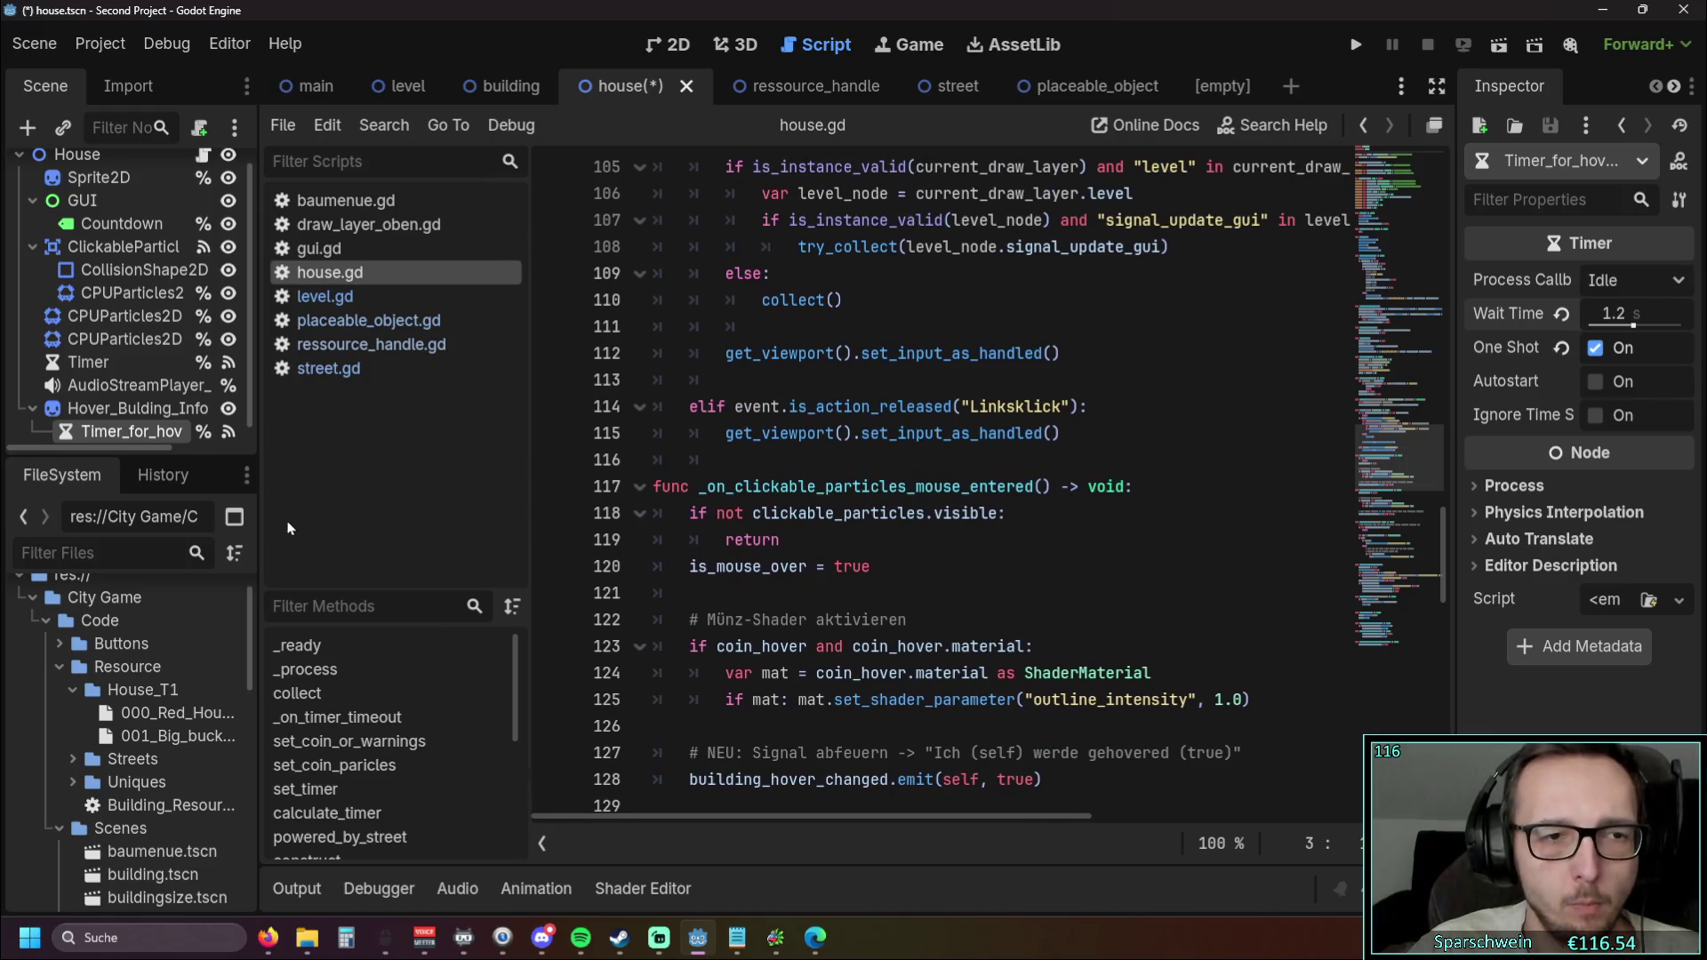
pyautogui.moveTo(259, 525); pyautogui.dragTo(310, 525)
pyautogui.click(394, 368)
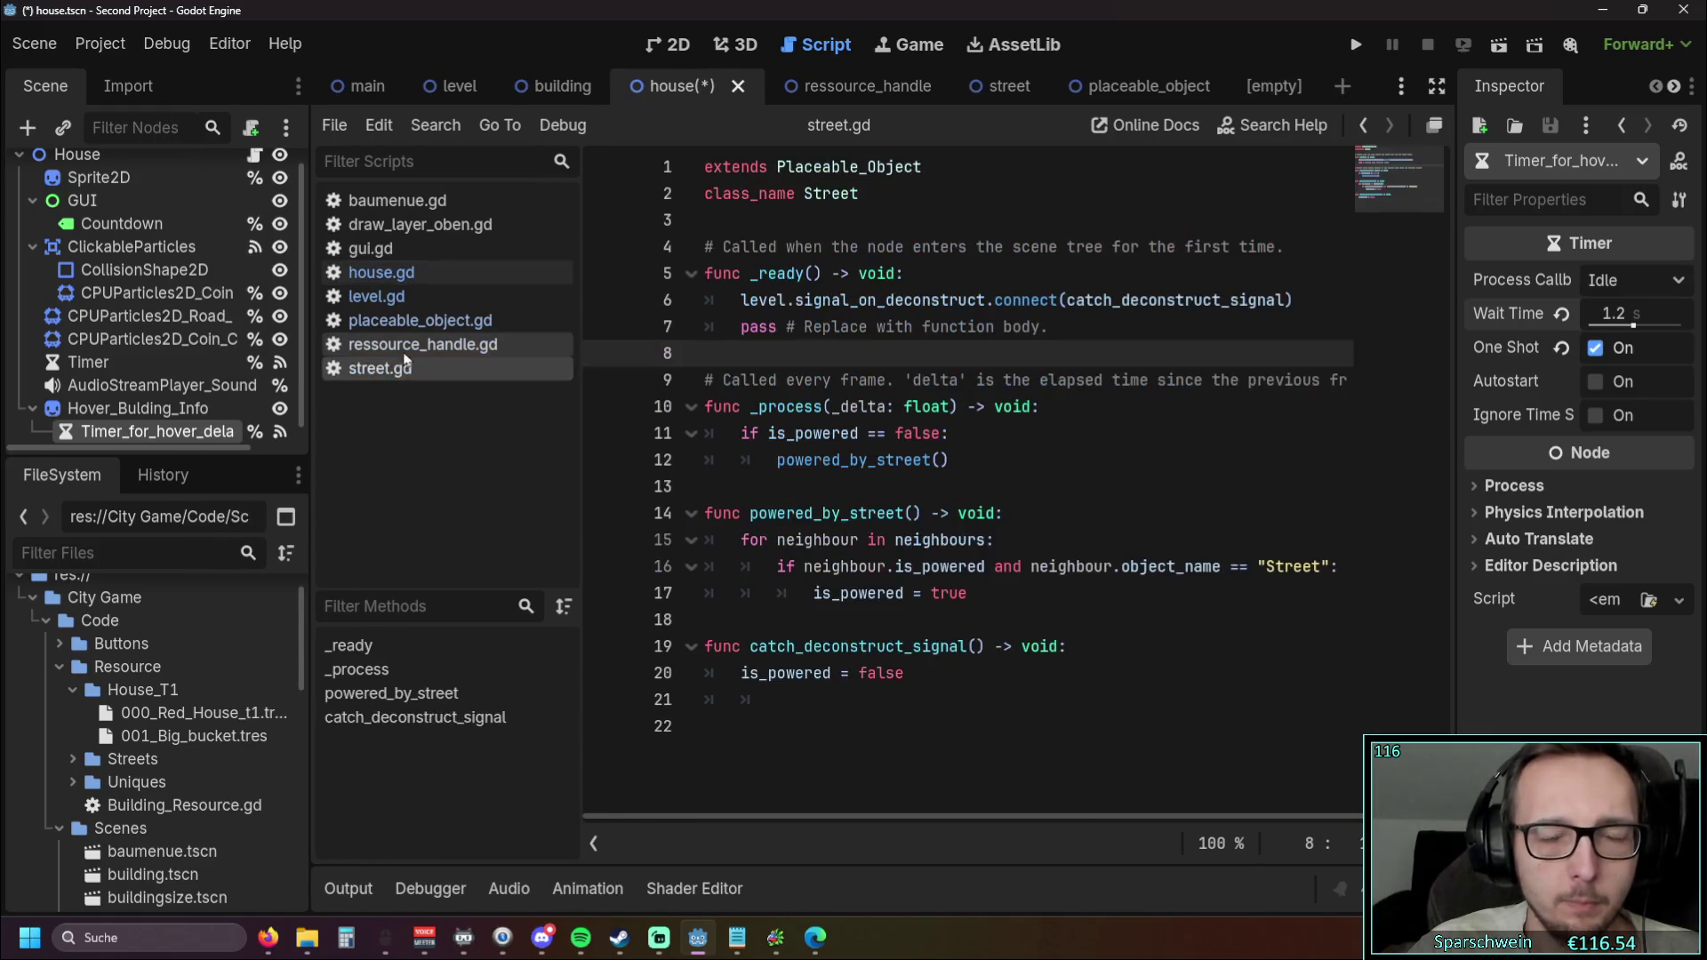
pyautogui.click(400, 321)
pyautogui.click(398, 296)
pyautogui.click(391, 272)
pyautogui.click(407, 368)
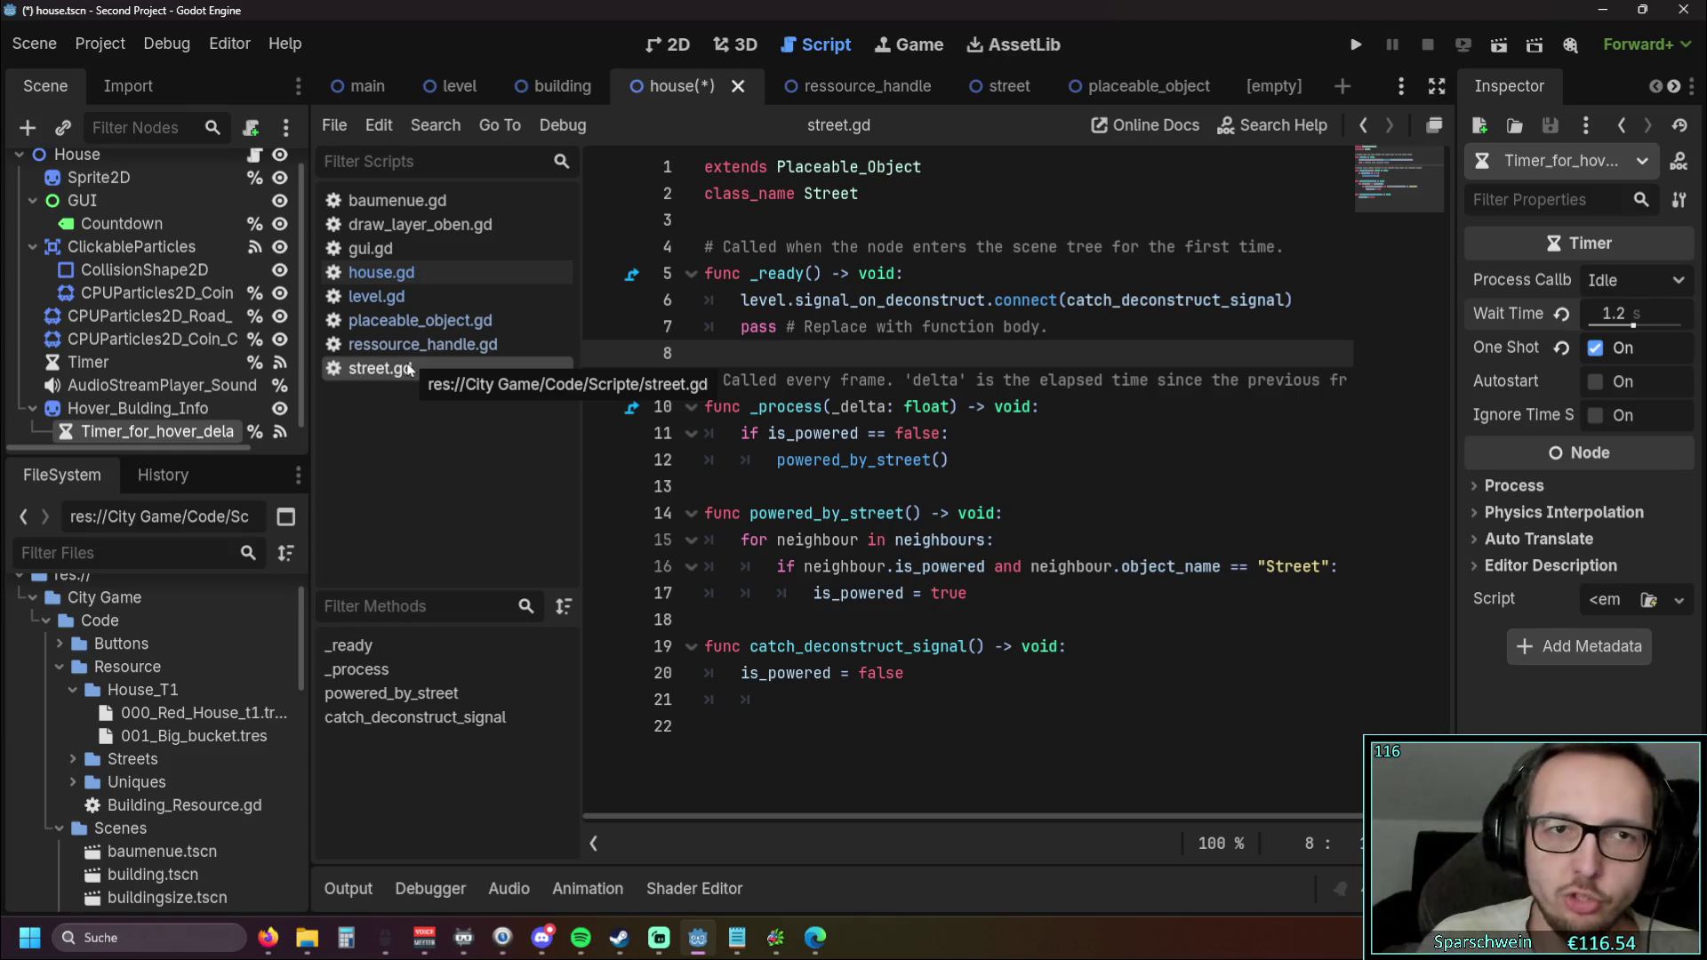
# Switch to Notepad and scroll through python.txt, checking the .Pop() example
pyautogui.hotkey('alt', 'Tab')
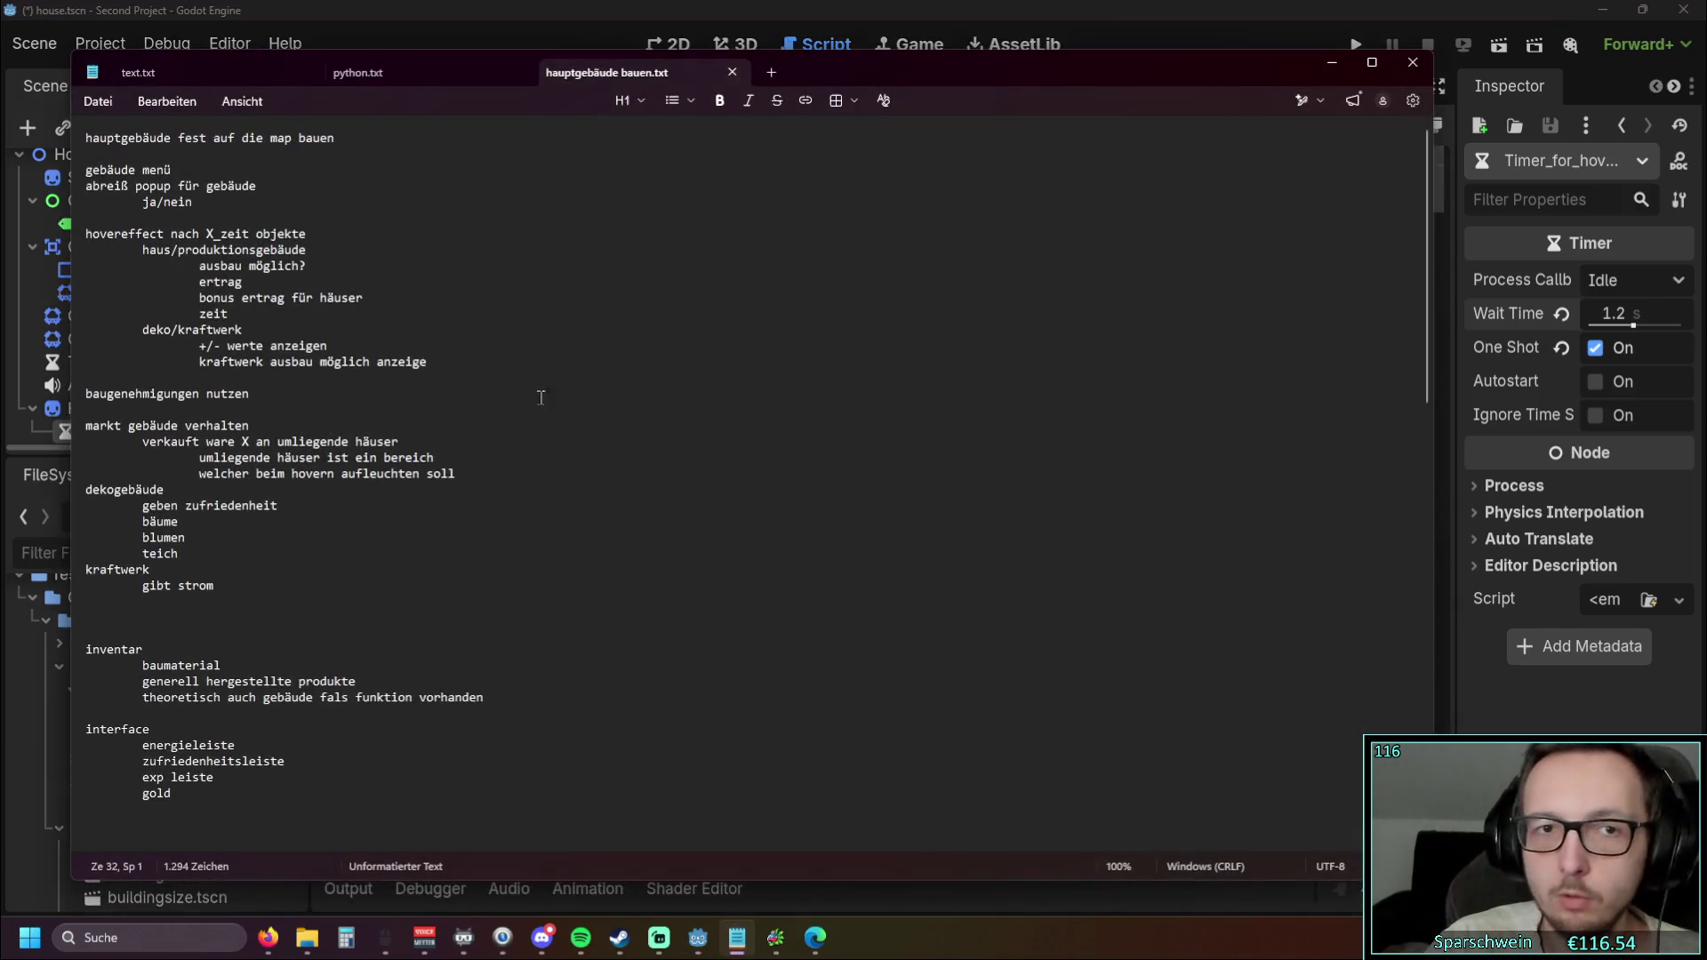
pyautogui.click(357, 72)
pyautogui.scroll(-2, 499, 409)
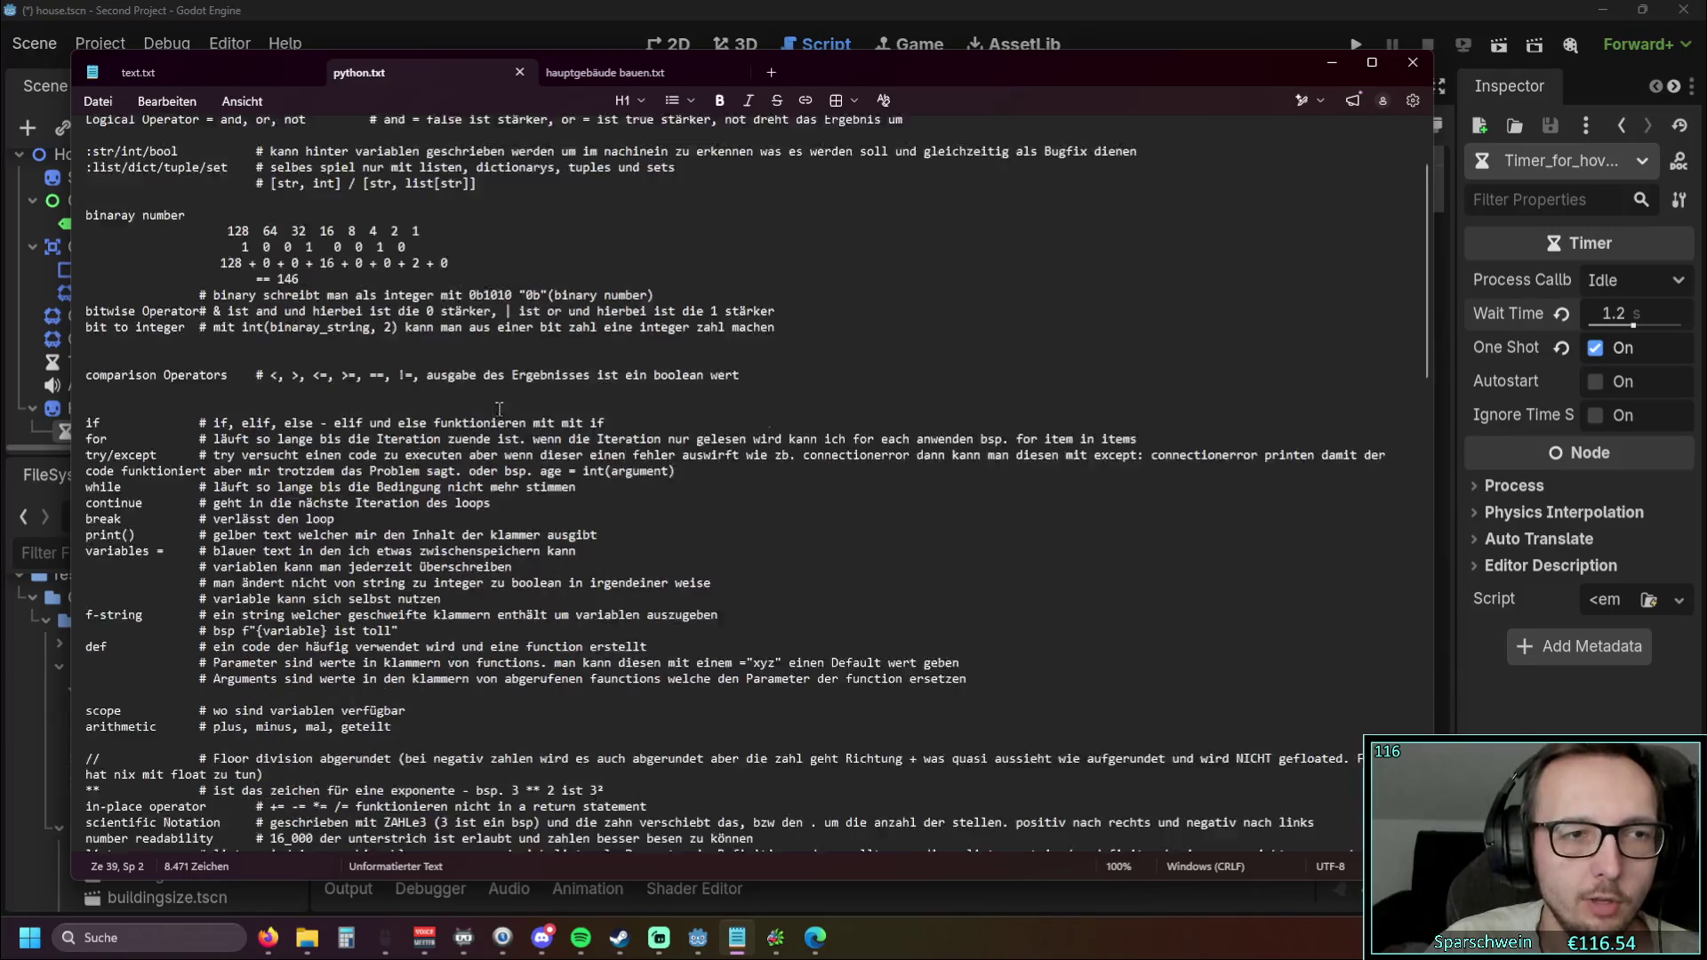
pyautogui.scroll(-15, 499, 409)
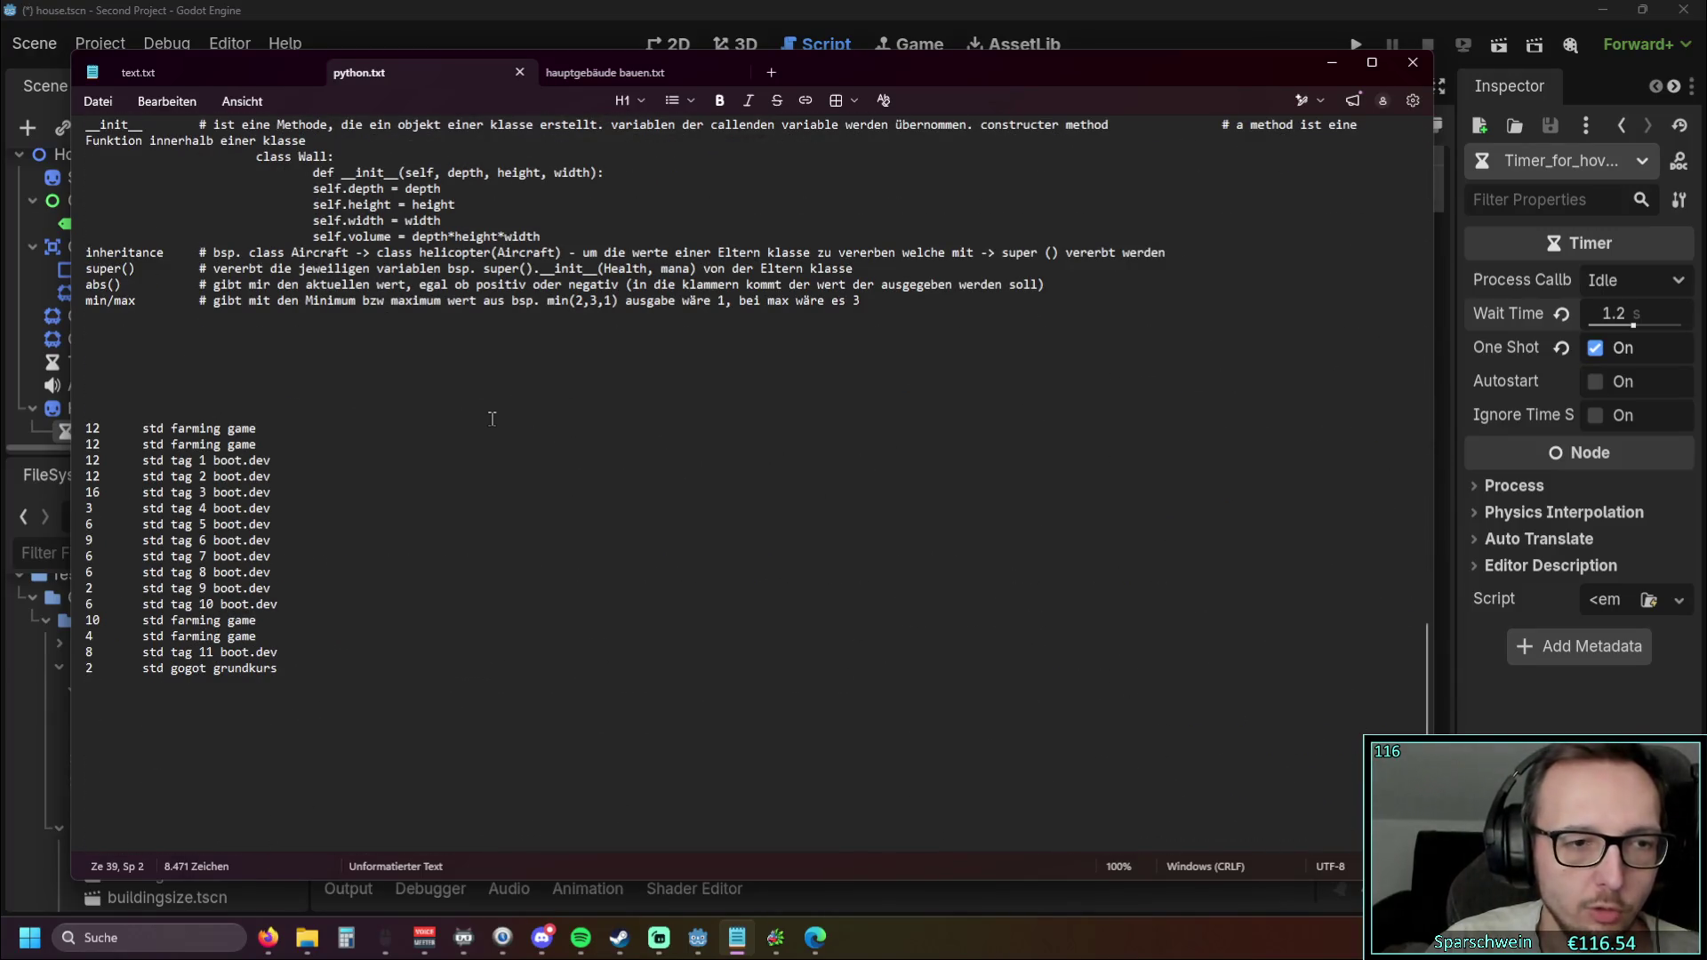
pyautogui.scroll(12, 492, 418)
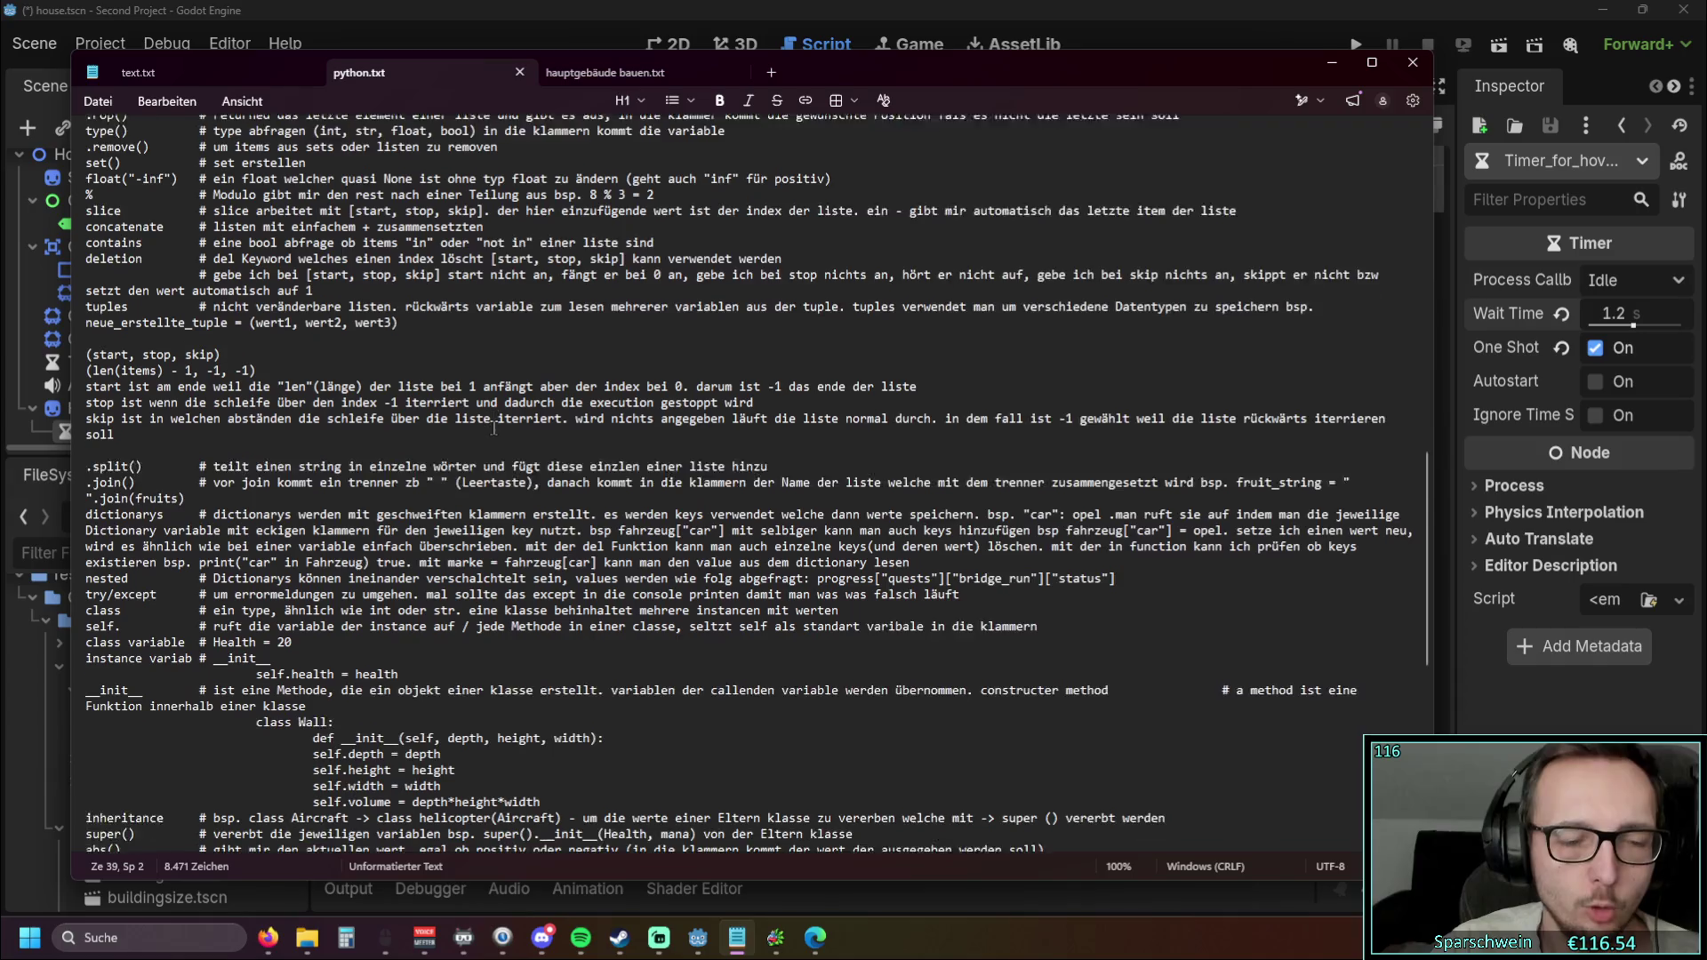
pyautogui.scroll(-3, 495, 428)
pyautogui.scroll(15, 494, 428)
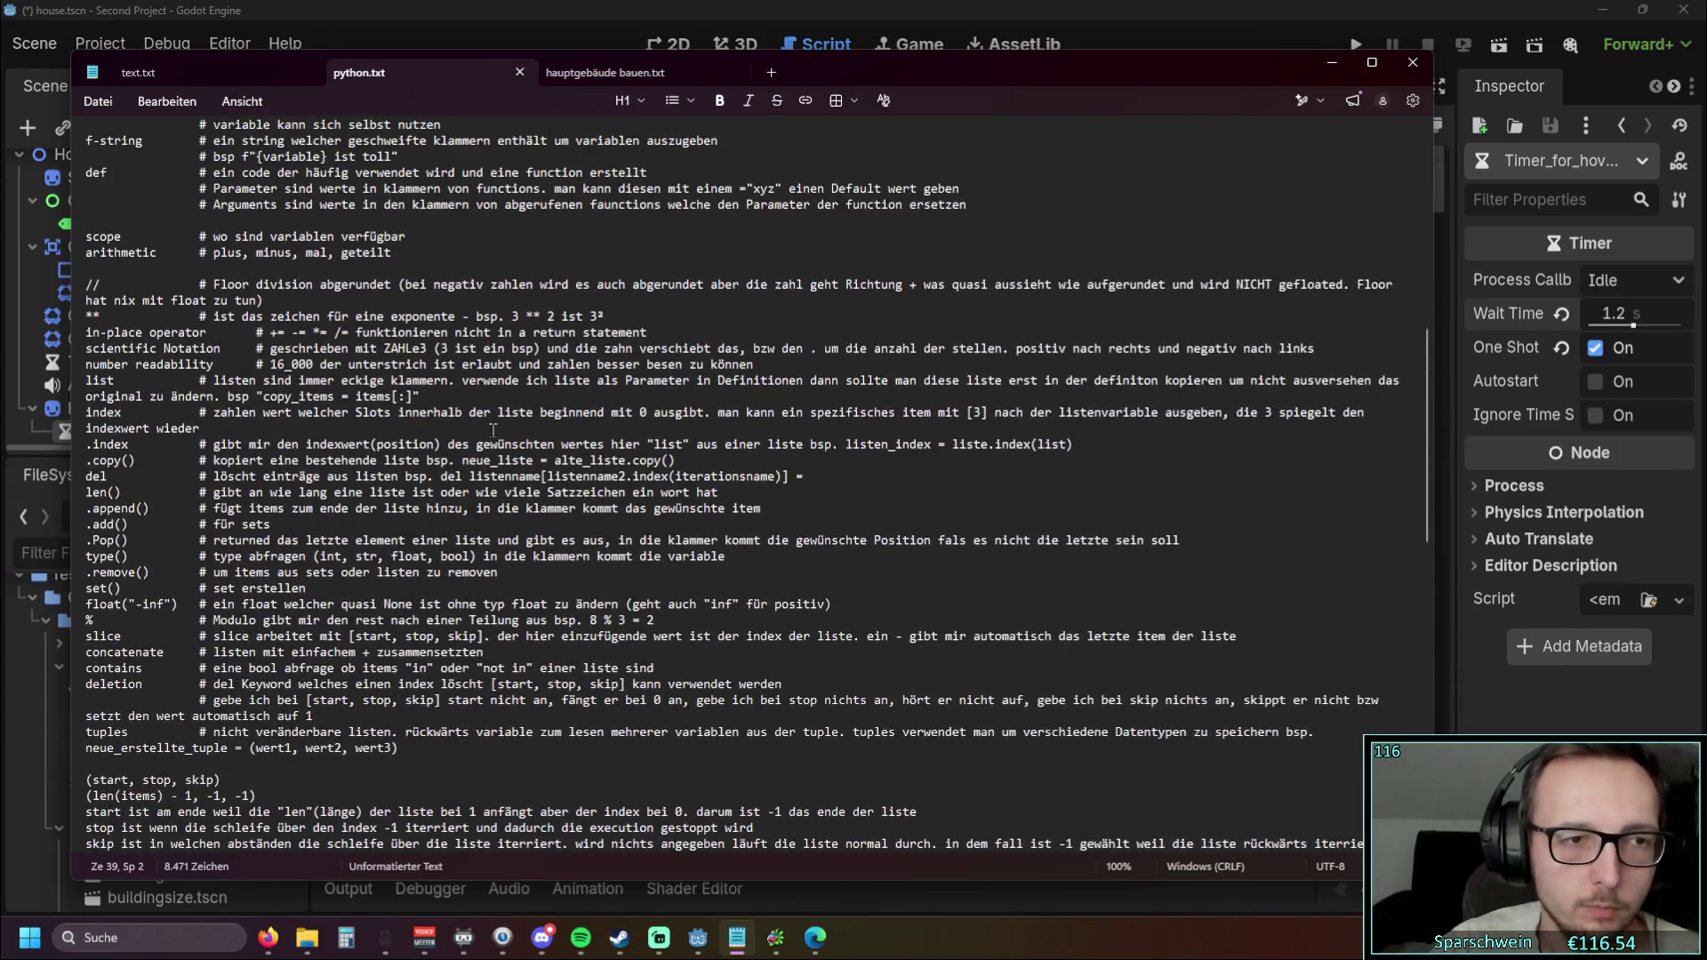
pyautogui.scroll(-8, 477, 437)
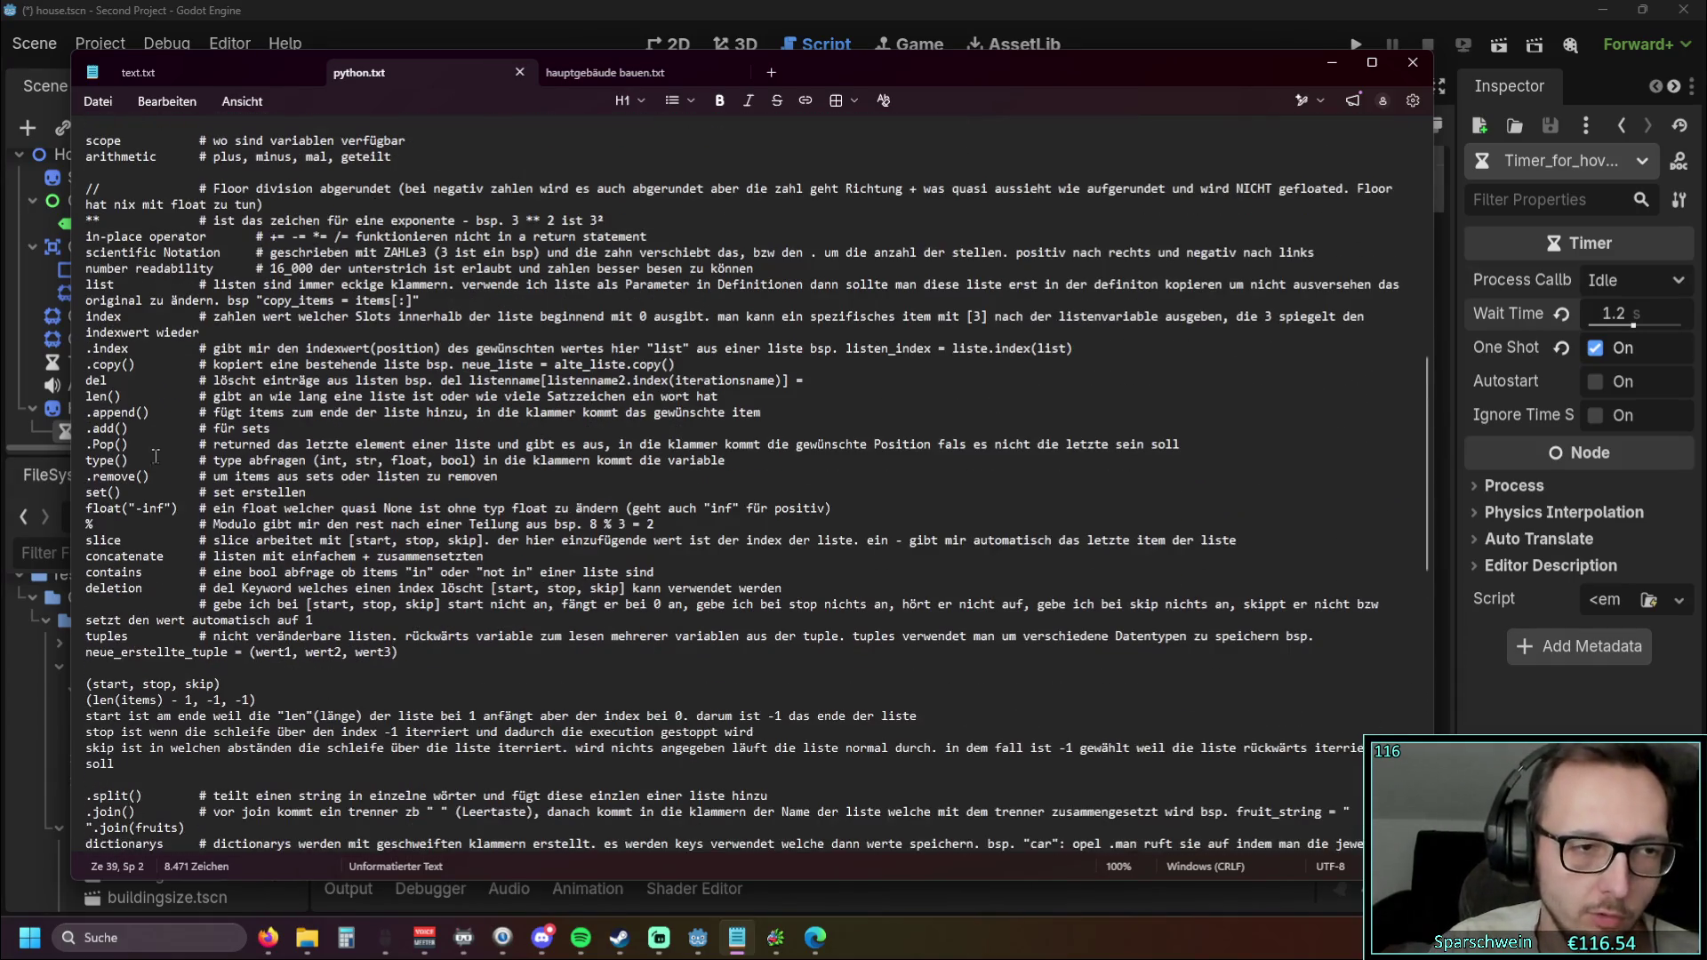
pyautogui.scroll(1, 117, 449)
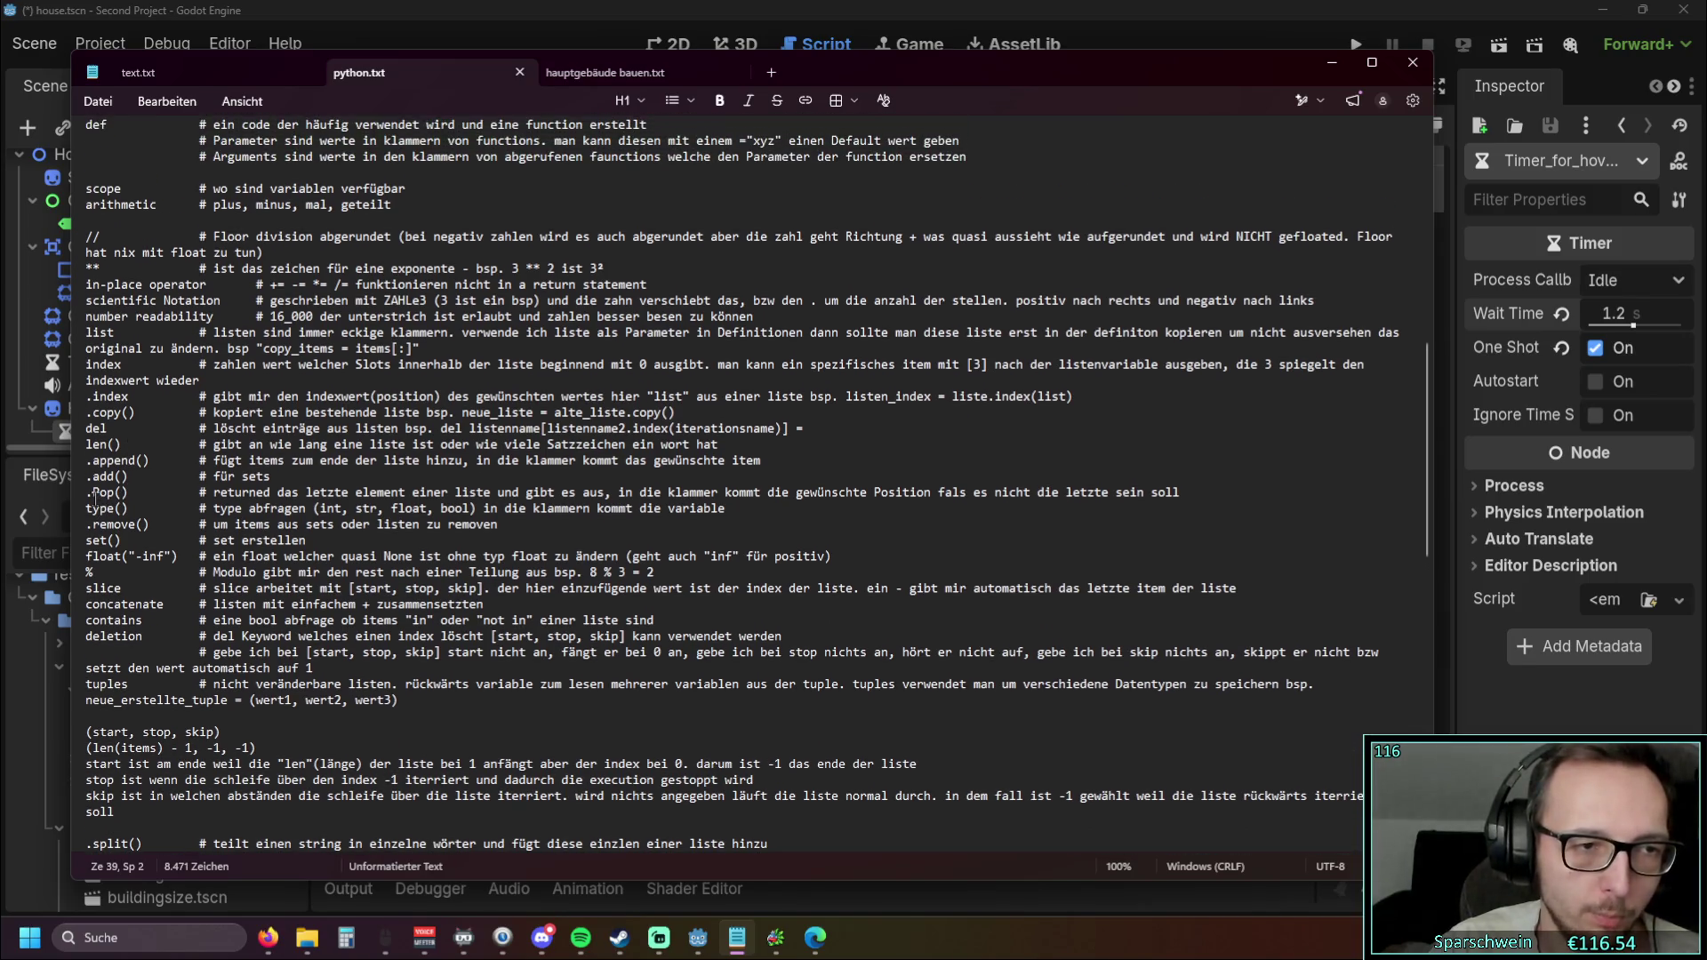
pyautogui.doubleClick(105, 494)
pyautogui.click(161, 499)
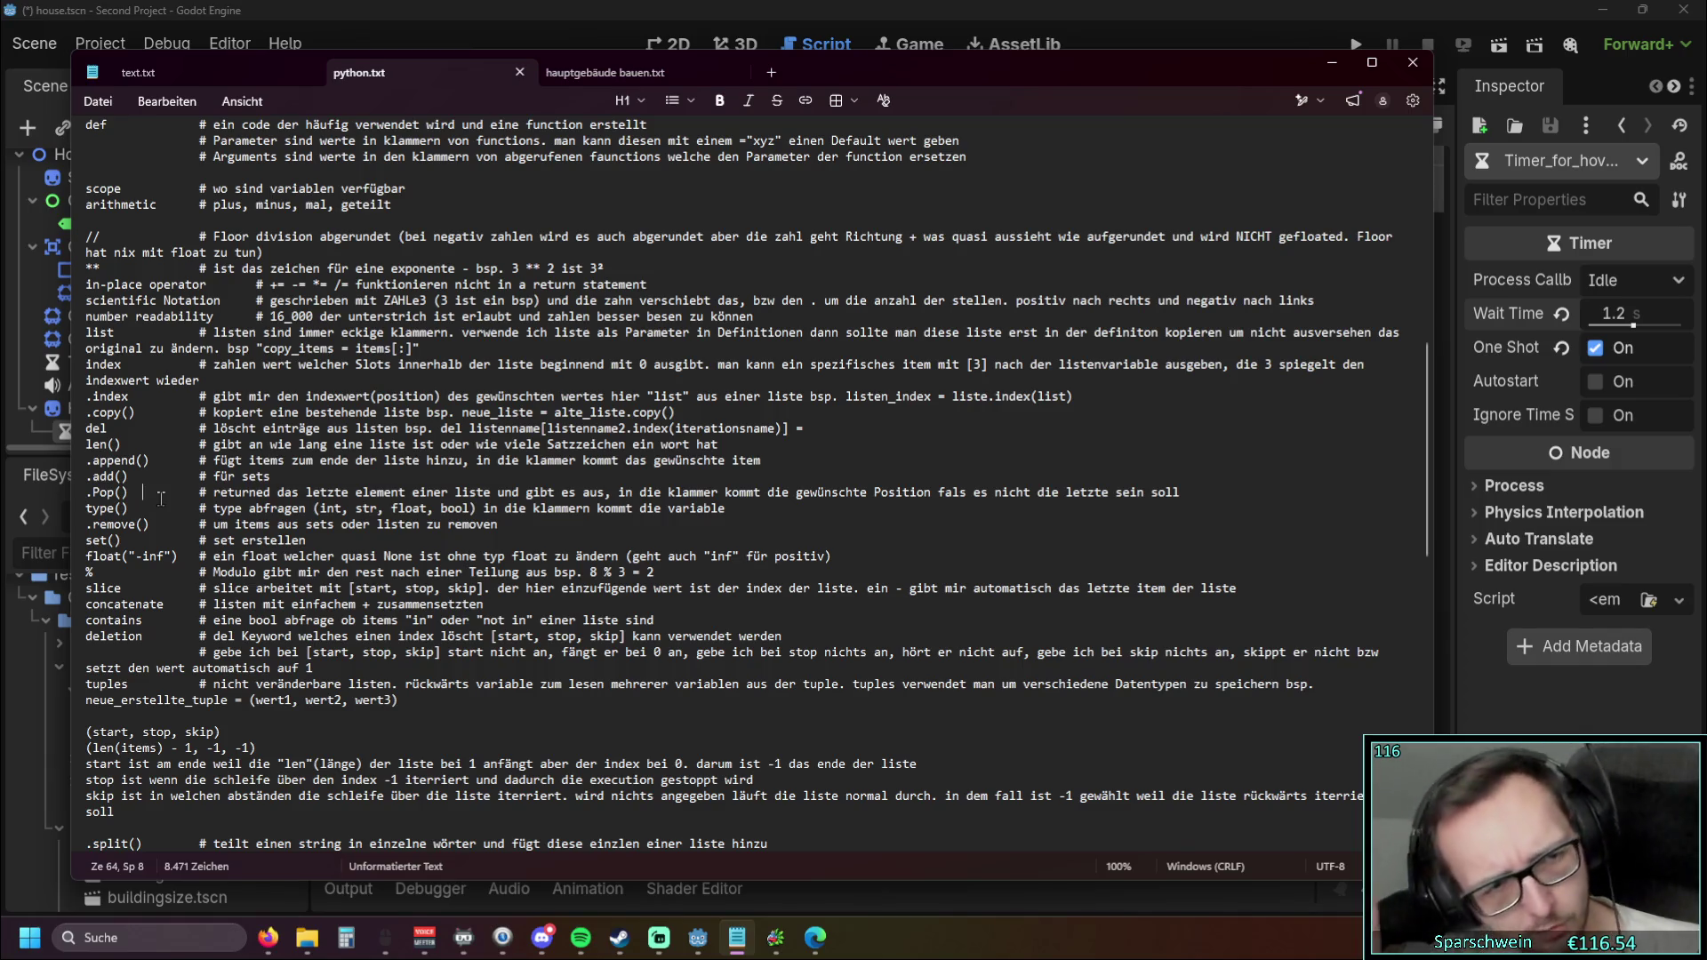
# Scroll back up in python.txt to review the boolean definition and examples
pyautogui.scroll(9, 164, 453)
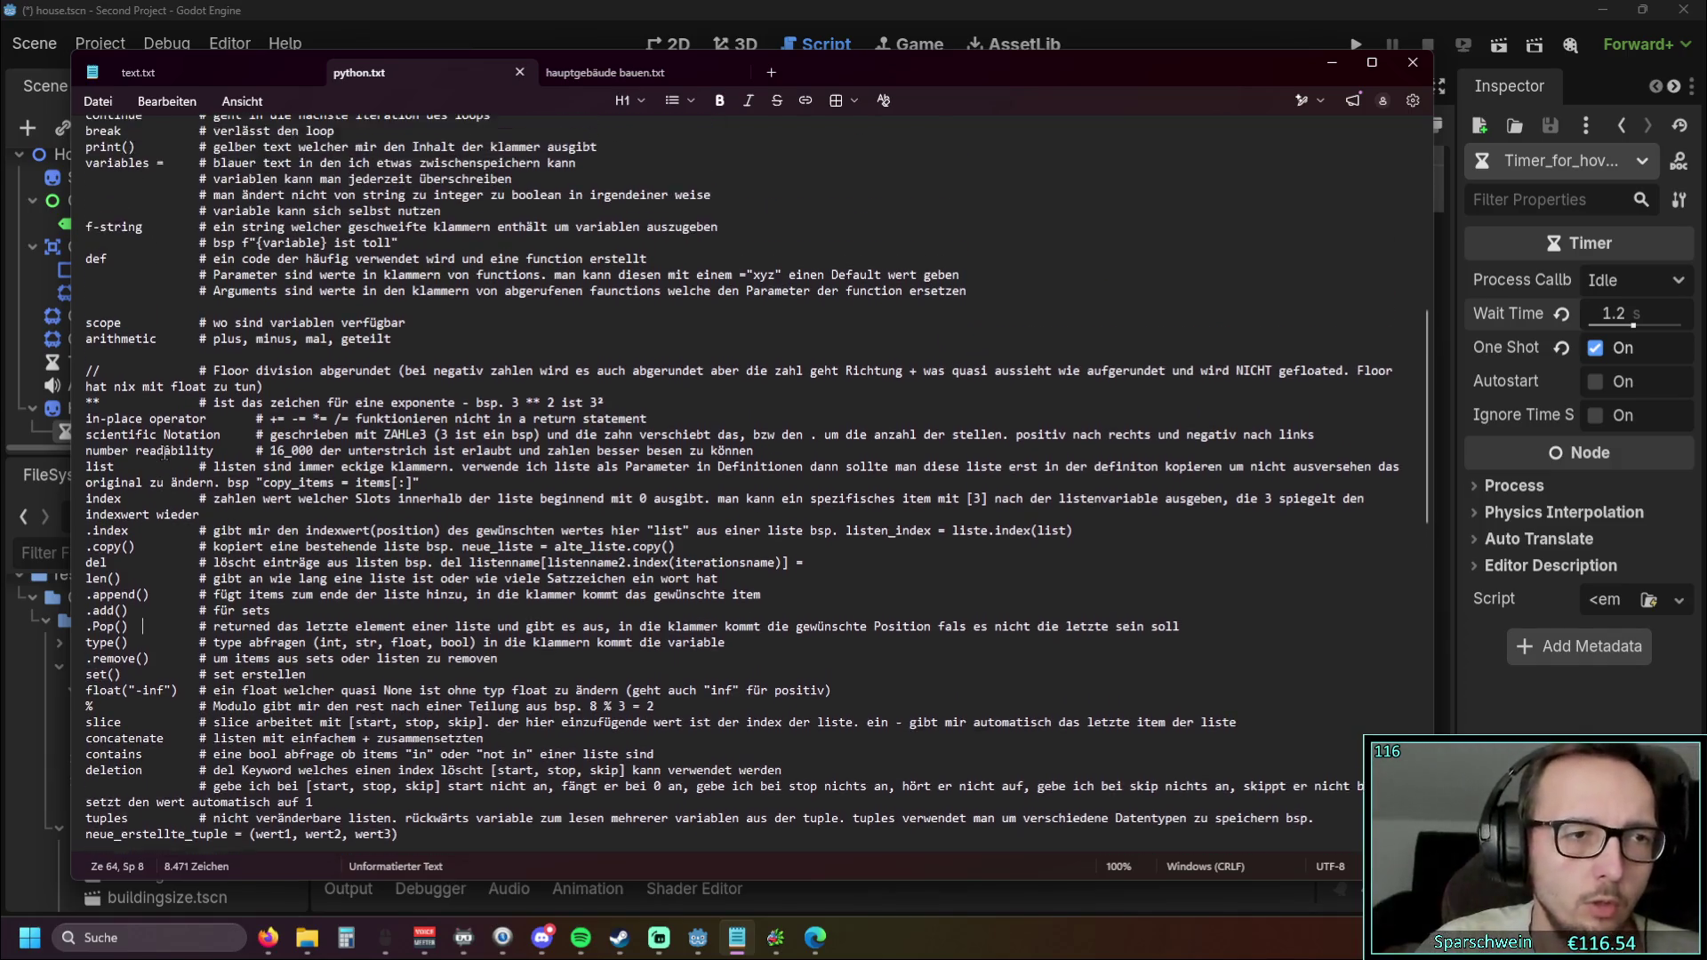
pyautogui.scroll(1, 203, 444)
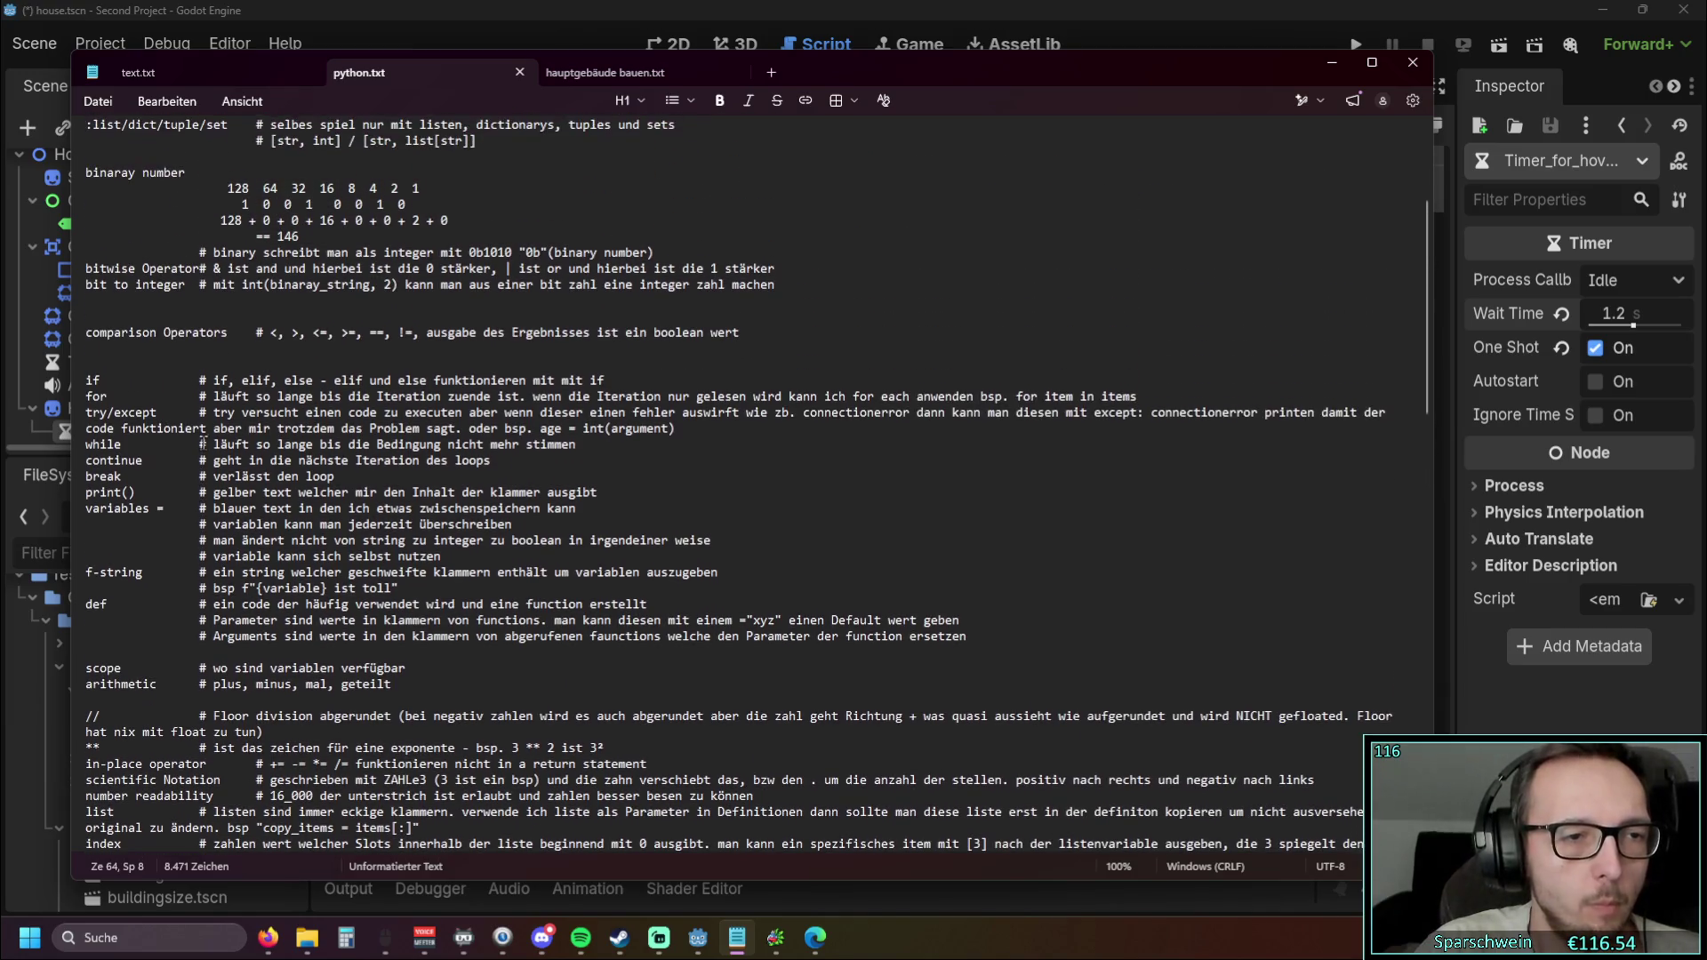
pyautogui.scroll(5, 211, 428)
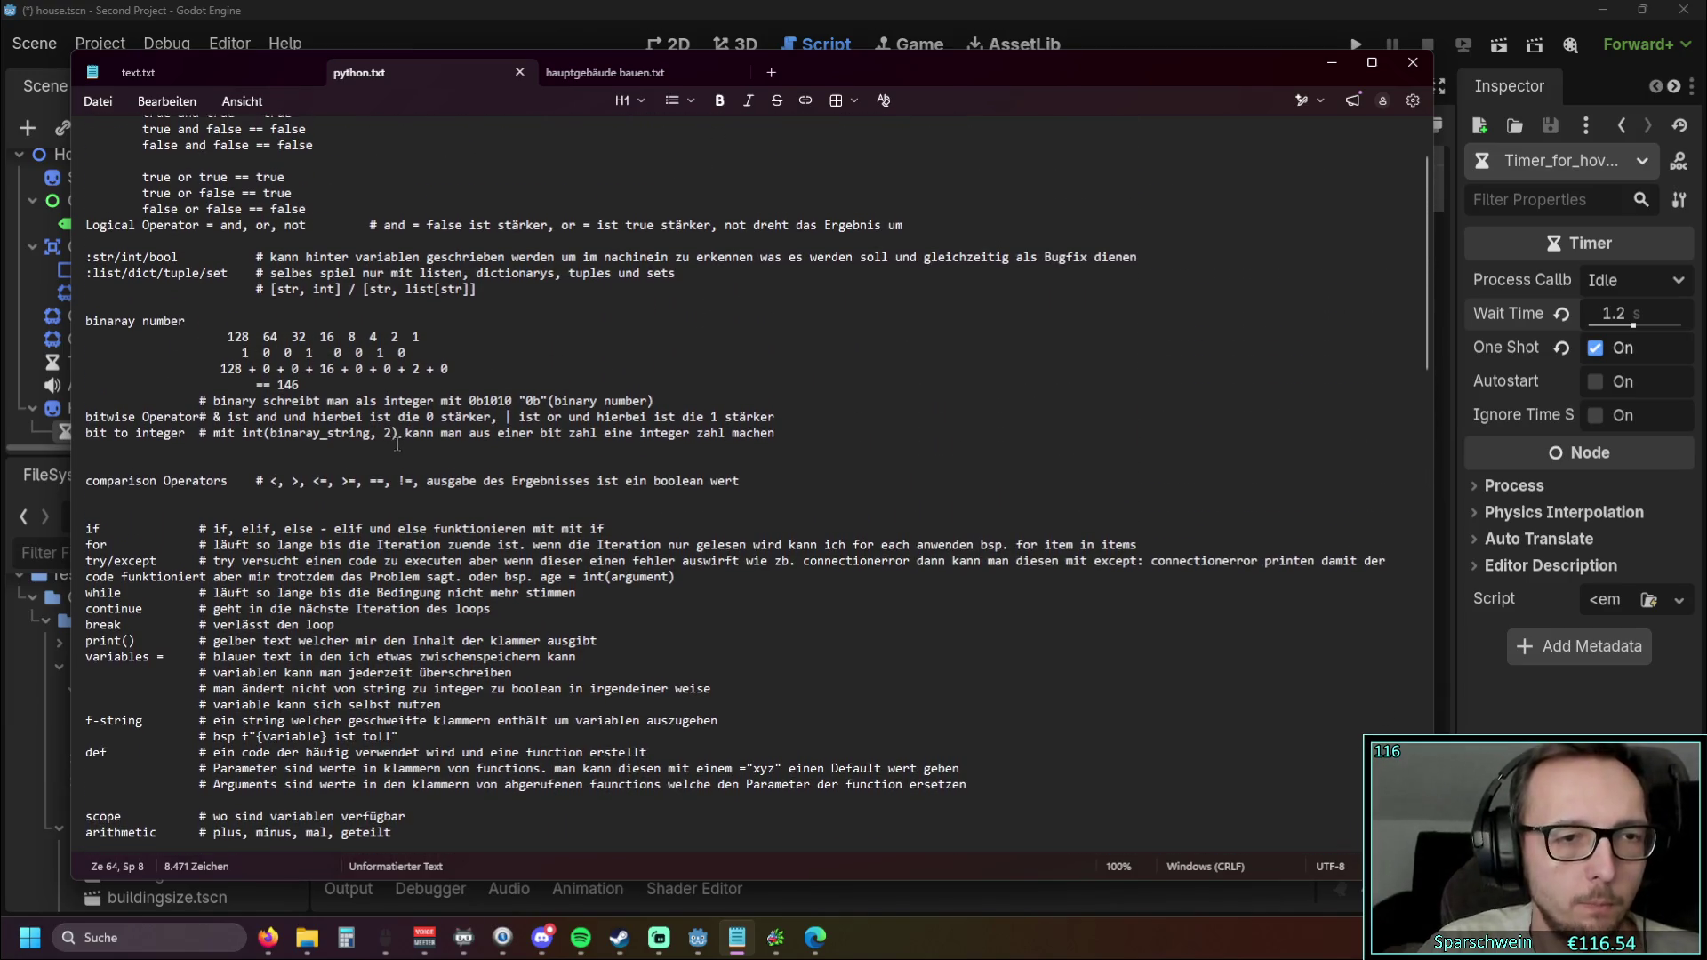
pyautogui.scroll(-20, 400, 442)
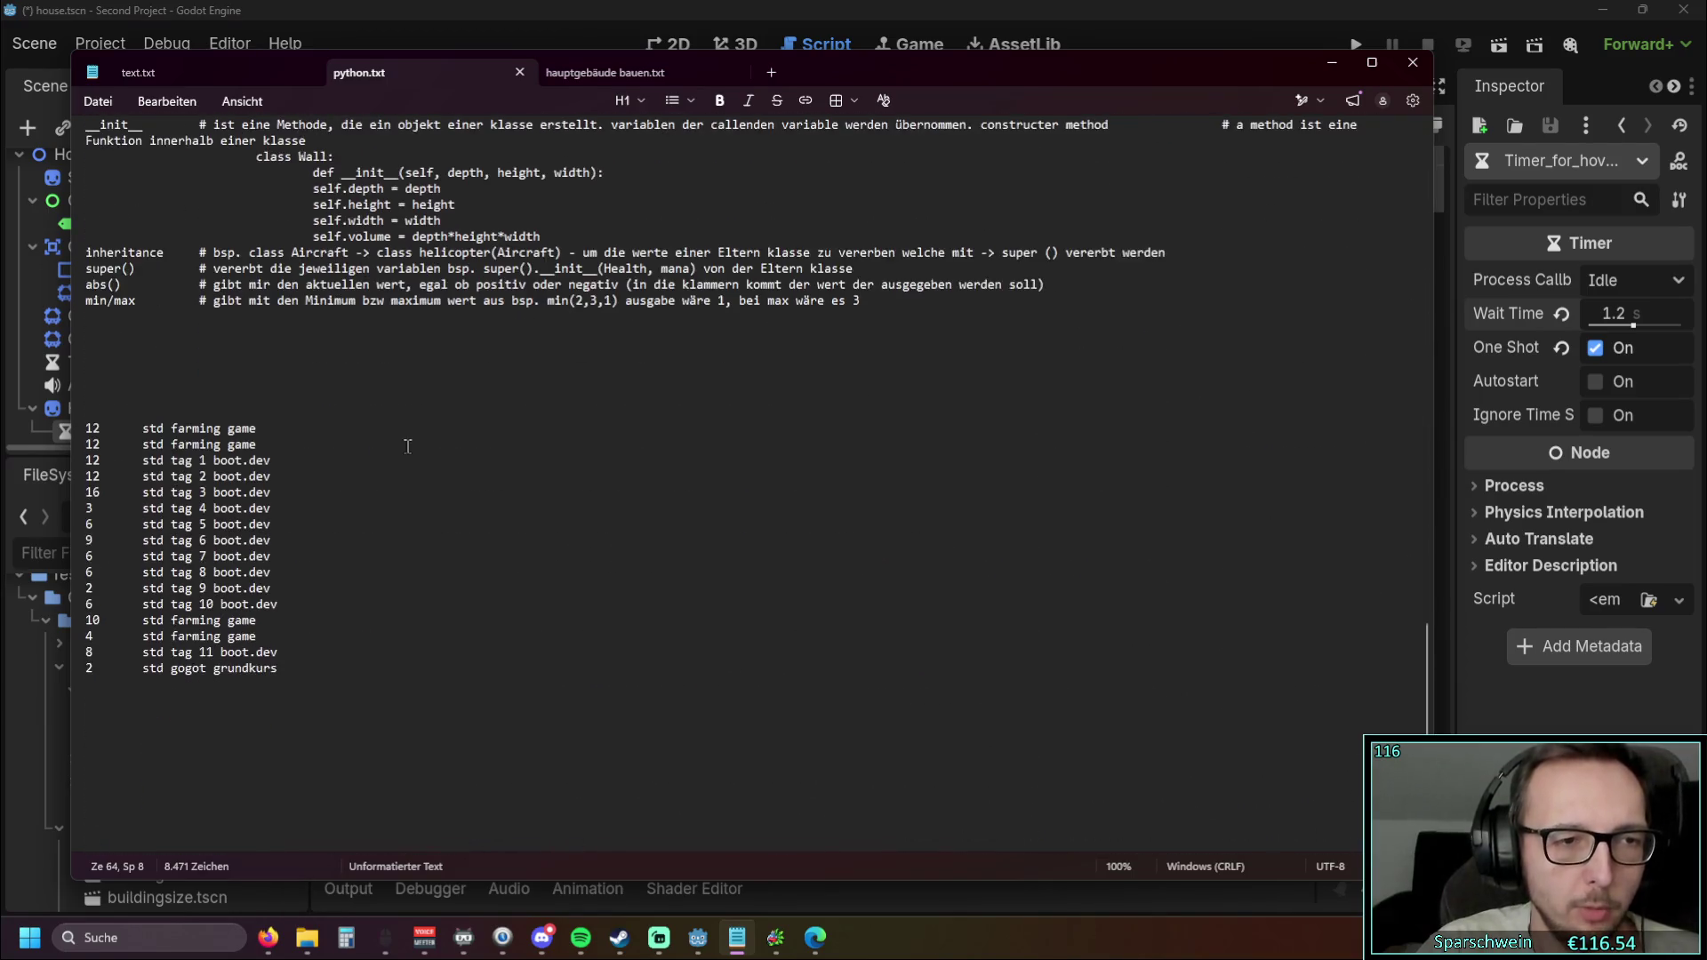
pyautogui.scroll(6, 408, 447)
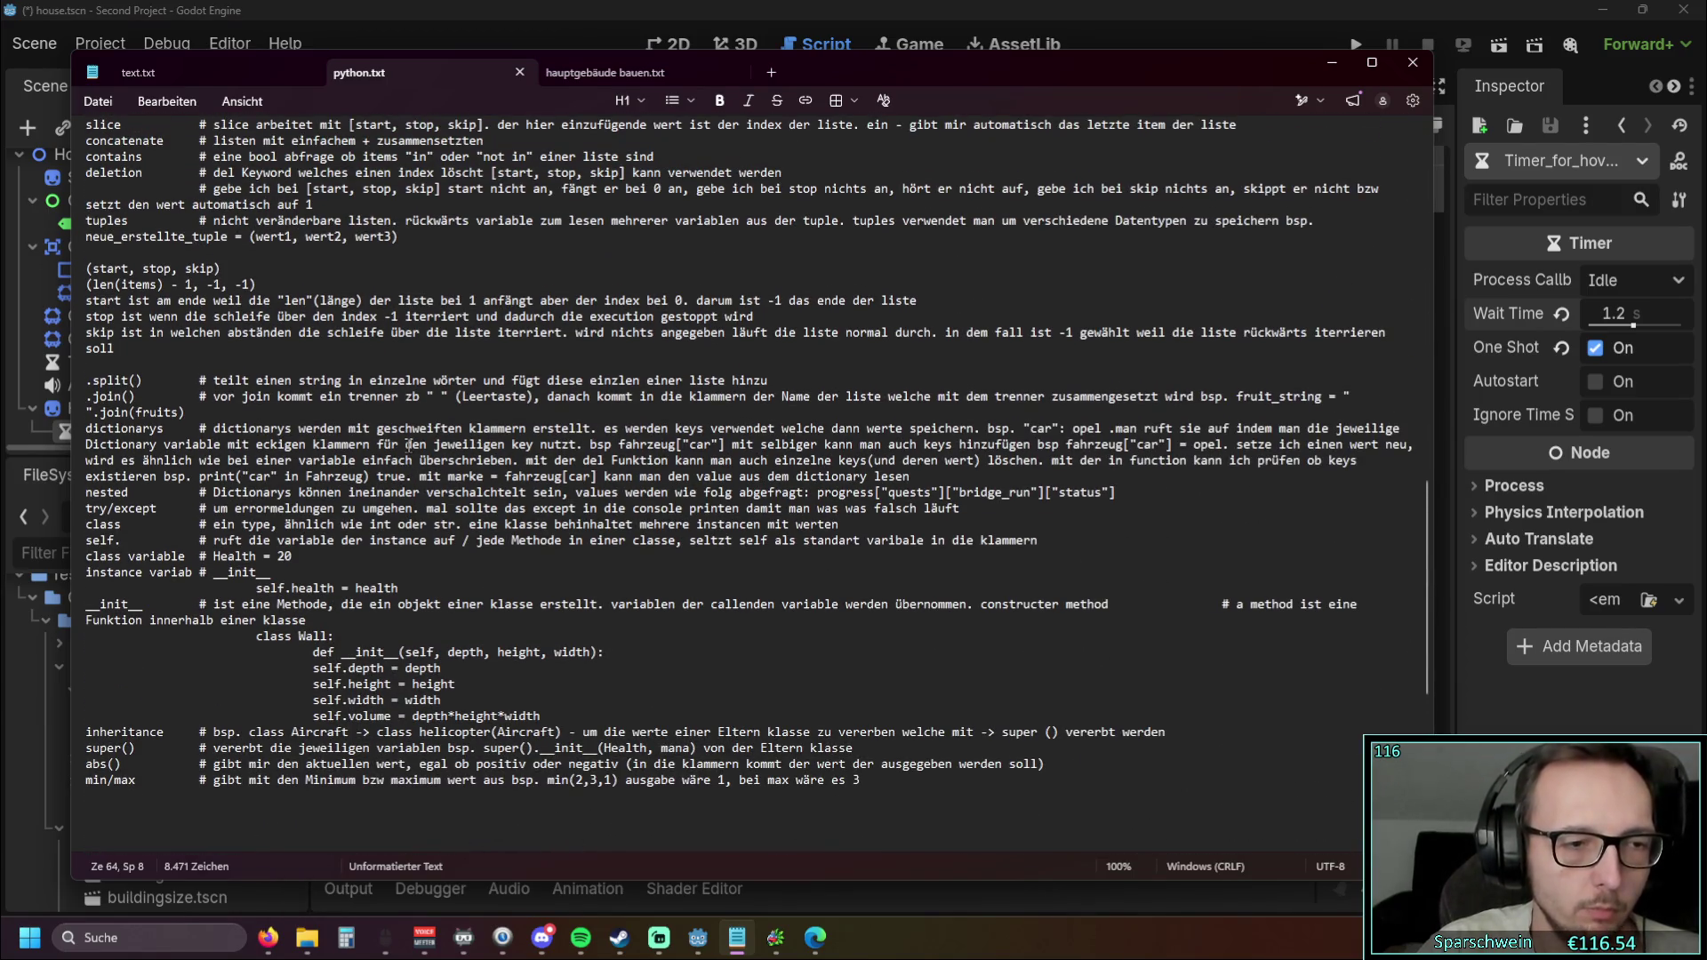
pyautogui.scroll(20, 404, 442)
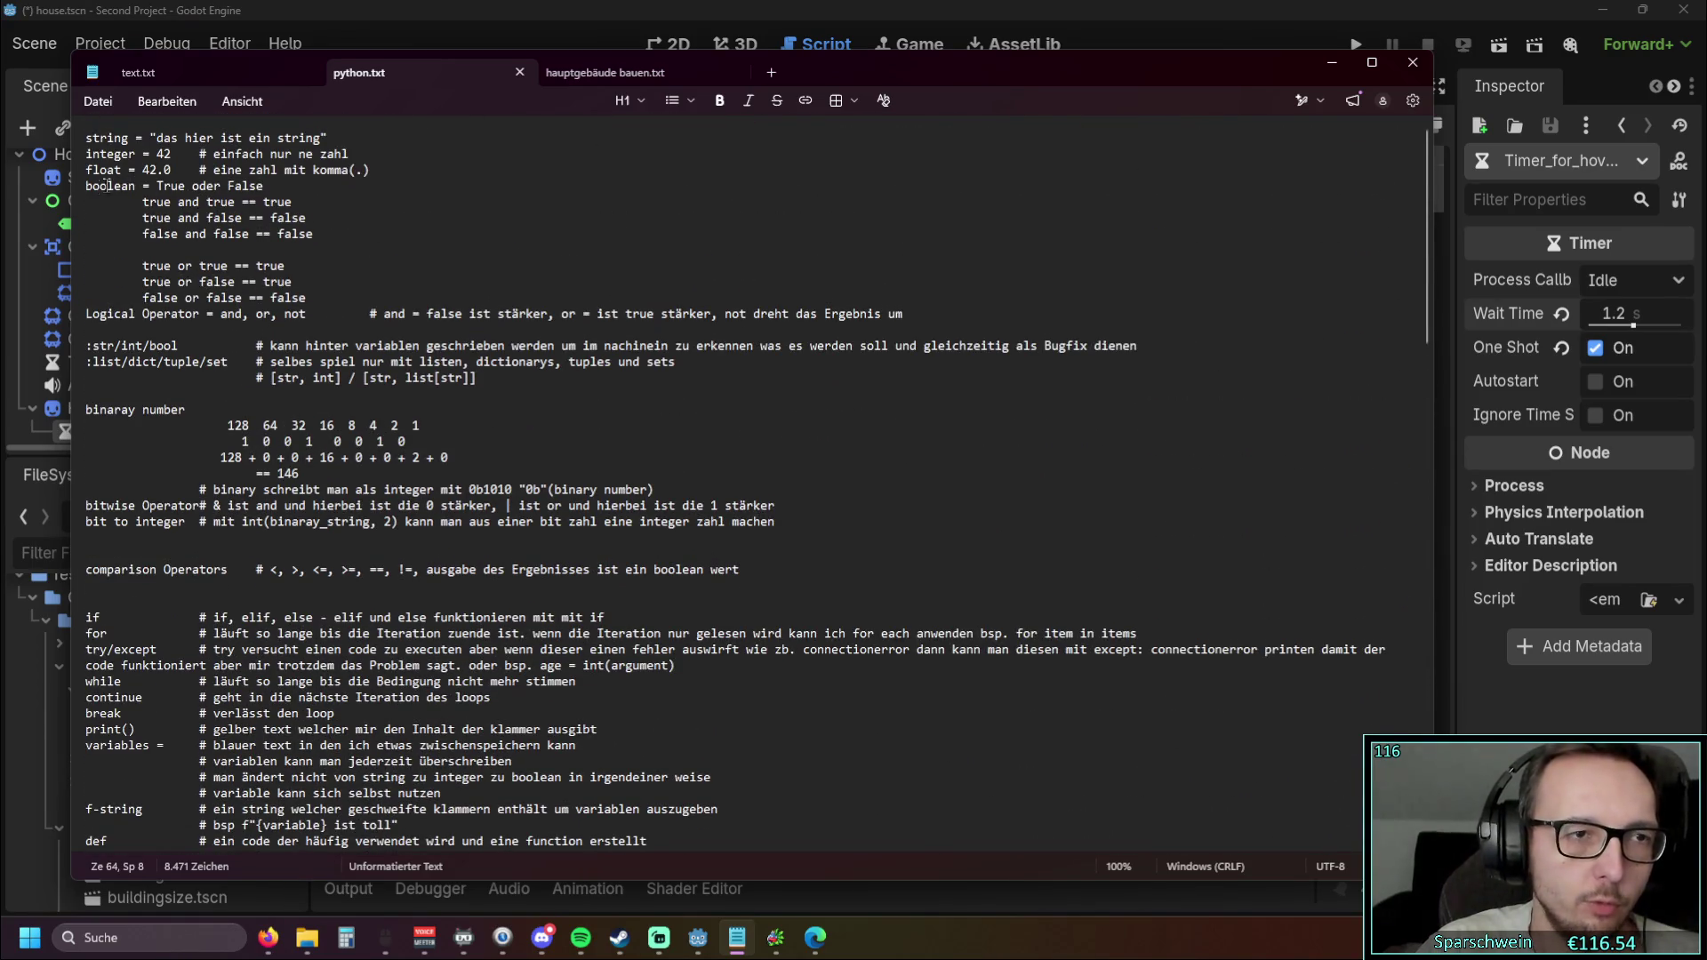
pyautogui.moveTo(85, 185); pyautogui.dragTo(86, 222)
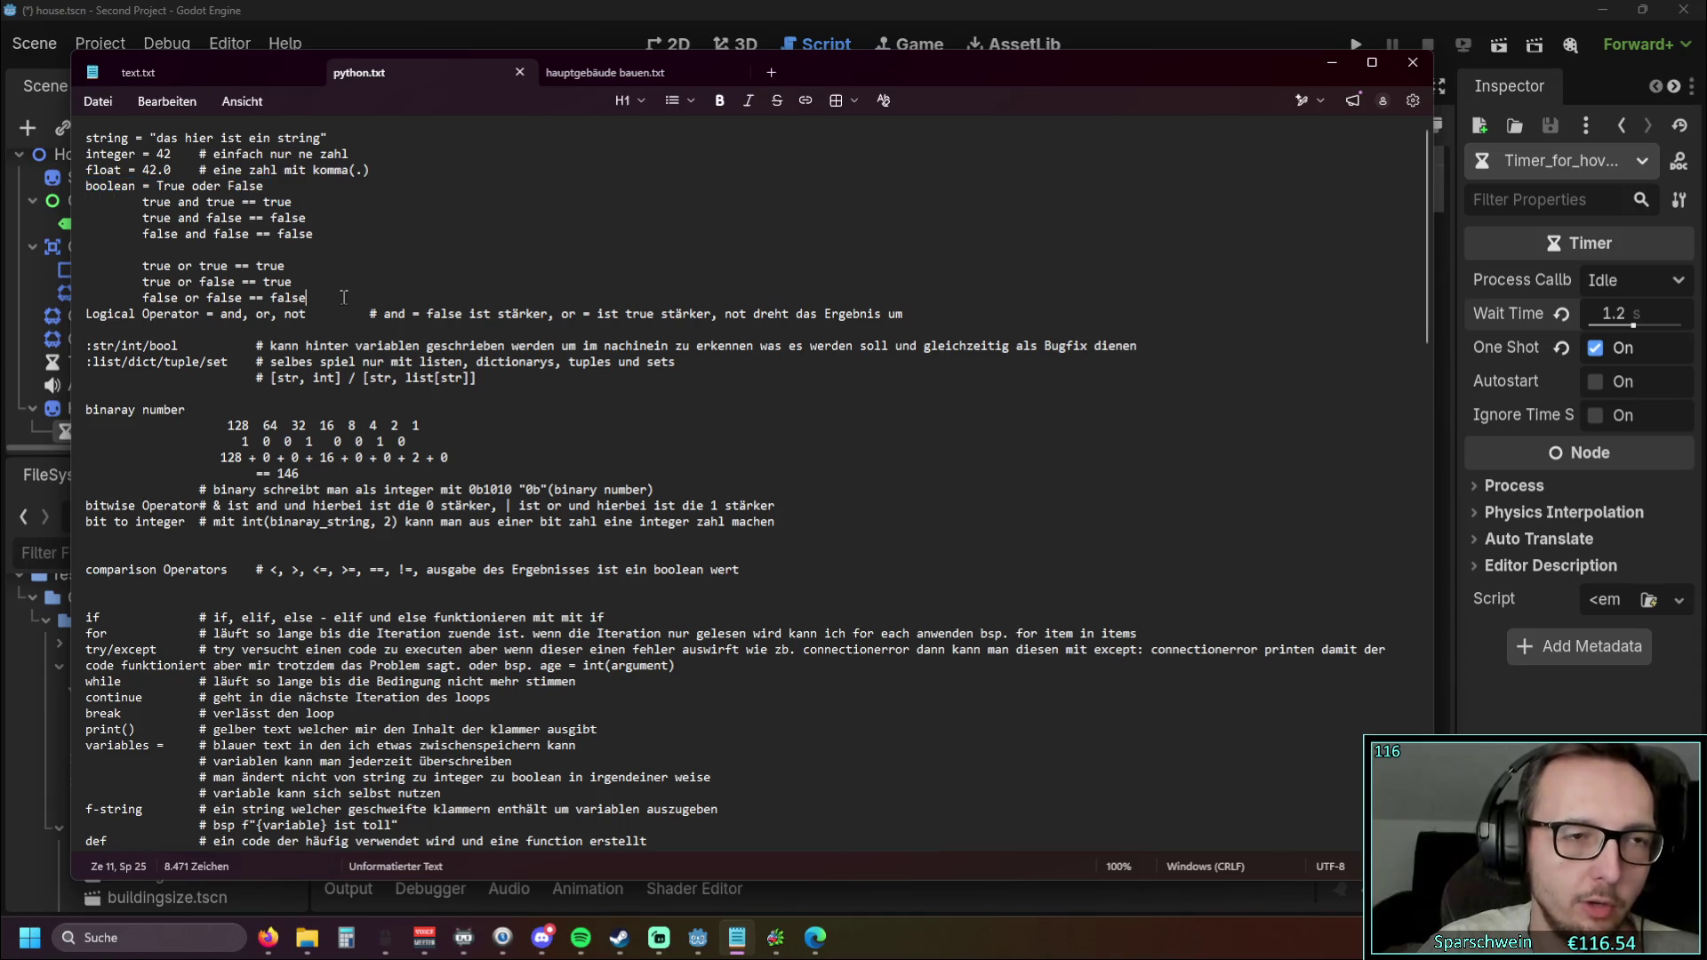
pyautogui.moveTo(347, 253)
pyautogui.mouseDown()
pyautogui.moveTo(356, 293)
pyautogui.moveTo(385, 257)
pyautogui.mouseUp()
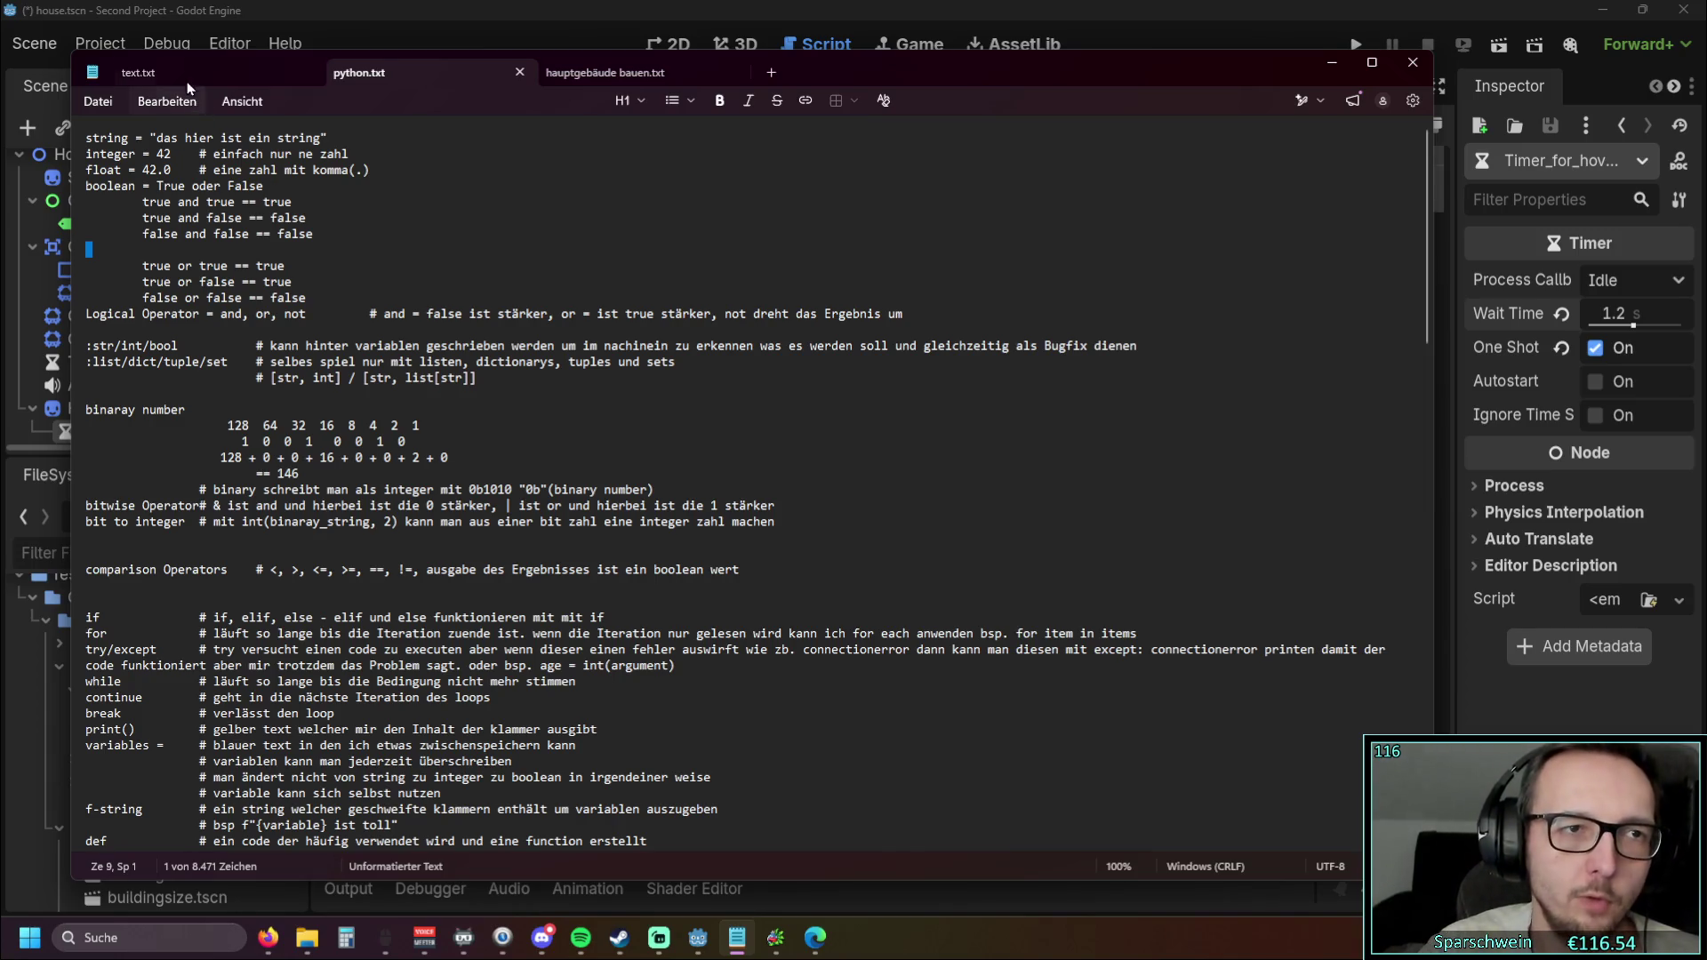
# Read text.txt, then review the hauptgebäude bauen.txt planning notes from +/- werte anzeigen to kraftwerk
pyautogui.click(147, 75)
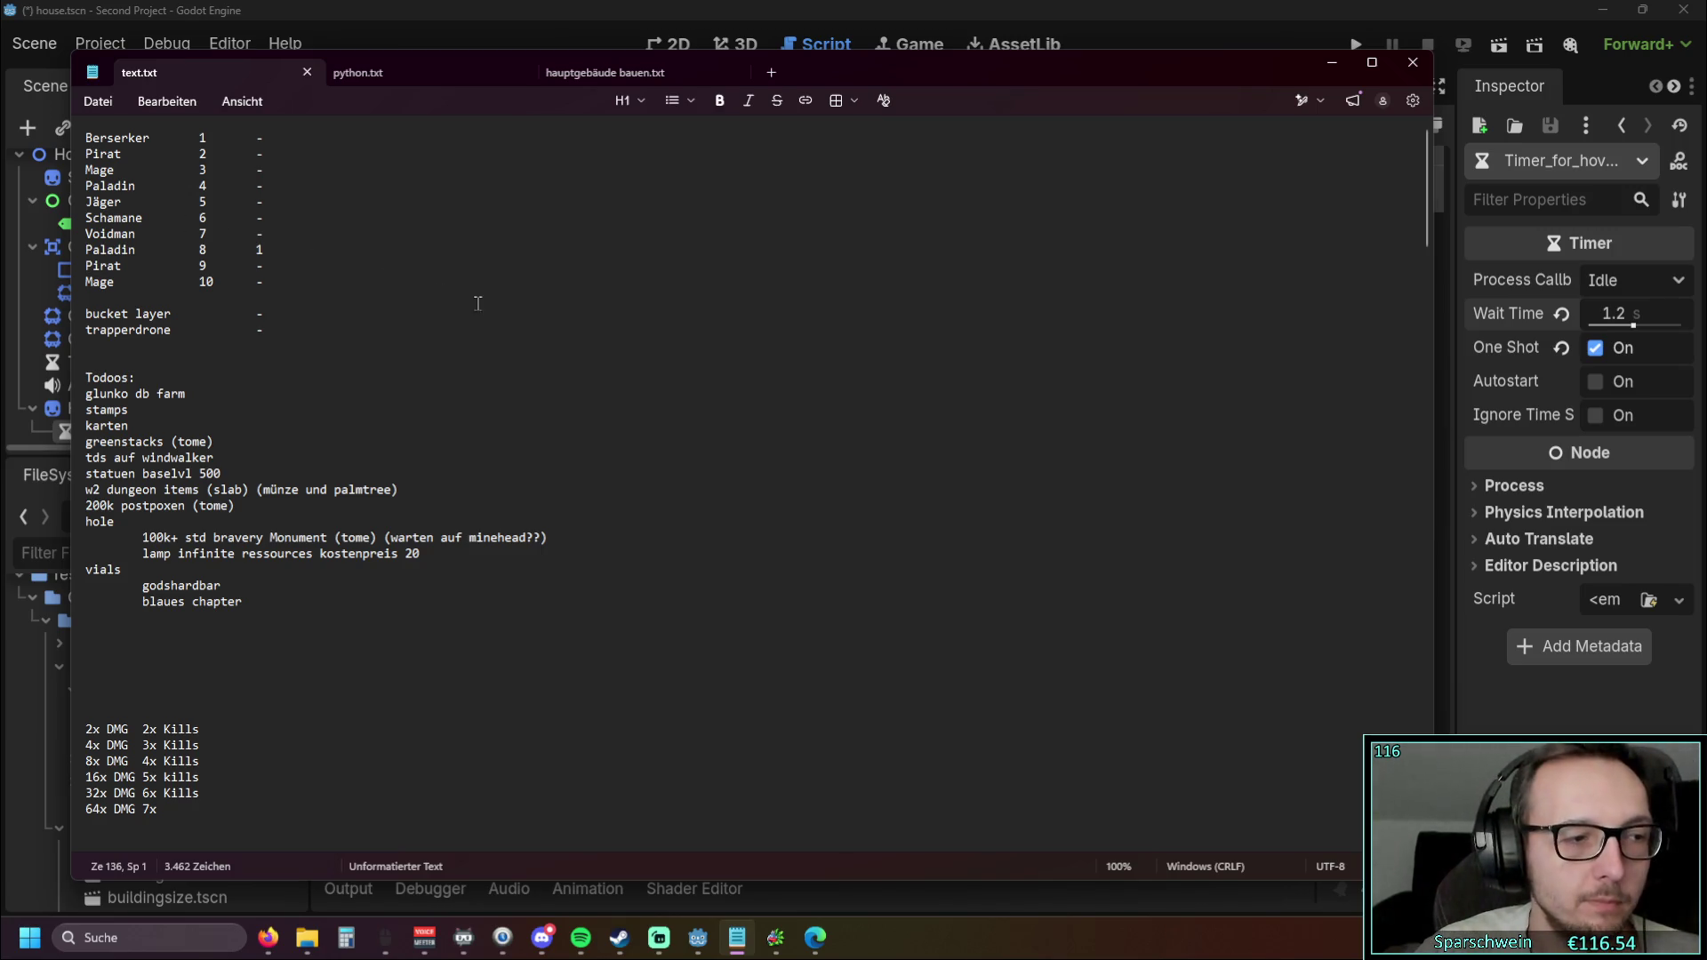
pyautogui.click(591, 74)
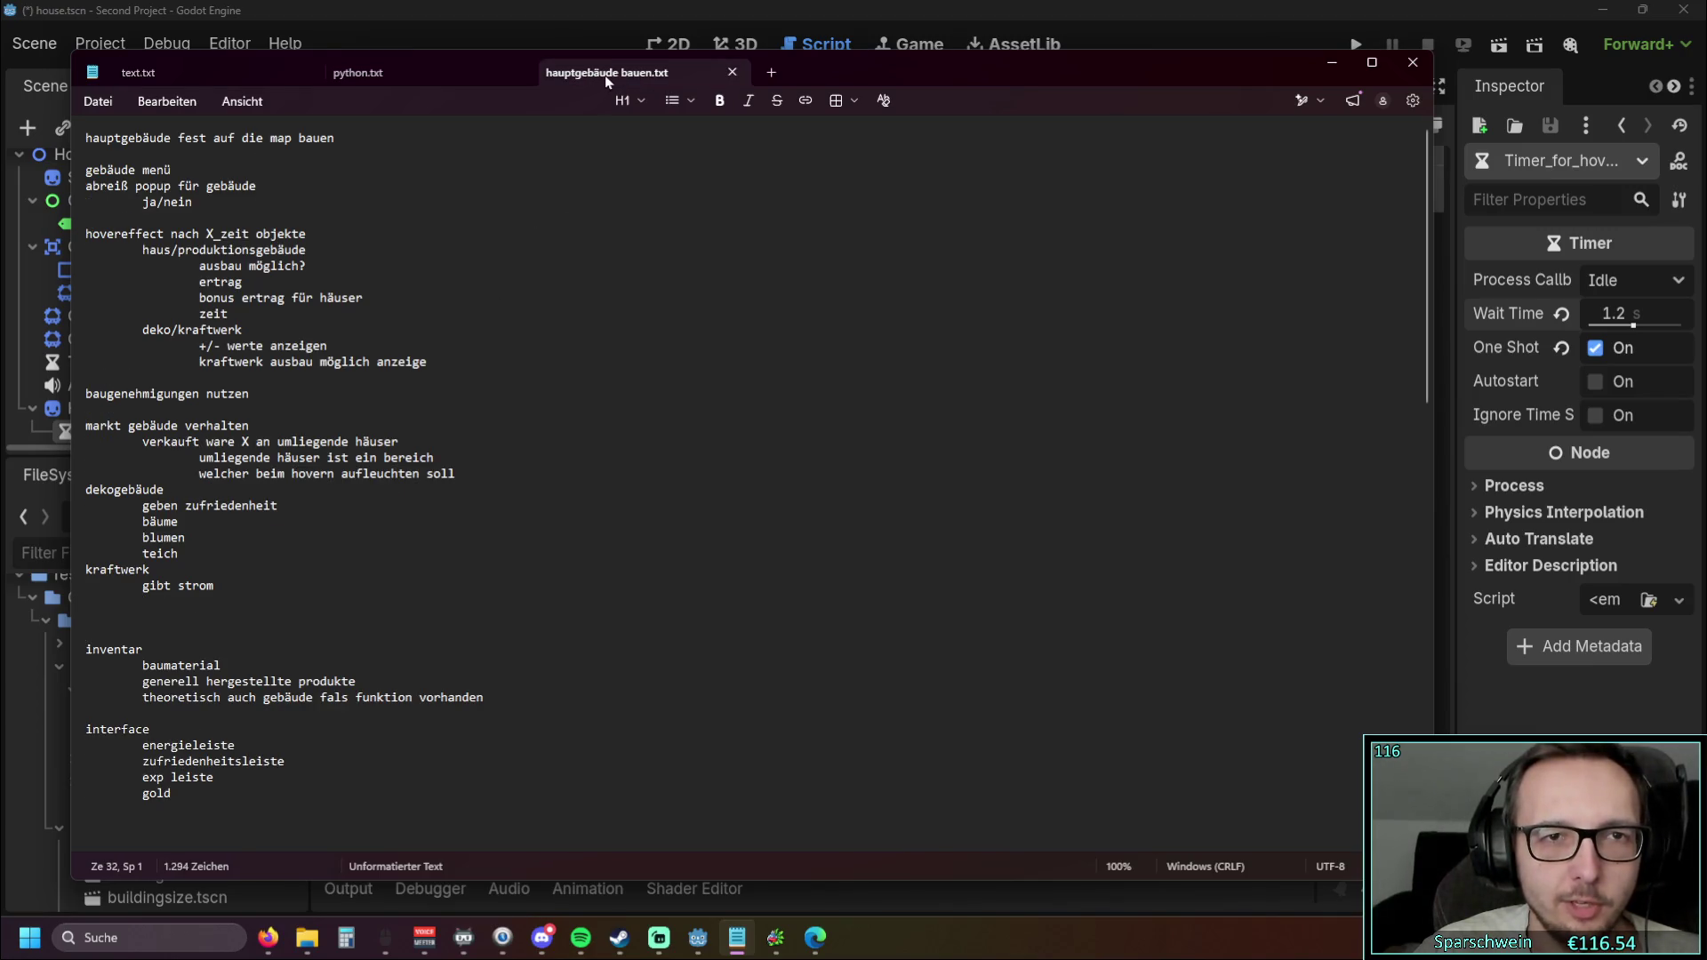
pyautogui.moveTo(390, 330); pyautogui.dragTo(390, 569)
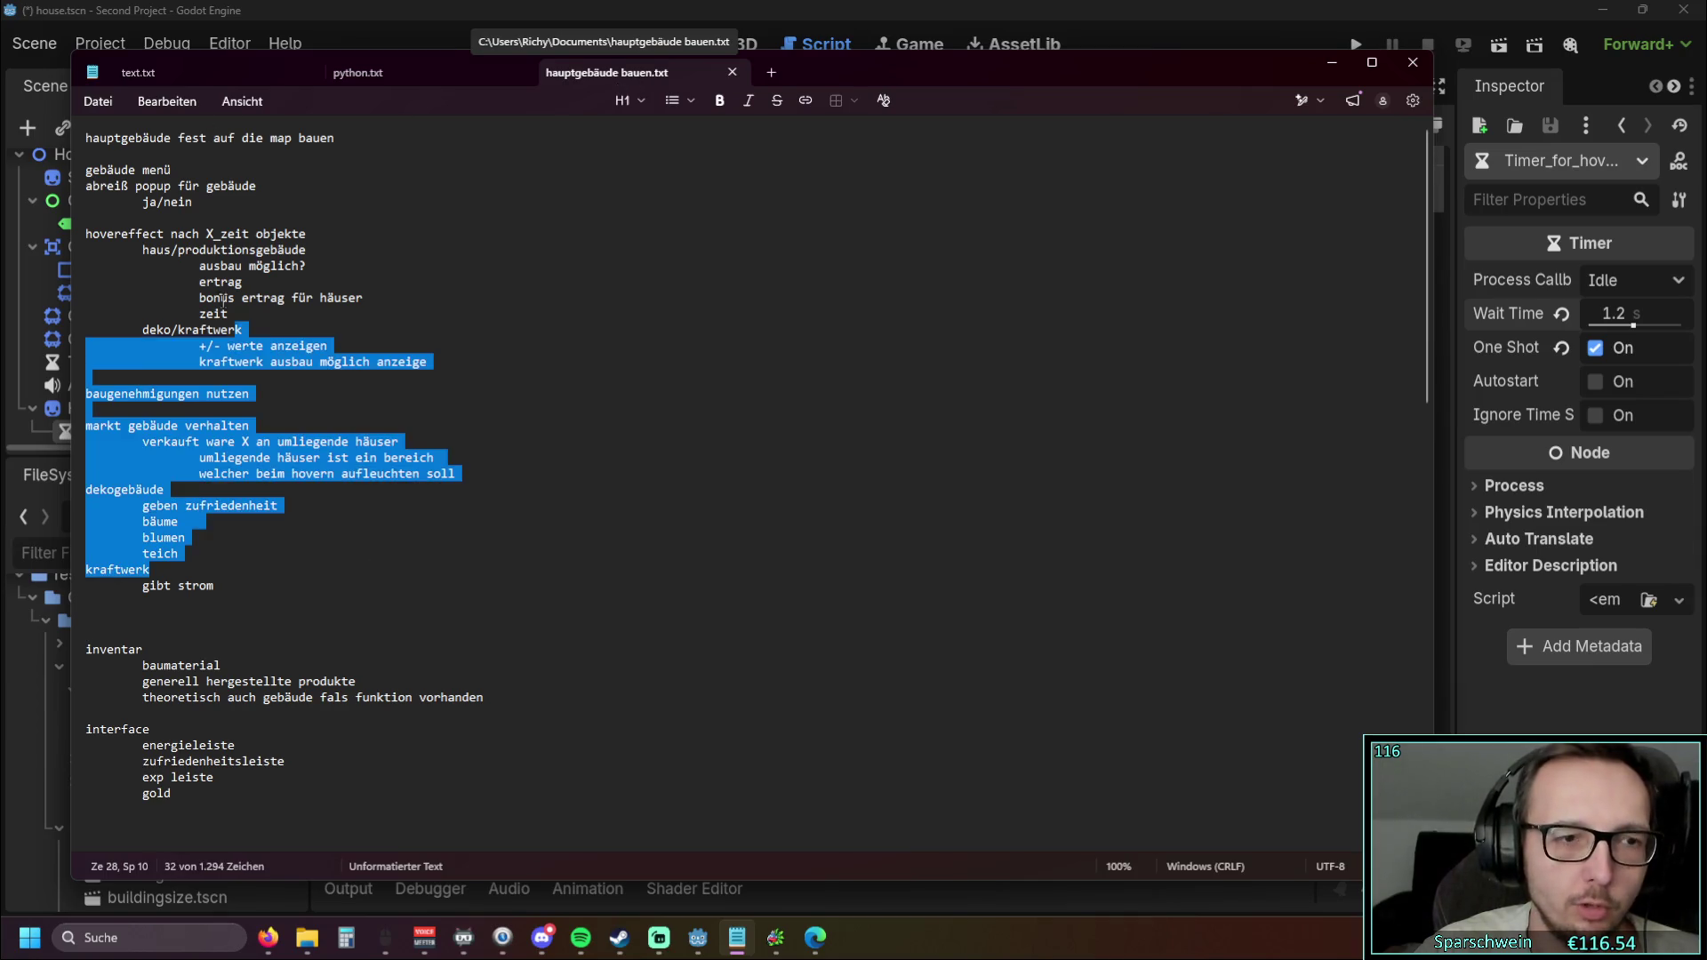
pyautogui.scroll(-14, 247, 297)
pyautogui.scroll(-10, 249, 305)
pyautogui.scroll(20, 249, 304)
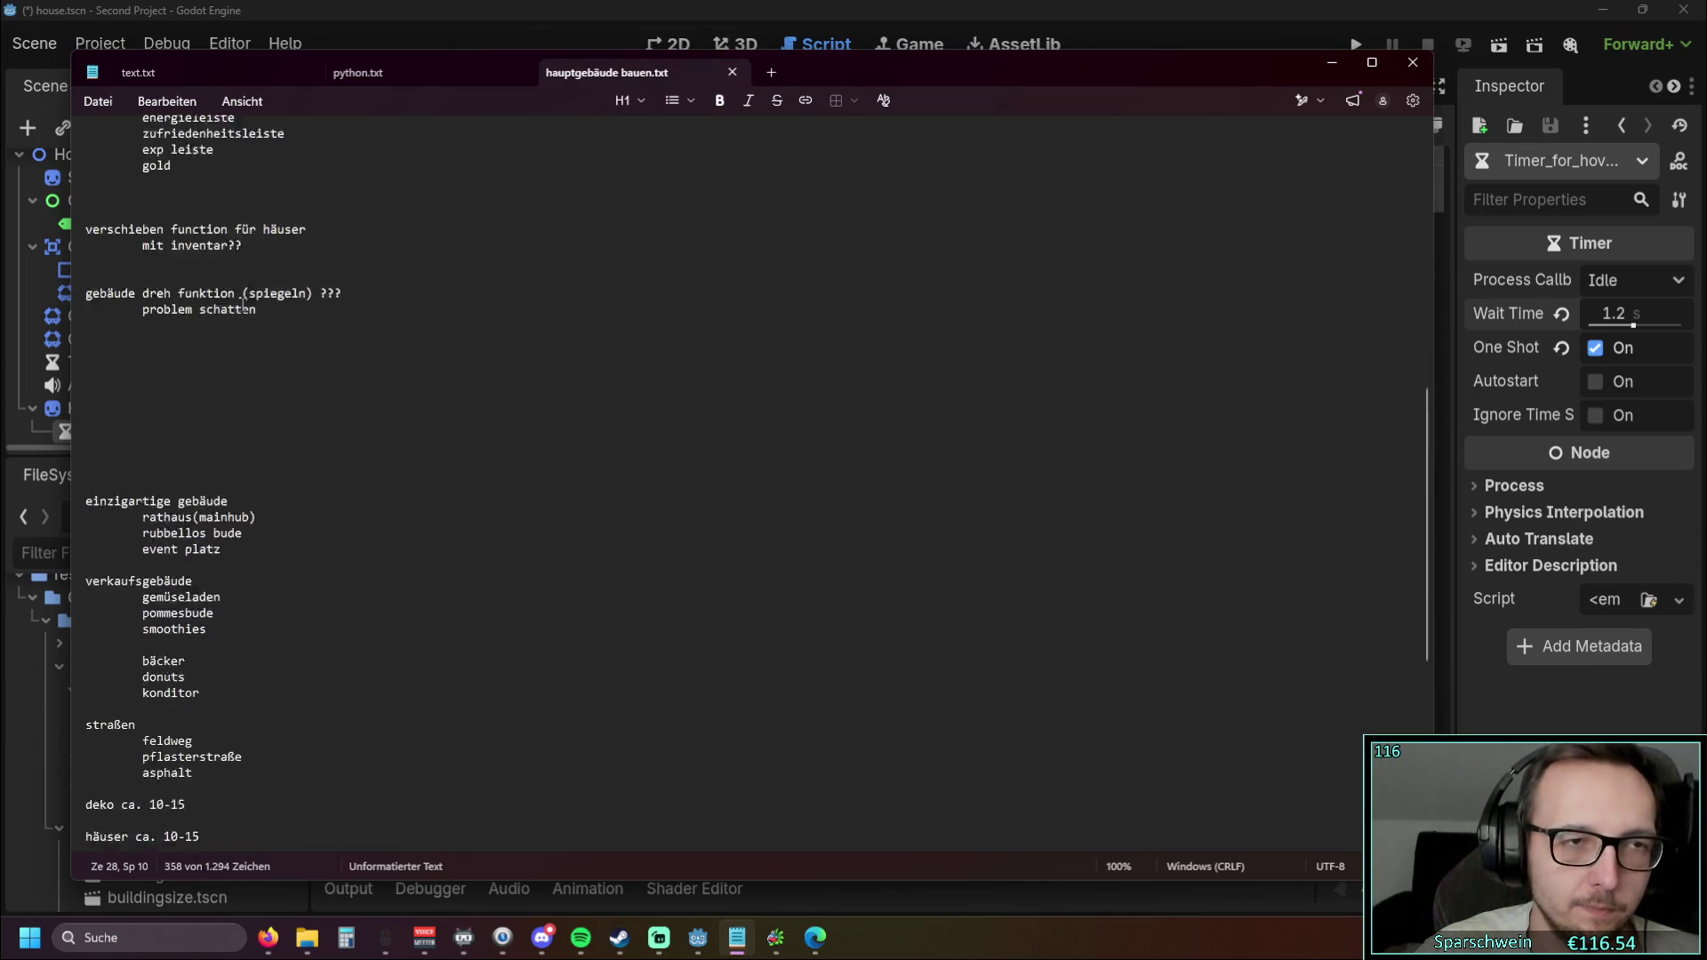
pyautogui.click(235, 250)
pyautogui.moveTo(336, 138); pyautogui.dragTo(80, 138)
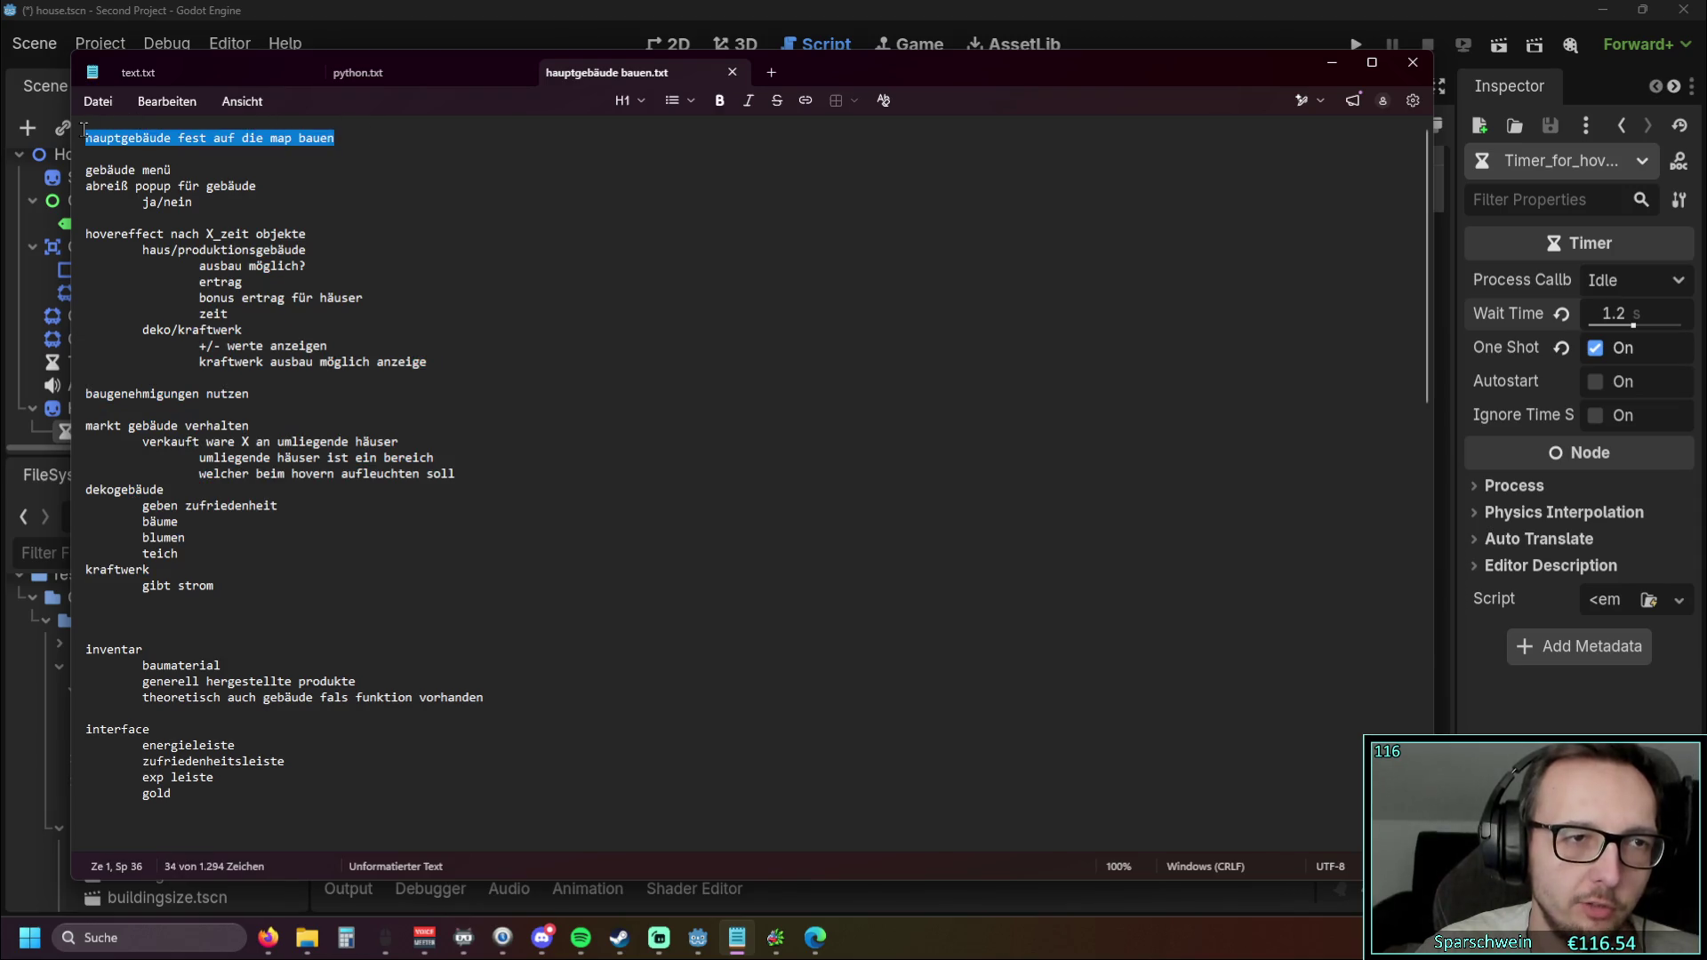
pyautogui.click(391, 229)
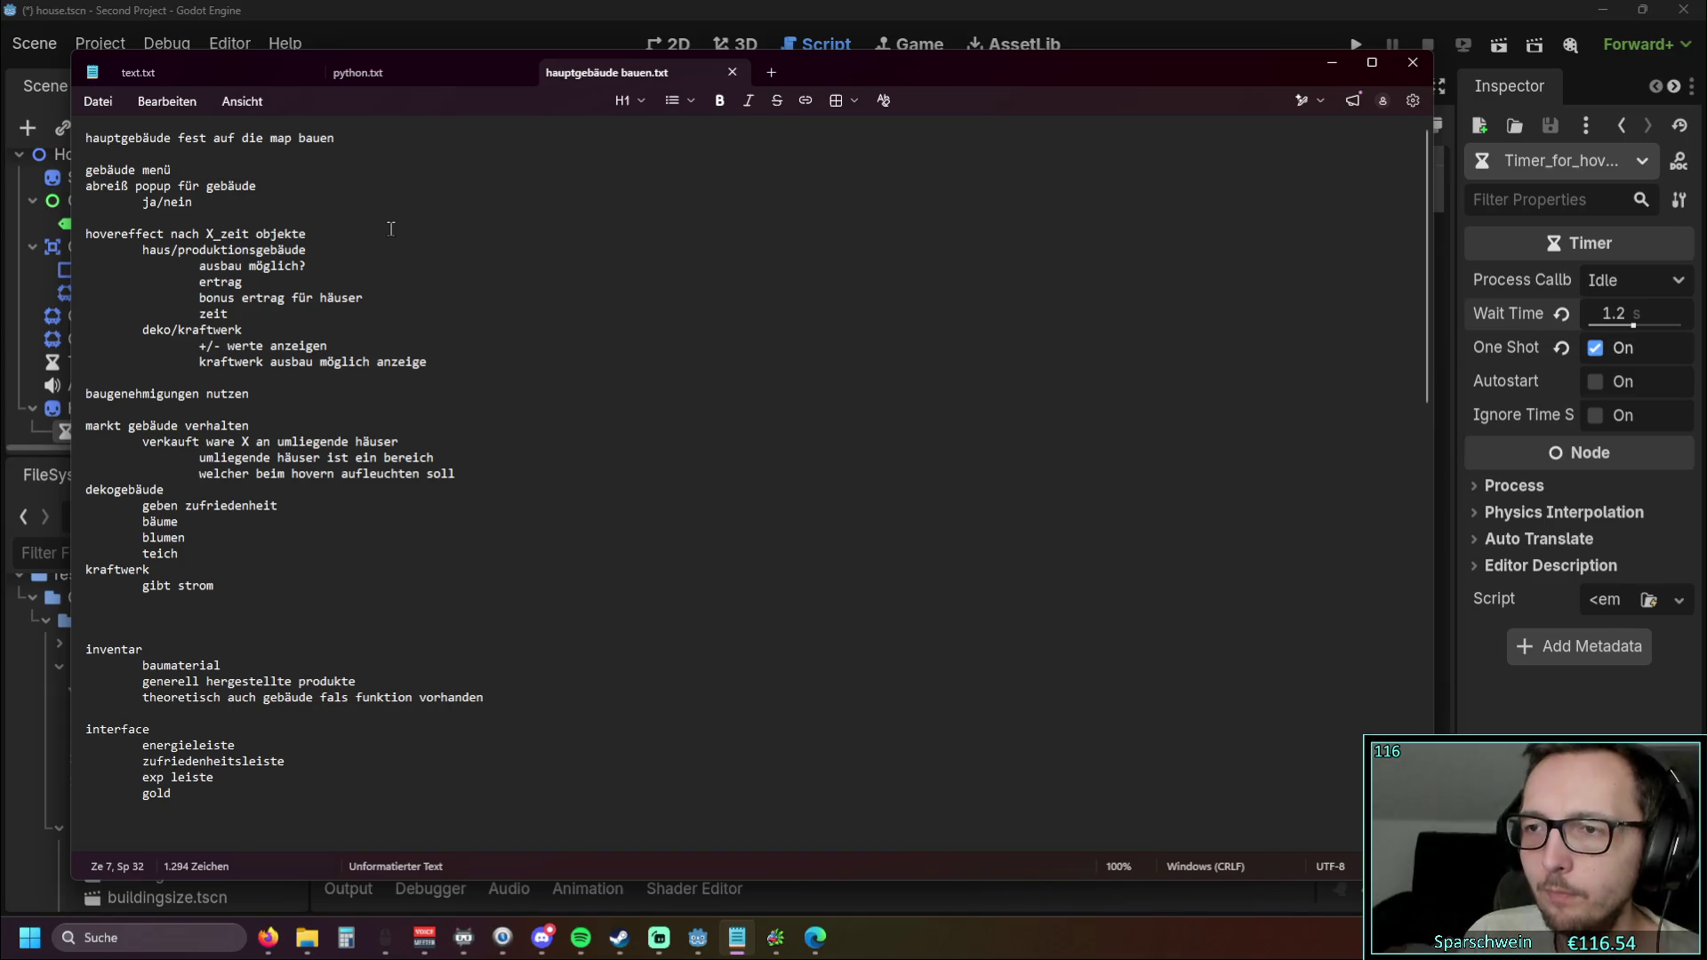
# Minimize Notepad and place the caret on line 13 of Godot's street.gd
pyautogui.click(995, 189)
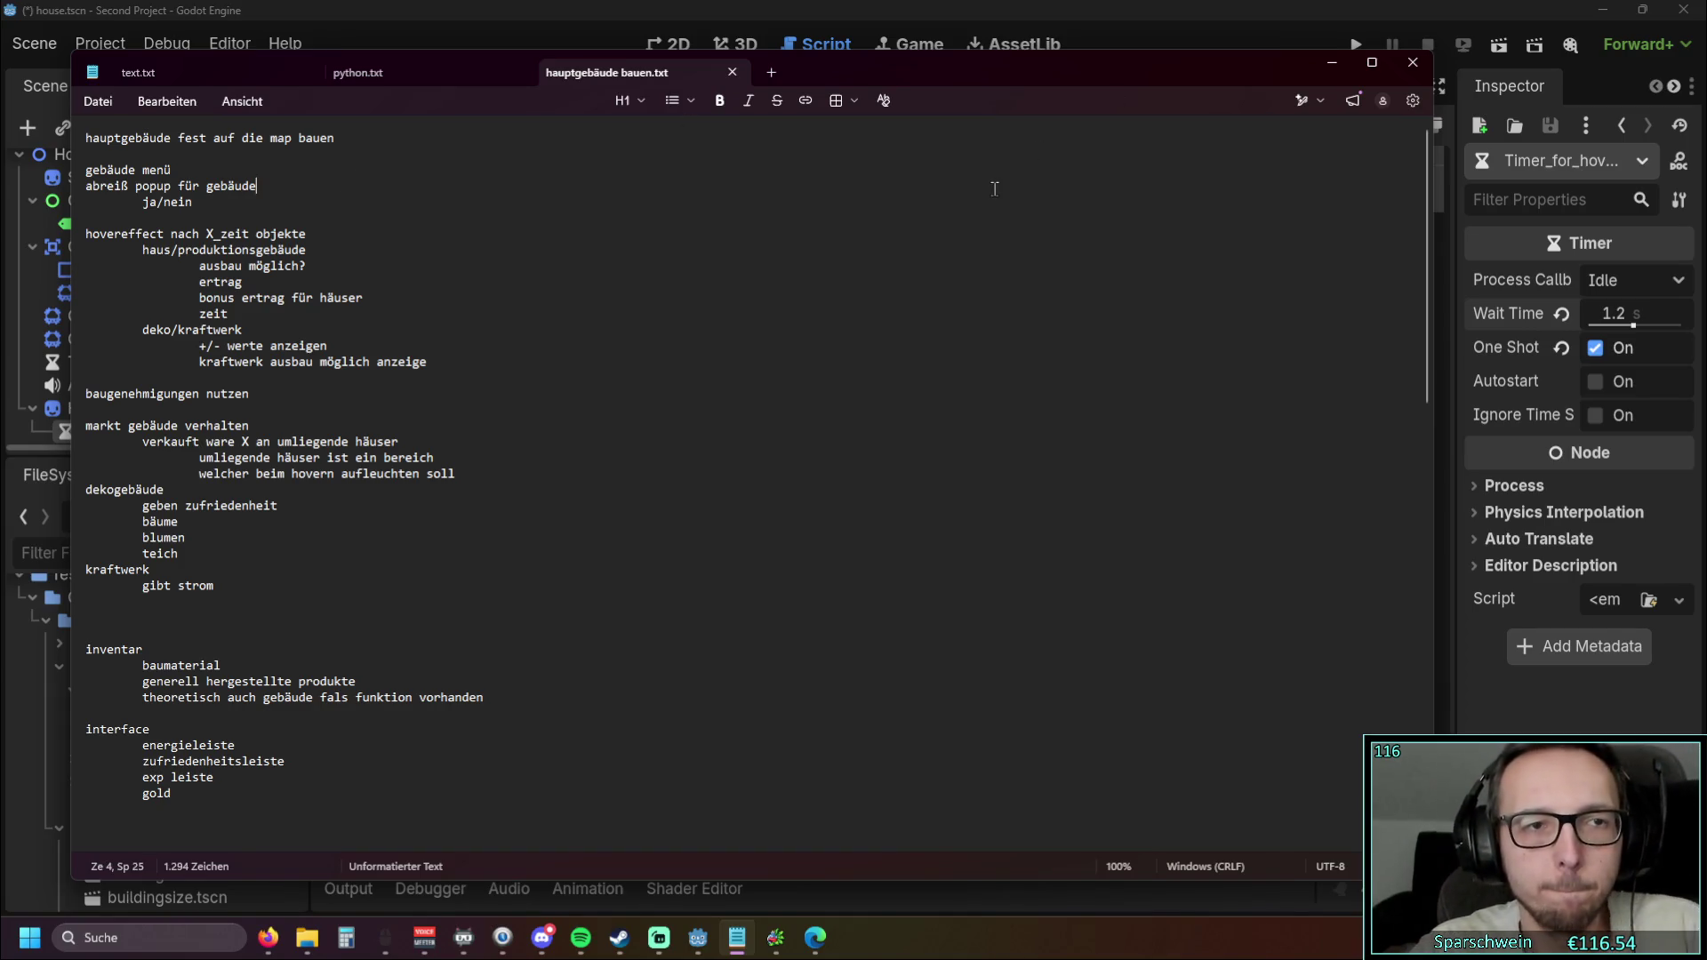
pyautogui.click(1332, 63)
pyautogui.click(977, 488)
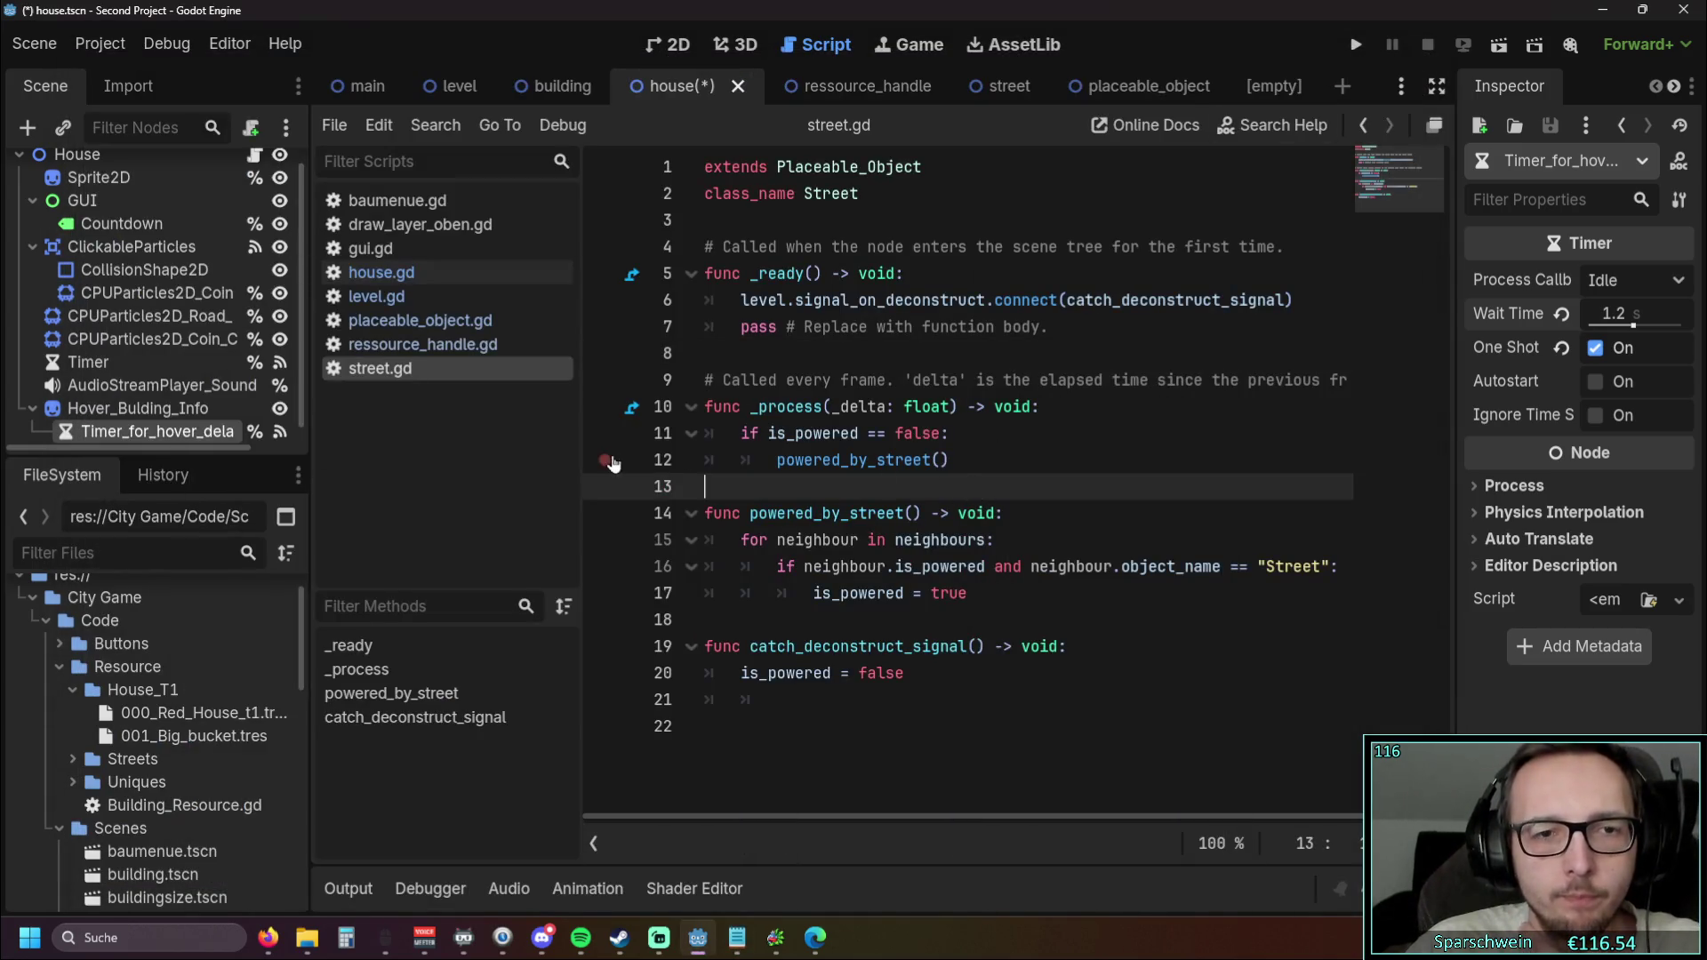
# Play the Godot 4 Message Bus Pattern tutorial from its beginning, pausing briefly at 0:42
pyautogui.moveTo(584, 454)
pyautogui.mouseDown()
pyautogui.moveTo(507, 465)
pyautogui.moveTo(590, 477)
pyautogui.moveTo(518, 484)
pyautogui.moveTo(544, 481)
pyautogui.mouseUp()
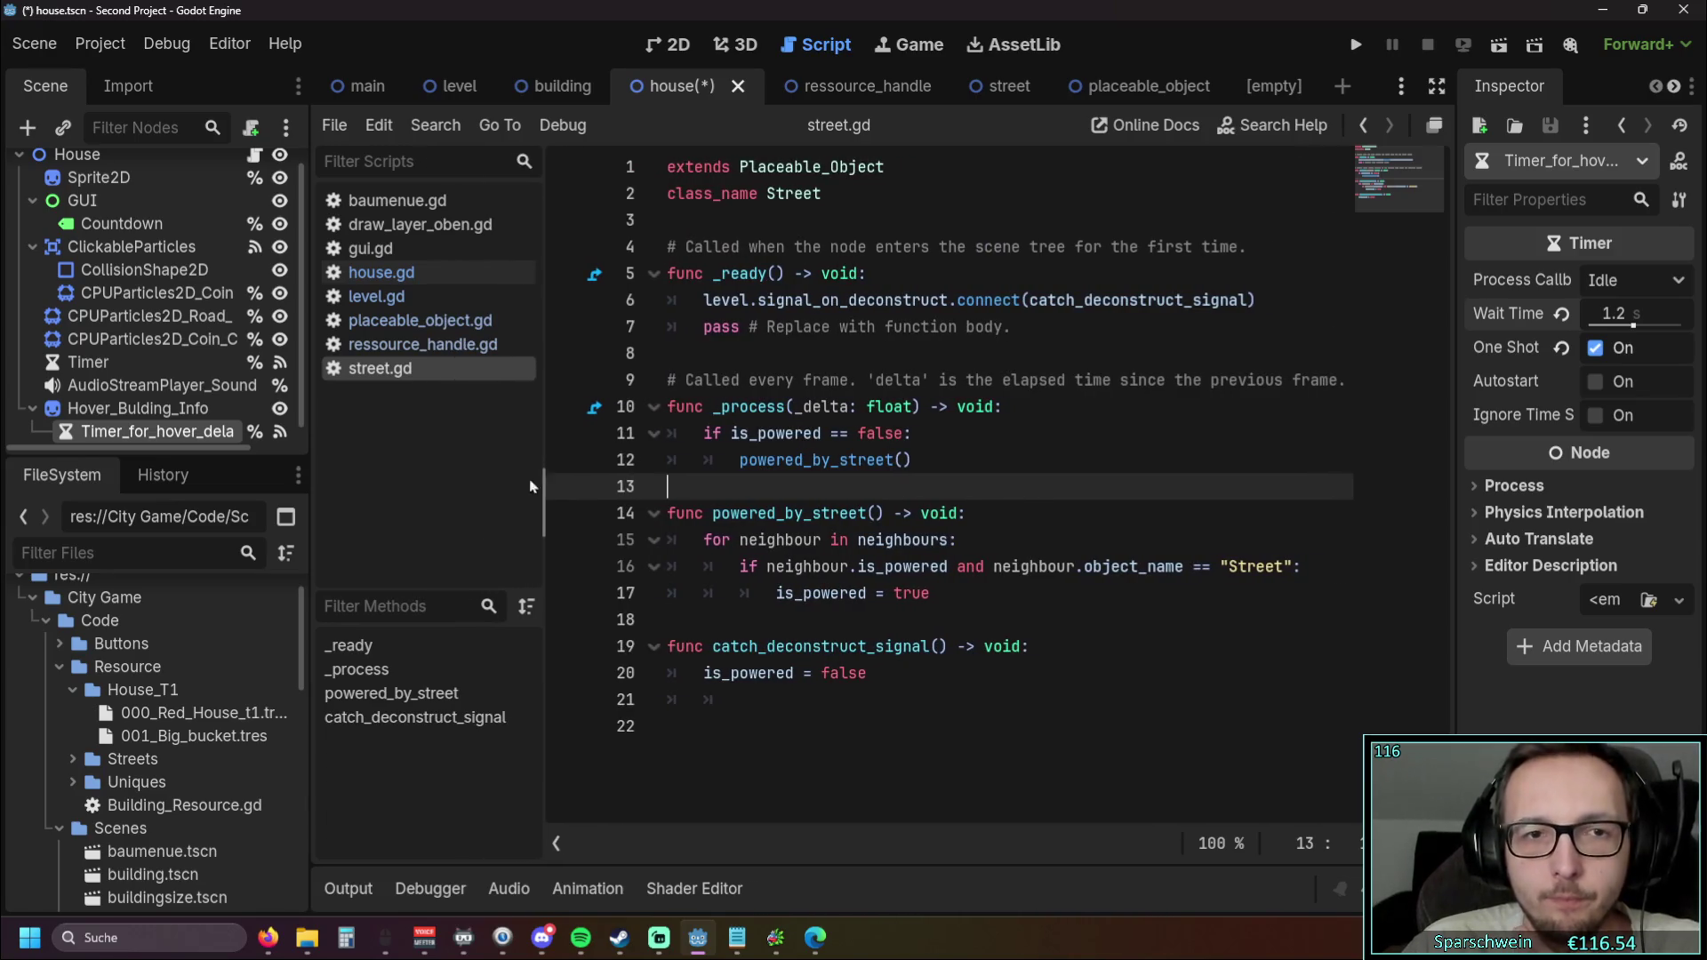
pyautogui.click(268, 937)
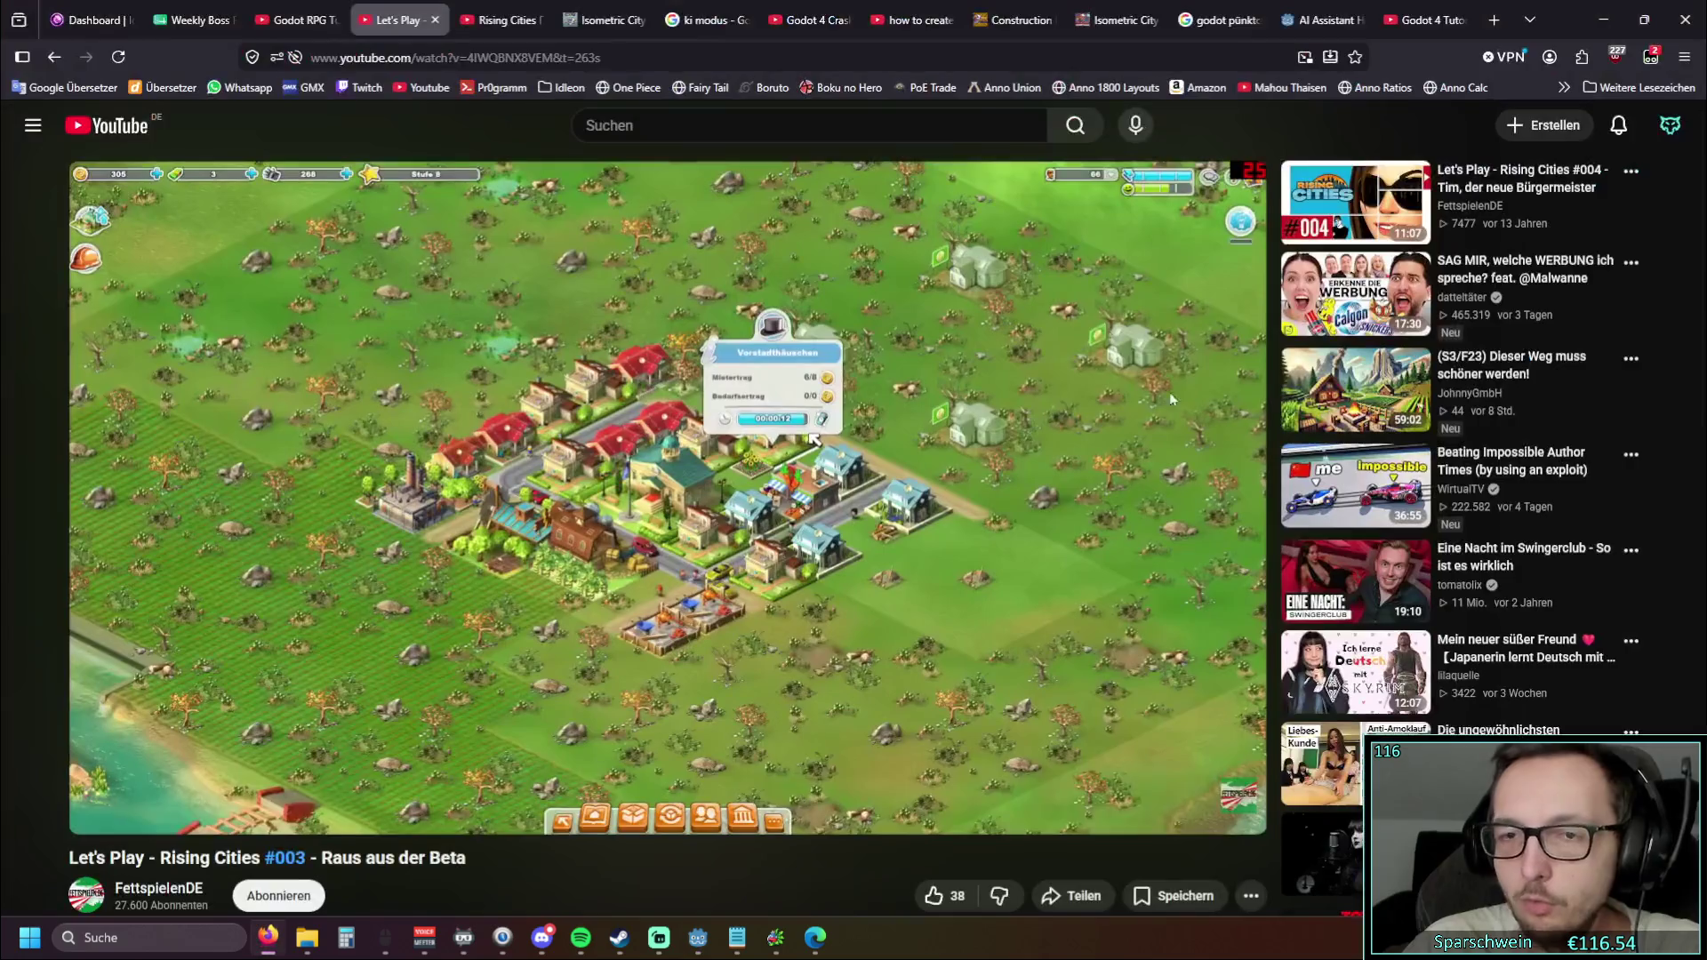
pyautogui.click(1400, 34)
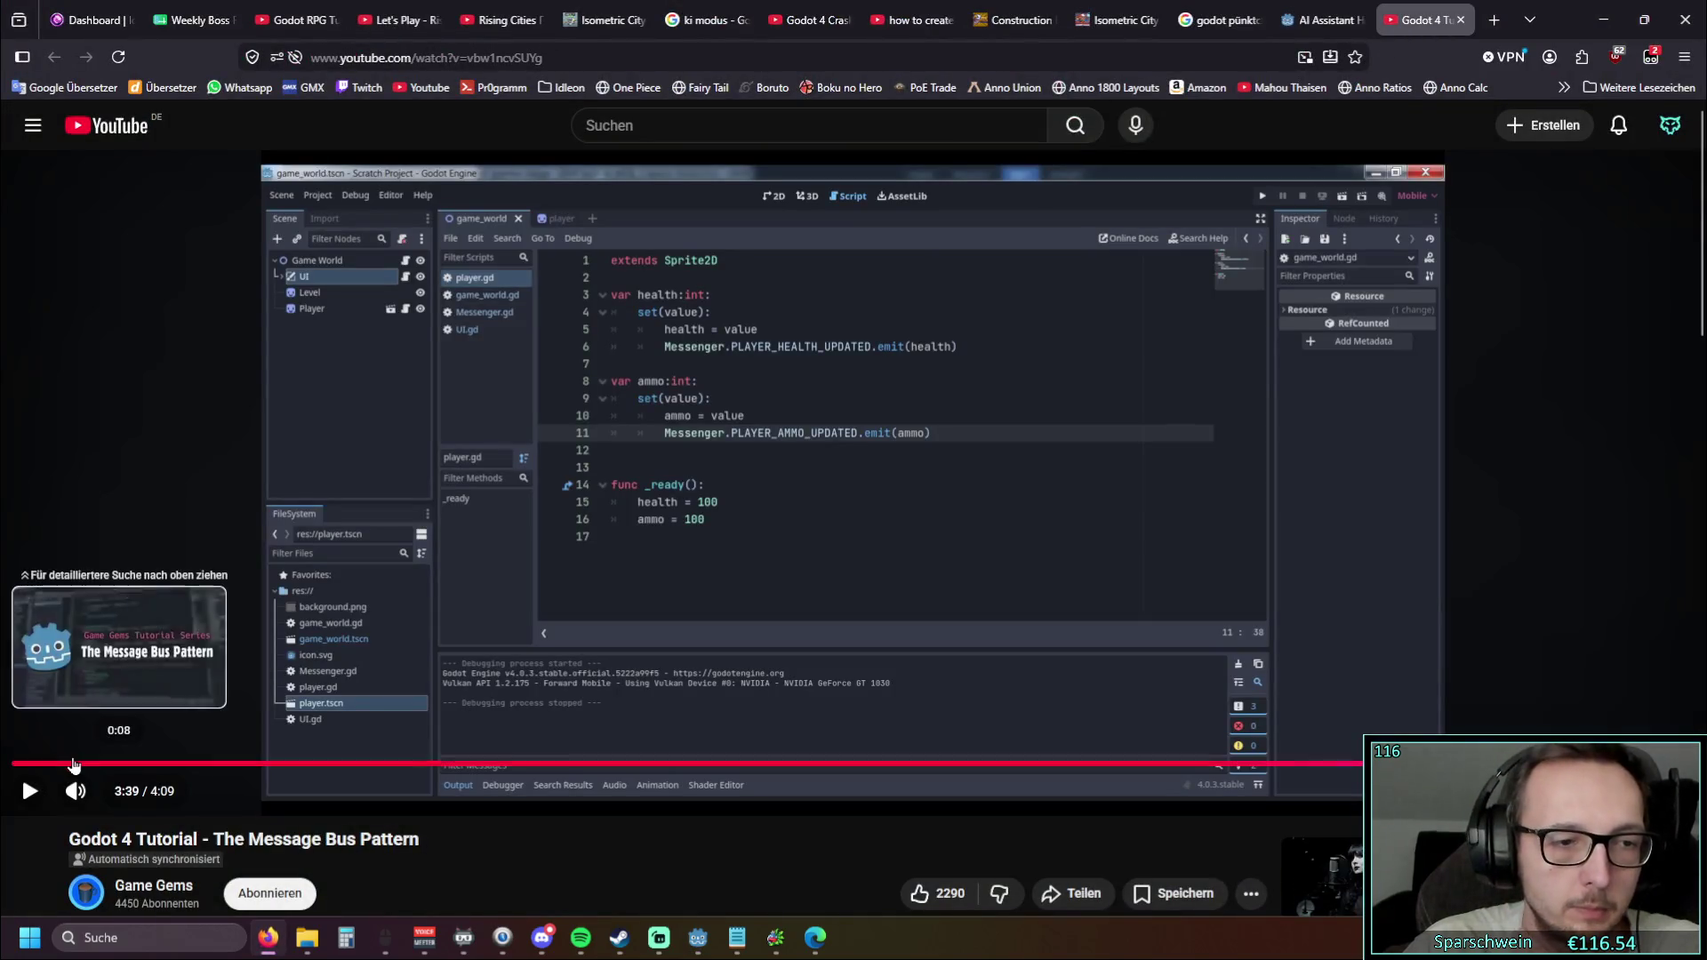
pyautogui.click(61, 766)
pyautogui.click(62, 765)
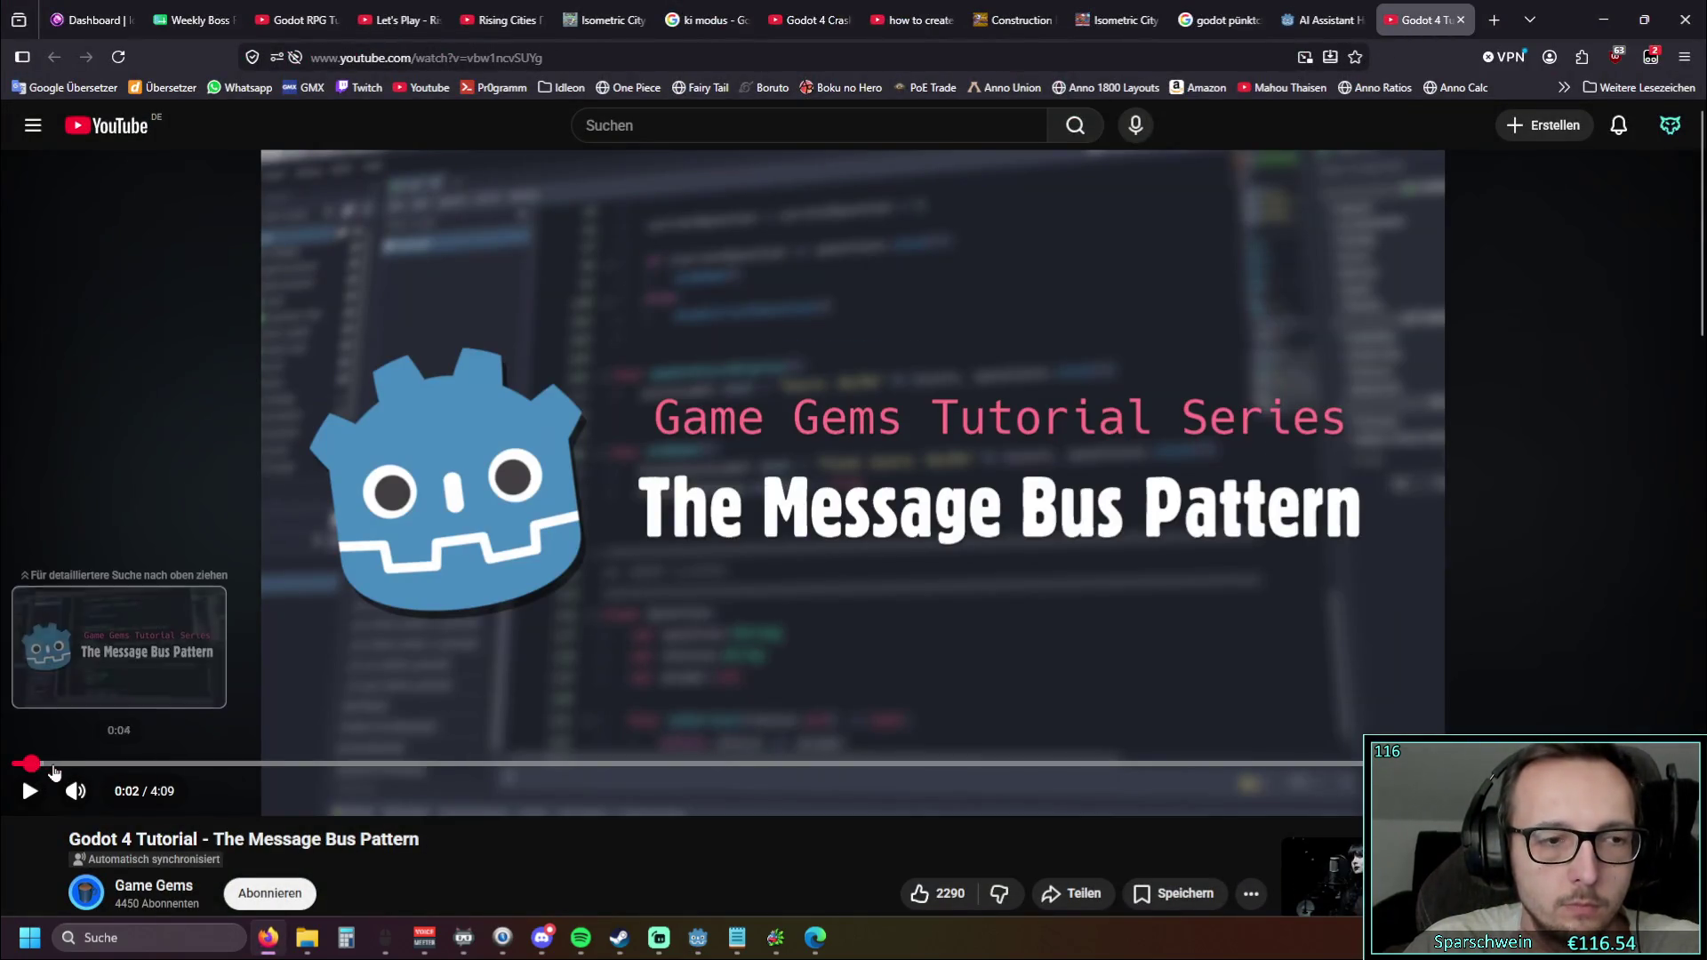
pyautogui.click(96, 765)
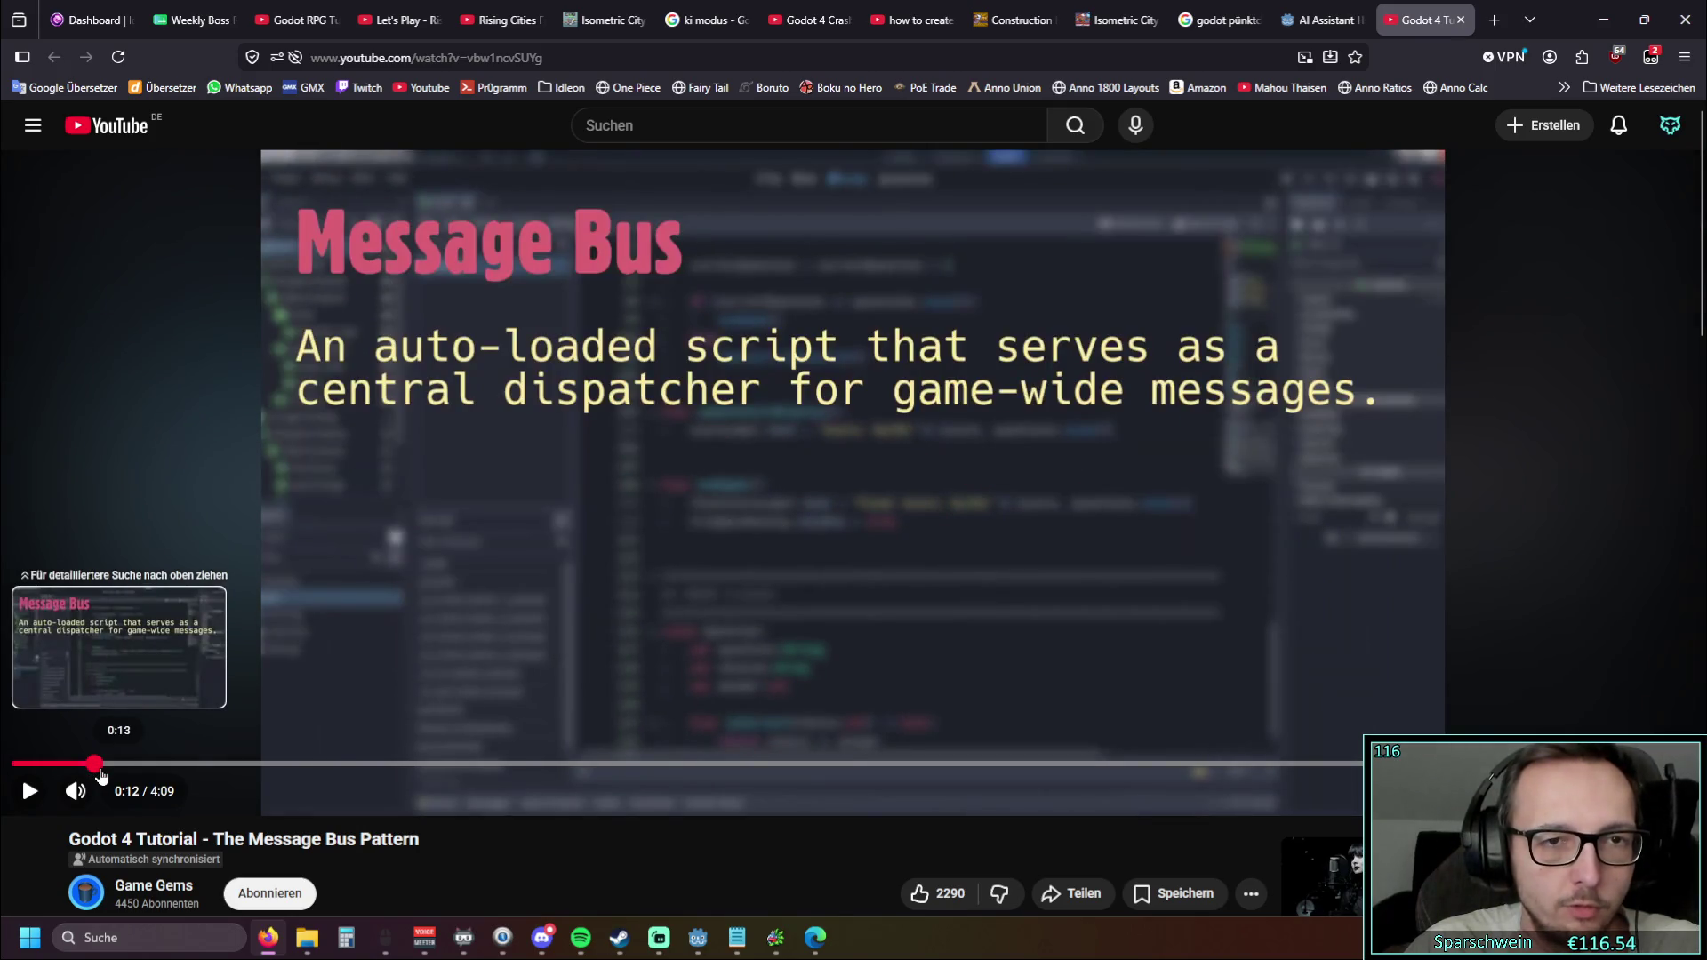
pyautogui.click(31, 794)
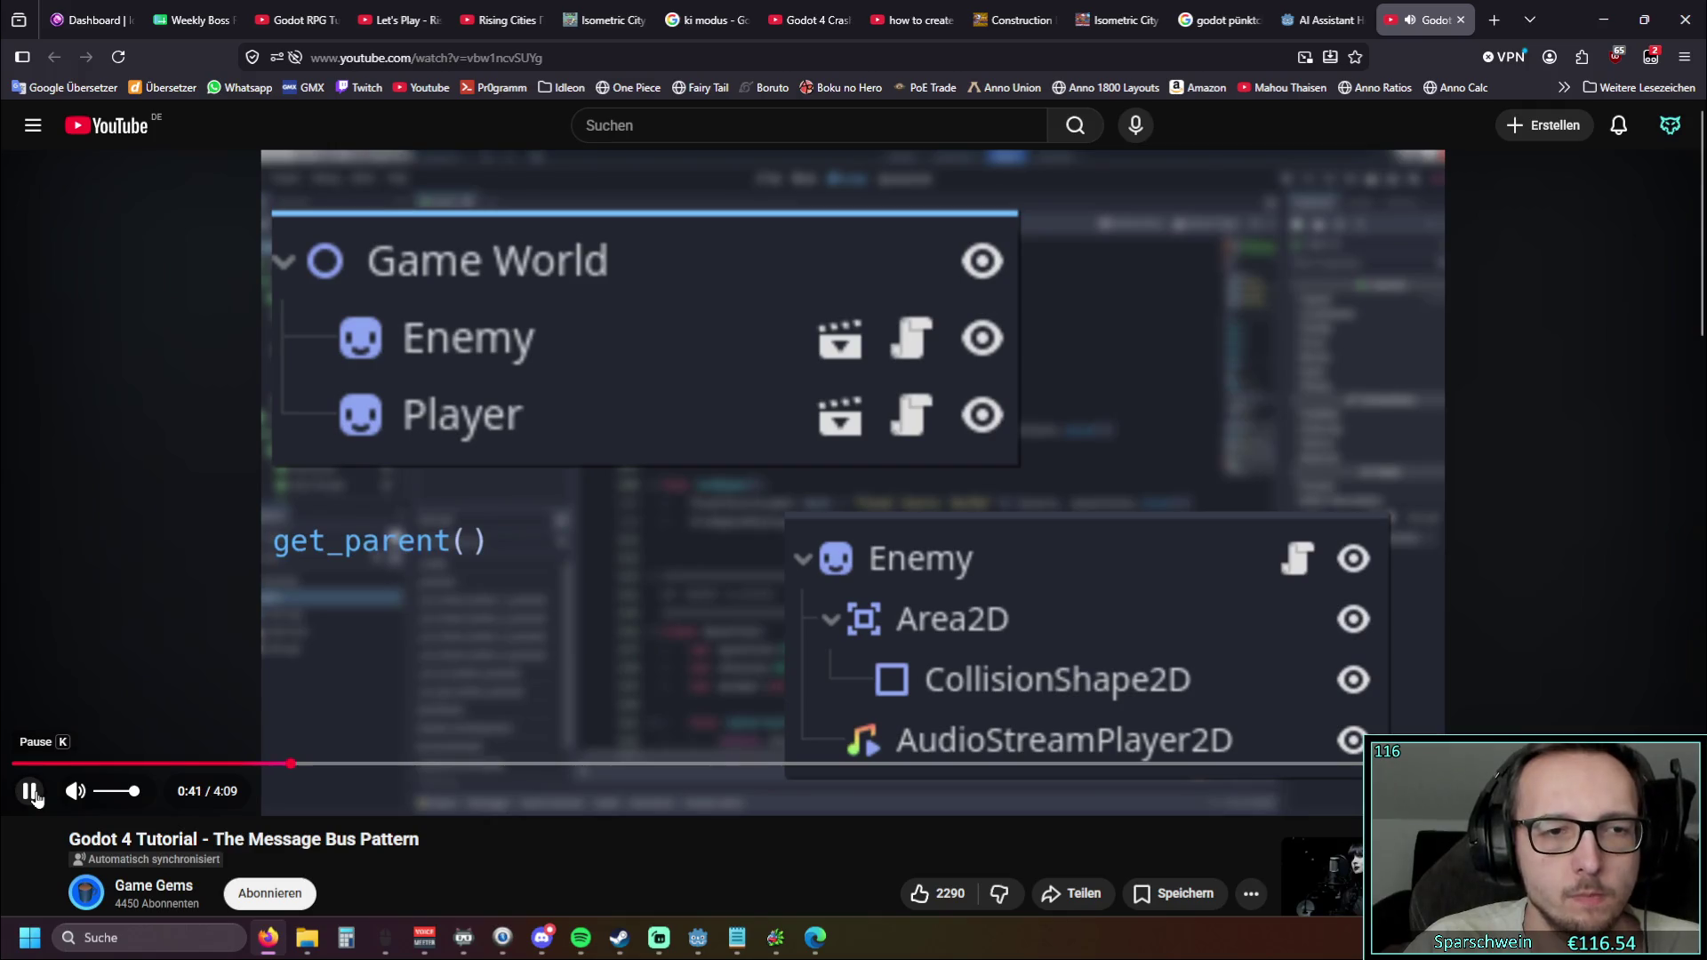
pyautogui.click(34, 797)
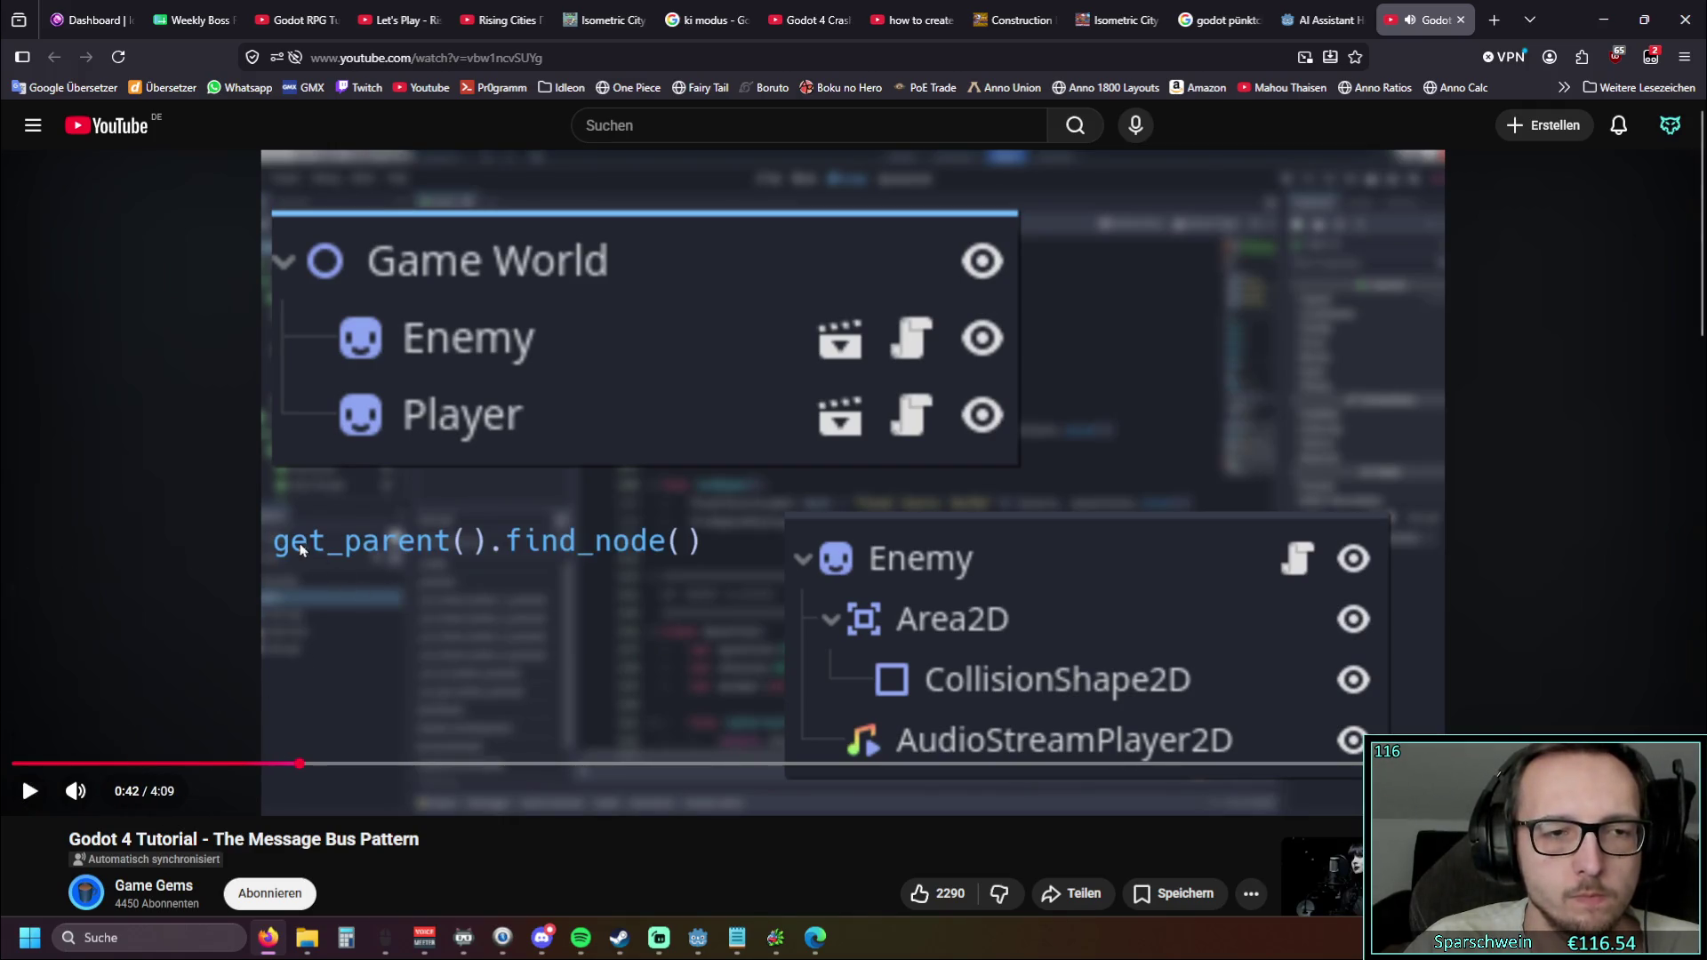
pyautogui.click(31, 798)
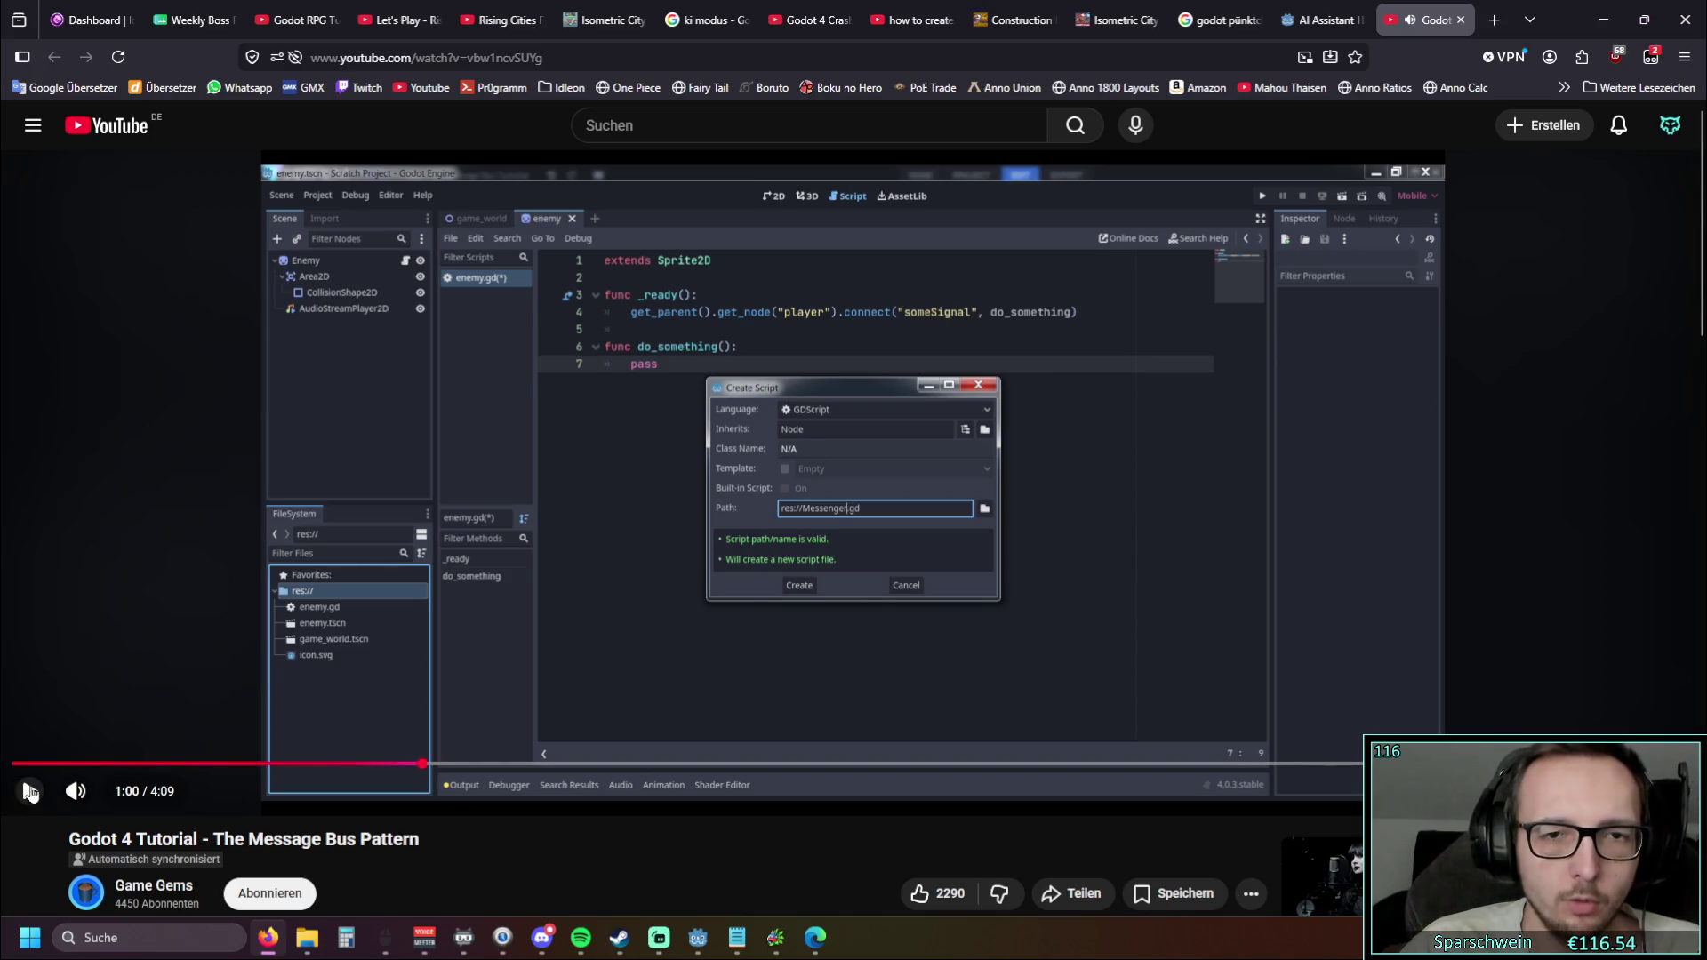
# Watch the tutorial up to Project Settings, replay the script-creation part, then minimise the browser
pyautogui.click(30, 791)
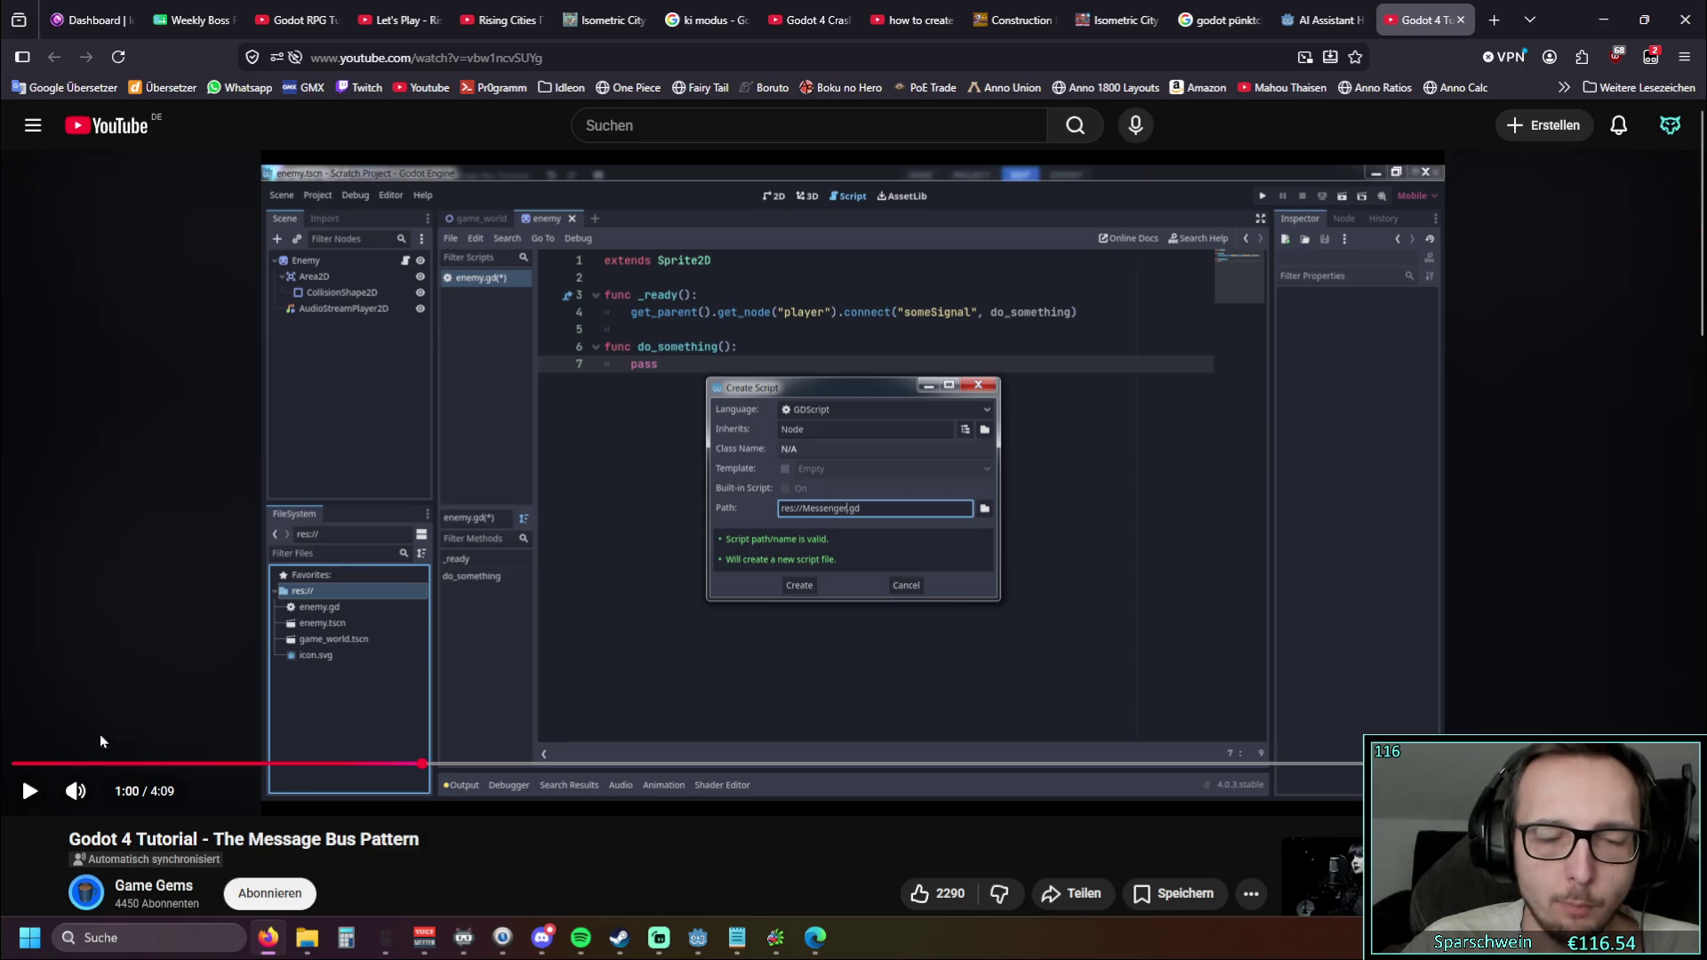
pyautogui.click(30, 794)
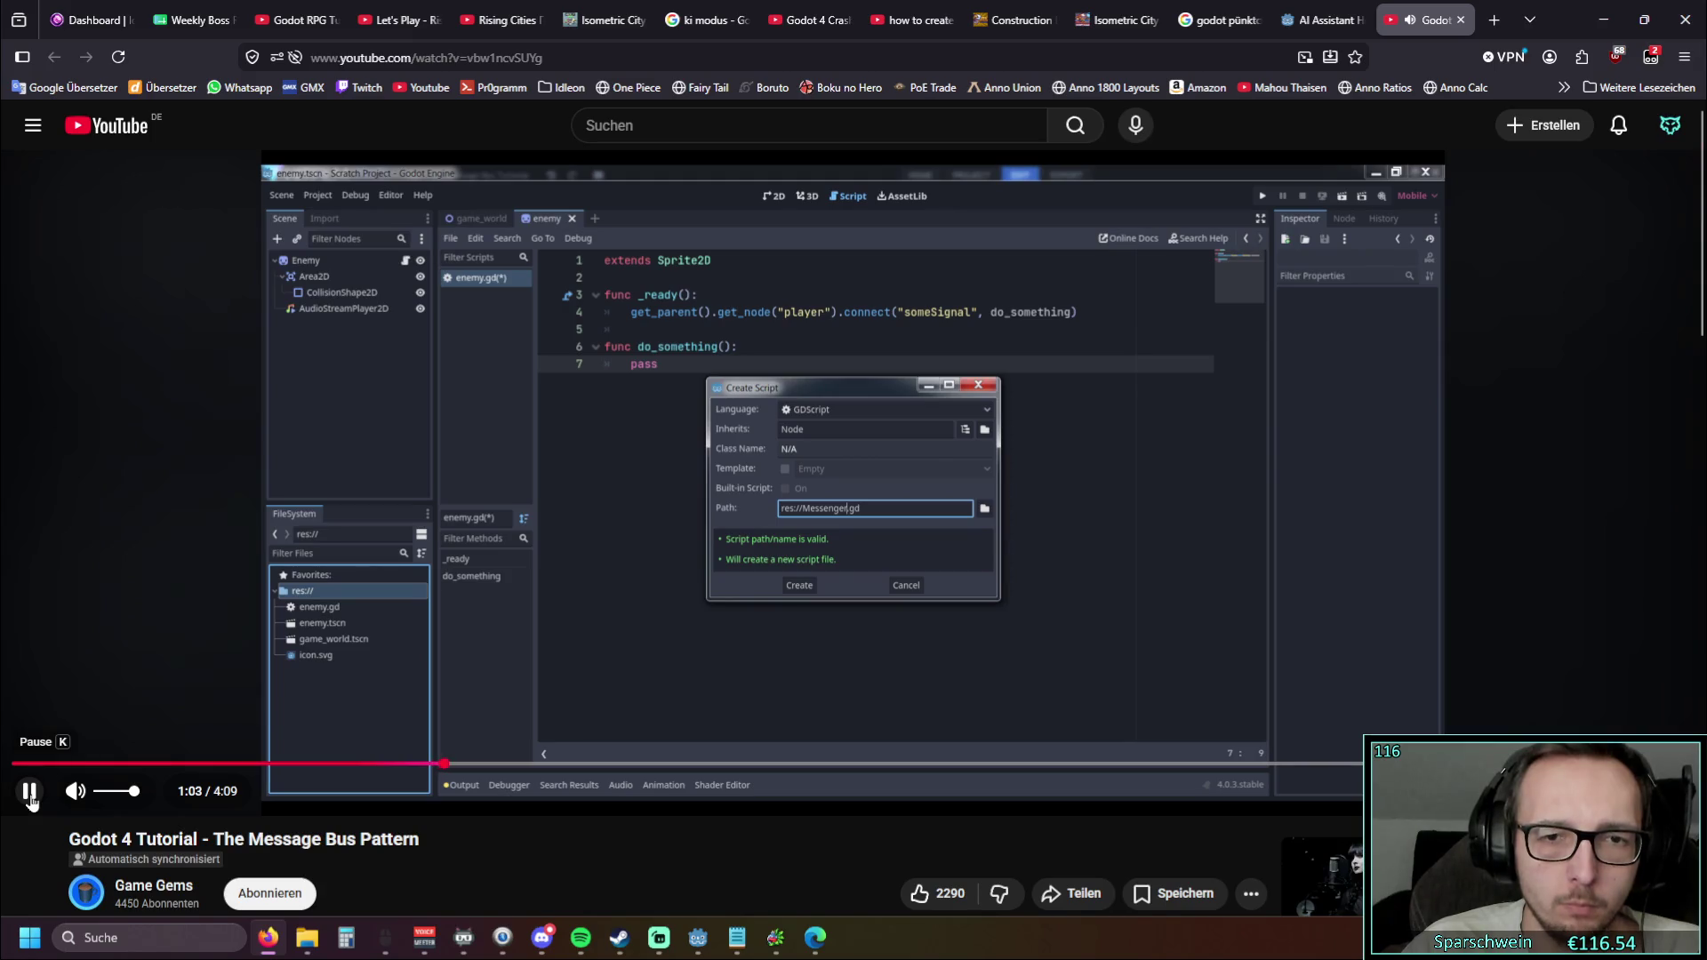
pyautogui.click(31, 798)
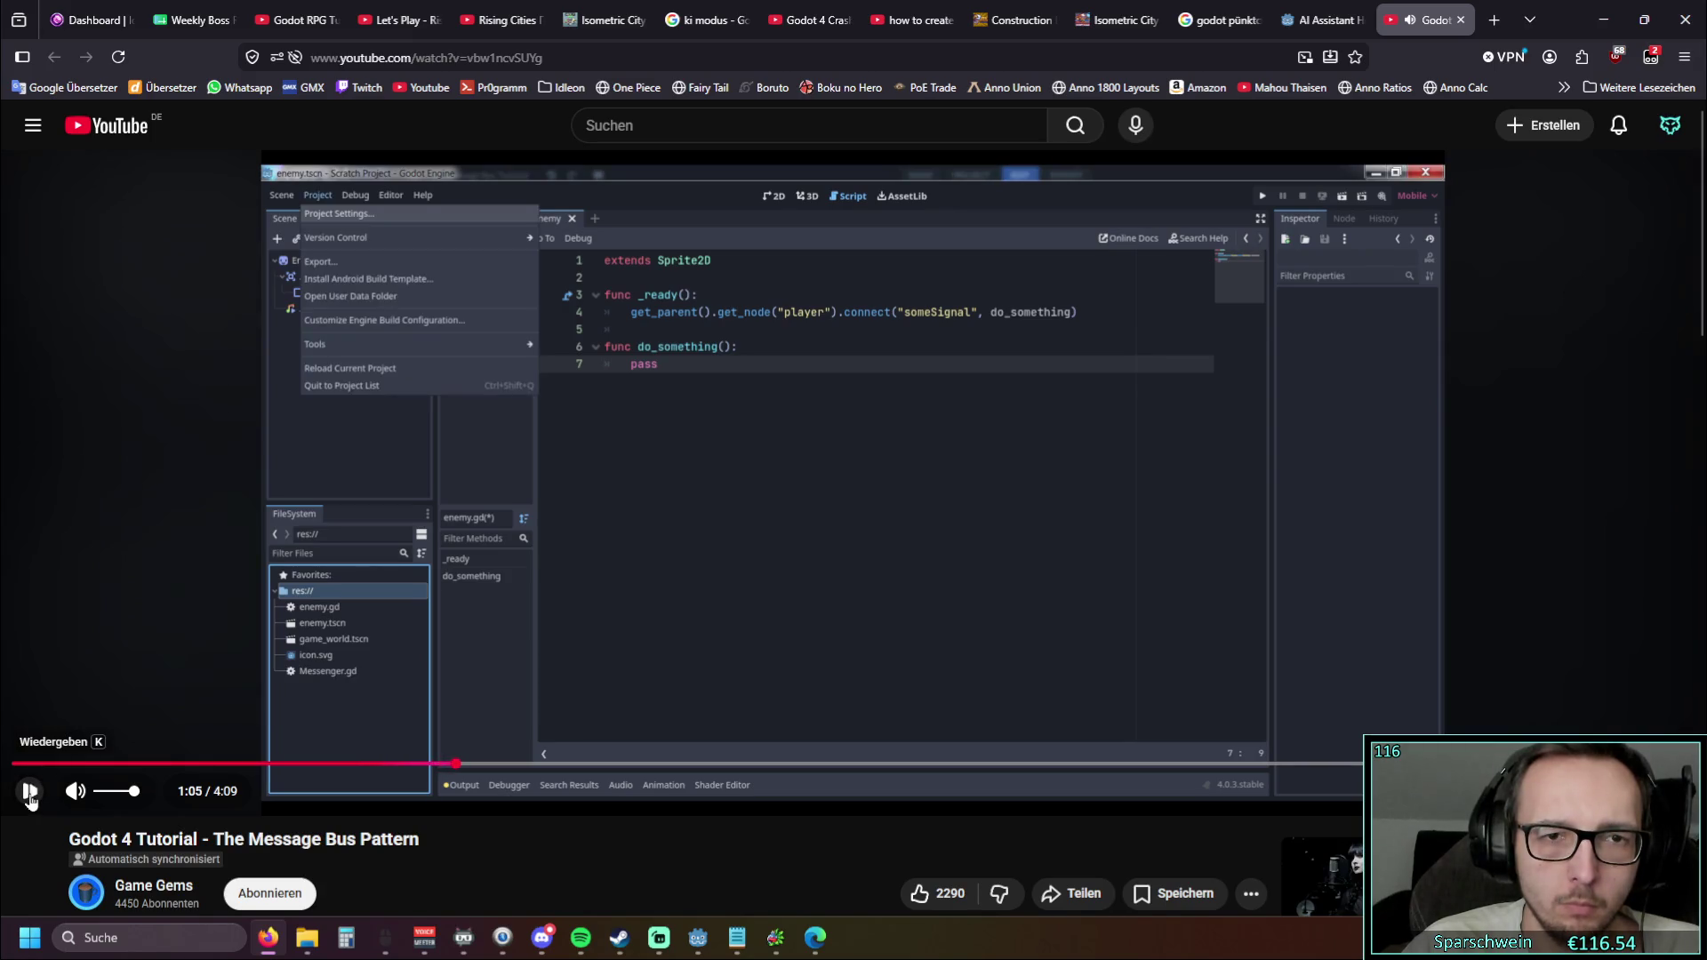
pyautogui.click(31, 798)
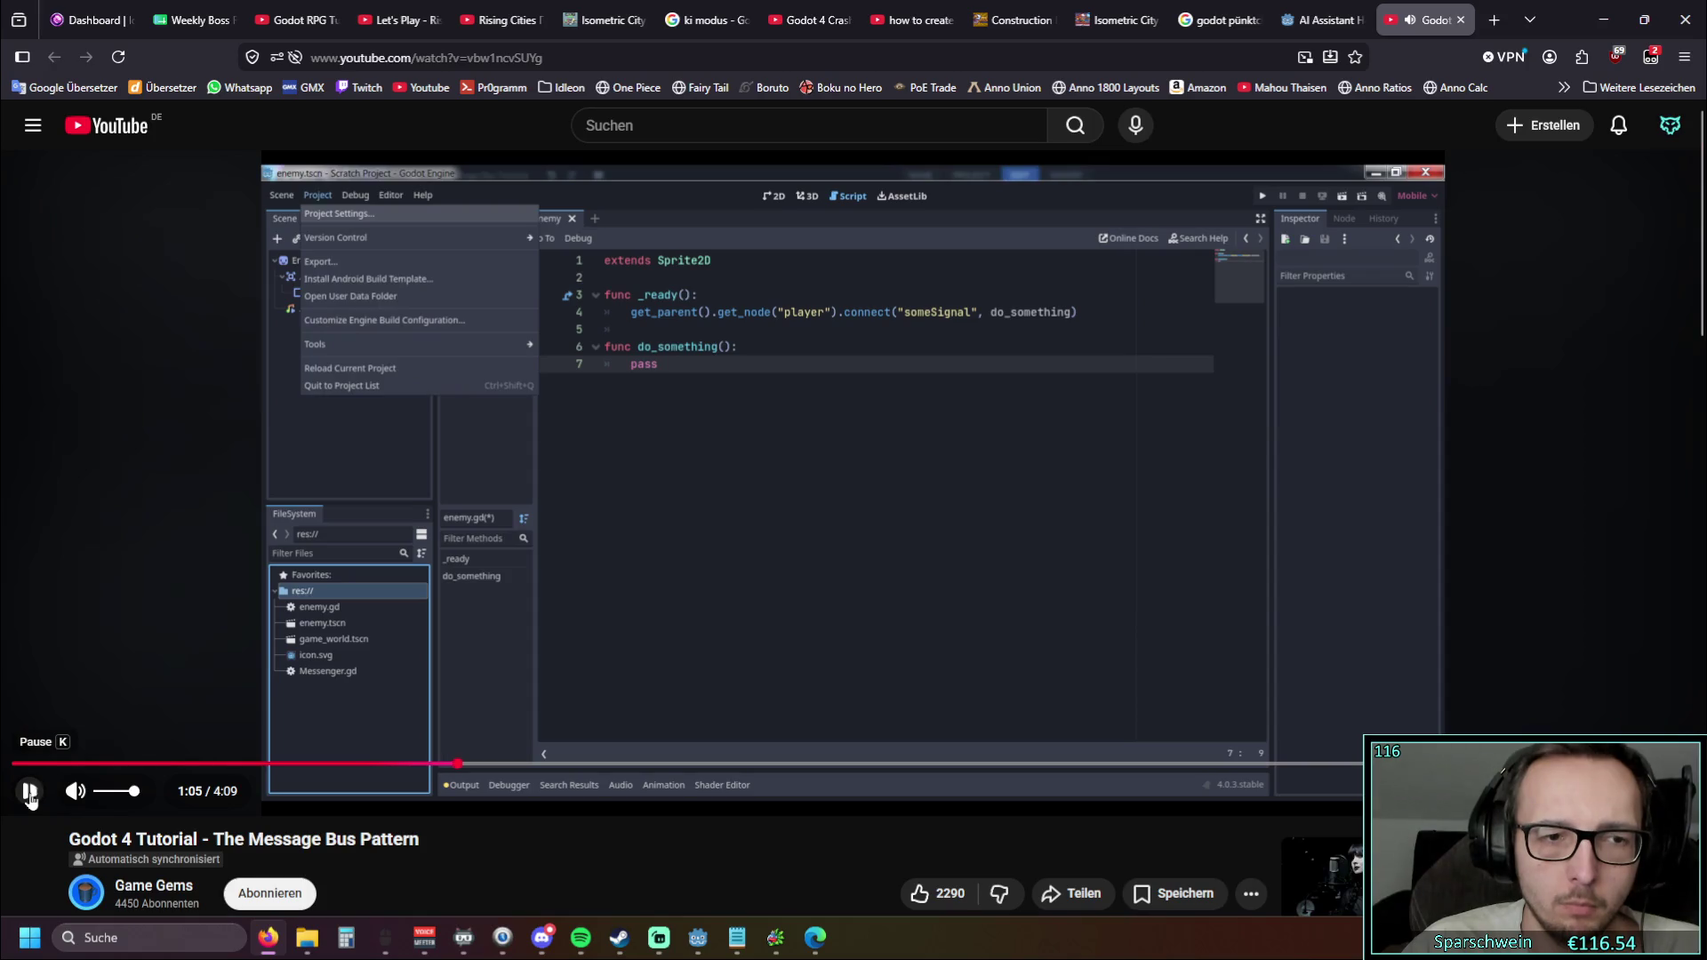
pyautogui.click(31, 799)
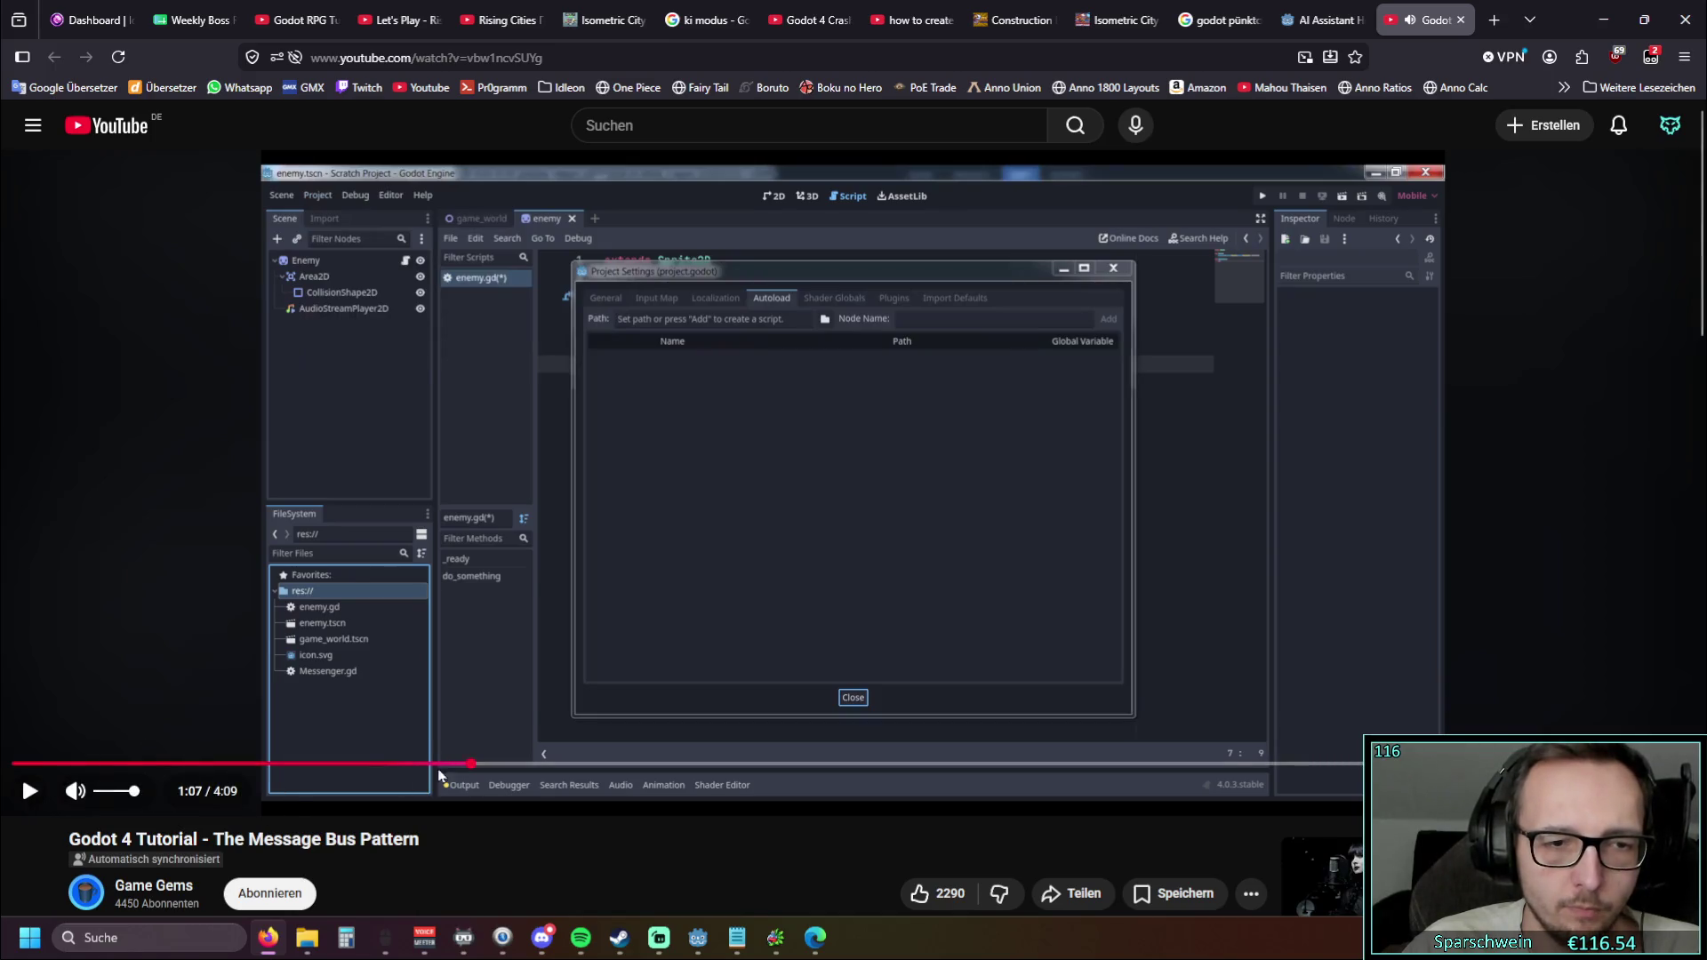
pyautogui.moveTo(444, 764)
pyautogui.mouseDown()
pyautogui.moveTo(394, 768)
pyautogui.moveTo(412, 766)
pyautogui.mouseUp()
pyautogui.click(29, 790)
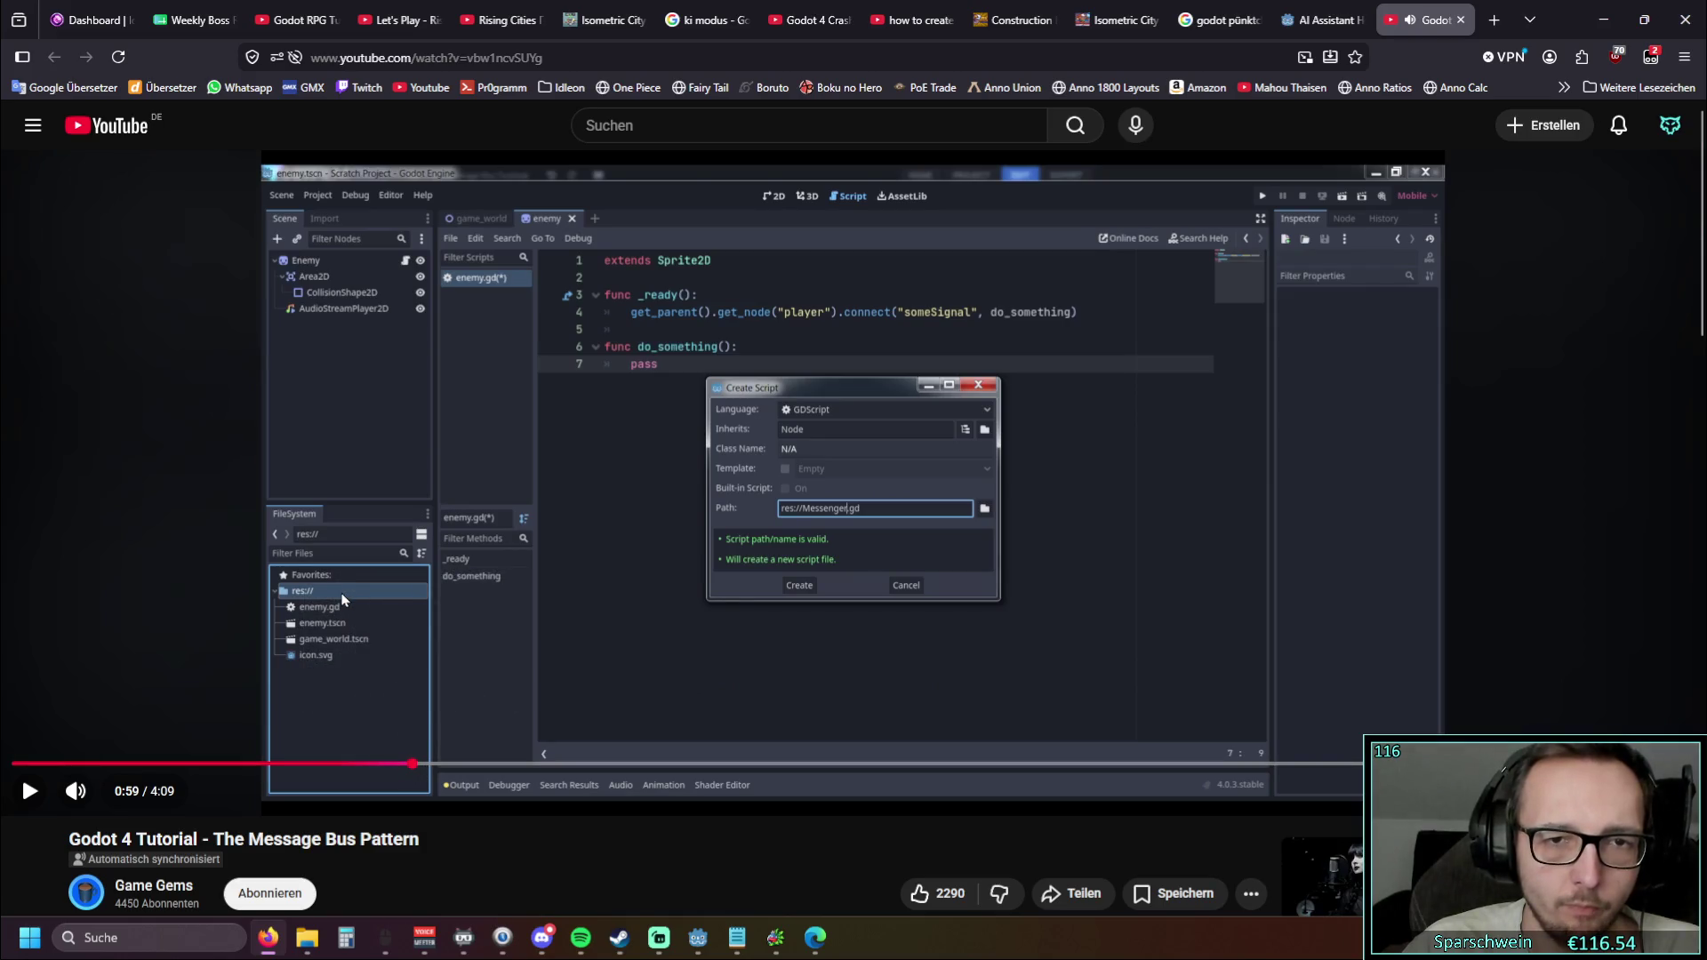
pyautogui.click(1603, 20)
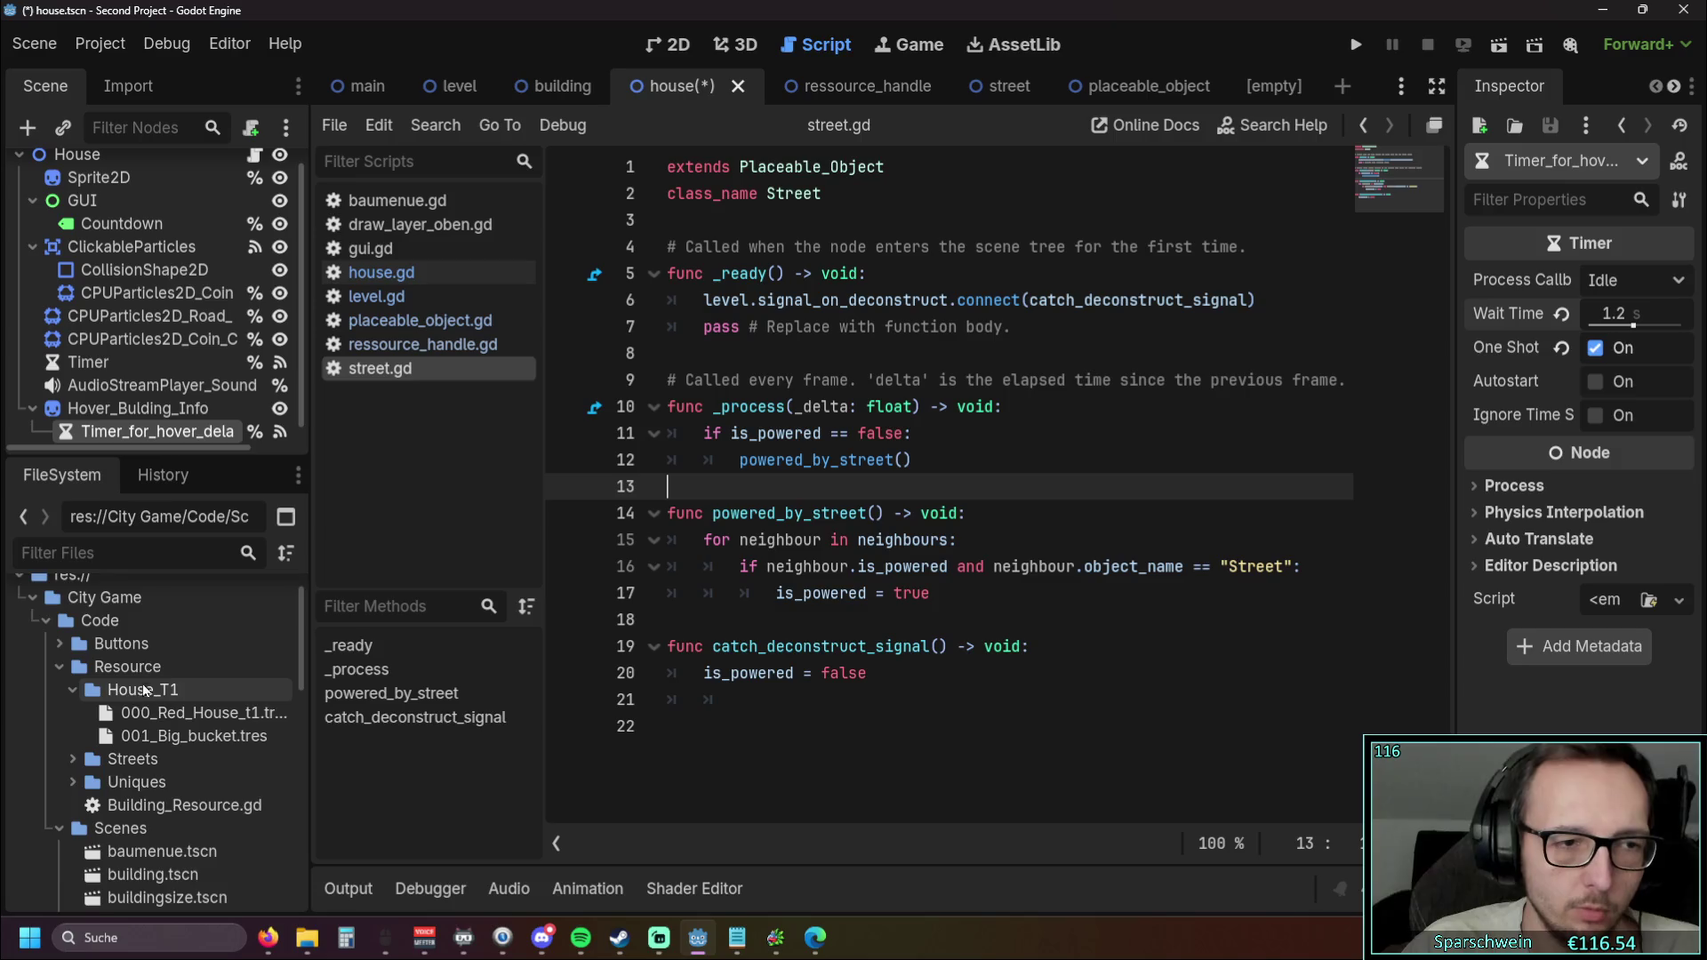
# Create a Node script at res://signal_bus.gd from the res:// folder's context menu
pyautogui.scroll(2, 138, 676)
pyautogui.rightClick(96, 619)
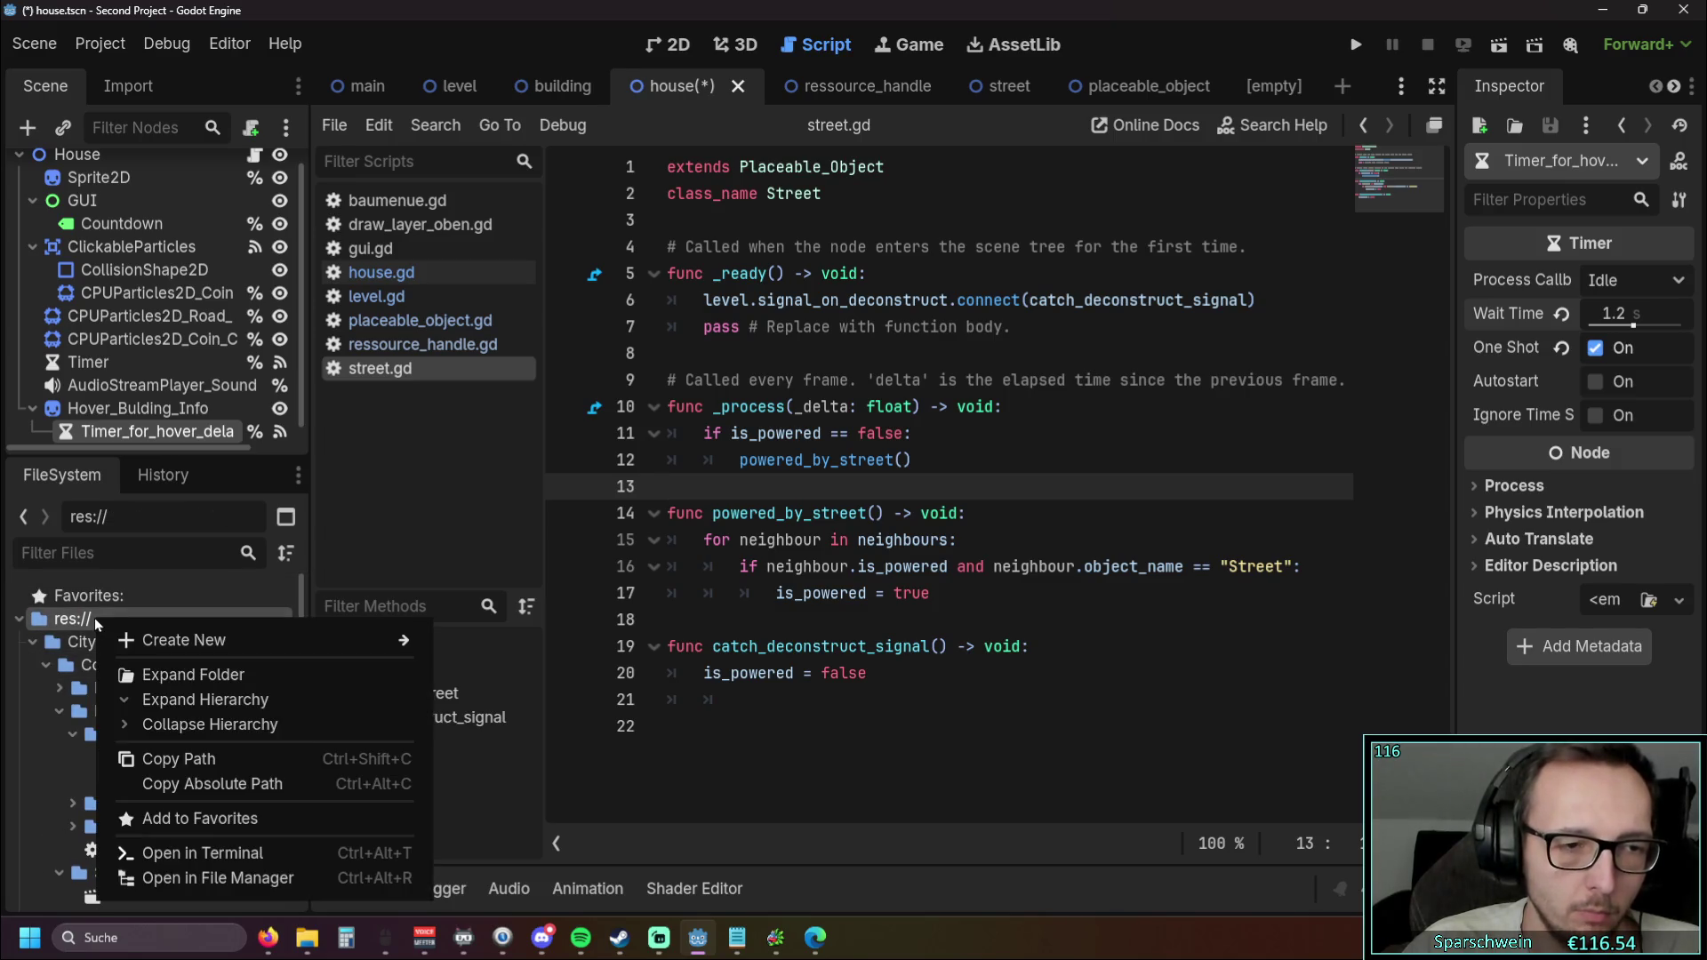
pyautogui.moveTo(224, 642)
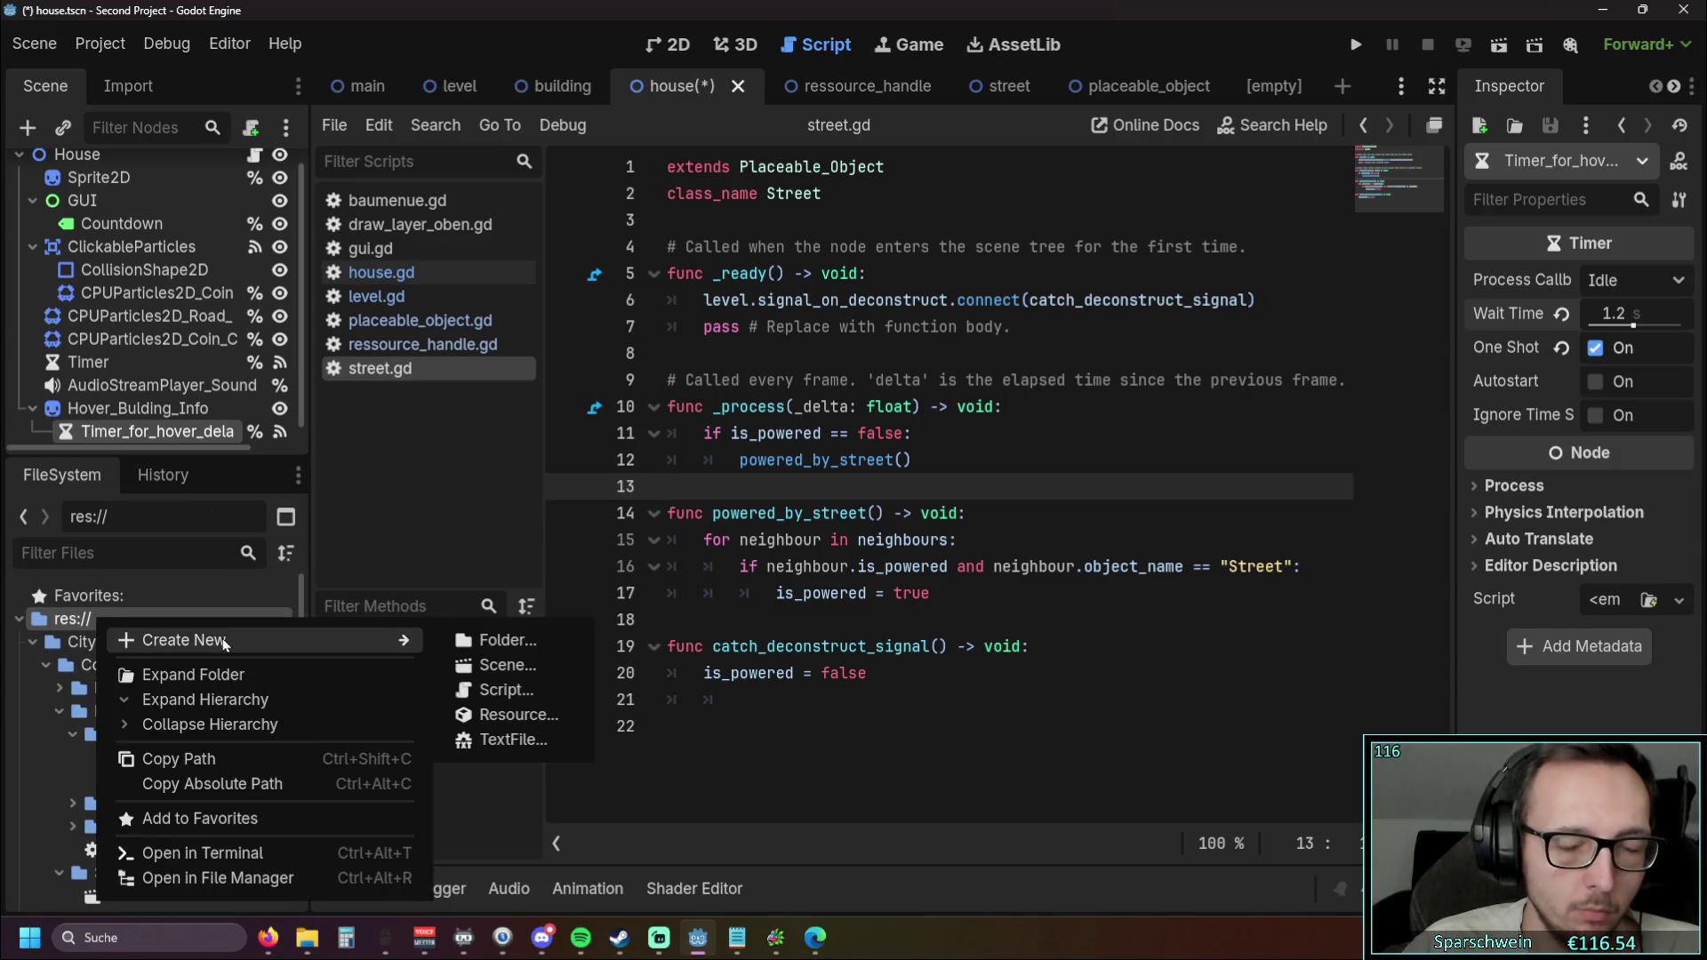
pyautogui.click(527, 693)
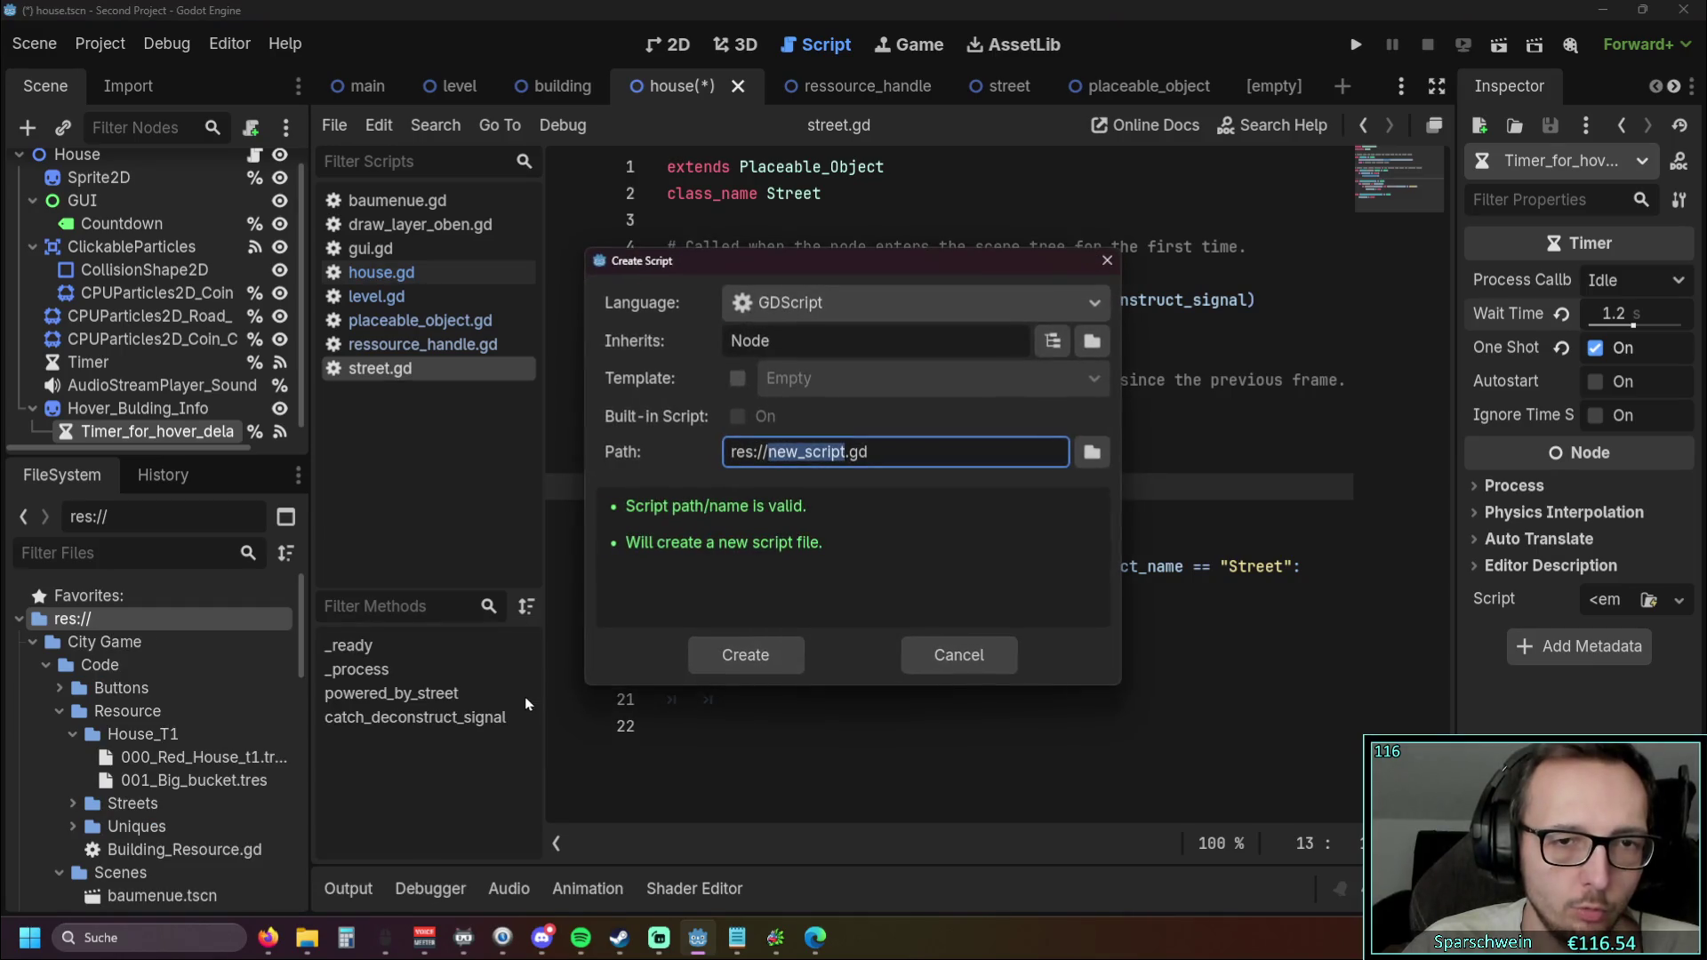
pyautogui.moveTo(769, 452); pyautogui.dragTo(846, 456)
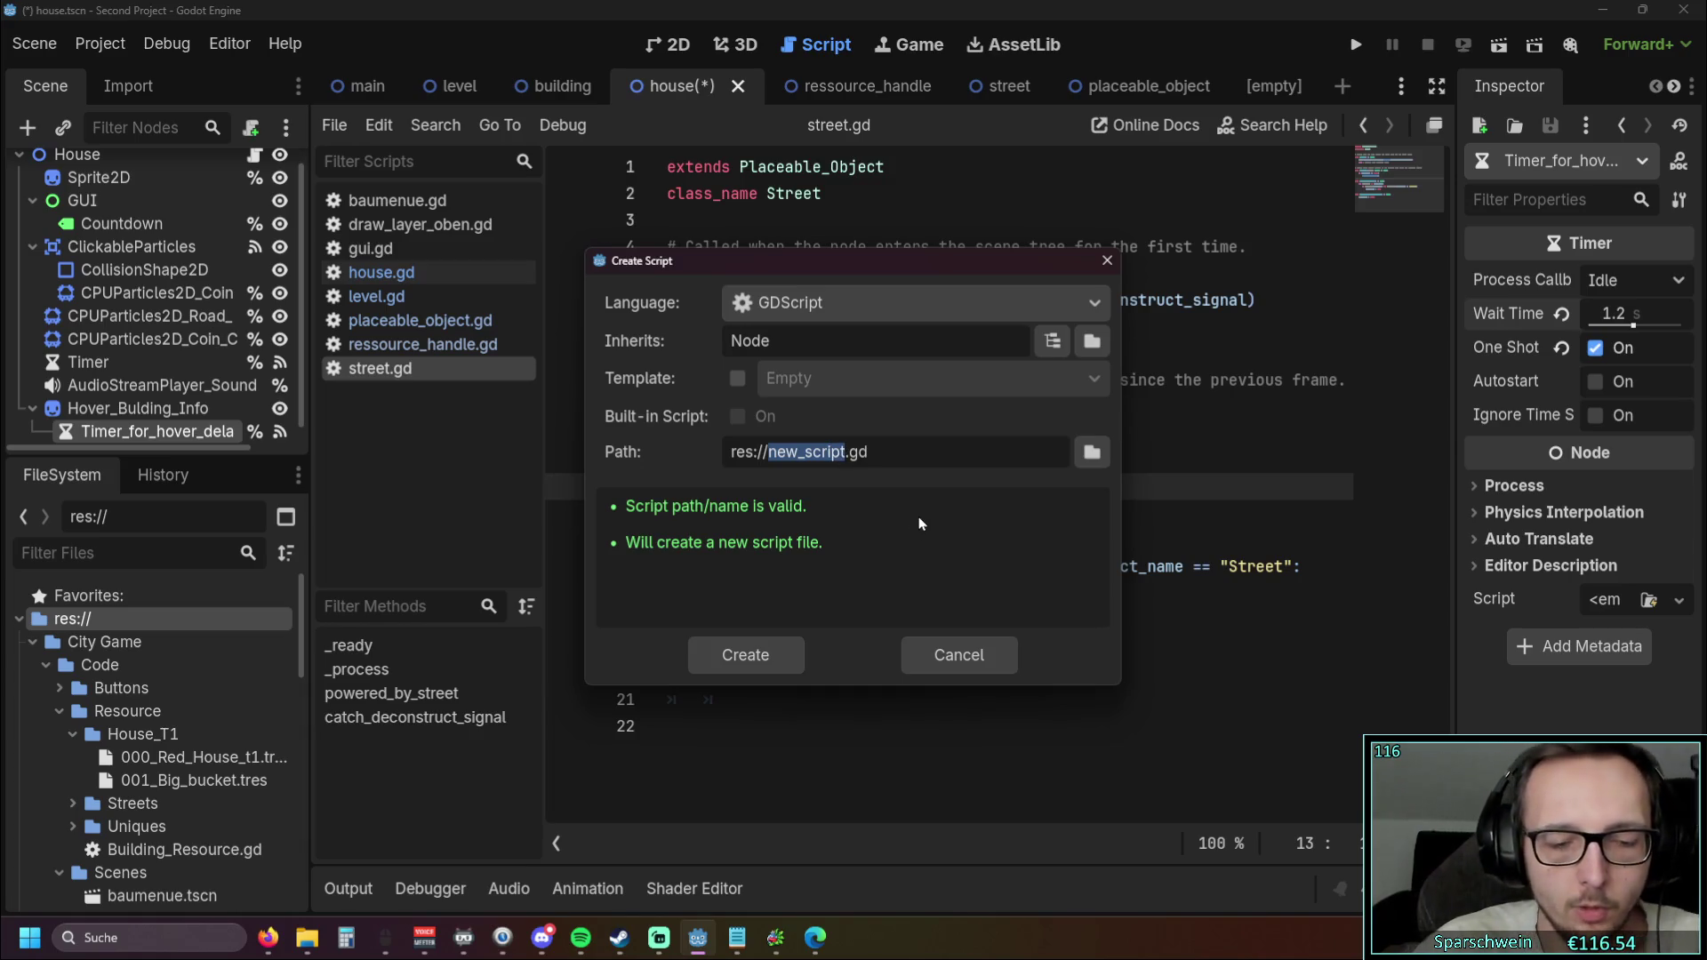
pyautogui.write('signal_')
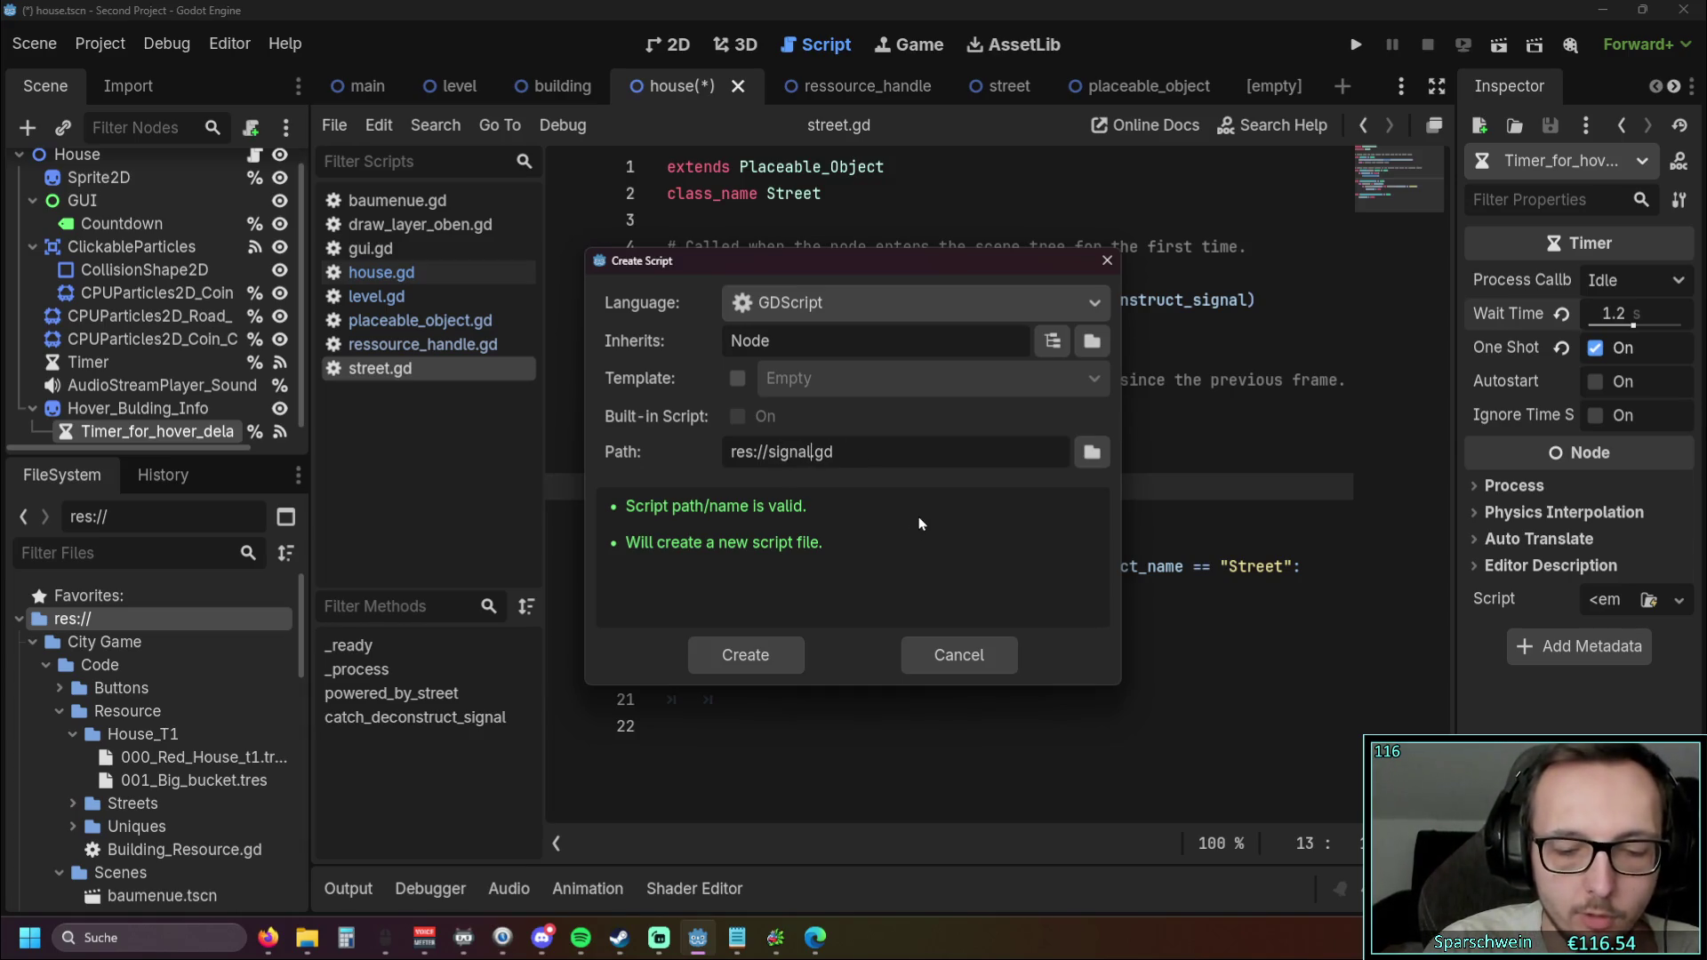
pyautogui.write('bus')
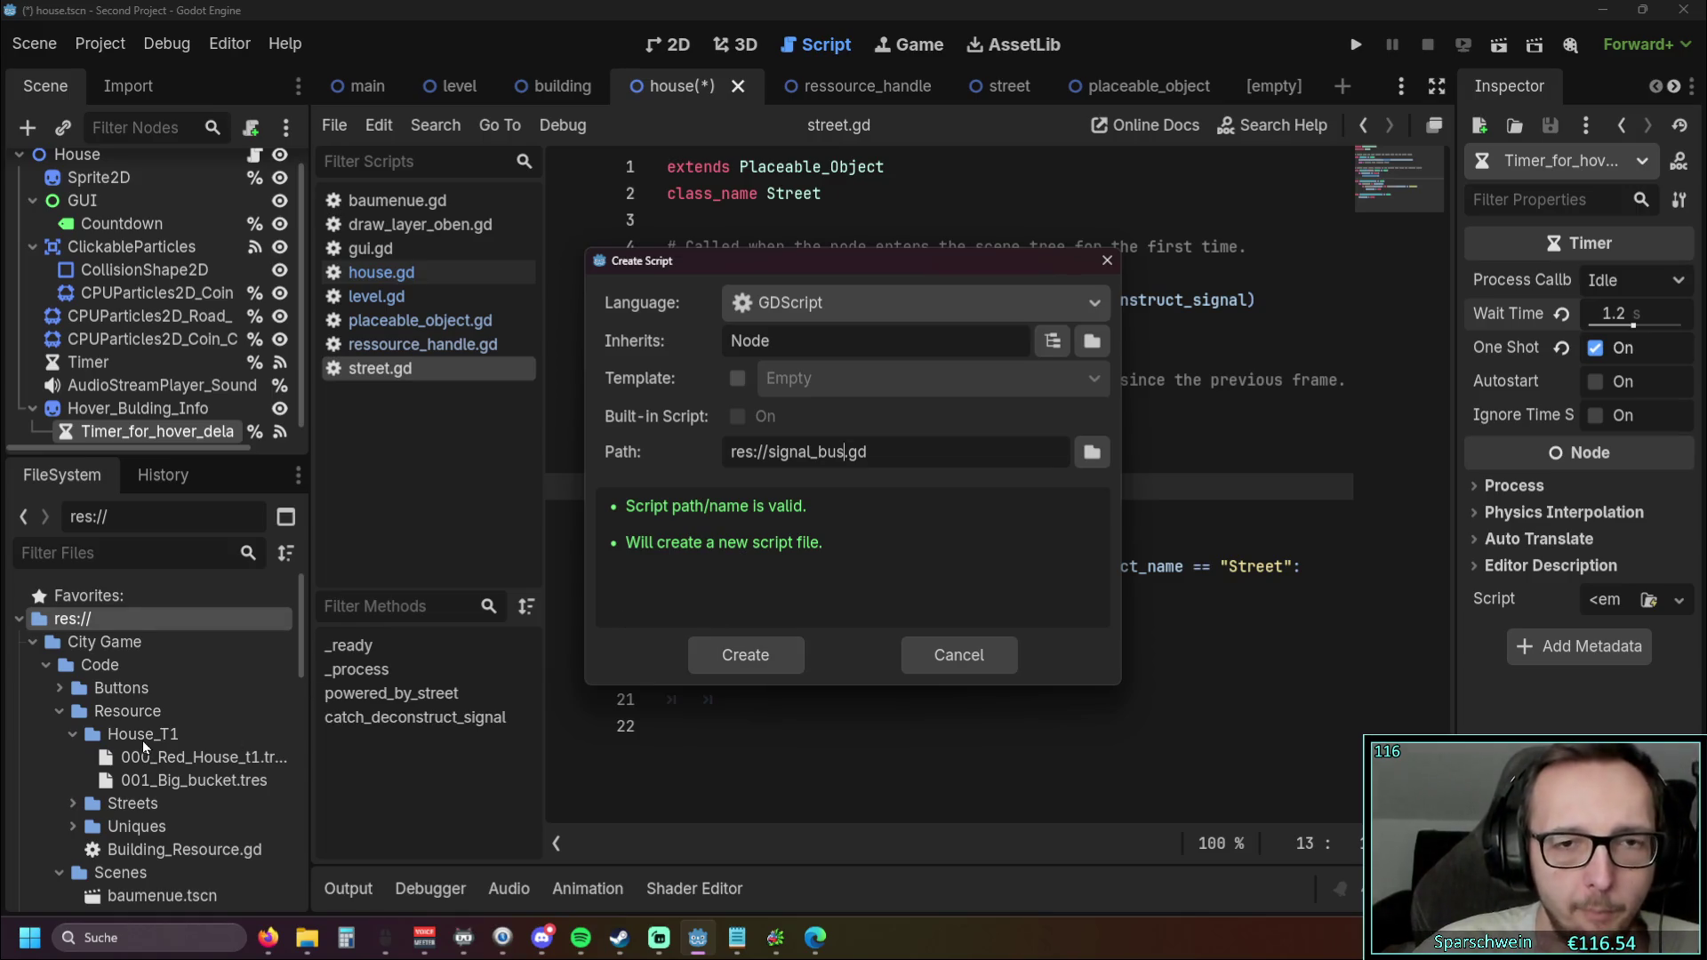
pyautogui.click(728, 665)
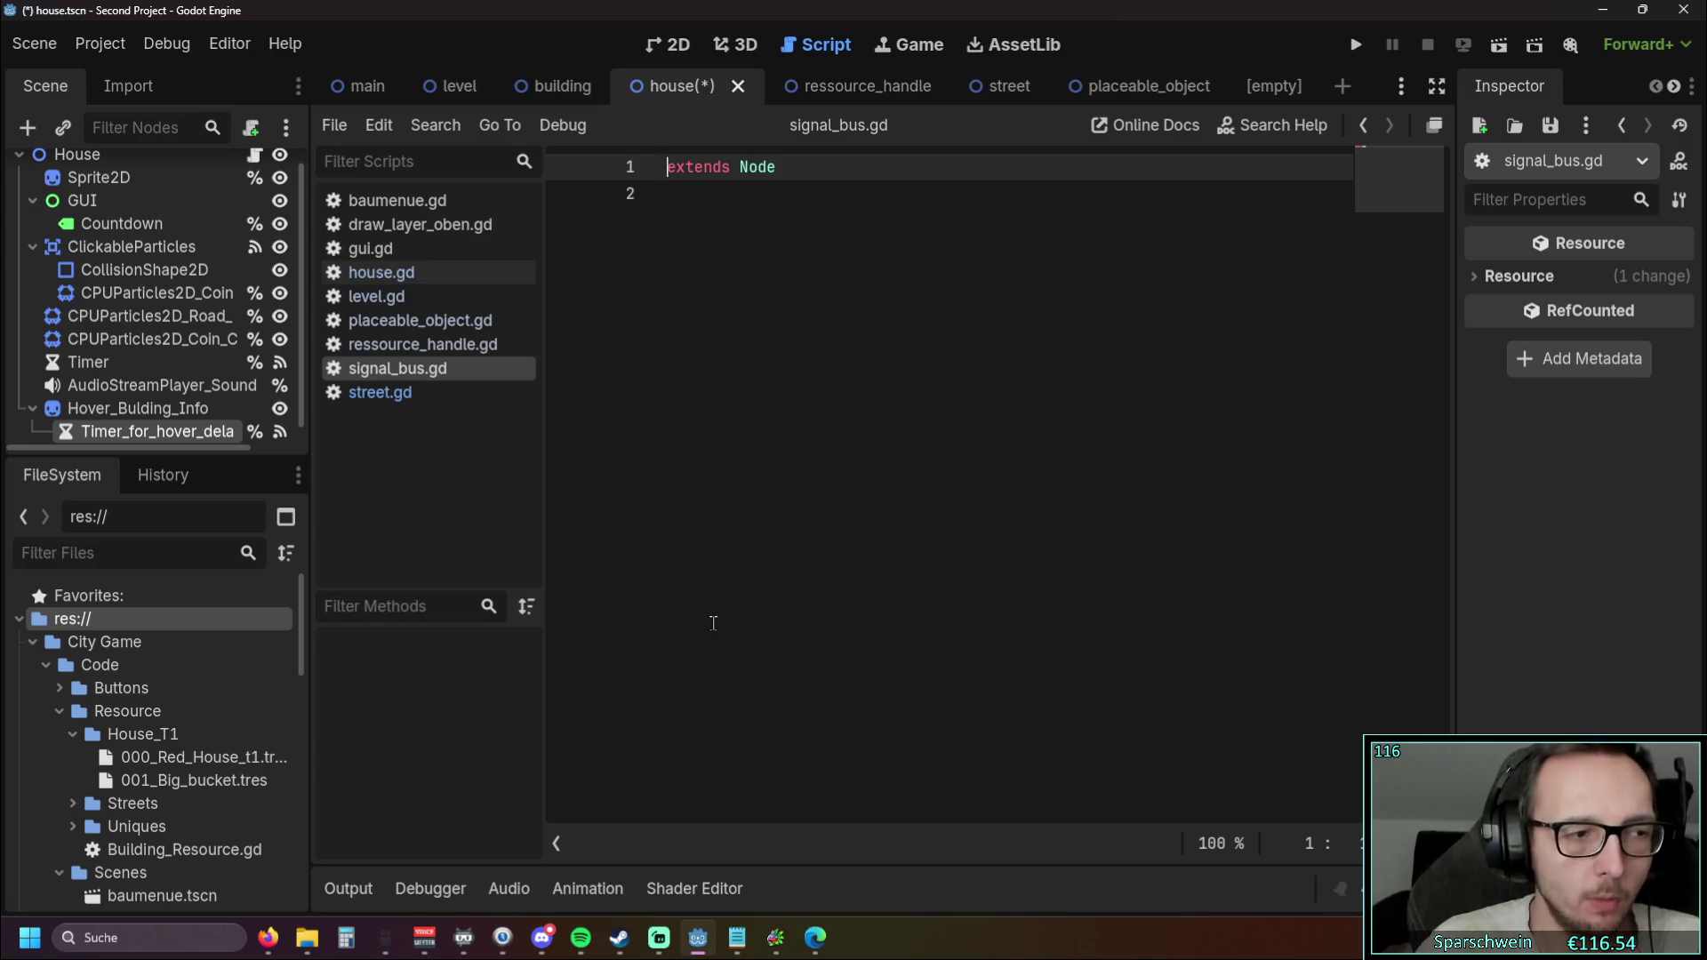
pyautogui.hotkey('alt', 'Tab')
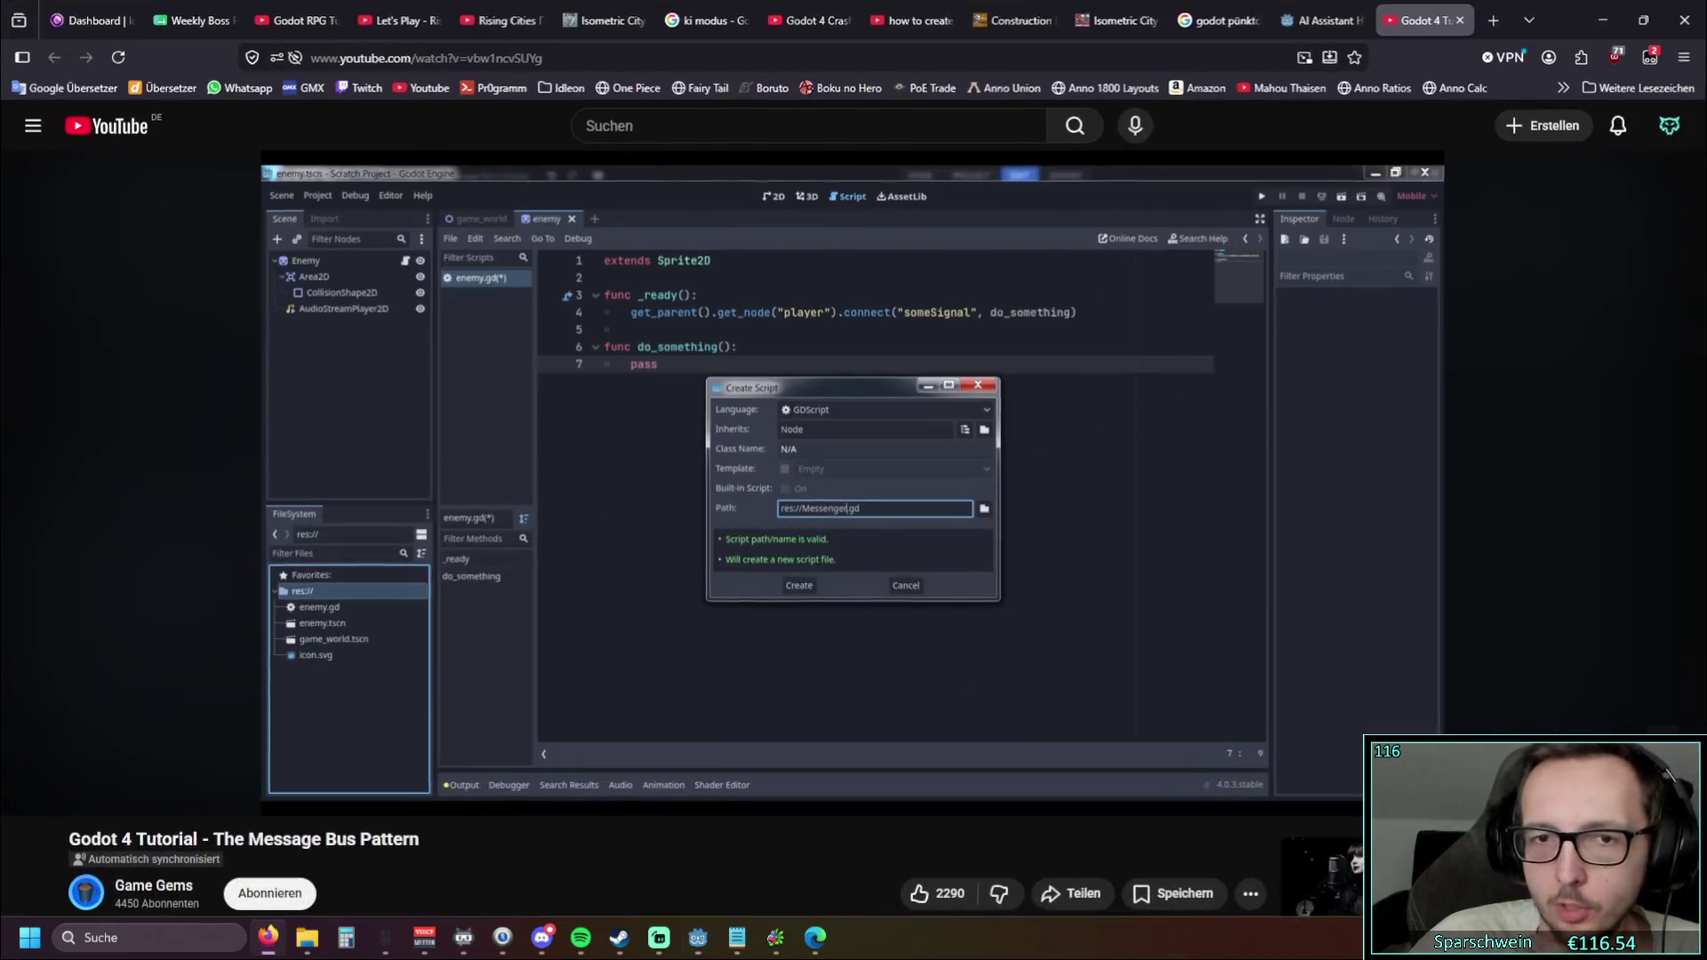
# Play the YouTube tutorial to its Autoload settings at 1:07, then return to the Godot editor
pyautogui.click(30, 793)
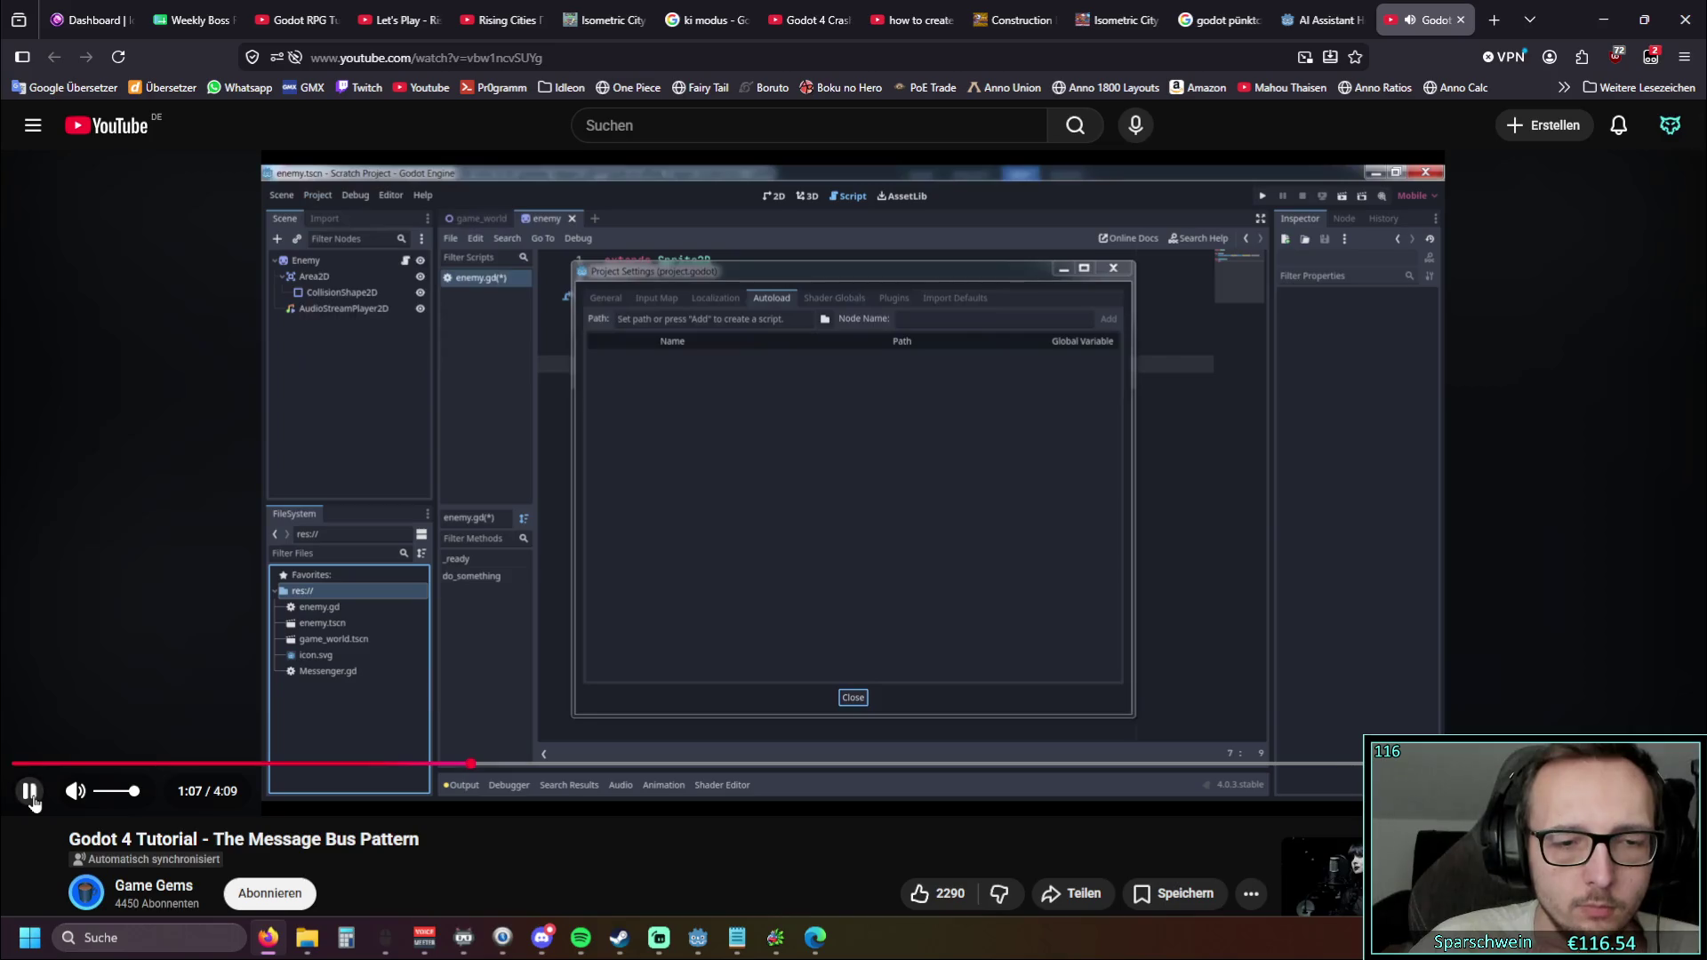
pyautogui.click(741, 944)
pyautogui.click(741, 940)
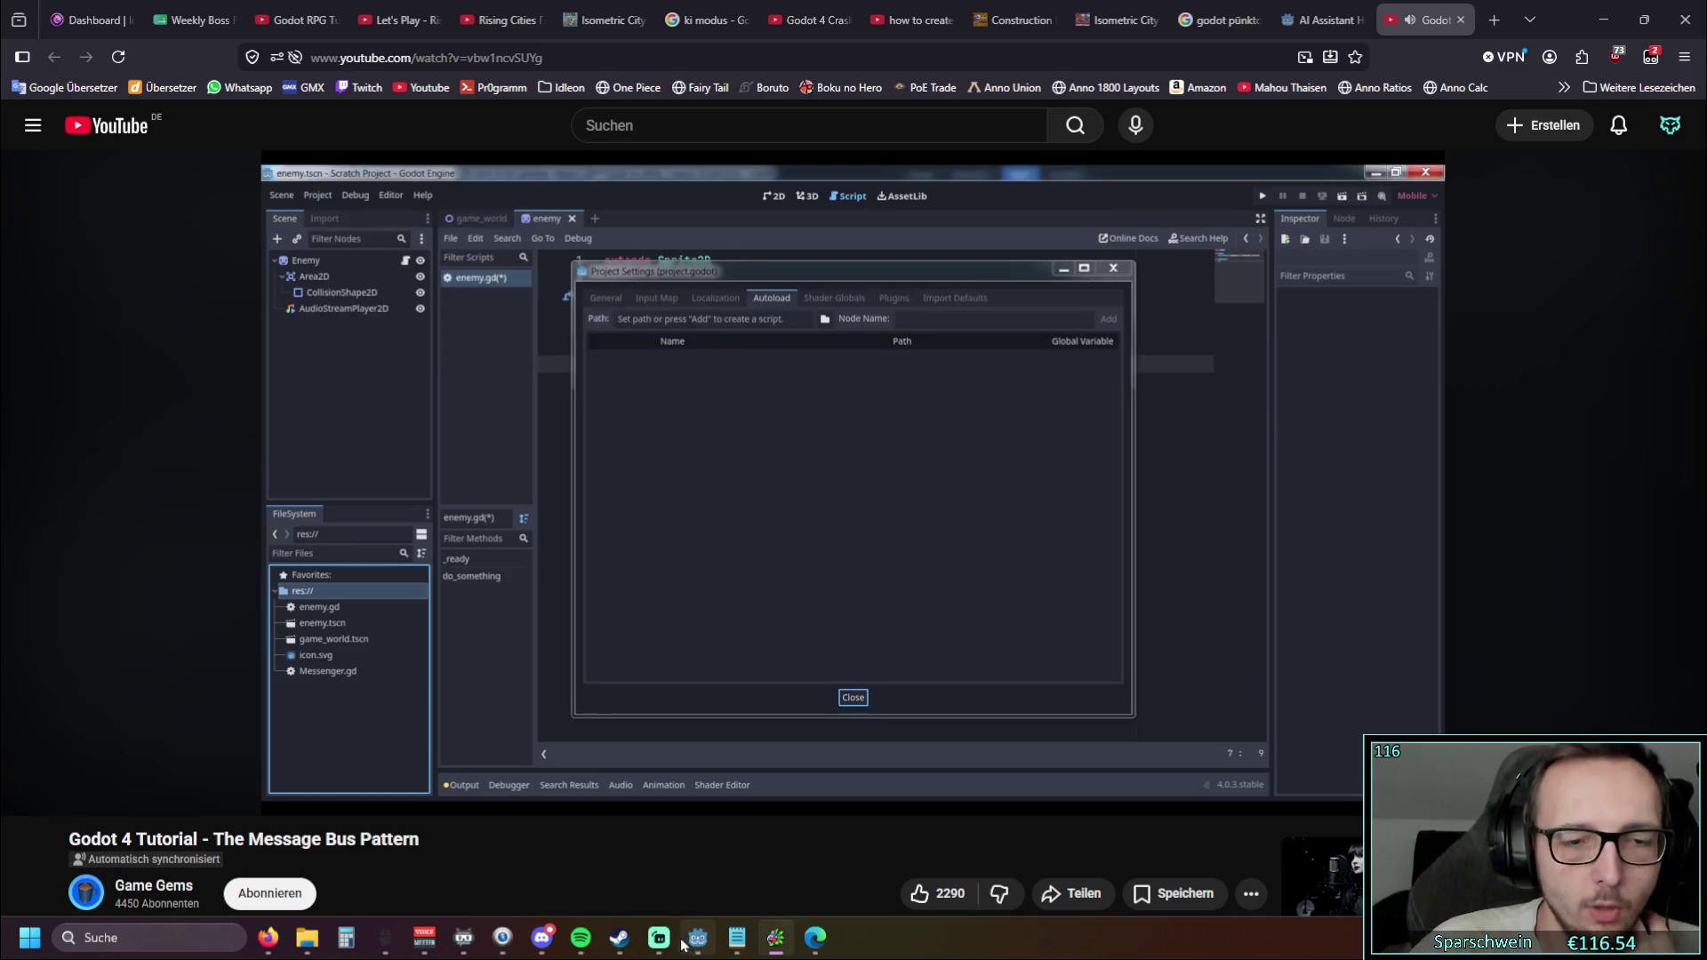
pyautogui.click(698, 938)
pyautogui.click(107, 51)
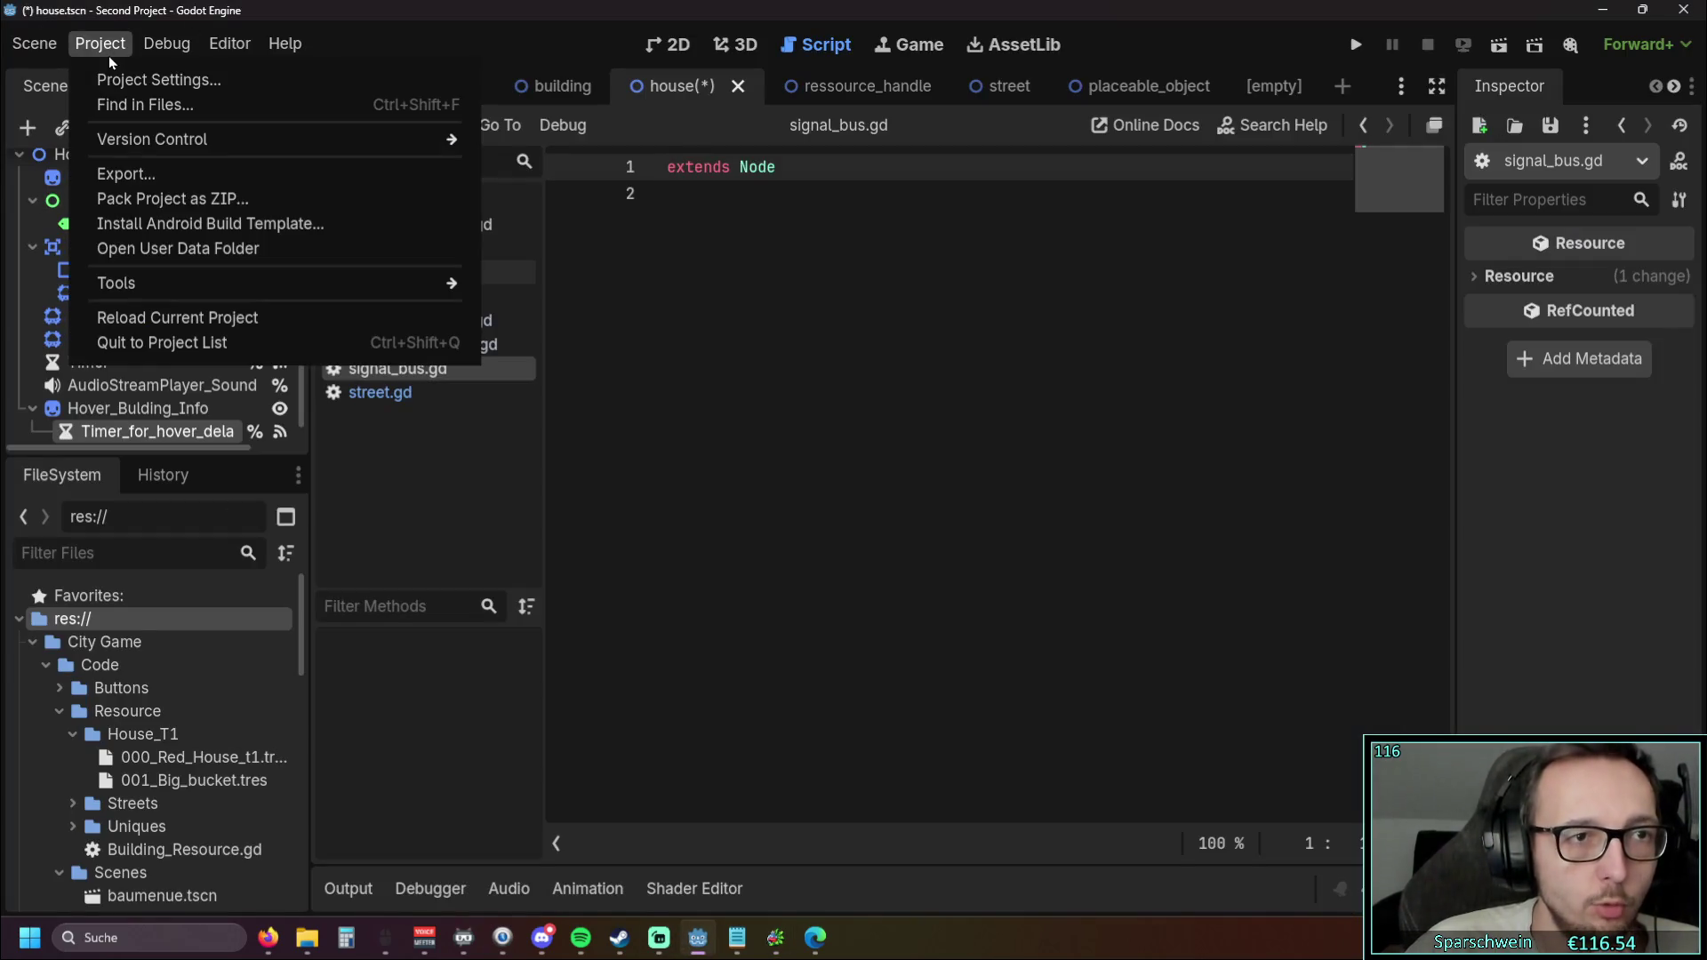
# Browse the Project Settings sections, end on Globals > Autoload, then close the window
pyautogui.click(142, 82)
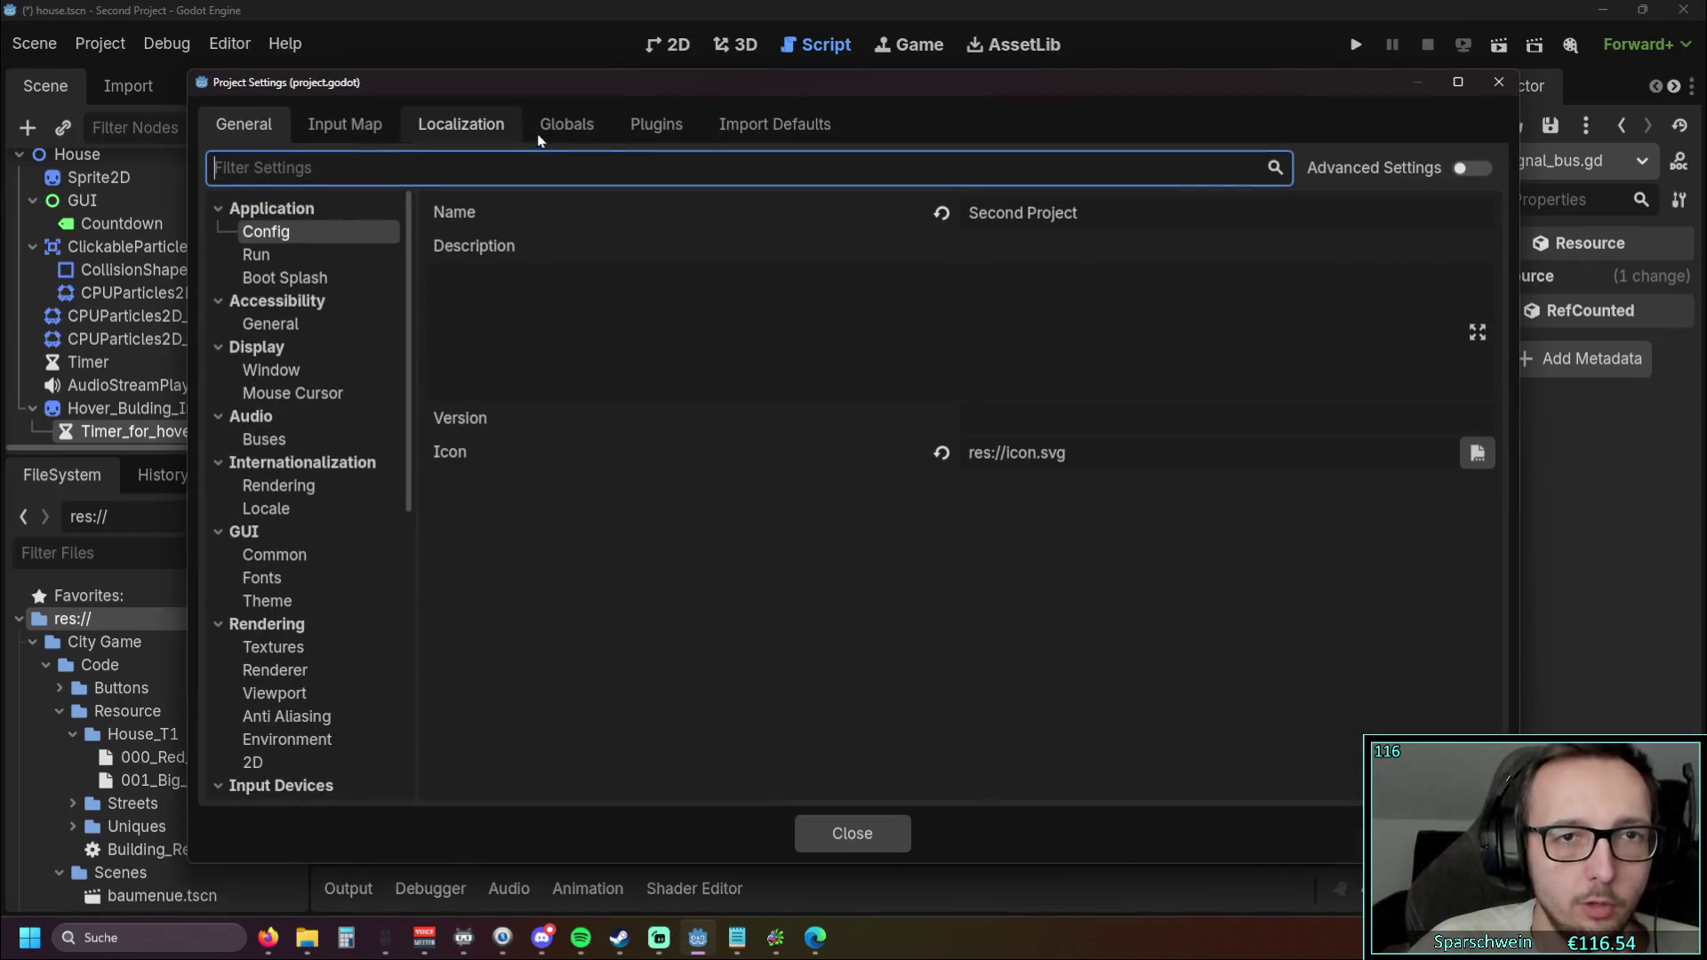
pyautogui.click(434, 130)
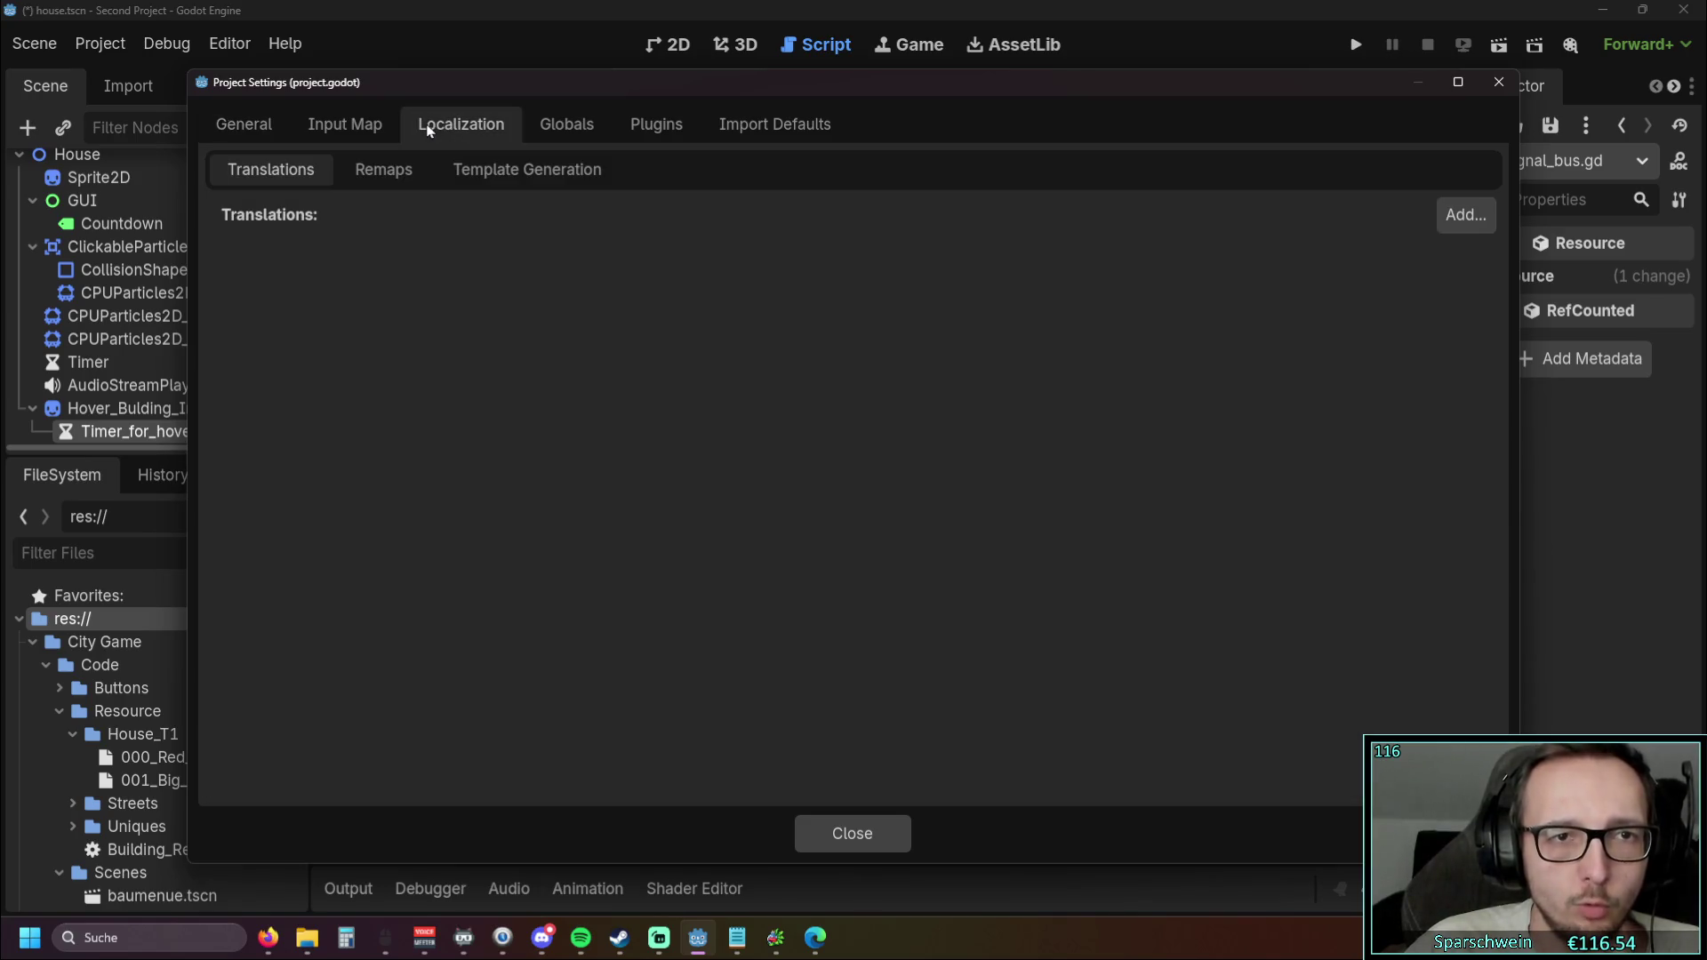
pyautogui.click(551, 129)
pyautogui.click(345, 126)
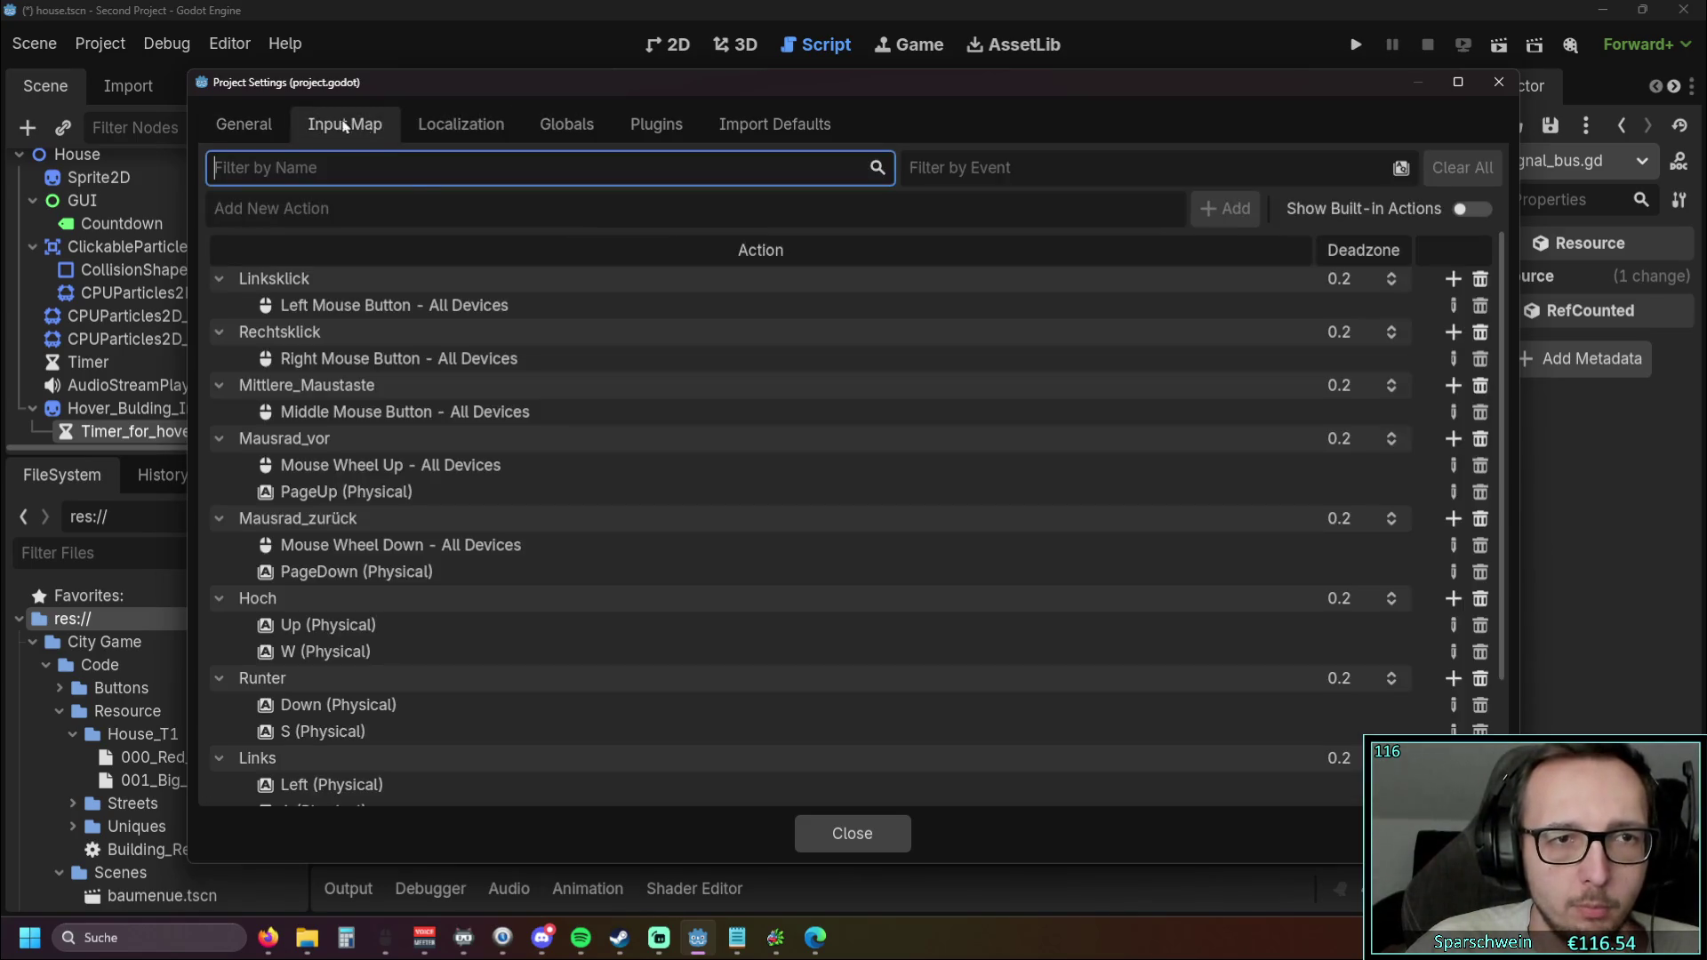
pyautogui.click(242, 126)
pyautogui.click(601, 124)
pyautogui.click(756, 124)
pyautogui.click(657, 125)
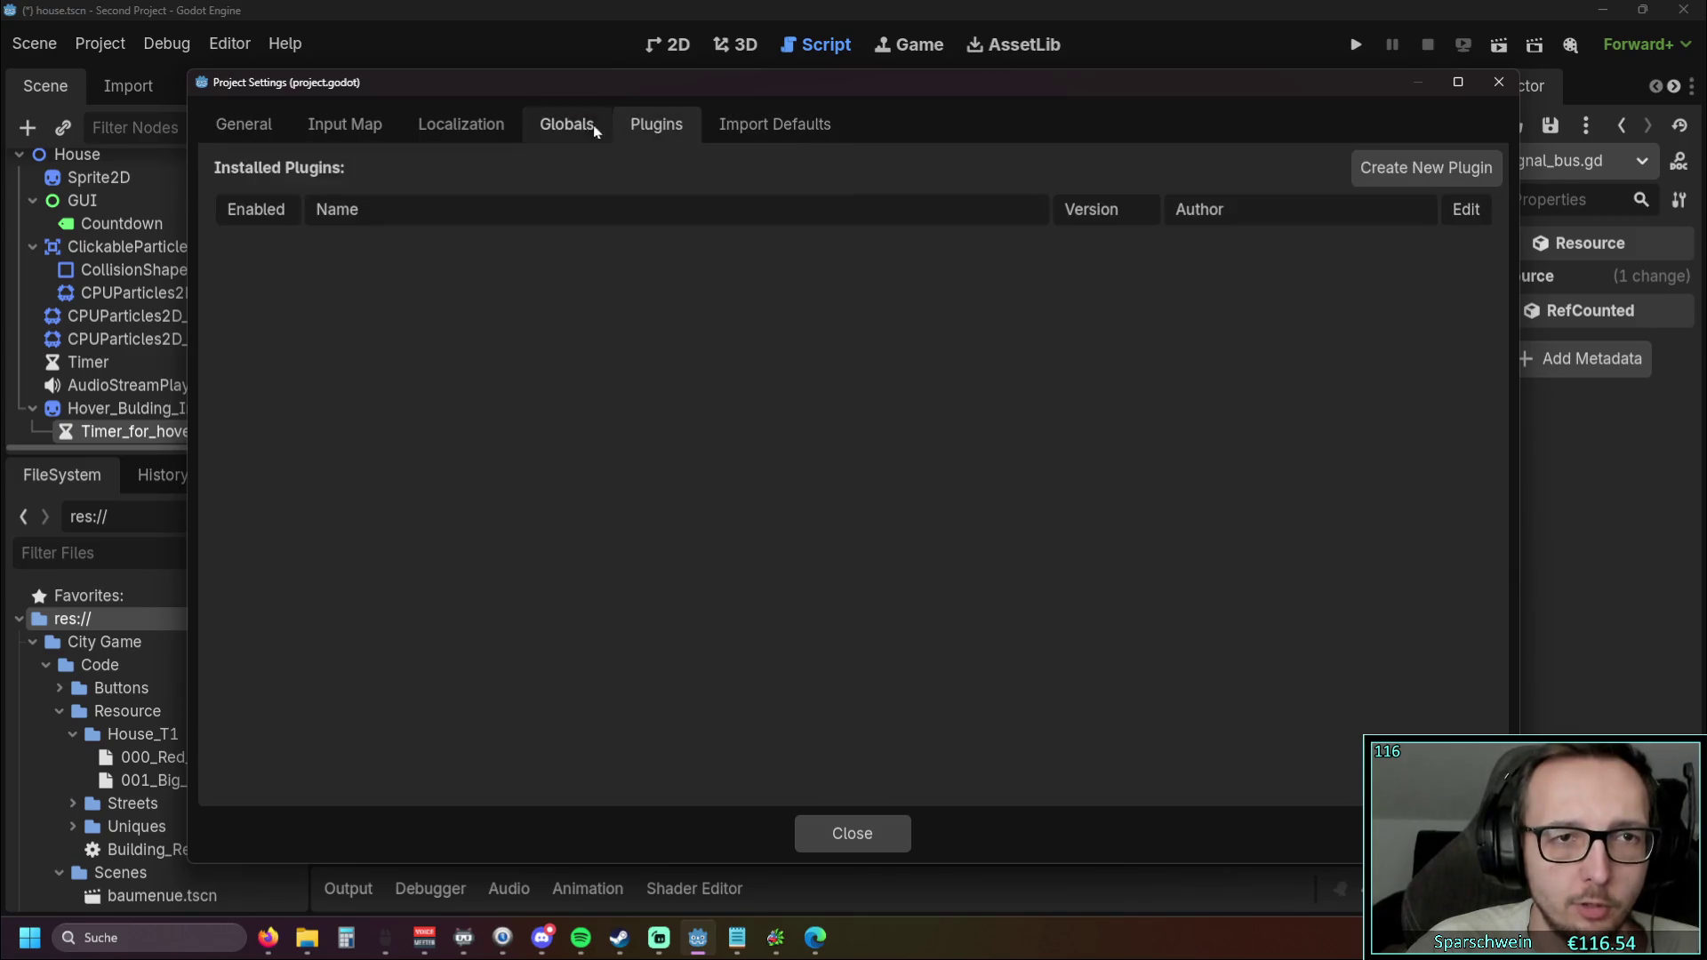
pyautogui.click(570, 125)
pyautogui.click(433, 162)
pyautogui.click(507, 169)
pyautogui.click(386, 168)
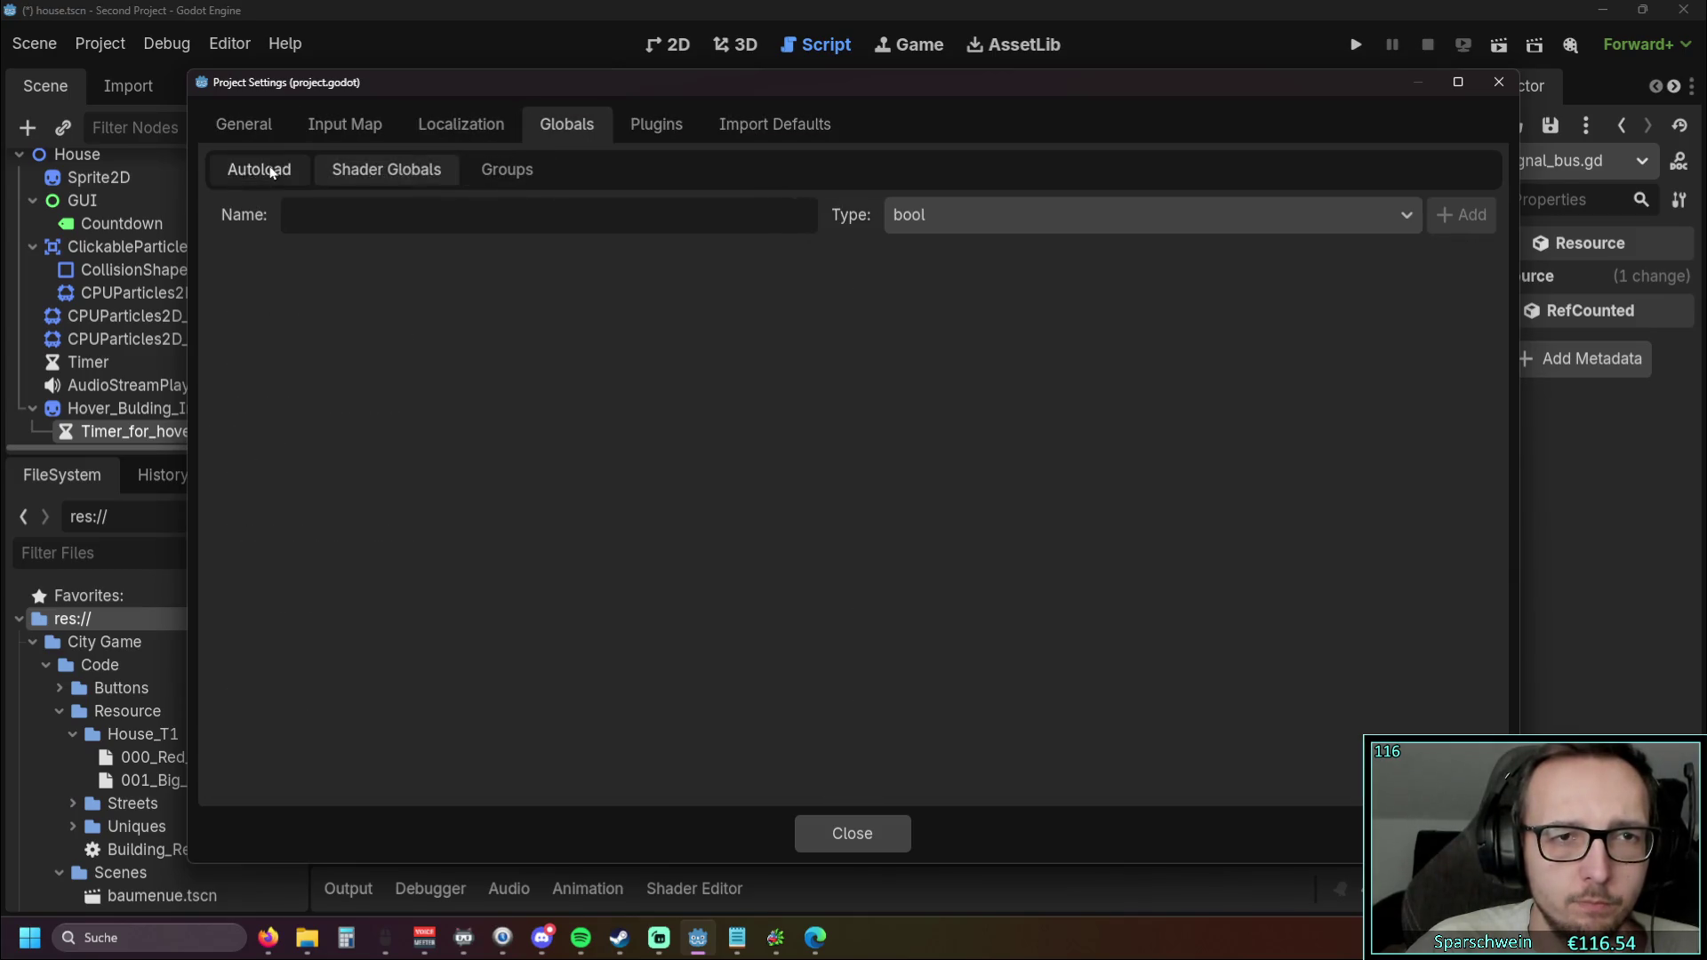
pyautogui.click(266, 169)
pyautogui.click(1498, 82)
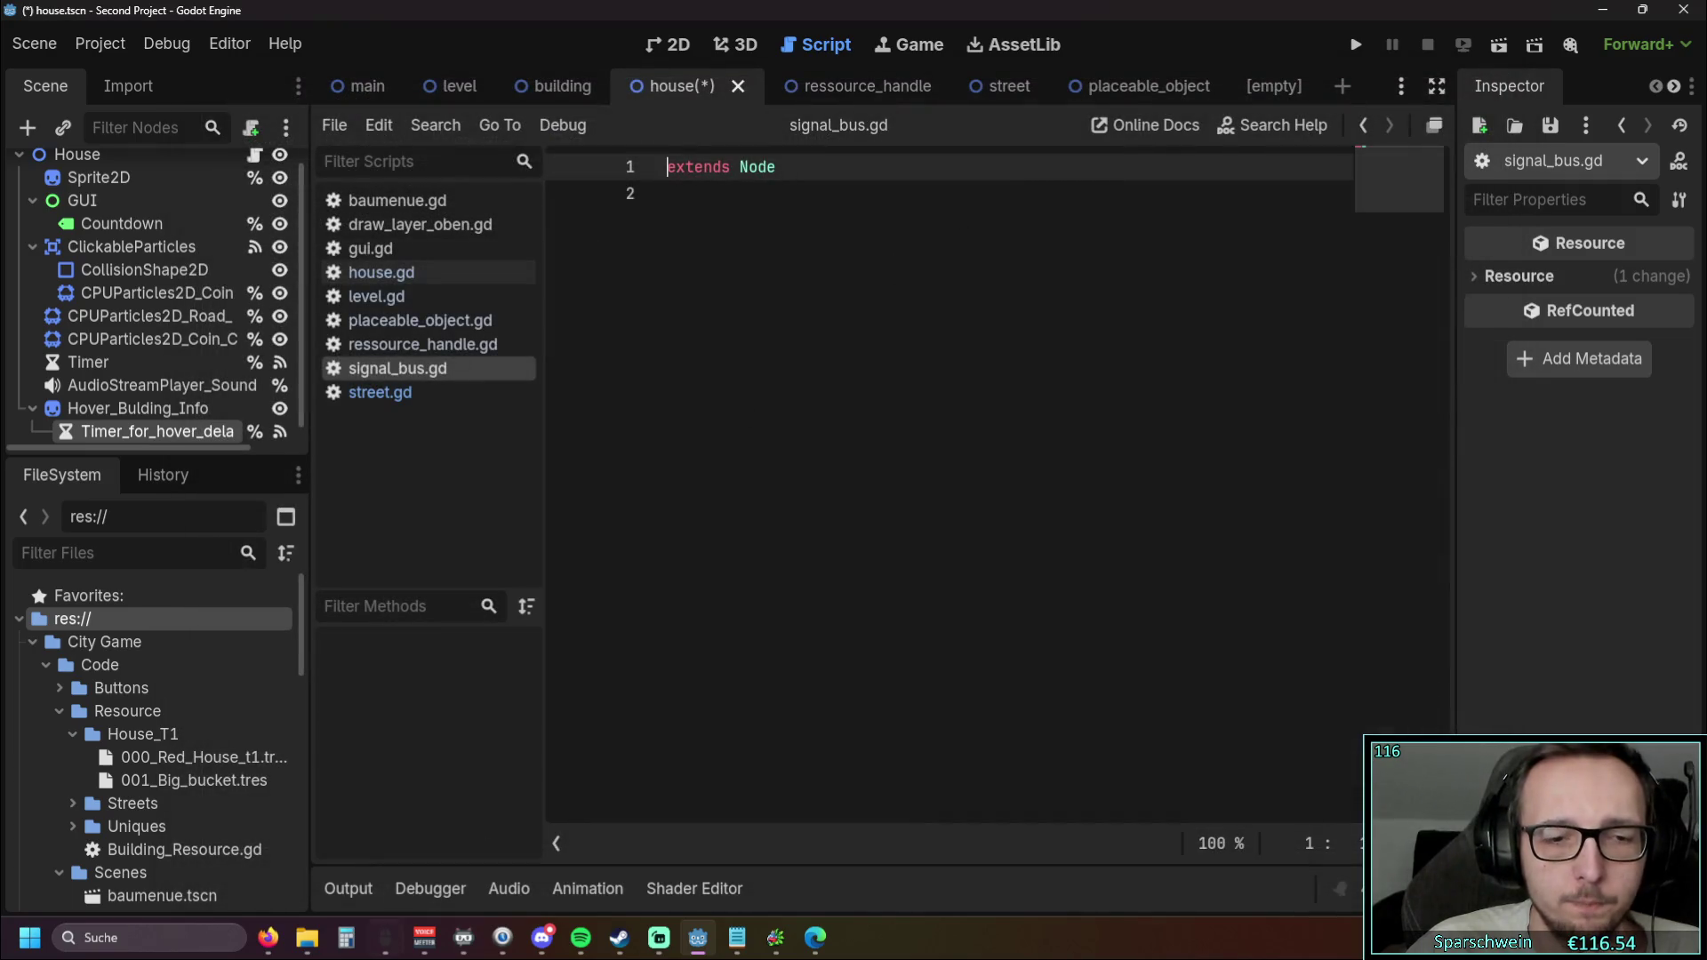
# Check the browser tutorial, then reopen Project Settings at the empty Autoload list
pyautogui.click(265, 944)
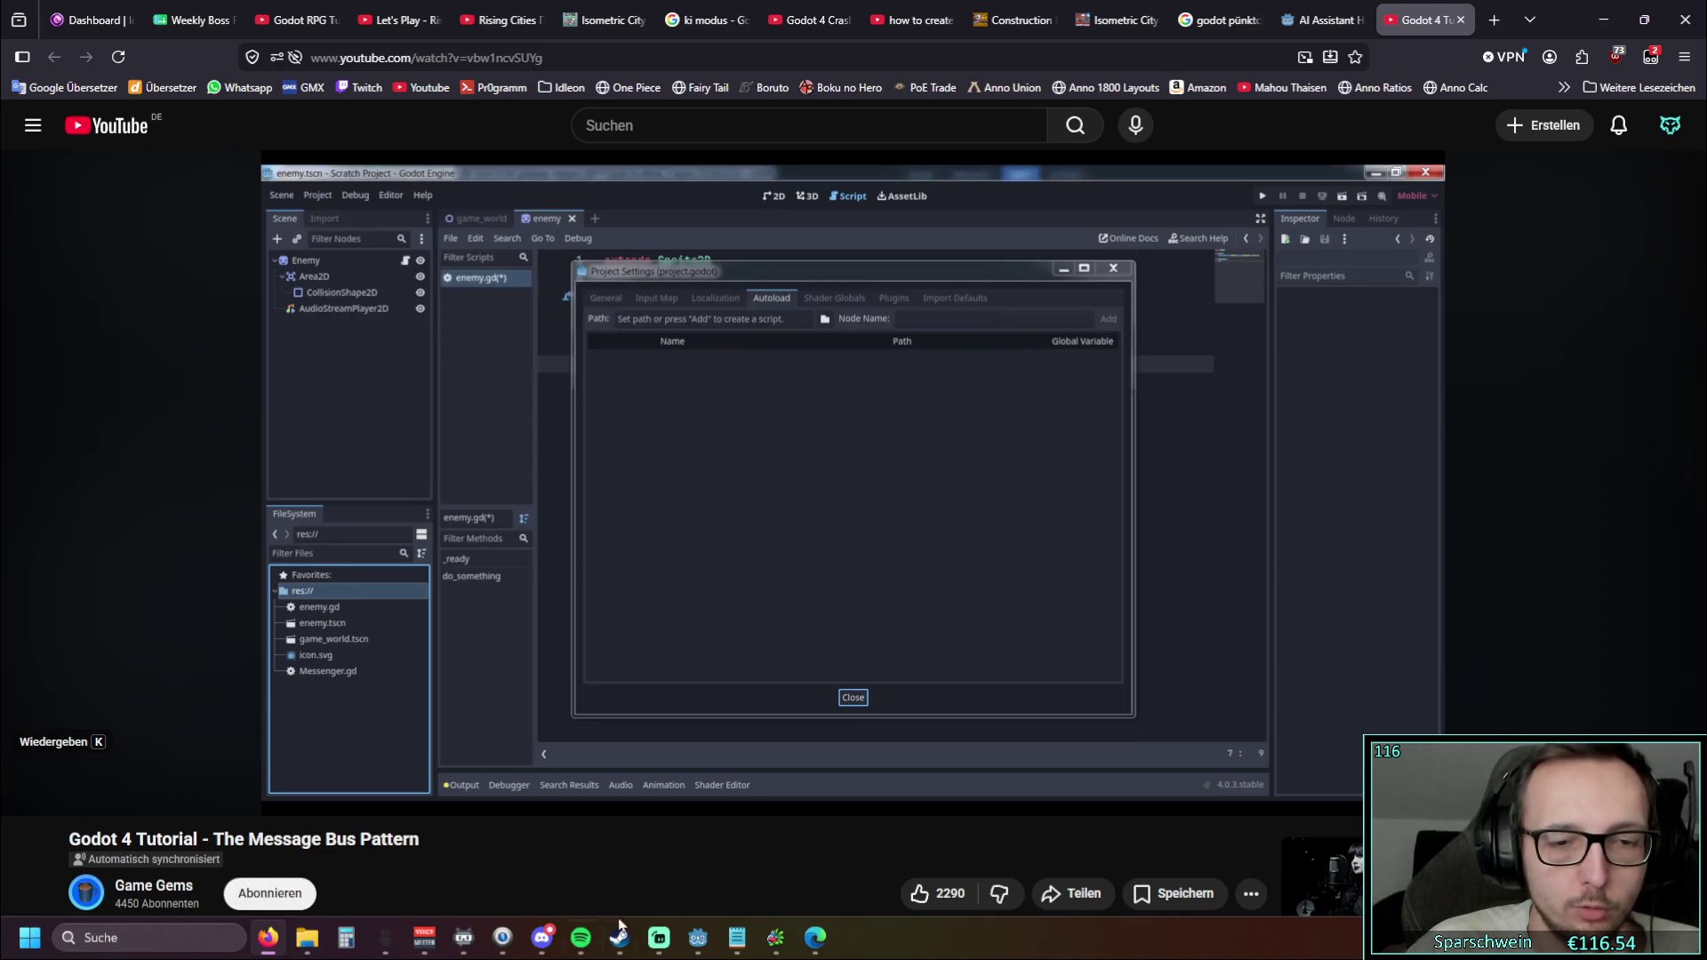
pyautogui.click(701, 945)
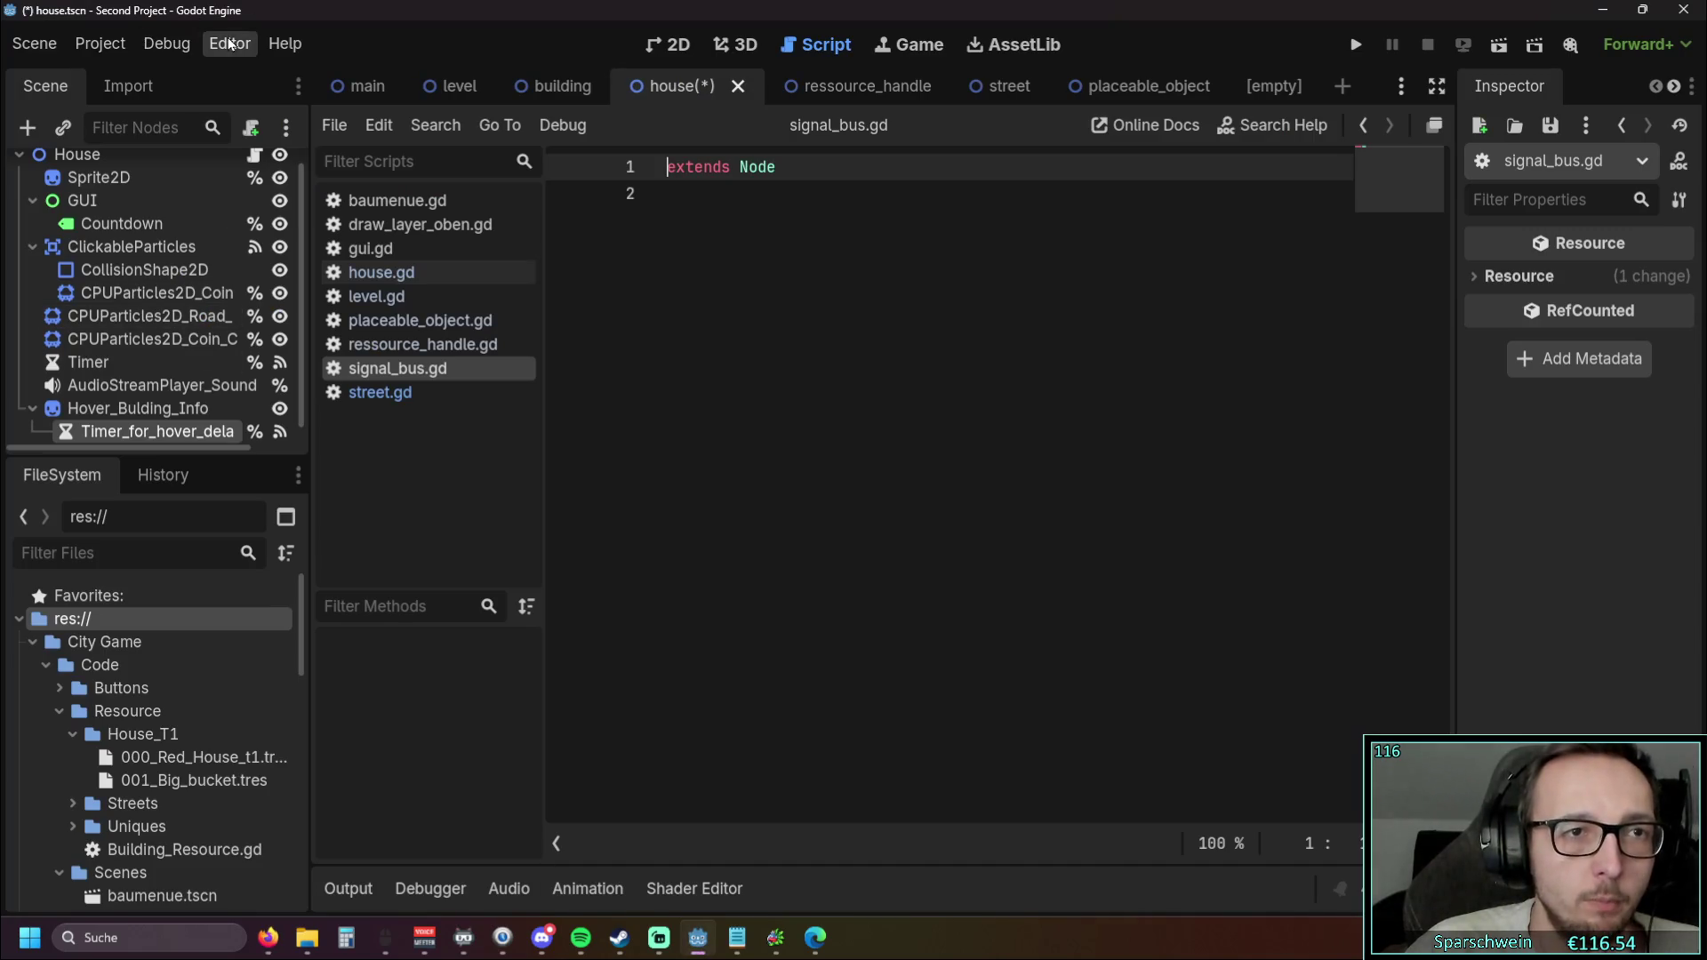
pyautogui.click(105, 46)
pyautogui.click(156, 80)
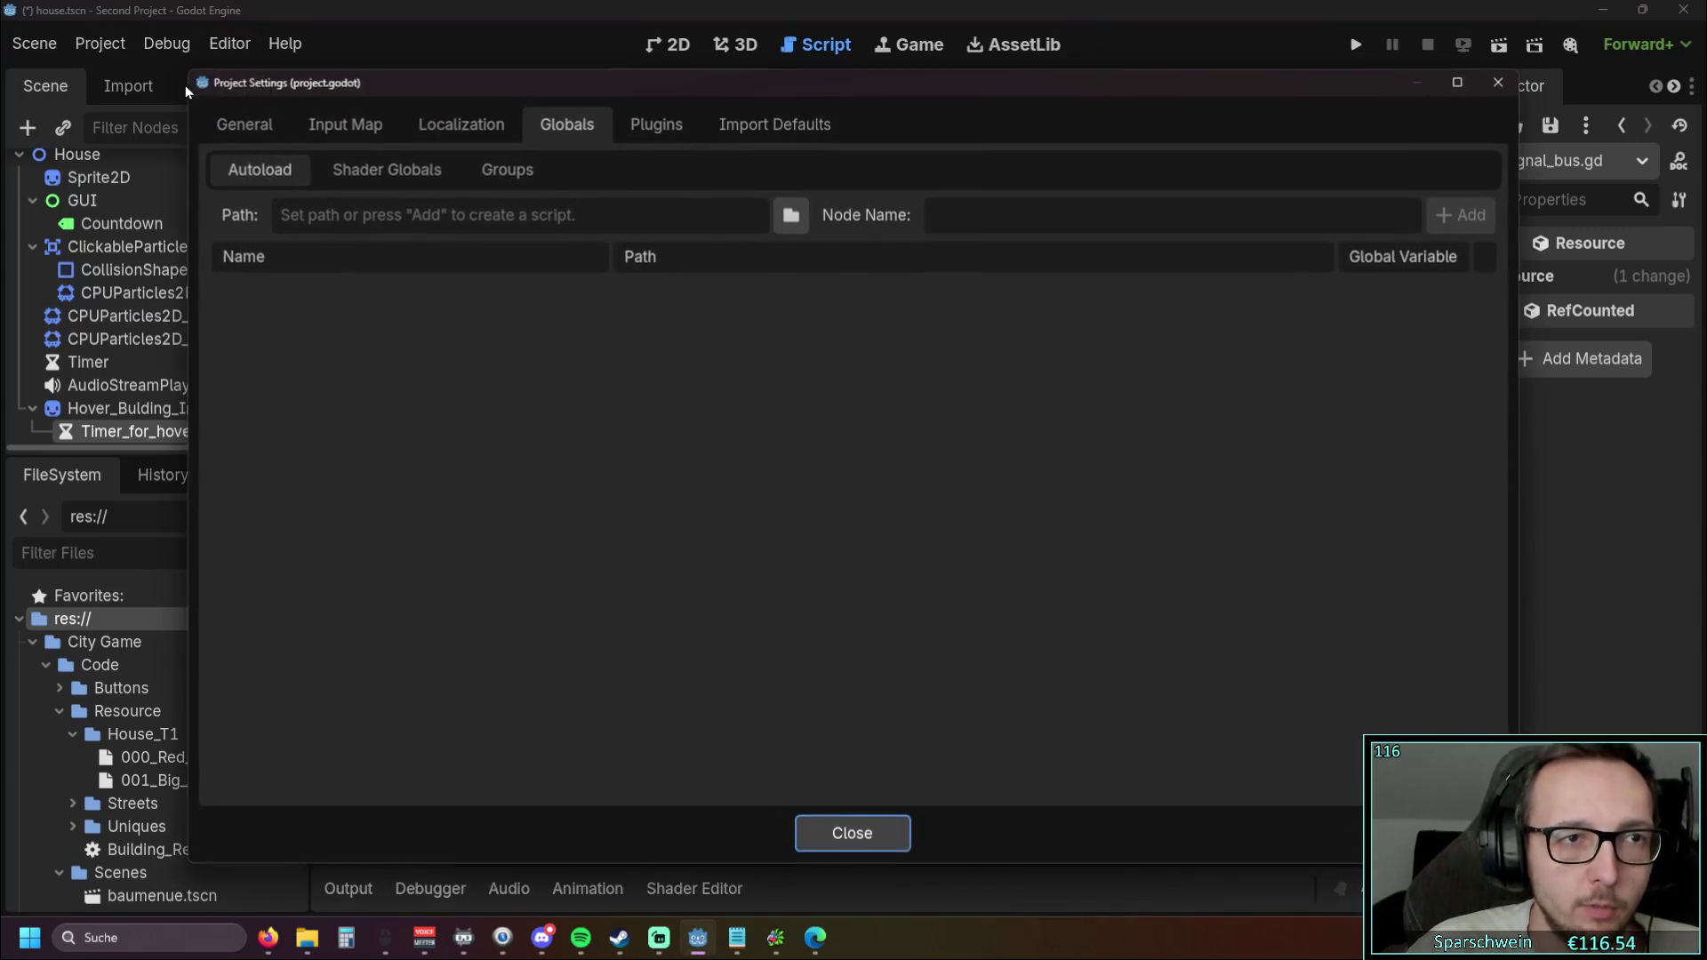
pyautogui.click(409, 176)
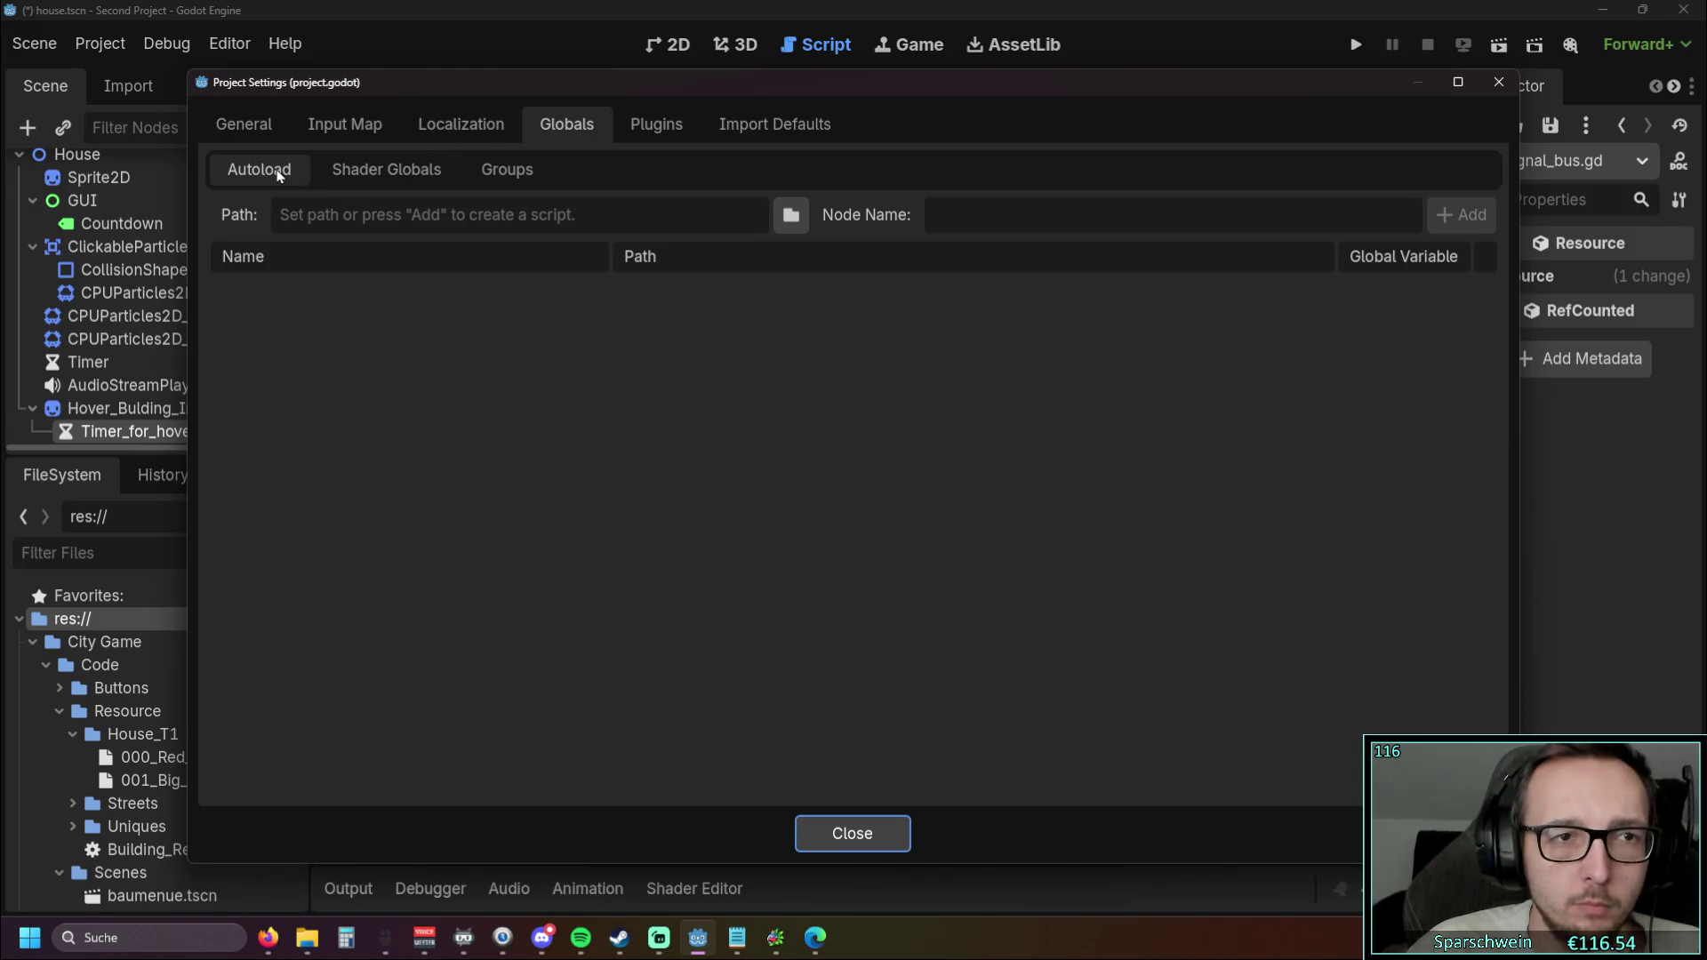
pyautogui.click(281, 174)
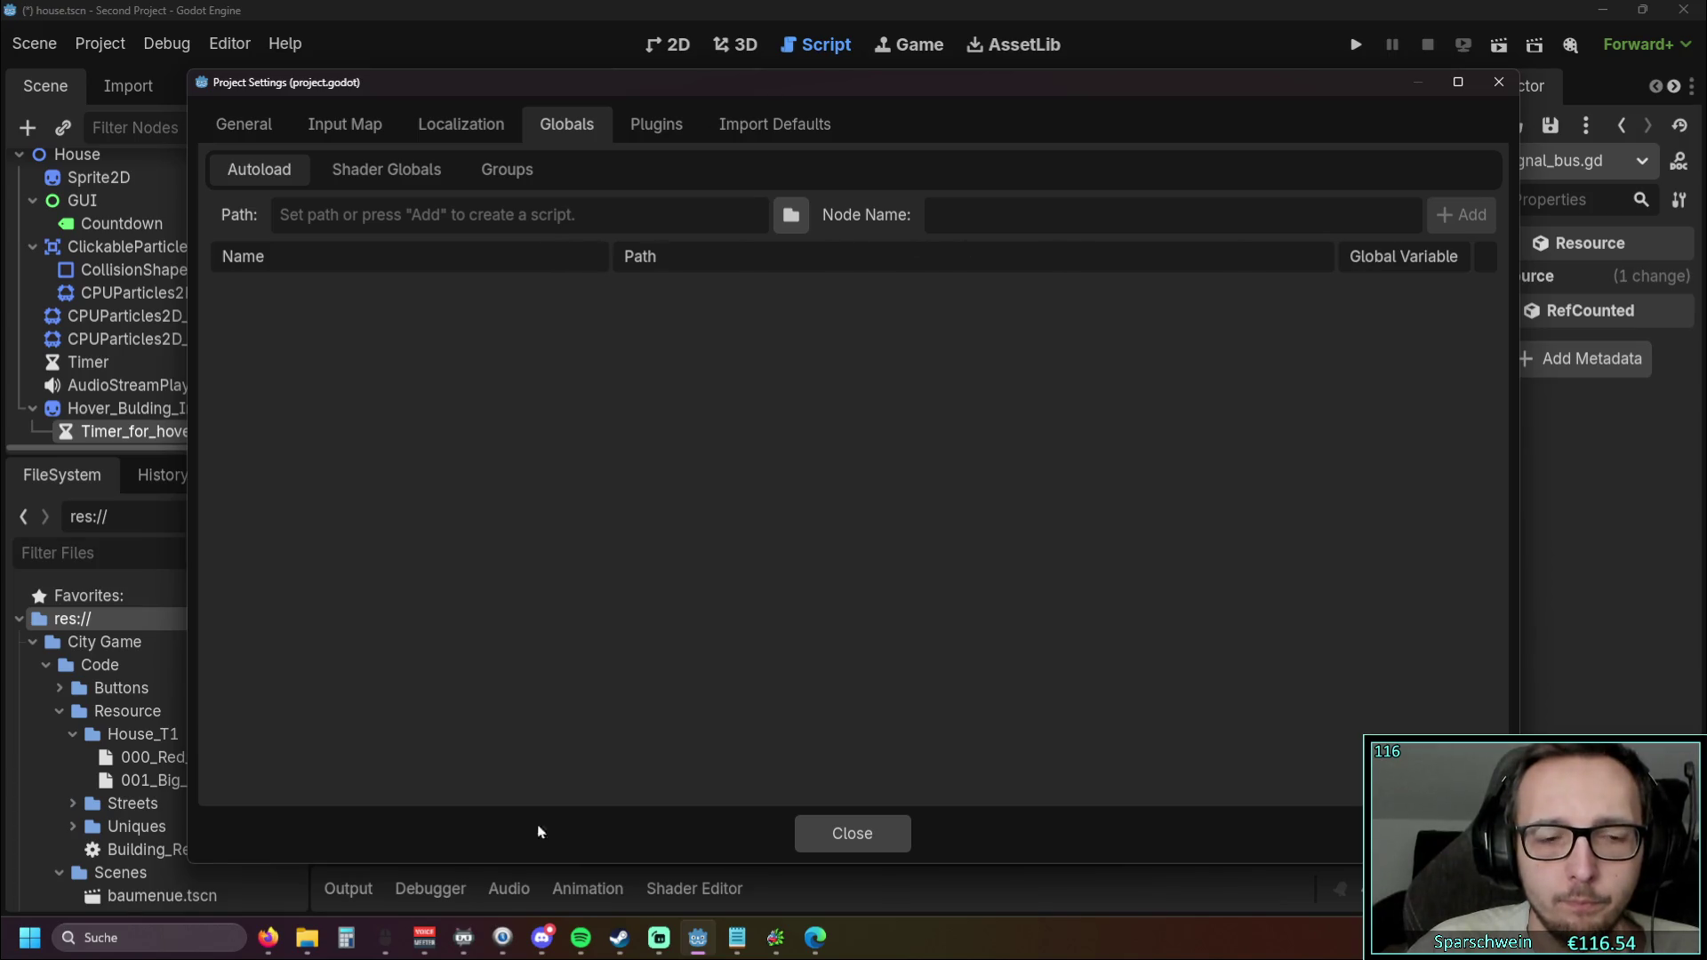
# Pick signal_bus.gd as the autoload script path through the file browser
pyautogui.click(268, 937)
pyautogui.click(267, 937)
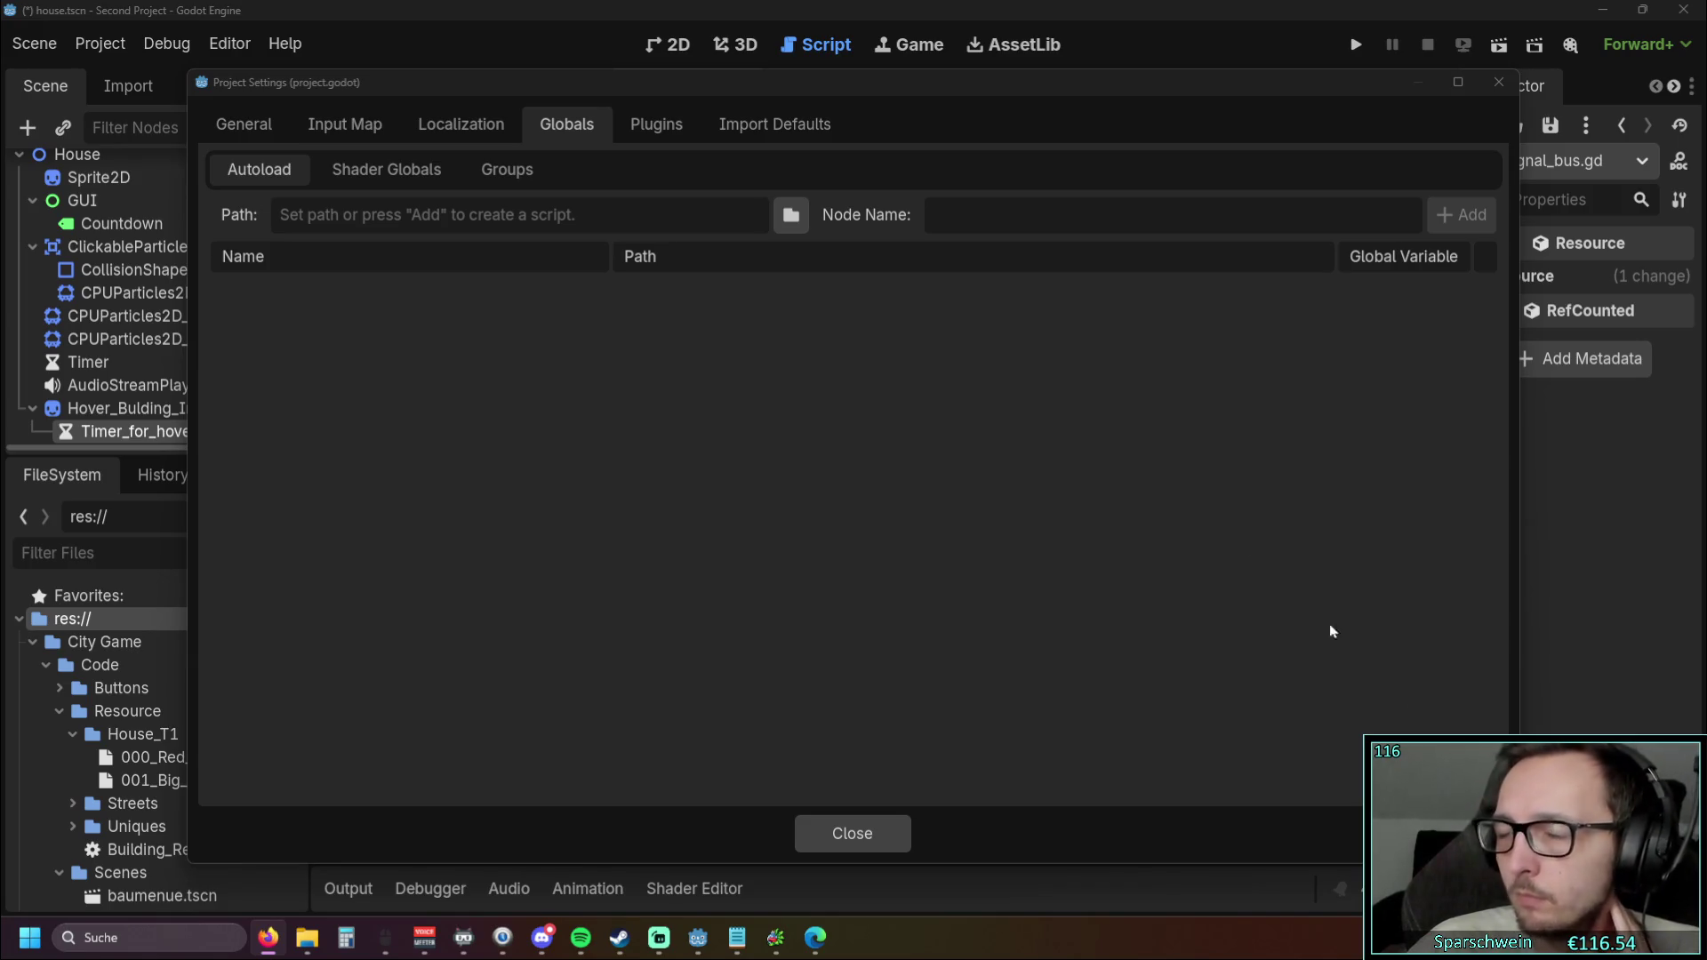
pyautogui.click(678, 87)
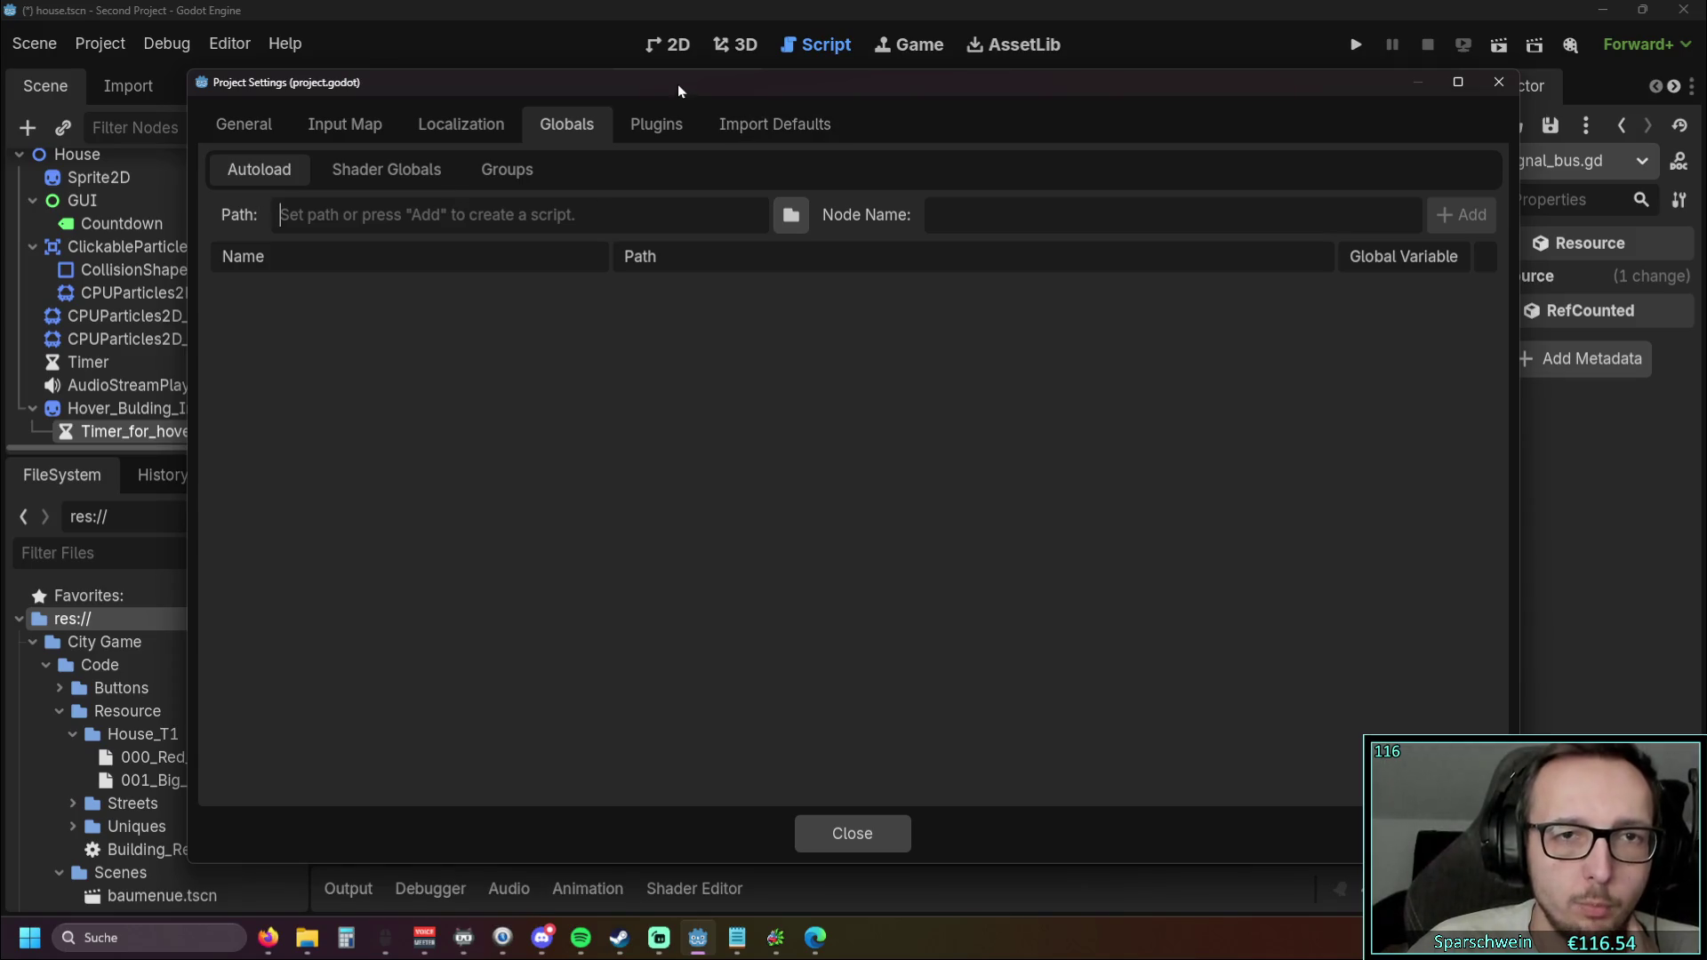
pyautogui.moveTo(677, 84); pyautogui.dragTo(930, 66)
pyautogui.click(296, 674)
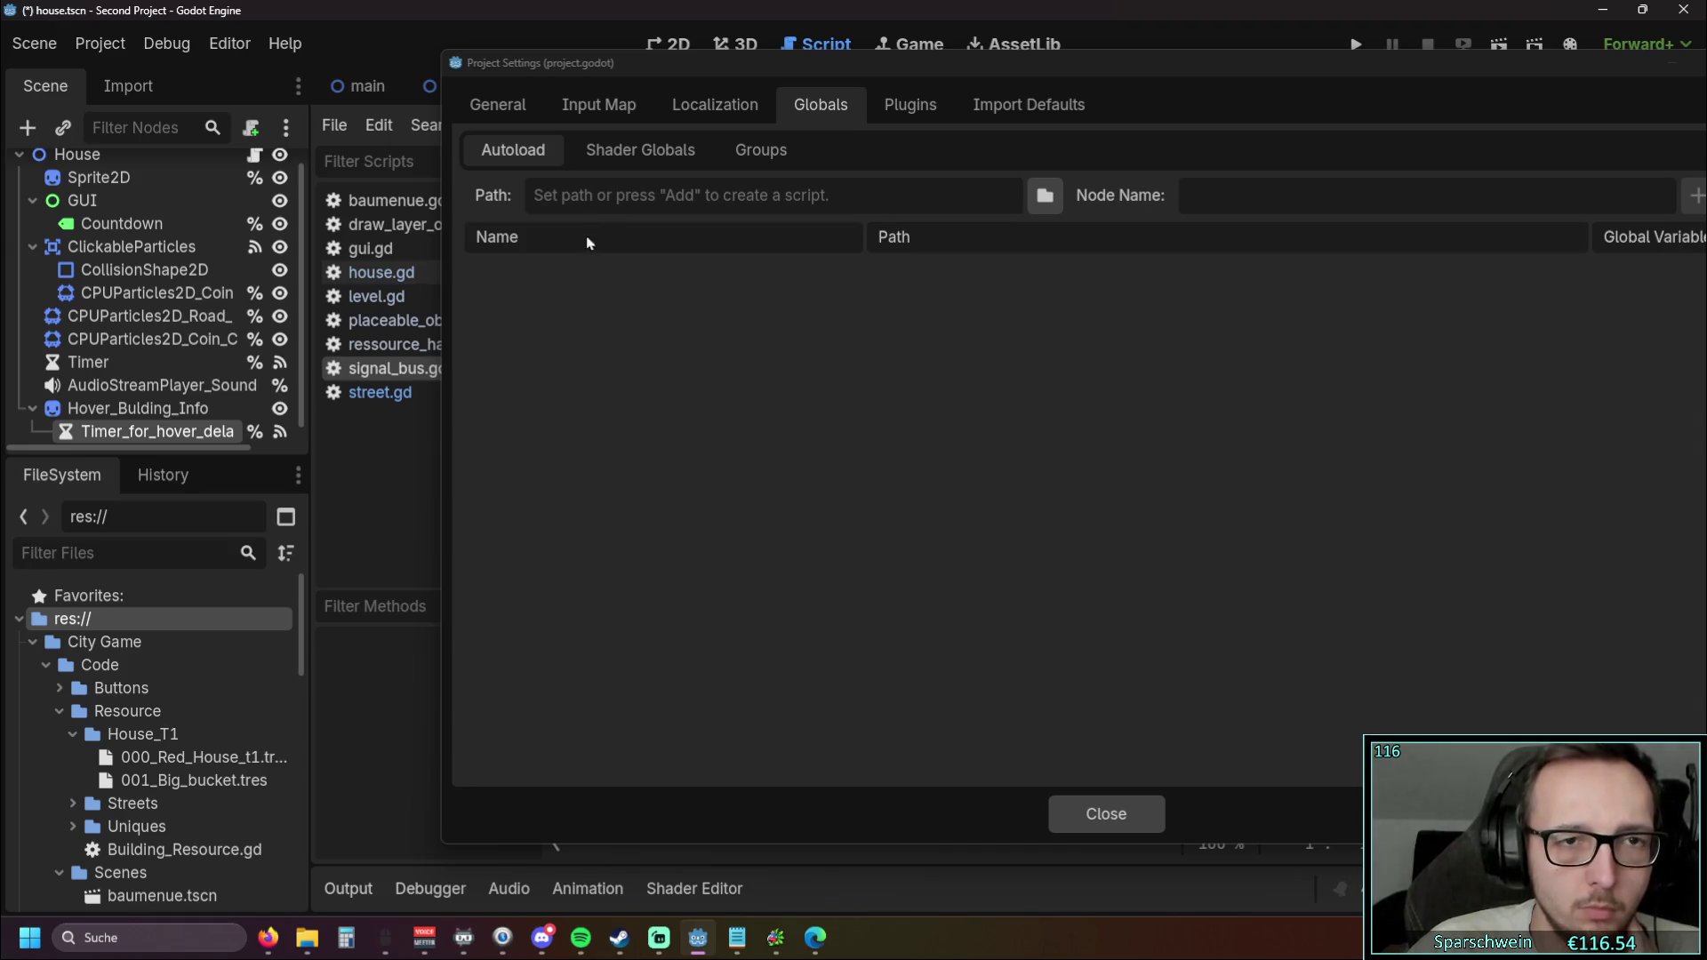
pyautogui.click(602, 196)
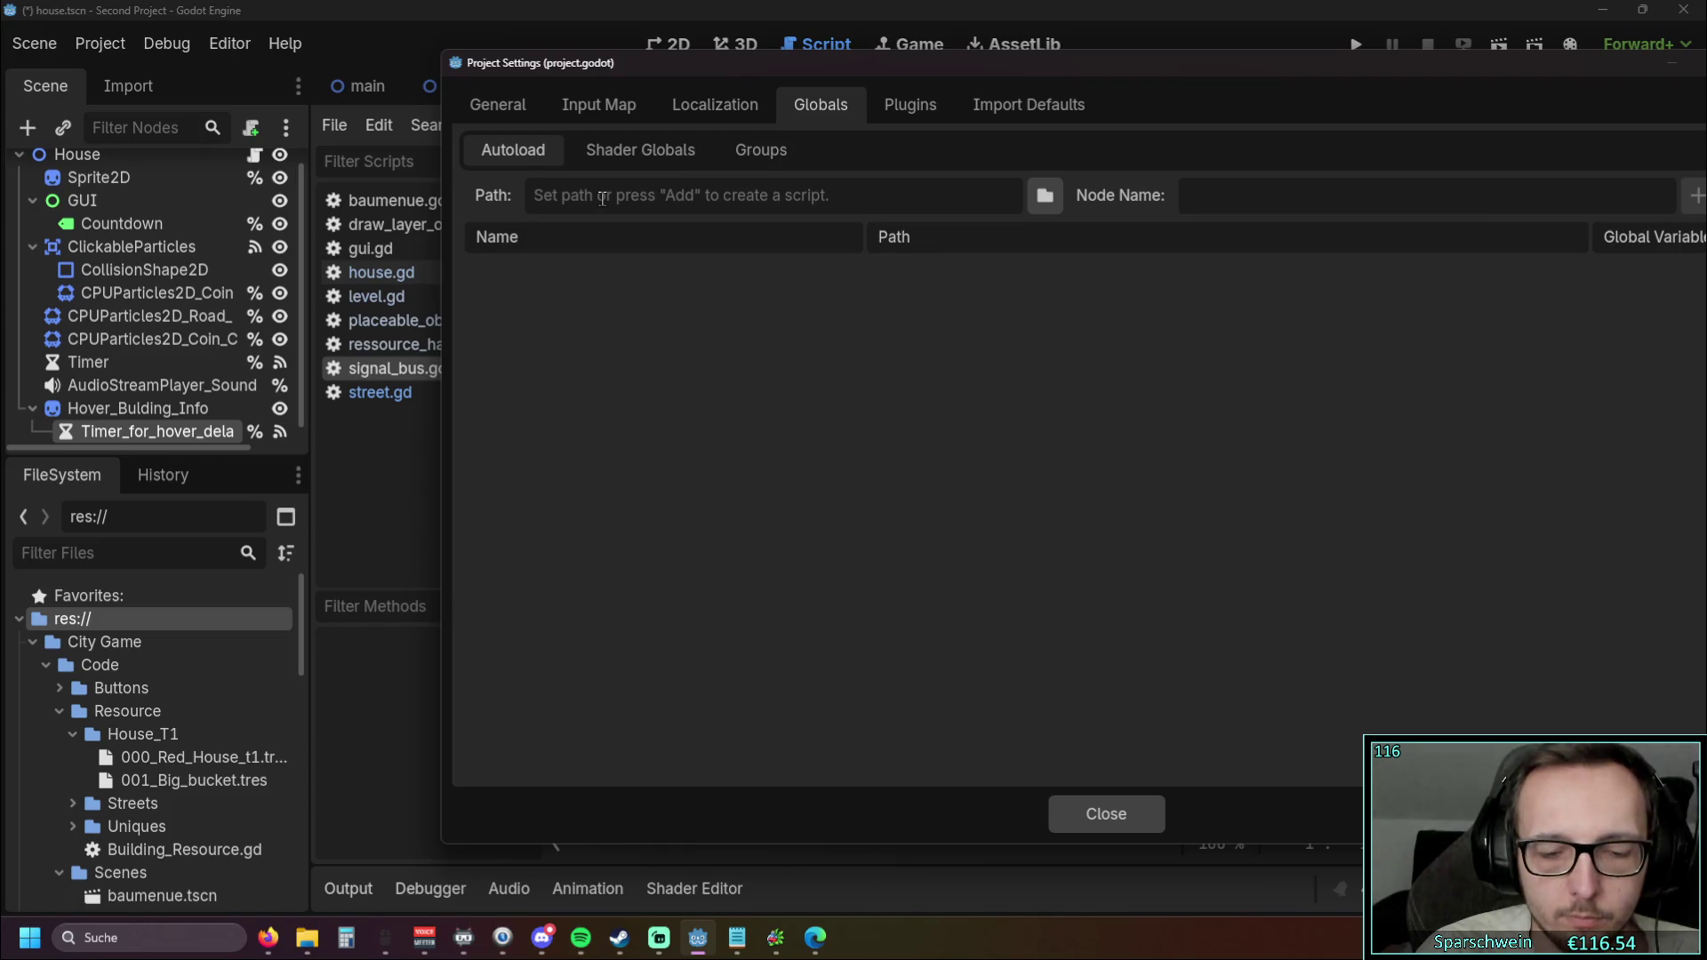
pyautogui.write('s')
pyautogui.write('gnal')
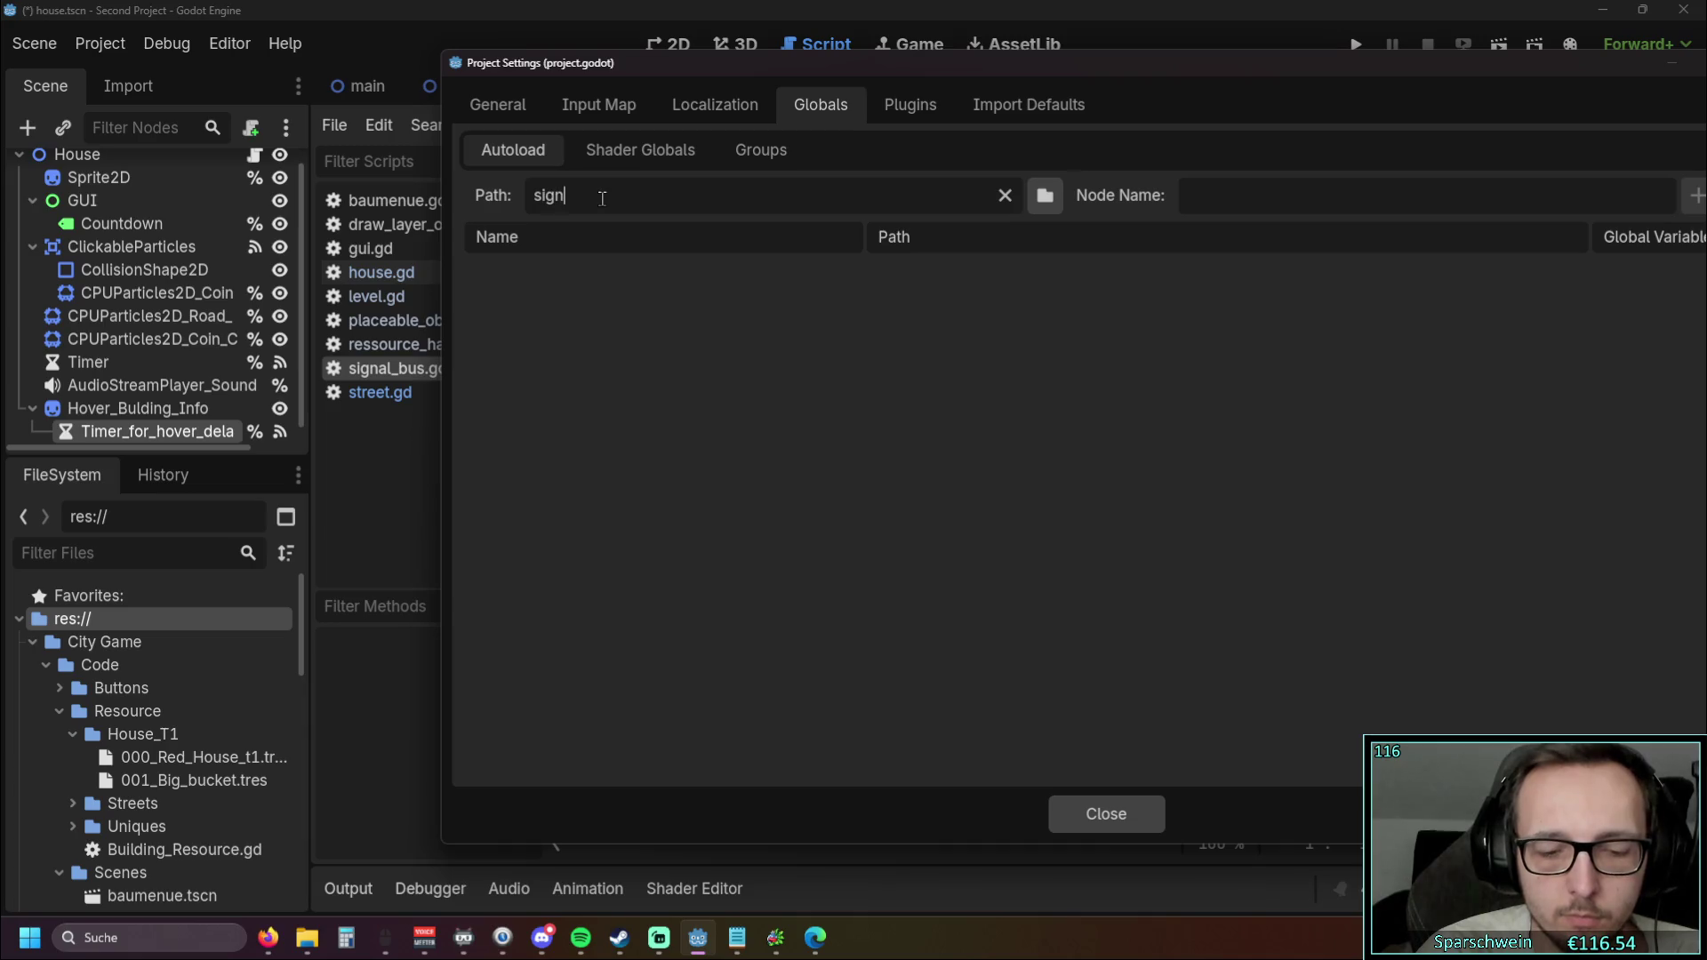
pyautogui.press('BackSpace')
pyautogui.press('BackSpace')
pyautogui.press('BackSpace')
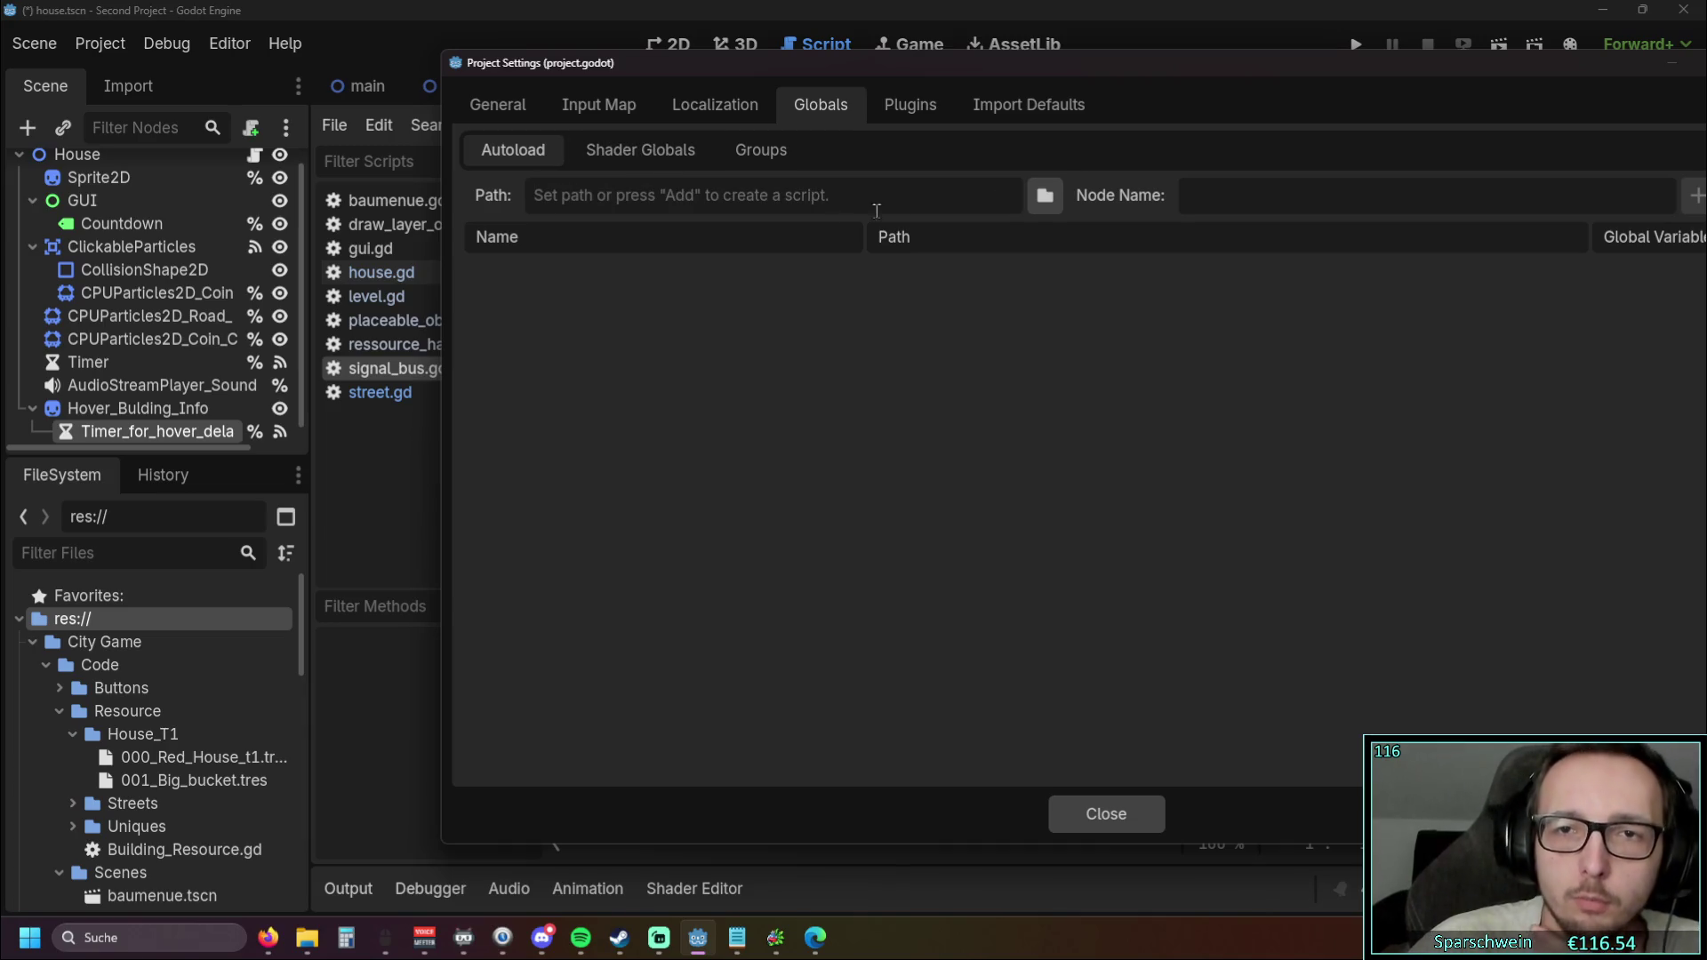
pyautogui.click(1045, 195)
pyautogui.click(861, 279)
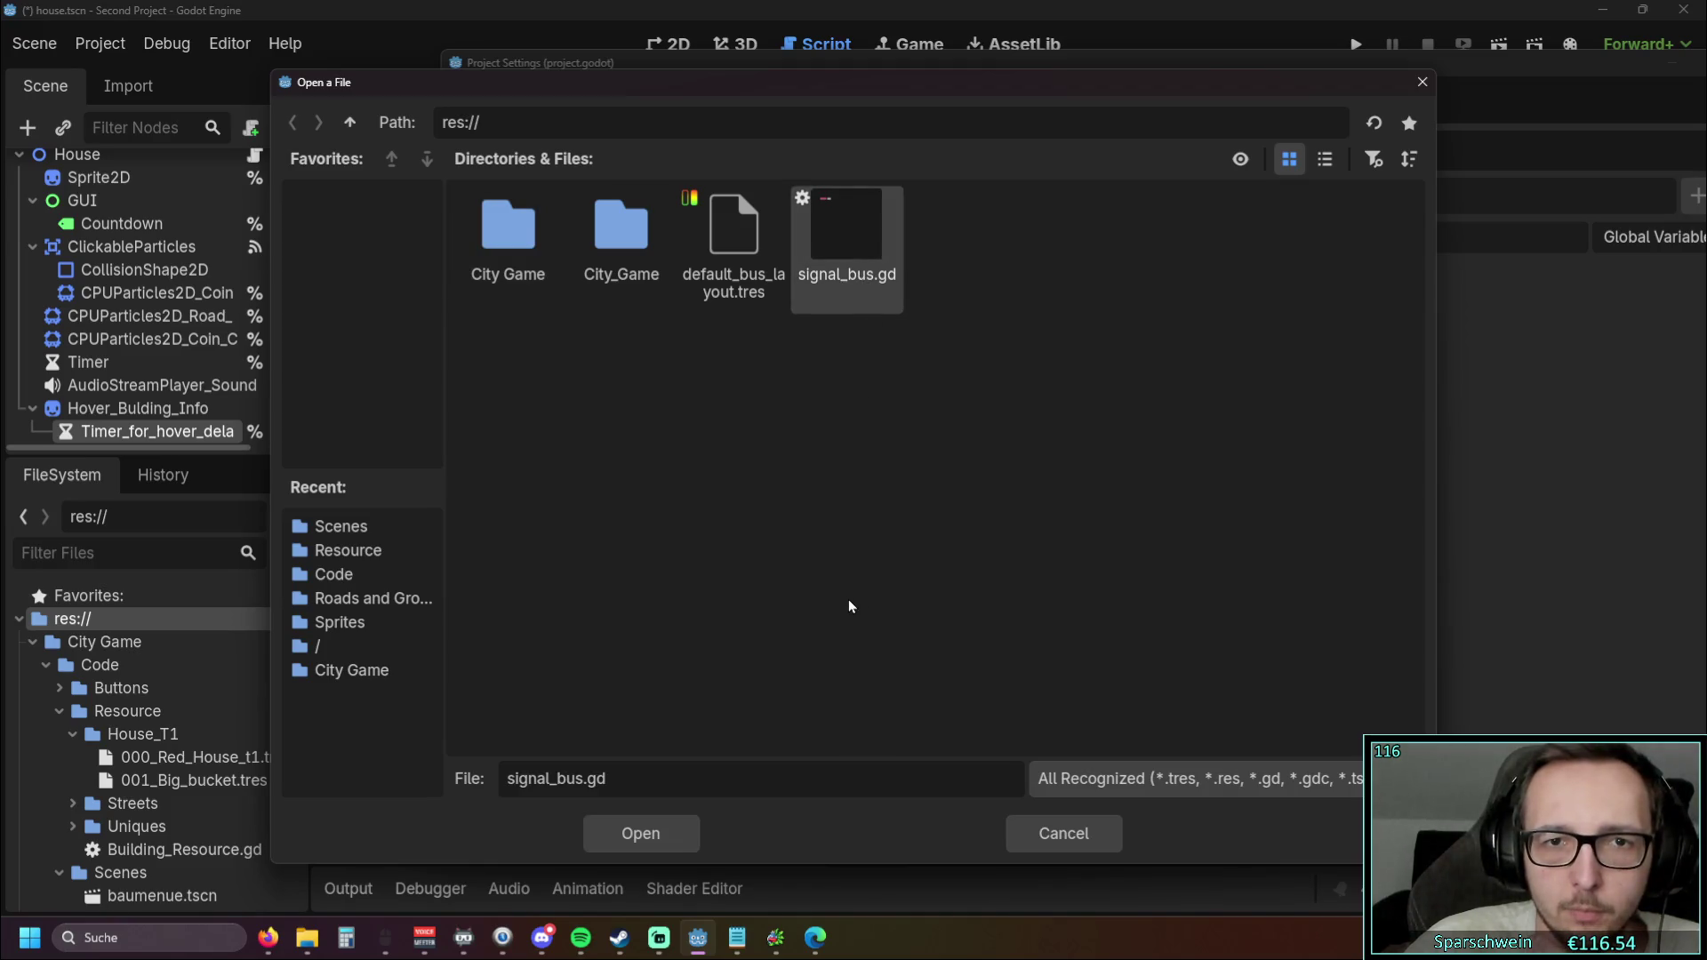
# Confirm signal_bus.gd, add it as the global SignalBus autoload, and close Project Settings
pyautogui.click(652, 834)
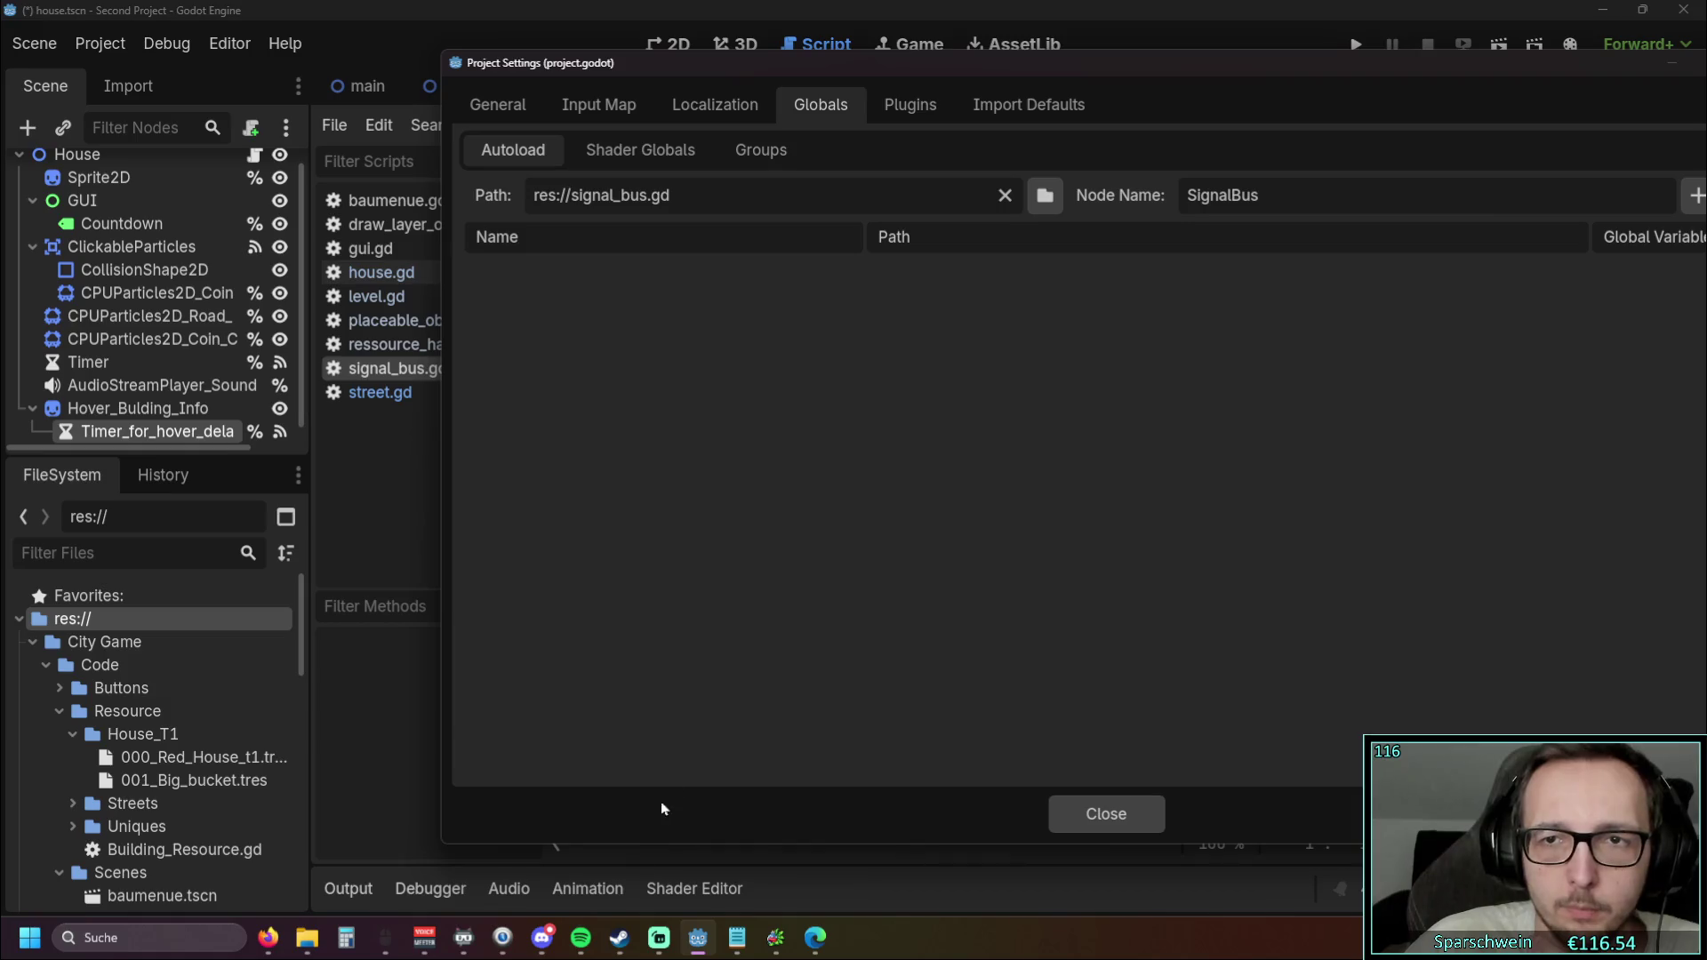
pyautogui.moveTo(1146, 66)
pyautogui.mouseDown()
pyautogui.moveTo(910, 57)
pyautogui.moveTo(1001, 59)
pyautogui.mouseUp()
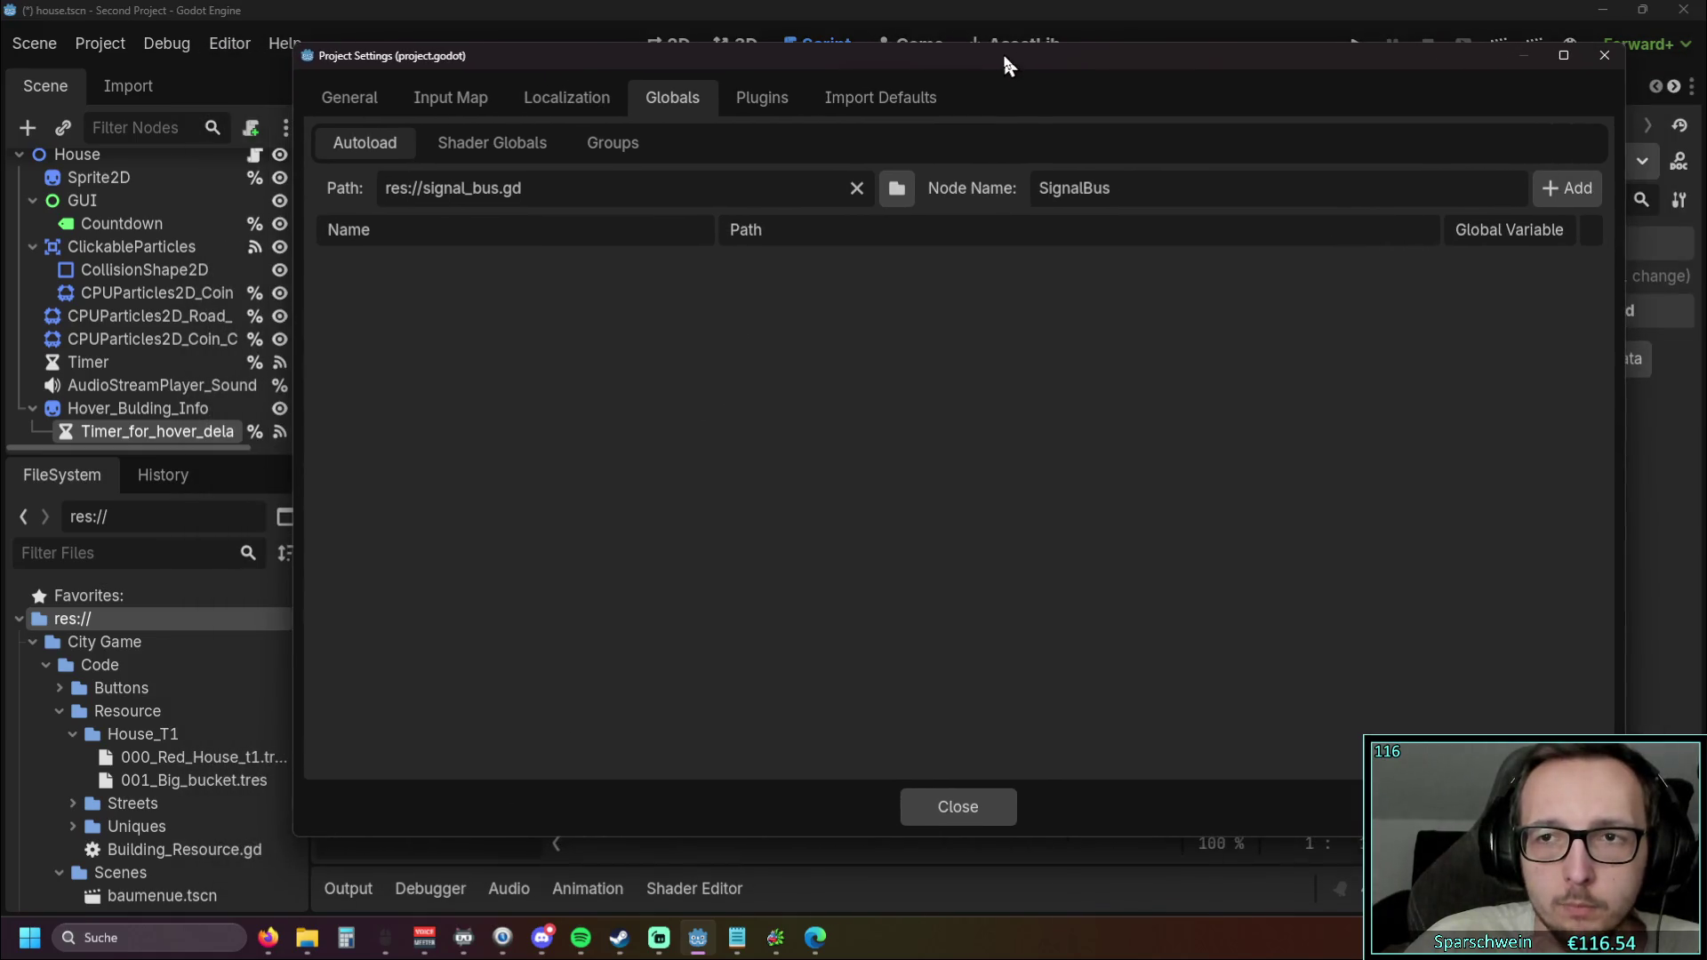
pyautogui.click(1562, 200)
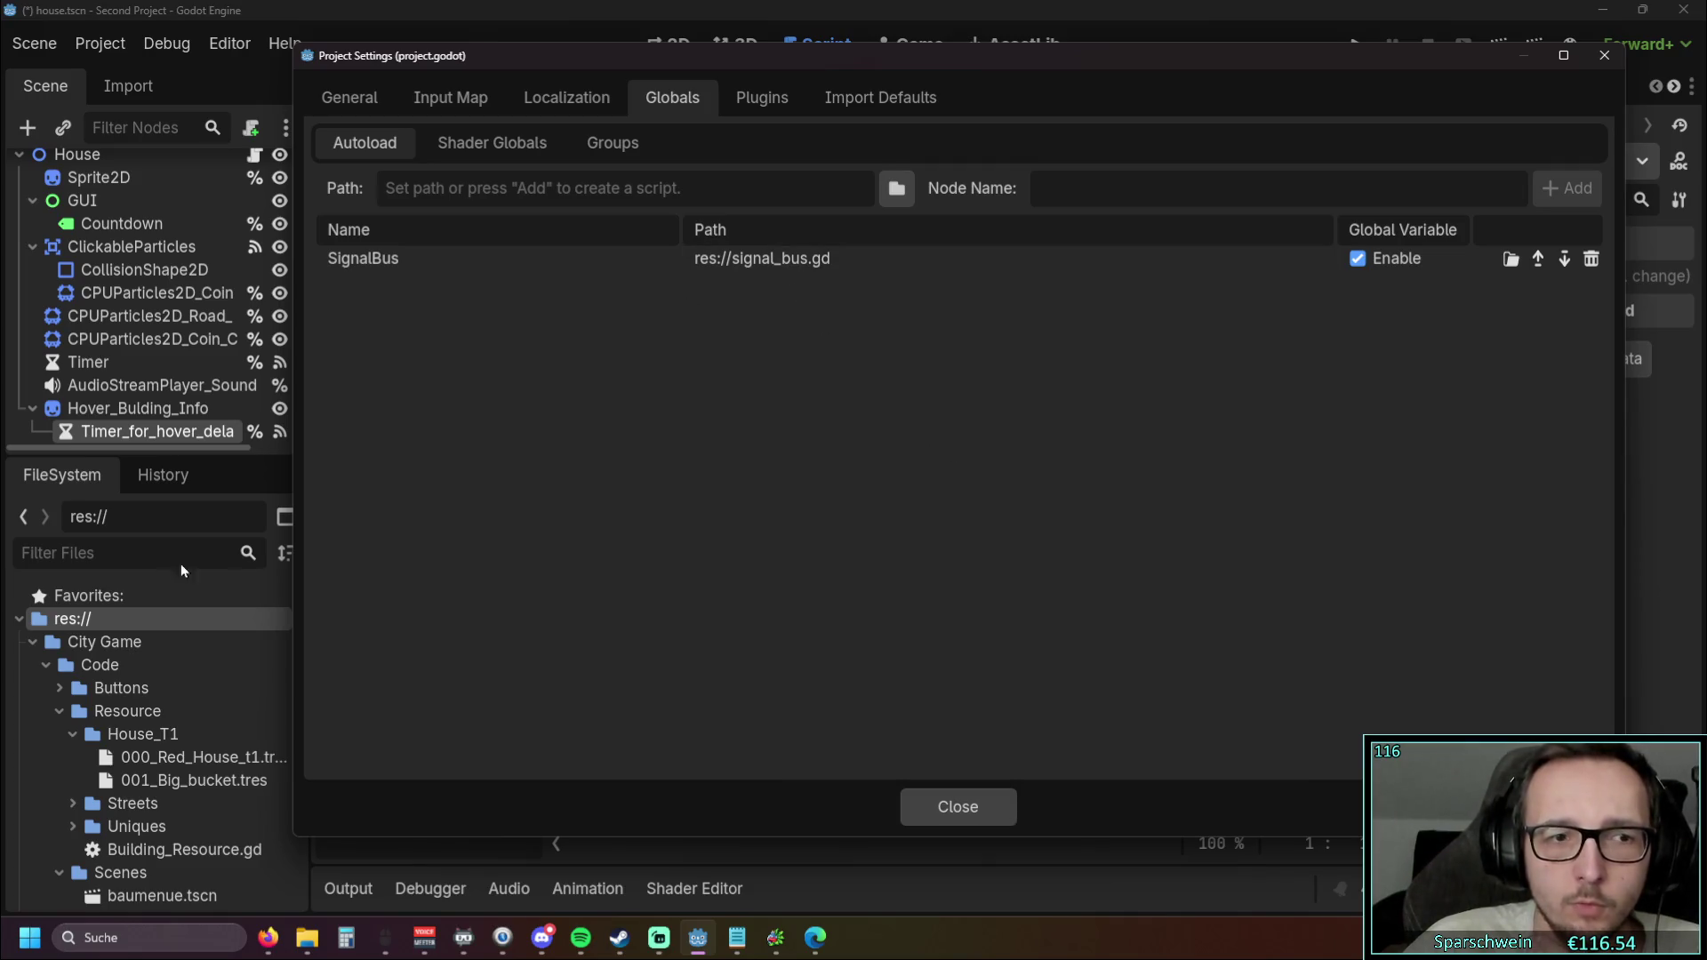
pyautogui.click(140, 576)
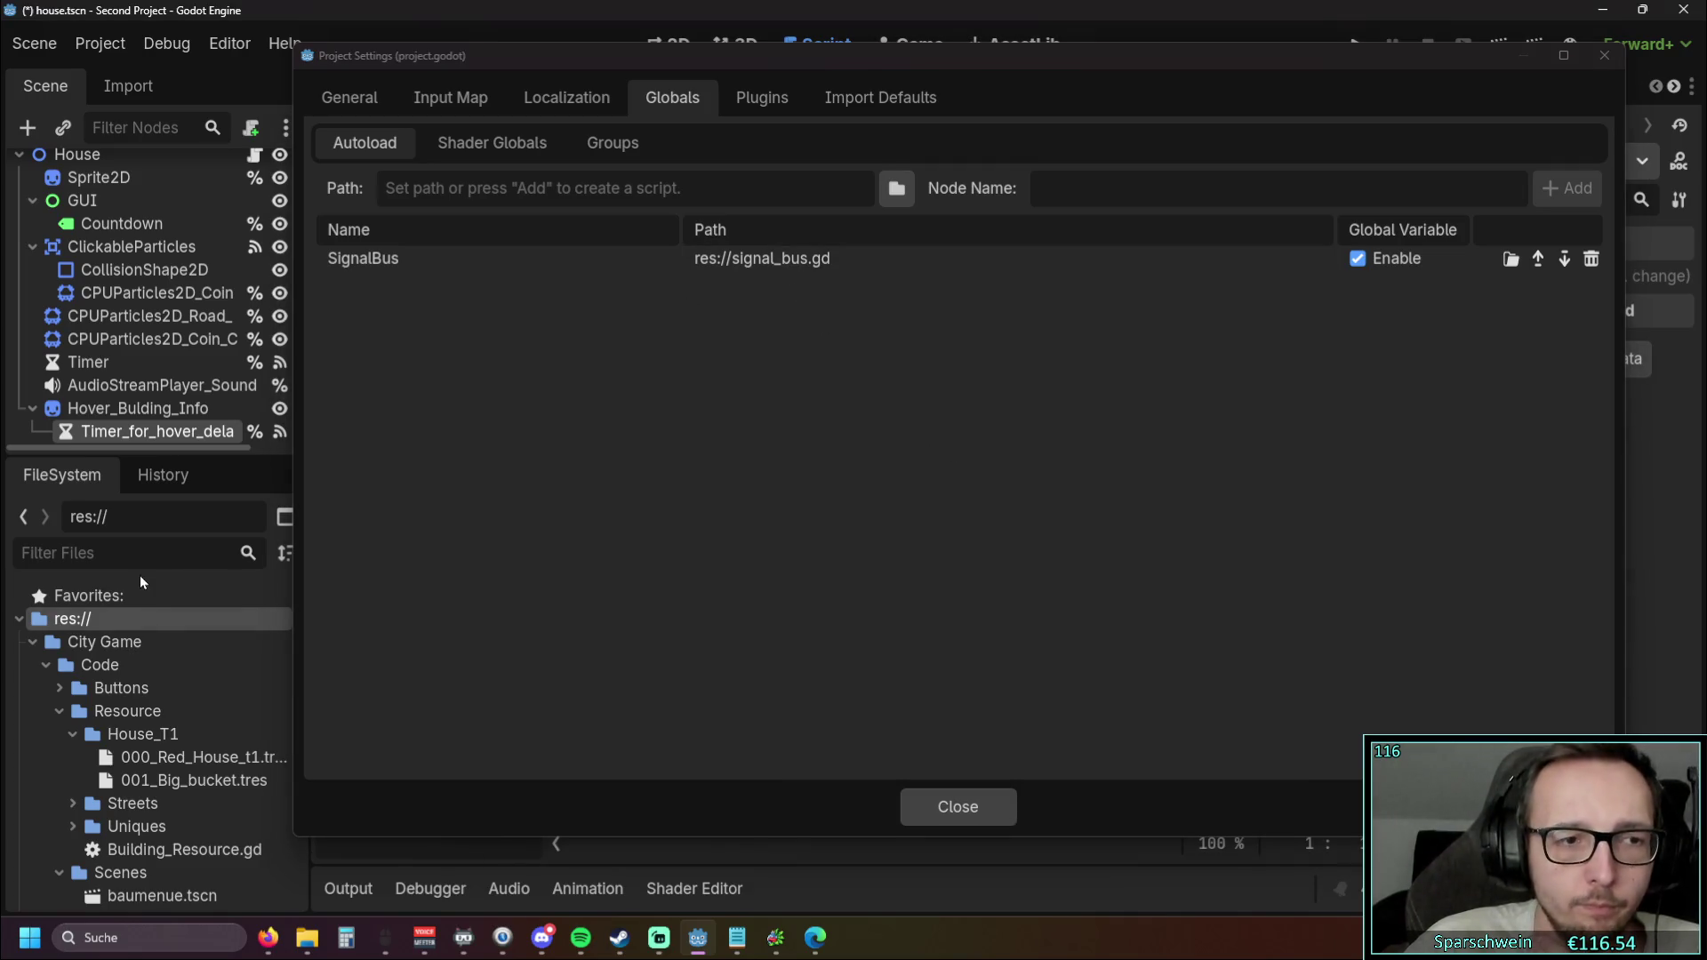
pyautogui.click(1604, 55)
pyautogui.scroll(-5, 150, 741)
pyautogui.scroll(-5, 156, 736)
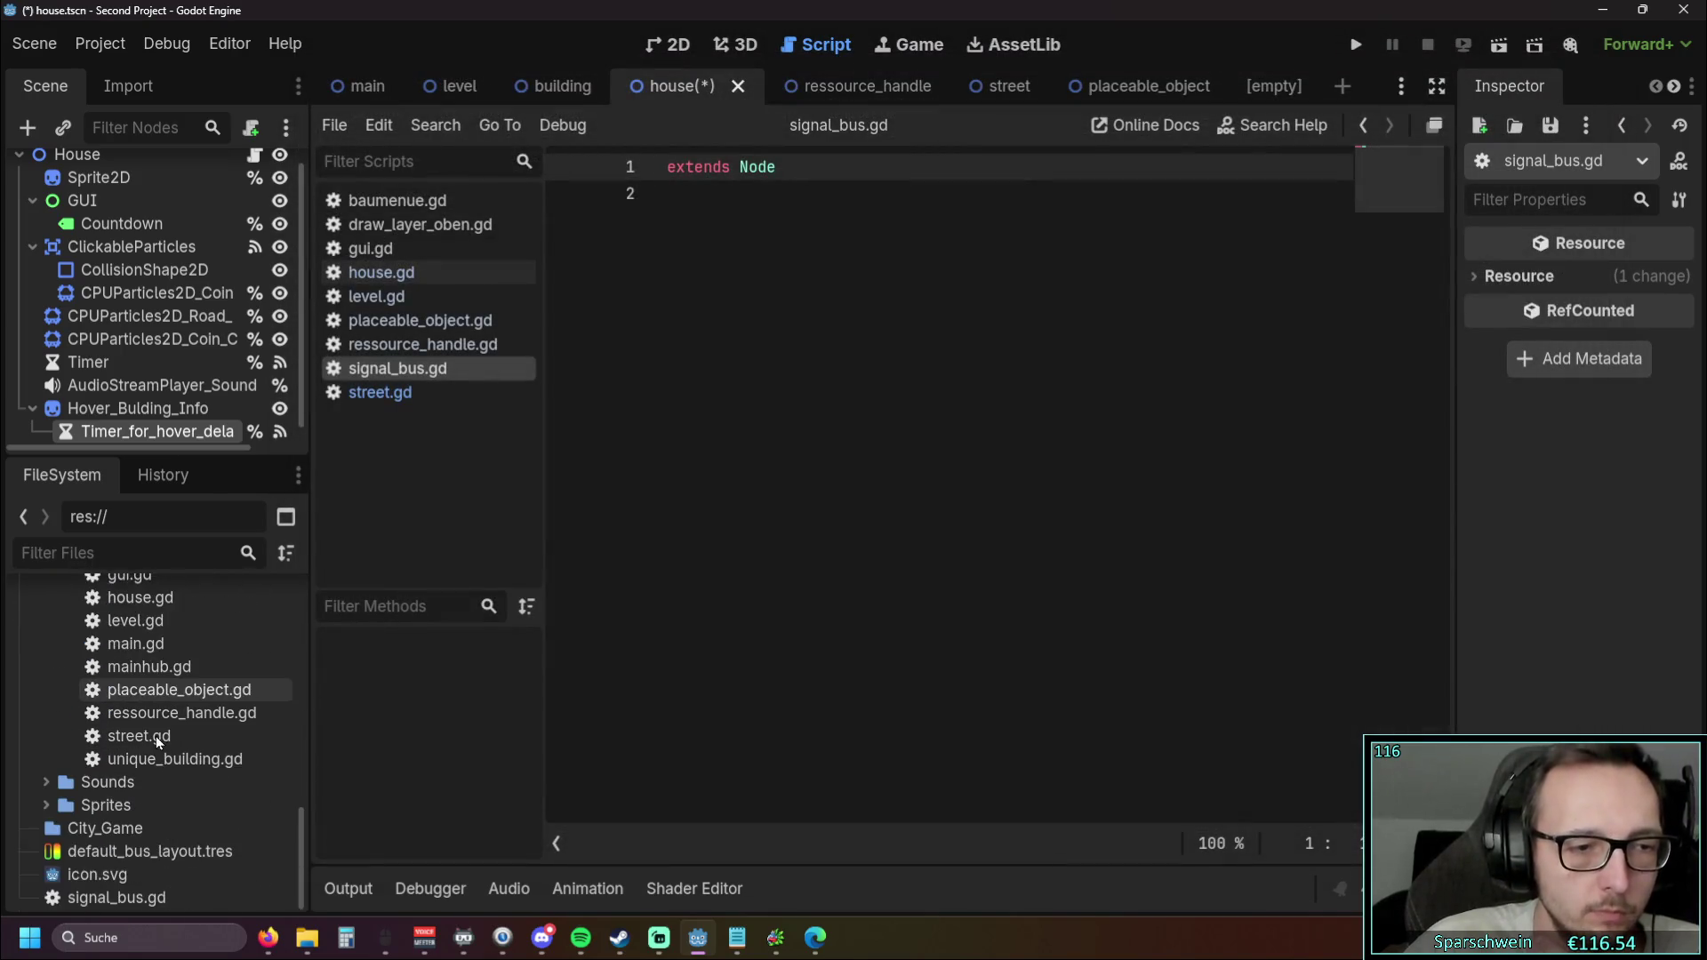
# Move signal_bus.gd into City Game/Code/Scripte and verify SignalBus's autoload path updated
pyautogui.moveTo(134, 884)
pyautogui.mouseDown()
pyautogui.moveTo(121, 844)
pyautogui.moveTo(193, 674)
pyautogui.moveTo(190, 688)
pyautogui.moveTo(124, 662)
pyautogui.mouseUp()
pyautogui.click(757, 503)
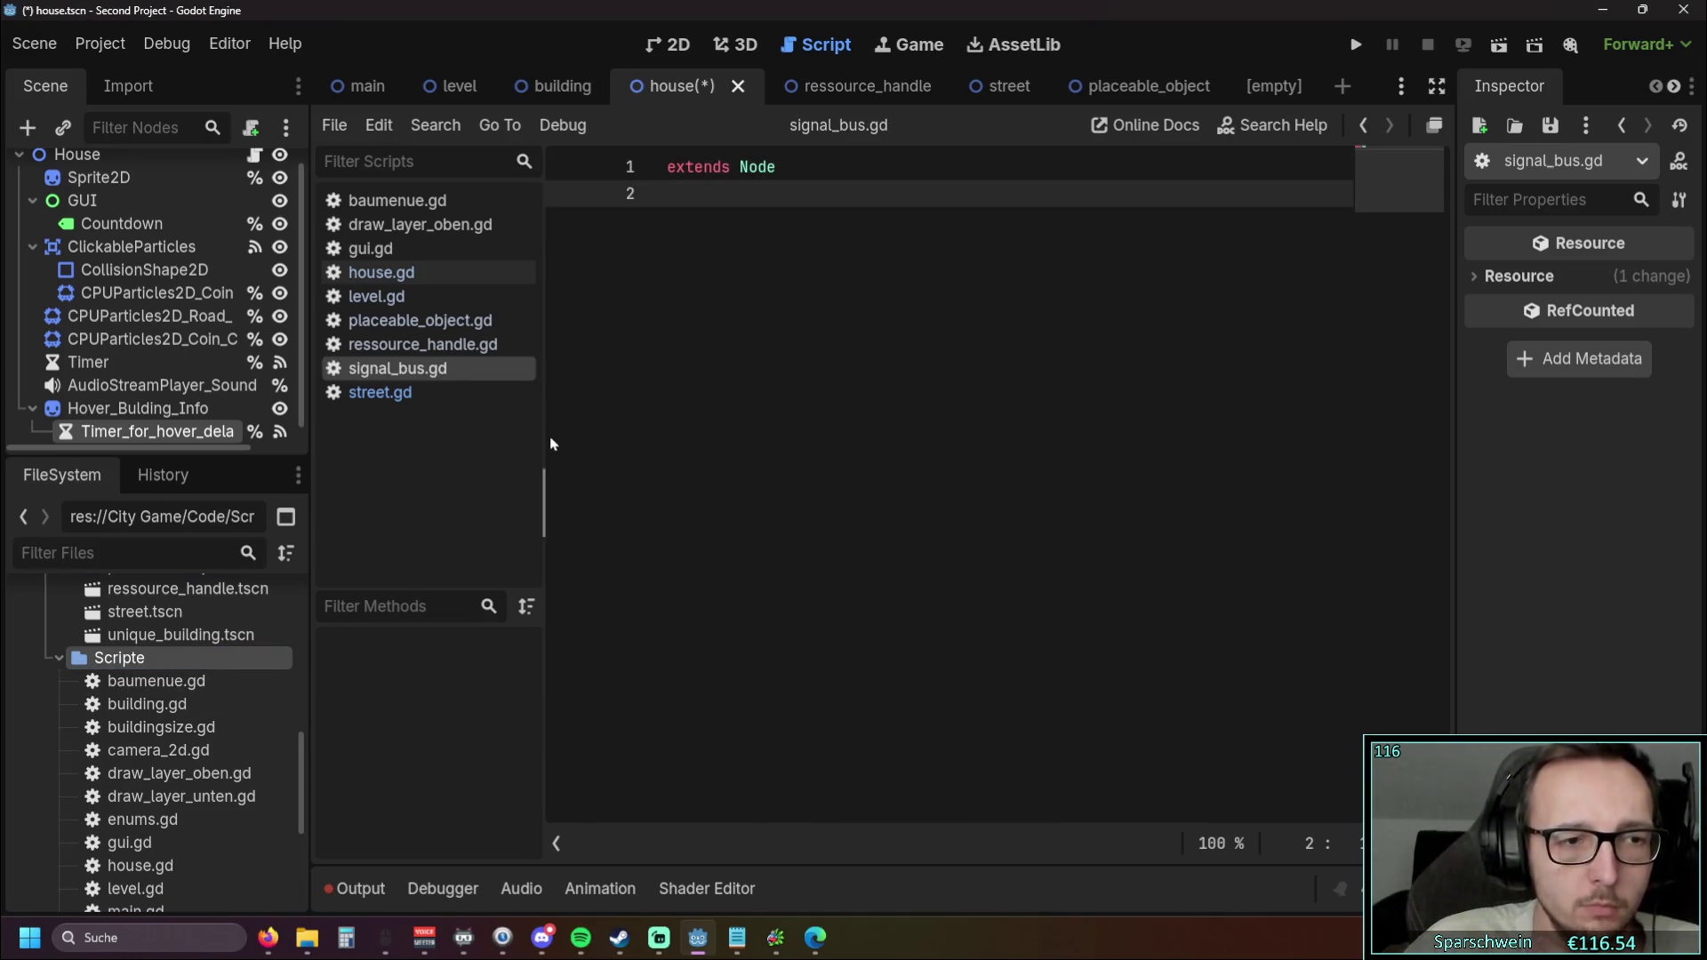
pyautogui.click(162, 46)
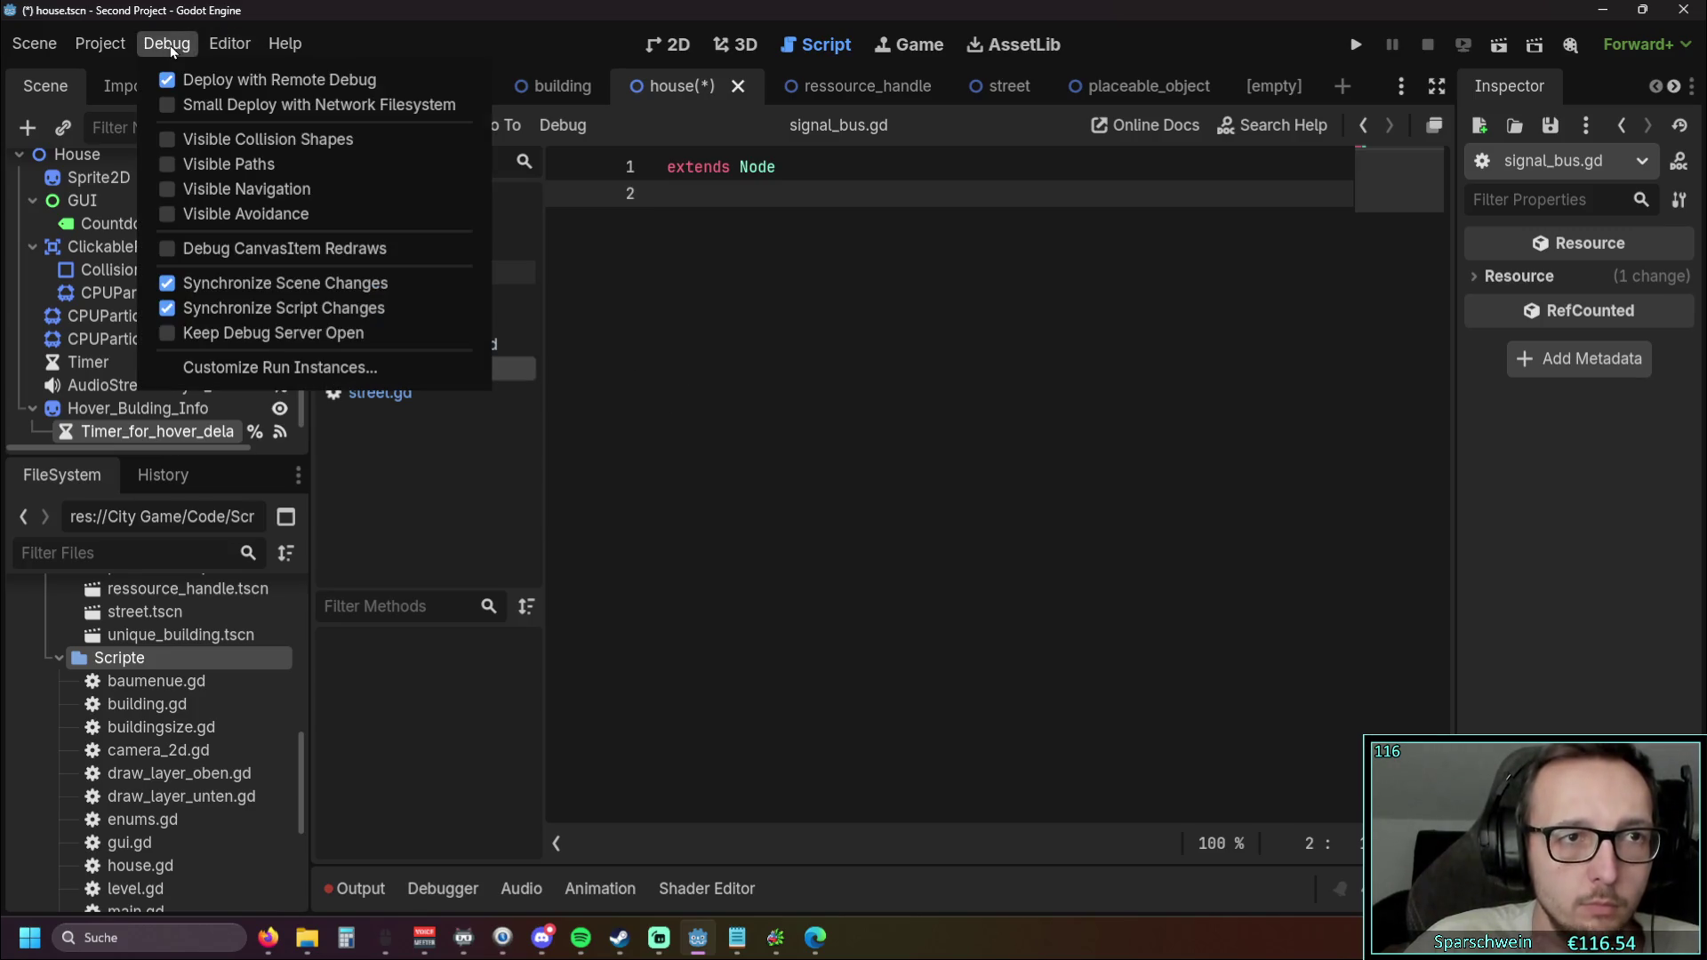
pyautogui.moveTo(229, 44)
pyautogui.click(291, 82)
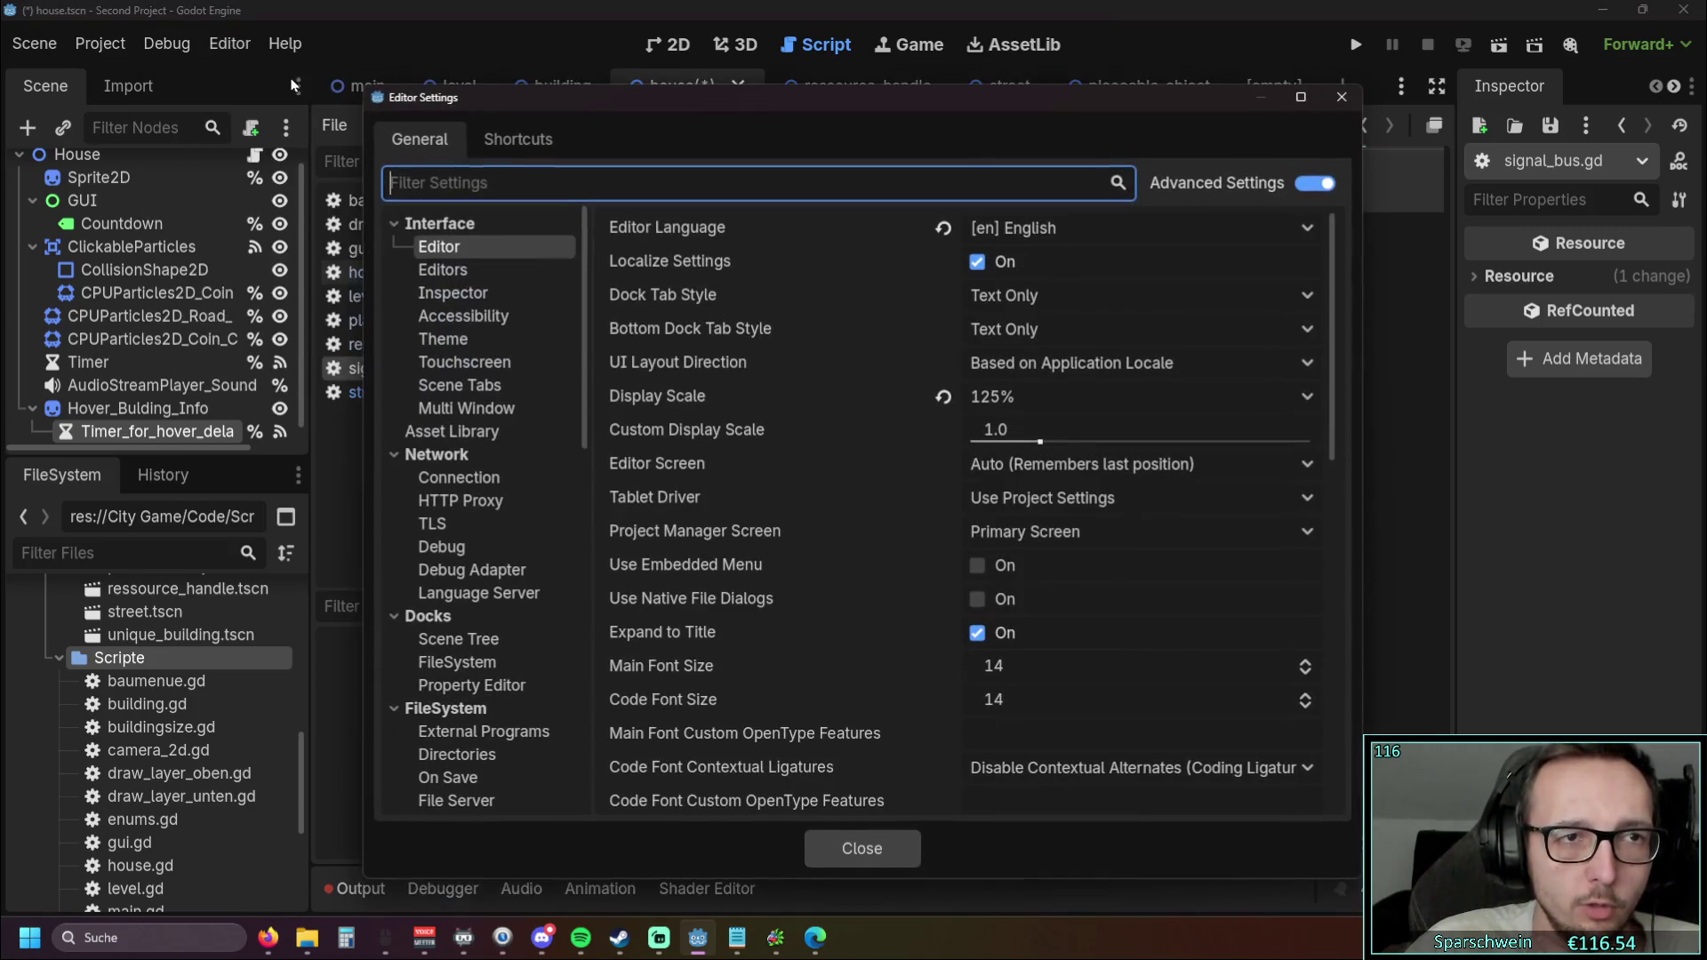
pyautogui.click(1348, 100)
pyautogui.click(140, 45)
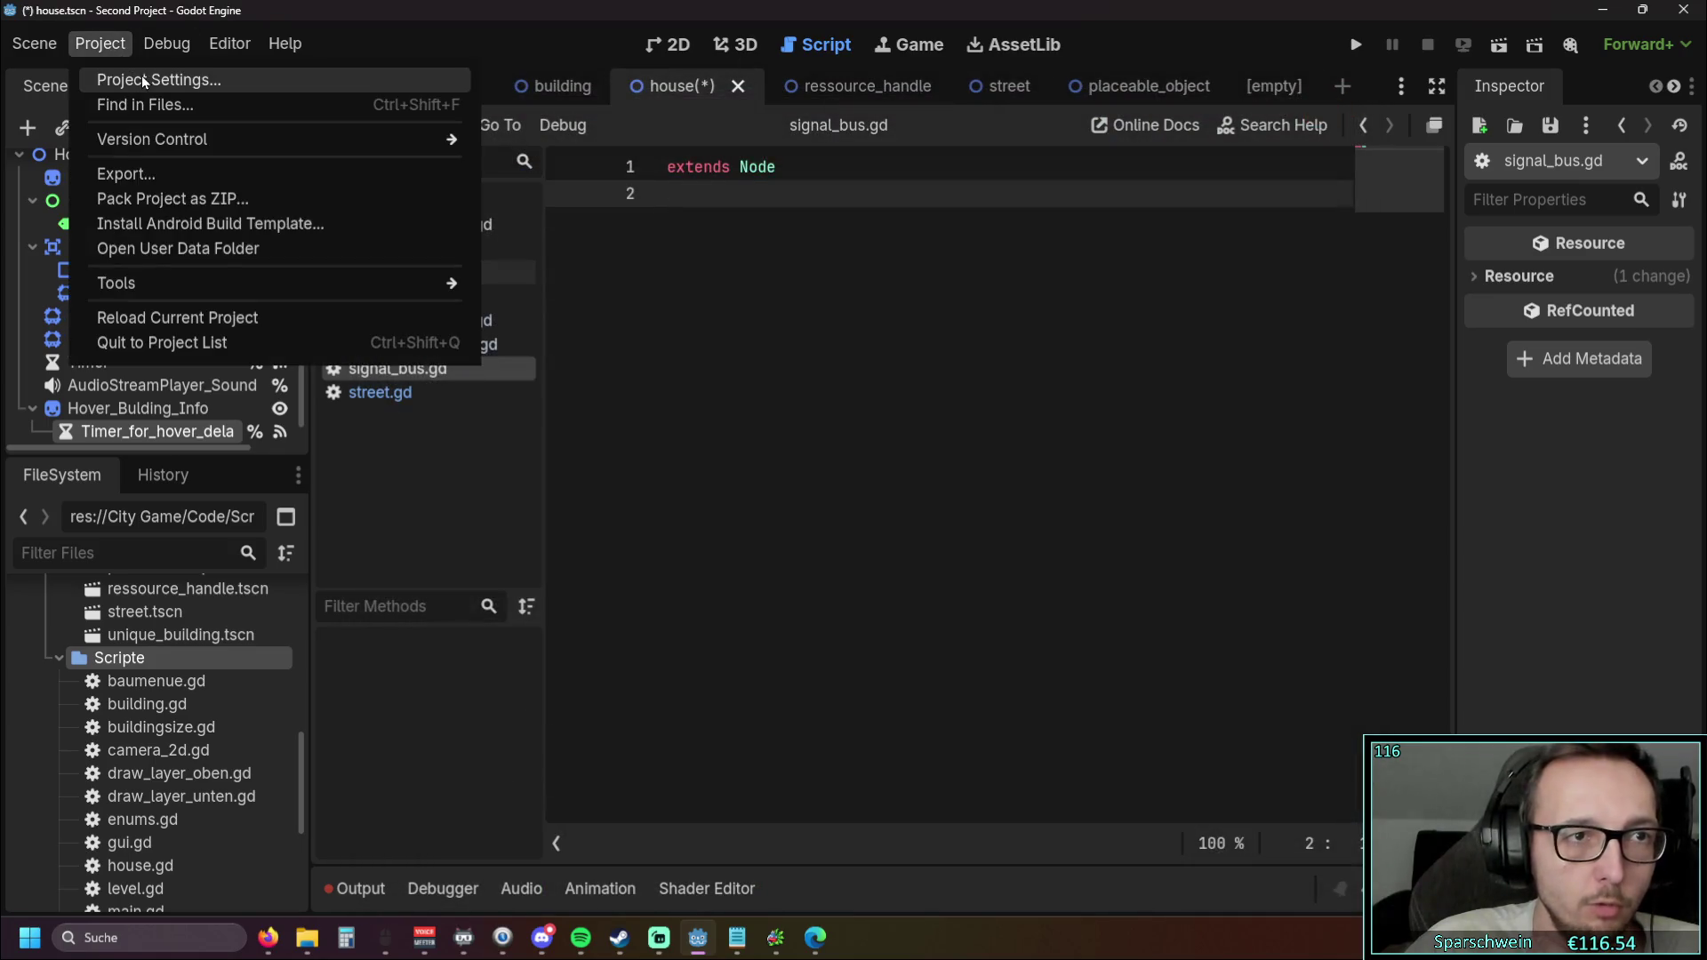
pyautogui.click(142, 76)
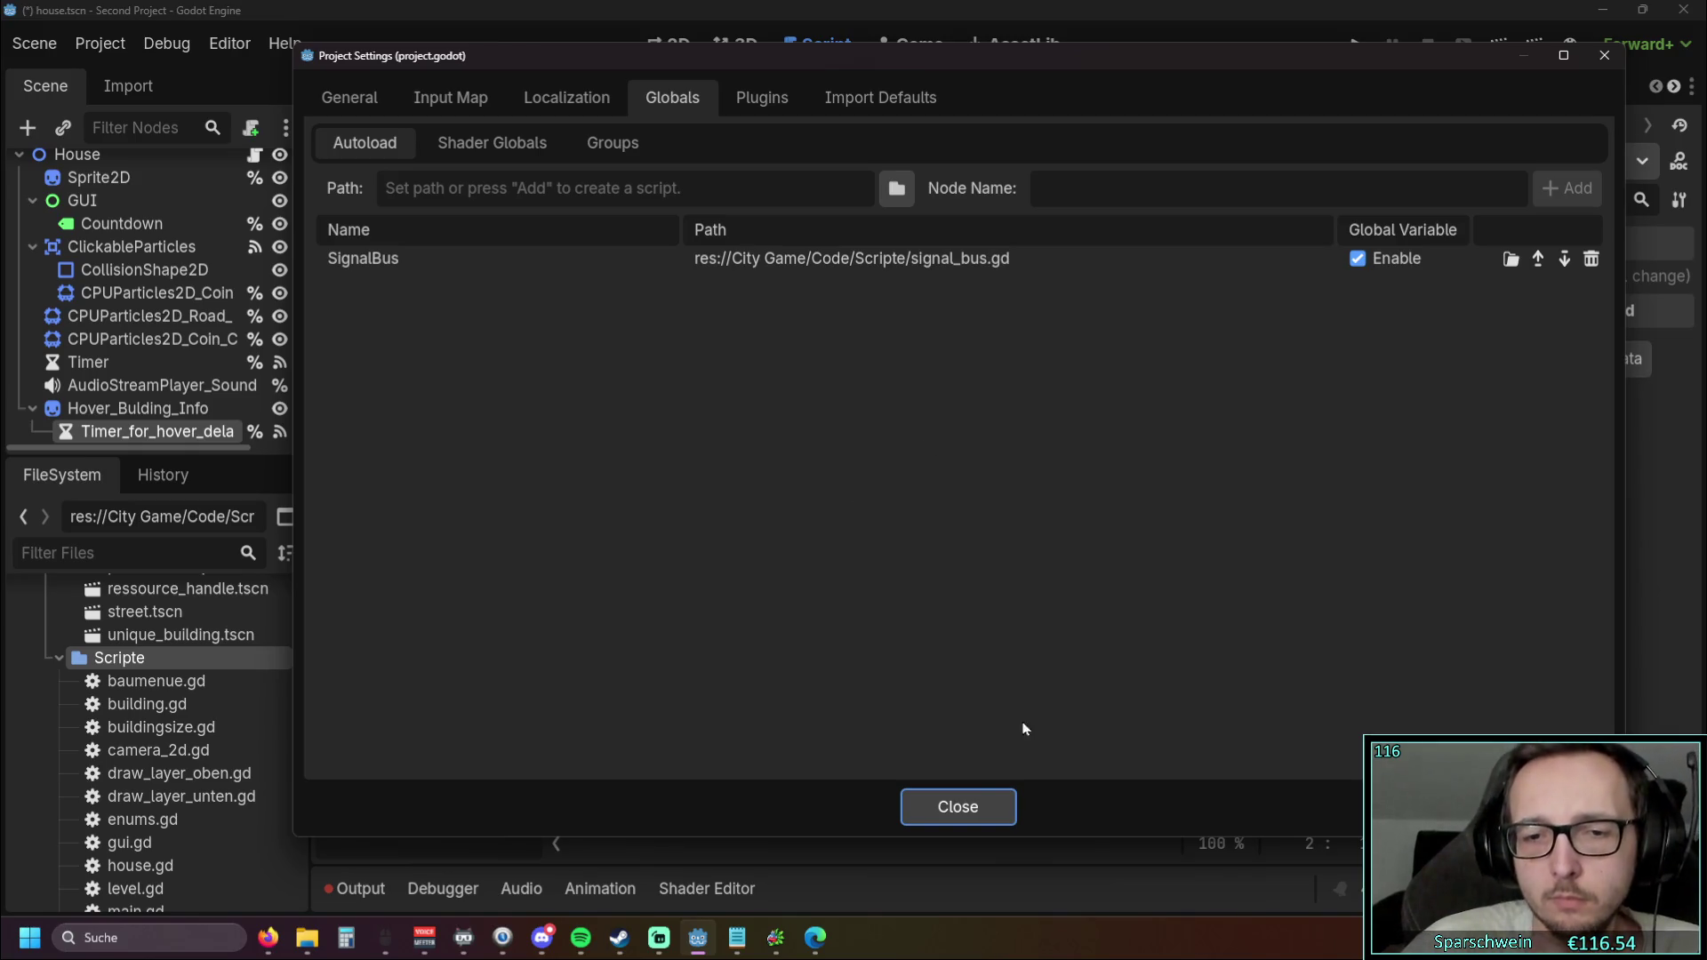
pyautogui.click(969, 808)
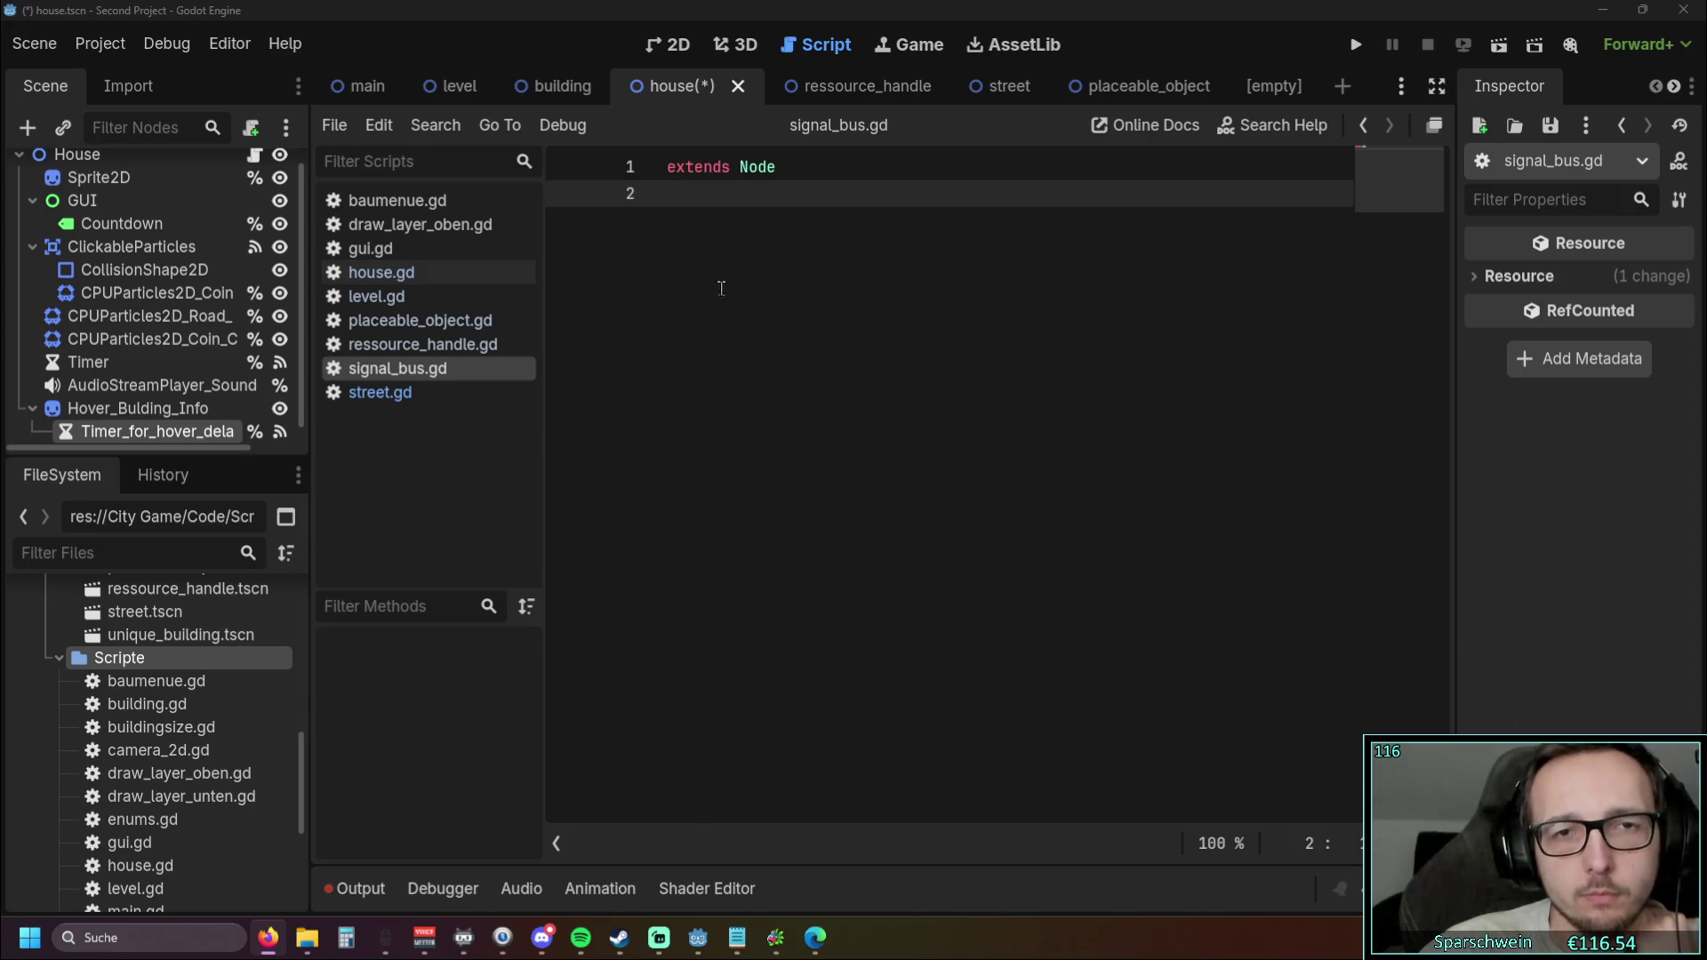
pyautogui.click(718, 196)
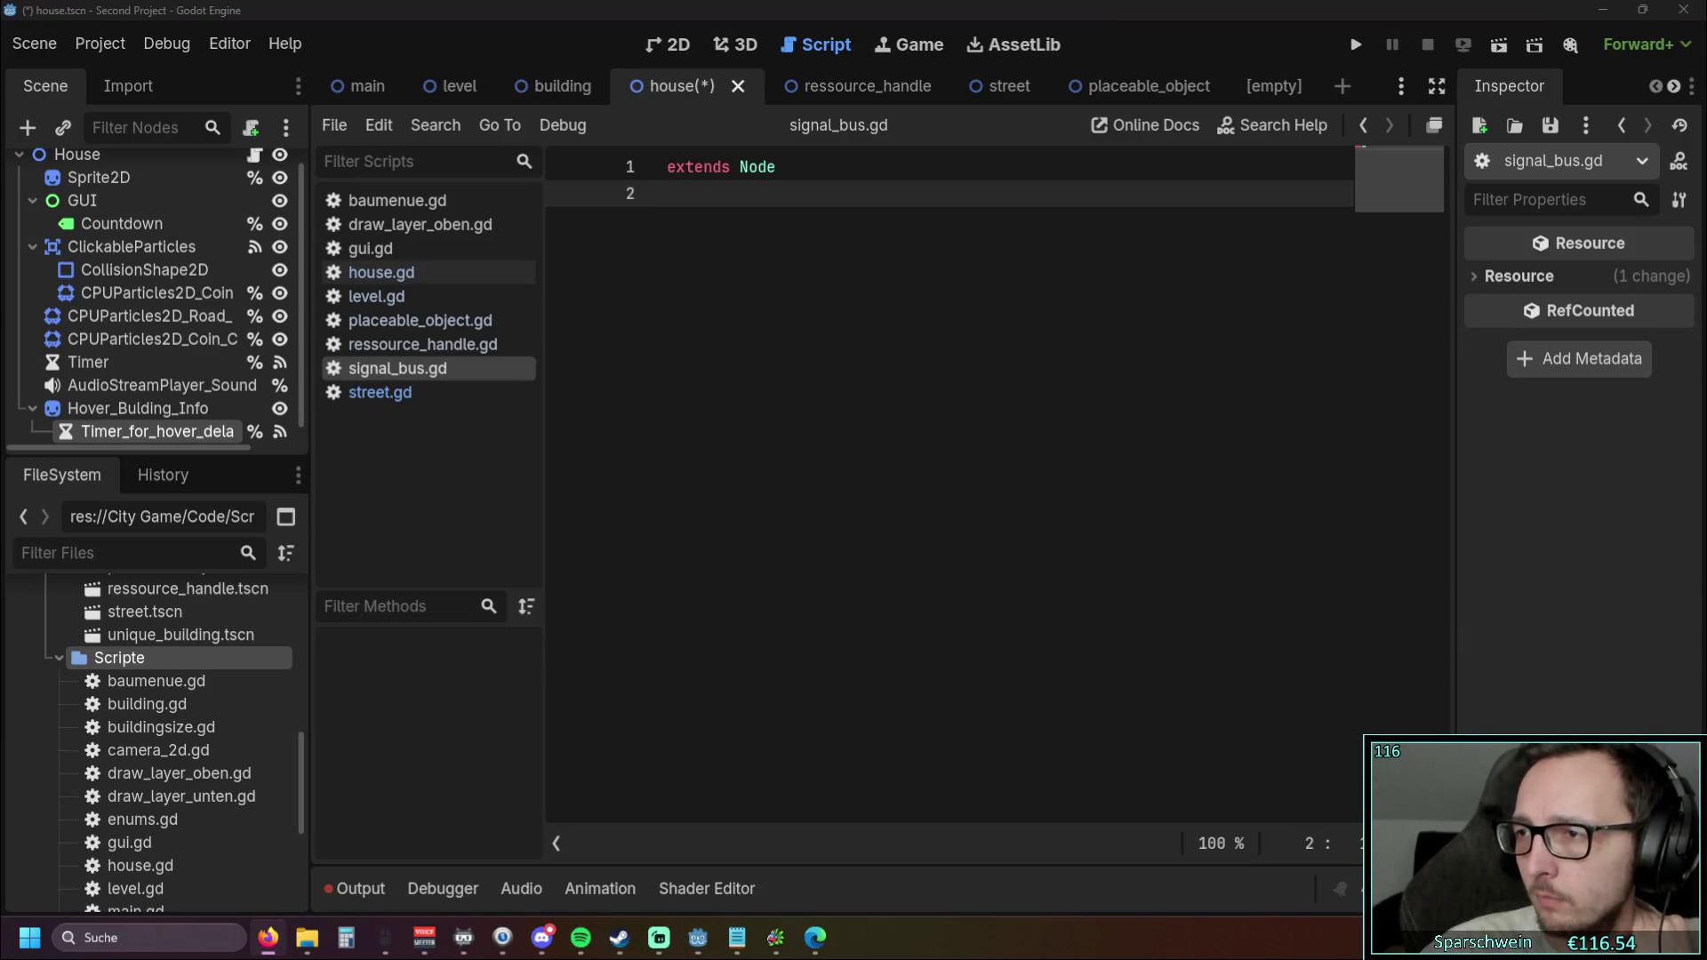
pyautogui.click(732, 205)
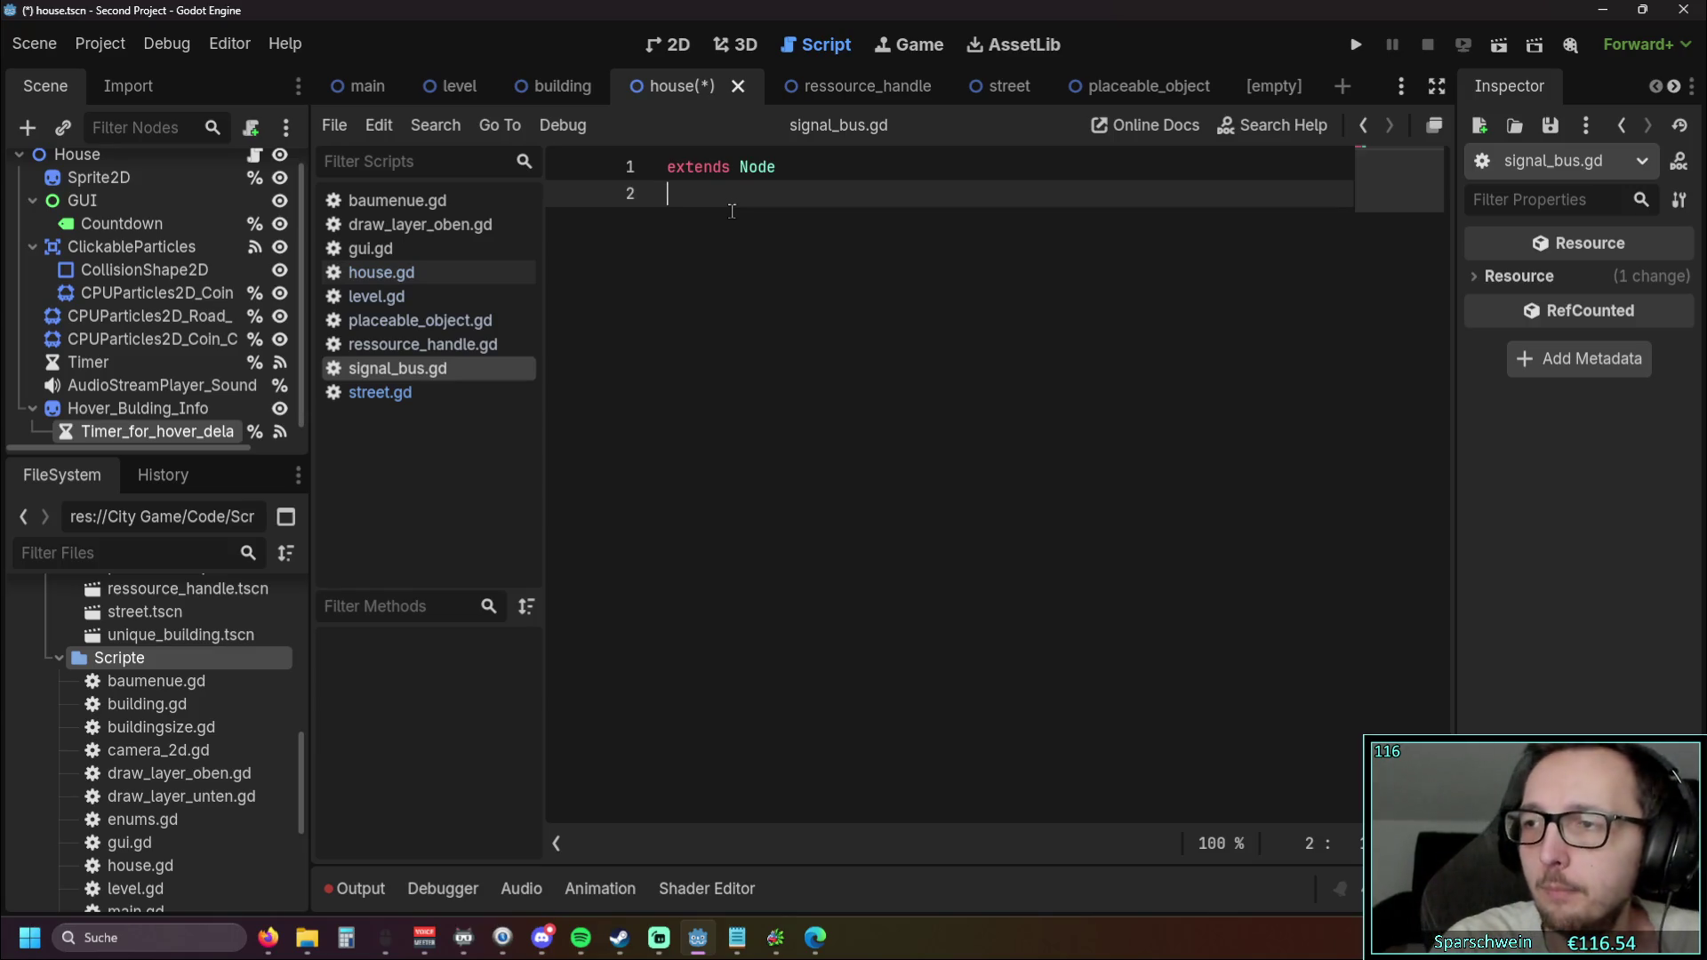
# Declare signal something_got_deconstructed on line 3 of signal_bus.gd
pyautogui.press('Return')
pyautogui.write('signal')
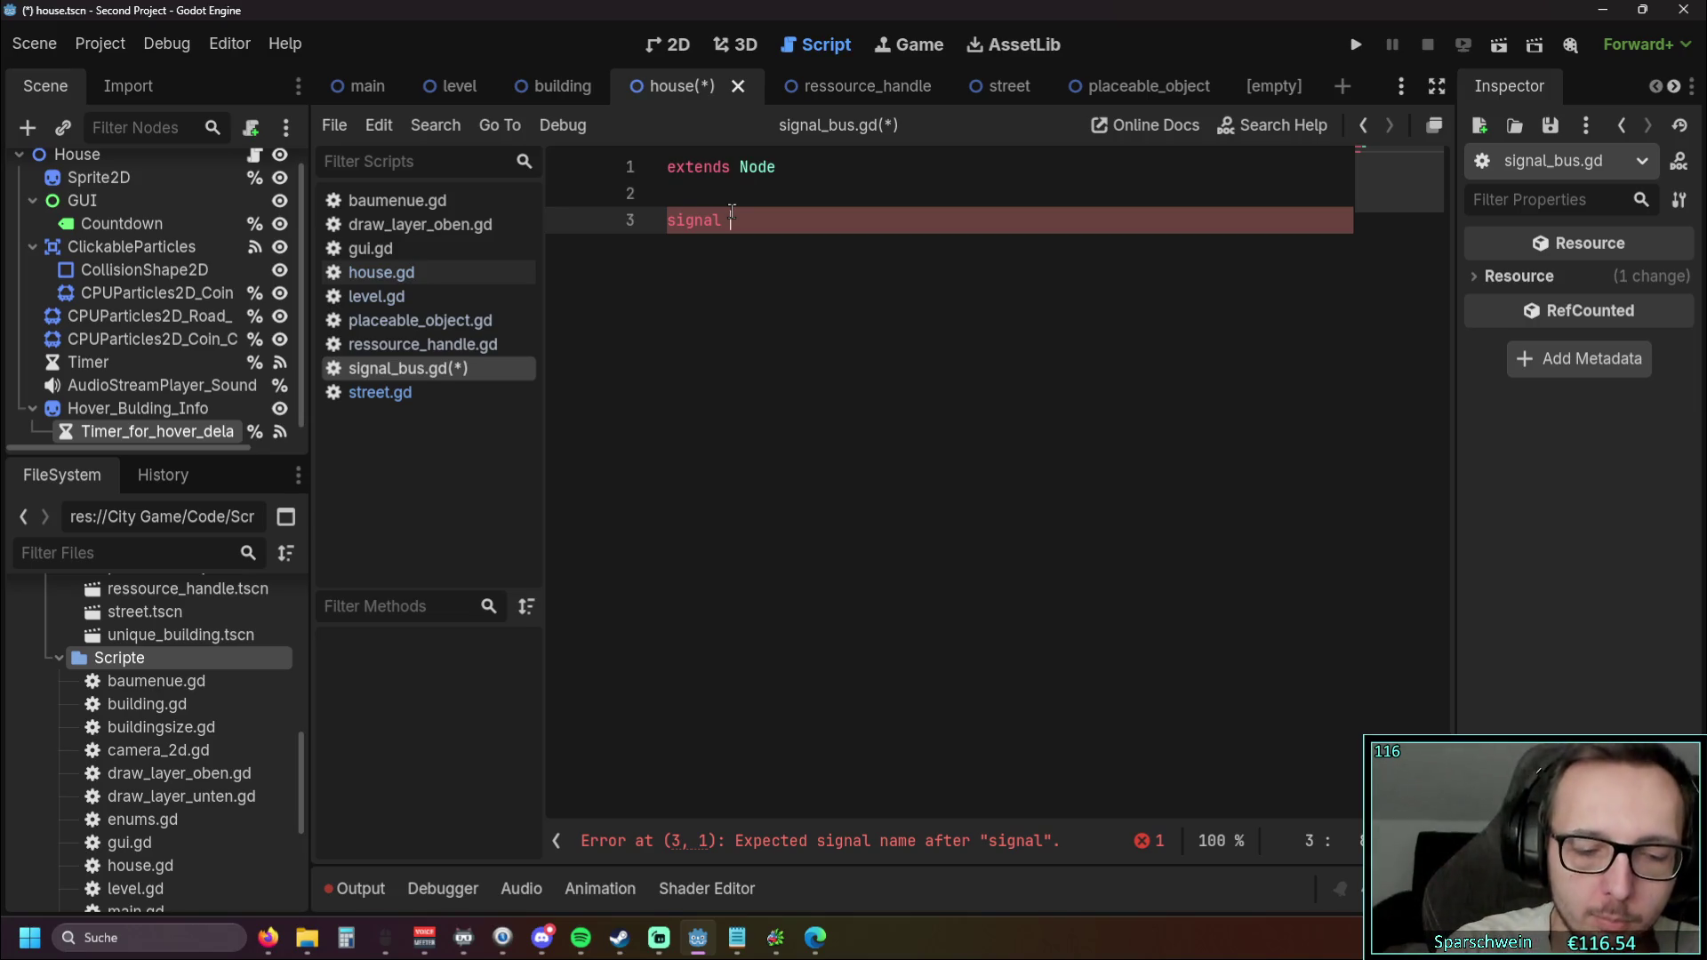
pyautogui.write('decon')
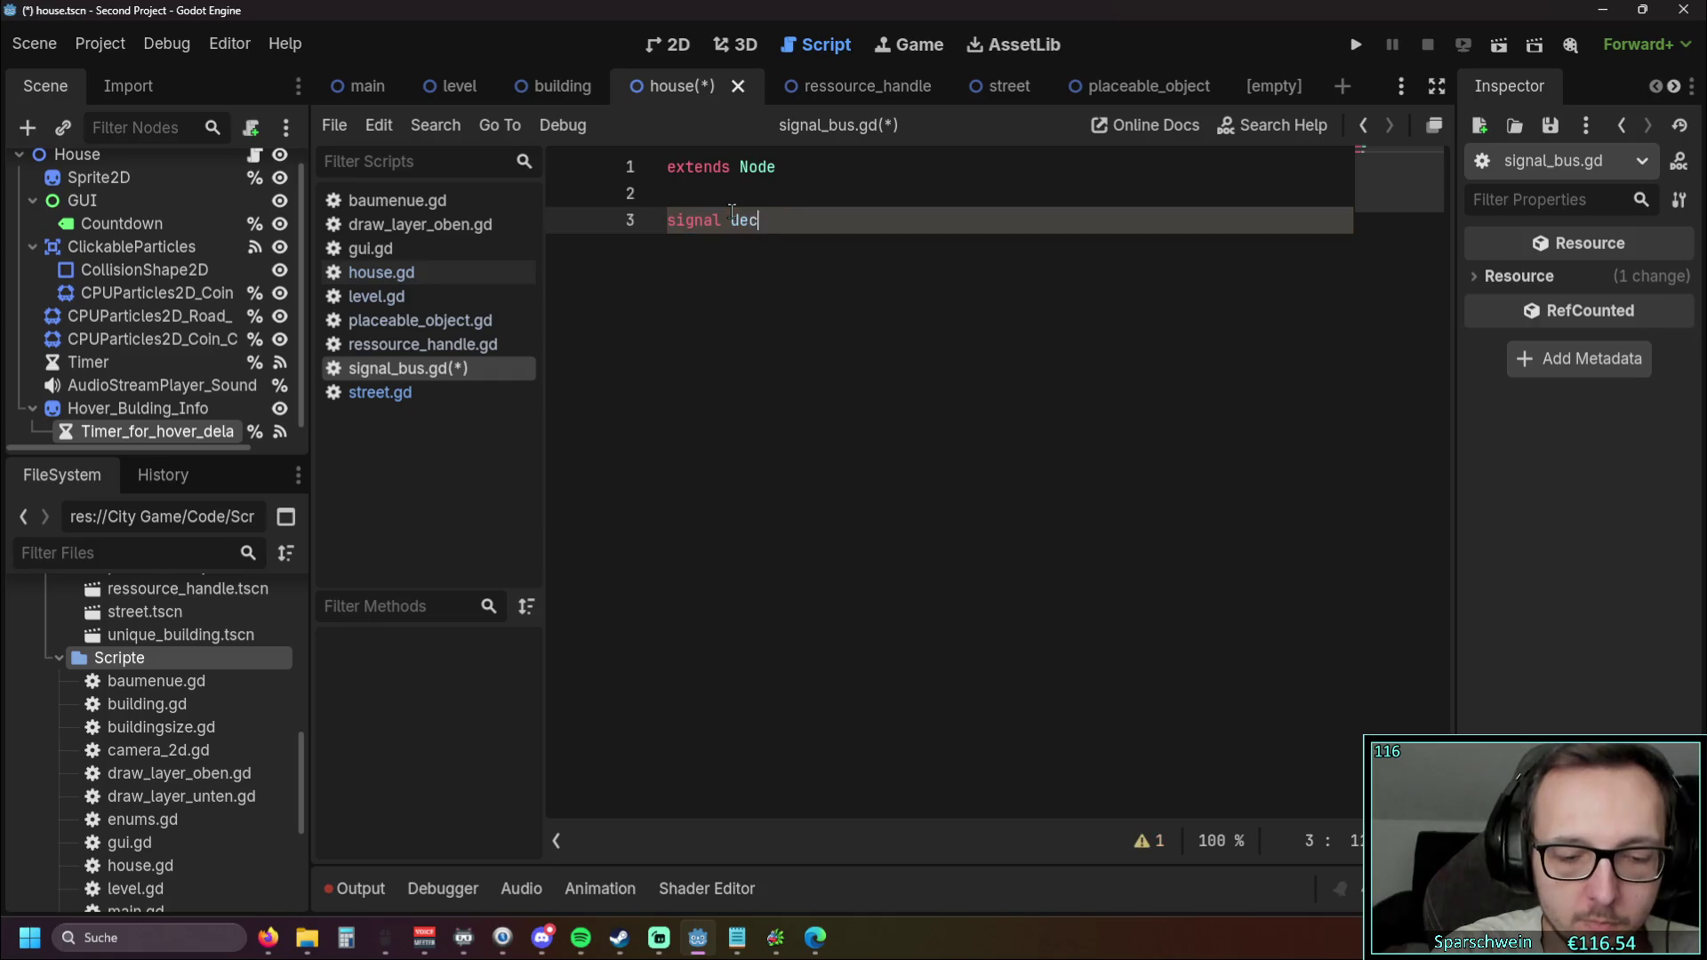
pyautogui.press('BackSpace')
pyautogui.press('BackSpace')
pyautogui.press('BackSpace')
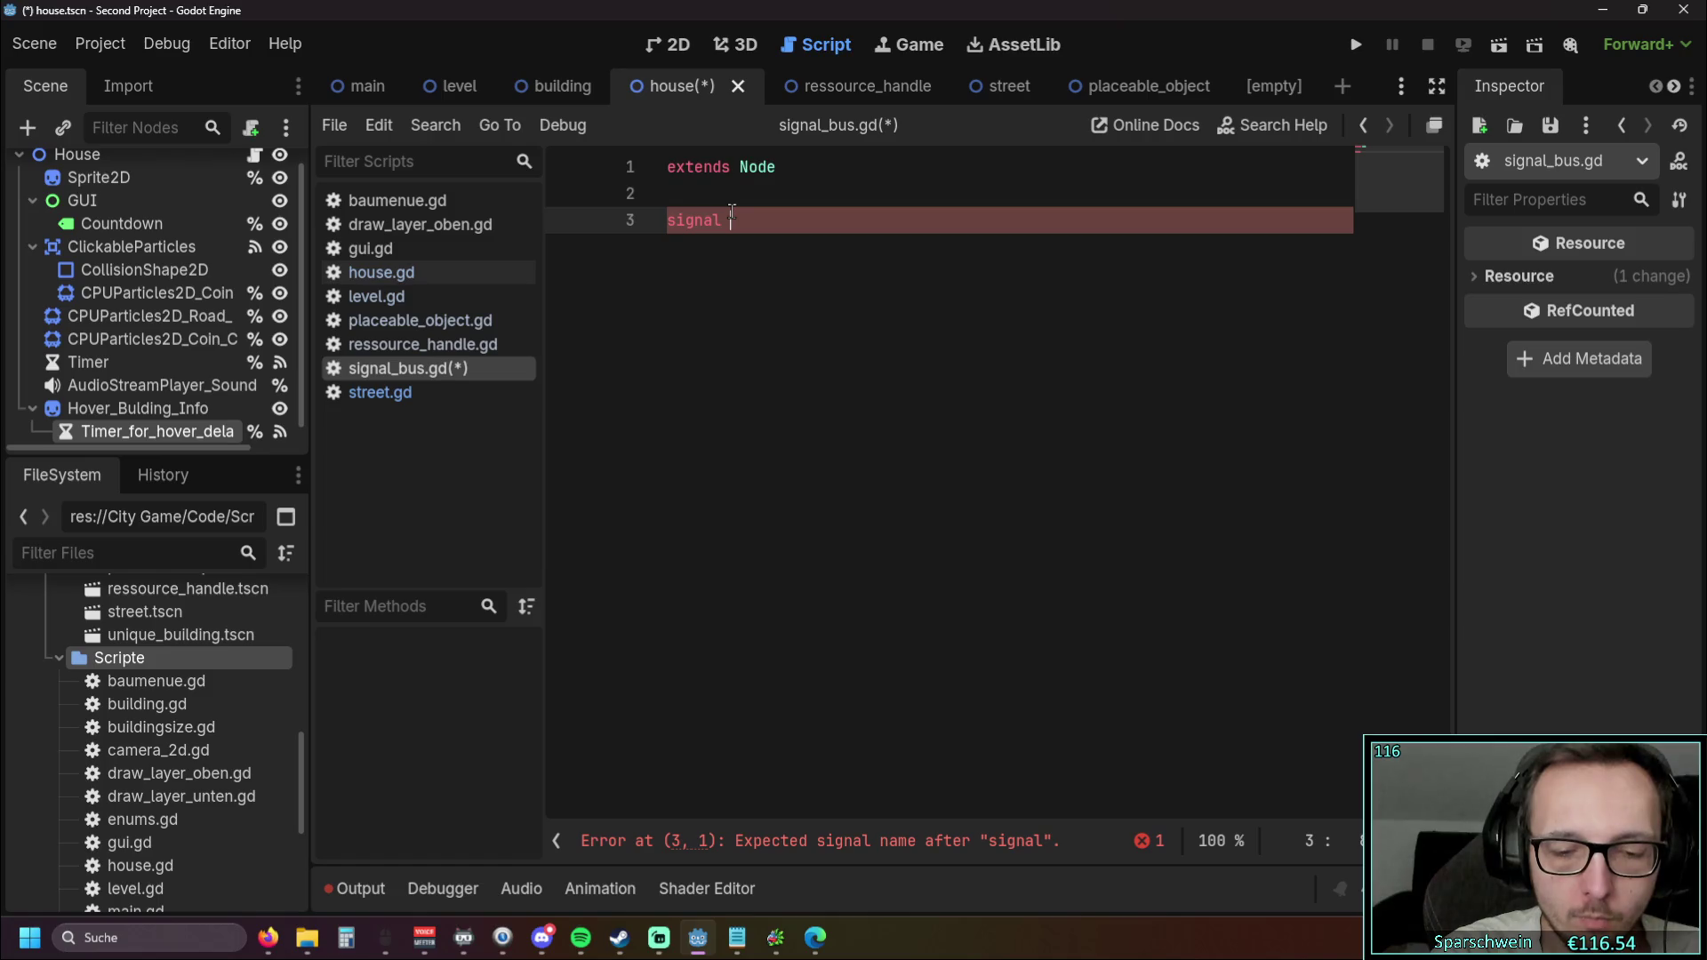
pyautogui.write('deconstruct')
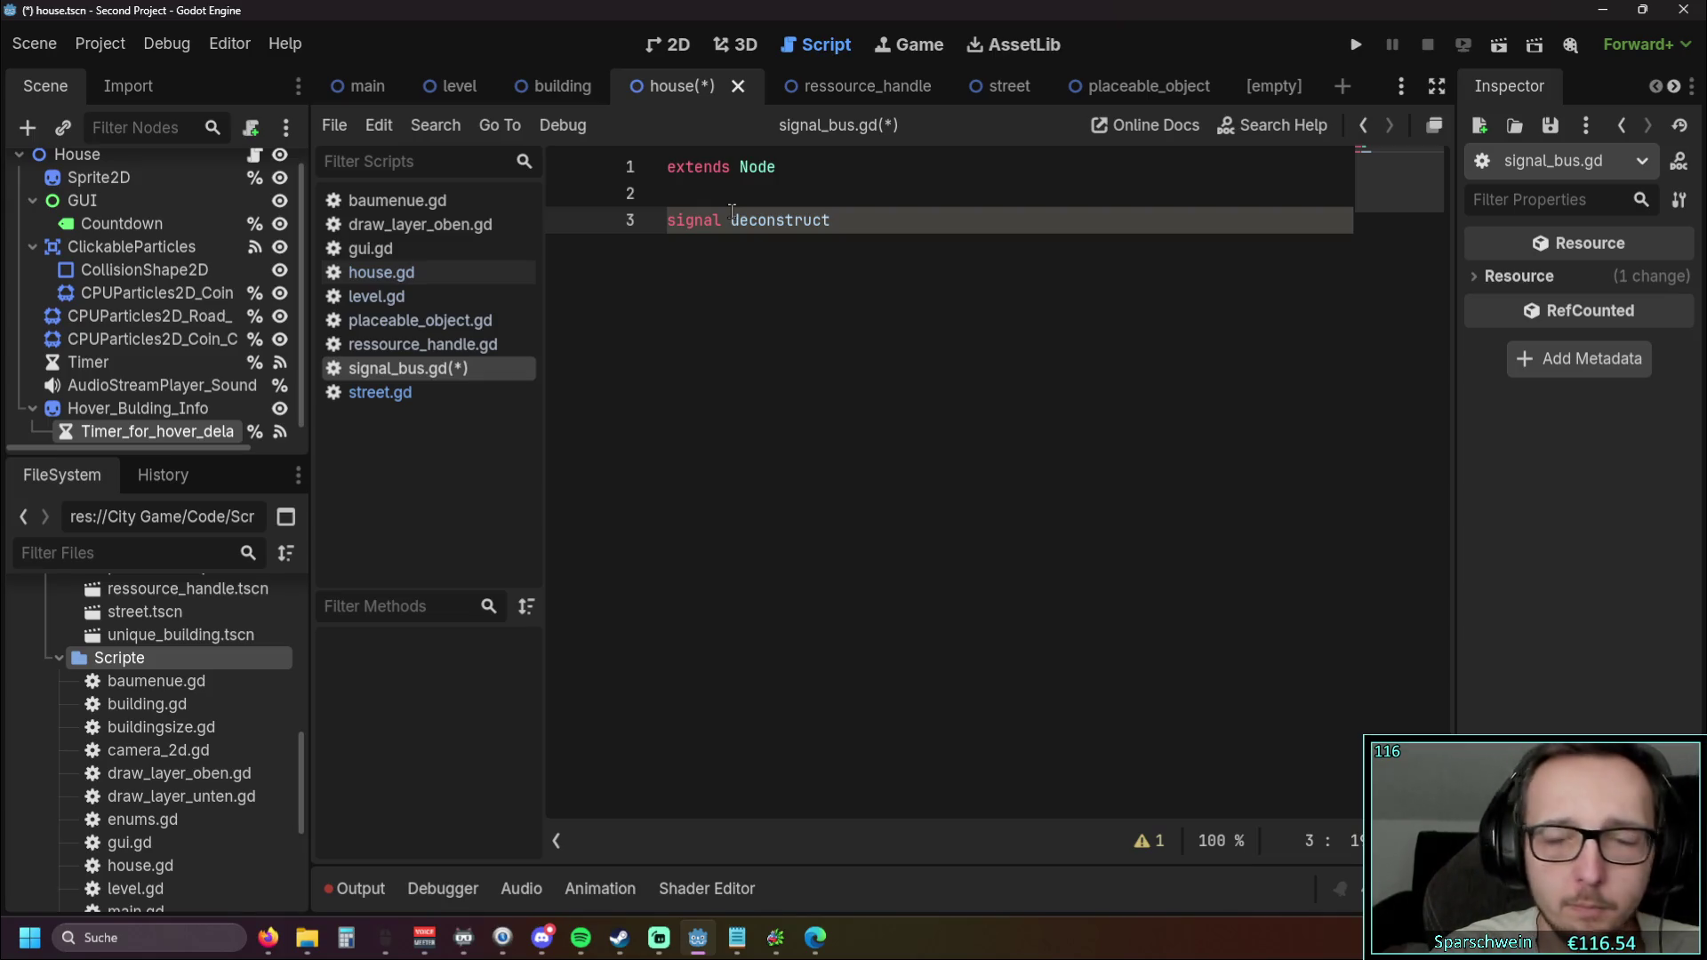
pyautogui.moveTo(844, 221); pyautogui.dragTo(729, 221)
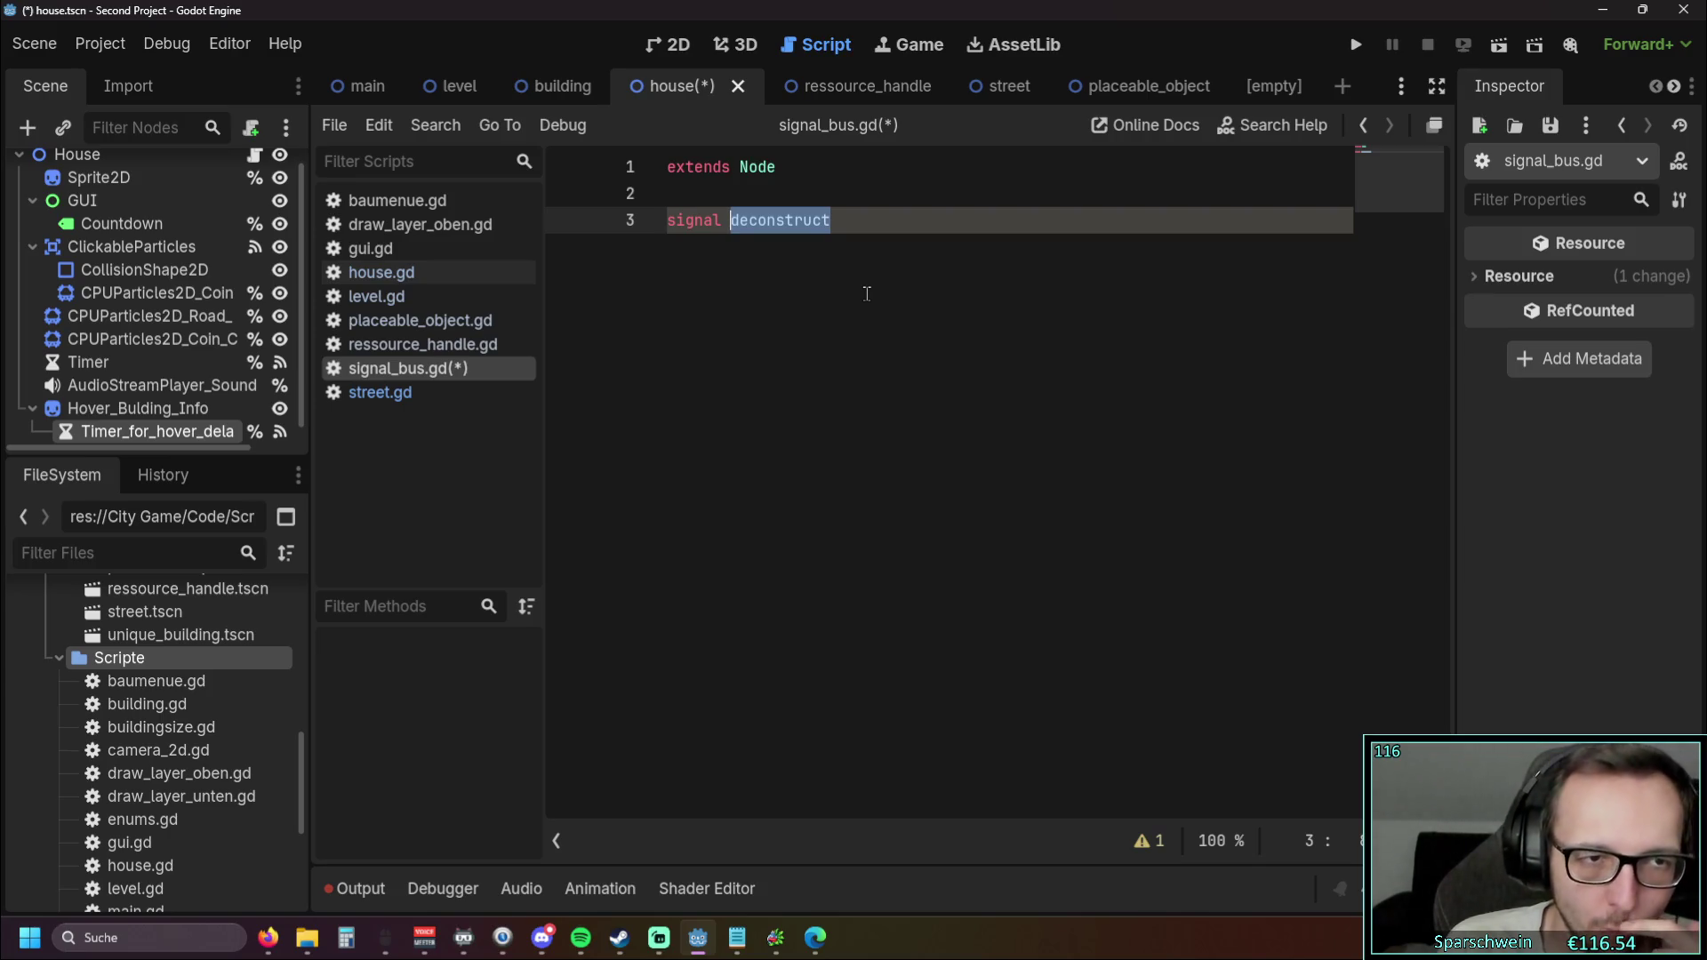
pyautogui.click(852, 234)
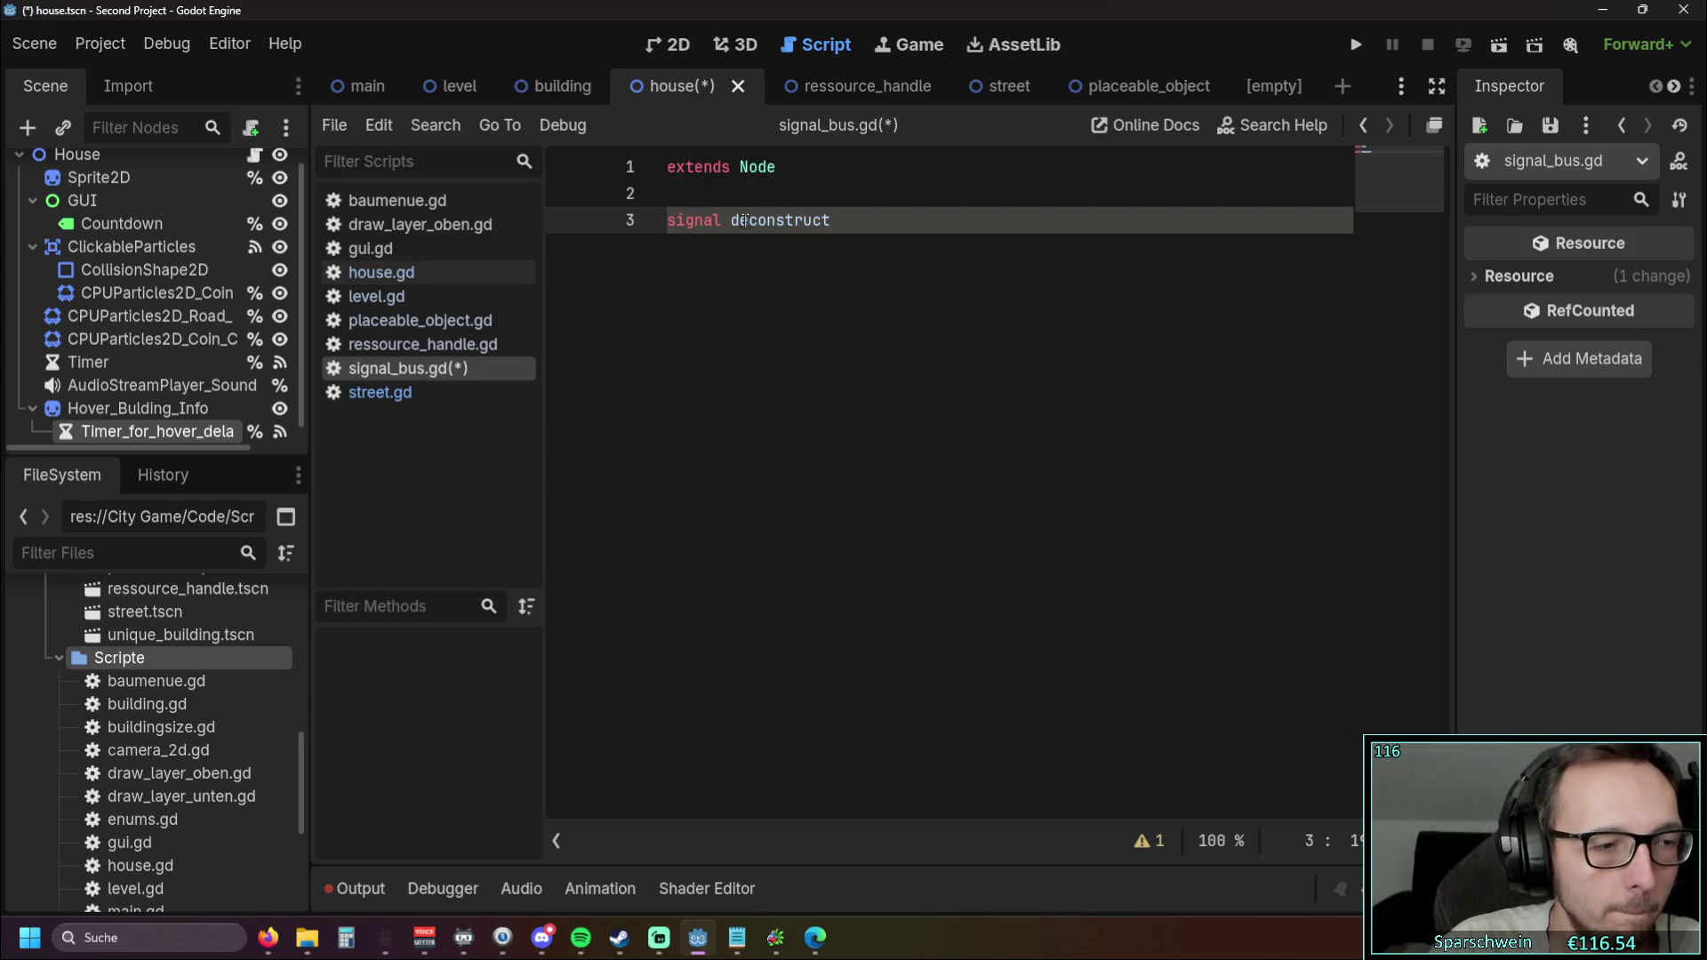
pyautogui.click(729, 220)
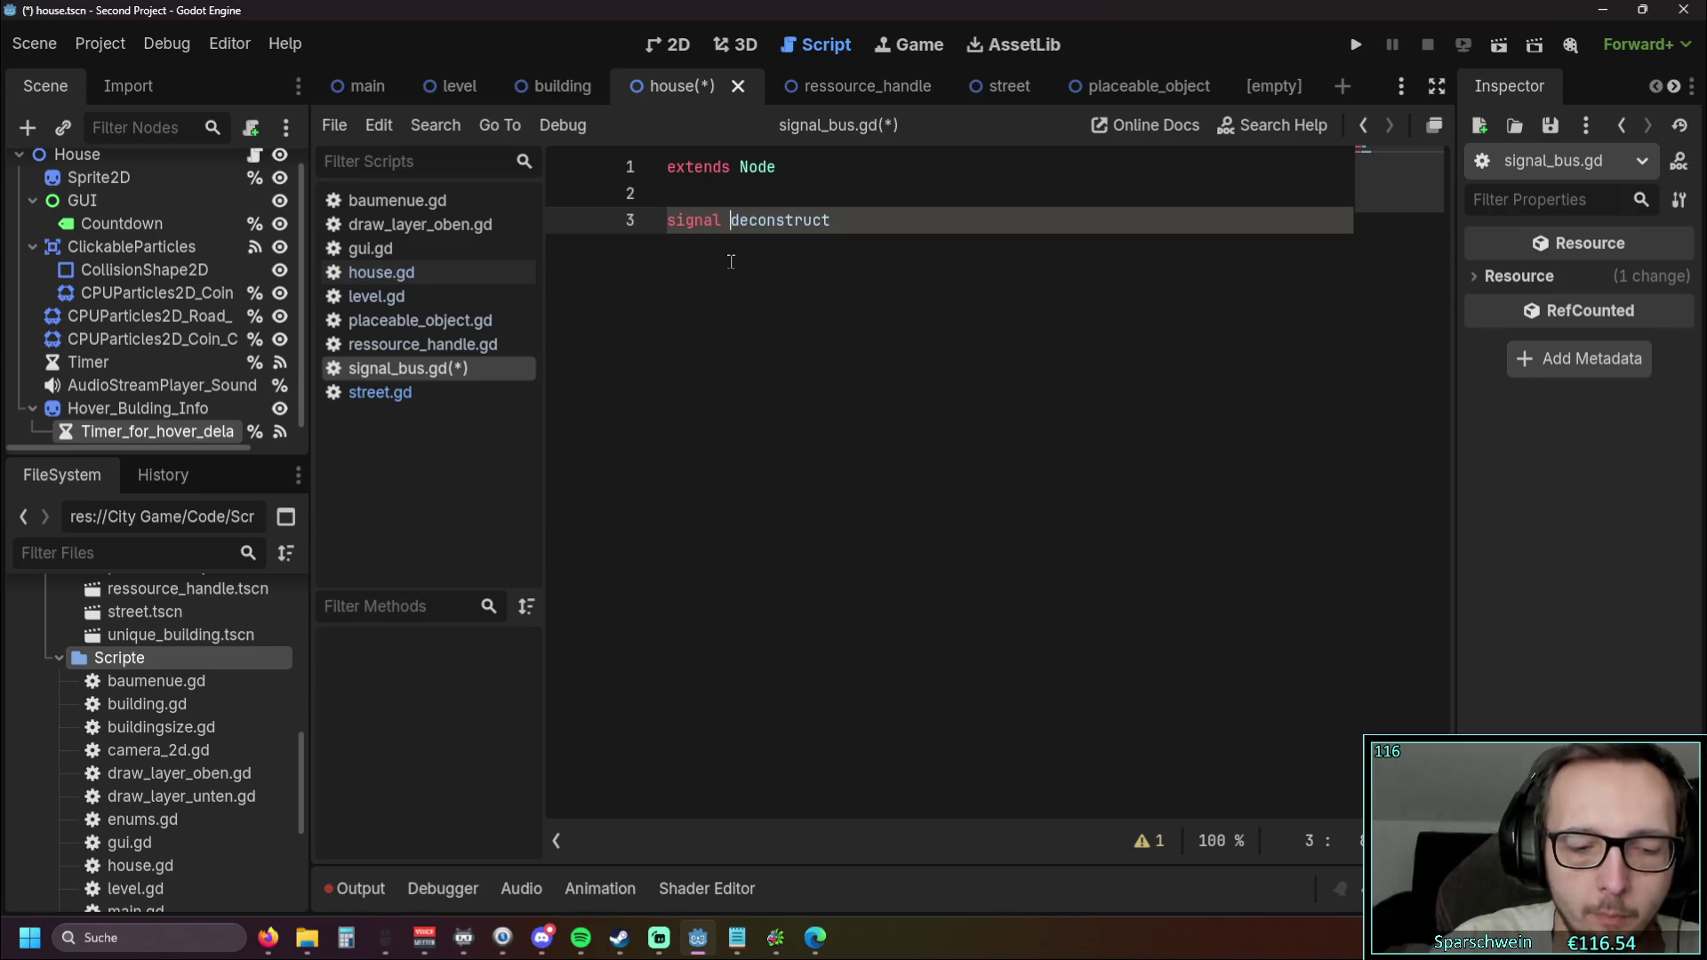
pyautogui.write('something')
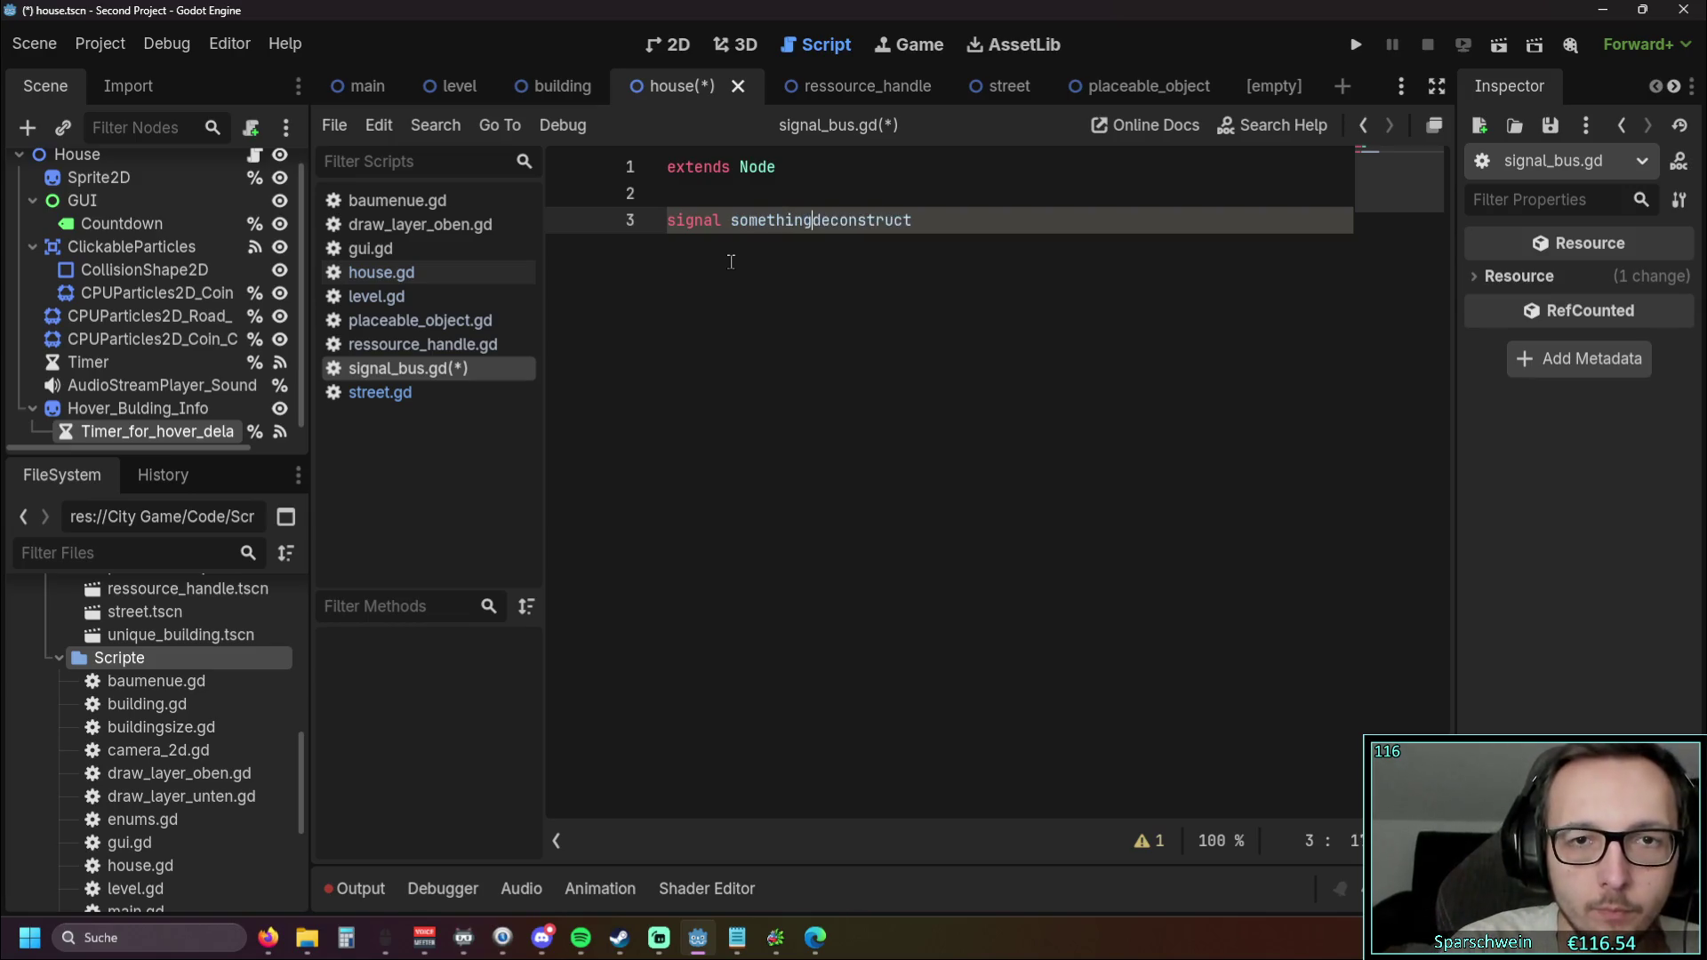
pyautogui.write('_got_')
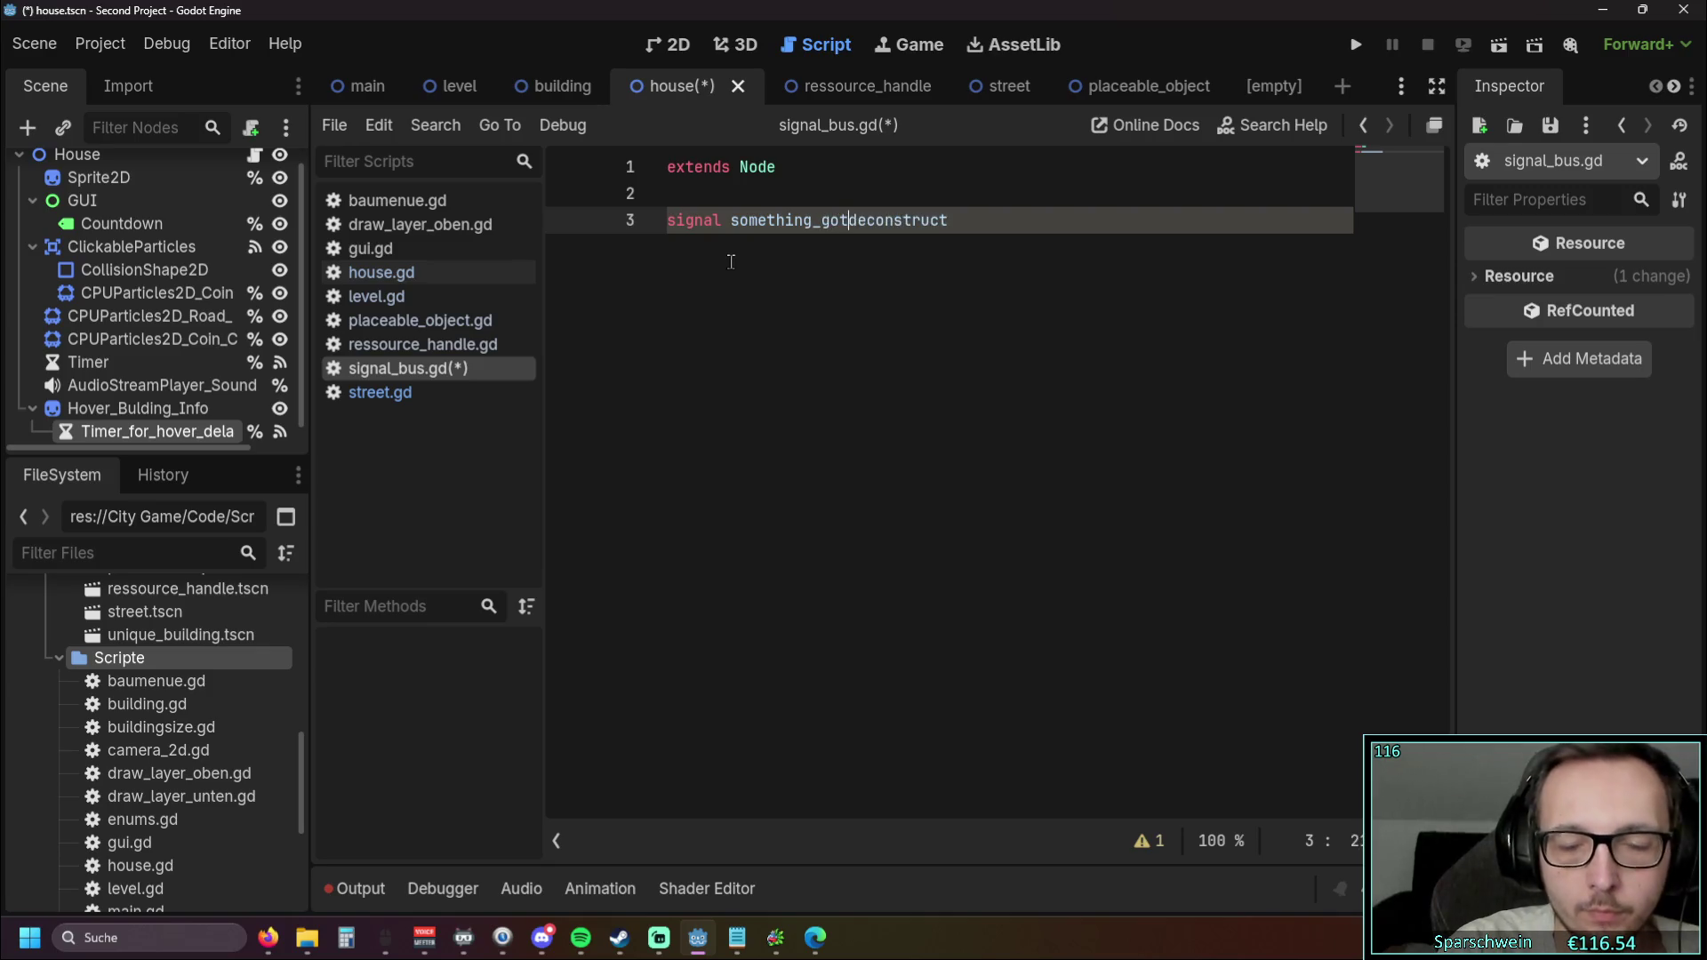
pyautogui.click(968, 241)
pyautogui.write('ed')
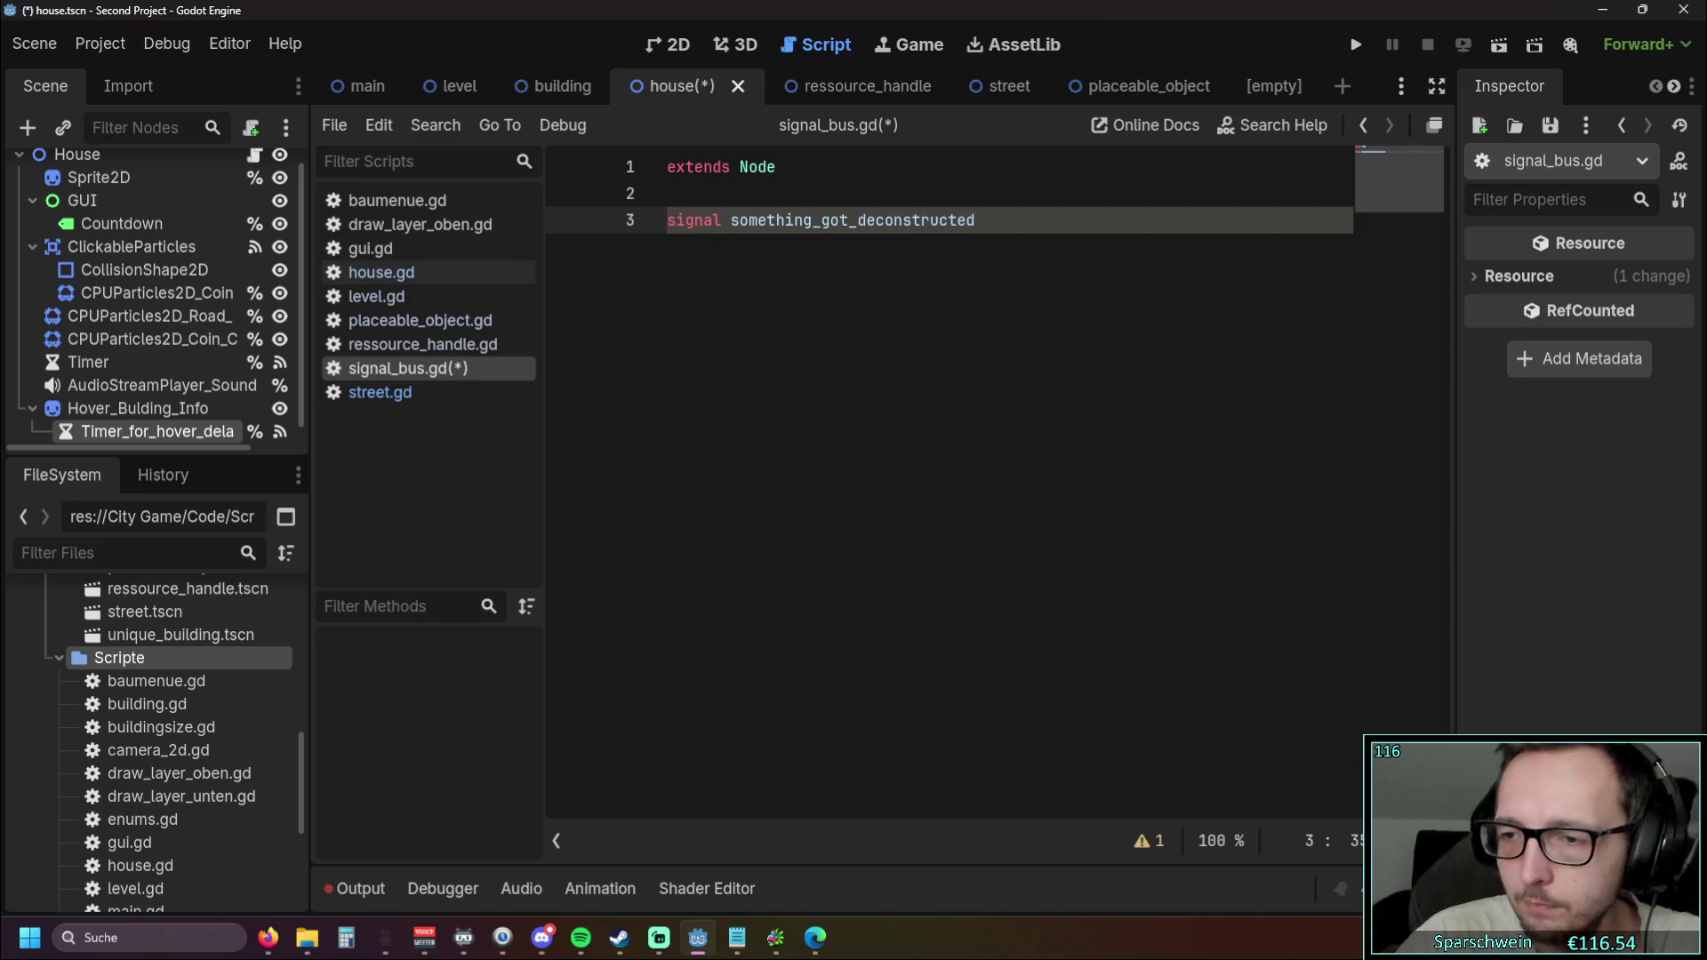
pyautogui.hotkey('alt', 'Tab')
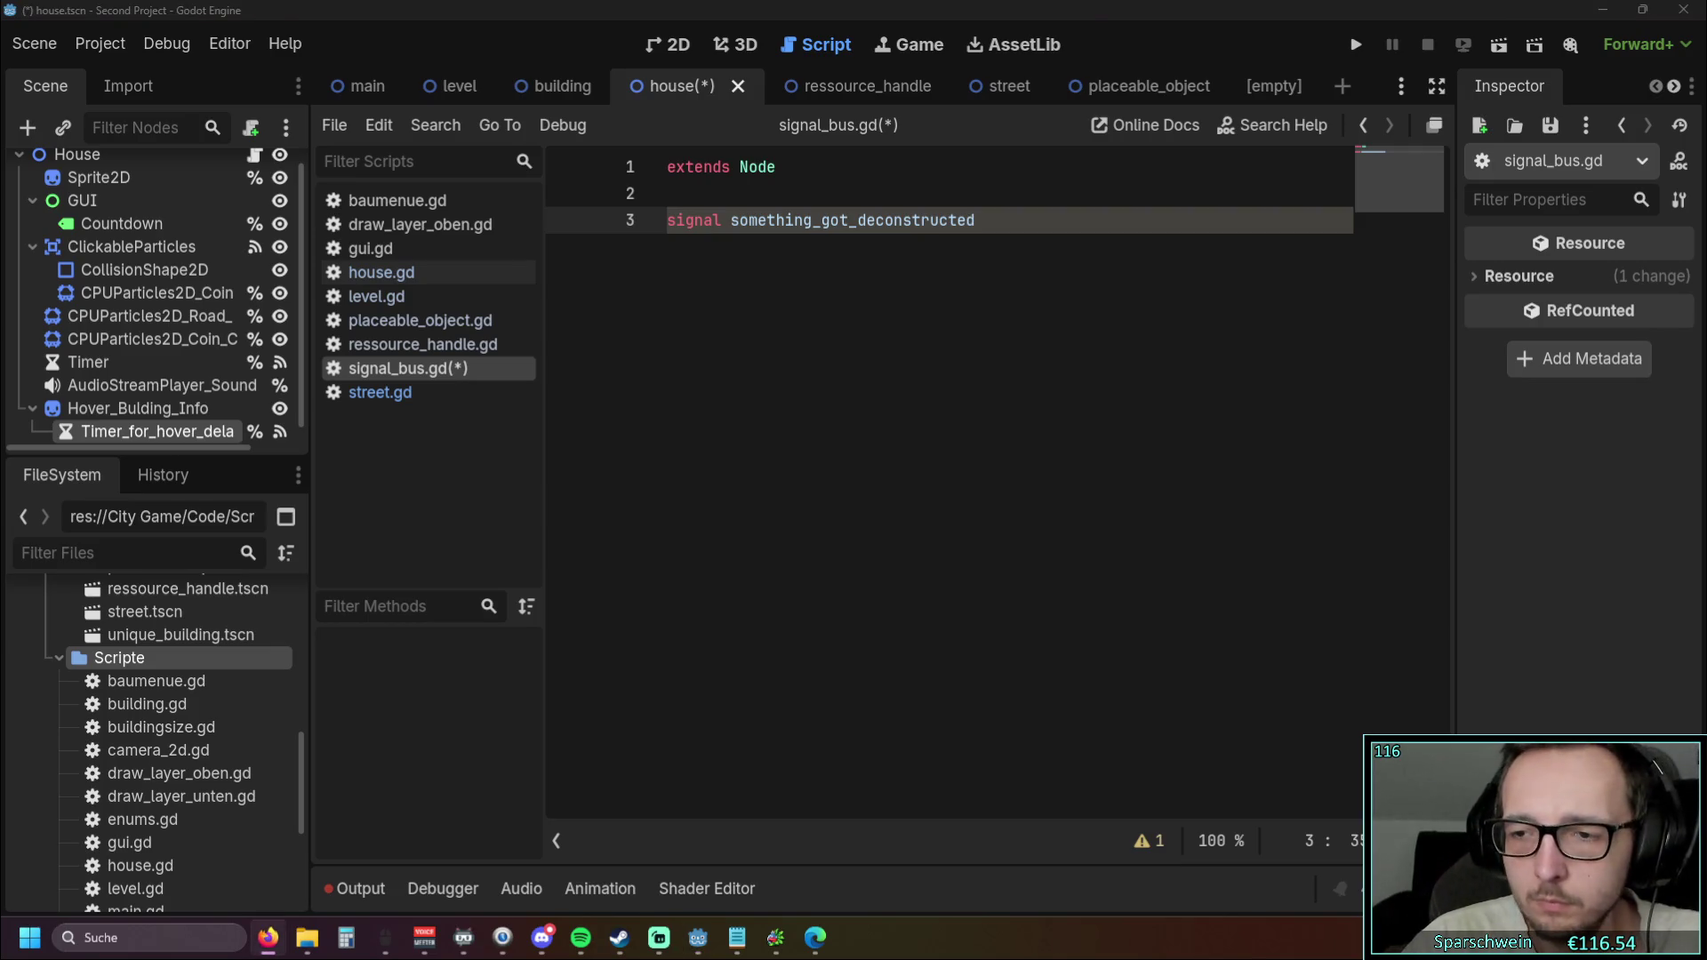
pyautogui.click(1021, 226)
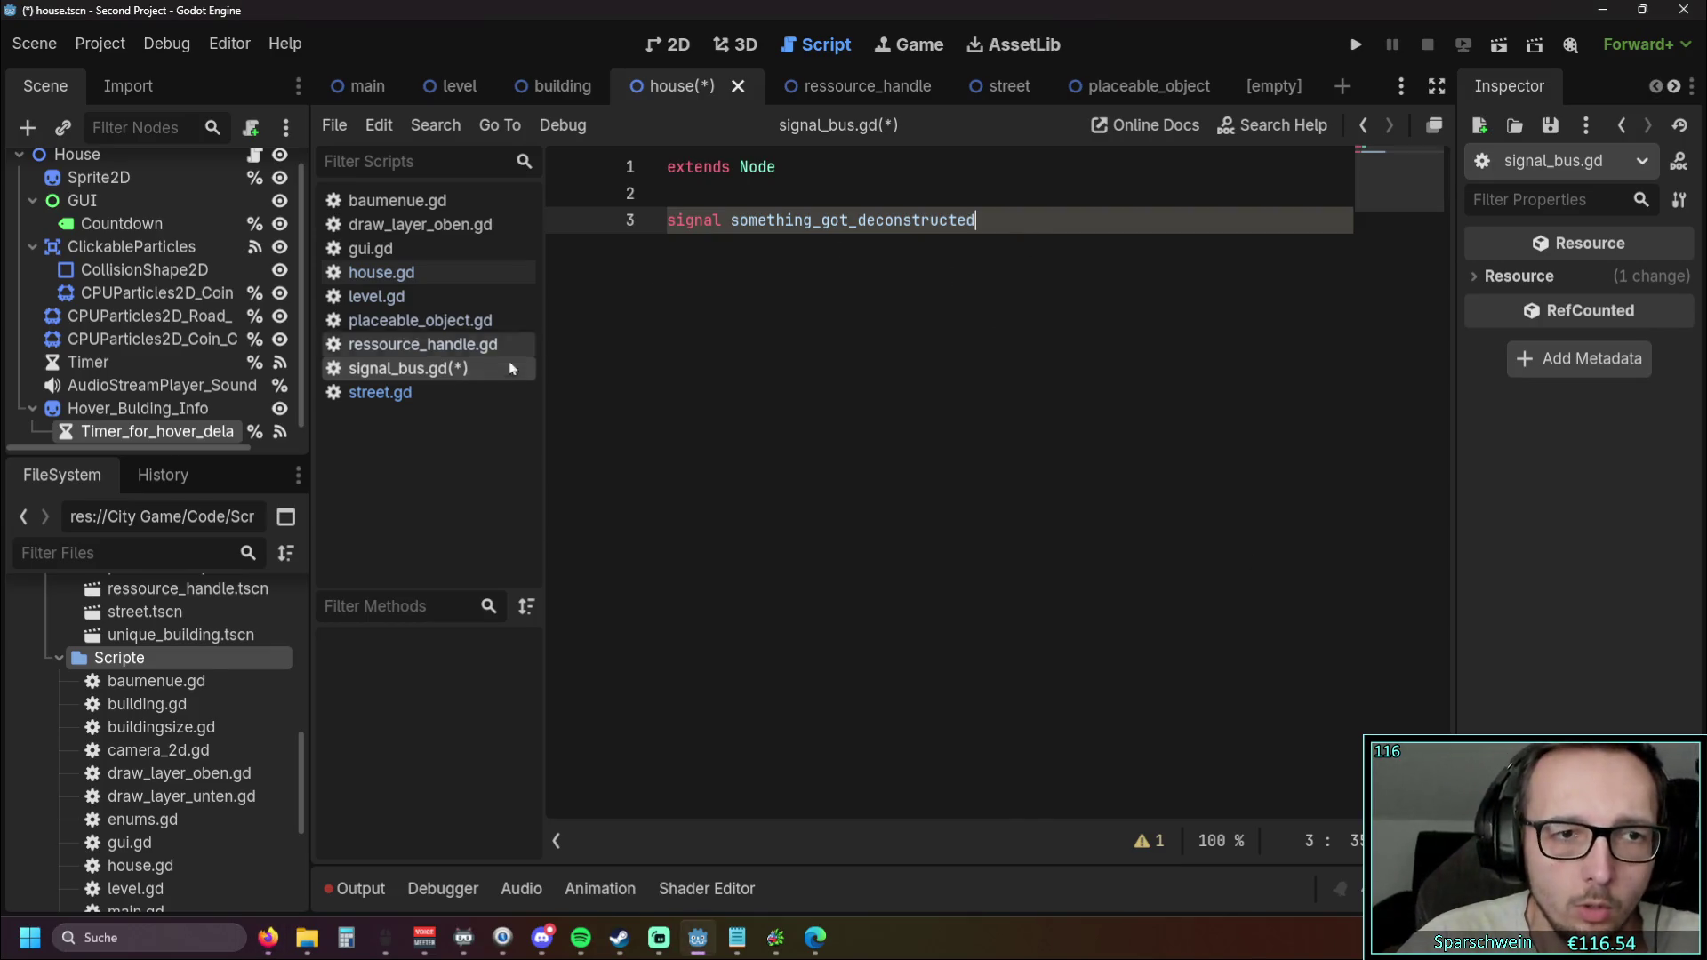
# Add line 4 declaring signal update_gui_ressources
pyautogui.press('Return')
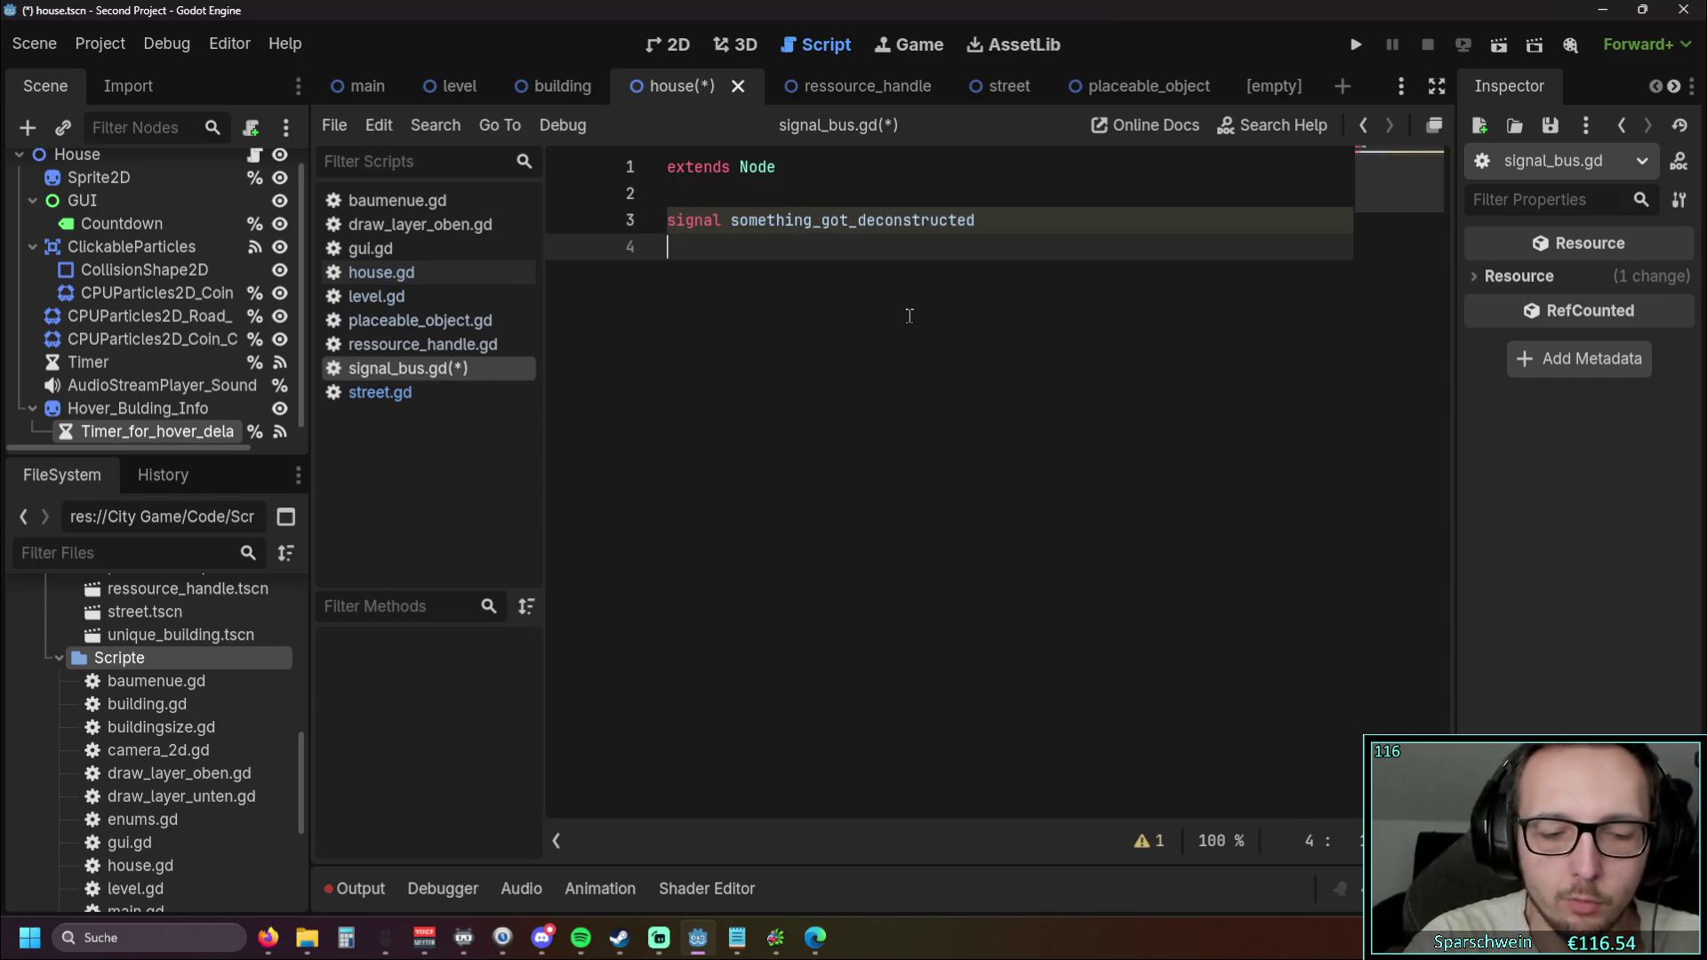
pyautogui.write('signal u')
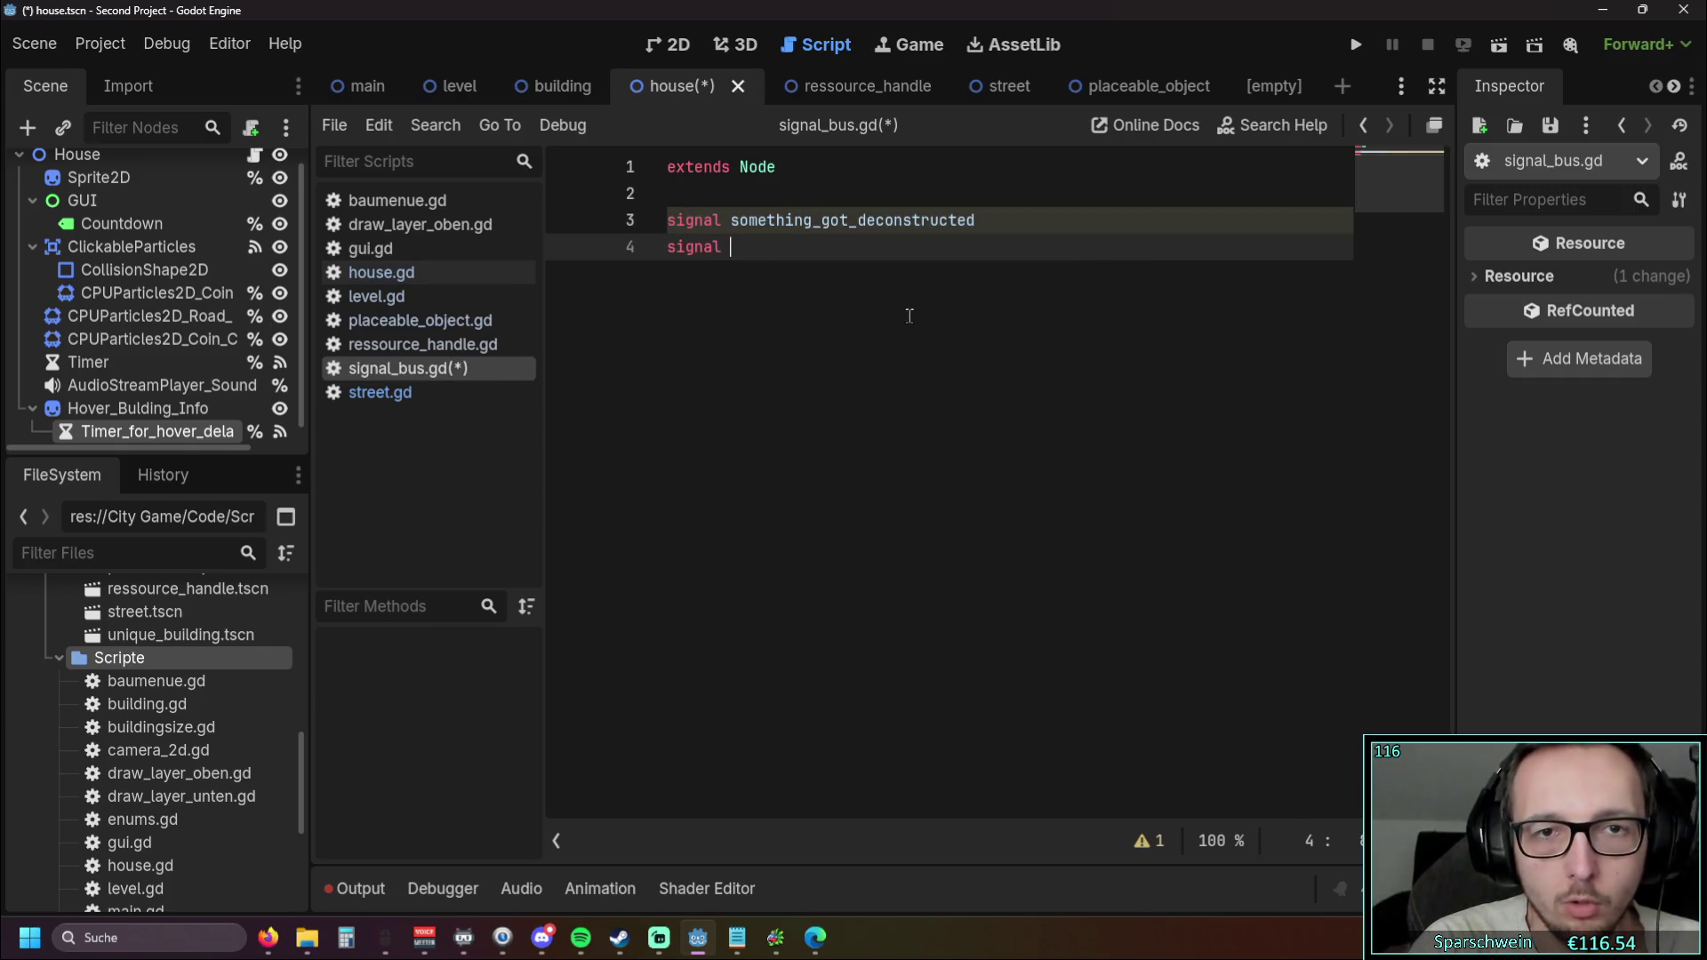
pyautogui.write('pda')
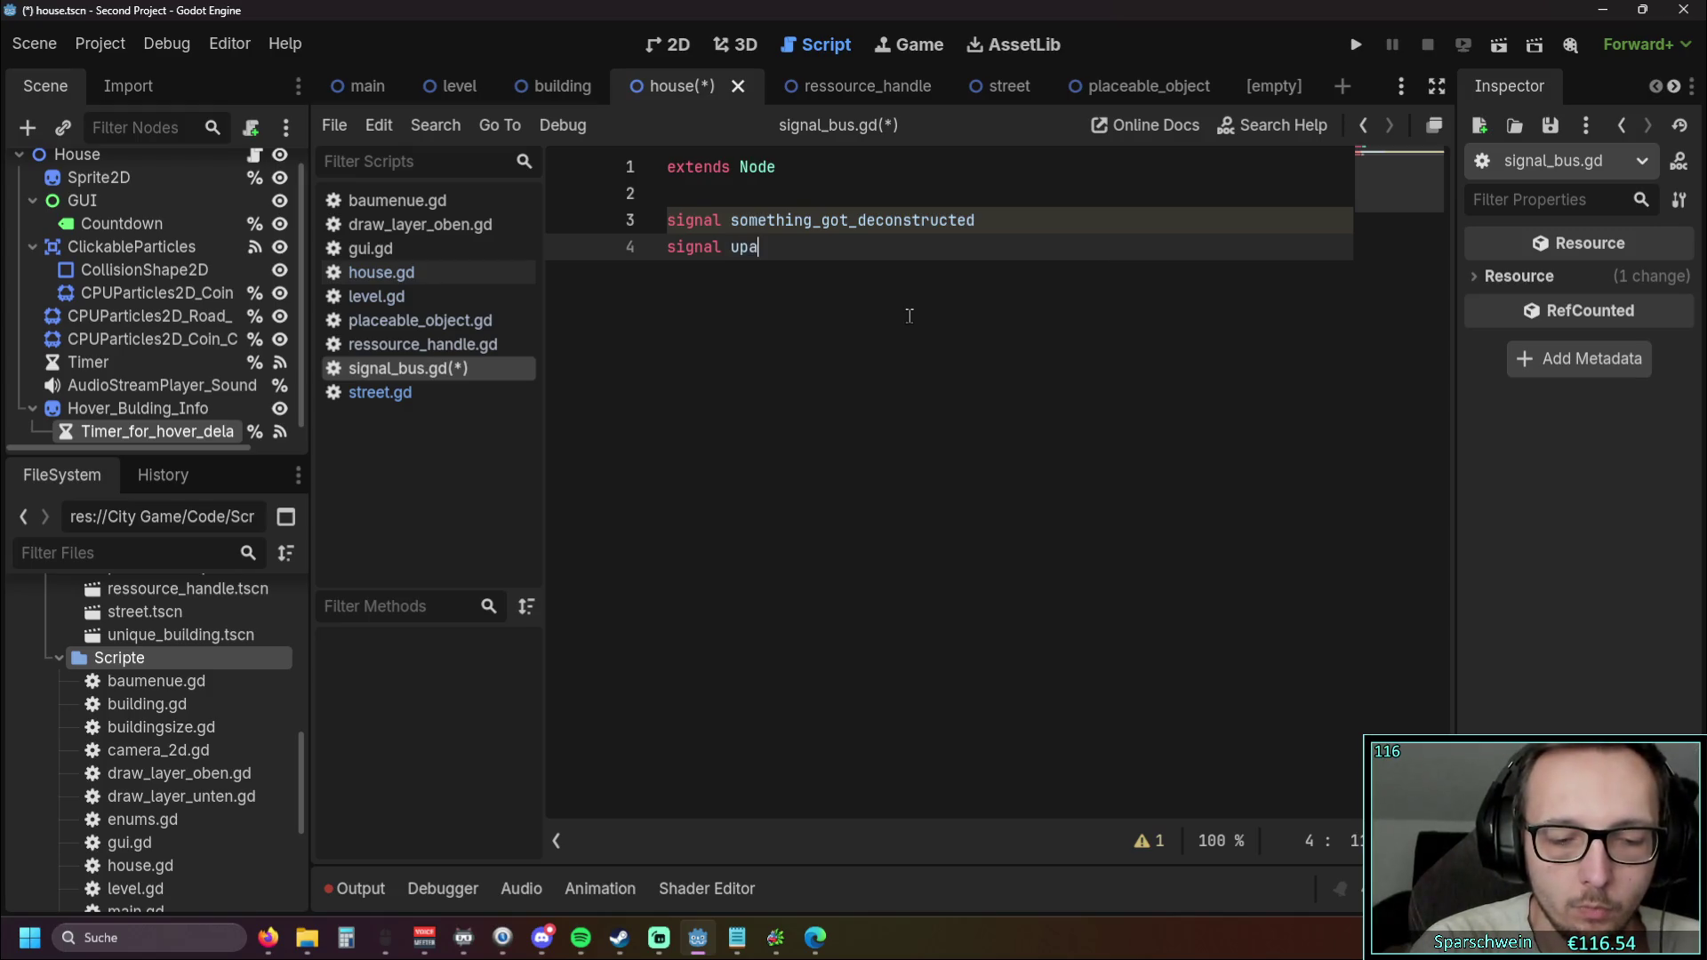
pyautogui.press('BackSpace')
pyautogui.press('BackSpace')
pyautogui.press('BackSpace')
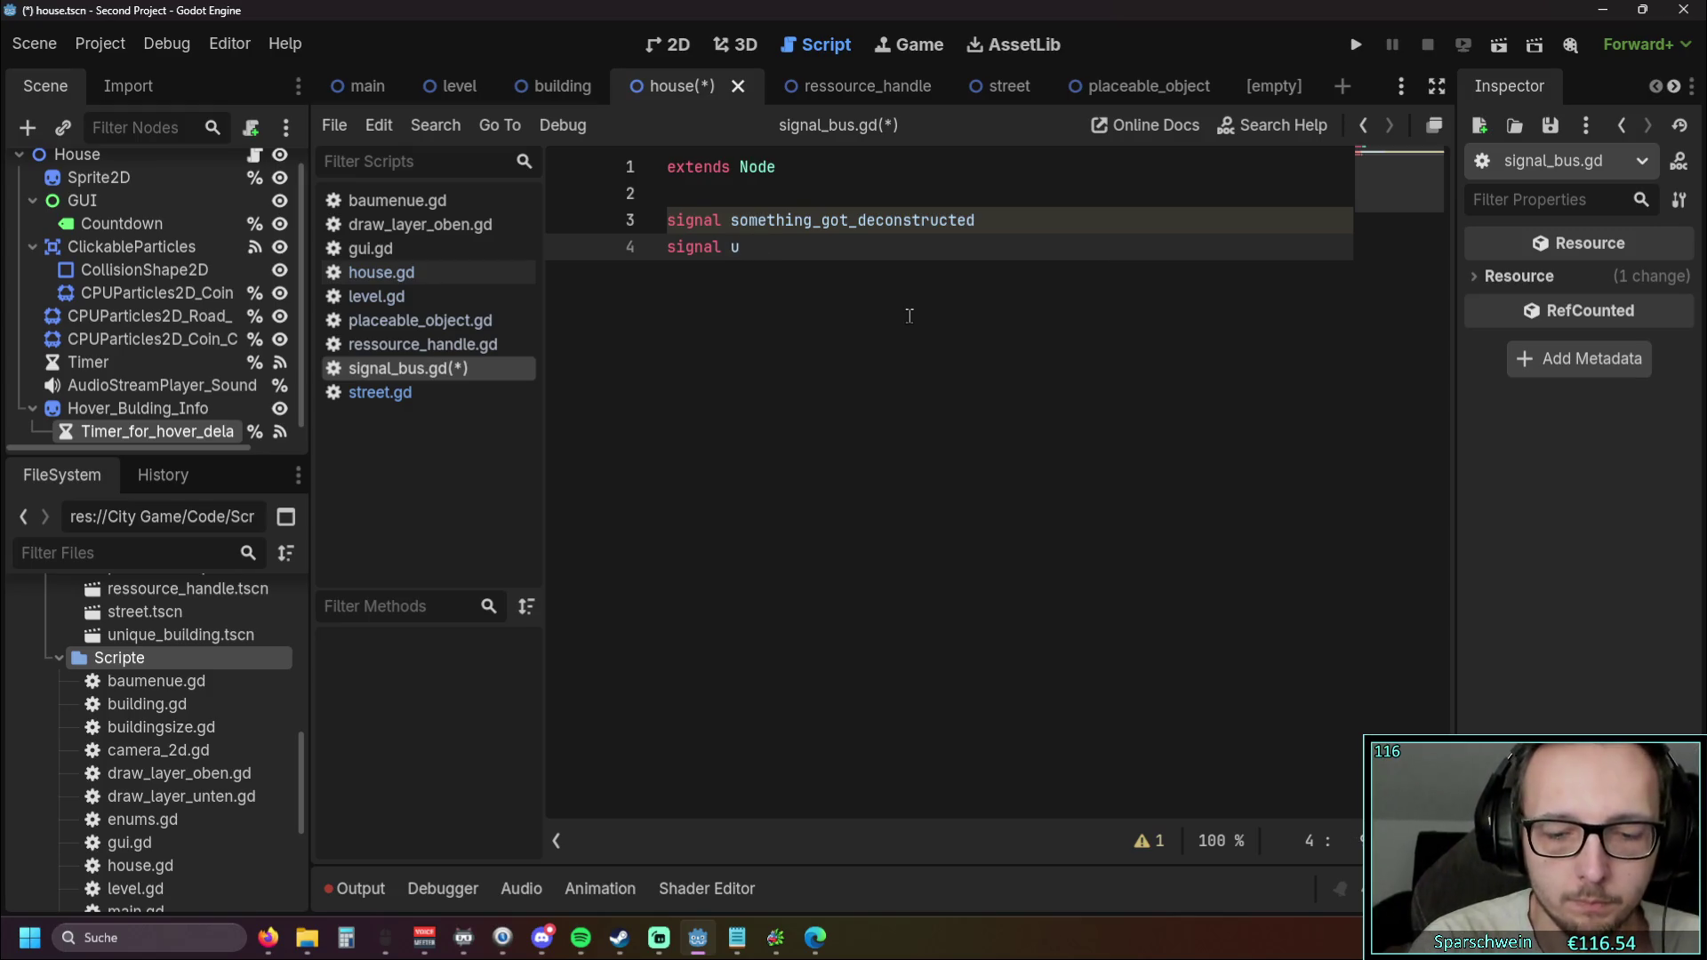
pyautogui.write('pdate')
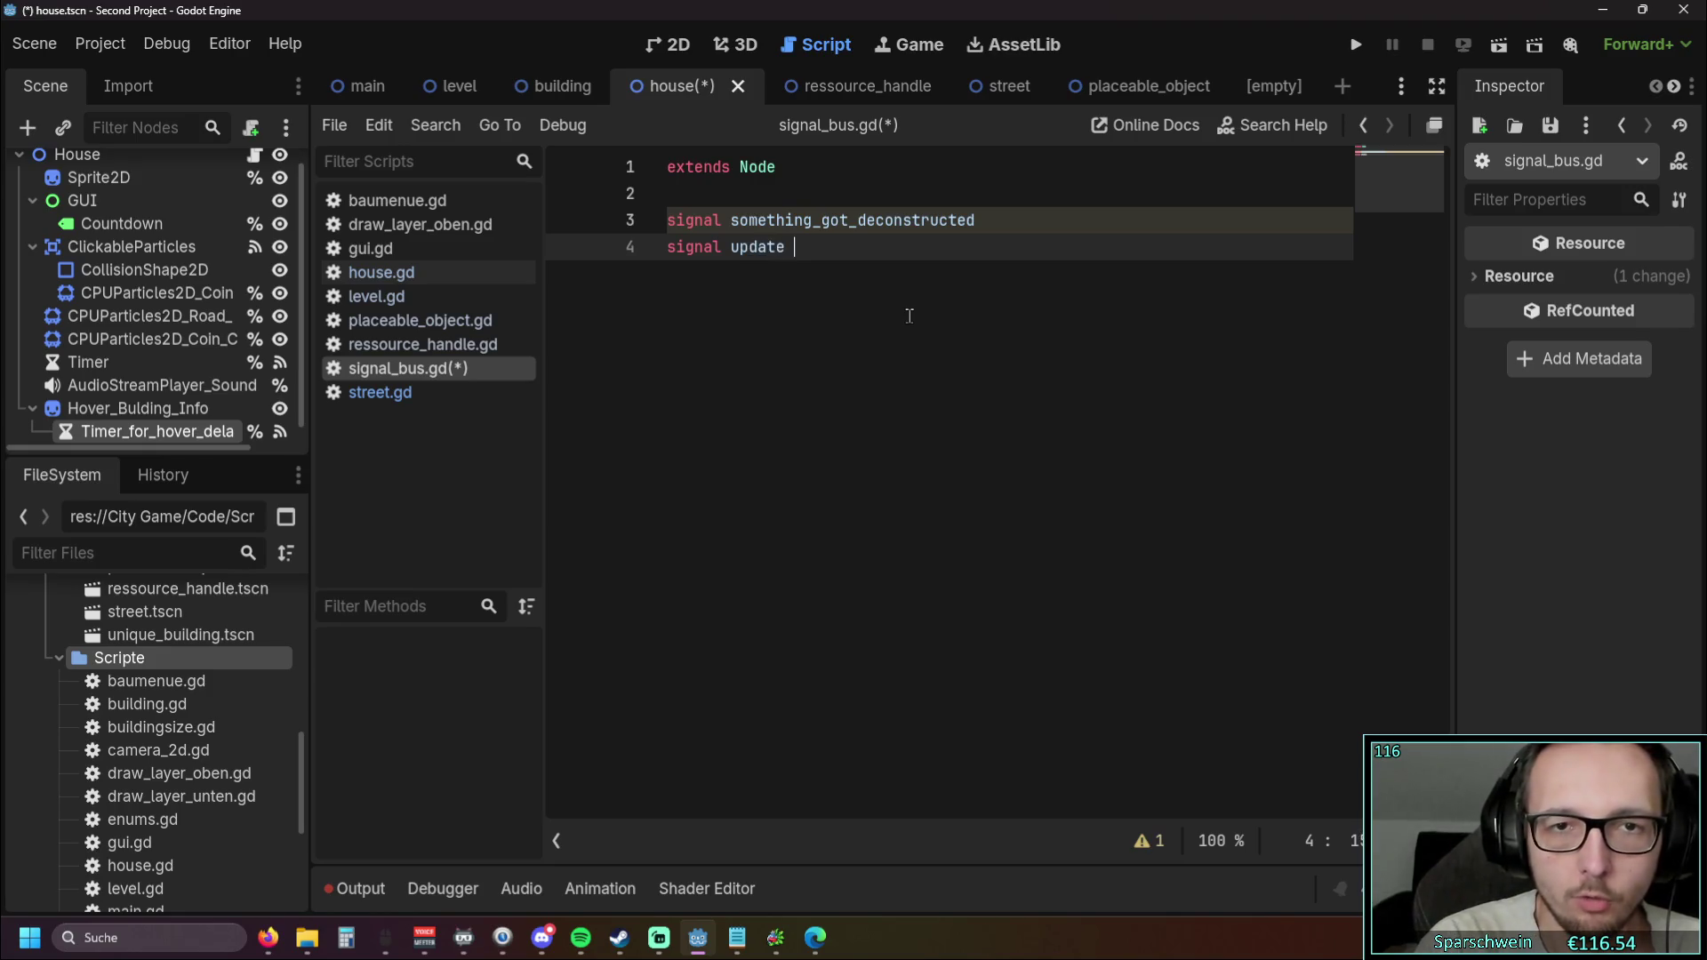
pyautogui.press('BackSpace')
pyautogui.write('_')
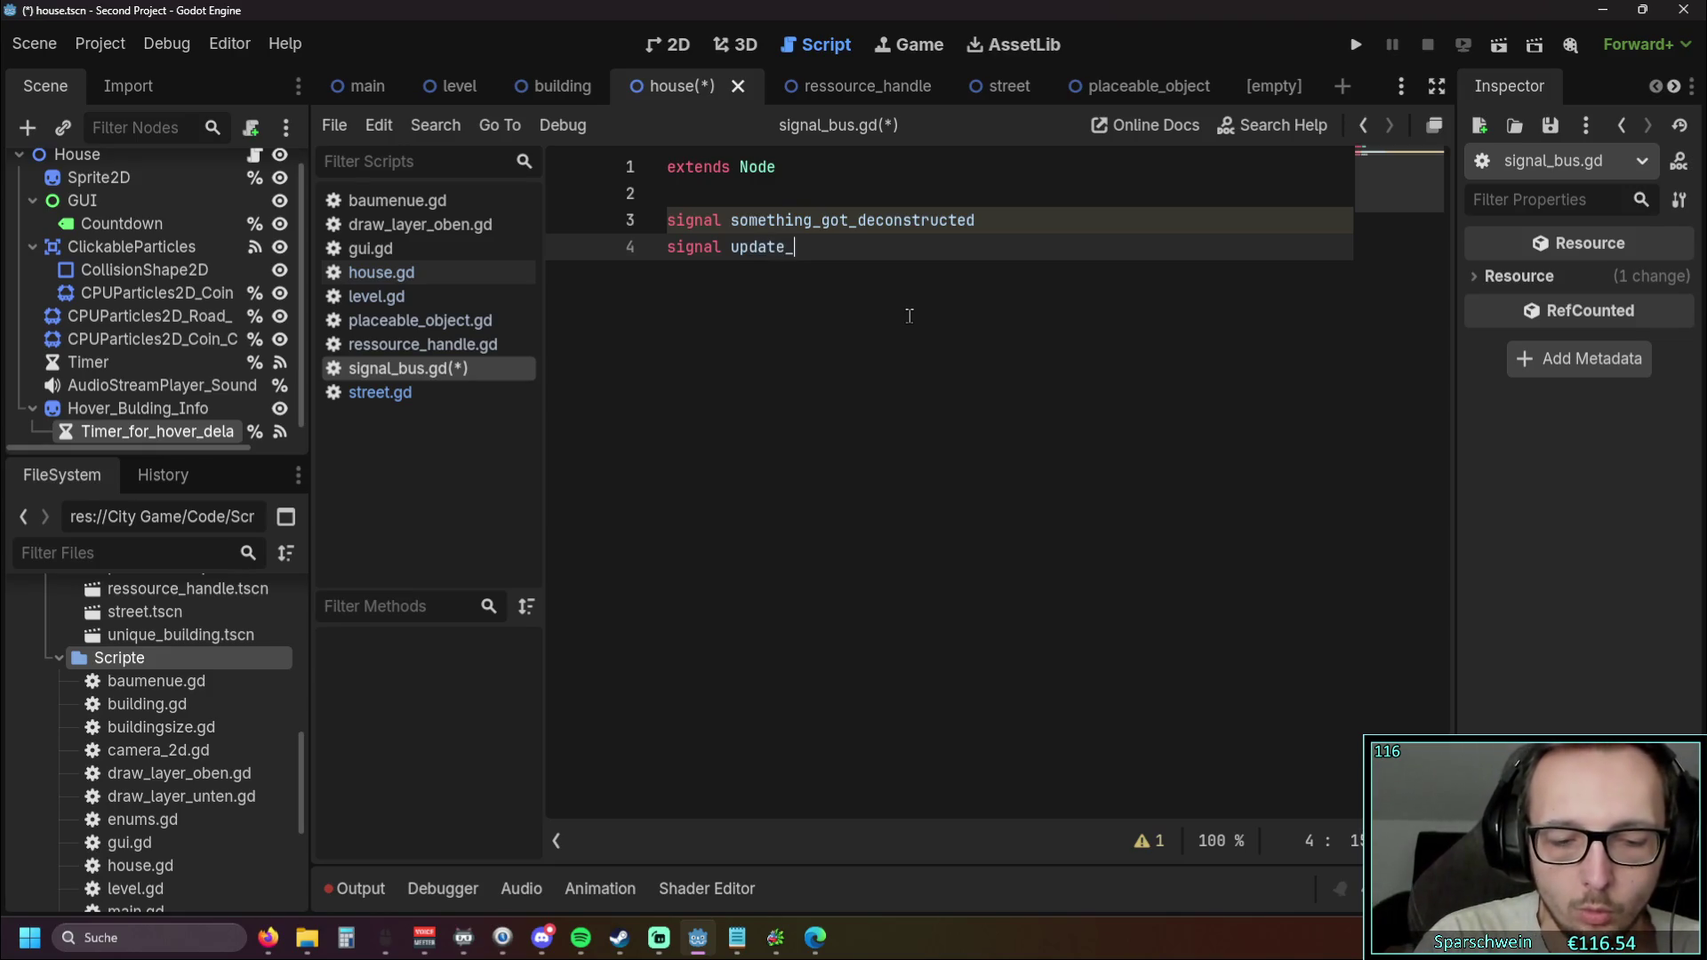
pyautogui.write('gui')
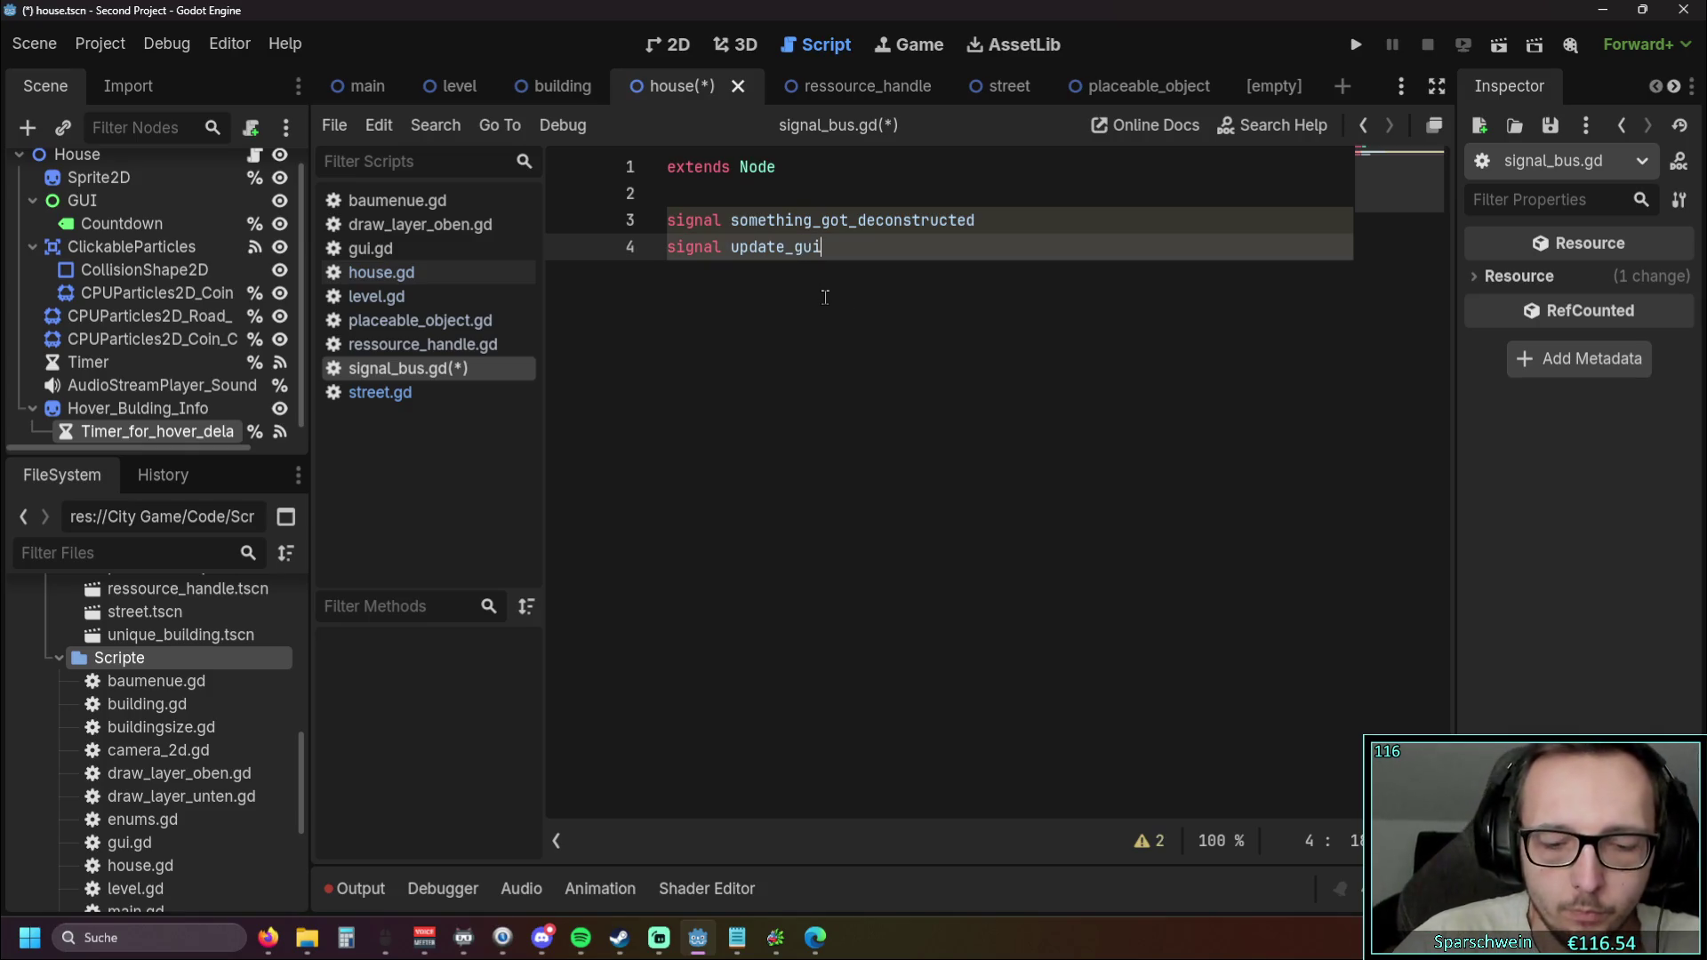
pyautogui.press('BackSpace')
pyautogui.press('BackSpace')
pyautogui.press('BackSpace')
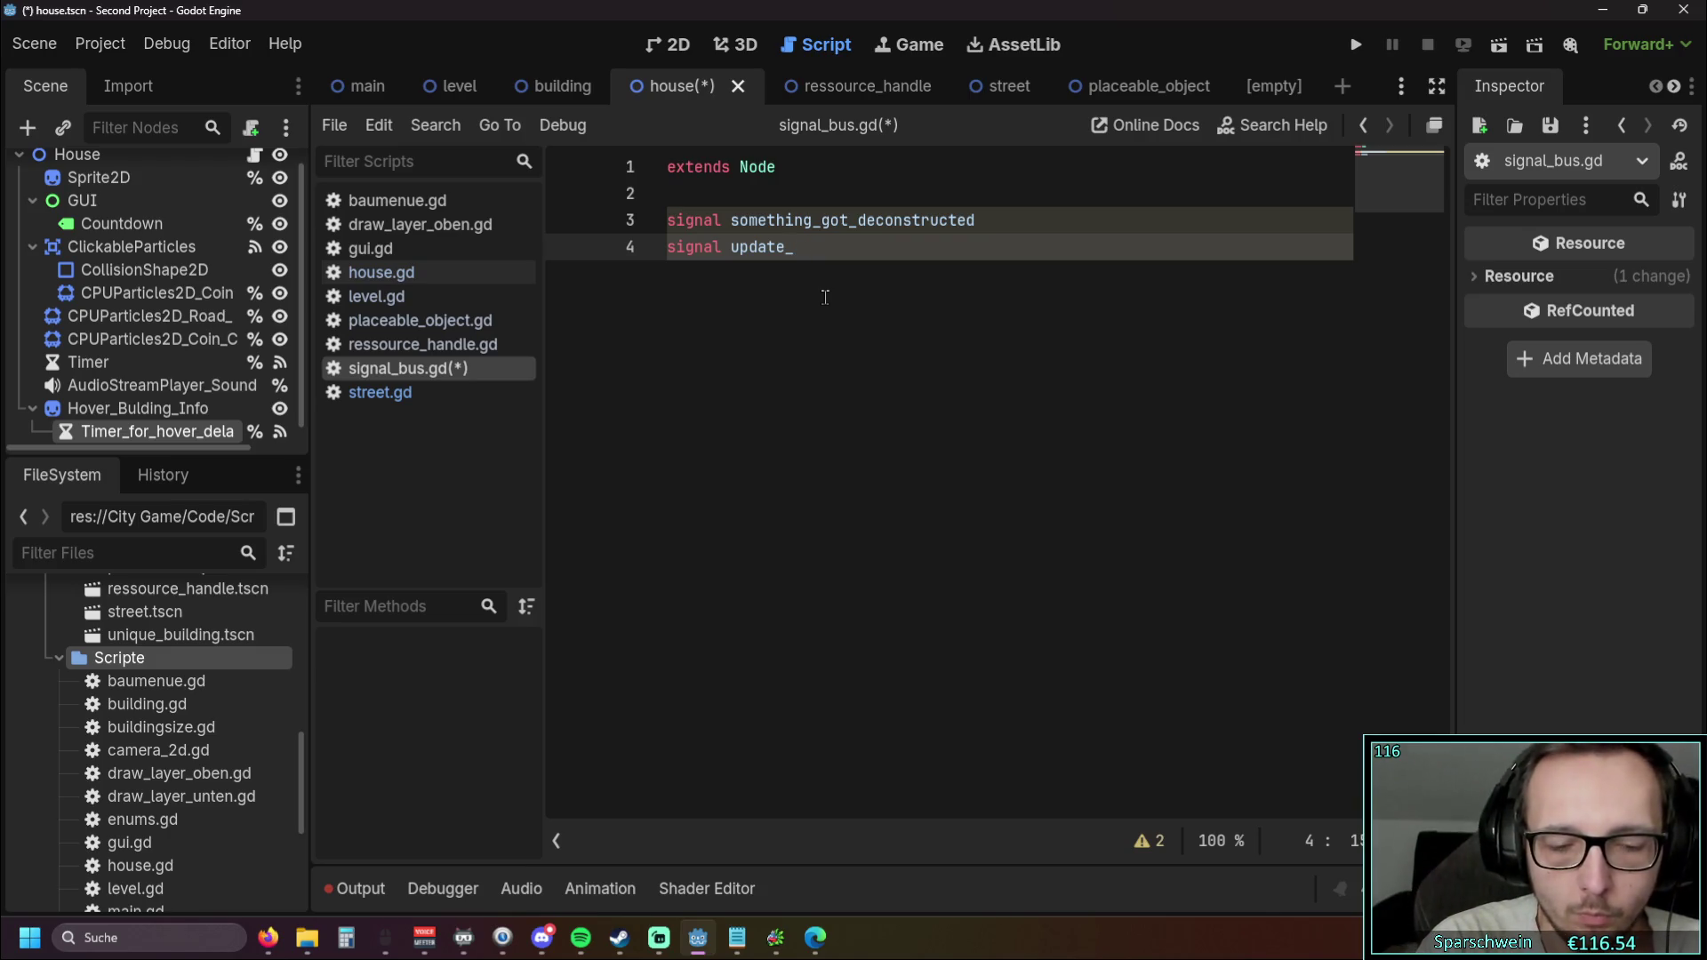
pyautogui.write('gui_res')
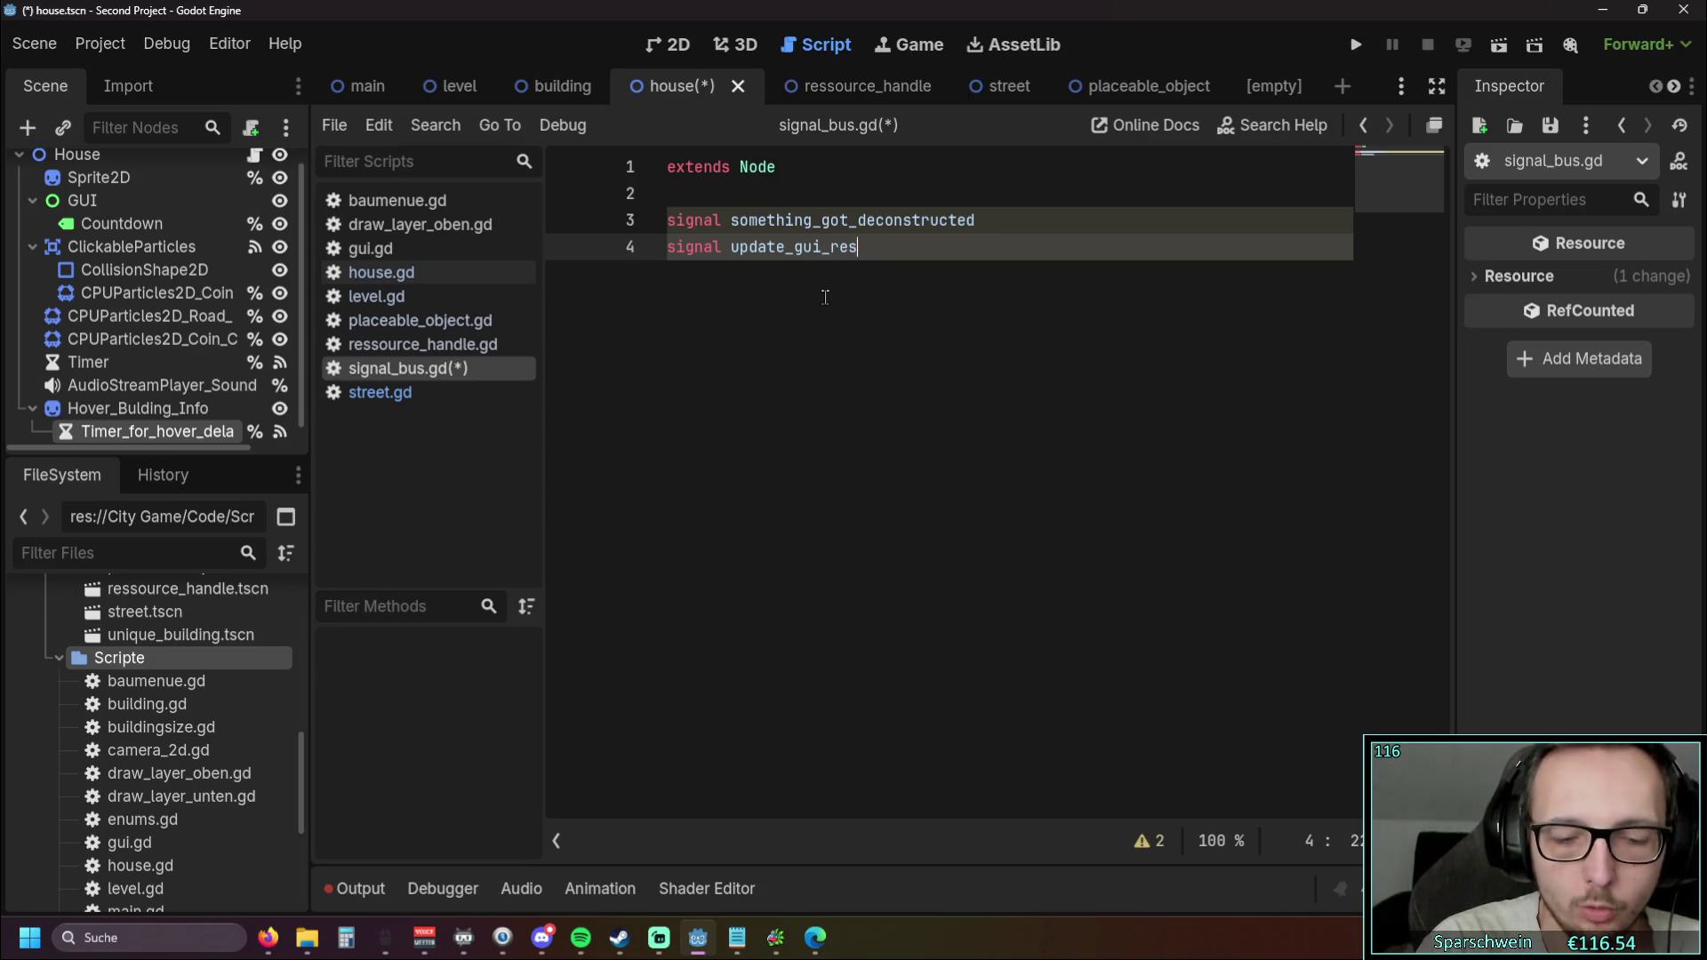
pyautogui.write('sources')
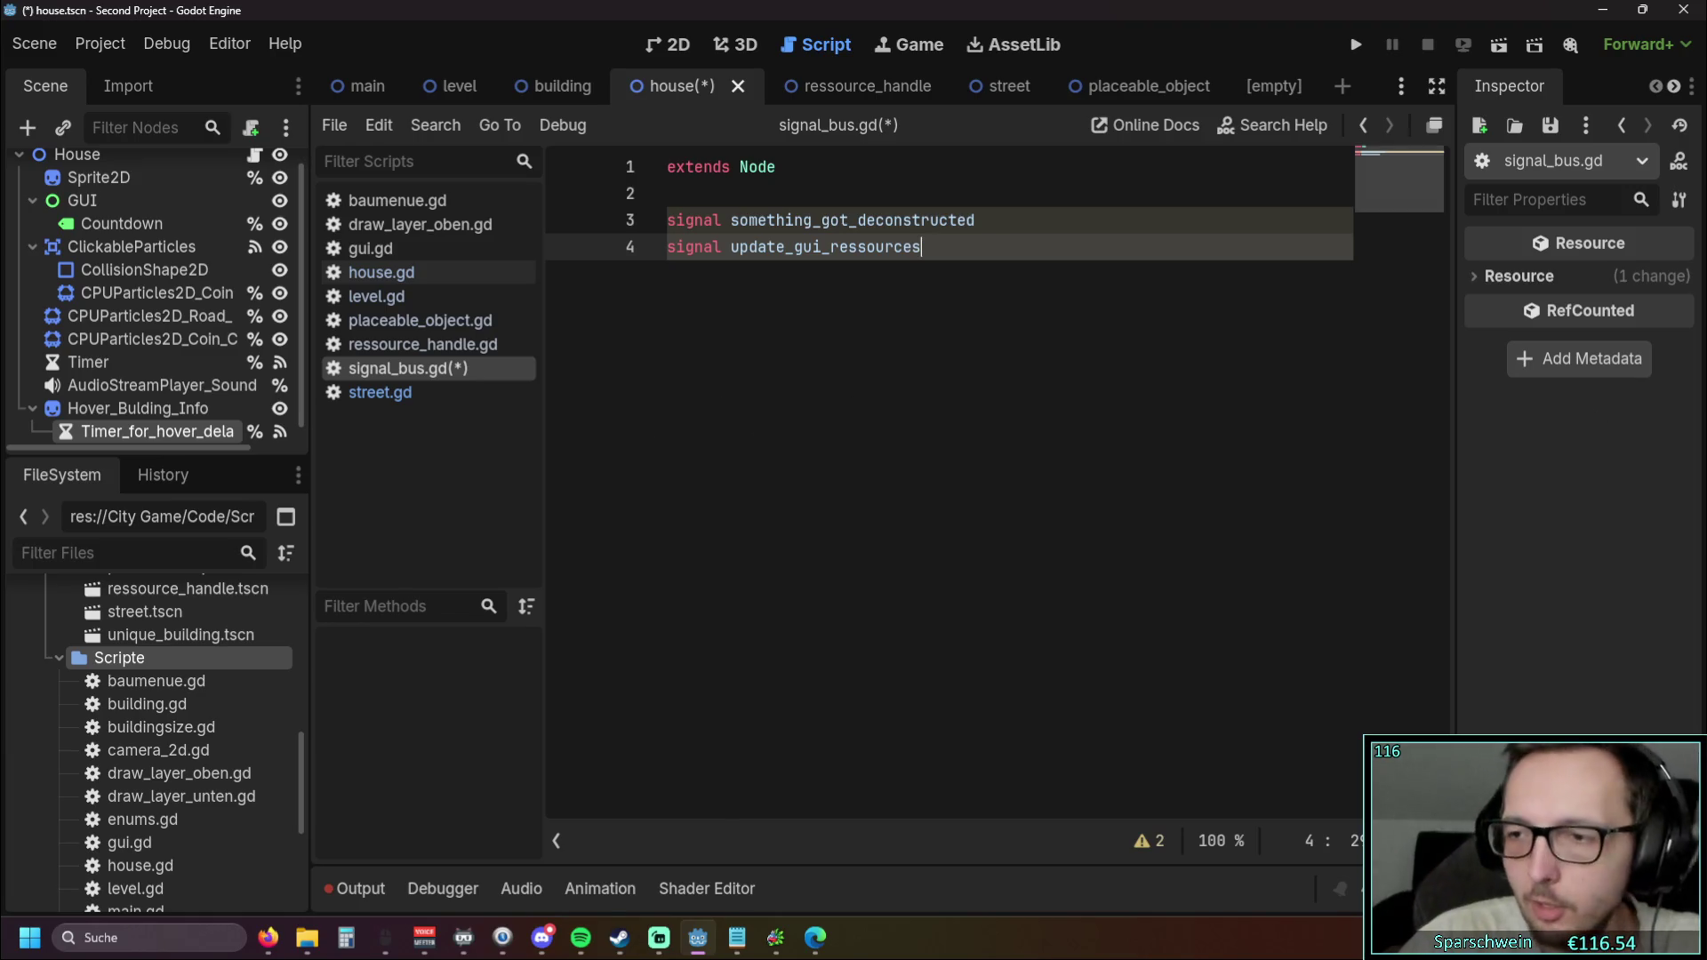
pyautogui.hotkey('alt', 'Tab')
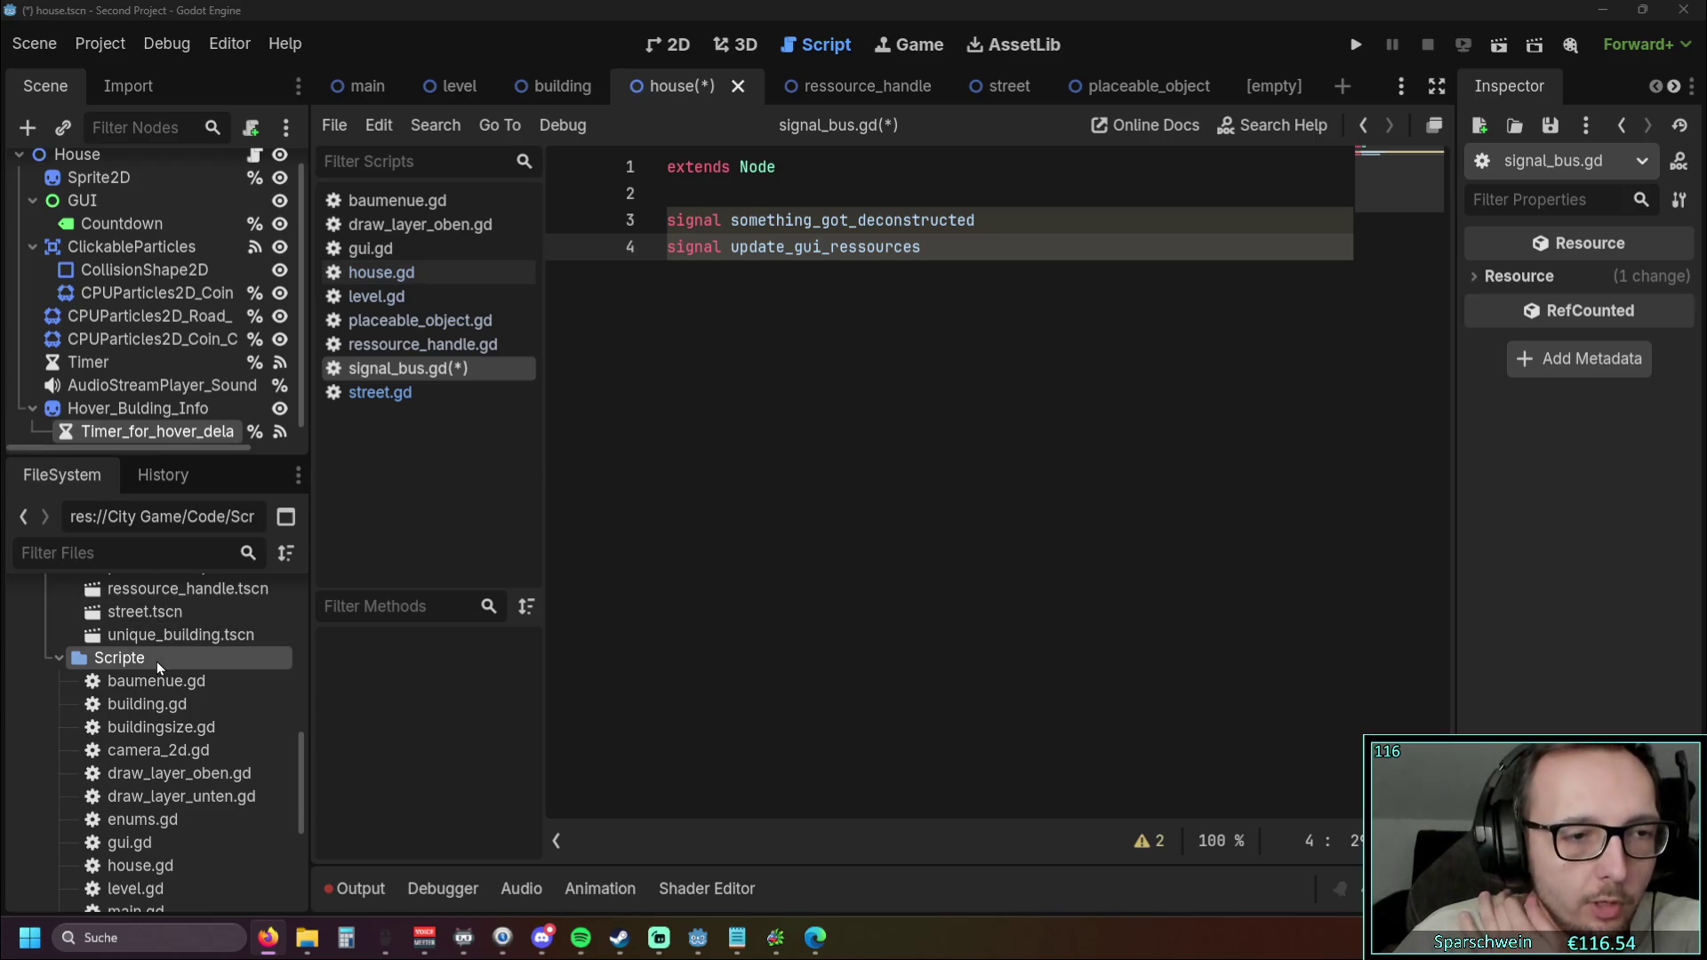
pyautogui.scroll(3, 156, 661)
# In street.gd, replace Level on line 6 with signal_bus and save
pyautogui.click(383, 392)
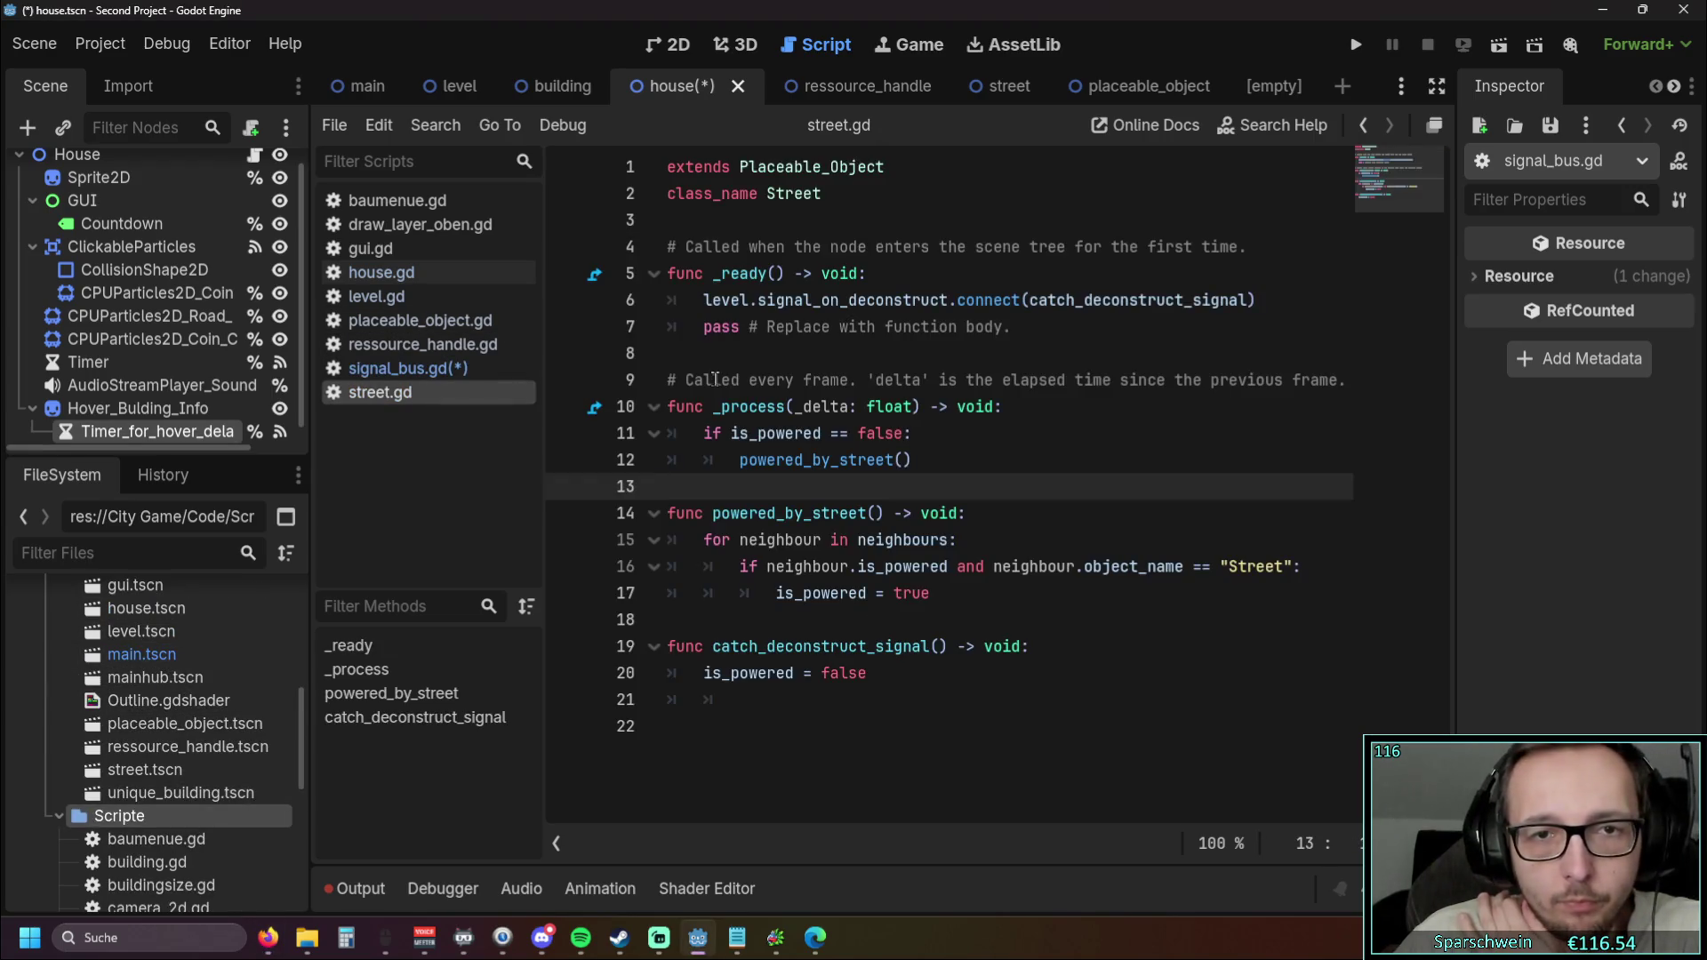
pyautogui.doubleClick(708, 300)
pyautogui.write('signal')
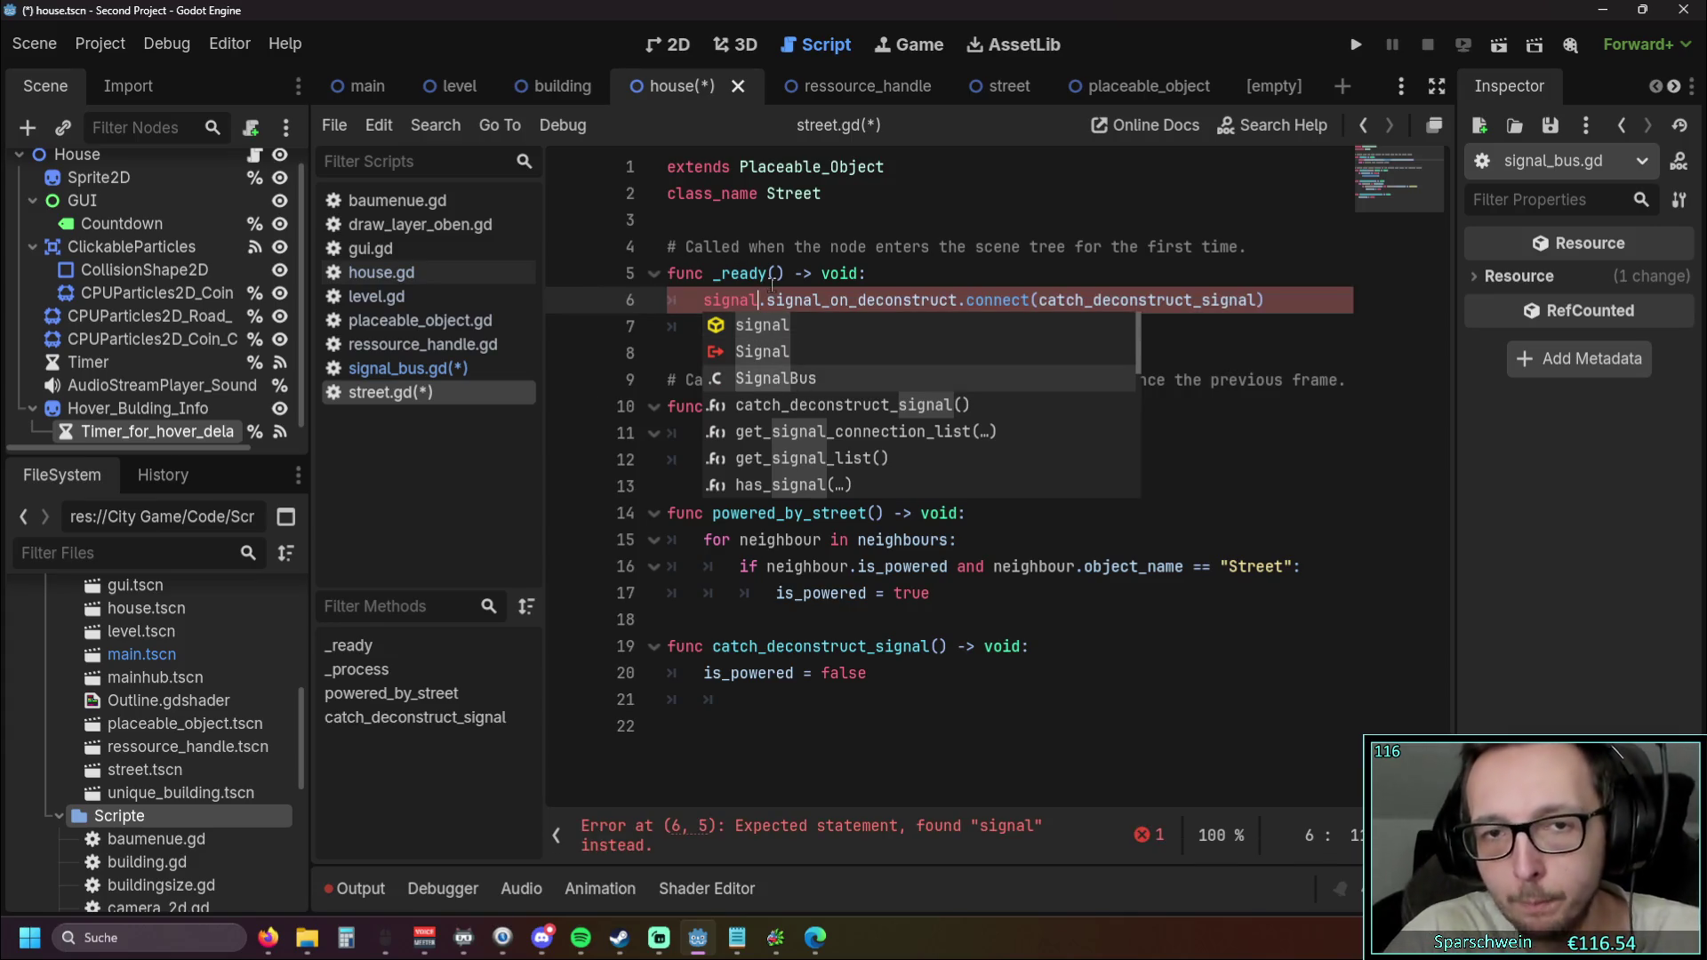
pyautogui.write('_bus')
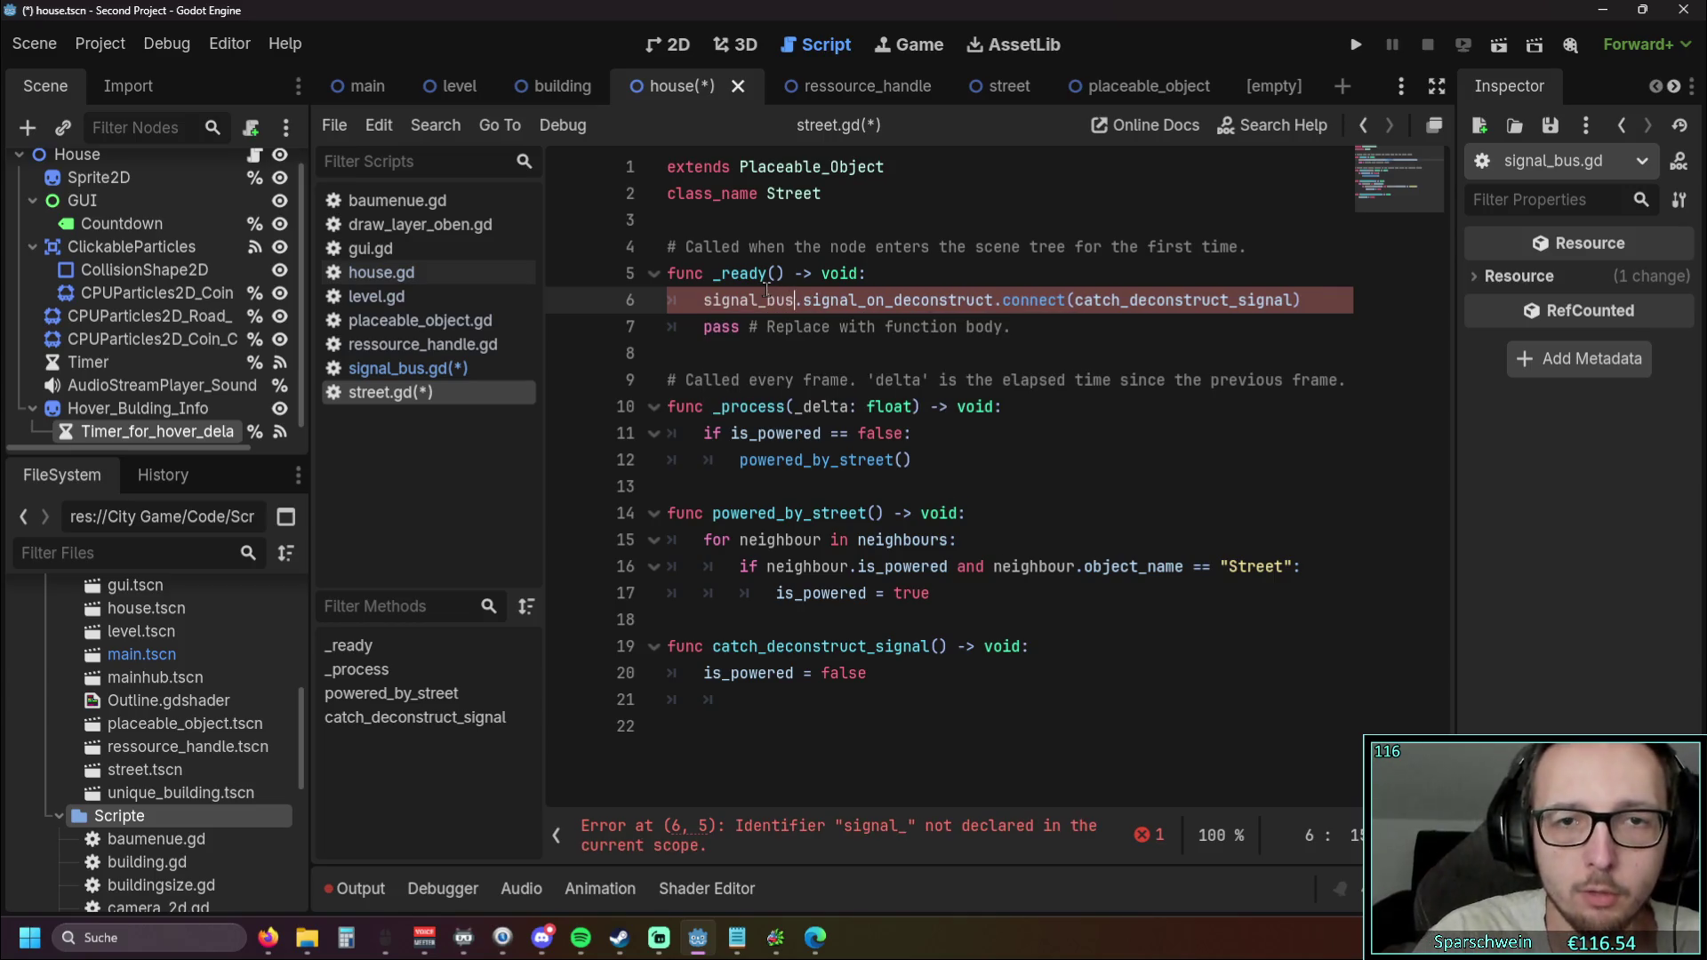
pyautogui.click(797, 327)
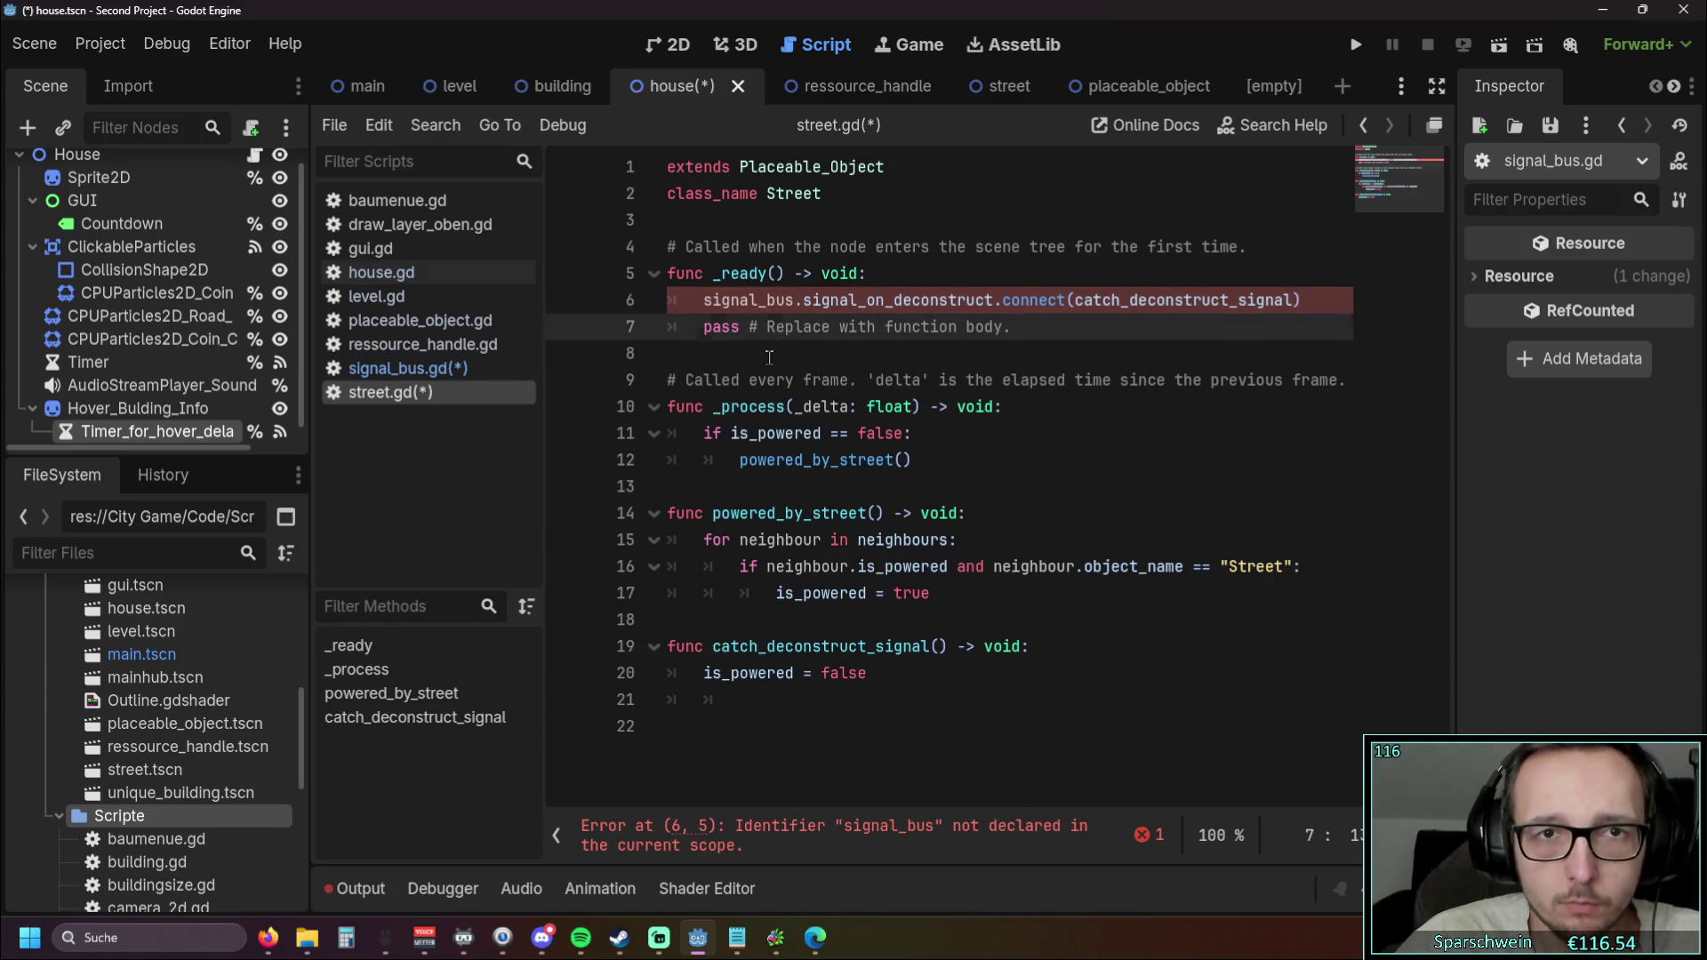
pyautogui.click(770, 354)
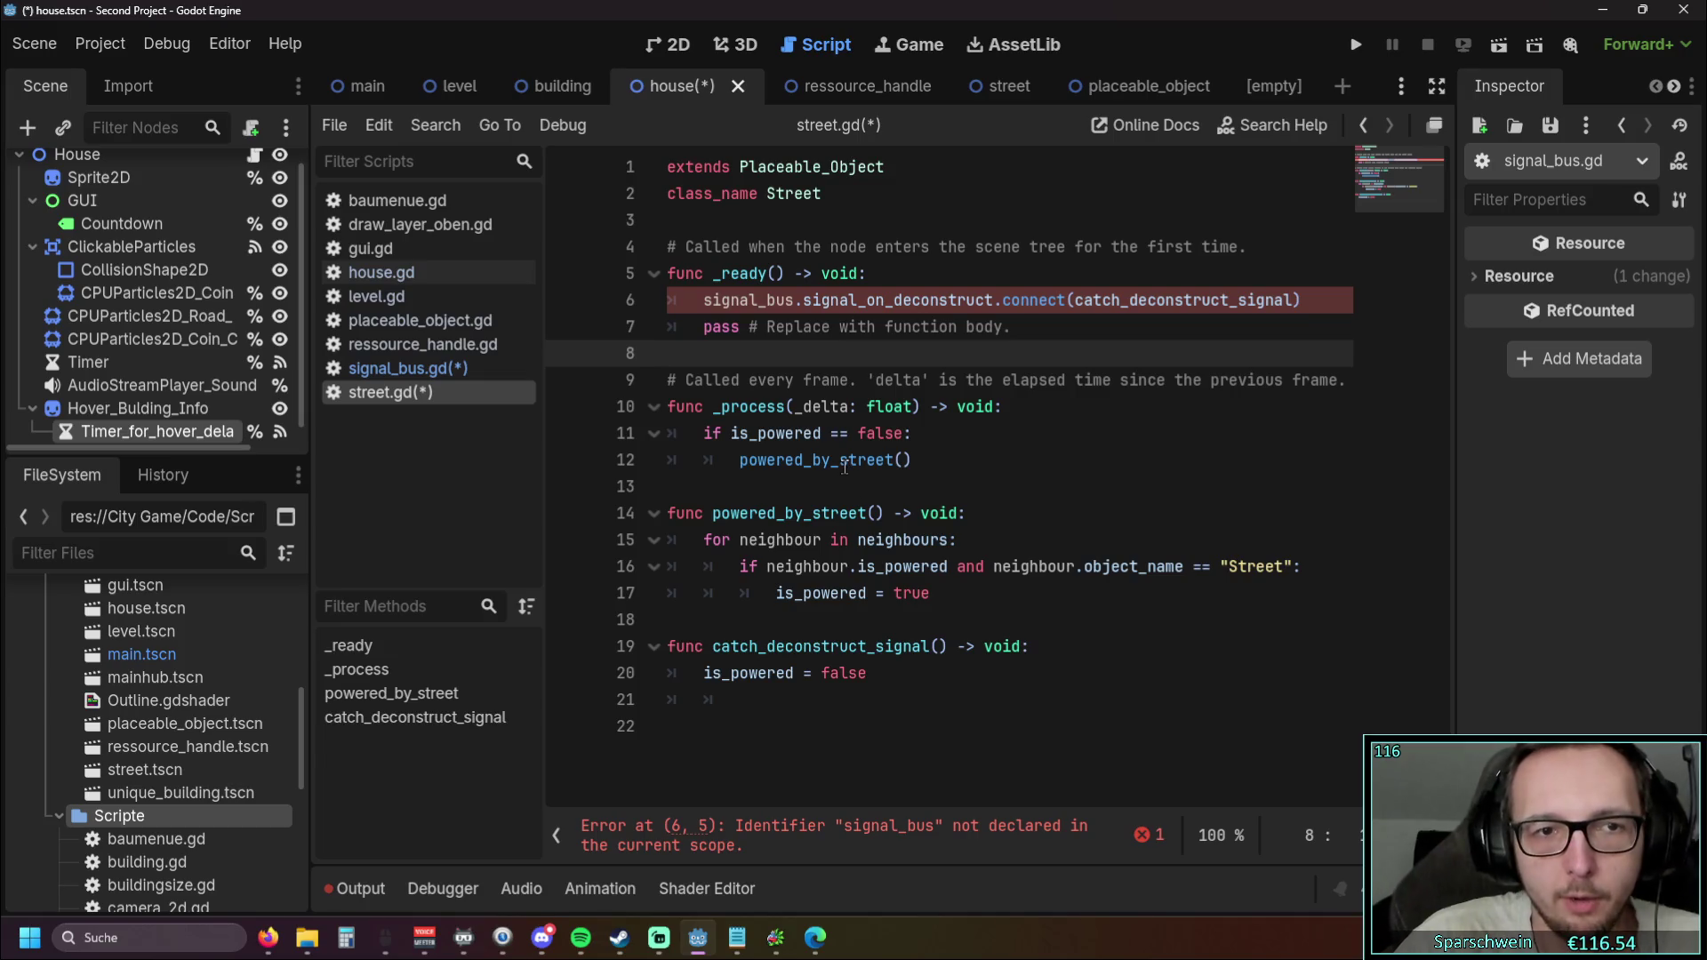
pyautogui.hotkey('ctrl', 's')
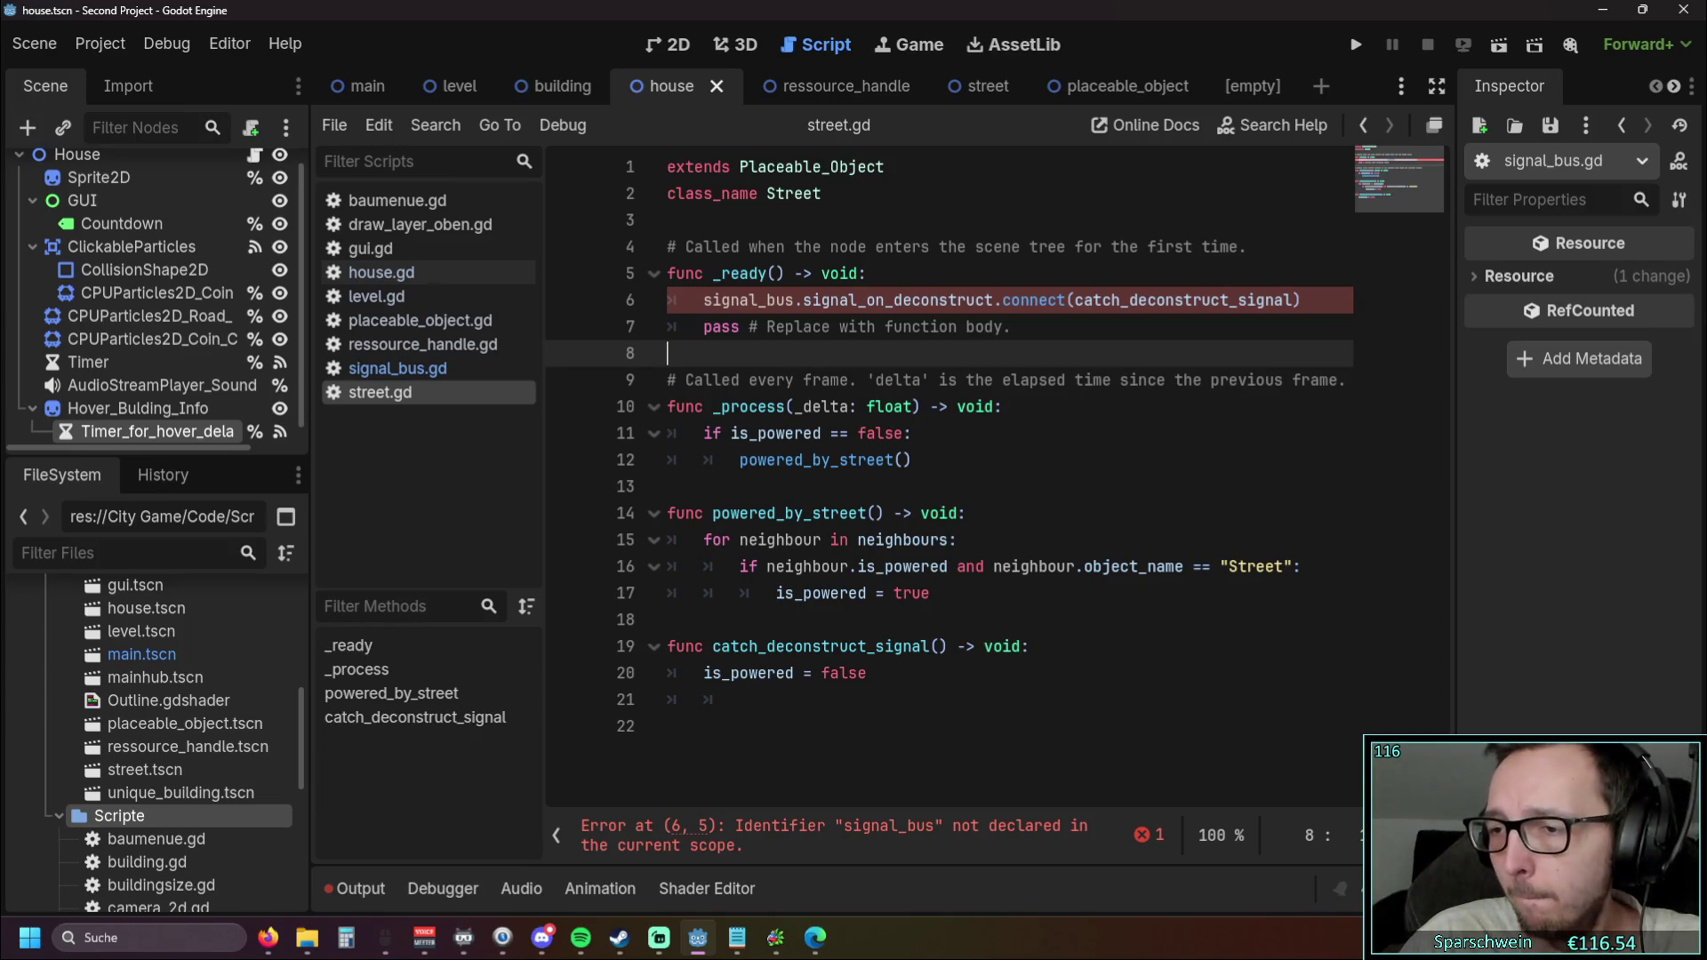
pyautogui.hotkey('alt', 'Tab')
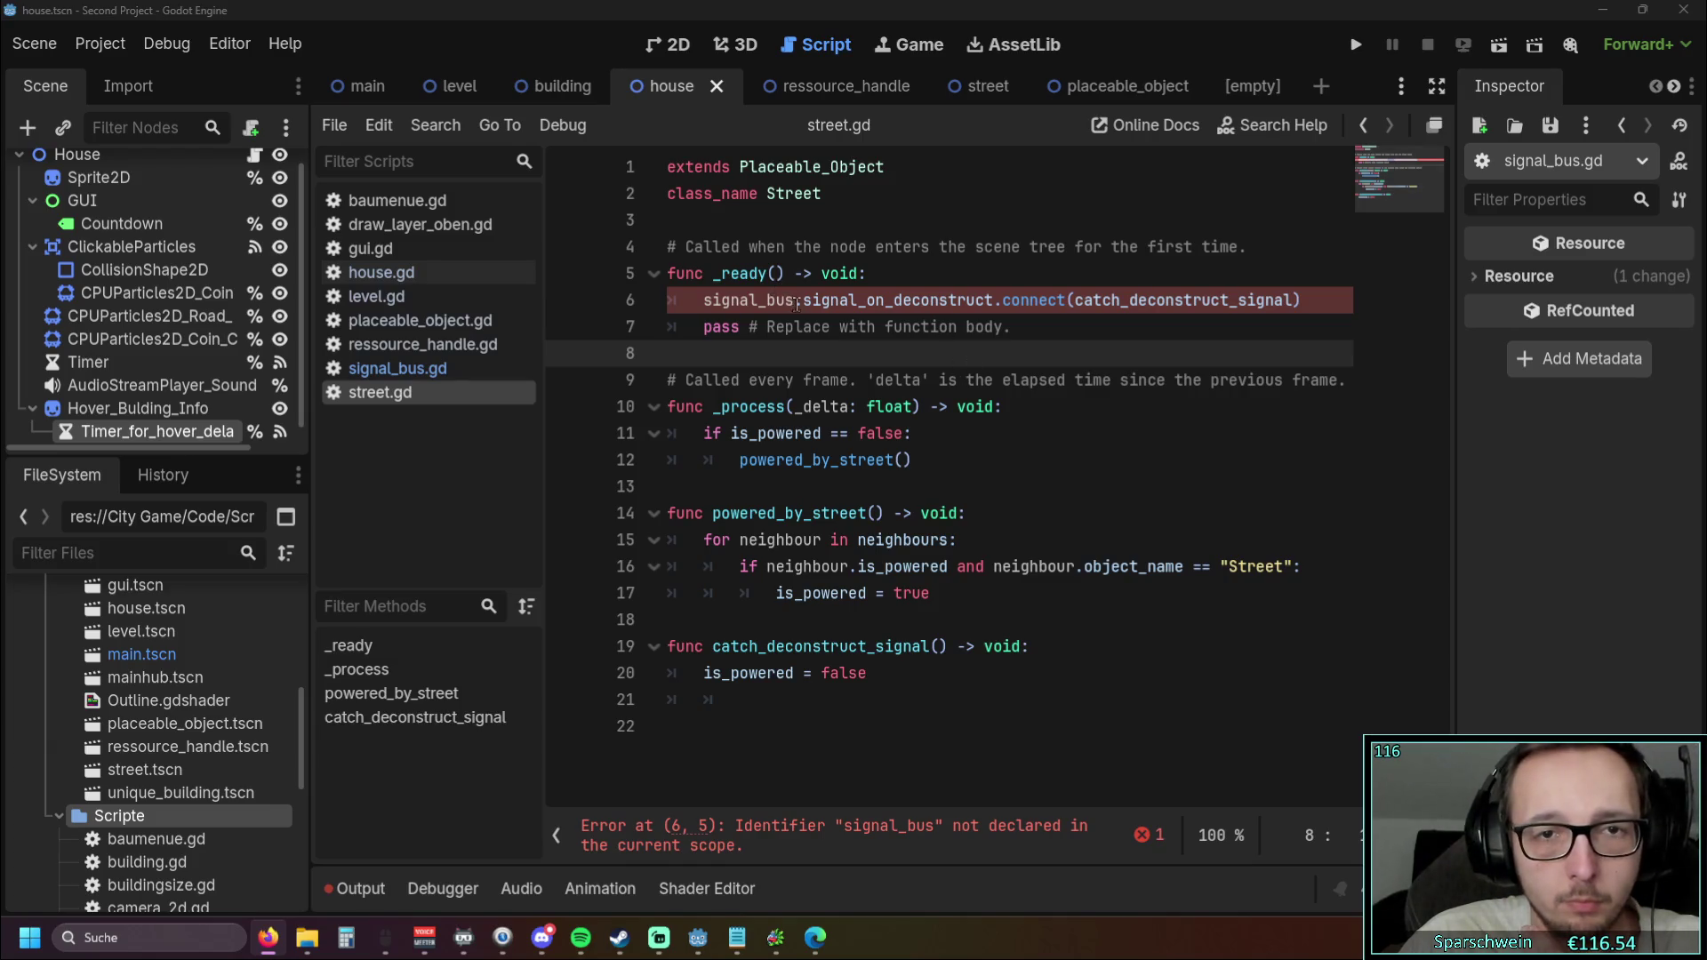
# Correct line 6 to the SignalBus autoload via autocomplete, clearing the error
pyautogui.moveTo(792, 300)
pyautogui.mouseDown()
pyautogui.moveTo(671, 302)
pyautogui.moveTo(693, 306)
pyautogui.mouseUp()
pyautogui.press('BackSpace')
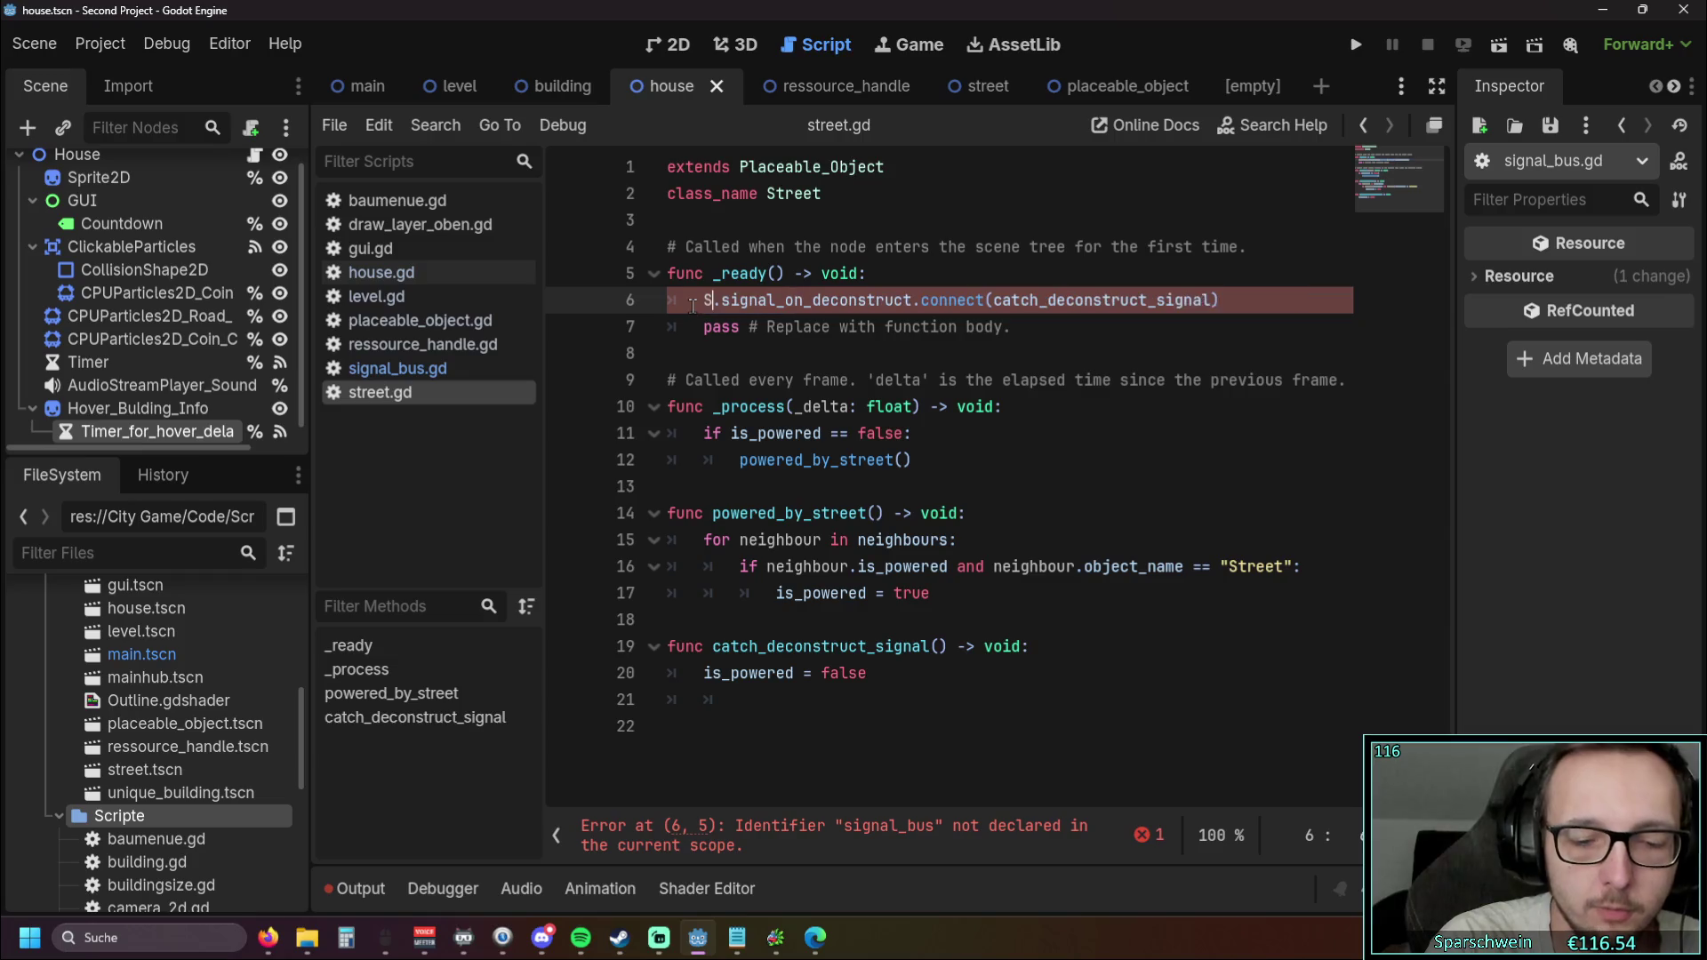
pyautogui.write('Sig')
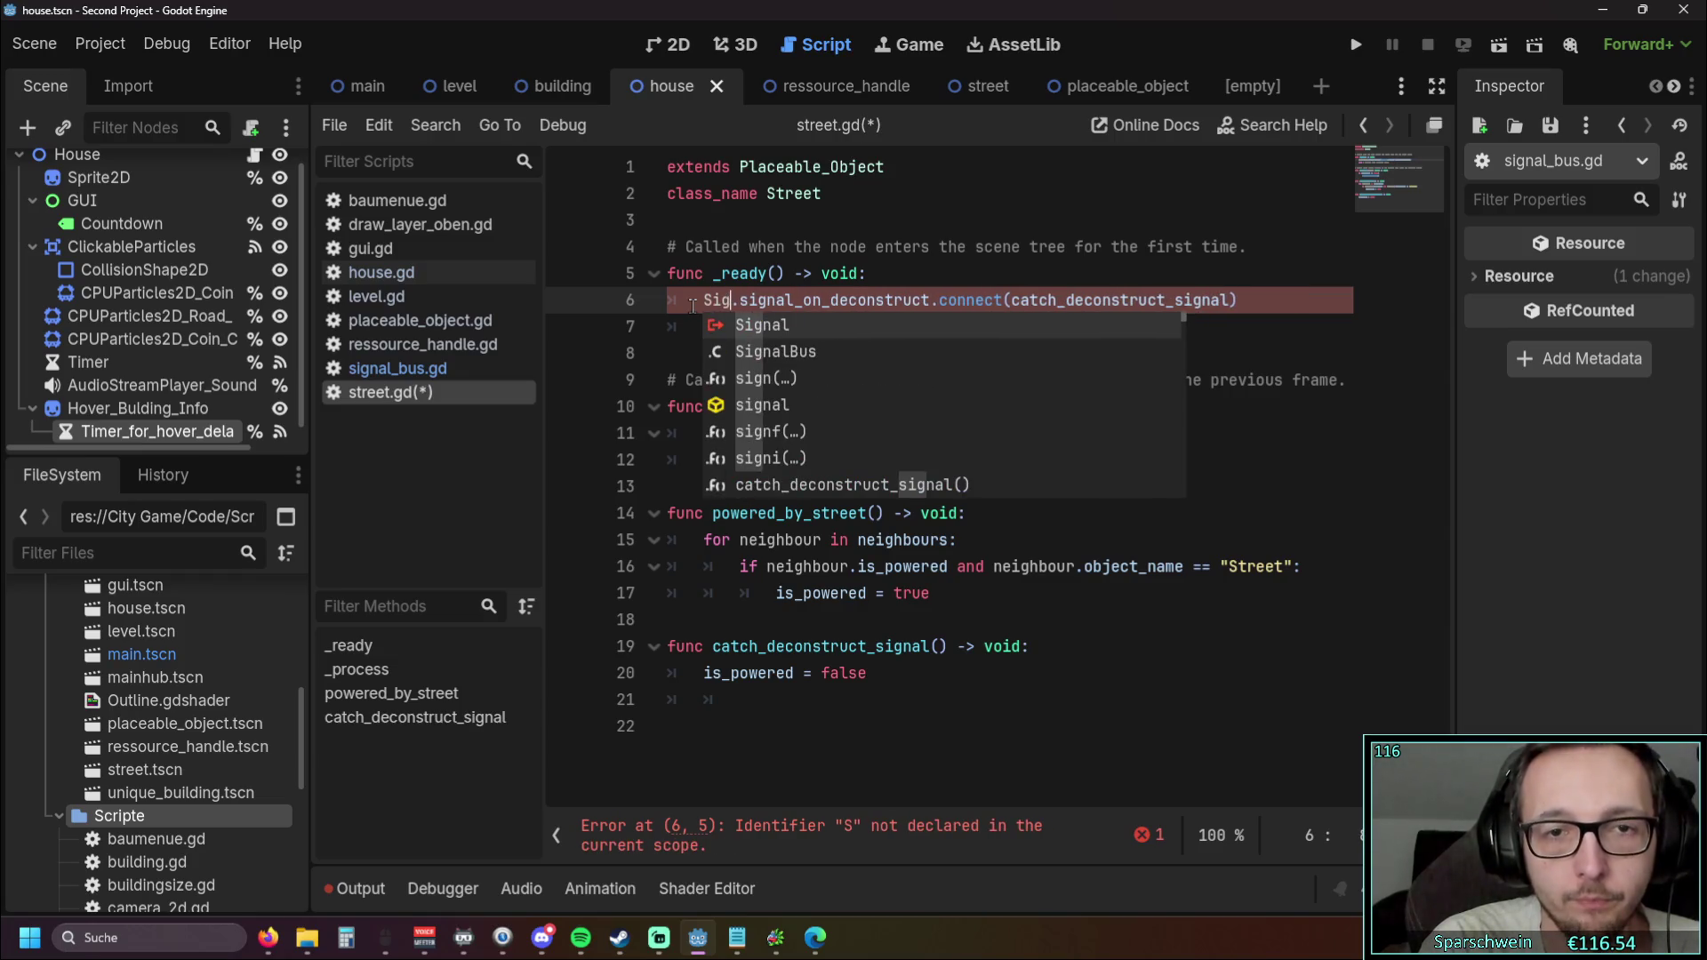
pyautogui.click(787, 355)
pyautogui.click(795, 356)
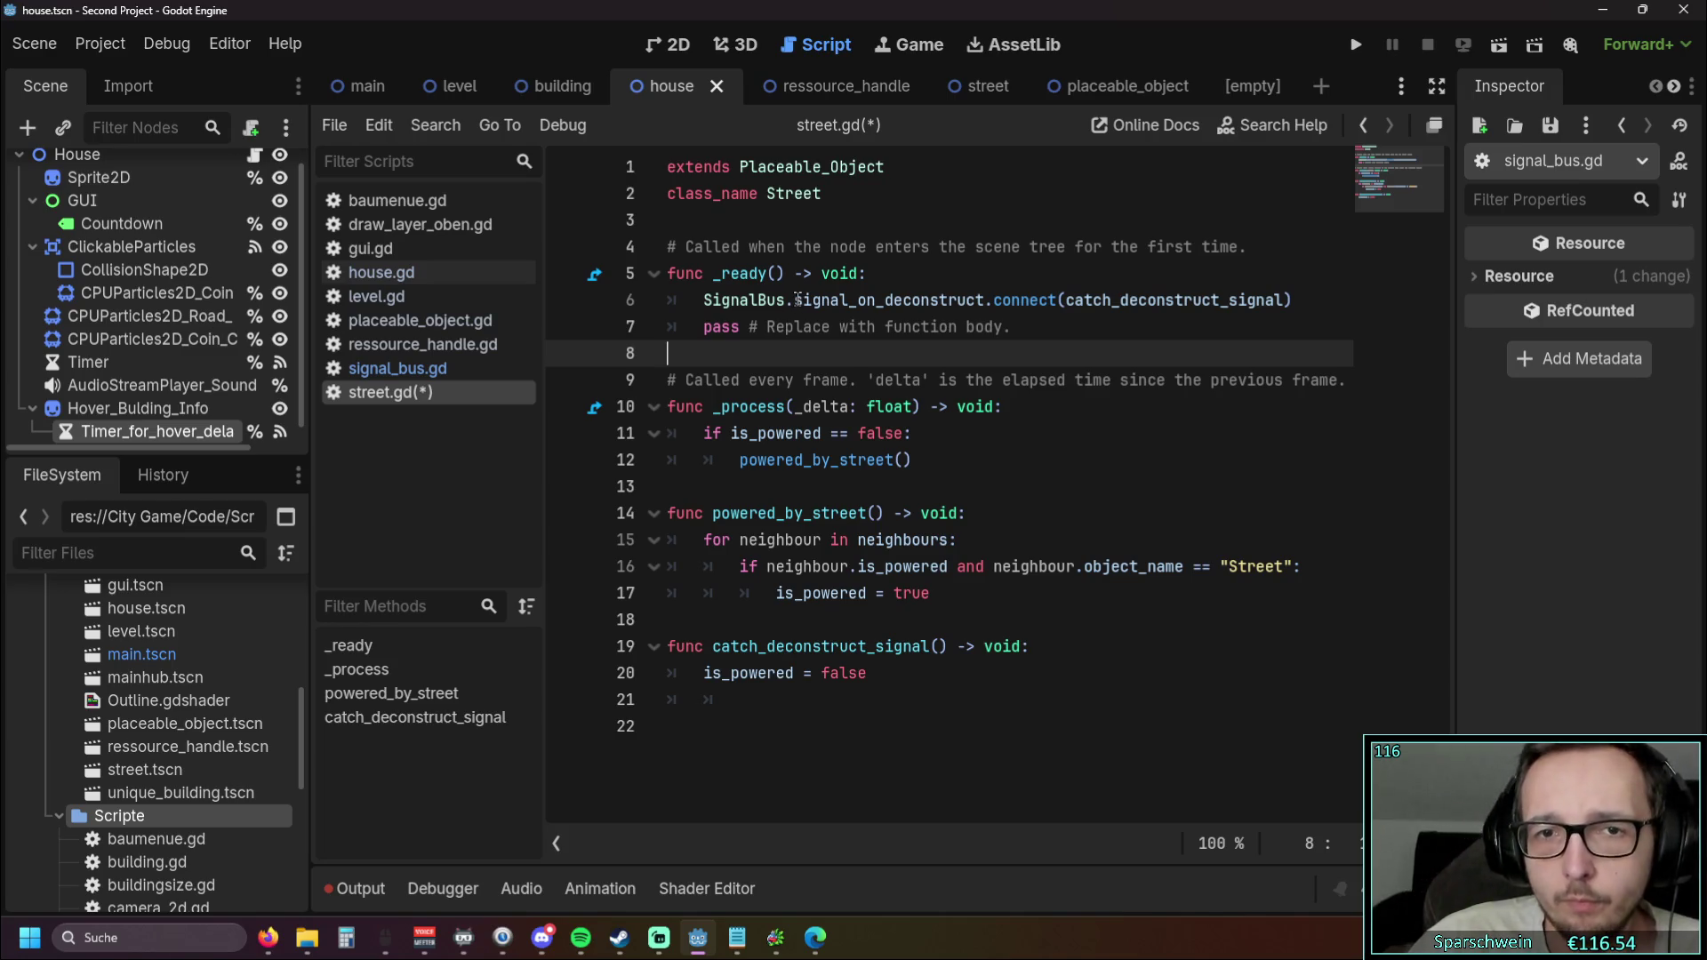
pyautogui.moveTo(794, 300); pyautogui.dragTo(984, 296)
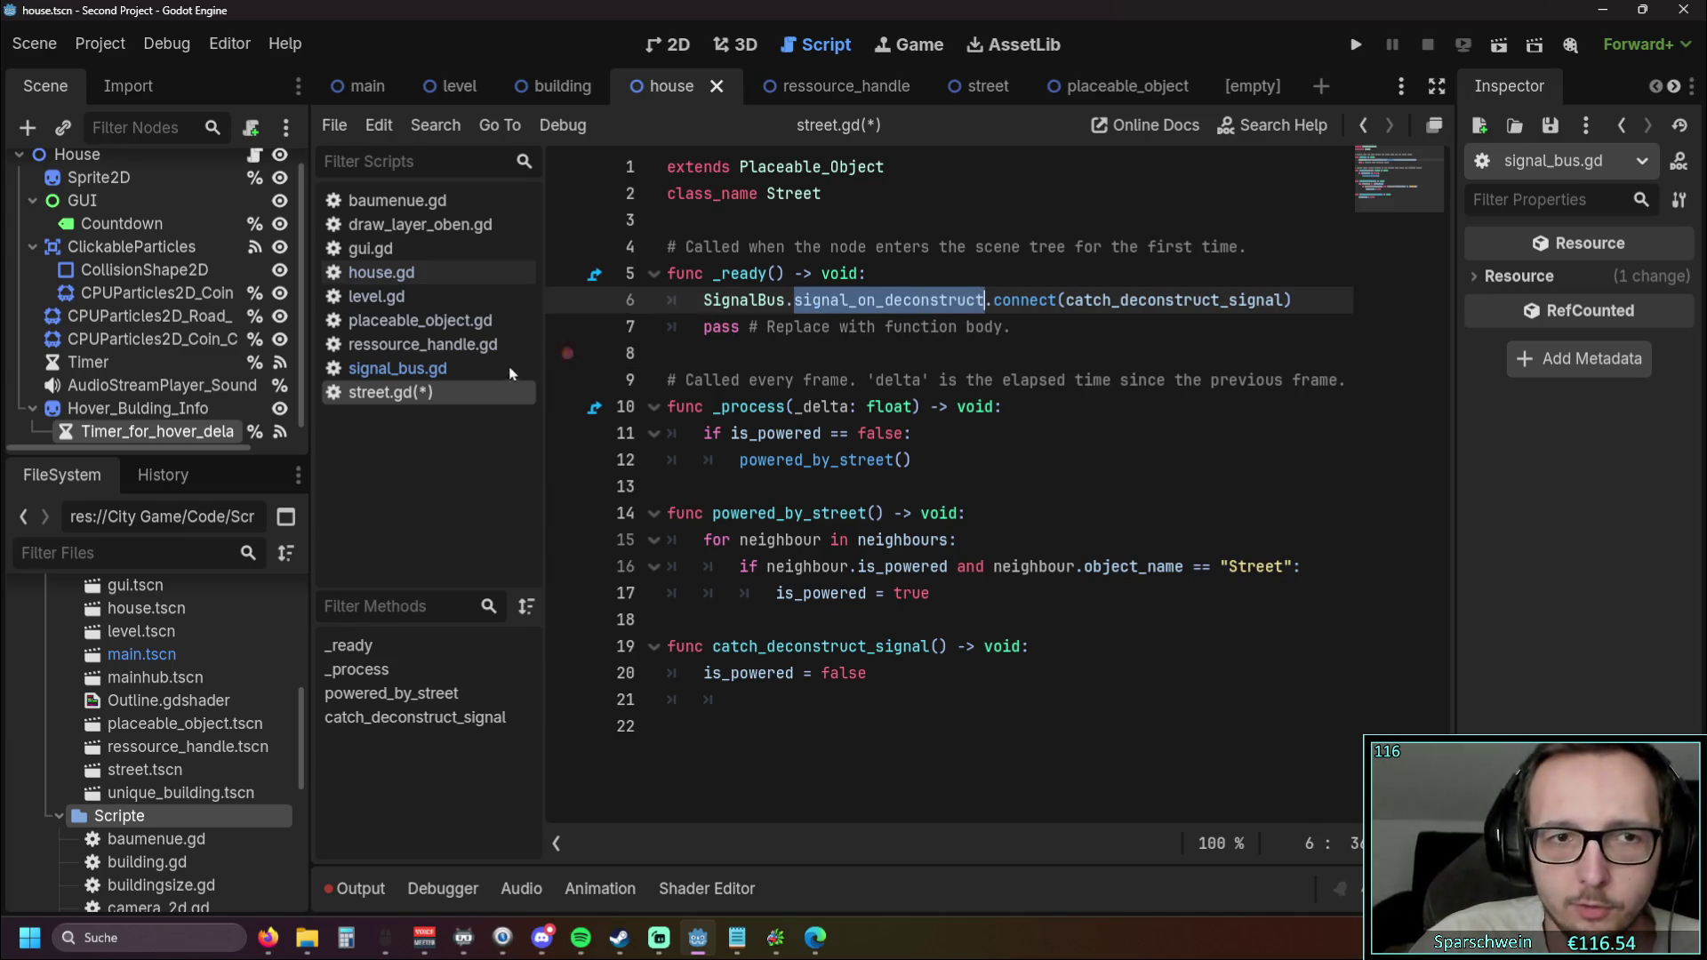
# Replace signal_on_deconstruct on line 6 with something_got_deconstructed from signal_bus.gd
pyautogui.click(397, 368)
pyautogui.moveTo(977, 221); pyautogui.dragTo(731, 220)
pyautogui.hotkey('ctrl', 'c')
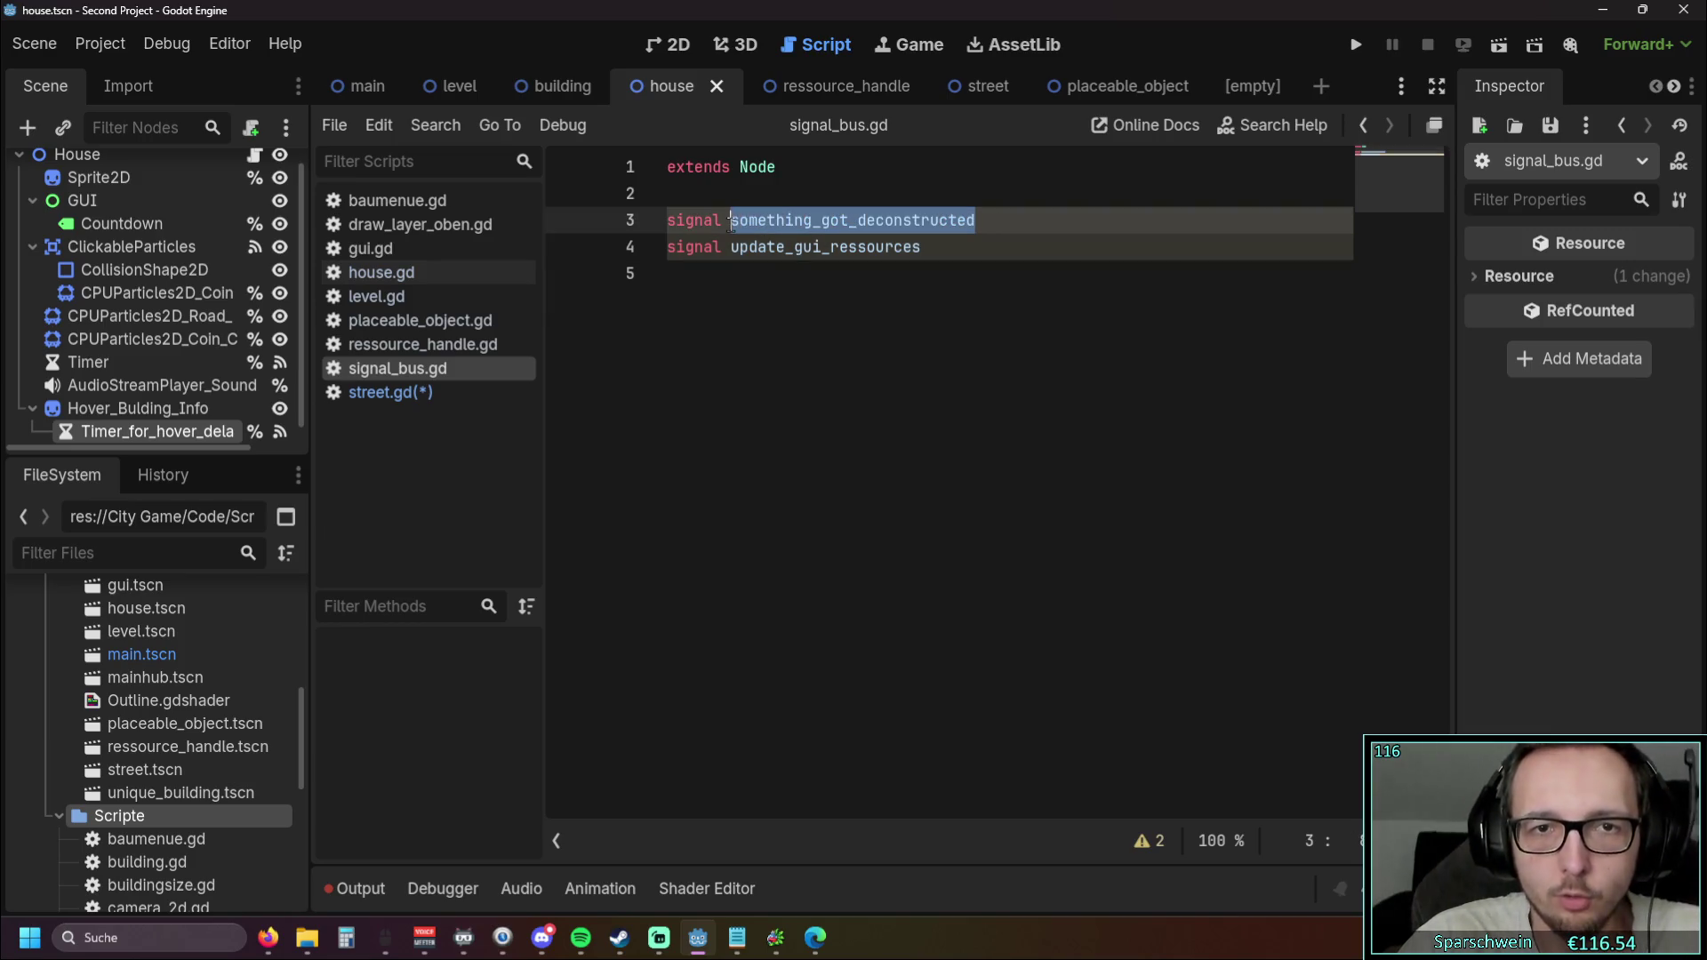
pyautogui.click(391, 392)
pyautogui.hotkey('ctrl', 'v')
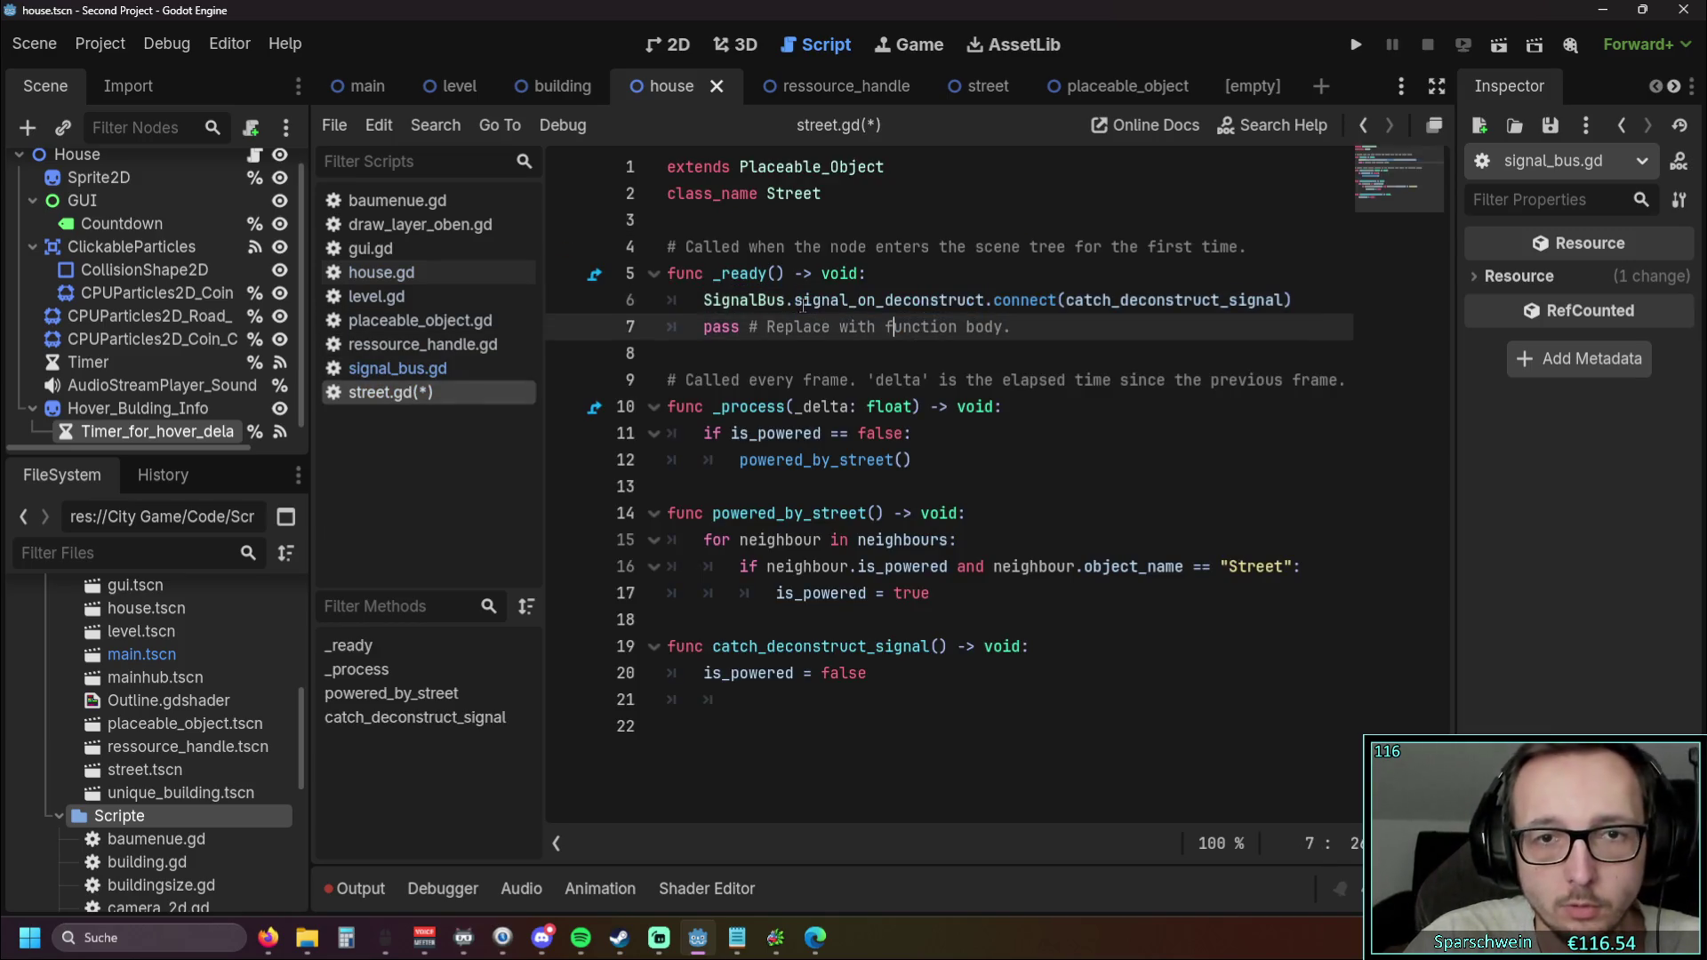
pyautogui.hotkey('ctrl', 'z')
pyautogui.doubleClick(951, 300)
pyautogui.hotkey('ctrl', 'v')
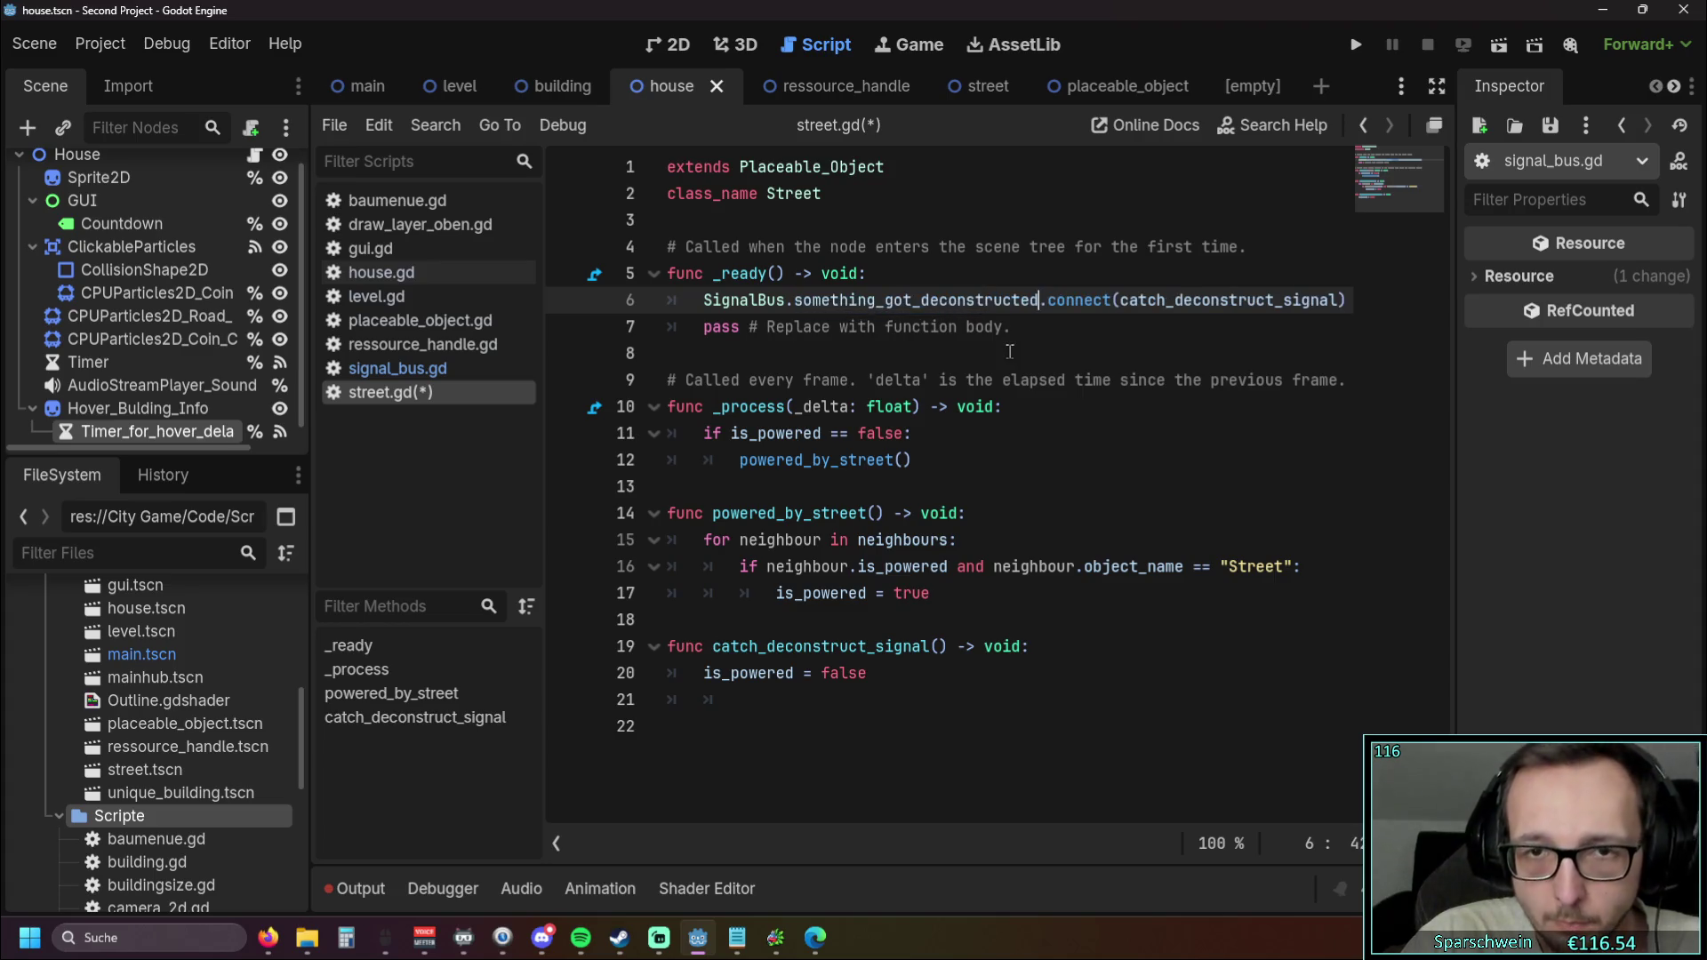
pyautogui.click(1081, 351)
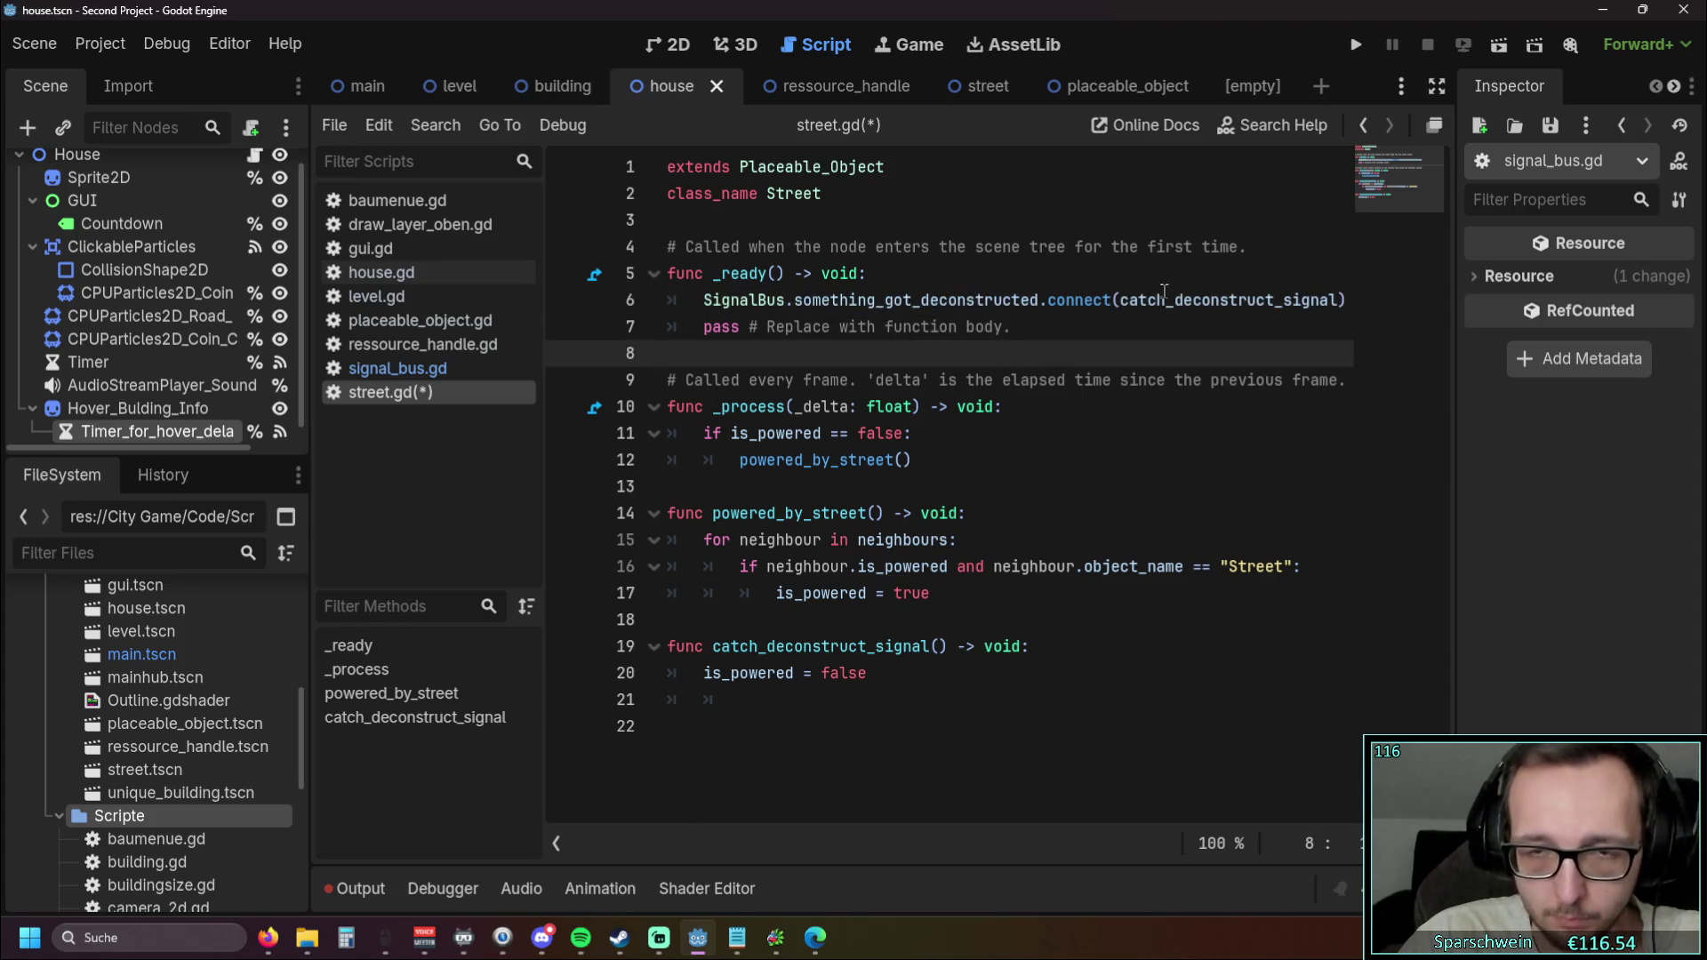
# Pass "something_got_deconstructed" as a quoted argument to connect on line 6
pyautogui.moveTo(1122, 299); pyautogui.dragTo(1378, 302)
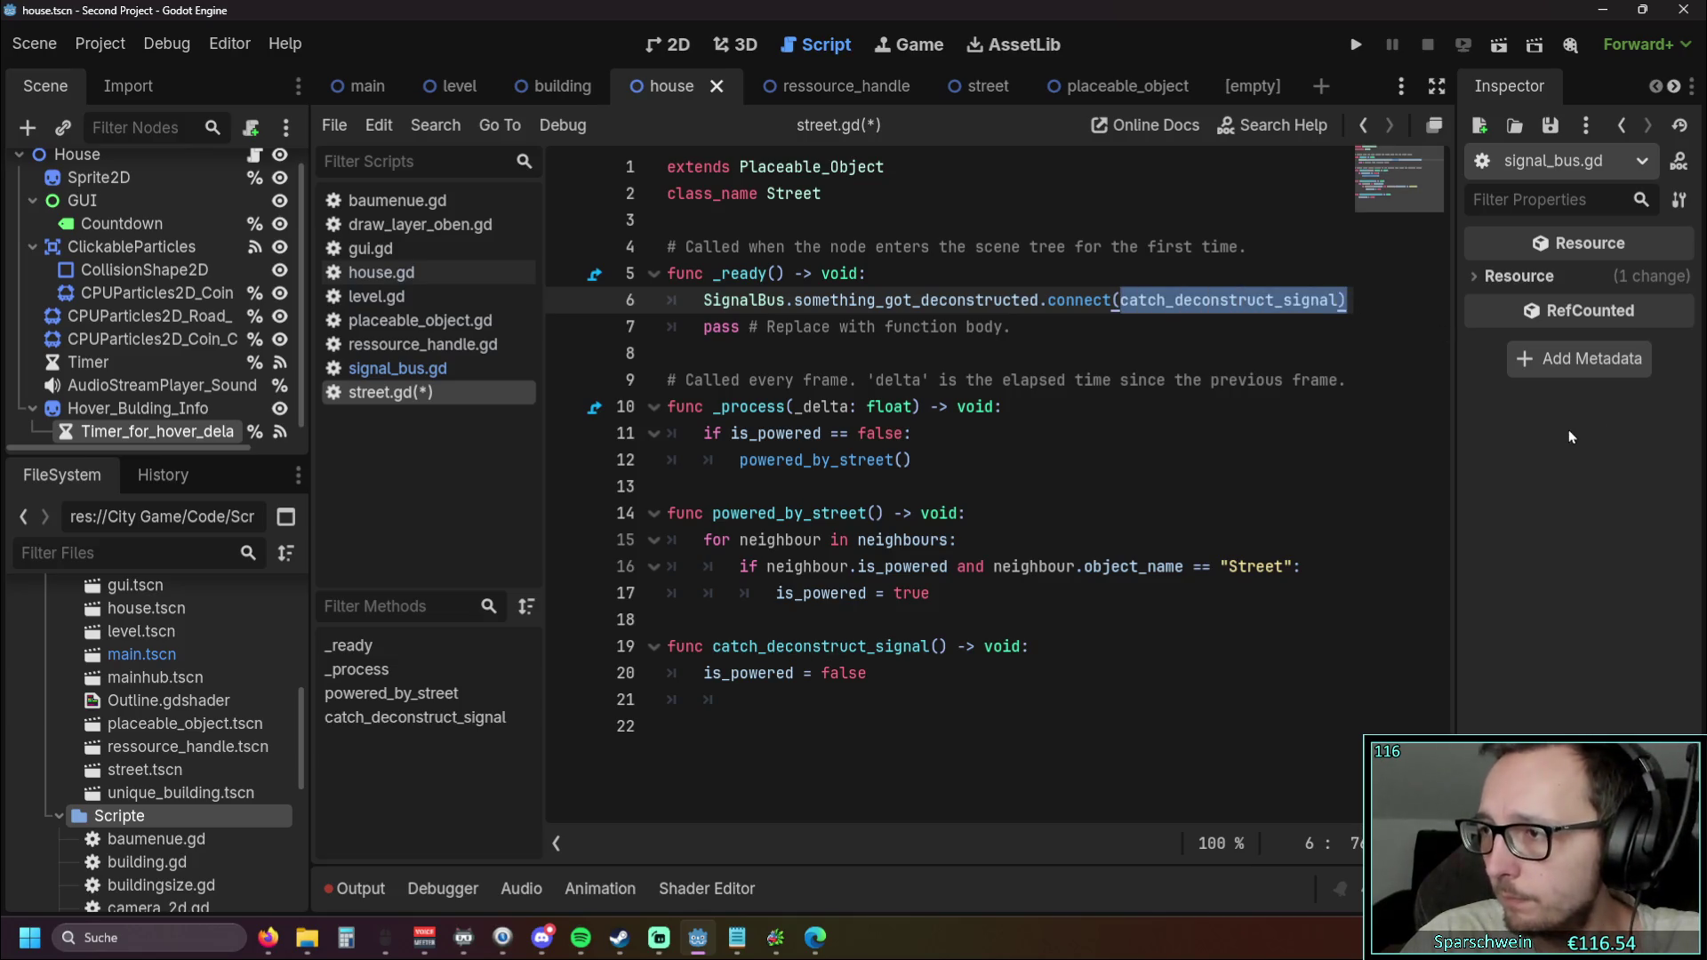
pyautogui.write('"')
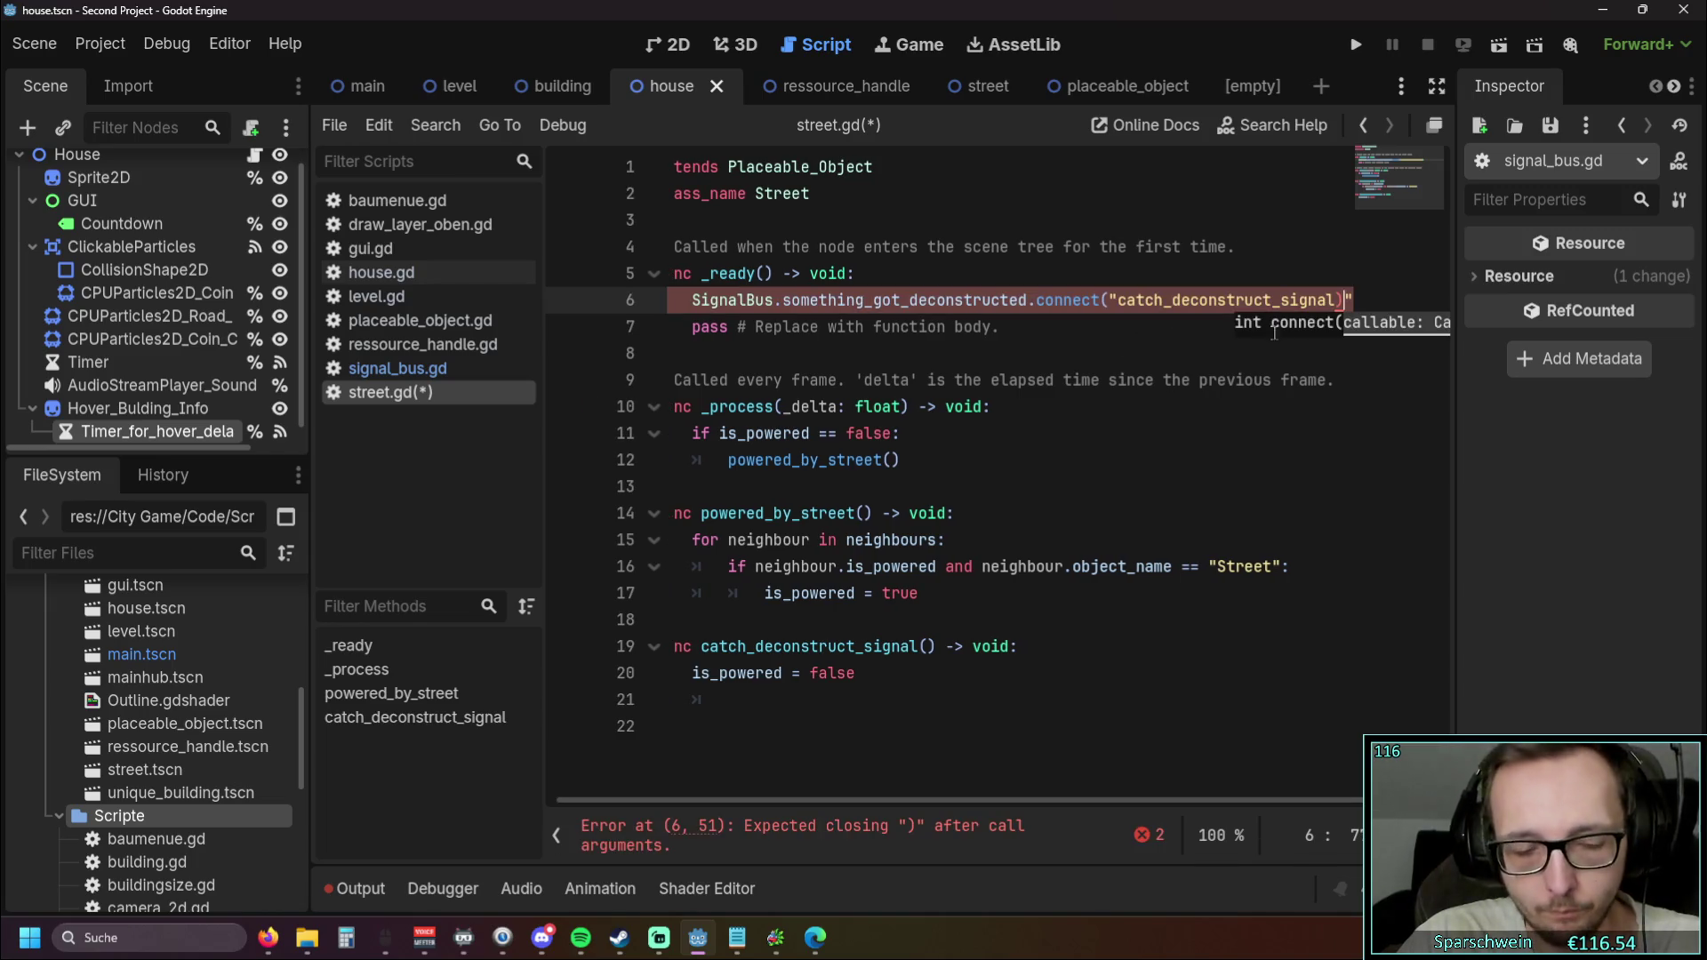
pyautogui.click(1353, 299)
pyautogui.moveTo(1354, 299); pyautogui.dragTo(1109, 299)
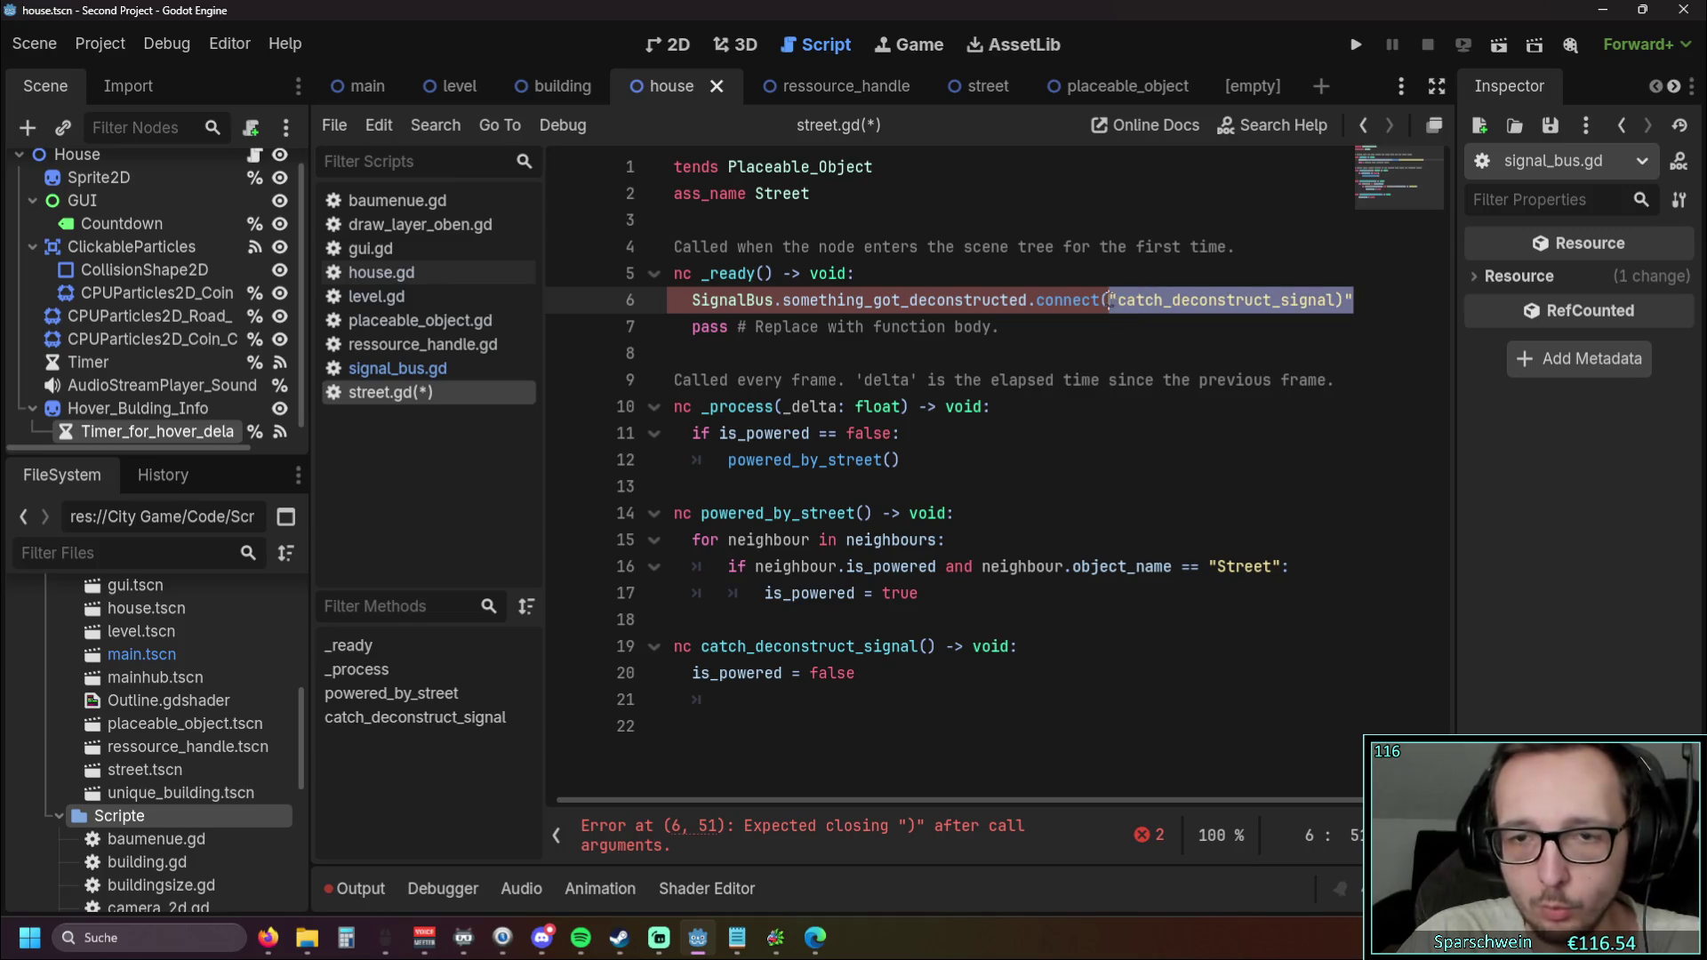
pyautogui.press('BackSpace')
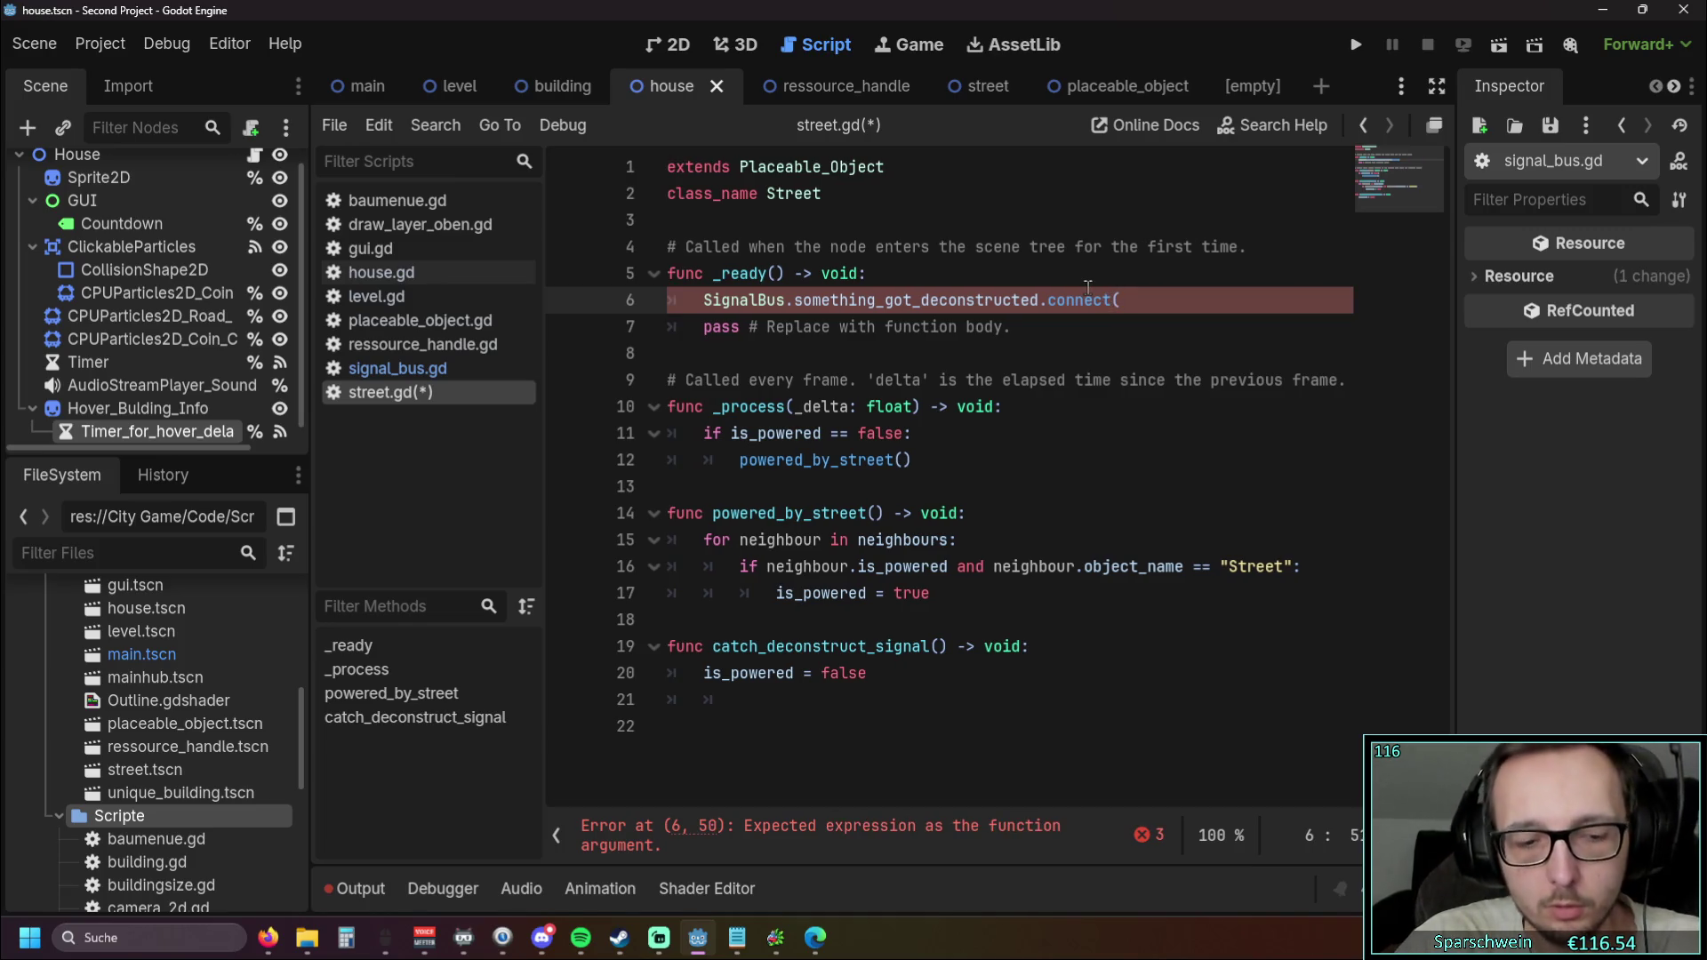
pyautogui.write('"')
pyautogui.write('something_got_deconstructed')
pyautogui.click(1036, 380)
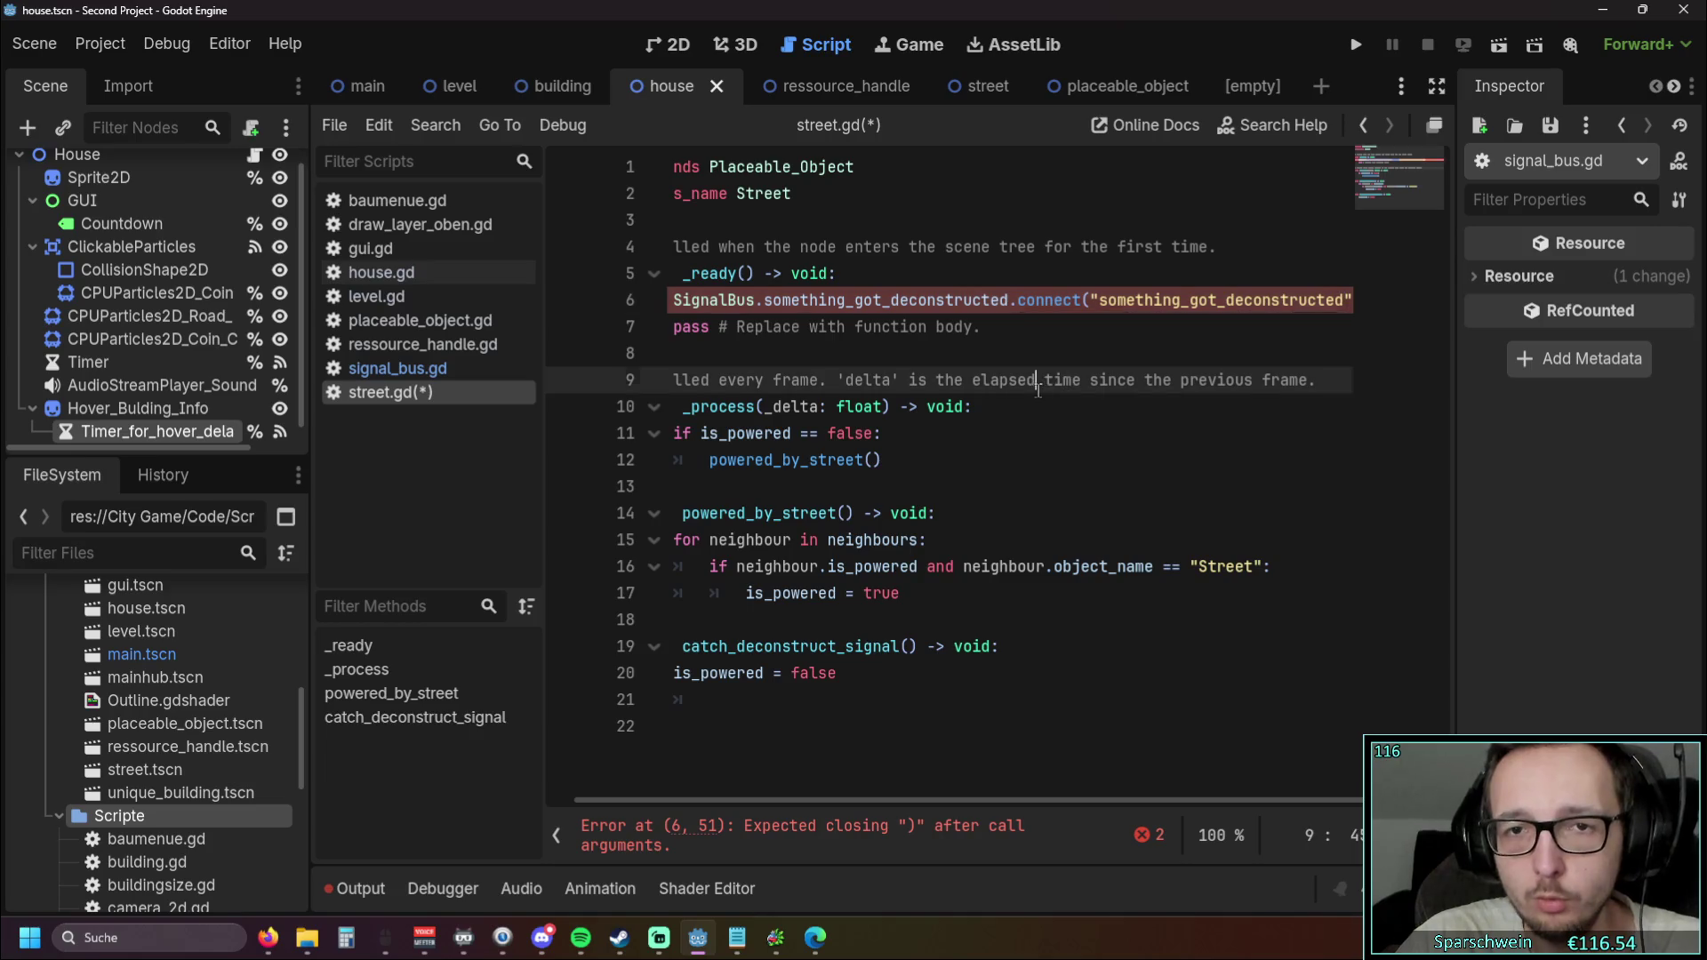
# Remove the leftover signal name before .connect and add a comma after the argument
pyautogui.moveTo(1014, 303); pyautogui.dragTo(757, 303)
pyautogui.press('BackSpace')
pyautogui.click(925, 378)
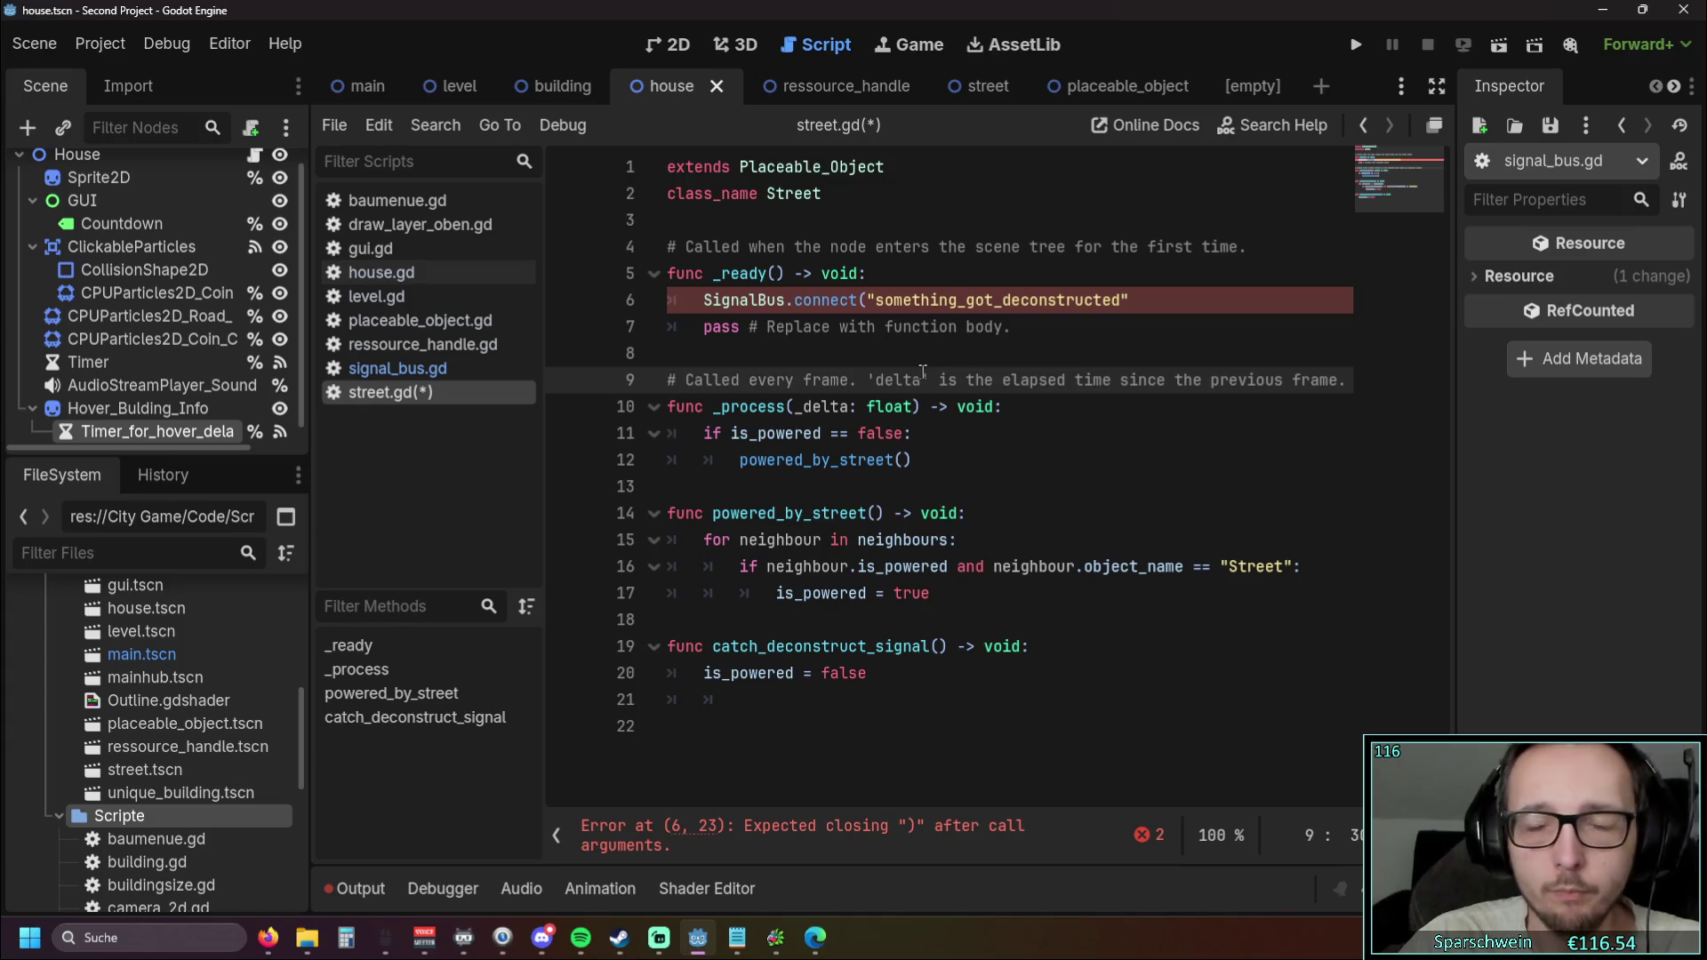
pyautogui.click(1138, 307)
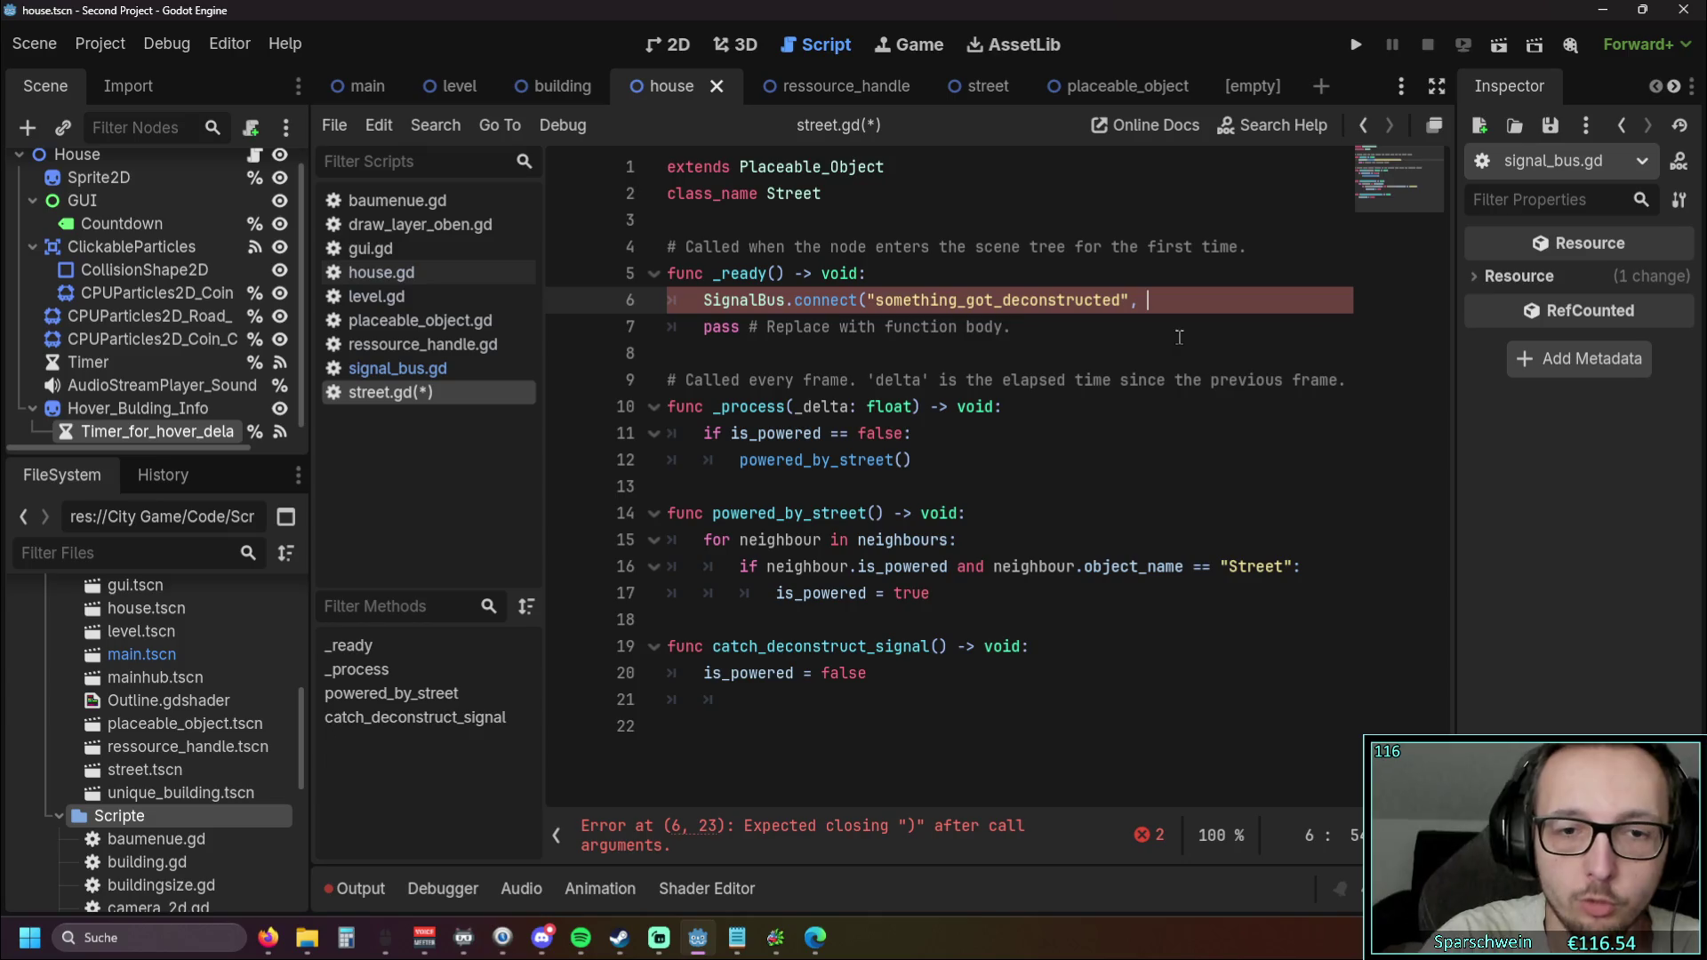
pyautogui.write(',')
pyautogui.click(938, 566)
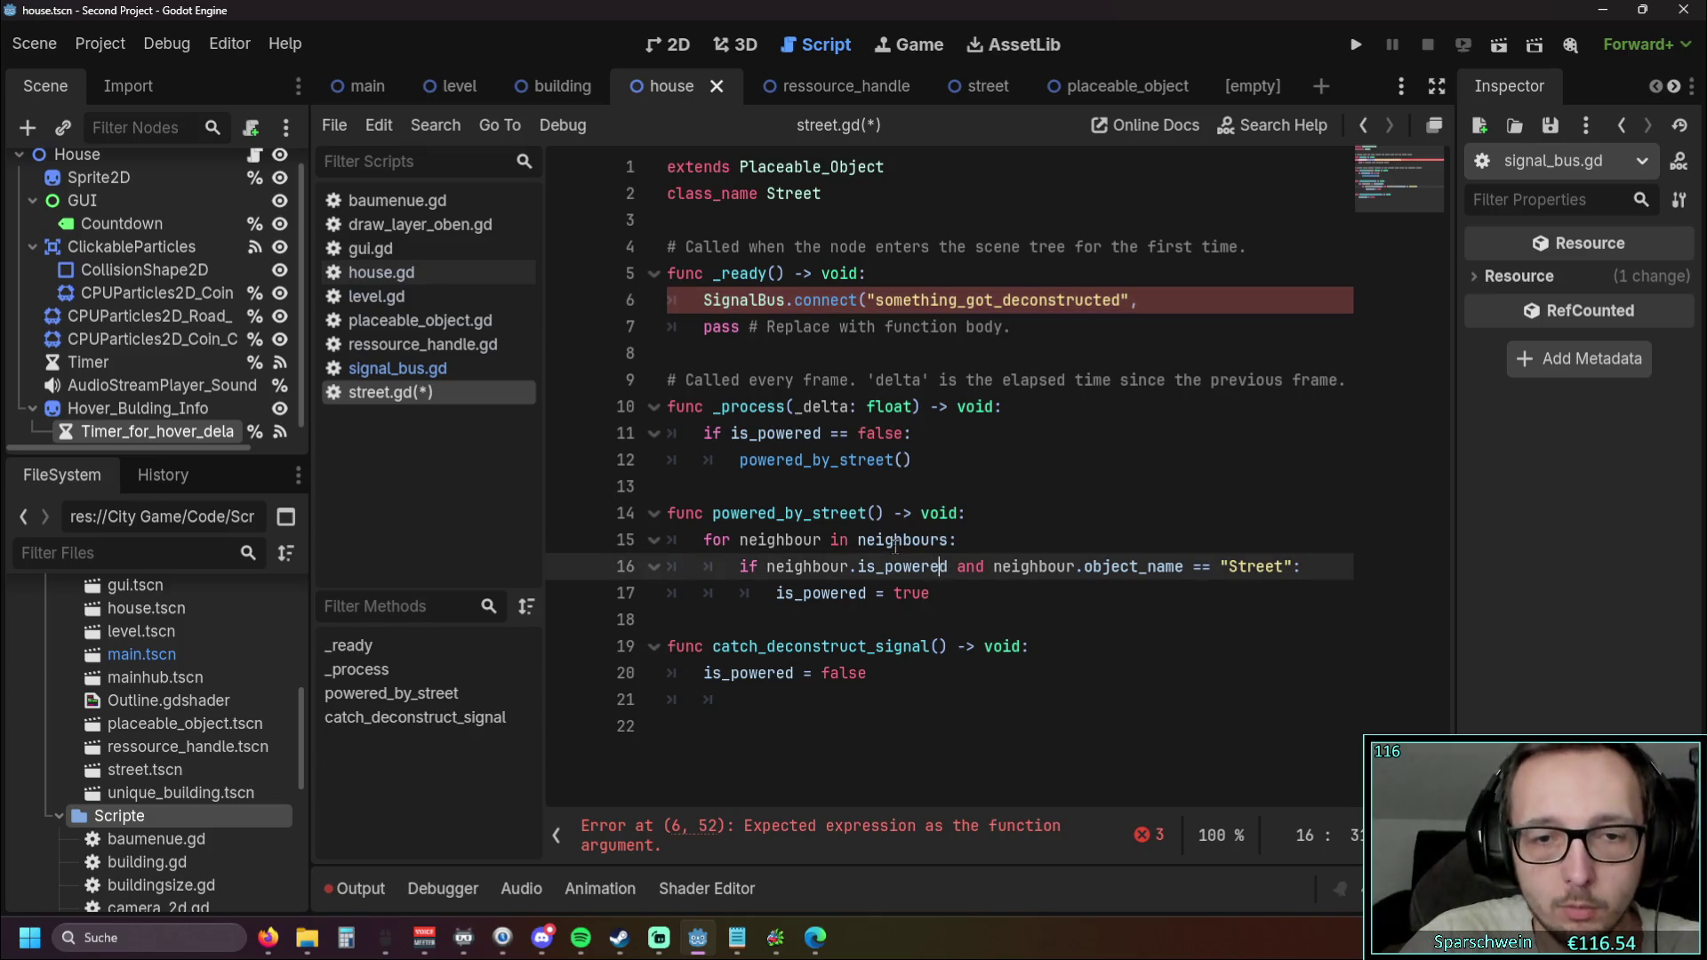
# Rename catch_deconstruct_signal to deconstruct_signal and paste it as the connect callback
pyautogui.click(768, 647)
pyautogui.moveTo(769, 656); pyautogui.dragTo(712, 649)
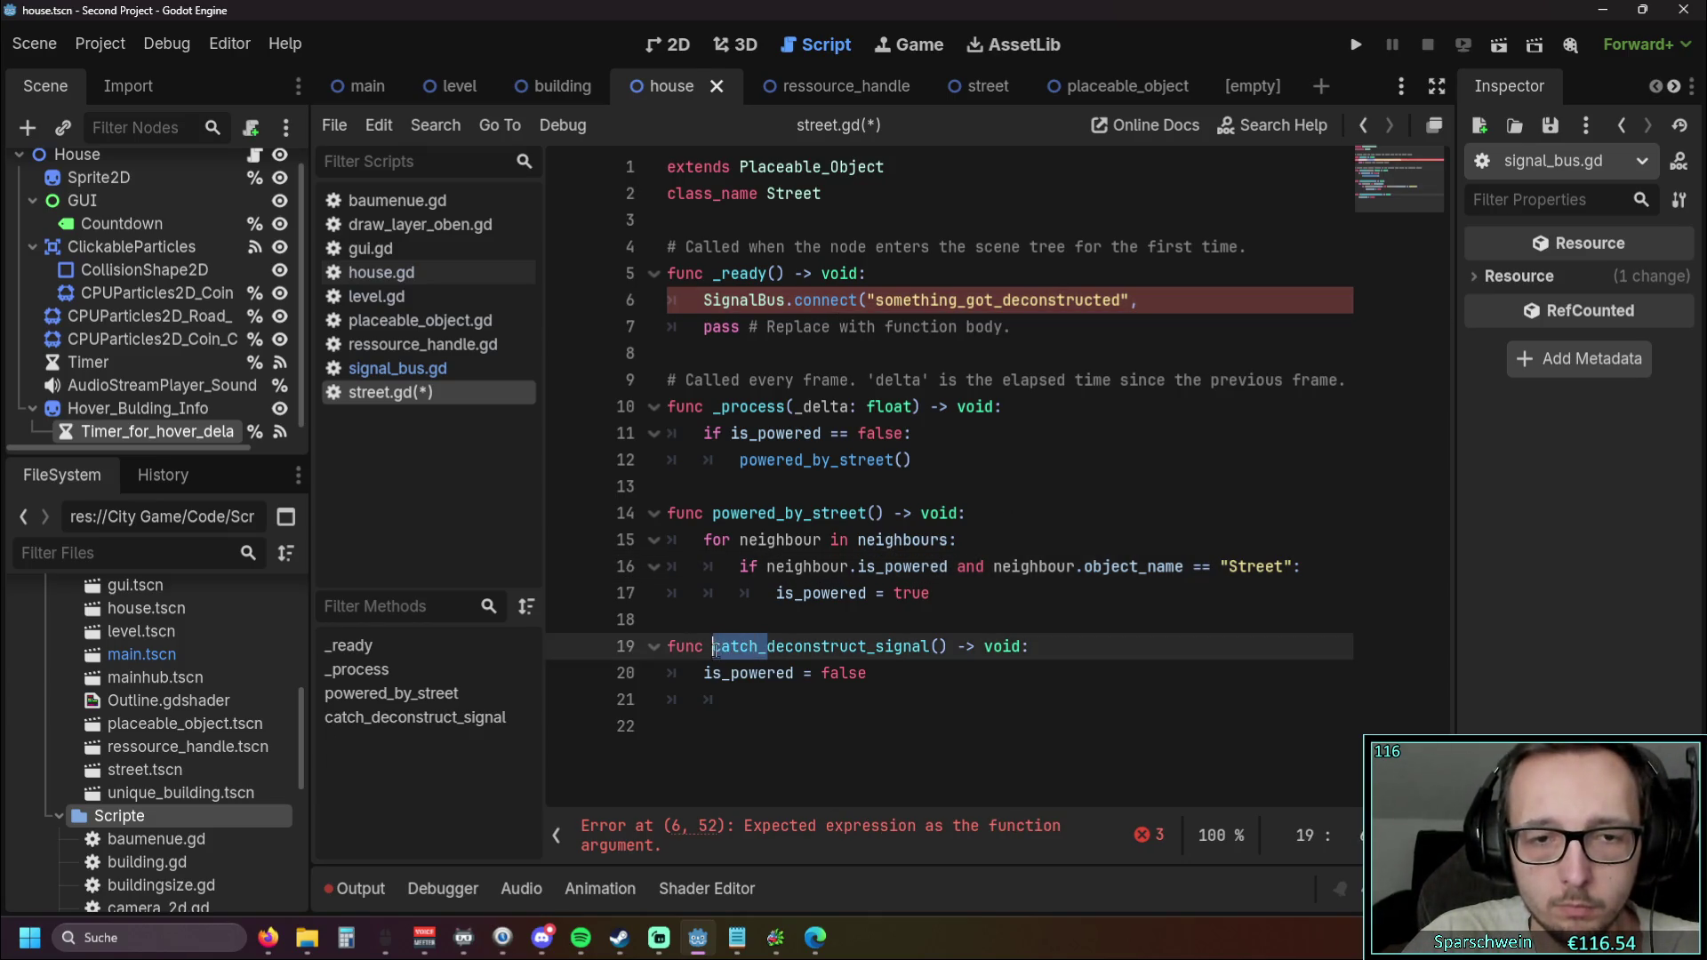
pyautogui.click(865, 692)
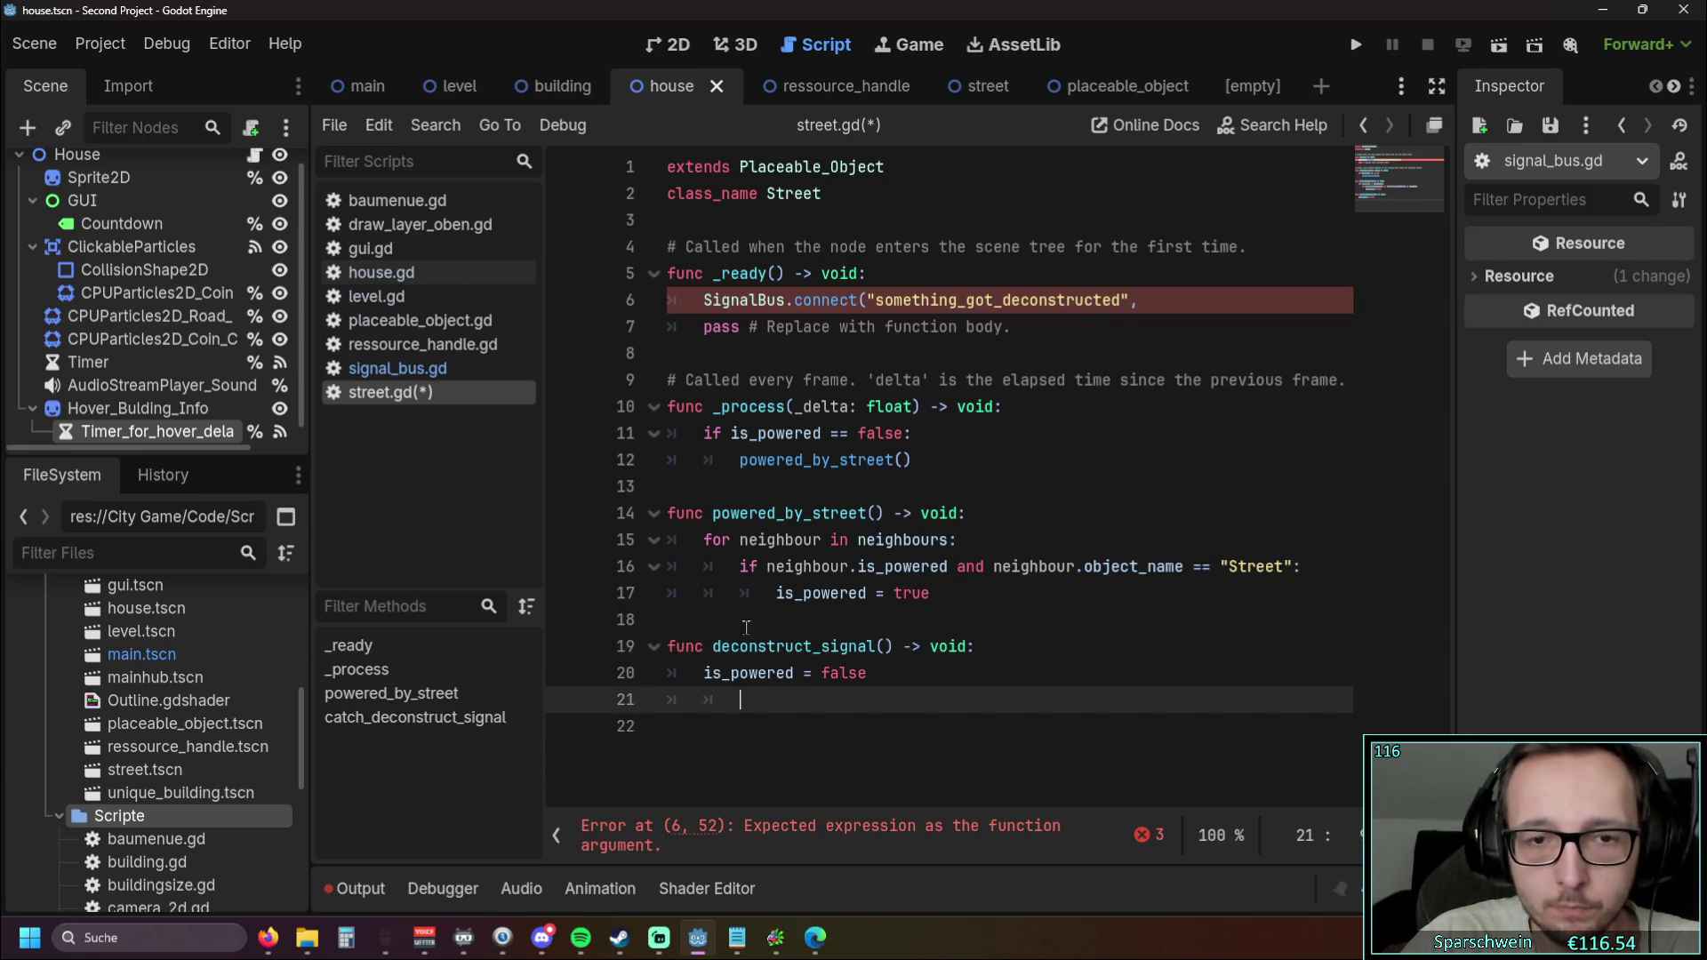
pyautogui.moveTo(712, 646); pyautogui.dragTo(896, 647)
pyautogui.hotkey('ctrl', 'c')
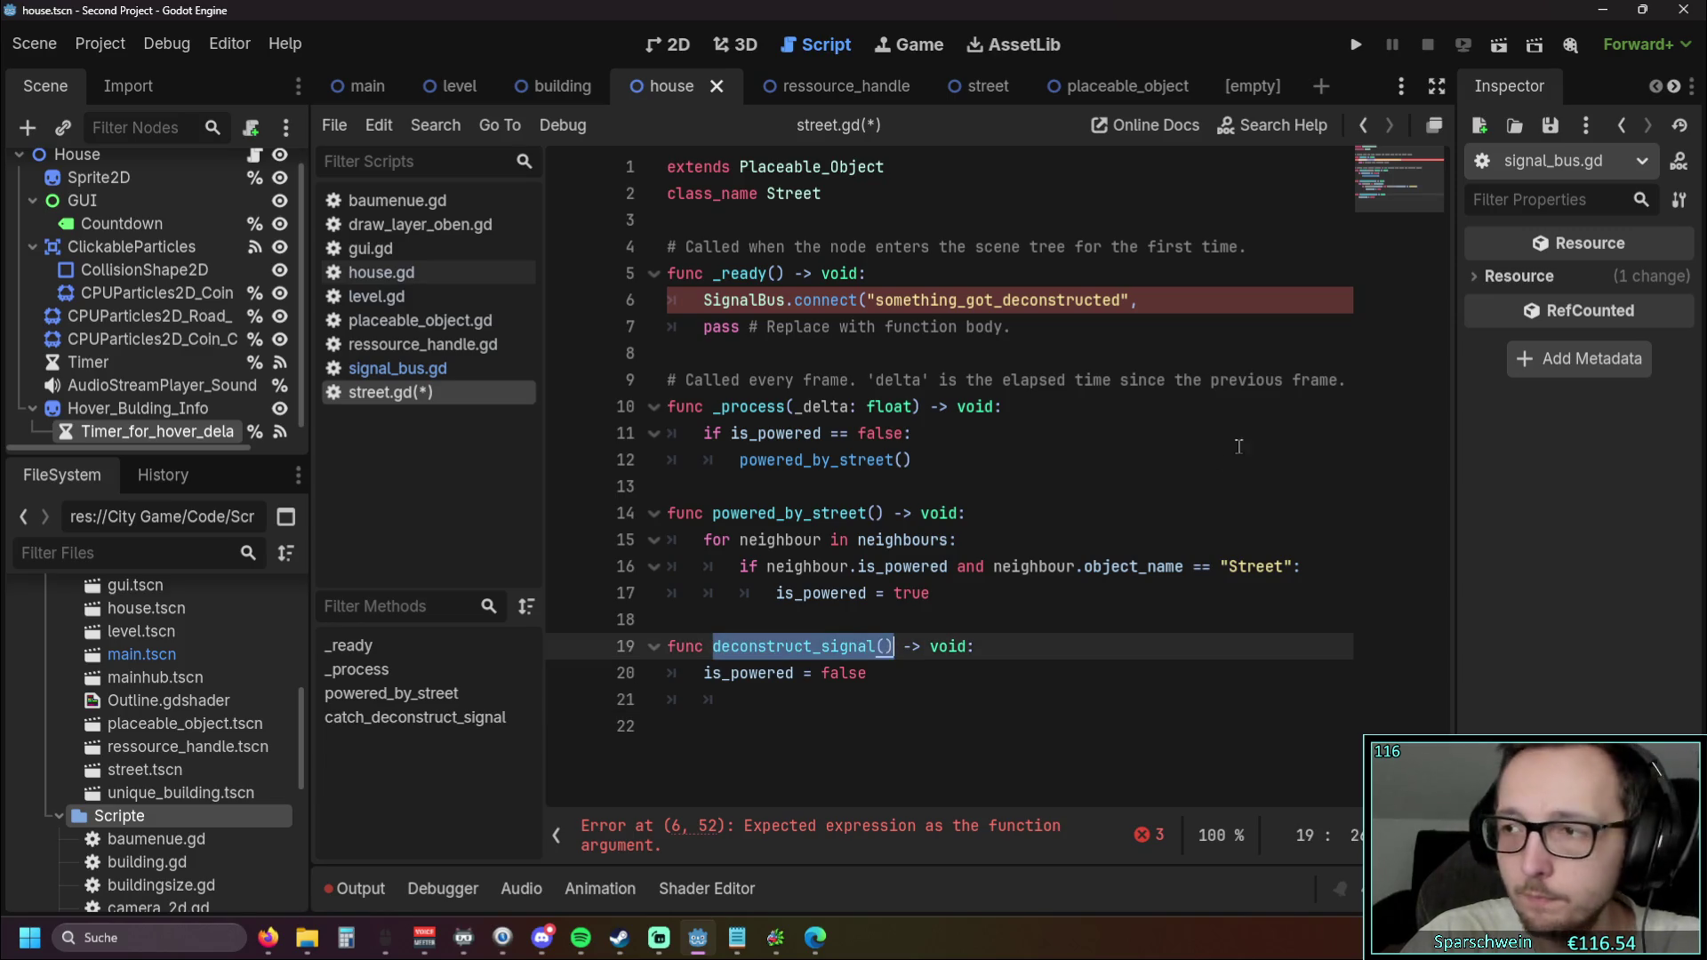
pyautogui.click(1170, 303)
pyautogui.hotkey('ctrl', 'v')
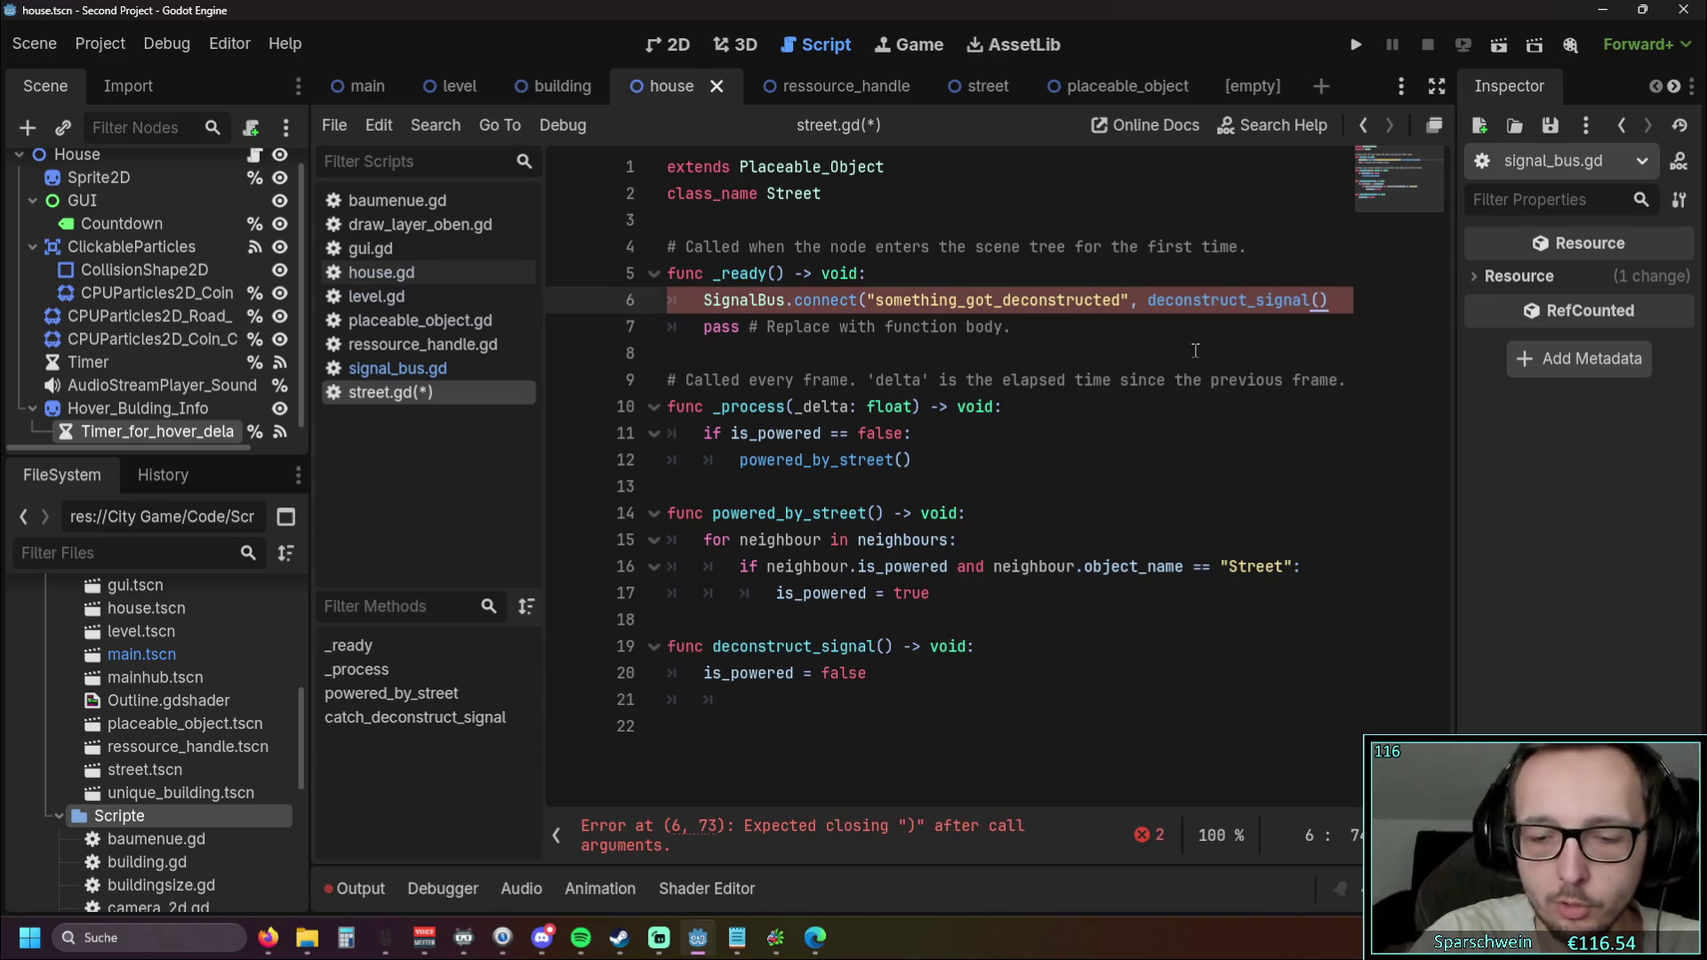
pyautogui.press('BackSpace')
pyautogui.press('BackSpace')
# Highlight the SignalBus.connect call and its arguments
pyautogui.click(1136, 382)
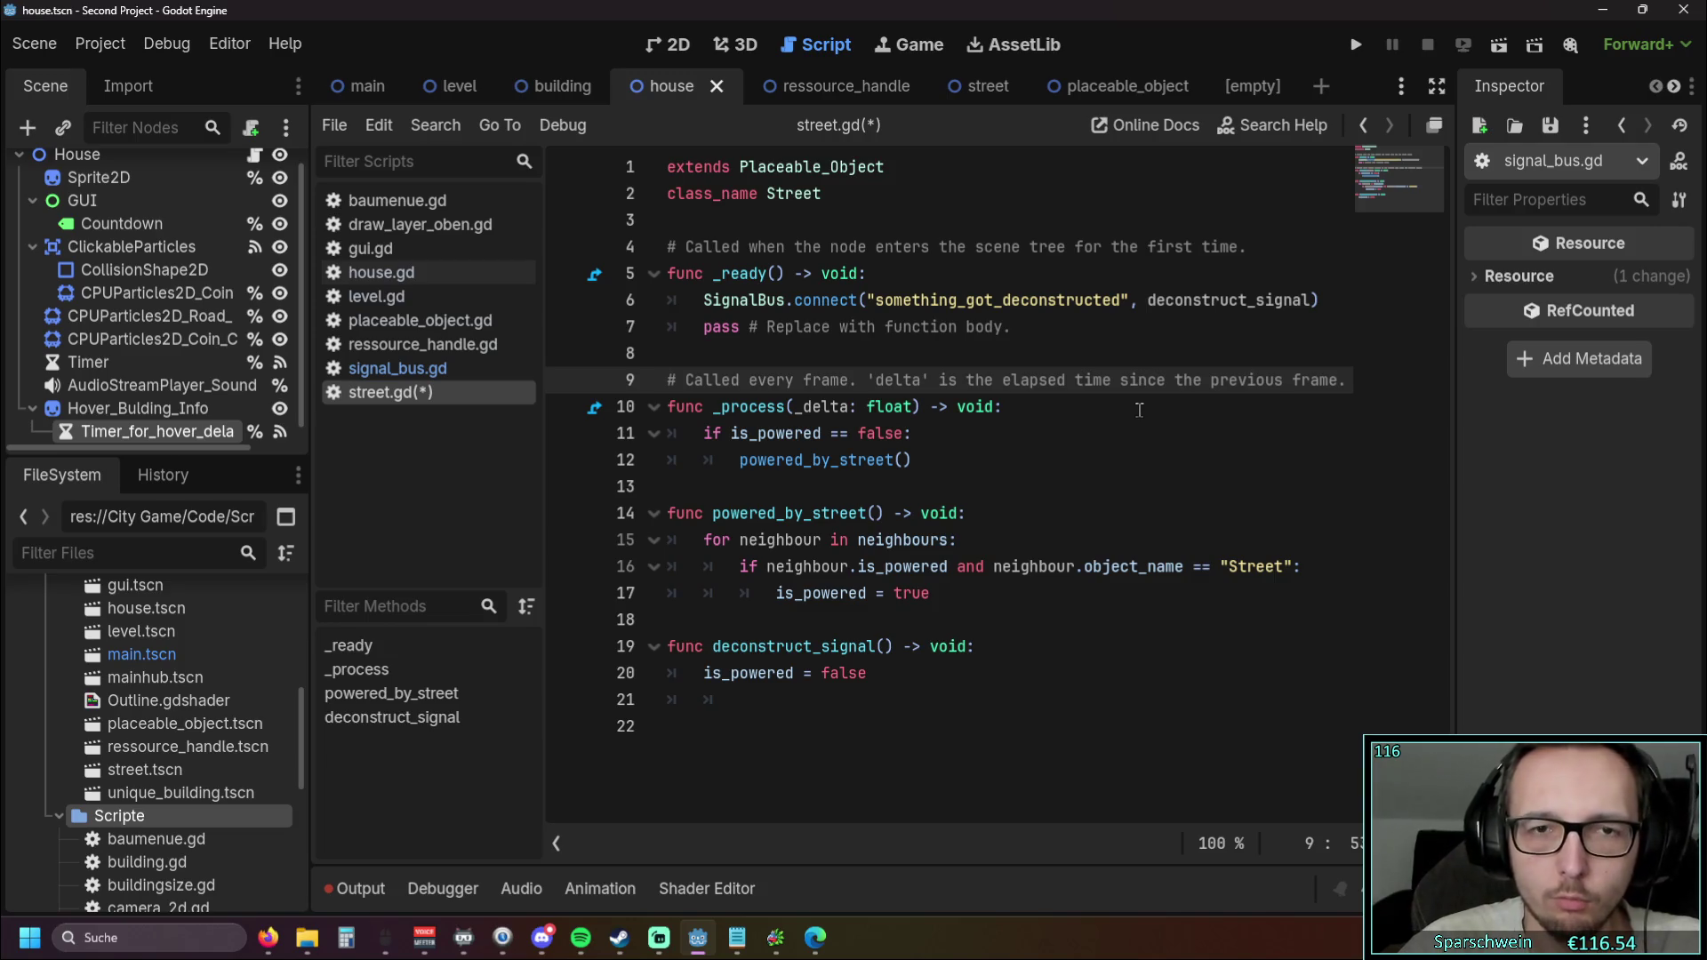
pyautogui.click(716, 300)
pyautogui.press('Down')
pyautogui.press('Down')
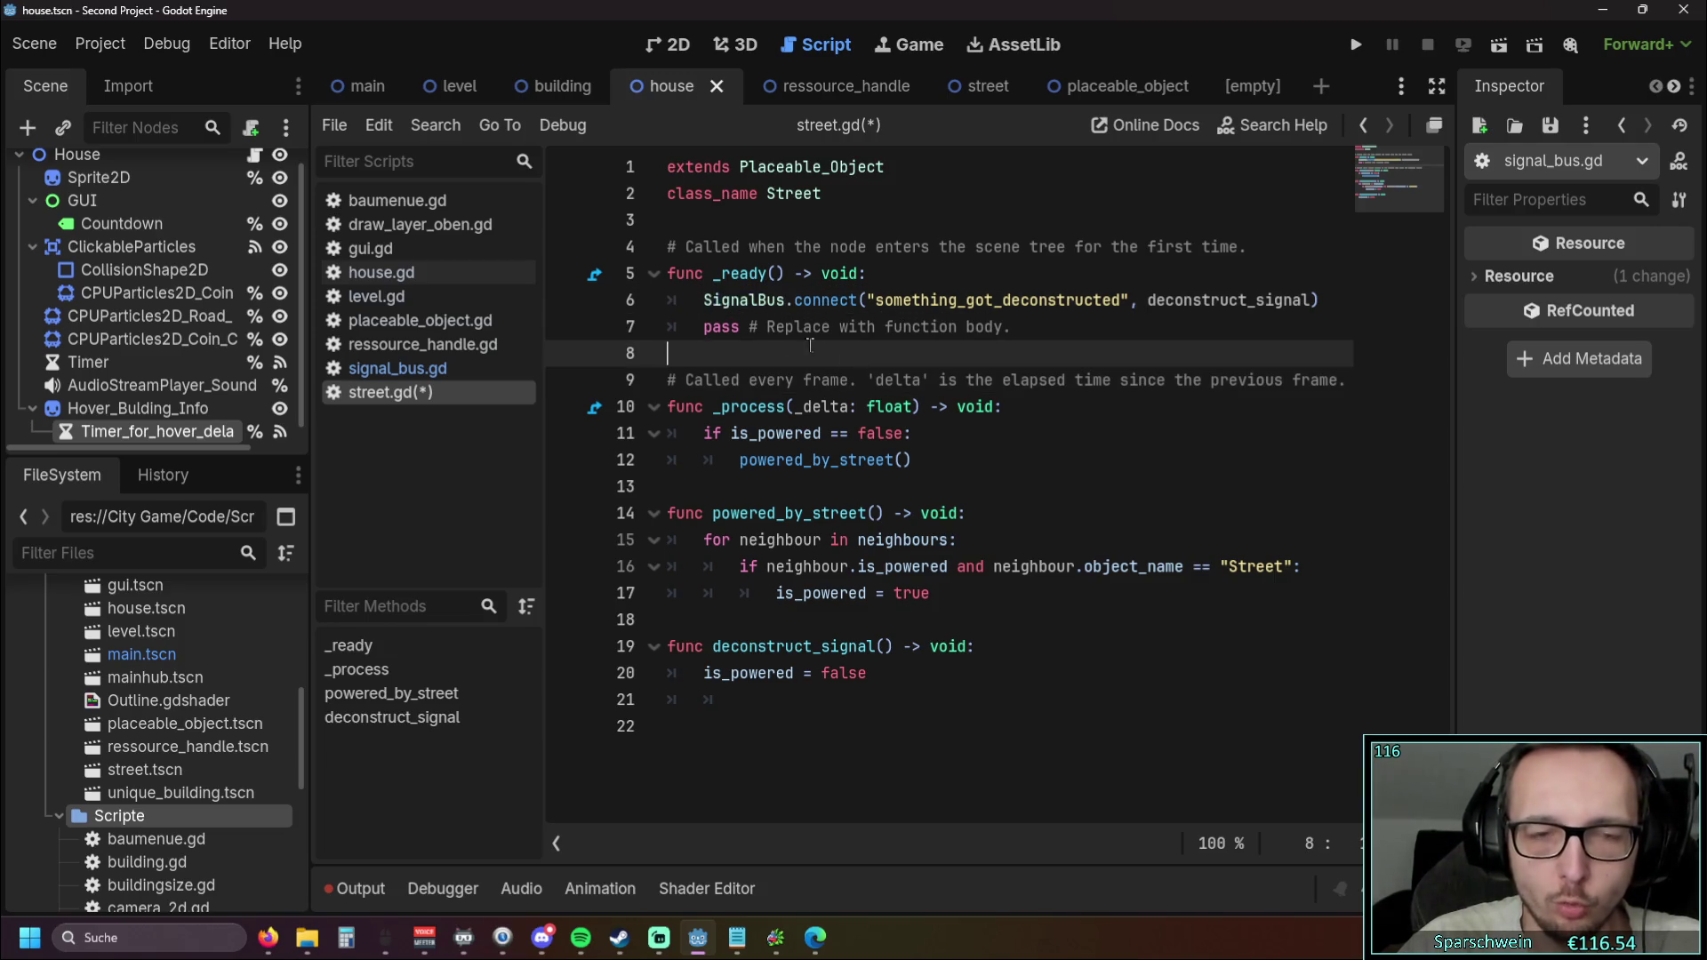
pyautogui.press('Up')
pyautogui.press('Up')
pyautogui.moveTo(712, 301); pyautogui.dragTo(1322, 302)
pyautogui.press('Down')
pyautogui.press('Down')
pyautogui.press('Down')
pyautogui.press('Down')
pyautogui.click(1148, 300)
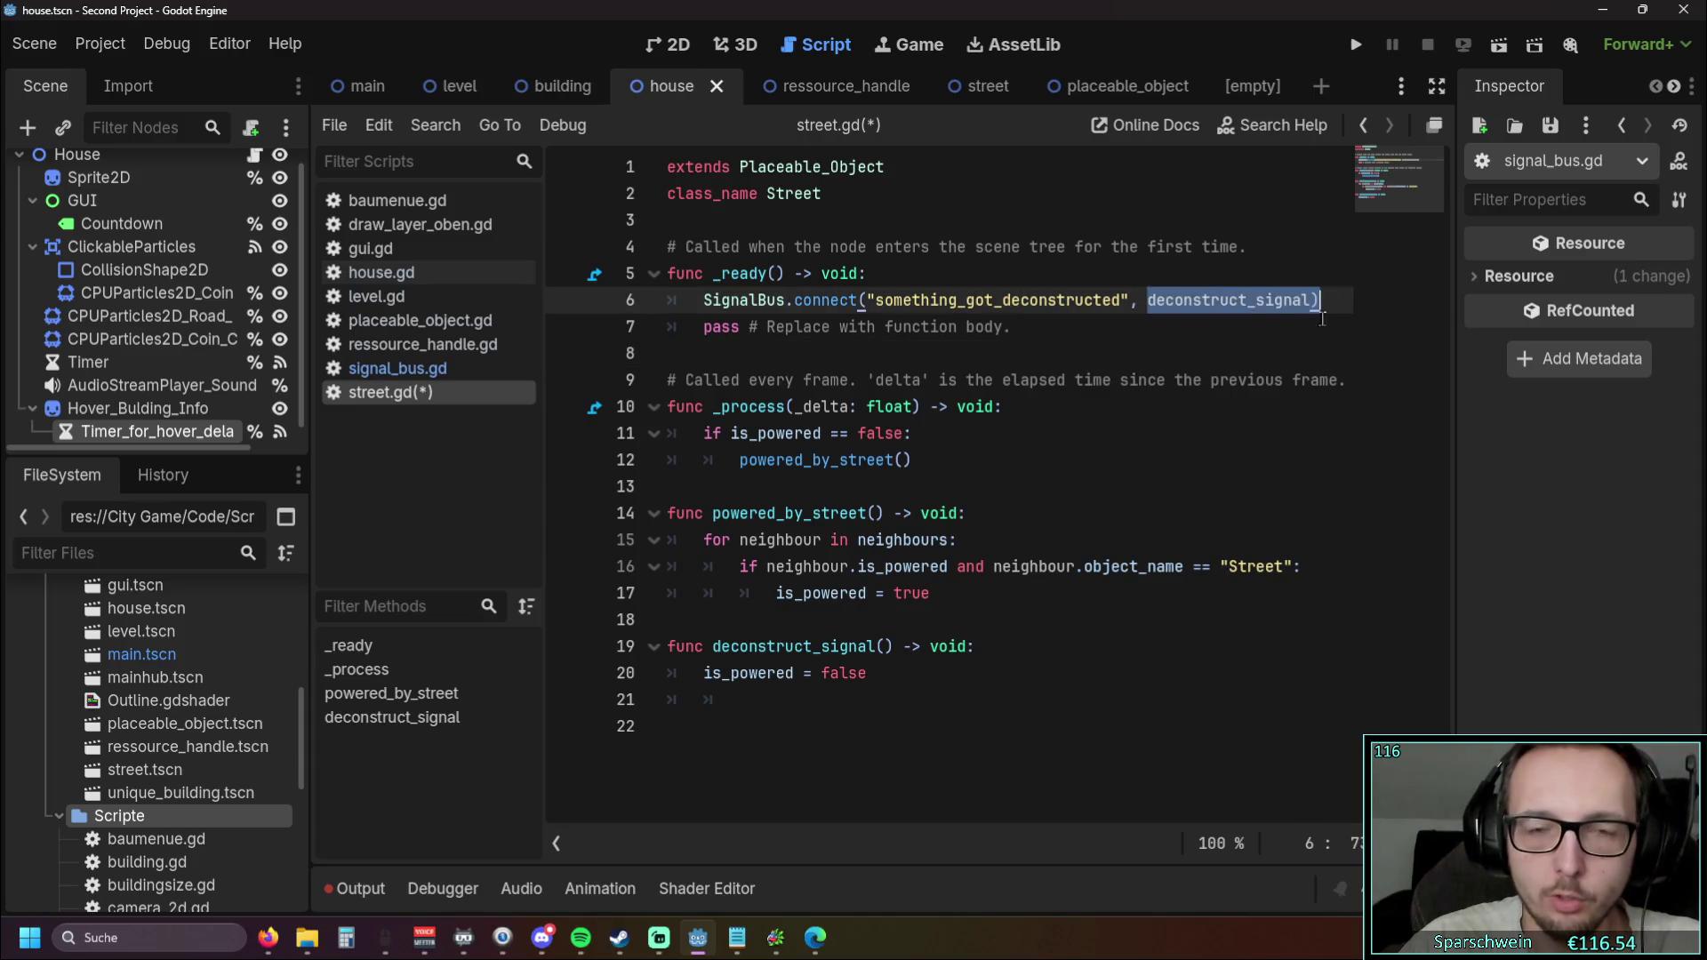
pyautogui.click(1225, 404)
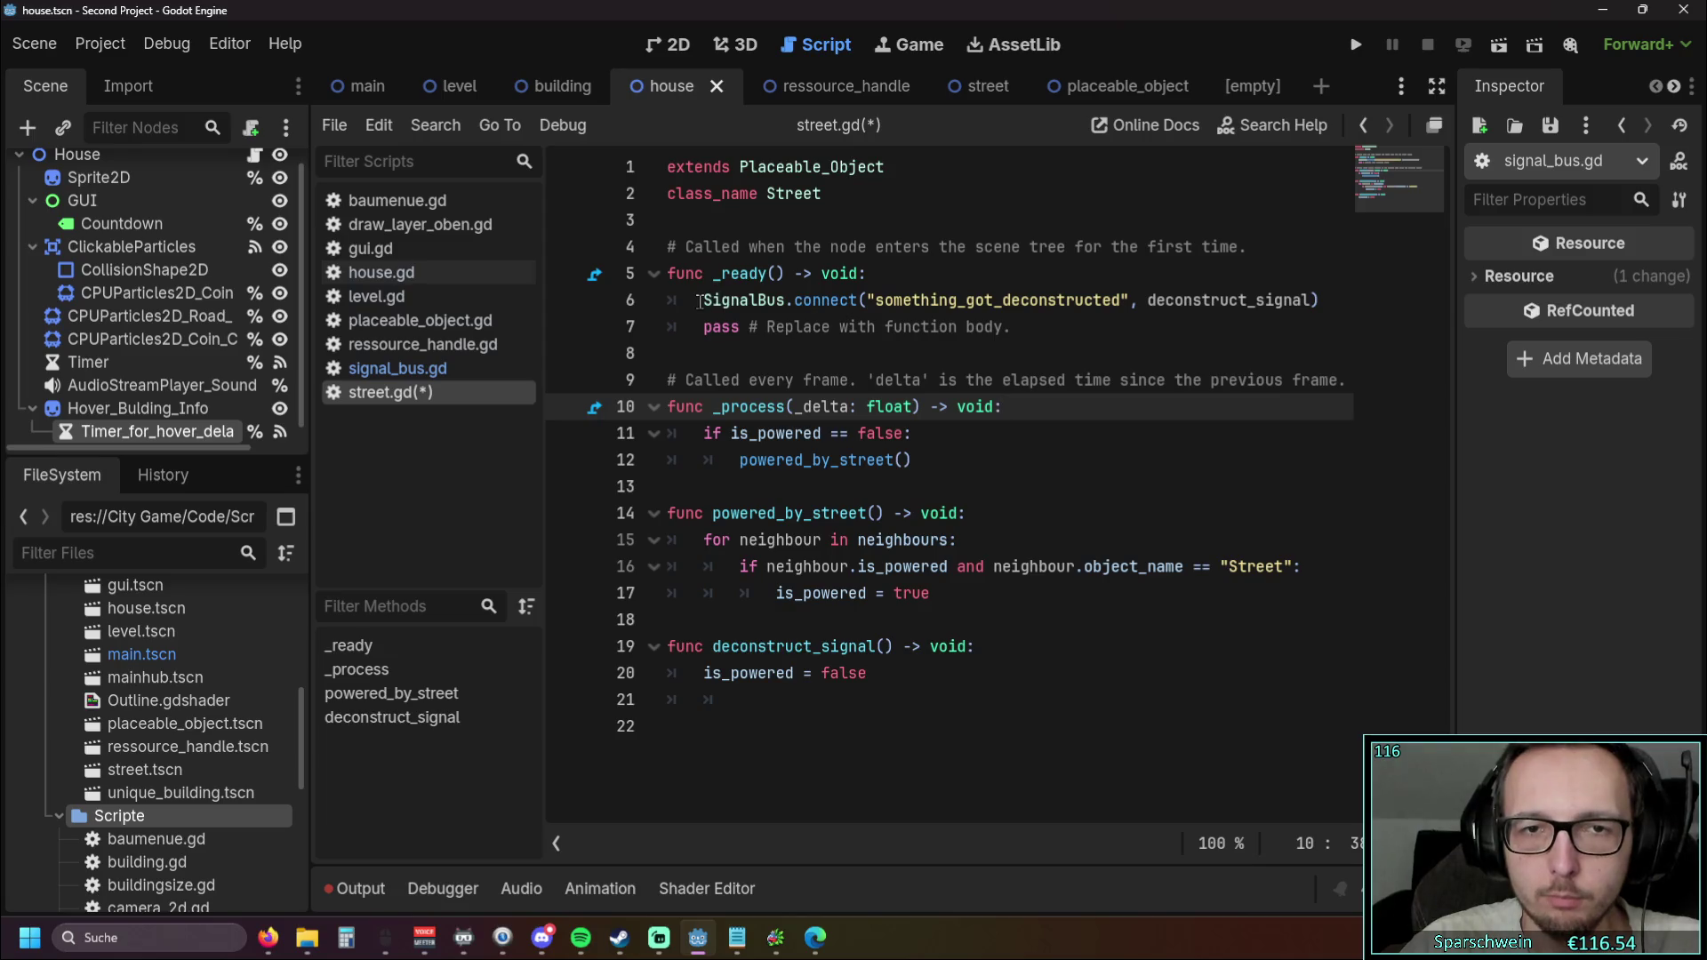
# Point out the SignalBus reference on line 6 and its deconstruct_signal callback
pyautogui.moveTo(711, 302); pyautogui.dragTo(851, 302)
pyautogui.click(840, 327)
pyautogui.moveTo(707, 302); pyautogui.dragTo(1122, 301)
pyautogui.click(903, 329)
pyautogui.click(1129, 347)
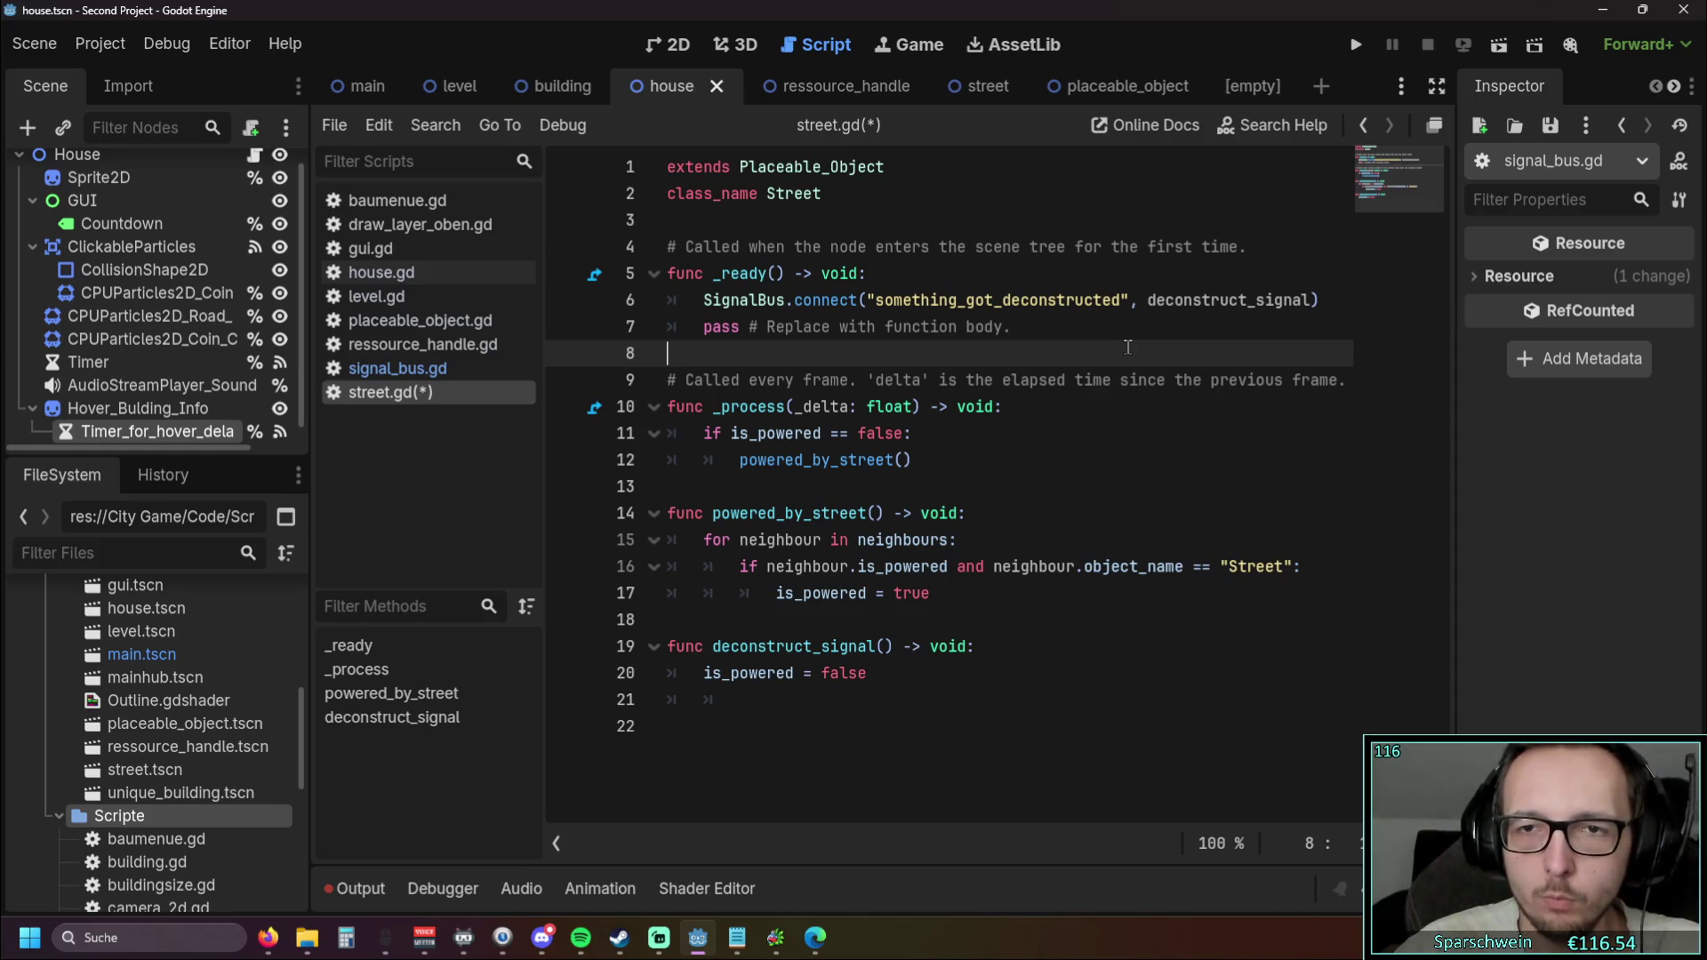
pyautogui.moveTo(1147, 300); pyautogui.dragTo(1316, 300)
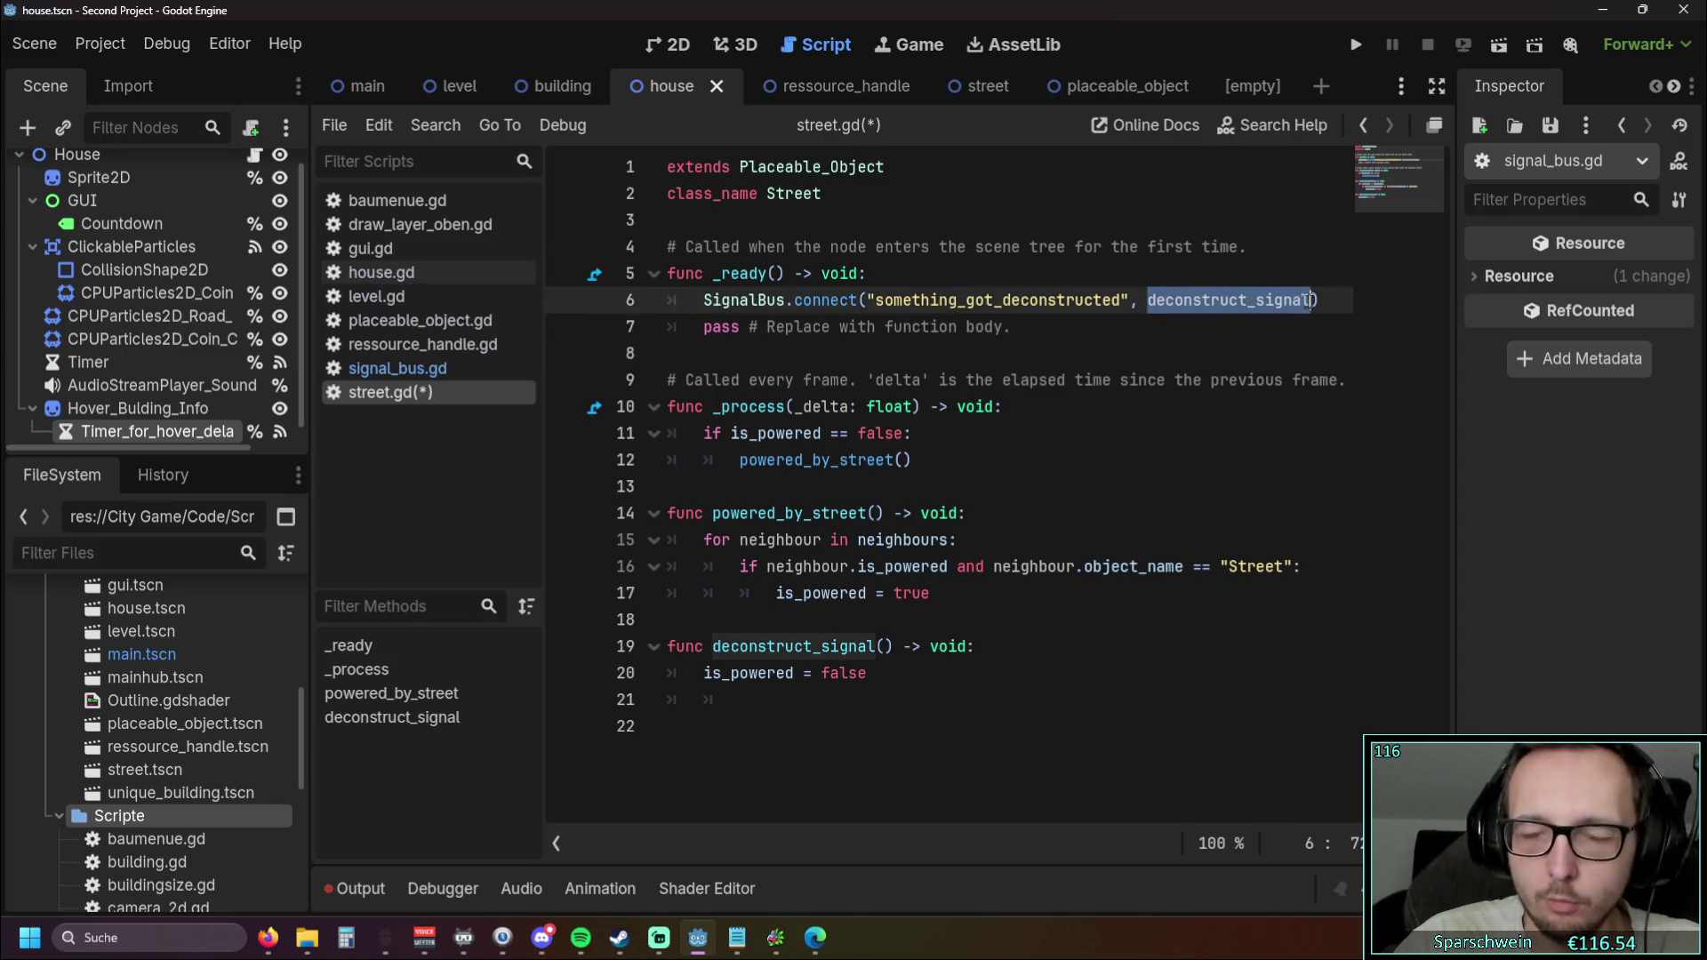
pyautogui.press('Down')
pyautogui.moveTo(1146, 300); pyautogui.dragTo(1321, 300)
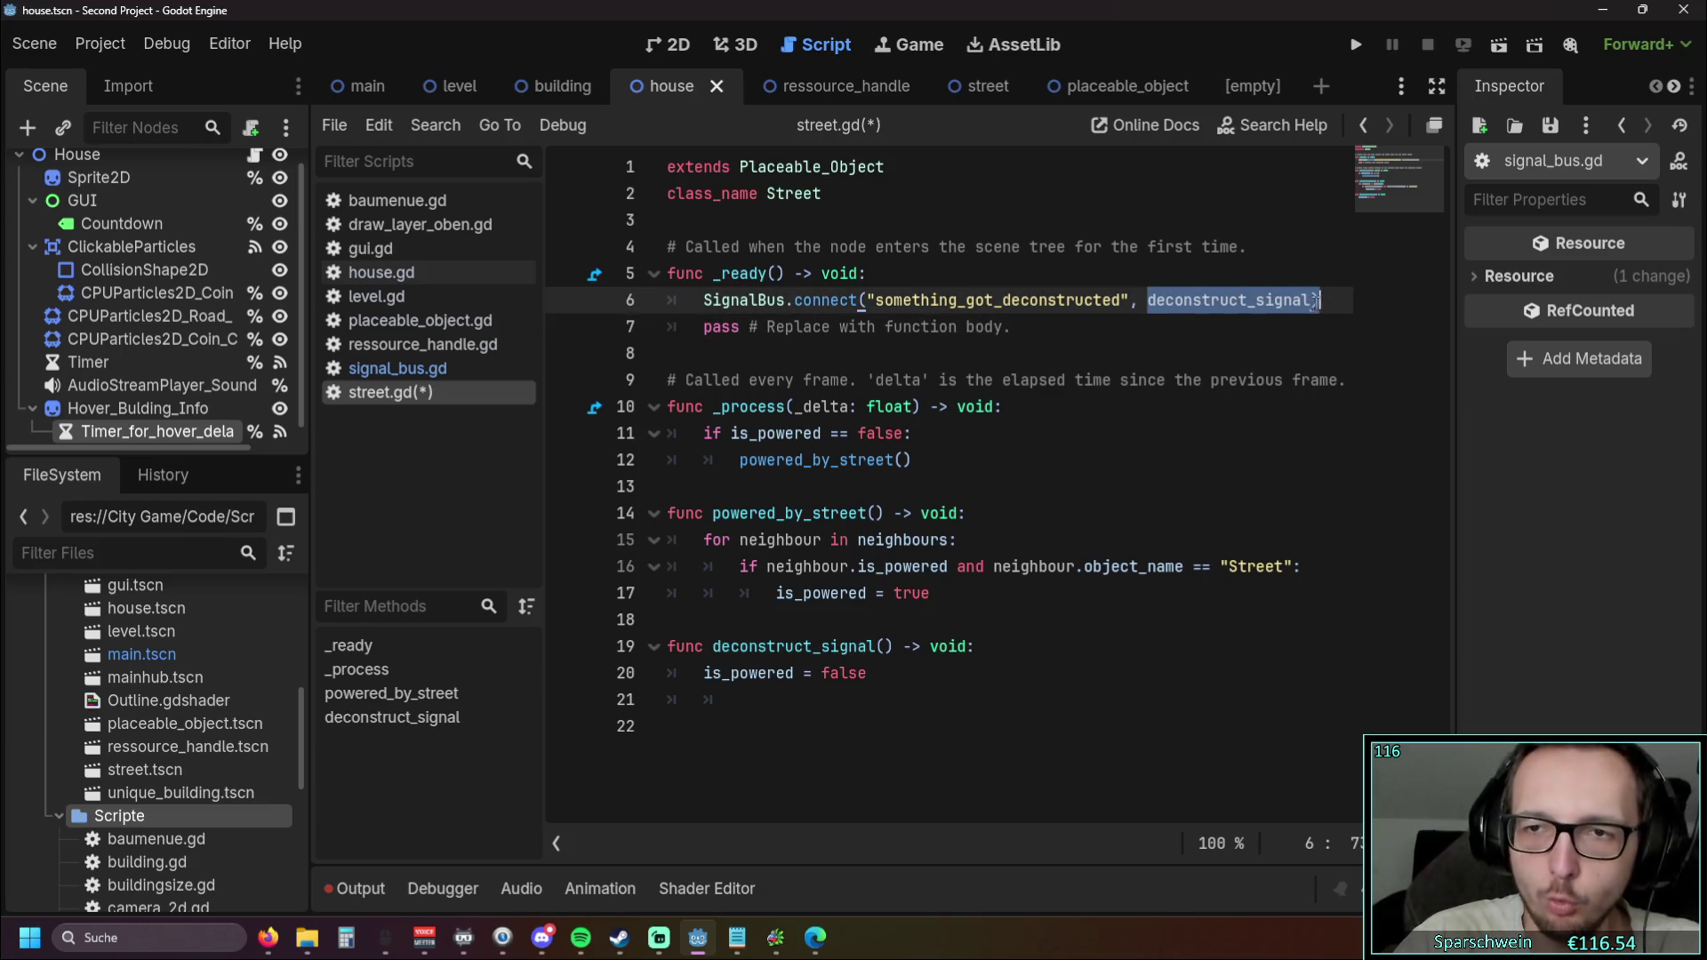
pyautogui.click(1304, 344)
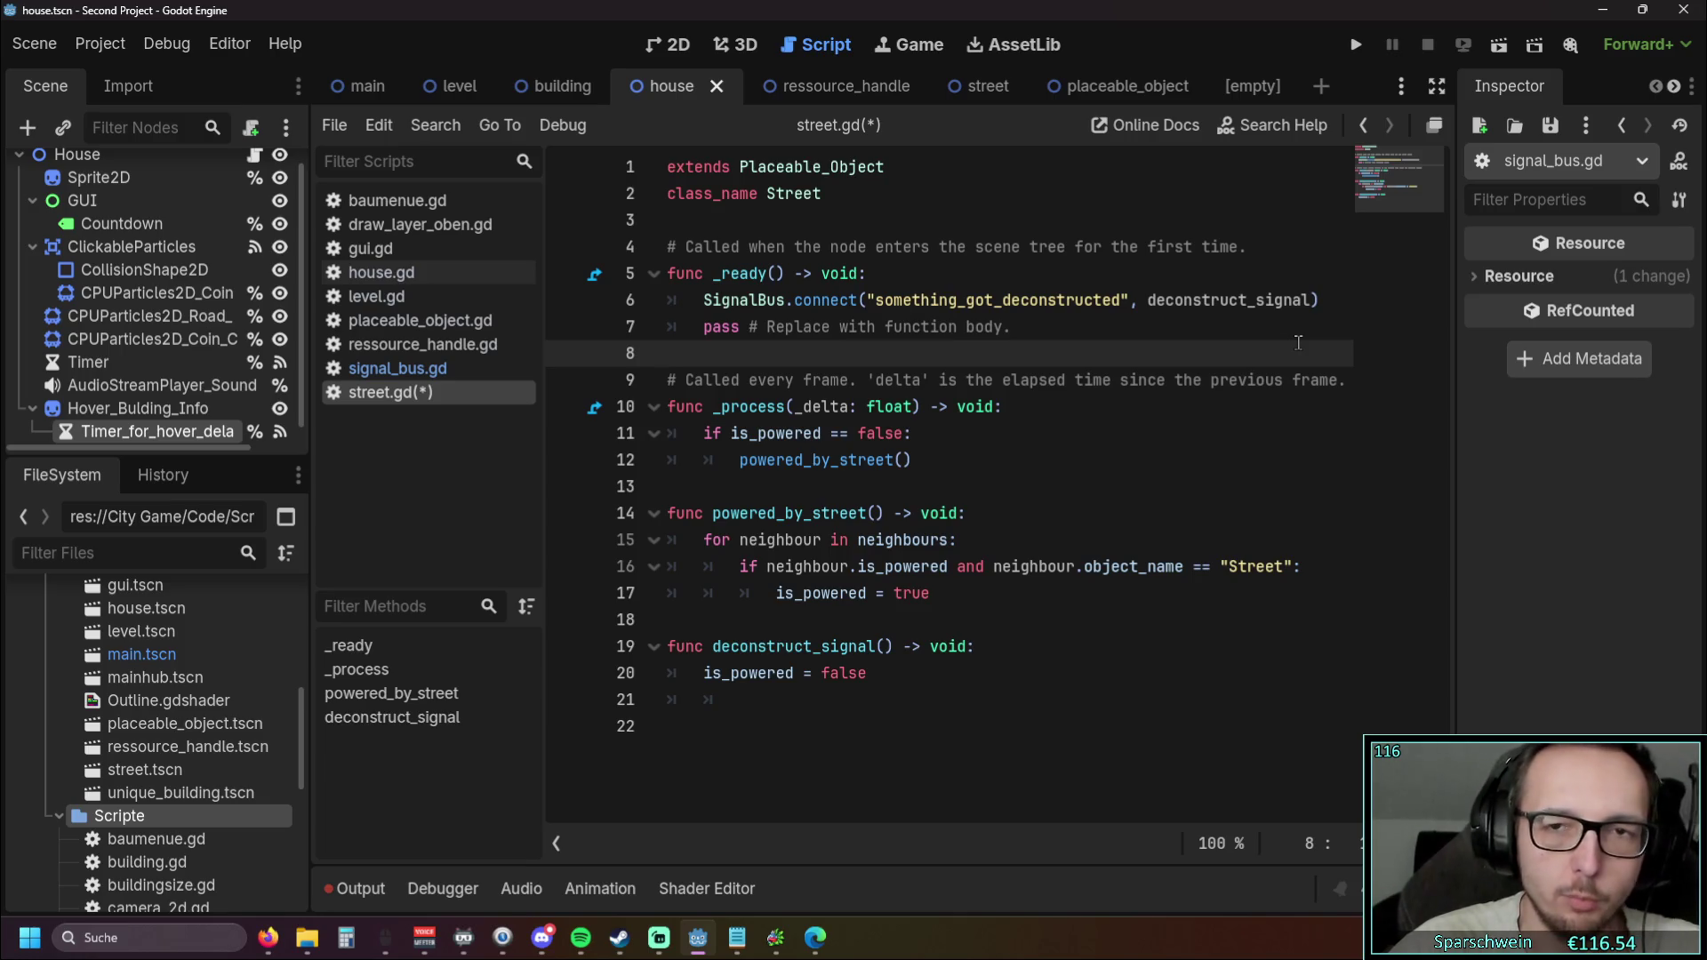
pyautogui.moveTo(1147, 300); pyautogui.dragTo(1293, 300)
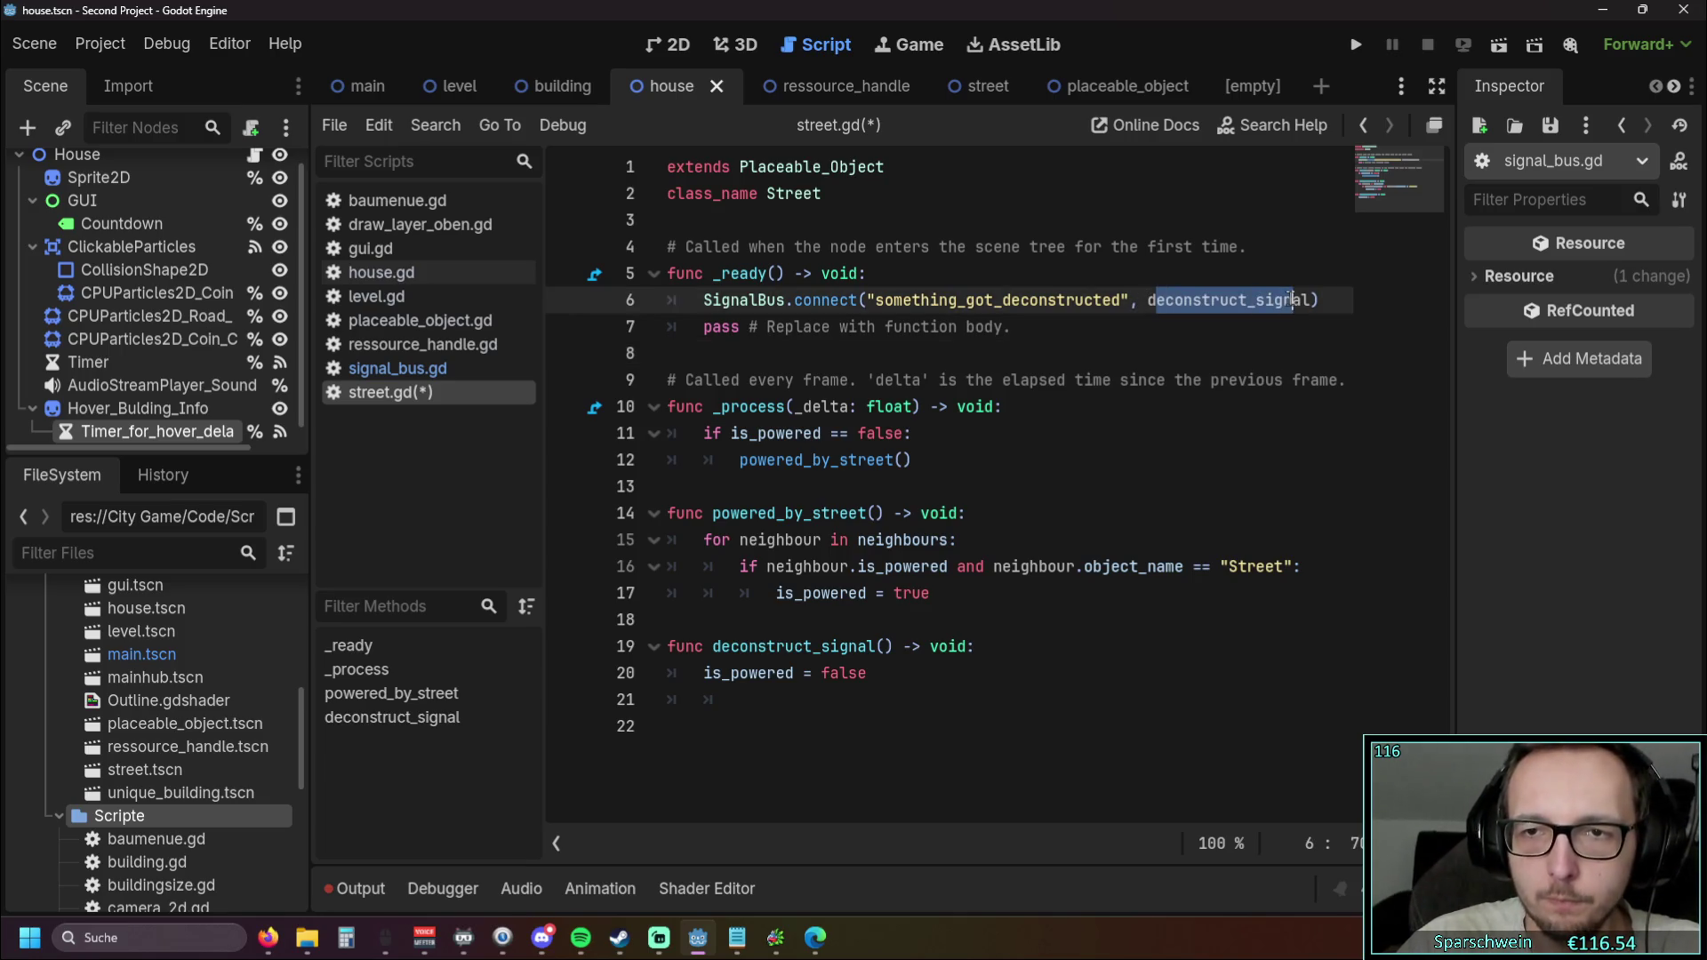
pyautogui.click(1280, 349)
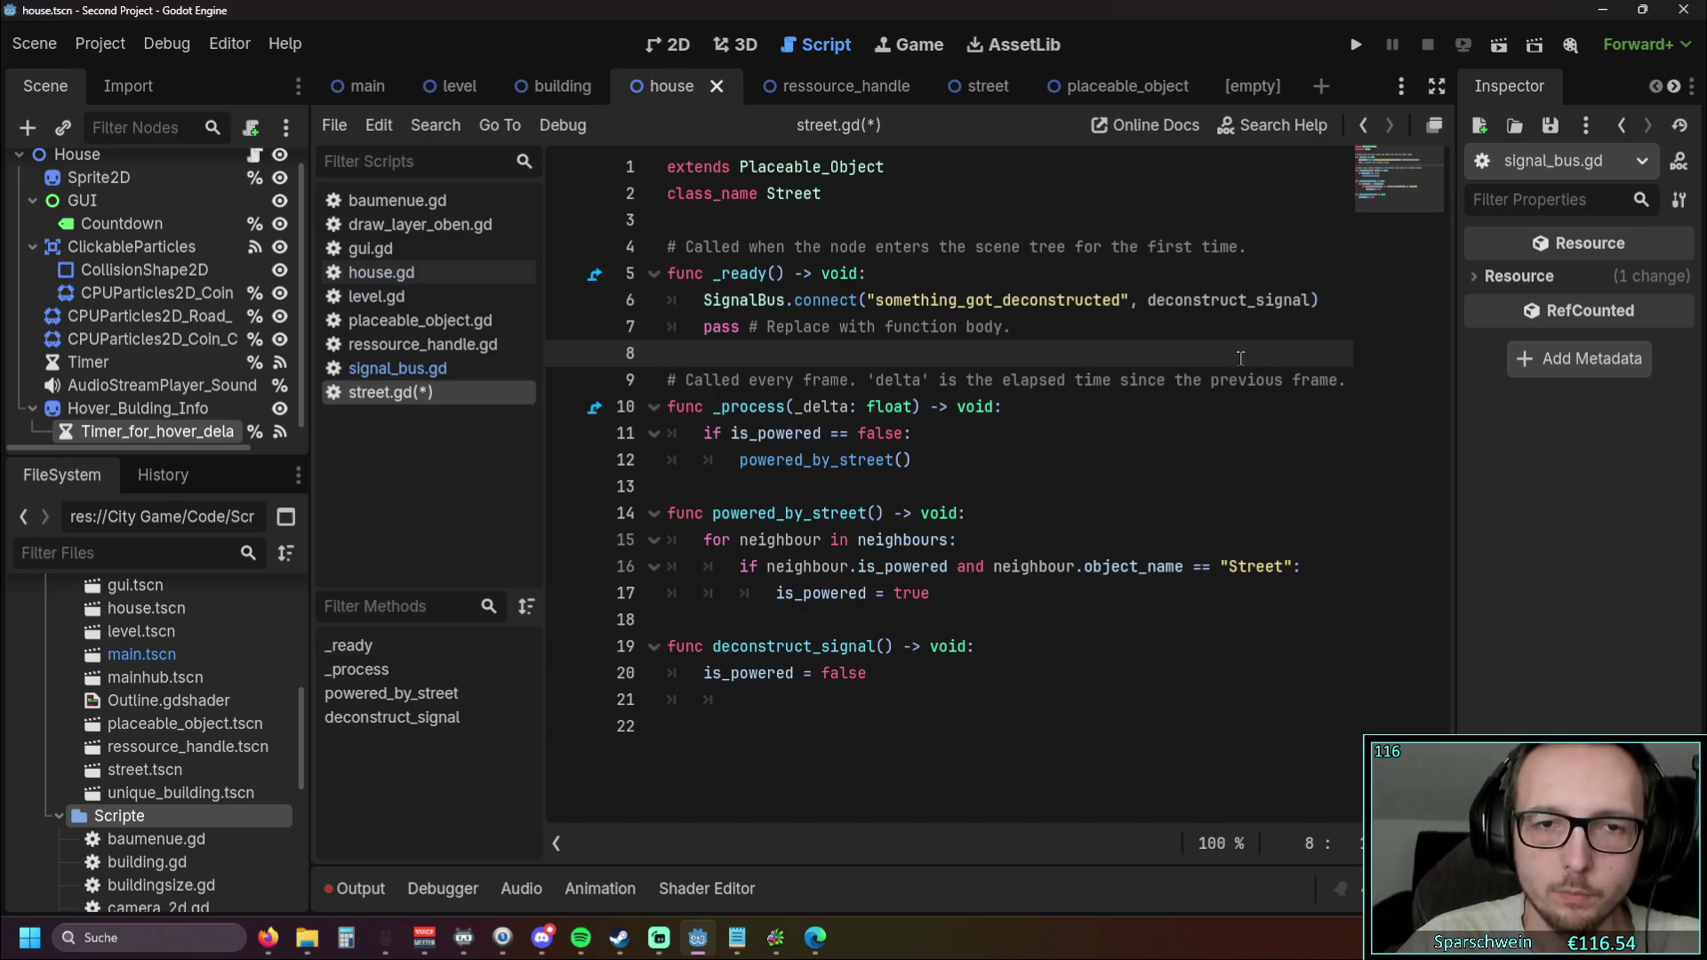
pyautogui.click(1140, 441)
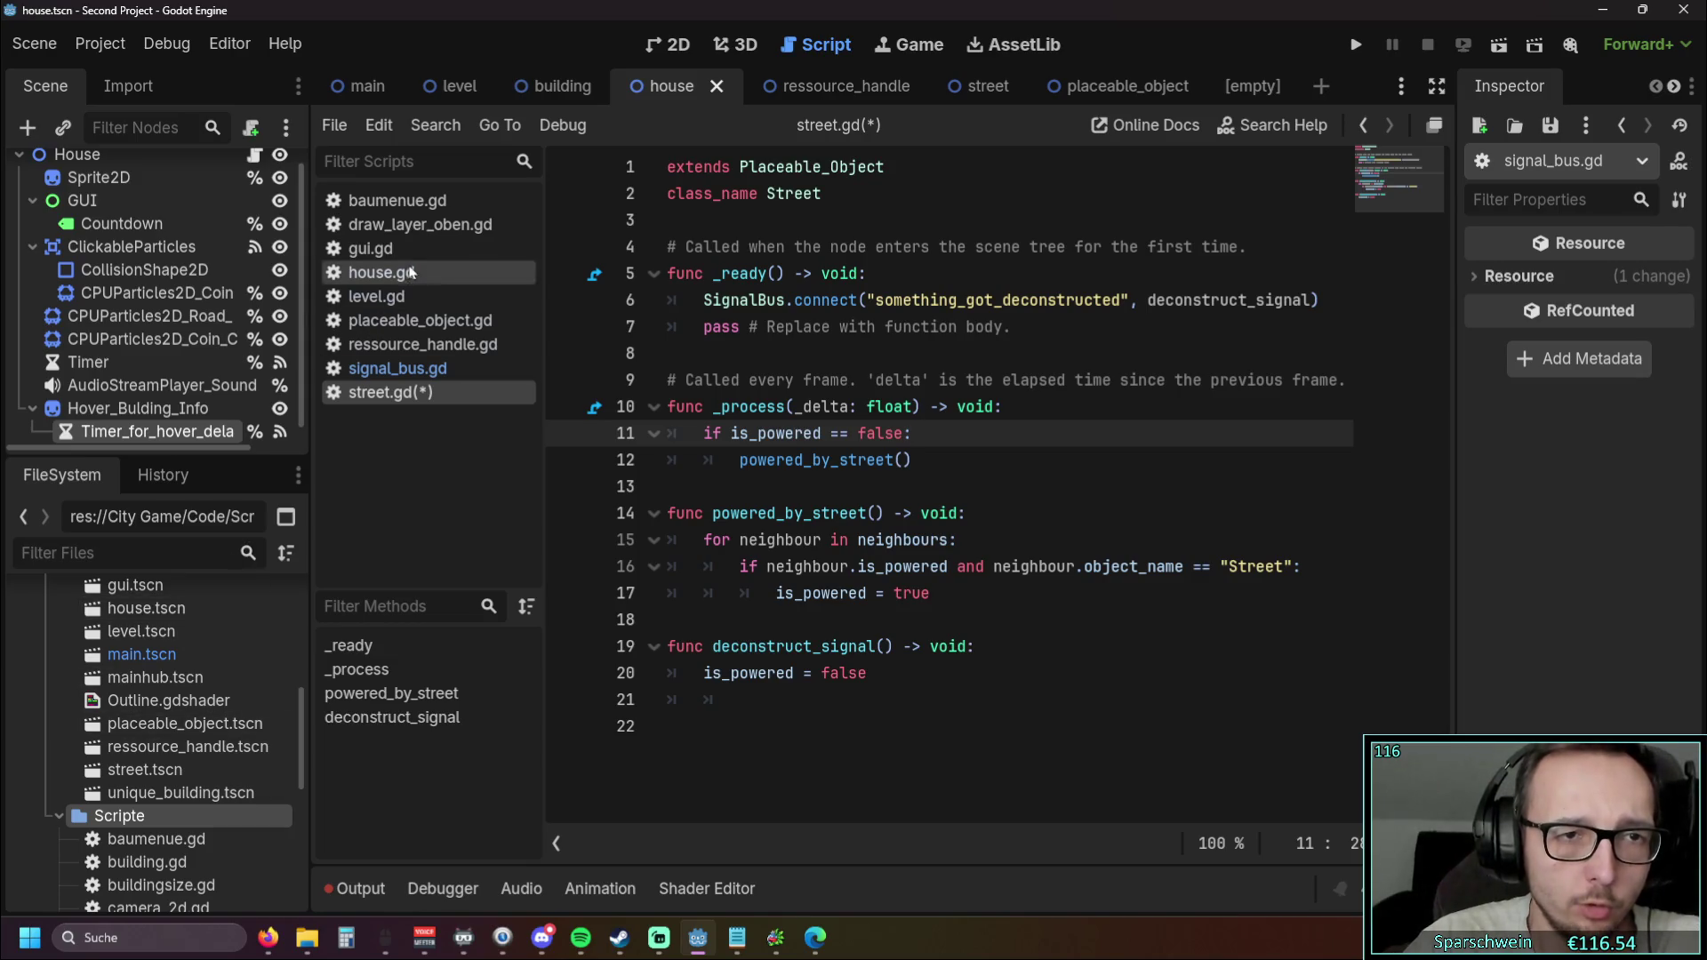
# Switch to gui.gd and scroll through its code
pyautogui.click(370, 248)
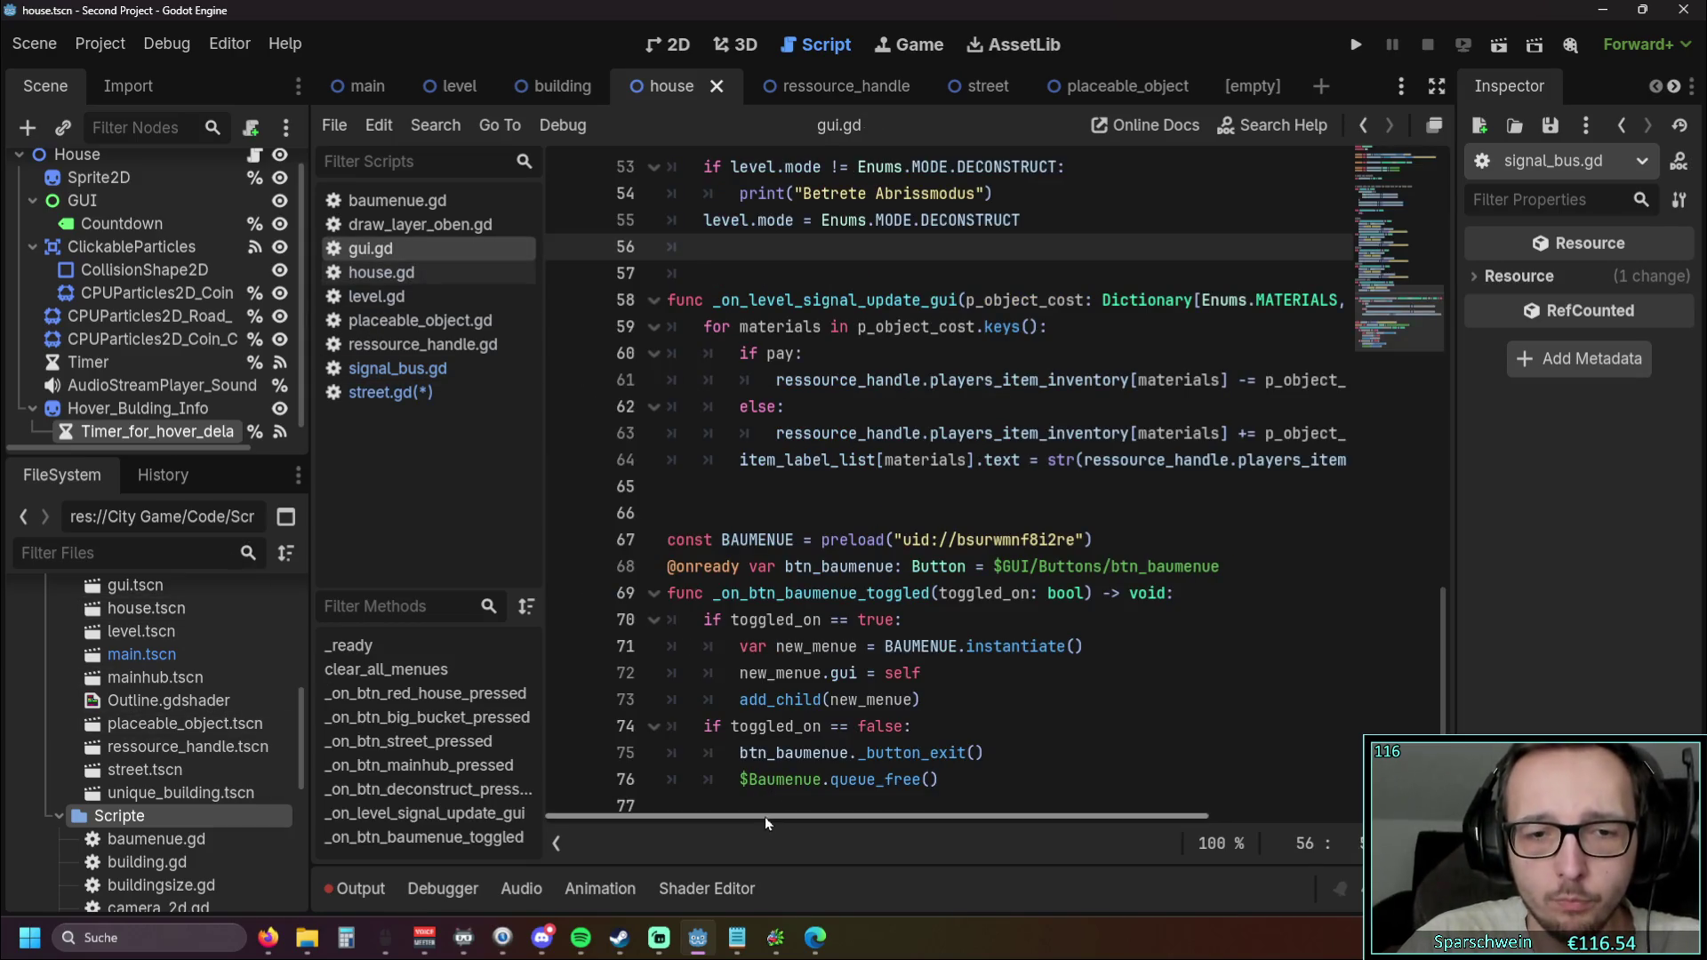
pyautogui.moveTo(765, 817); pyautogui.dragTo(717, 819)
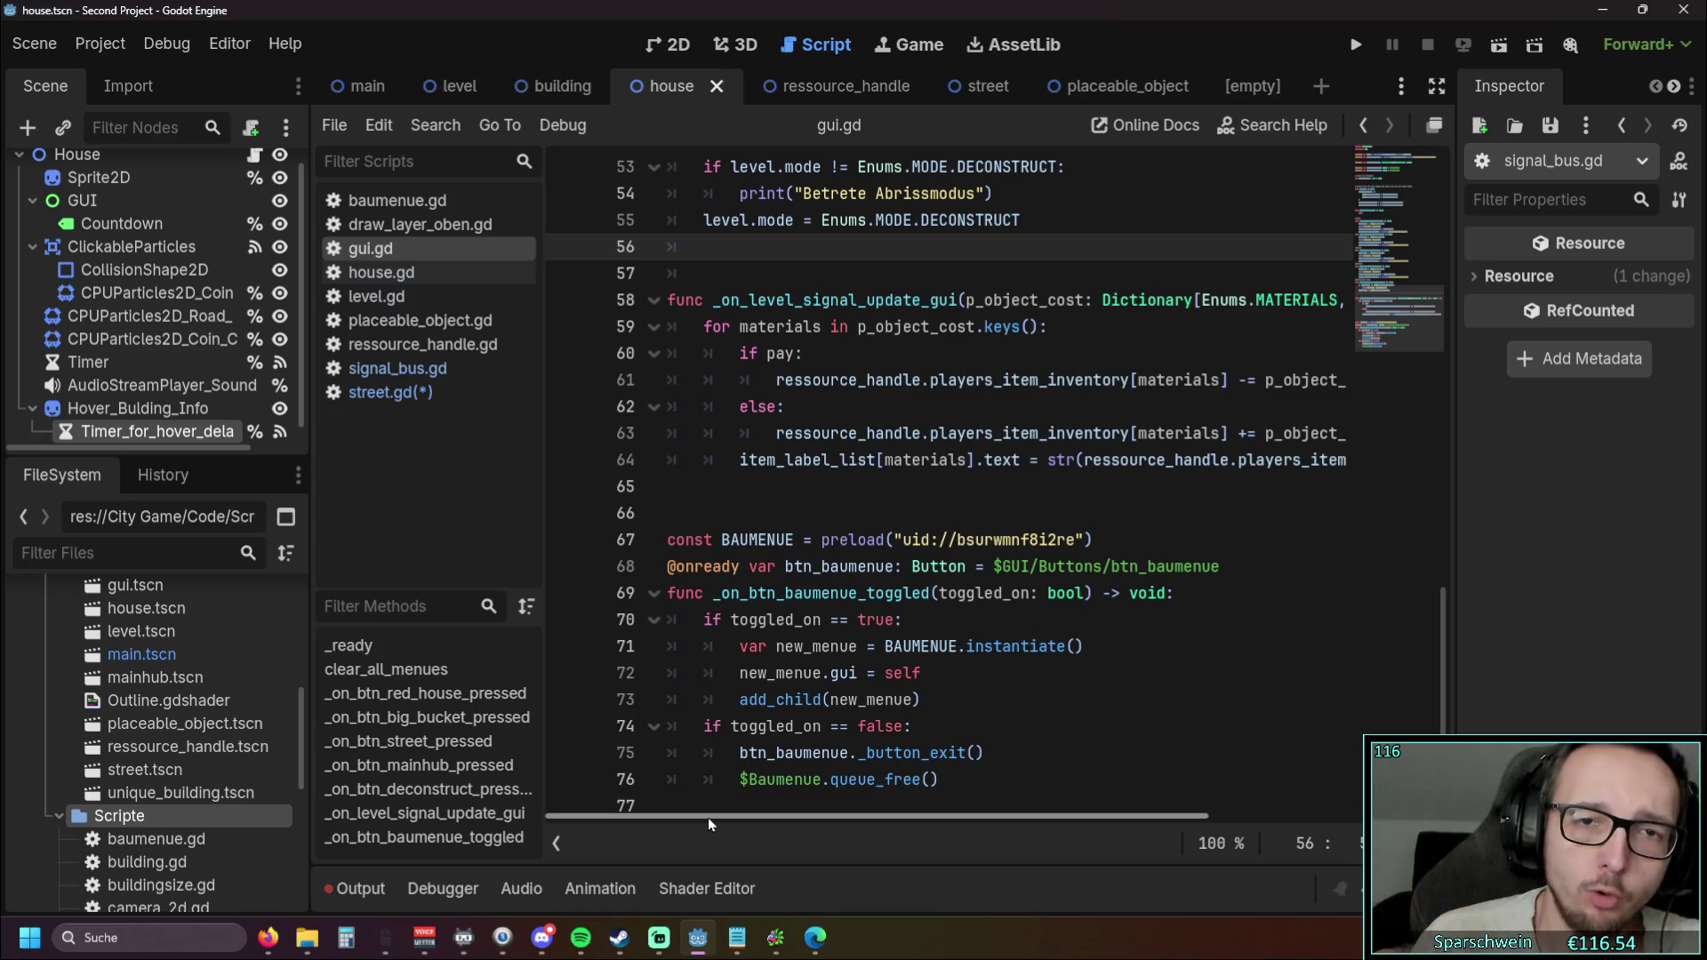
pyautogui.scroll(2, 1082, 534)
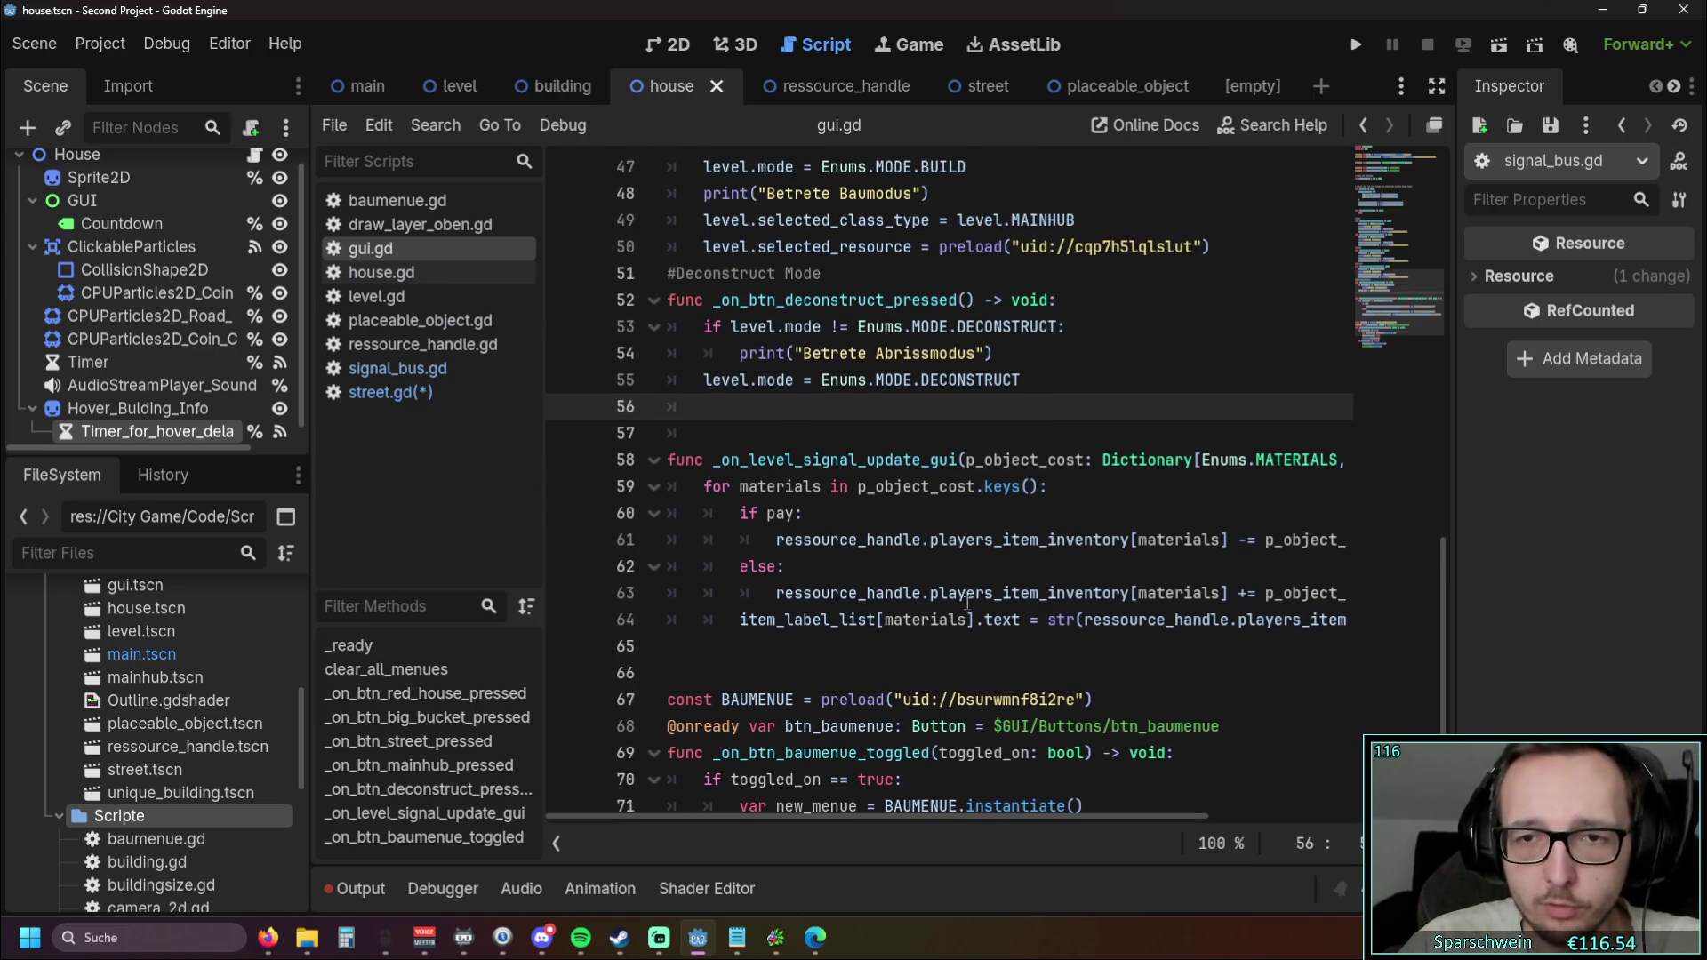
pyautogui.scroll(15, 876, 522)
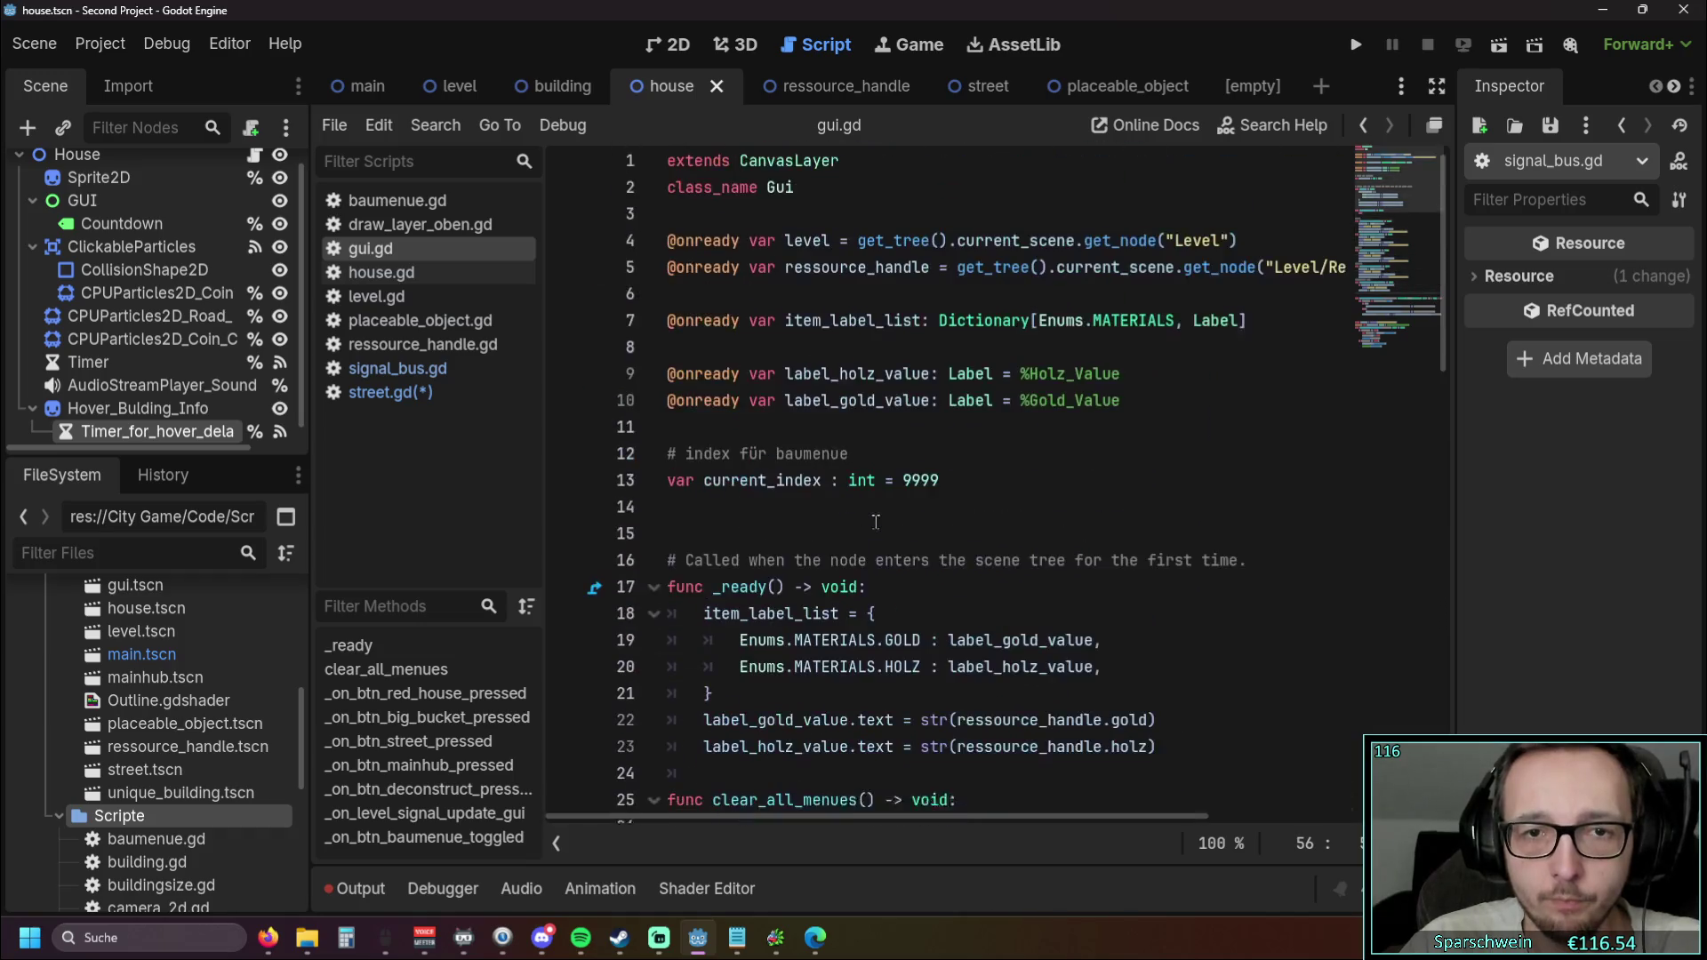
pyautogui.scroll(-3, 878, 519)
pyautogui.scroll(3, 881, 513)
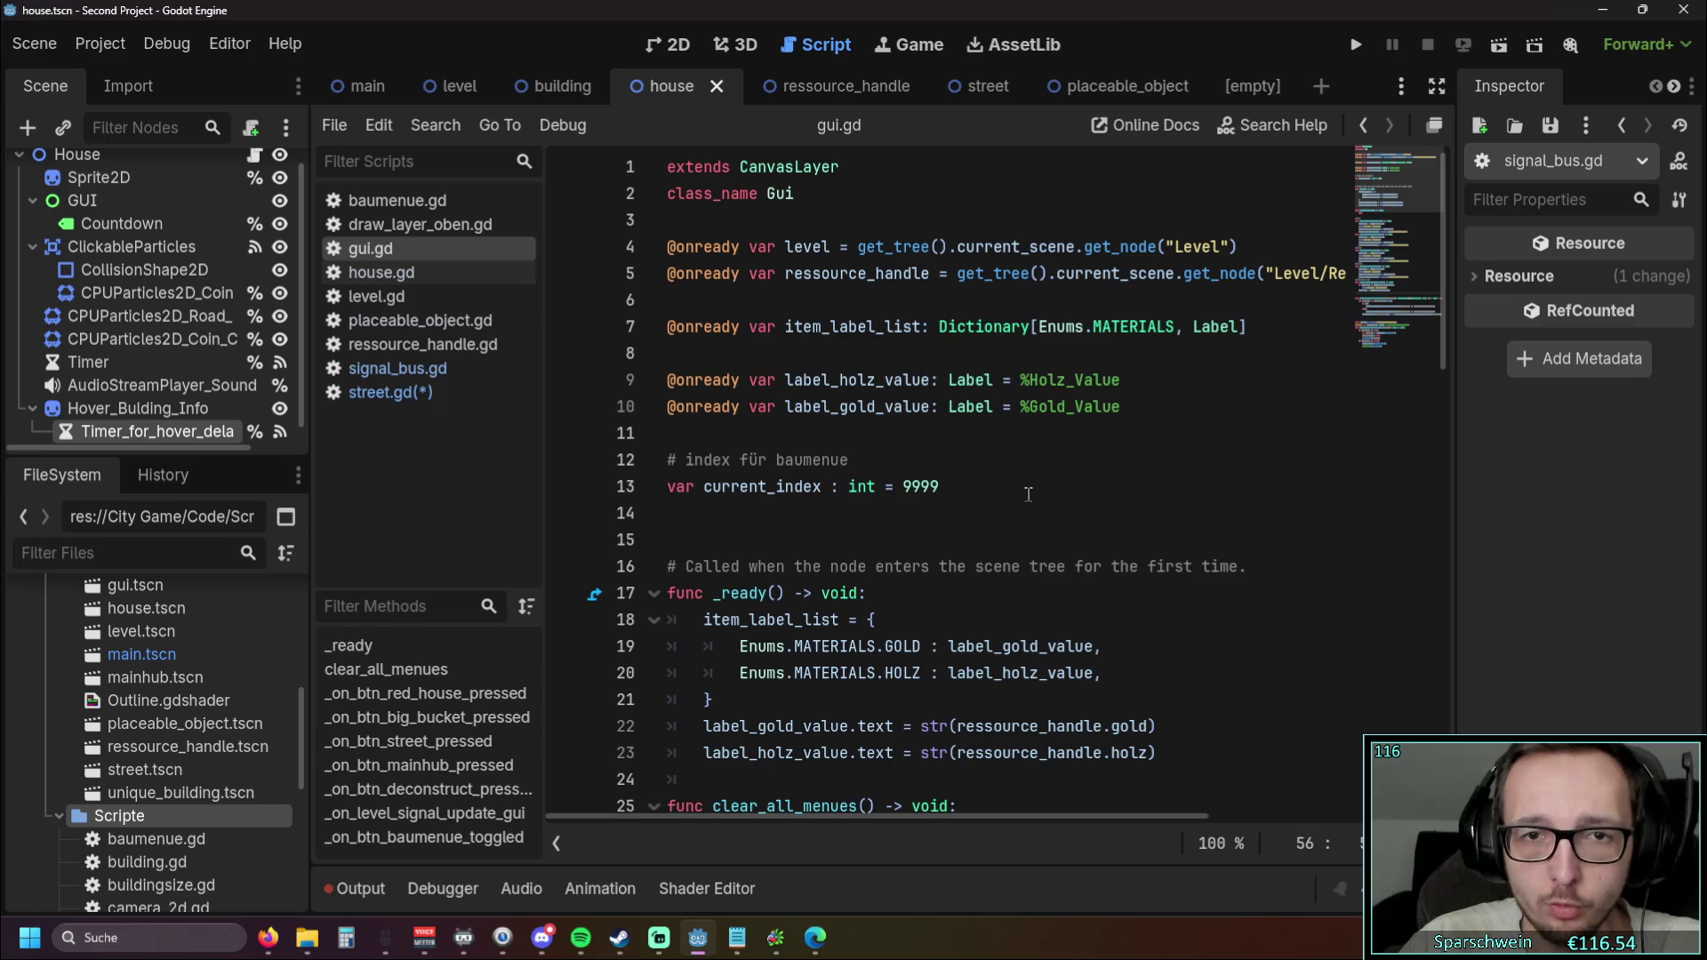
pyautogui.scroll(-4, 1022, 496)
pyautogui.scroll(-3, 1028, 494)
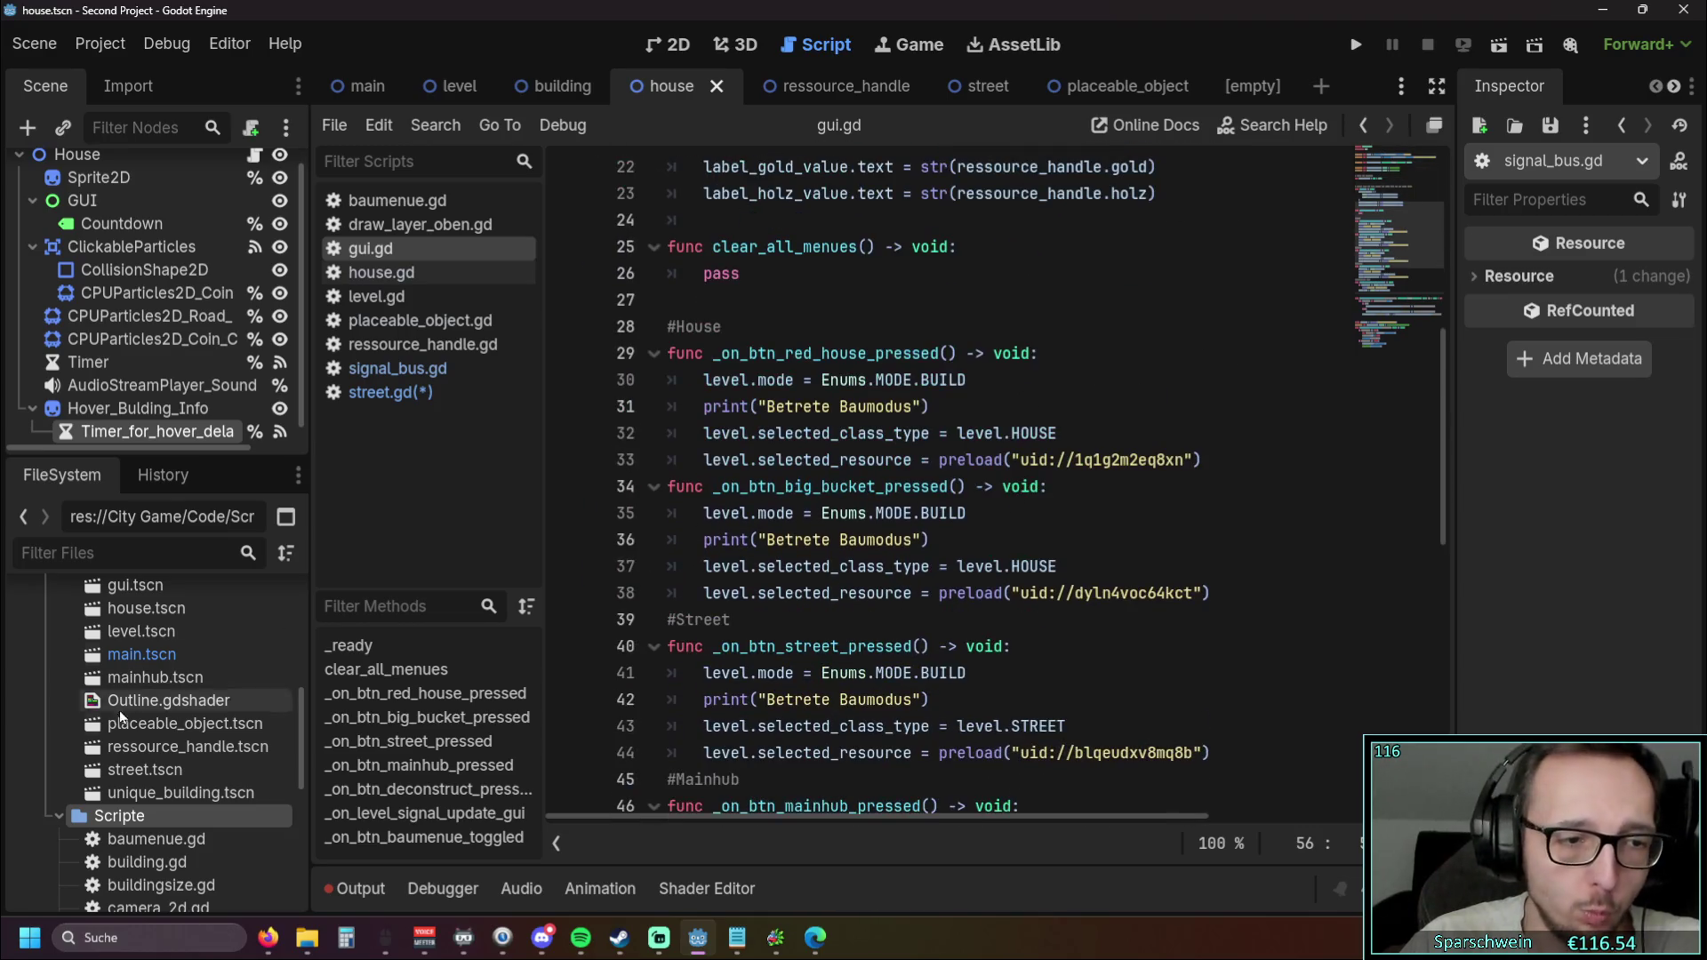
# Switch to level.gd and scroll through its code
pyautogui.click(376, 296)
pyautogui.scroll(-15, 1444, 333)
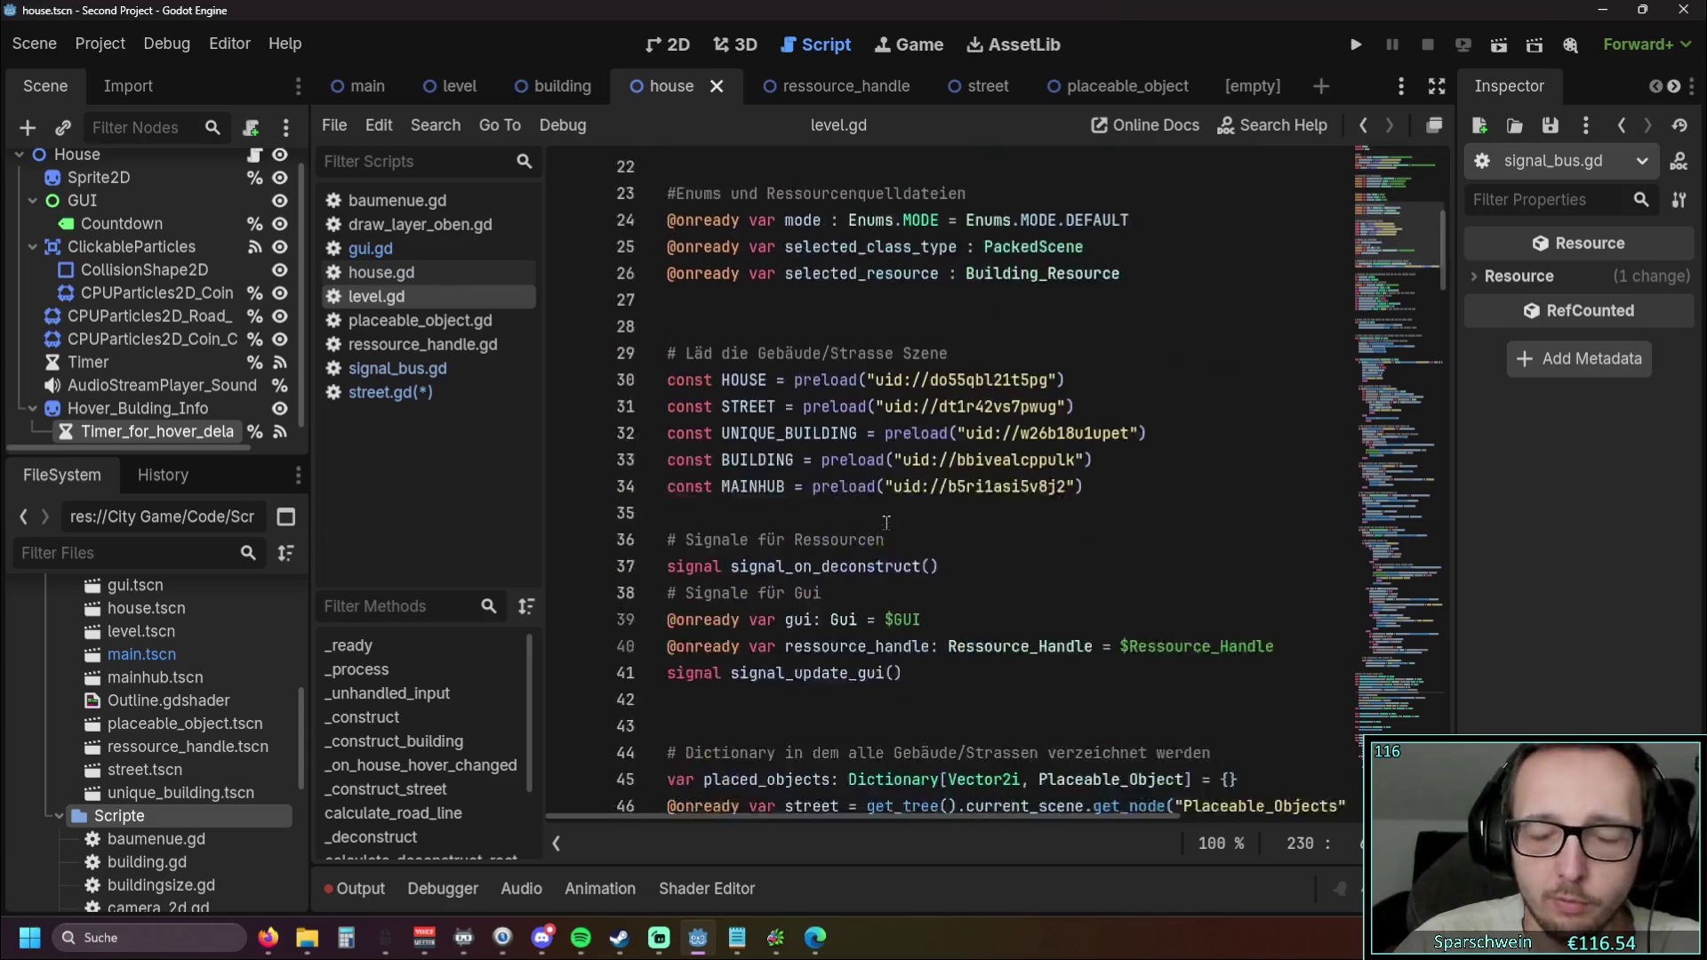
pyautogui.scroll(-20, 1445, 333)
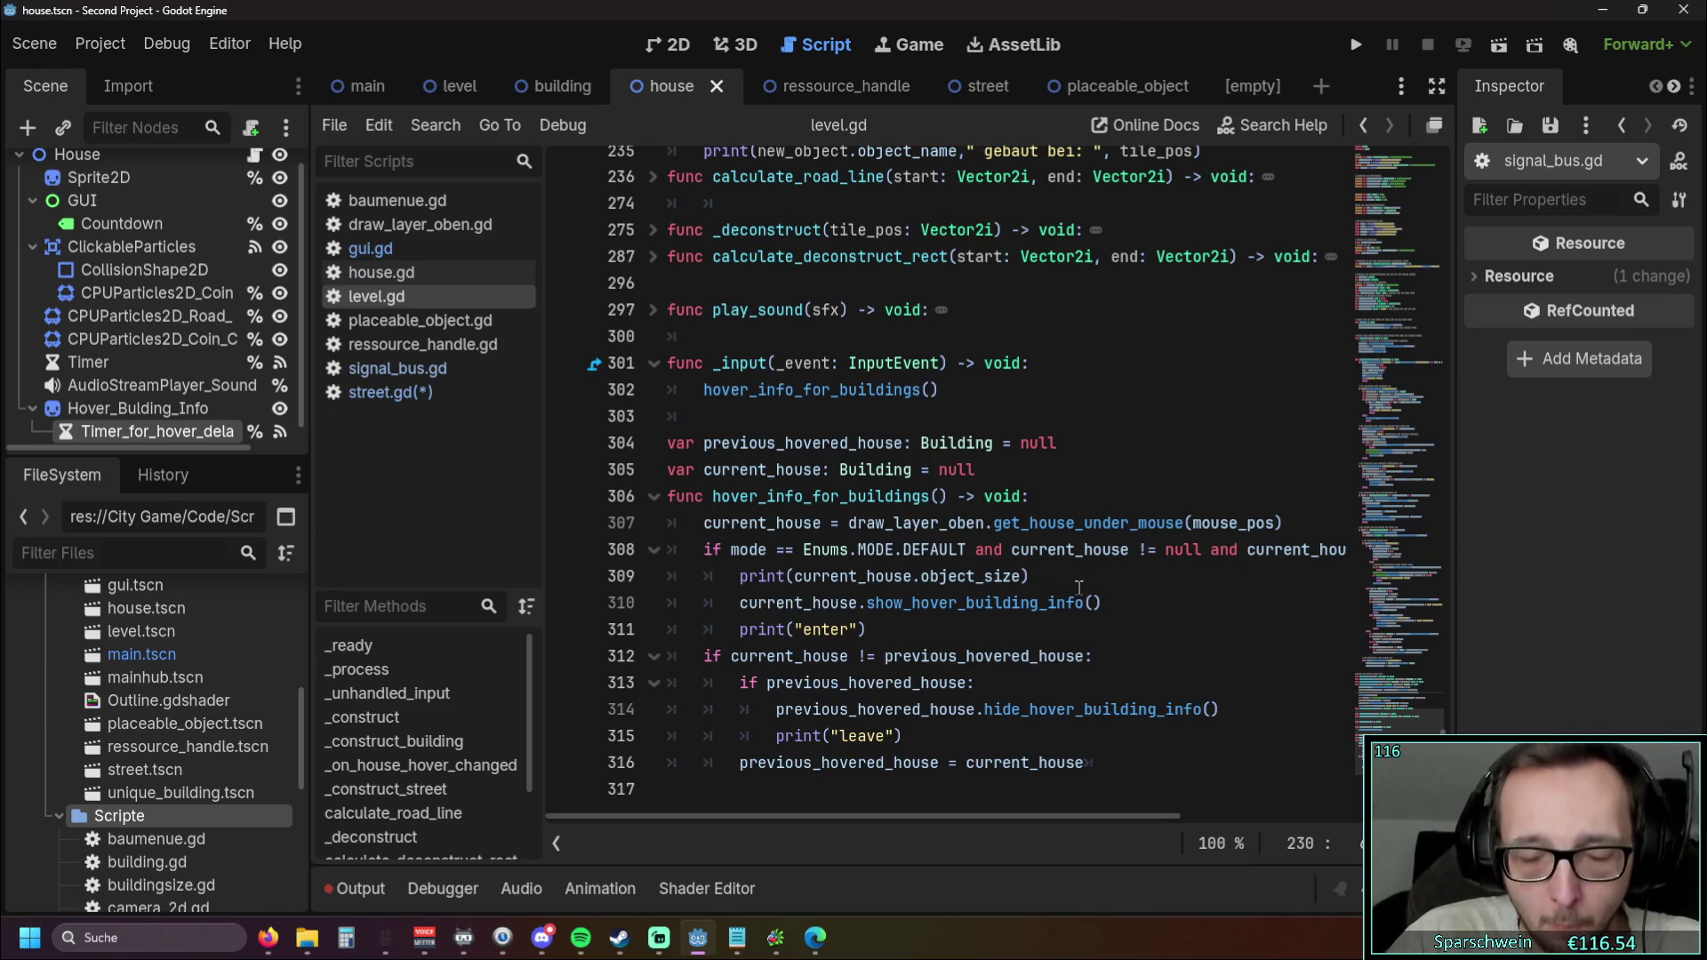
pyautogui.scroll(1, 1079, 587)
pyautogui.scroll(-1, 684, 535)
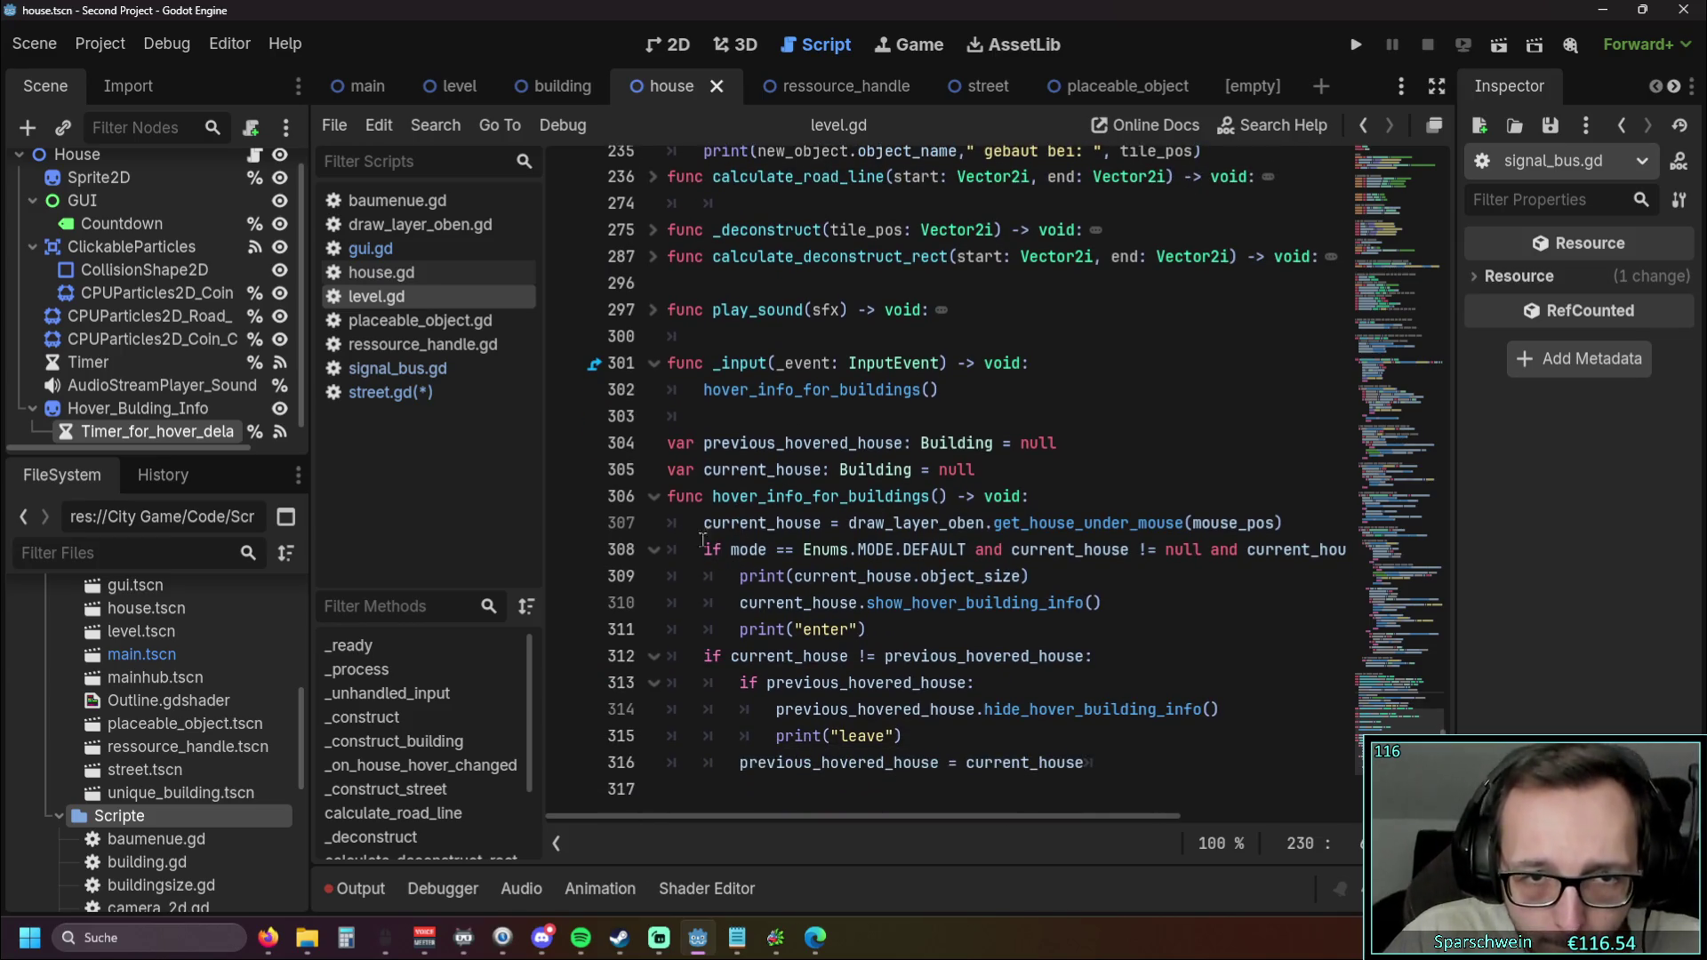
pyautogui.scroll(3, 702, 539)
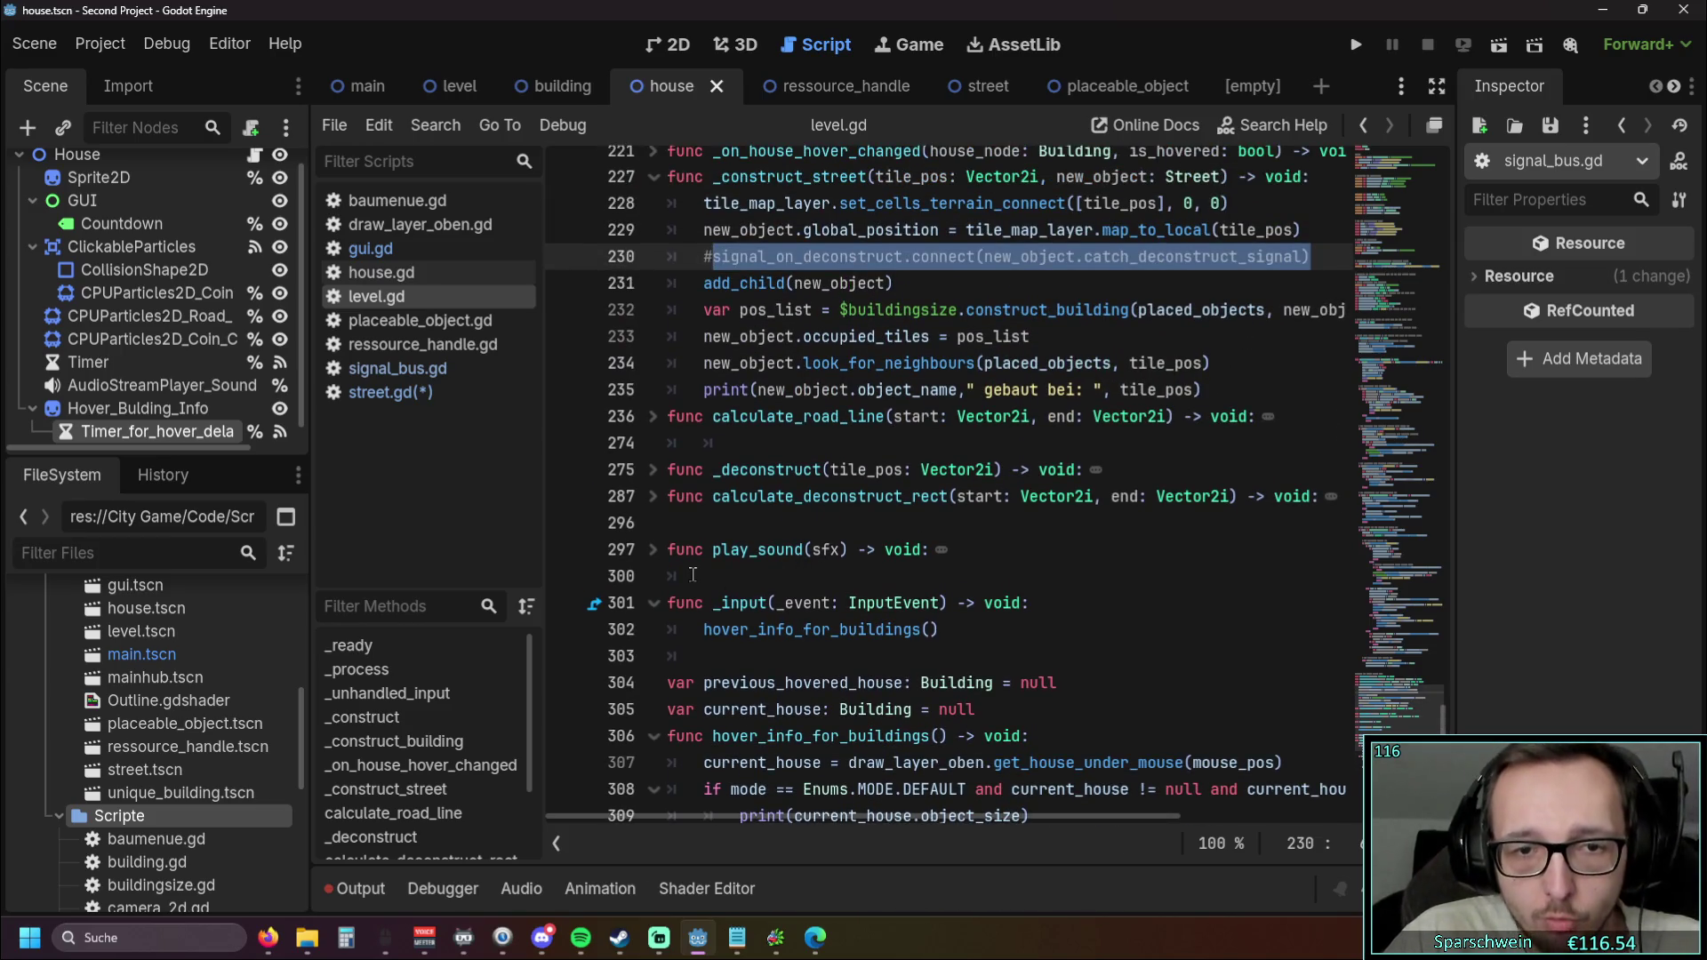
# Return to gui.gd and review its code again
pyautogui.click(385, 252)
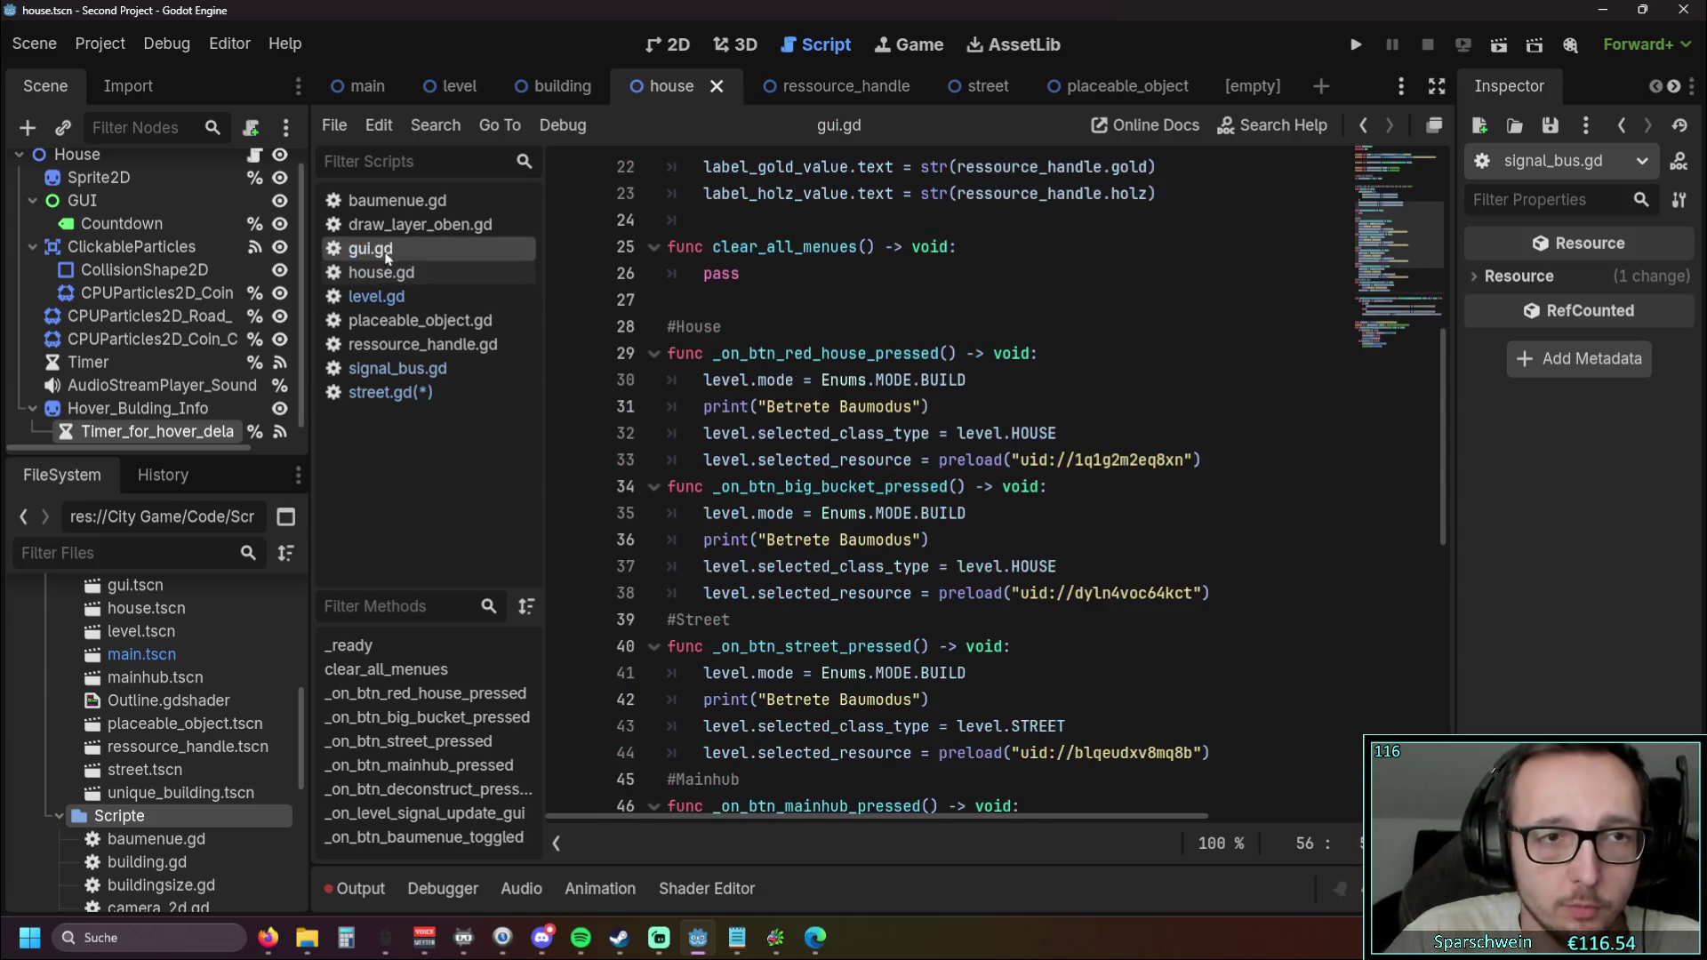
pyautogui.scroll(-10, 1035, 416)
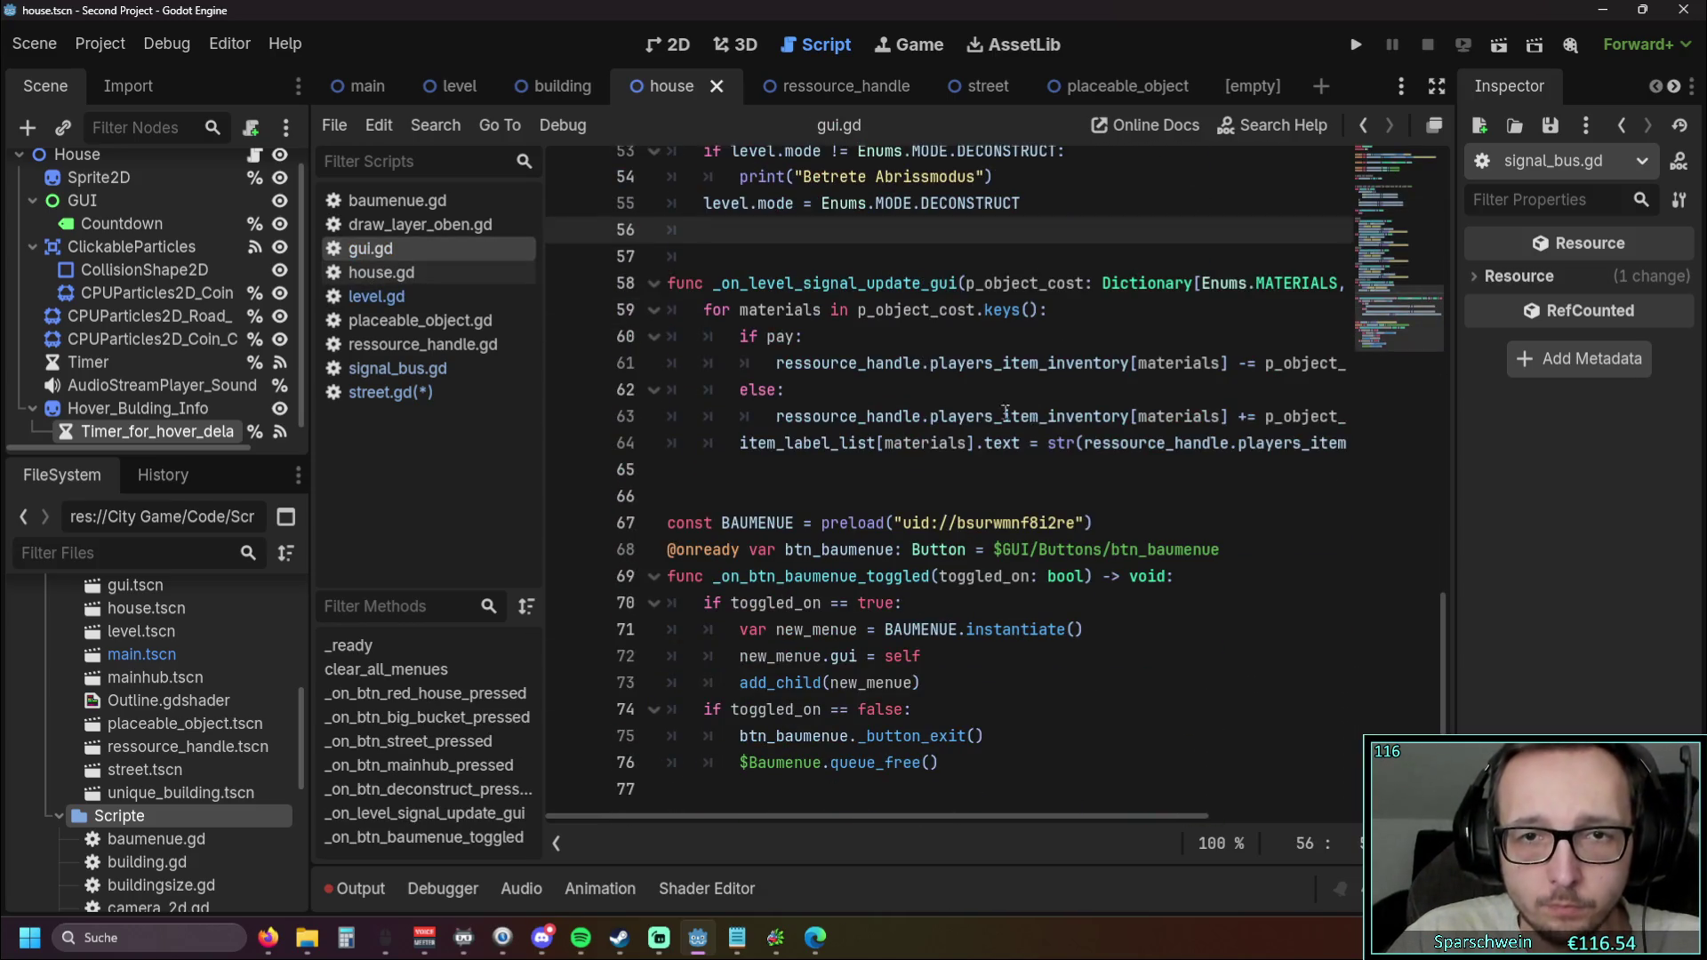
pyautogui.scroll(2, 1006, 414)
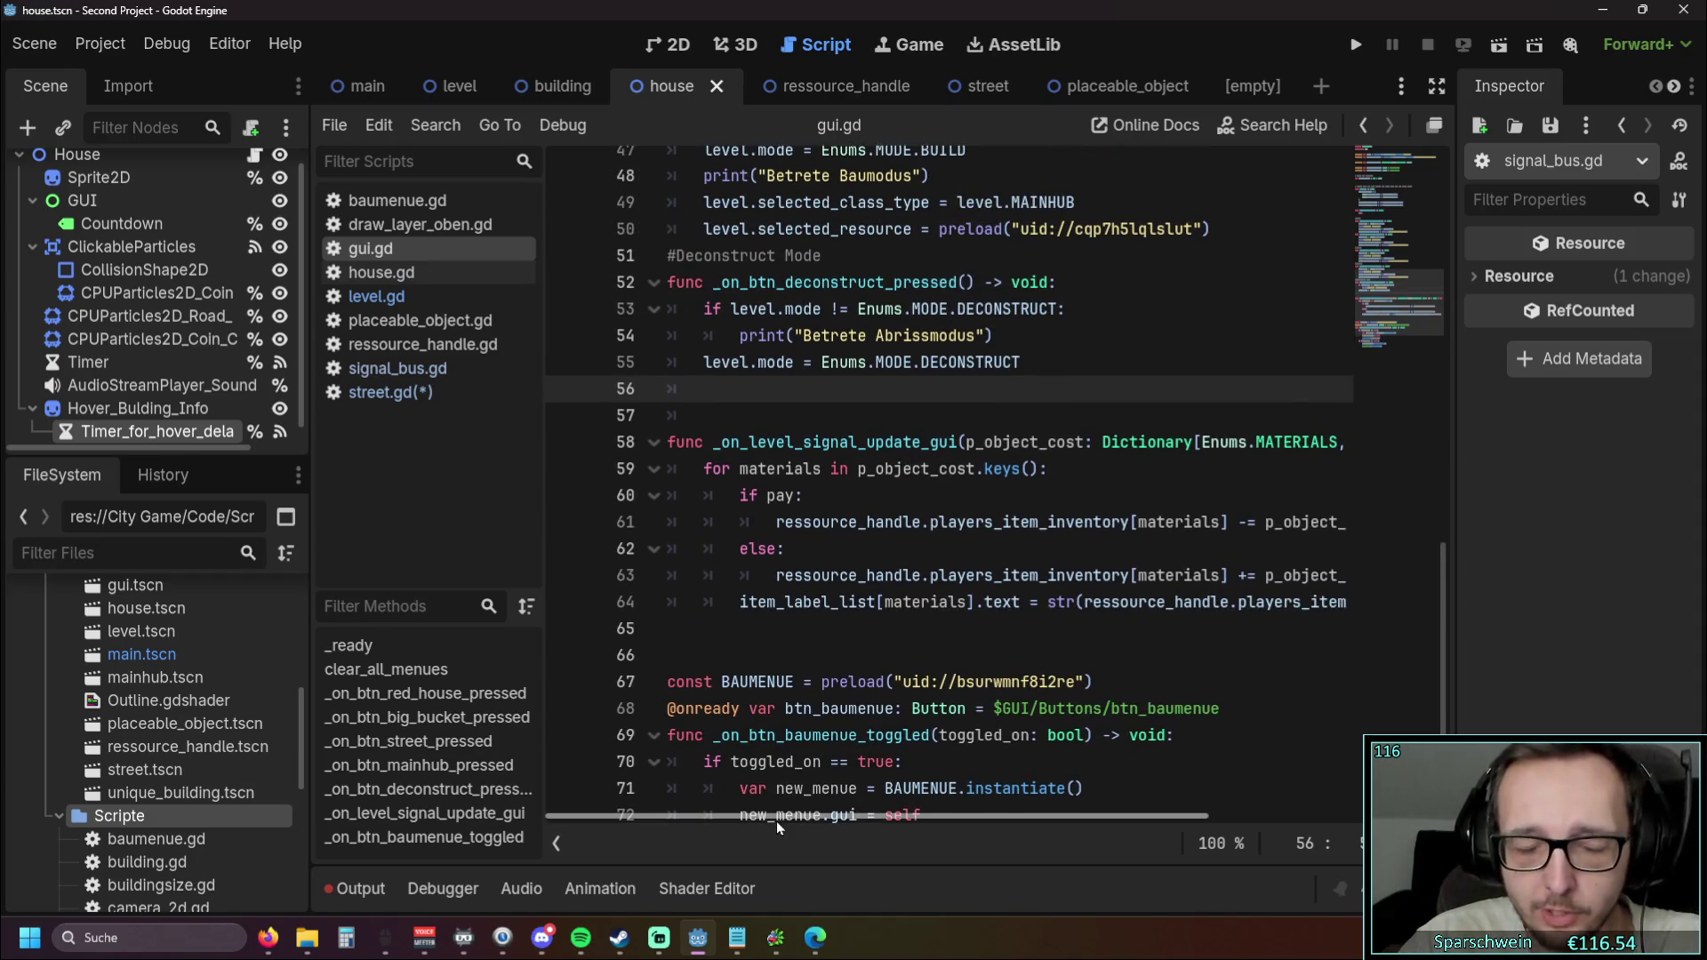
pyautogui.moveTo(776, 820)
pyautogui.mouseDown()
pyautogui.moveTo(1134, 811)
pyautogui.moveTo(774, 816)
pyautogui.mouseUp()
pyautogui.scroll(13, 889, 575)
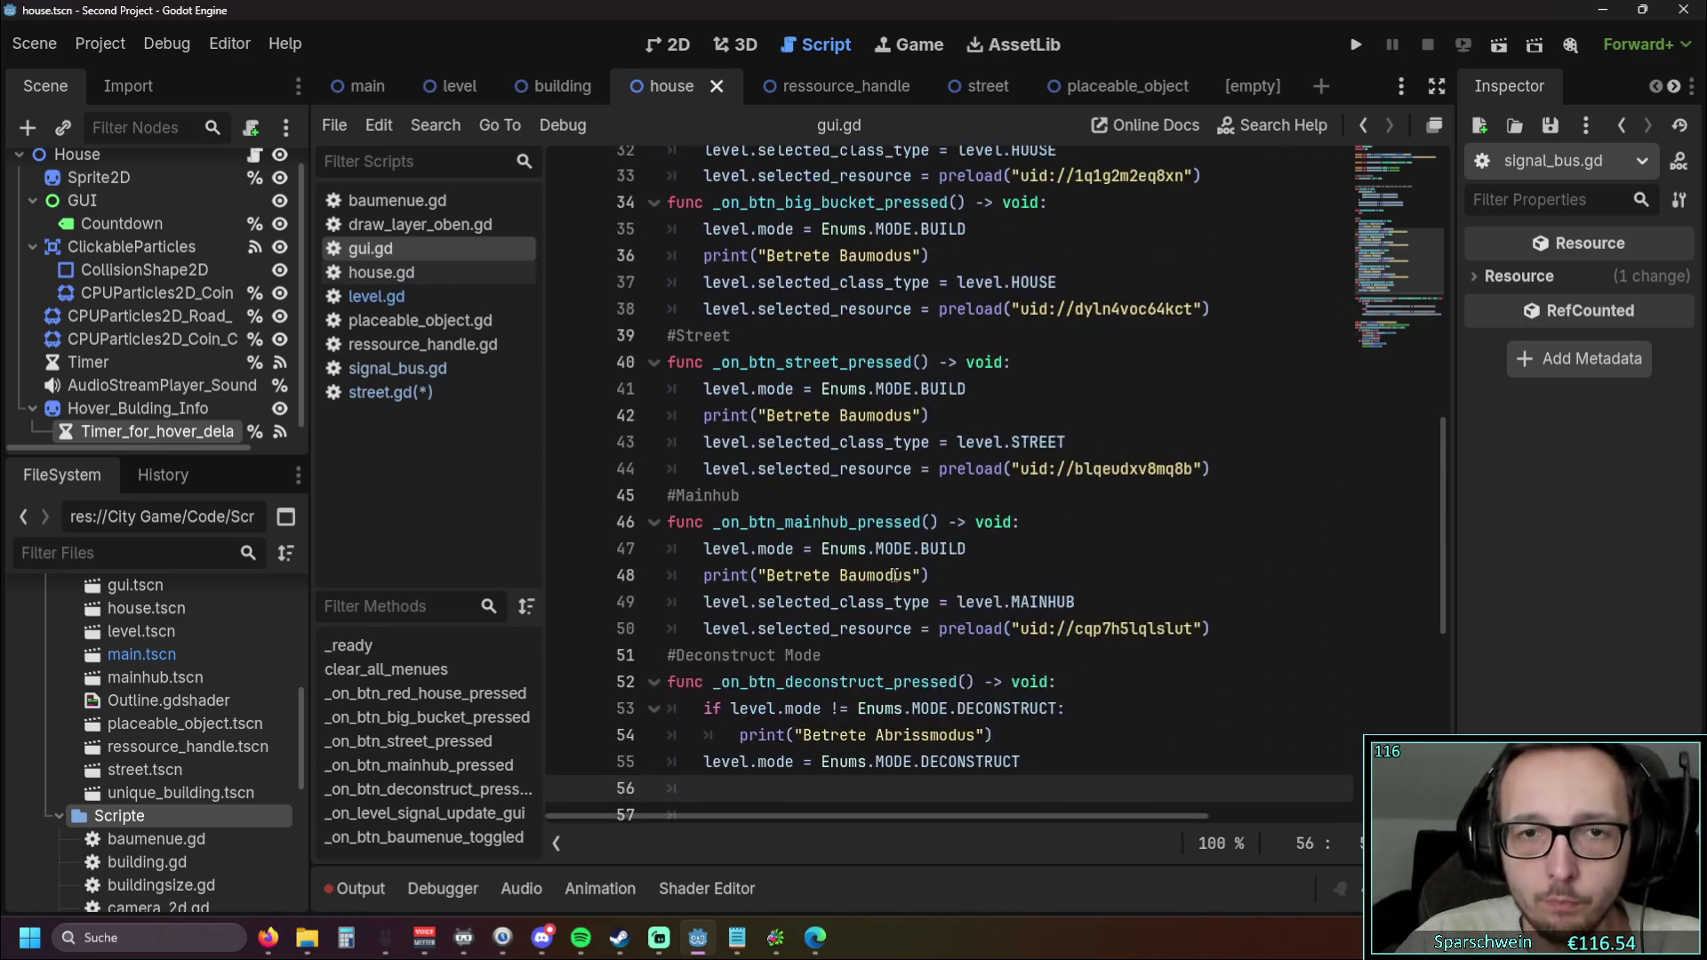
pyautogui.scroll(3, 889, 575)
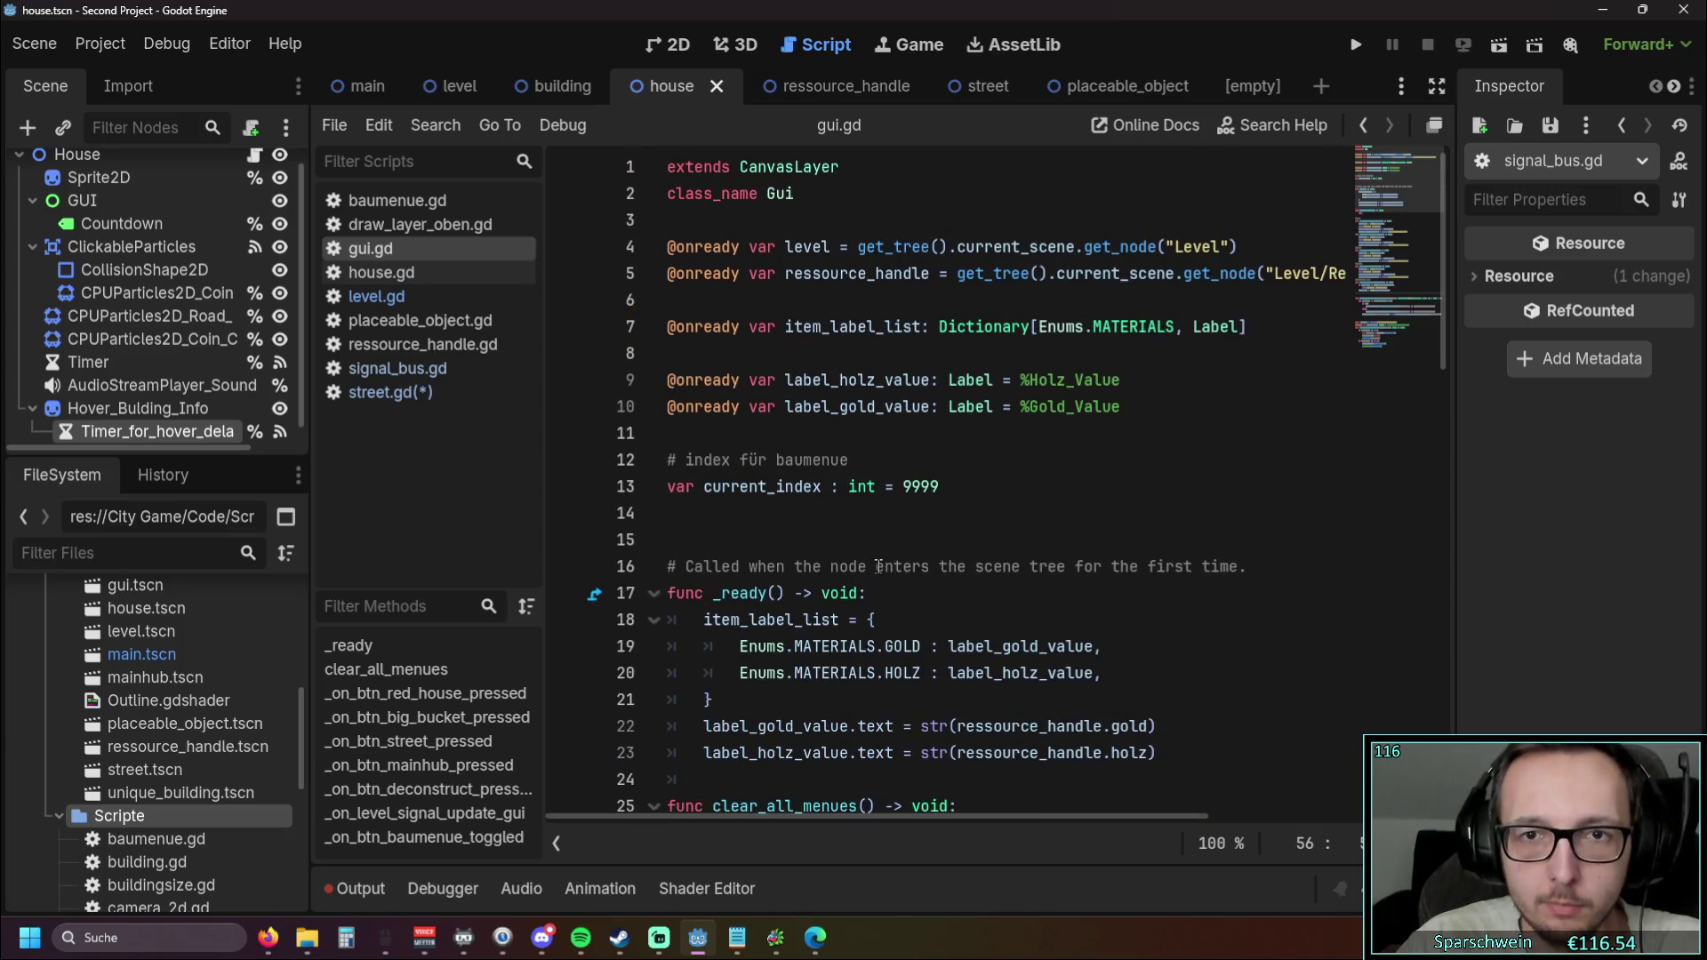
pyautogui.scroll(-17, 916, 547)
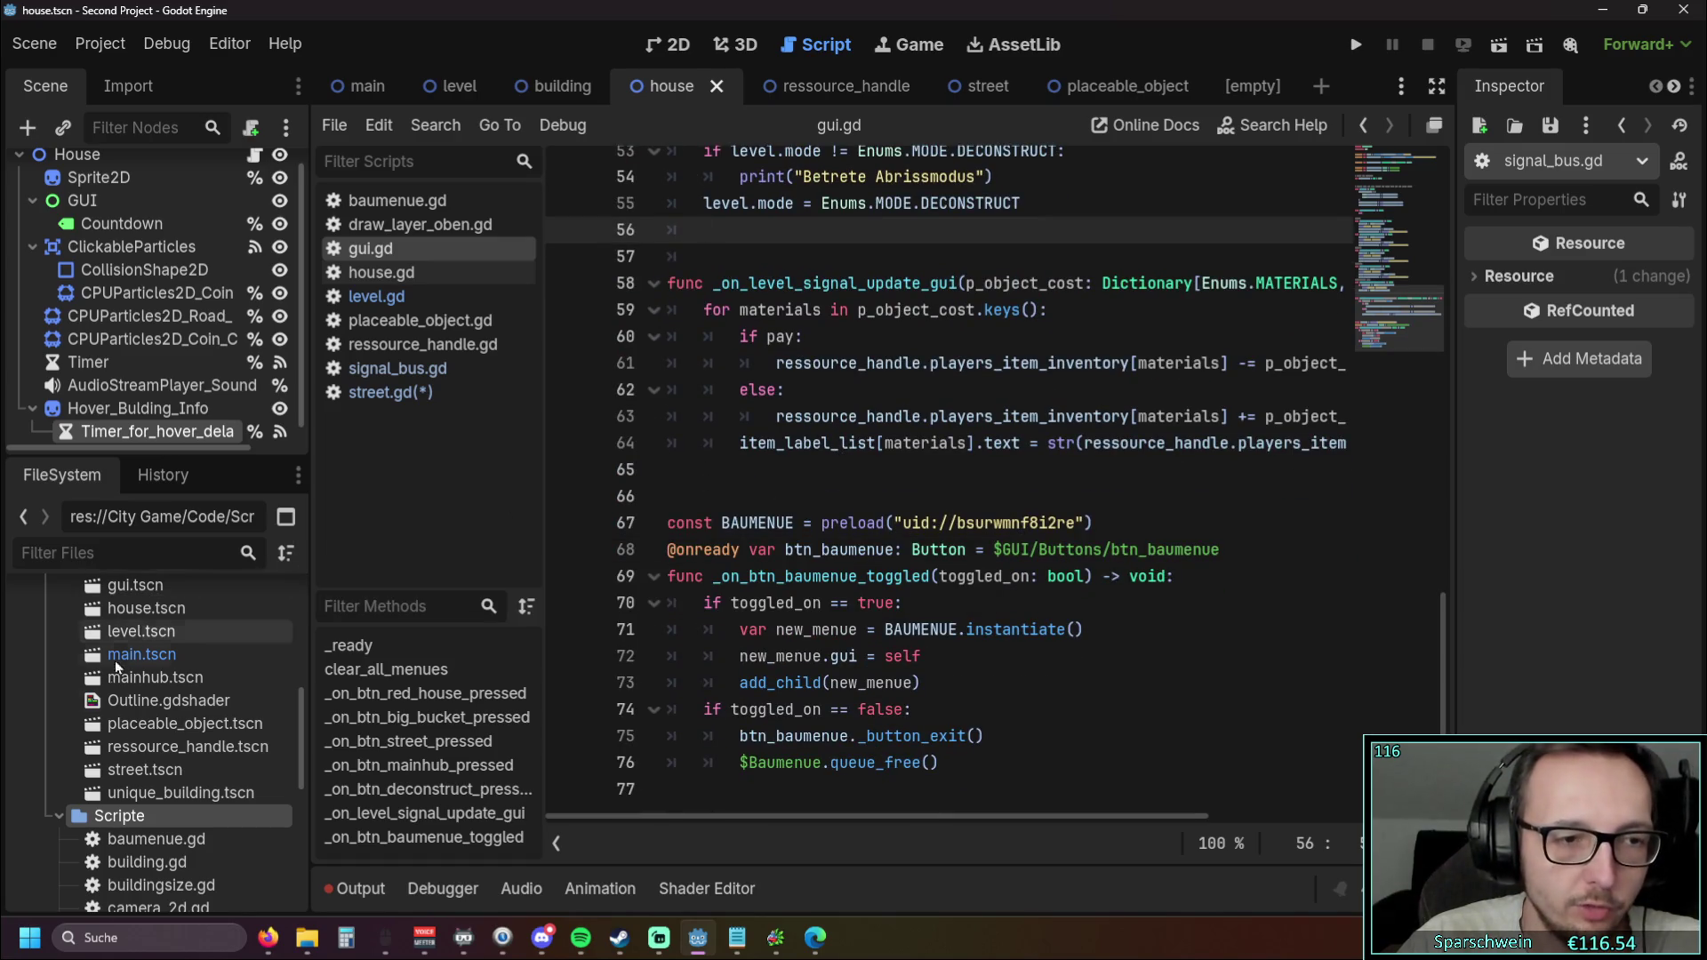
# Reopen level.gd and mark the signal_update_gui declaration on line 41
pyautogui.click(376, 296)
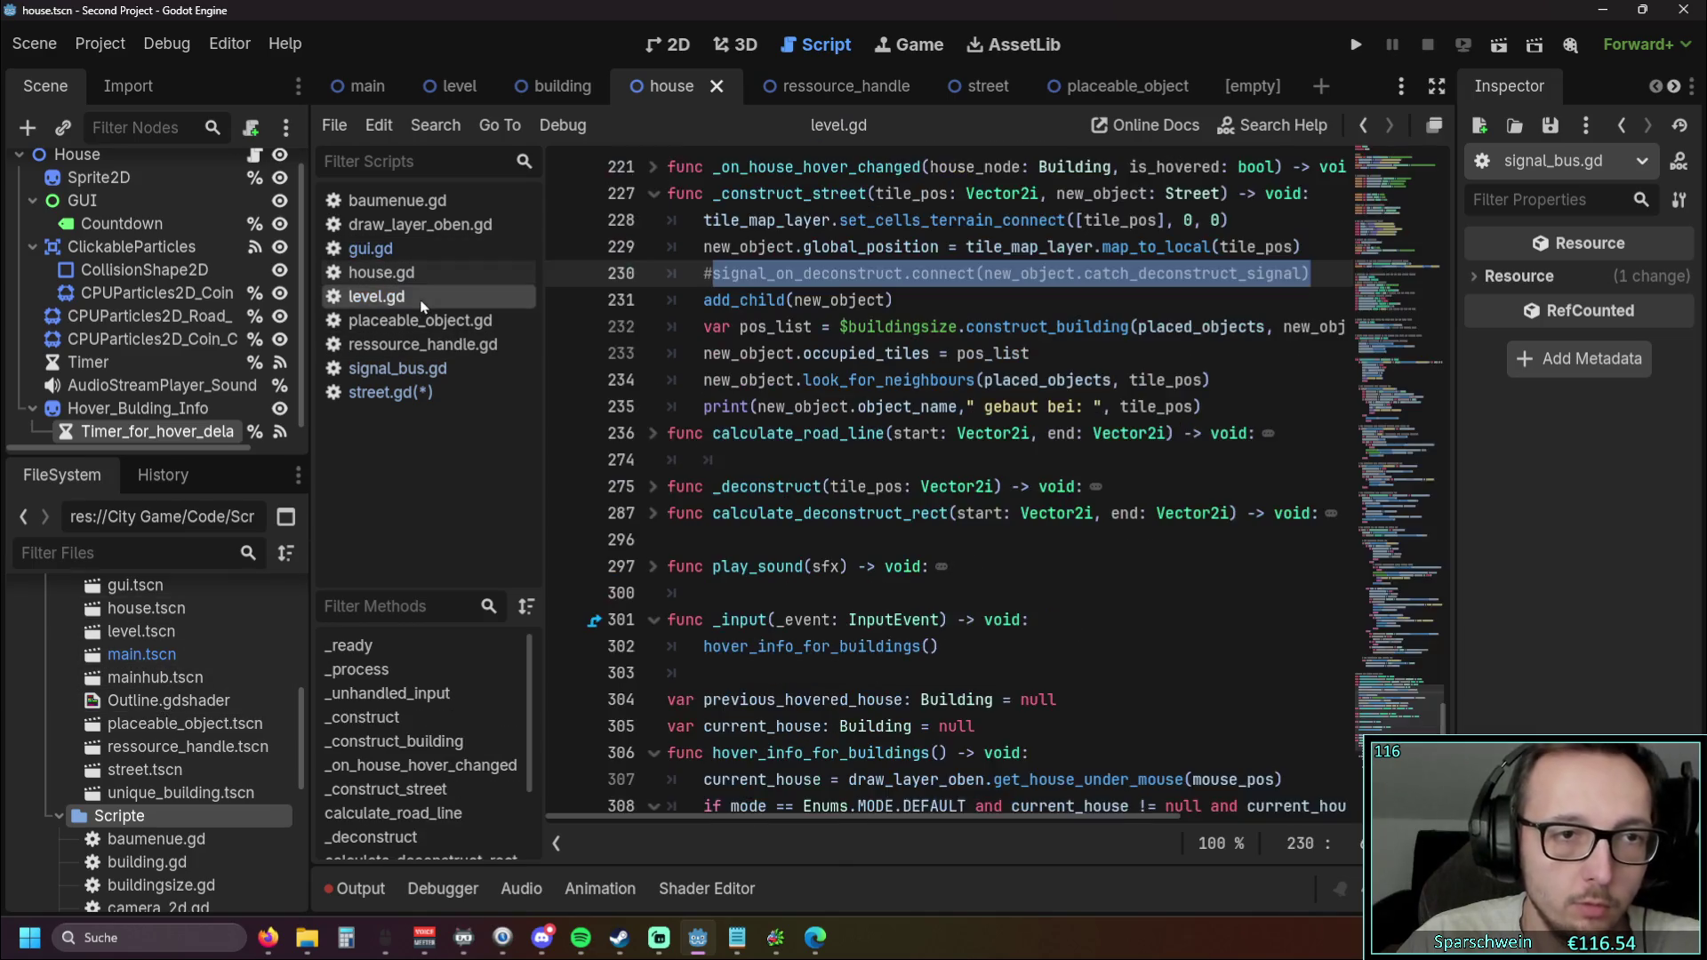
pyautogui.scroll(20, 1446, 614)
pyautogui.moveTo(1438, 617); pyautogui.dragTo(1426, 102)
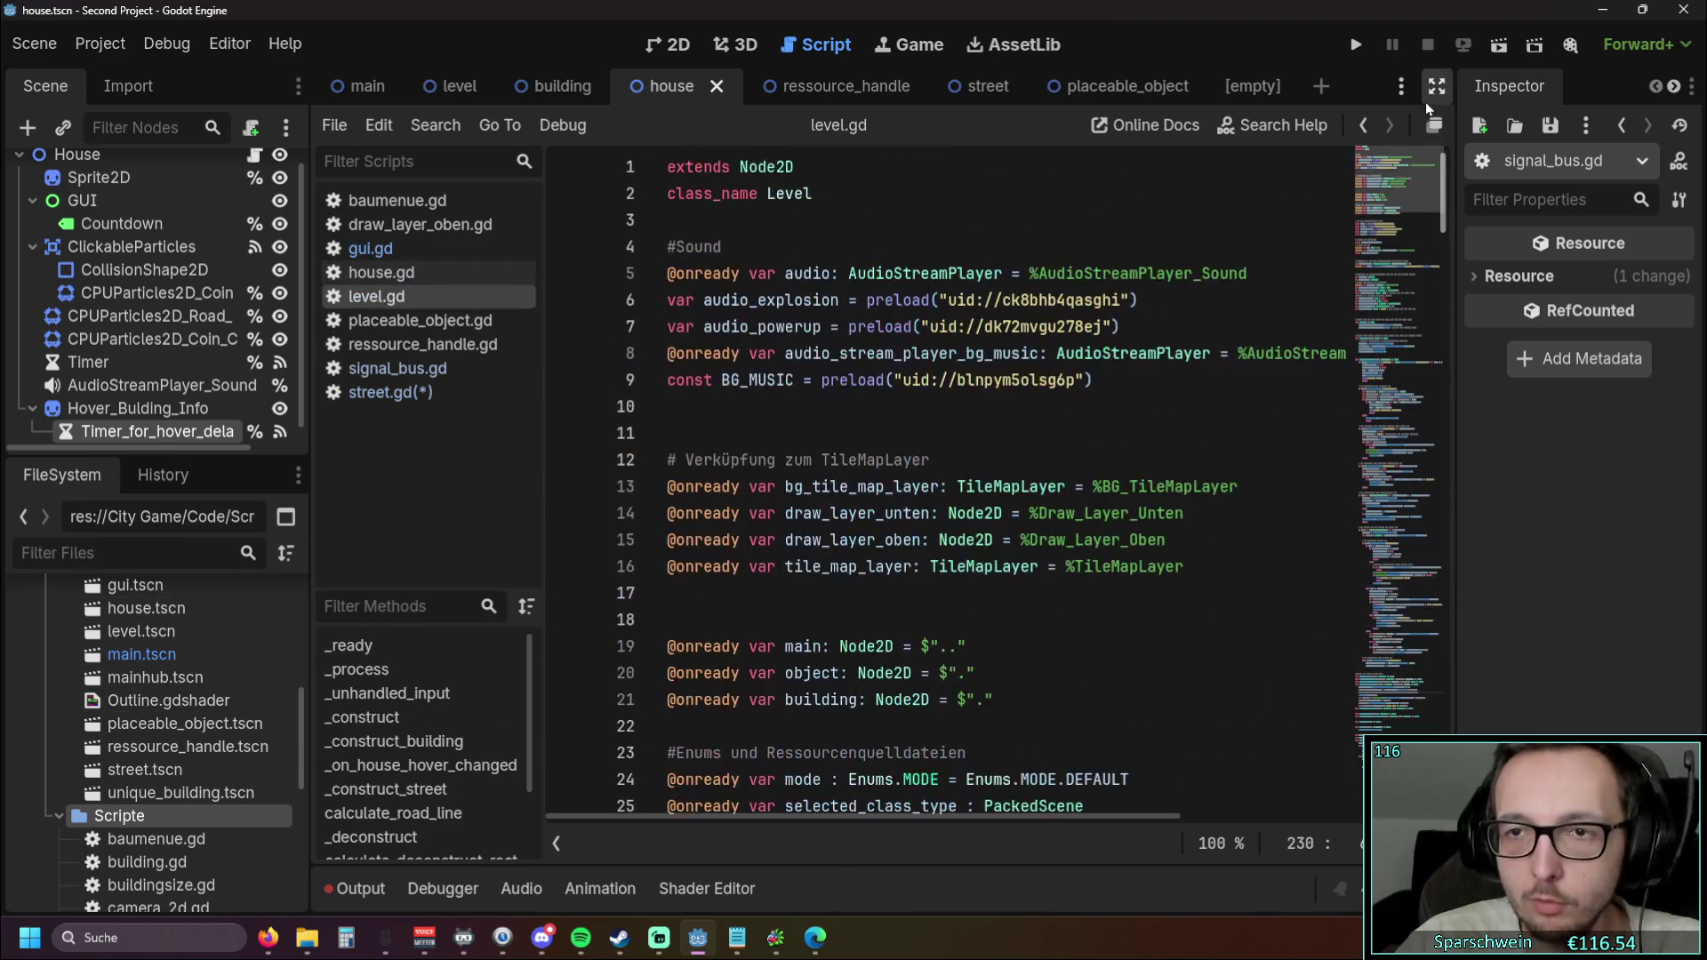
pyautogui.scroll(-6, 1011, 435)
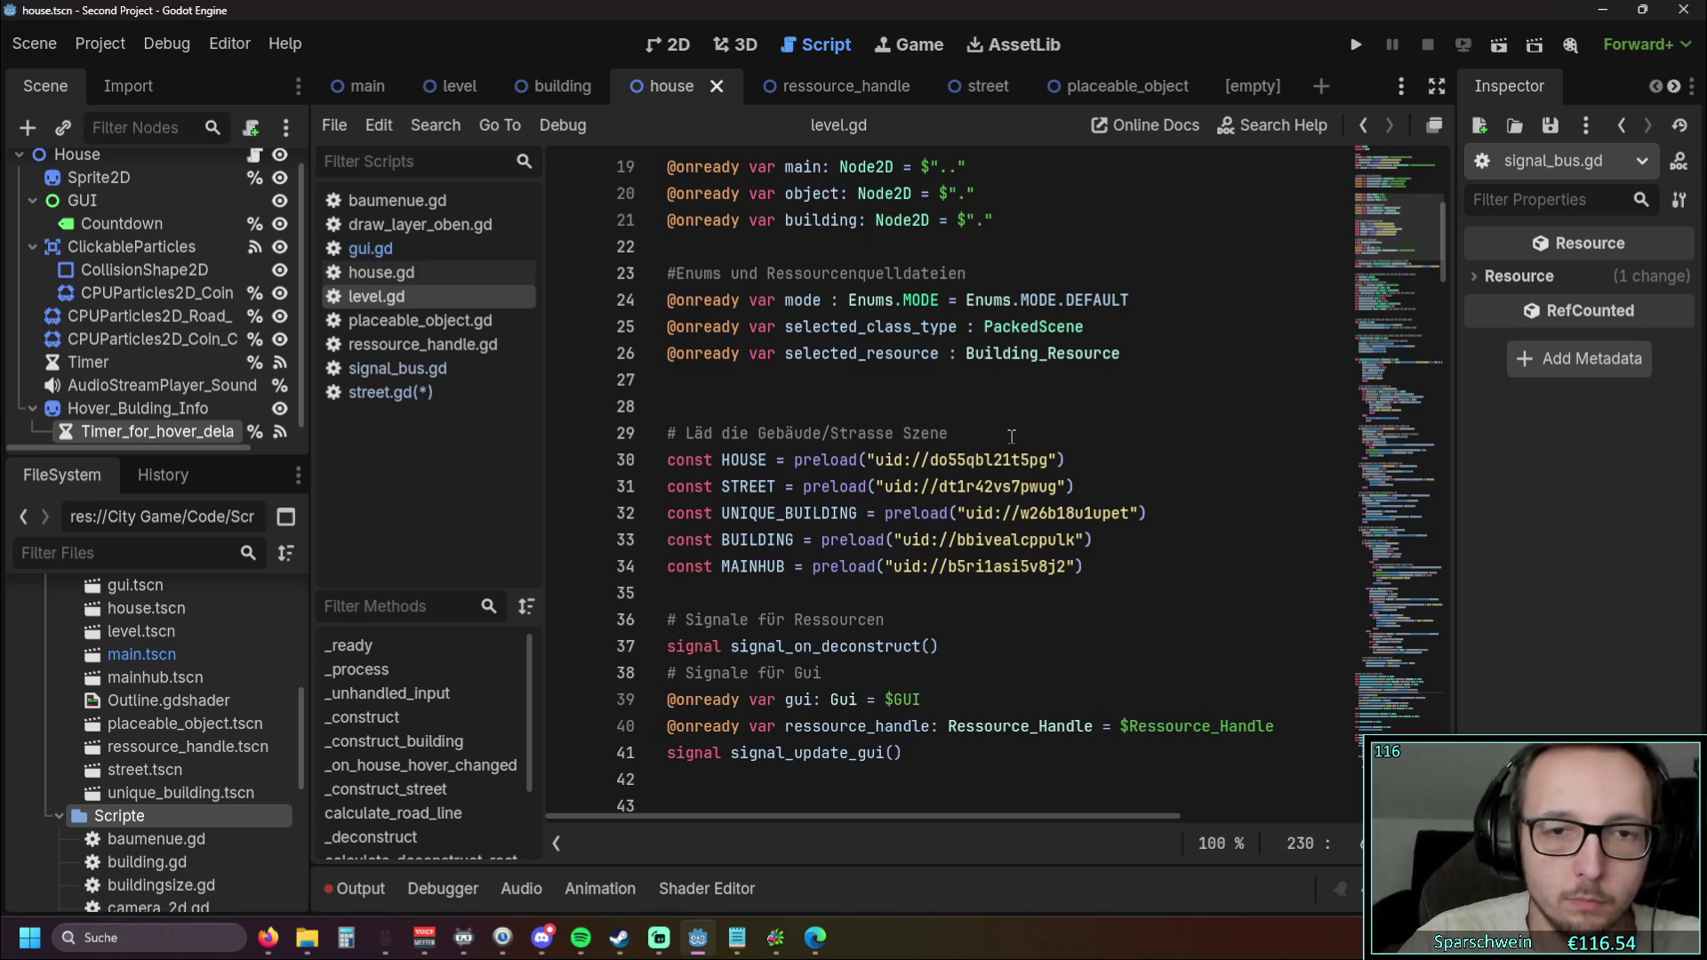
pyautogui.scroll(-3, 1011, 435)
pyautogui.moveTo(906, 516); pyautogui.dragTo(742, 522)
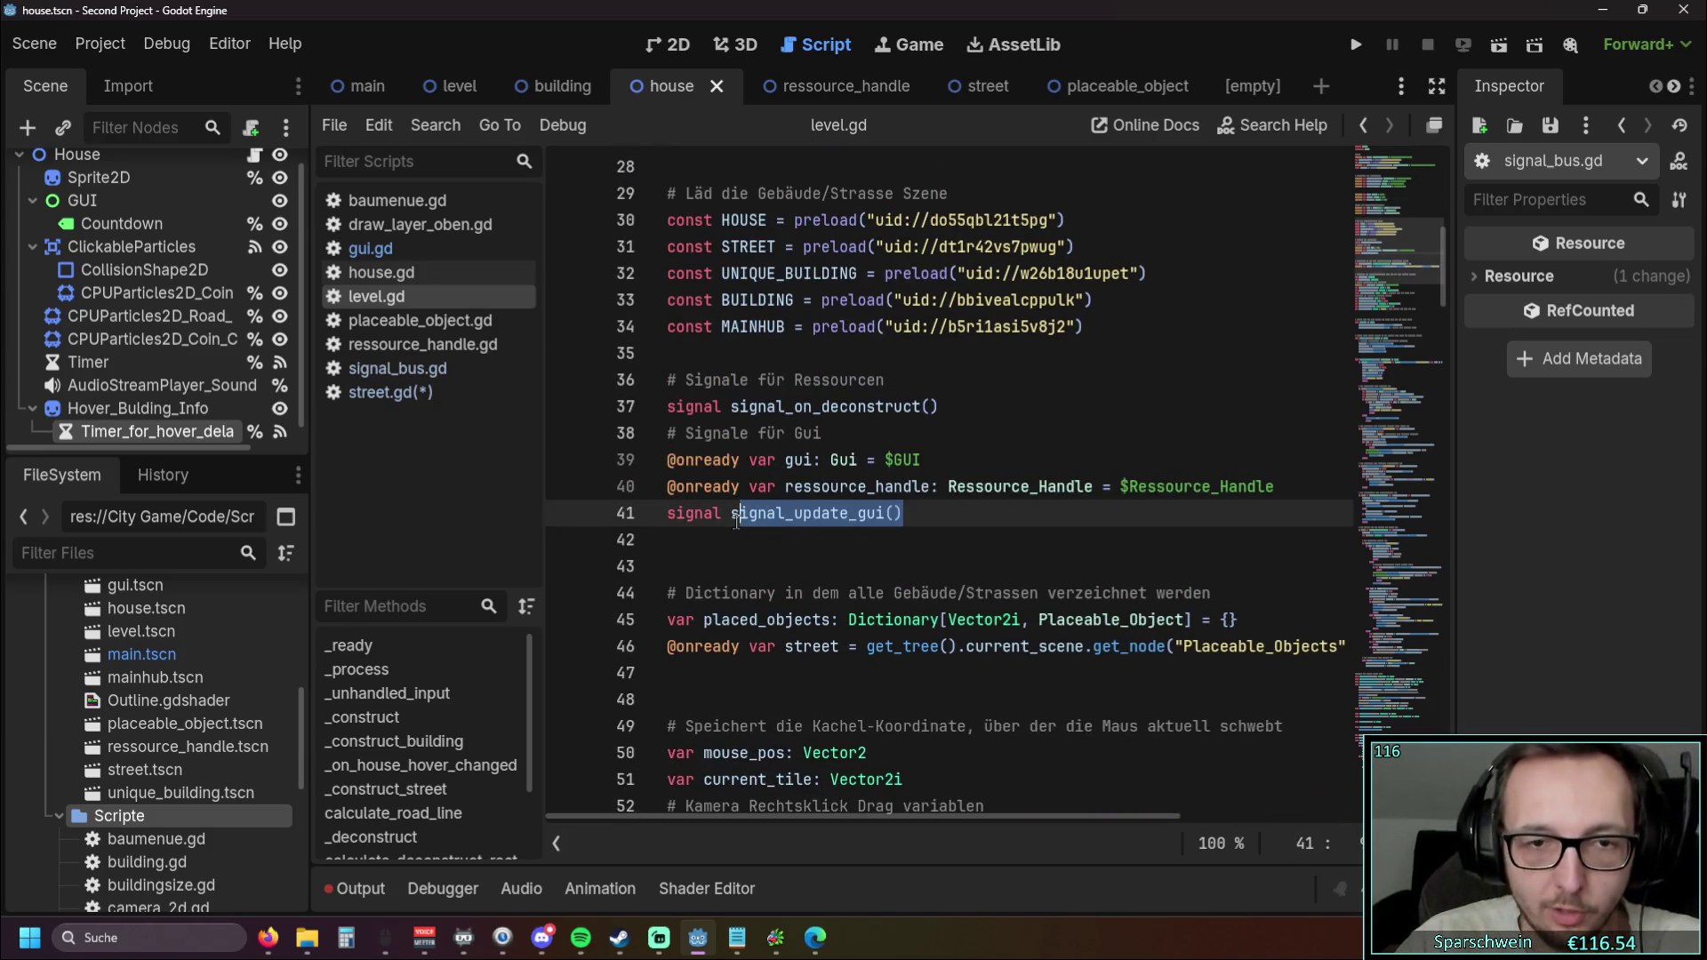
# Search level.gd for signal_update_gui, stepping through its uses on lines 191 and 203
pyautogui.press('Down')
pyautogui.doubleClick(743, 522)
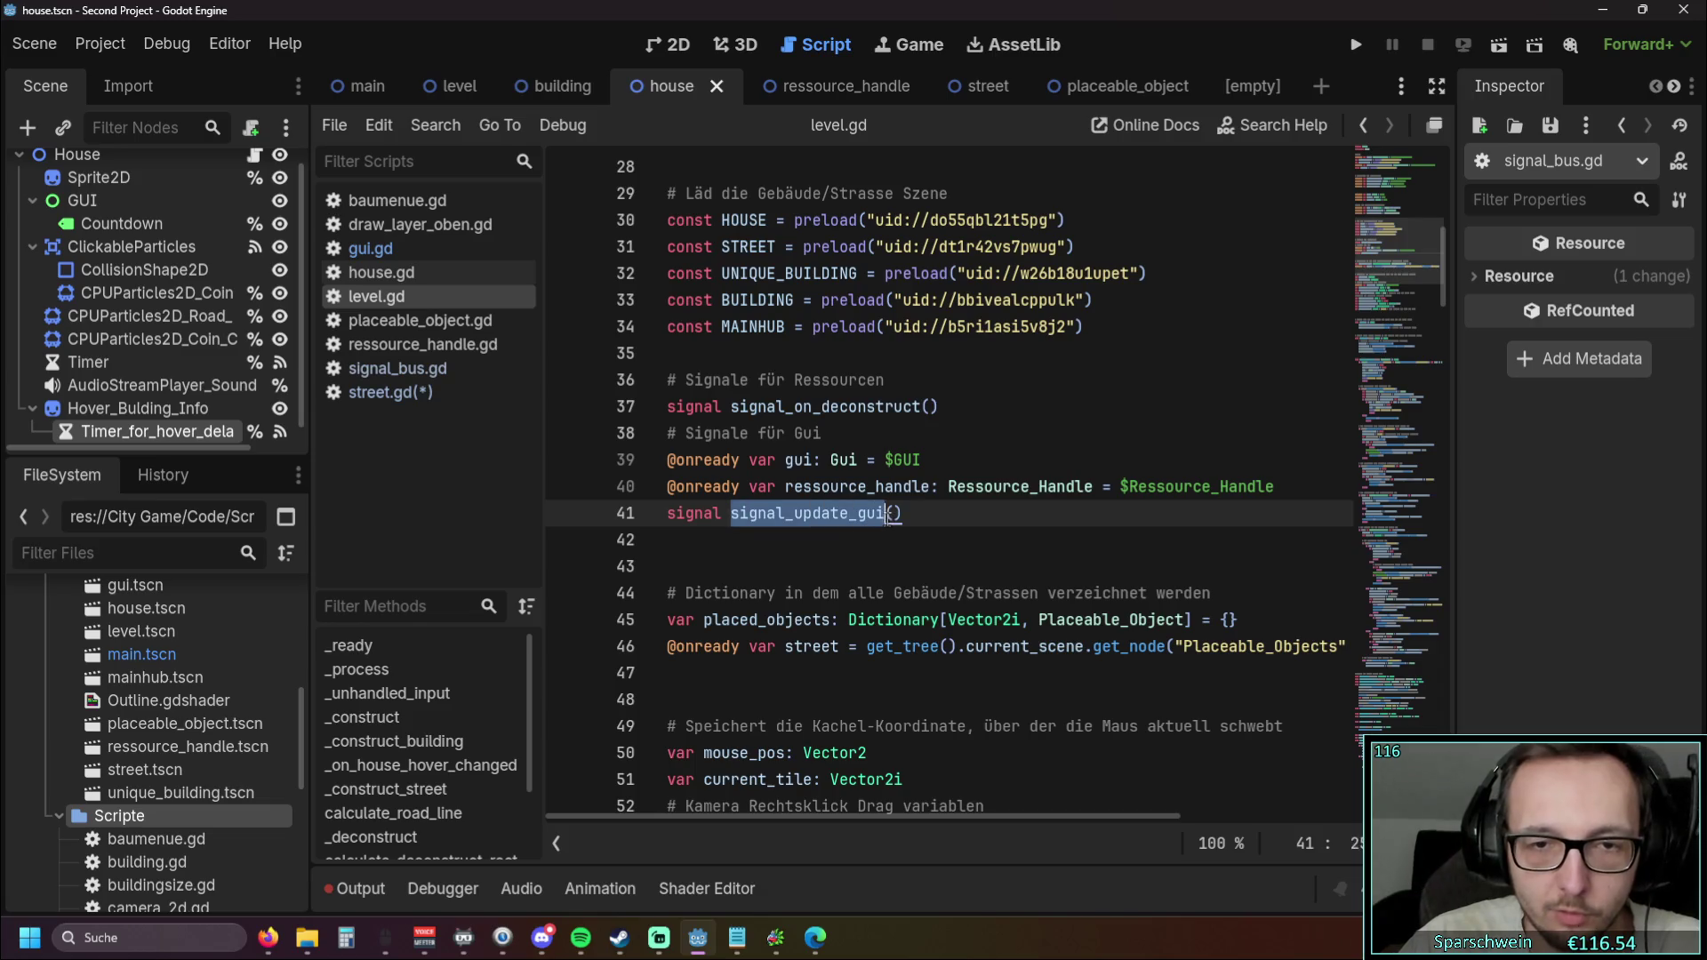
pyautogui.hotkey('ctrl', 'f')
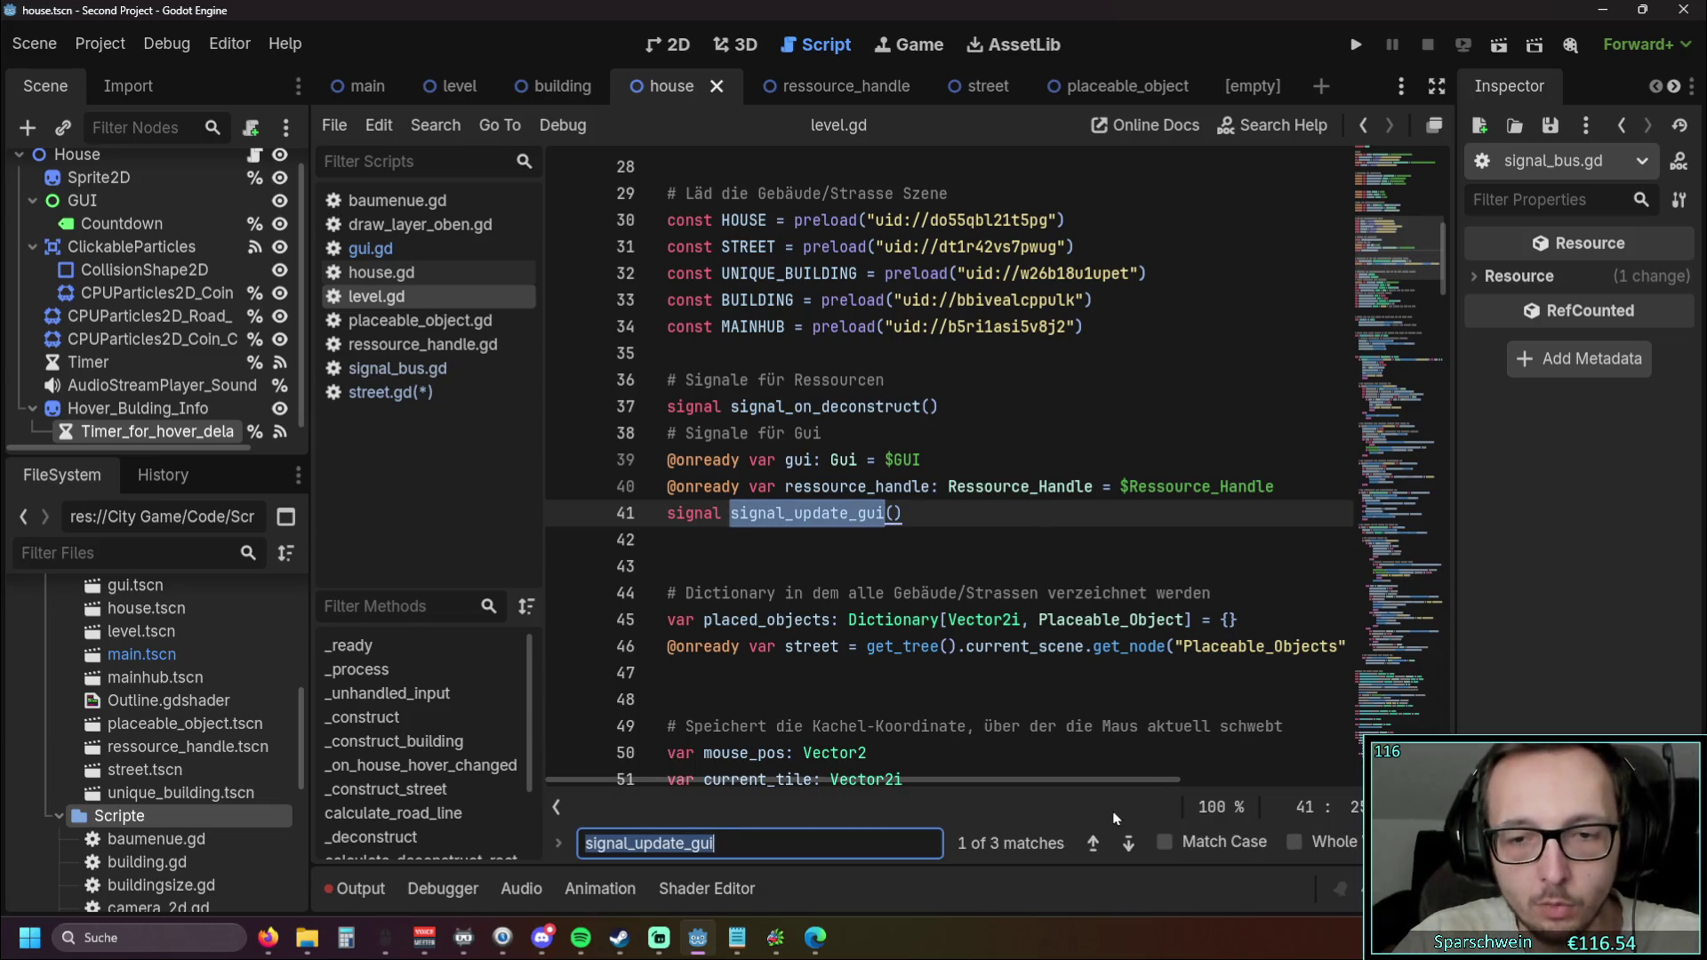
pyautogui.click(1128, 843)
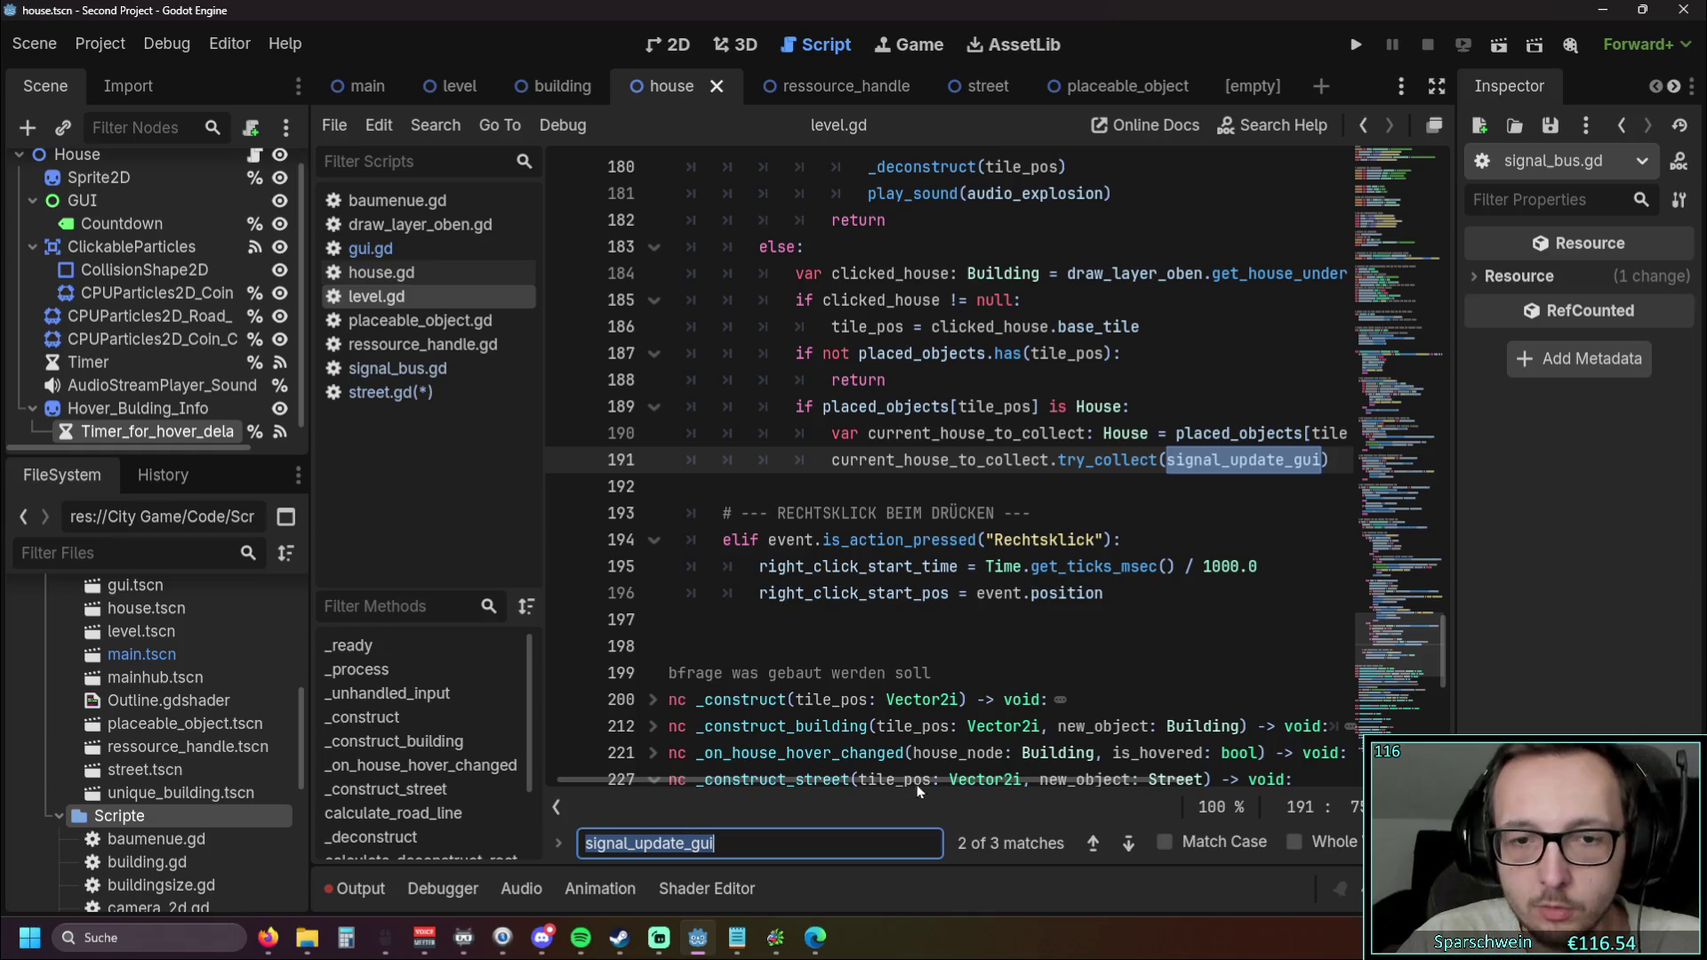
pyautogui.click(1092, 511)
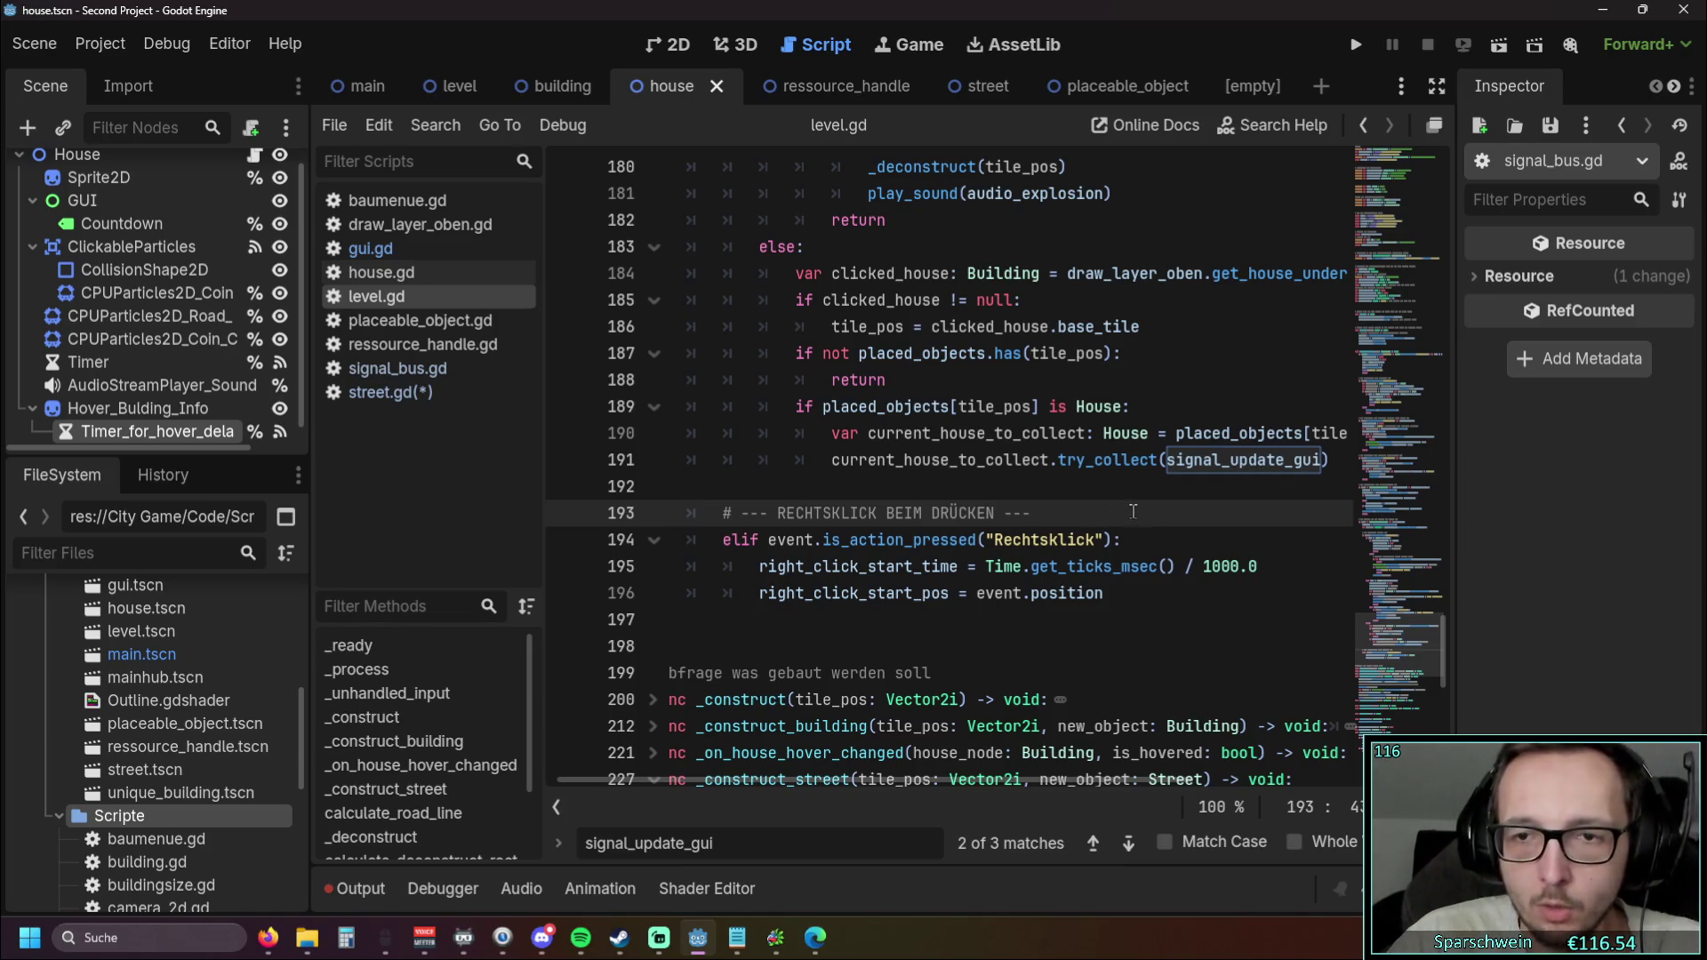
pyautogui.click(1126, 845)
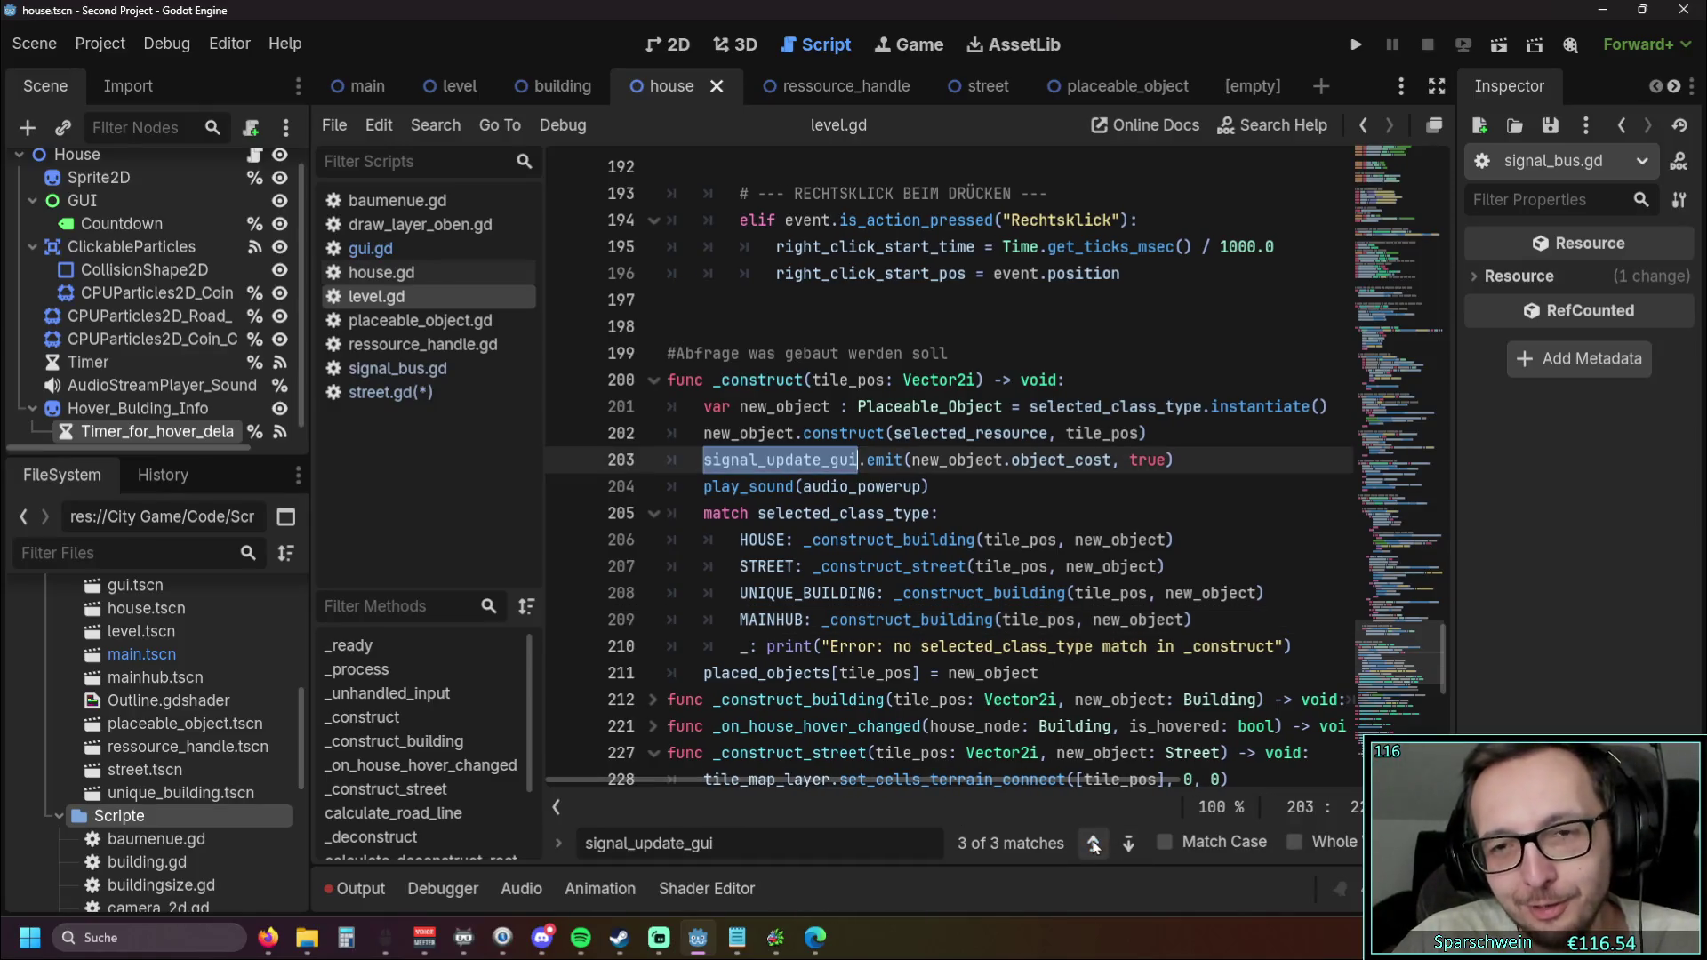
pyautogui.click(1094, 843)
pyautogui.click(1201, 519)
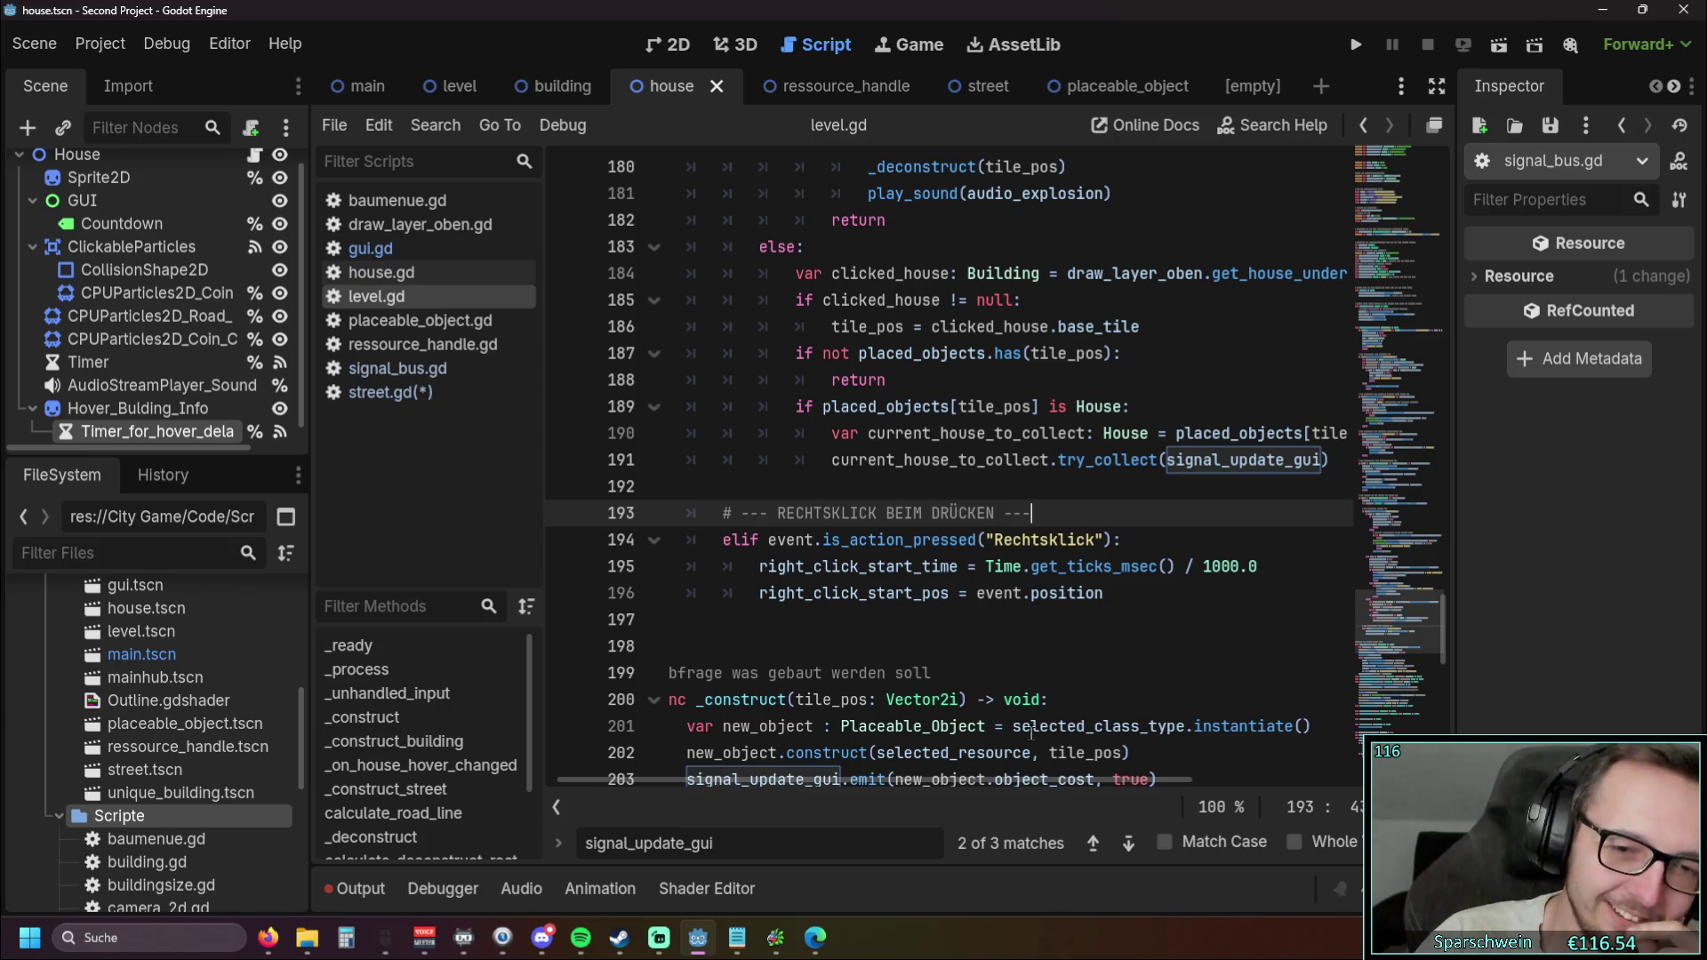
# Revisit the emit call on line 203 and try_collect on line 191, then open house.gd
pyautogui.click(1129, 844)
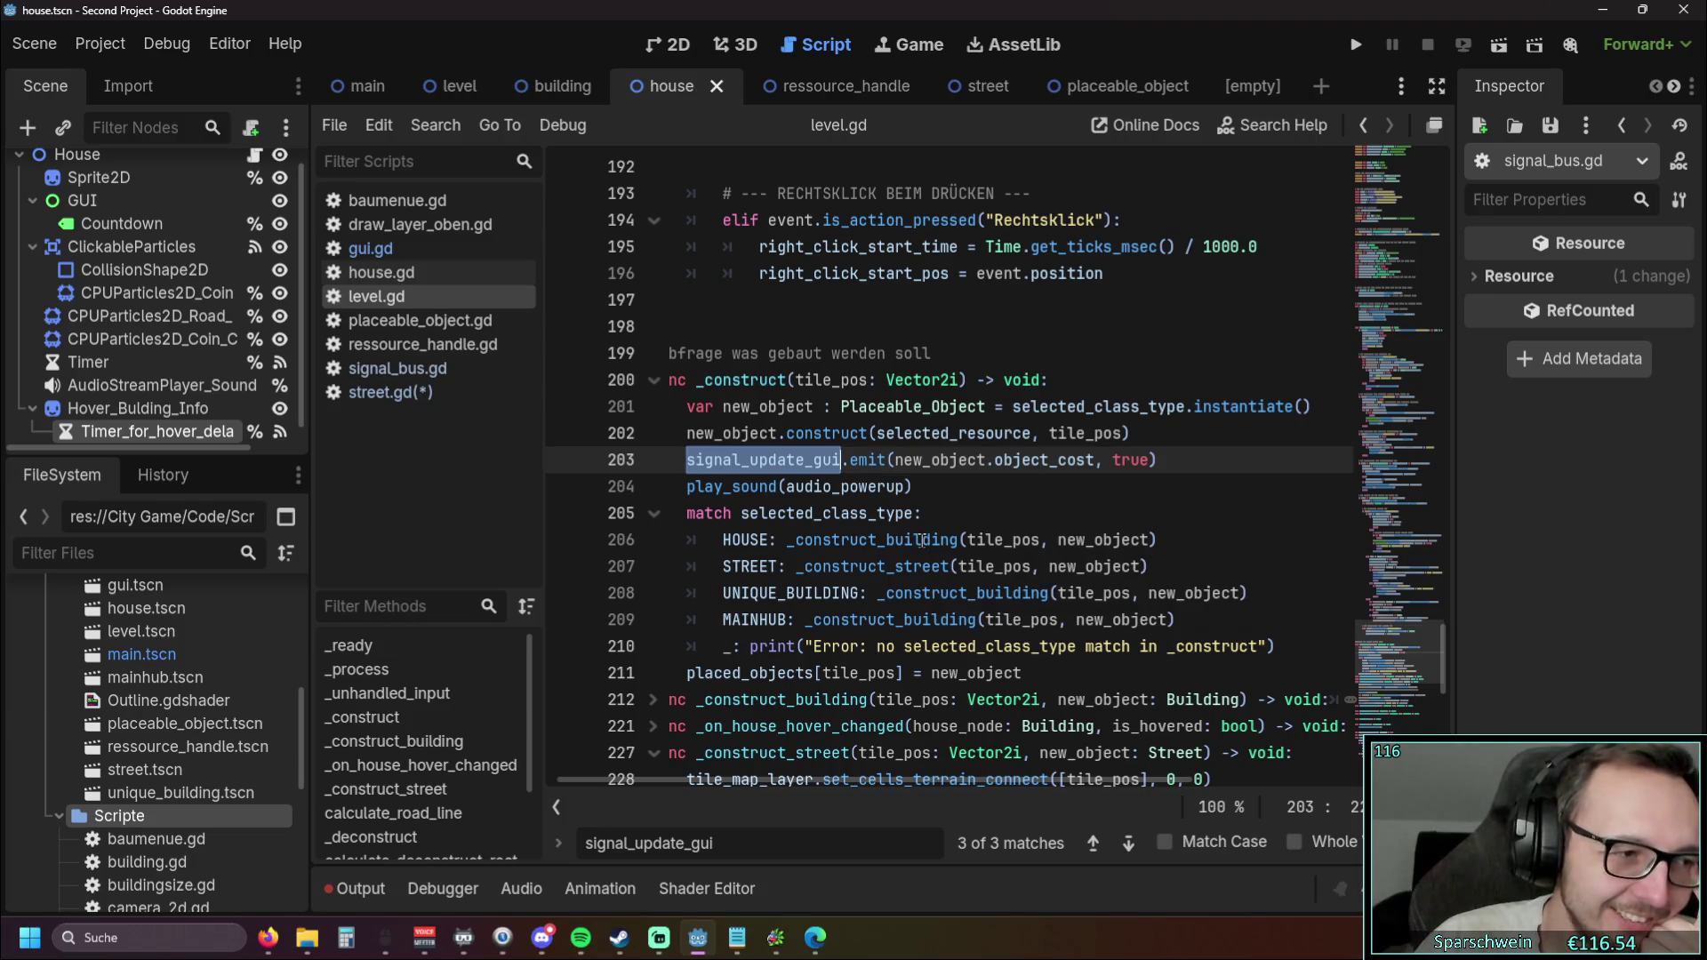
pyautogui.moveTo(922, 540)
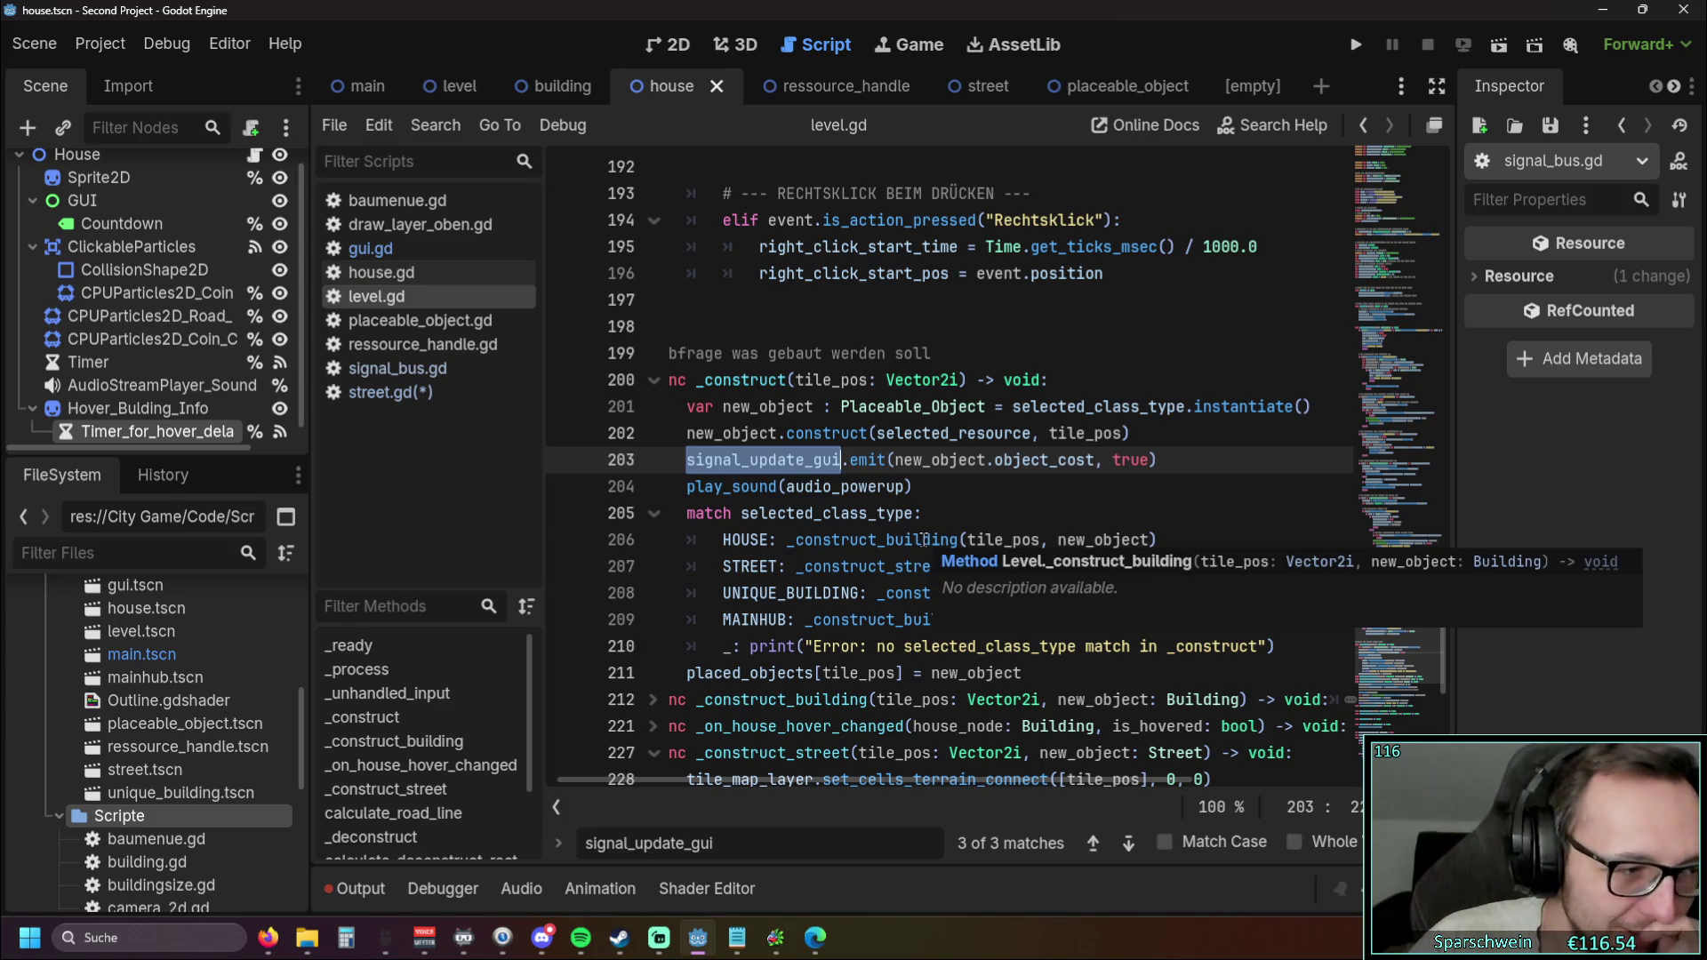
pyautogui.click(1093, 842)
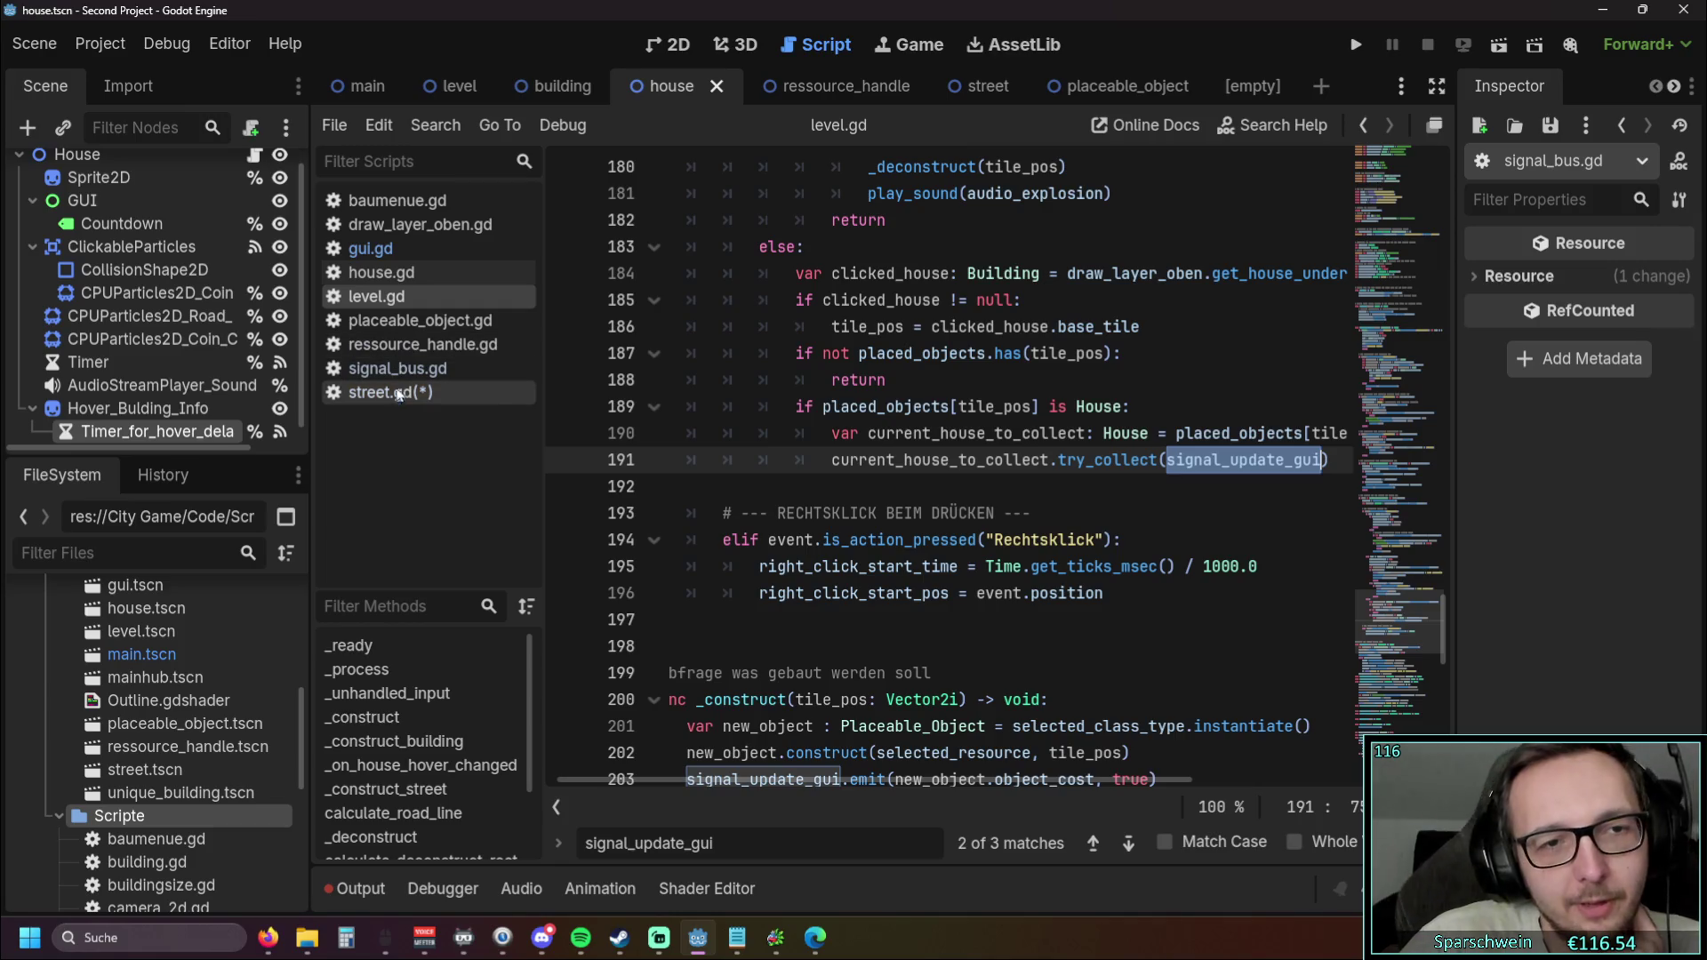
pyautogui.click(375, 272)
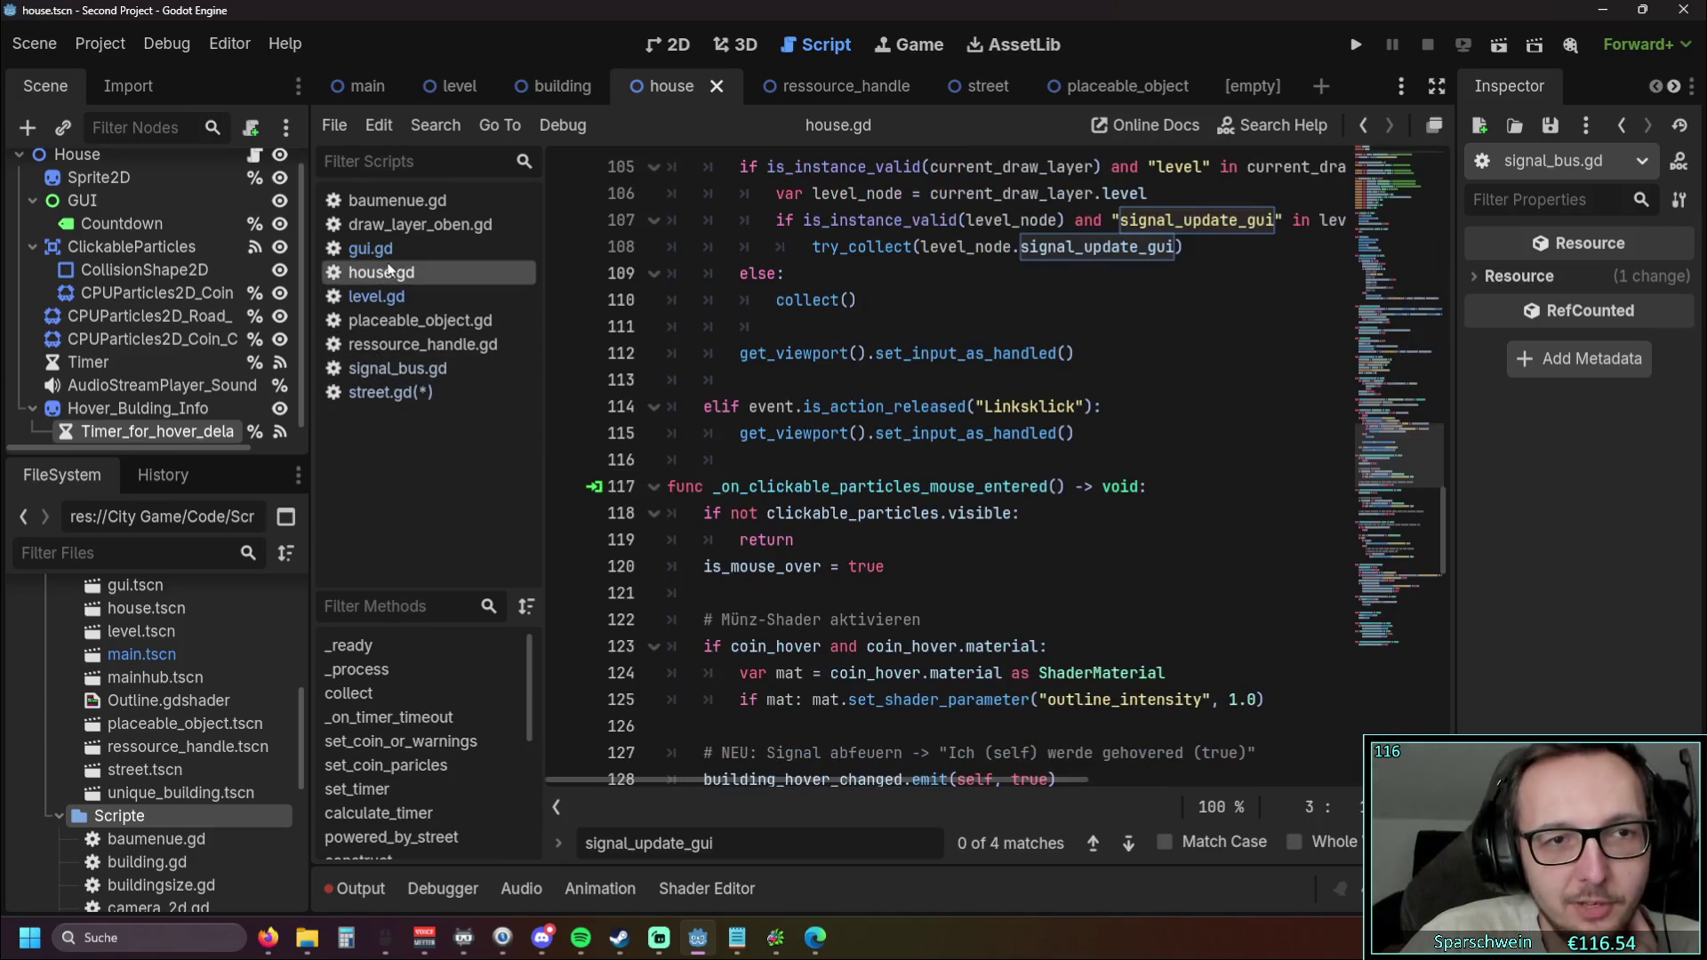
pyautogui.scroll(3, 1027, 460)
pyautogui.scroll(4, 1027, 460)
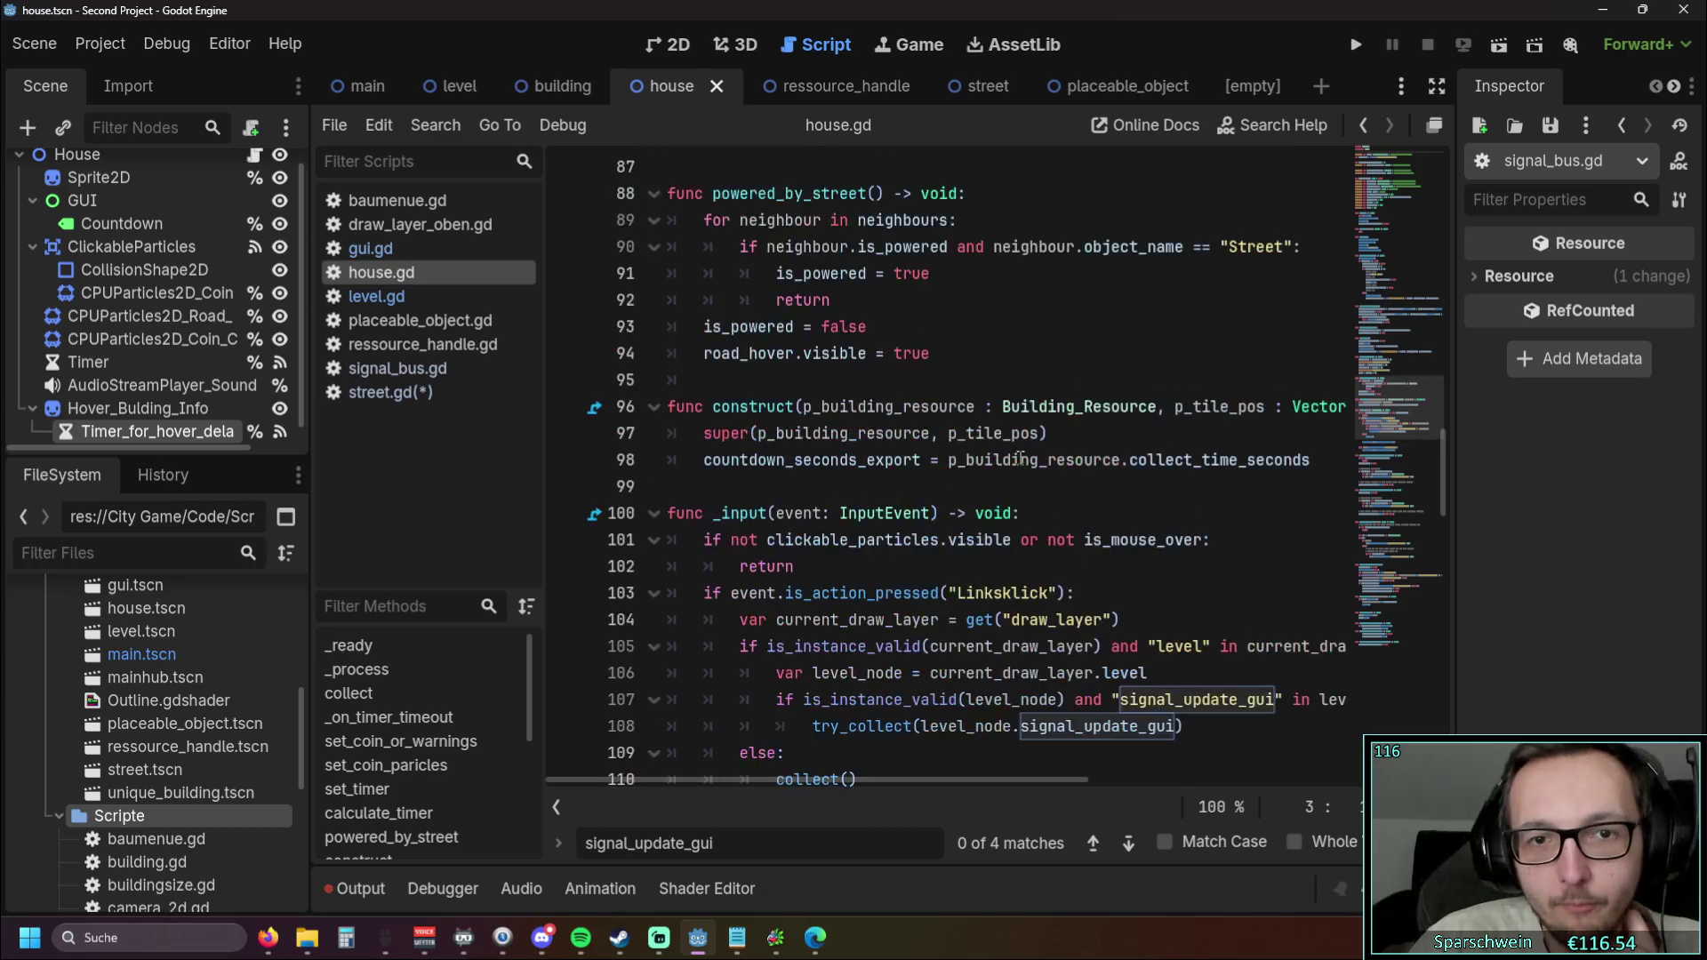
pyautogui.scroll(-11, 1009, 458)
pyautogui.scroll(-9, 1004, 454)
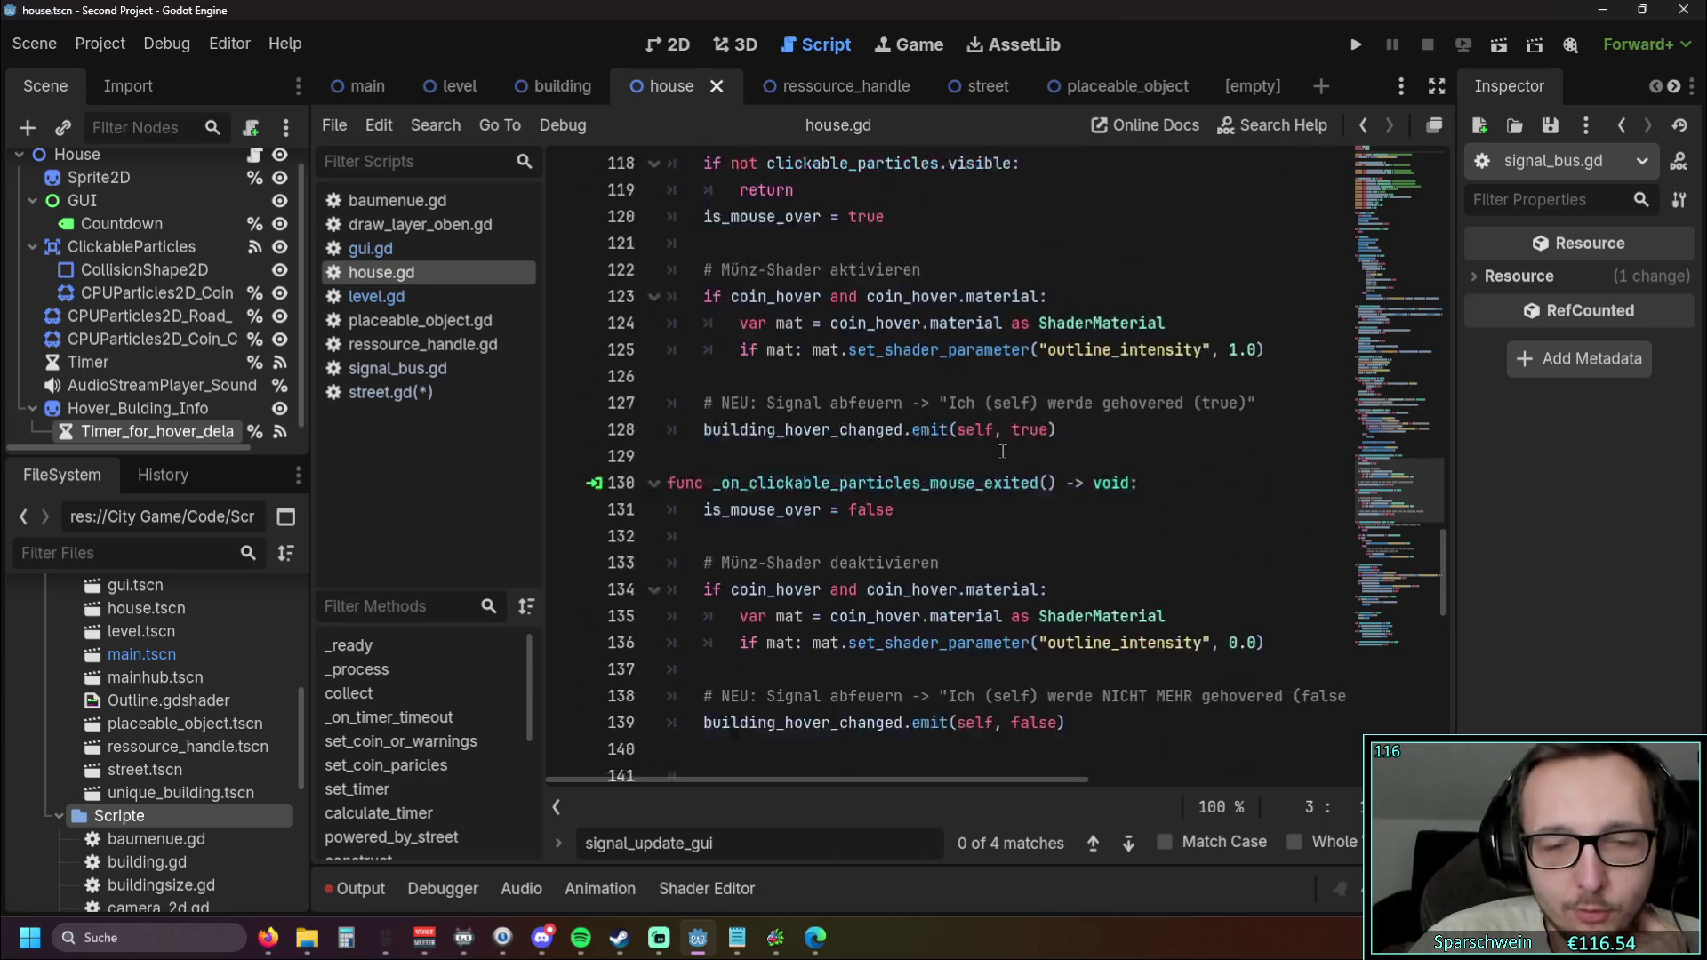
pyautogui.scroll(-7, 1027, 438)
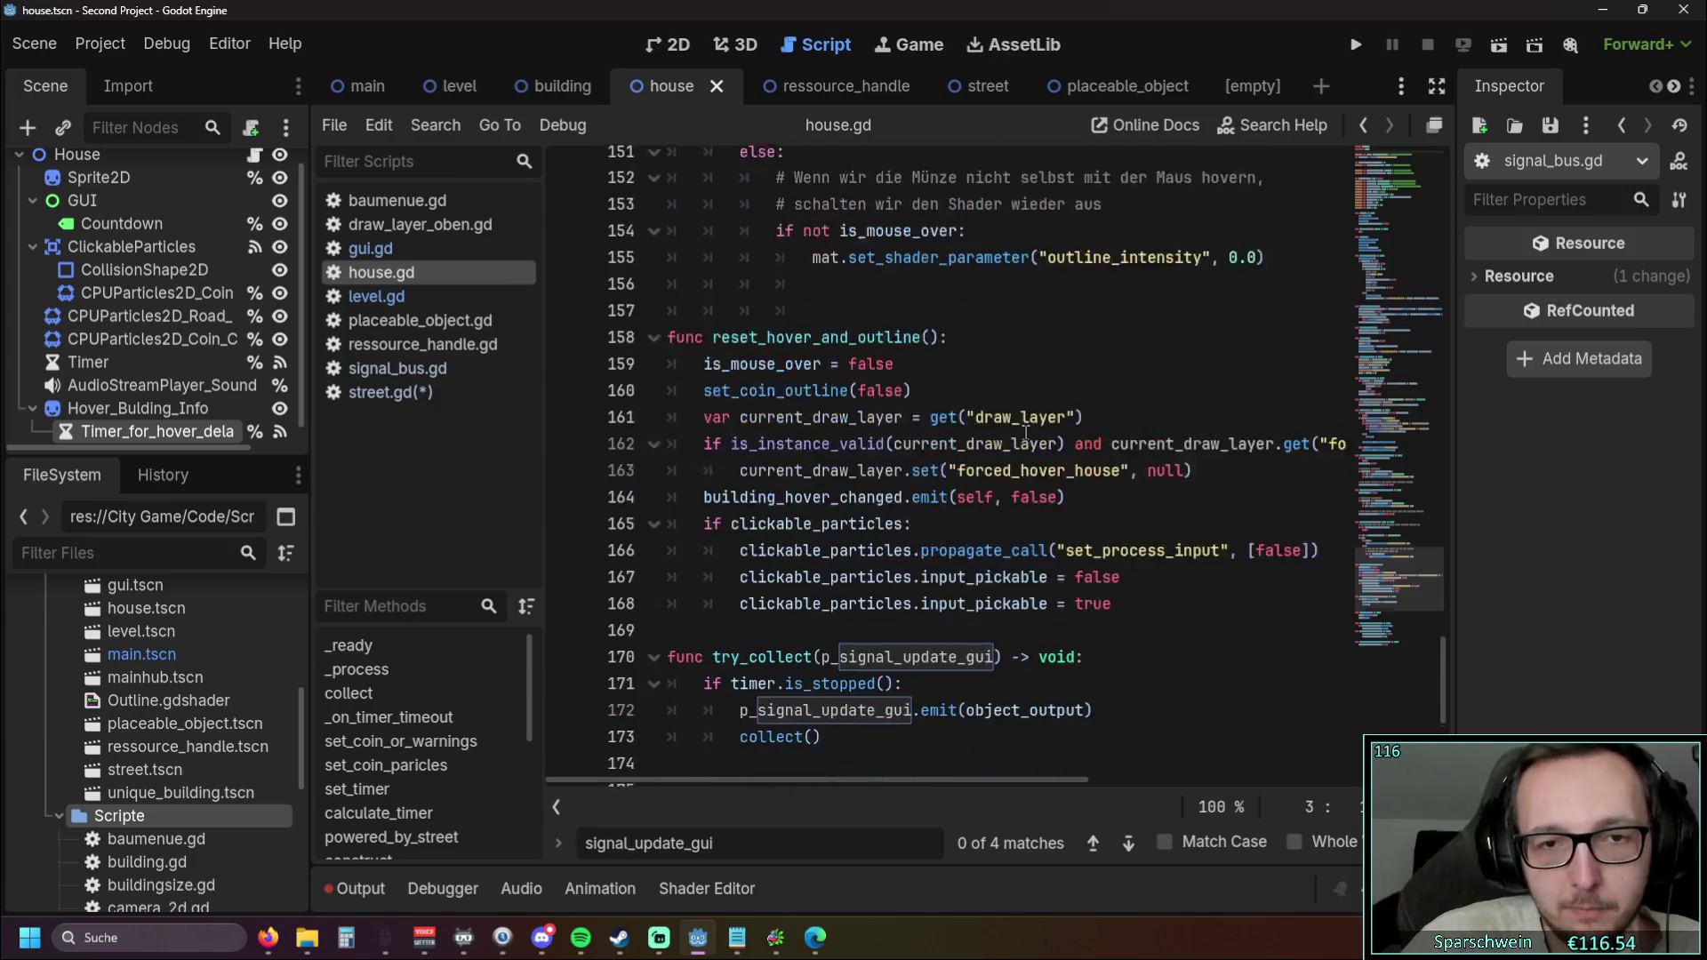
pyautogui.scroll(1, 1025, 431)
pyautogui.click(847, 466)
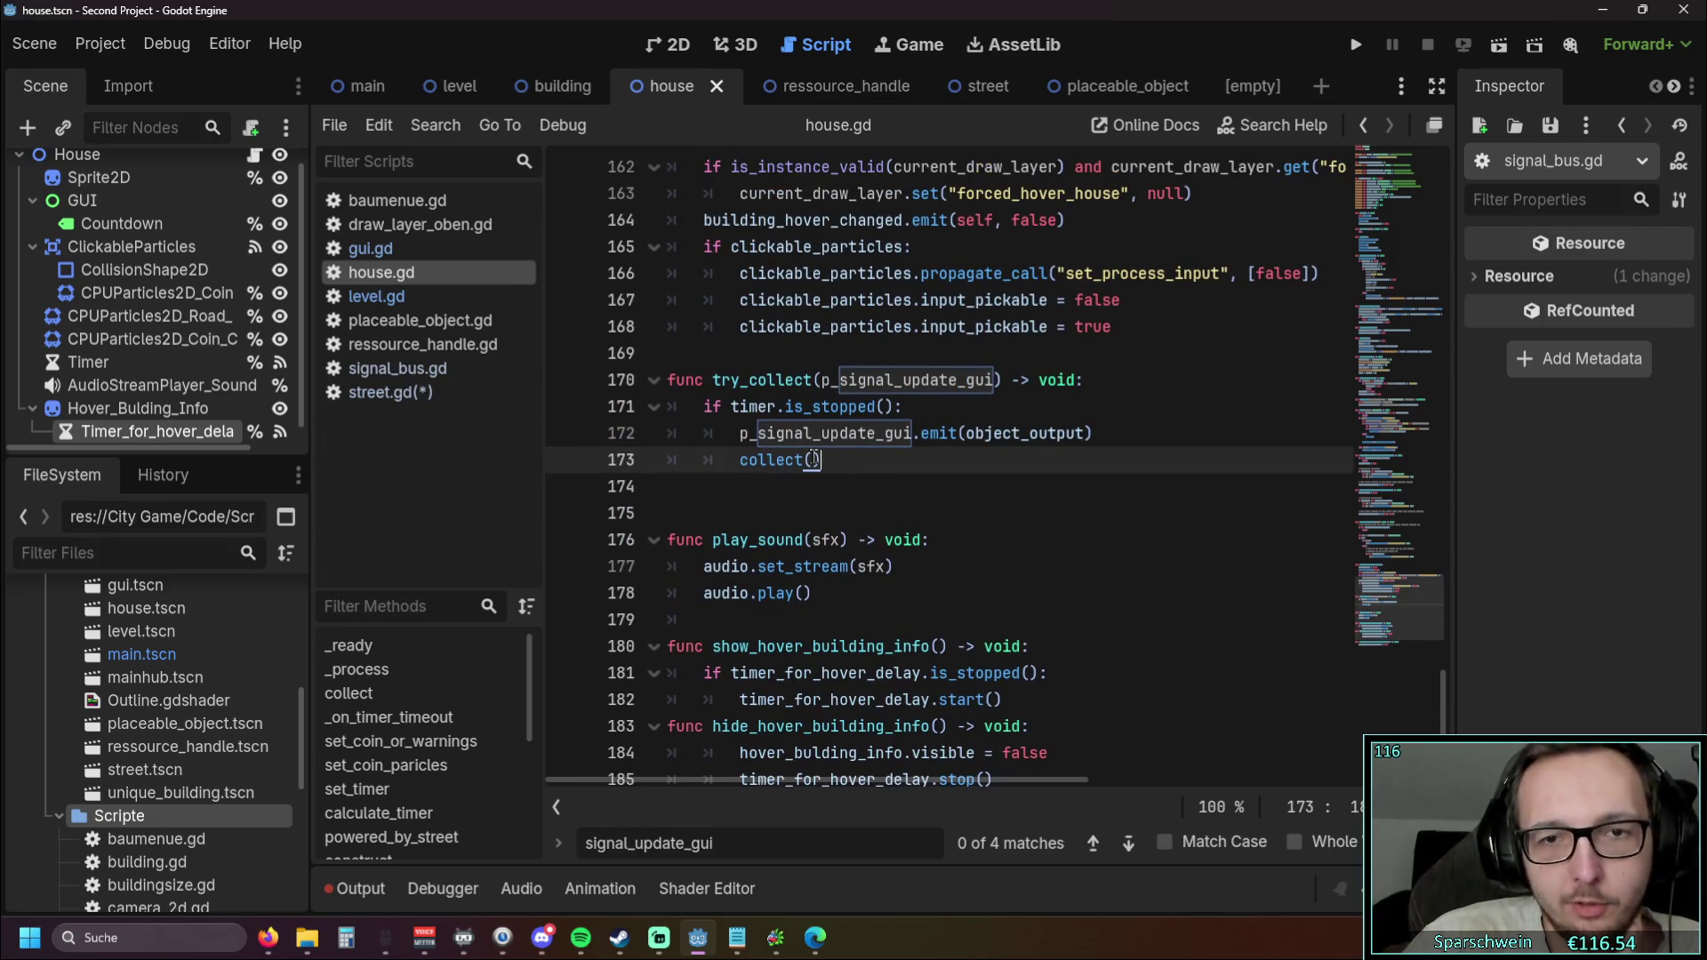
pyautogui.moveTo(752, 438); pyautogui.dragTo(1112, 440)
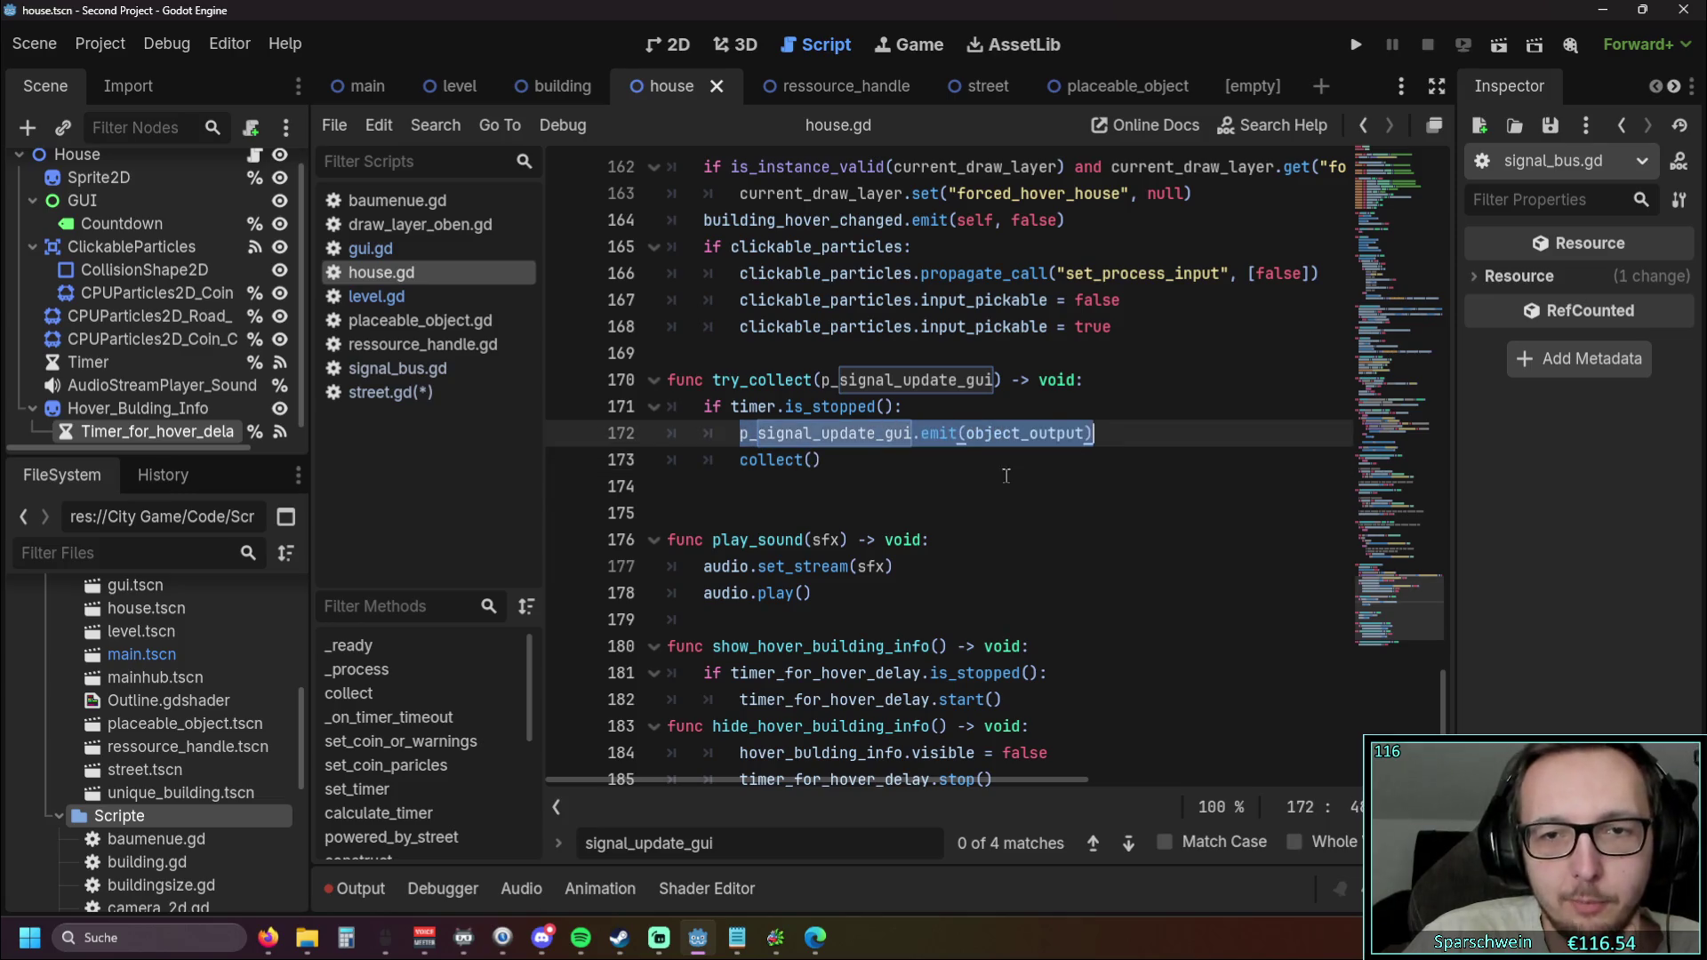
pyautogui.click(1000, 478)
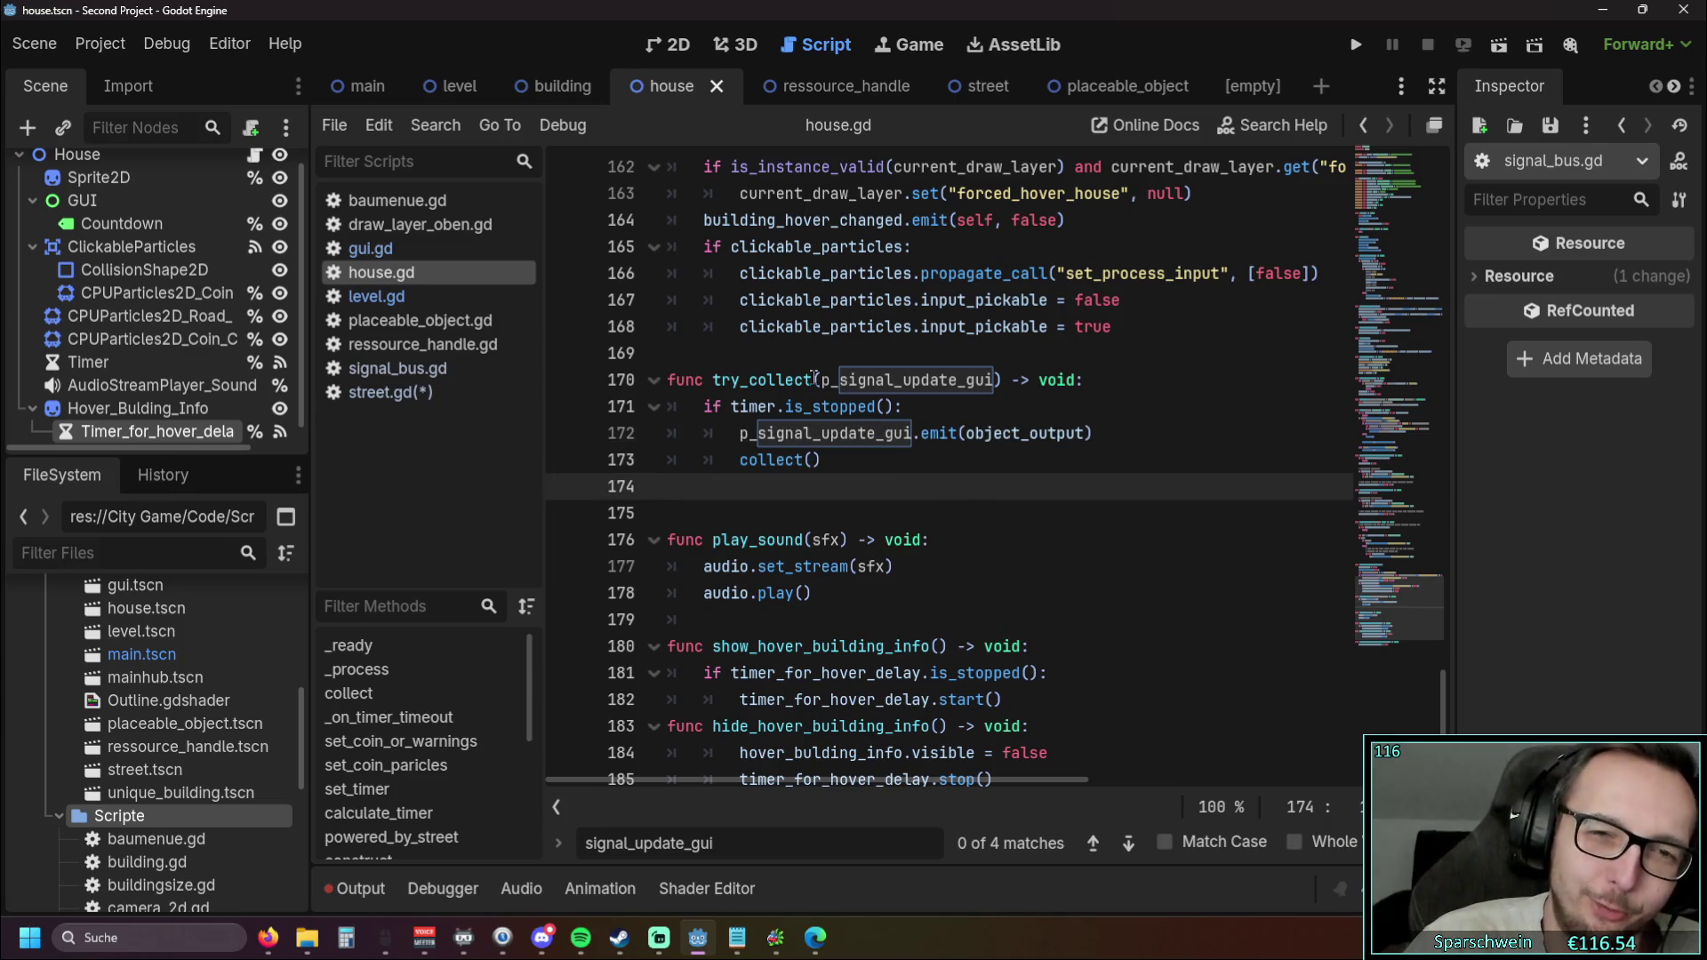
pyautogui.moveTo(820, 379); pyautogui.dragTo(841, 380)
pyautogui.doubleClick(931, 380)
pyautogui.press('Down')
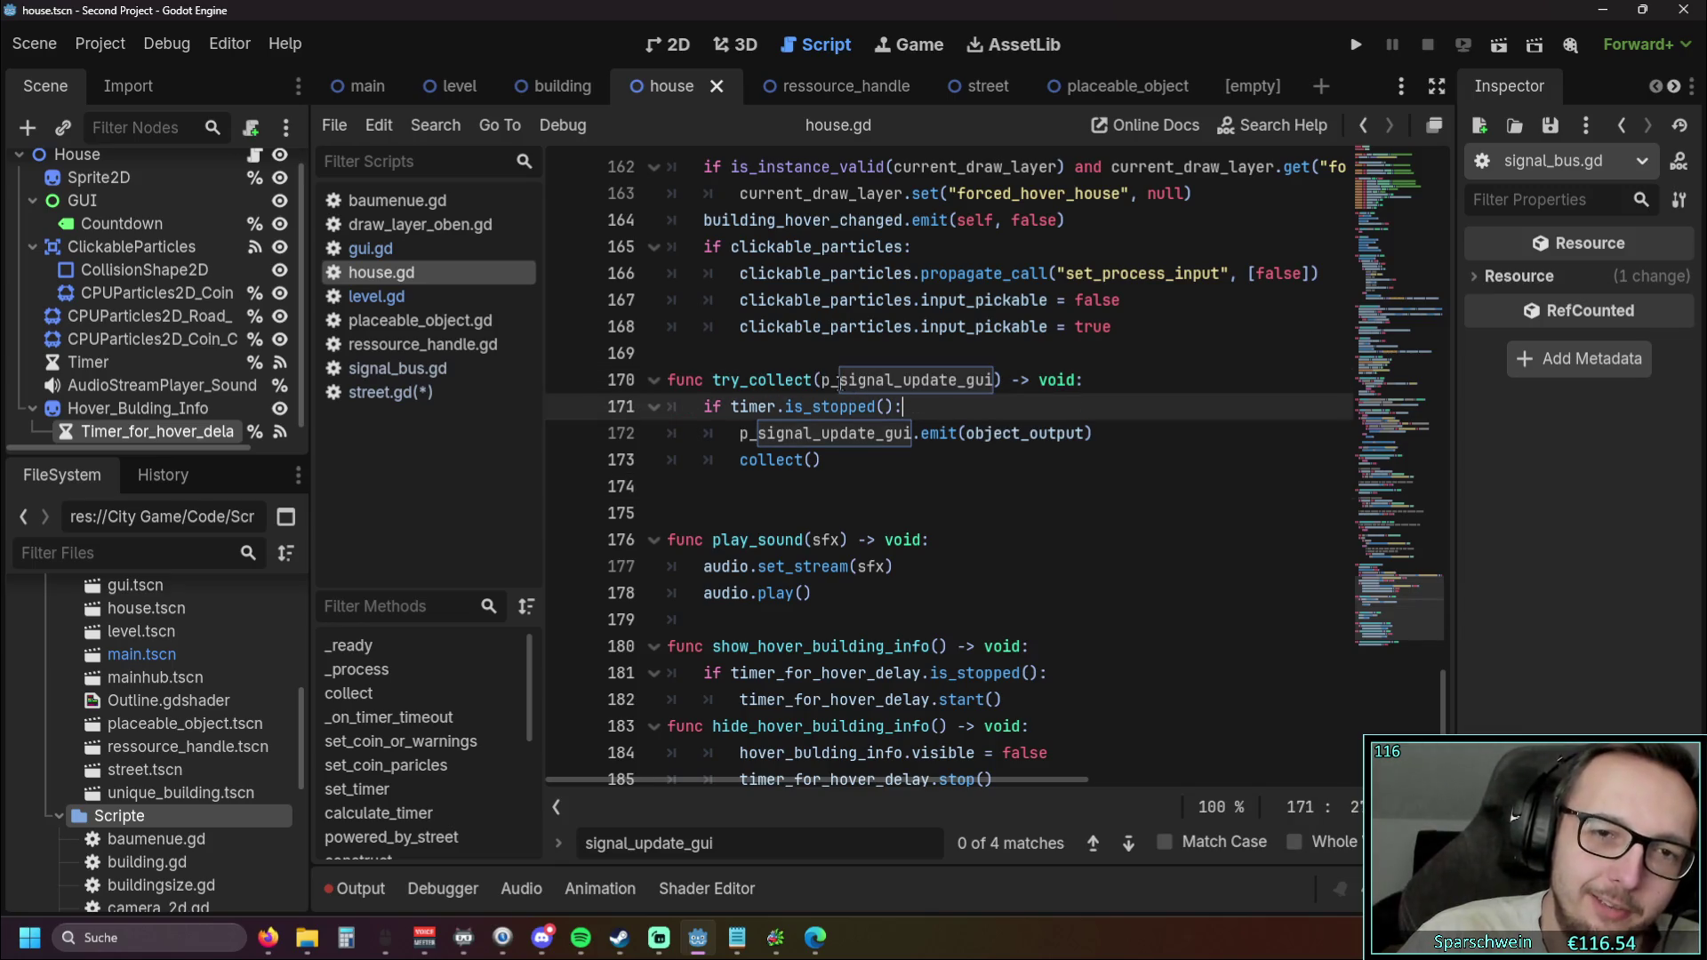
pyautogui.doubleClick(825, 379)
pyautogui.click(1021, 435)
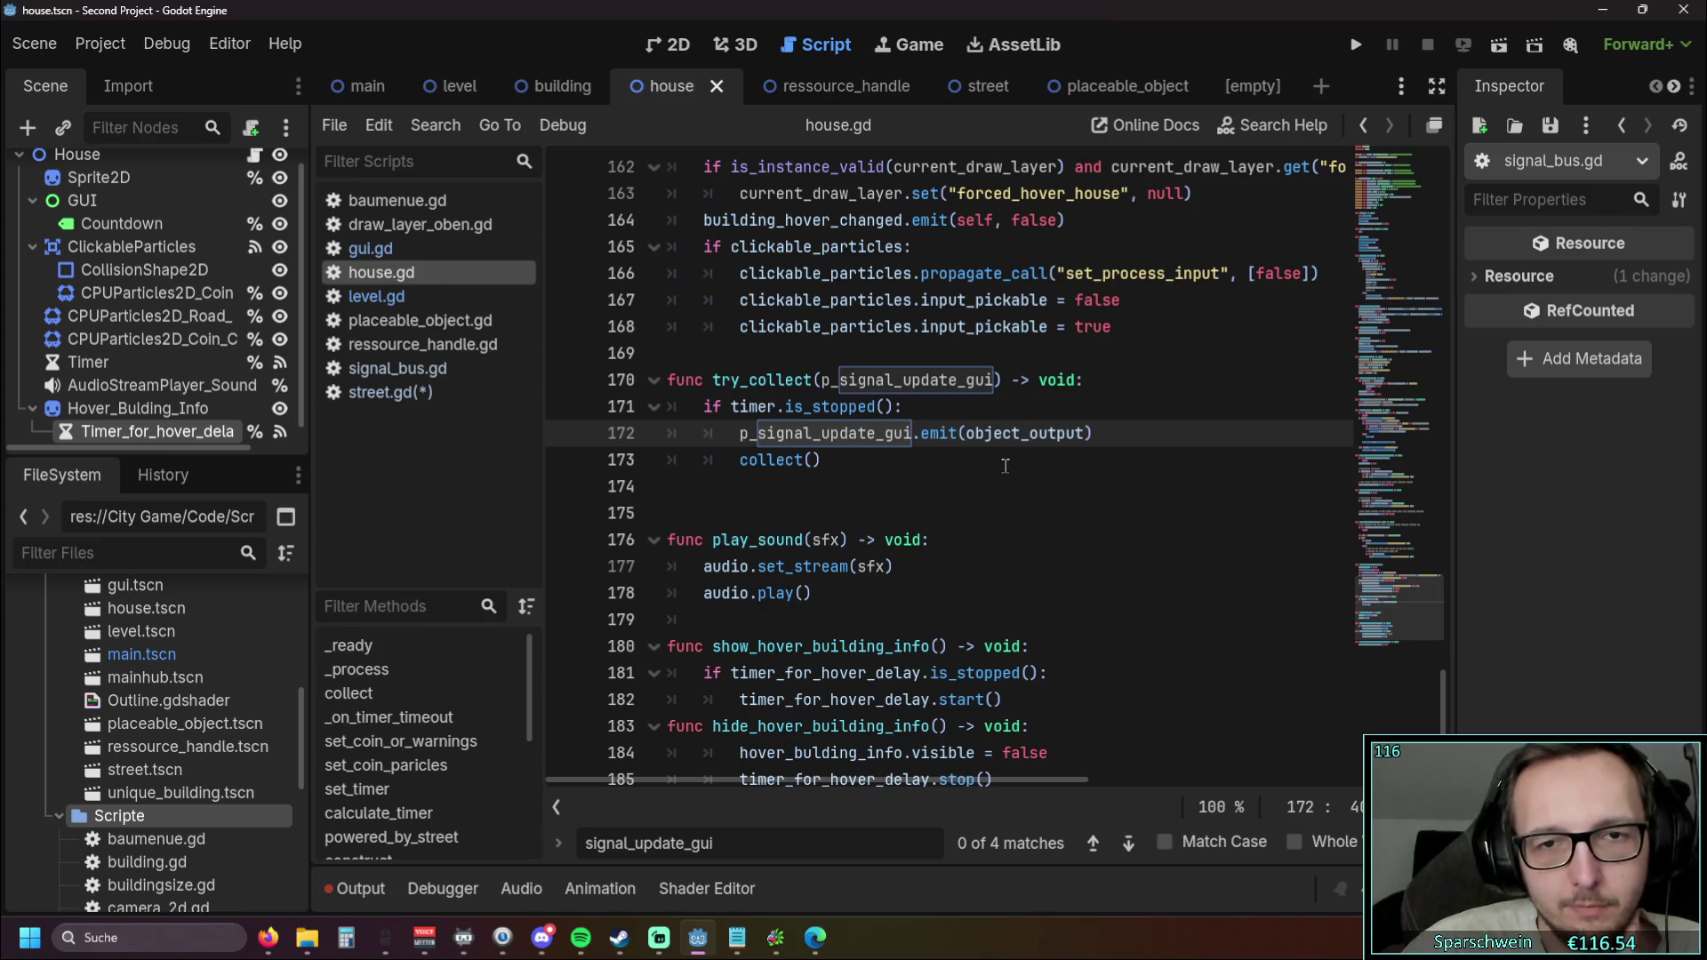
pyautogui.press('Down')
pyautogui.press('Up')
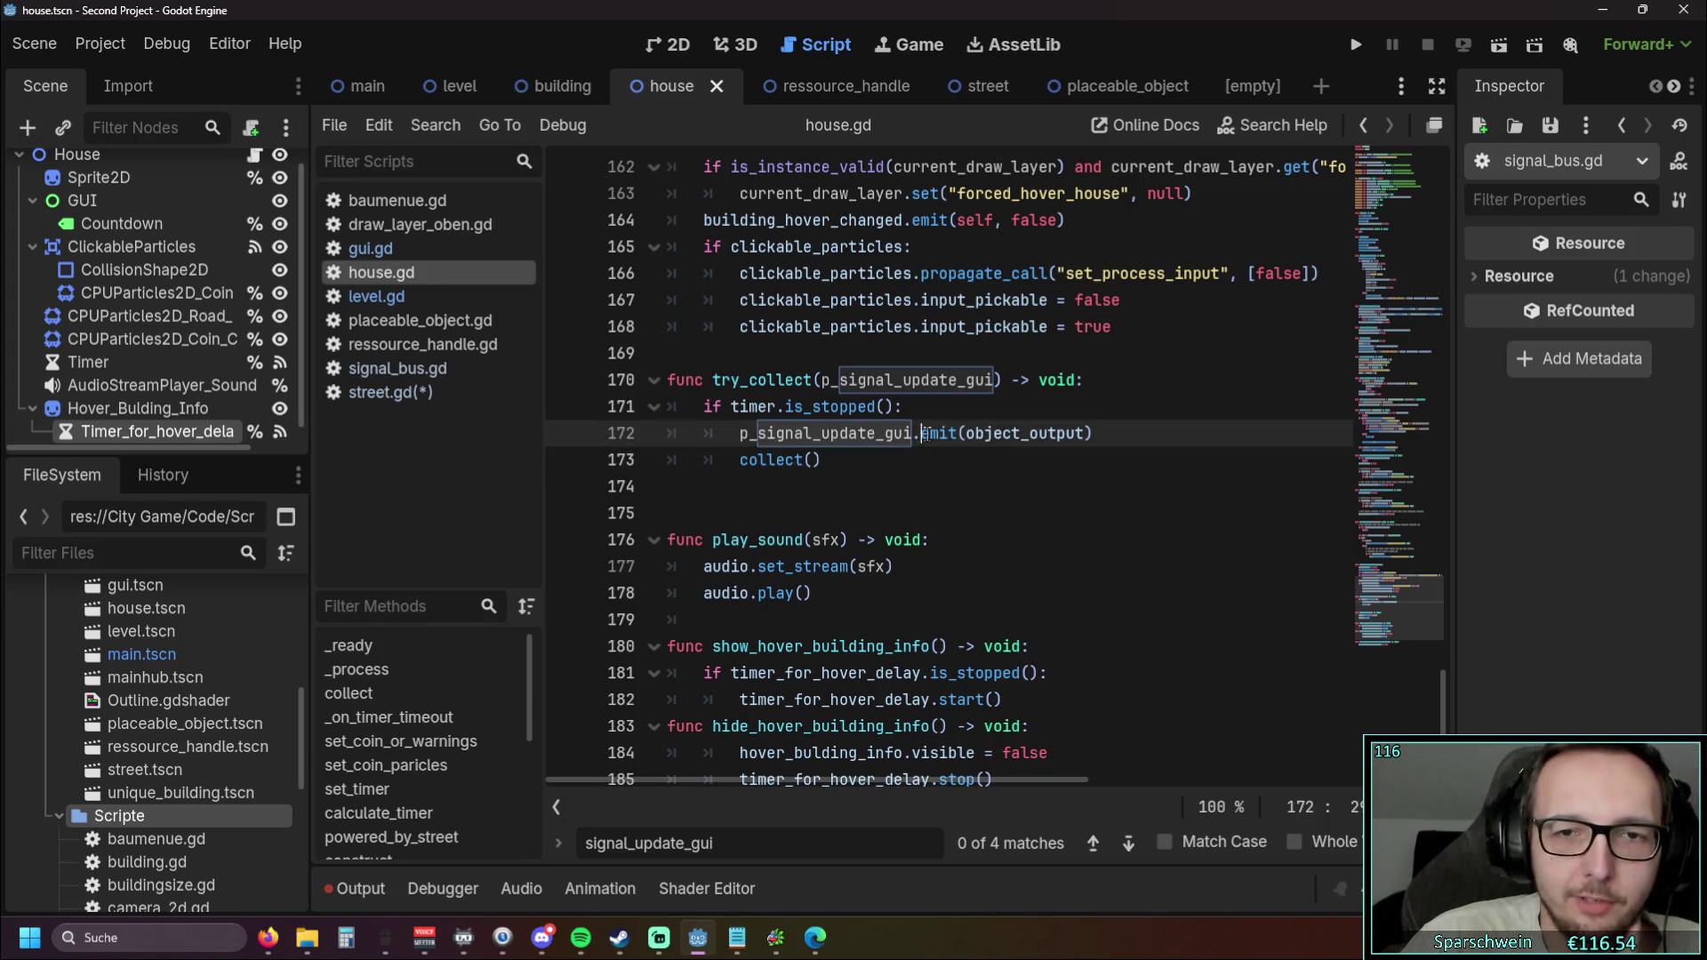
pyautogui.press('Down')
pyautogui.press('Down')
pyautogui.press('Up')
pyautogui.press('Up')
pyautogui.press('Down')
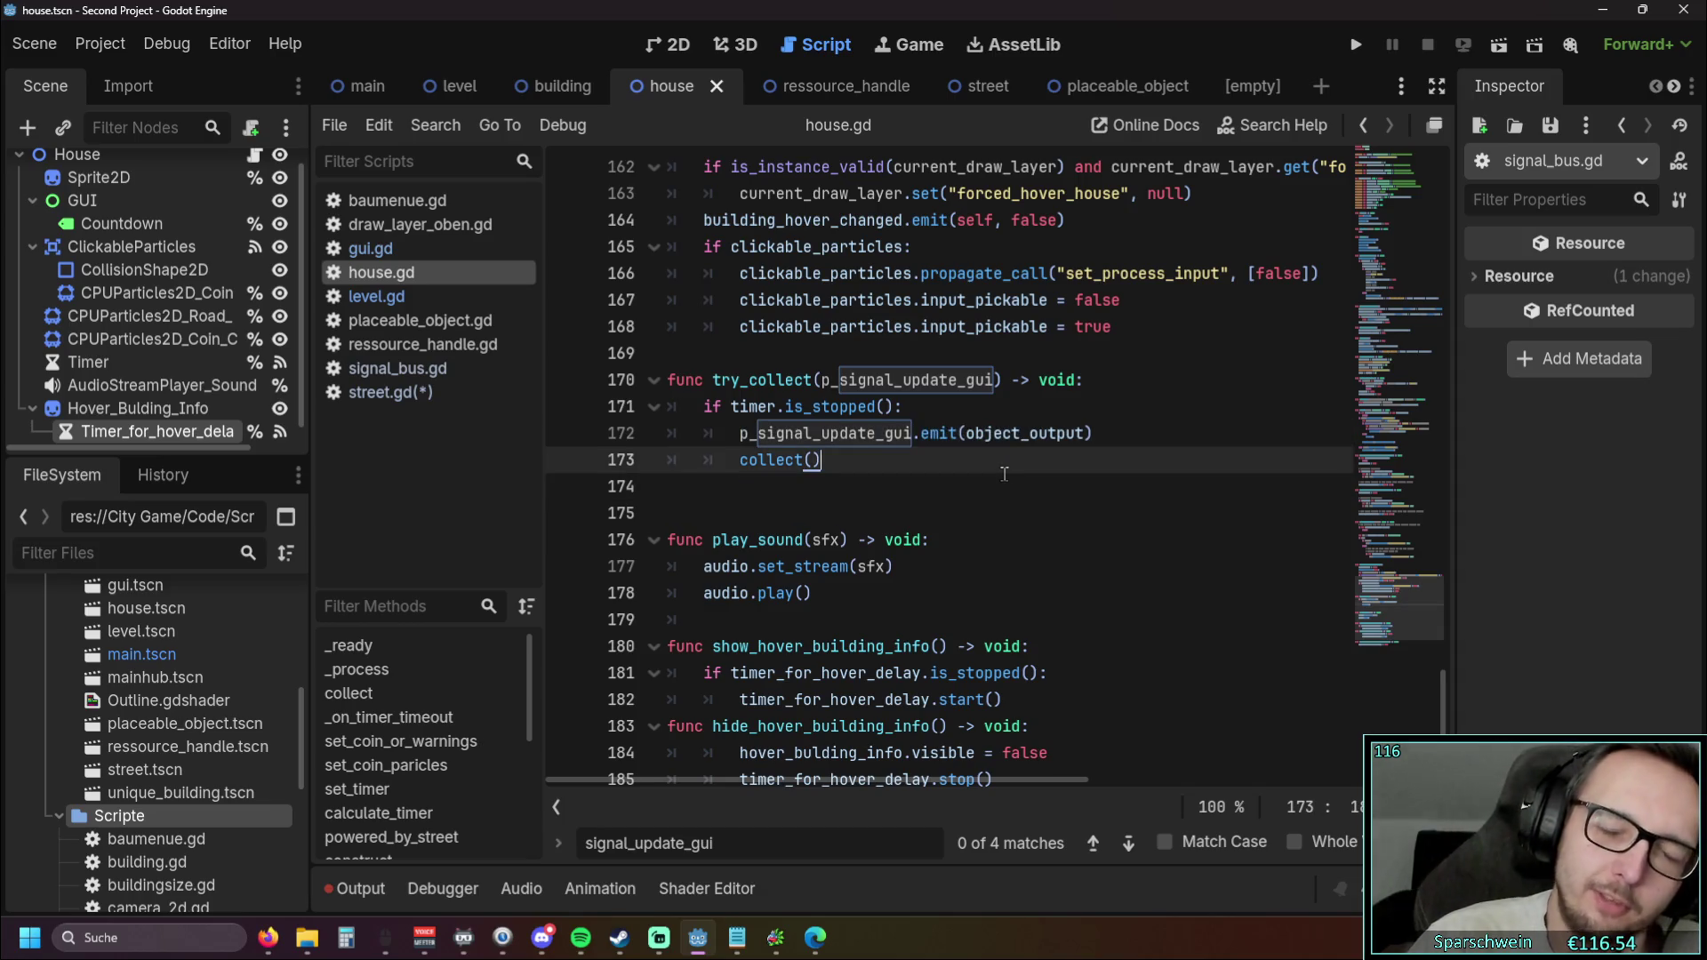
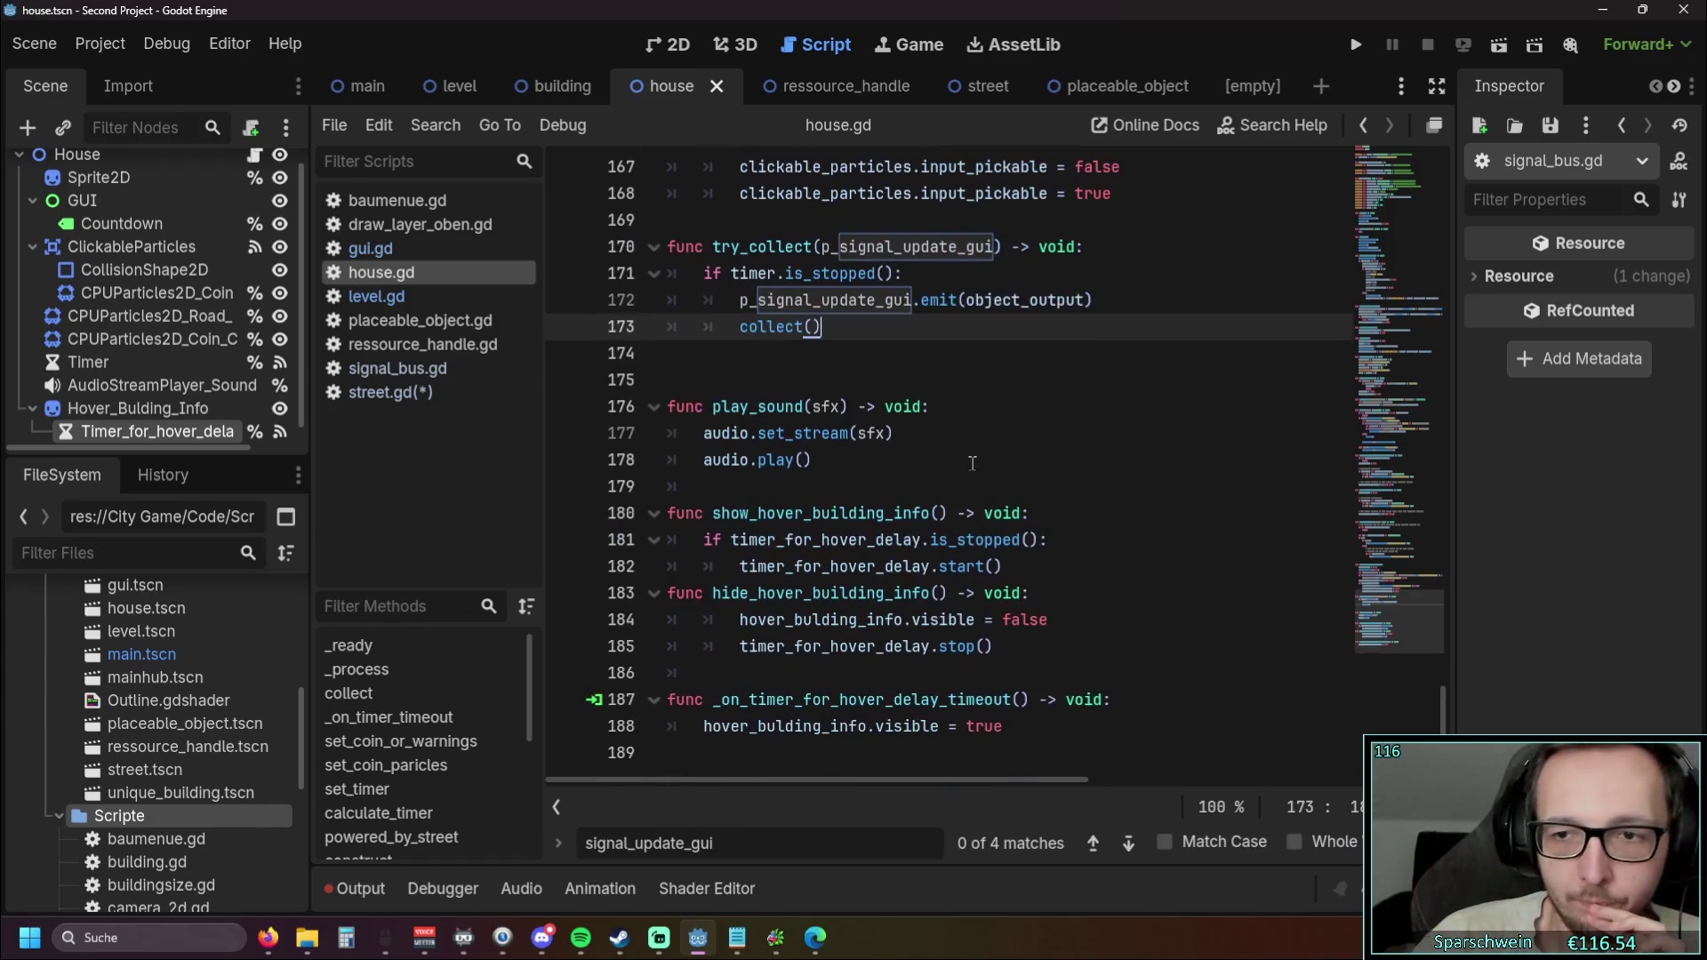
# Step through the signal_update_gui matches to the one inside try_collect
pyautogui.click(1094, 844)
pyautogui.click(1095, 843)
pyautogui.click(1095, 844)
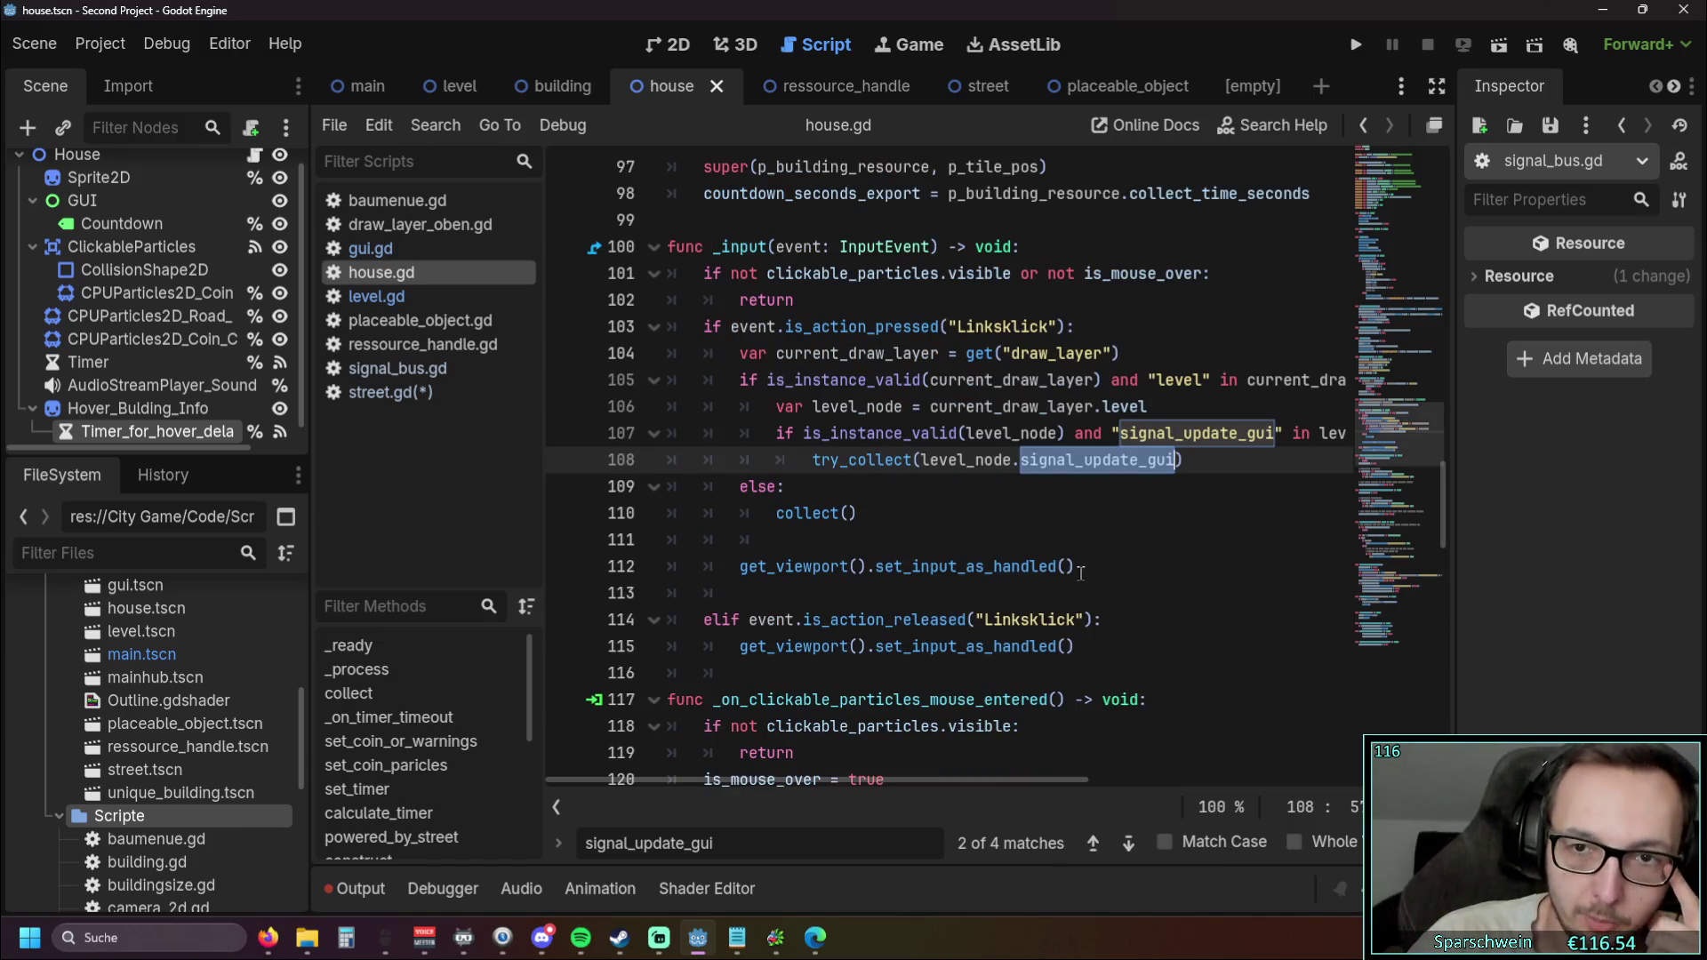
pyautogui.hscroll(3, 856, 783)
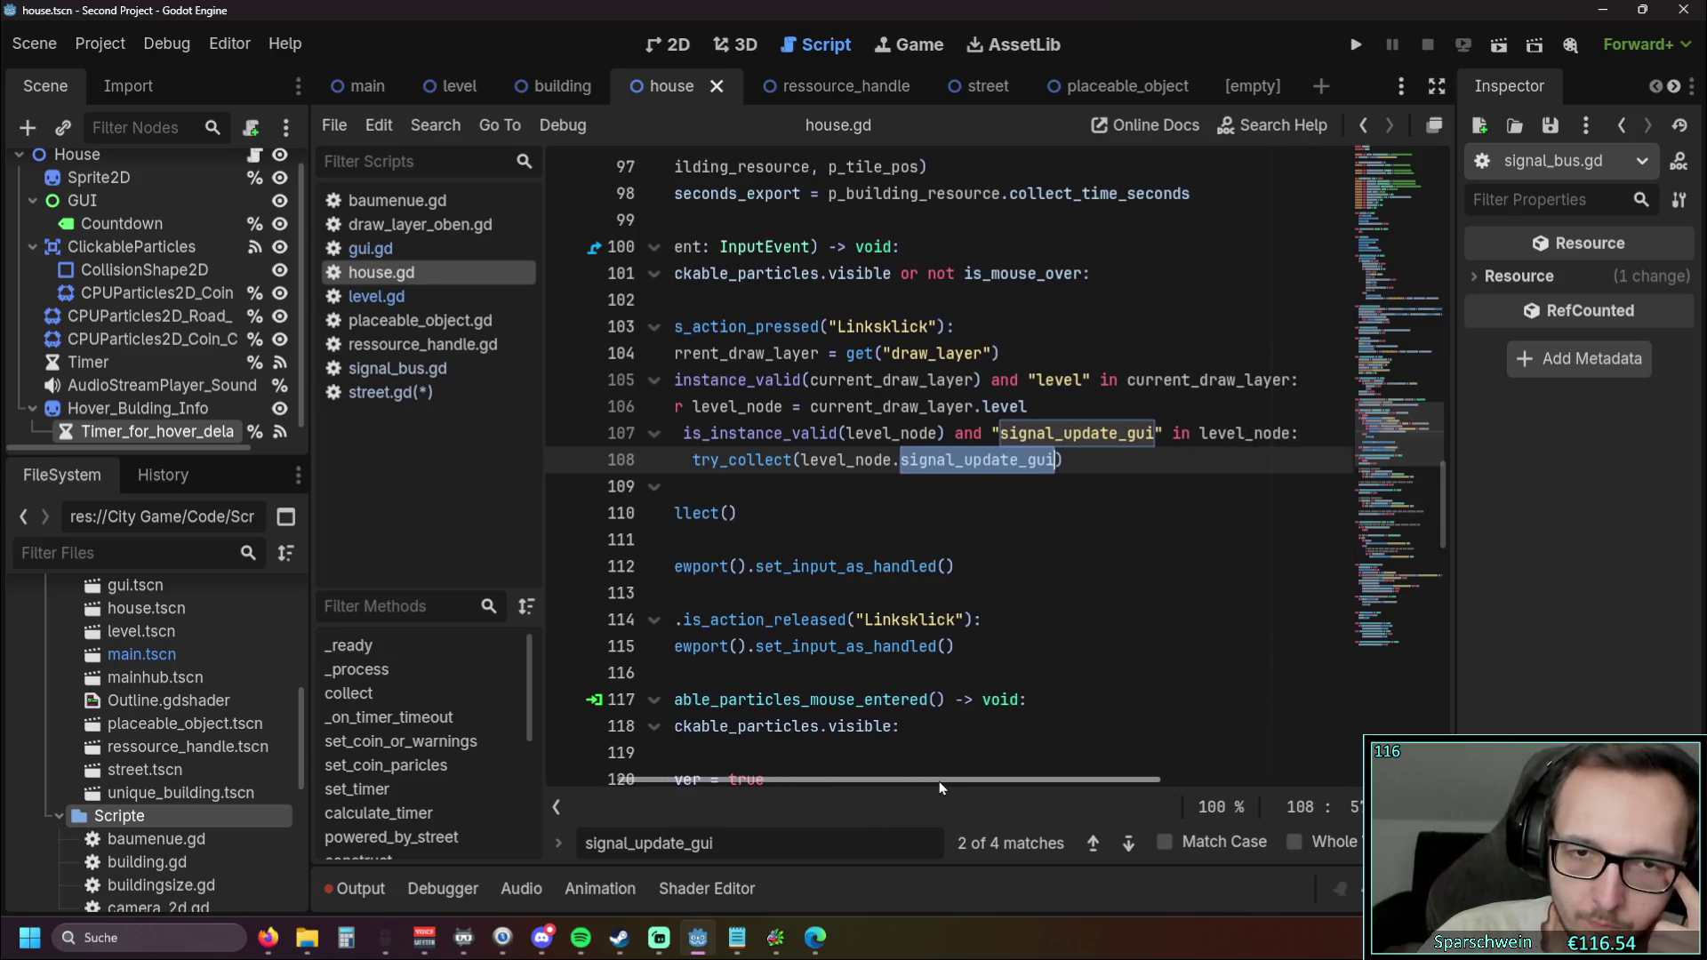
pyautogui.hscroll(-3, 839, 786)
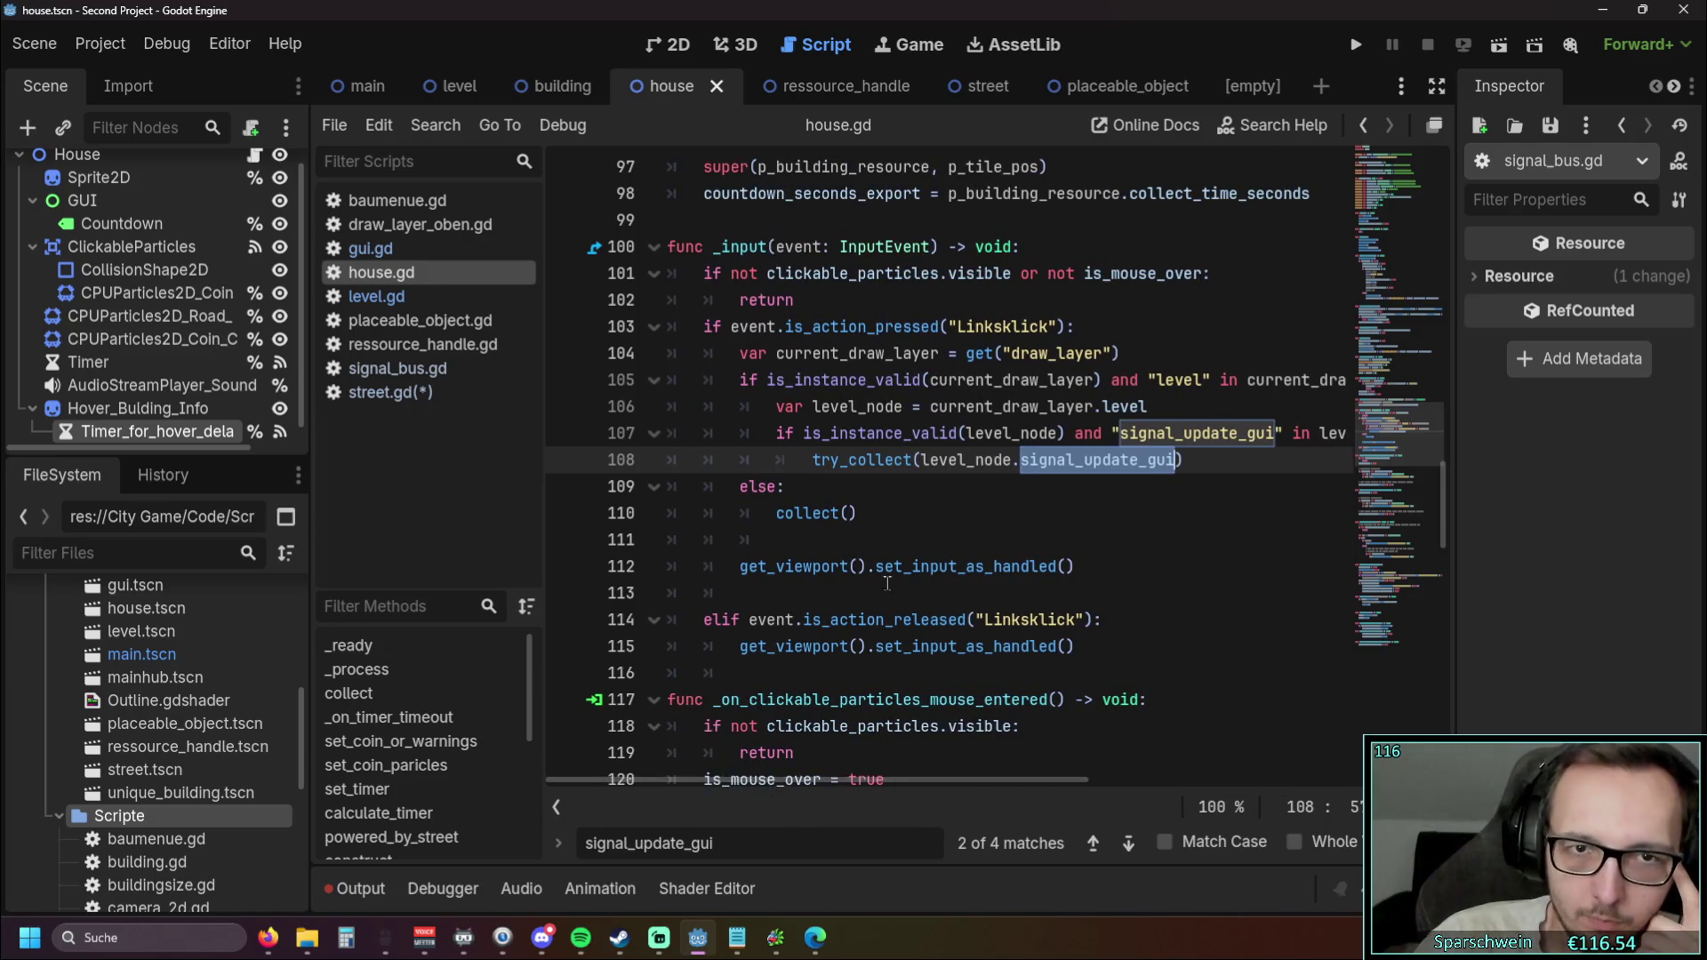
pyautogui.scroll(-10, 893, 571)
pyautogui.scroll(-12, 893, 571)
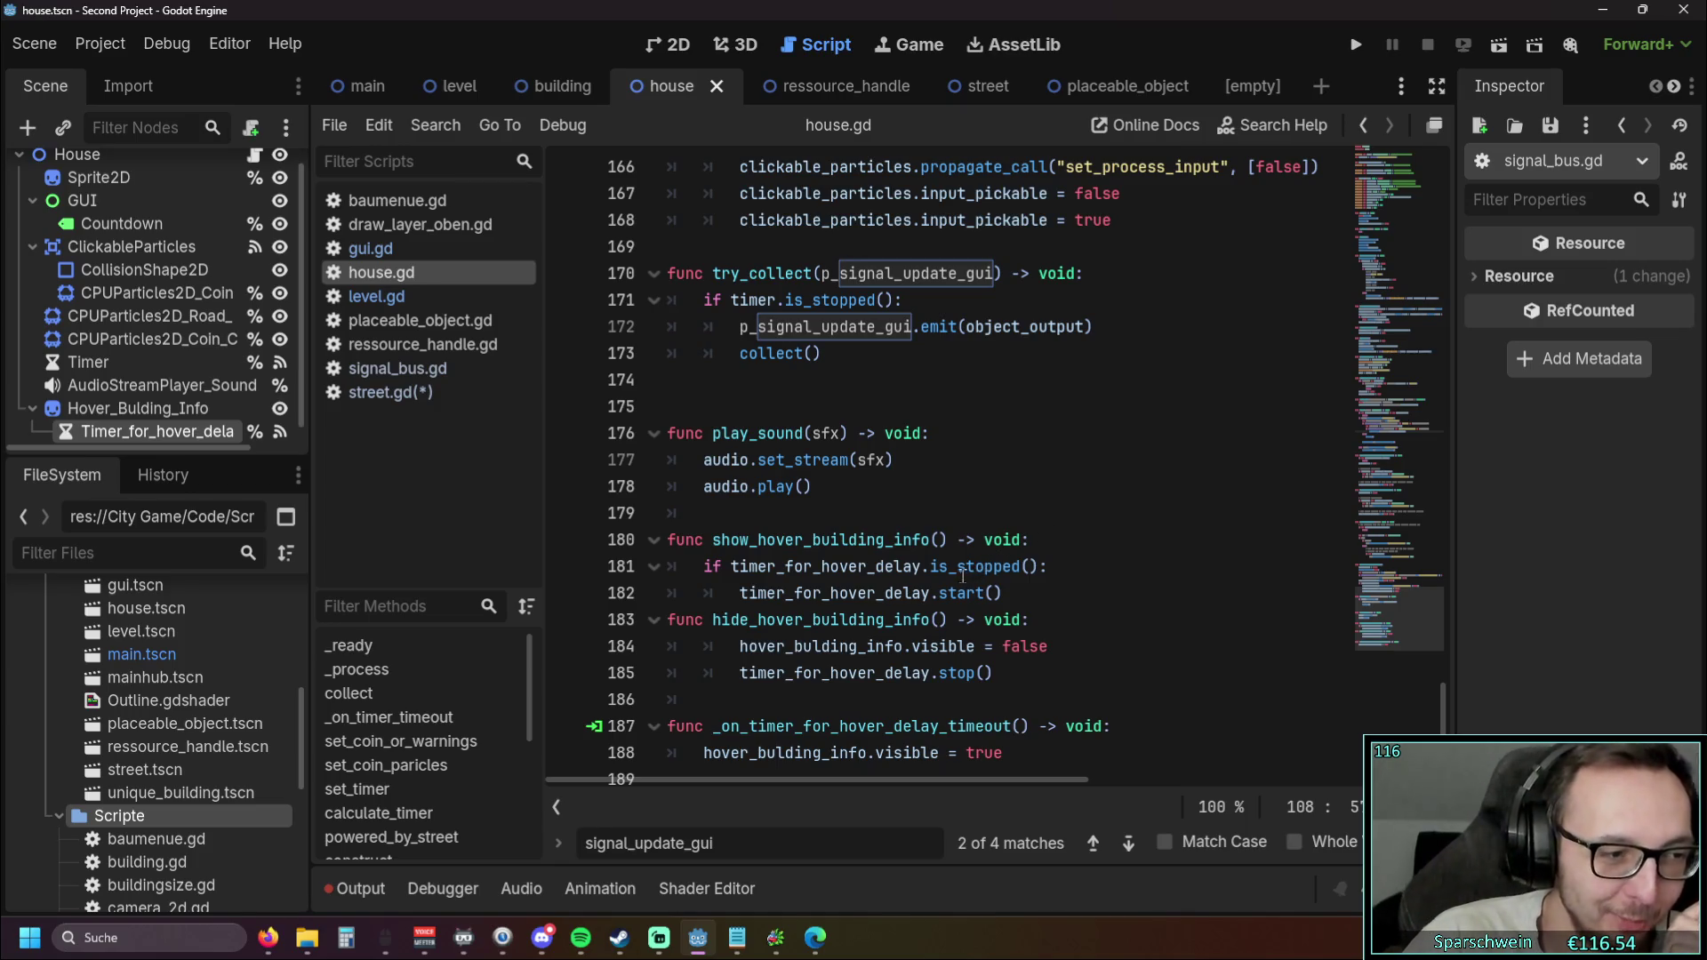
pyautogui.click(1128, 845)
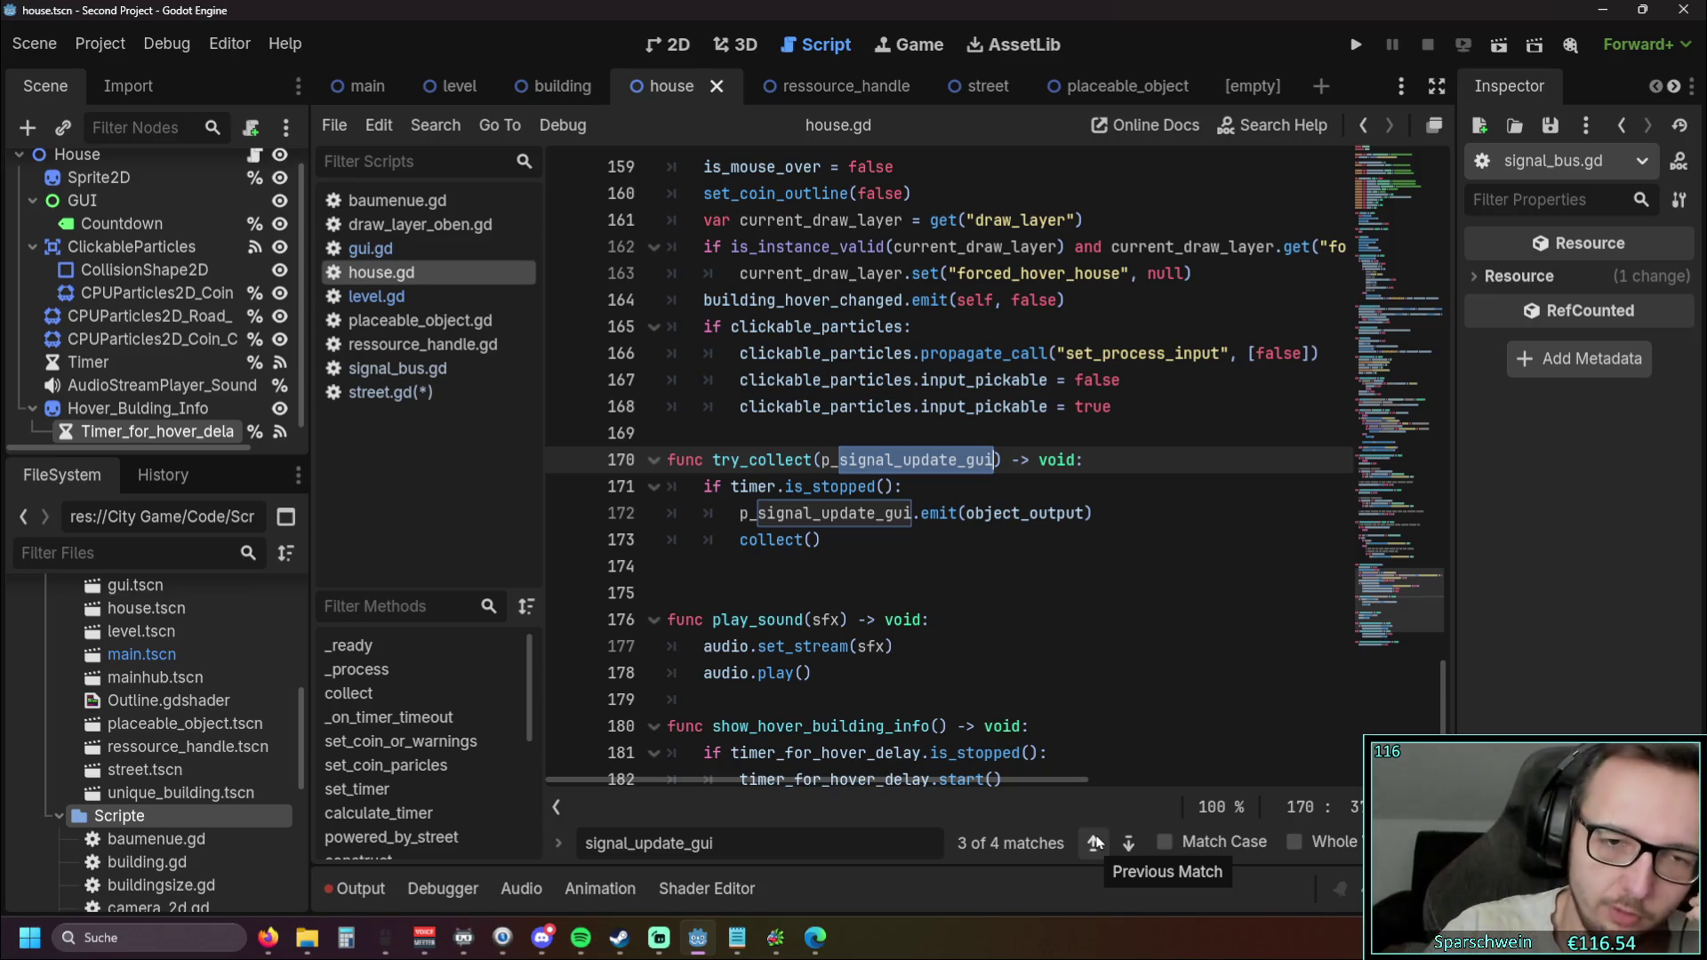
# Put the caret on empty line 174, then return to the first signal_update_gui match
pyautogui.moveTo(820, 540); pyautogui.dragTo(739, 540)
pyautogui.click(796, 573)
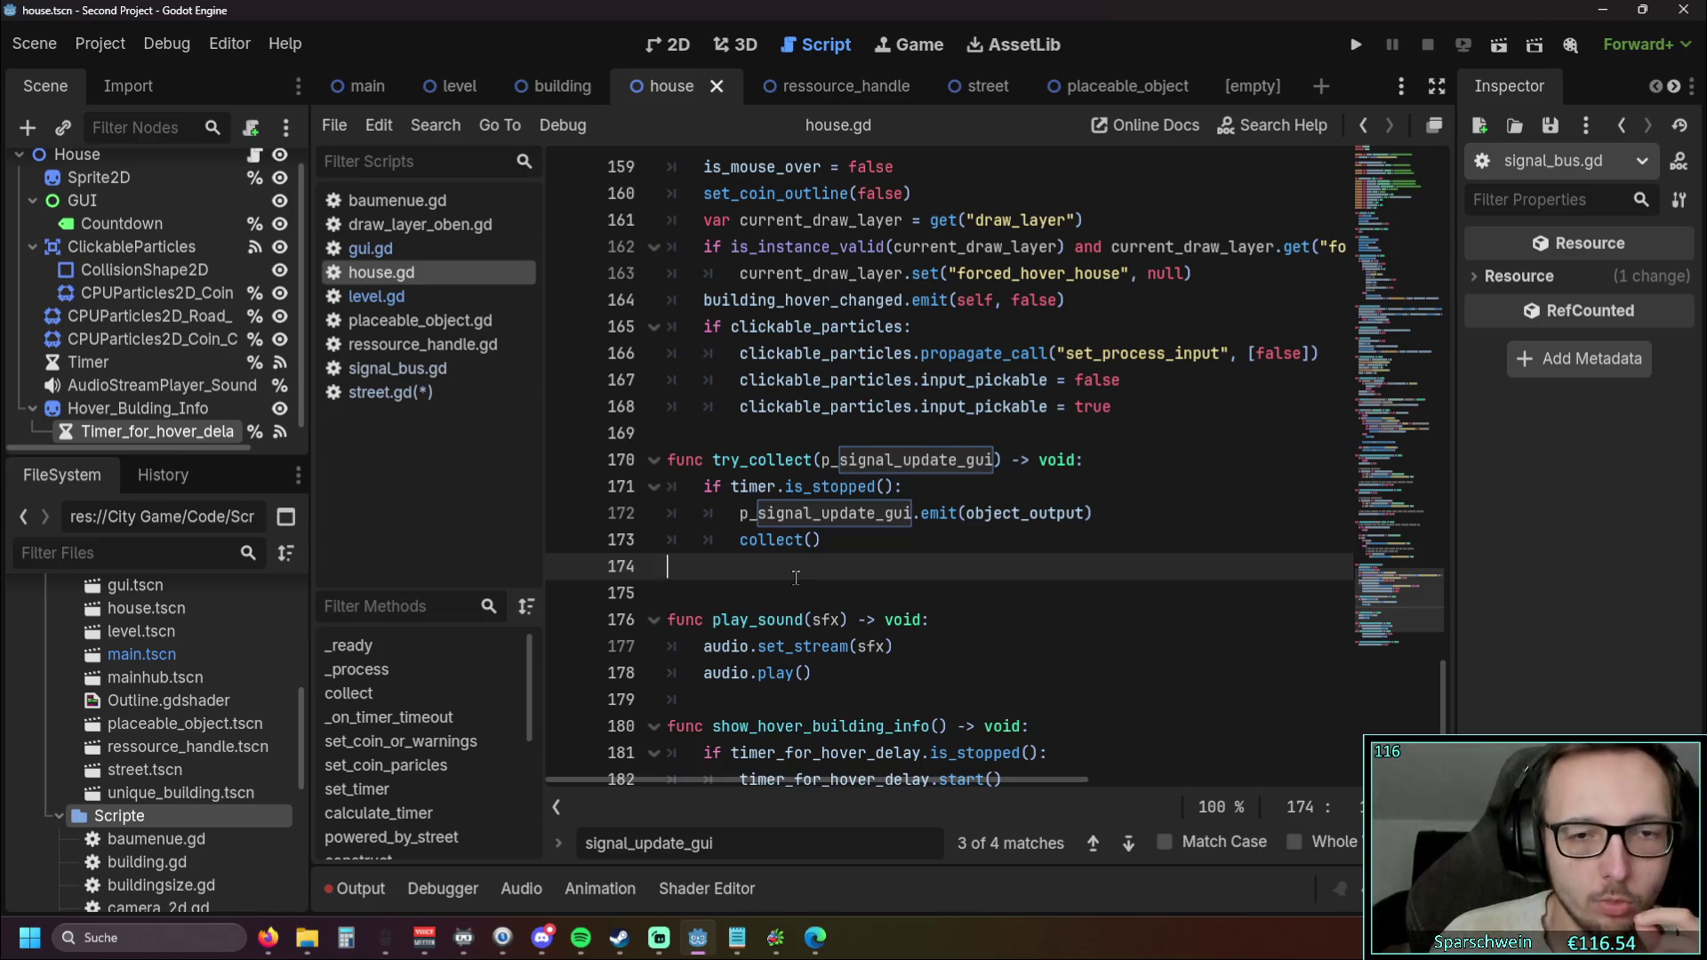
pyautogui.scroll(6, 738, 441)
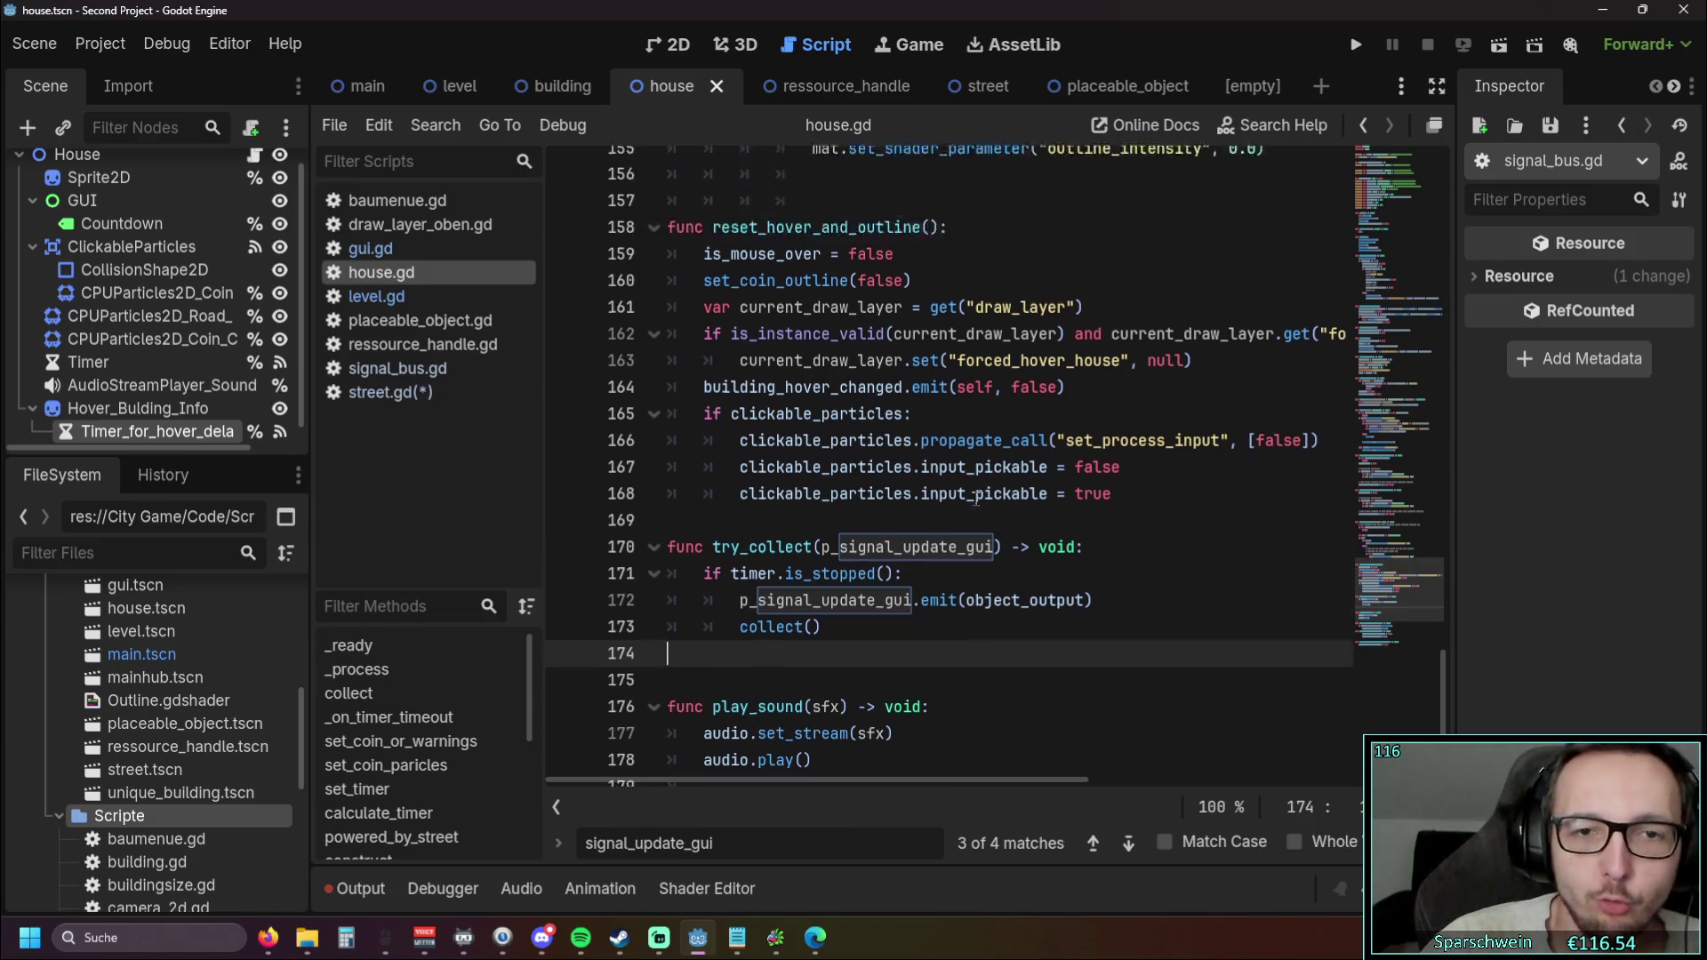
pyautogui.scroll(-5, 979, 712)
pyautogui.doubleClick(1093, 843)
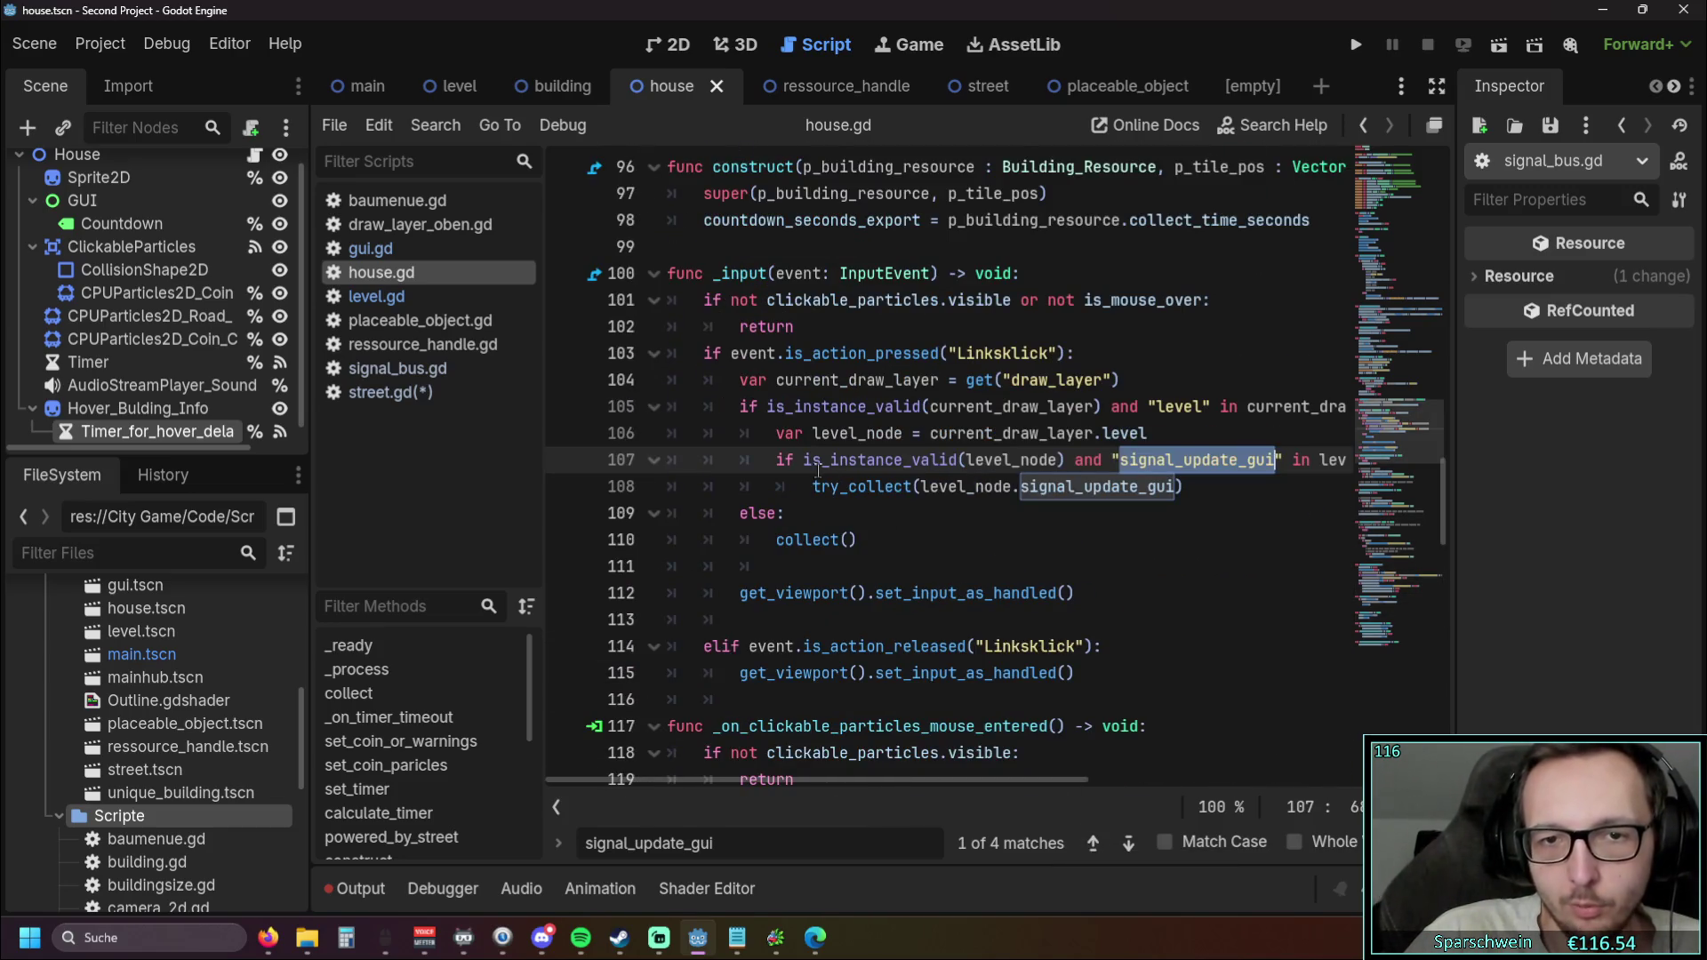
pyautogui.moveTo(855, 779)
pyautogui.mouseDown()
pyautogui.moveTo(931, 784)
pyautogui.moveTo(845, 782)
pyautogui.moveTo(899, 784)
pyautogui.mouseUp()
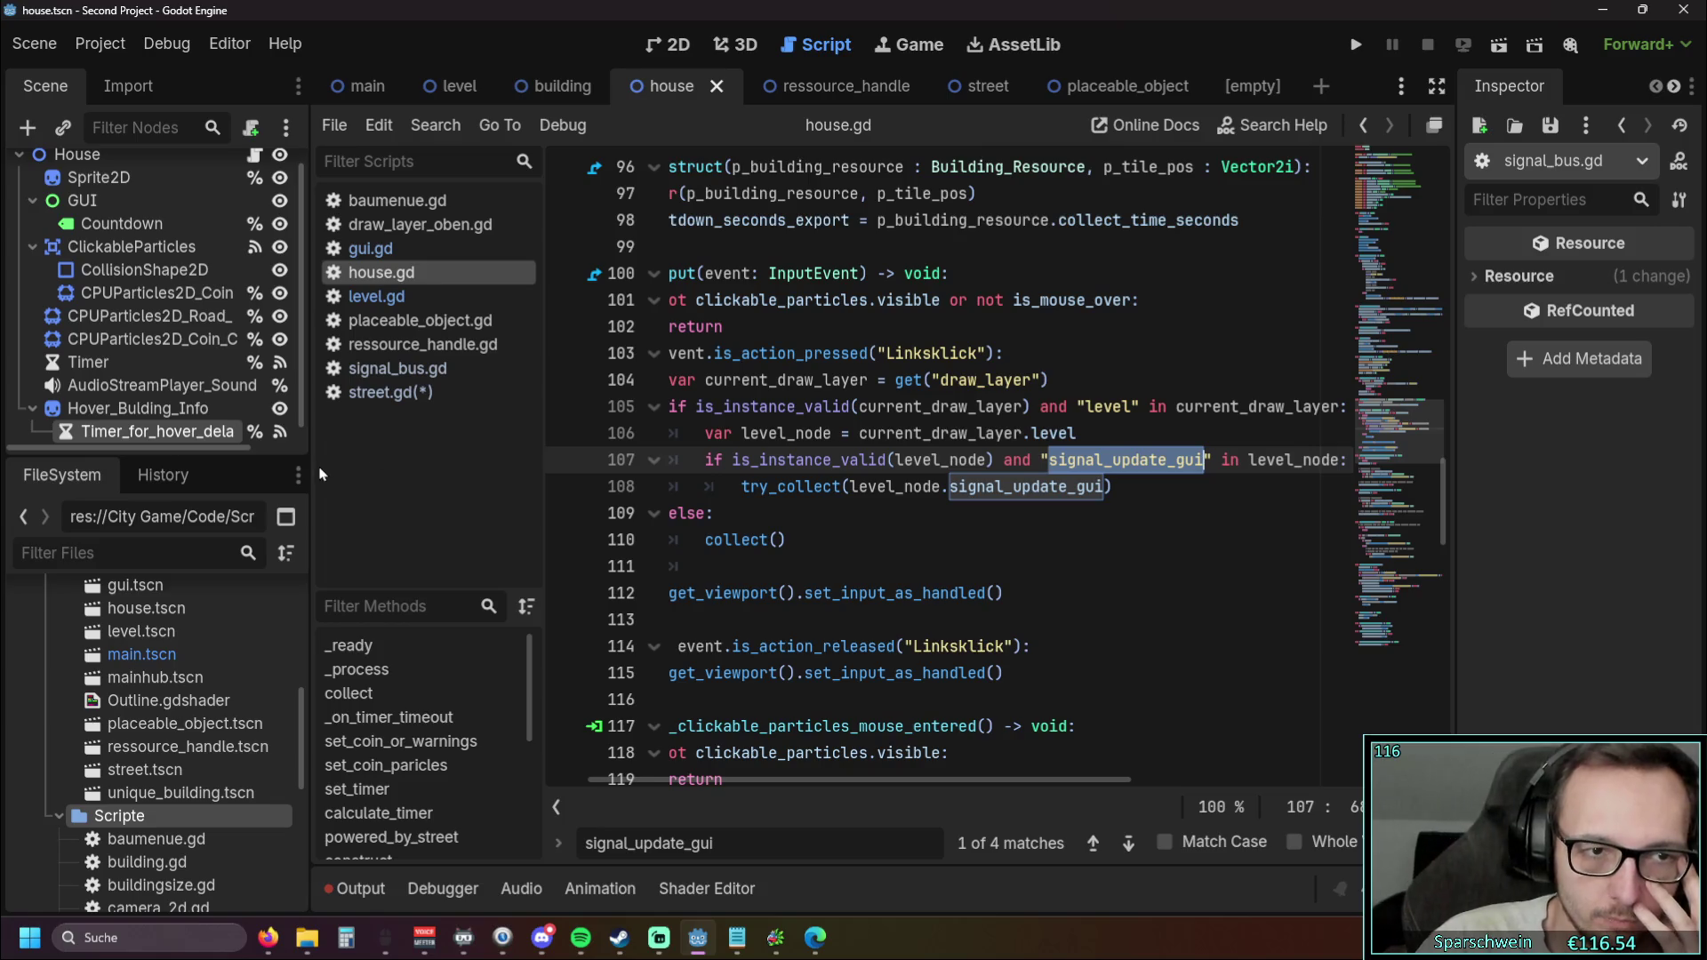
# Narrow the side docks so house.gd lines show fully, then open signal_bus.gd
pyautogui.moveTo(312, 485); pyautogui.dragTo(106, 482)
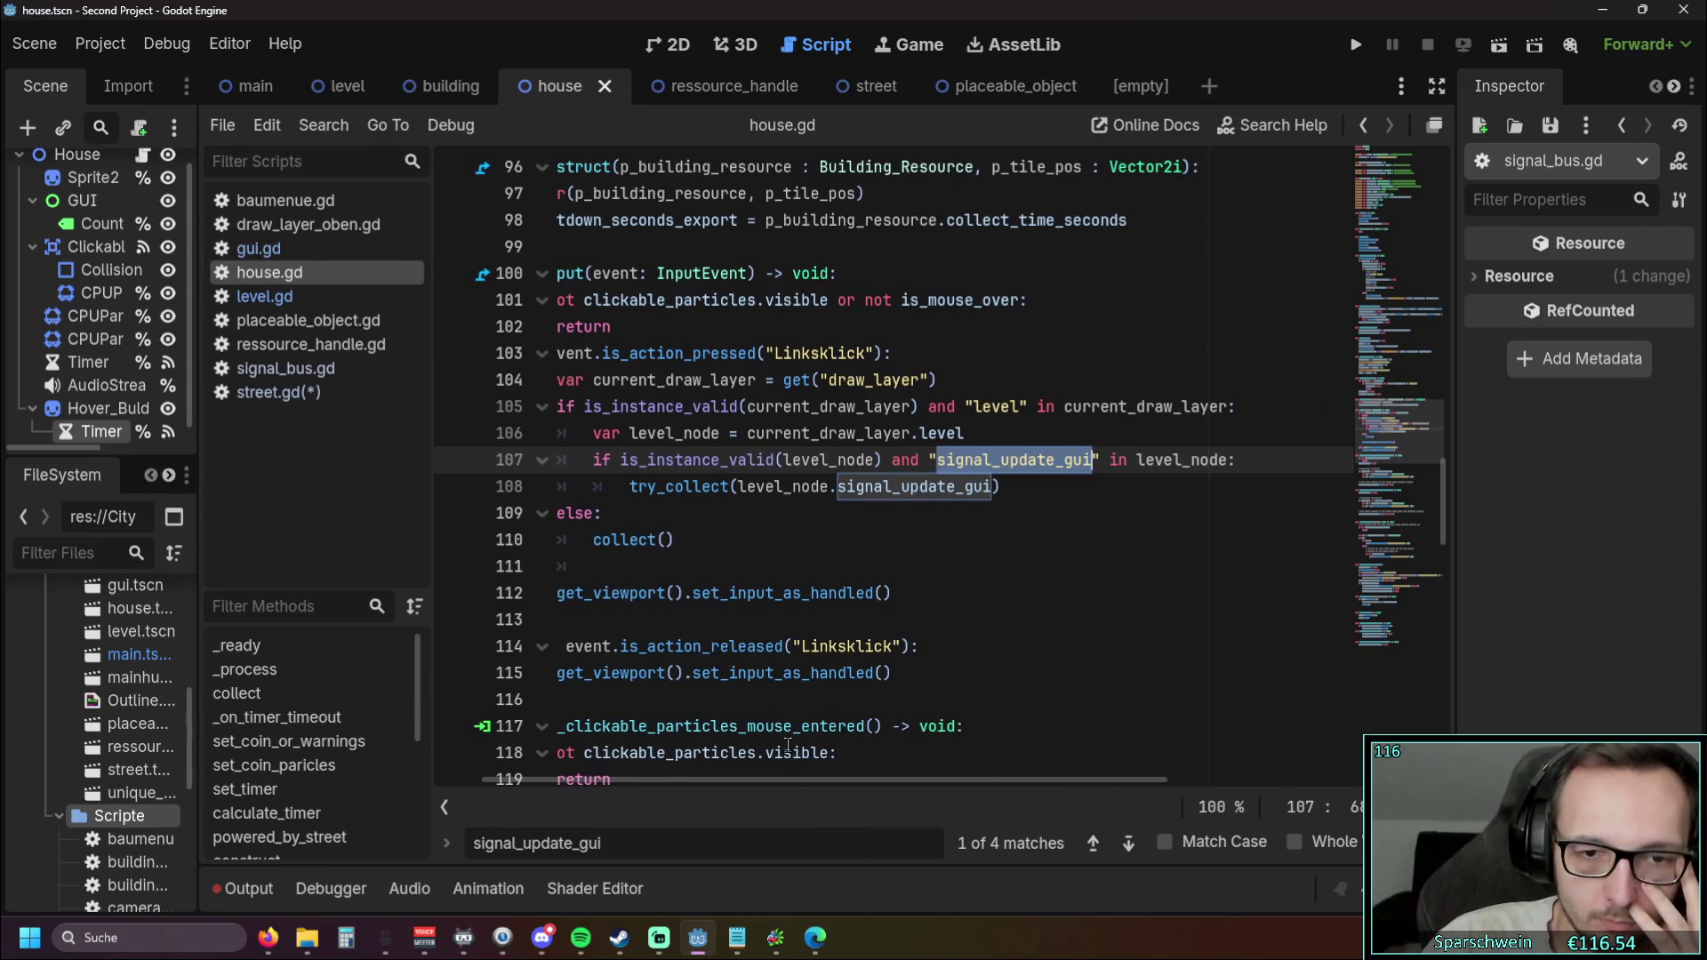
pyautogui.moveTo(793, 786); pyautogui.dragTo(745, 781)
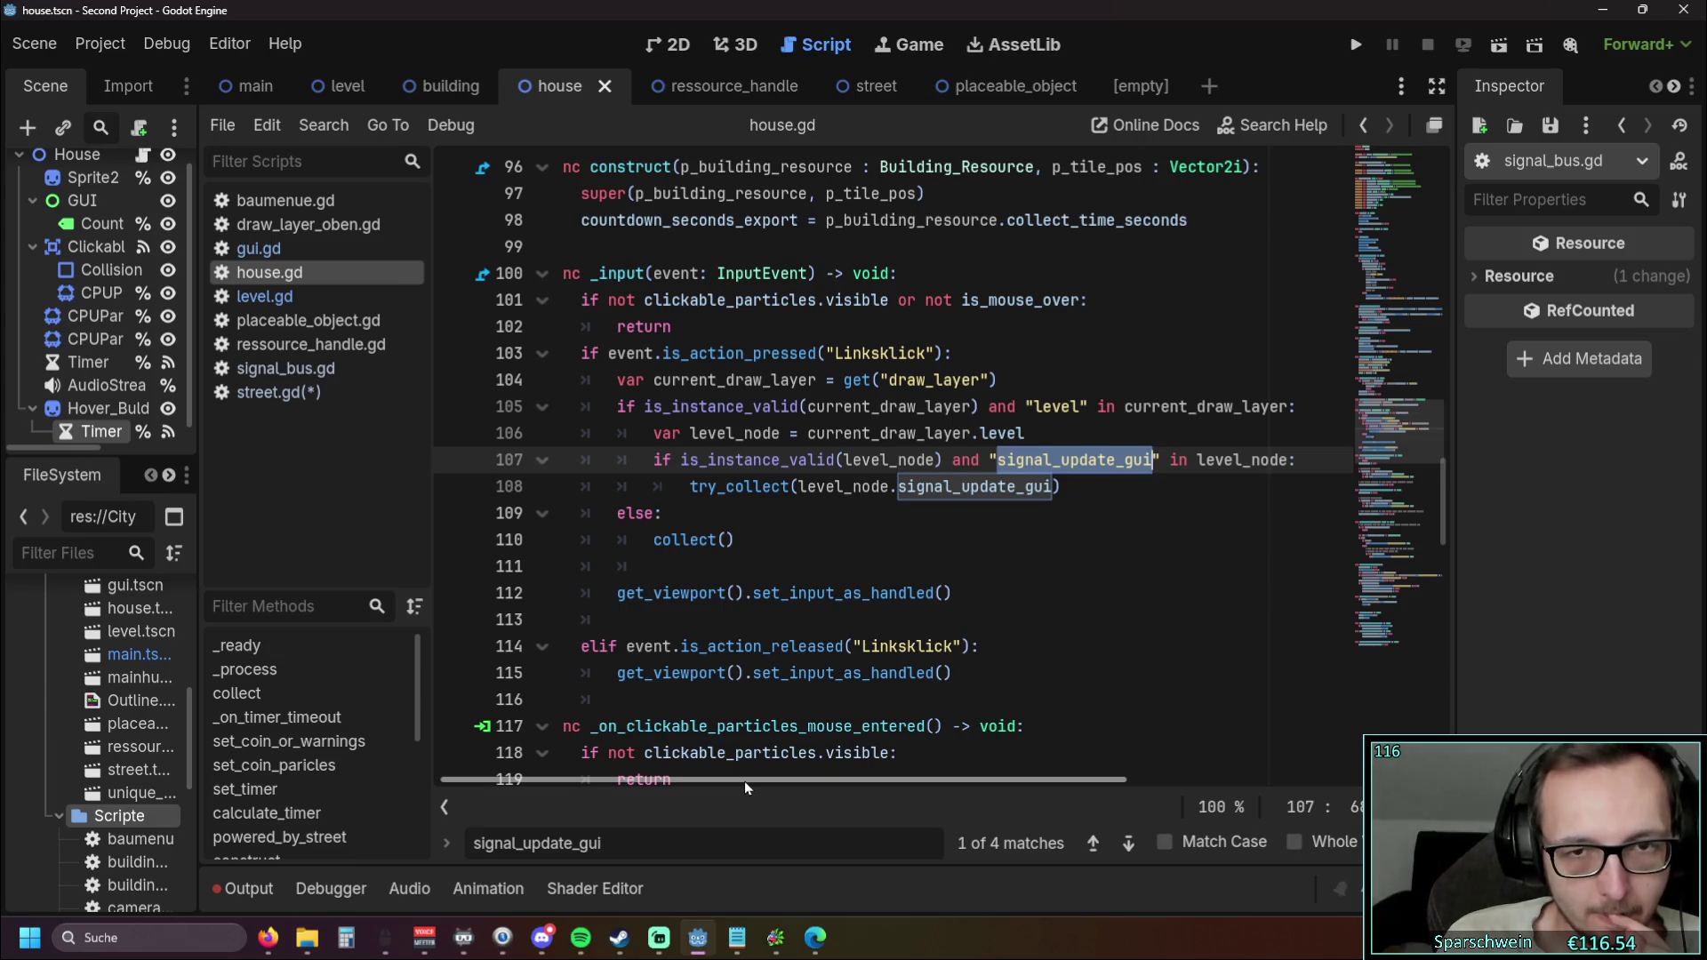
pyautogui.click(841, 592)
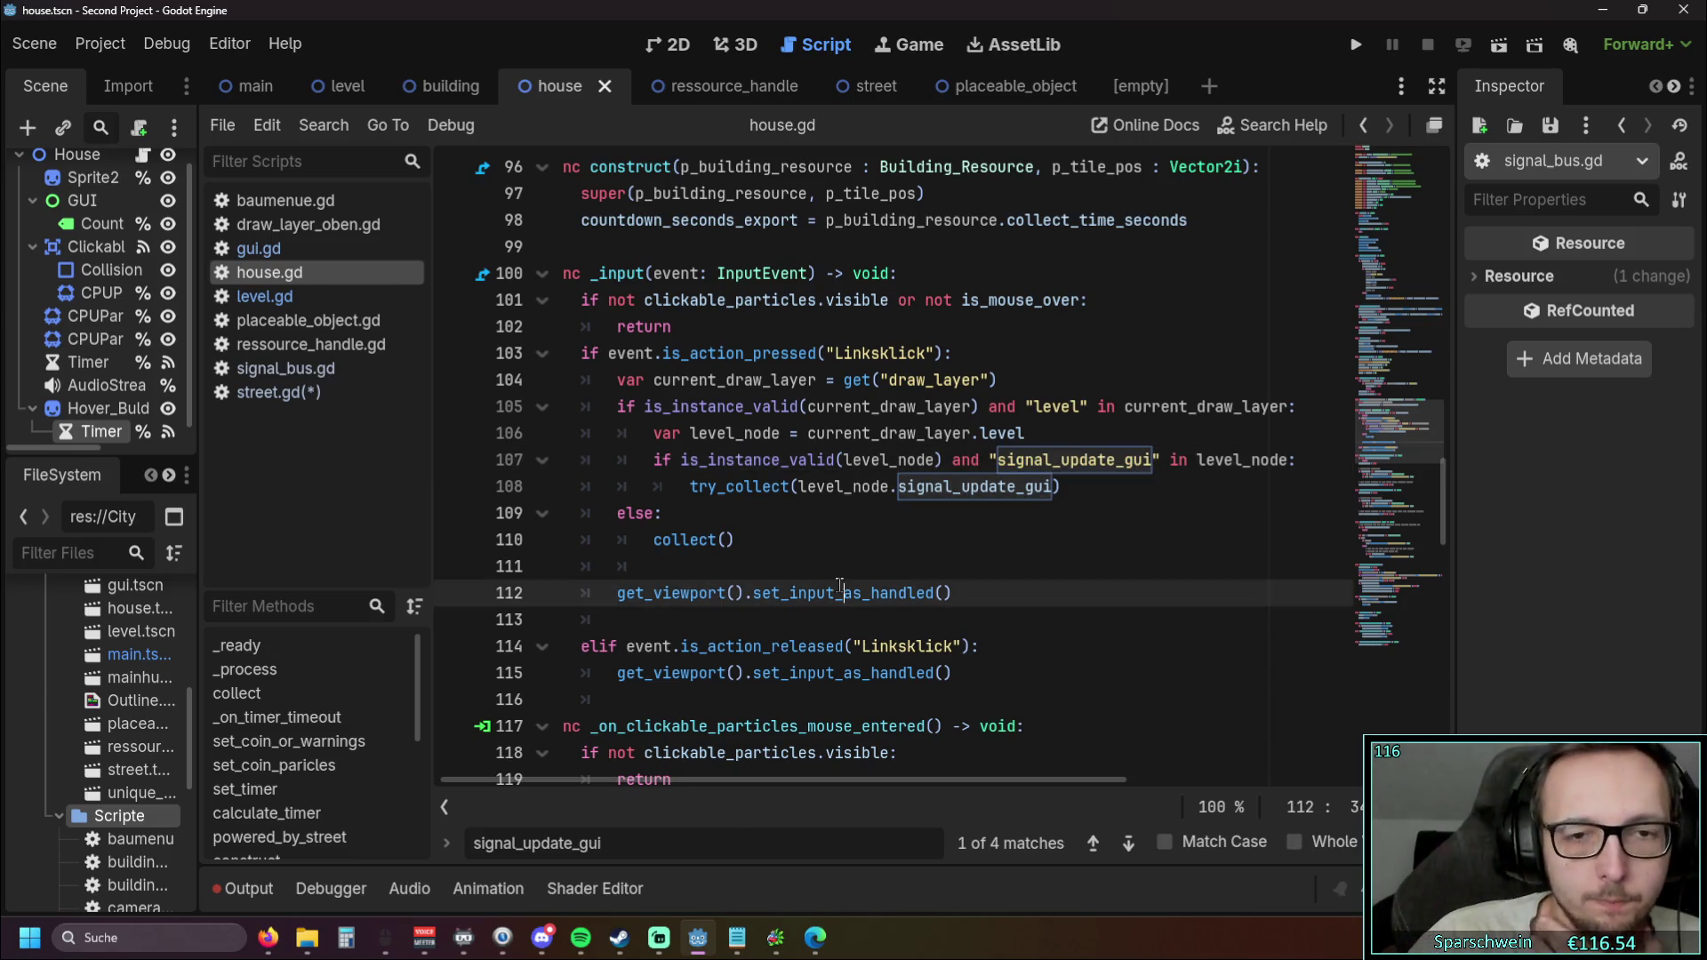
pyautogui.moveTo(796, 780); pyautogui.dragTo(678, 788)
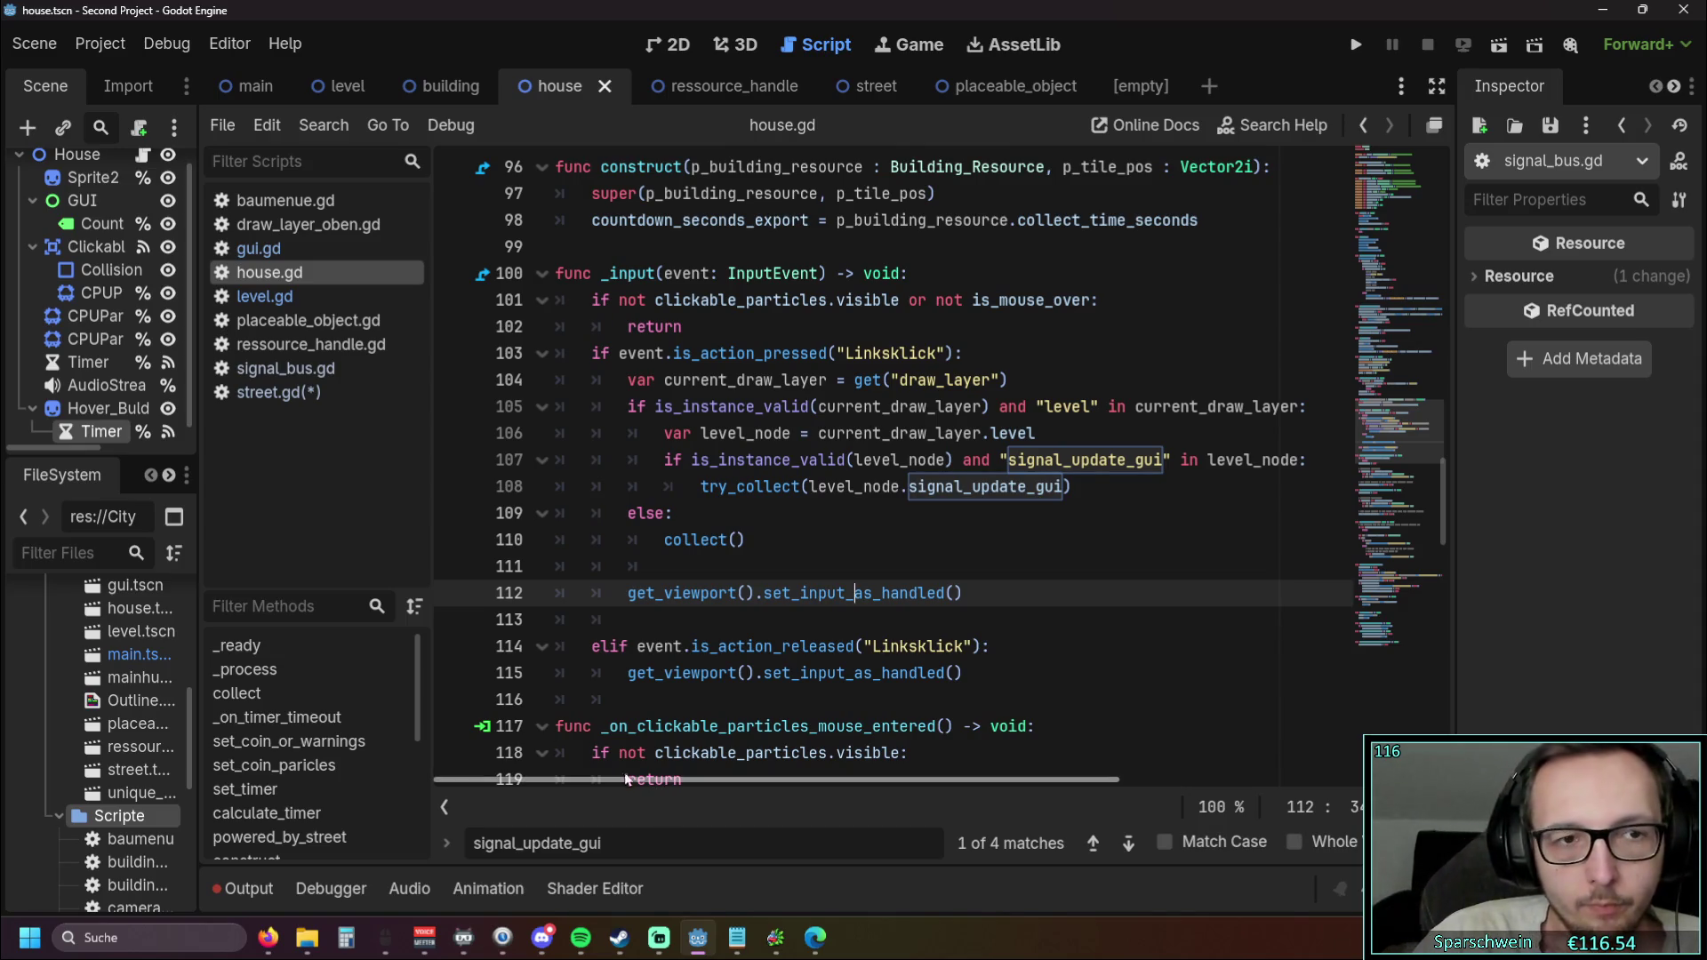
pyautogui.click(283, 370)
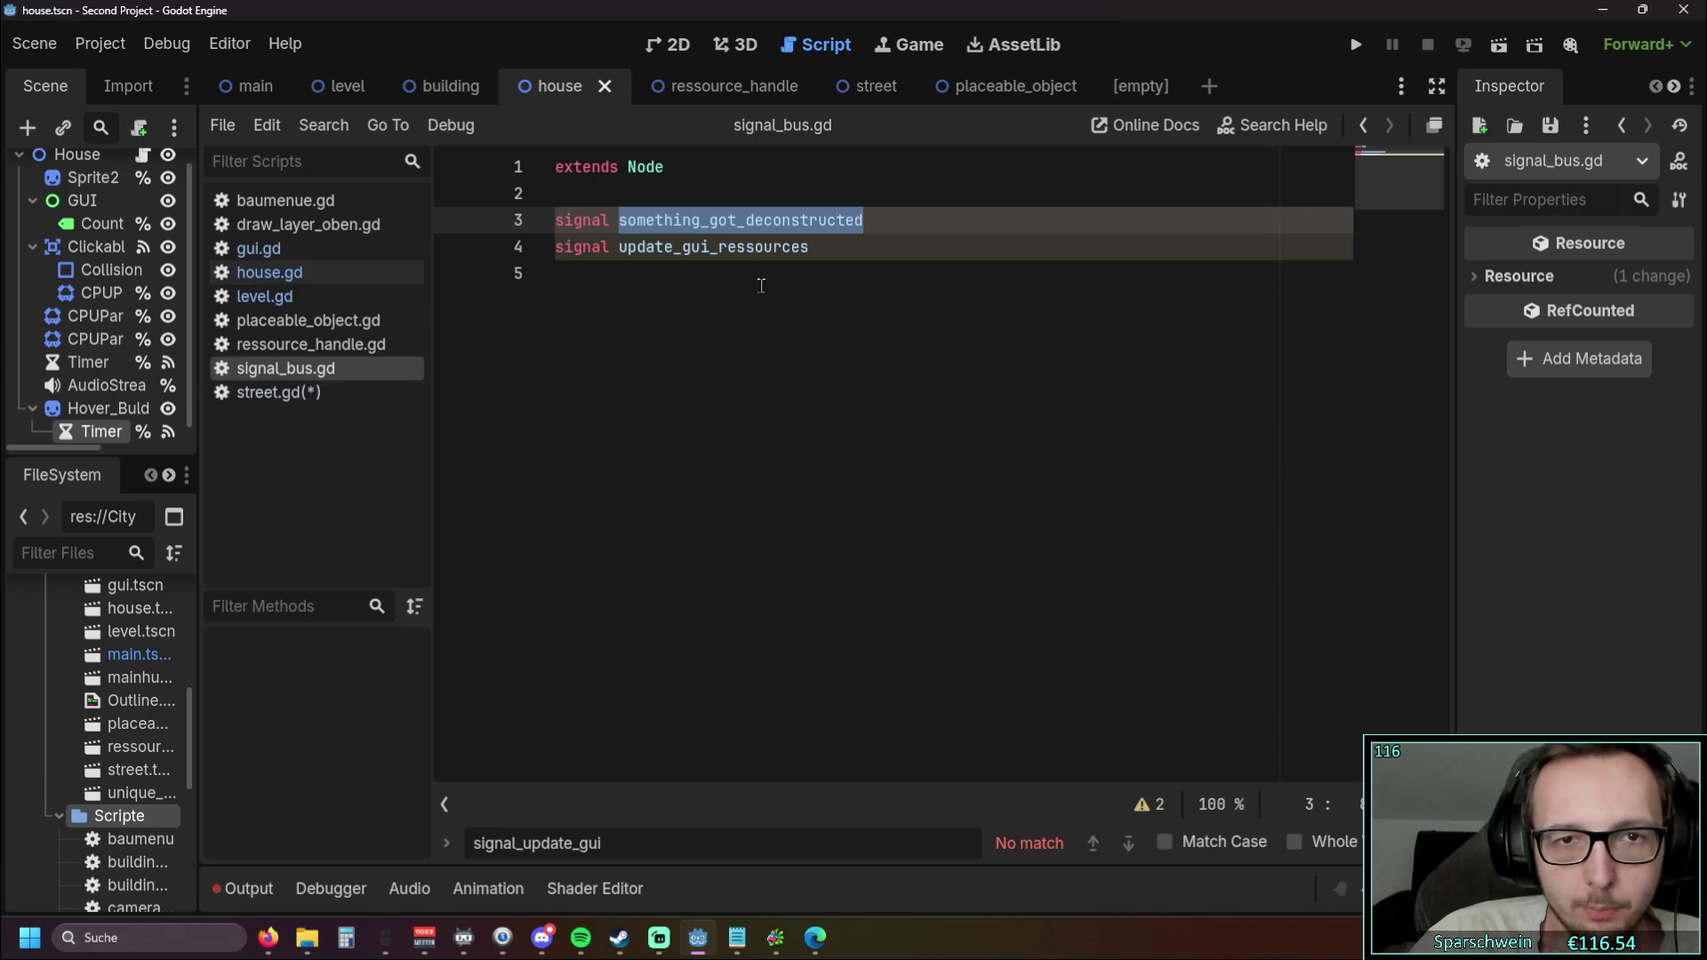
# Compare street.gd, signal_bus.gd and ressource_handle.gd, then close ressource_handle.gd
pyautogui.click(279, 393)
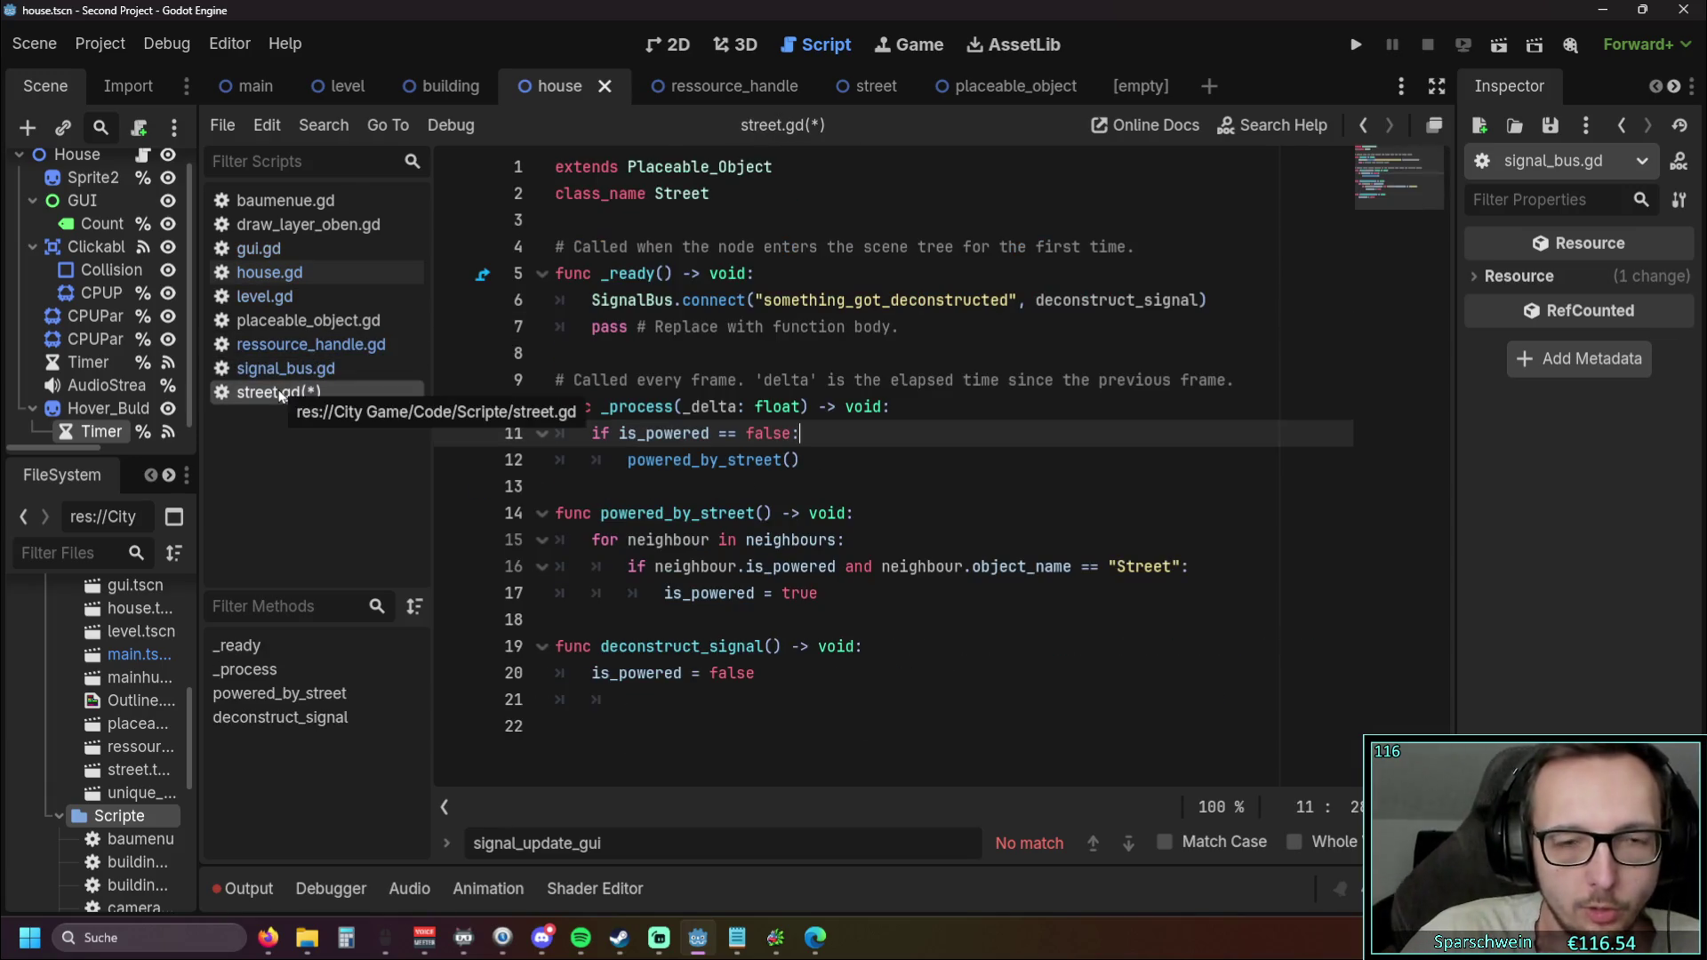
pyautogui.click(322, 369)
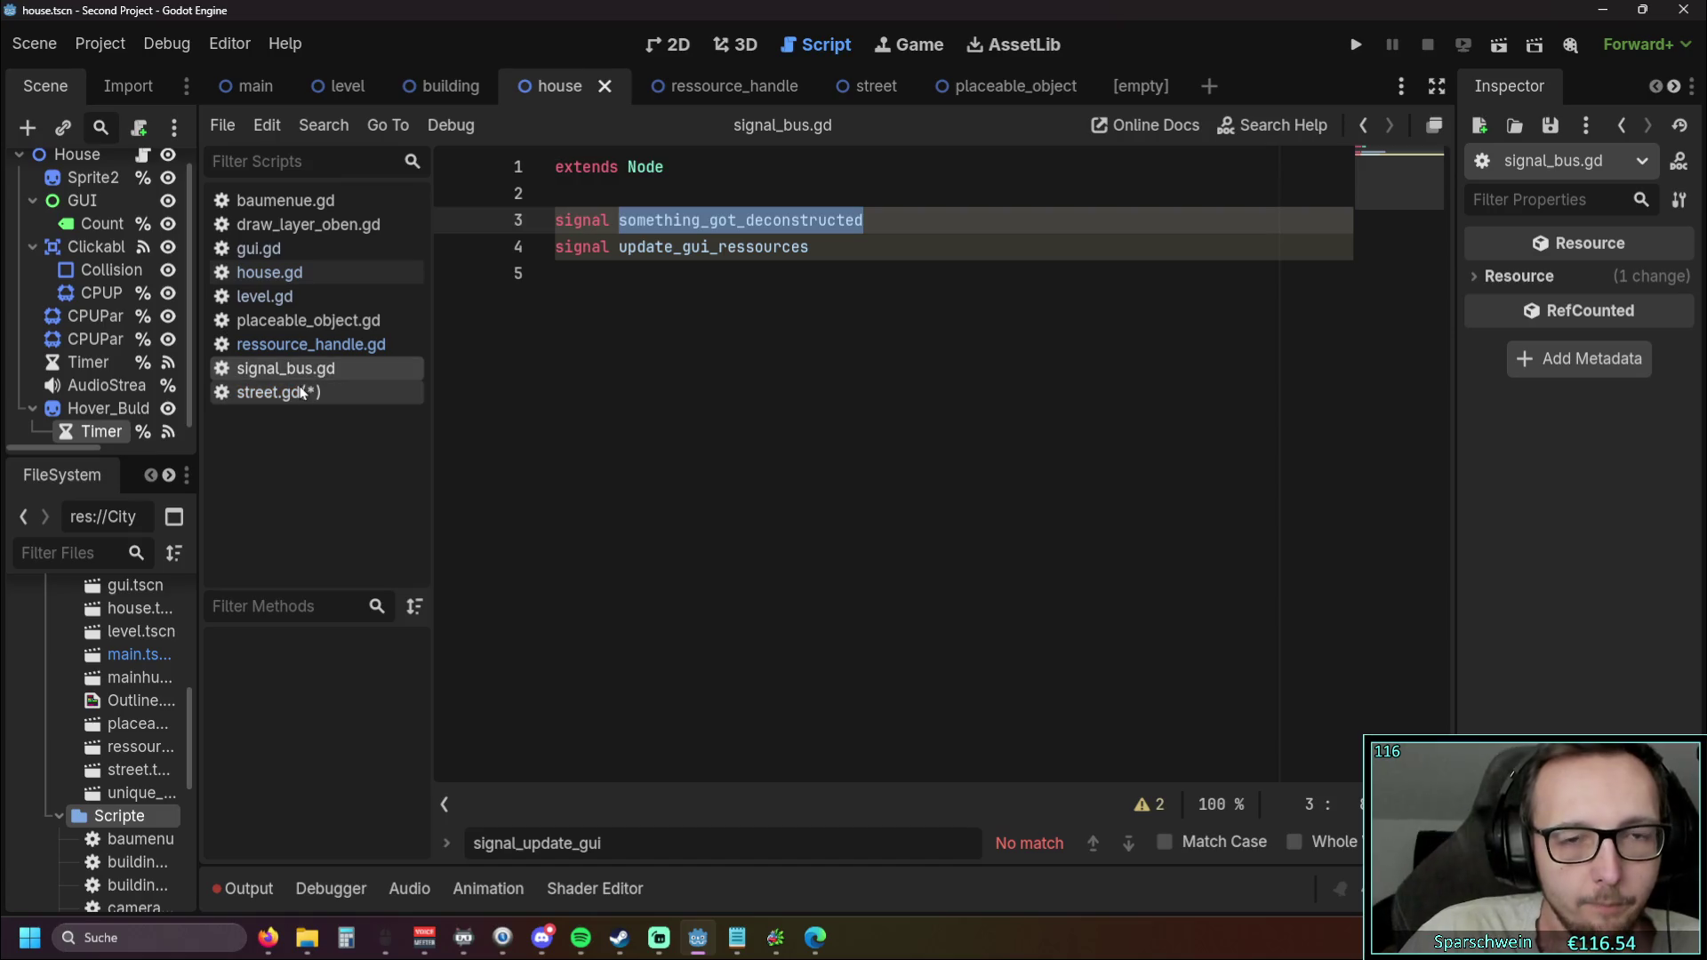
pyautogui.click(300, 394)
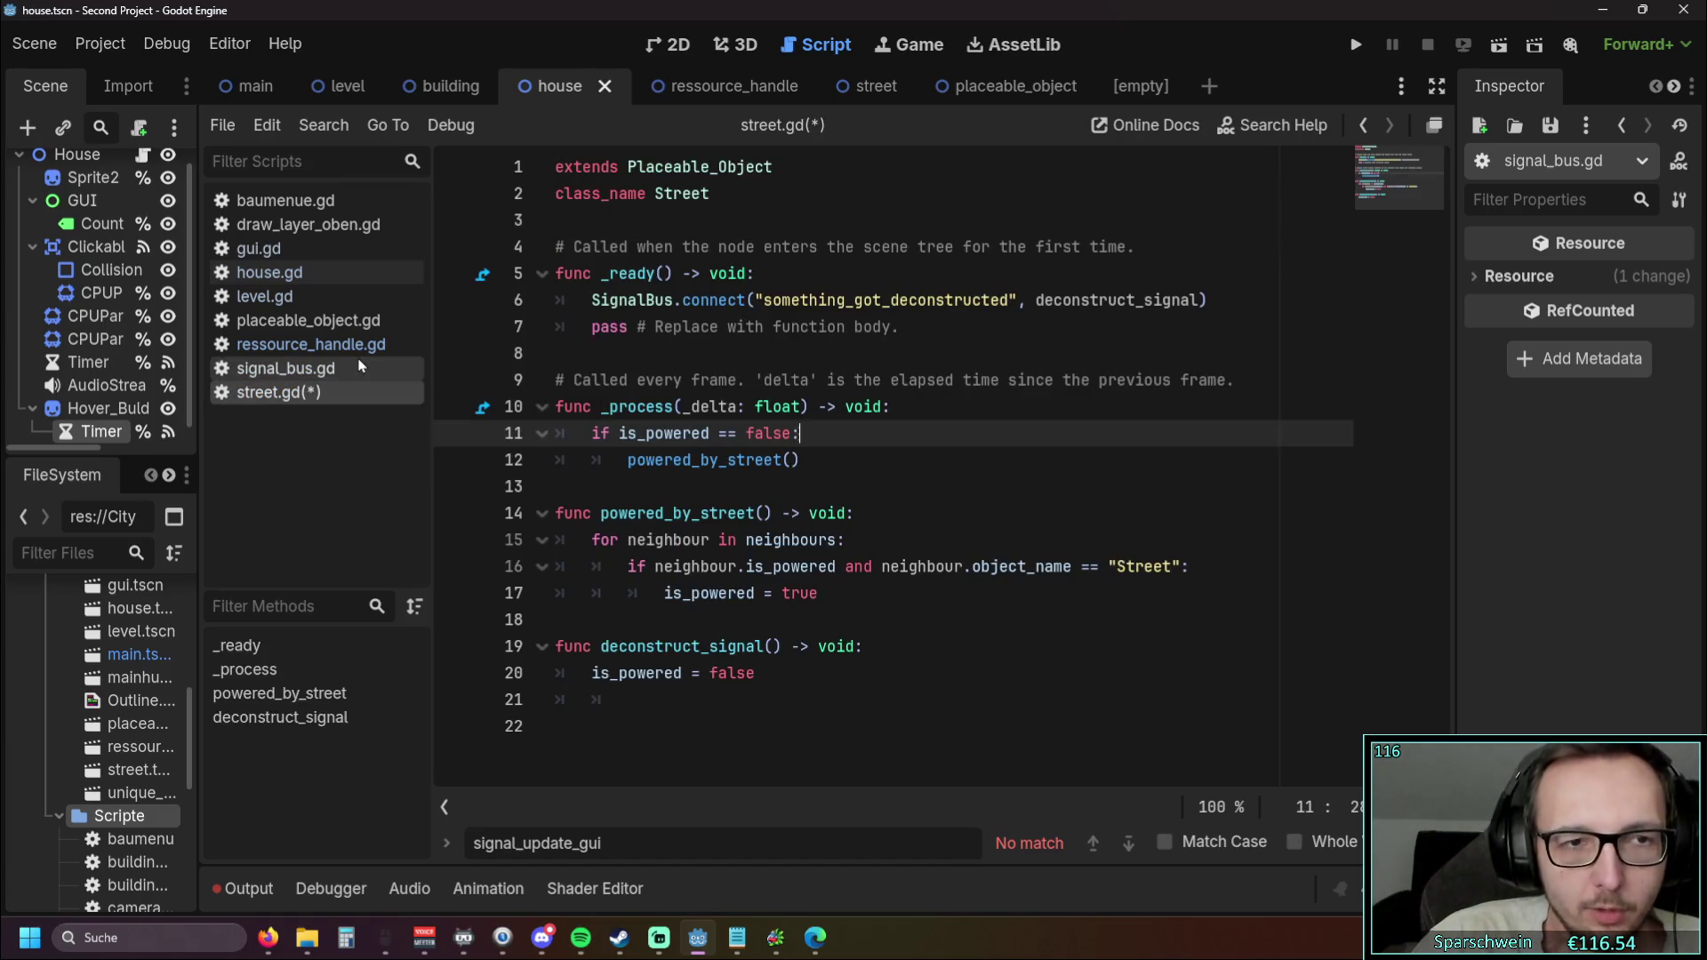
pyautogui.click(343, 368)
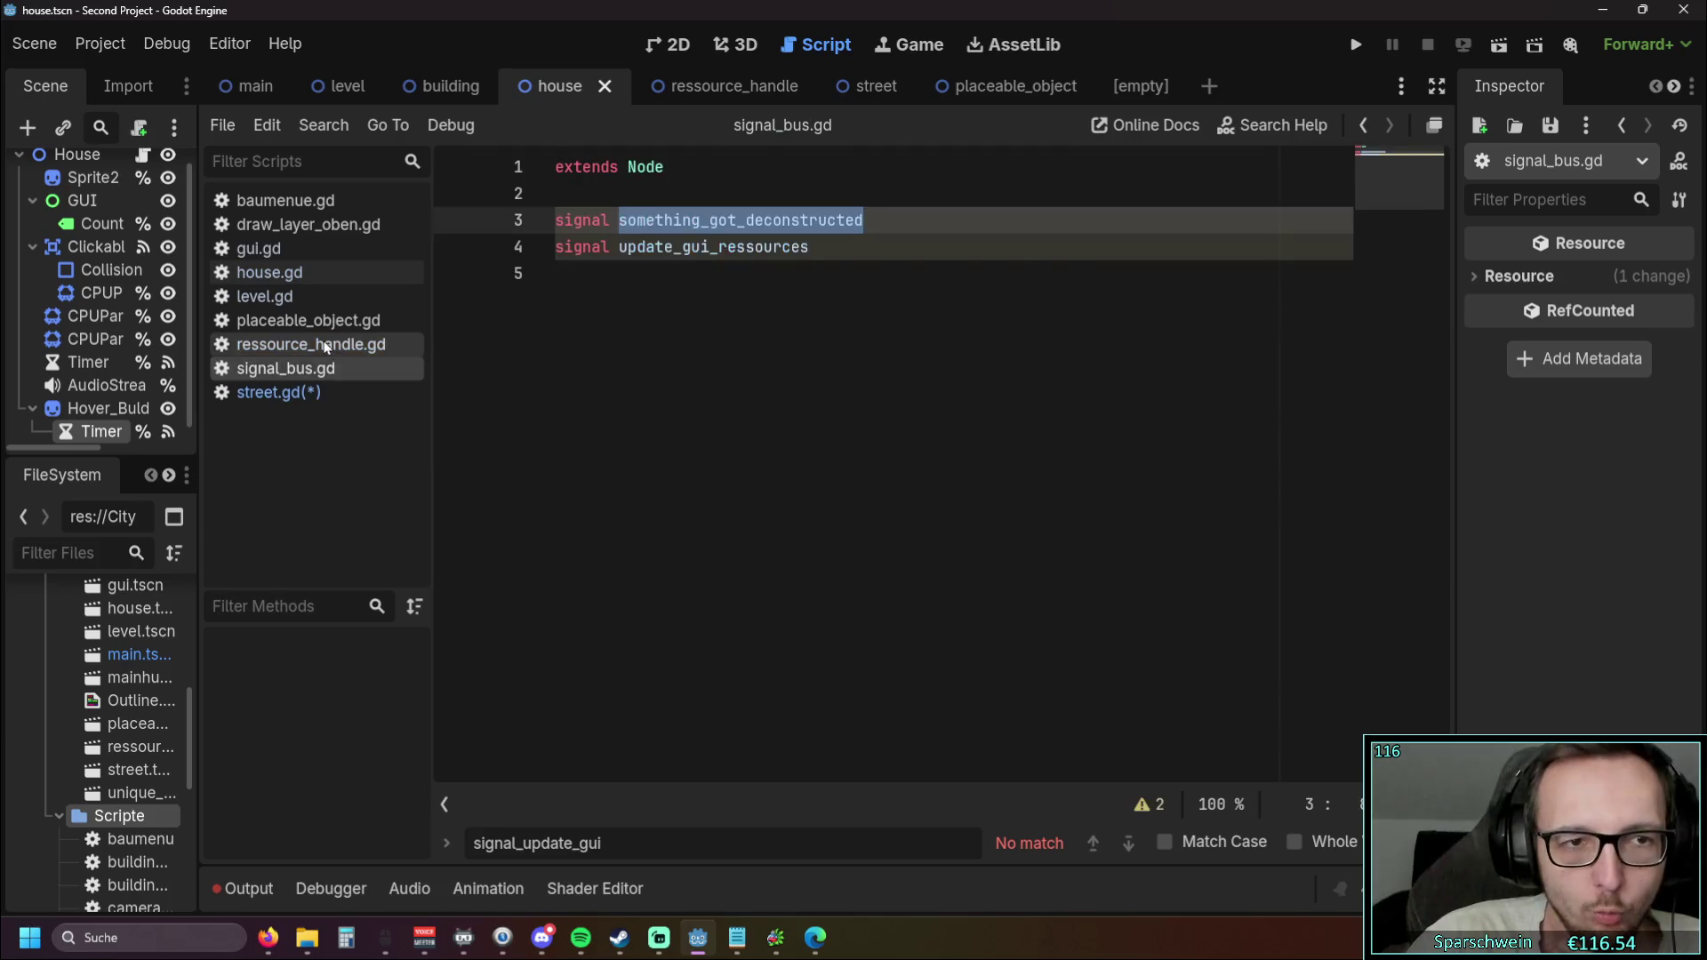
pyautogui.click(335, 345)
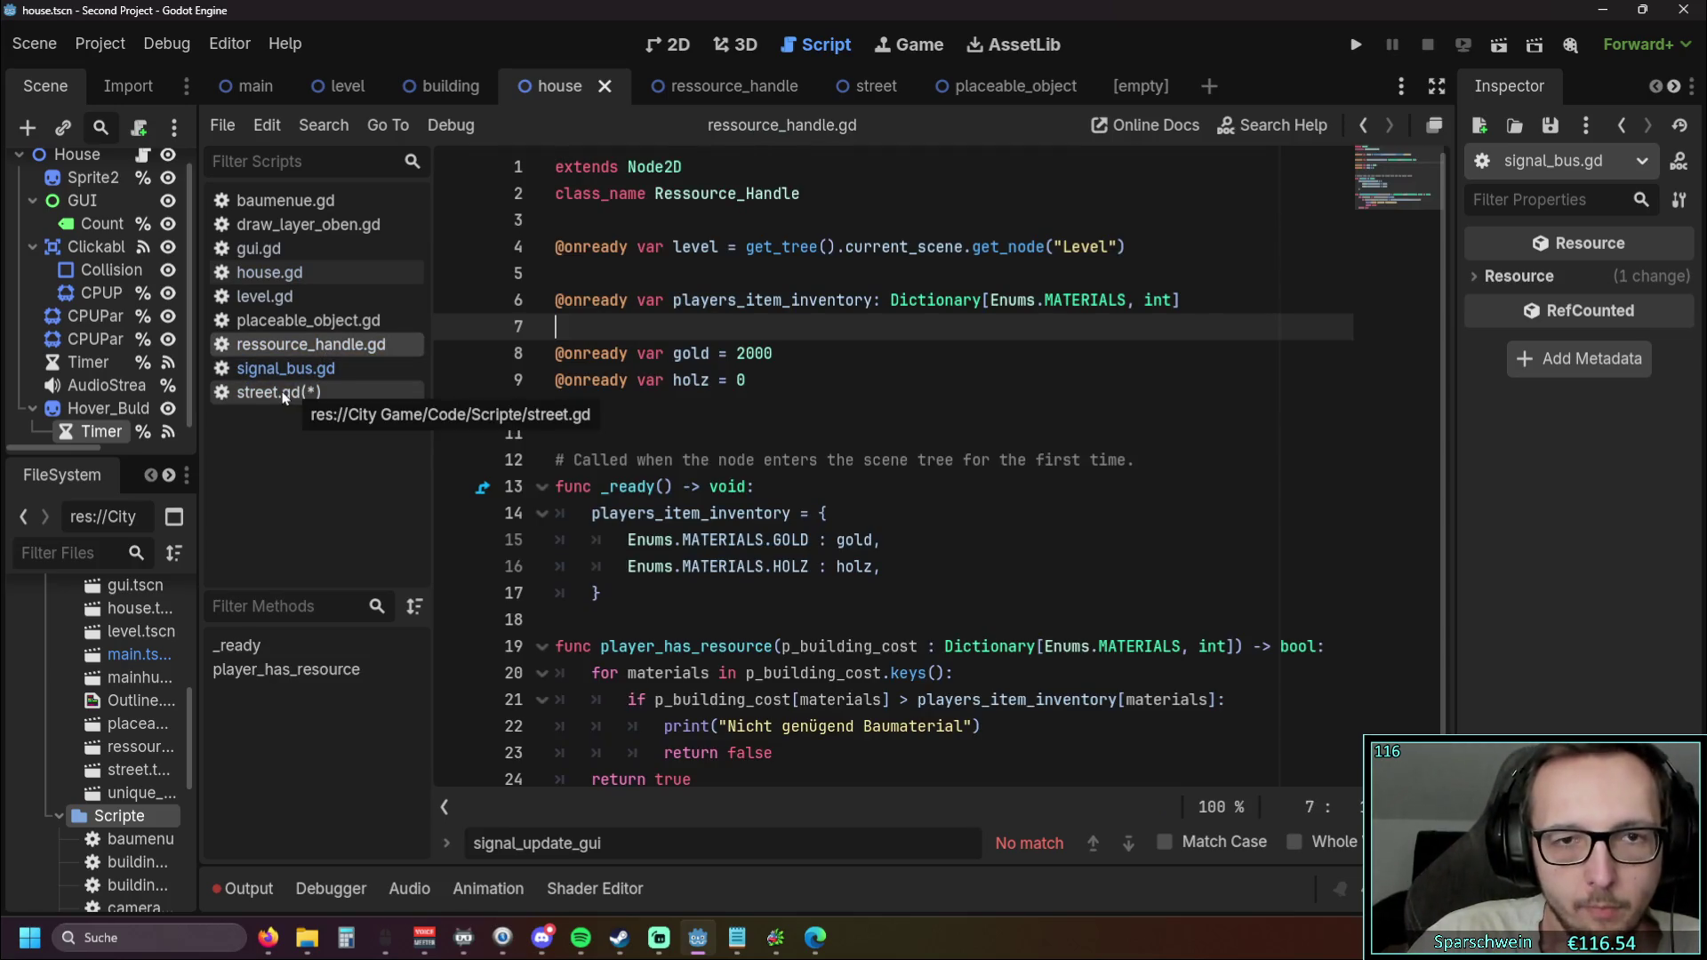
pyautogui.click(282, 393)
pyautogui.click(297, 352)
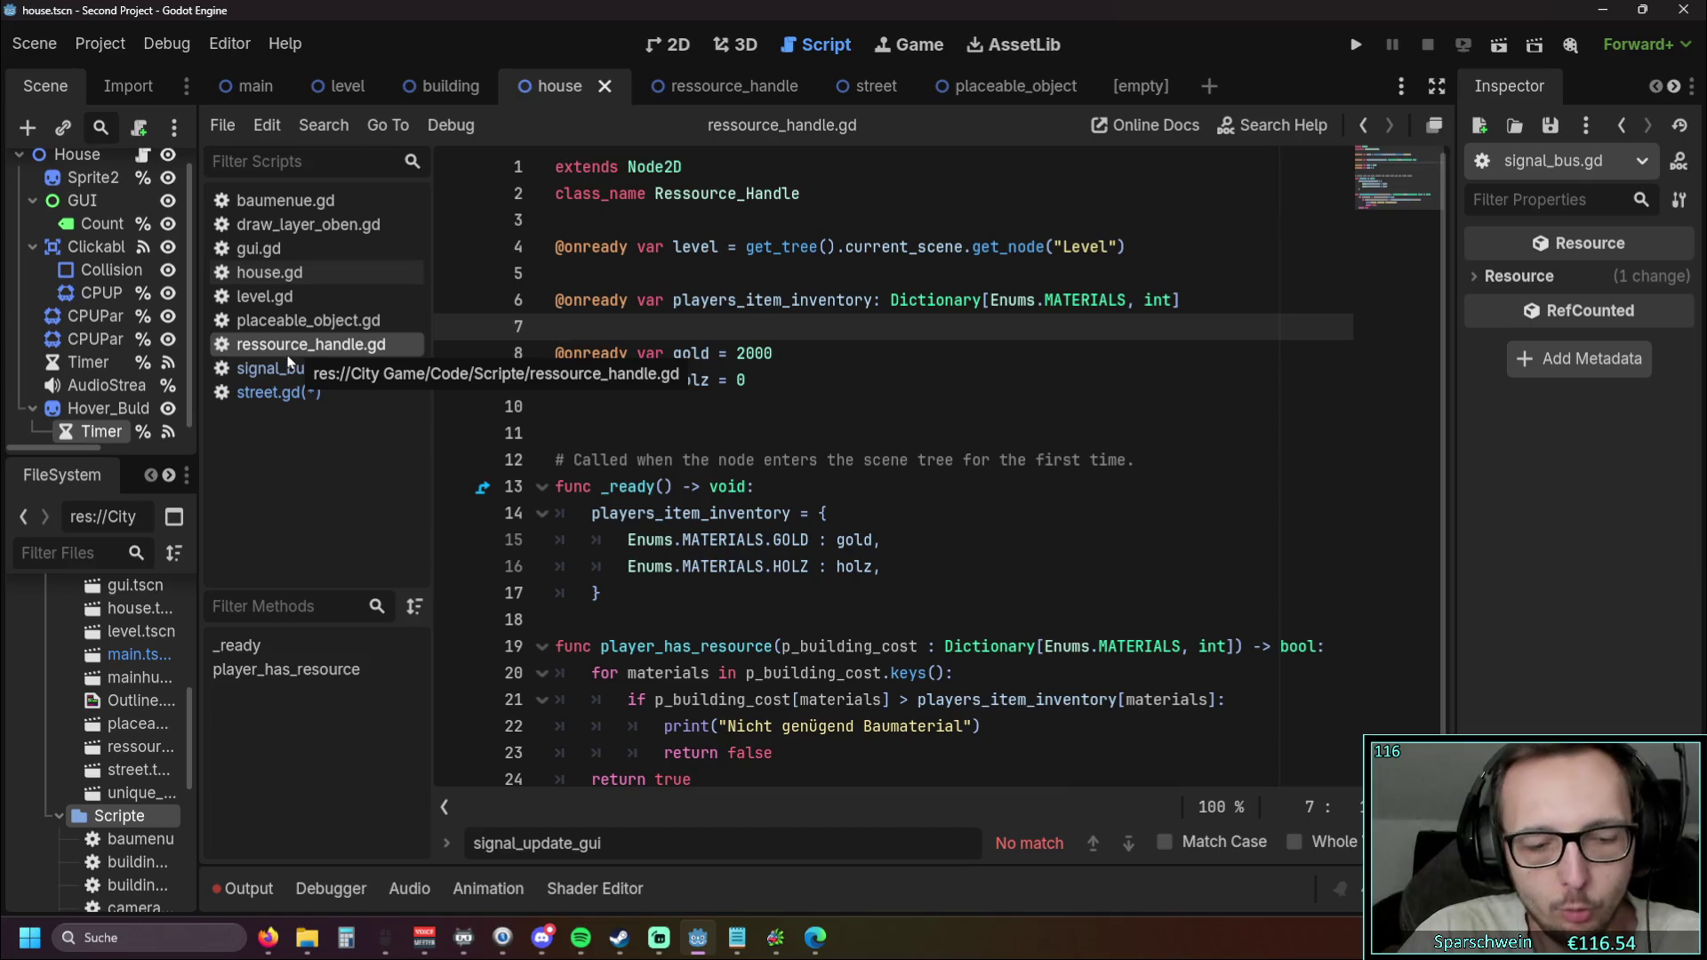
pyautogui.scroll(-1, 713, 403)
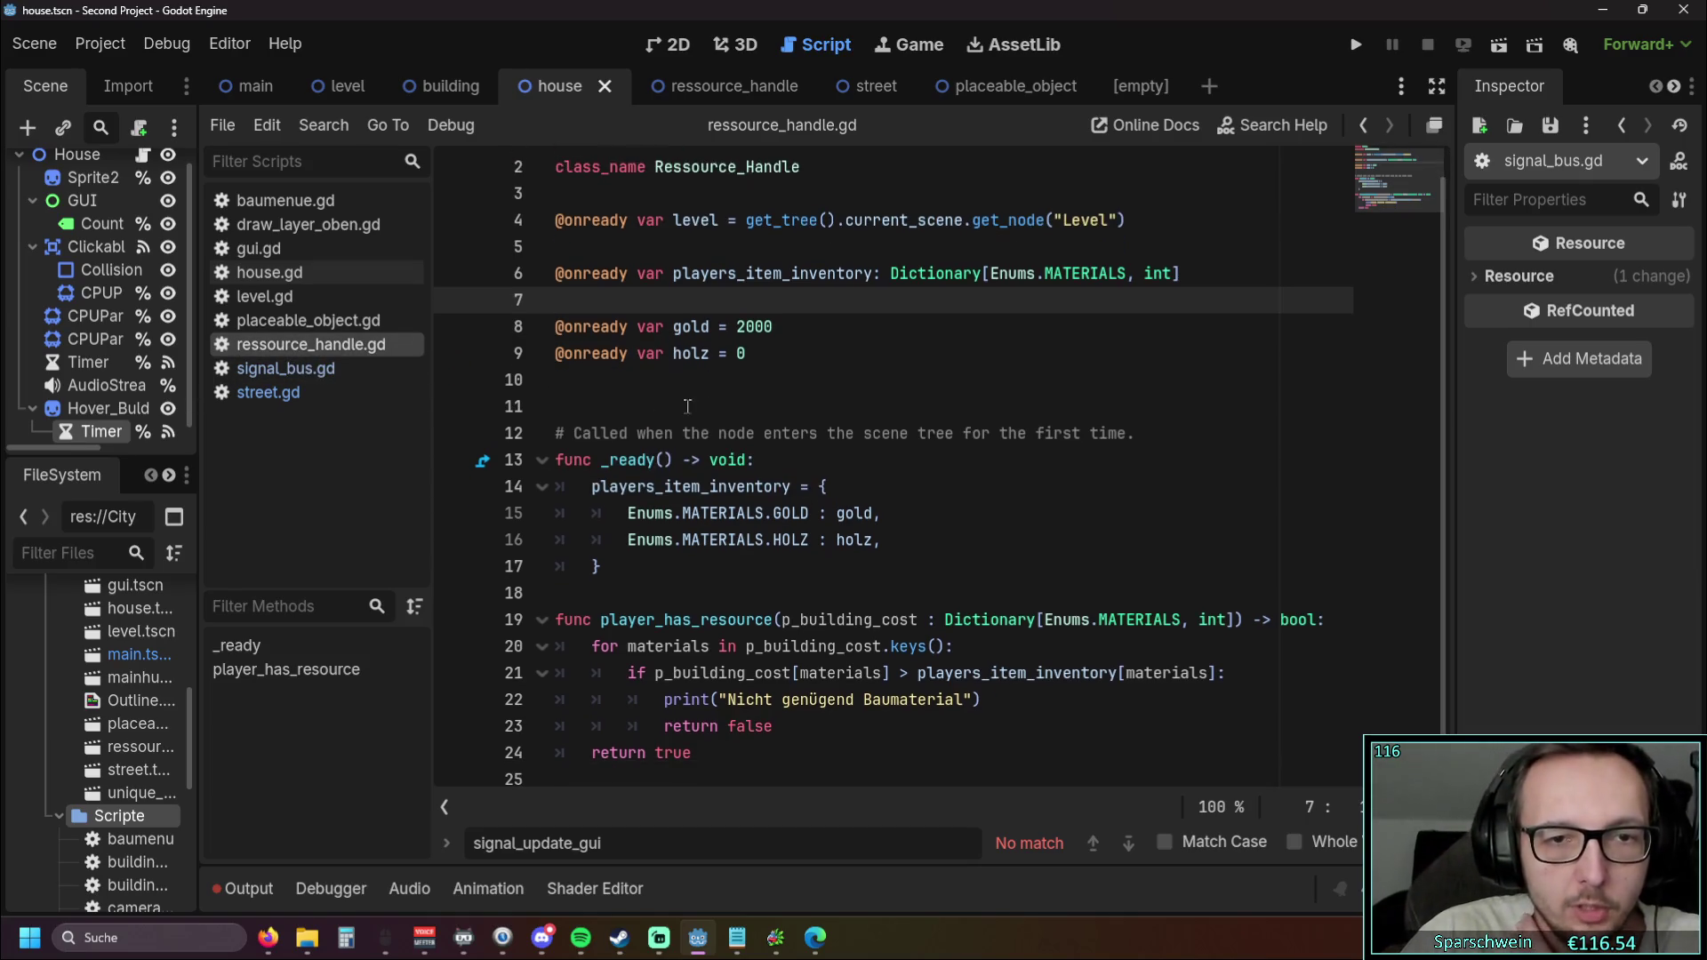
pyautogui.rightClick(303, 345)
pyautogui.click(329, 420)
# Delete the level variable lines 4–5 from placeable_object.gd, save it and close it
pyautogui.click(310, 321)
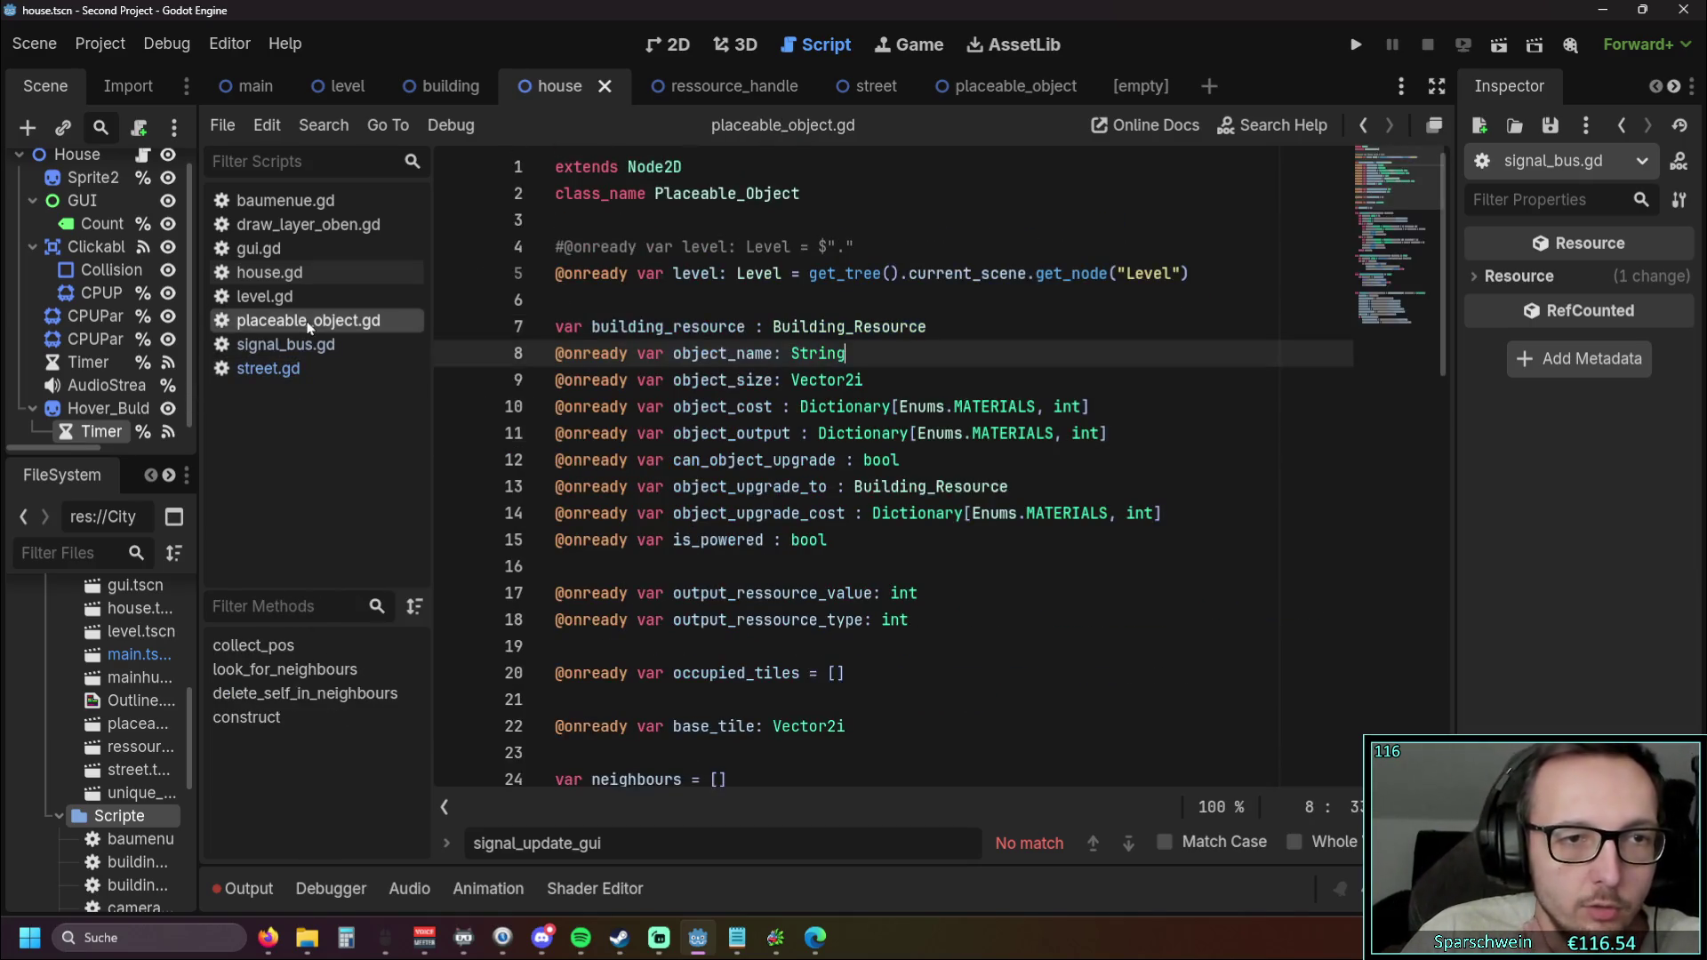
pyautogui.moveTo(495, 300); pyautogui.dragTo(494, 253)
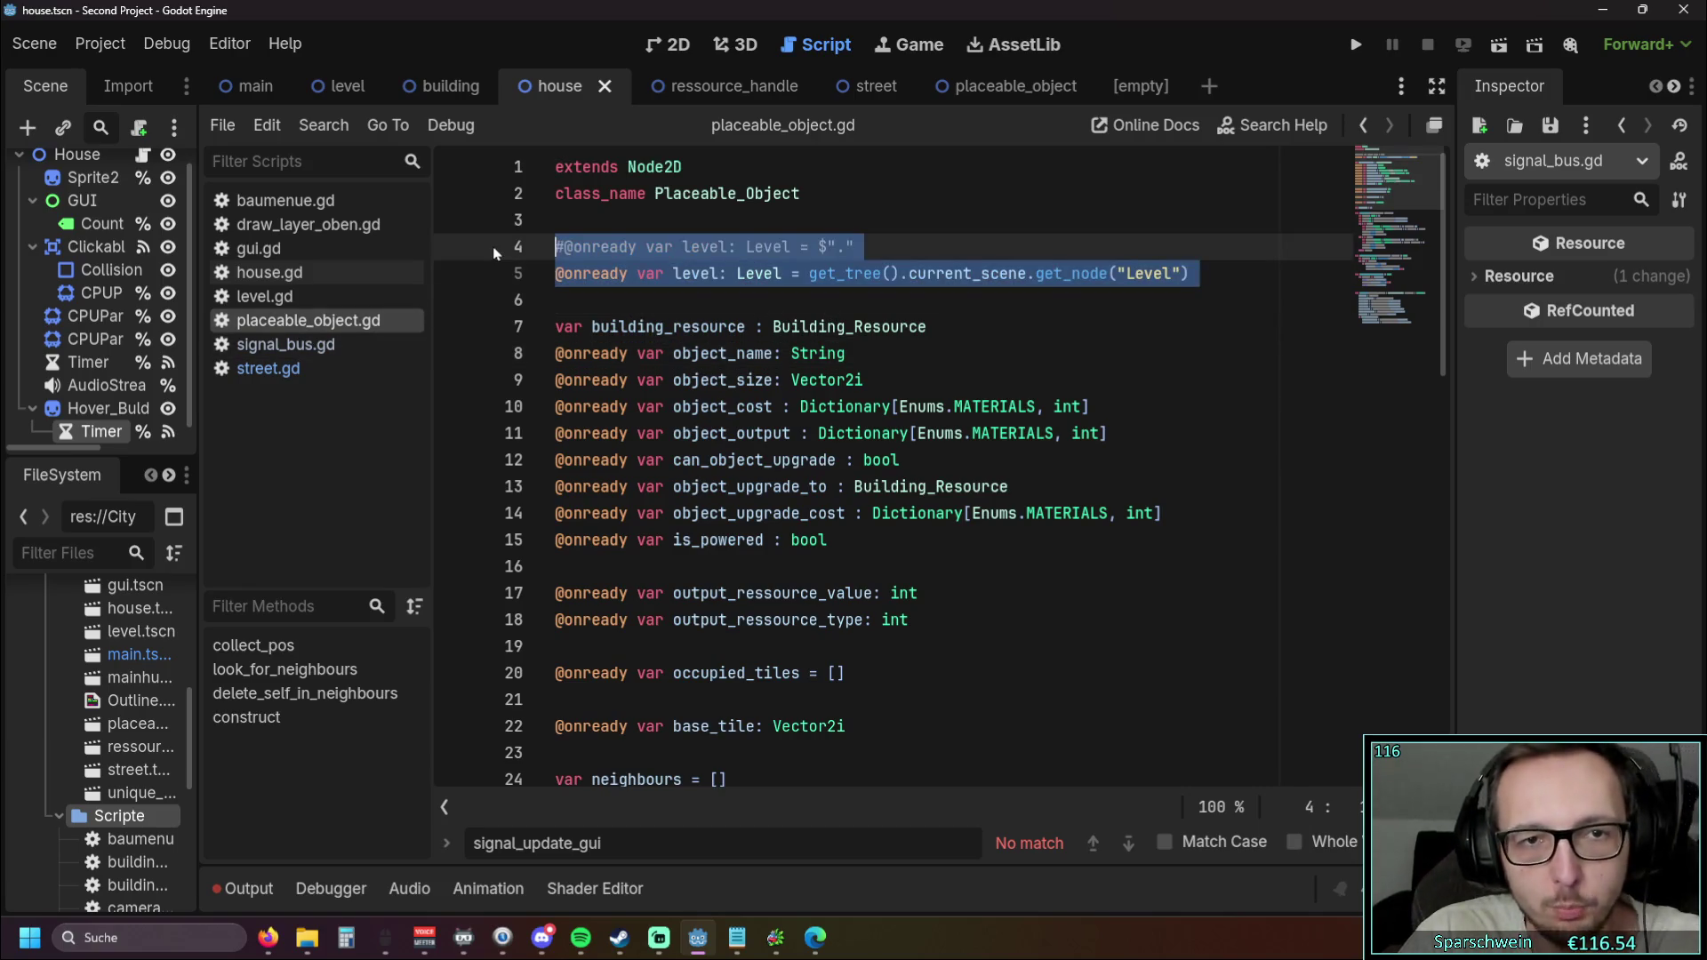
pyautogui.press('BackSpace')
pyautogui.press('BackSpace')
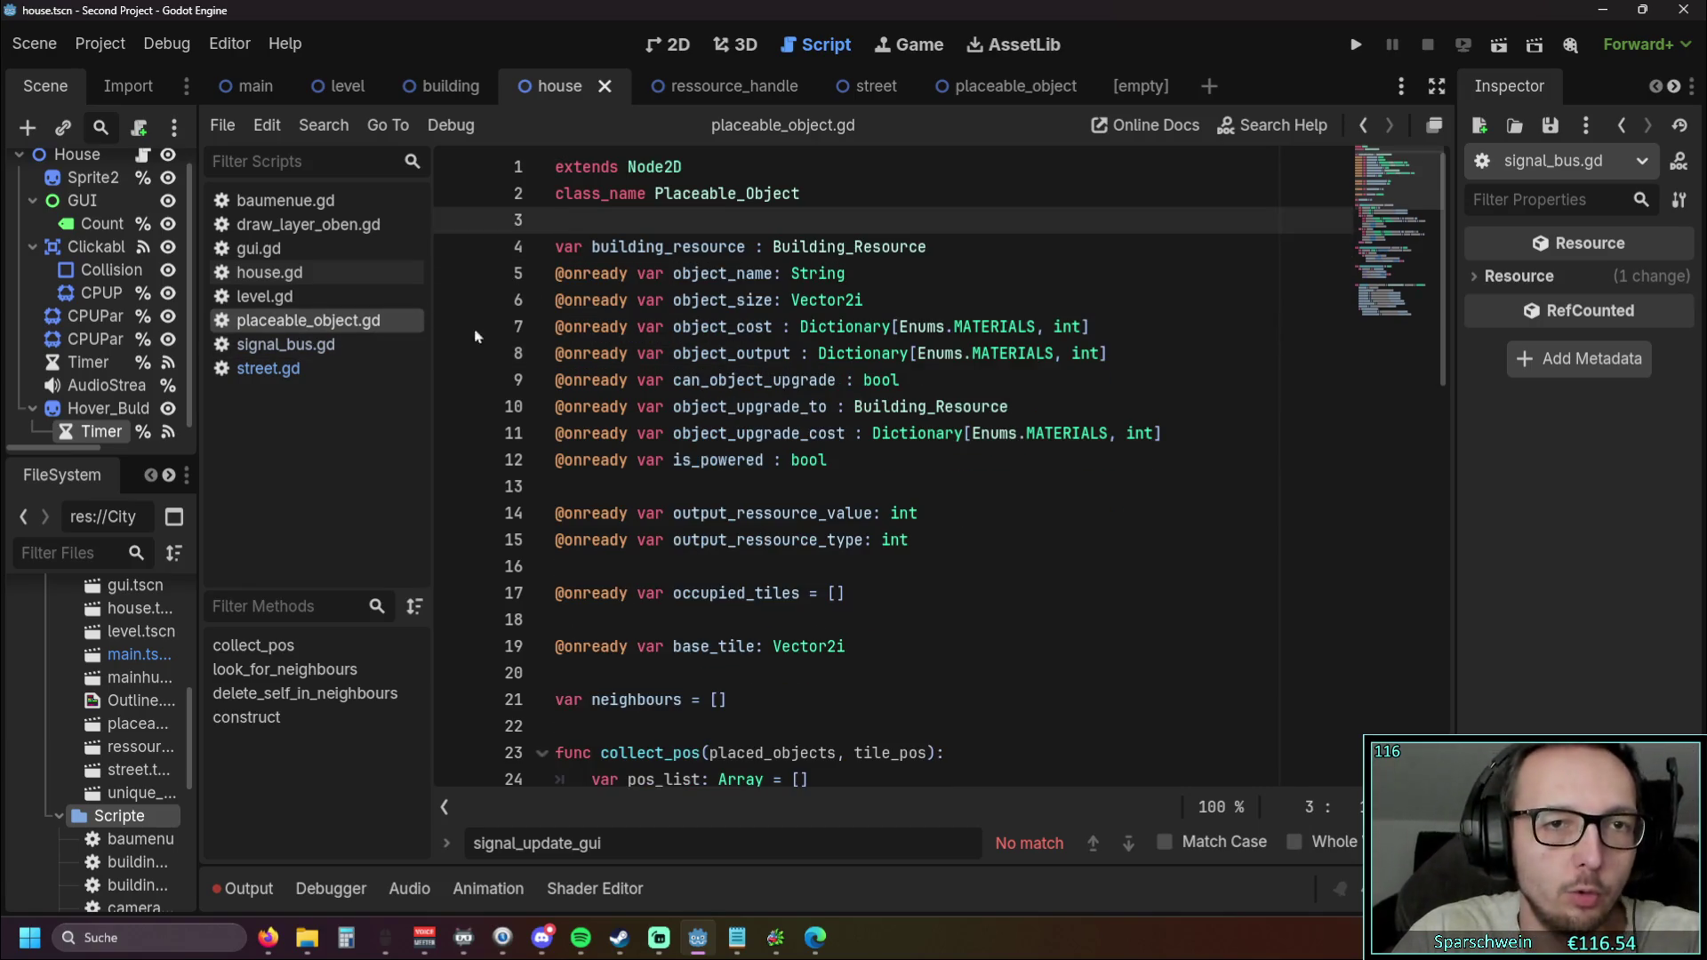
pyautogui.hotkey('ctrl', 's')
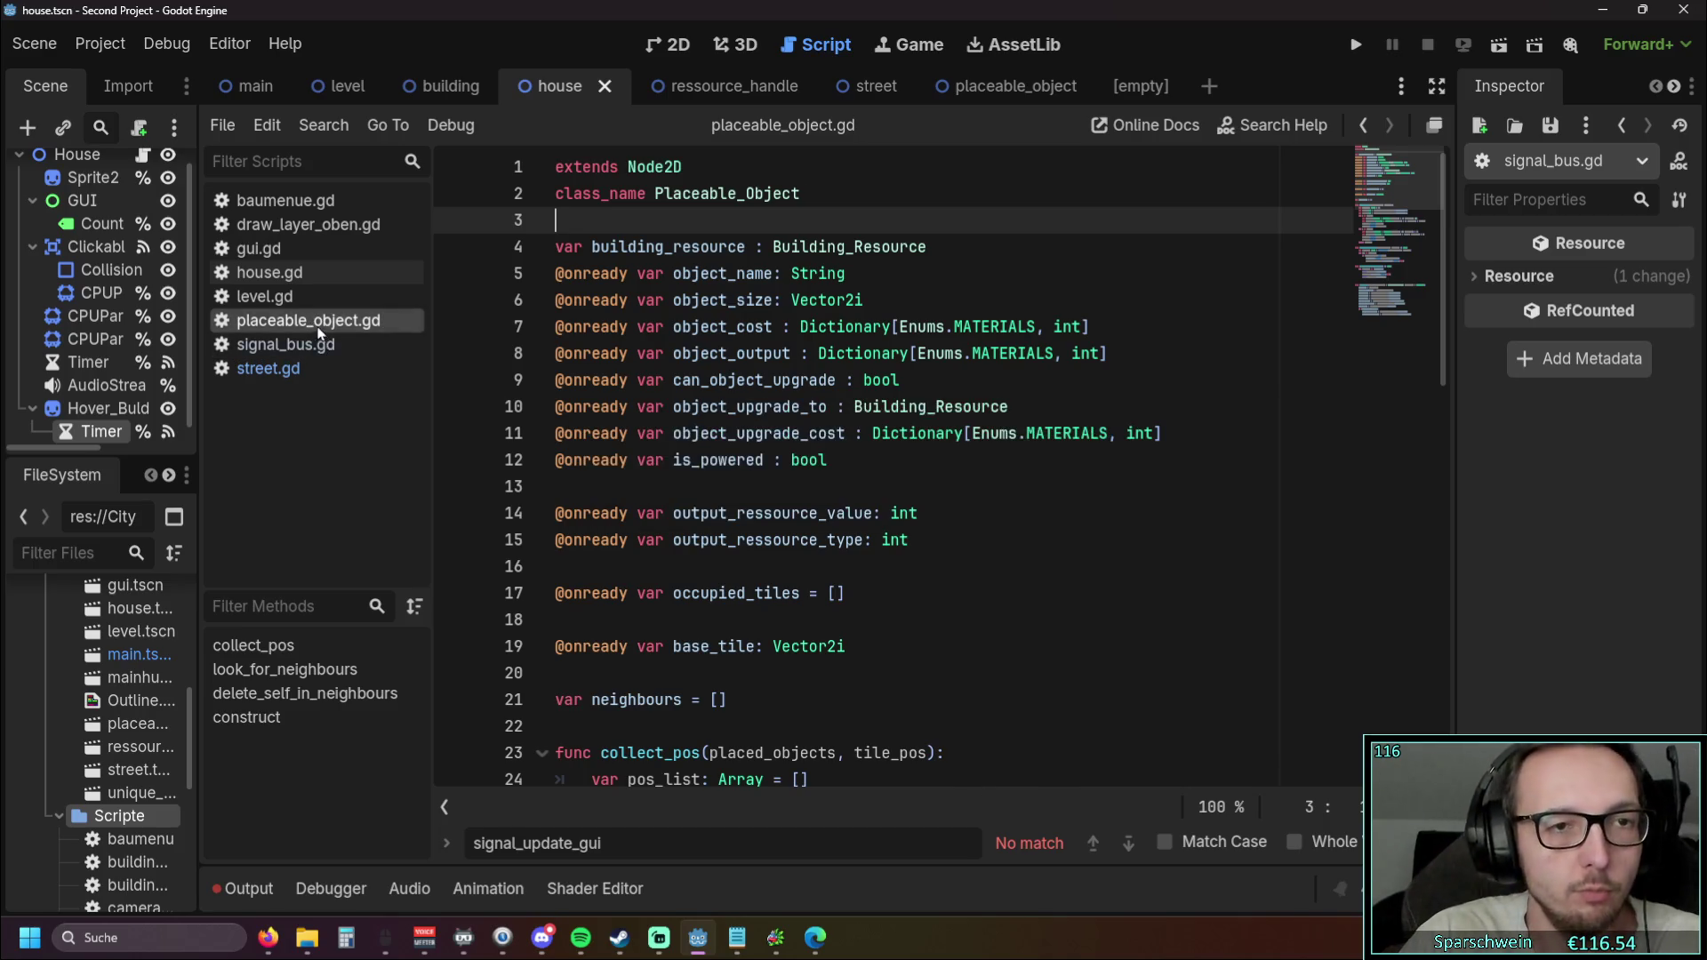
pyautogui.rightClick(324, 324)
pyautogui.click(356, 394)
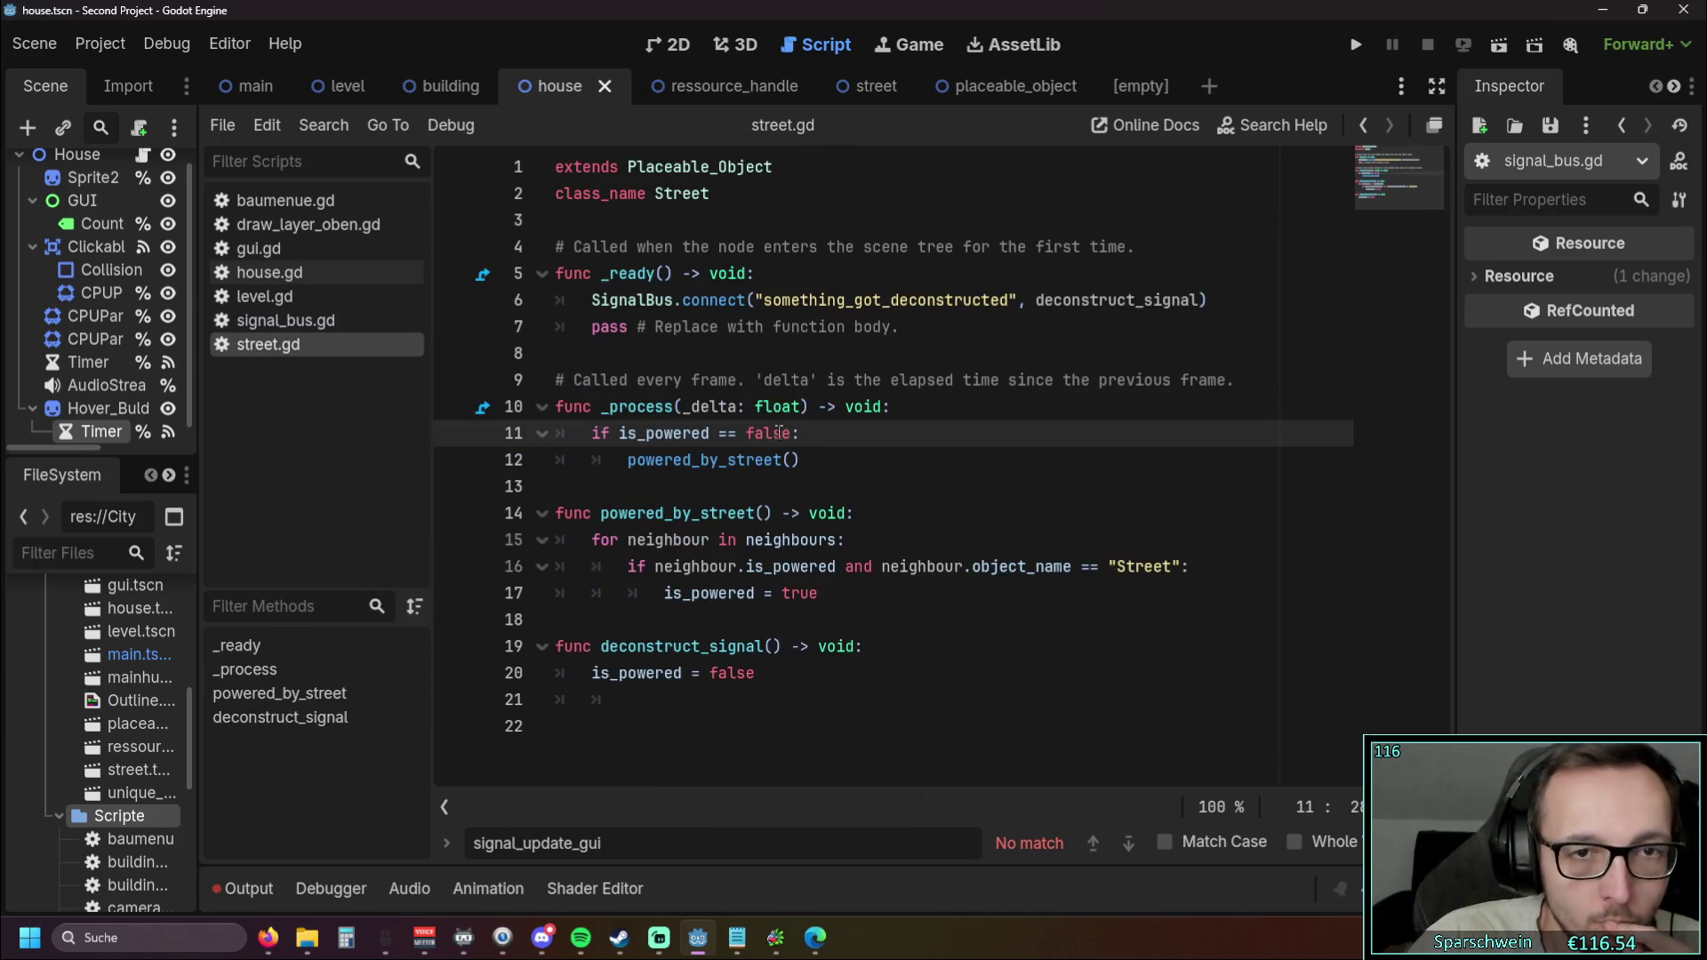
# Glance at signal_bus.gd and level.gd, then return to house.gd
pyautogui.click(320, 320)
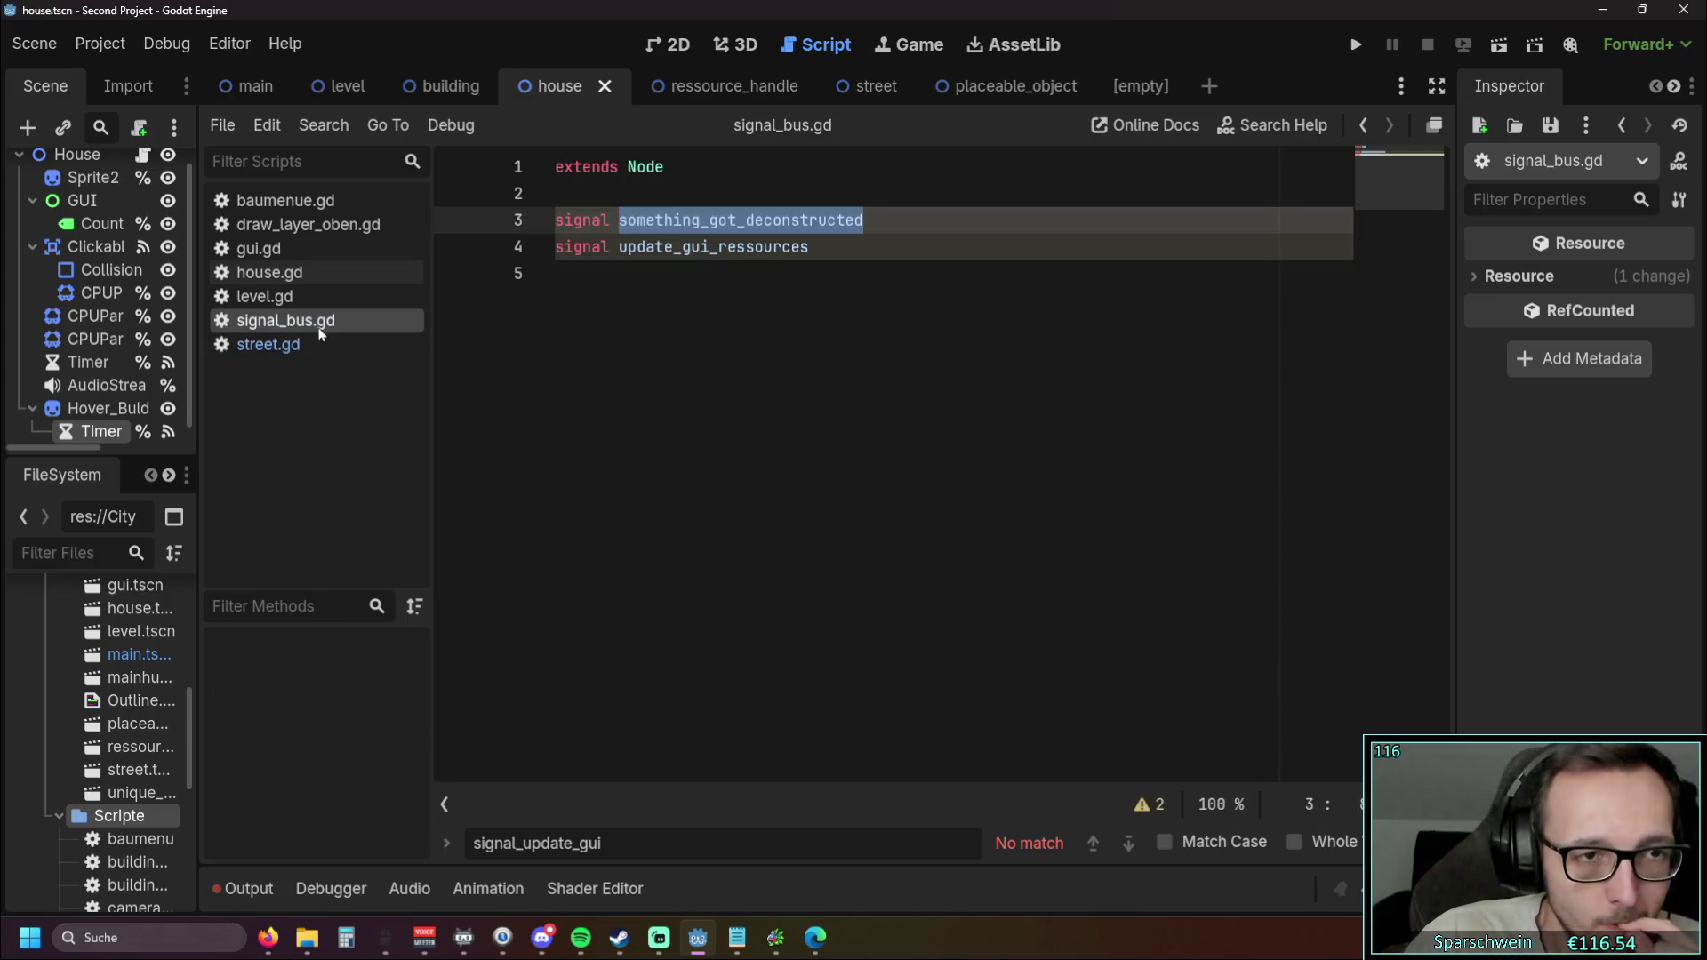
pyautogui.click(306, 297)
pyautogui.click(305, 274)
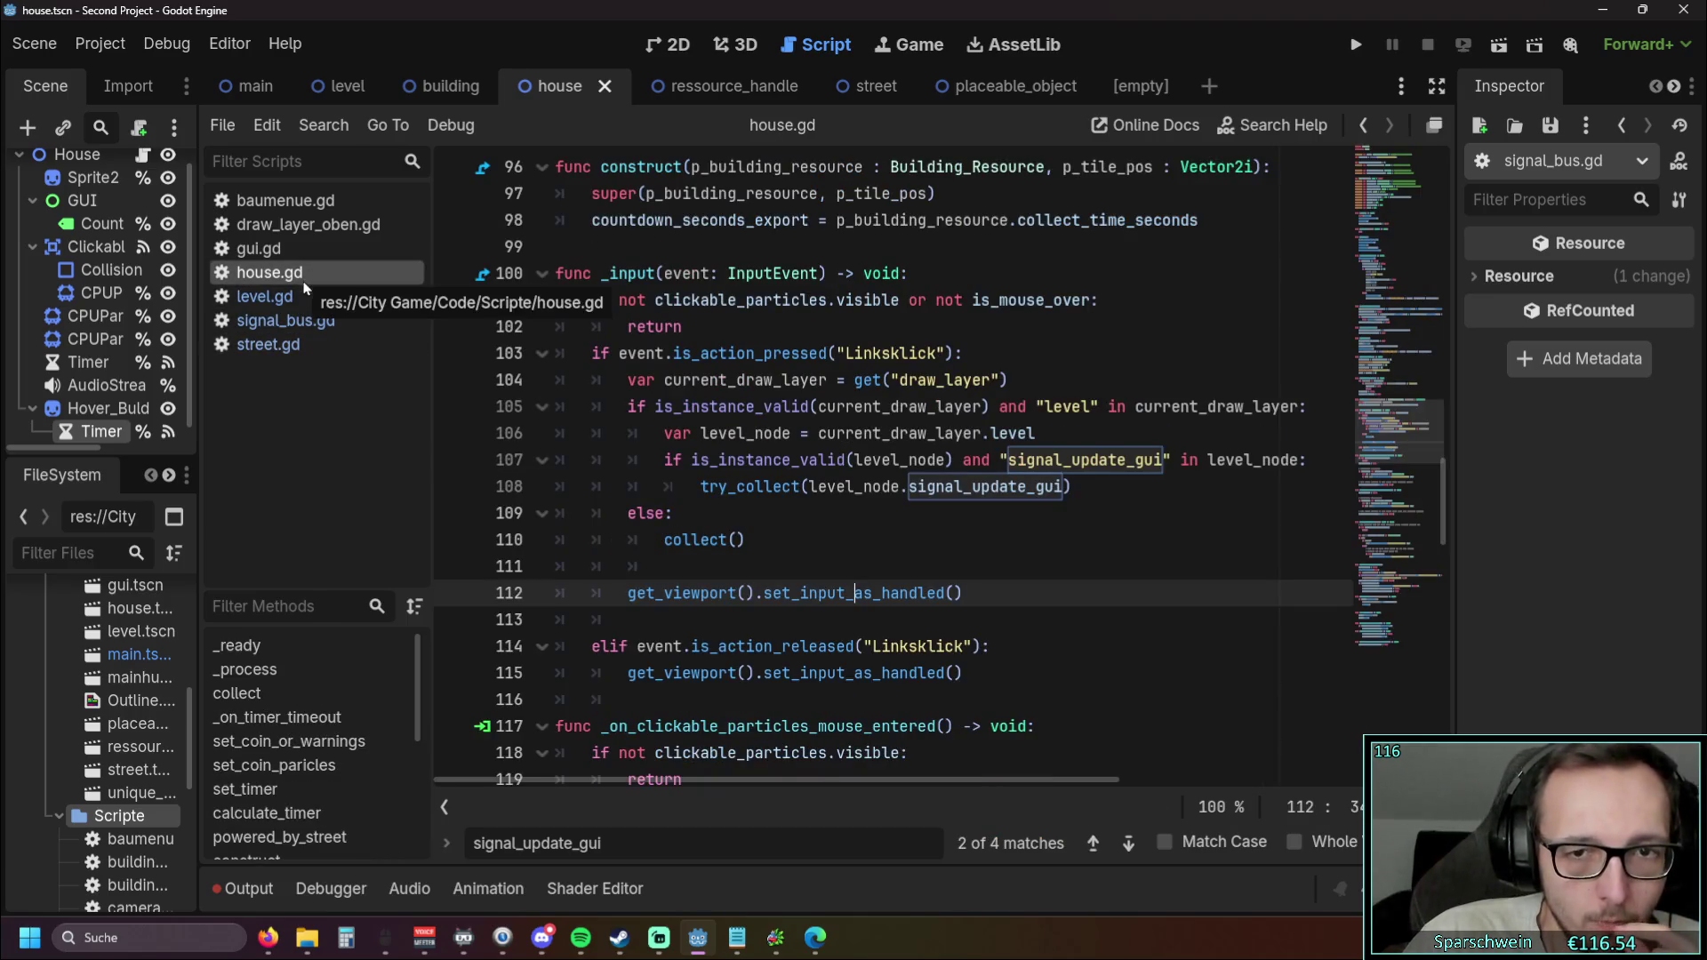
pyautogui.click(258, 248)
pyautogui.scroll(-1, 703, 474)
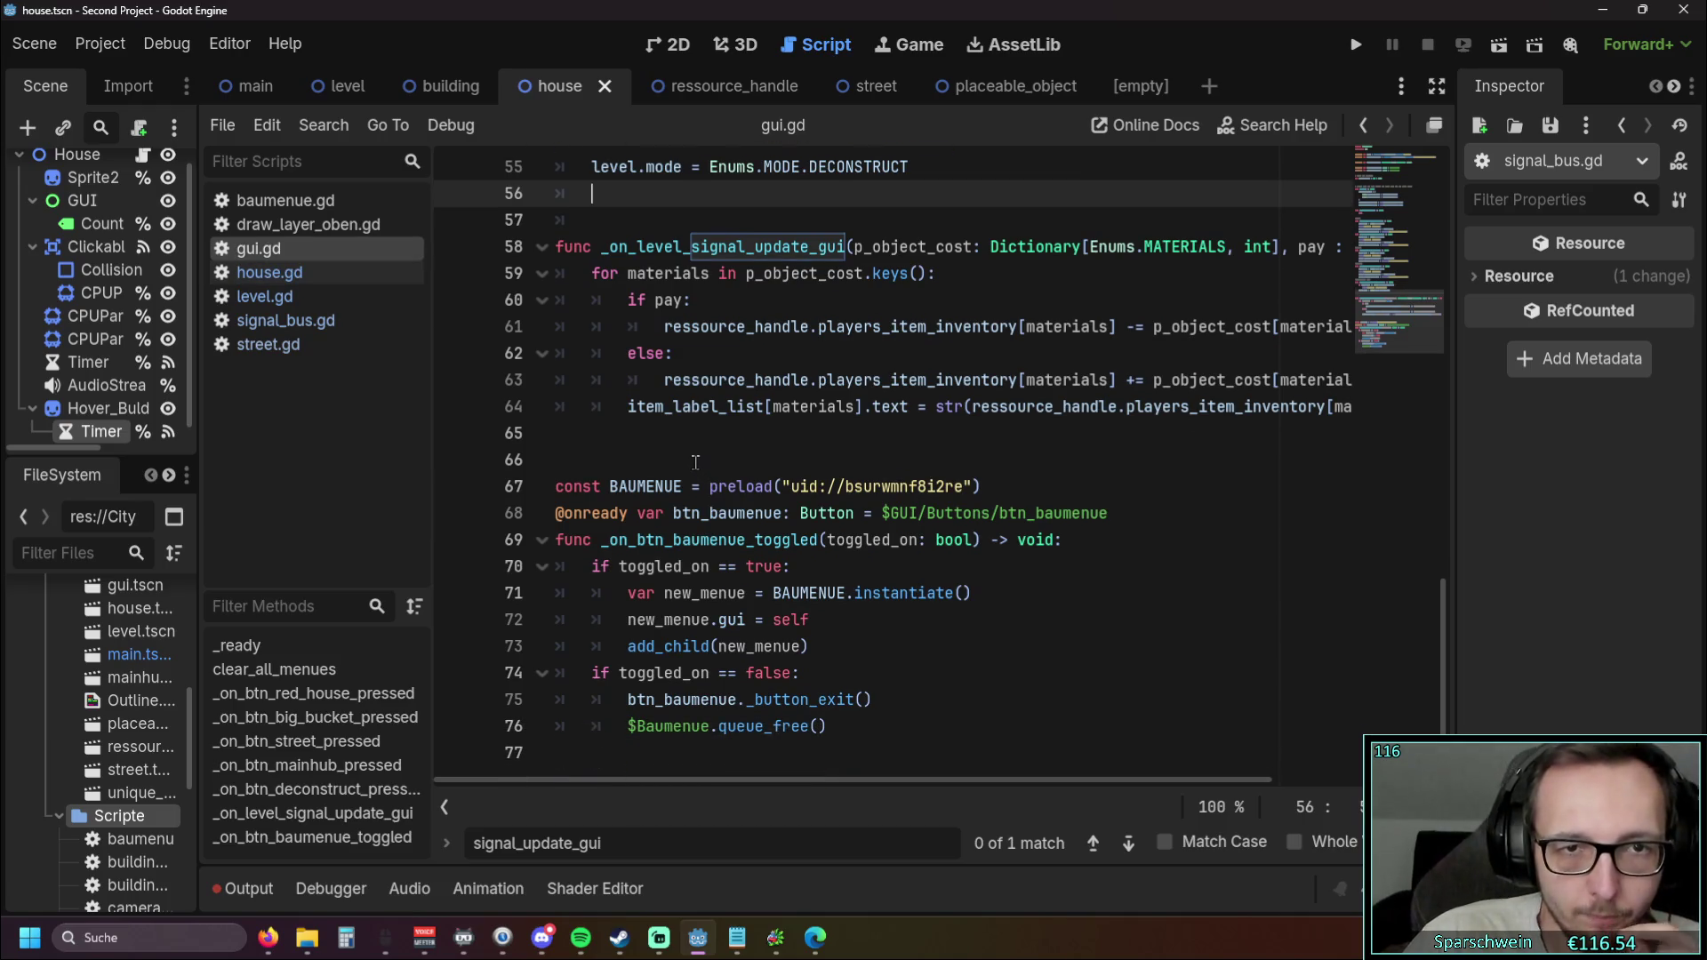
pyautogui.scroll(3, 693, 459)
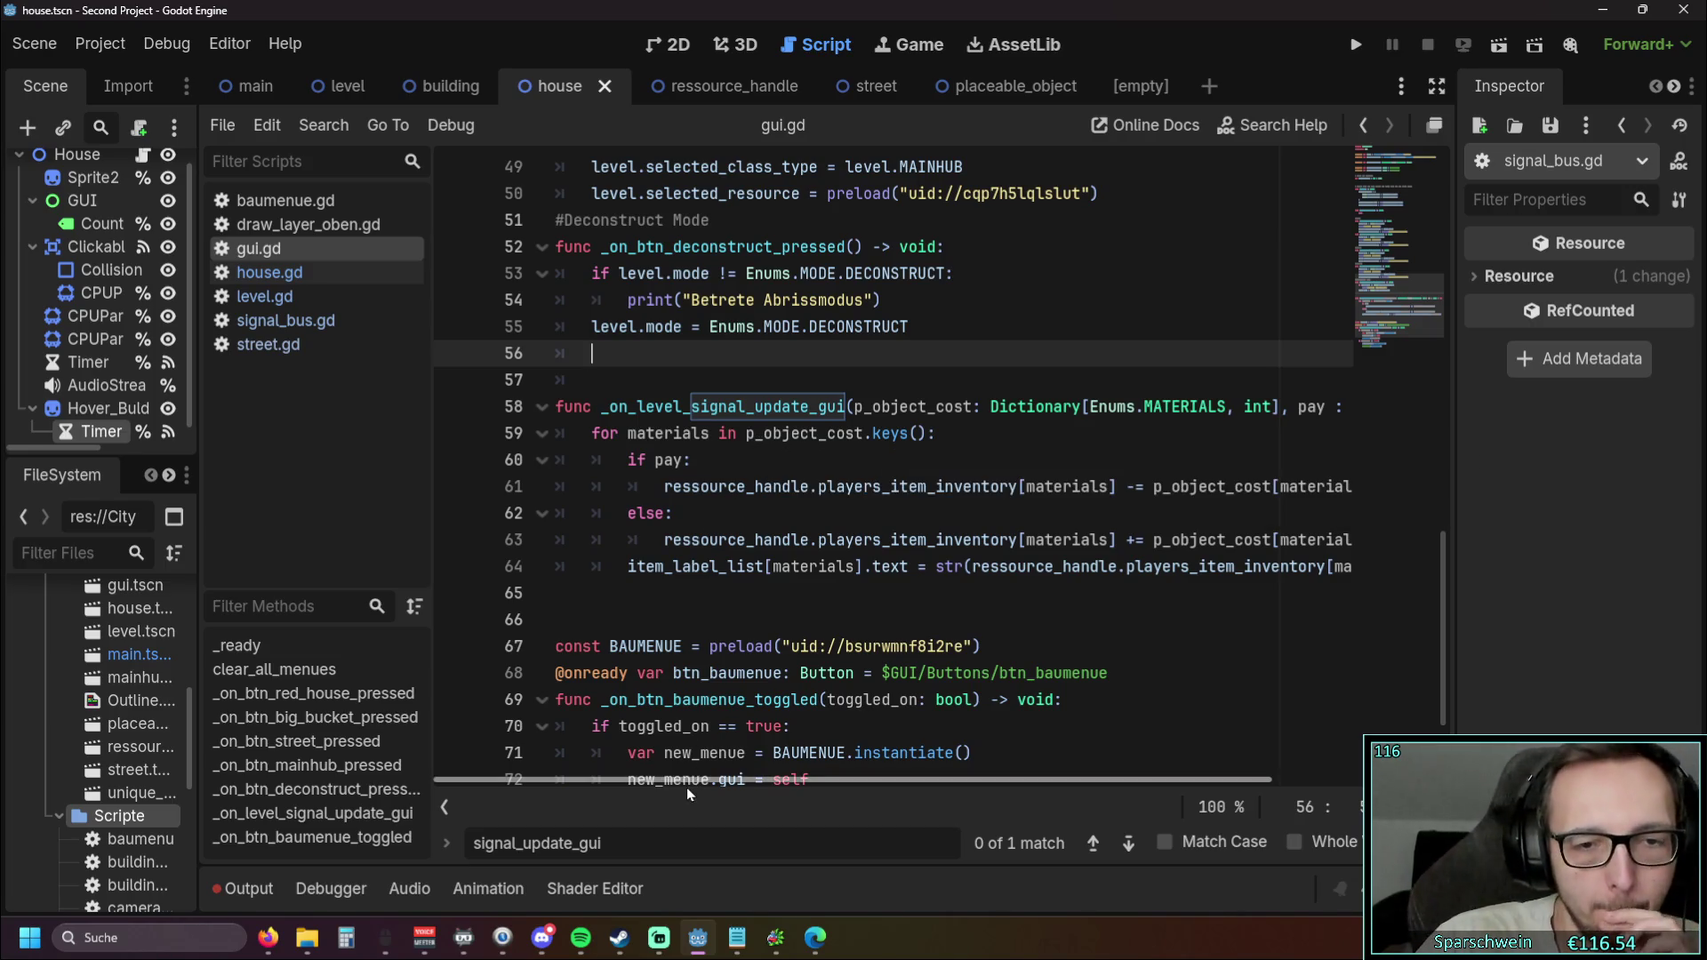
pyautogui.scroll(12, 768, 504)
pyautogui.scroll(3, 768, 504)
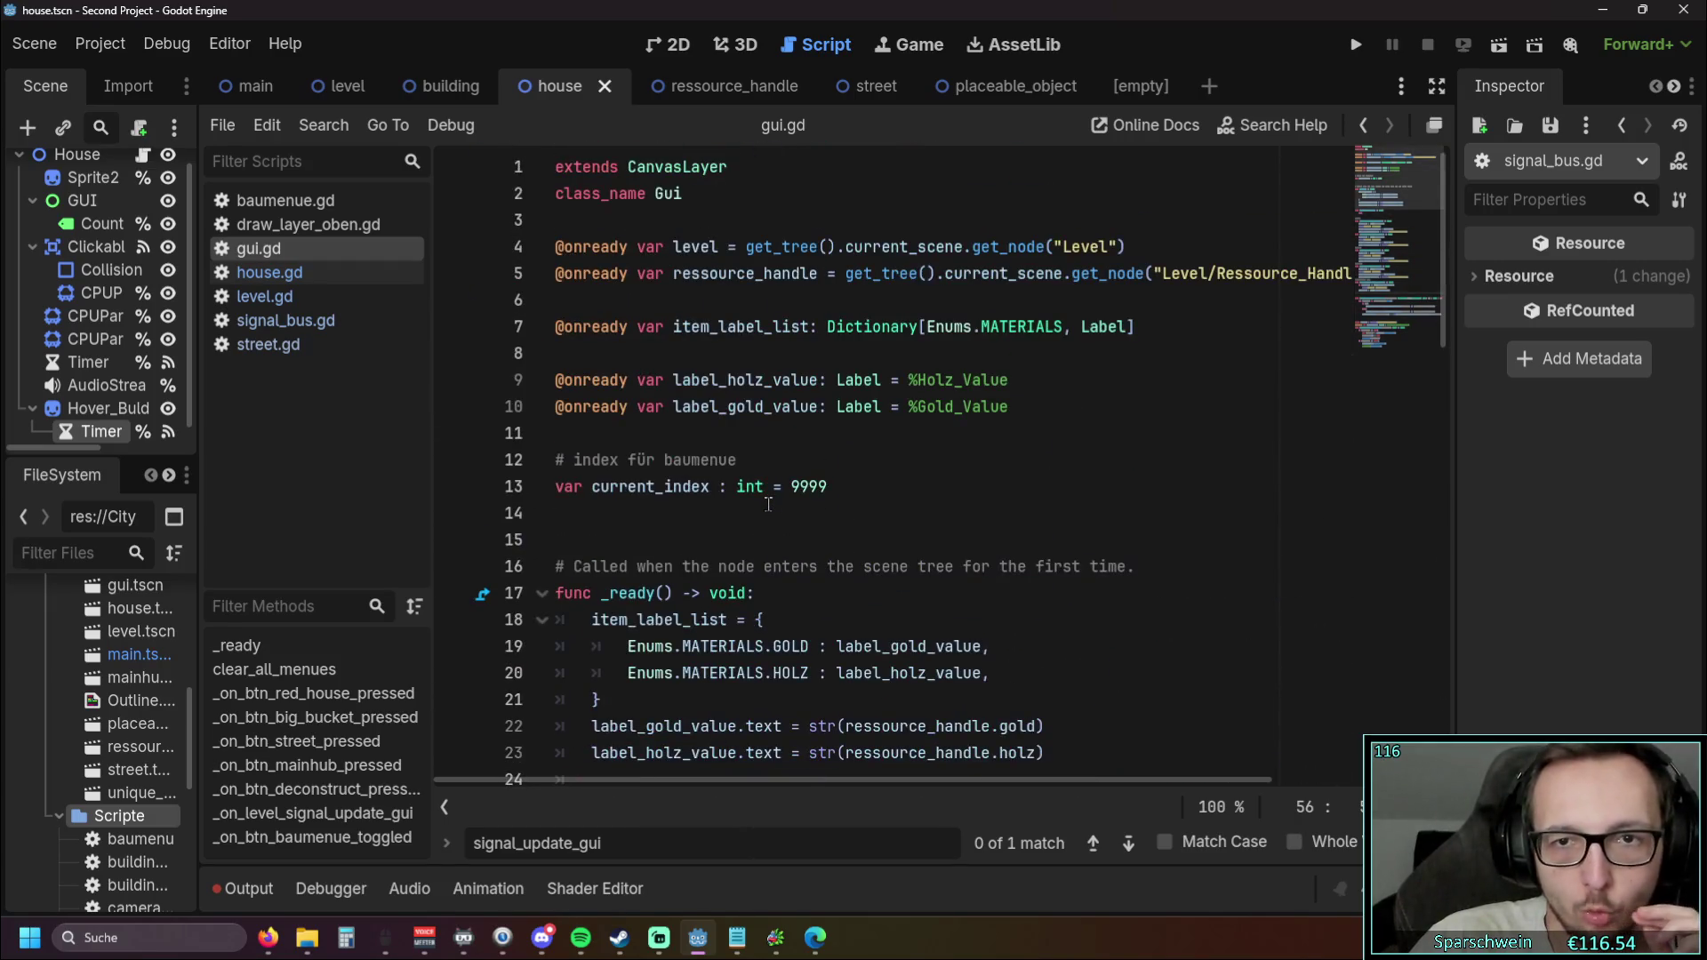
pyautogui.moveTo(918, 273); pyautogui.dragTo(656, 247)
pyautogui.click(978, 293)
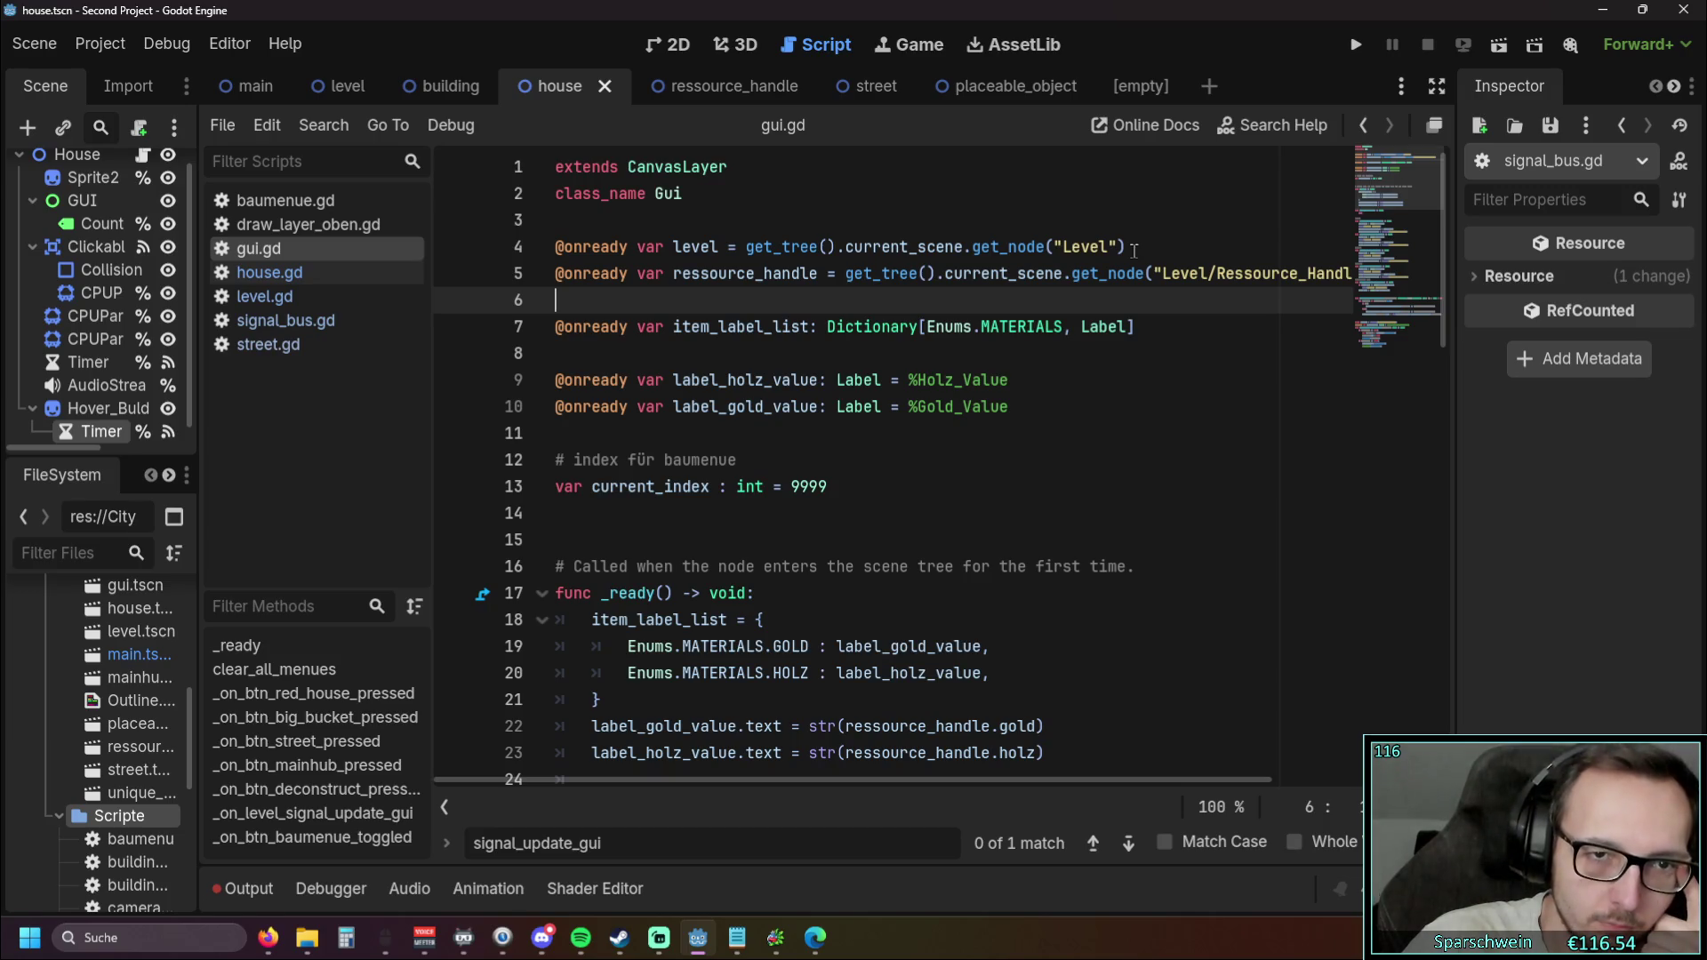
pyautogui.scroll(-7, 1006, 432)
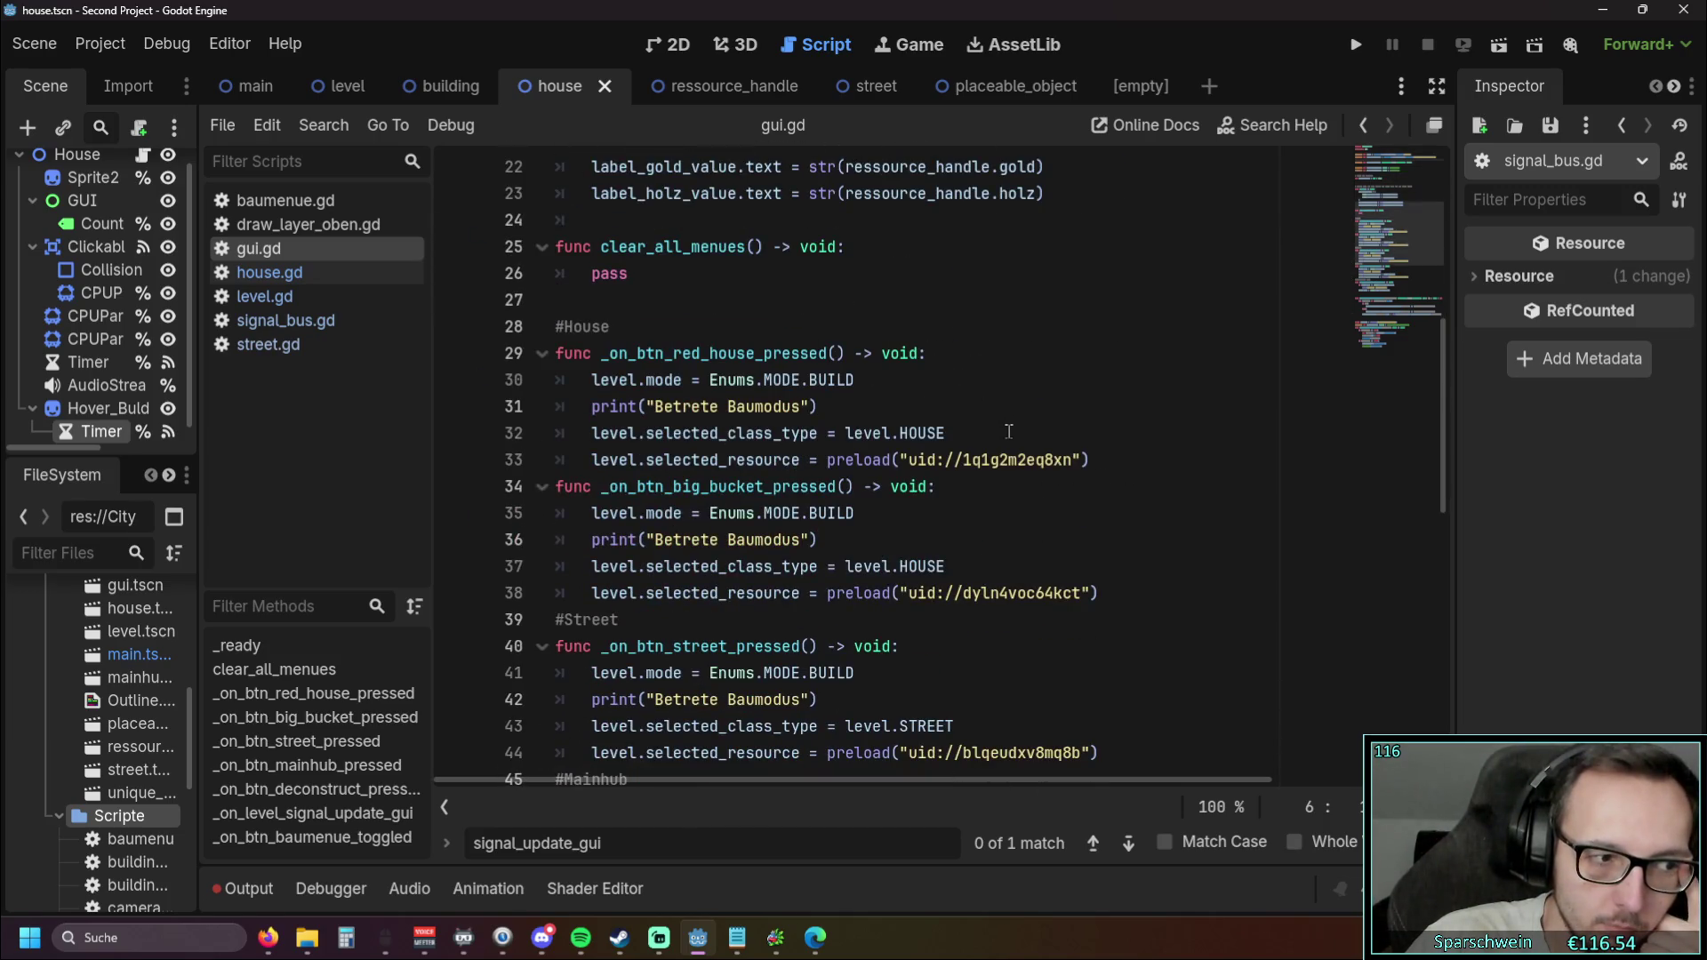
pyautogui.scroll(7, 1010, 429)
pyautogui.scroll(-13, 1011, 427)
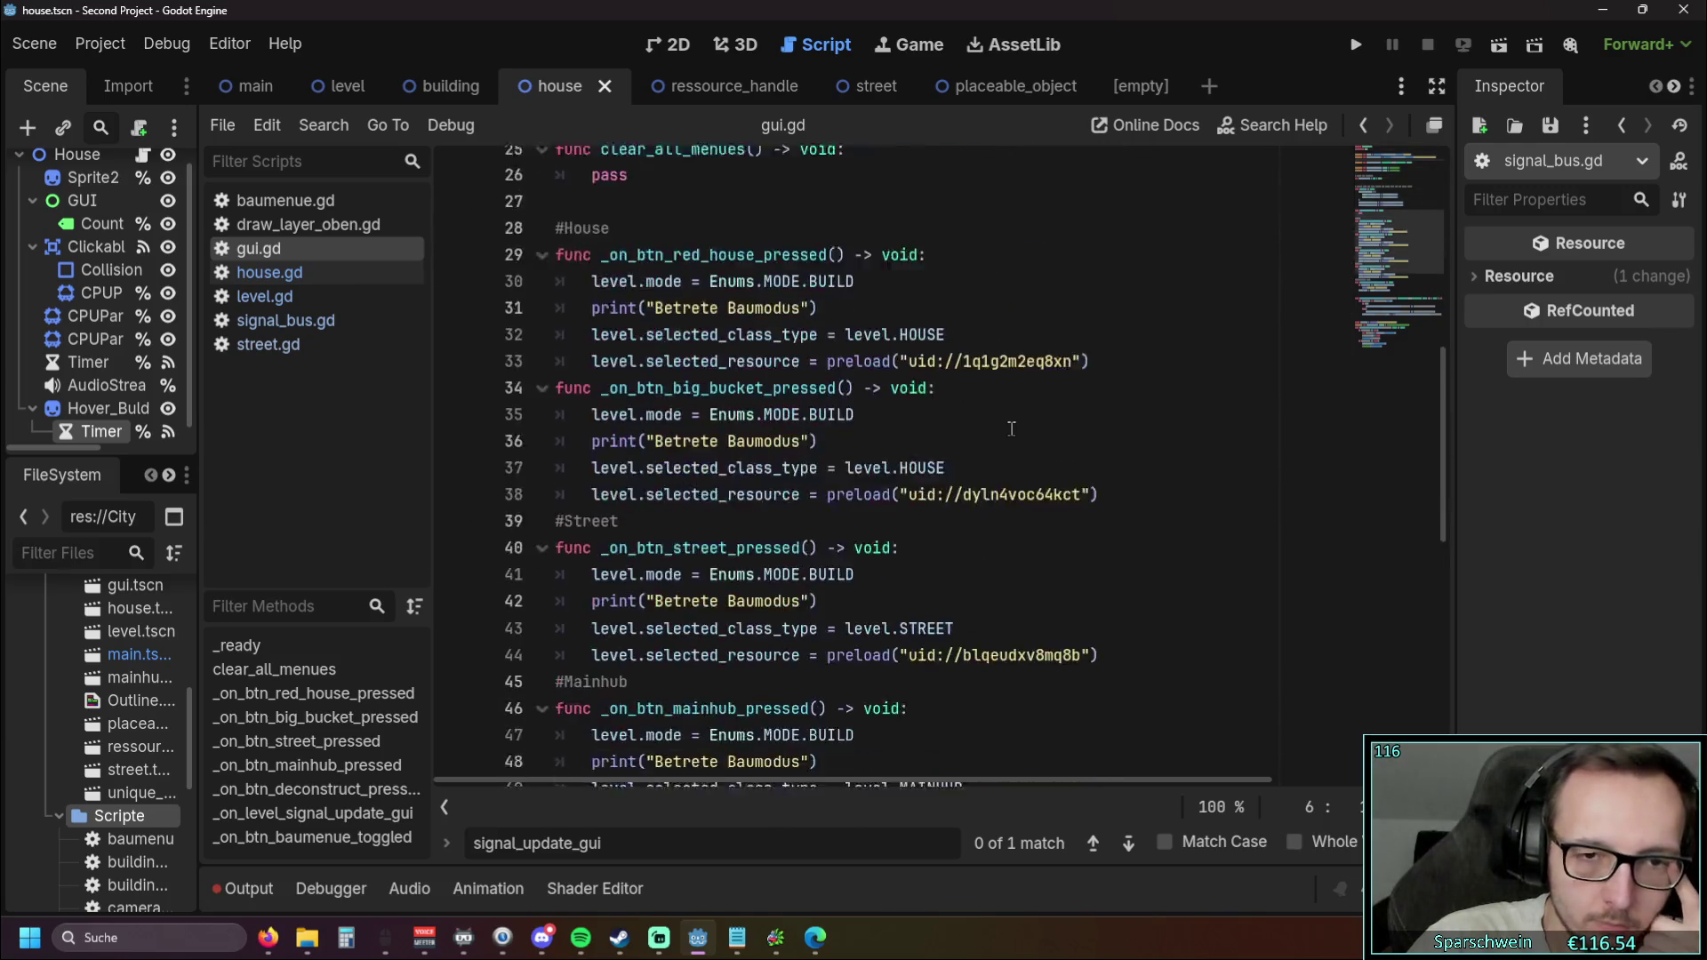
pyautogui.scroll(-3, 1011, 427)
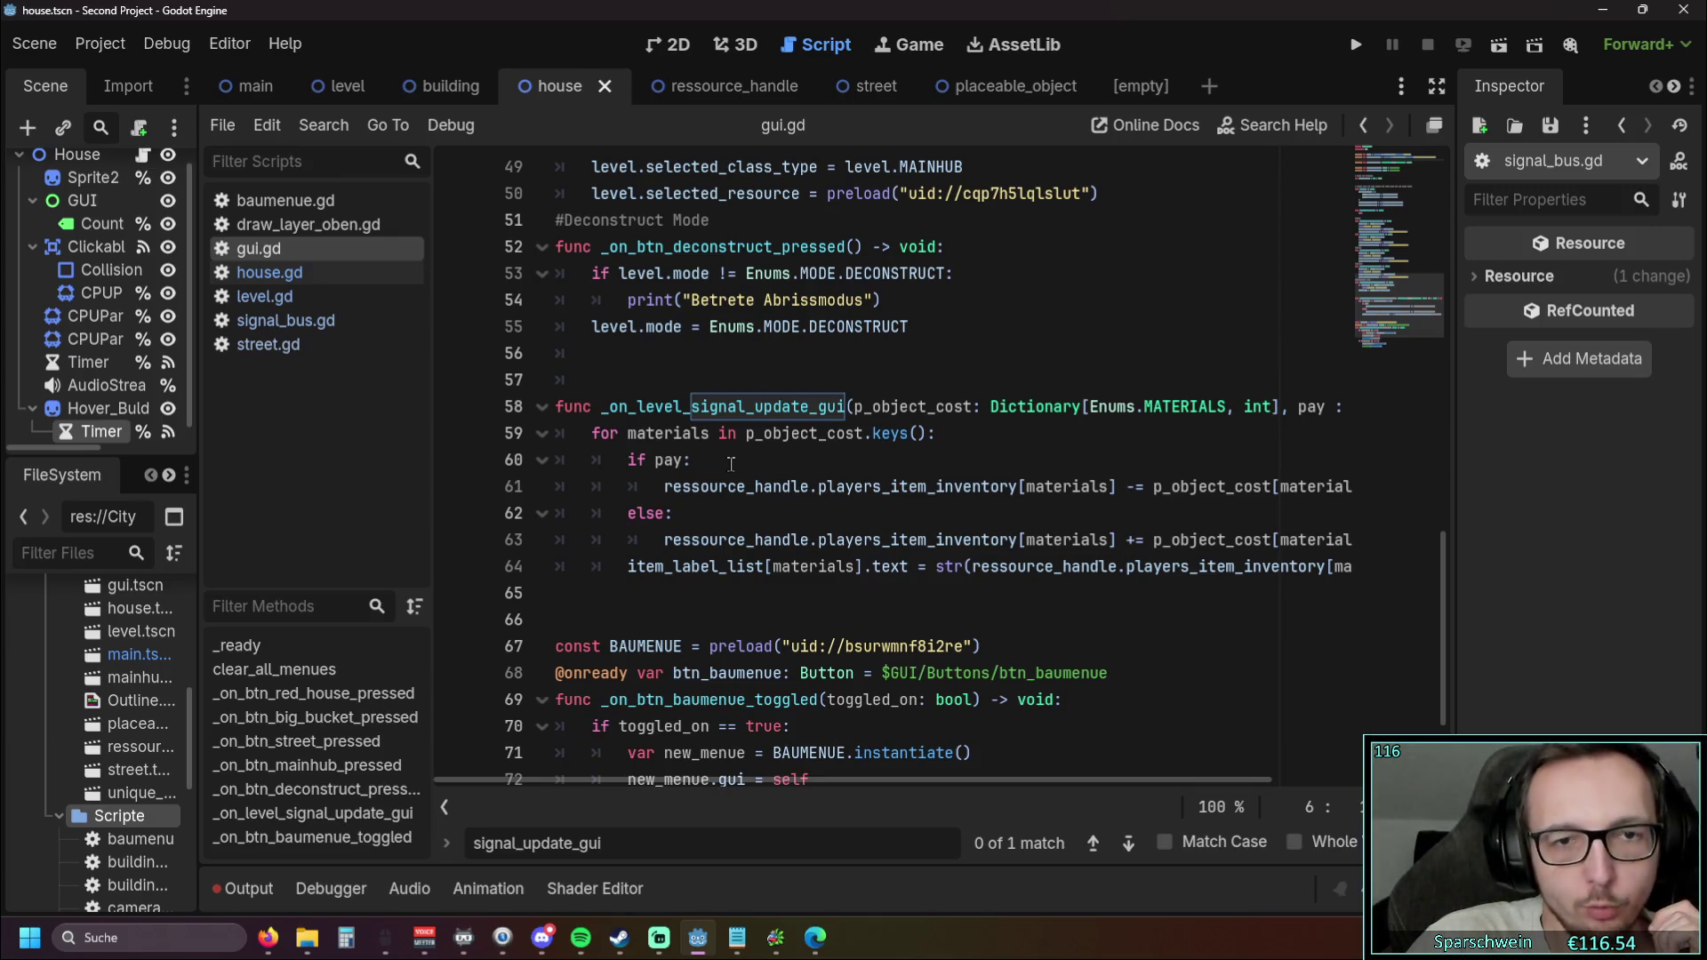
pyautogui.scroll(15, 714, 463)
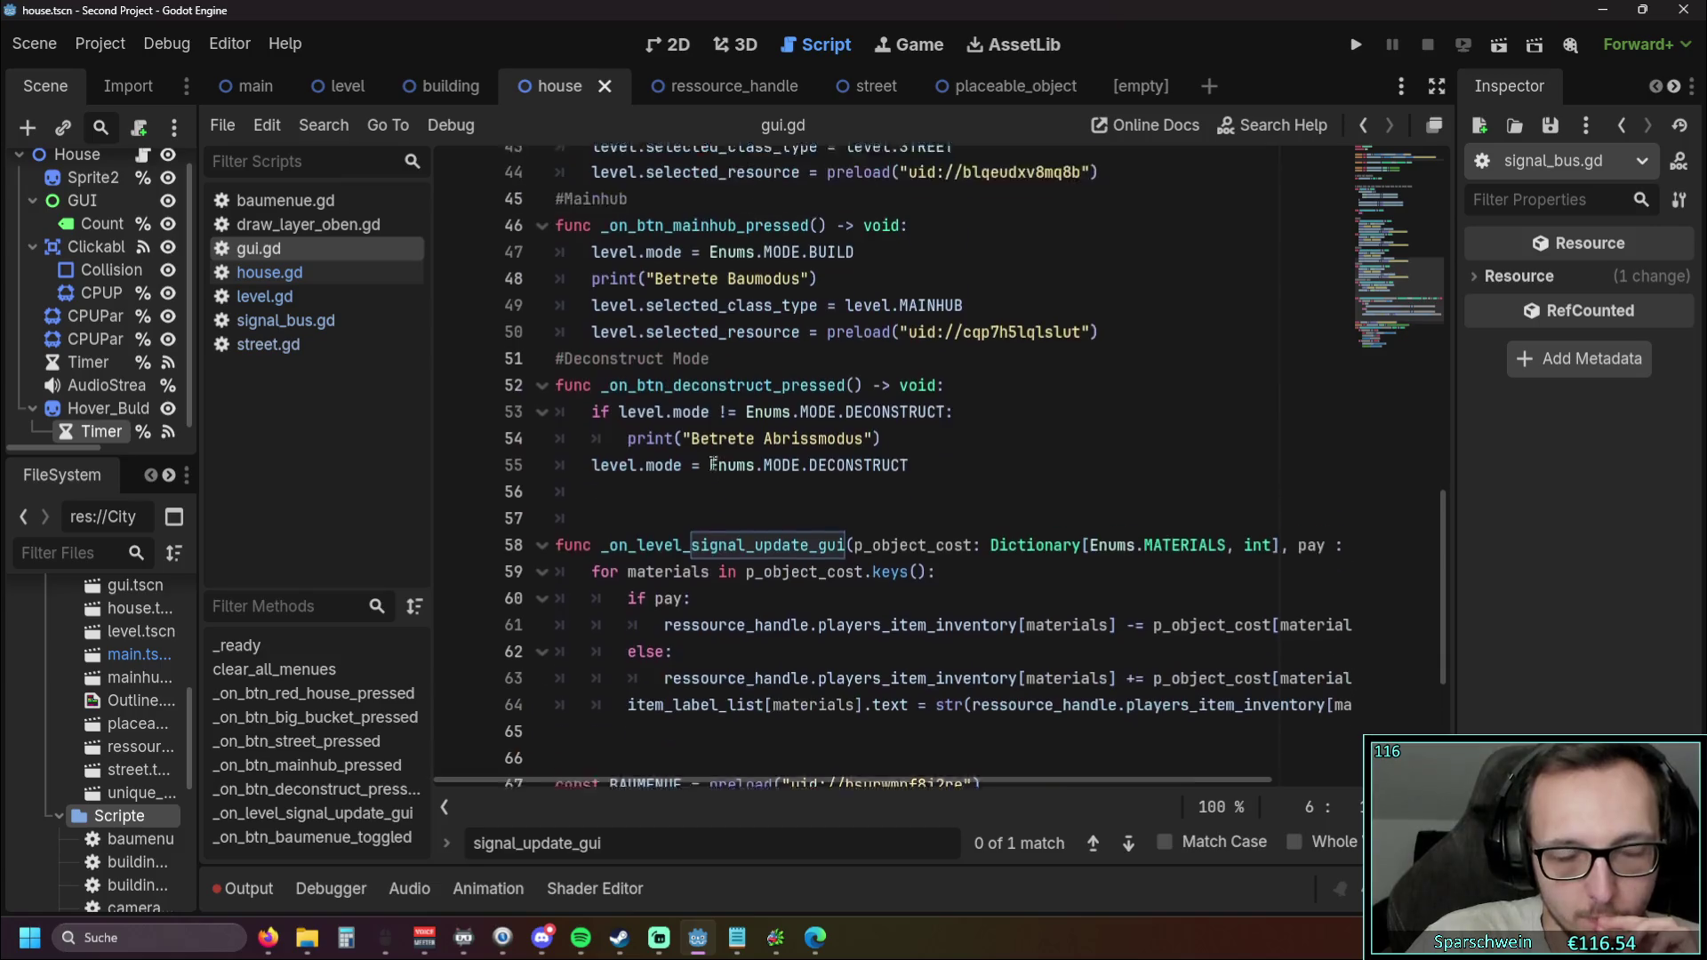
pyautogui.scroll(-3, 714, 462)
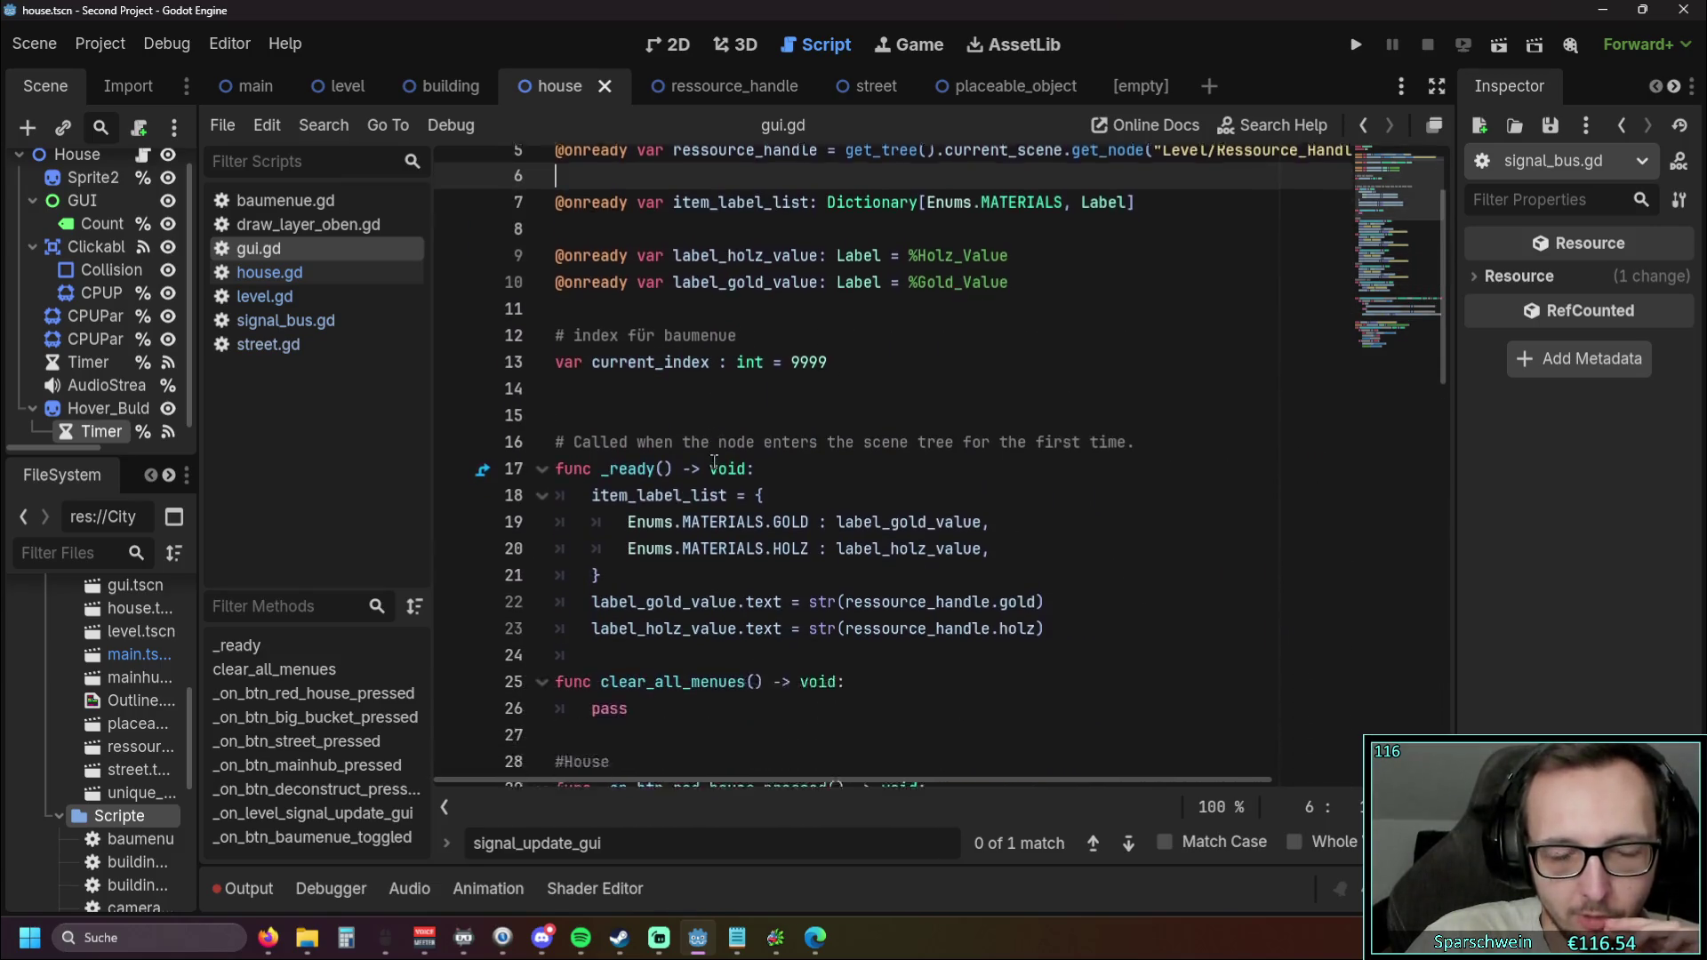
pyautogui.scroll(1, 728, 462)
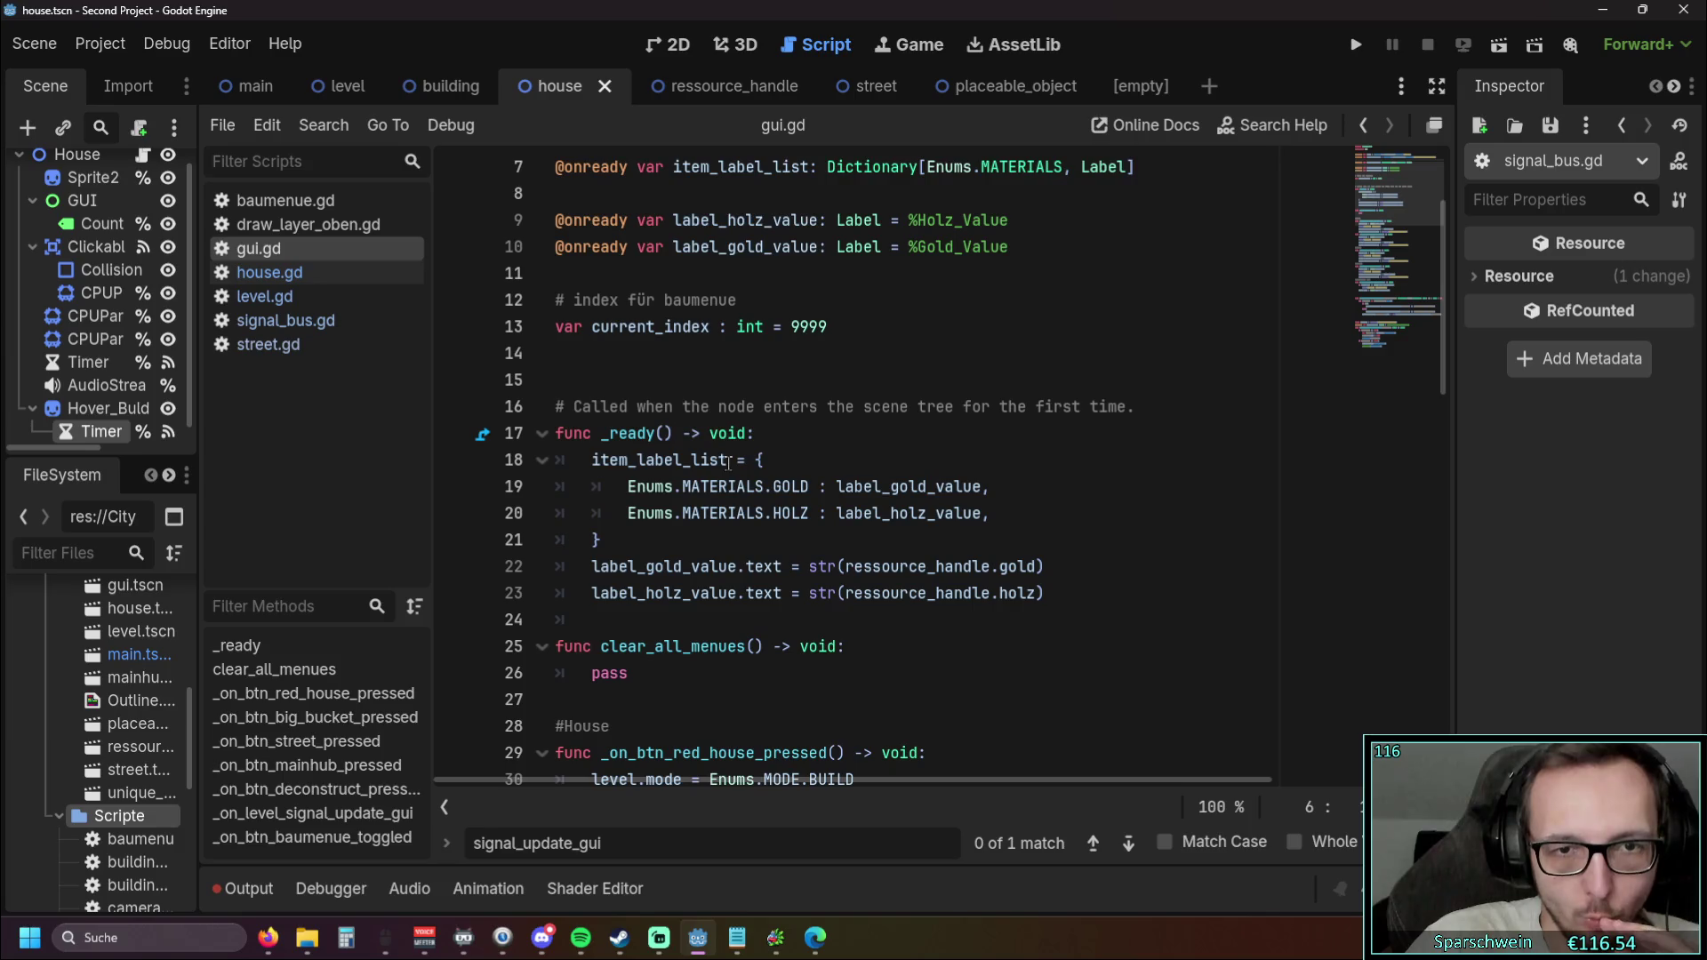
pyautogui.scroll(-1, 728, 463)
pyautogui.click(777, 356)
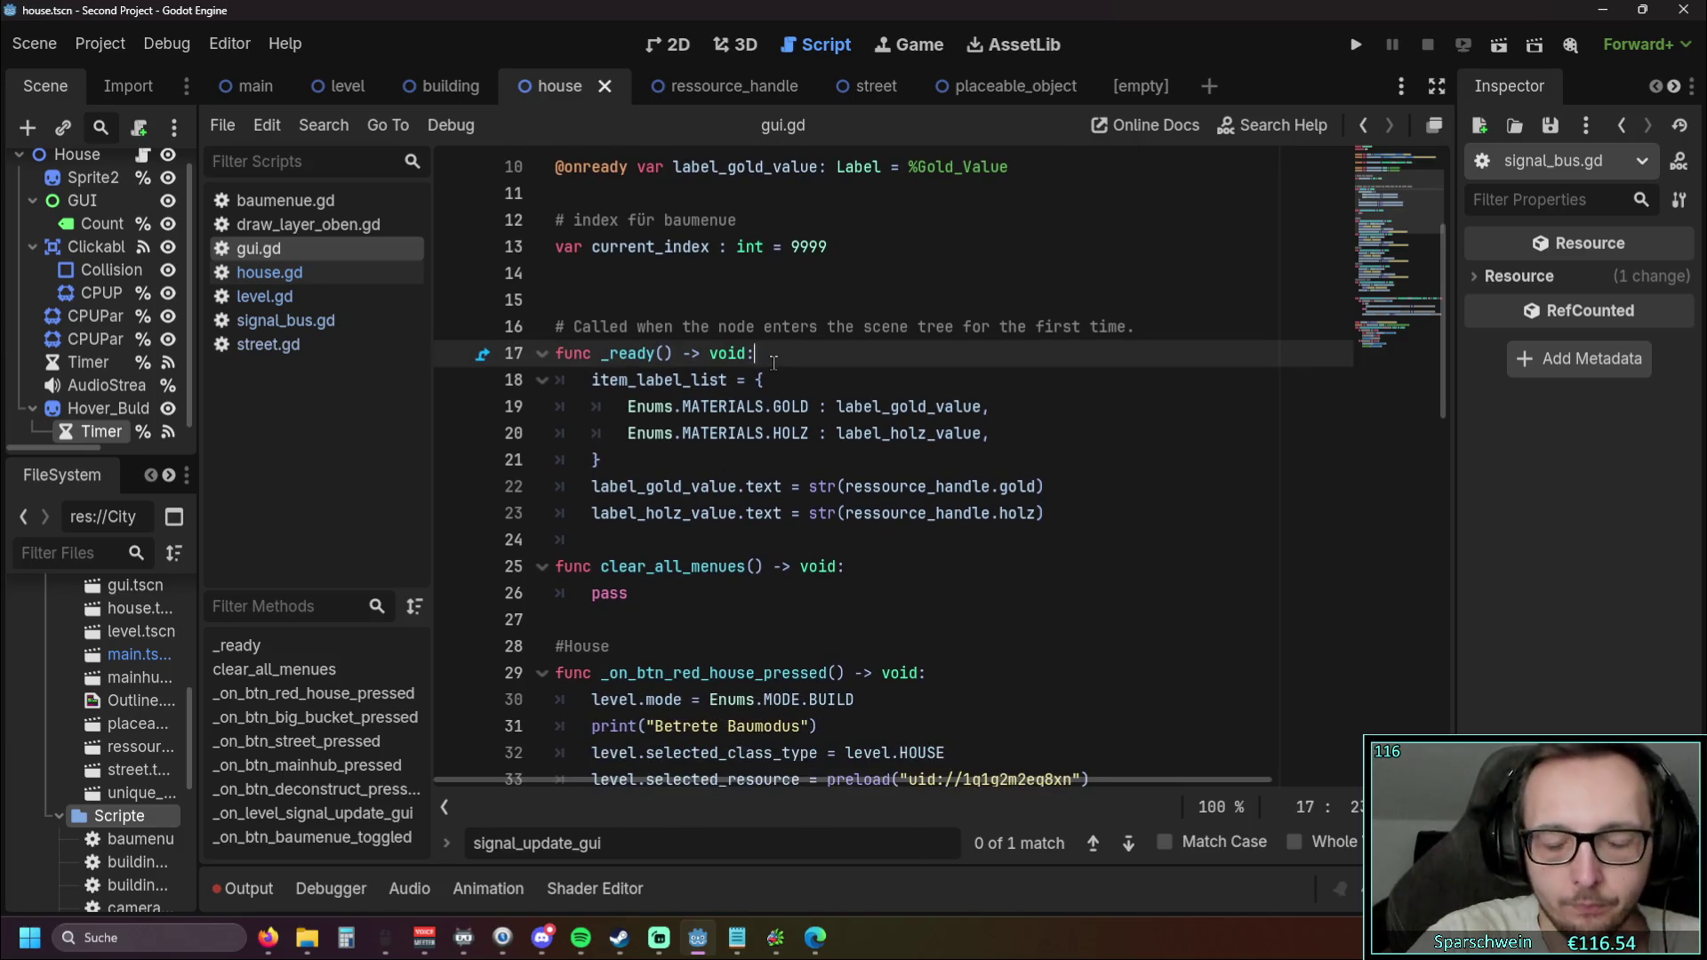
# Start a new _ready line with SignalBus.connect(" using autocomplete
pyautogui.press('Return')
pyautogui.write('S')
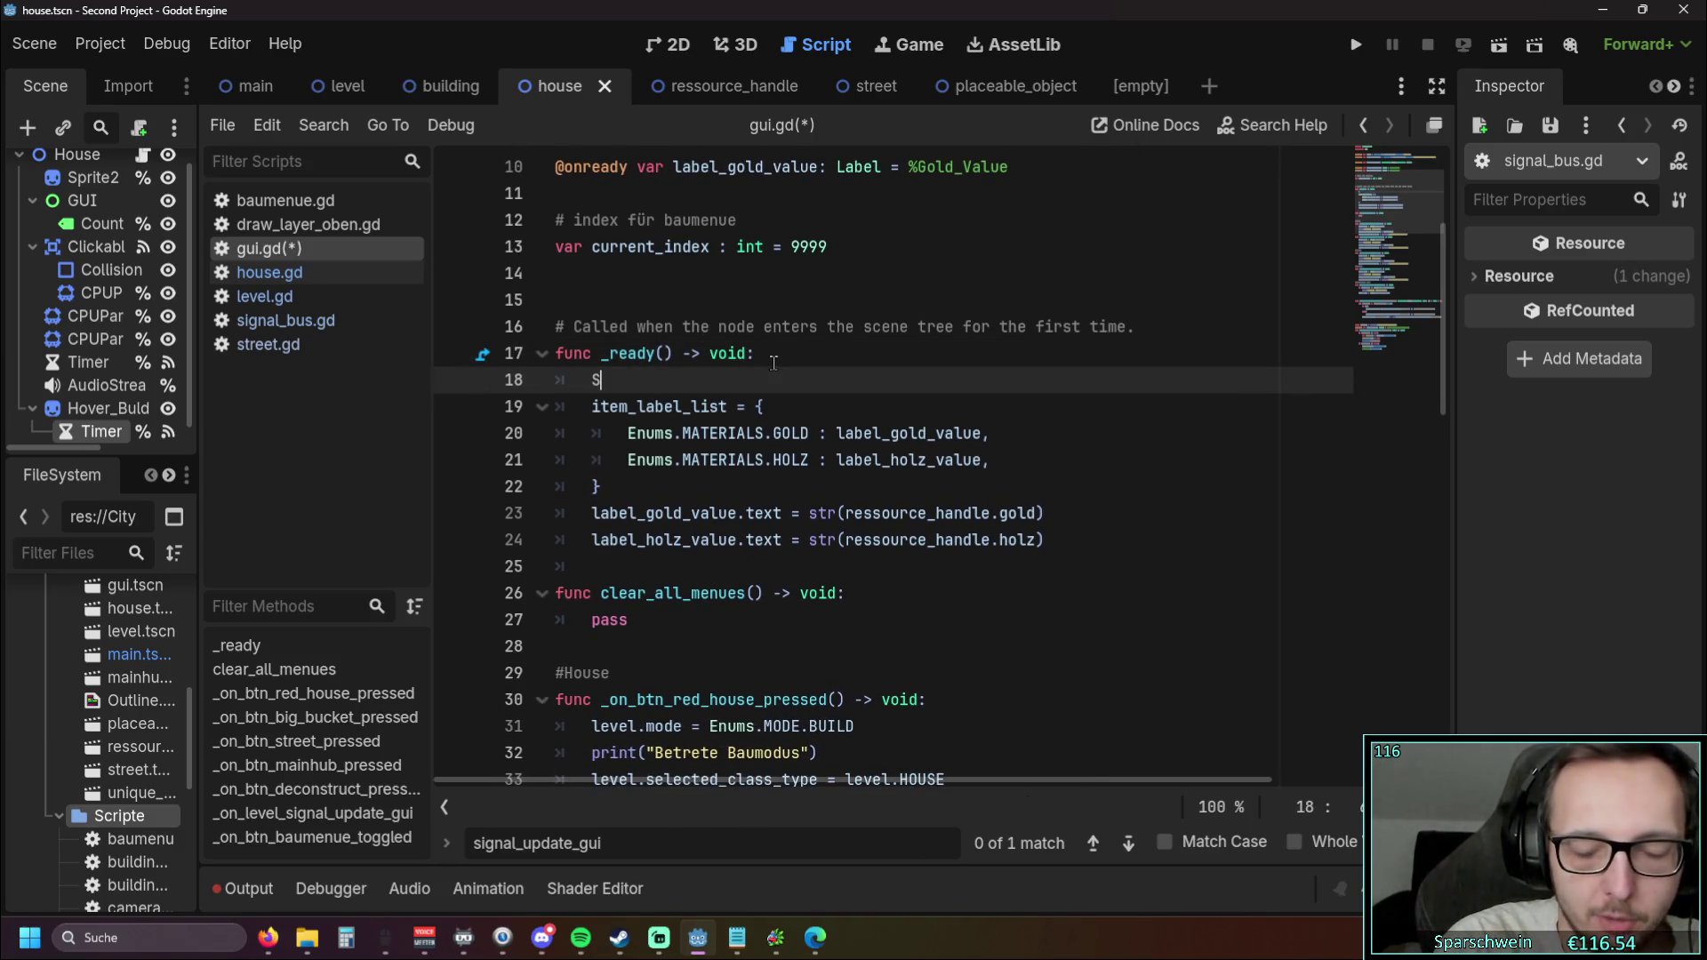
pyautogui.write('ig')
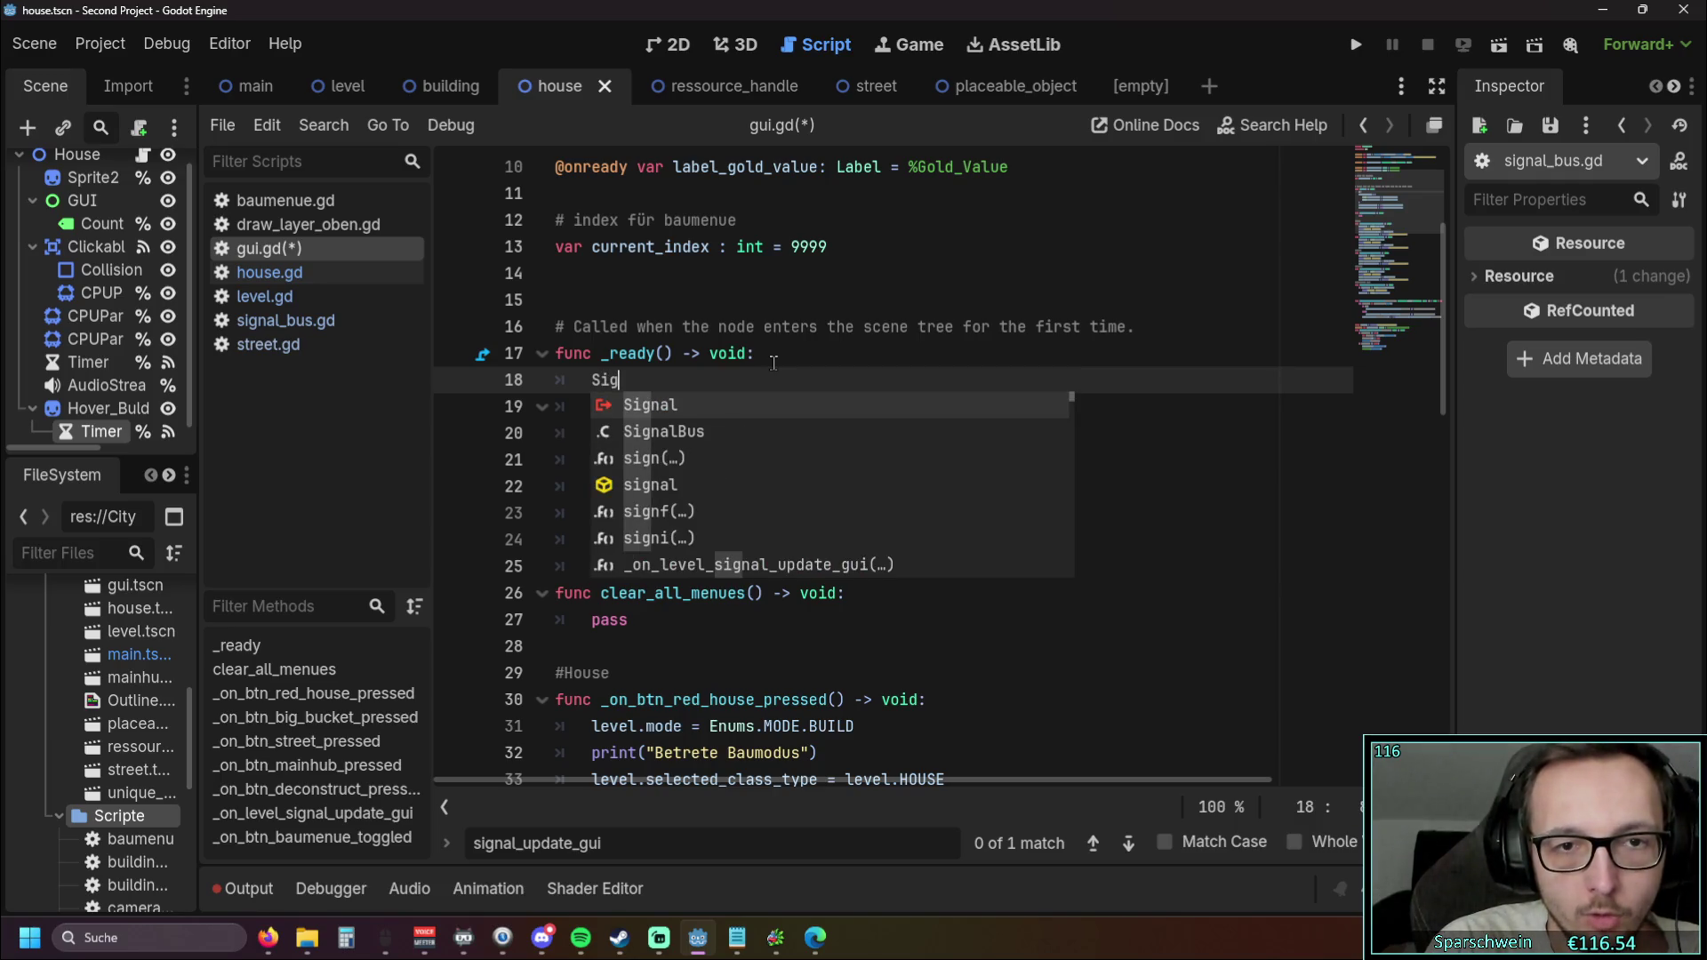
pyautogui.press('Down')
pyautogui.press('Return')
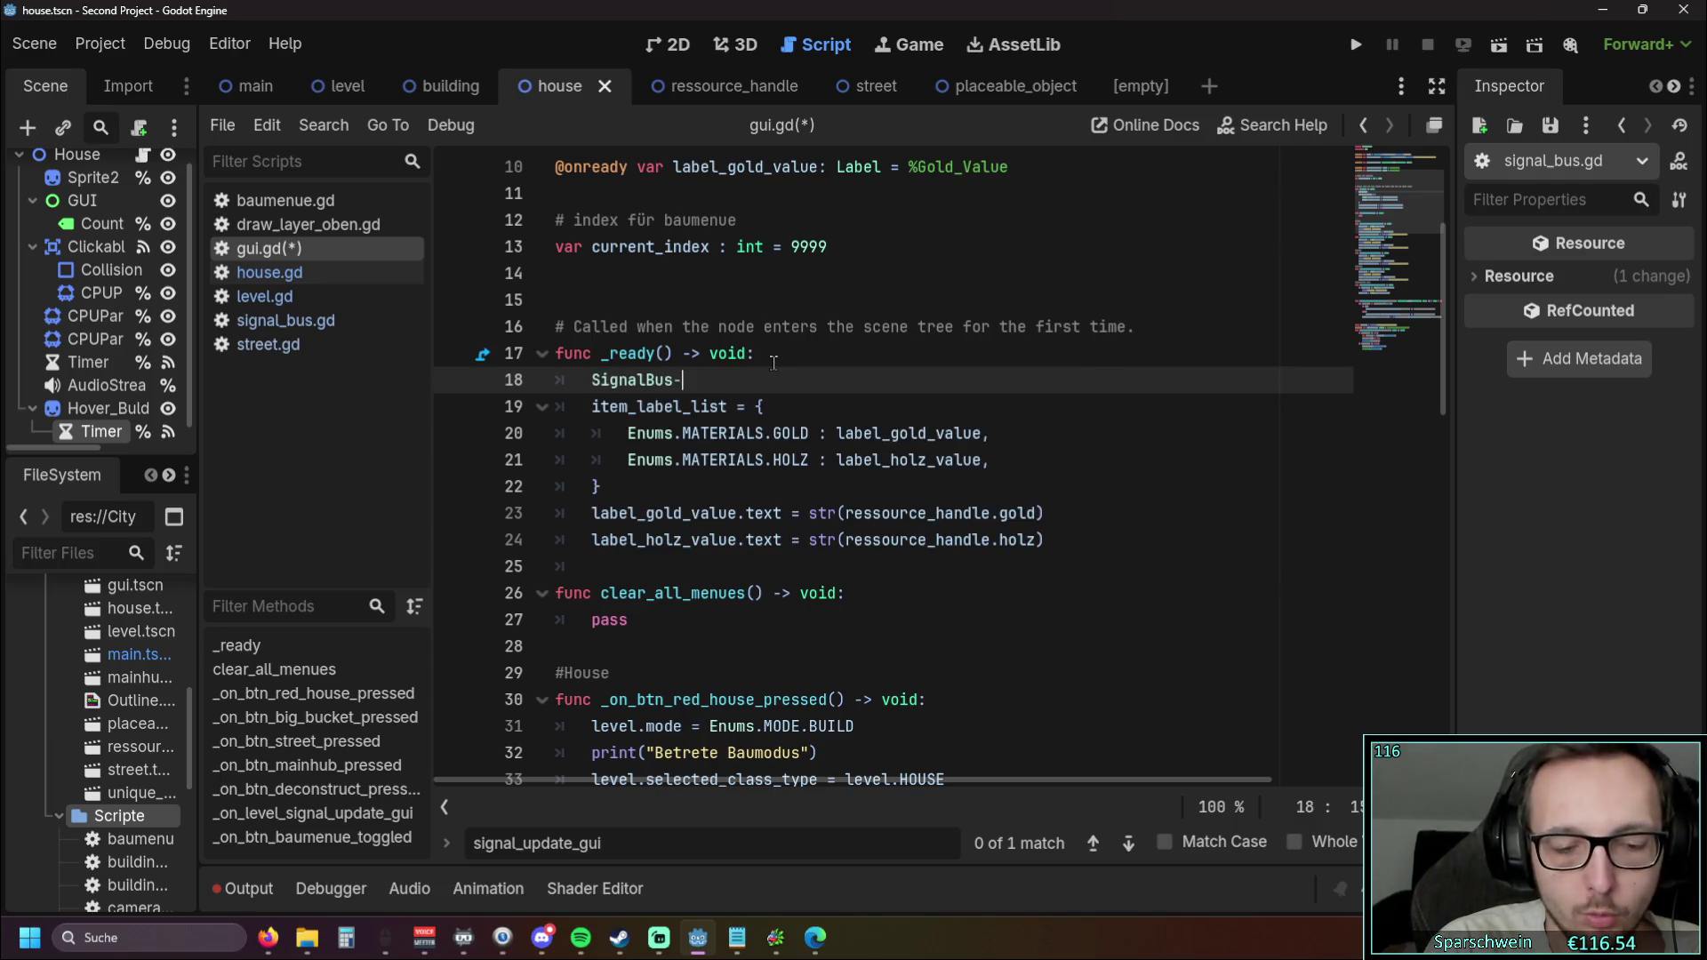
pyautogui.press('BackSpace')
pyautogui.write('.coonecrt')
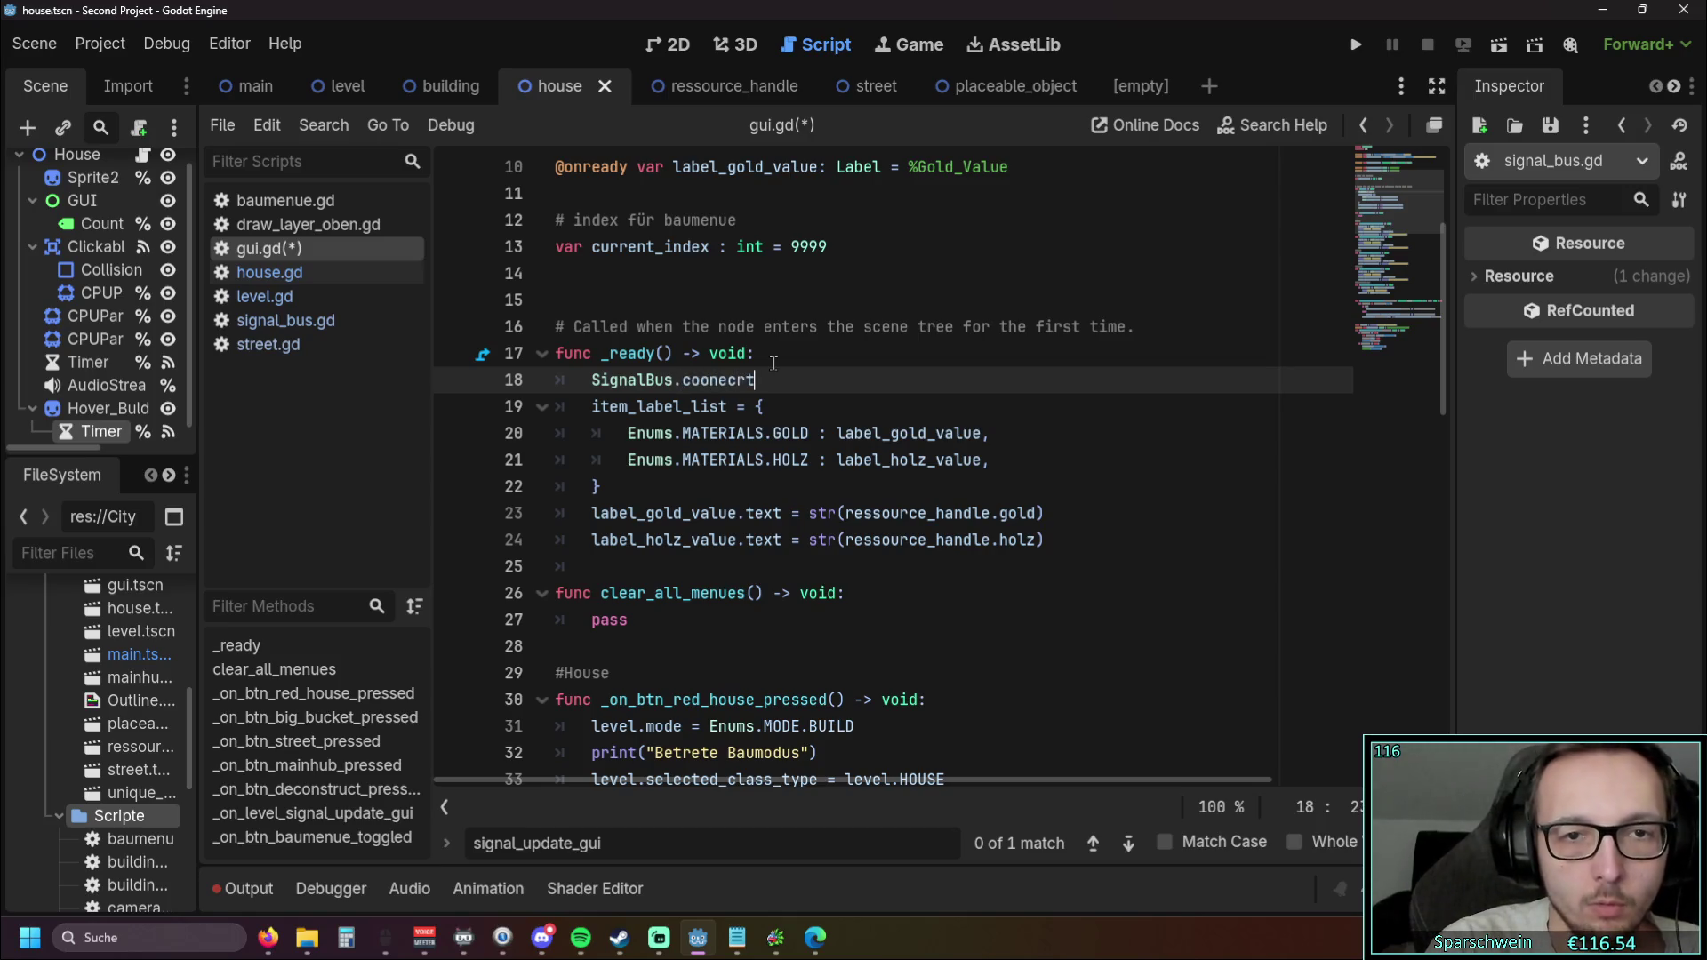
pyautogui.press('BackSpace')
pyautogui.press('BackSpace')
pyautogui.press('BackSpace')
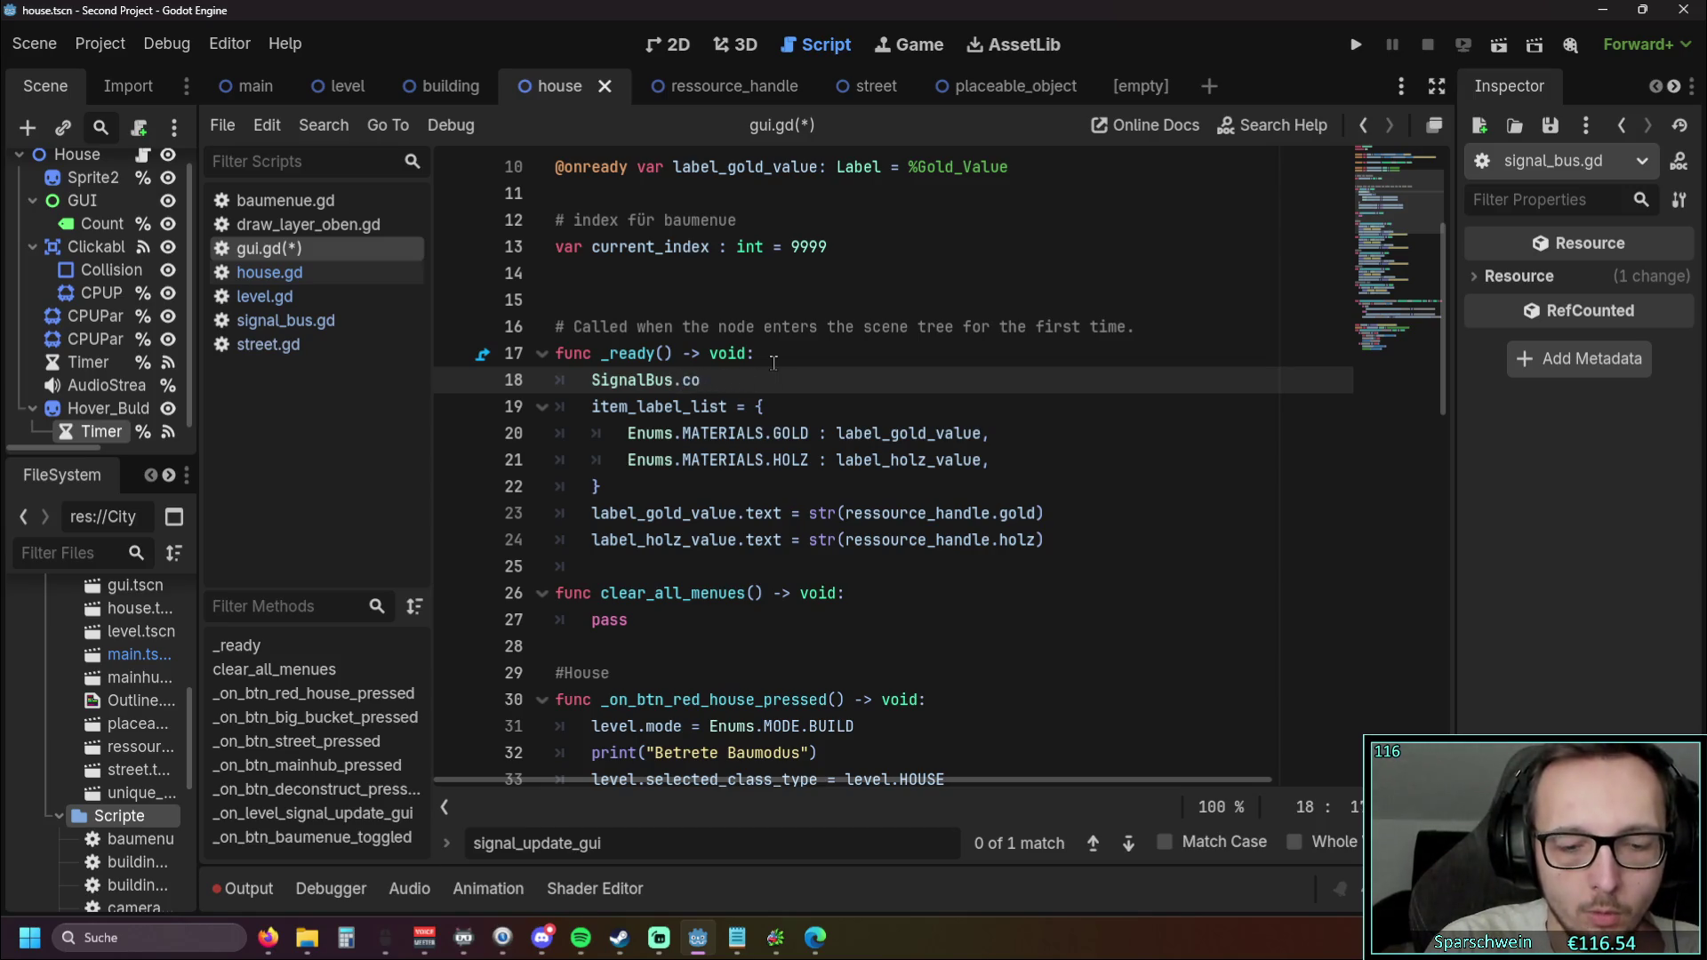
pyautogui.write('nn')
pyautogui.press('Return')
pyautogui.write('"')
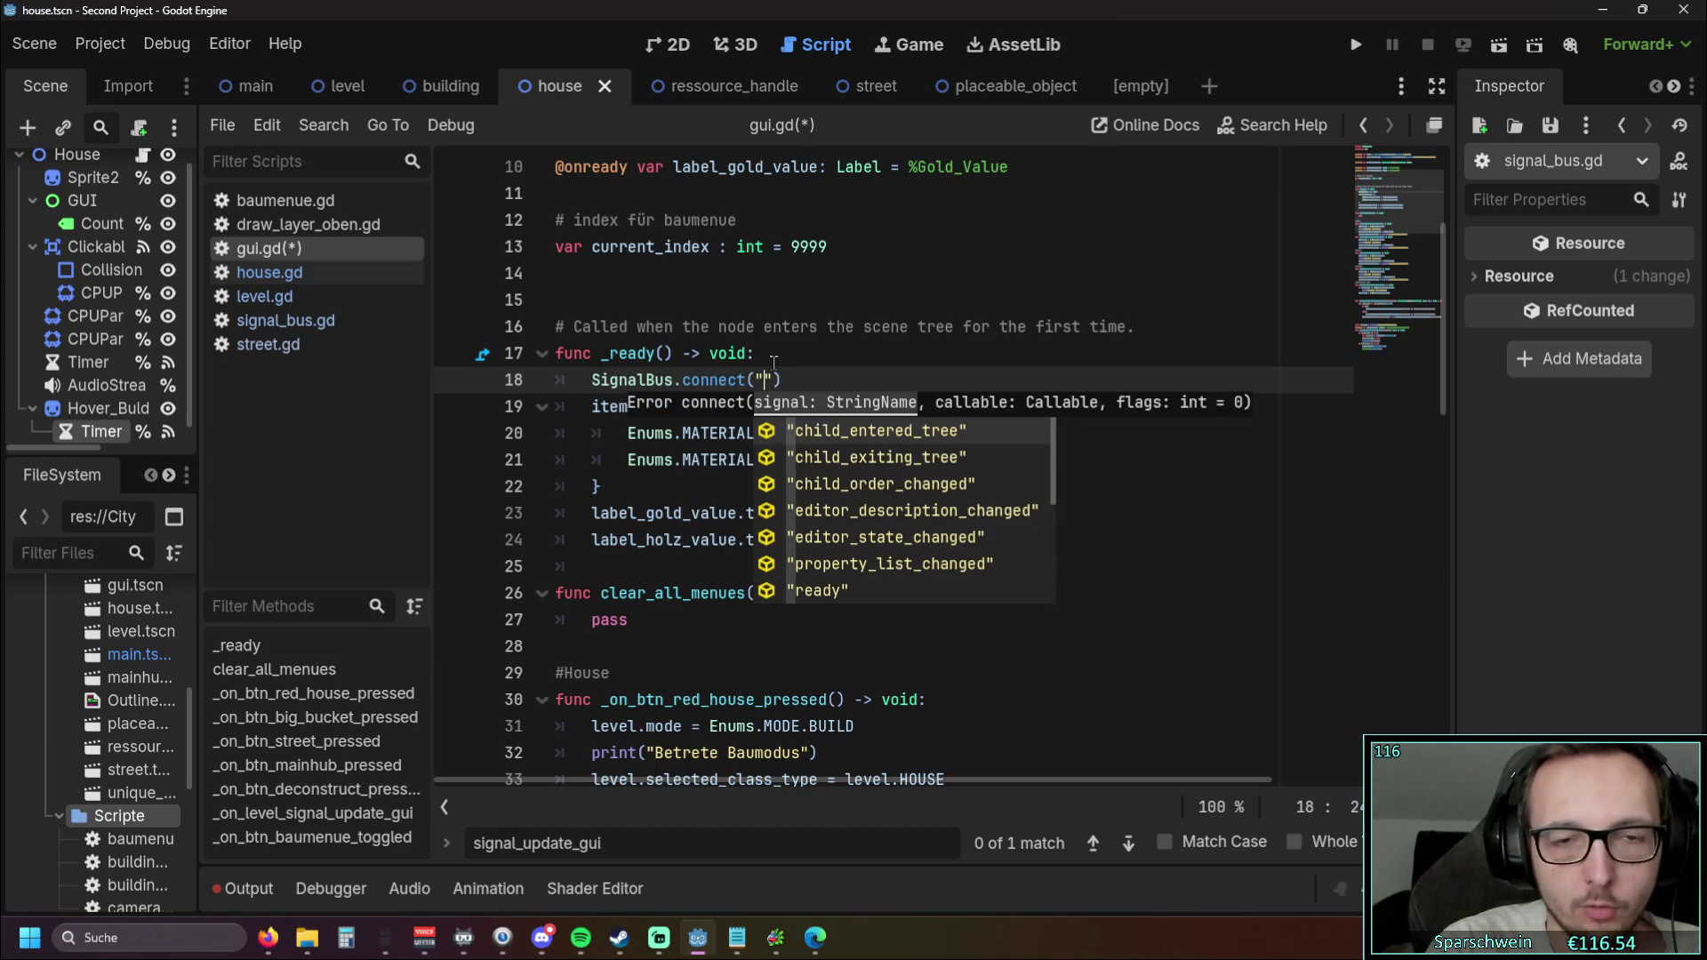
# Copy the update_gui_ressources signal name from signal_bus.gd and paste it into the connect call
pyautogui.click(285, 344)
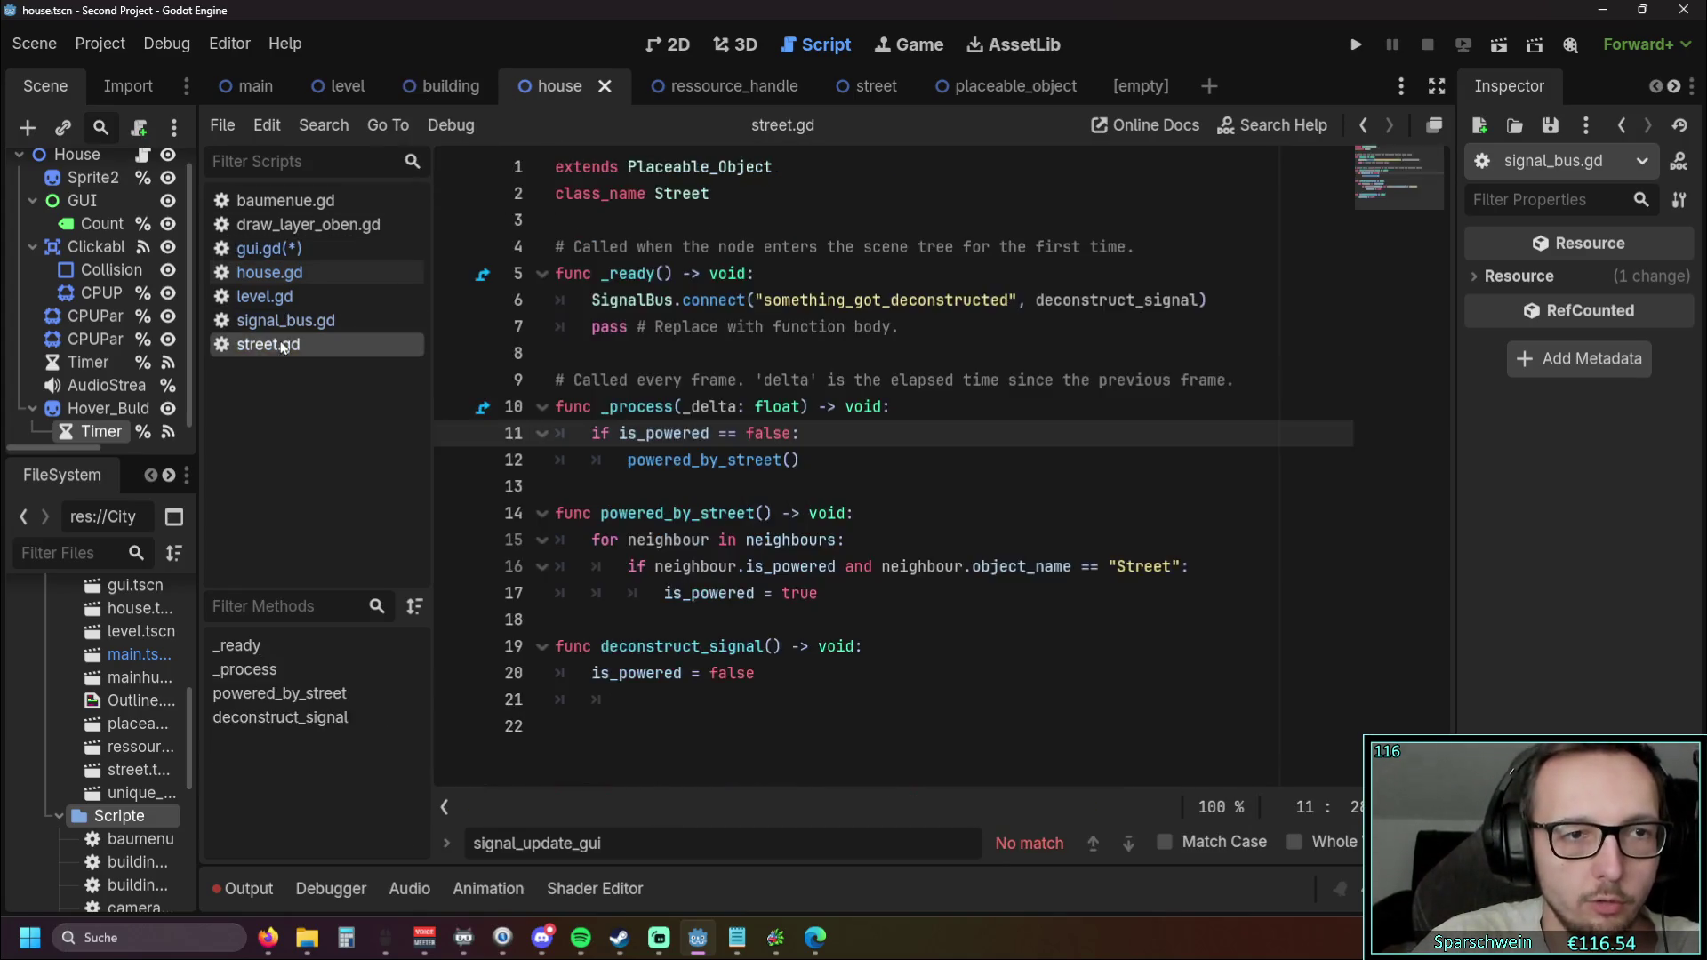
pyautogui.click(284, 321)
pyautogui.moveTo(809, 247); pyautogui.dragTo(619, 247)
pyautogui.hotkey('ctrl', 'c')
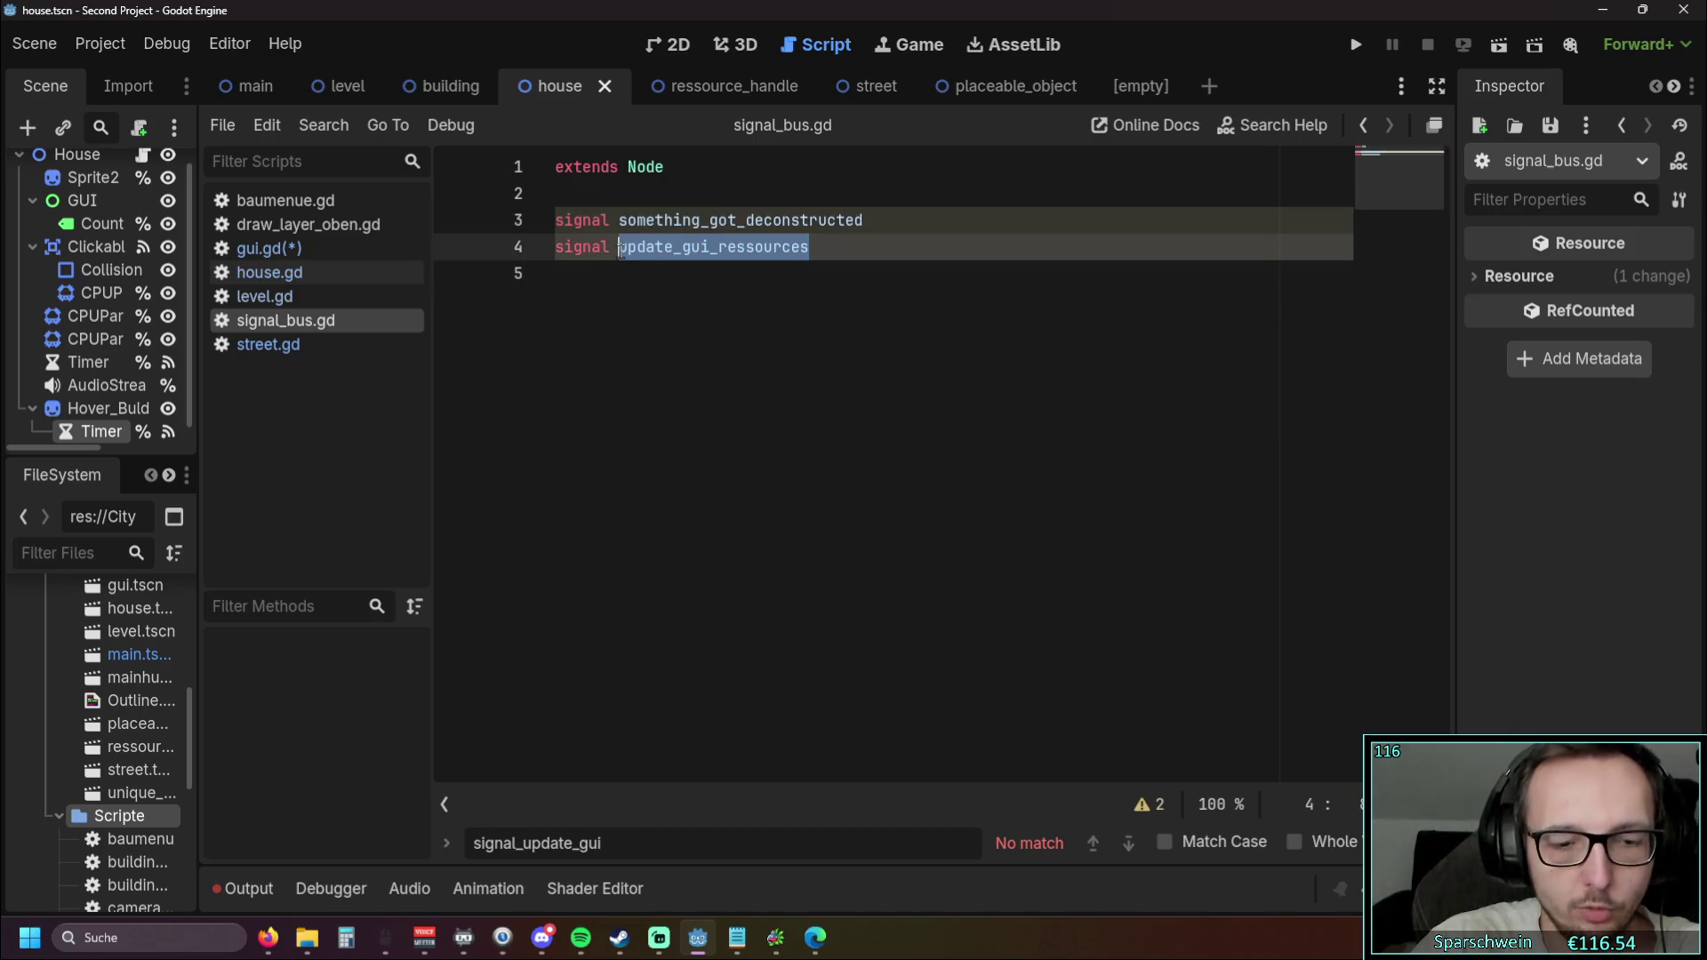
pyautogui.click(267, 344)
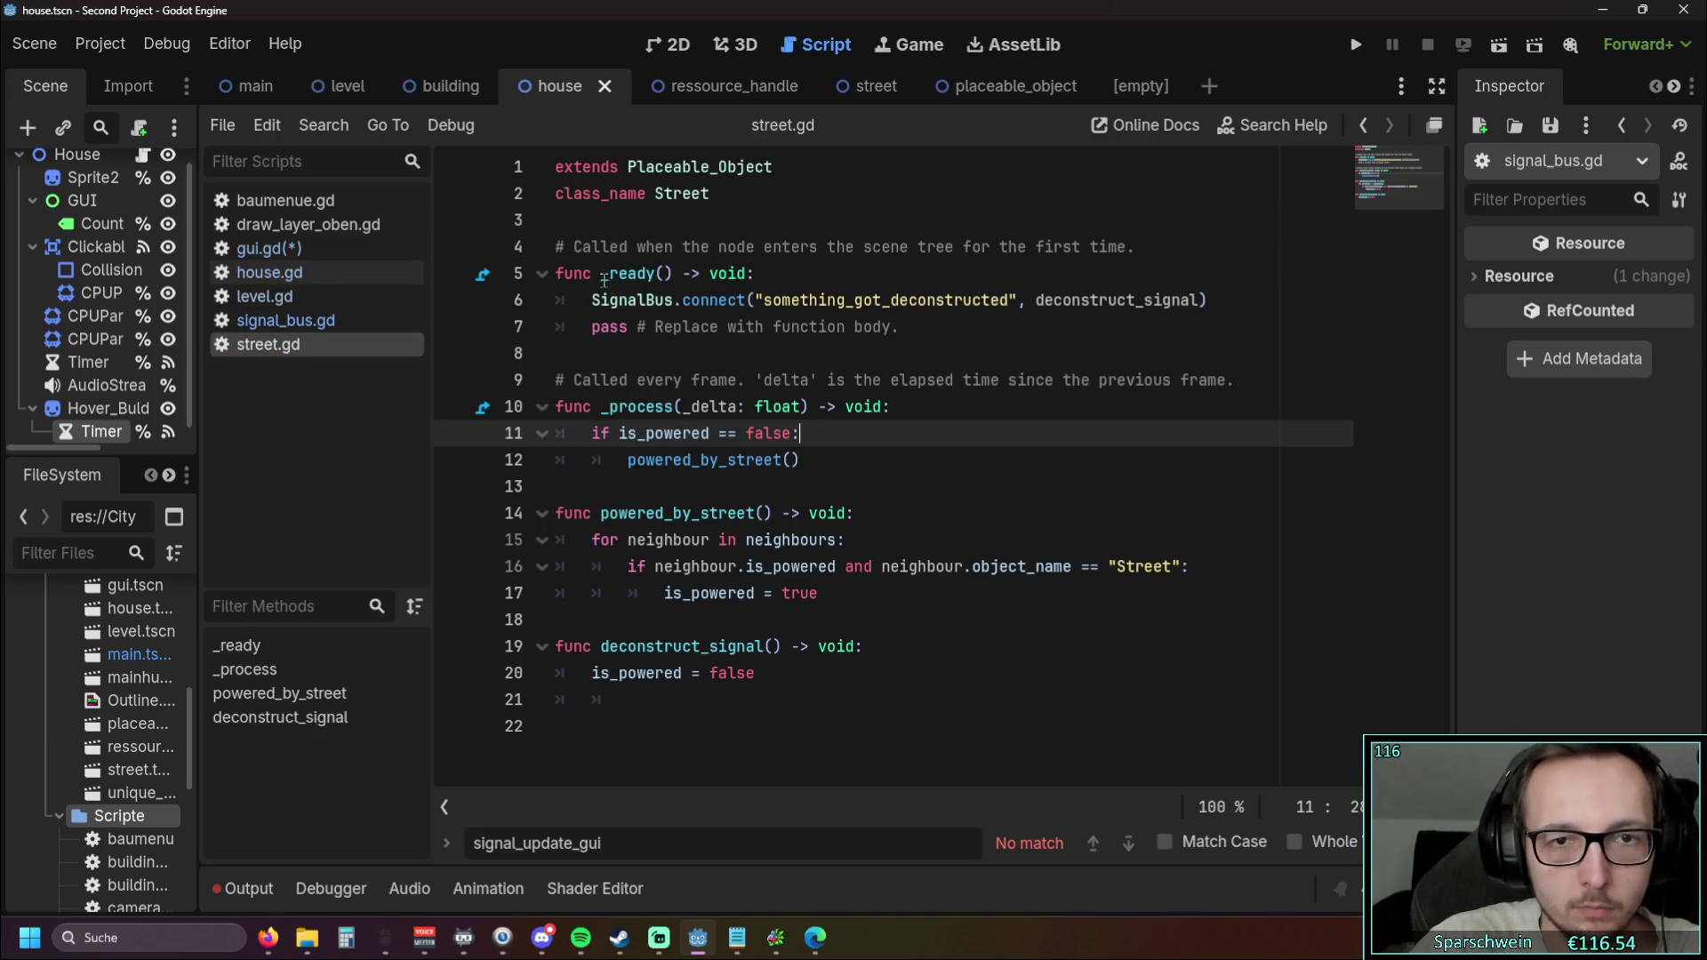
pyautogui.click(264, 296)
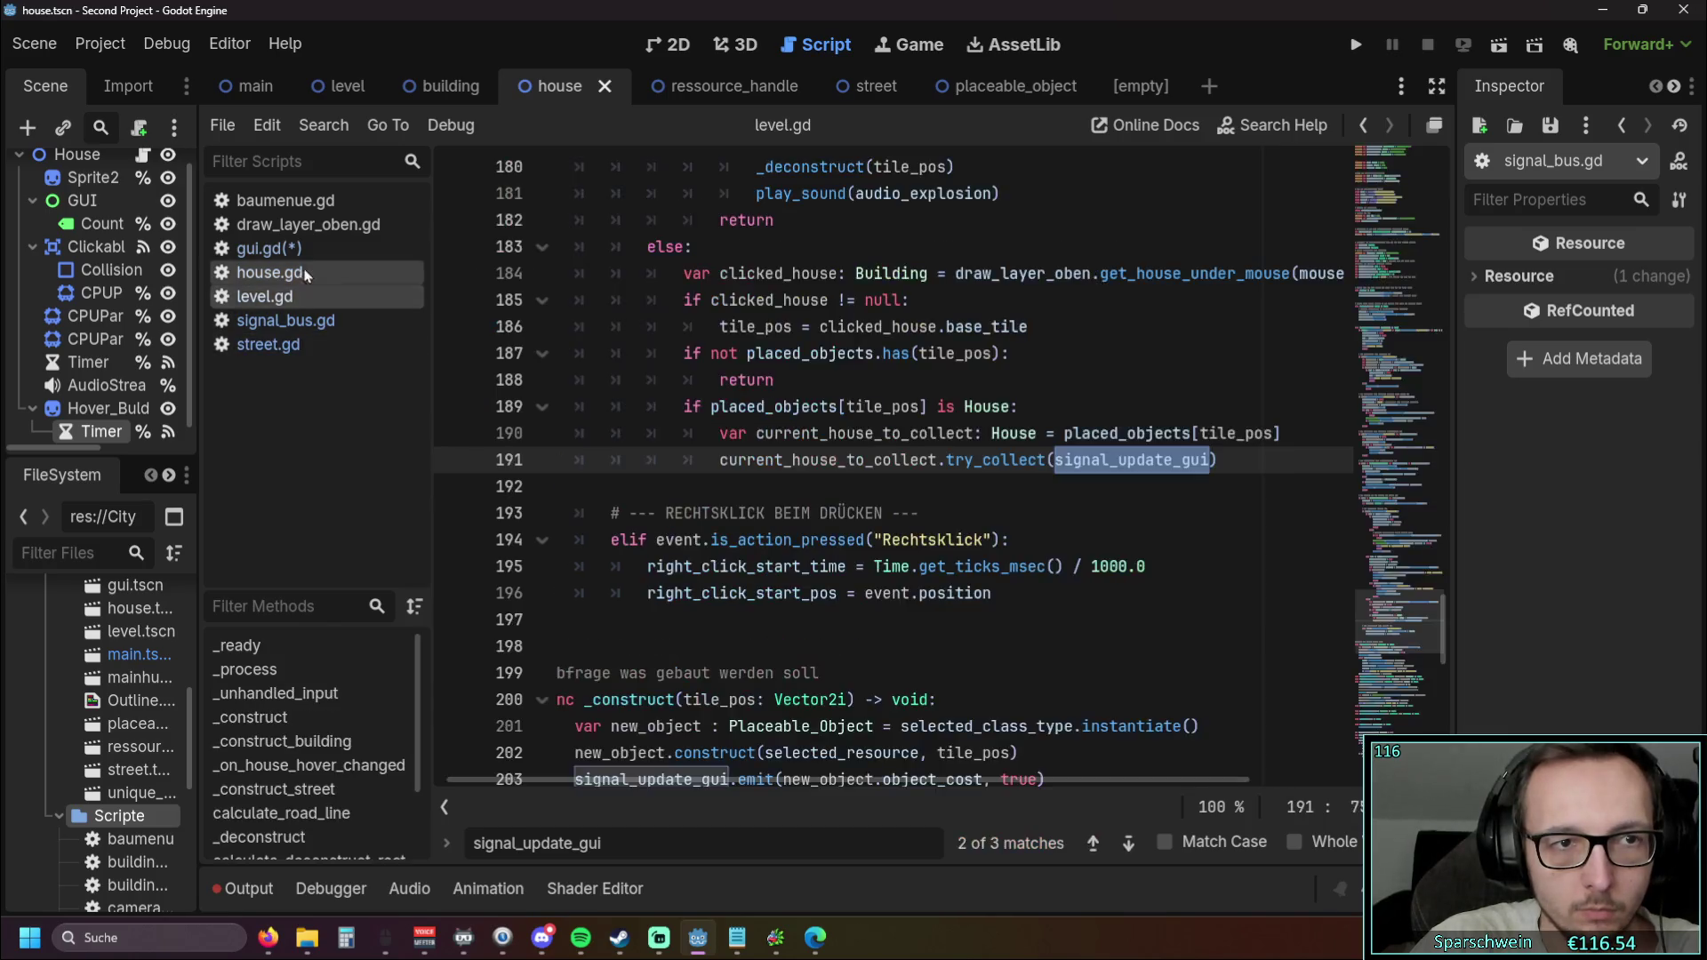
pyautogui.click(269, 248)
pyautogui.hotkey('ctrl', 'v')
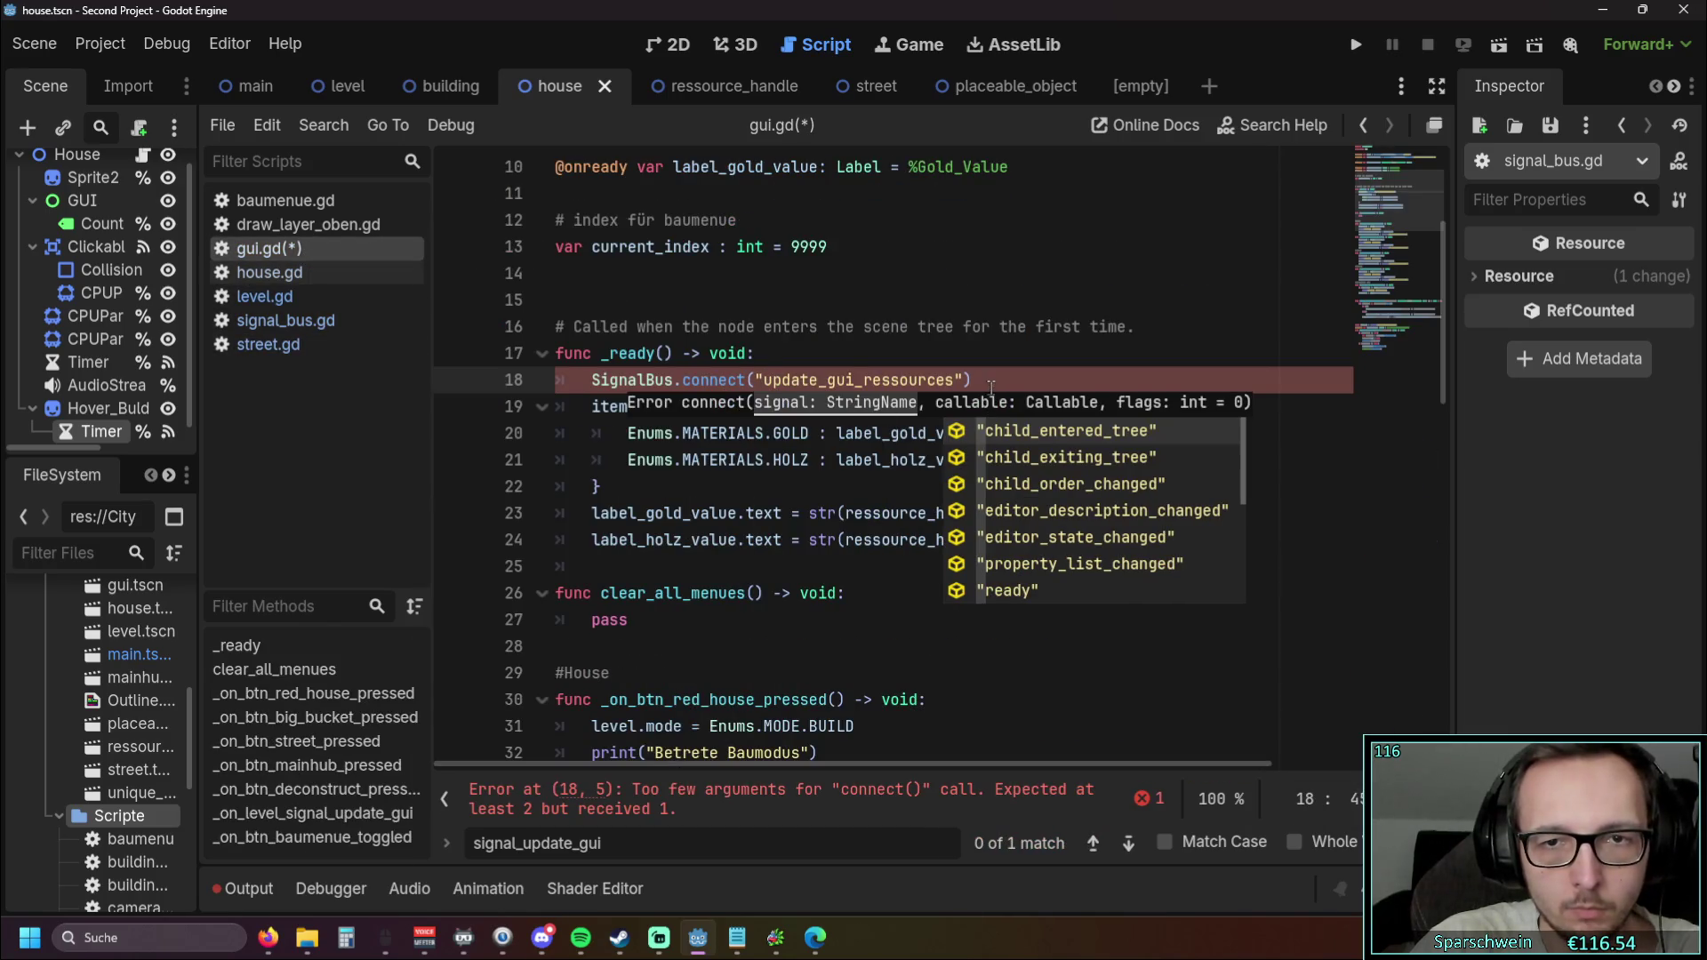
# Add a comma after the signal name, ready for the callable argument
pyautogui.click(967, 379)
pyautogui.write(',')
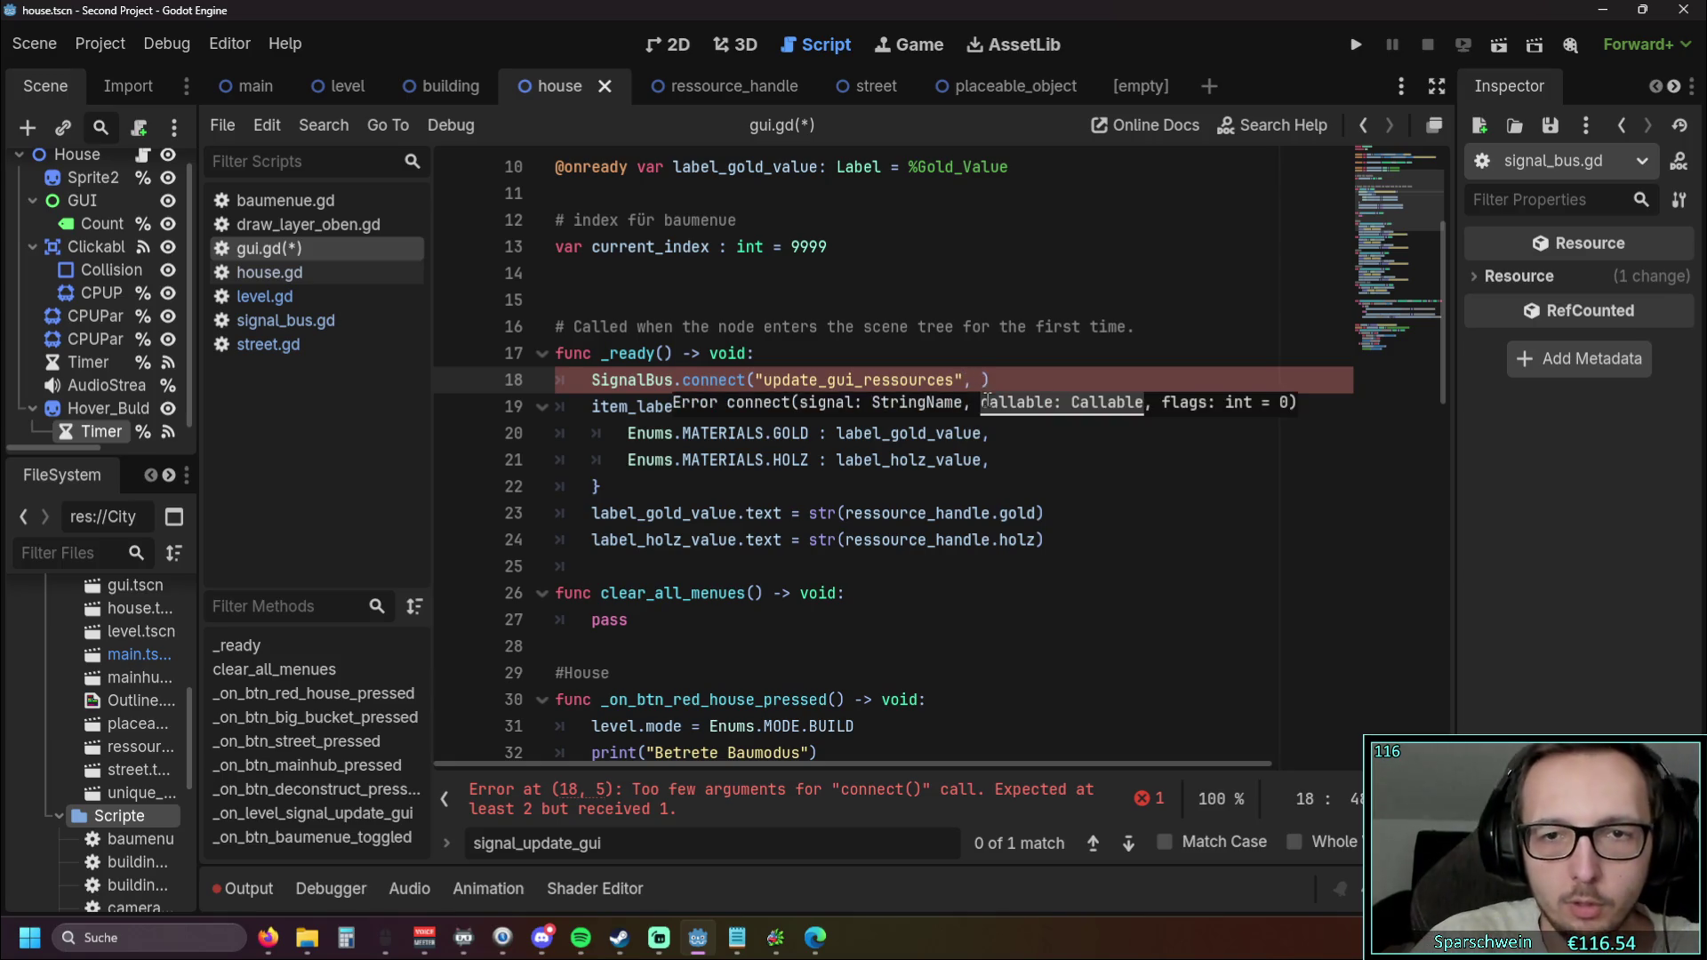
pyautogui.click(982, 328)
pyautogui.scroll(-15, 978, 343)
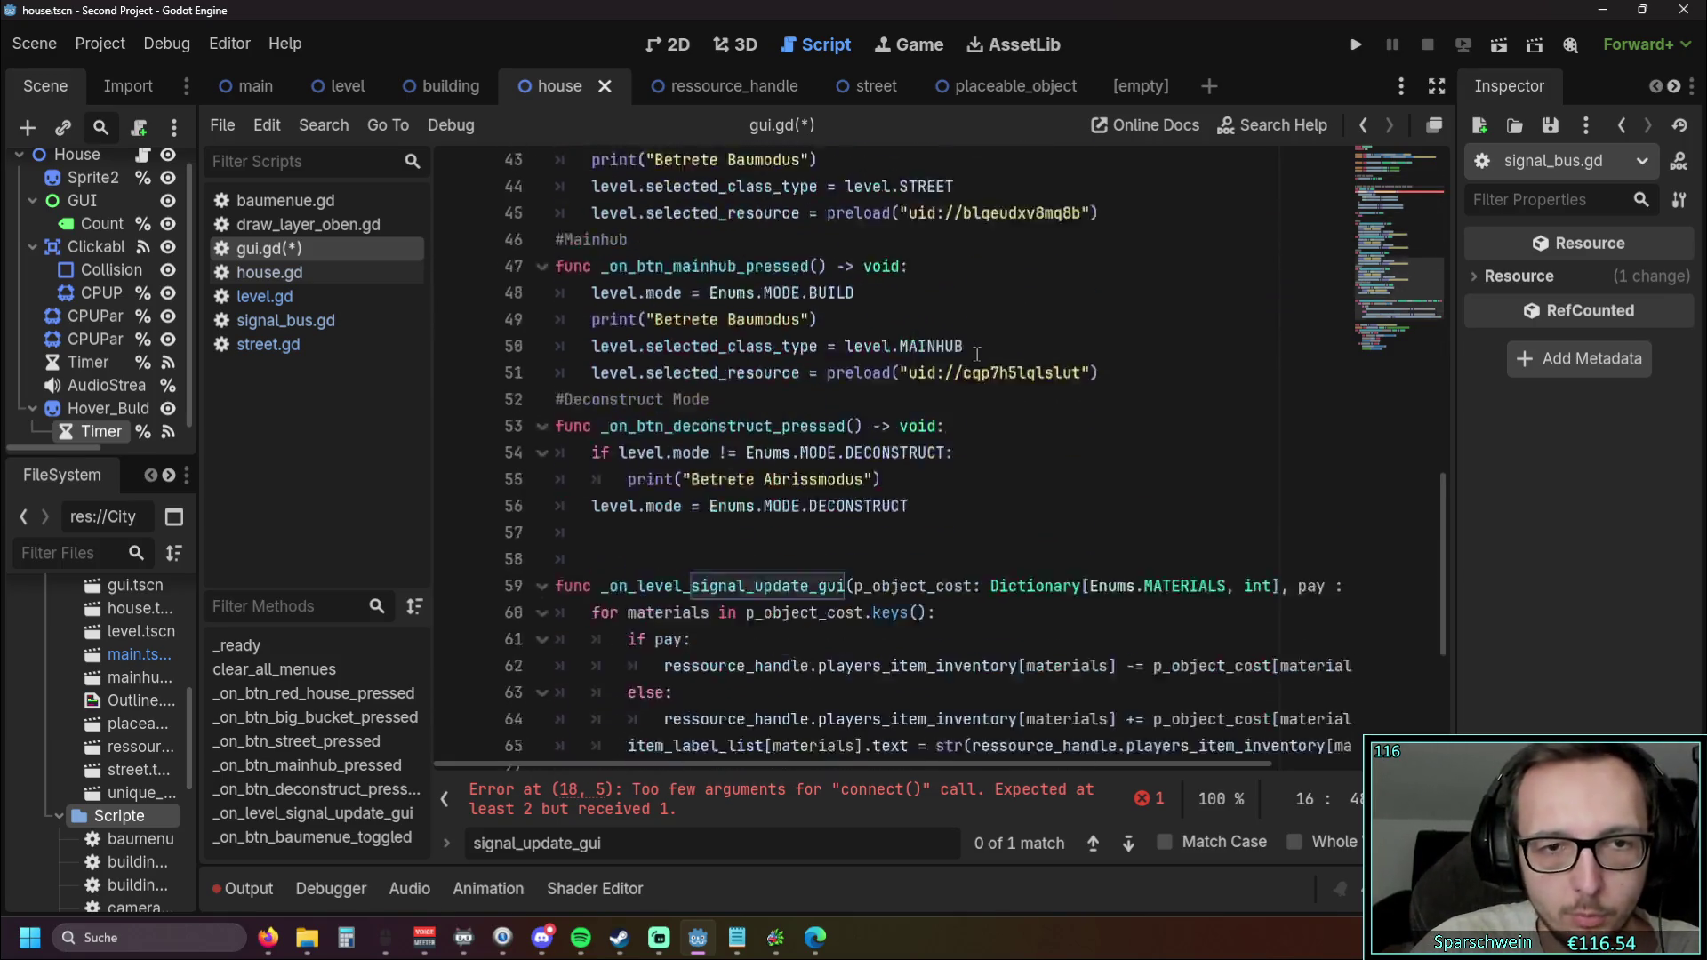
pyautogui.scroll(2, 749, 474)
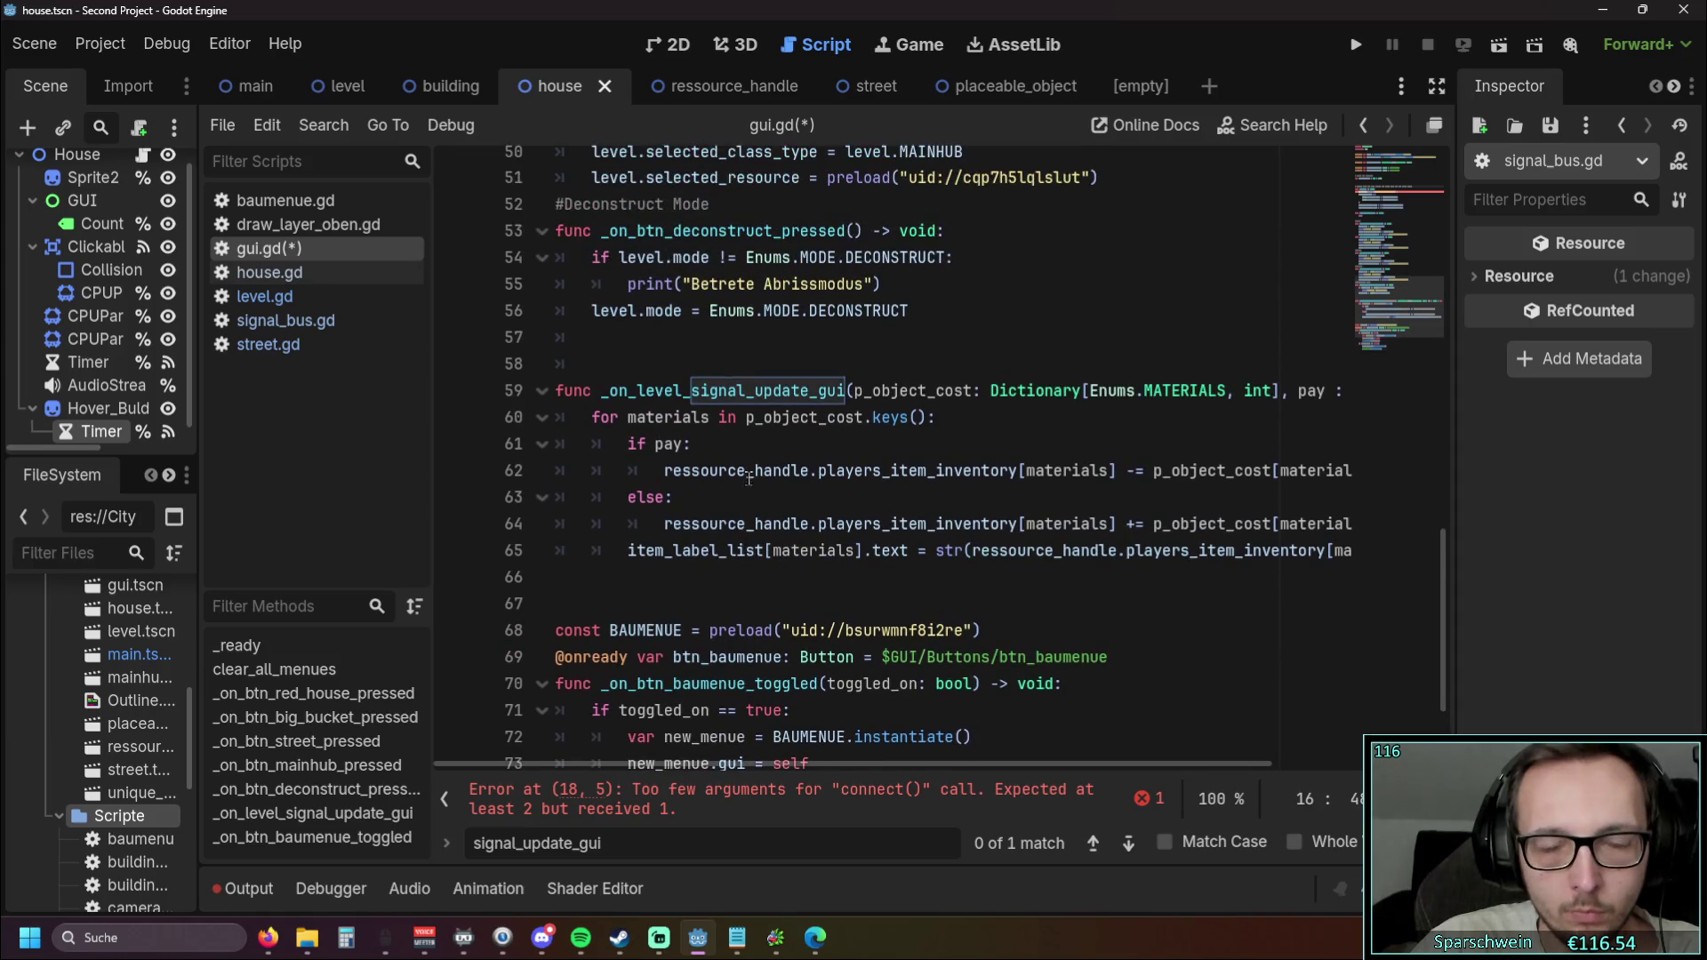
pyautogui.click(718, 476)
pyautogui.click(720, 525)
pyautogui.scroll(1, 724, 498)
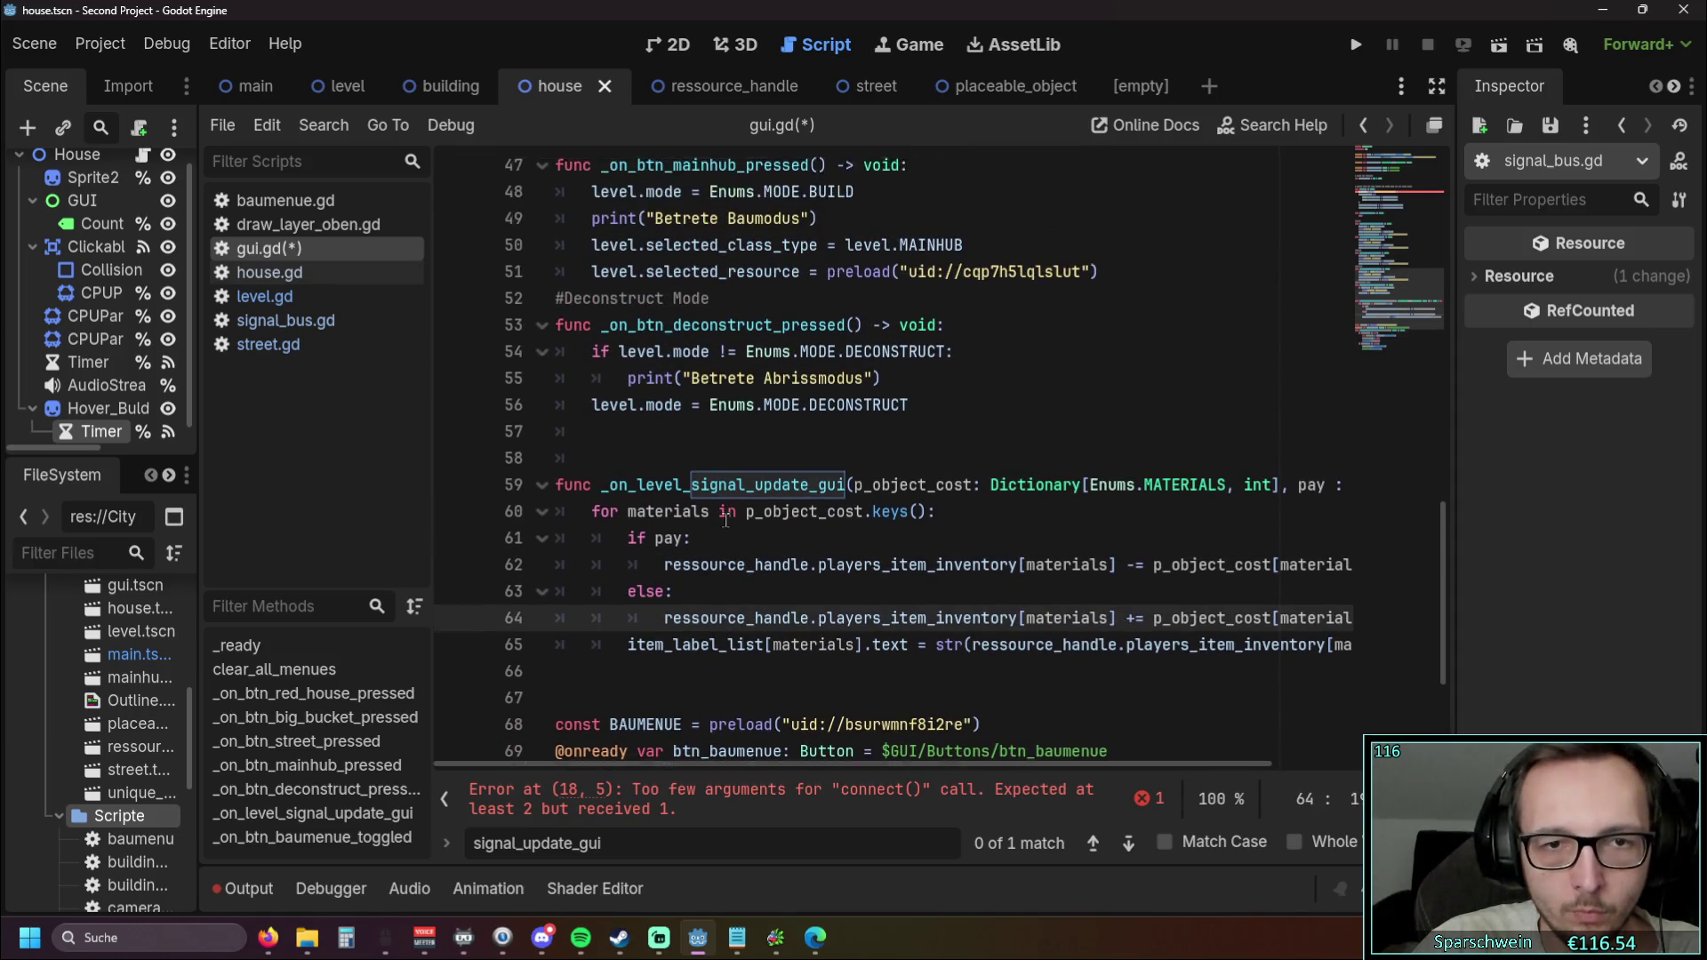
pyautogui.scroll(-1, 724, 498)
# Rename the line 59 handler to update_gui by deleting its _on_level_signal_ prefix
pyautogui.click(738, 471)
pyautogui.click(756, 390)
pyautogui.moveTo(756, 390)
pyautogui.mouseDown()
pyautogui.moveTo(604, 395)
pyautogui.moveTo(694, 391)
pyautogui.mouseUp()
pyautogui.press('BackSpace')
# Pass update_gui as the callable in the SignalBus.connect call on line 18
pyautogui.click(714, 445)
pyautogui.scroll(15, 818, 481)
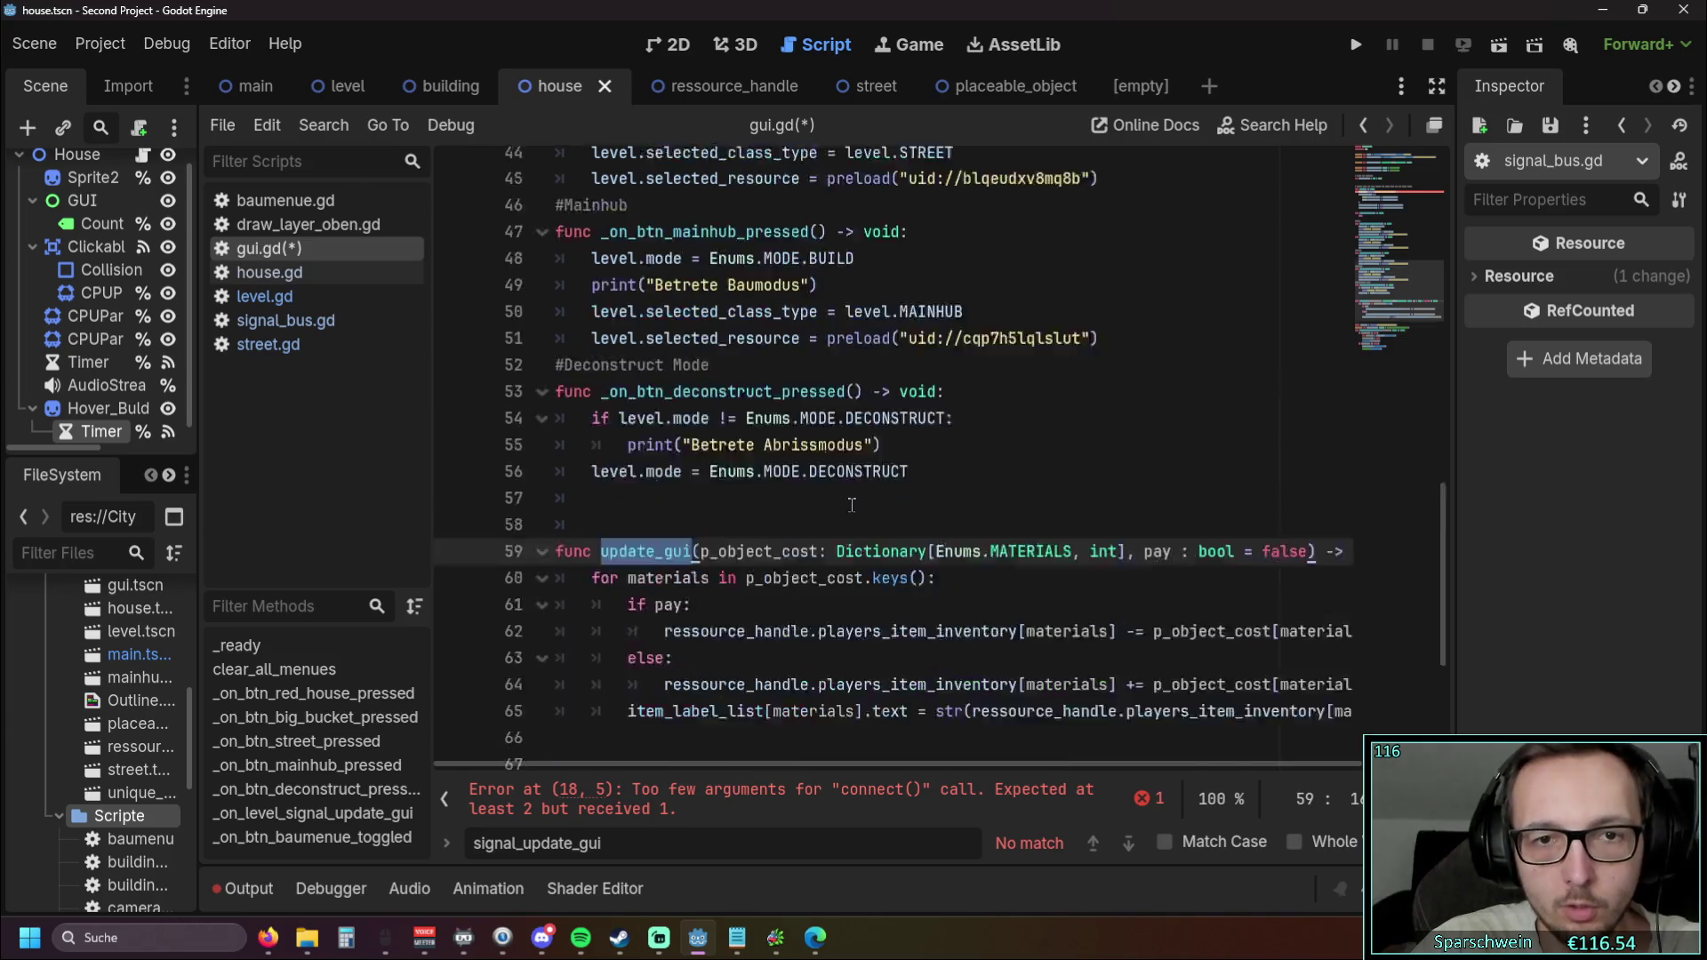
pyautogui.click(977, 620)
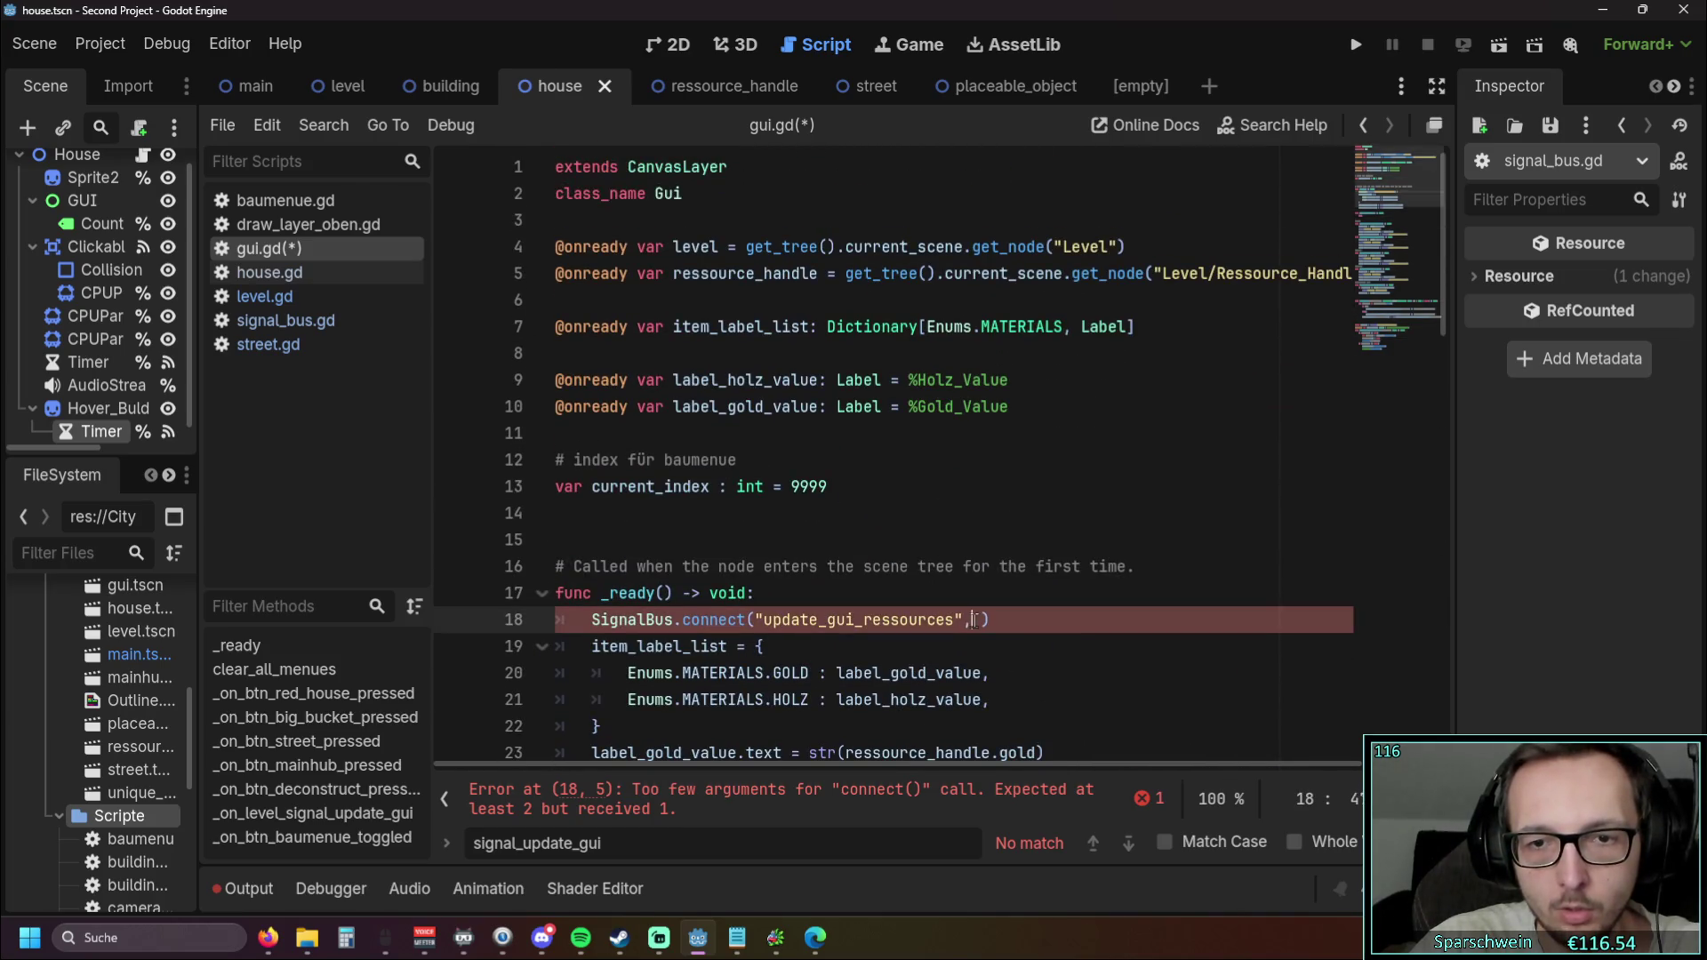
pyautogui.write('update_gui')
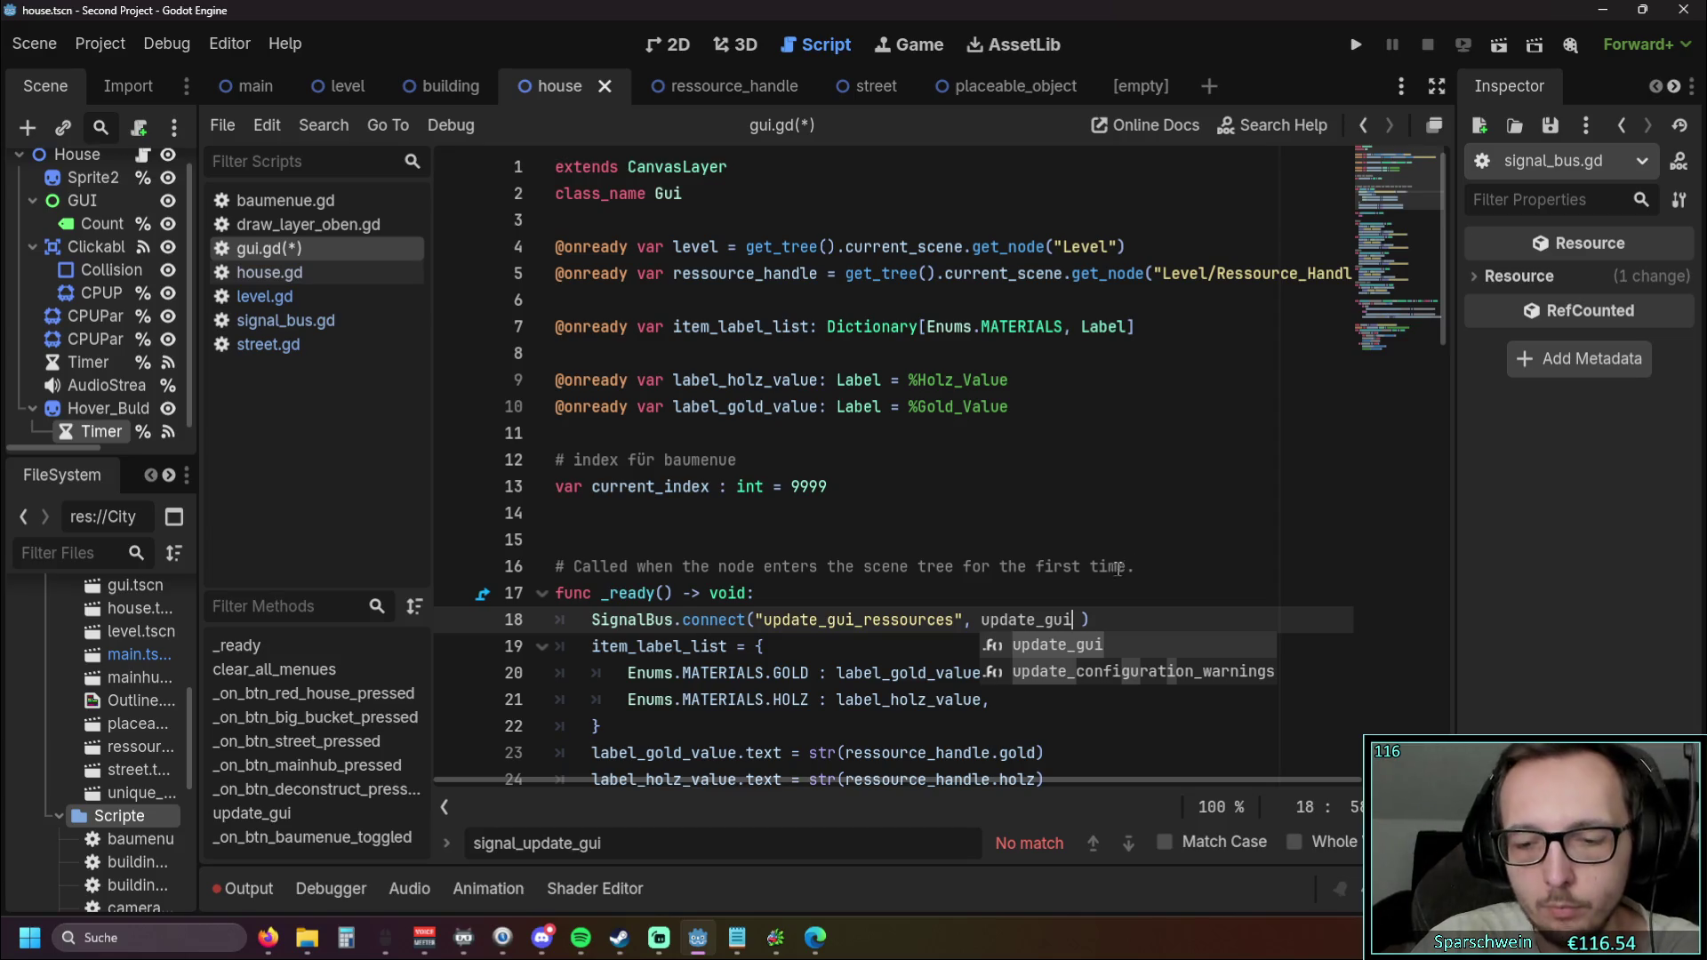
pyautogui.press('Delete')
pyautogui.click(1147, 513)
# Search gui.gd for update_gui and step through the matches to its function definition
pyautogui.scroll(-18, 1000, 505)
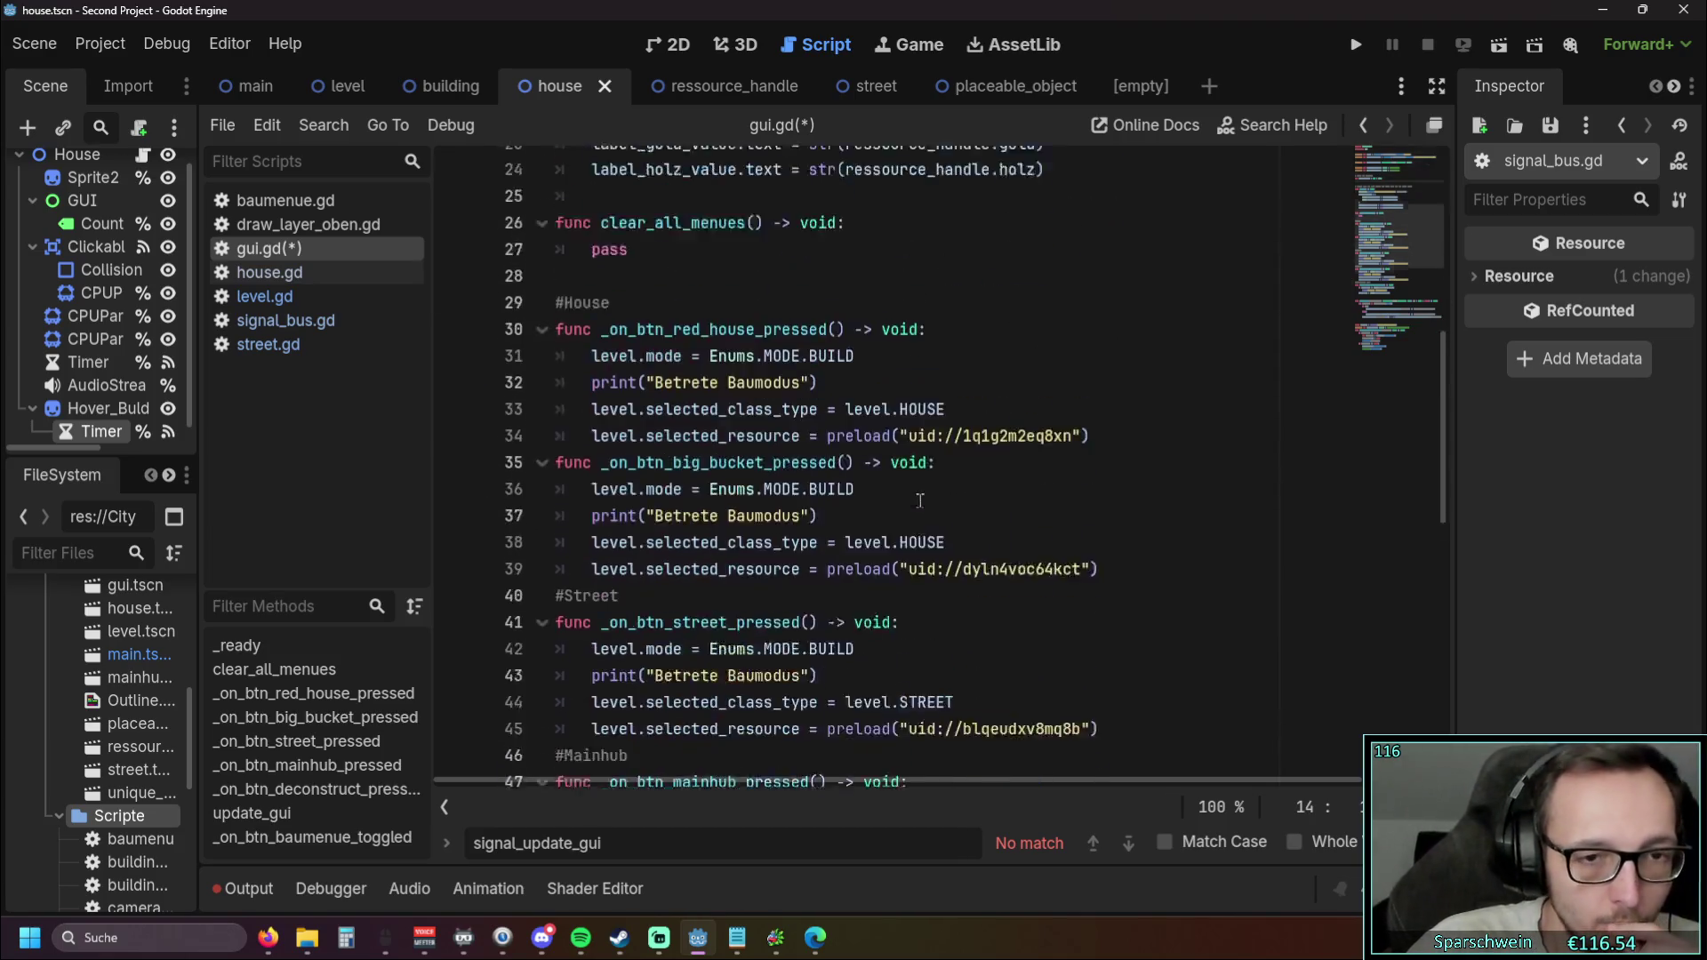
pyautogui.scroll(2, 914, 505)
pyautogui.scroll(1, 914, 505)
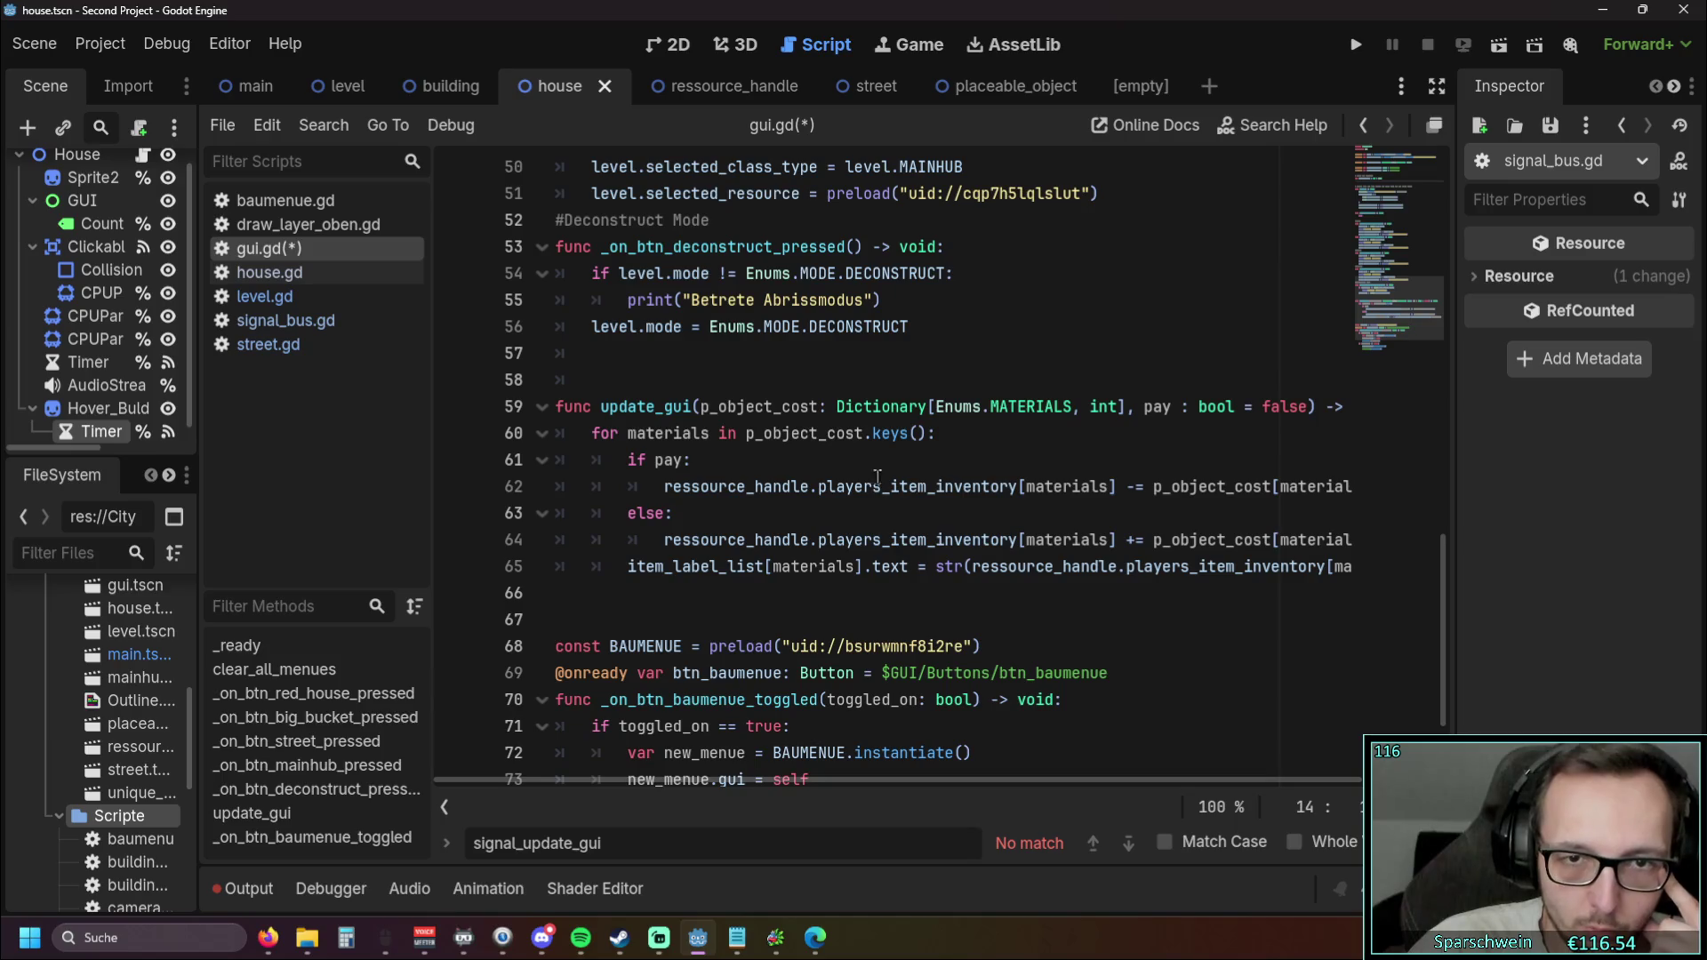
pyautogui.doubleClick(602, 406)
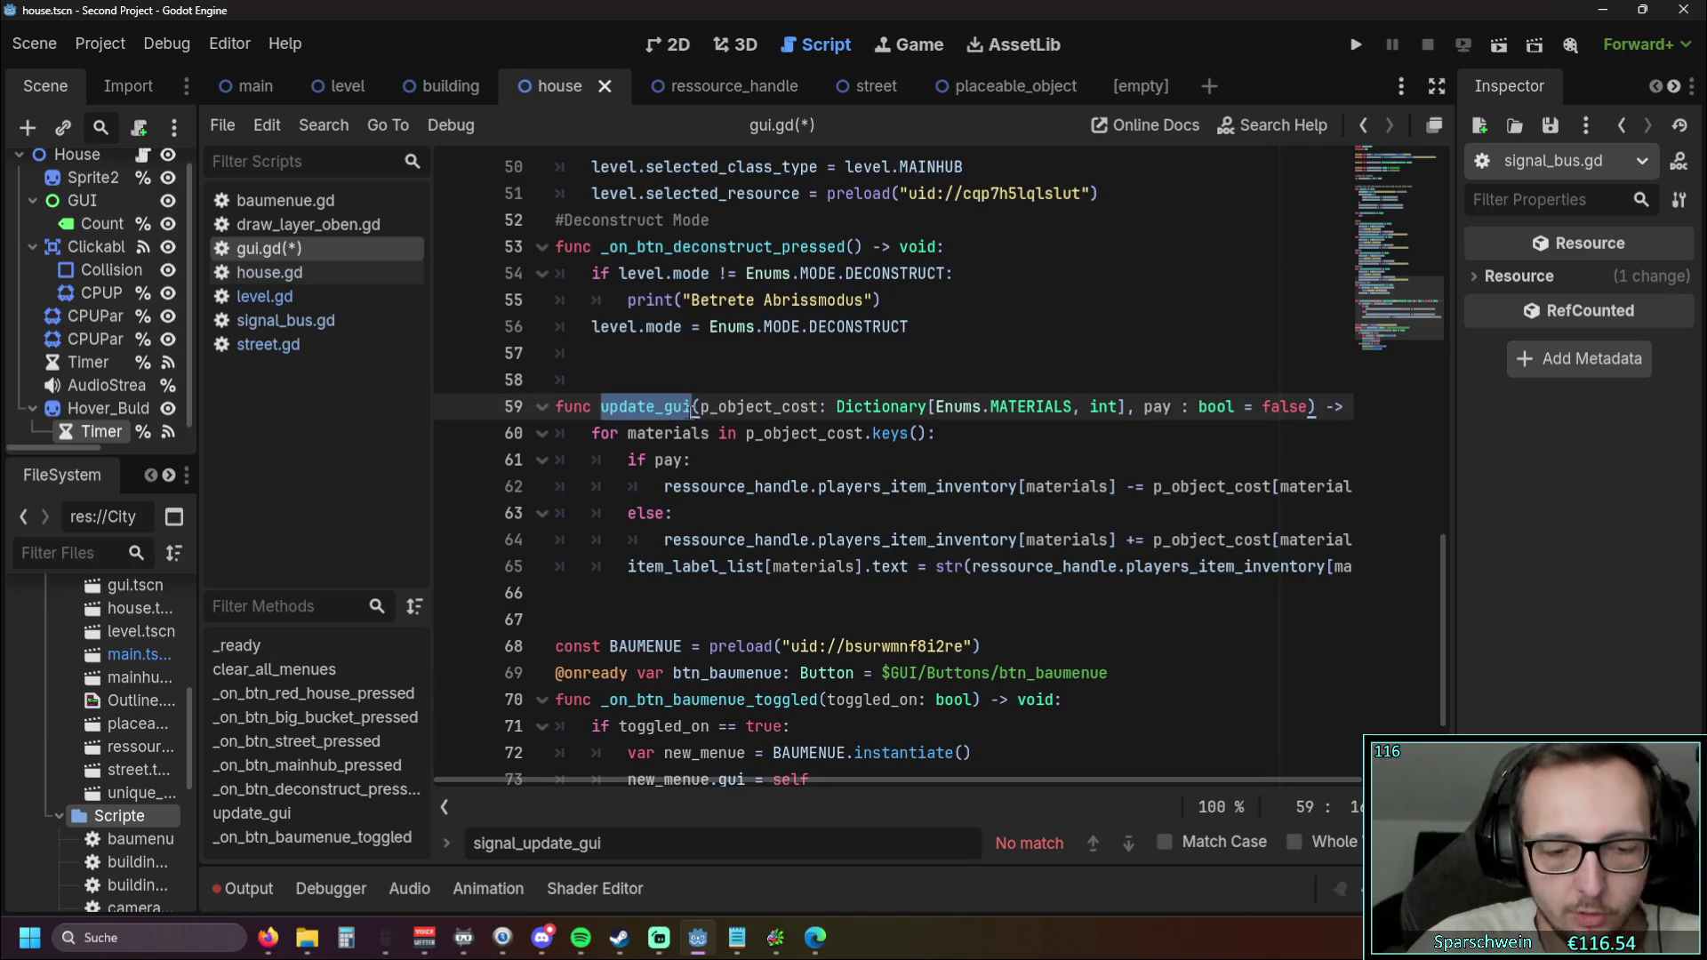
pyautogui.hotkey('ctrl', 'f')
pyautogui.click(1093, 843)
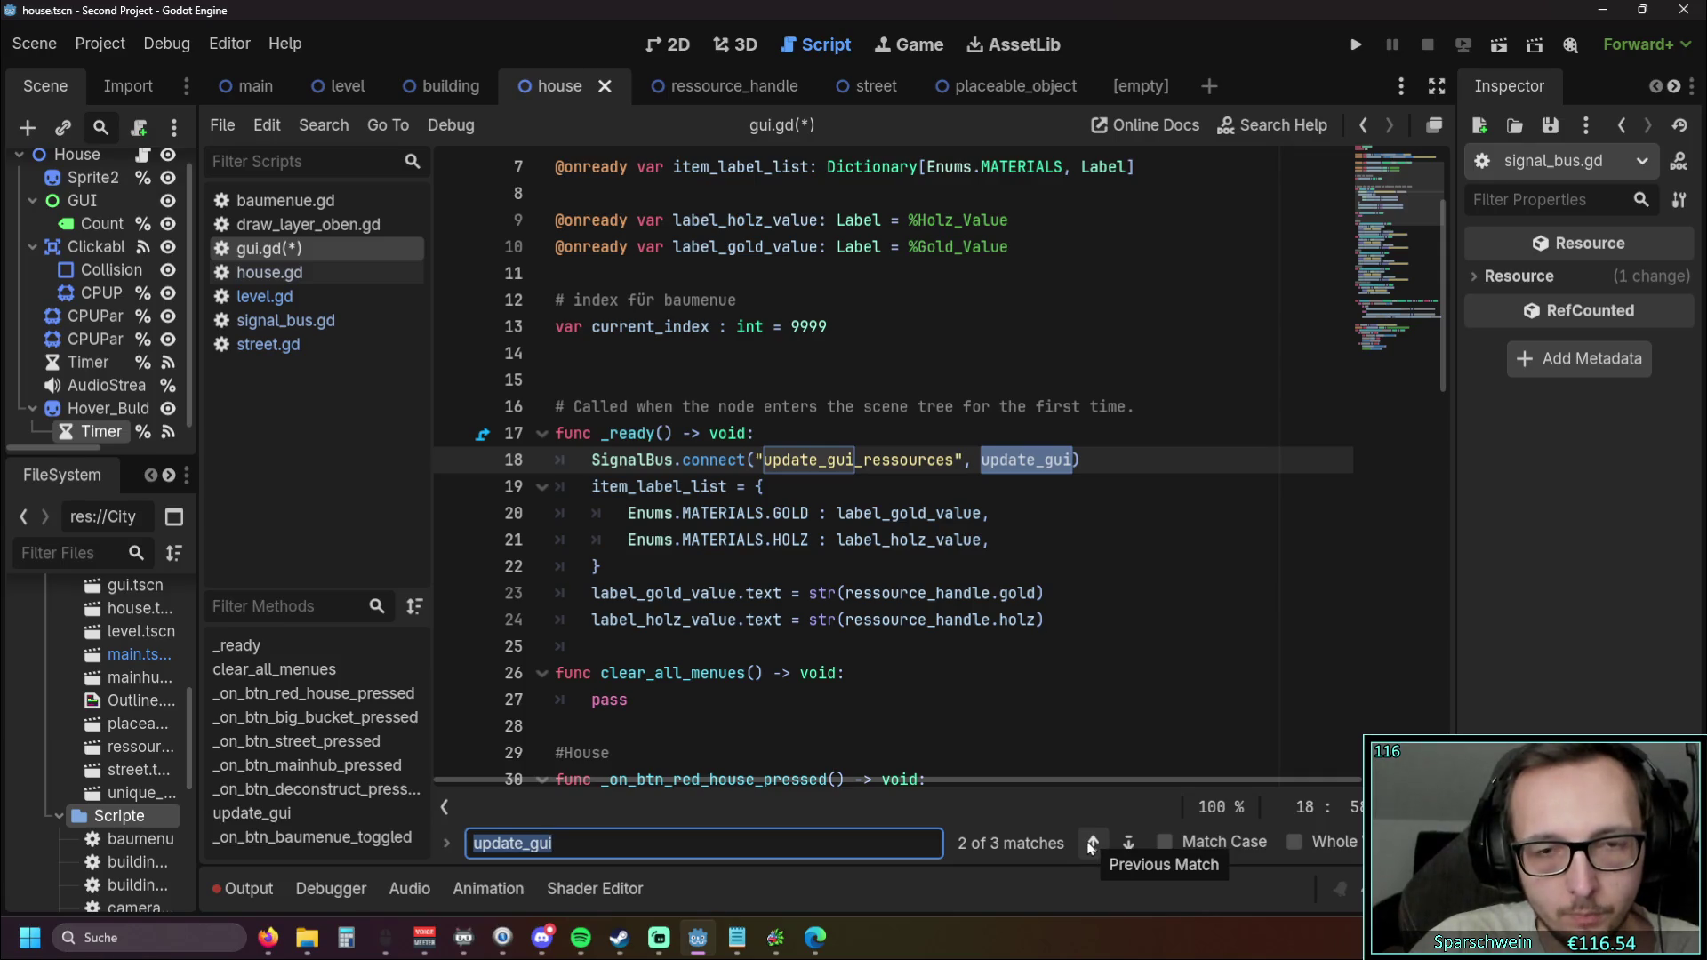
pyautogui.click(1093, 843)
pyautogui.click(1128, 843)
pyautogui.click(1129, 843)
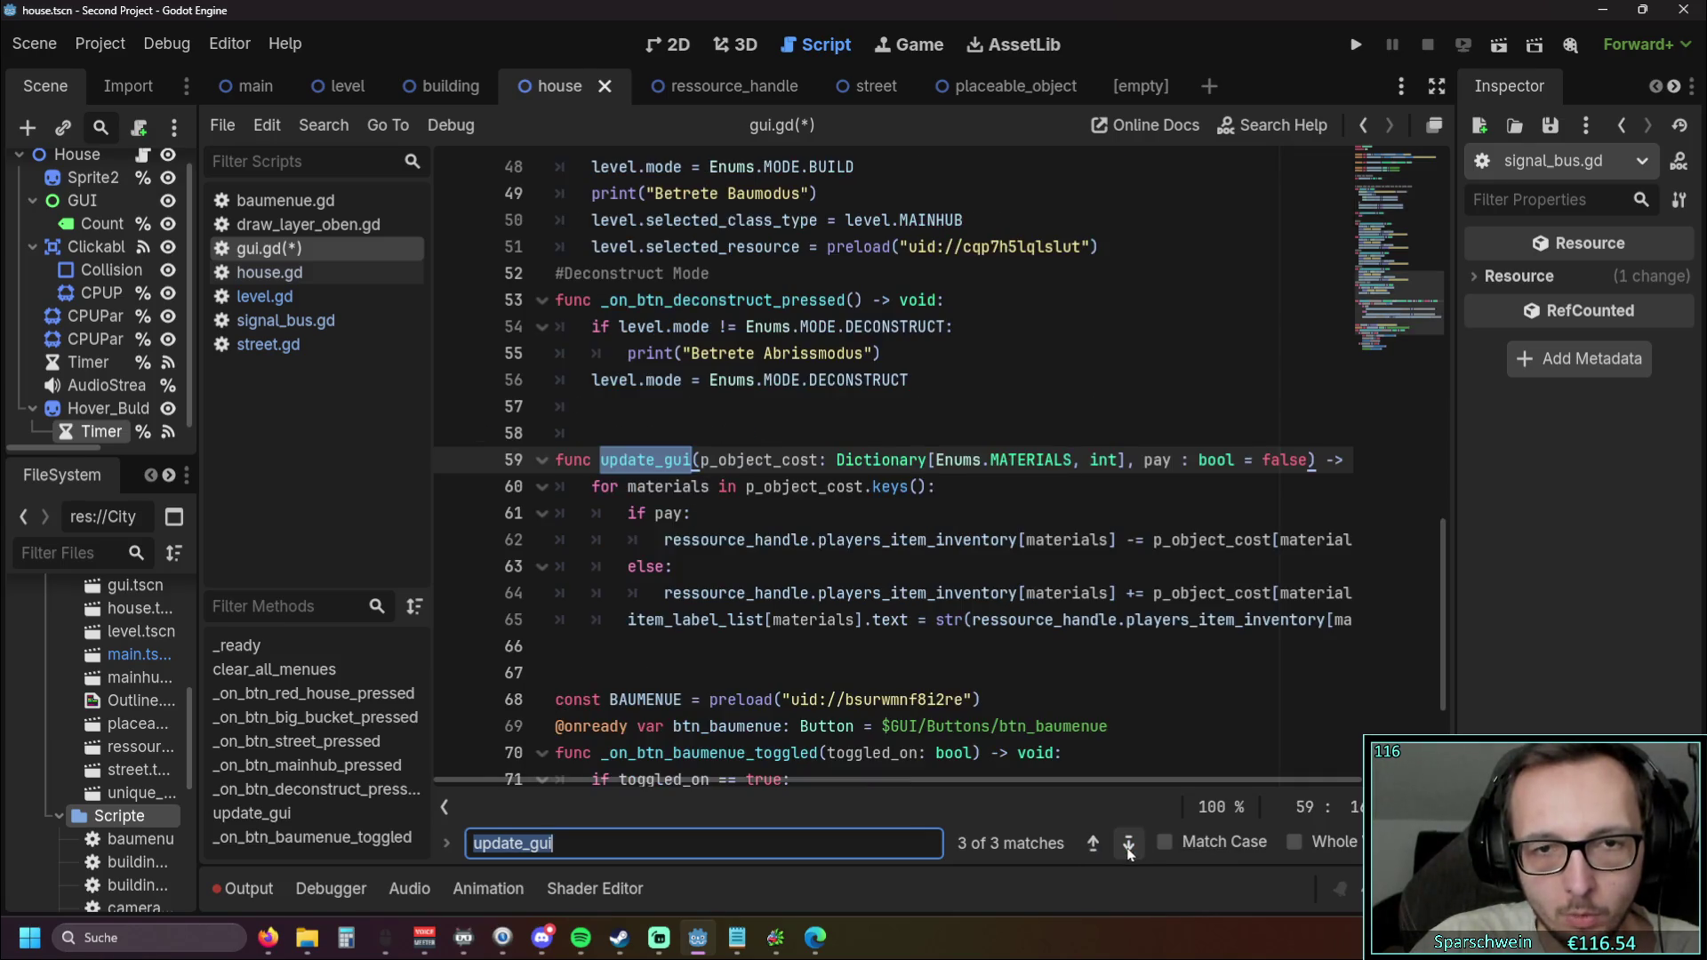
pyautogui.click(1051, 520)
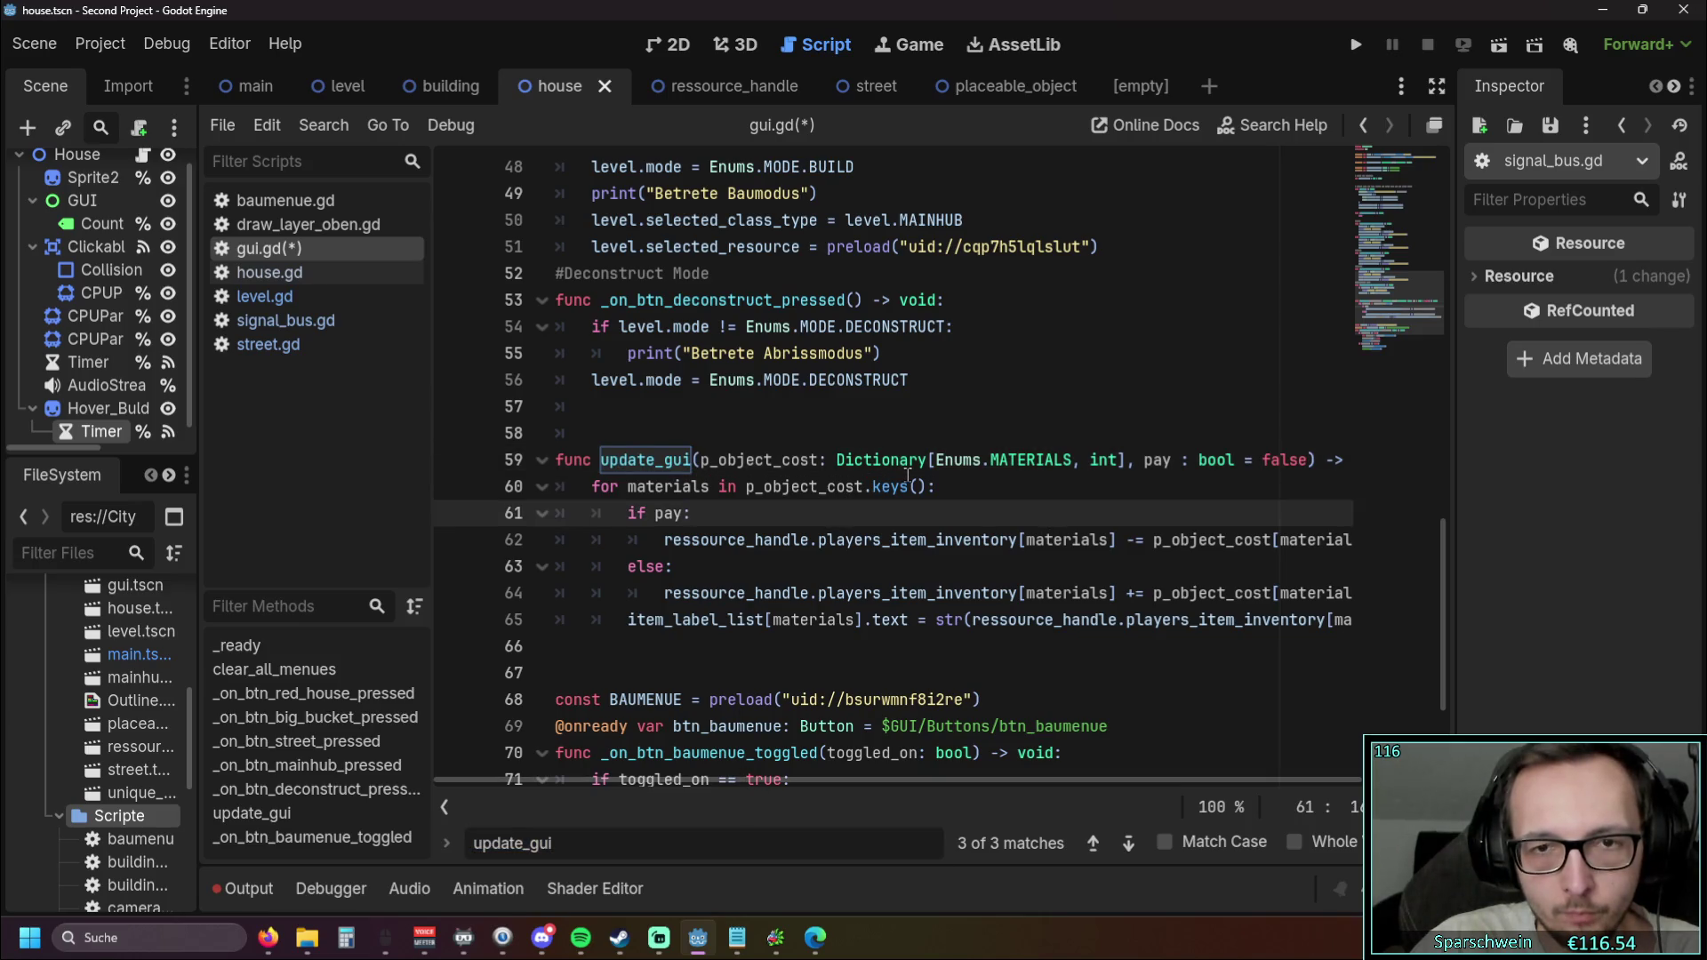
pyautogui.click(881, 593)
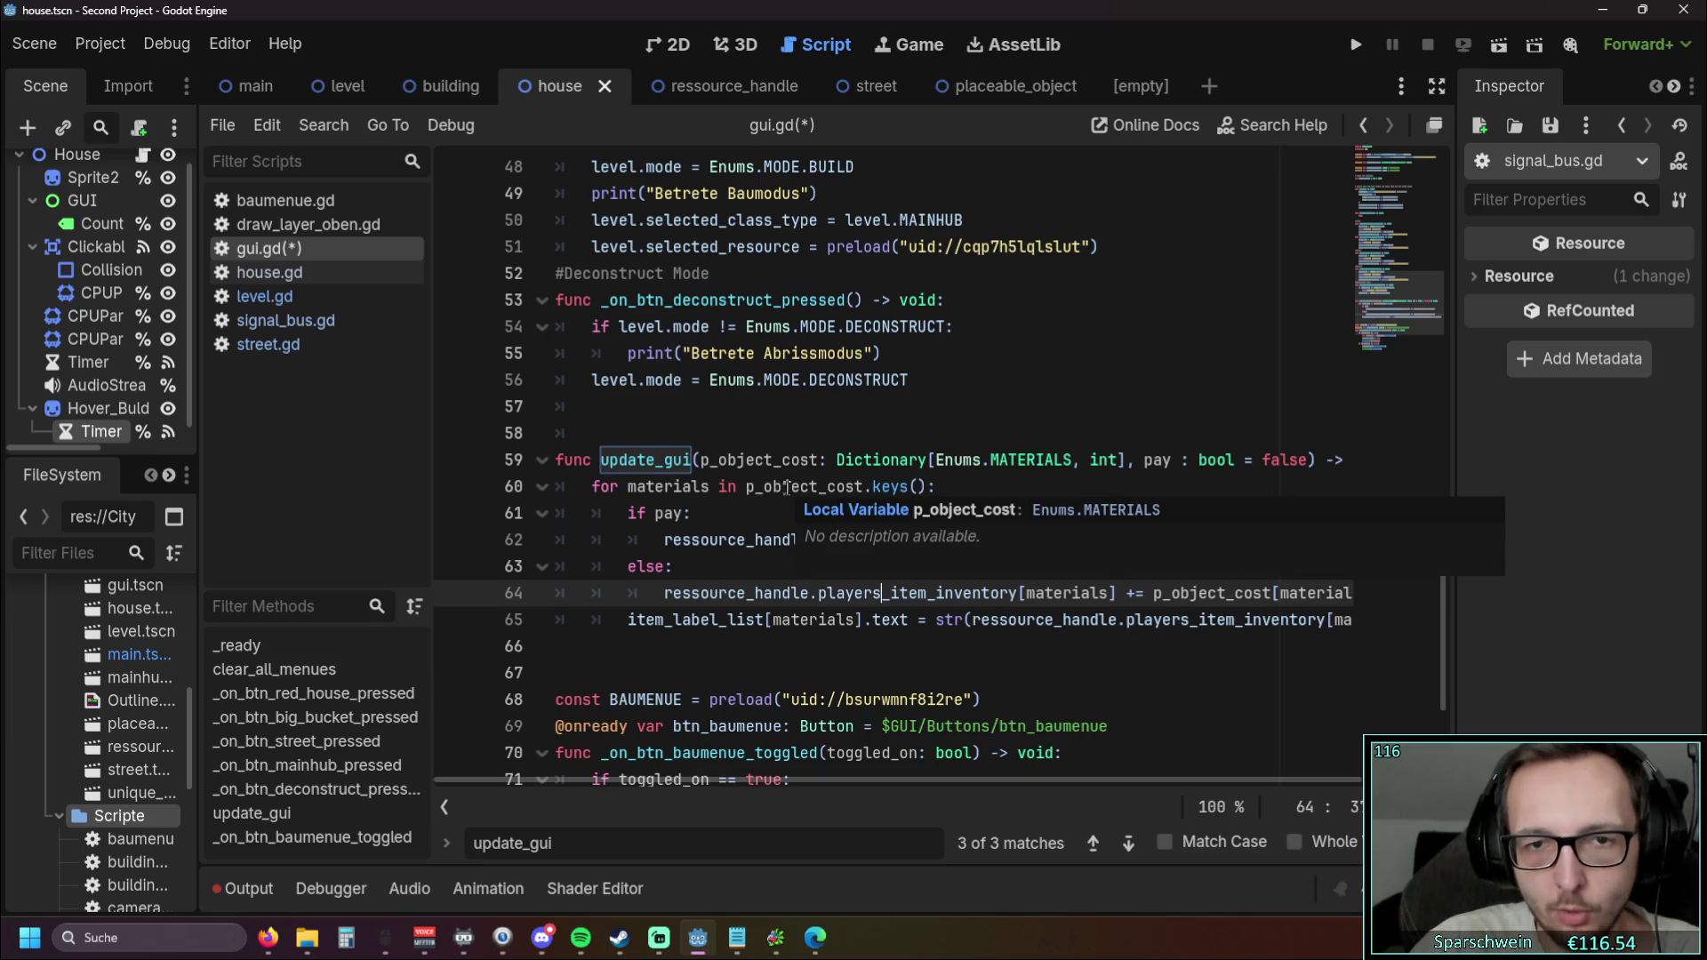
pyautogui.click(786, 488)
pyautogui.click(760, 459)
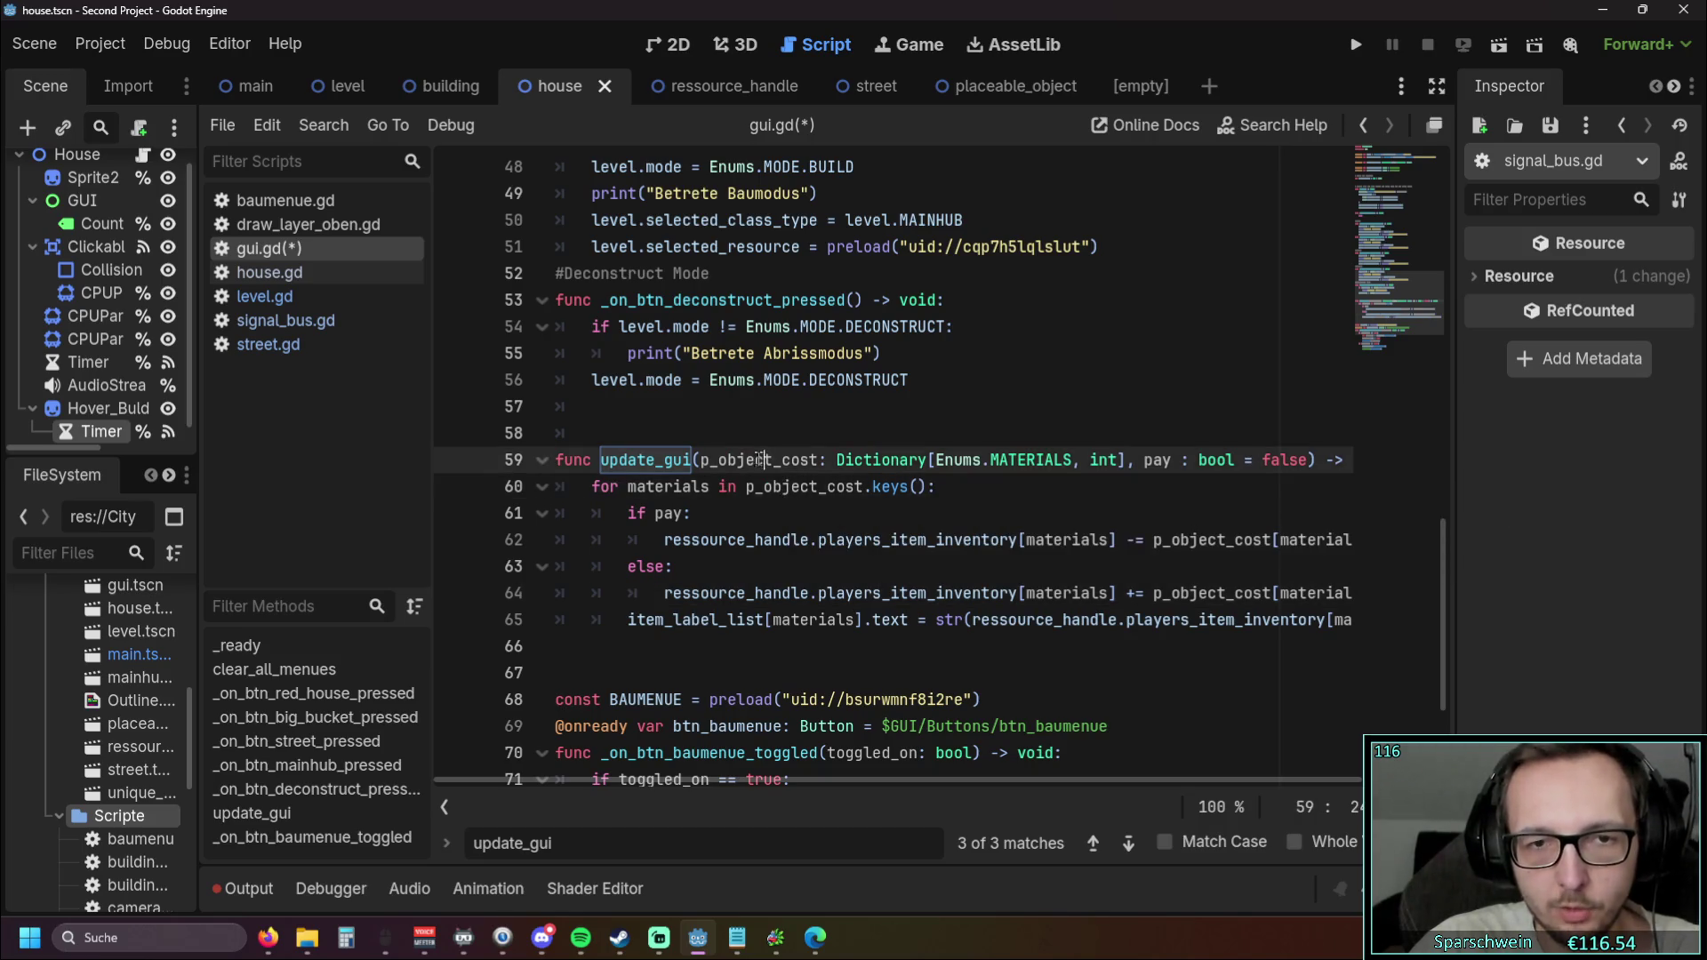
pyautogui.click(760, 537)
pyautogui.doubleClick(763, 537)
pyautogui.click(744, 522)
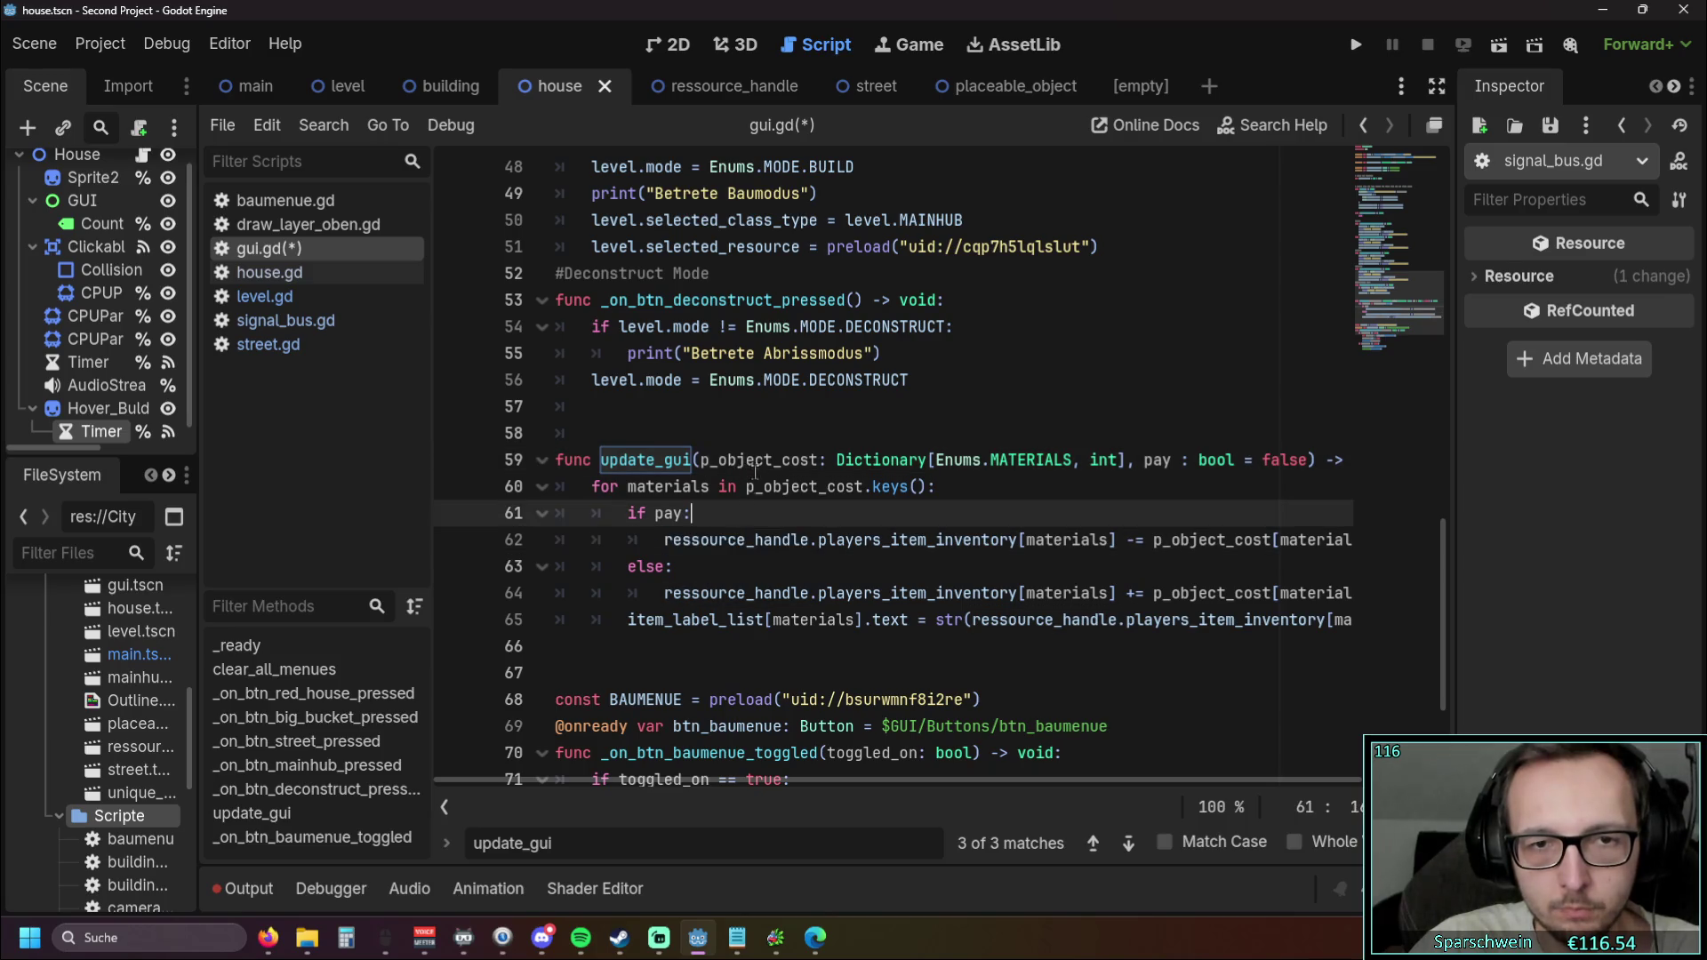
pyautogui.click(755, 464)
pyautogui.click(754, 525)
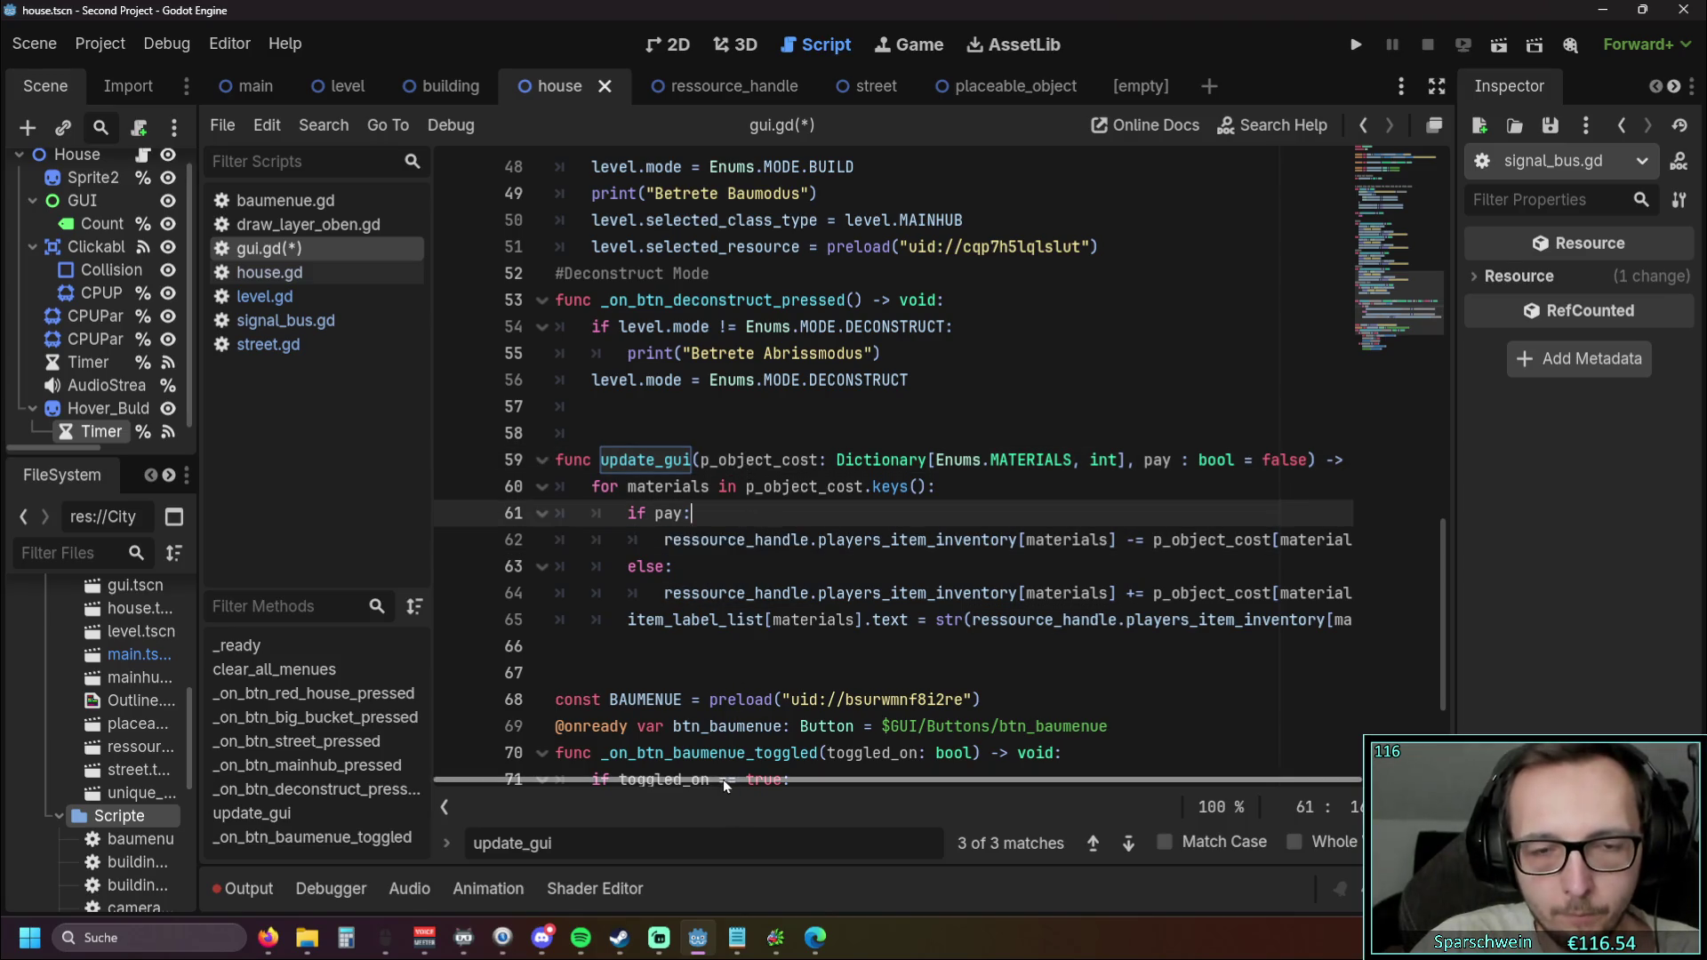
pyautogui.doubleClick(511, 843)
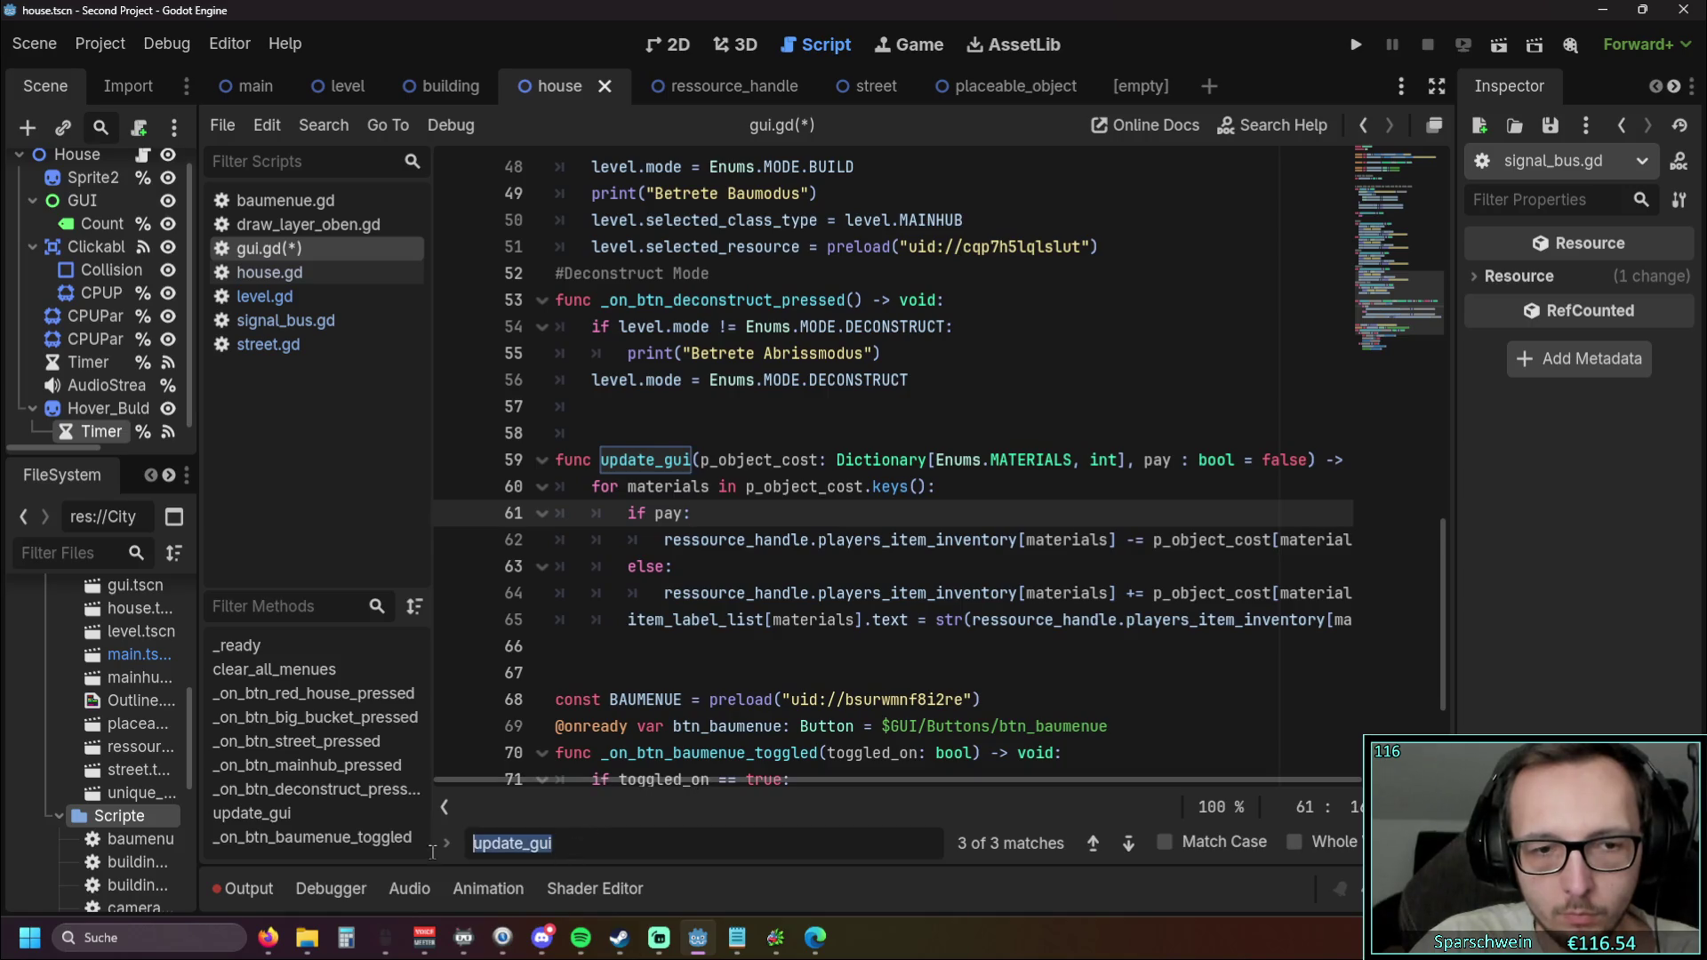
pyautogui.press('BackSpace')
pyautogui.click(756, 649)
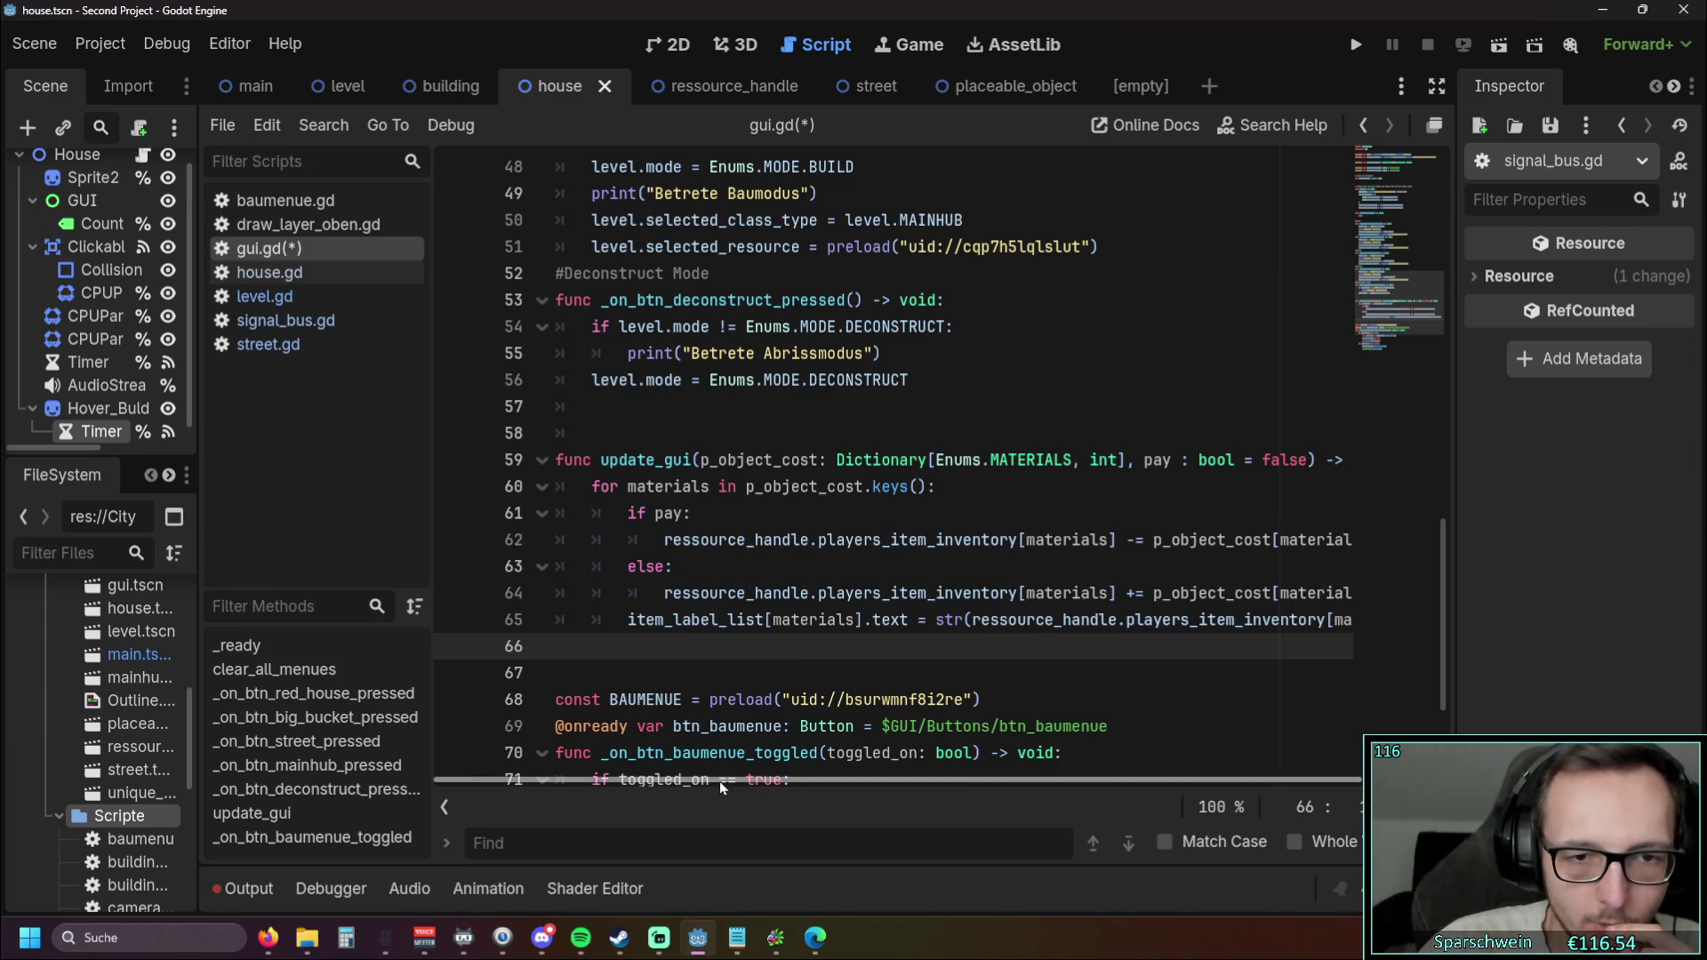
pyautogui.moveTo(719, 780); pyautogui.dragTo(931, 805)
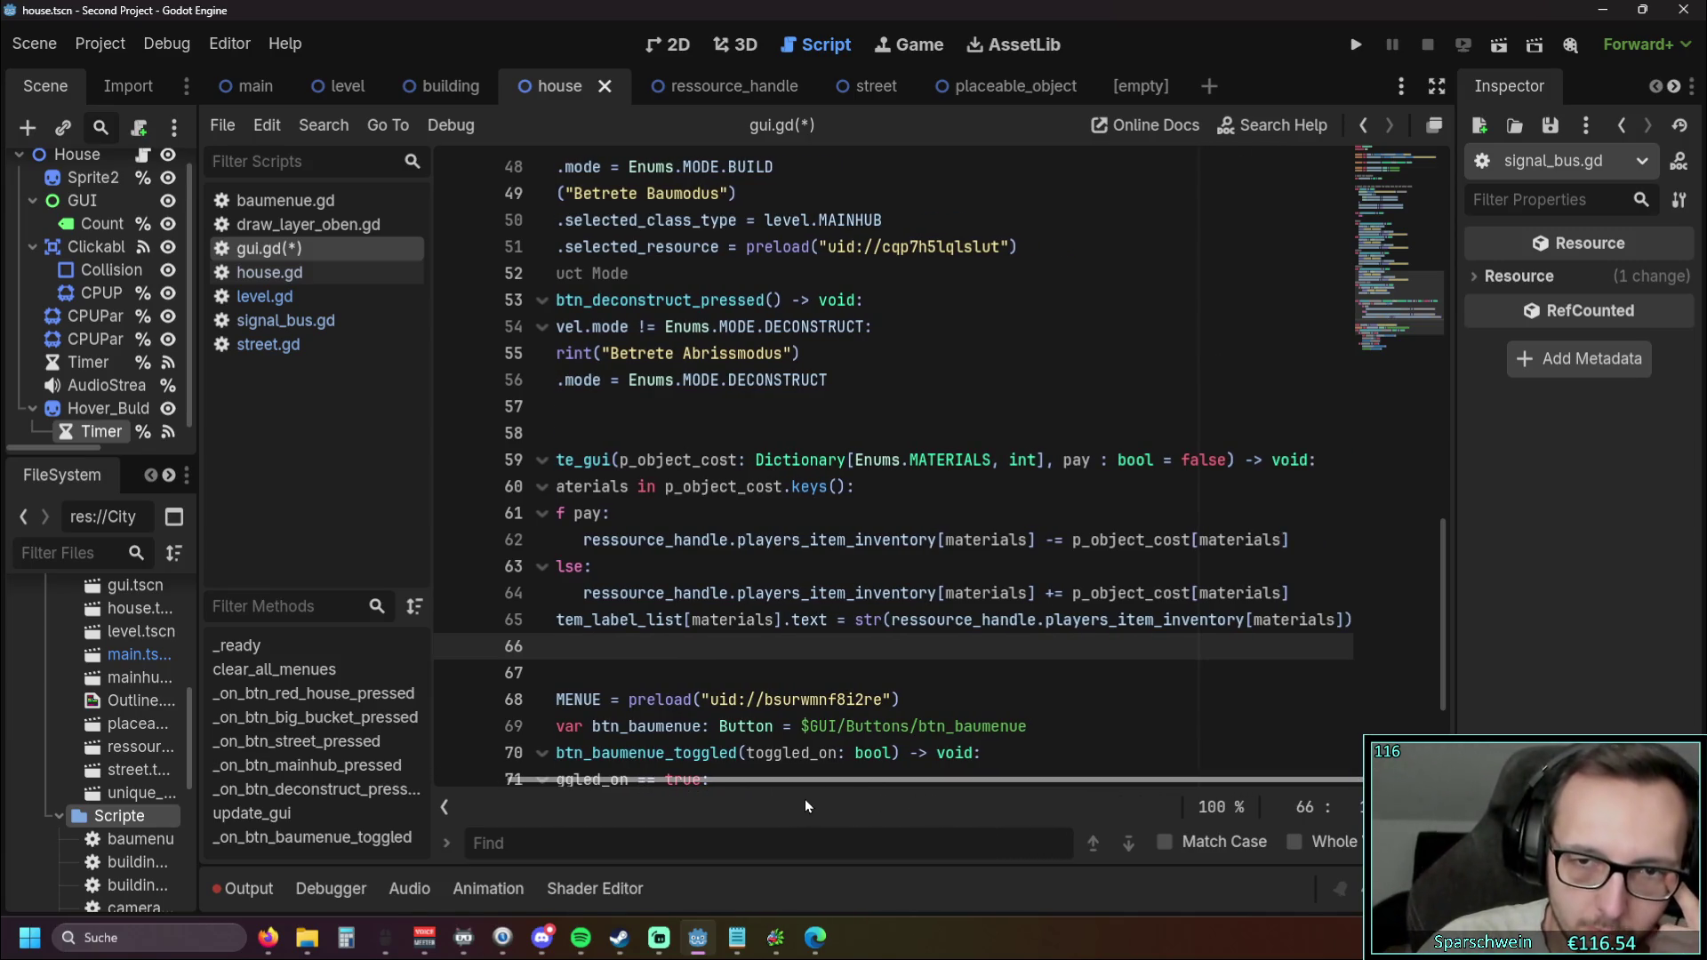
pyautogui.moveTo(805, 807)
pyautogui.mouseDown()
pyautogui.moveTo(685, 815)
pyautogui.moveTo(866, 802)
pyautogui.mouseUp()
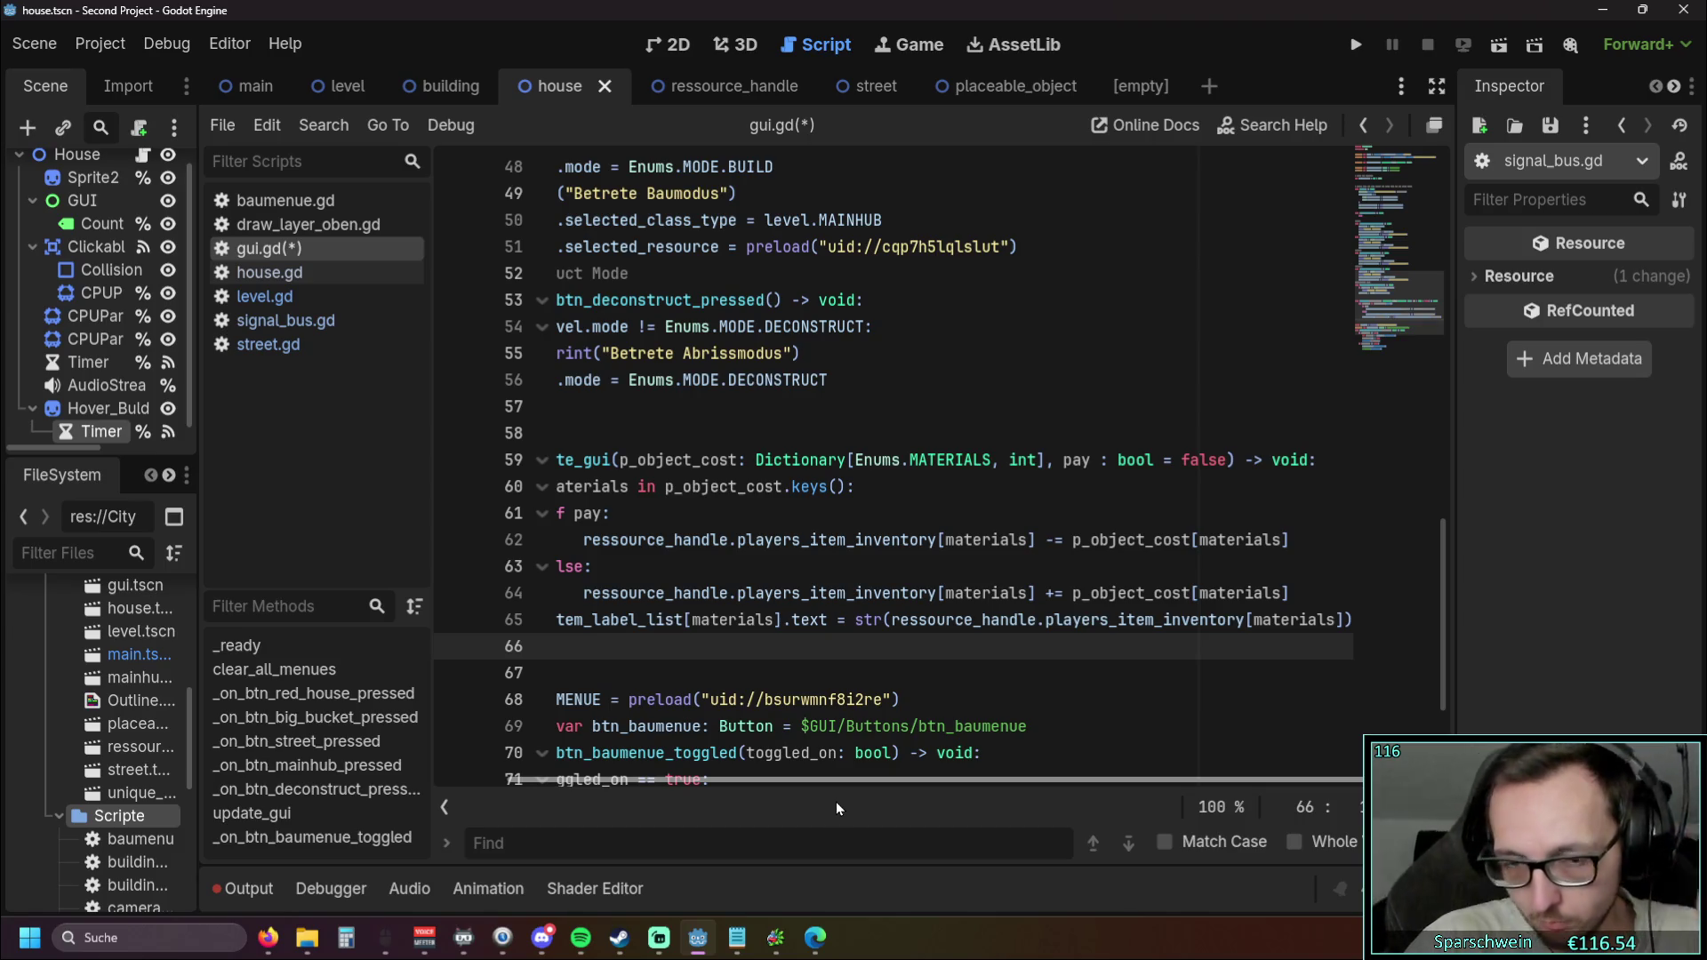
pyautogui.moveTo(790, 797)
pyautogui.mouseDown()
pyautogui.moveTo(675, 787)
pyautogui.moveTo(824, 783)
pyautogui.mouseUp()
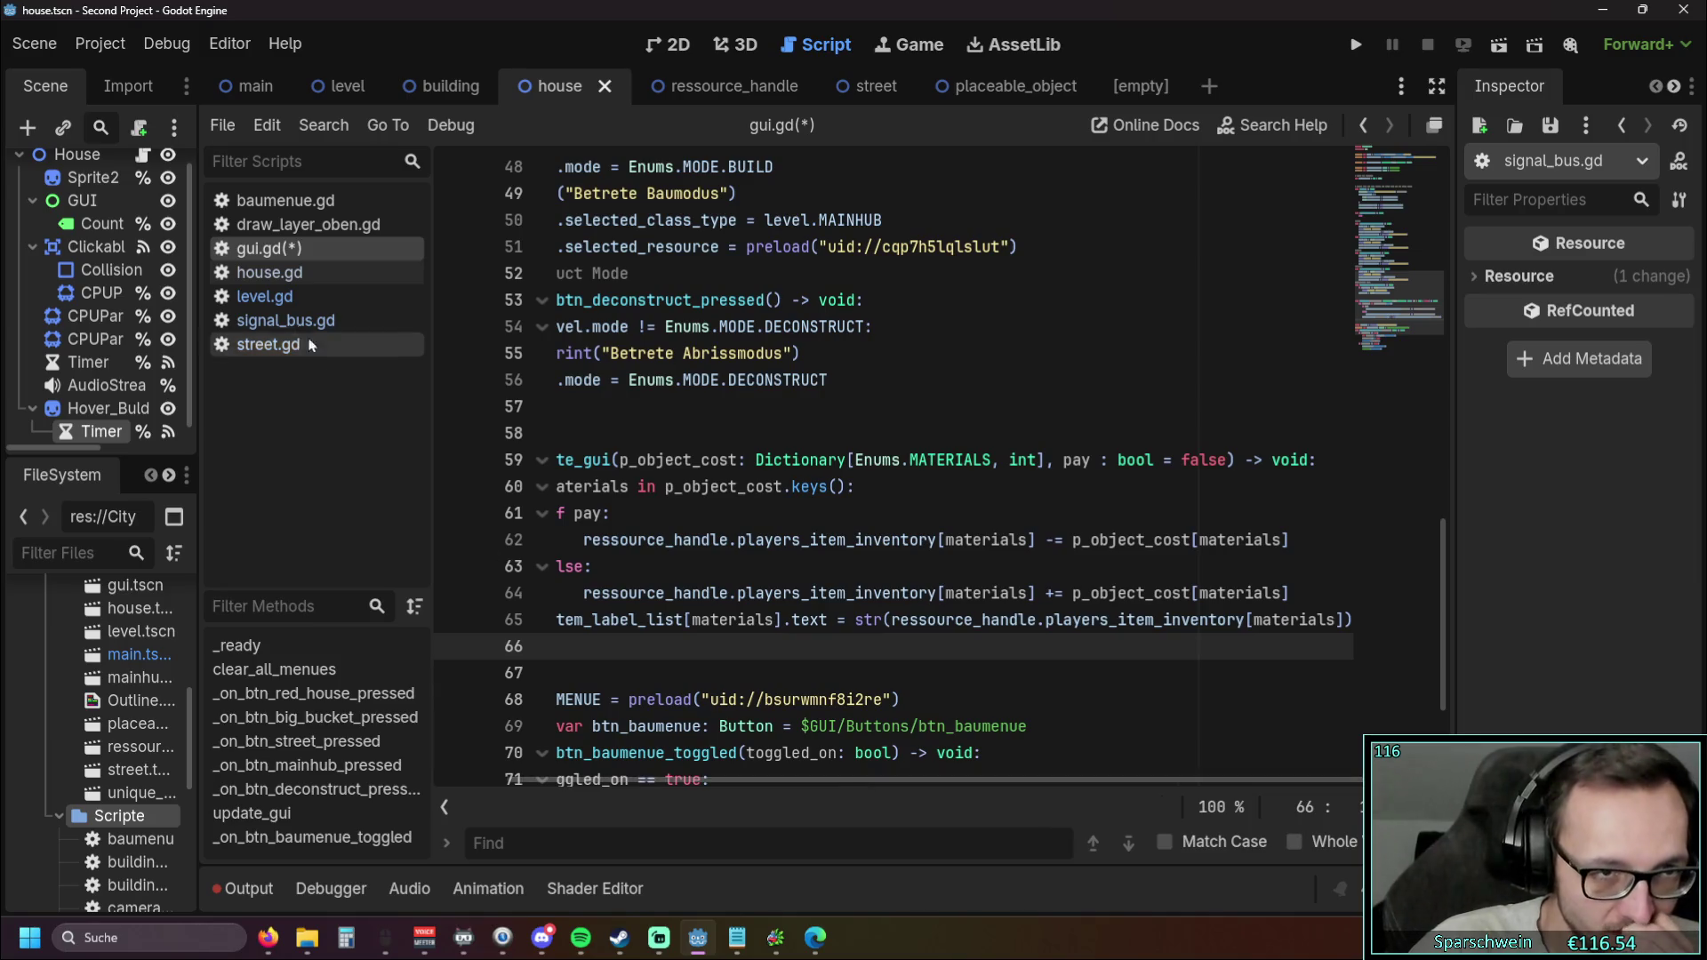
# Review level.gd's signal_update_gui call and move to empty line 192
pyautogui.click(264, 296)
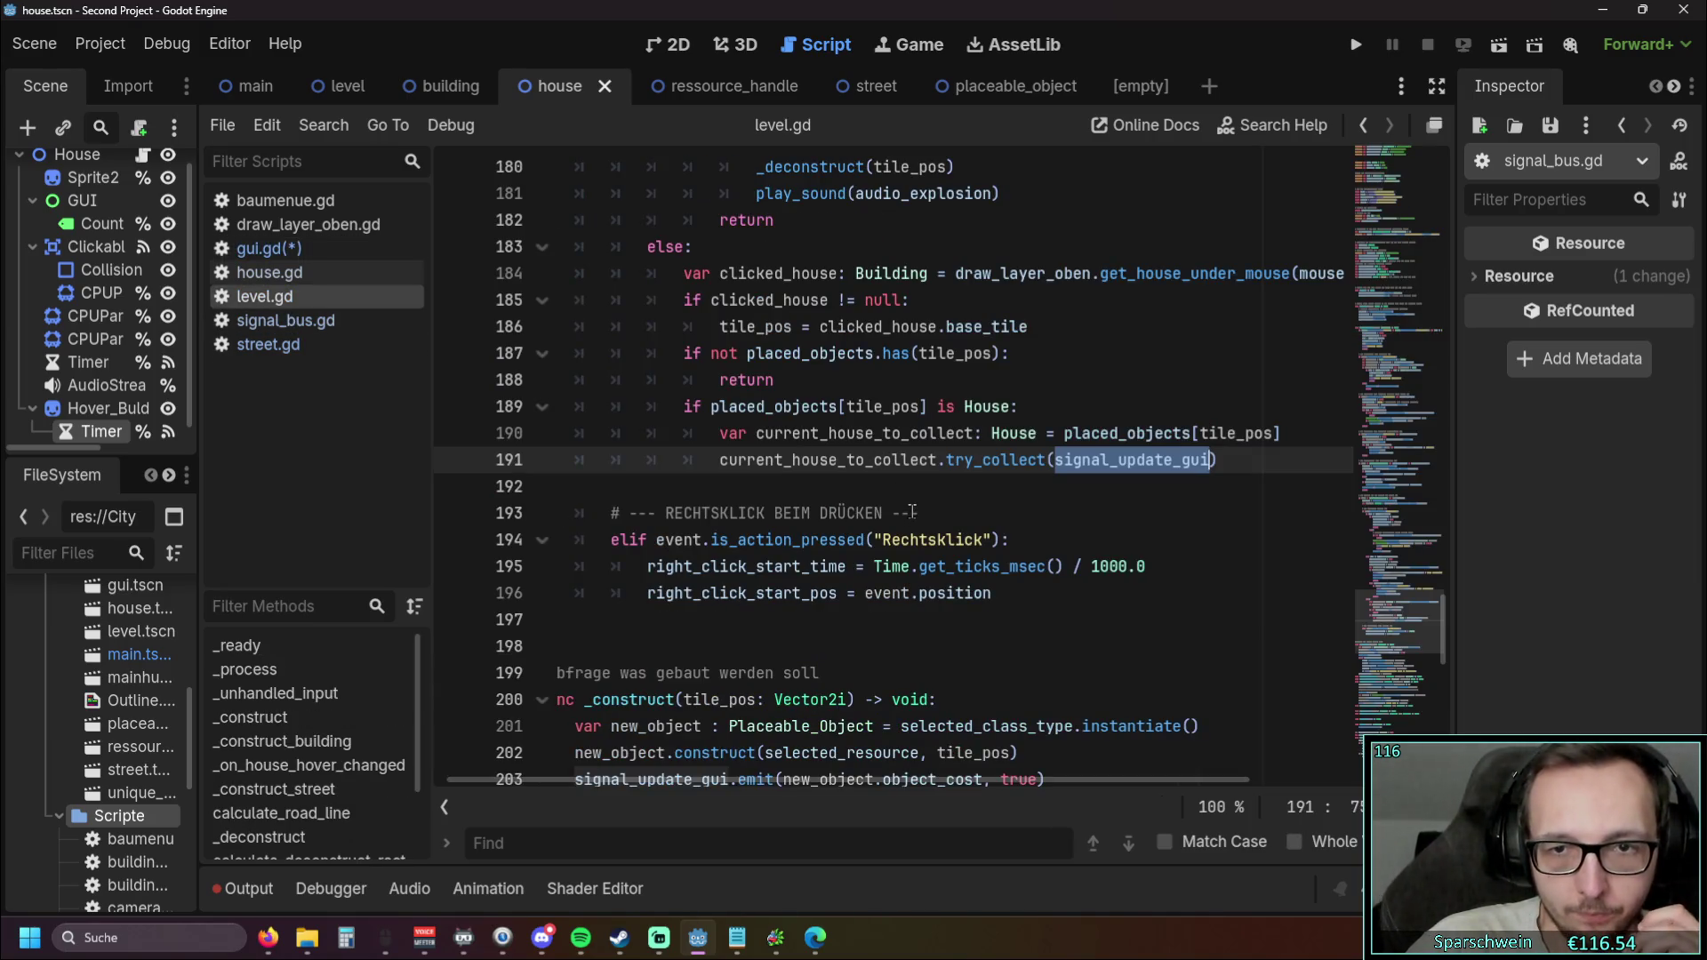
pyautogui.click(1032, 498)
pyautogui.scroll(1, 1029, 503)
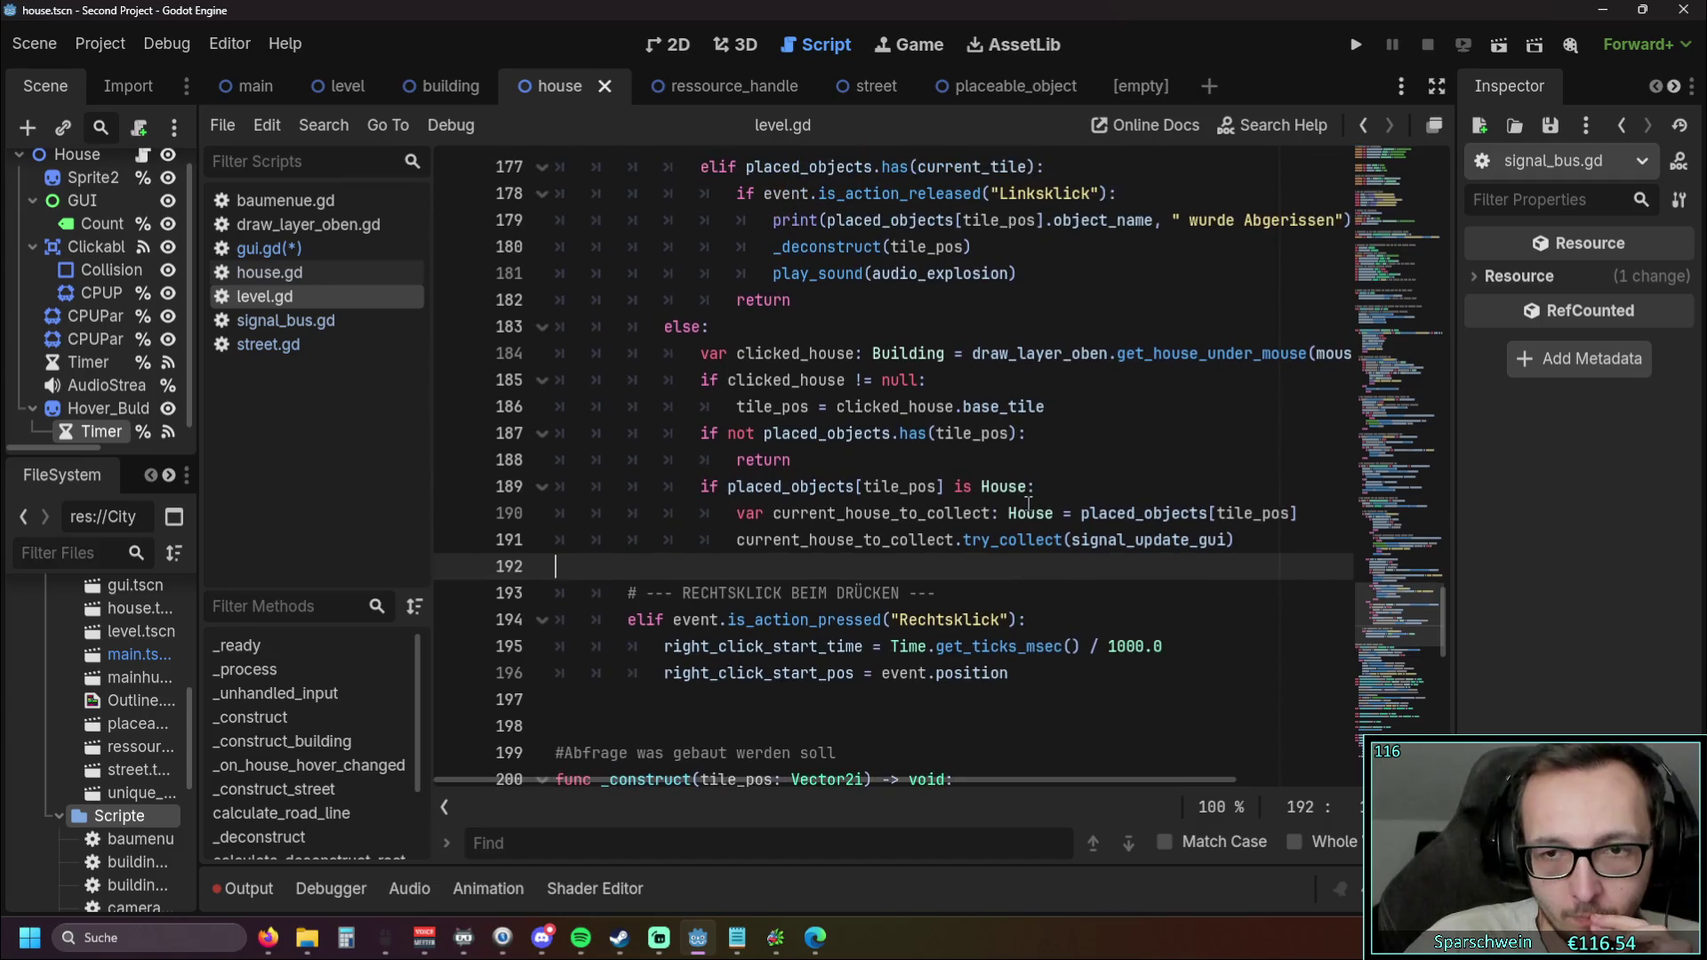
pyautogui.scroll(-1, 1044, 514)
pyautogui.scroll(2, 1049, 512)
pyautogui.scroll(-1, 1050, 511)
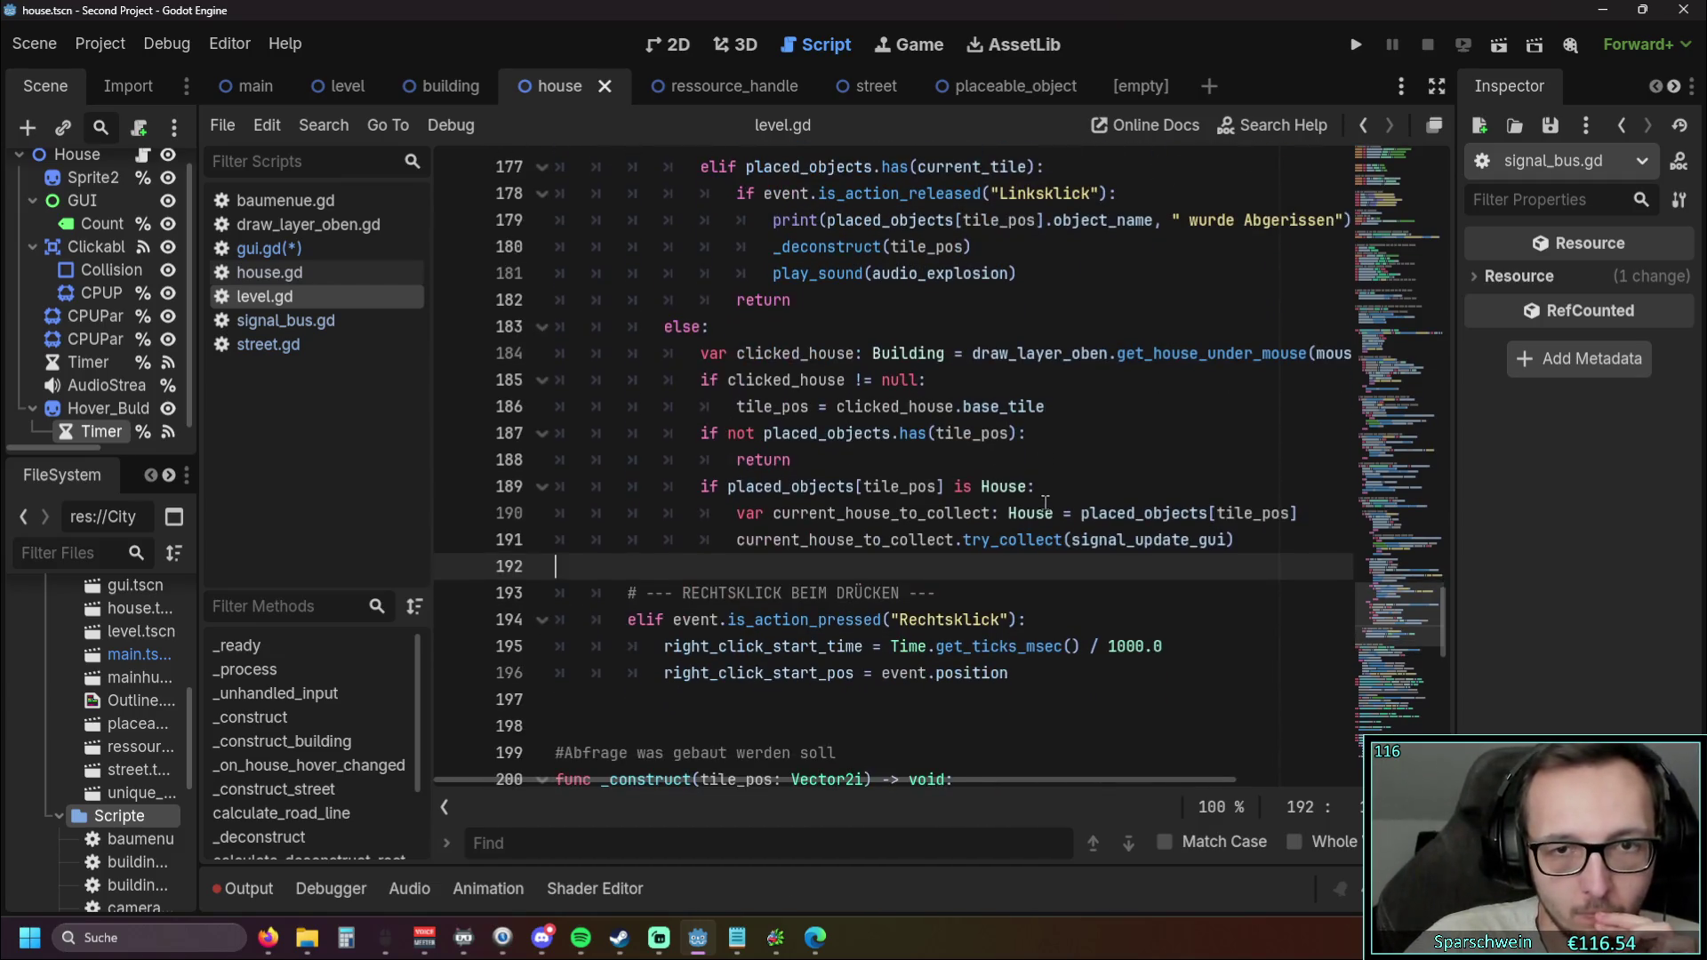
# Check signal_bus.gd and street.gd, then search gui.gd for every use of update_gui
pyautogui.click(320, 324)
pyautogui.click(298, 344)
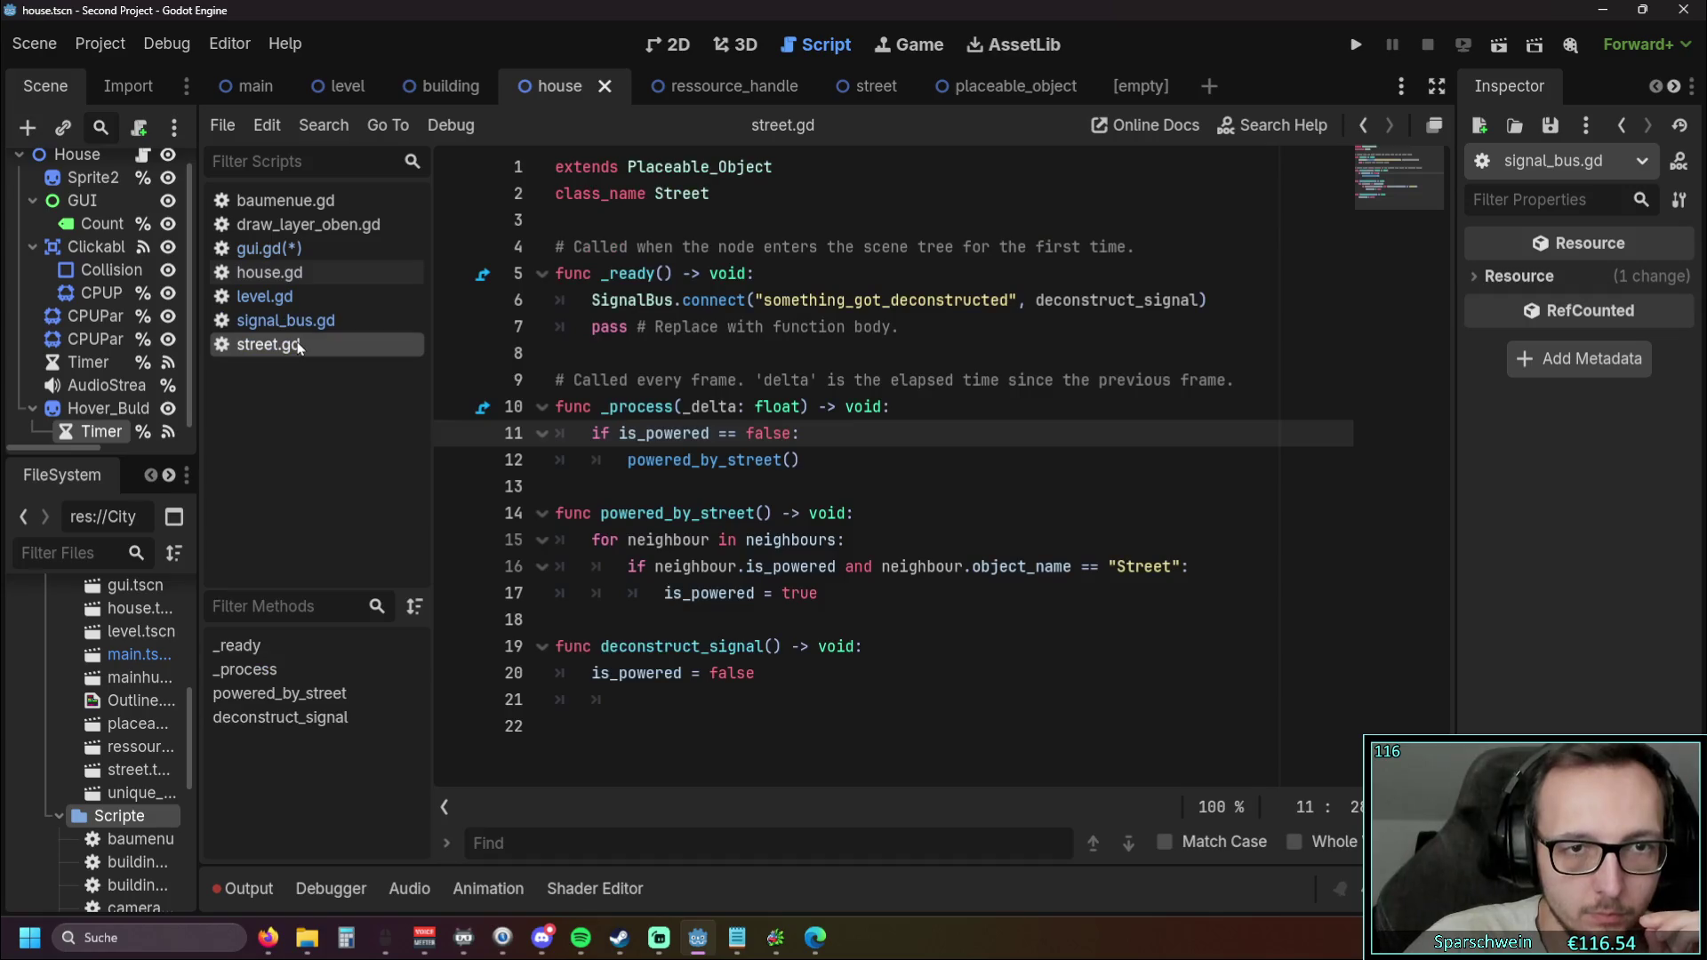
pyautogui.click(267, 249)
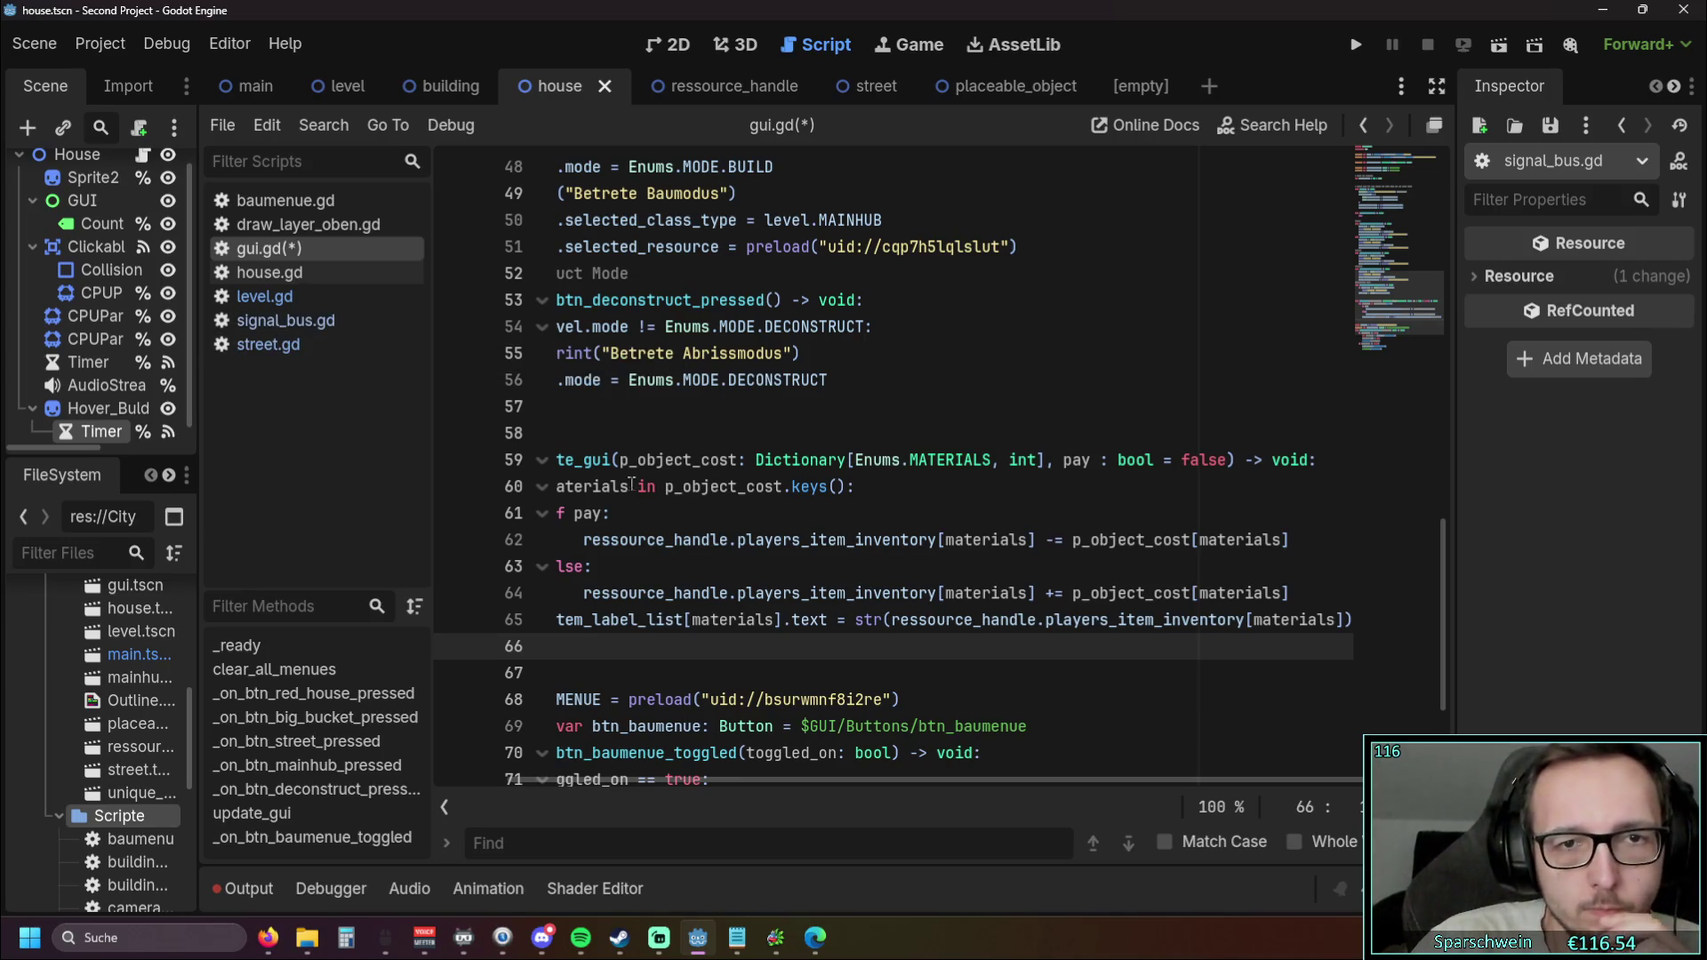
pyautogui.click(681, 781)
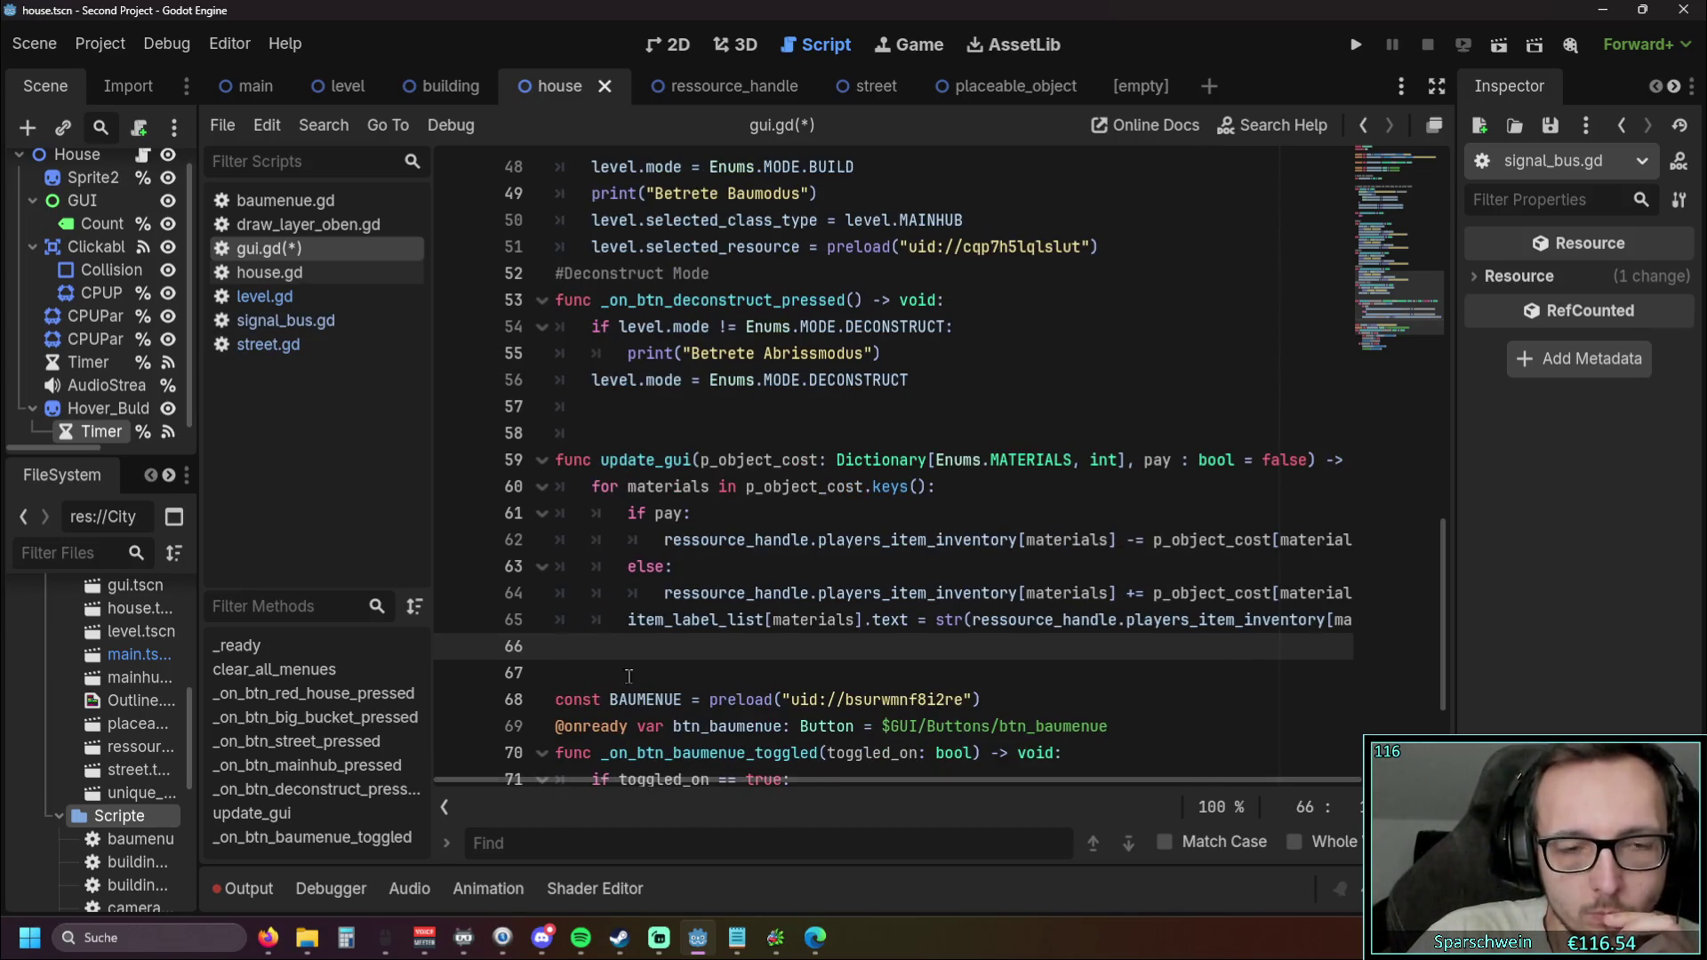
pyautogui.scroll(-1, 703, 553)
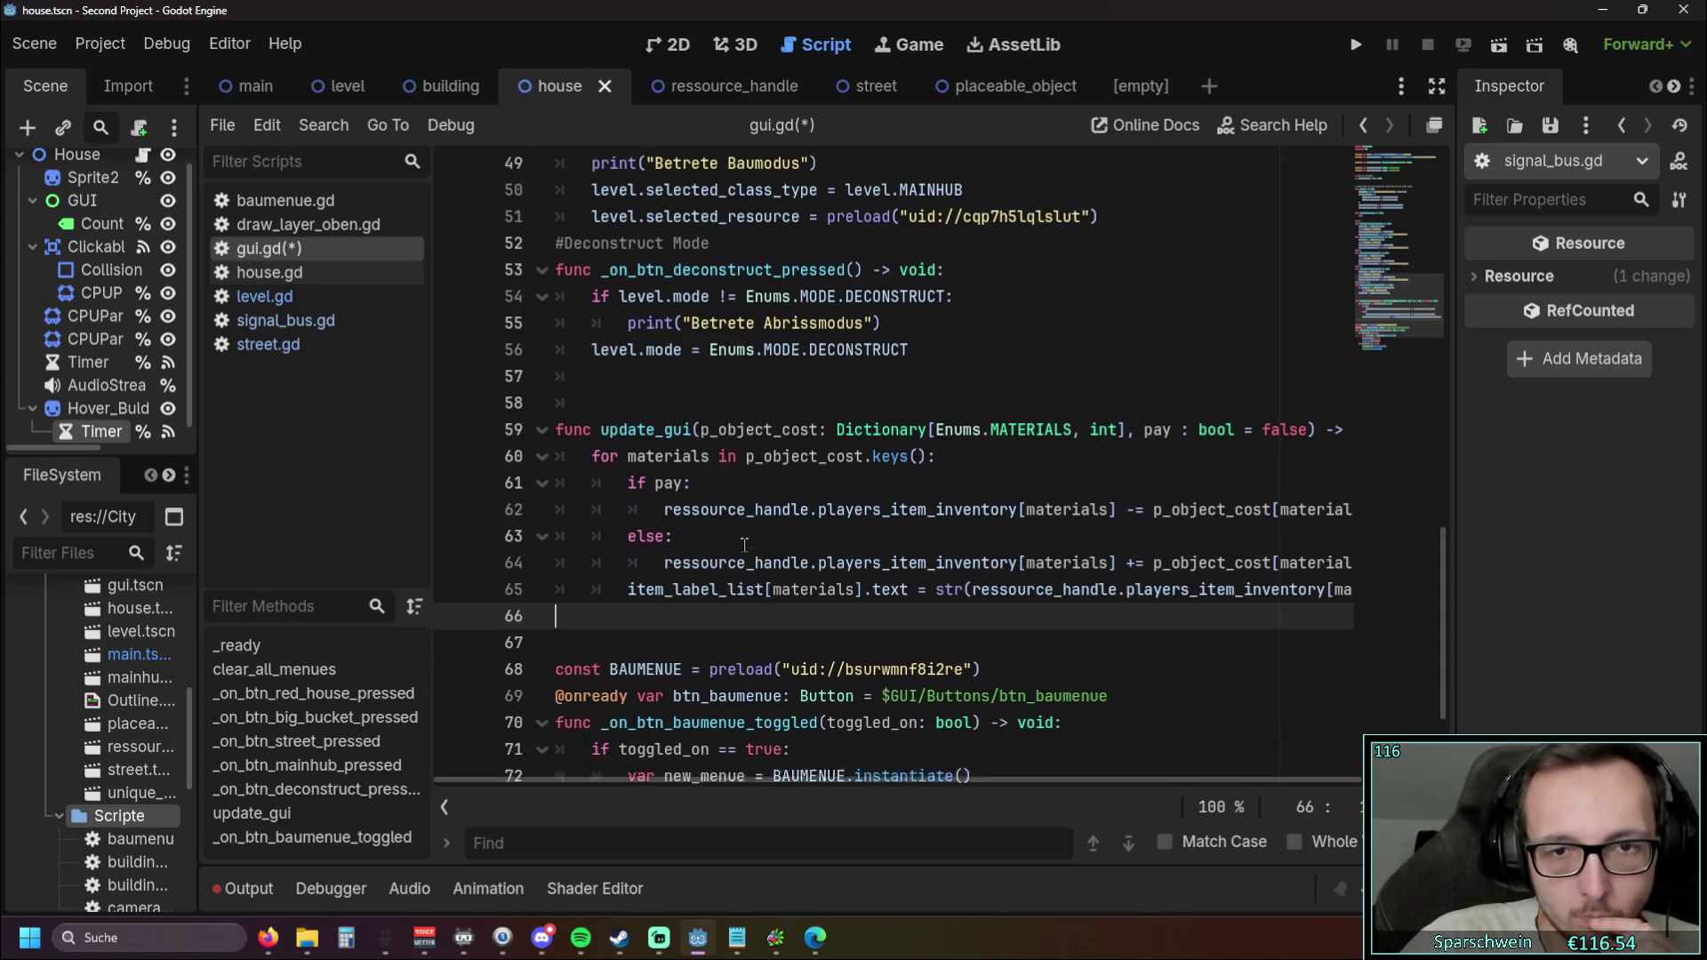
pyautogui.scroll(1, 756, 560)
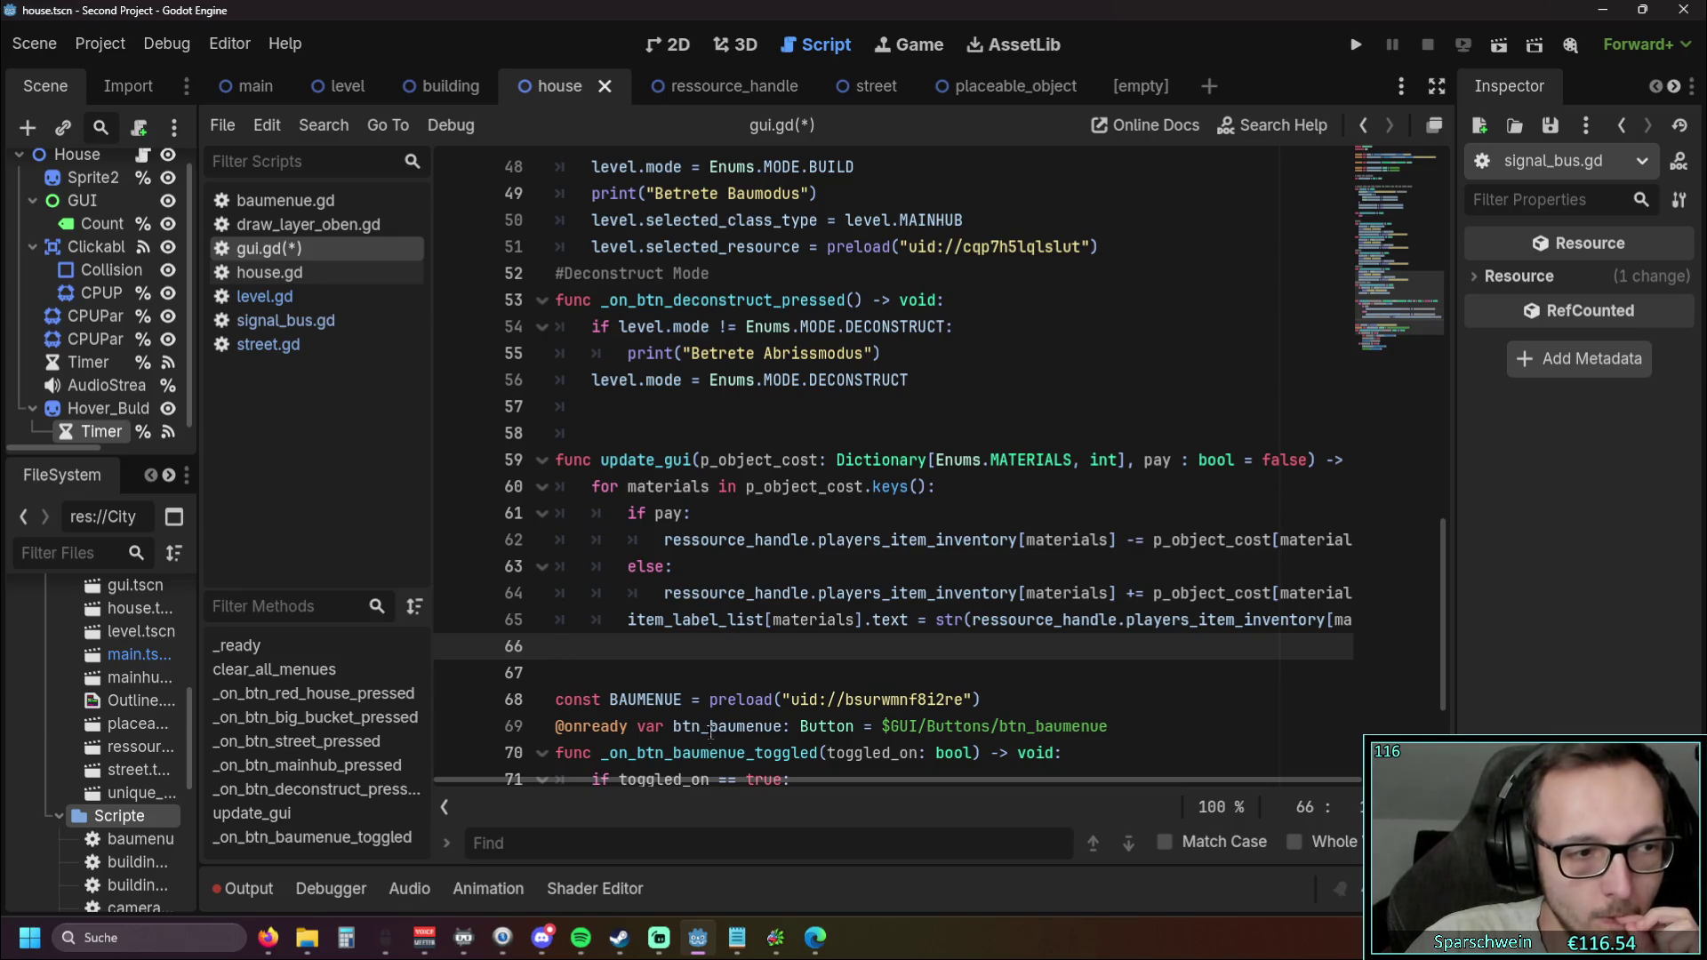
pyautogui.moveTo(708, 779)
pyautogui.mouseDown()
pyautogui.moveTo(968, 768)
pyautogui.moveTo(658, 763)
pyautogui.mouseUp()
pyautogui.moveTo(601, 460); pyautogui.dragTo(694, 460)
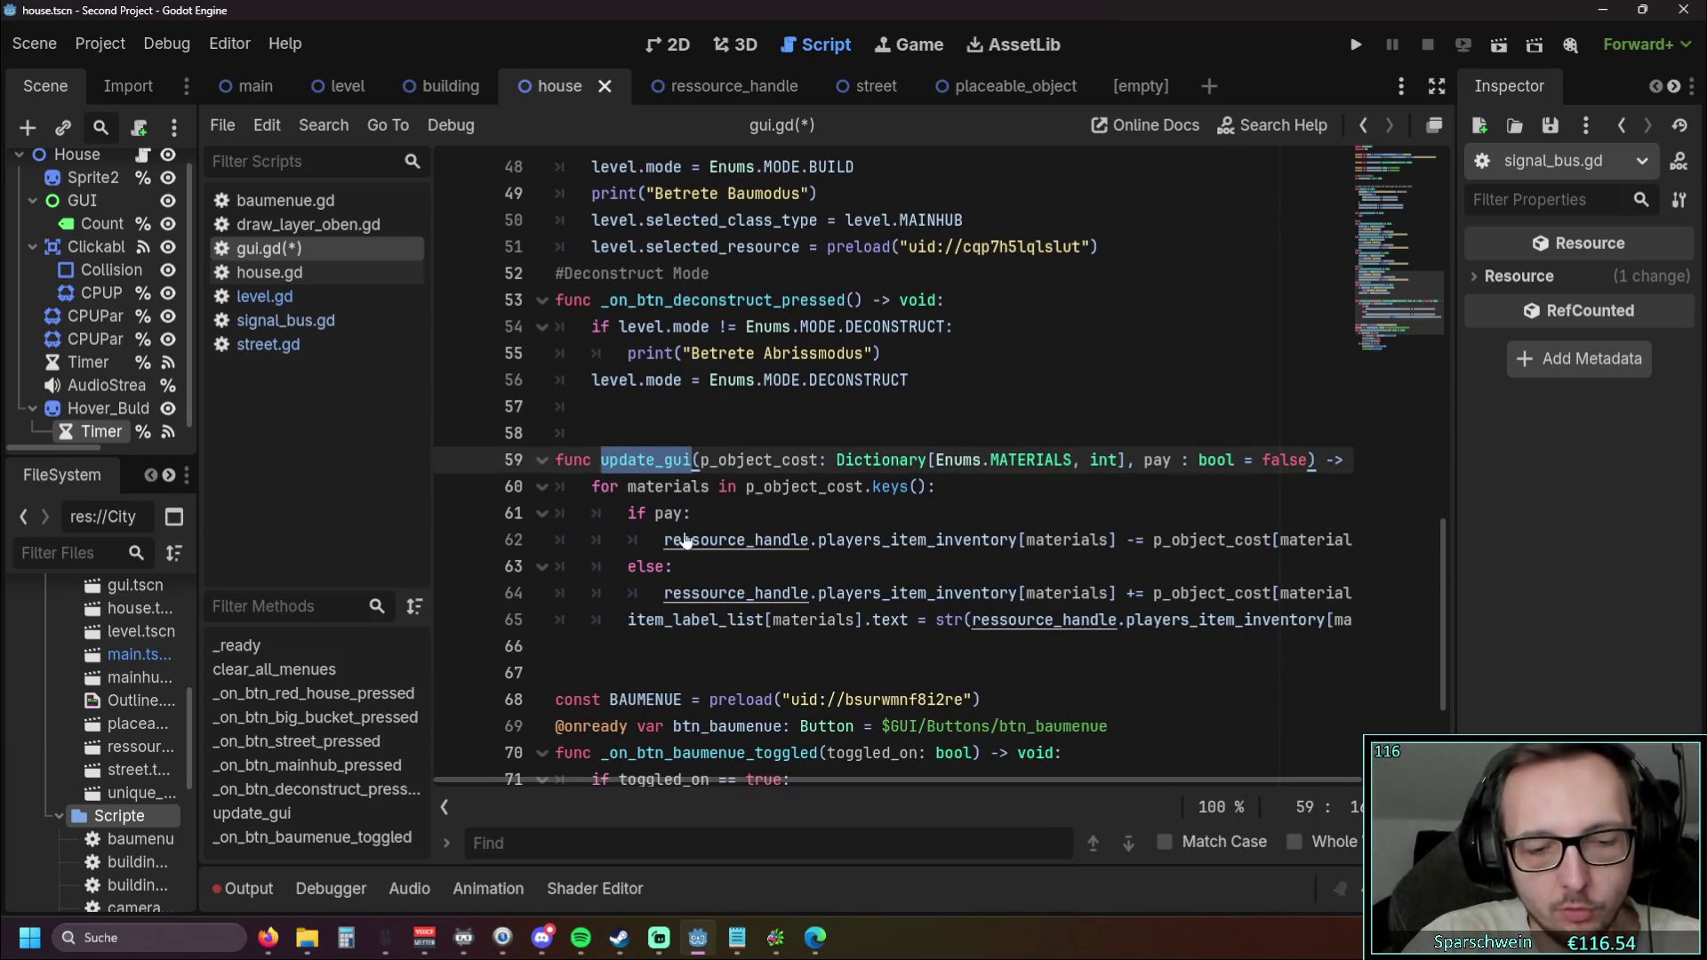
pyautogui.hotkey('ctrl', 'f')
# Review the update_gui matches, then switch to level.gd and open the level scene
pyautogui.click(743, 523)
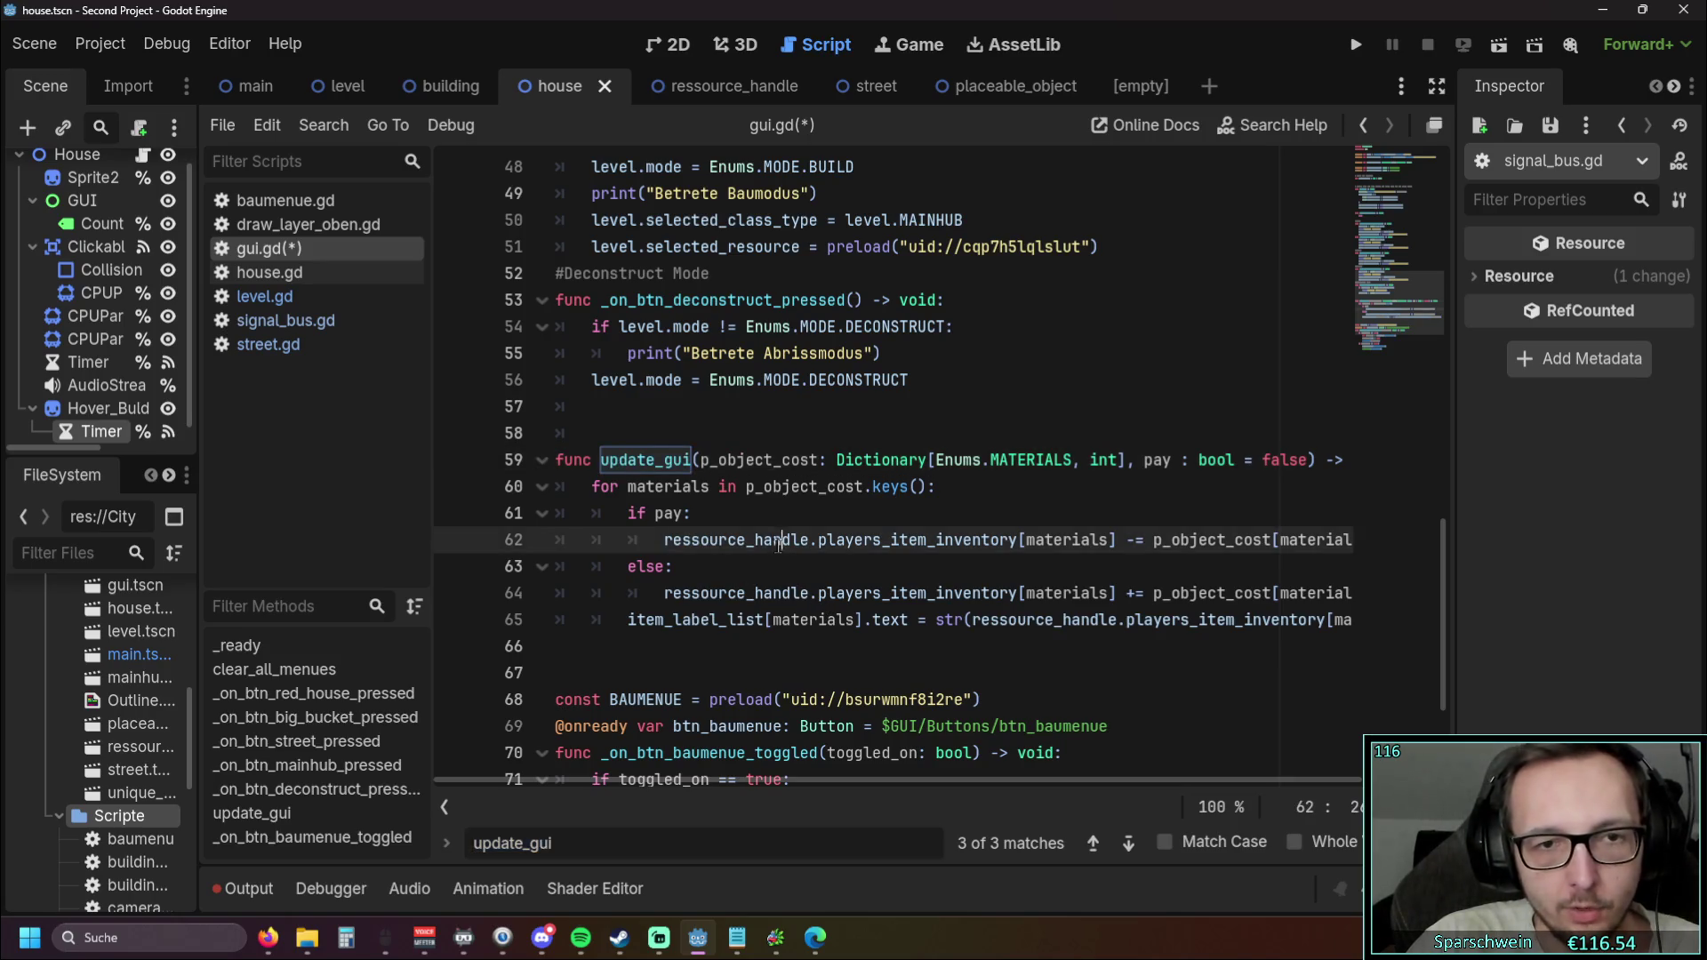
pyautogui.scroll(2, 744, 525)
pyautogui.scroll(-5, 783, 529)
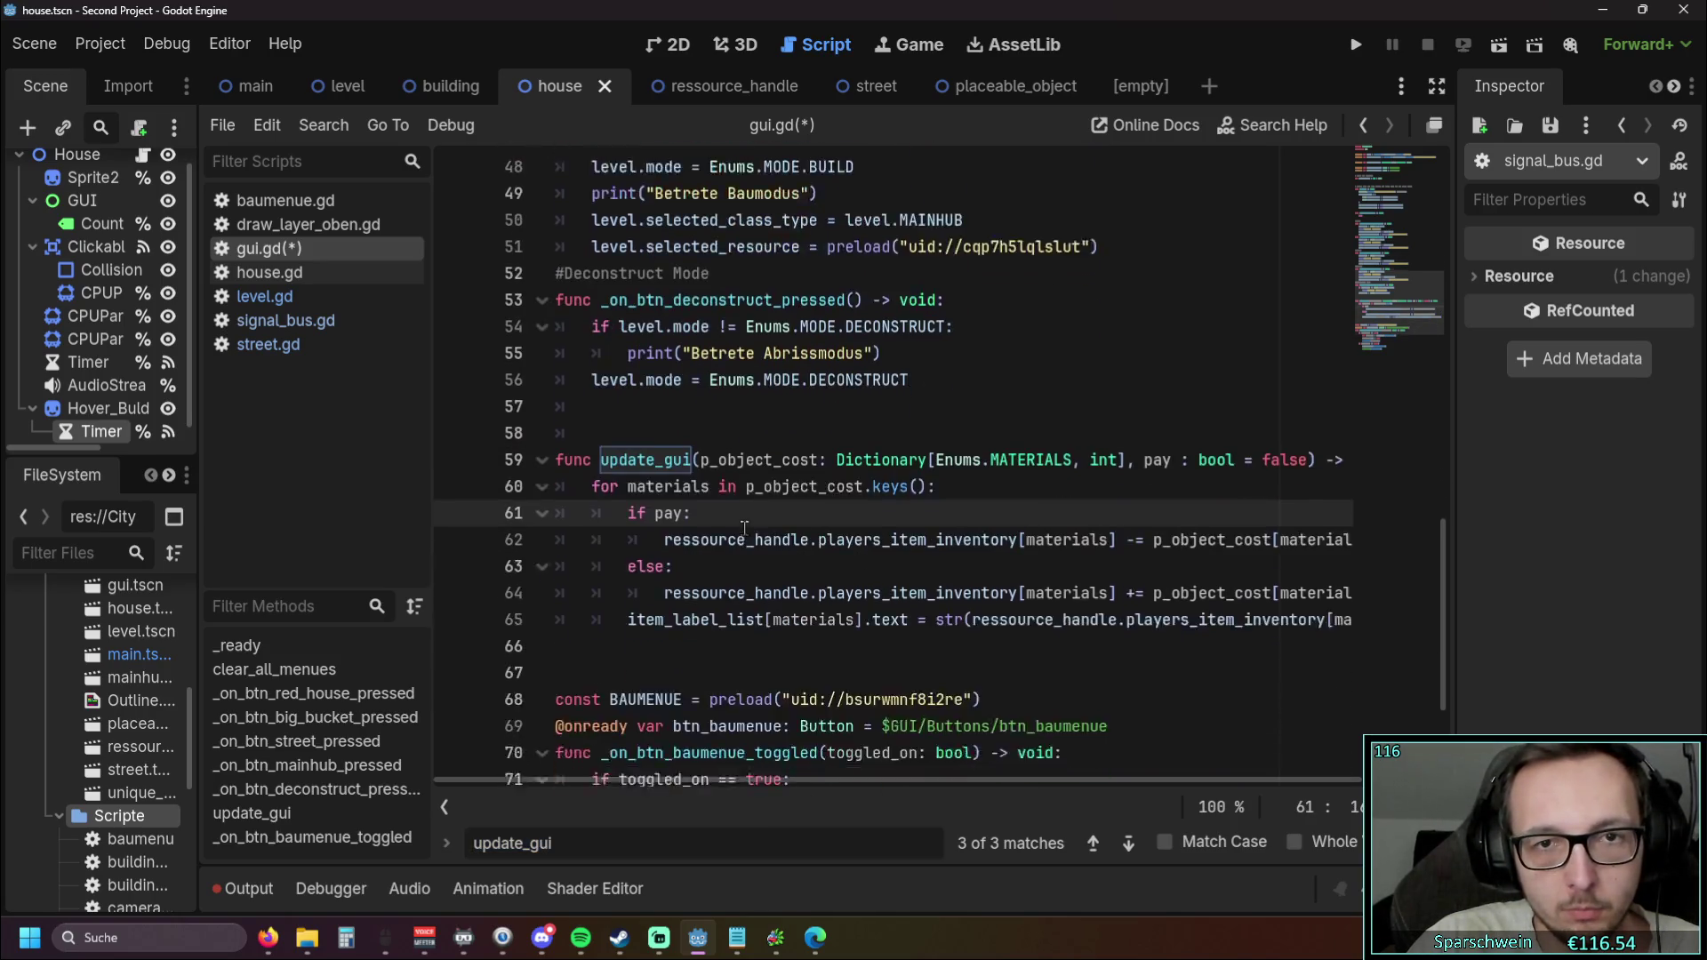
pyautogui.scroll(3, 799, 531)
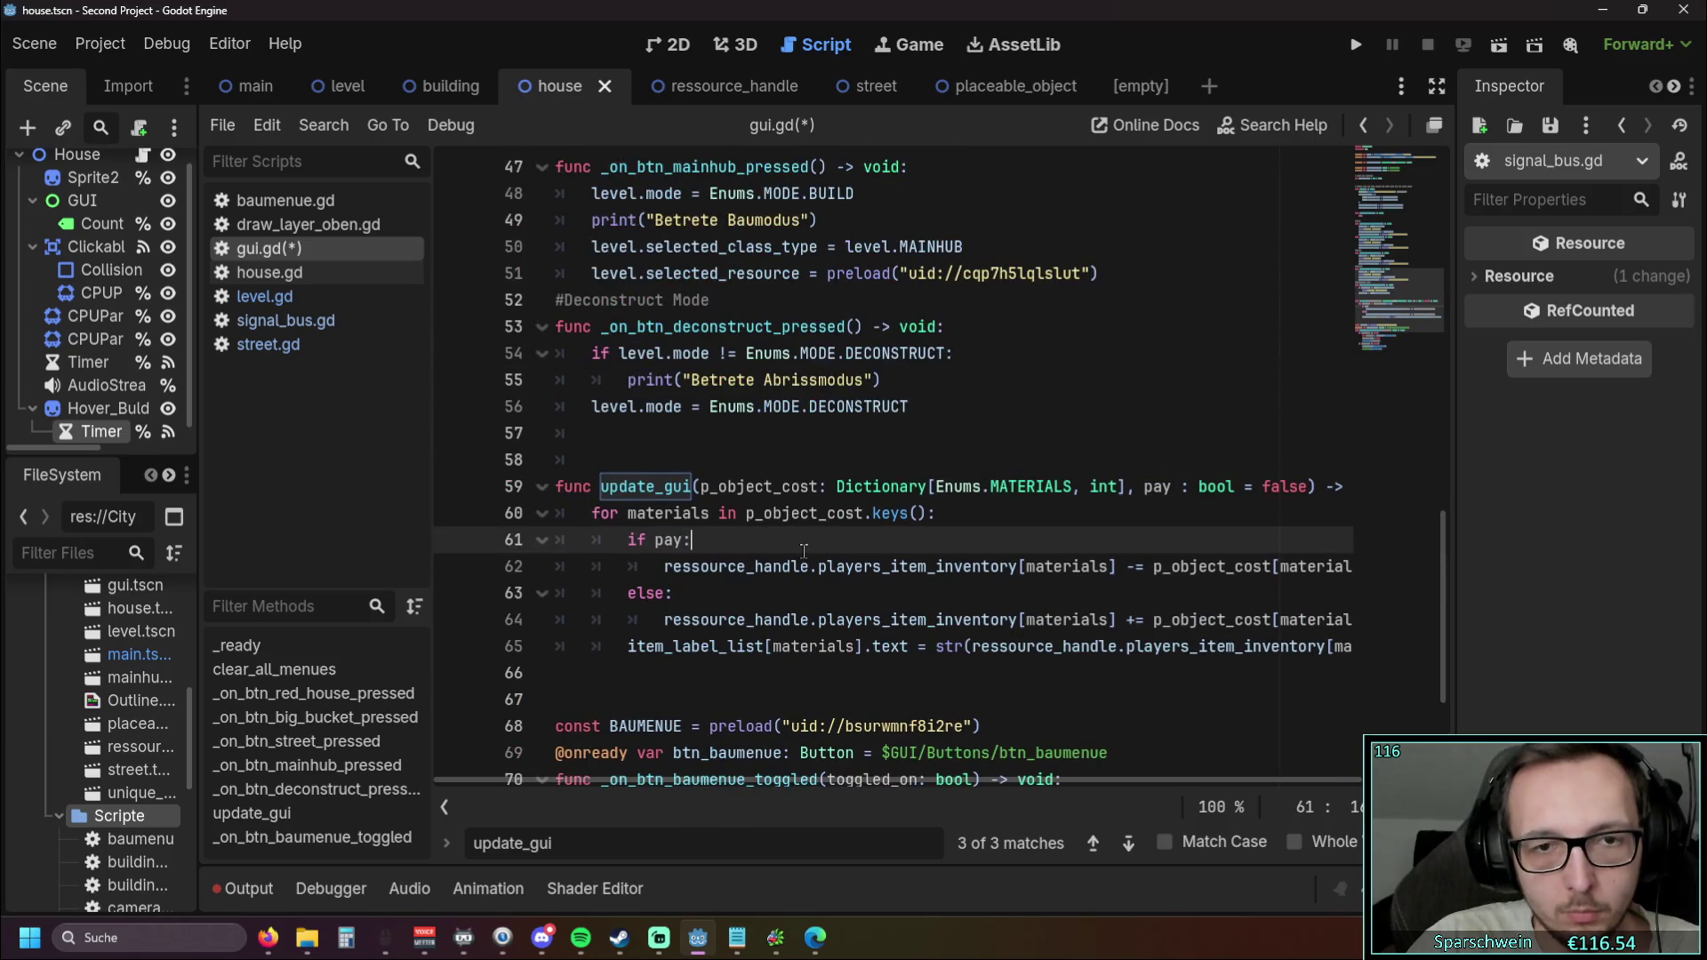
pyautogui.scroll(15, 803, 552)
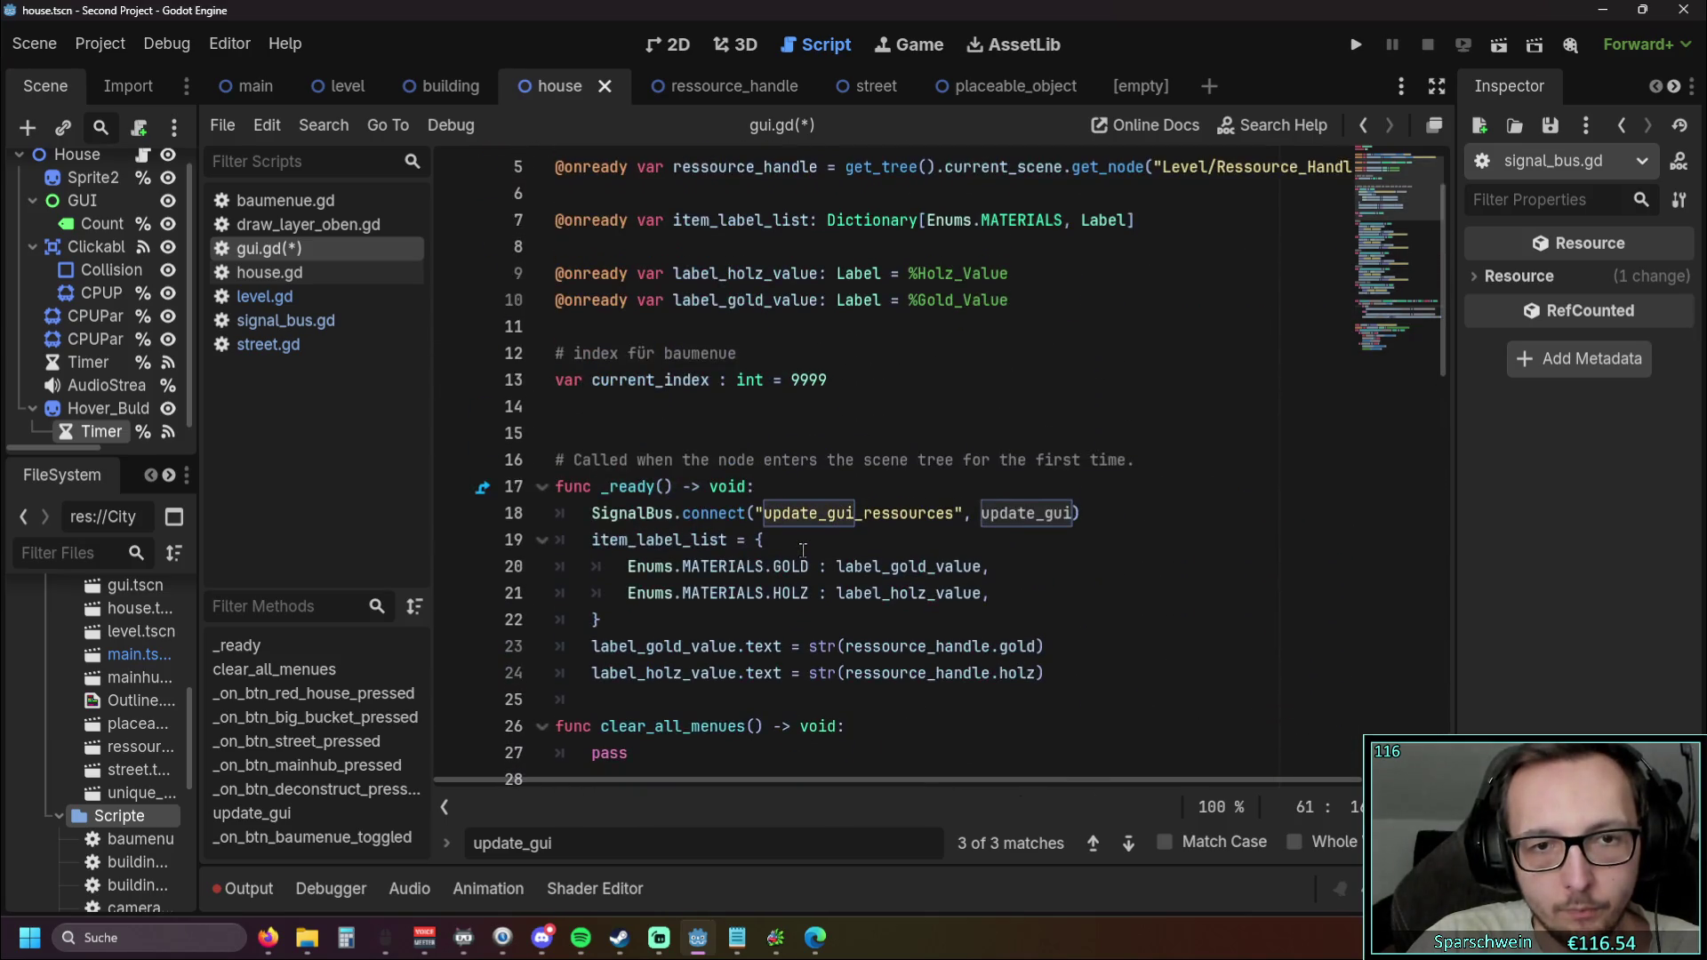
pyautogui.scroll(-10, 800, 547)
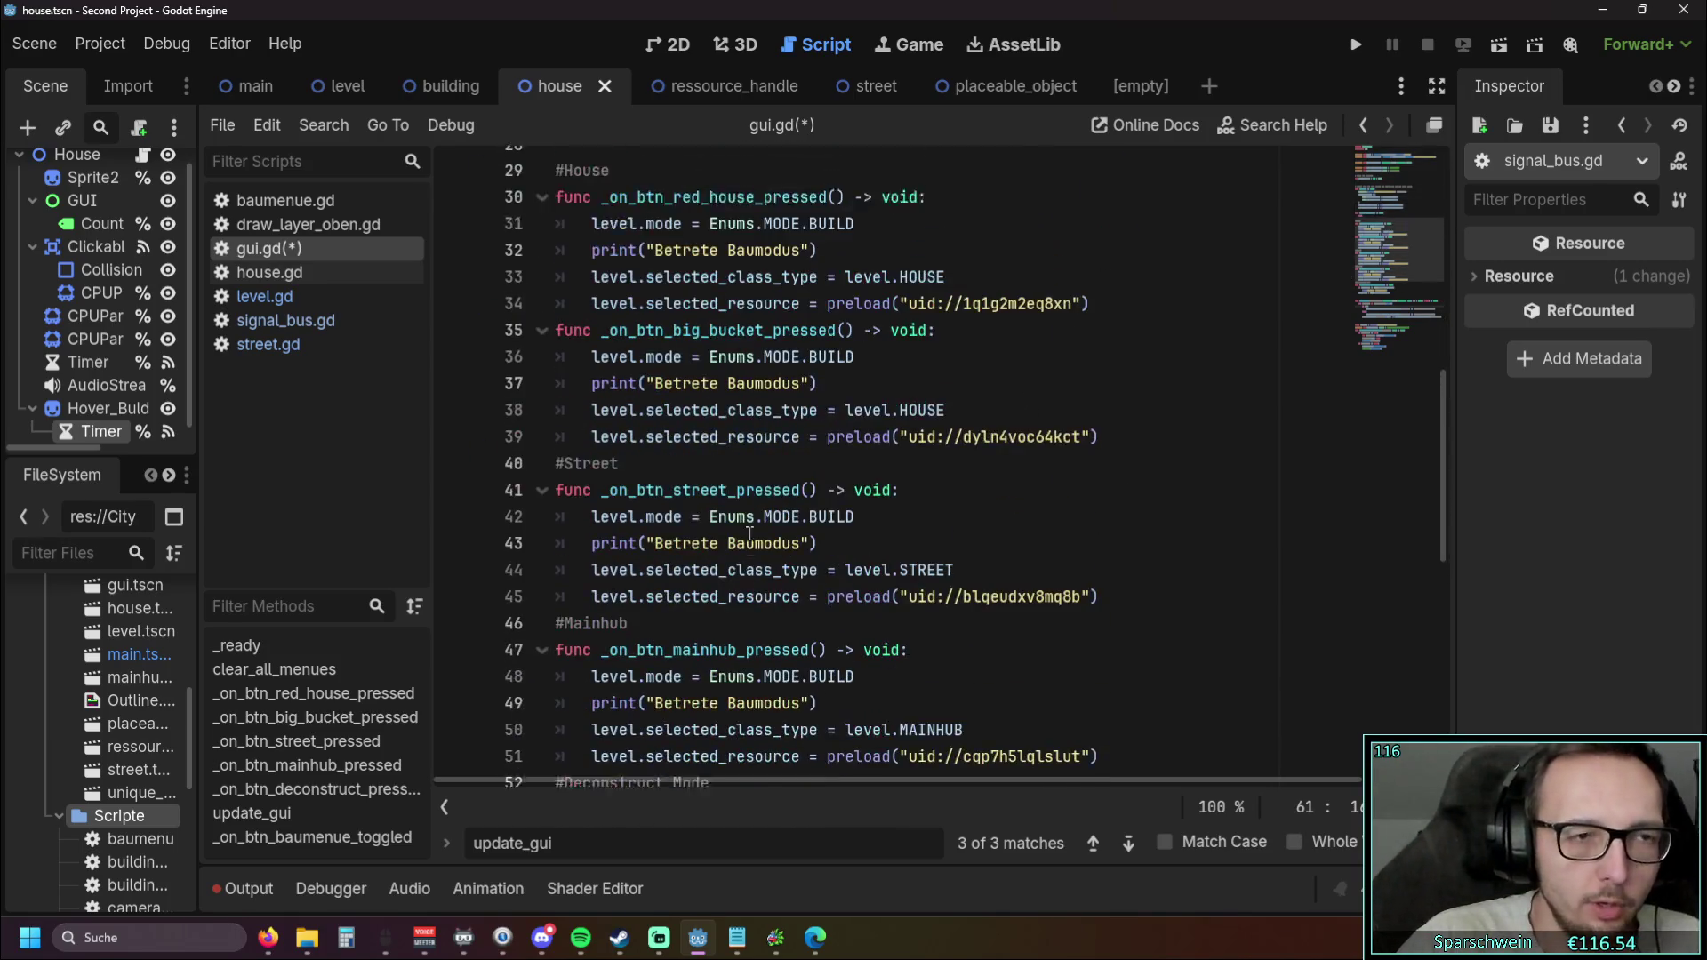
pyautogui.click(264, 296)
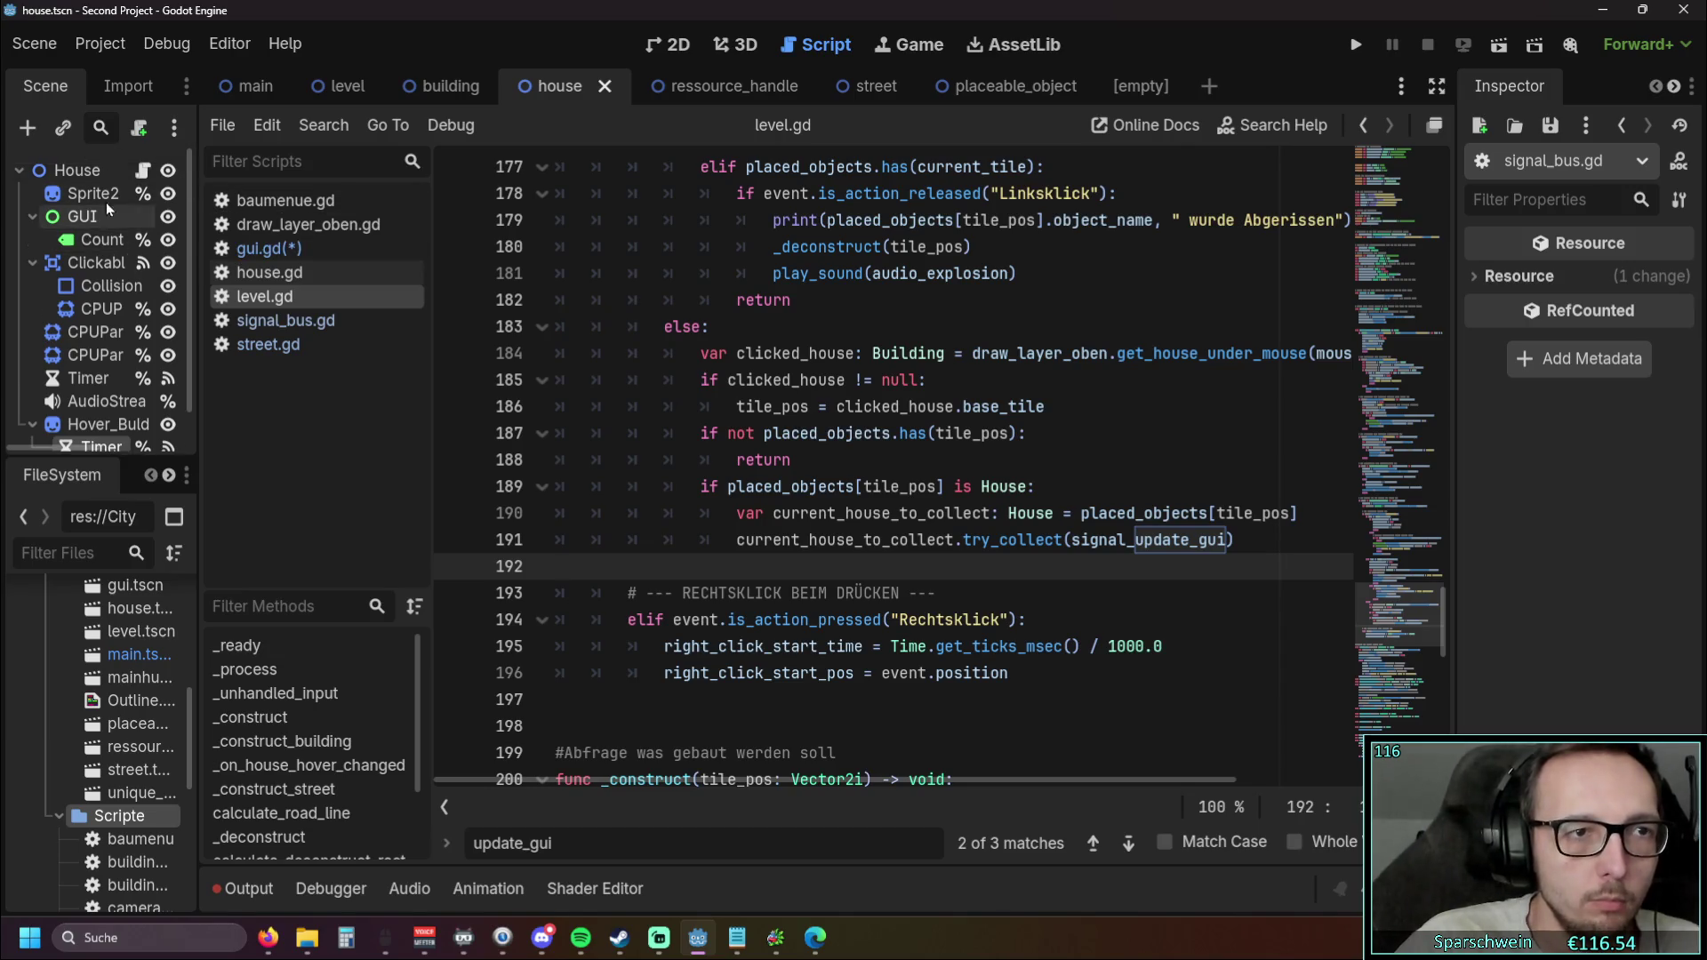
pyautogui.click(341, 89)
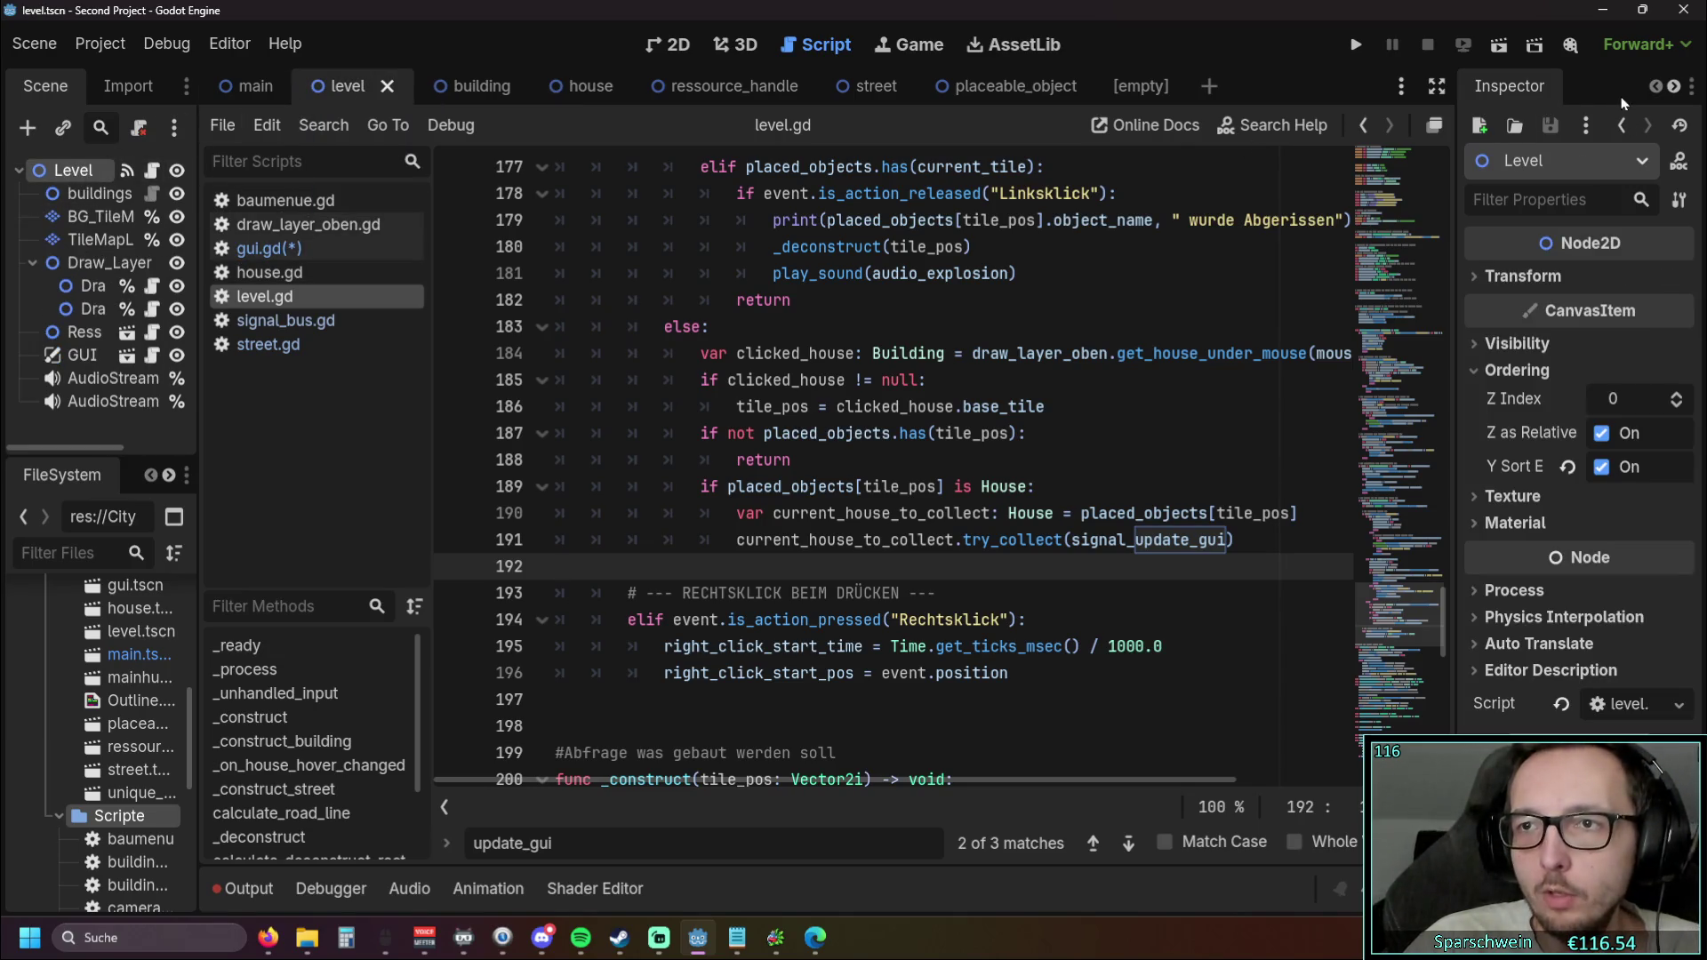
# Inspect the Level's signal_update_gui connection to the GUI handler, then go to line 192
pyautogui.moveTo(1456, 167); pyautogui.dragTo(1442, 167)
pyautogui.click(1592, 87)
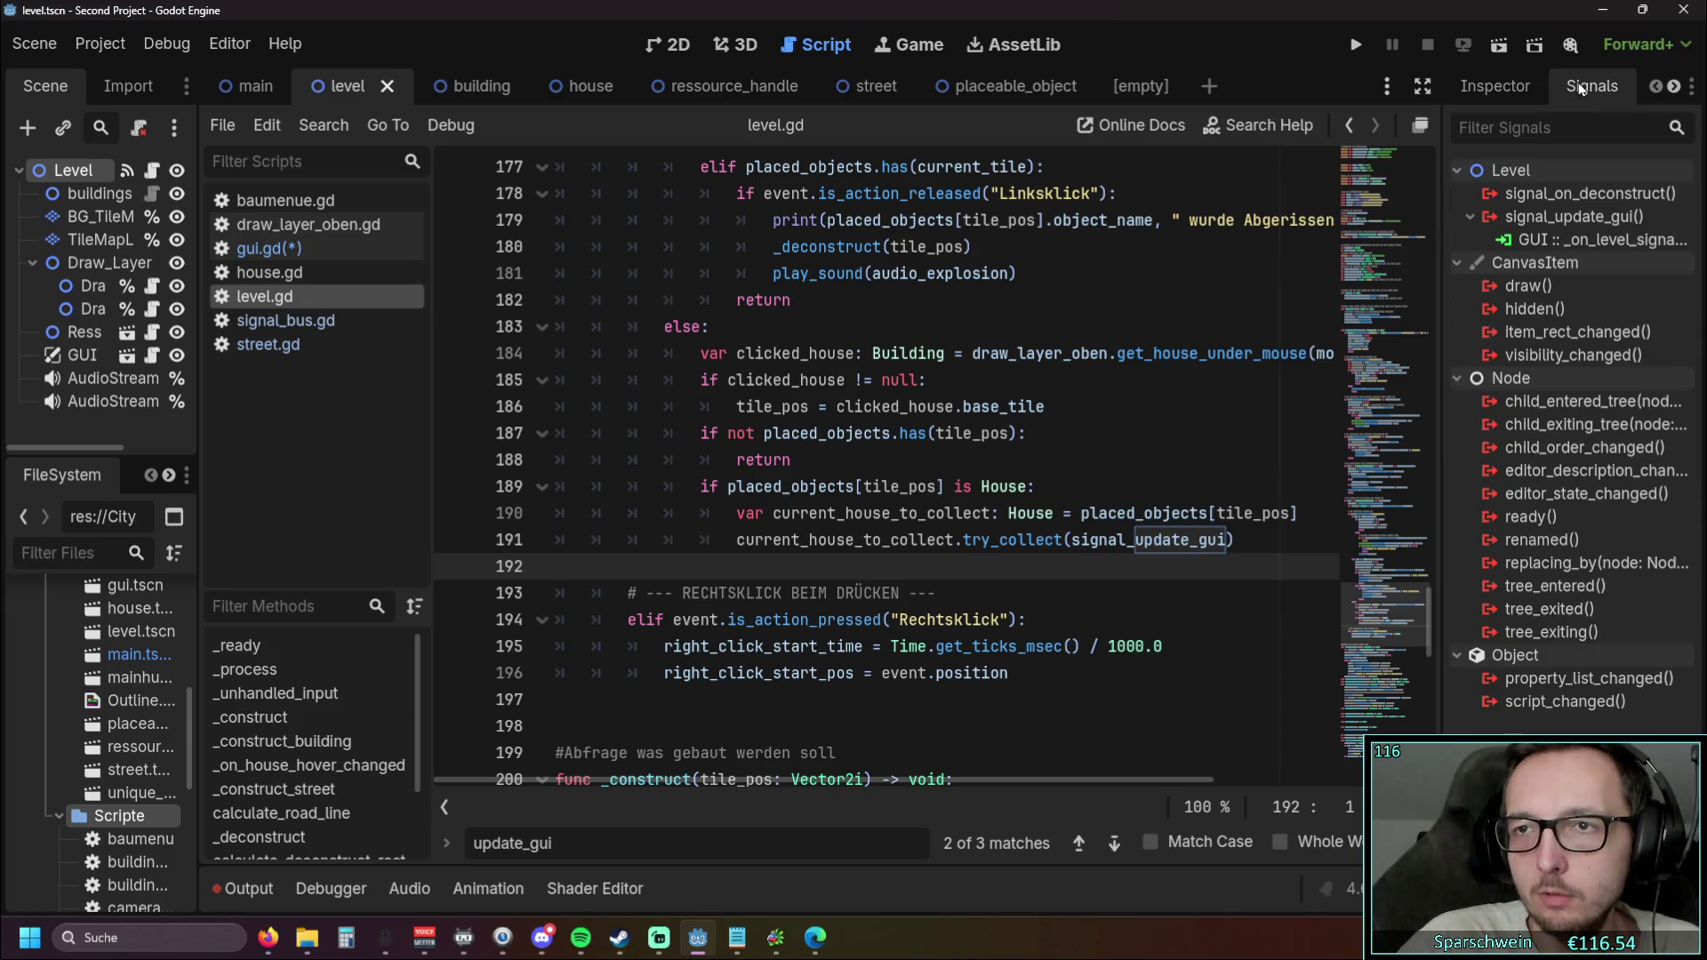
pyautogui.rightClick(1564, 238)
pyautogui.click(1556, 253)
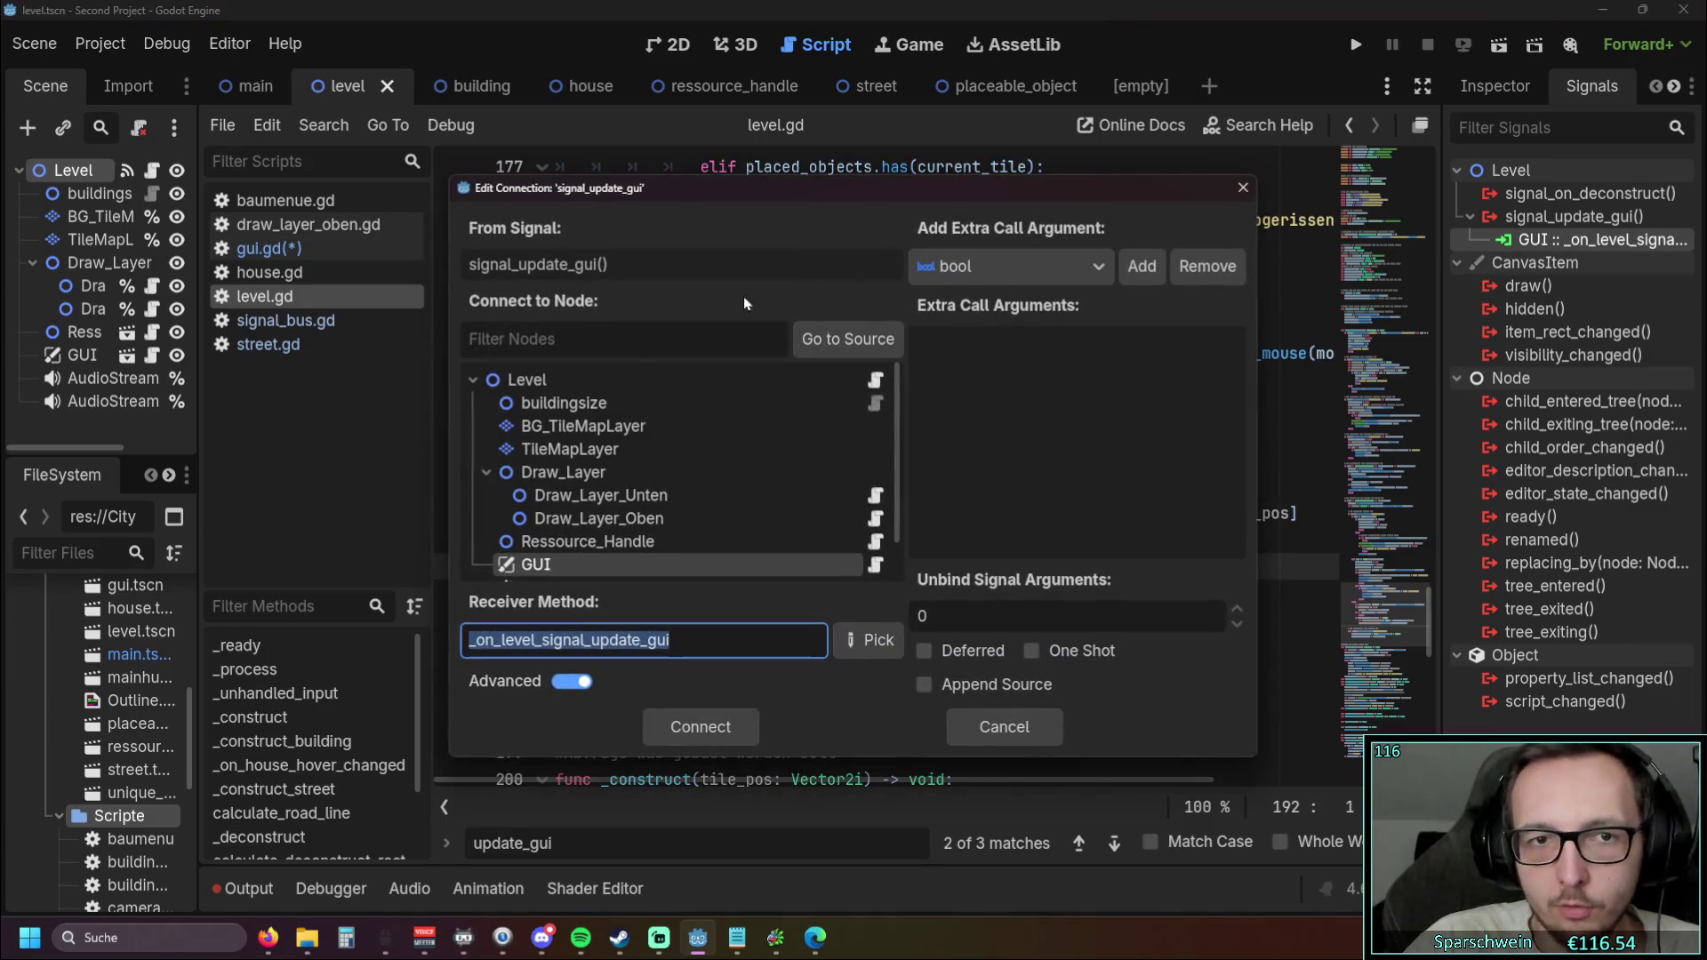
pyautogui.moveTo(672, 640); pyautogui.dragTo(456, 647)
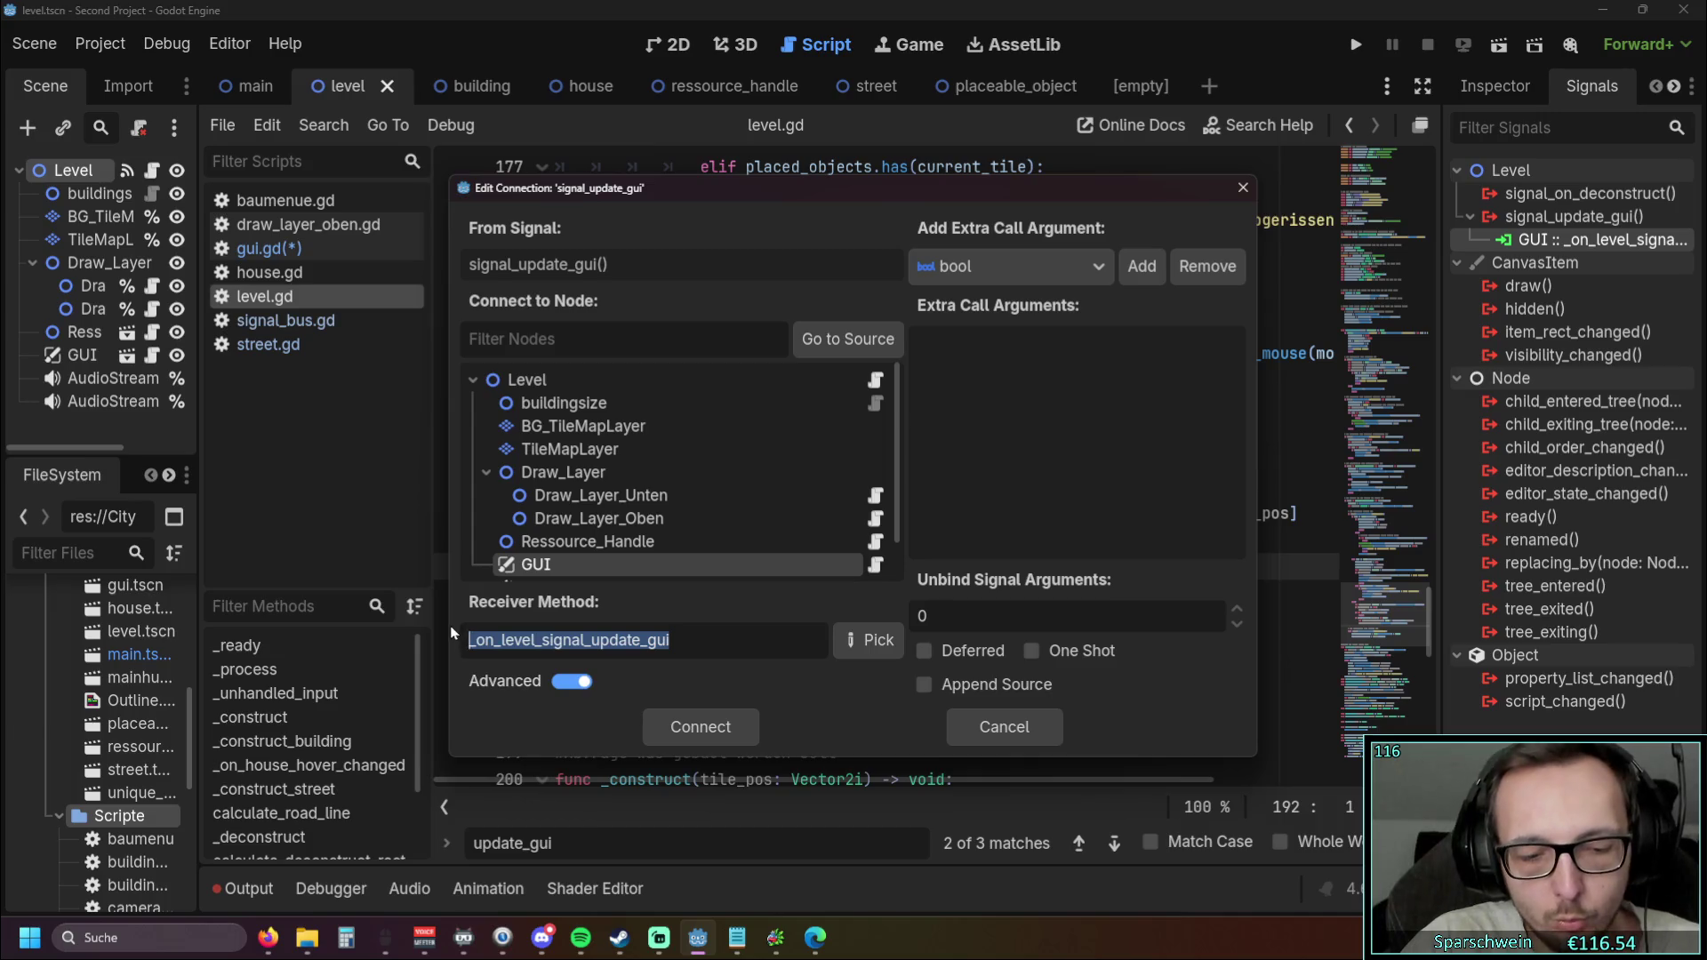
pyautogui.click(1243, 188)
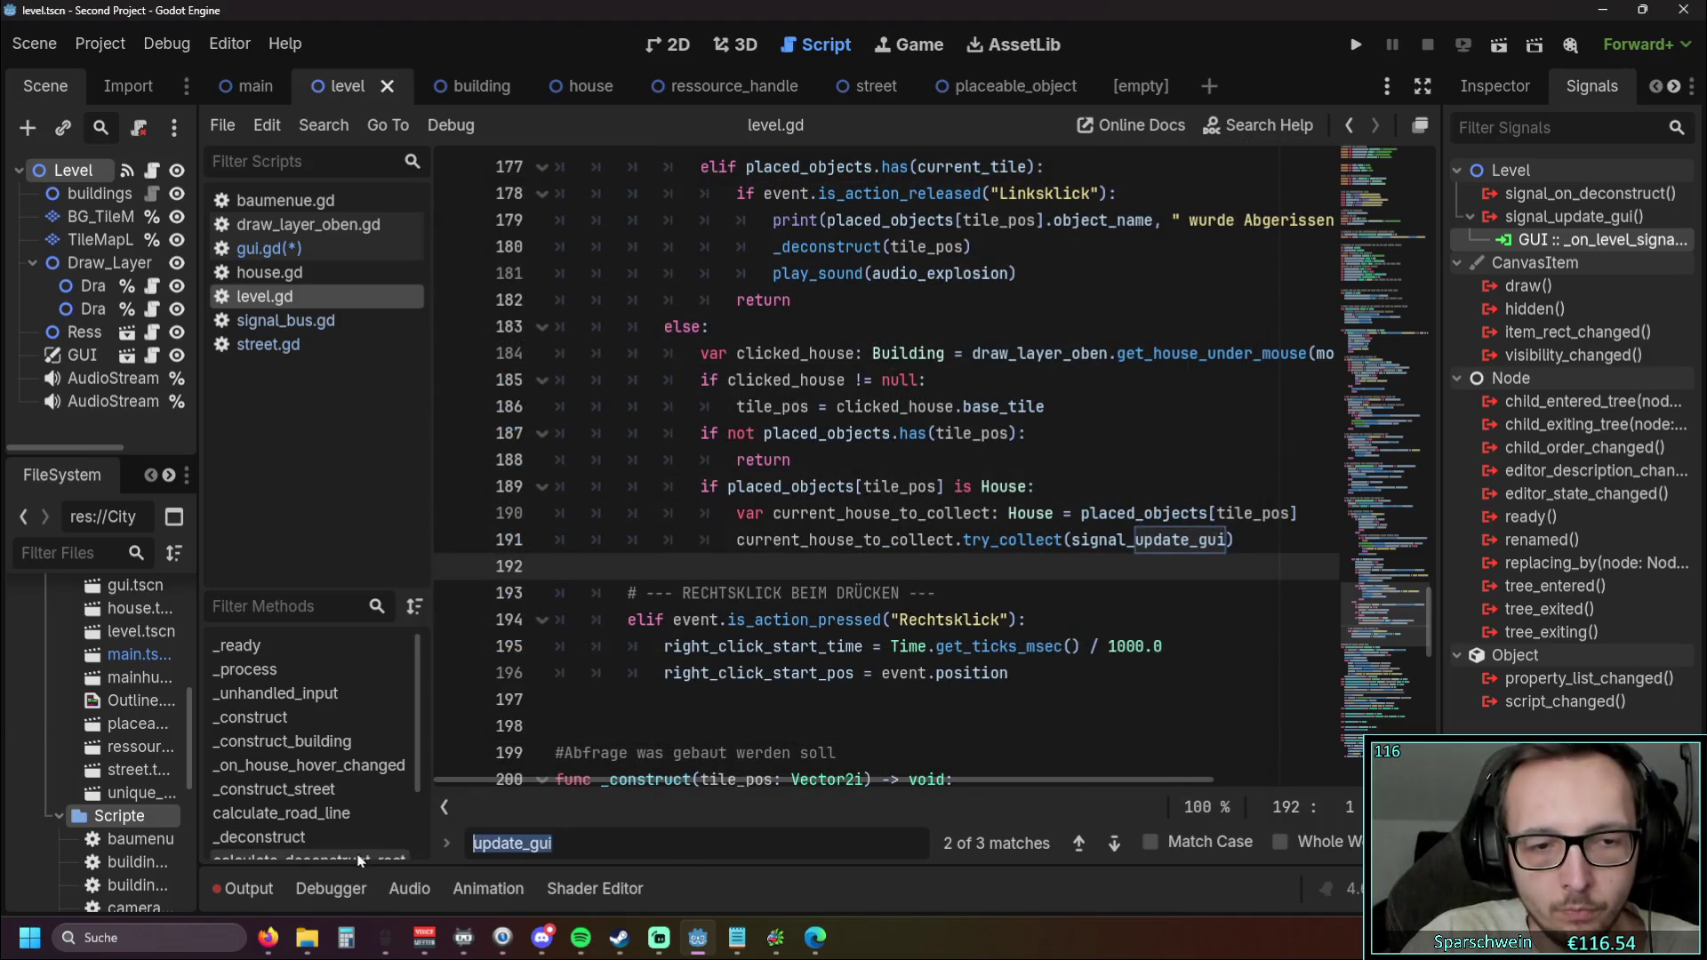
pyautogui.hotkey('ctrl', 'l')
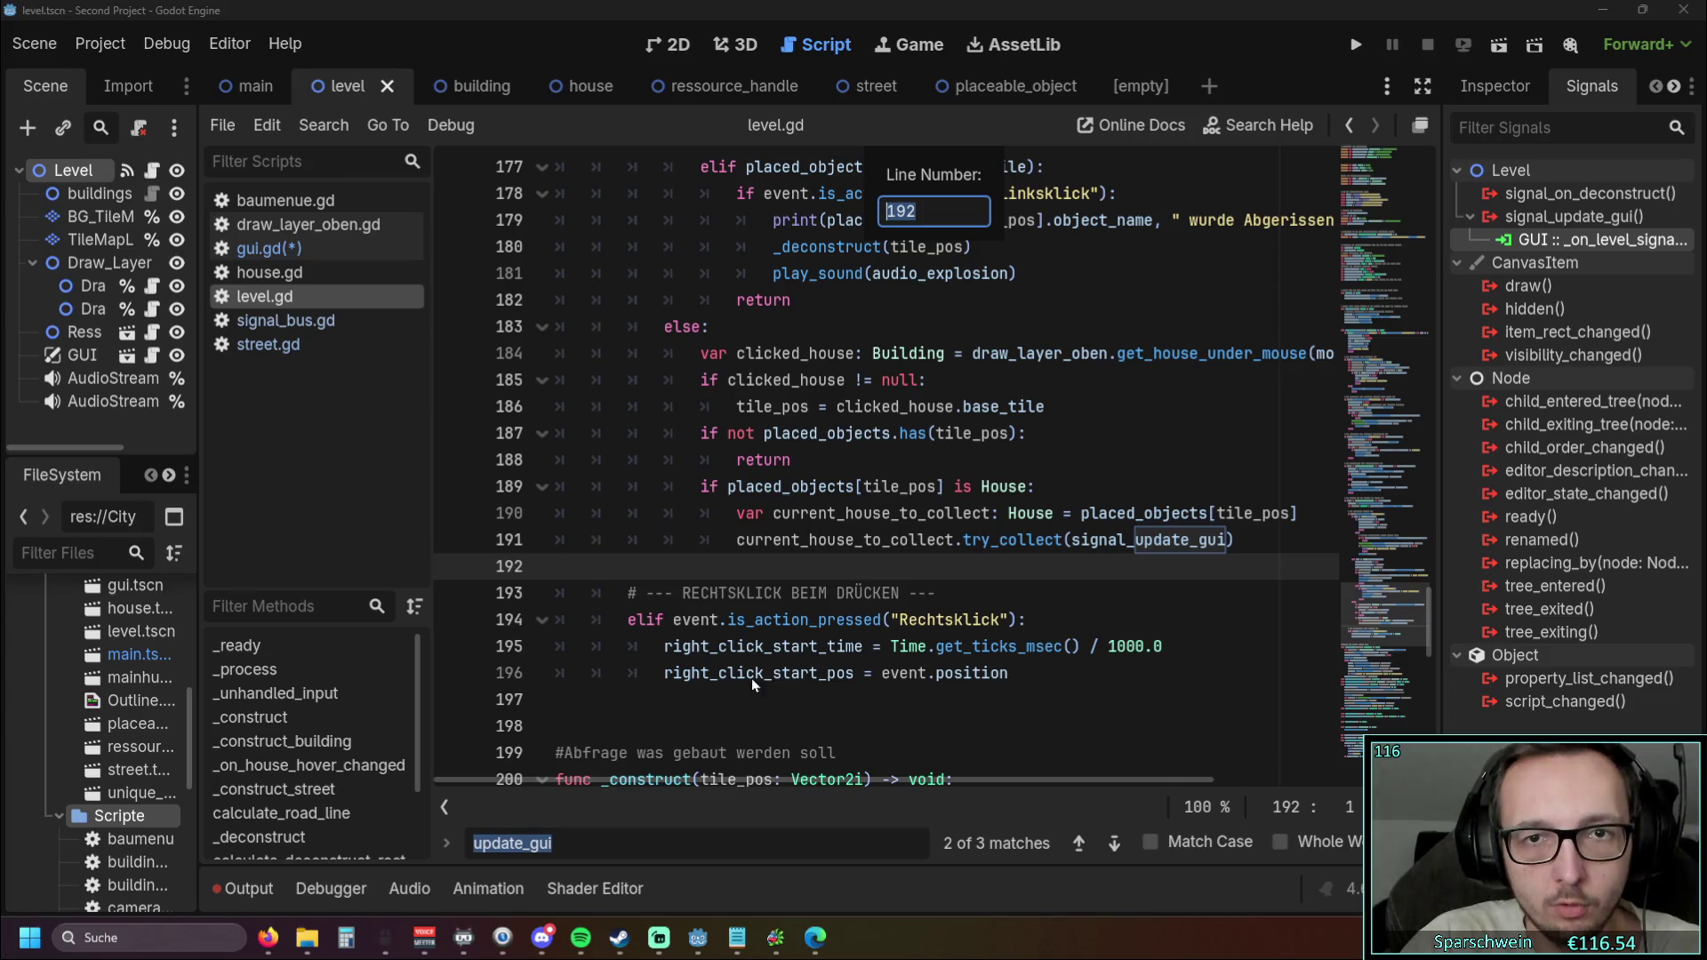
pyautogui.press('Return')
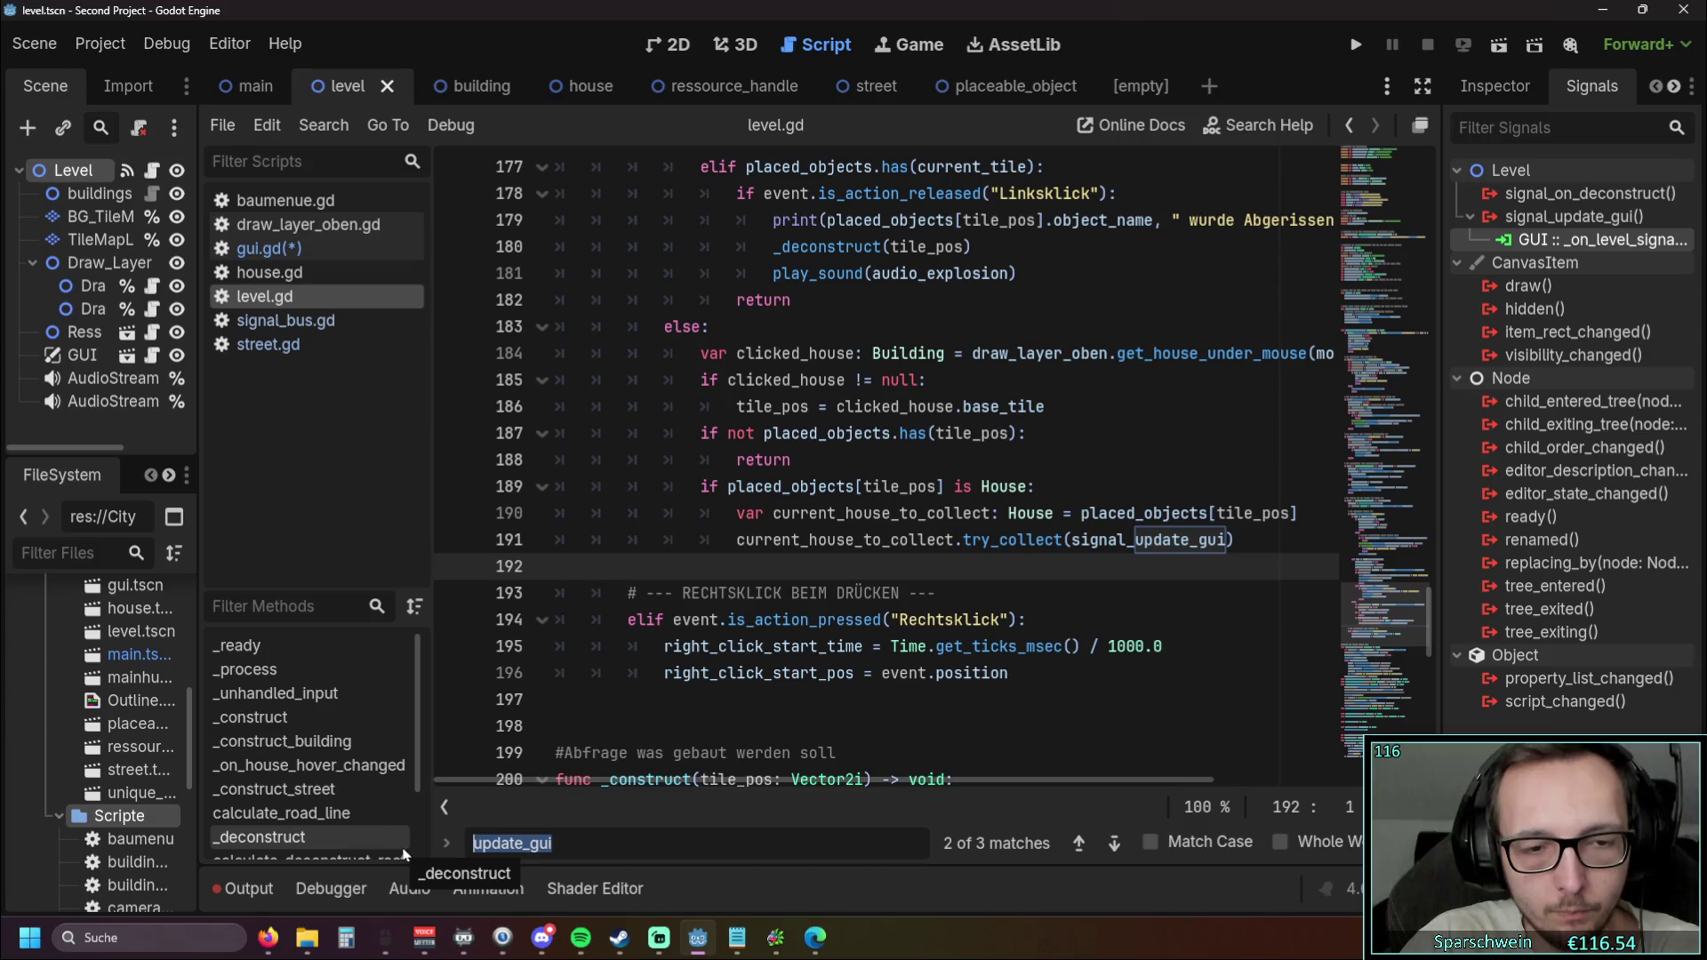
# Search level.gd for _on_level_signal_update_gui and browse the other scripts
pyautogui.write('_on_level_signal_update_gui')
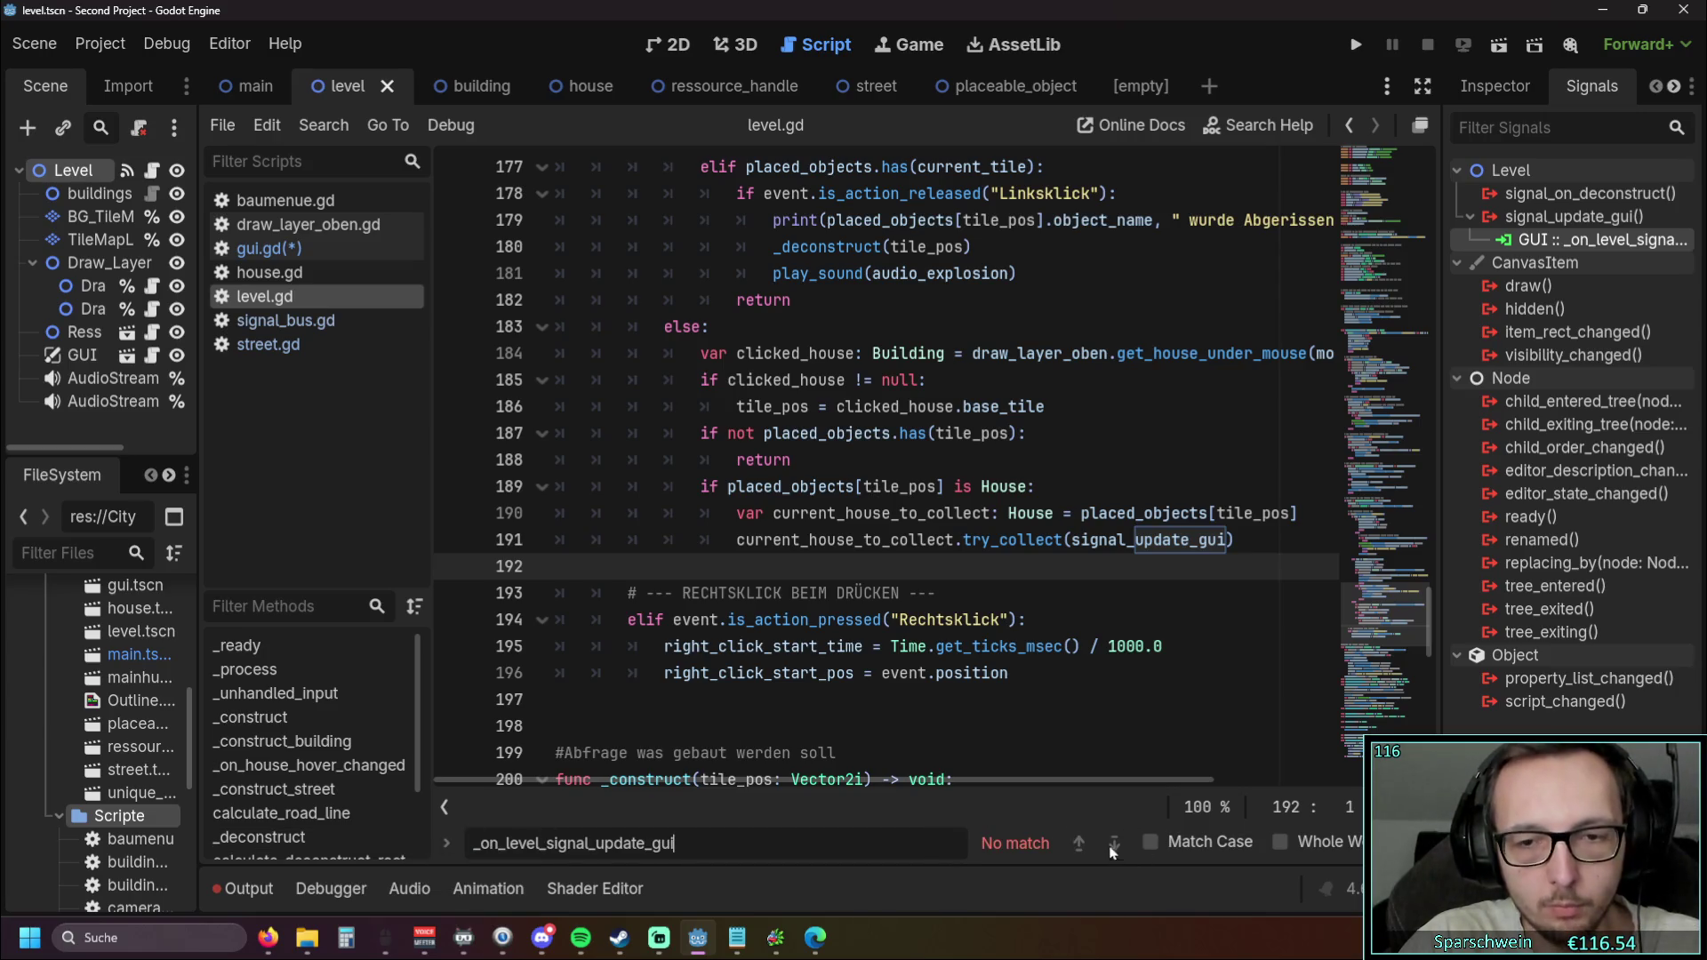
pyautogui.scroll(-3, 919, 495)
pyautogui.scroll(-5, 918, 495)
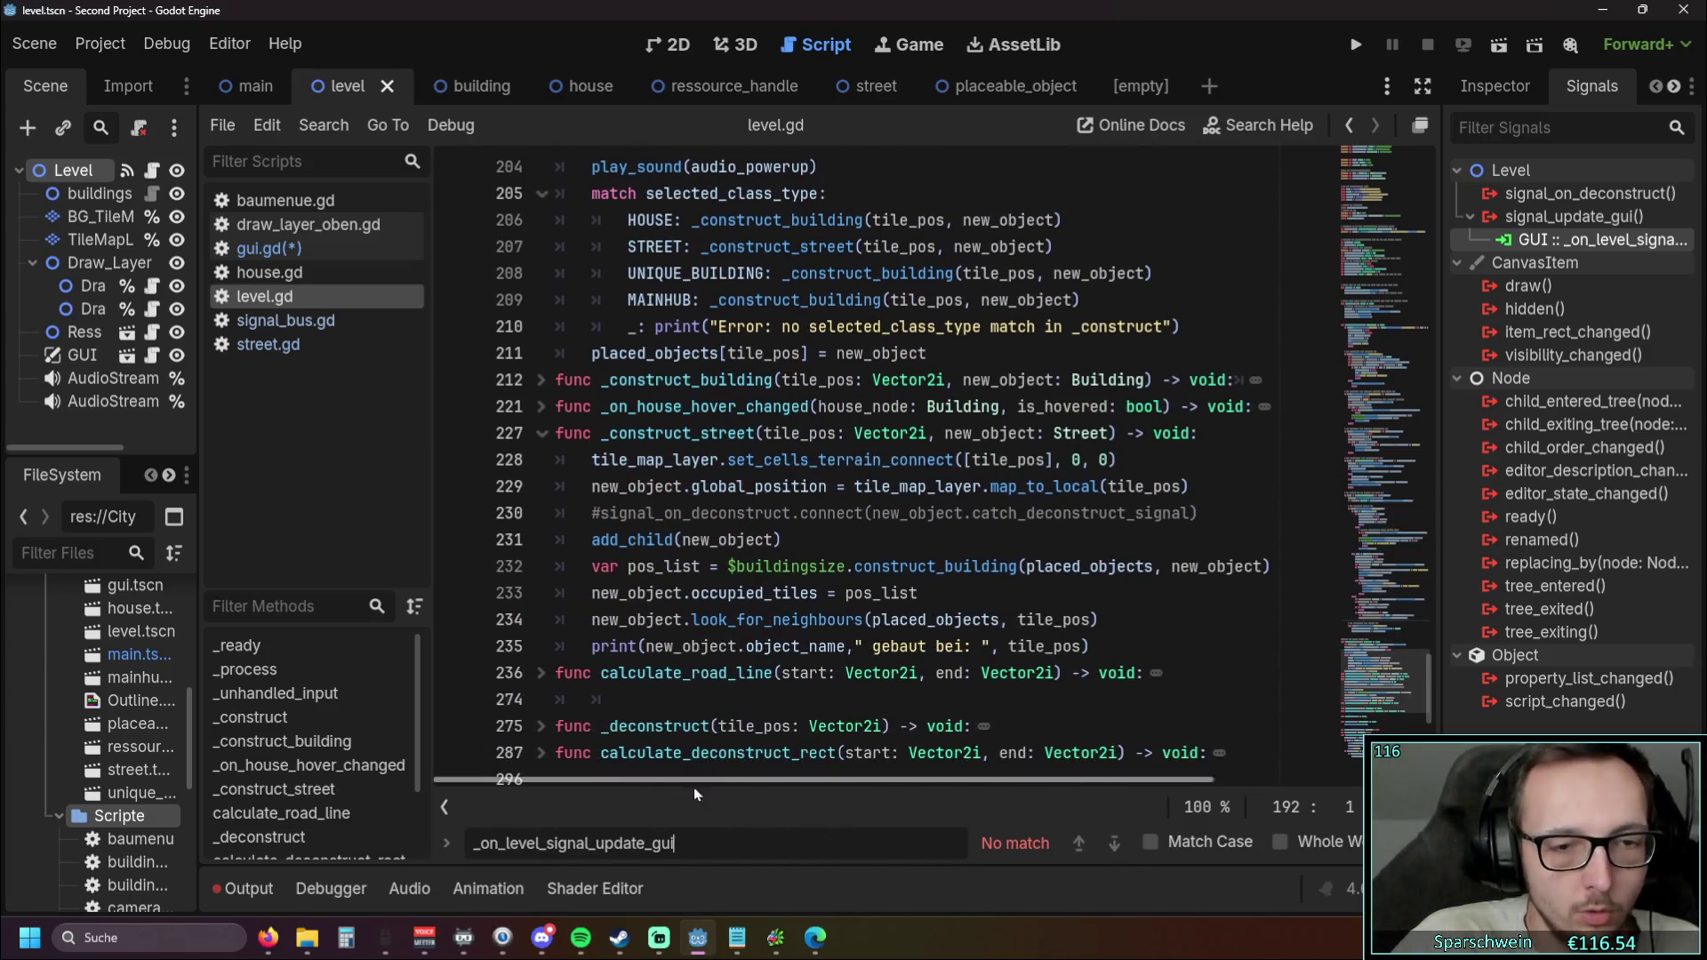
pyautogui.click(272, 273)
pyautogui.click(285, 320)
pyautogui.click(286, 344)
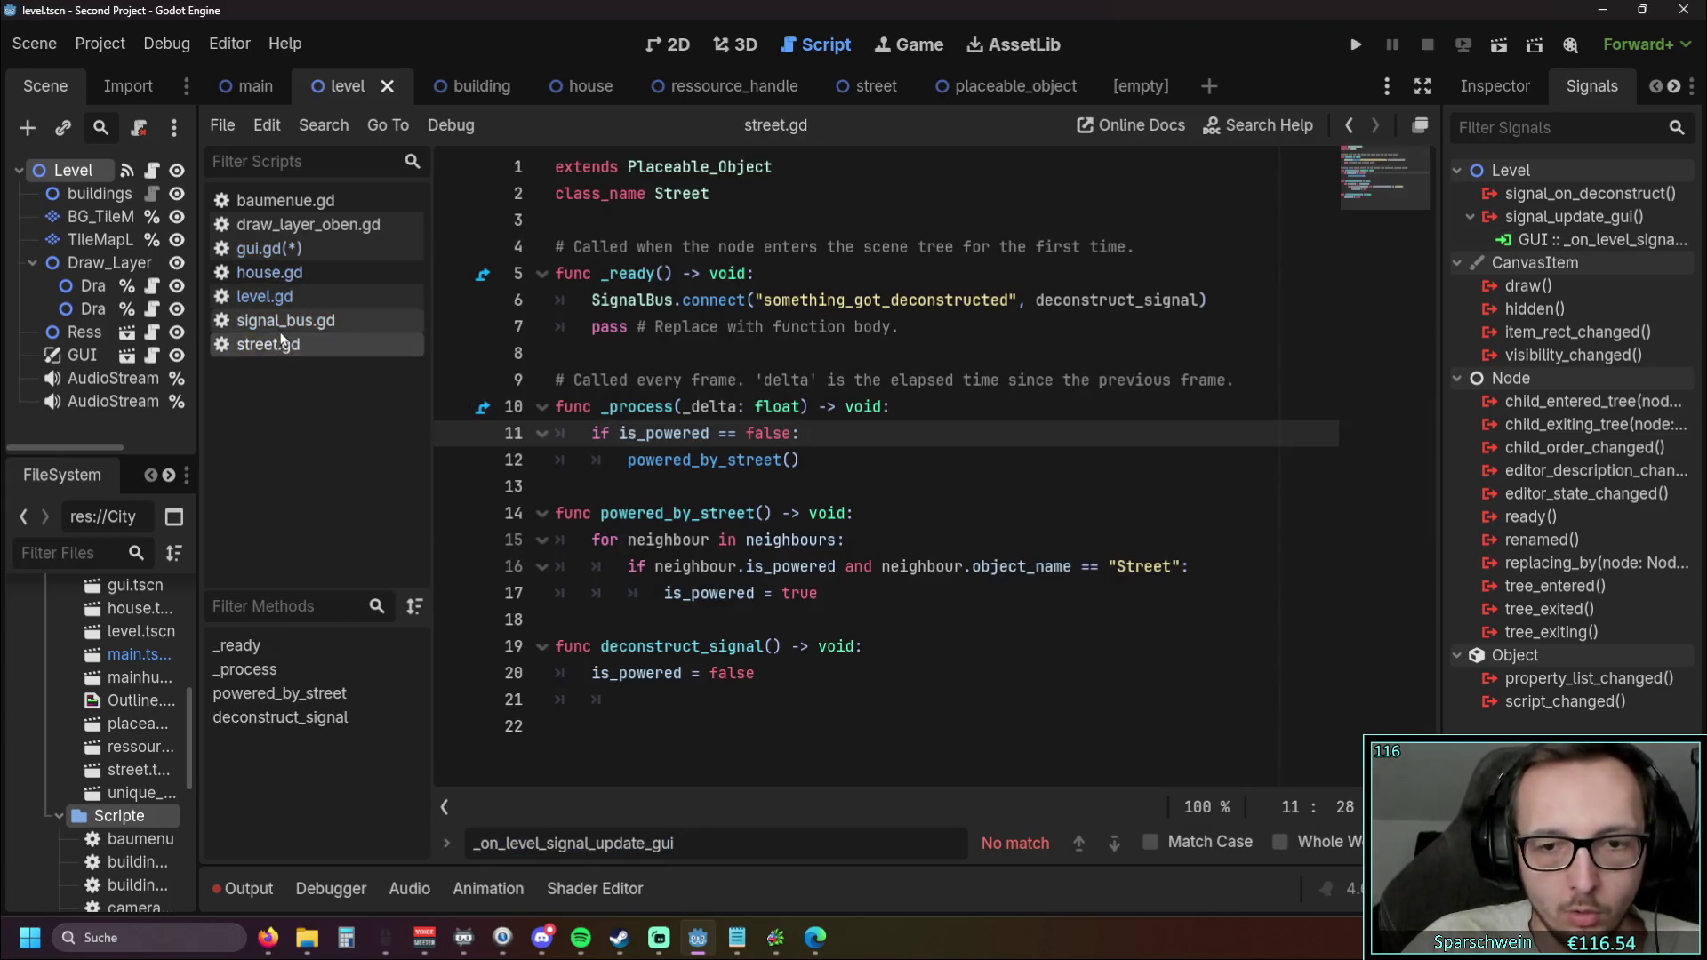
pyautogui.click(284, 249)
pyautogui.click(283, 224)
pyautogui.click(278, 200)
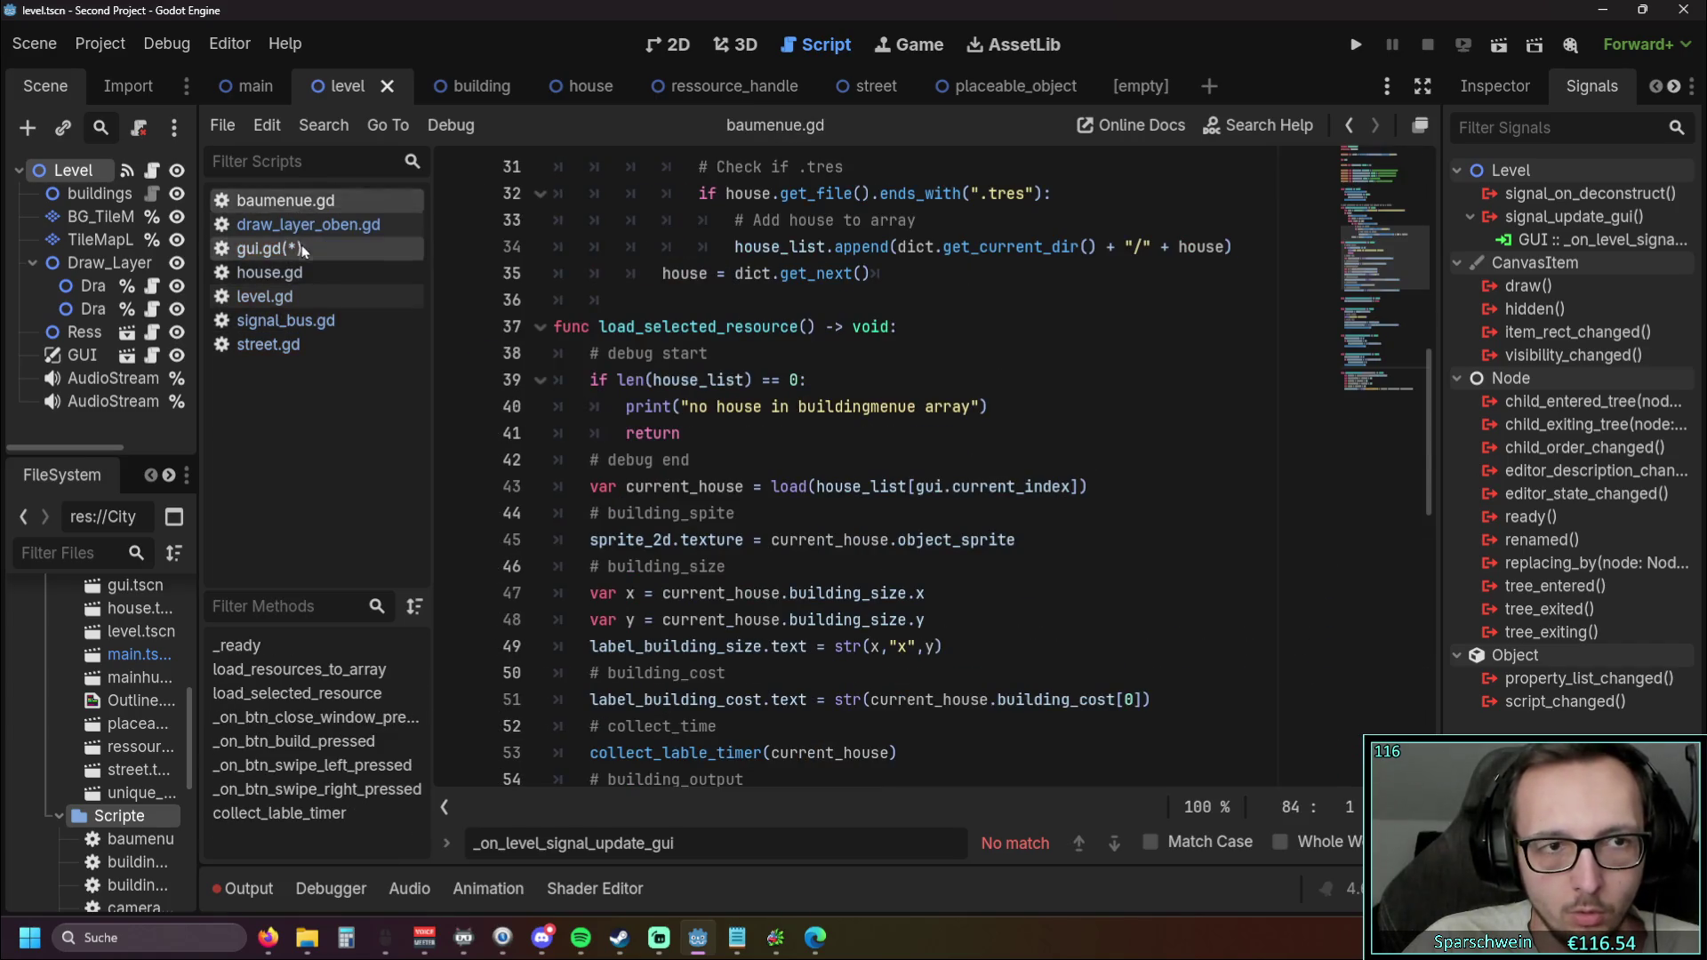
pyautogui.click(284, 272)
pyautogui.click(288, 296)
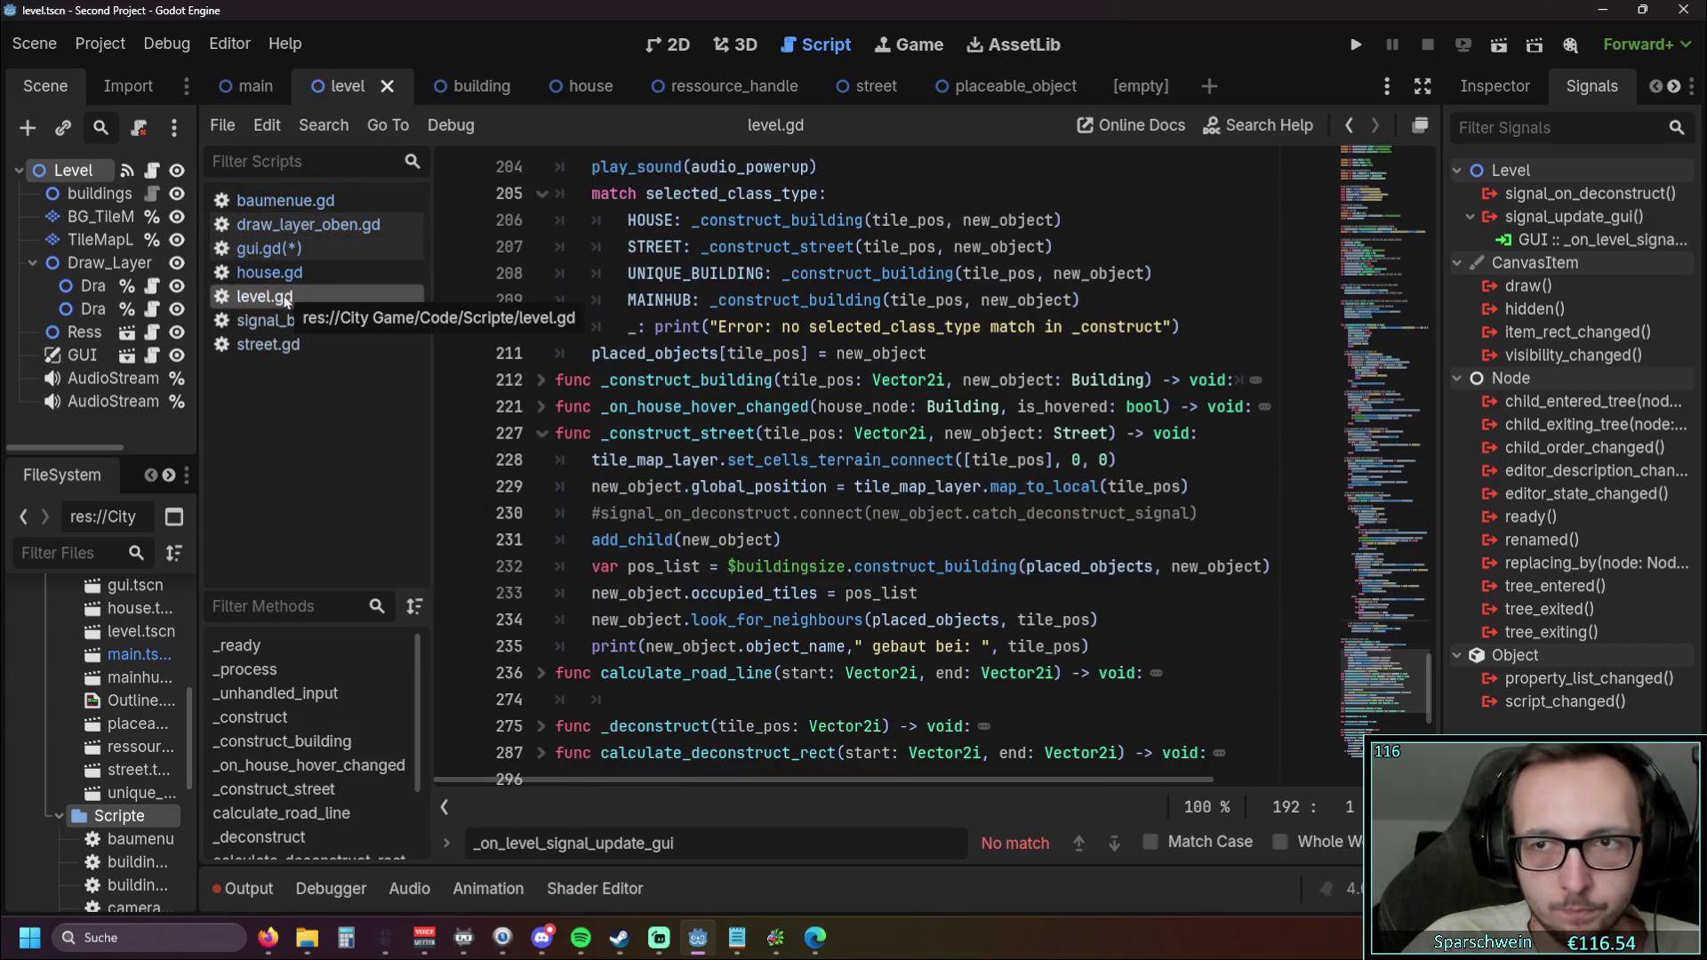
# Recheck the signal_update_gui connection, then search all project files for _on_level_signal_update_gui
pyautogui.click(1554, 222)
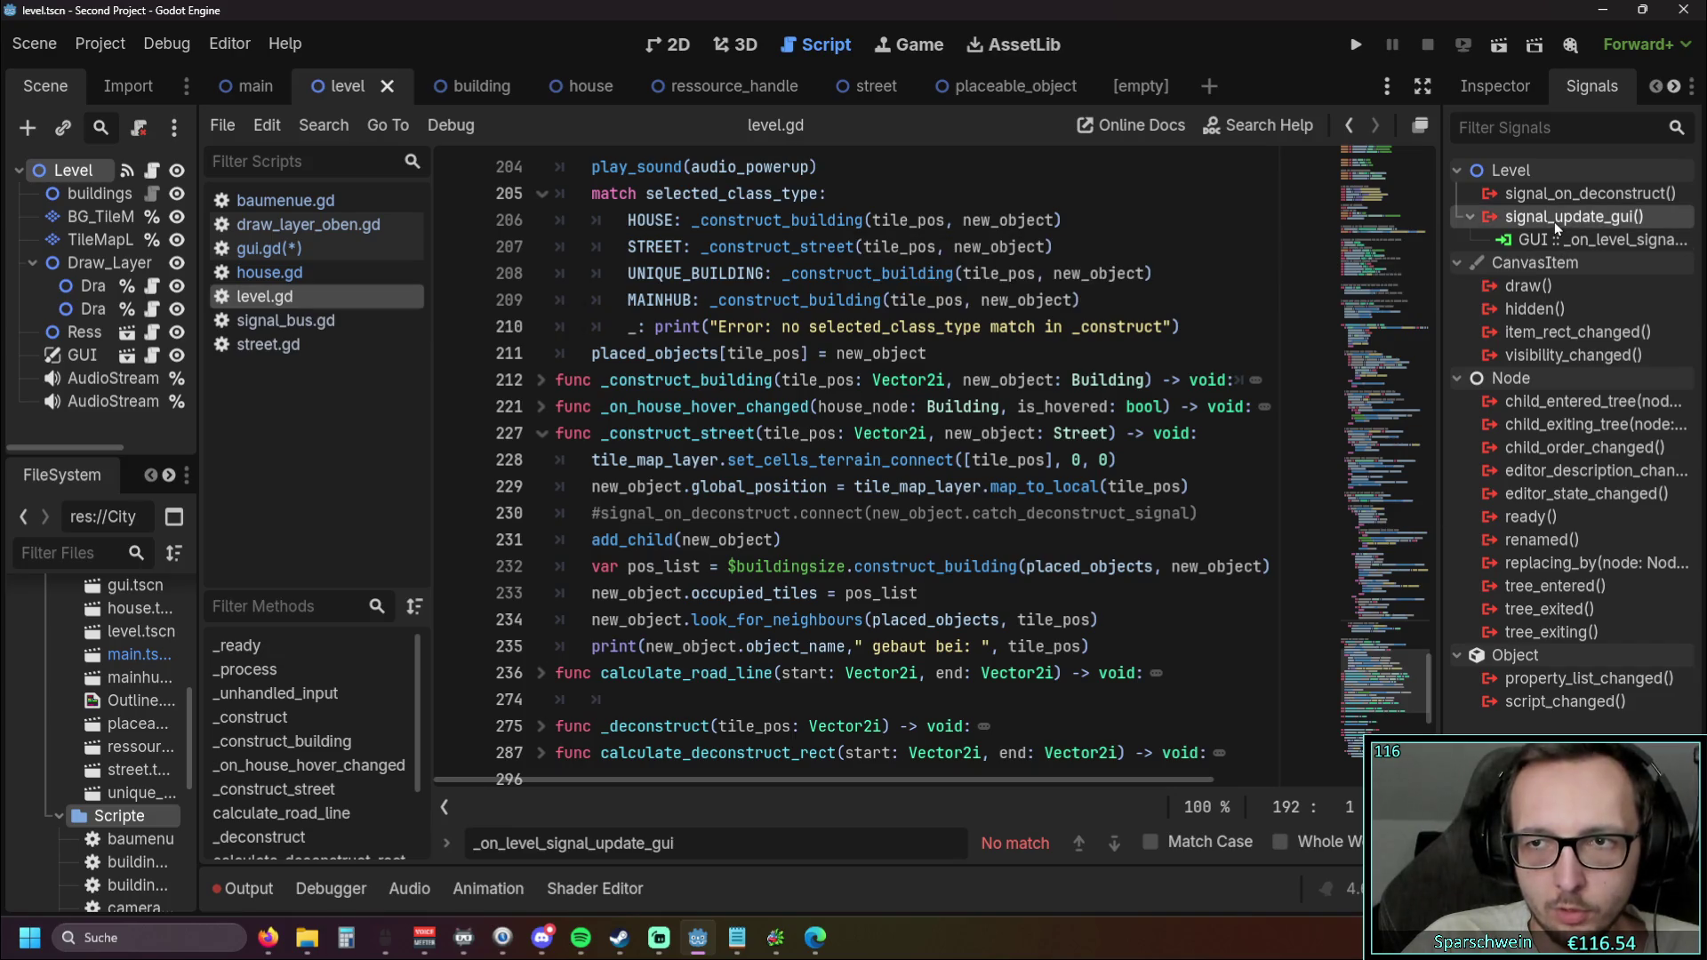
pyautogui.doubleClick(1555, 222)
pyautogui.press('Escape')
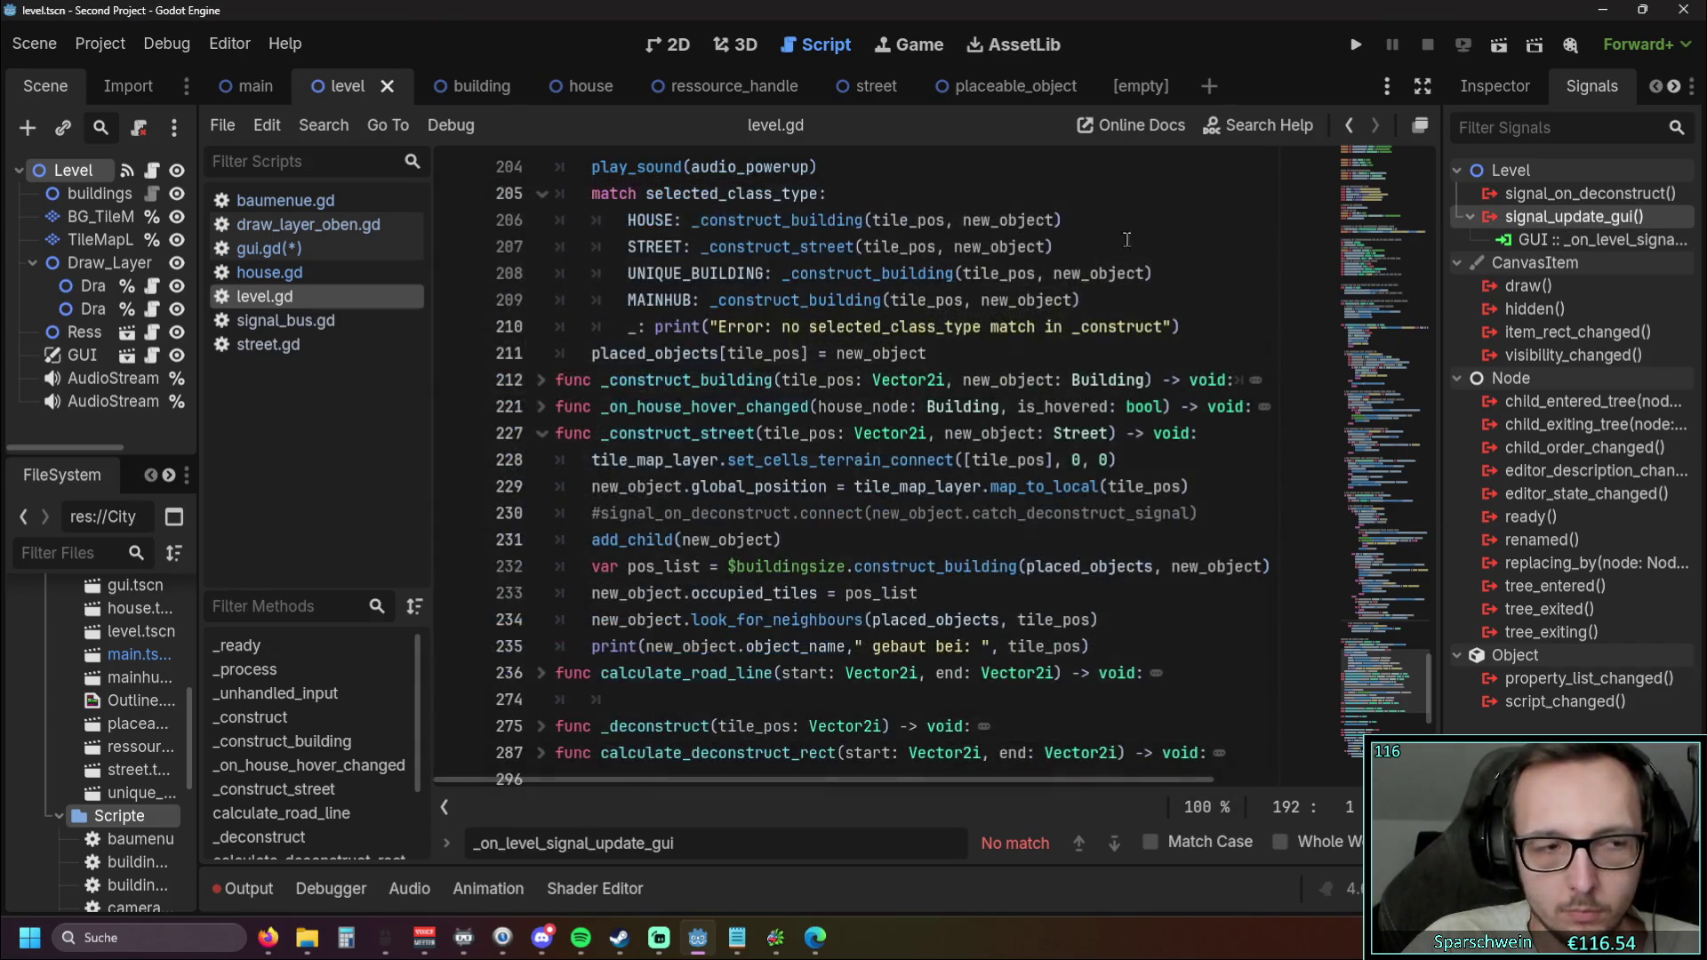
pyautogui.scroll(-7, 740, 587)
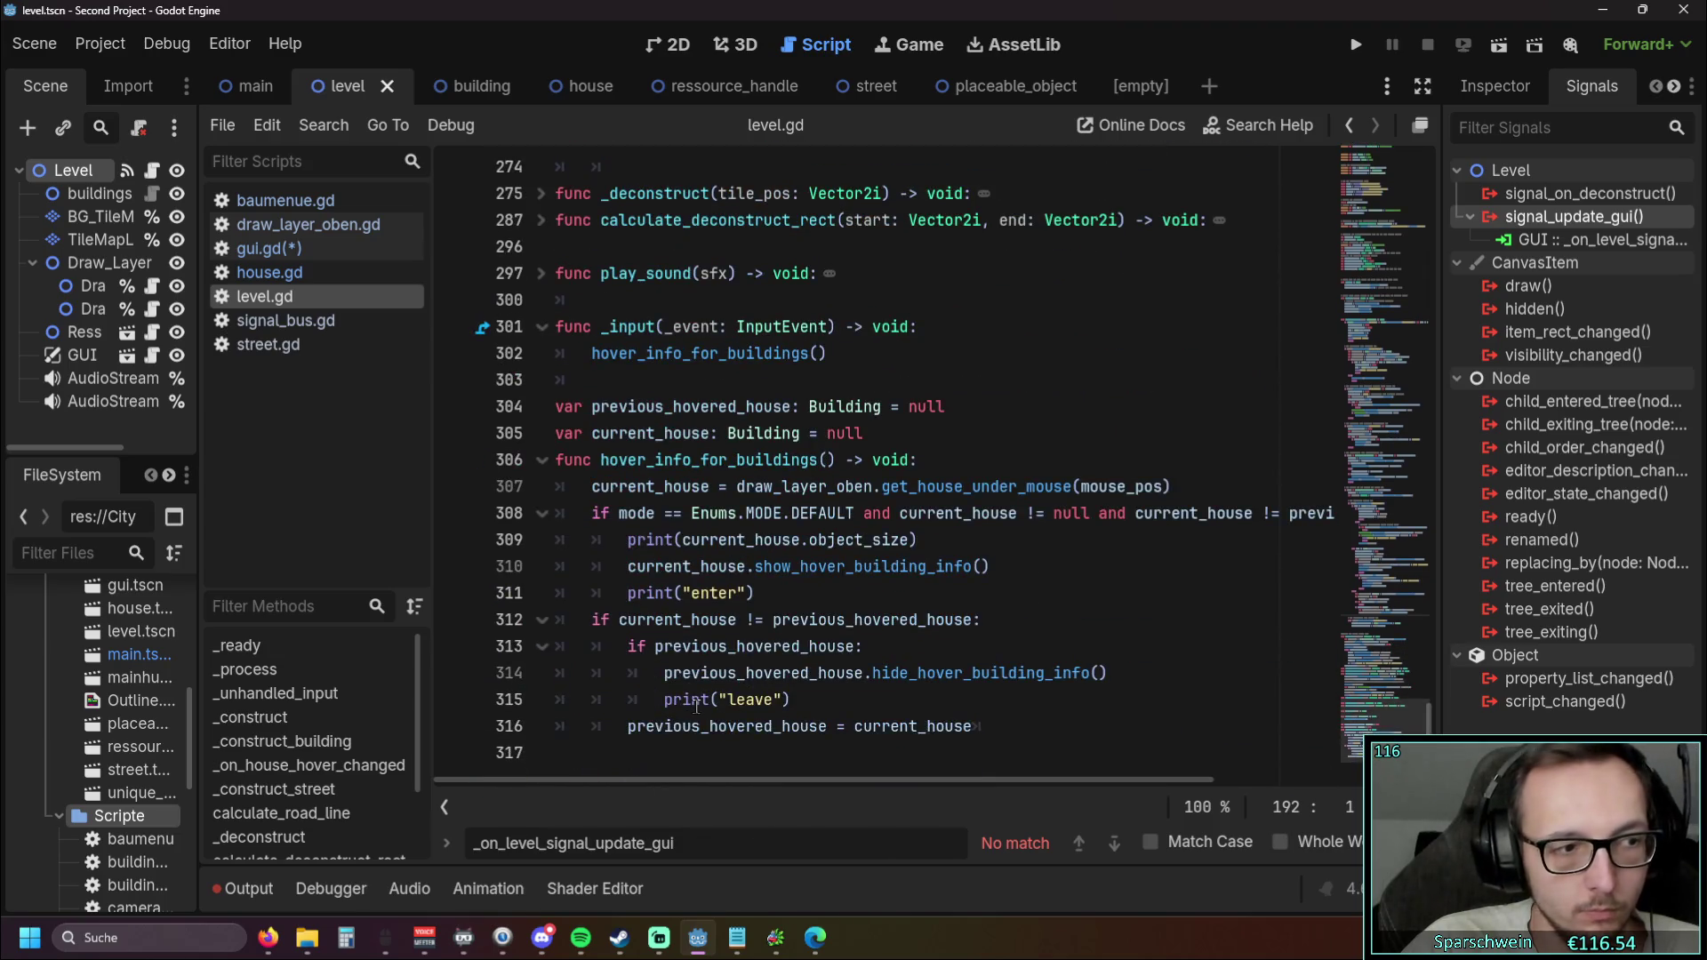
pyautogui.moveTo(696, 702)
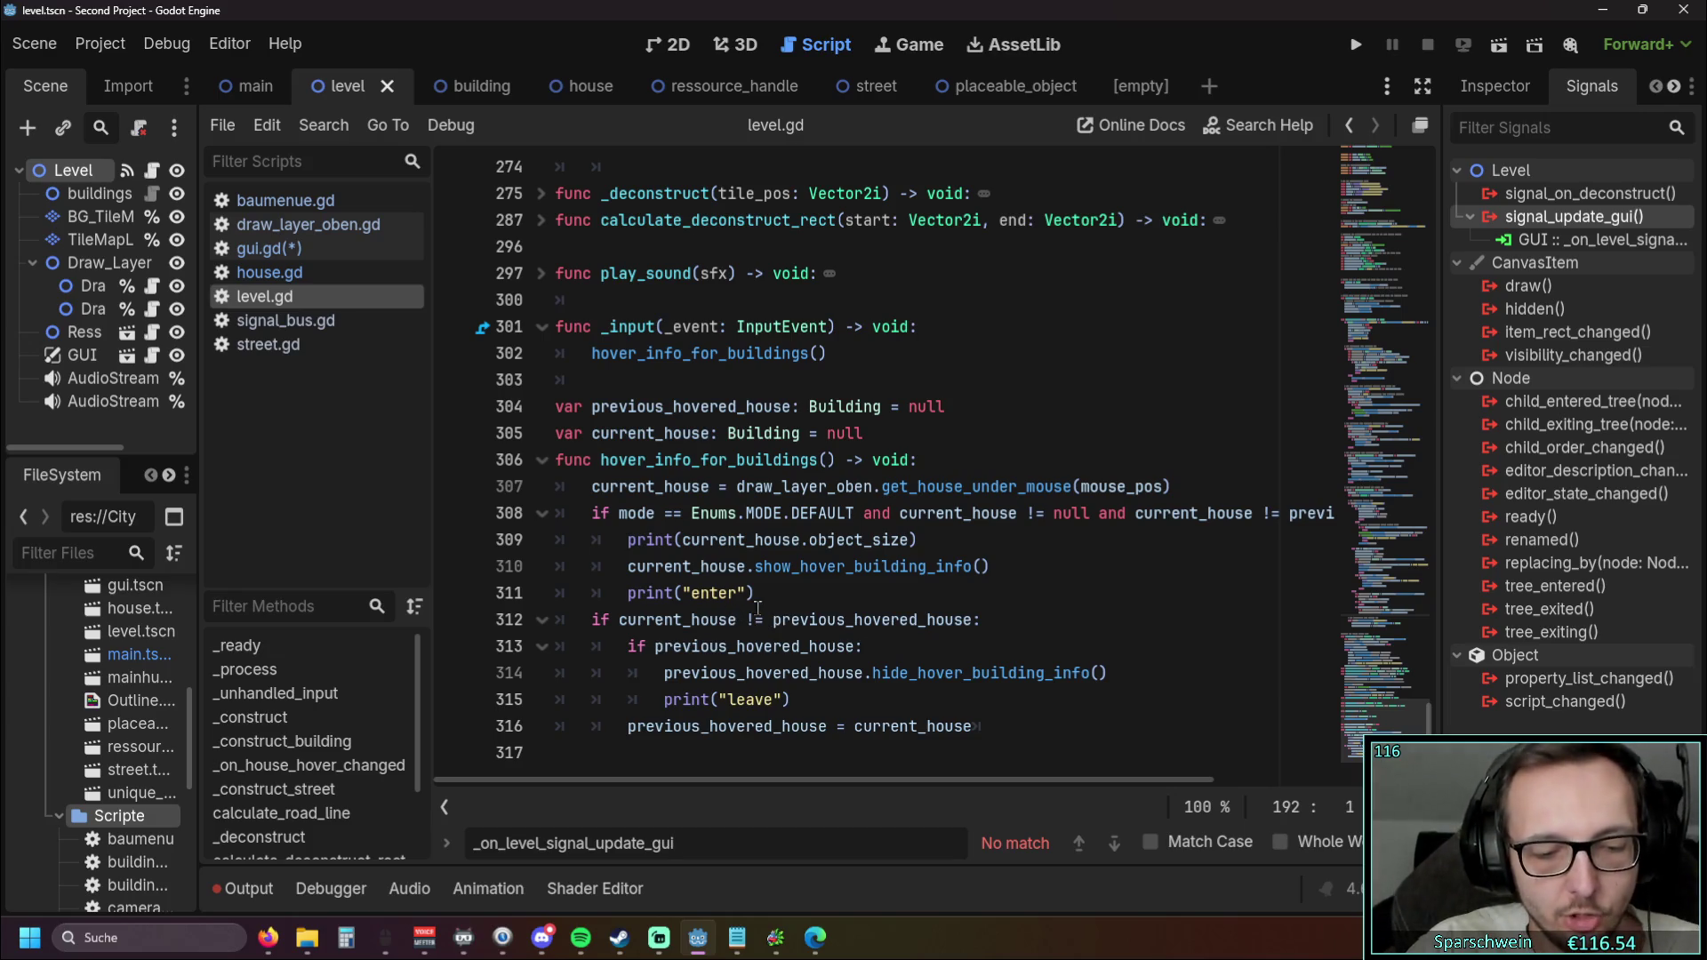
pyautogui.hotkey('ctrl', 'shift', 'f')
pyautogui.write('_on_level_signal_update_gui')
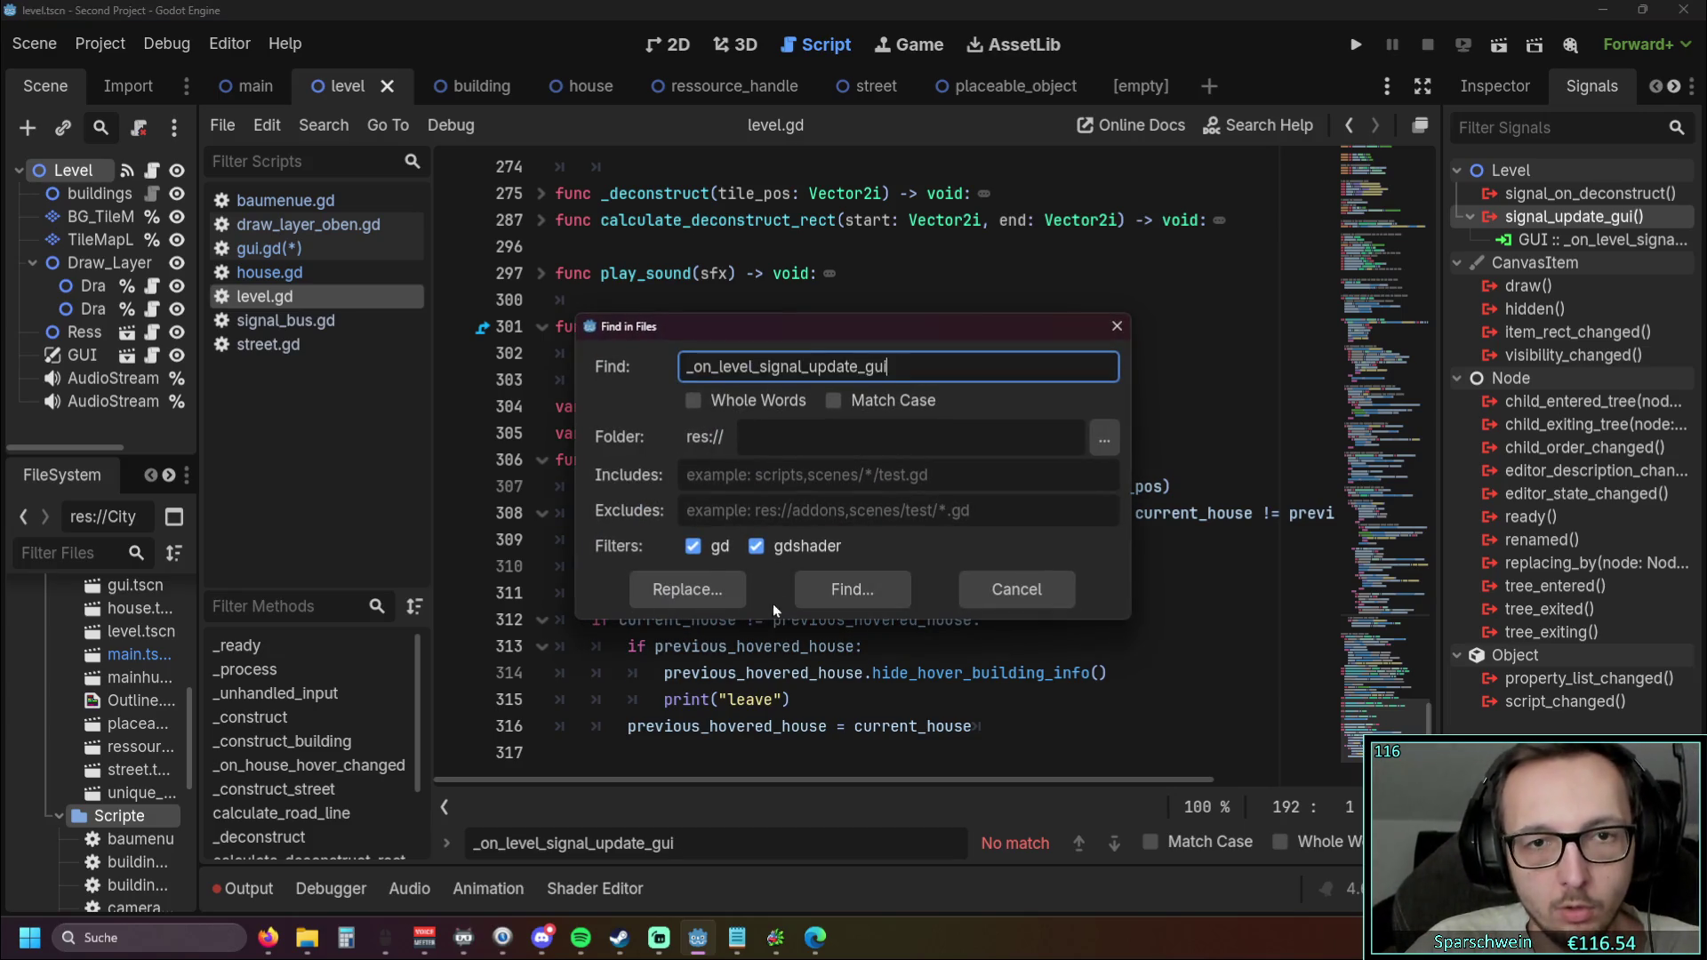
# Search all project scripts for _on_level_signal_update_gui and open gui.gd from FileSystem
pyautogui.click(834, 587)
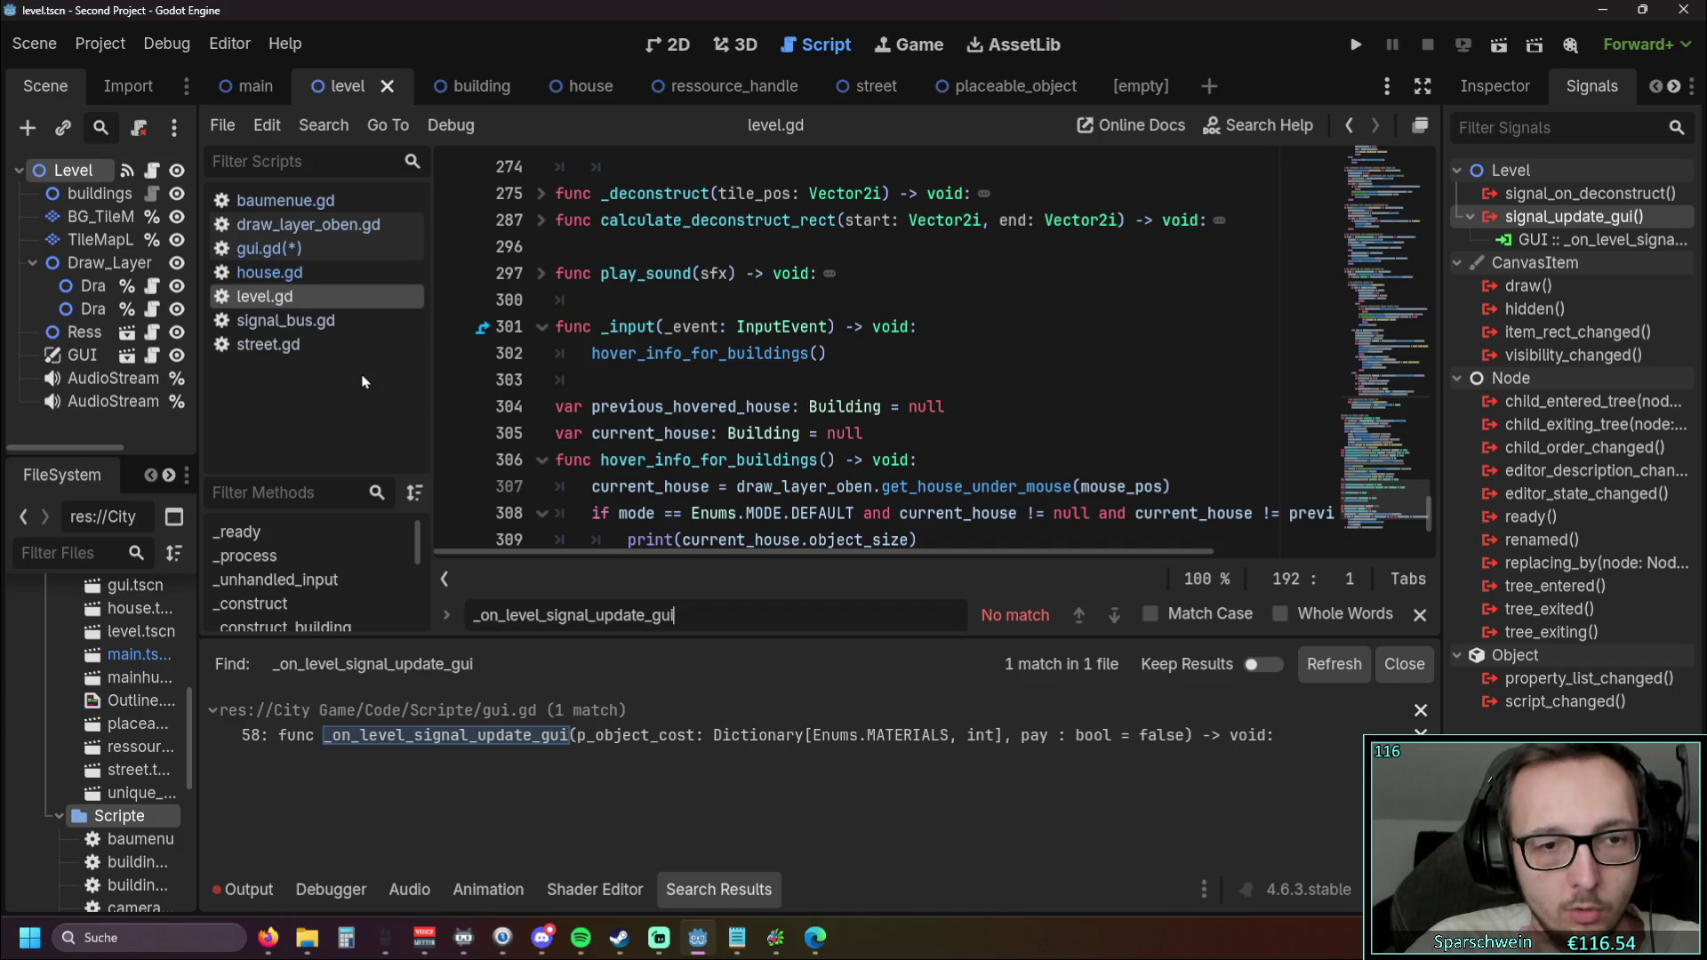
pyautogui.moveTo(201, 427); pyautogui.dragTo(313, 420)
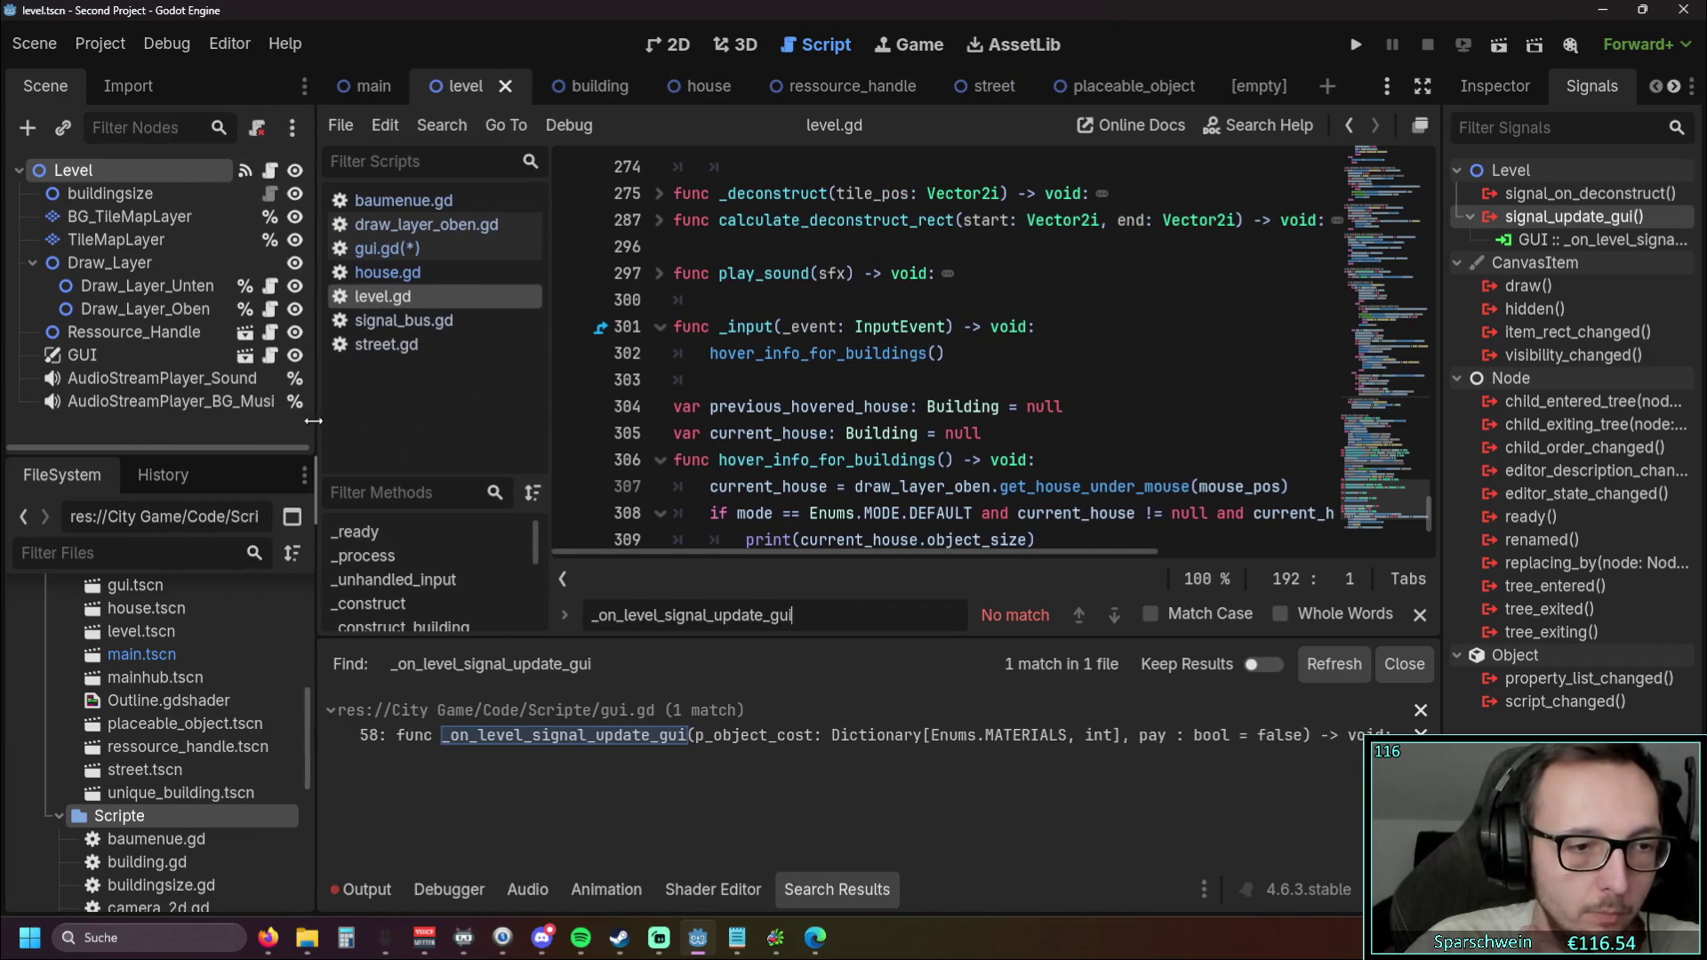
pyautogui.scroll(-5, 212, 683)
pyautogui.doubleClick(152, 726)
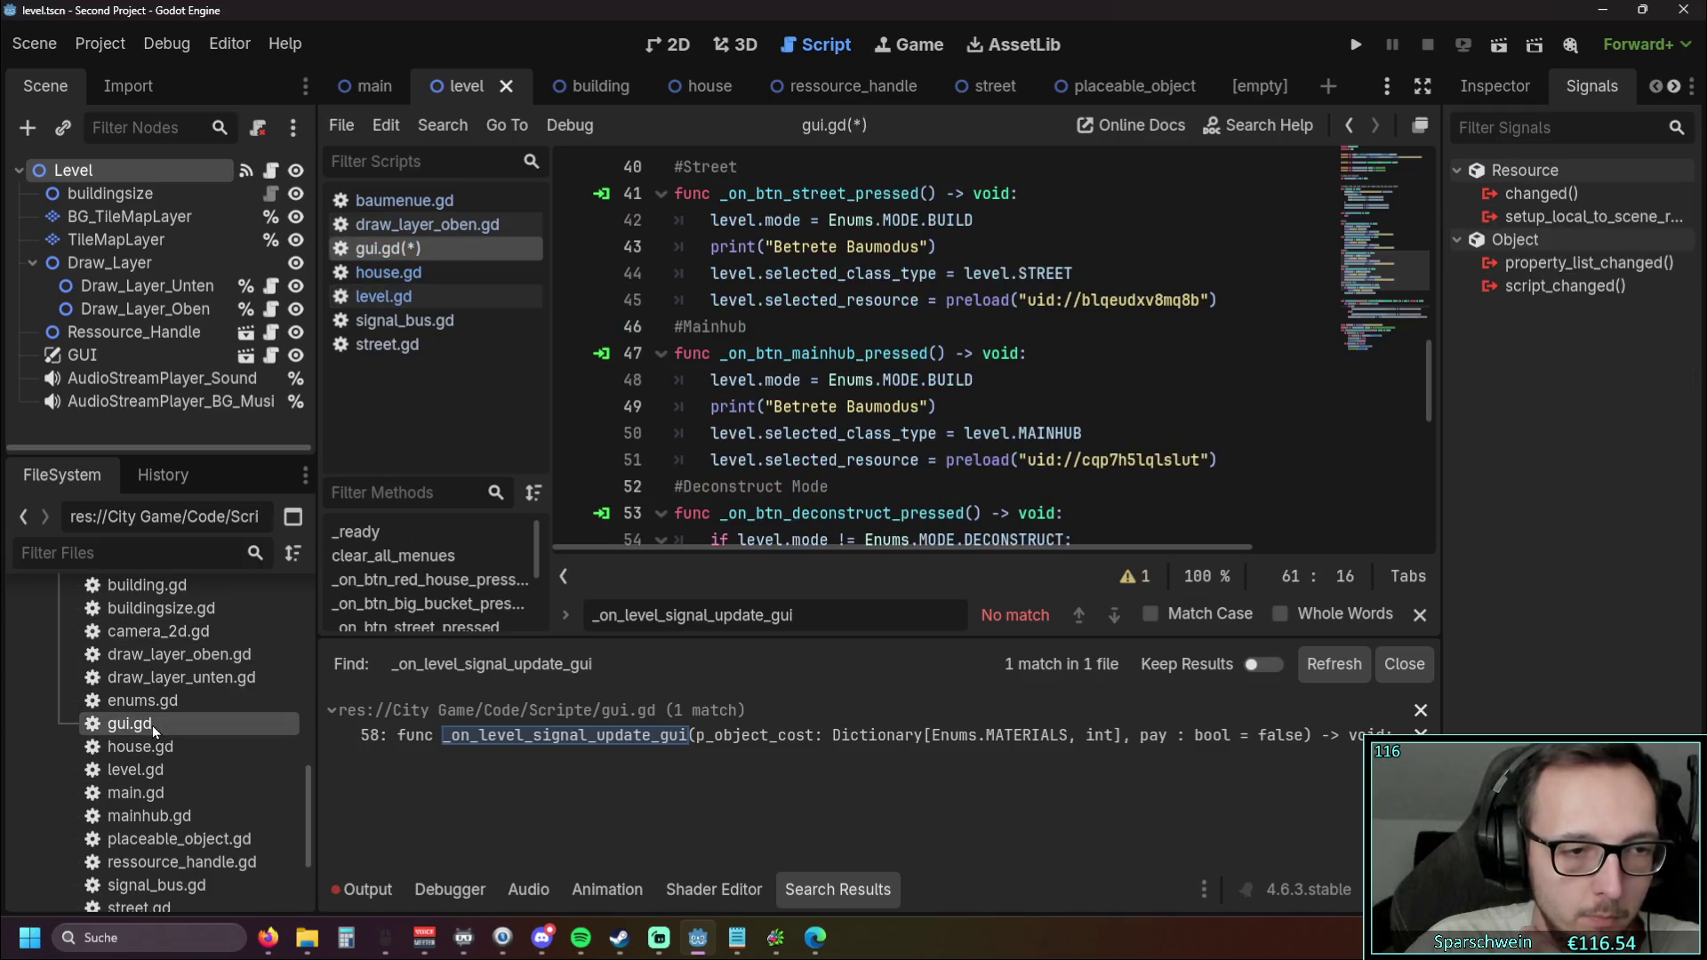
pyautogui.moveTo(316, 410); pyautogui.dragTo(101, 402)
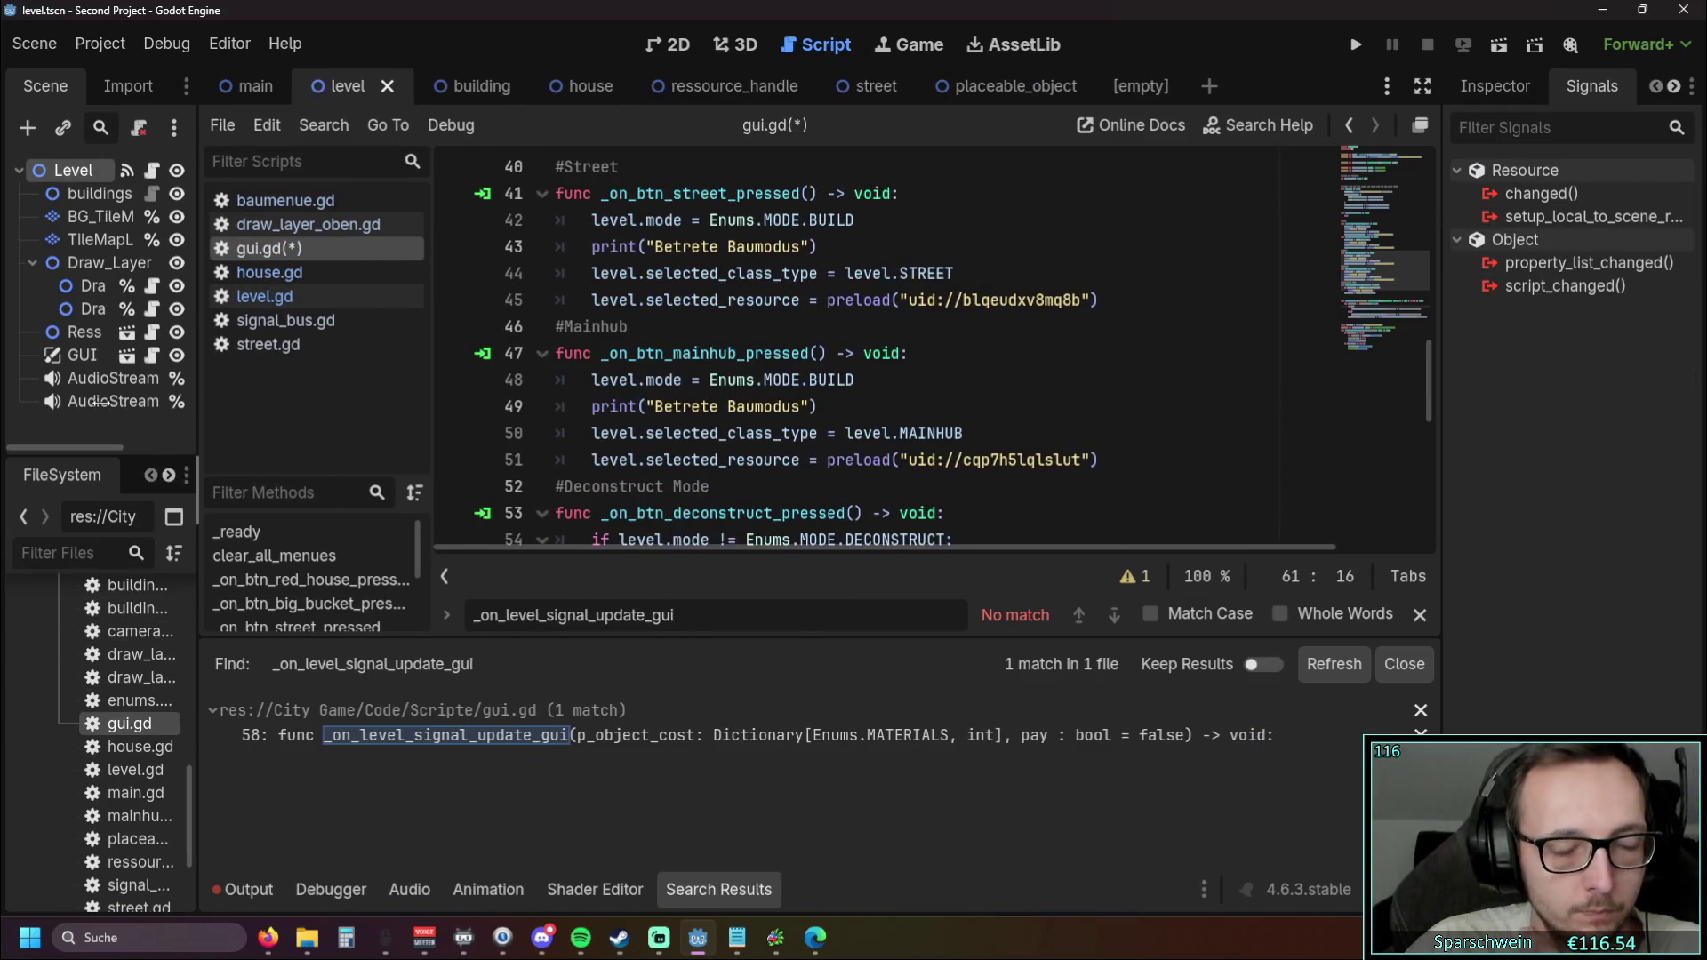
# Close the search results and save the pending edits in gui.gd
pyautogui.click(1391, 669)
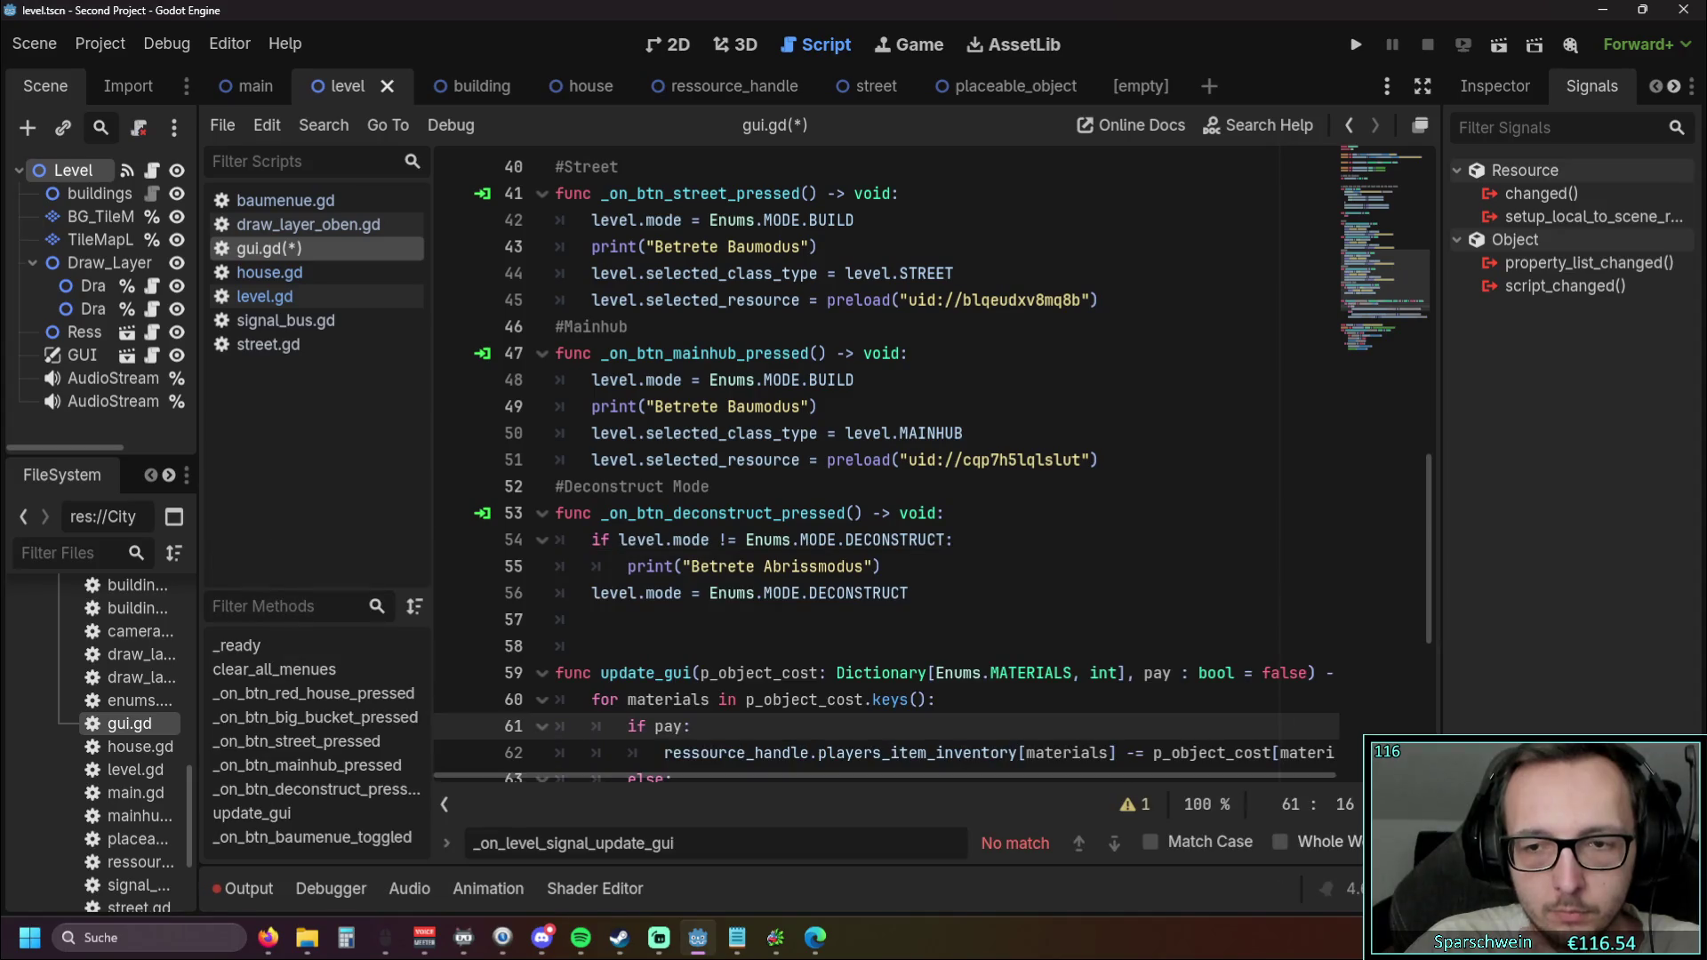
pyautogui.scroll(-5, 976, 579)
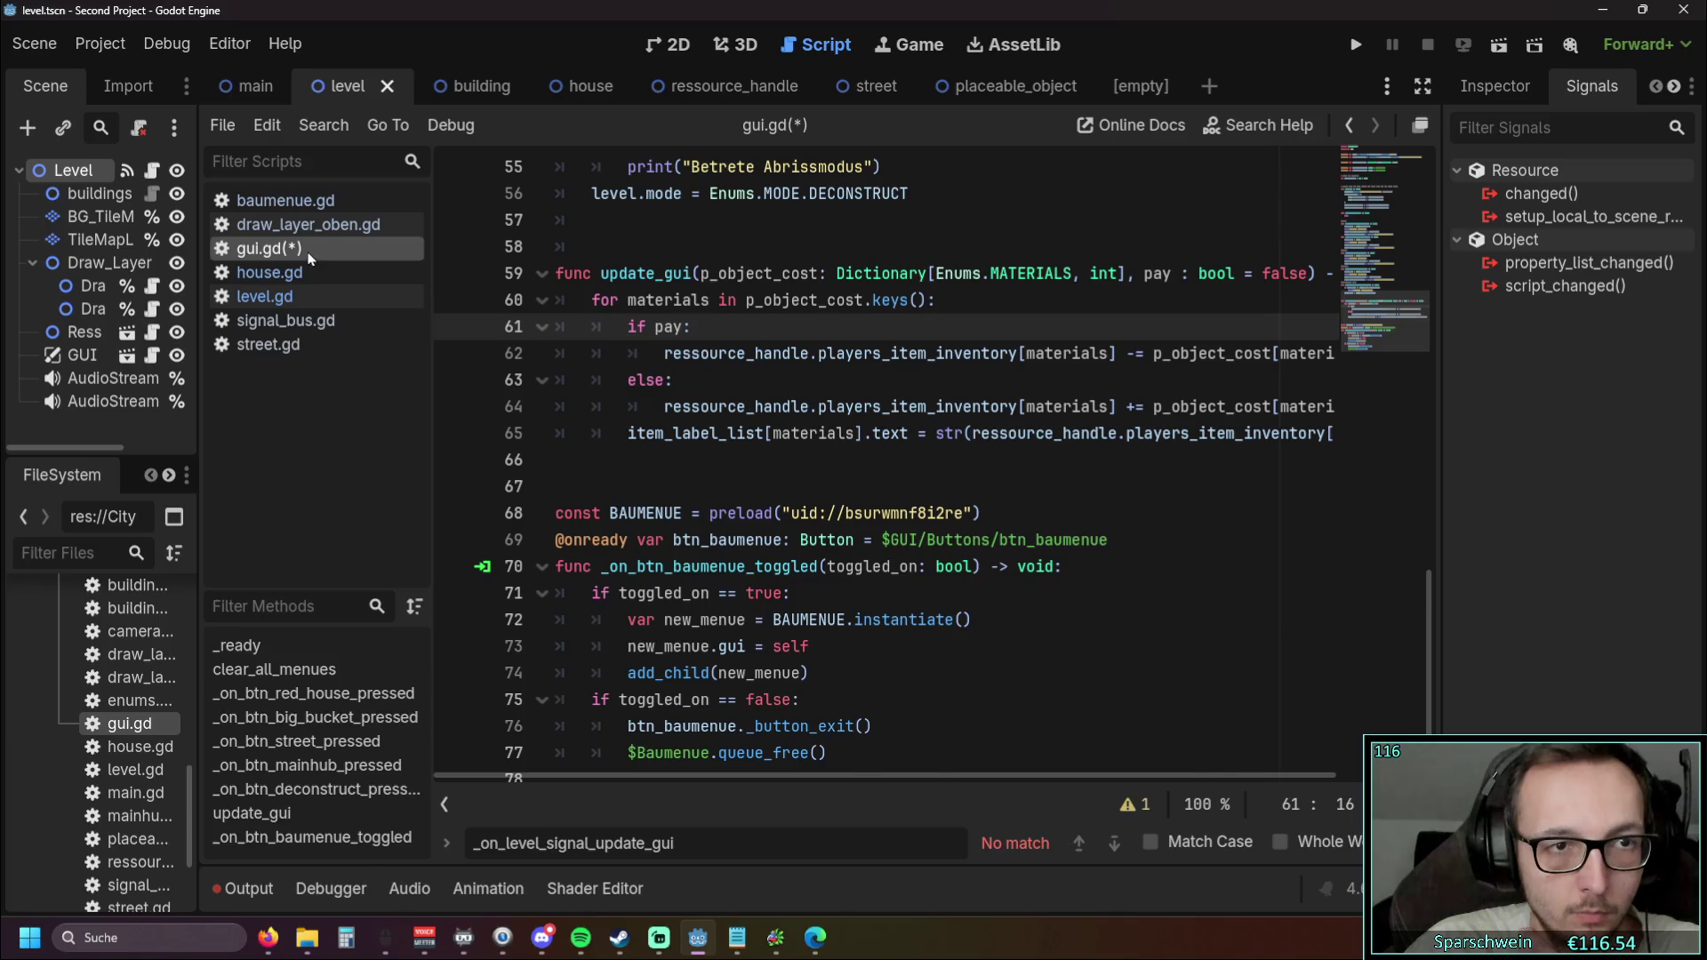
pyautogui.click(258, 248)
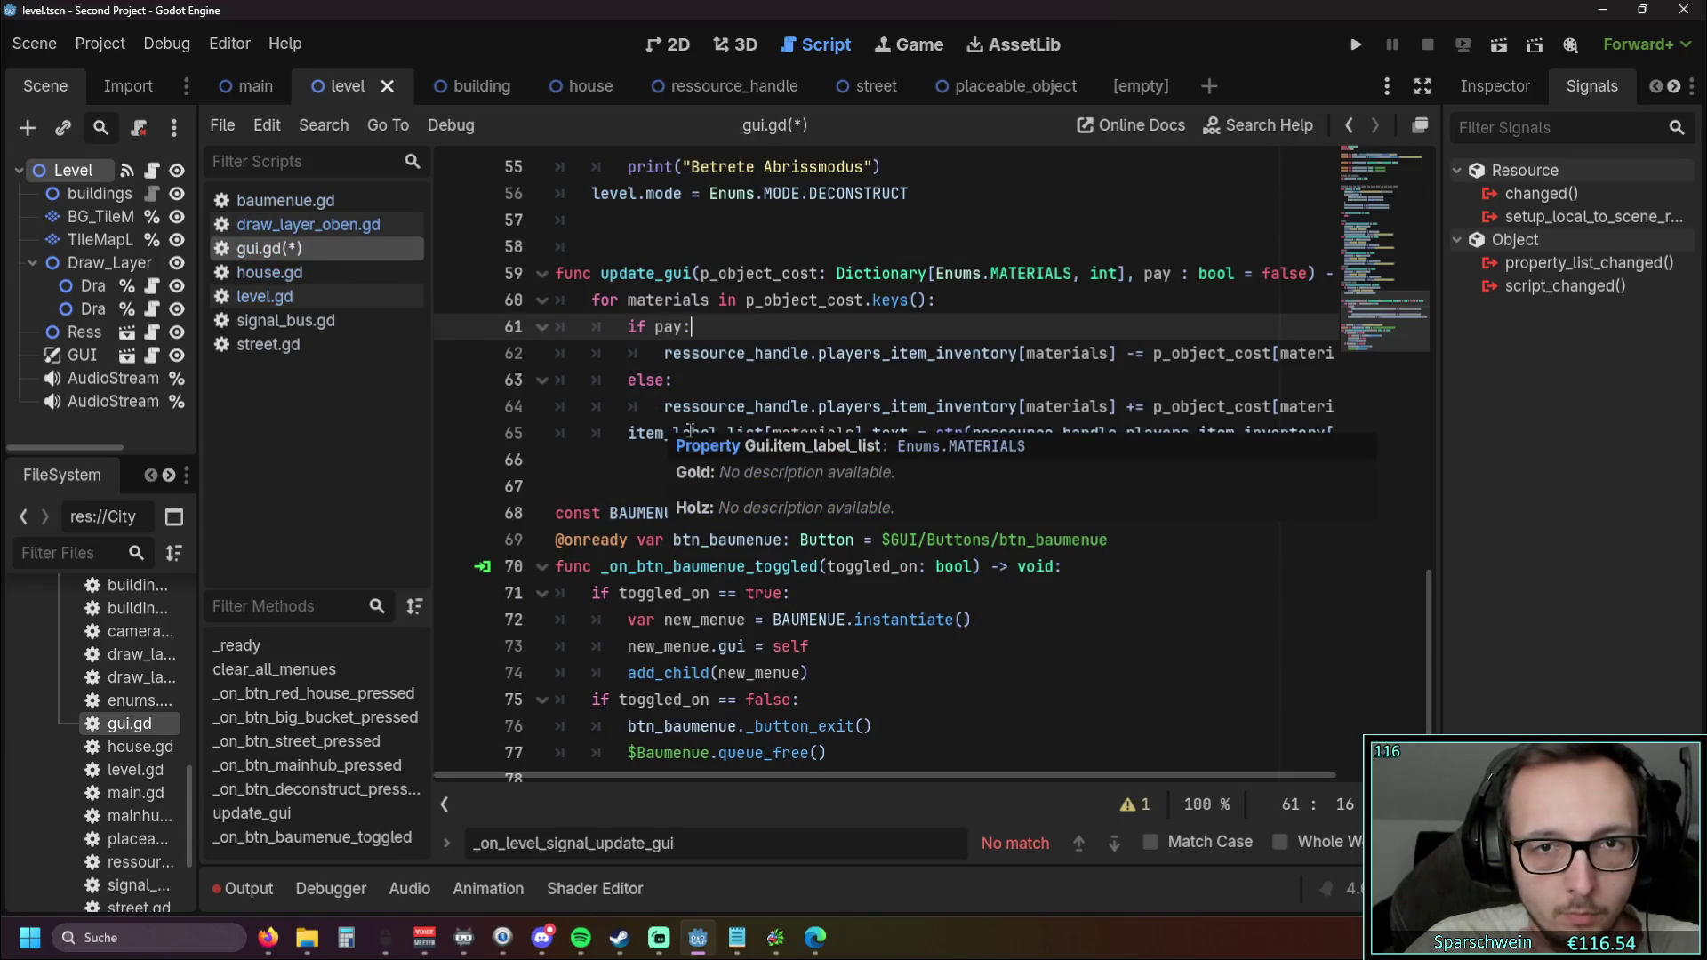
pyautogui.scroll(1, 848, 433)
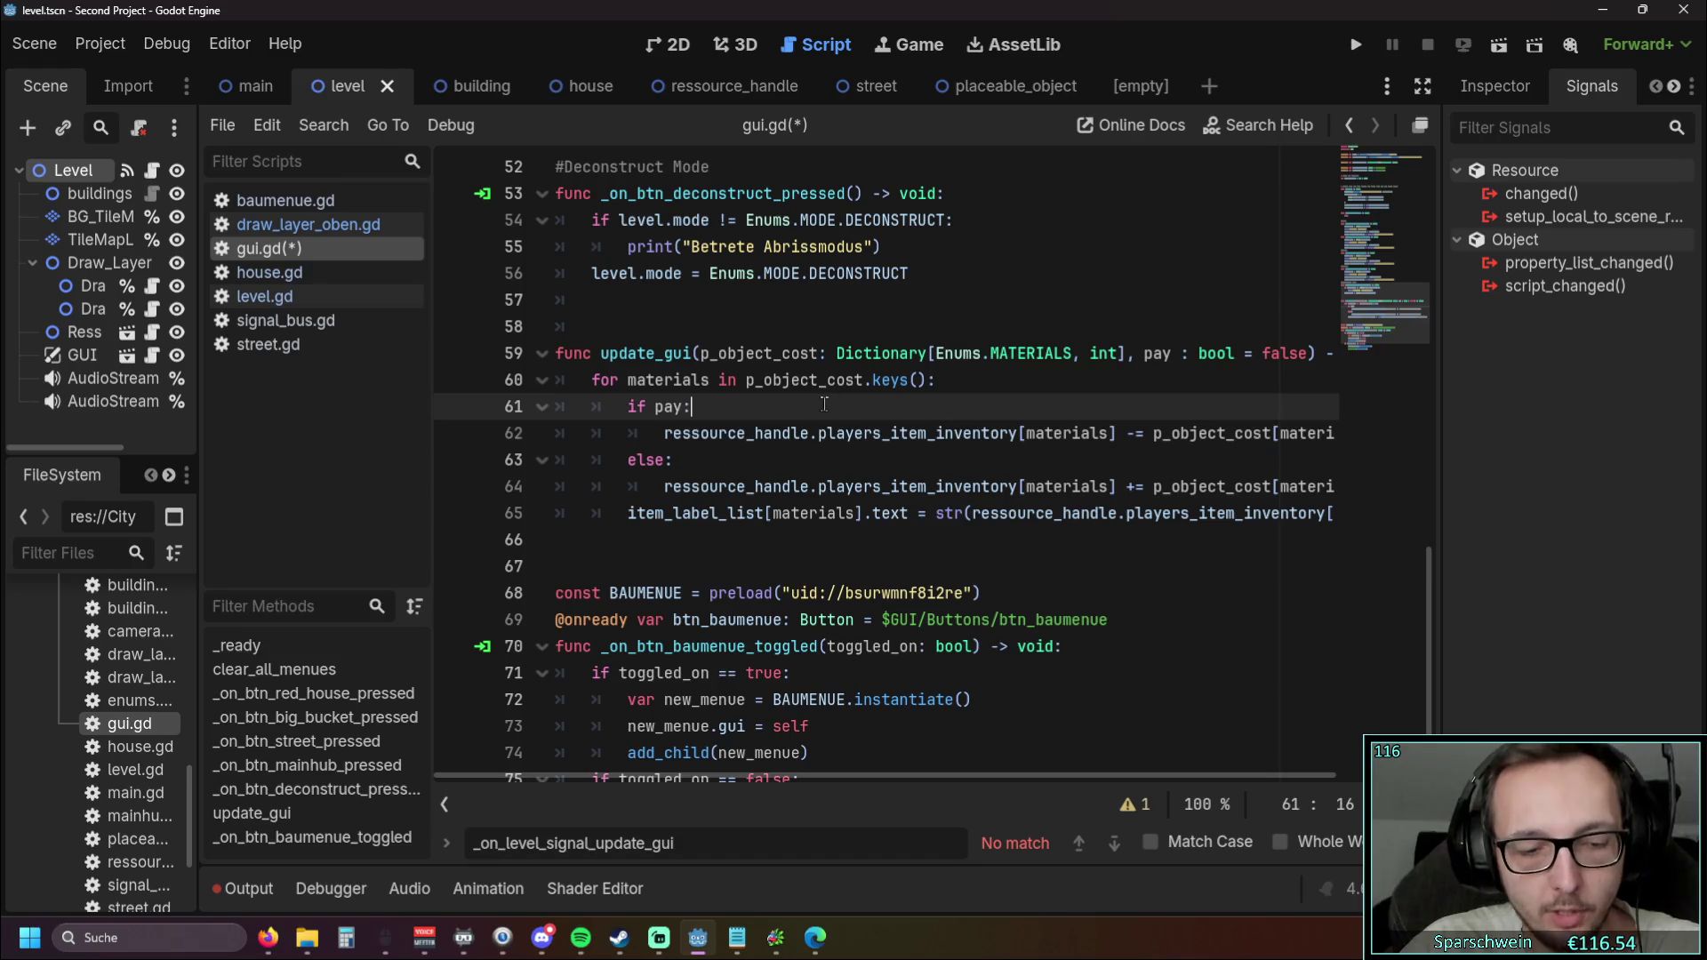
pyautogui.hotkey('ctrl', 'f')
pyautogui.hotkey('ctrl', 's')
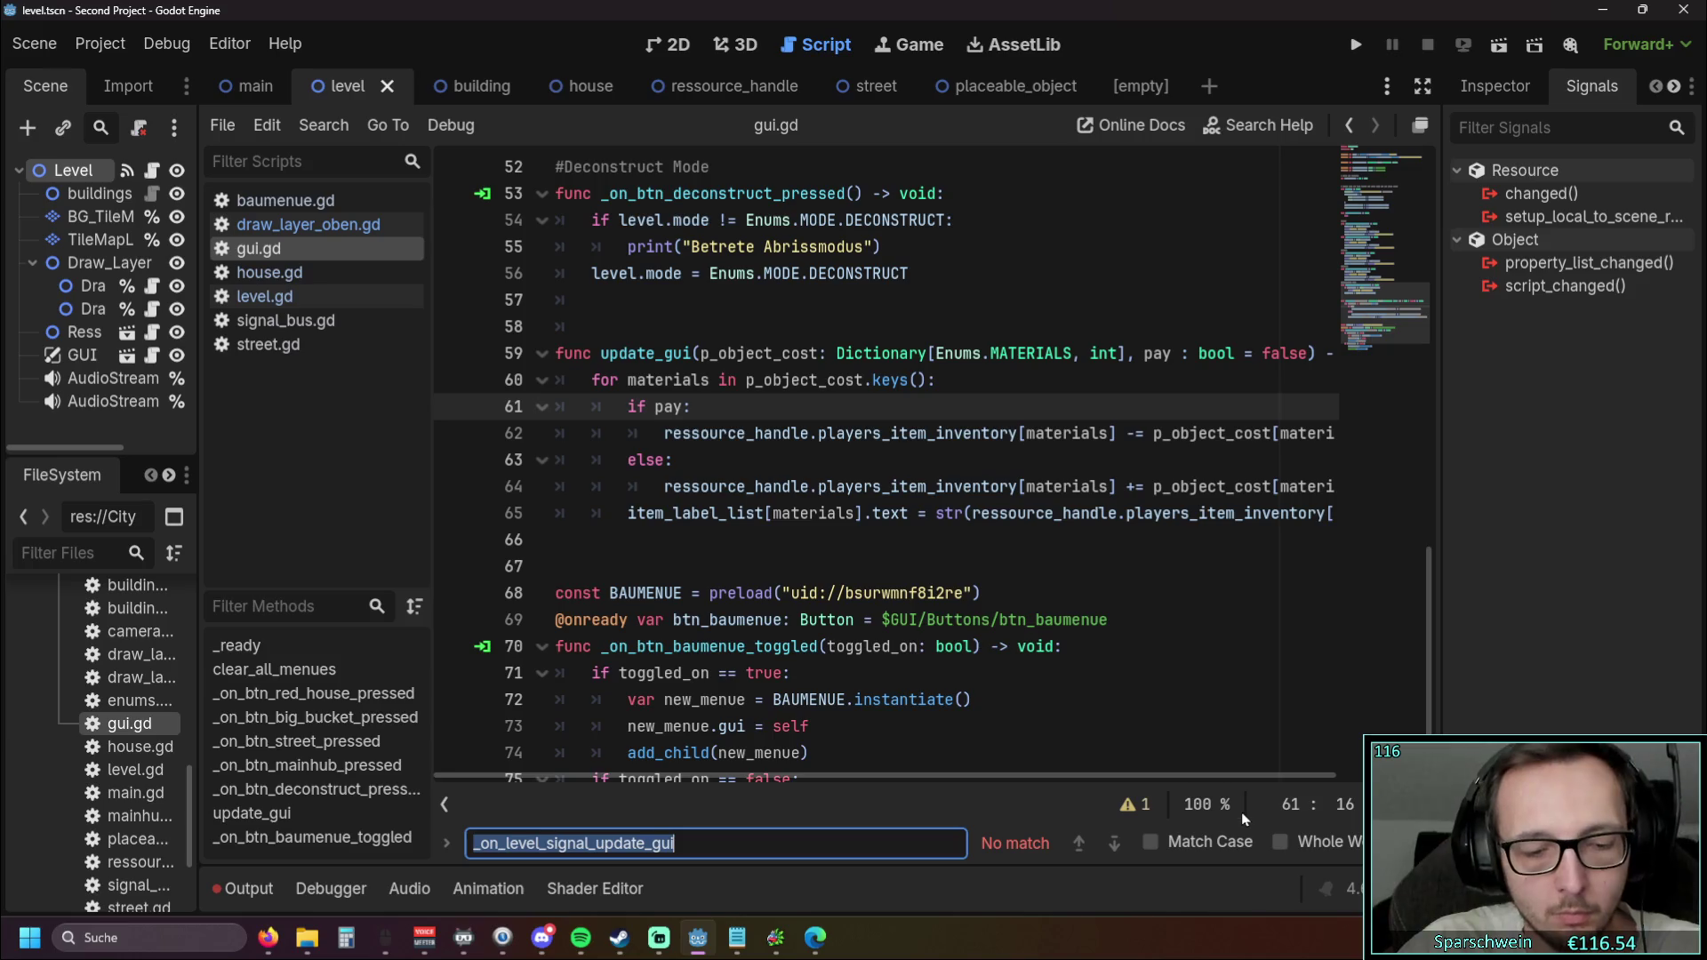
# Rerun the project-wide search to confirm _on_level_signal_update_gui has 0 matches
pyautogui.hotkey('ctrl', 'shift', 'f')
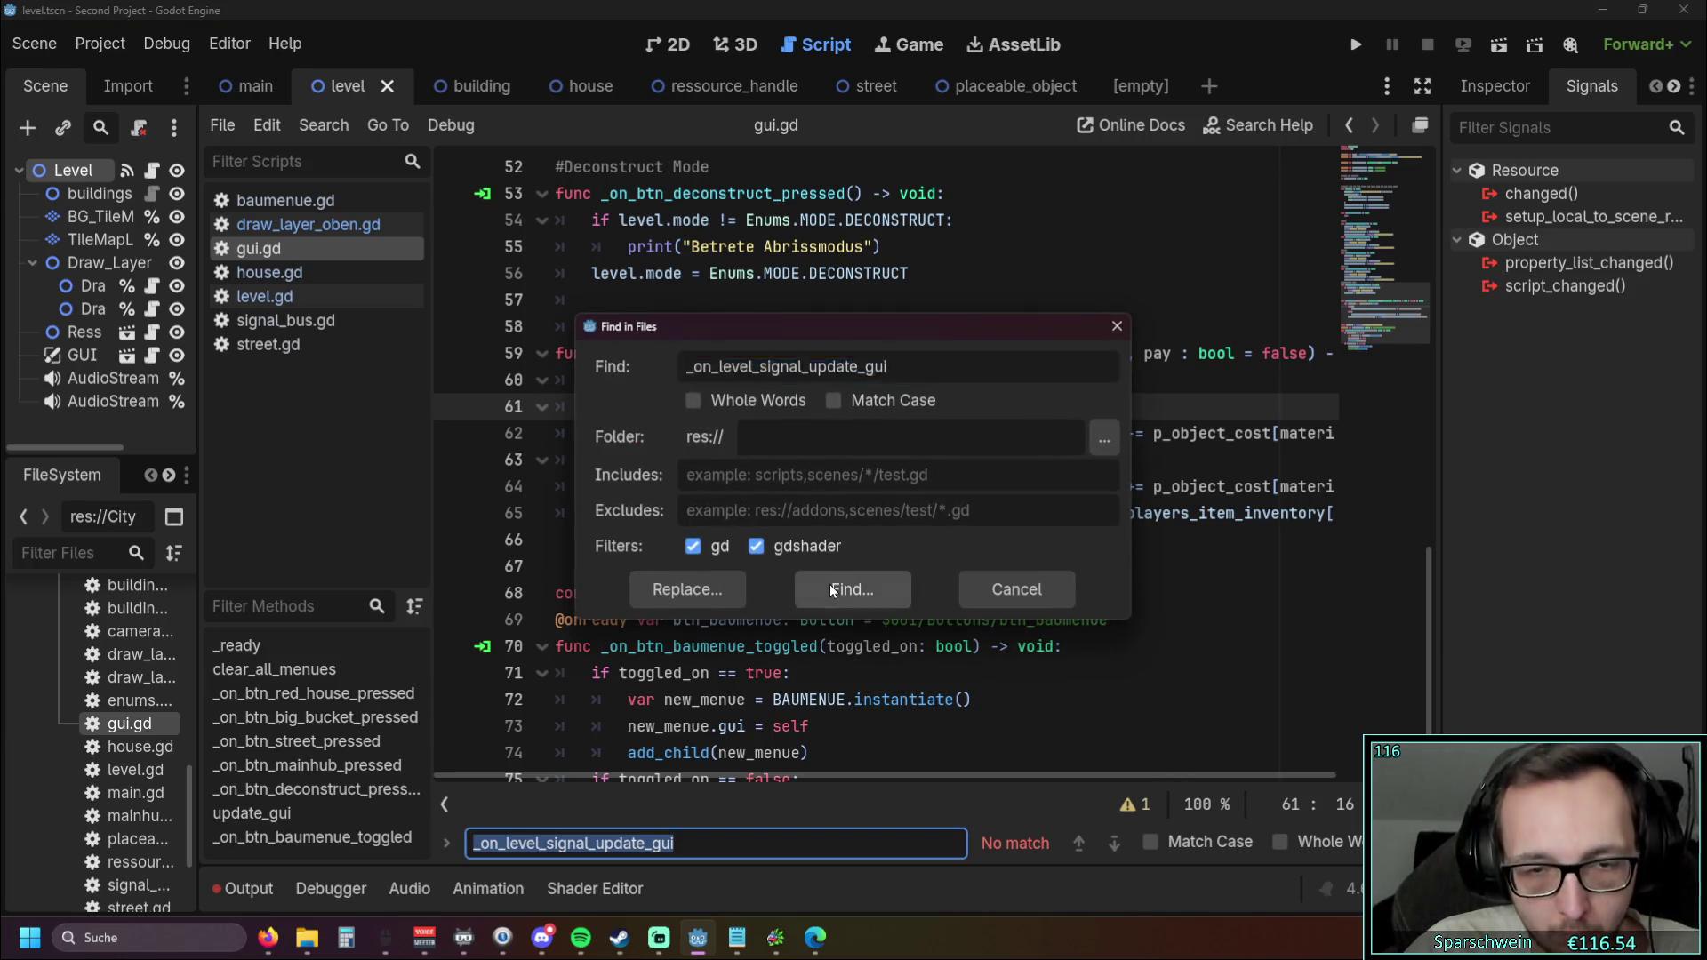
pyautogui.click(830, 585)
pyautogui.click(1405, 662)
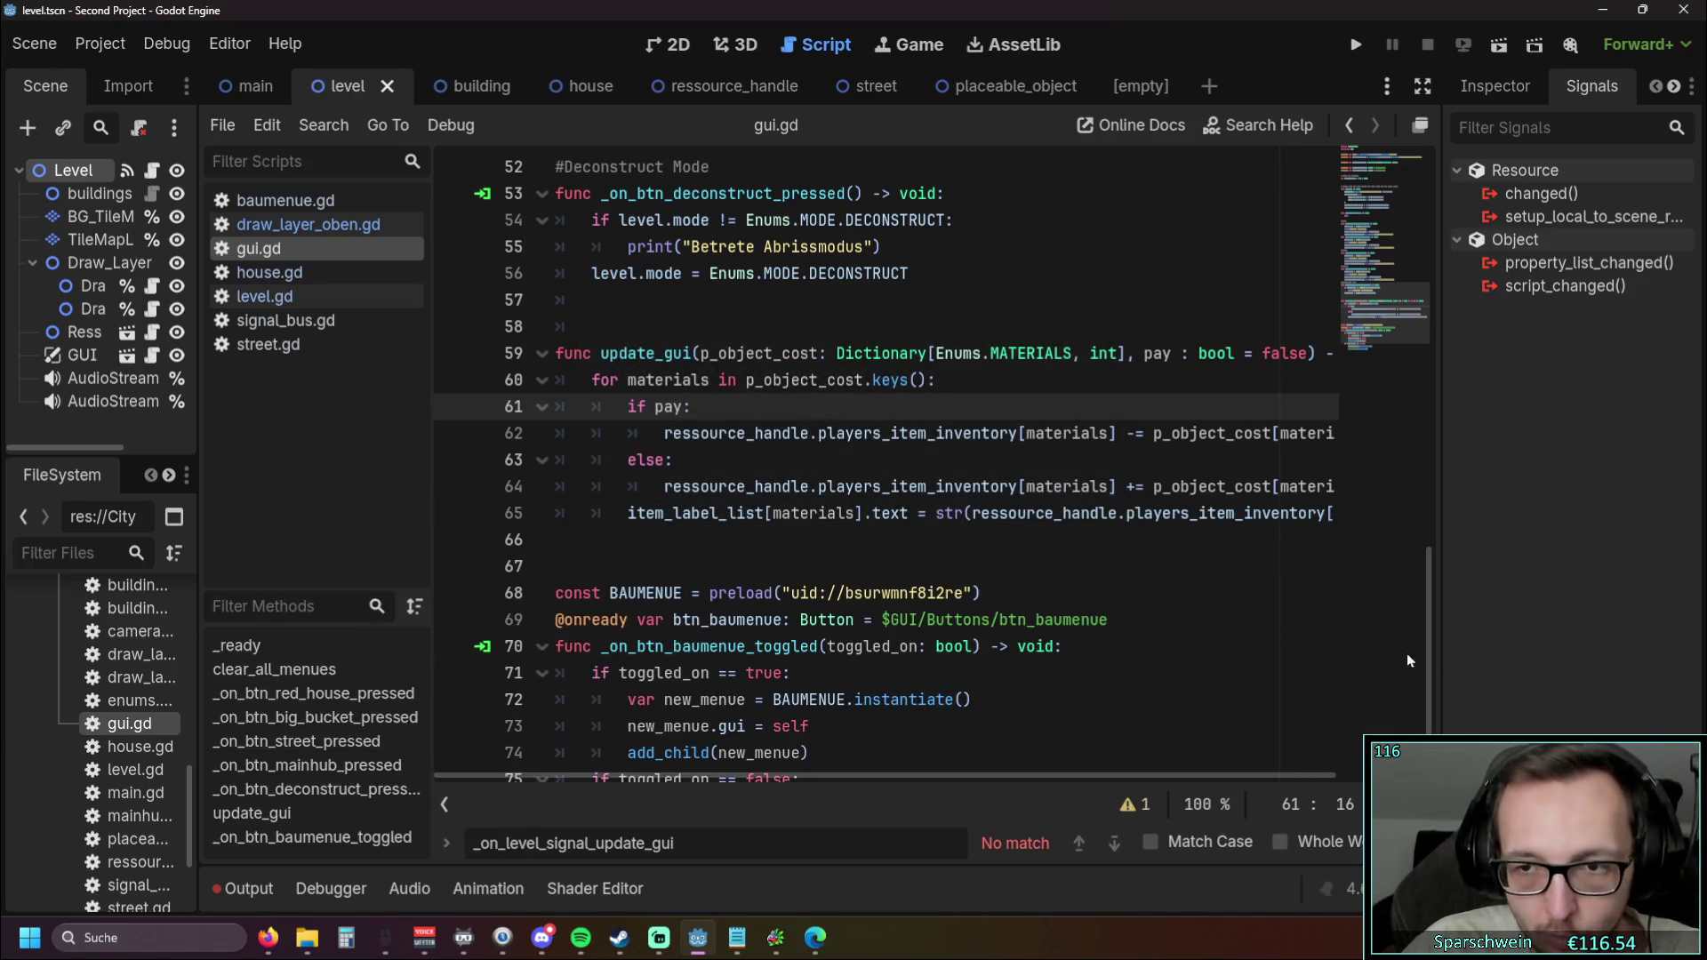
pyautogui.press('Escape')
pyautogui.click(863, 489)
pyautogui.scroll(2, 702, 513)
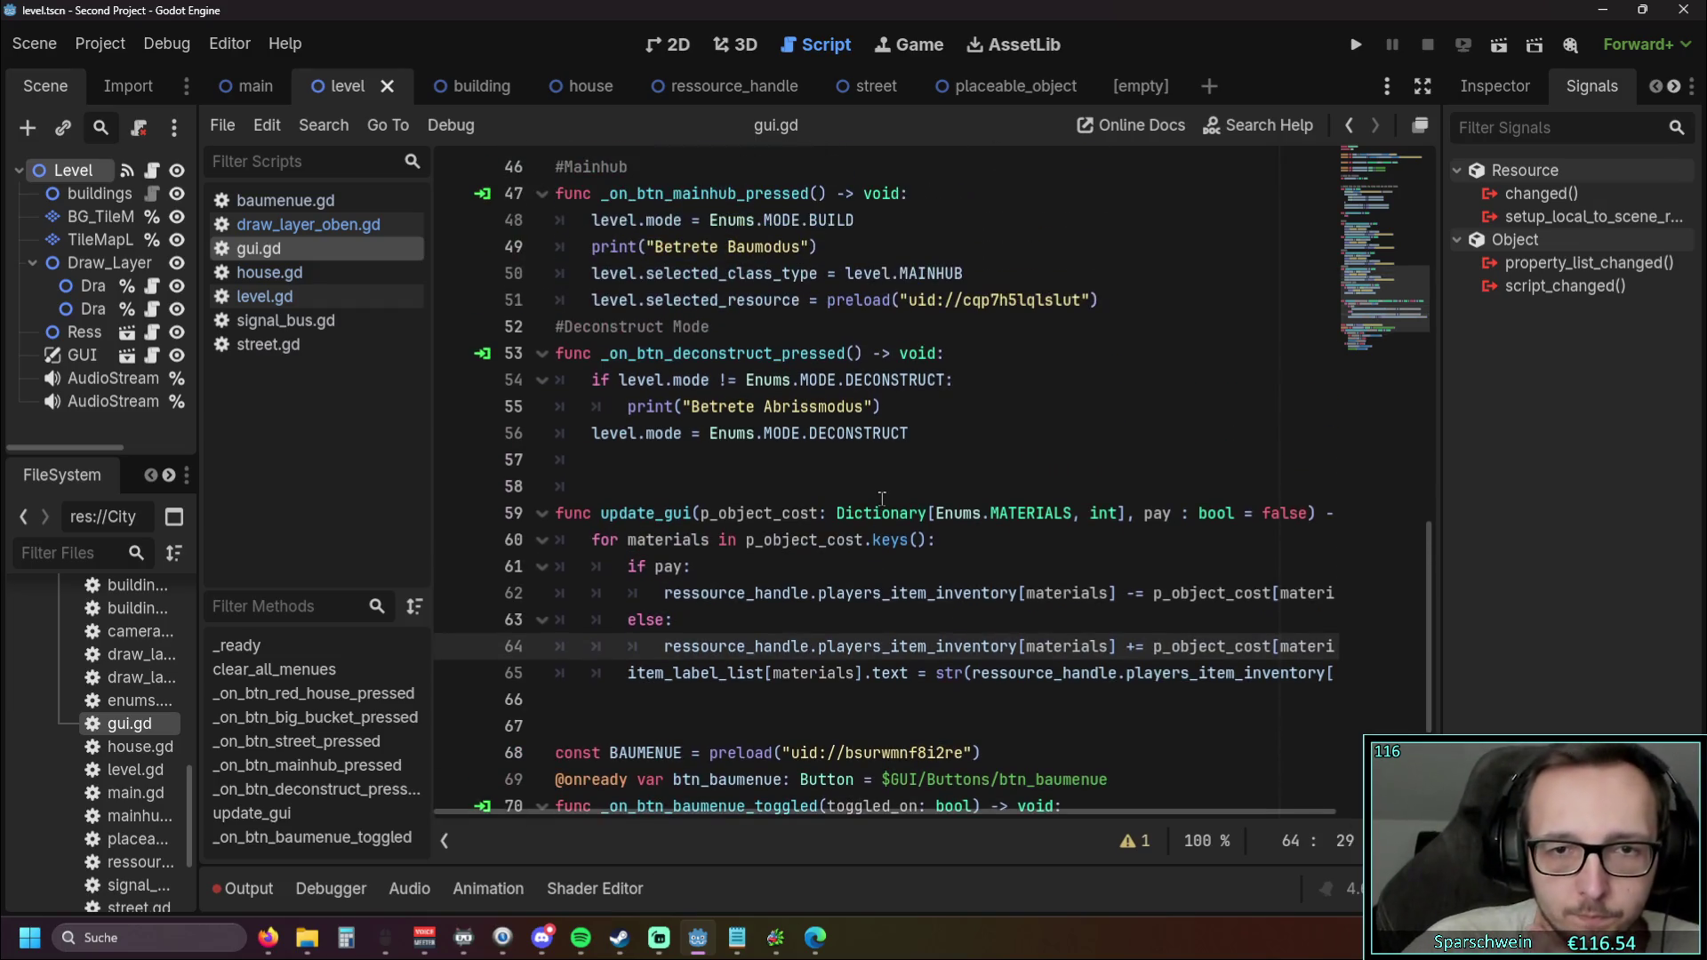
# Review the update_gui function and its loop in gui.gd
pyautogui.click(702, 513)
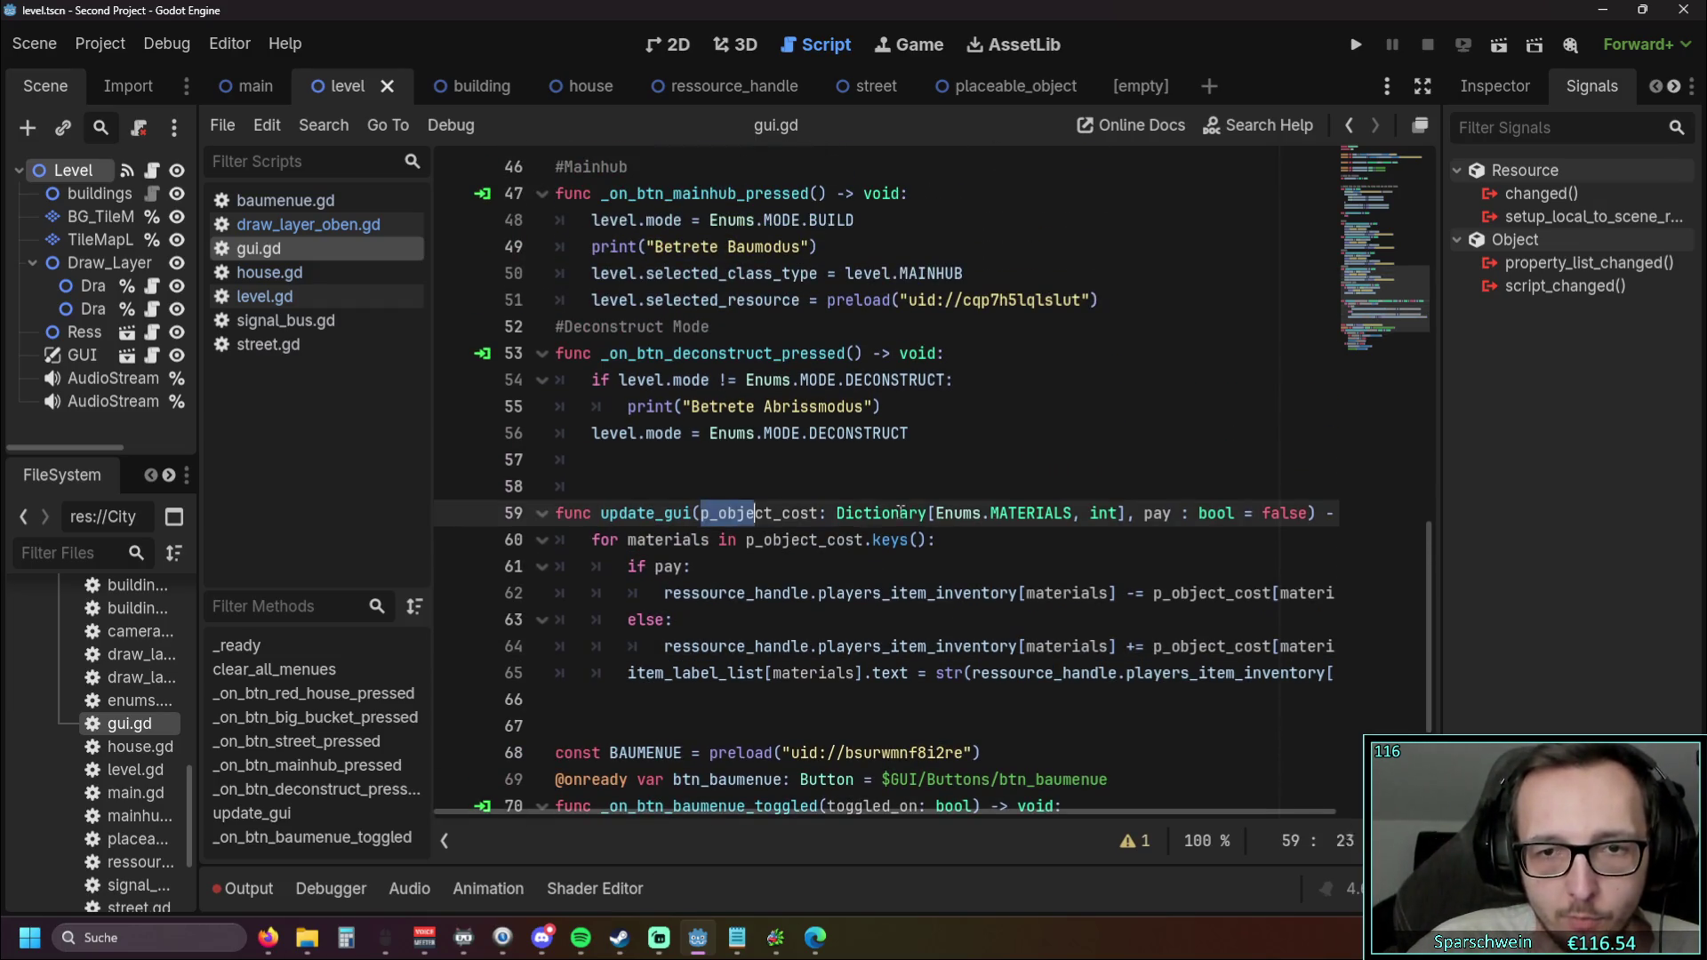
pyautogui.click(938, 540)
pyautogui.scroll(2, 831, 528)
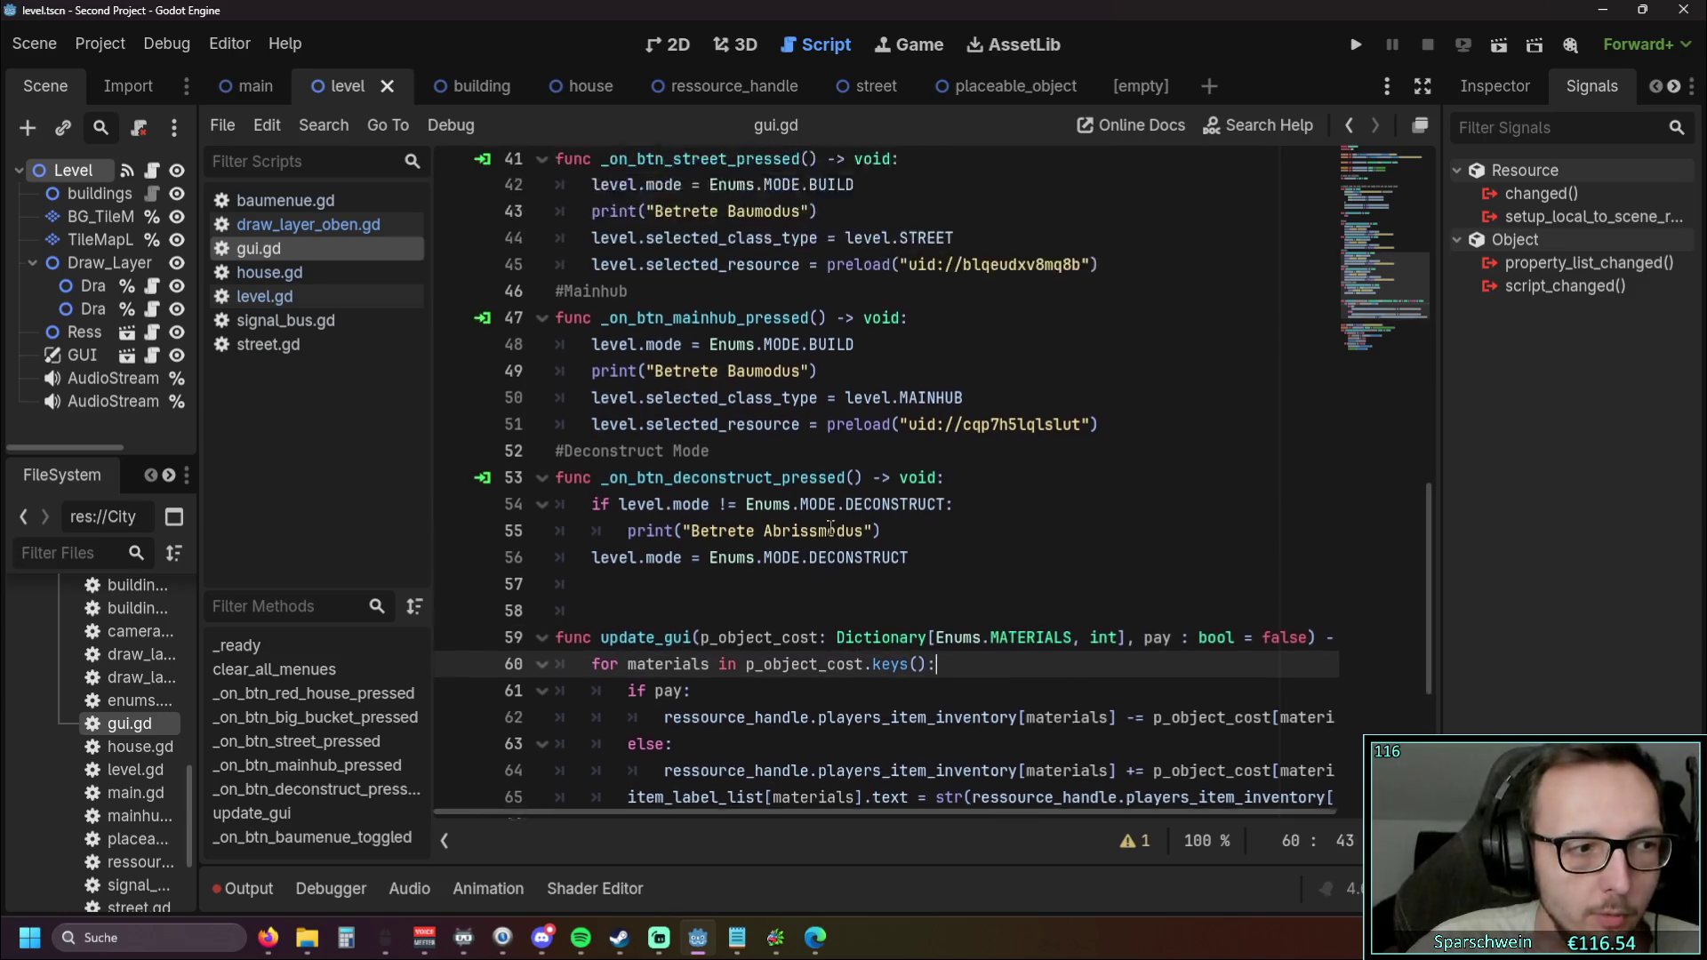
pyautogui.scroll(-2, 832, 527)
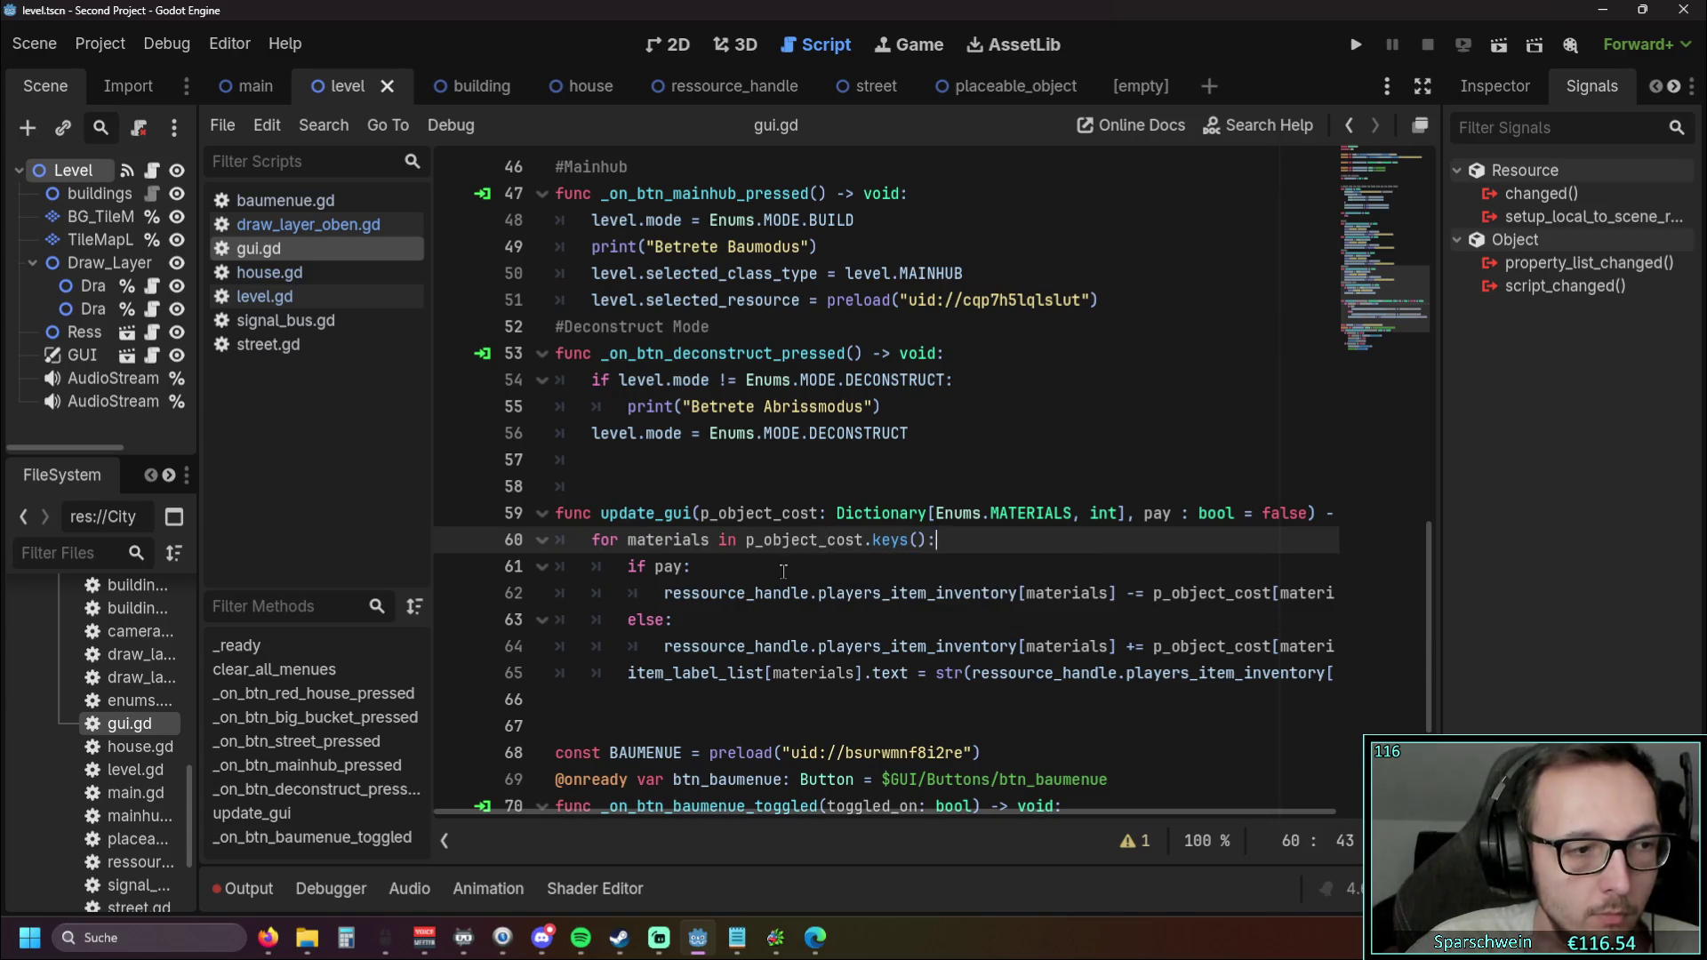
pyautogui.moveTo(601, 513)
pyautogui.mouseDown()
pyautogui.moveTo(683, 513)
pyautogui.moveTo(707, 567)
pyautogui.moveTo(594, 521)
pyautogui.moveTo(696, 516)
pyautogui.mouseUp()
pyautogui.click(815, 567)
pyautogui.scroll(15, 814, 566)
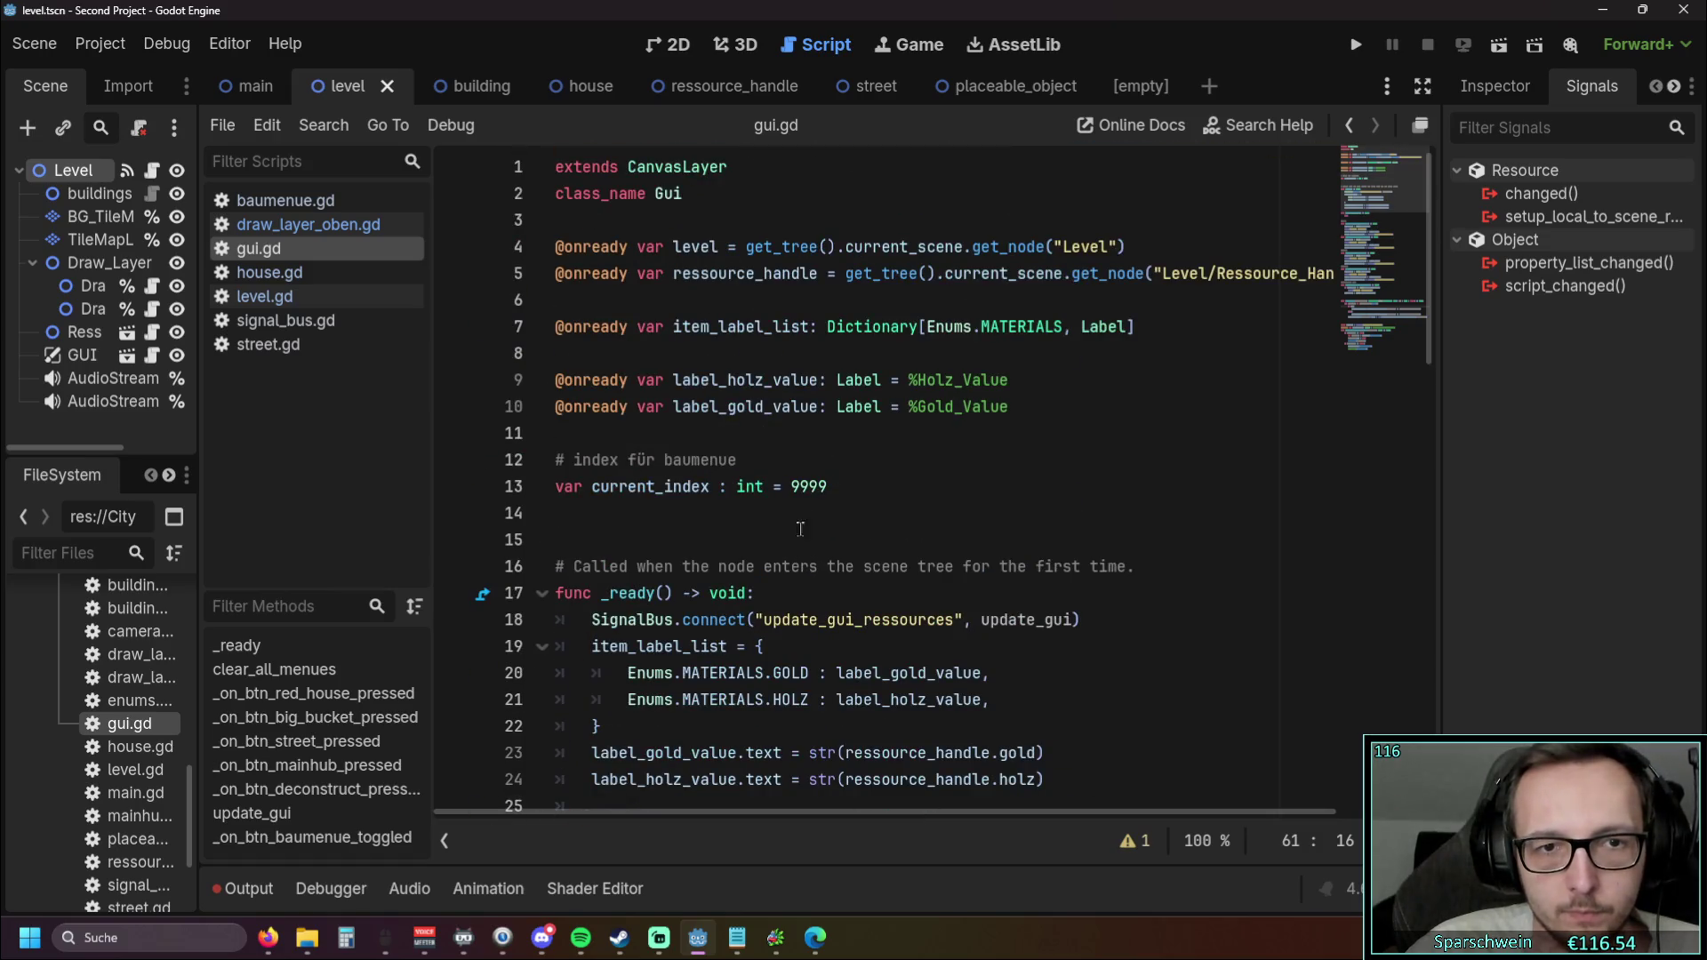
pyautogui.scroll(-1, 806, 524)
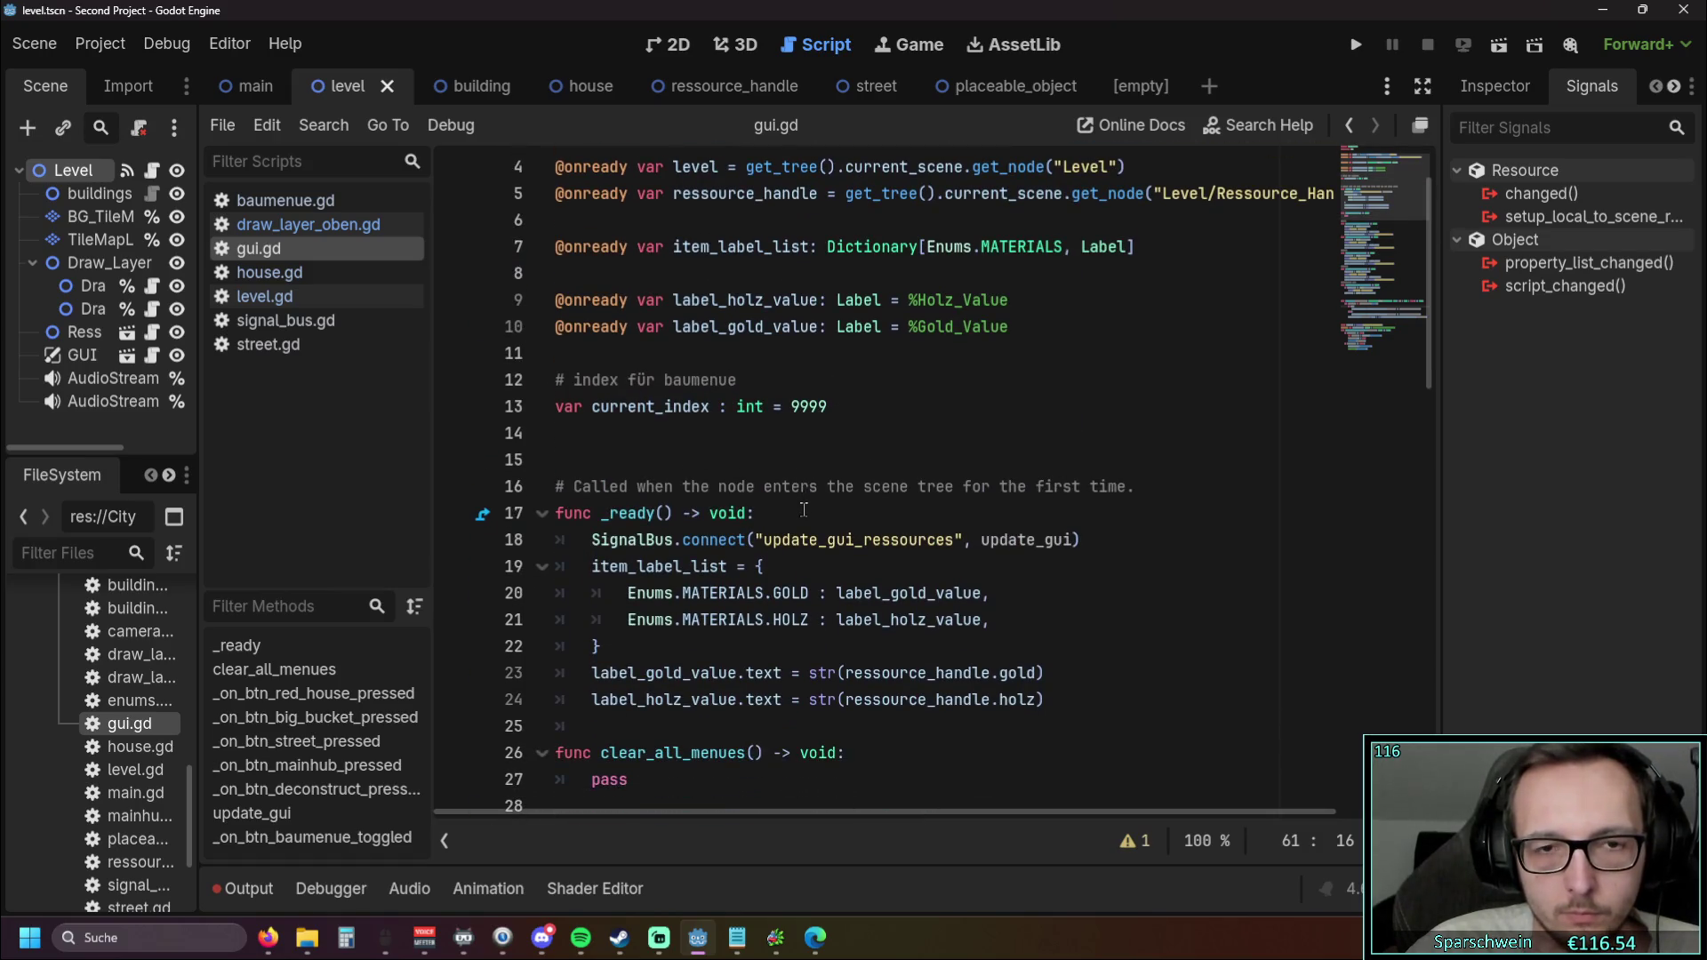
pyautogui.scroll(1, 934, 505)
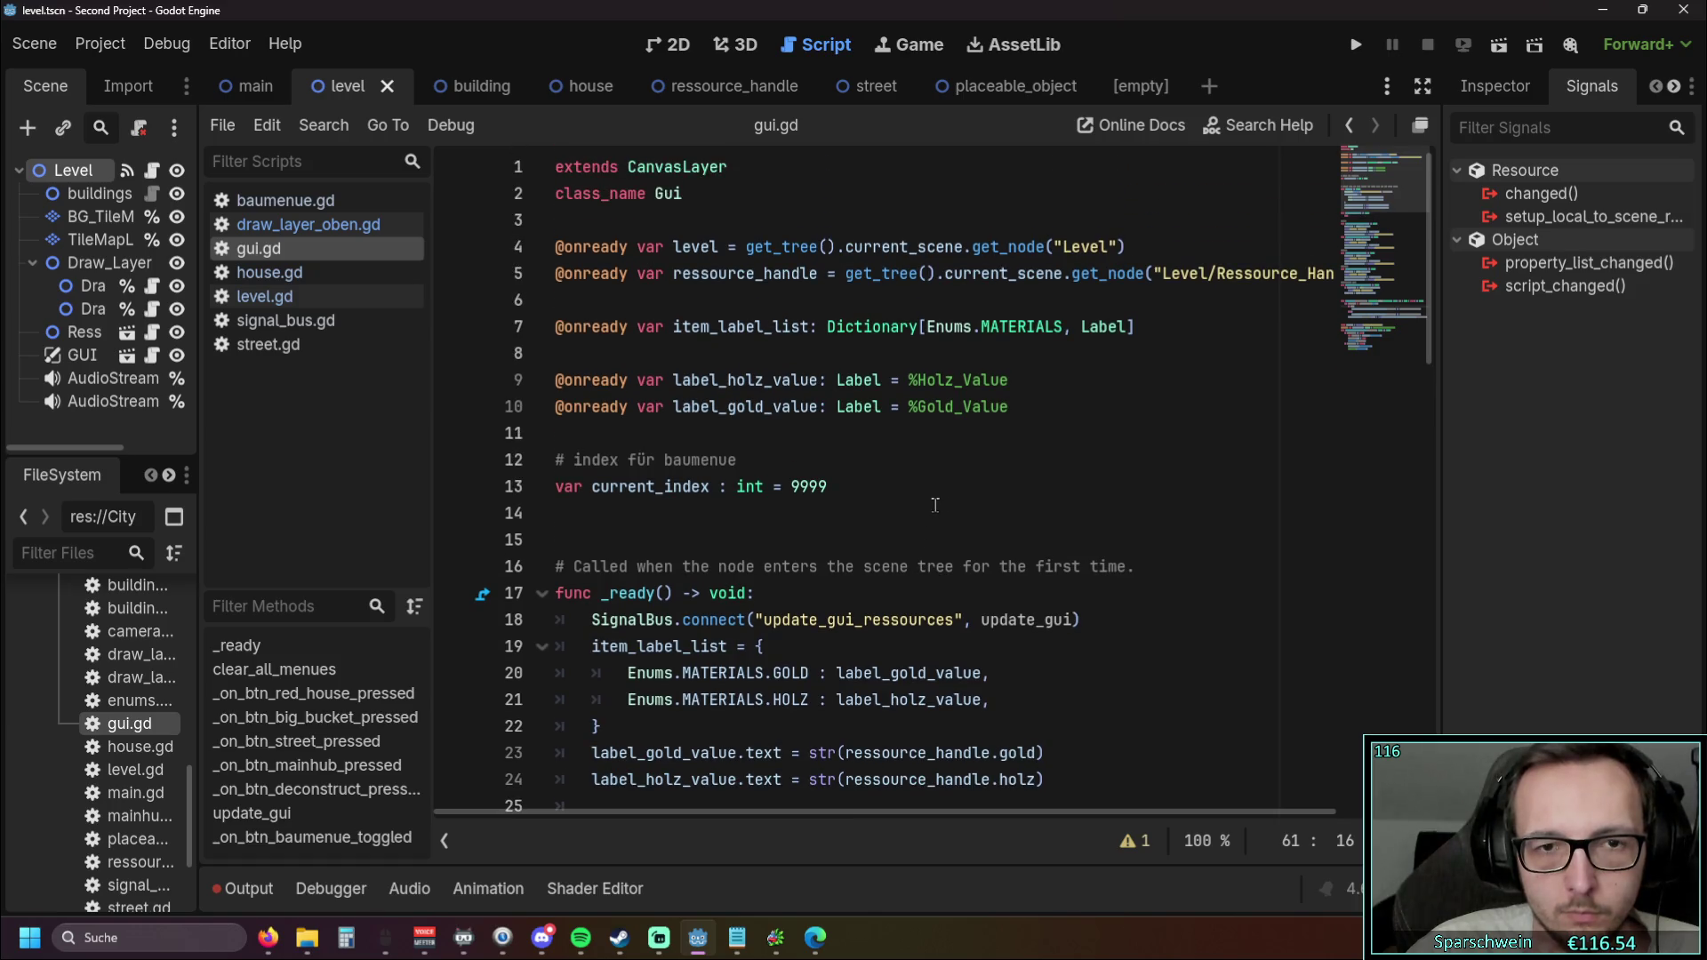
# Insert 'default' before 'index' in the line 12 comment of gui.gd
pyautogui.click(575, 469)
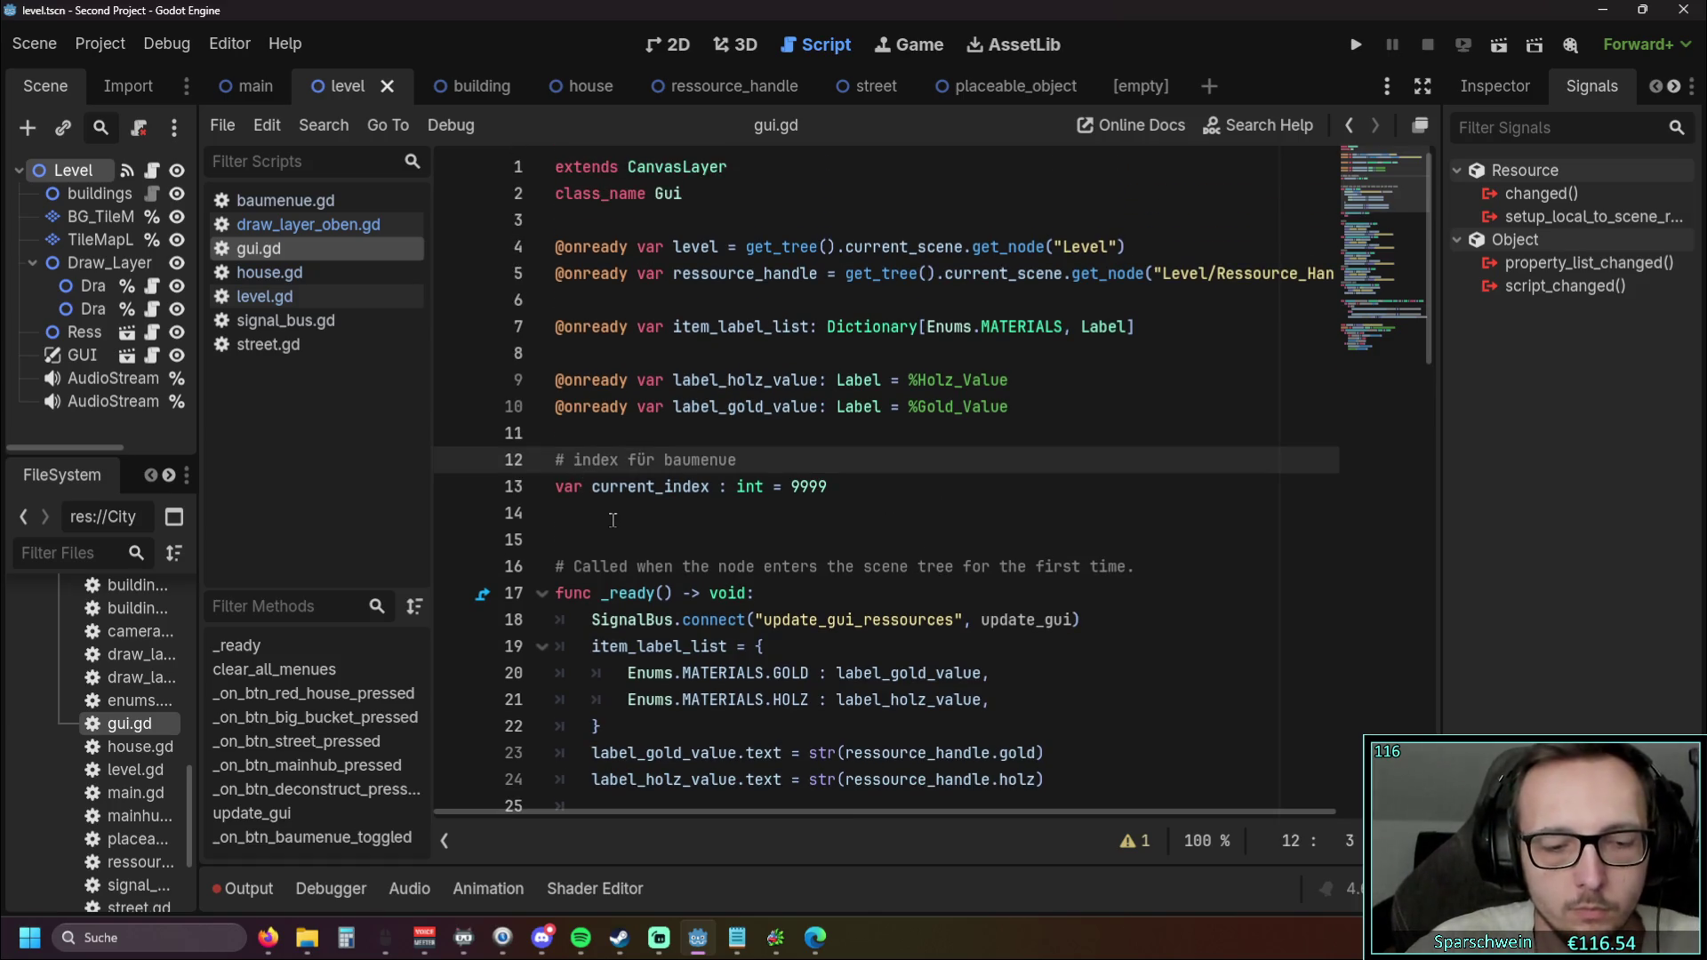
pyautogui.write('default')
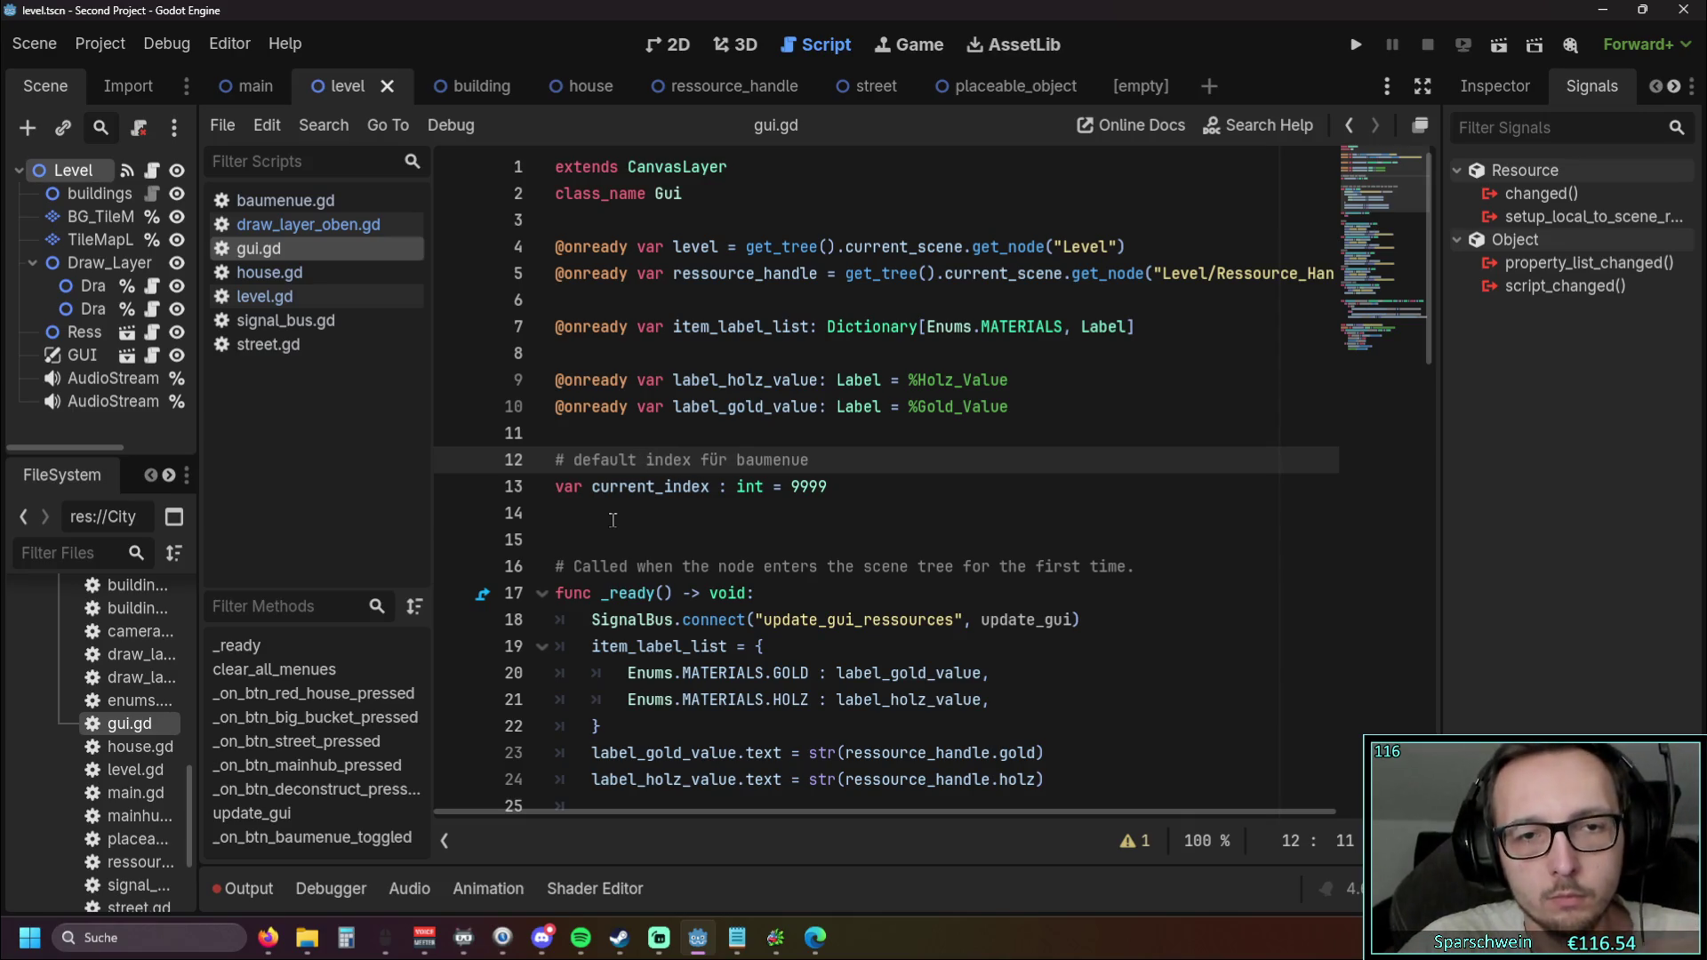
pyautogui.click(607, 521)
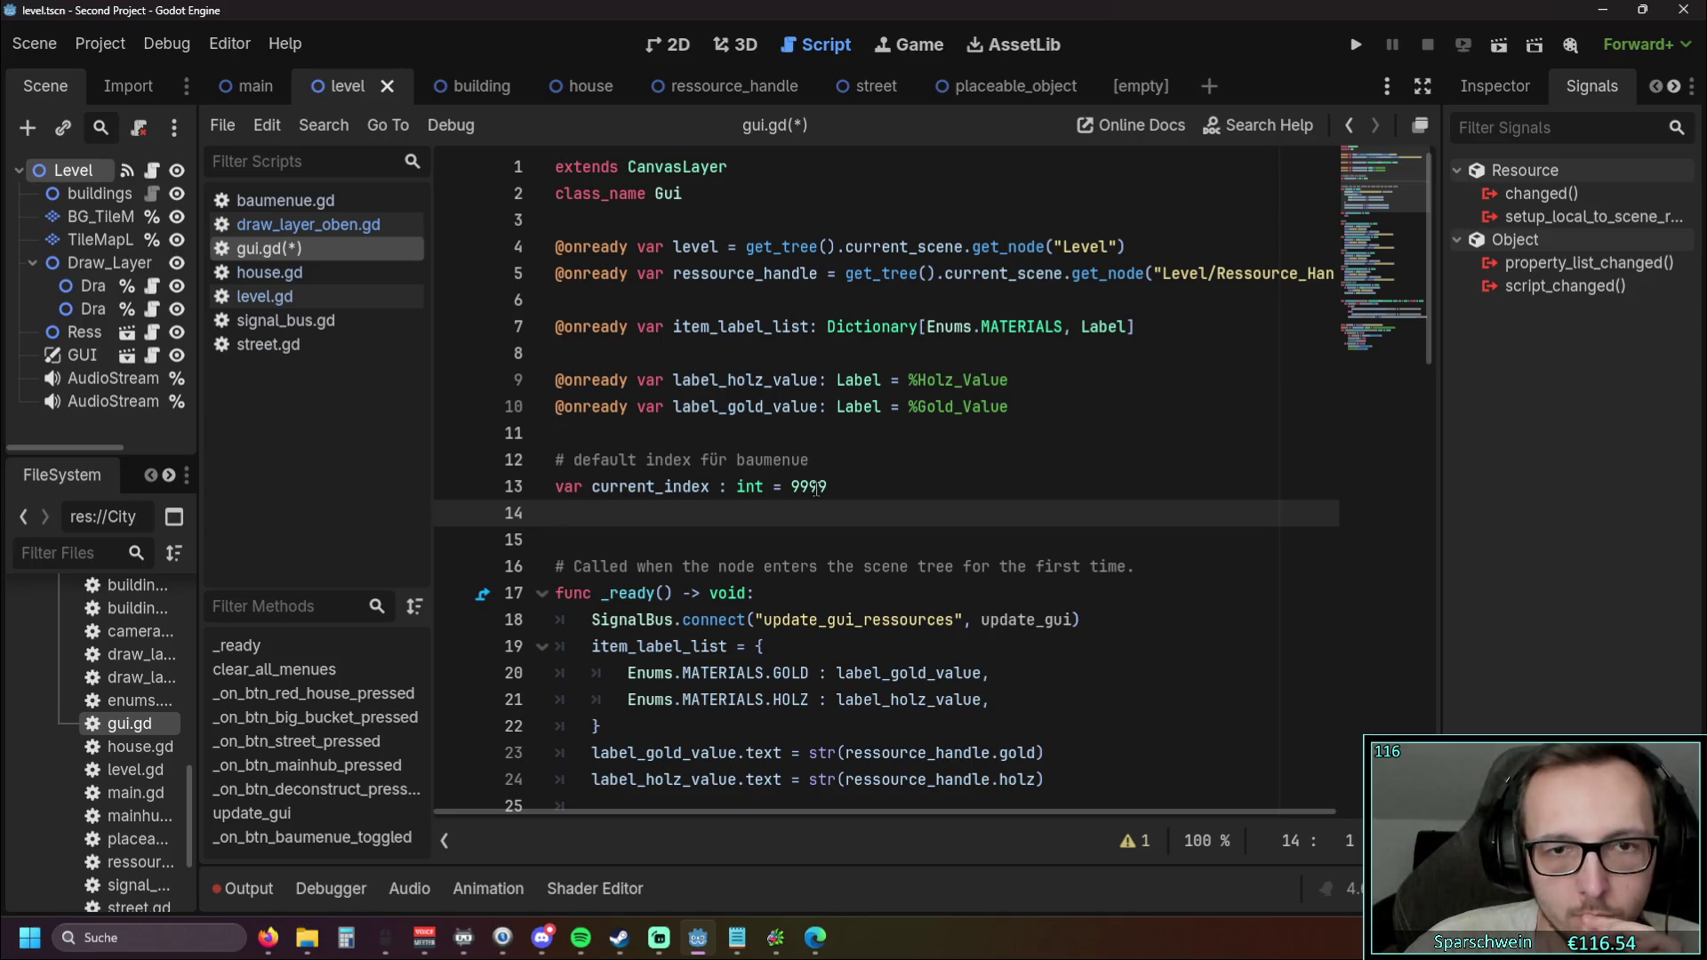
pyautogui.scroll(-2, 901, 499)
pyautogui.scroll(2, 893, 500)
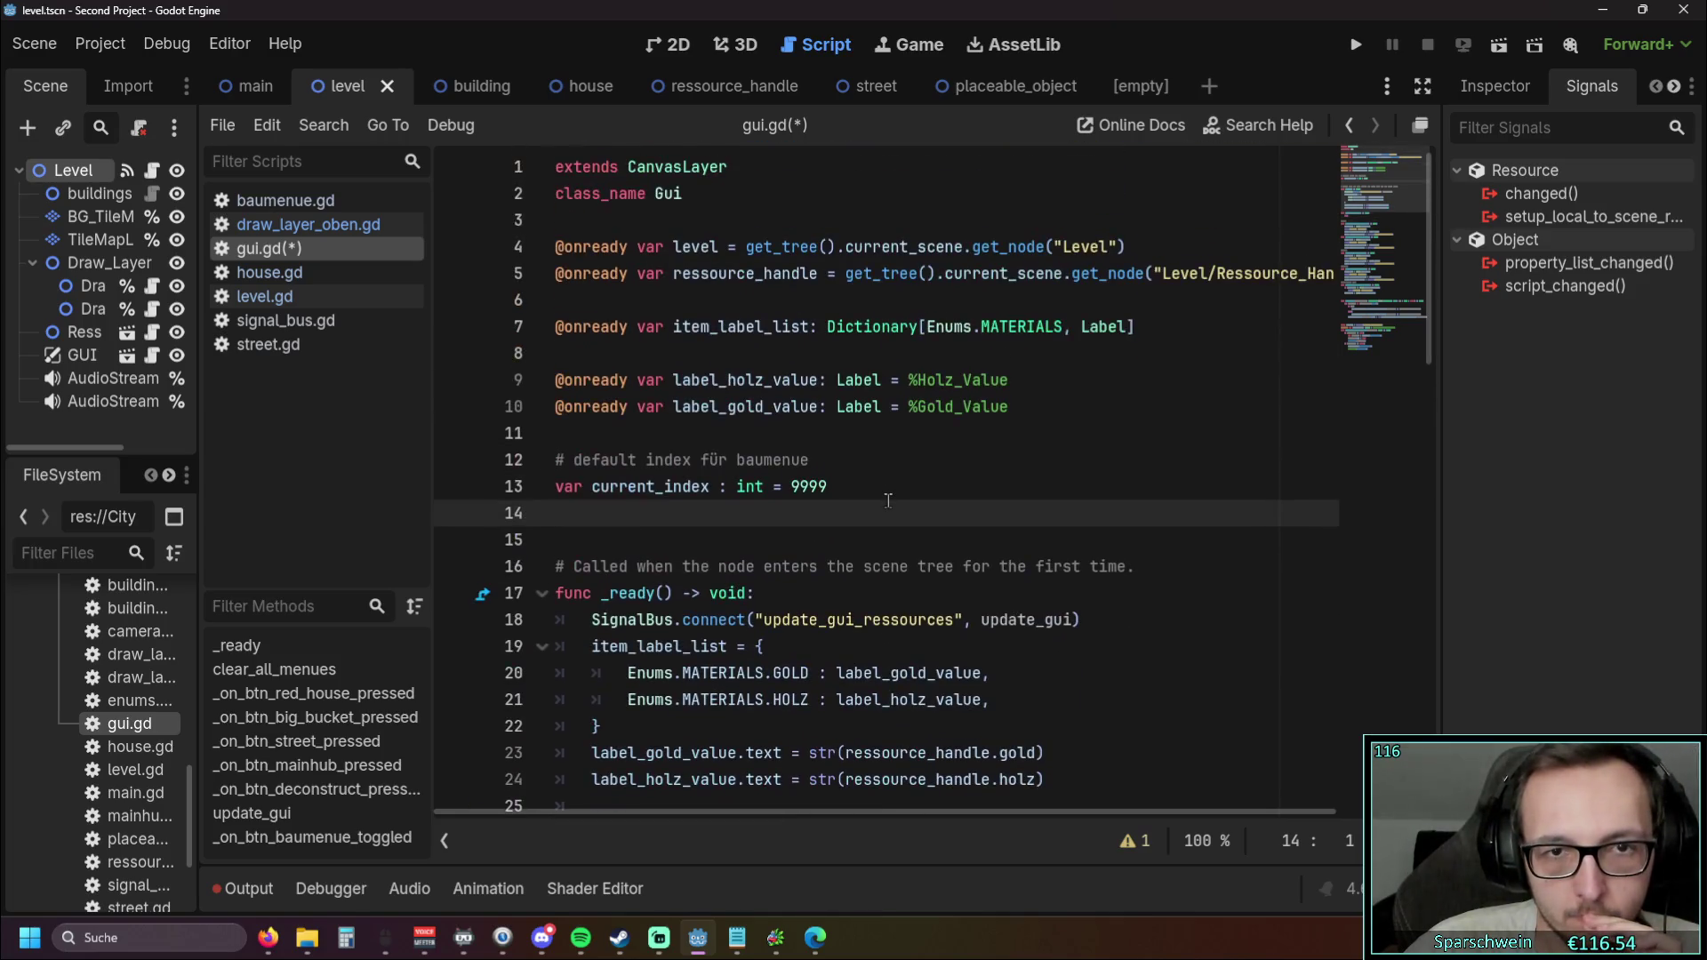
pyautogui.scroll(-3, 884, 503)
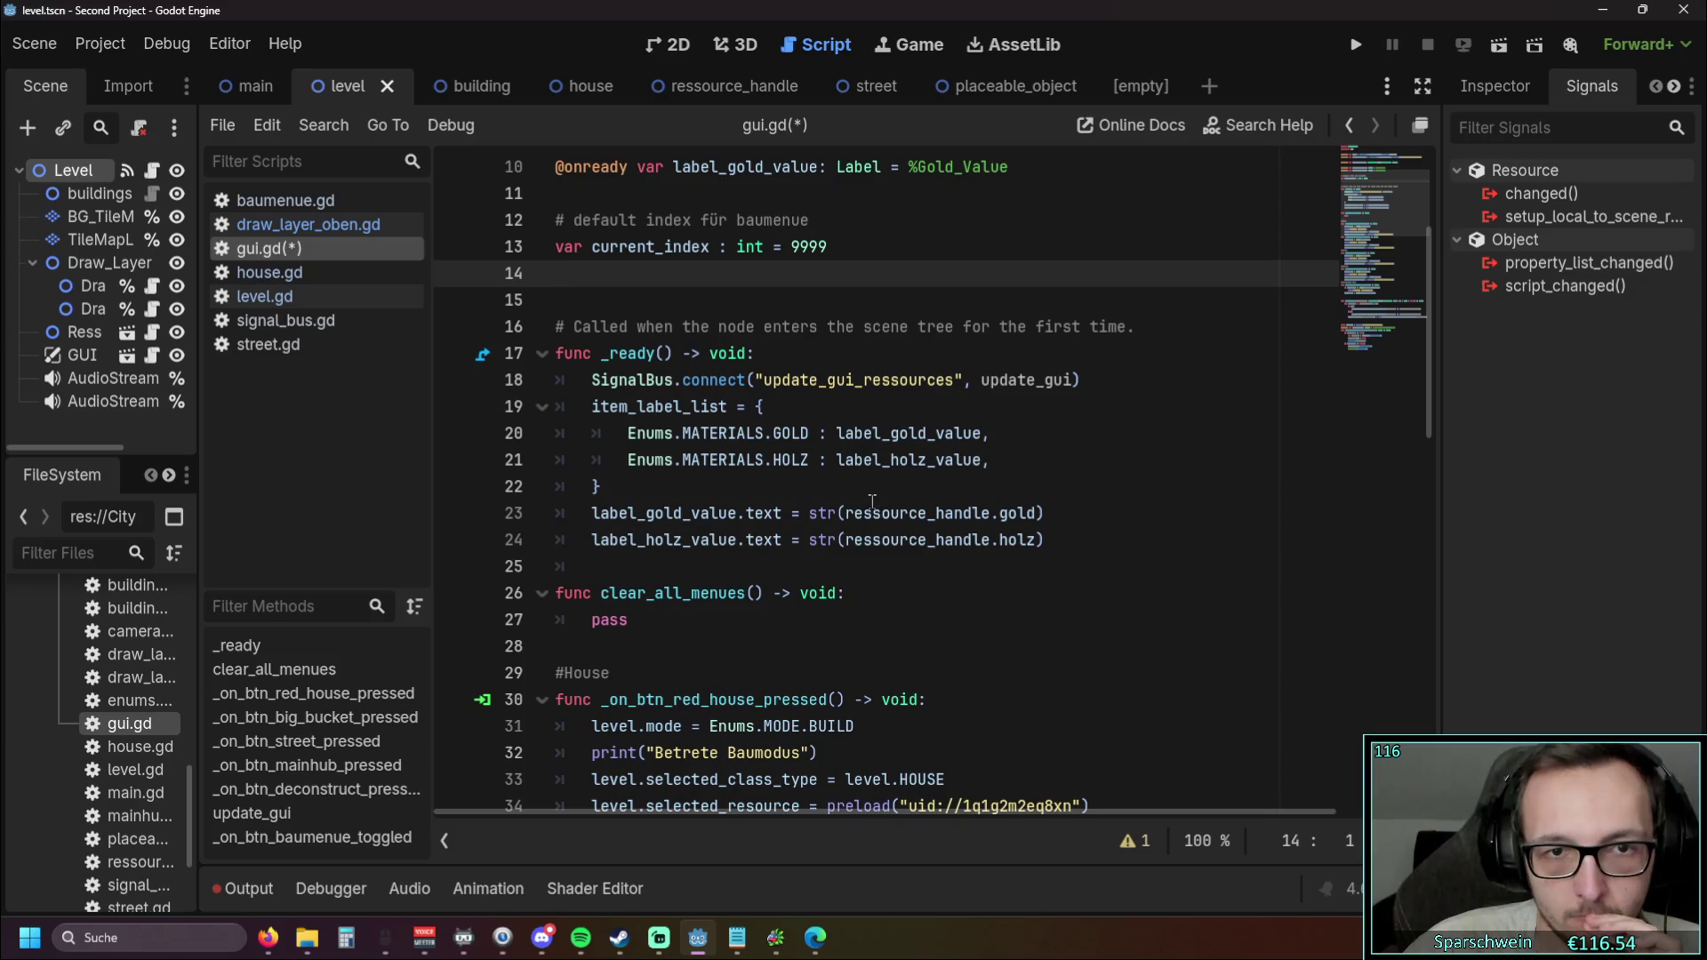
# Check the update_gui_ressources SignalBus connection in _ready, then switch to level.gd
pyautogui.click(787, 380)
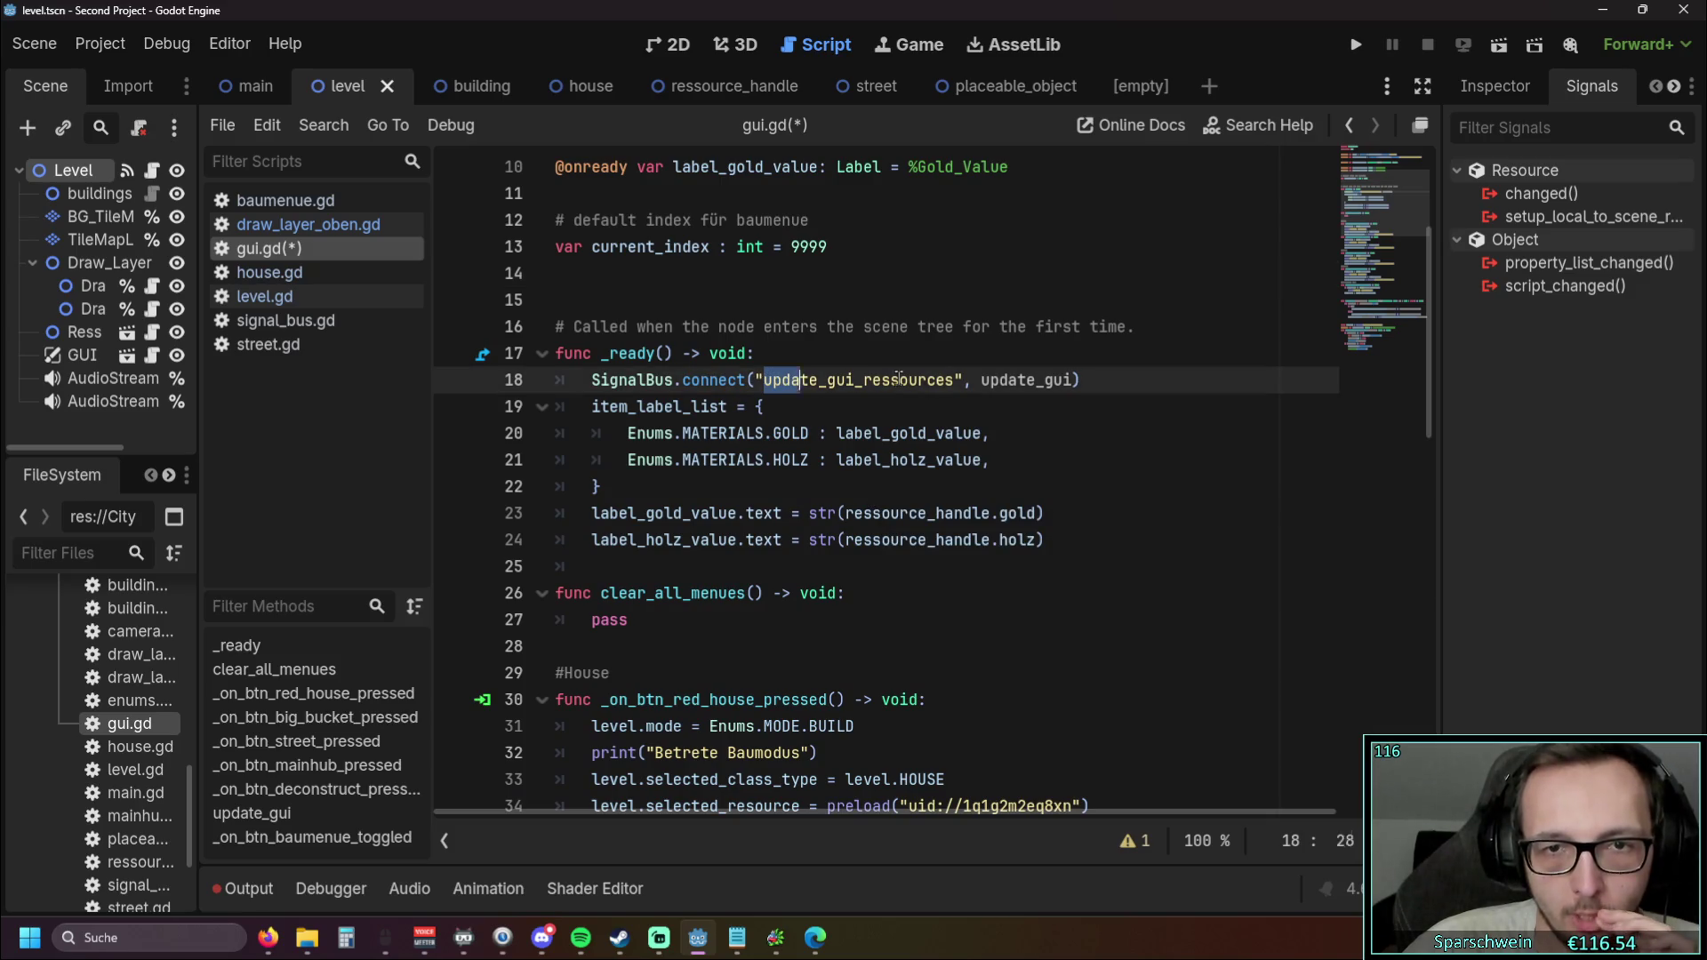
pyautogui.click(932, 434)
pyautogui.scroll(-15, 931, 445)
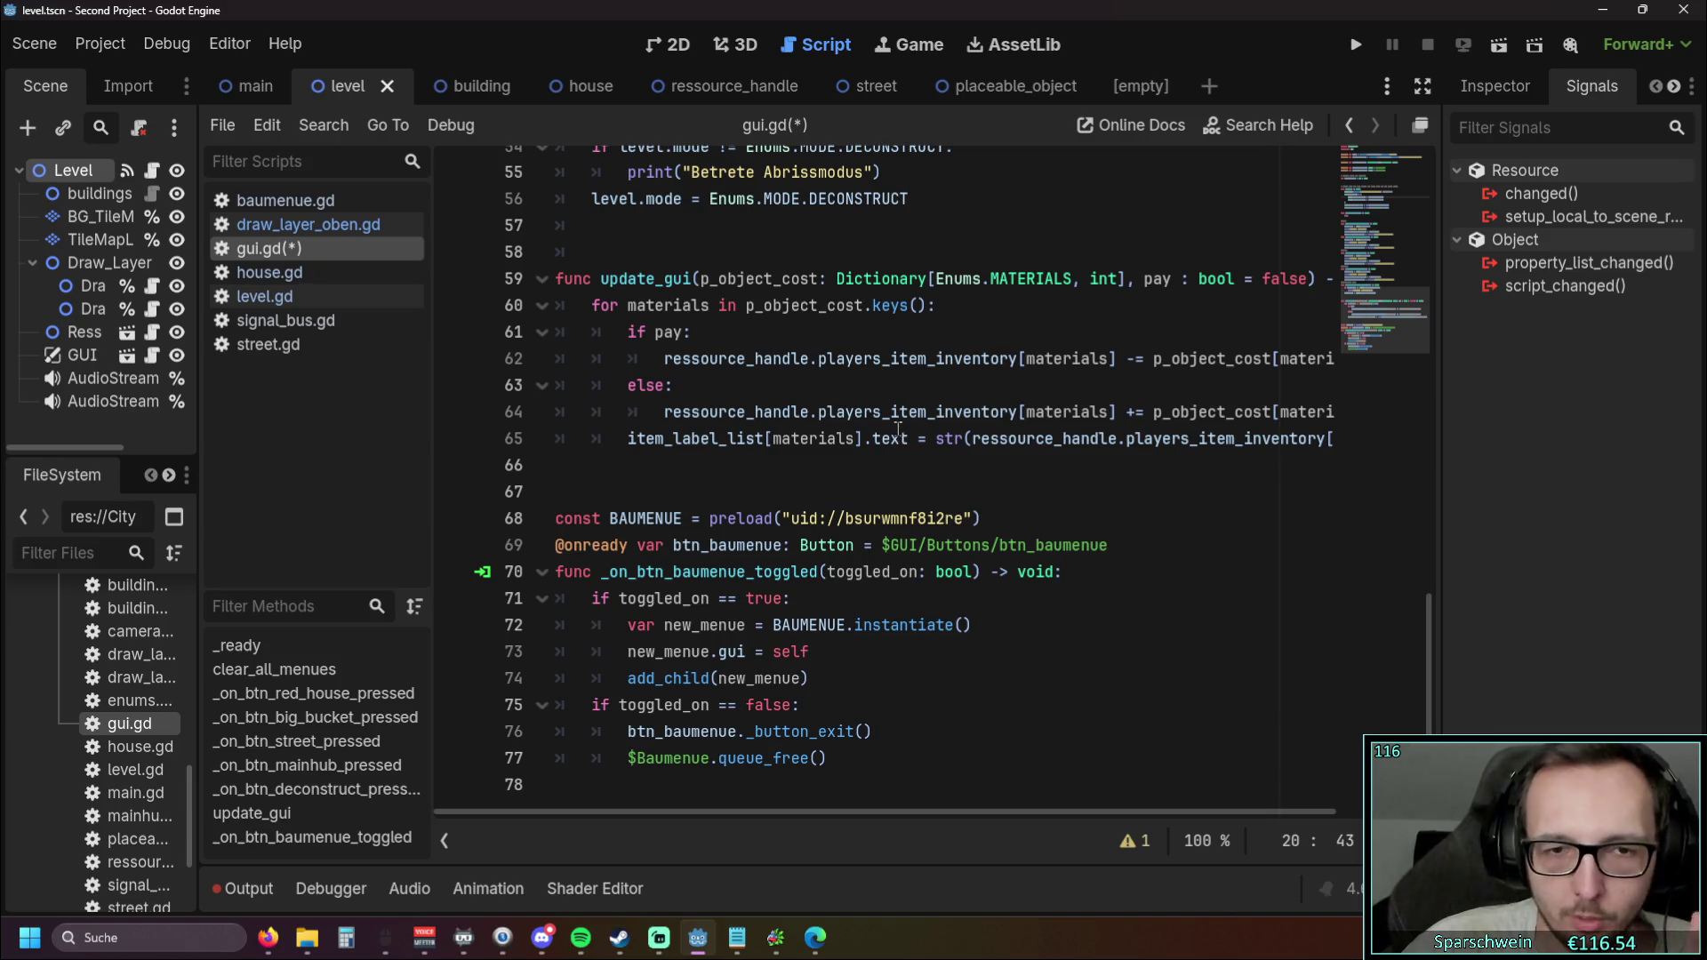
pyautogui.scroll(2, 878, 400)
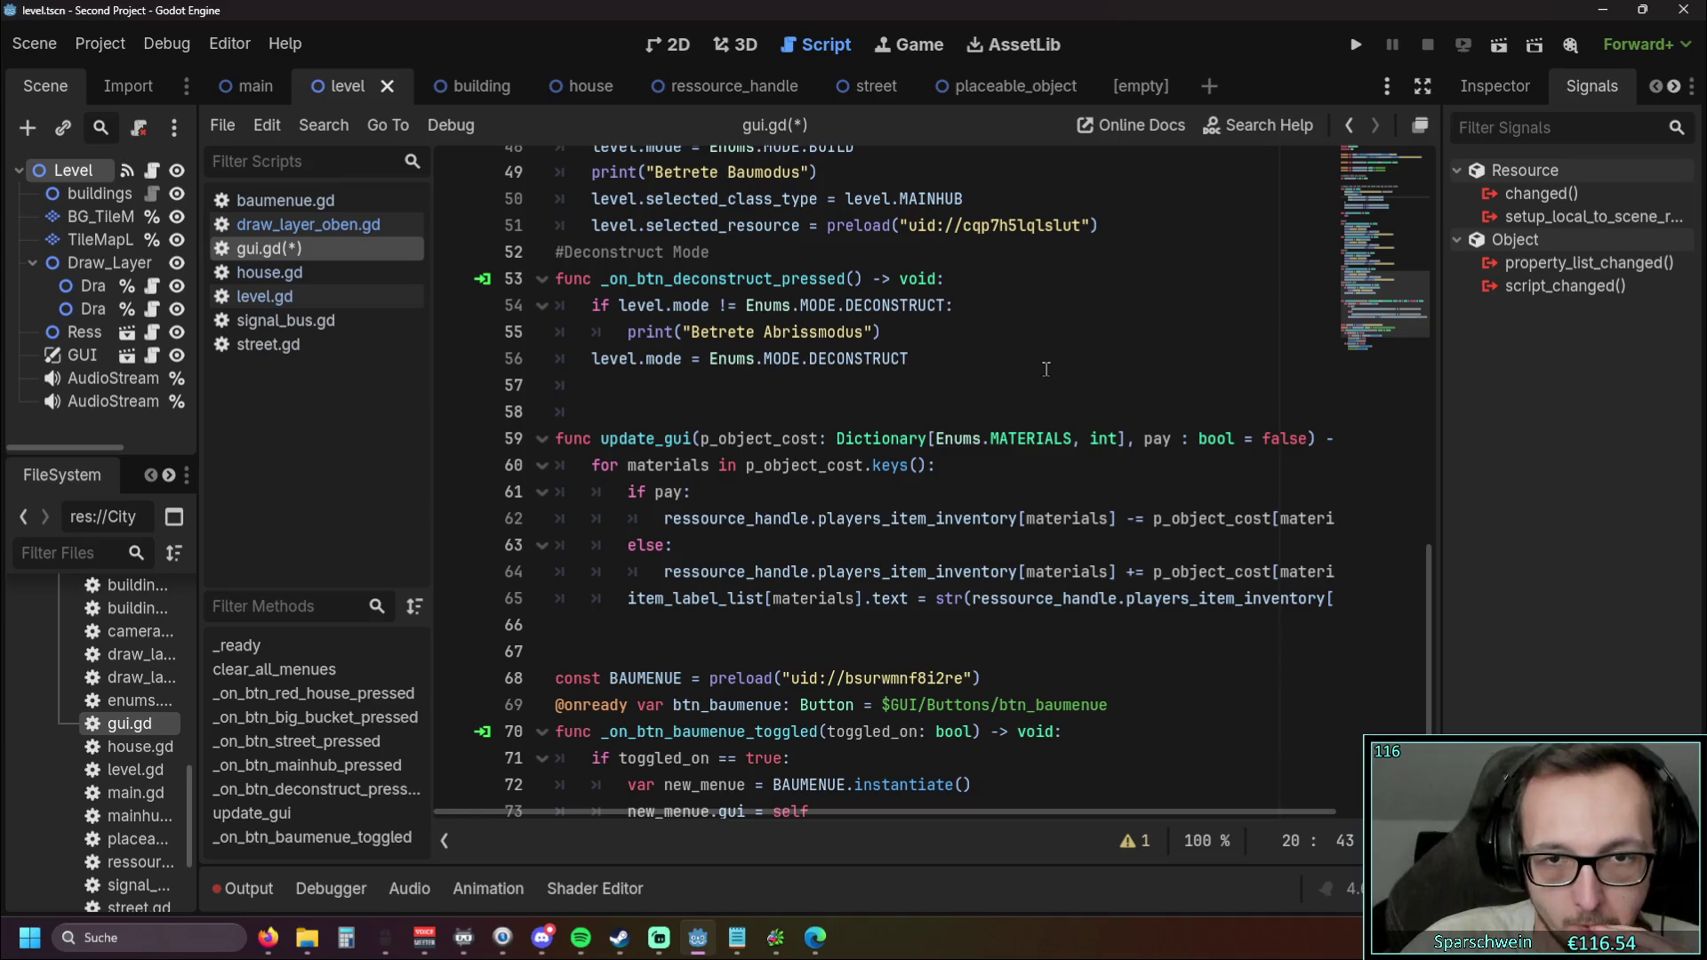
pyautogui.scroll(16, 1004, 365)
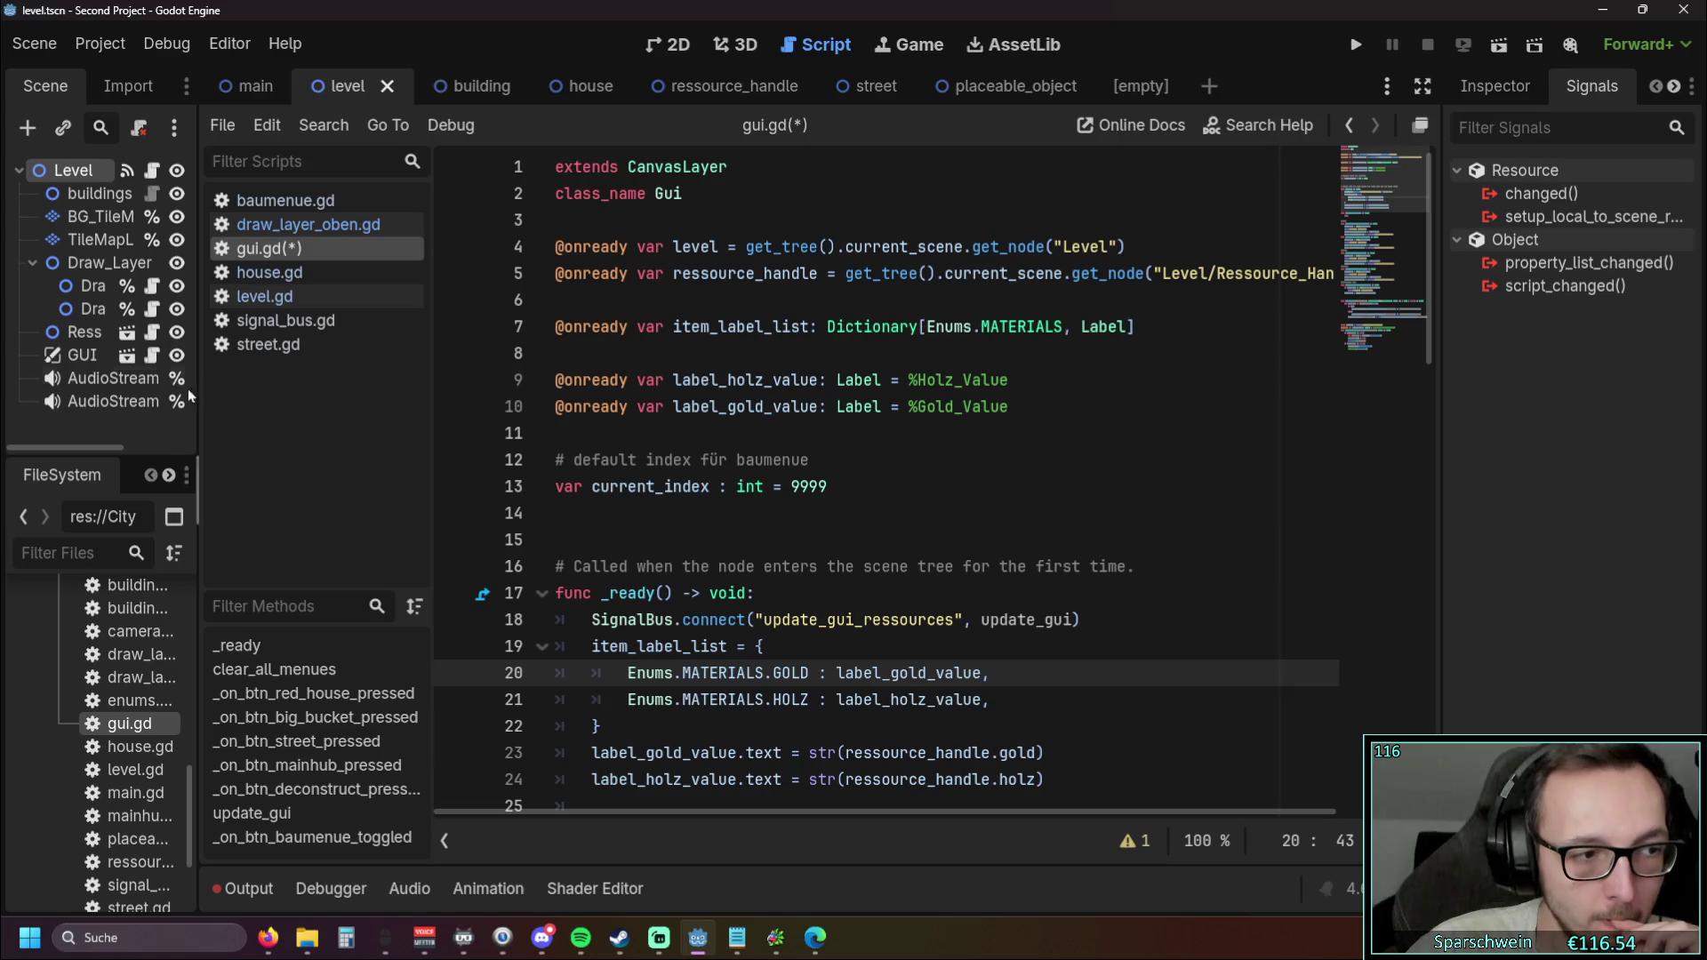
pyautogui.click(267, 297)
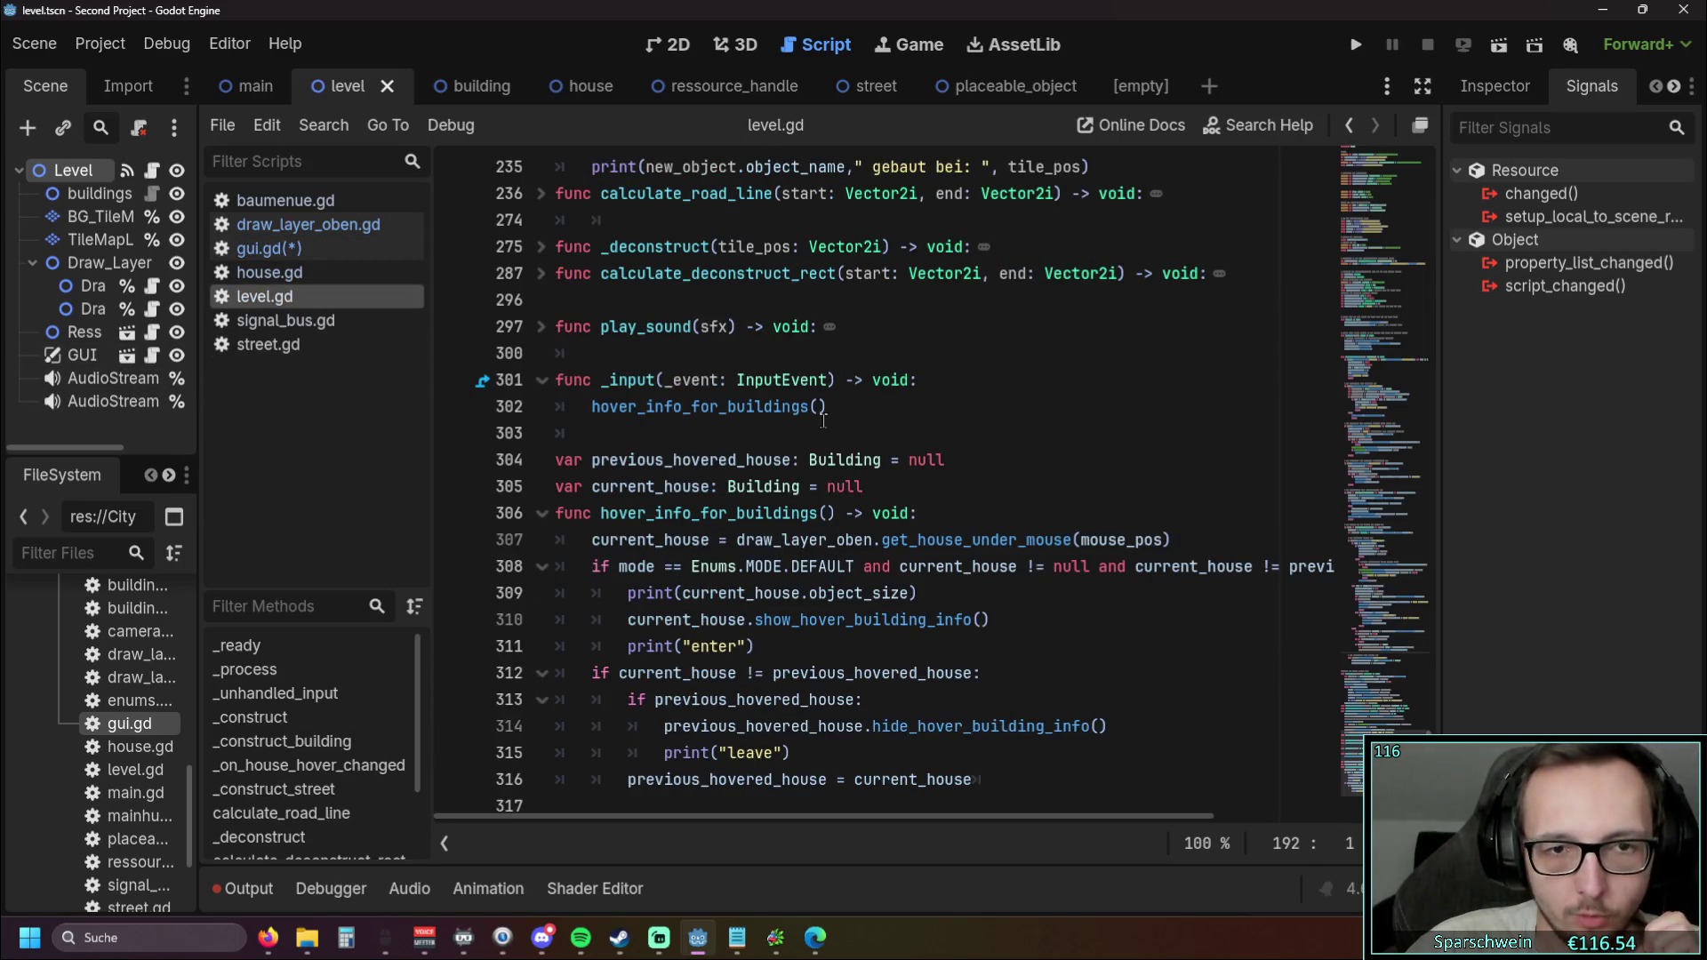
# Expand _deconstruct in level.gd and prefix its emit call with 'SignalBus.'
pyautogui.scroll(-1, 822, 419)
pyautogui.scroll(9, 786, 417)
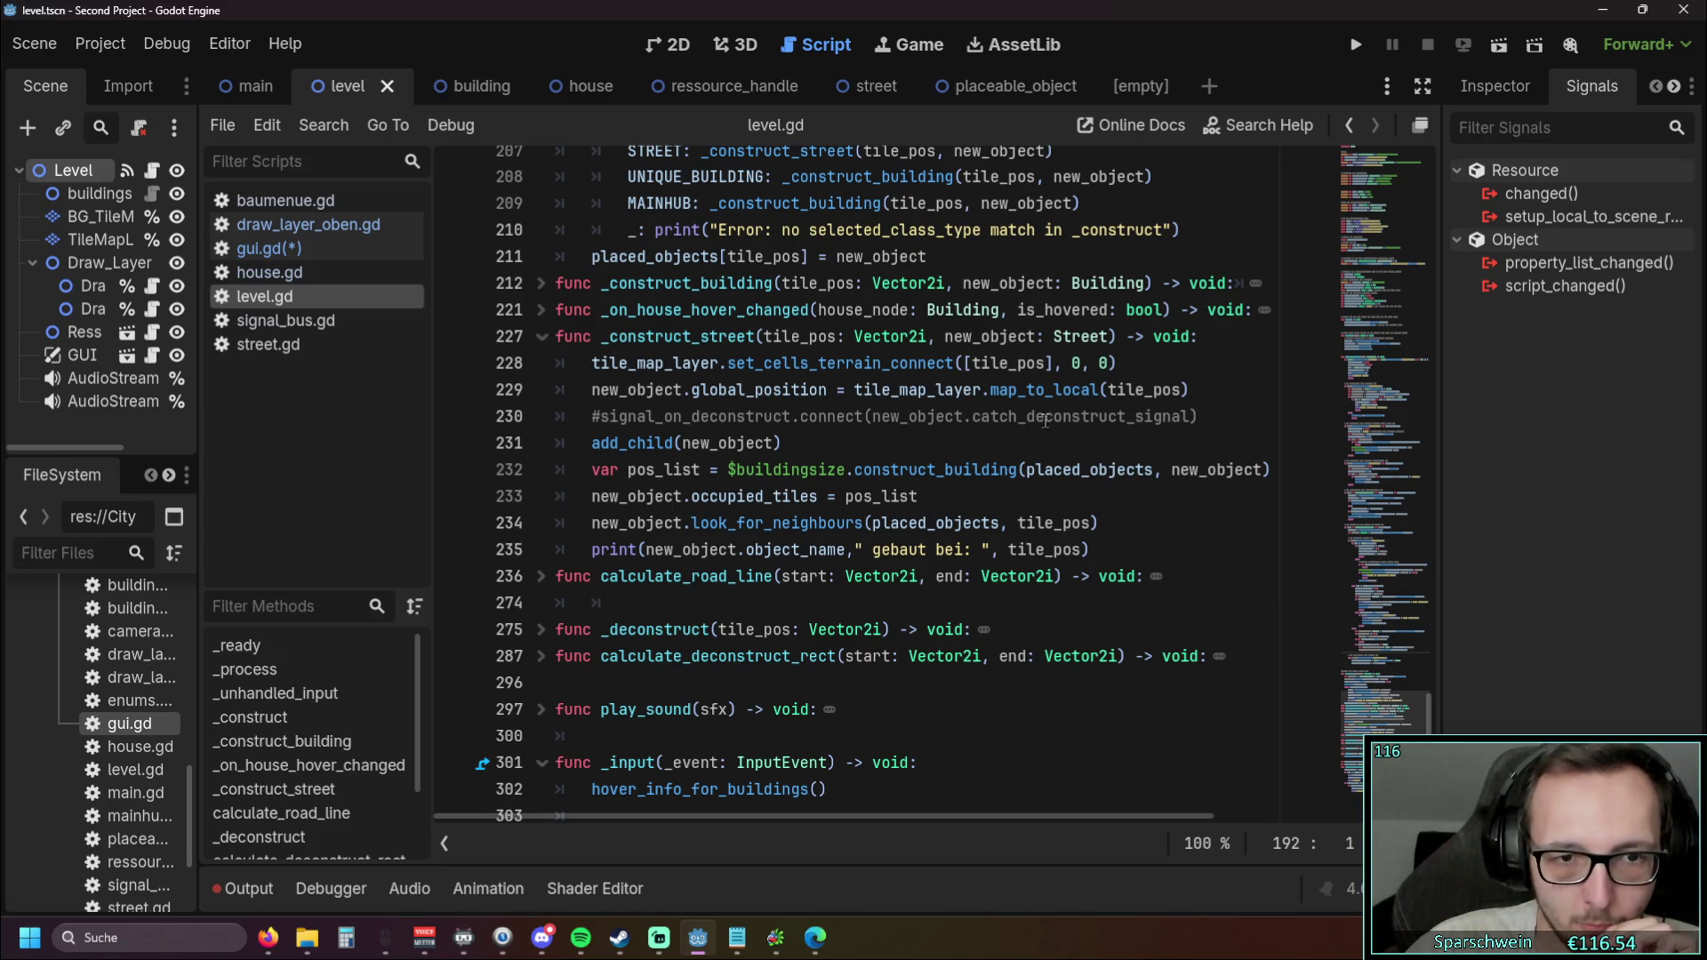
pyautogui.scroll(-3, 811, 445)
pyautogui.scroll(1, 796, 449)
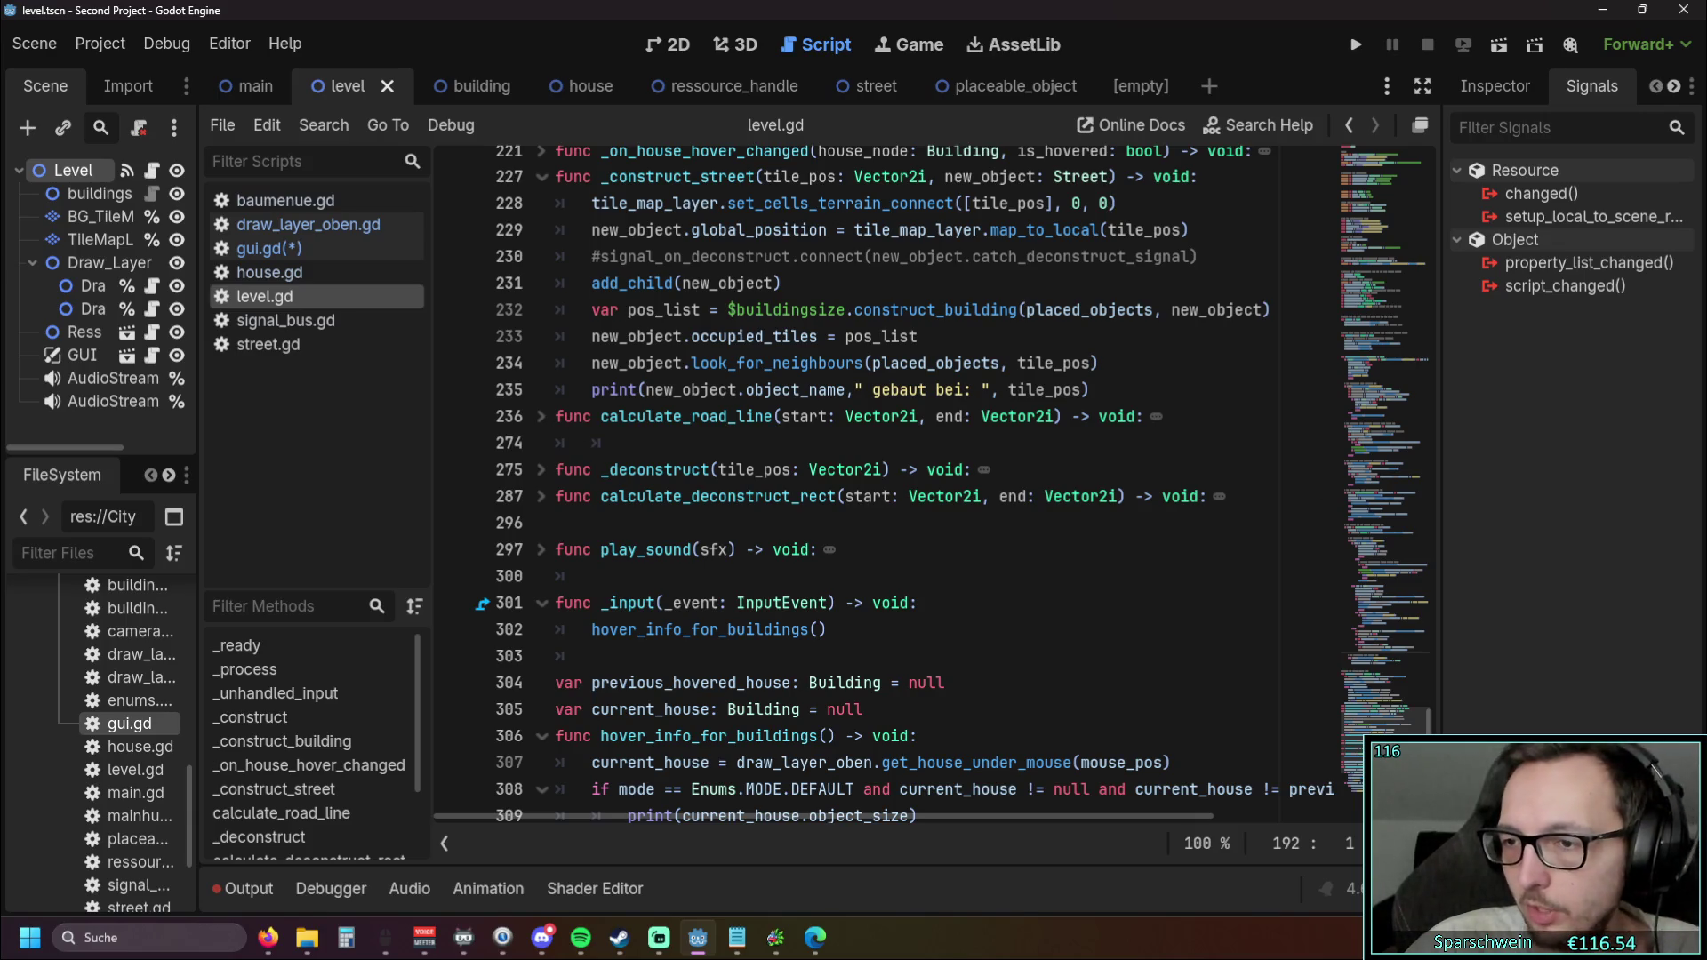
pyautogui.hotkey('alt', 'Tab')
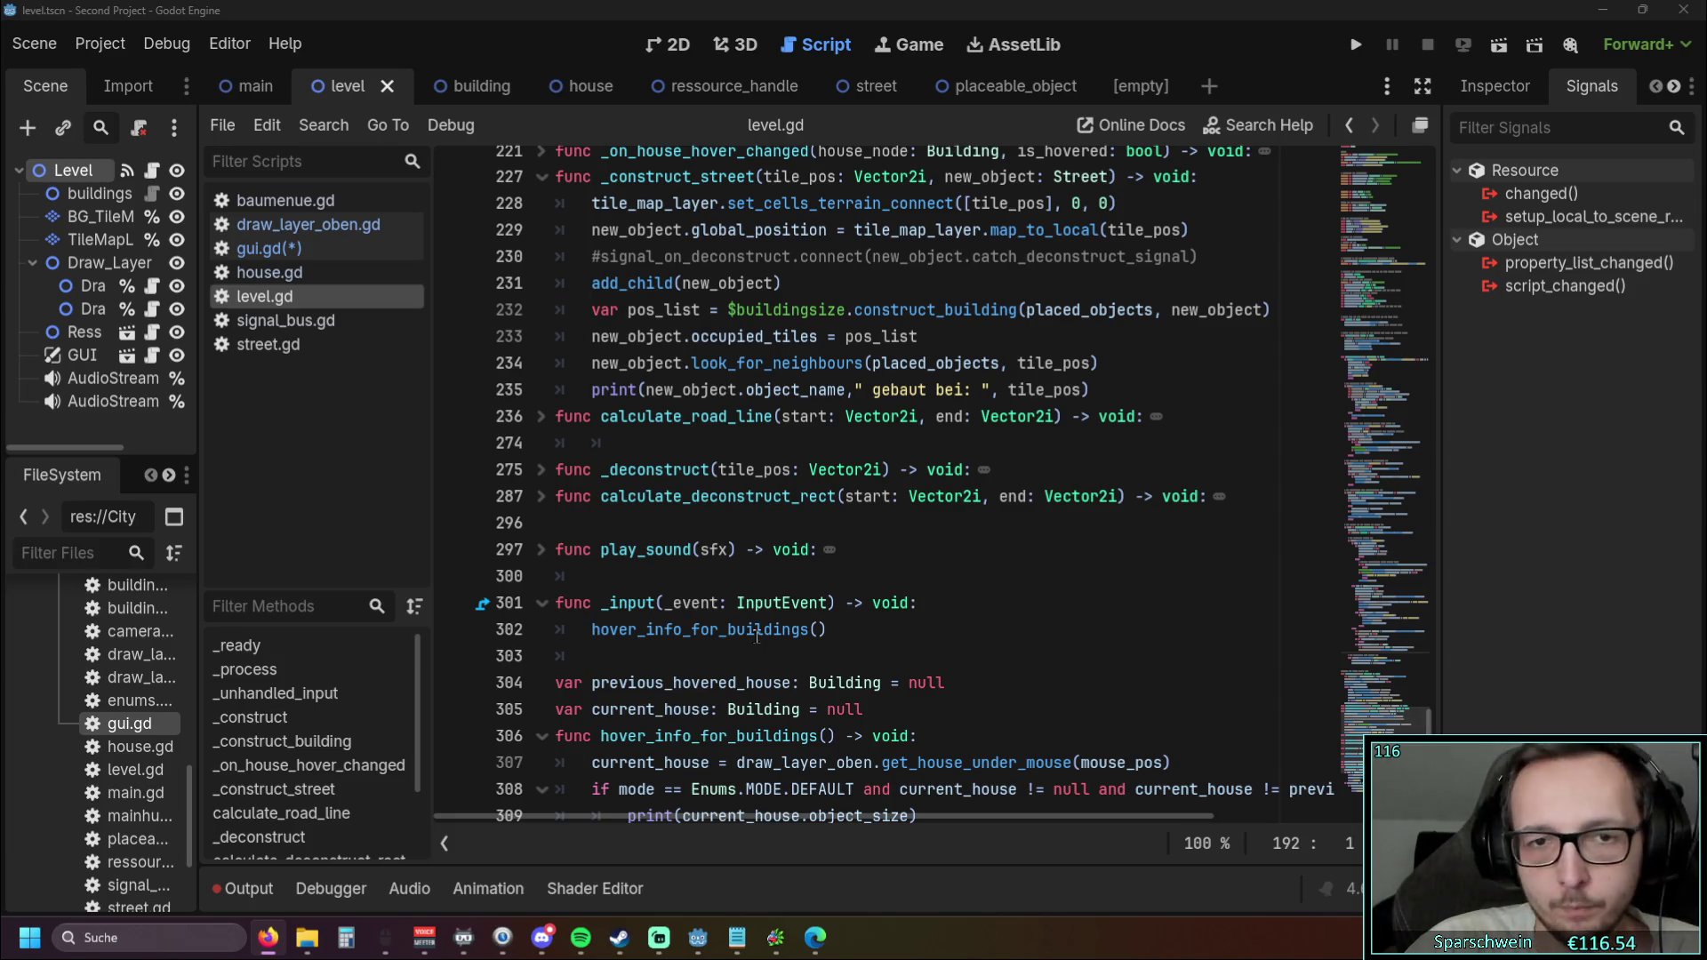
pyautogui.click(541, 470)
pyautogui.scroll(-1, 845, 495)
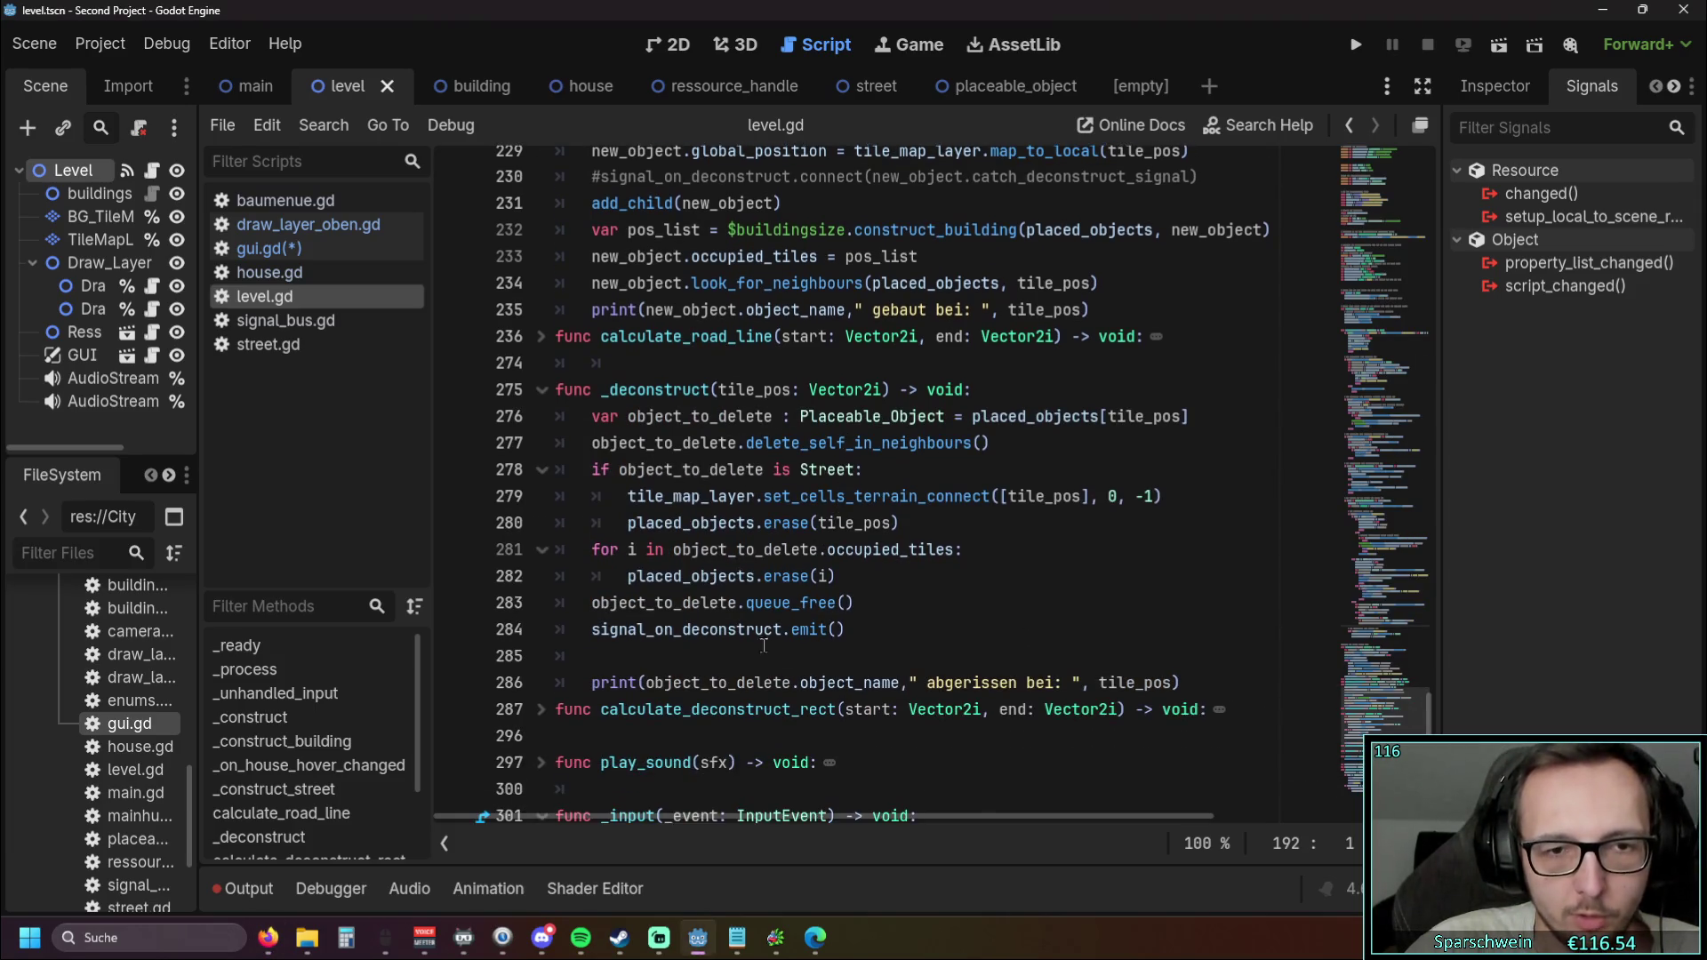
pyautogui.moveTo(857, 632); pyautogui.dragTo(606, 632)
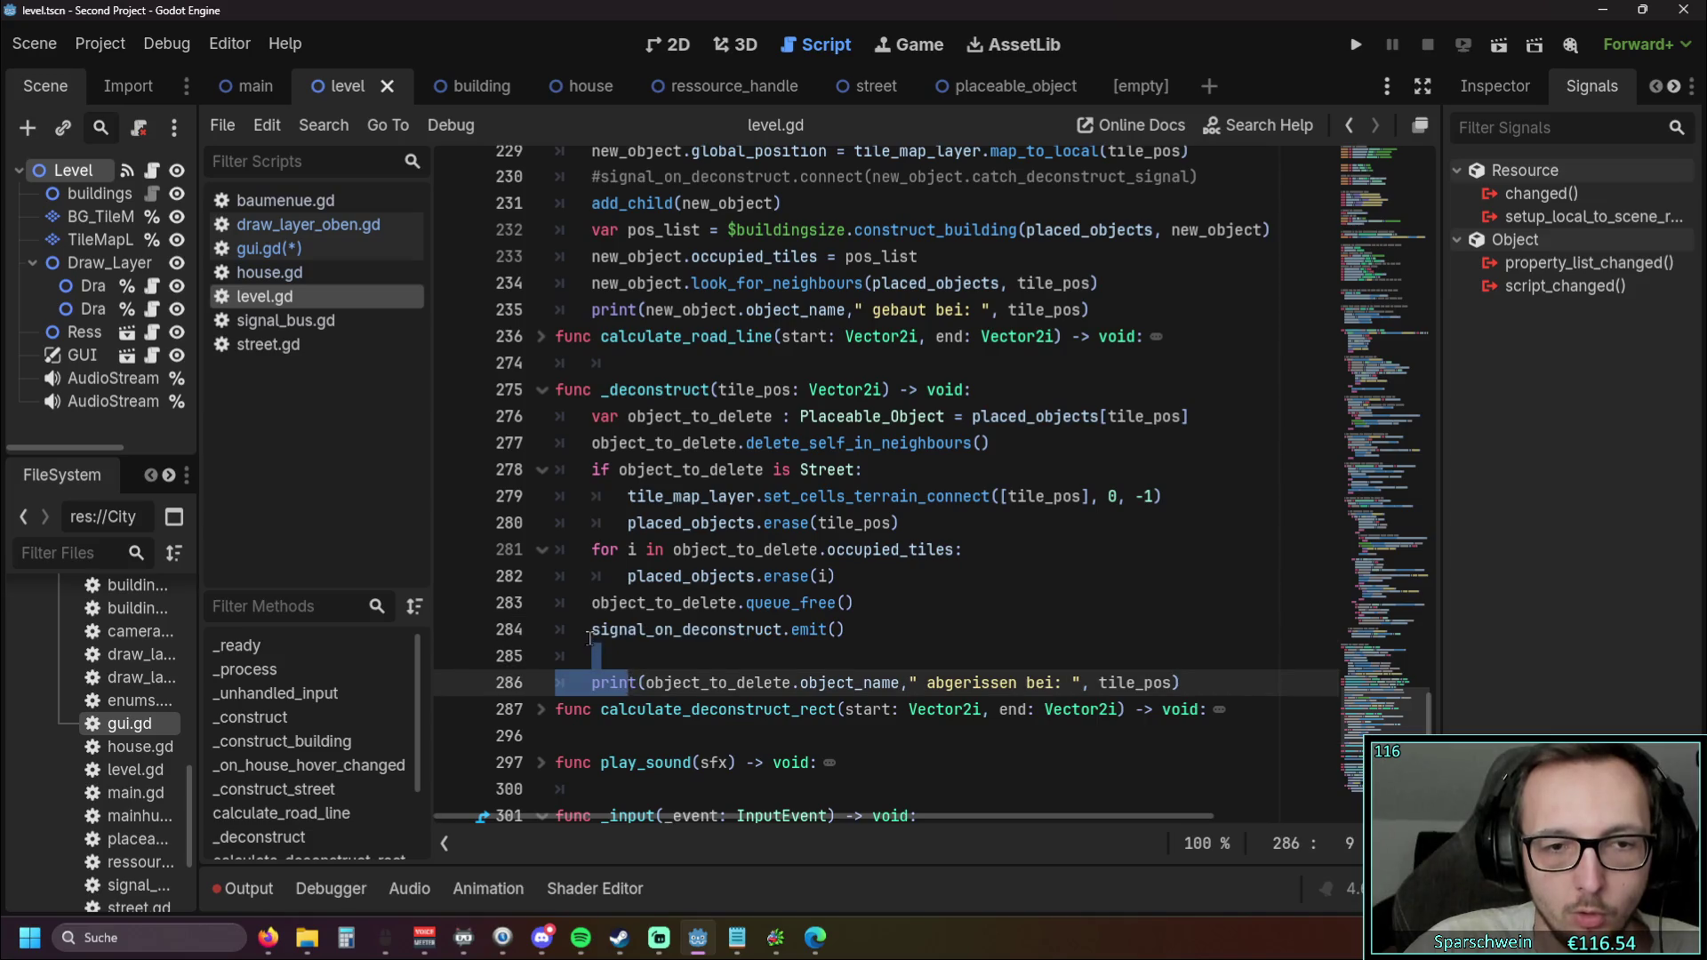
pyautogui.click(586, 637)
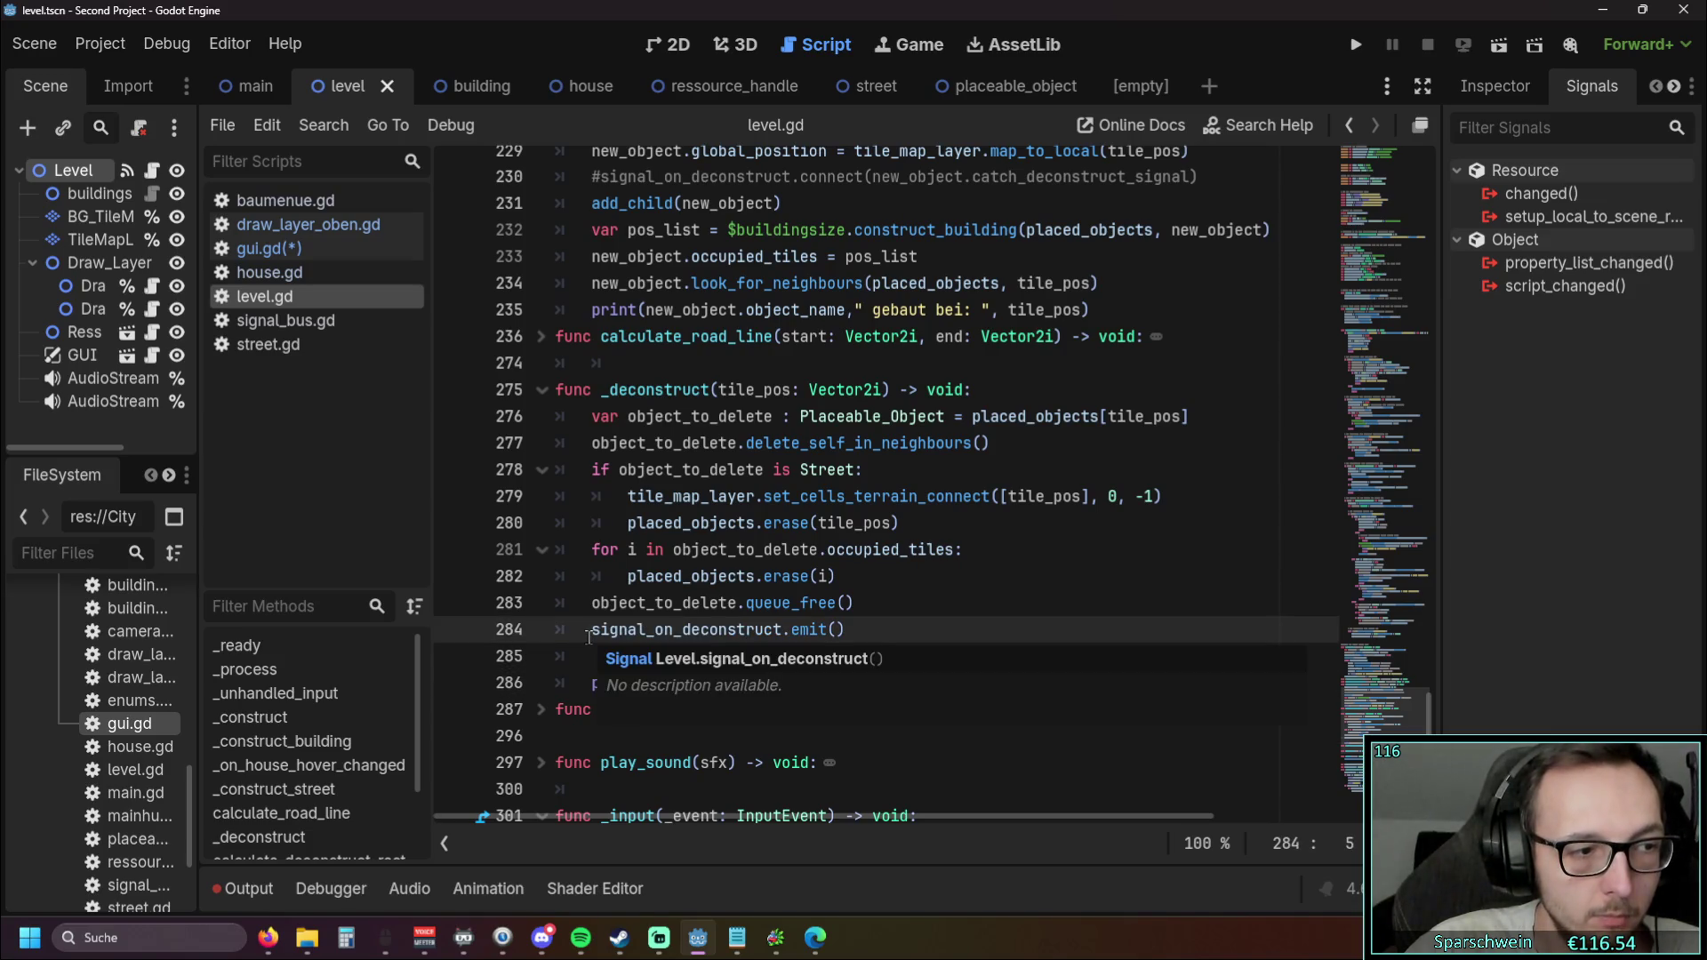
pyautogui.click(728, 525)
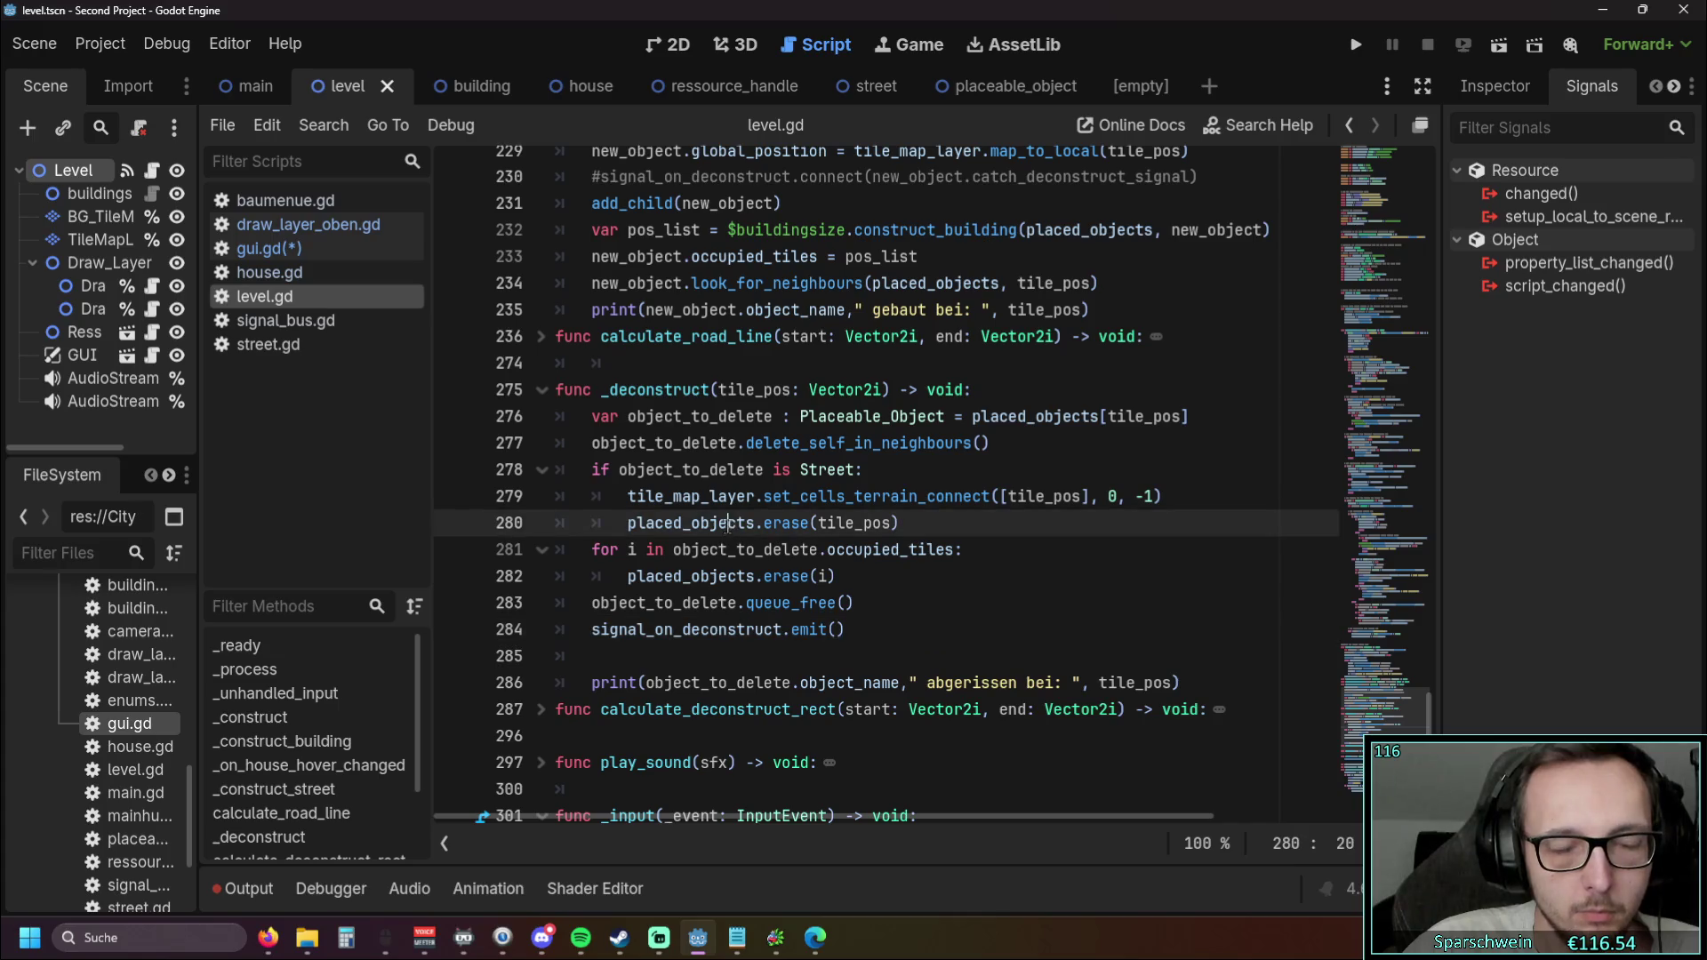
pyautogui.click(592, 626)
pyautogui.write('Signal')
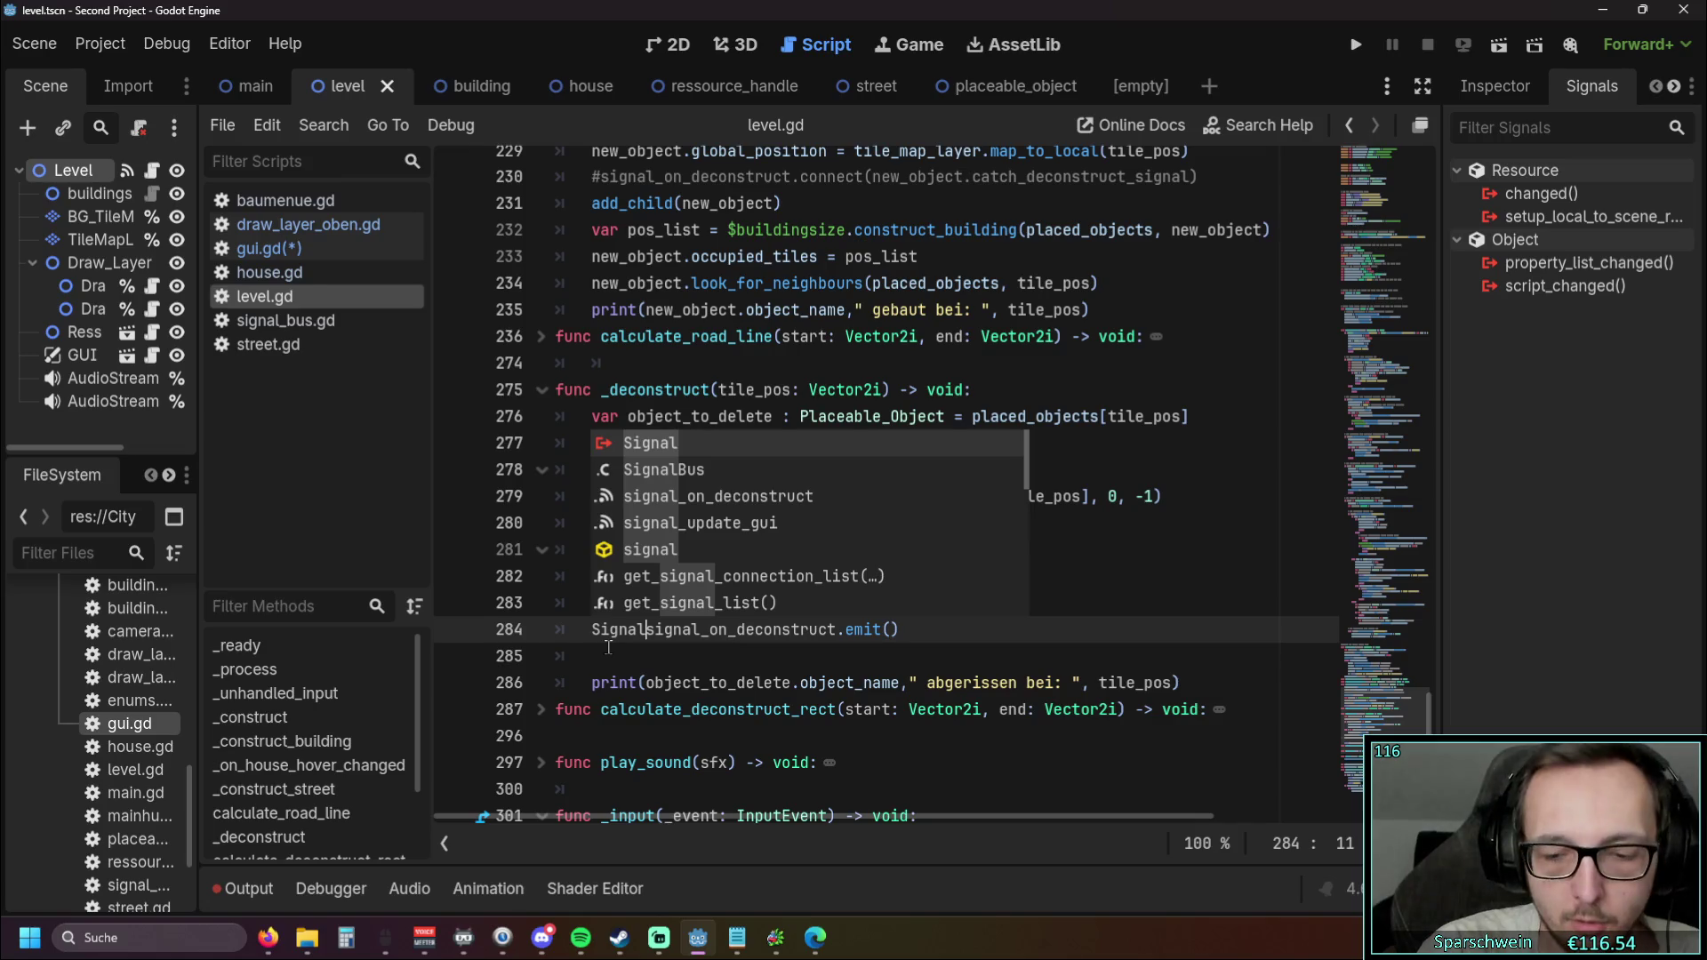
pyautogui.write('Bus.')
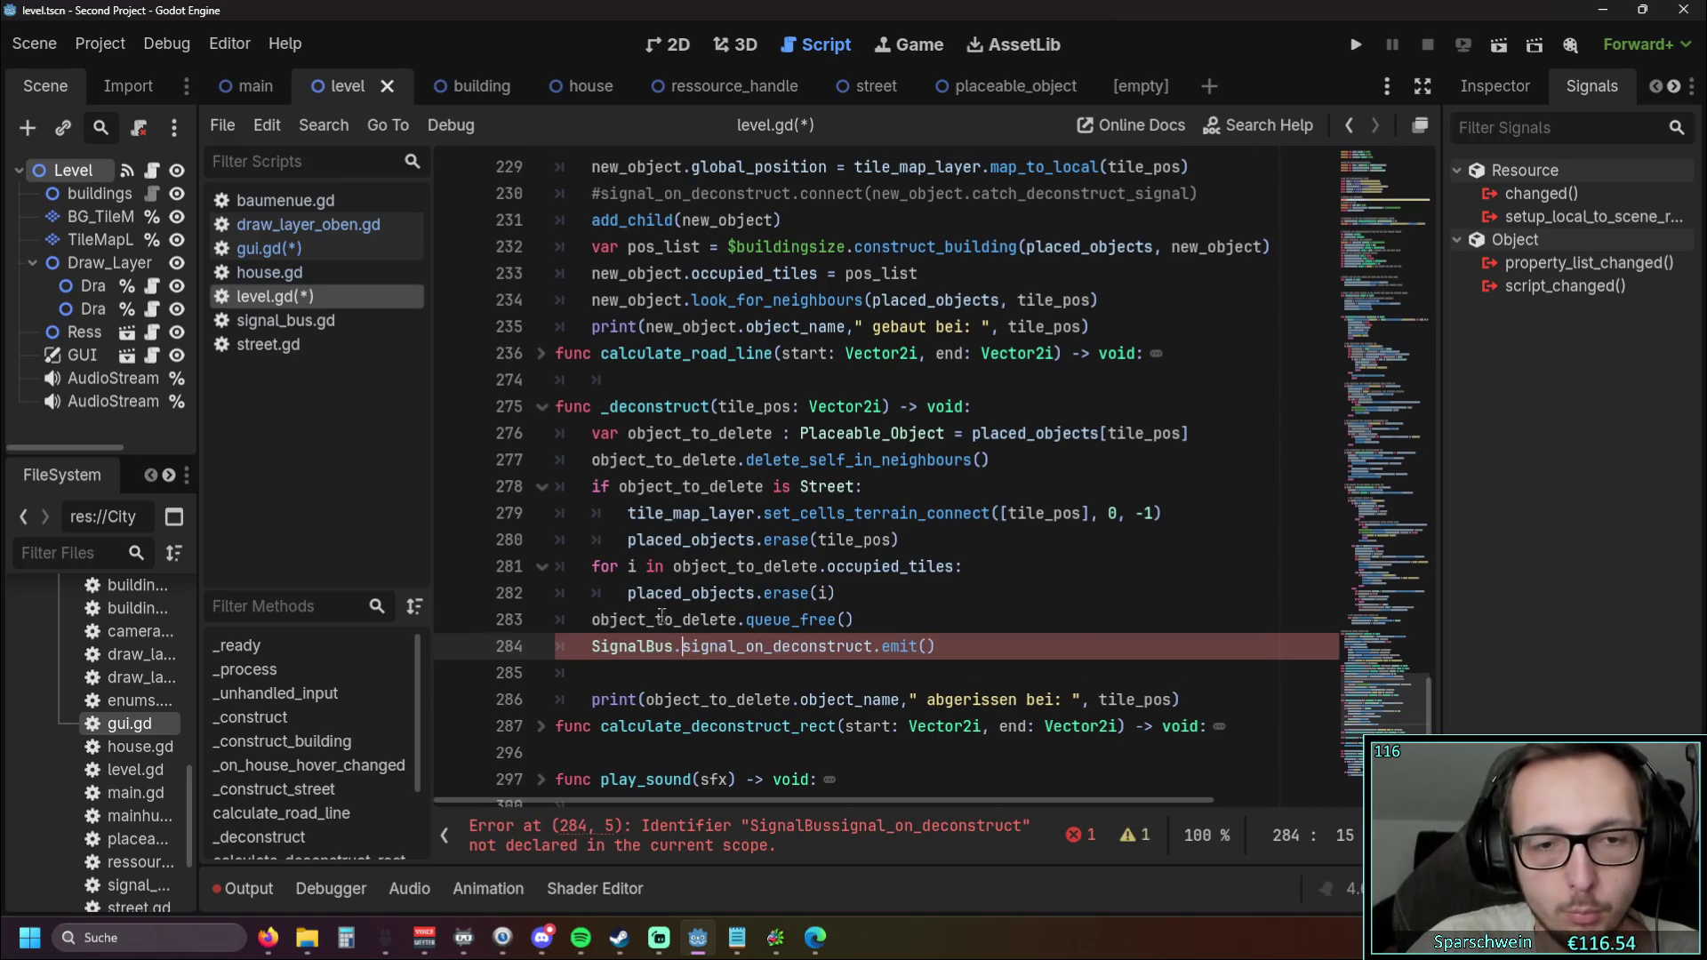
# Replace signal_on_deconstruct with something_got_deconstructed copied from signal_bus.gd, then save
pyautogui.keyDown('ctrl'); pyautogui.click(649, 644); pyautogui.keyUp('ctrl')
pyautogui.moveTo(863, 220); pyautogui.dragTo(618, 221)
pyautogui.hotkey('ctrl', 'c')
pyautogui.click(267, 296)
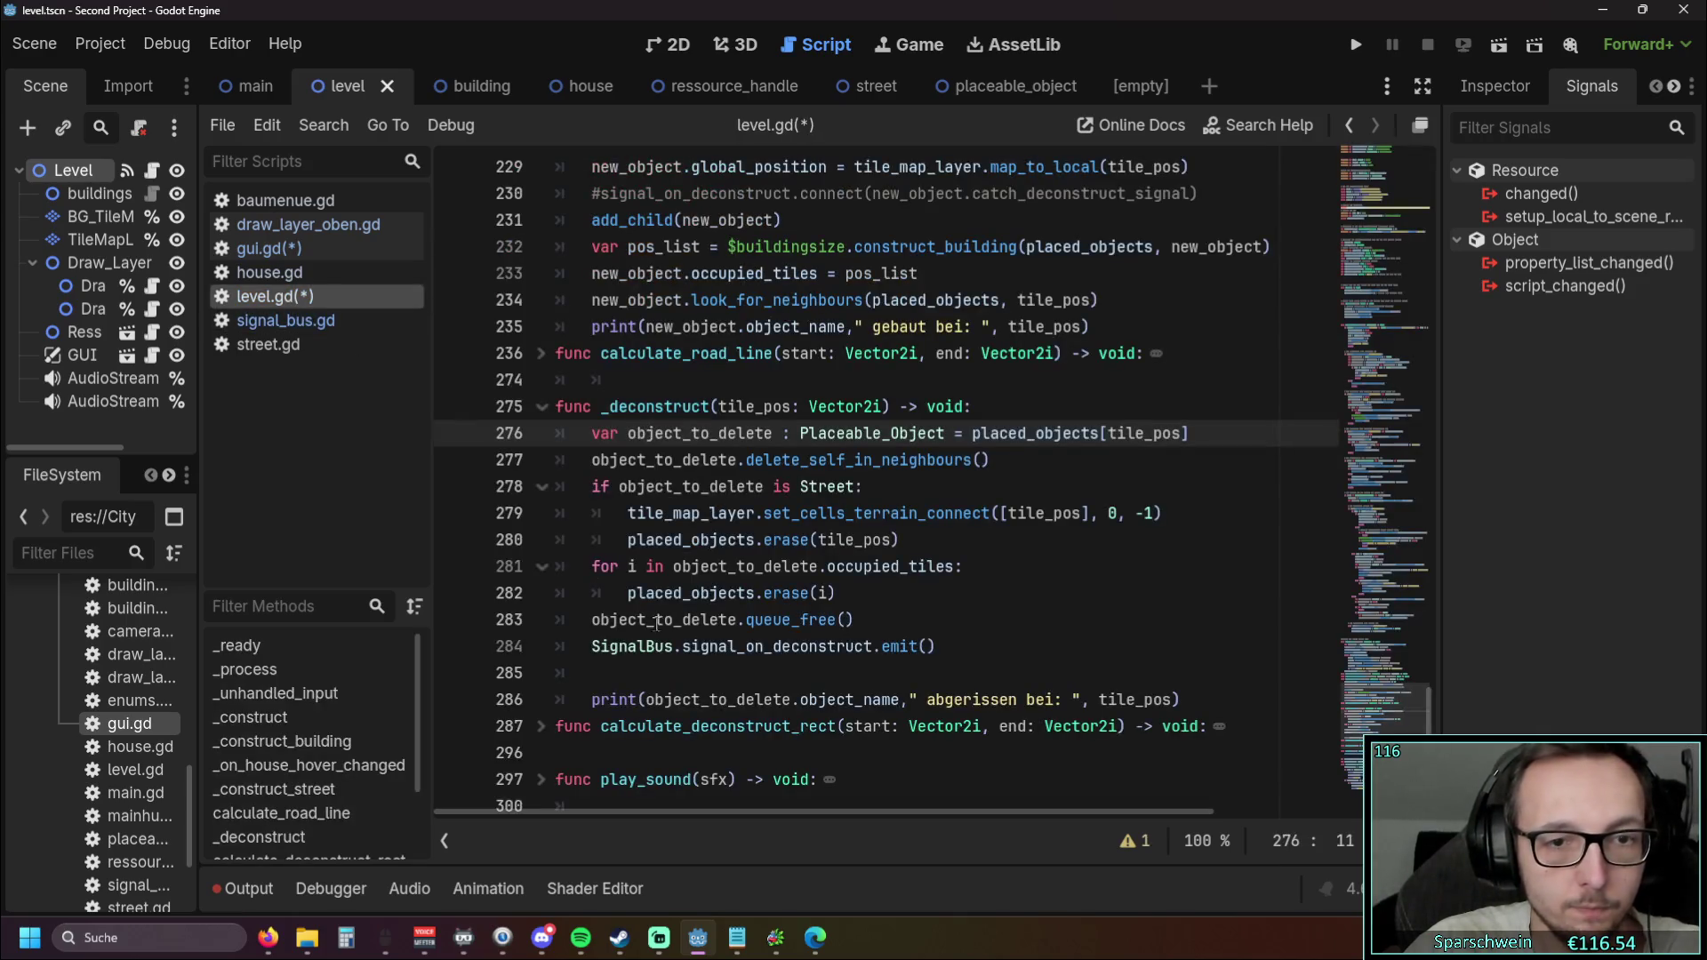
pyautogui.moveTo(682, 646); pyautogui.dragTo(867, 648)
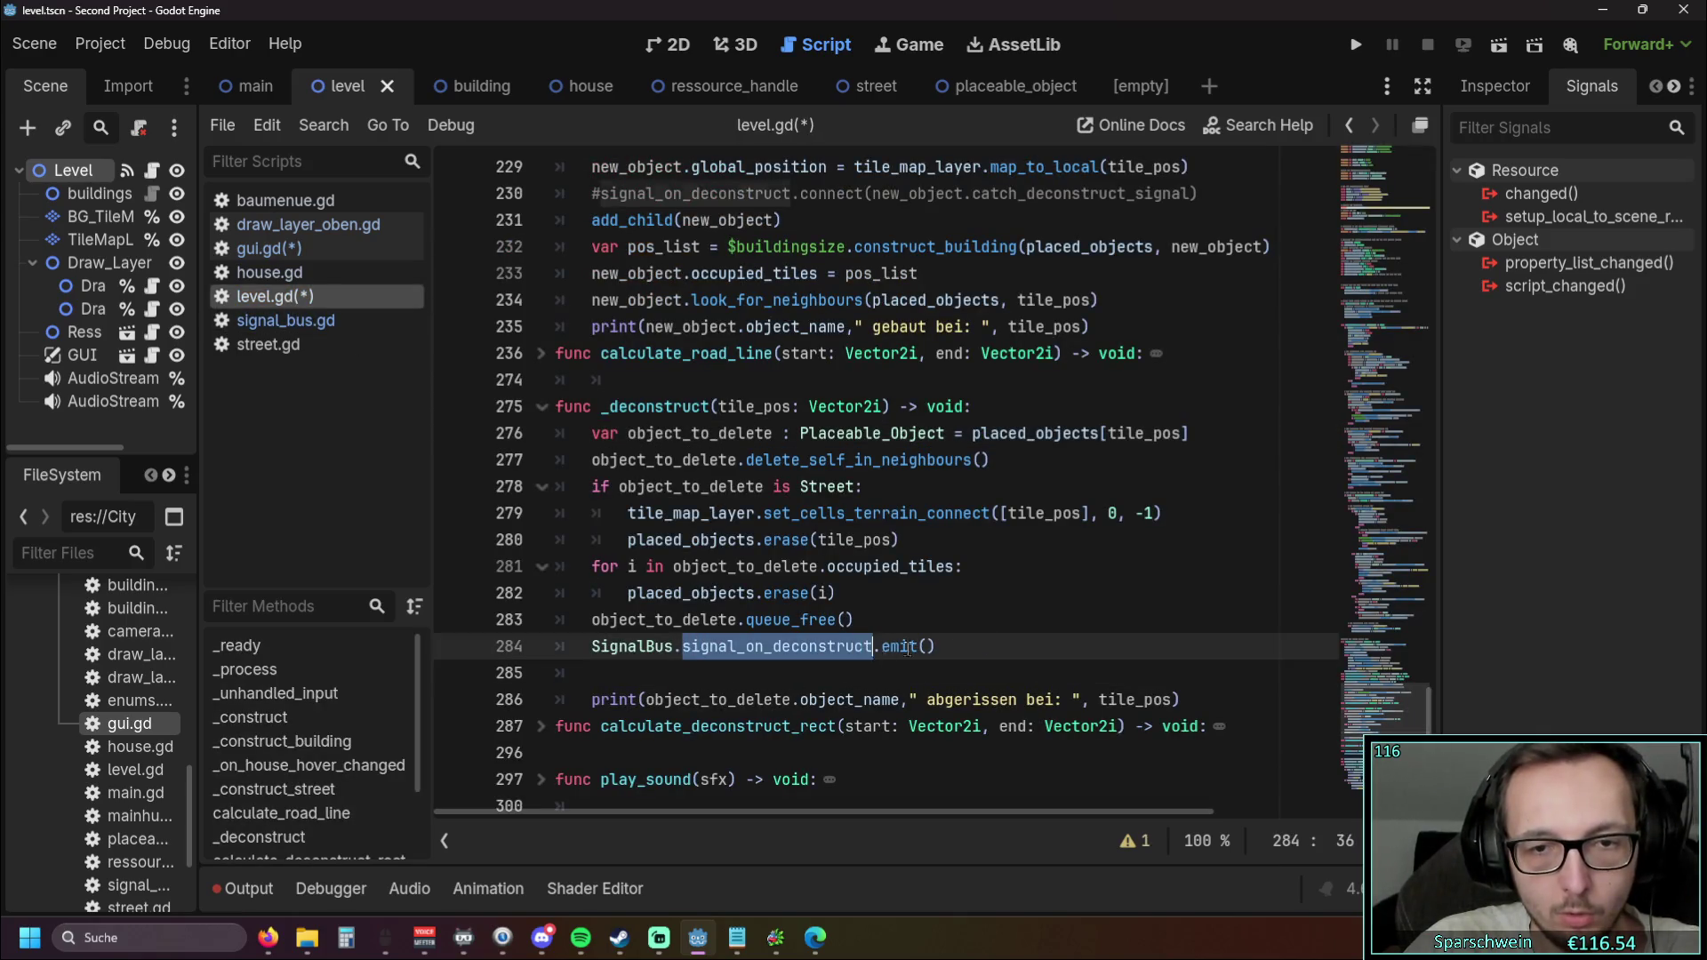
pyautogui.hotkey('ctrl', 'v')
pyautogui.click(1003, 582)
pyautogui.click(1032, 541)
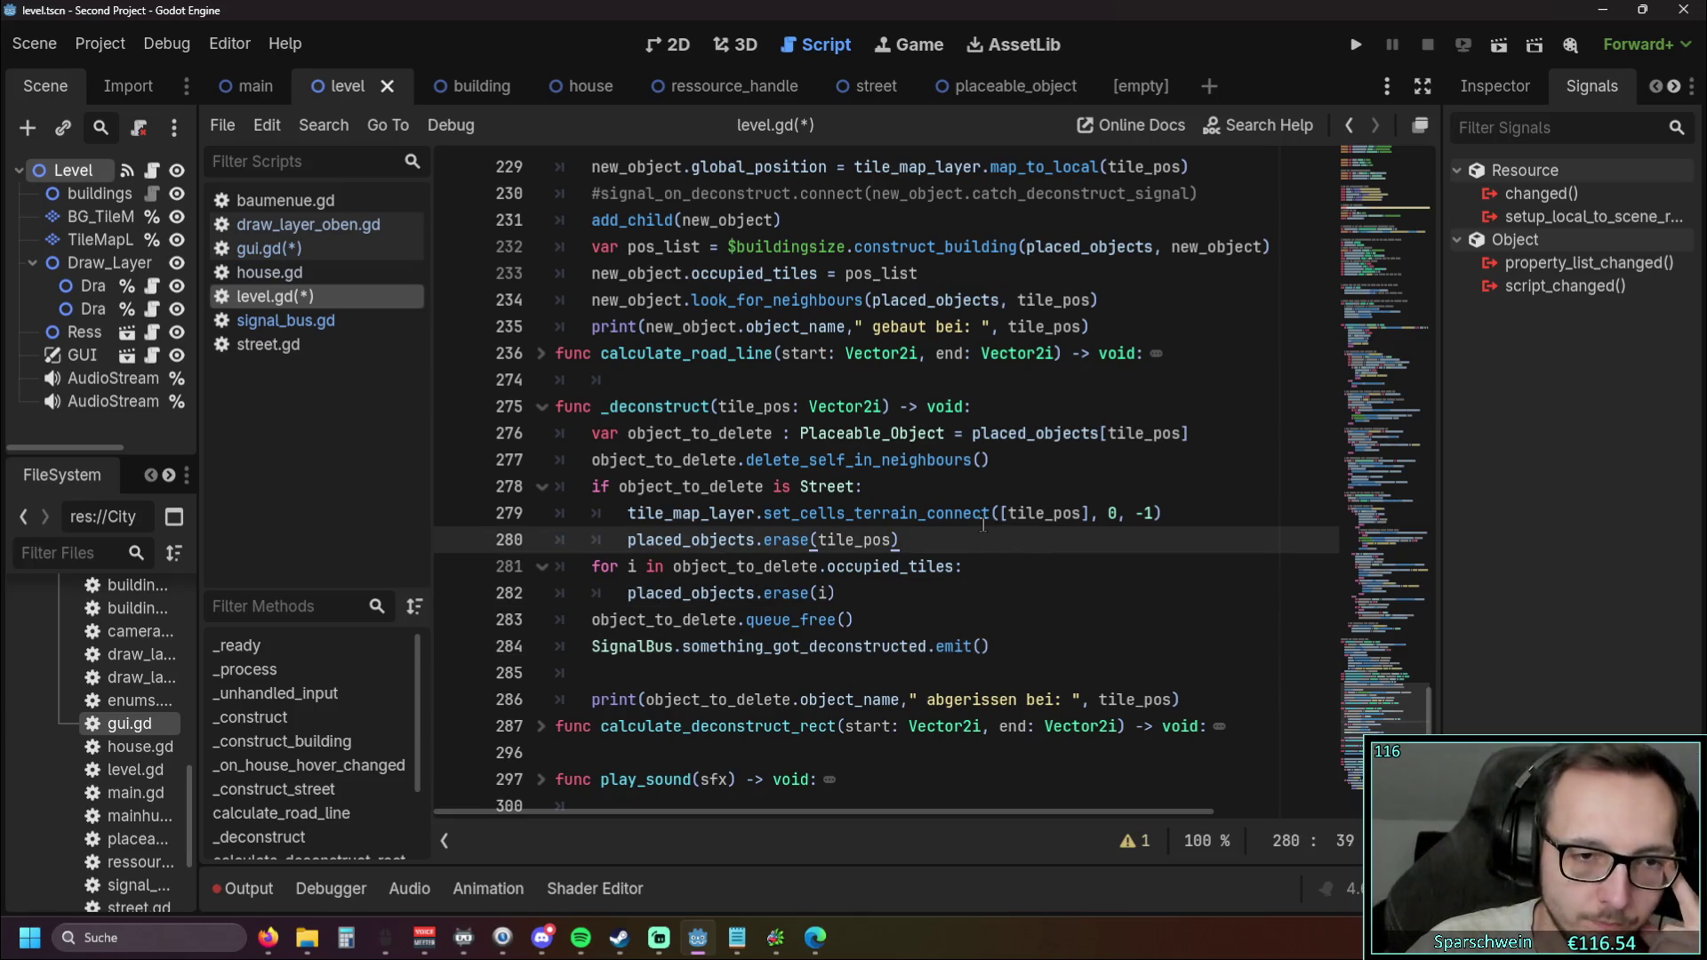
pyautogui.hotkey('ctrl', 's')
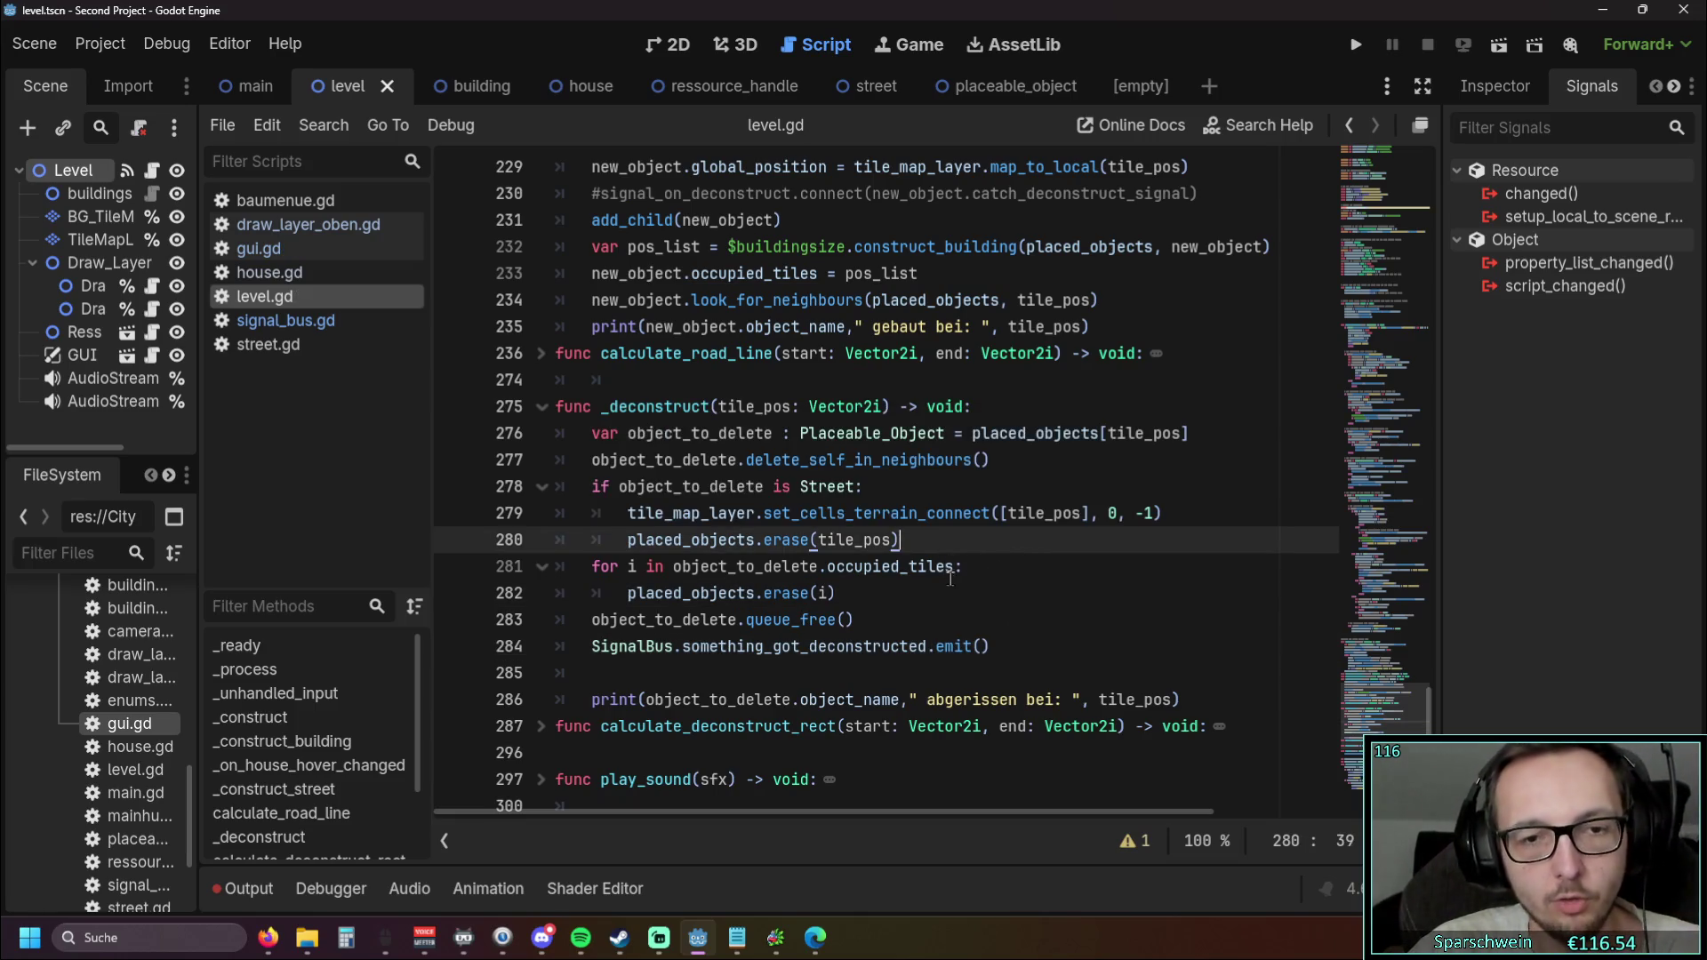
# Delete the commented-out deconstruct connection line on line 230
pyautogui.click(902, 574)
pyautogui.click(541, 406)
pyautogui.scroll(3, 873, 472)
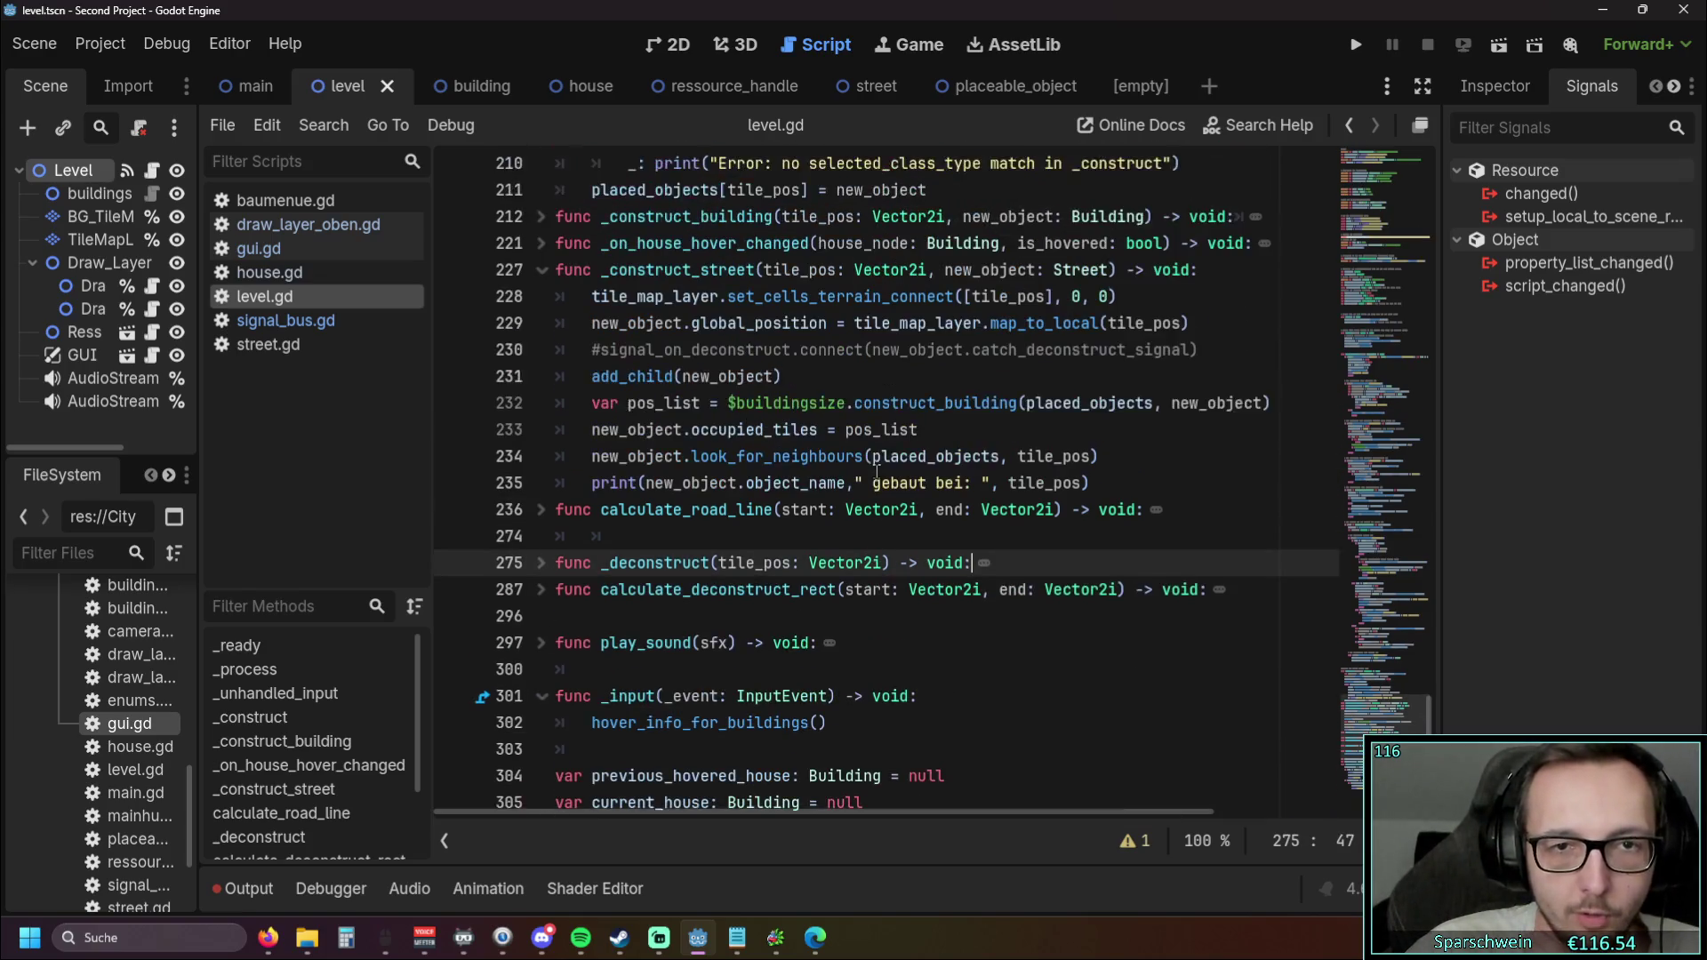
pyautogui.moveTo(1215, 434); pyautogui.dragTo(1191, 406)
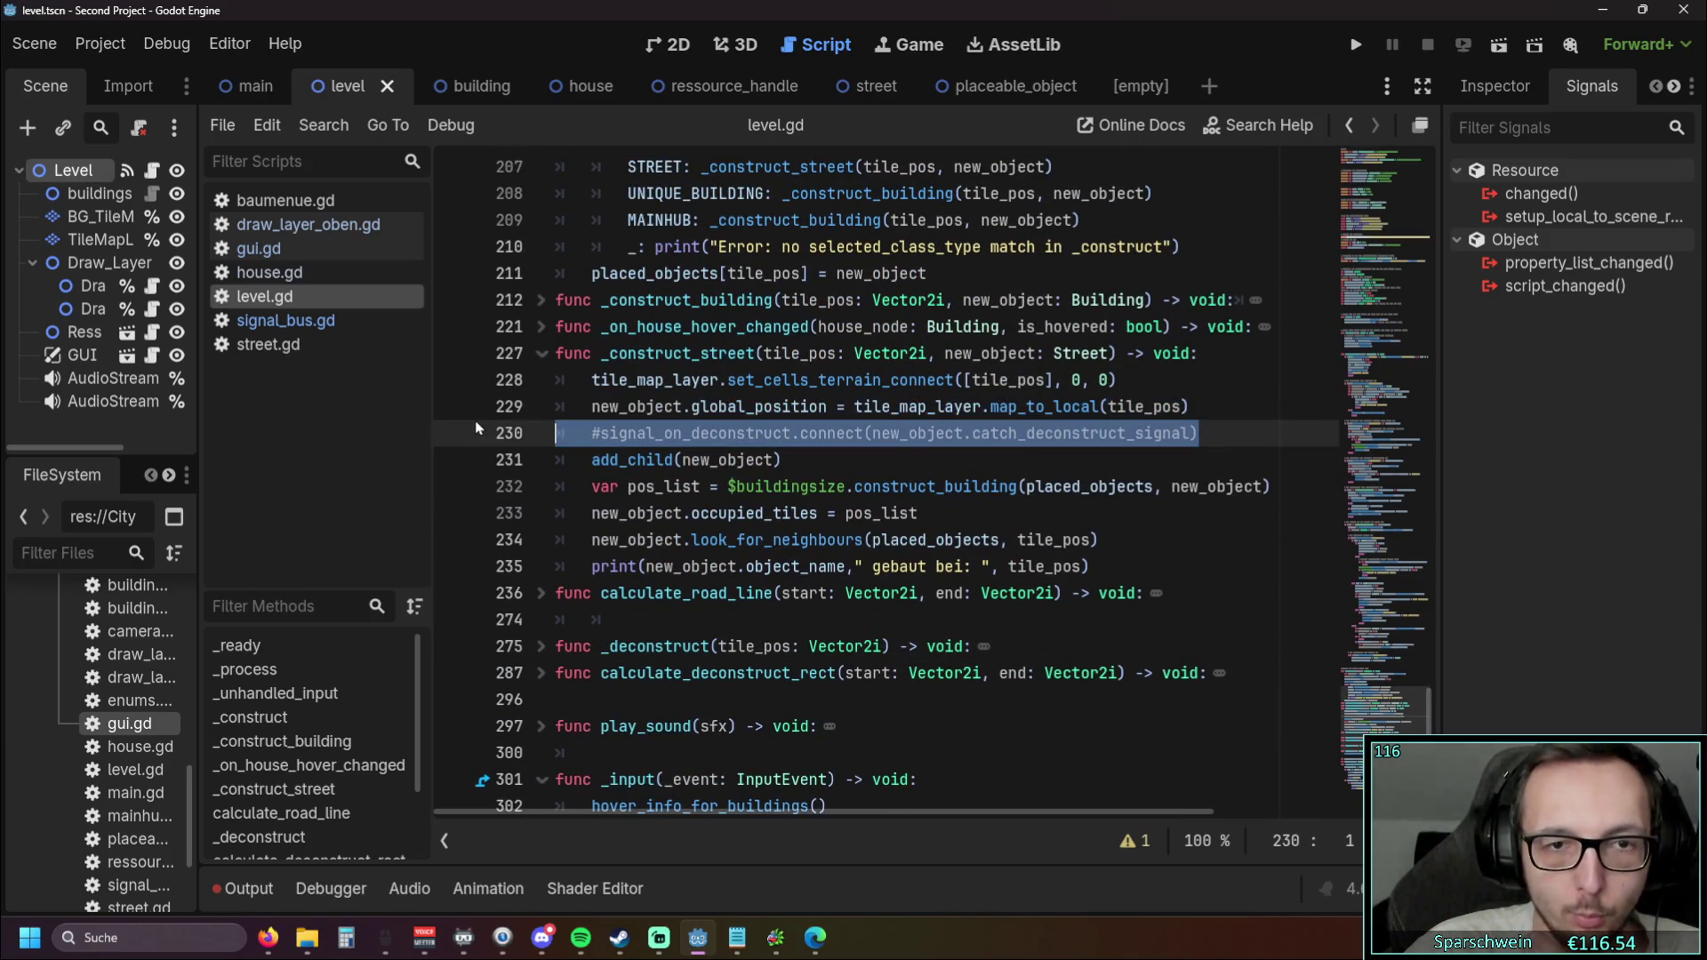
pyautogui.press('BackSpace')
pyautogui.click(542, 353)
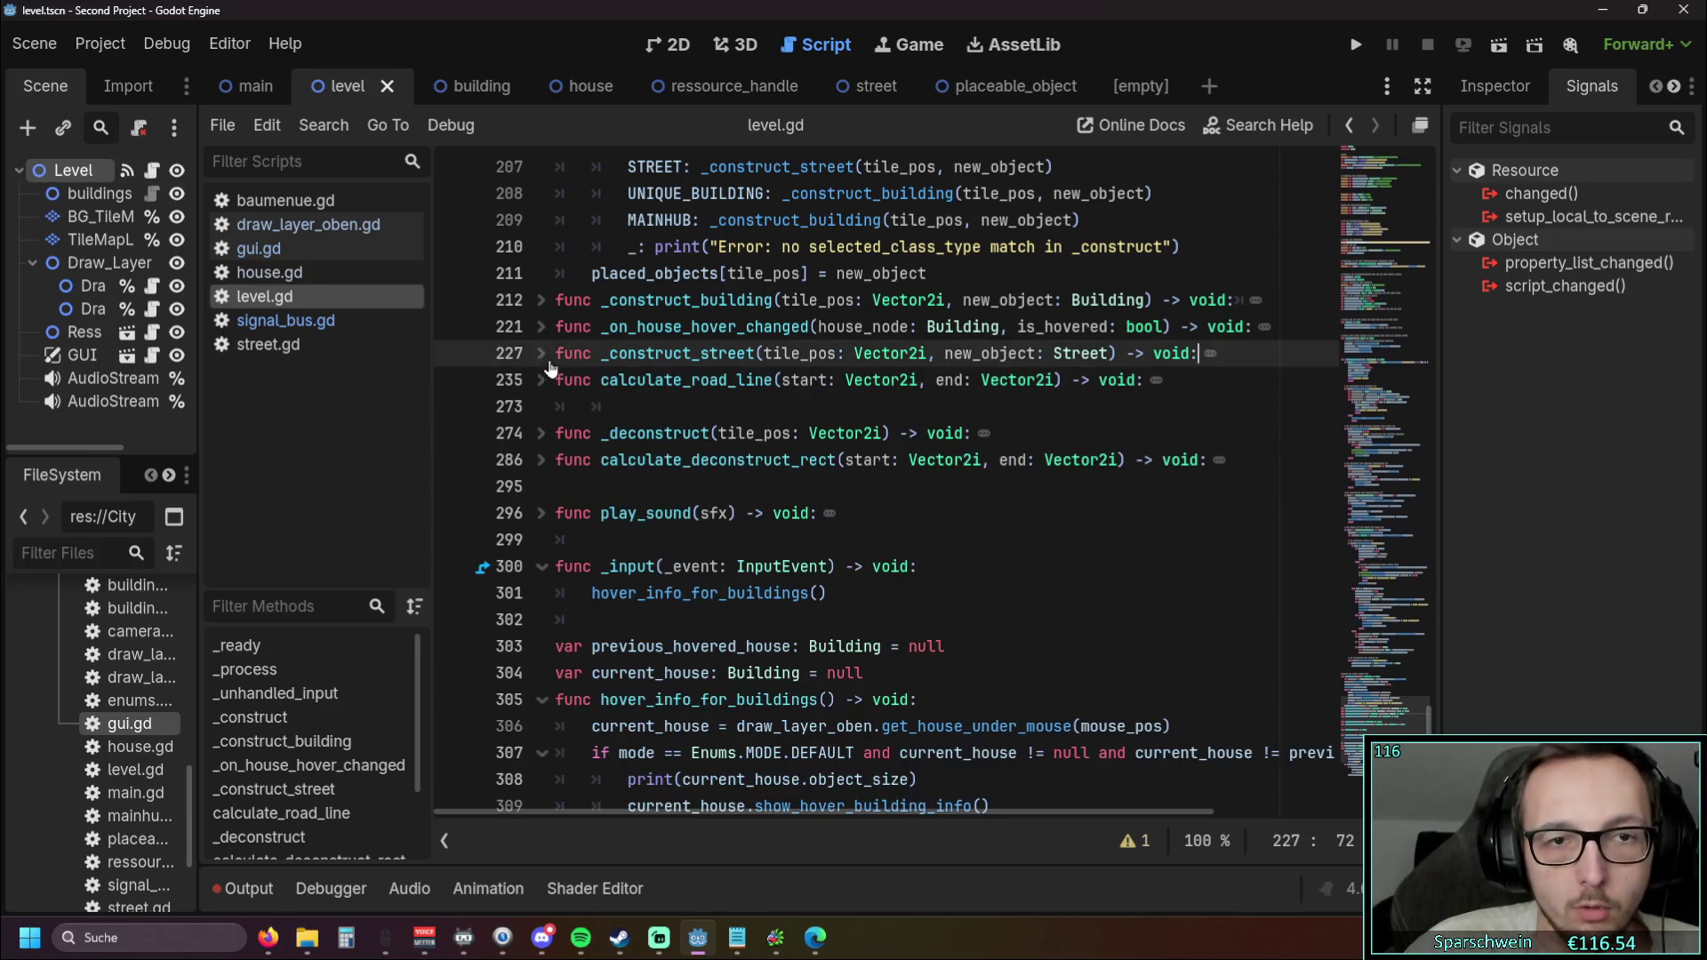
pyautogui.click(924, 433)
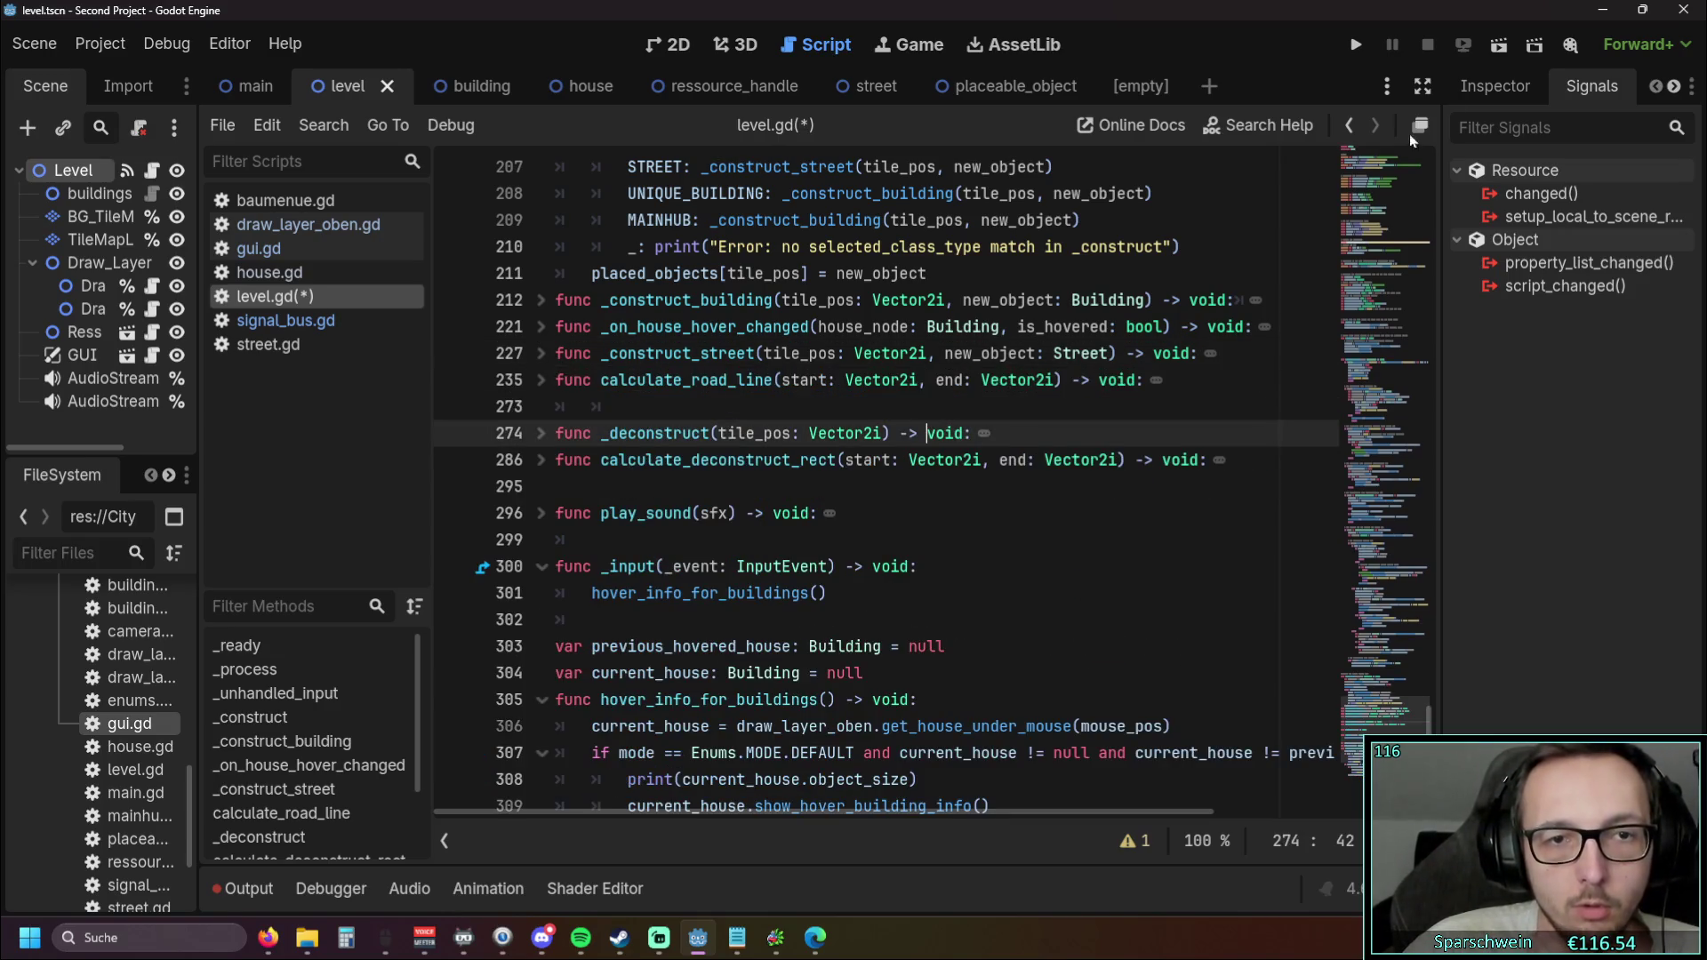
# Run the game, lay a six-tile street with red houses, demolish street tiles, then close it
pyautogui.click(1354, 56)
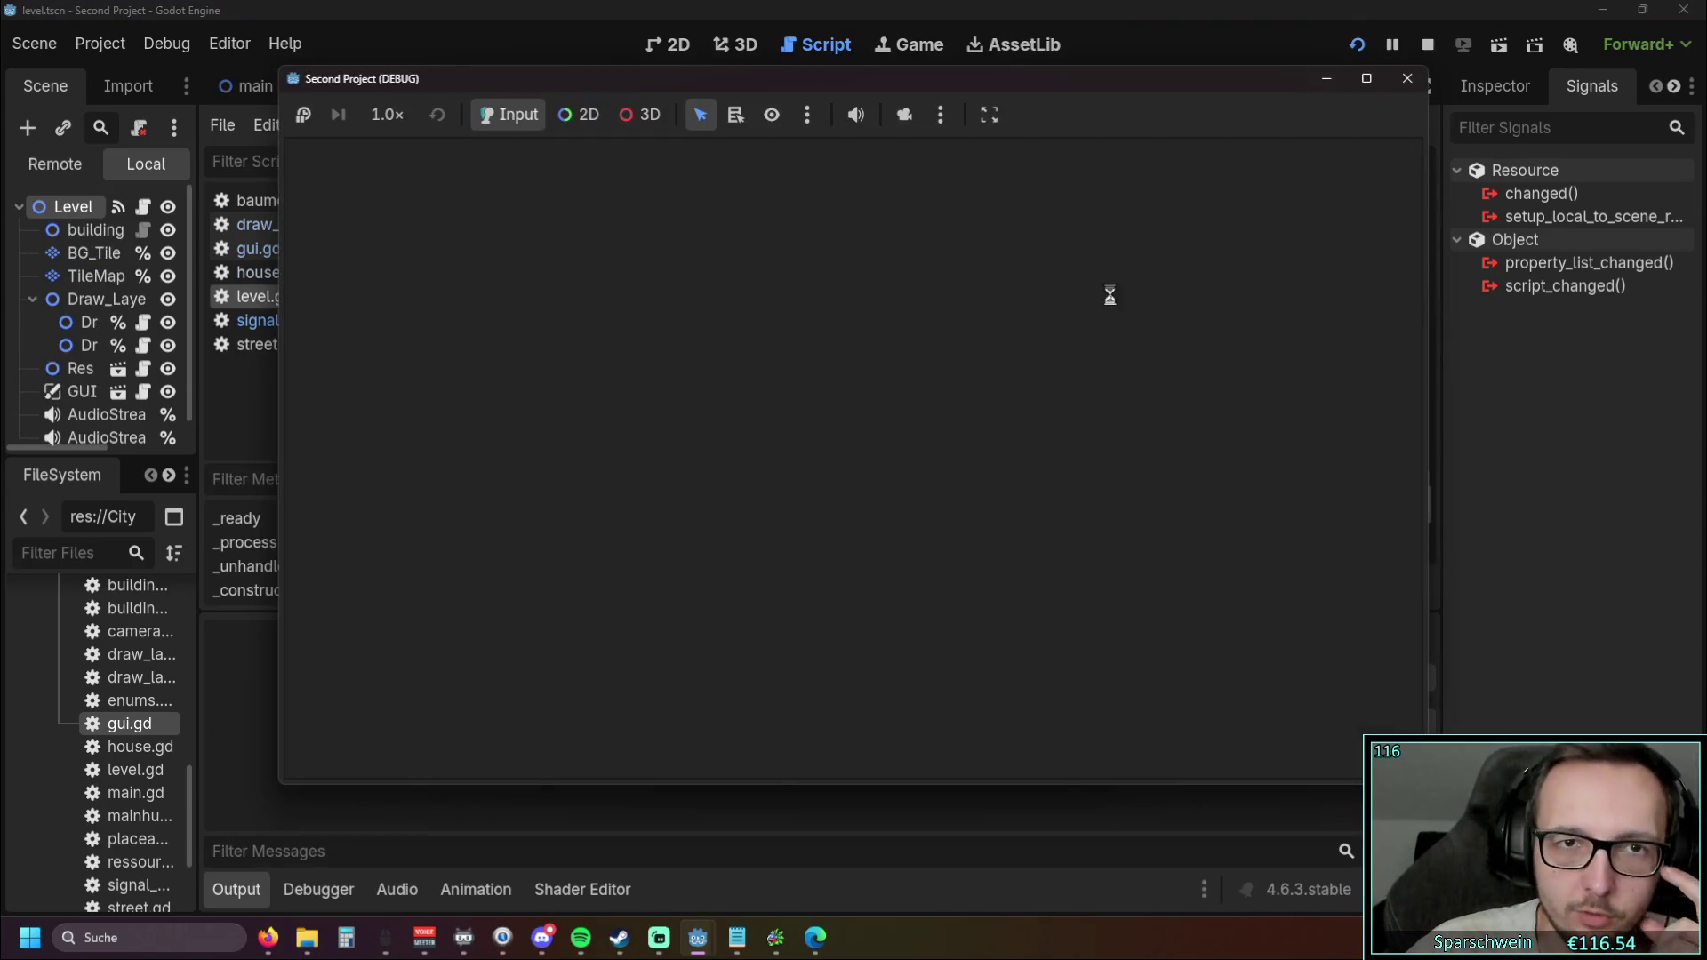
pyautogui.moveTo(969, 440); pyautogui.dragTo(681, 587)
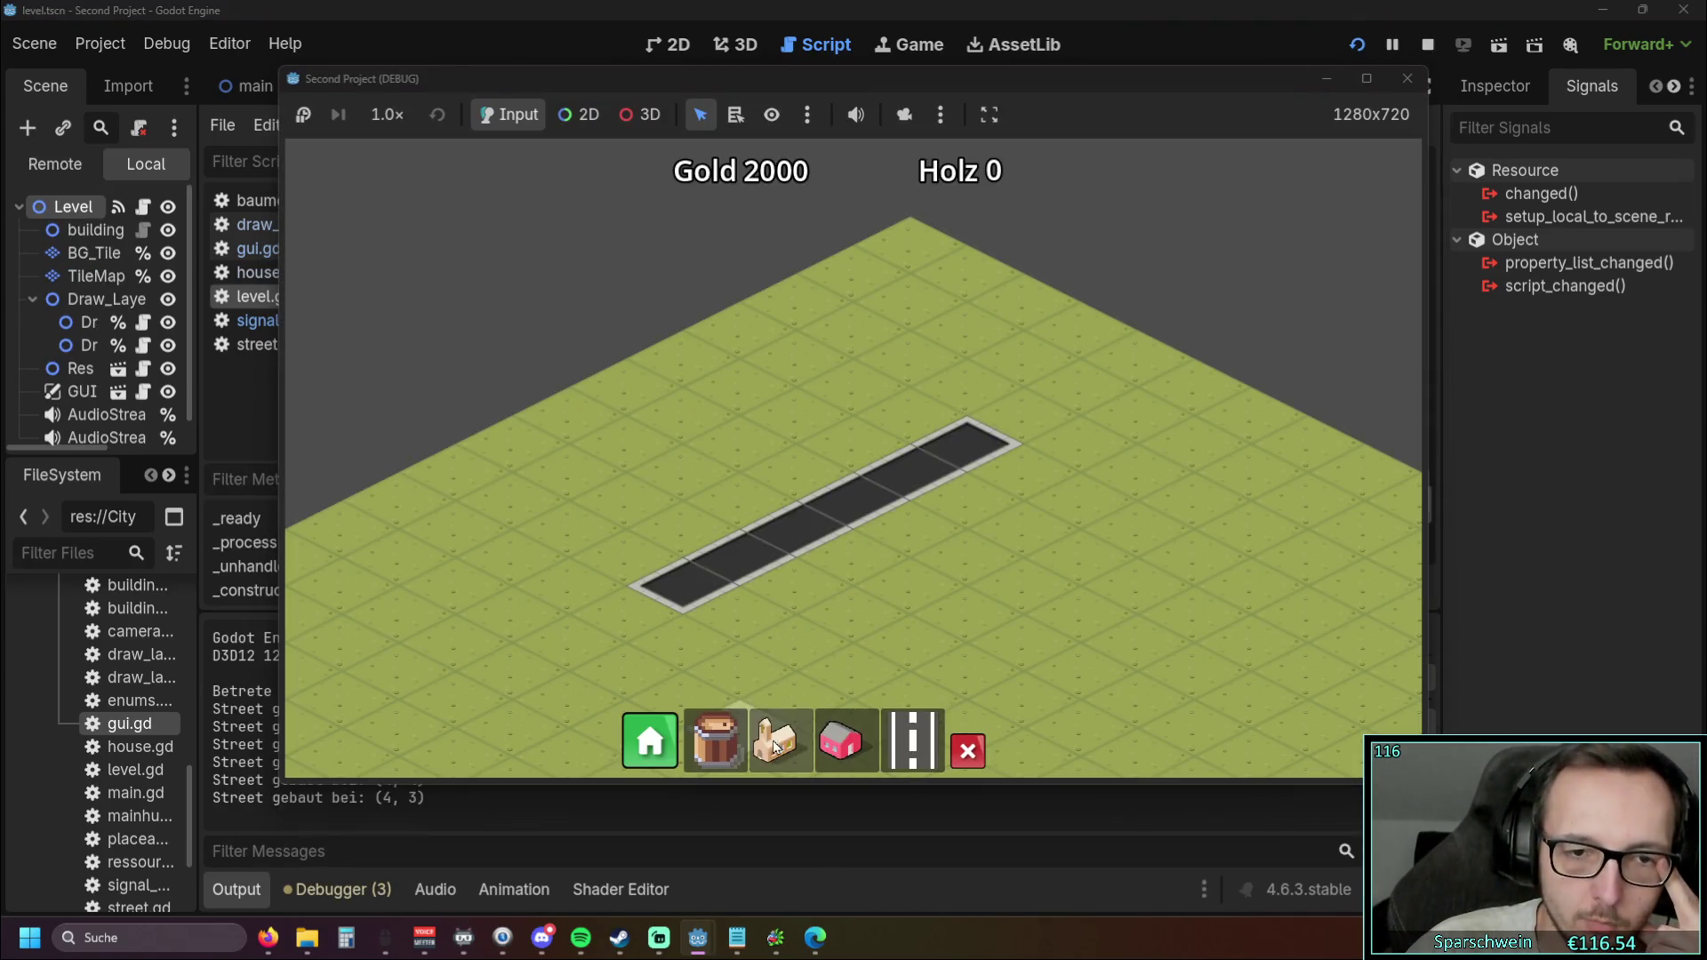
pyautogui.click(775, 746)
pyautogui.click(840, 740)
pyautogui.moveTo(800, 454); pyautogui.dragTo(916, 396)
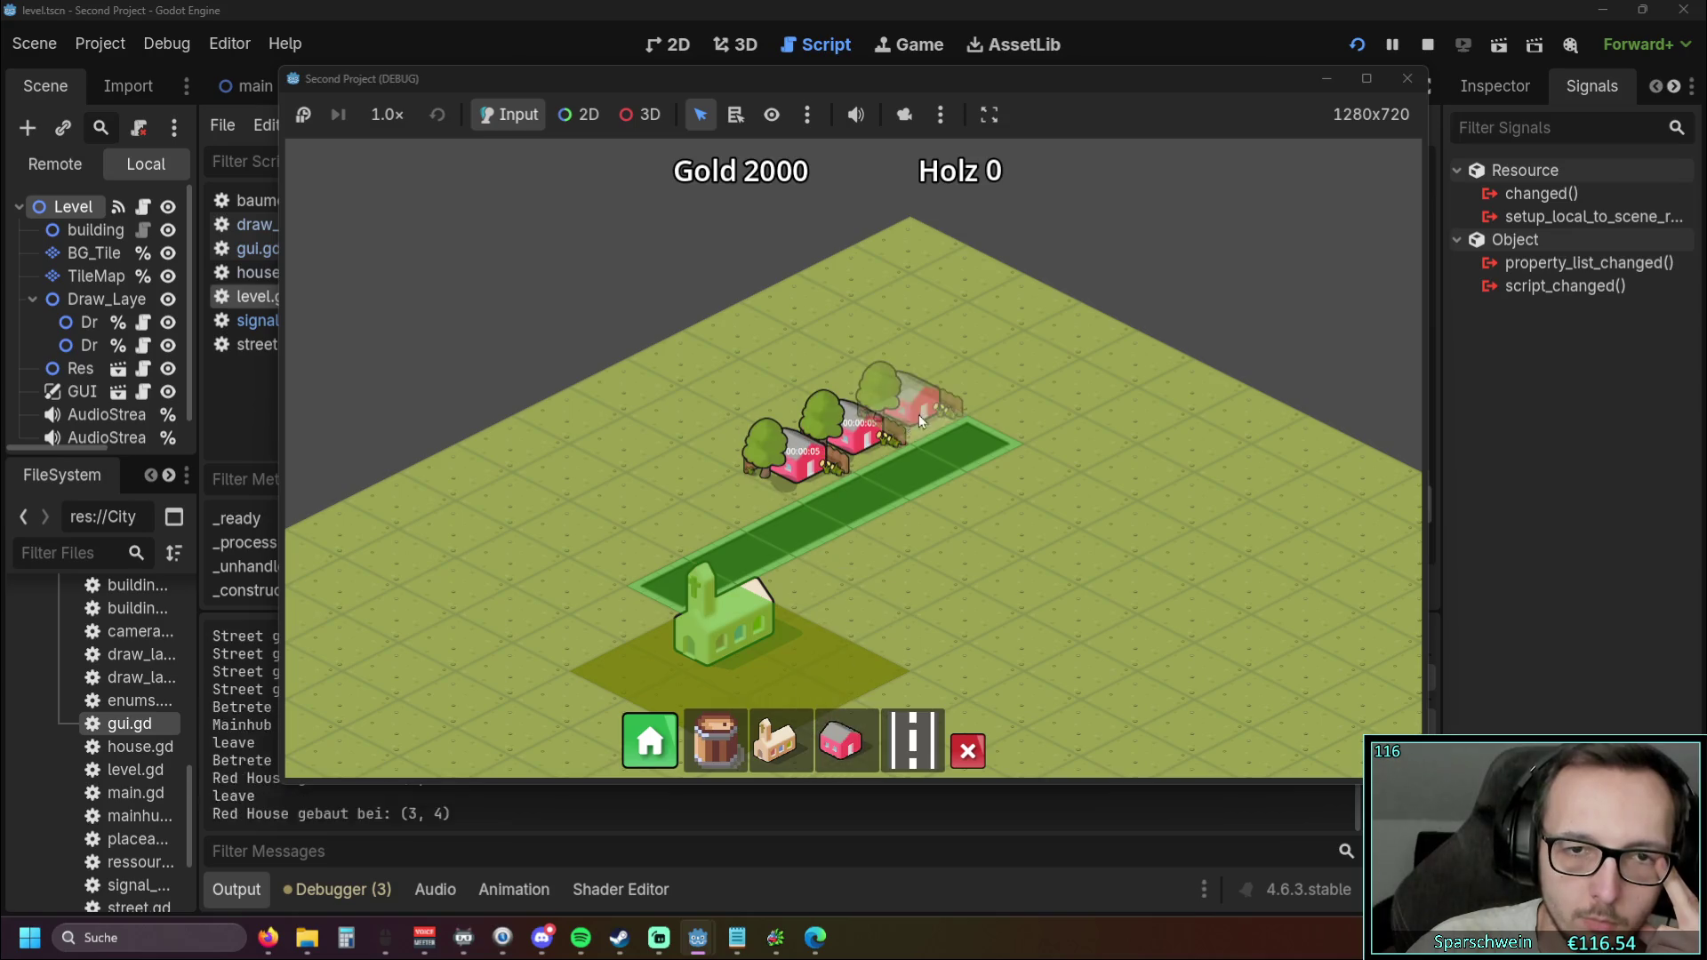
pyautogui.click(970, 753)
pyautogui.click(779, 532)
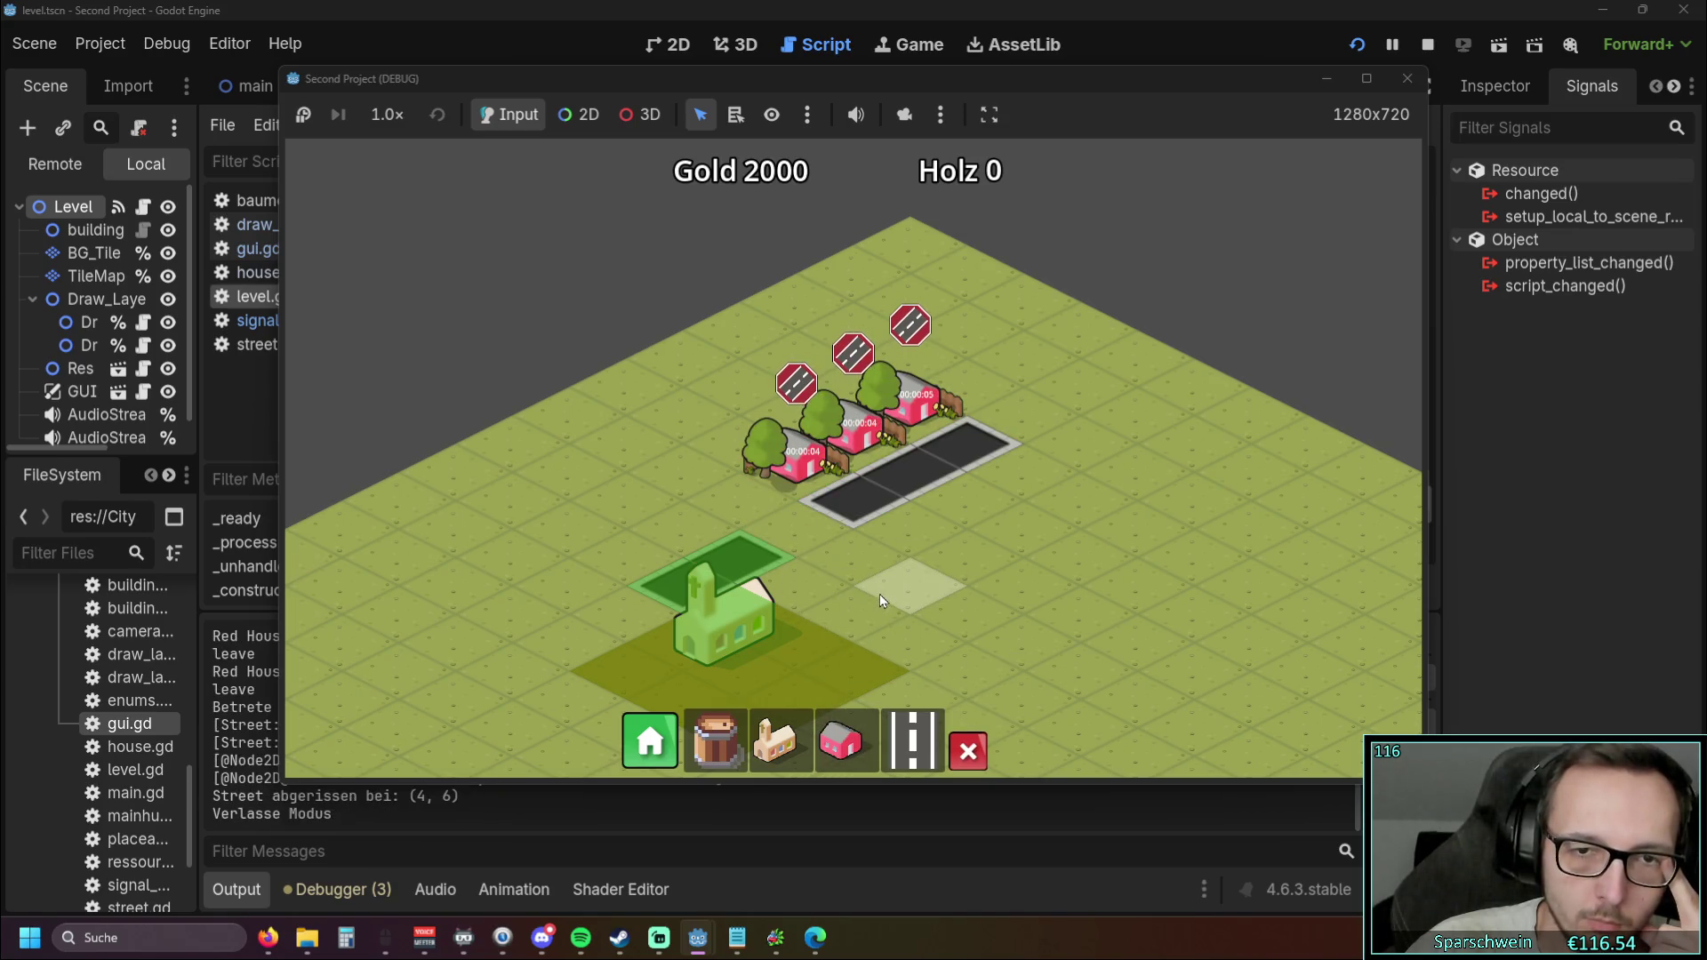
pyautogui.click(1403, 80)
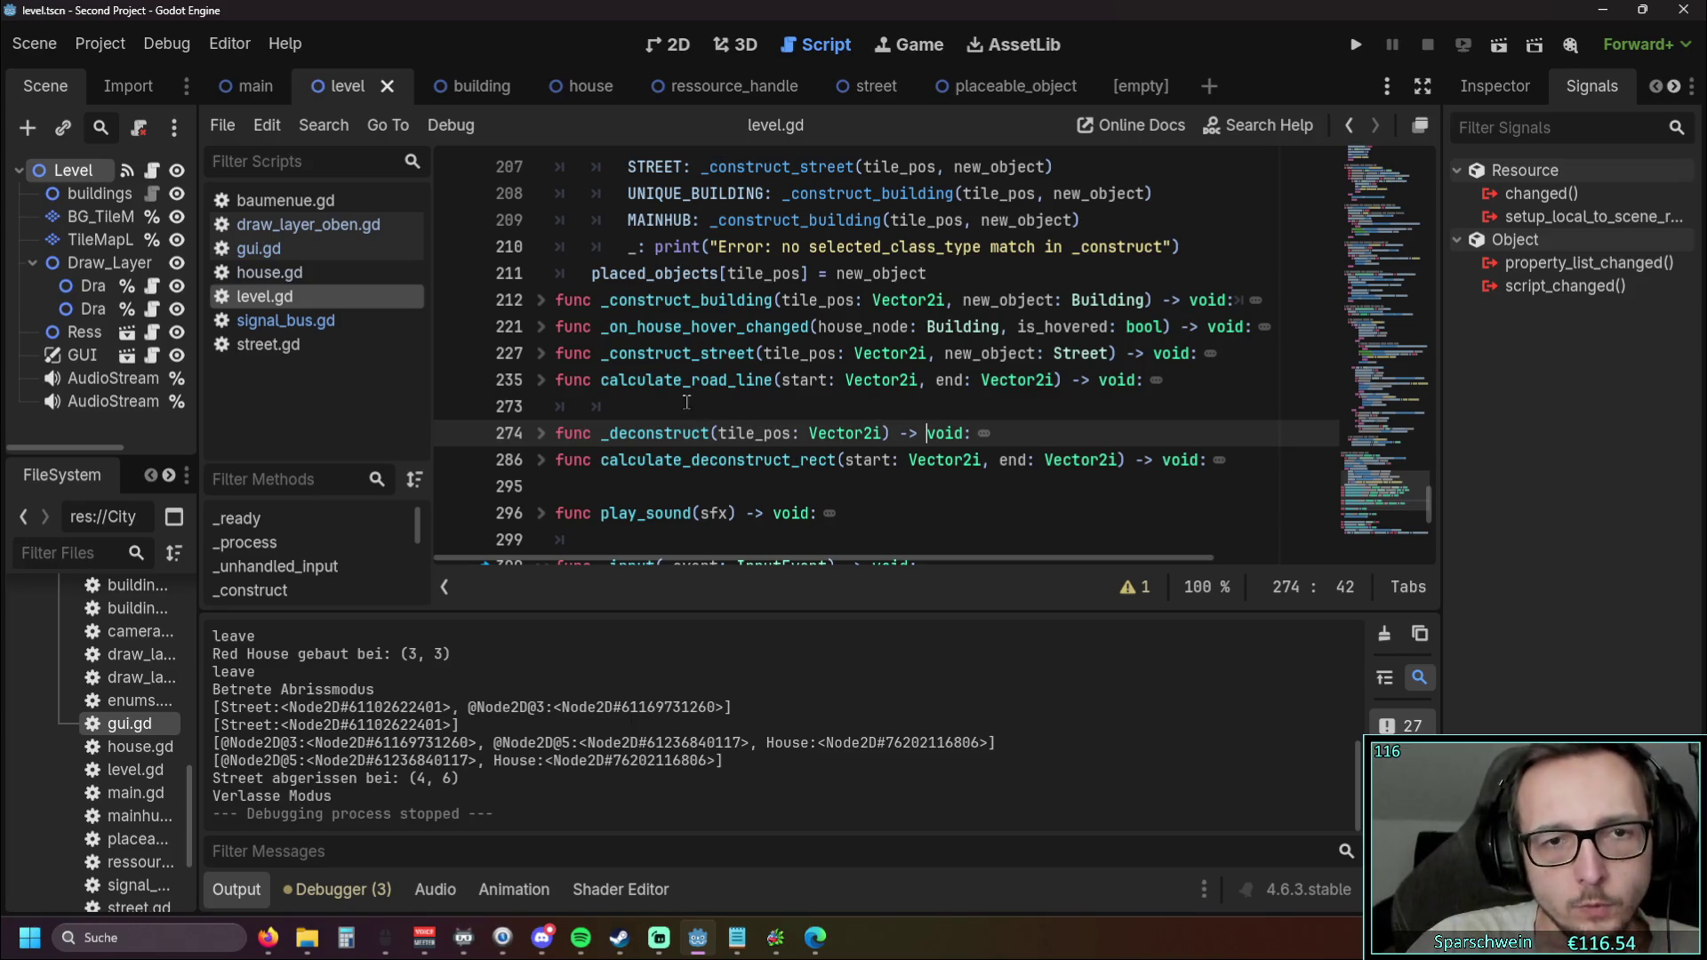
# Inspect line 203's emit call and its new_object.object_cost argument
pyautogui.scroll(3, 686, 402)
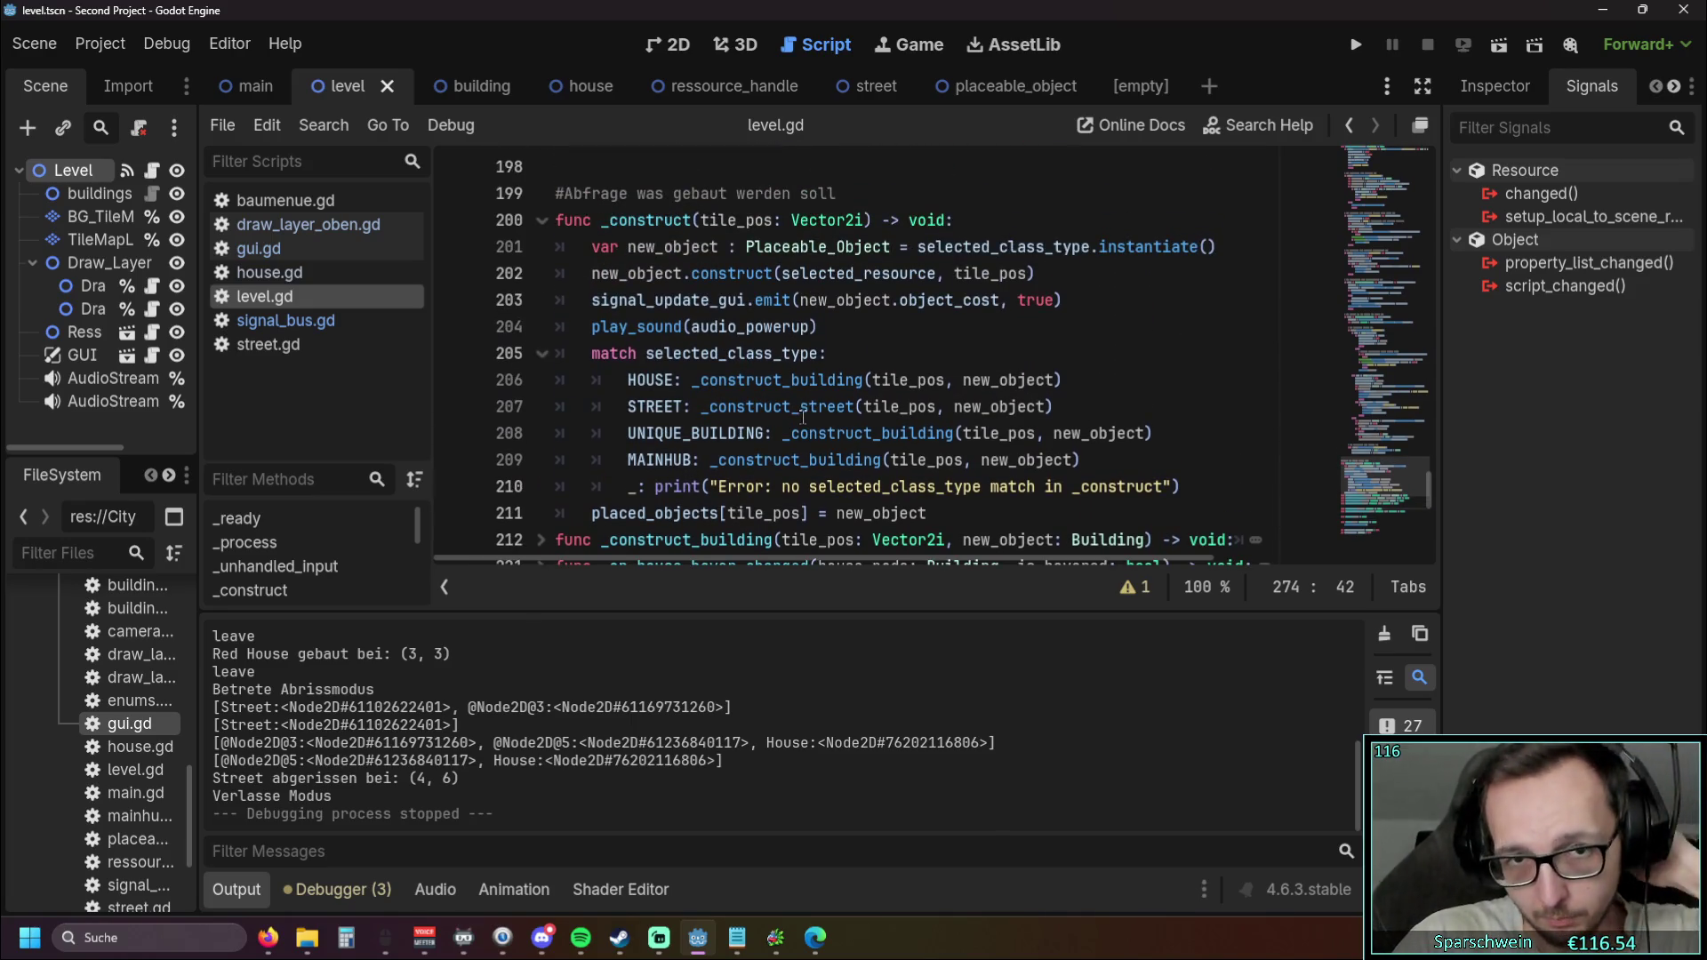
pyautogui.scroll(1, 783, 414)
pyautogui.scroll(-1, 760, 400)
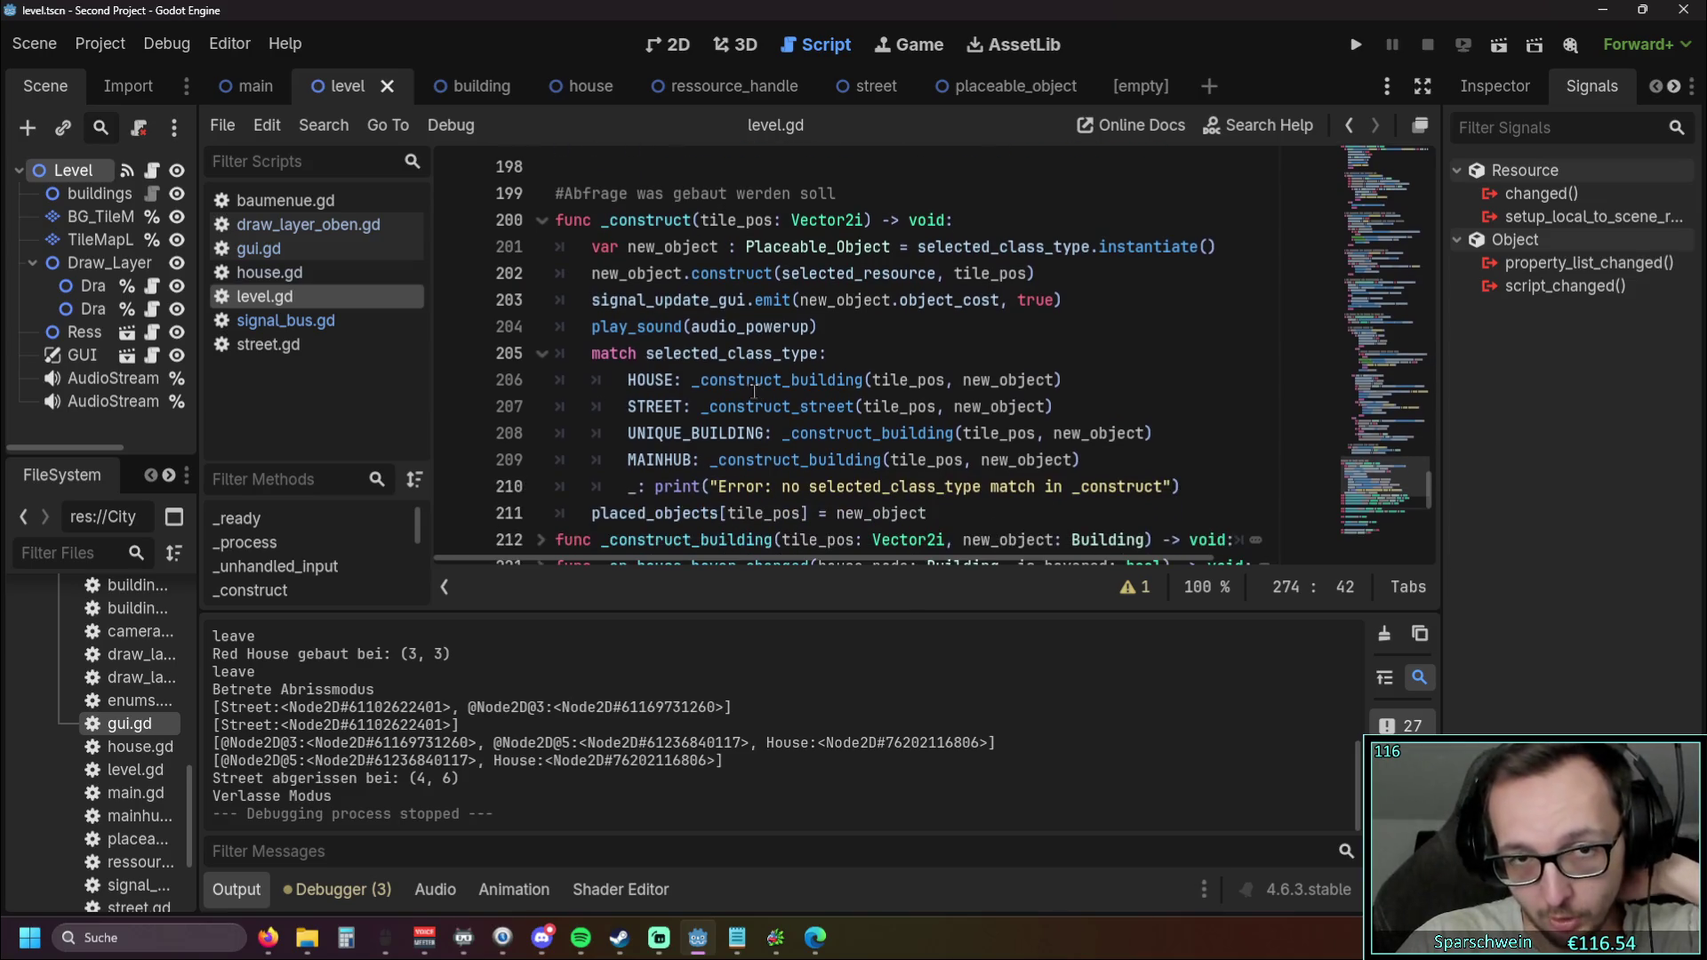
pyautogui.scroll(3, 678, 369)
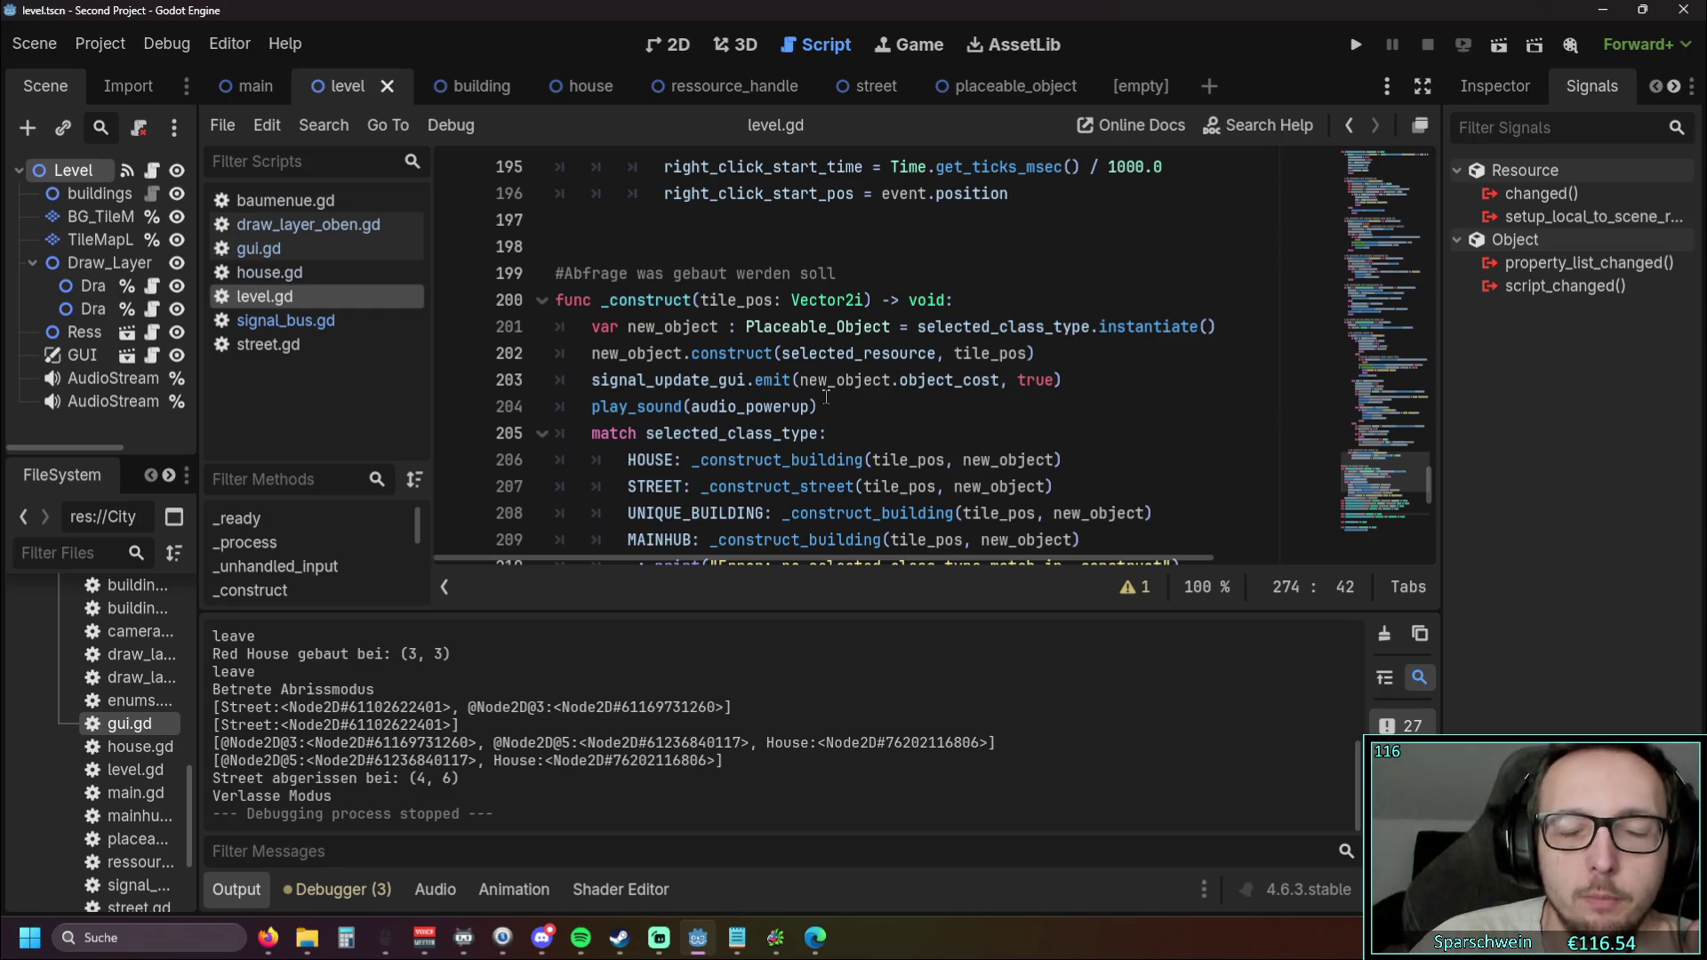
pyautogui.click(591, 381)
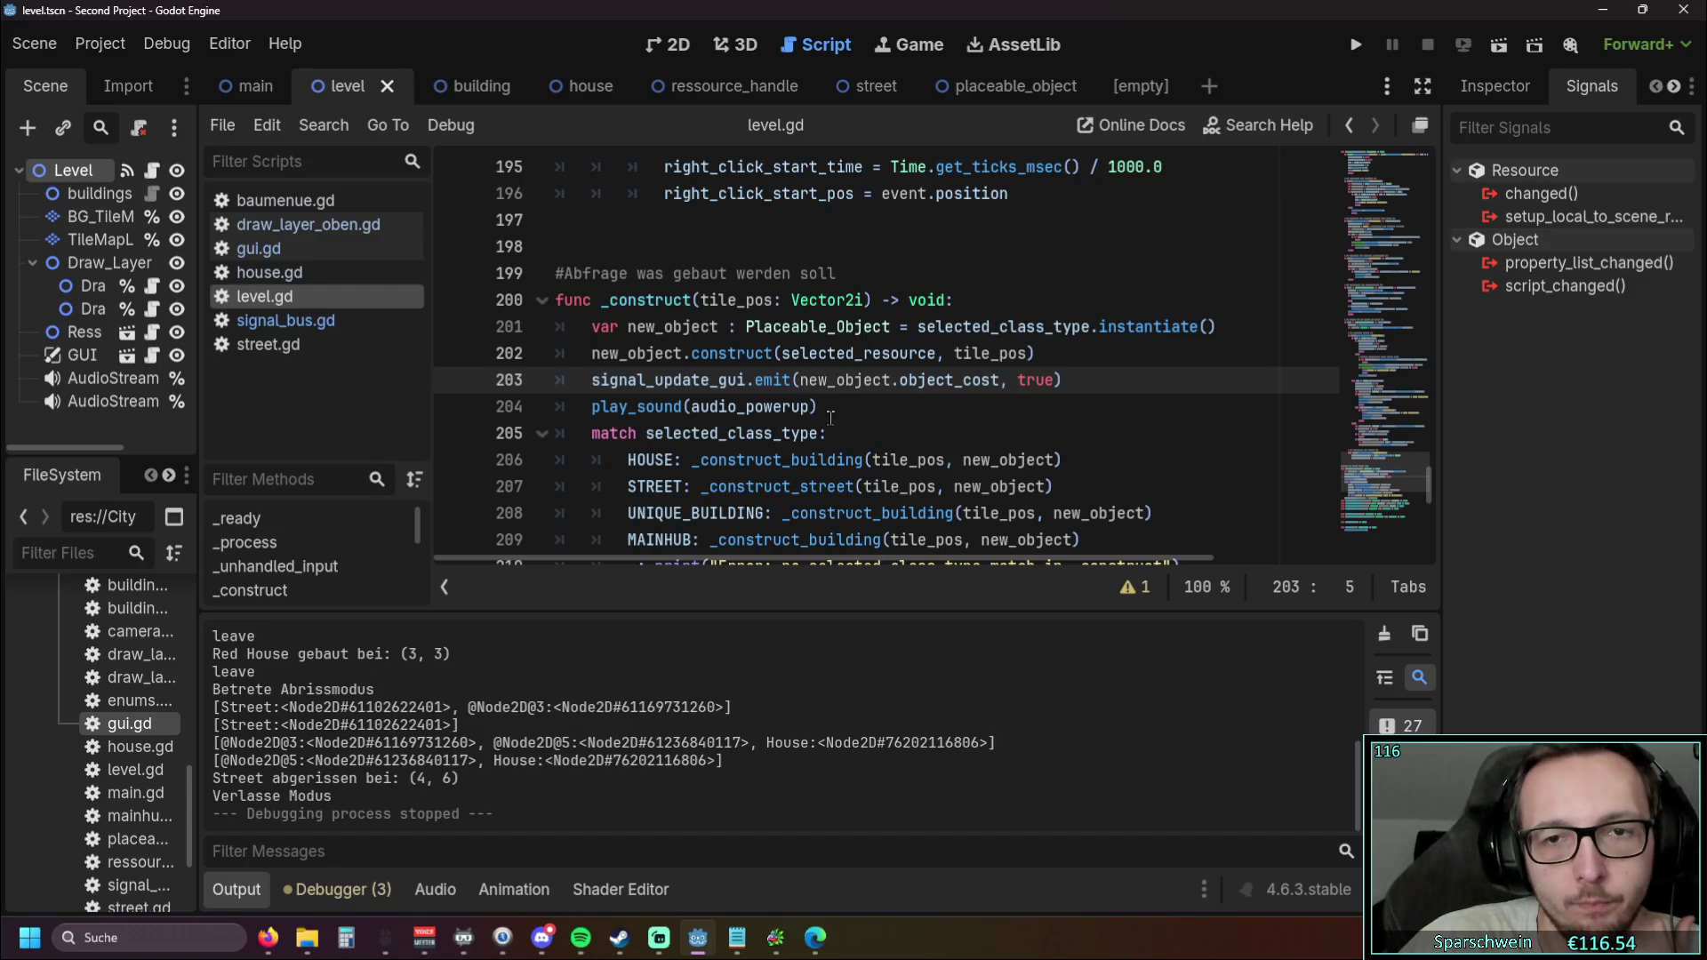
pyautogui.click(832, 396)
pyautogui.moveTo(801, 380); pyautogui.dragTo(1003, 380)
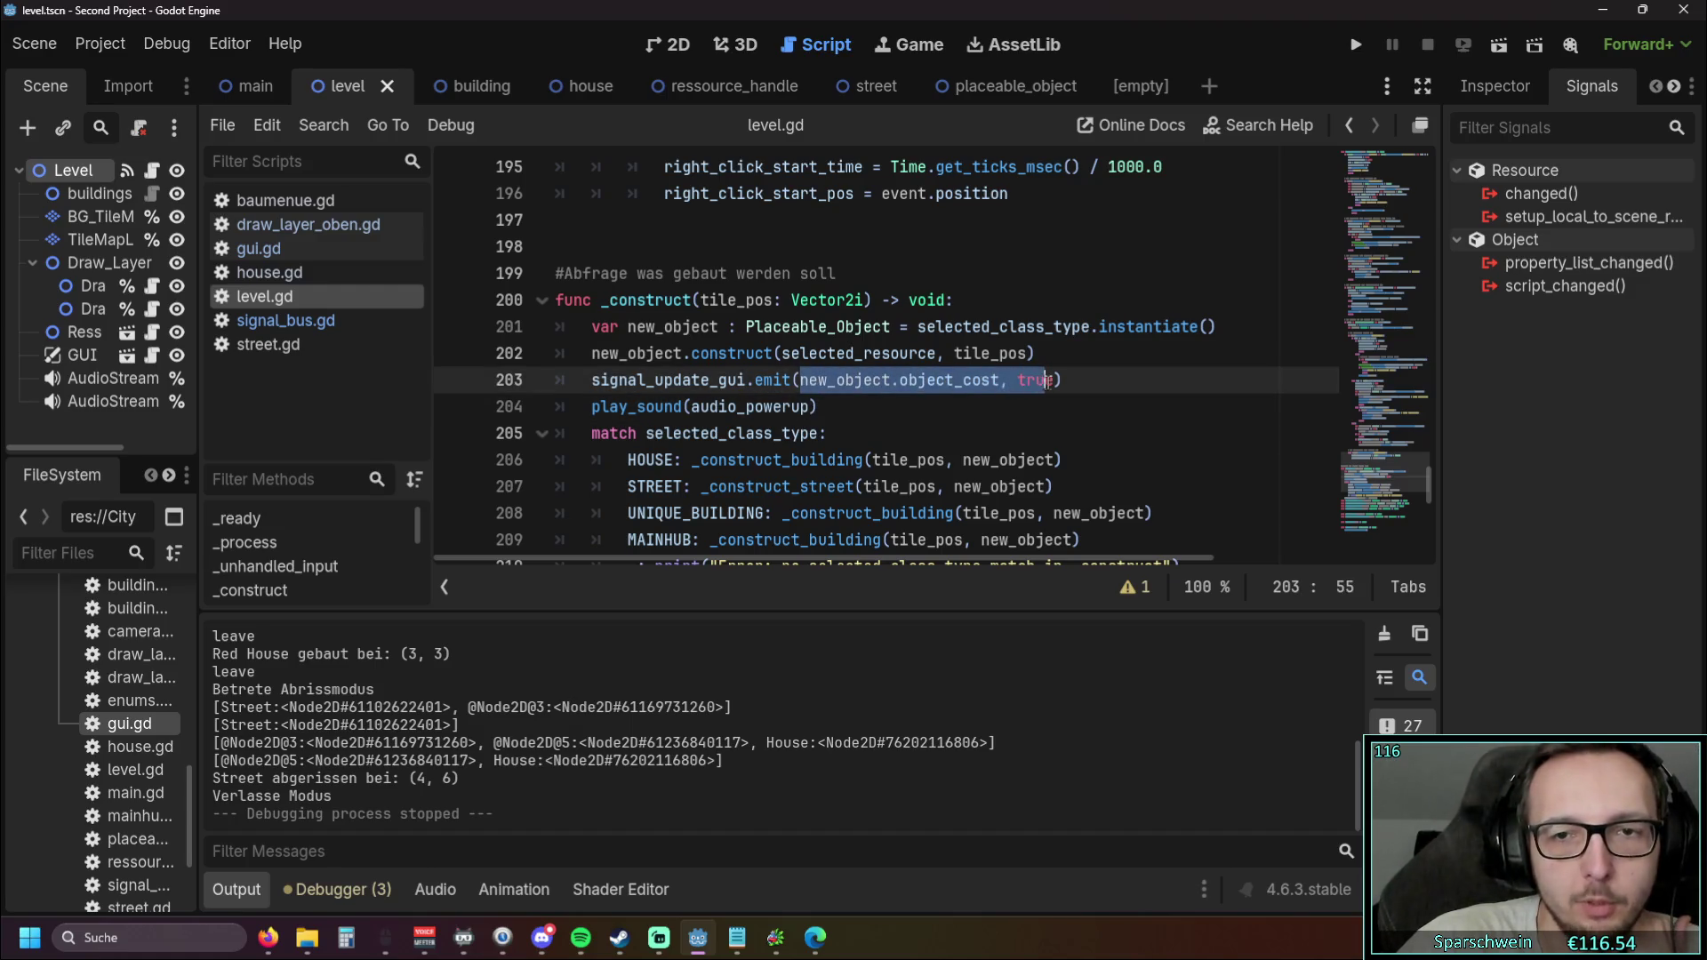
pyautogui.click(934, 407)
pyautogui.scroll(-3, 901, 414)
pyautogui.scroll(-3, 901, 413)
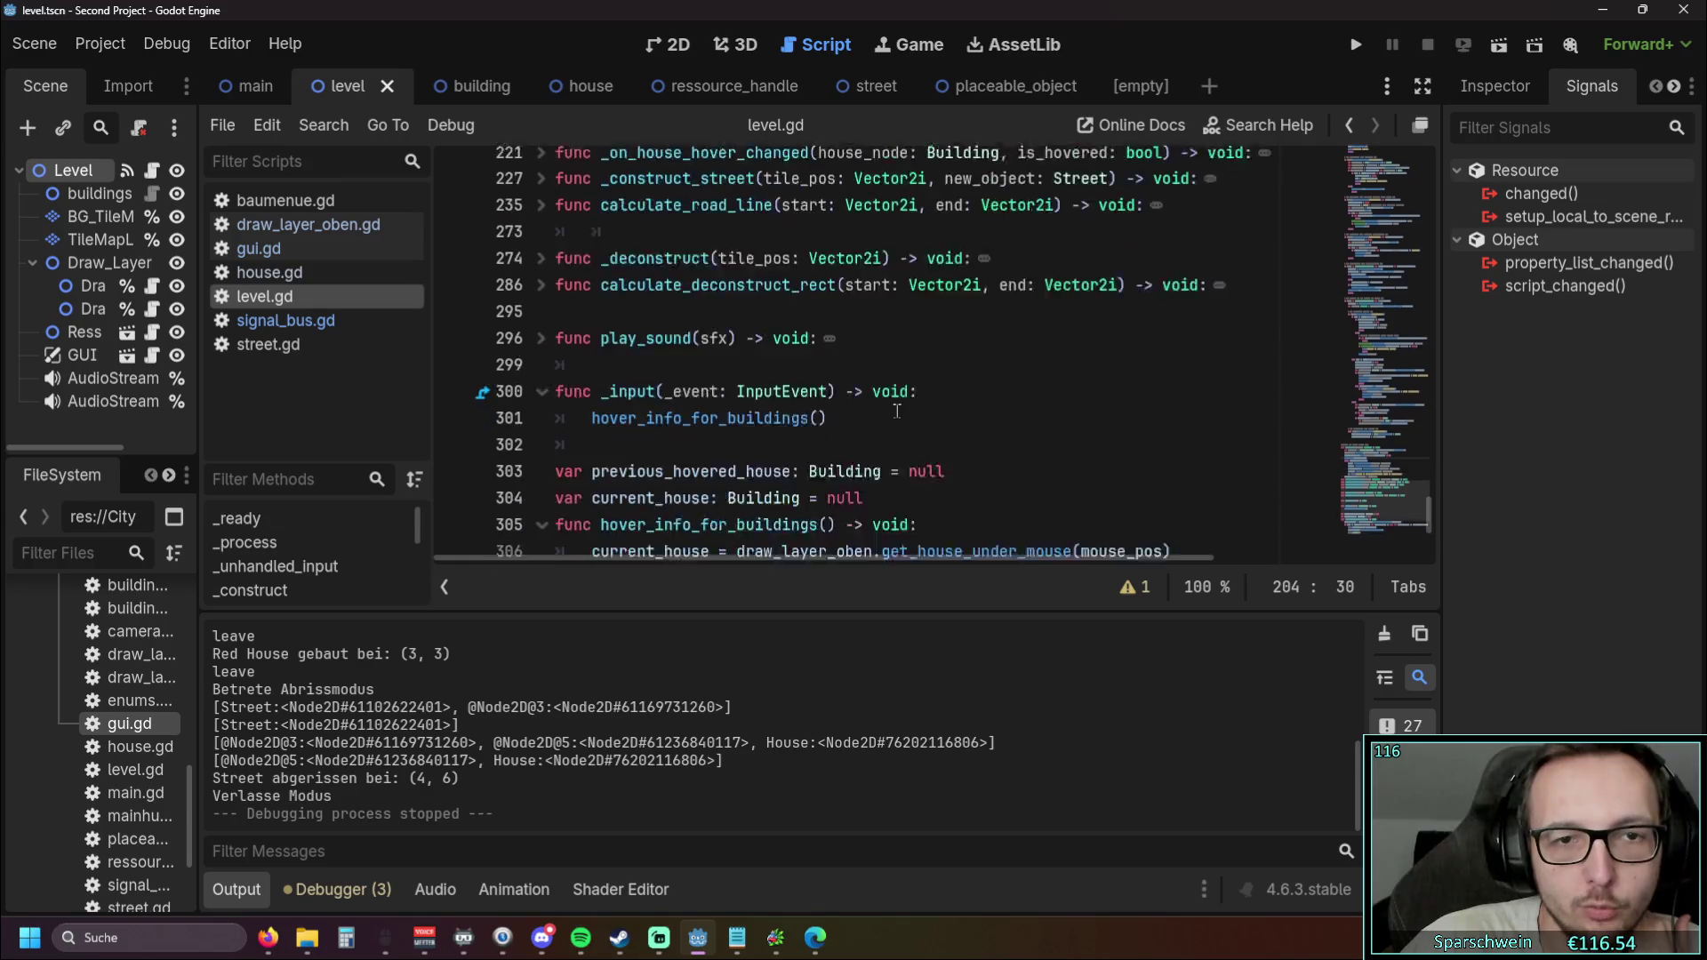
pyautogui.scroll(6, 667, 388)
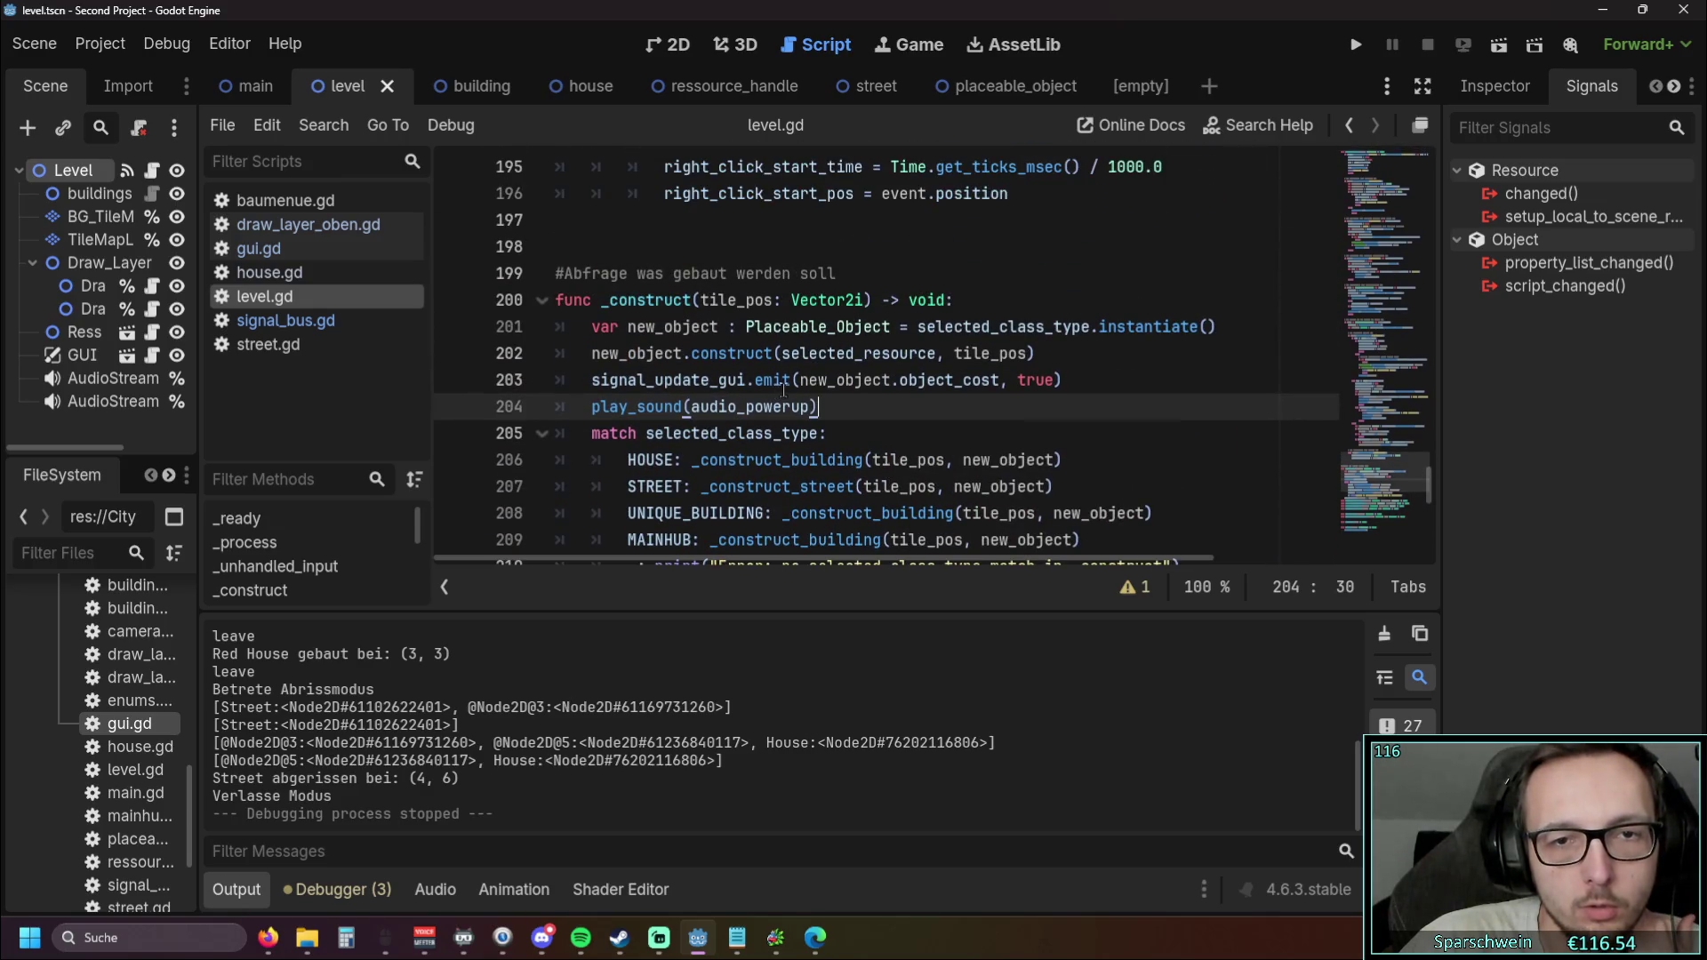
# Type 'SignalBus.' before signal_update_gui on line 203 using autocomplete
pyautogui.click(596, 381)
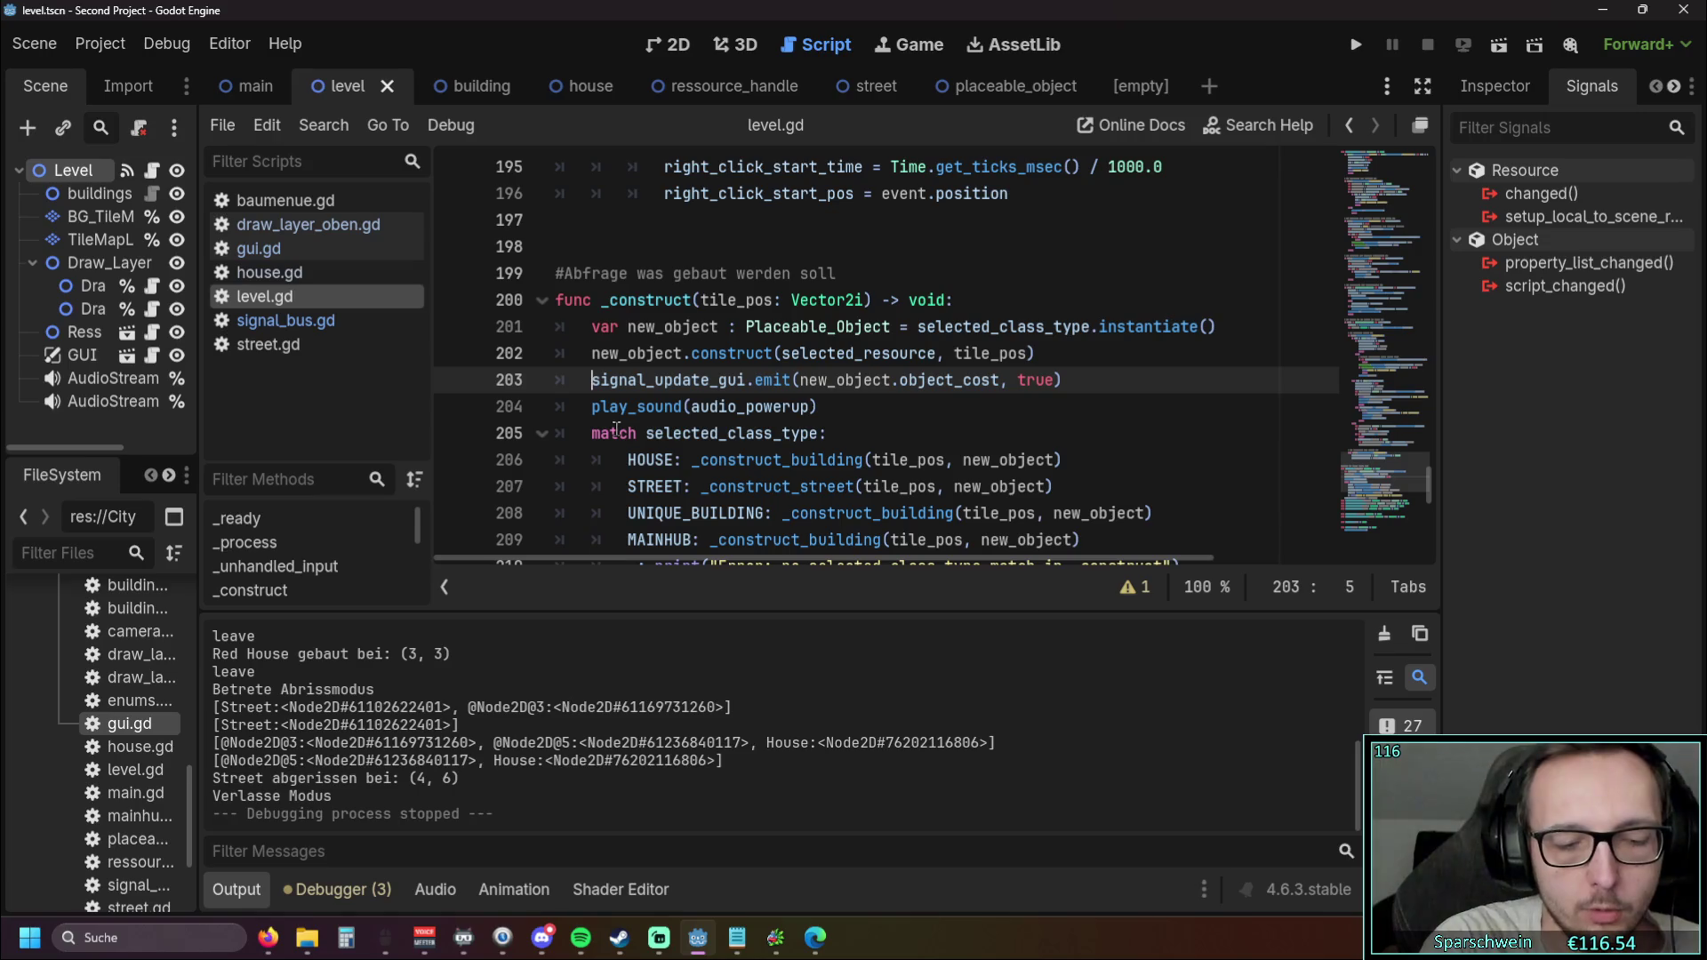
pyautogui.write('Si')
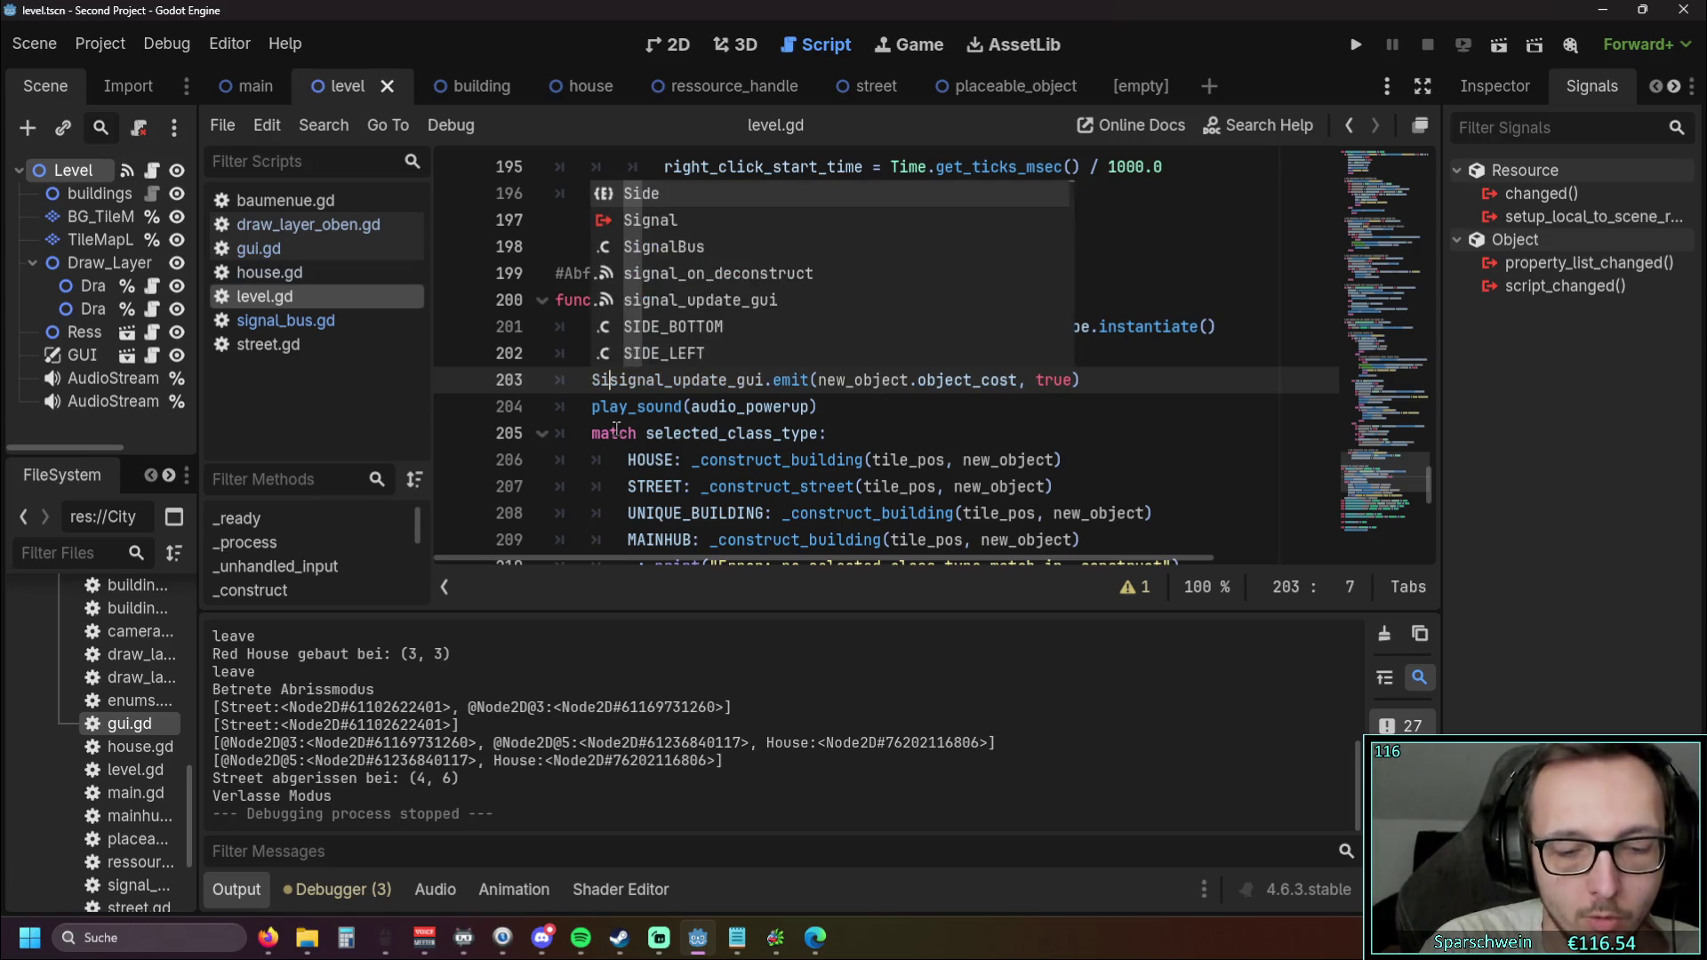
pyautogui.write('gnal')
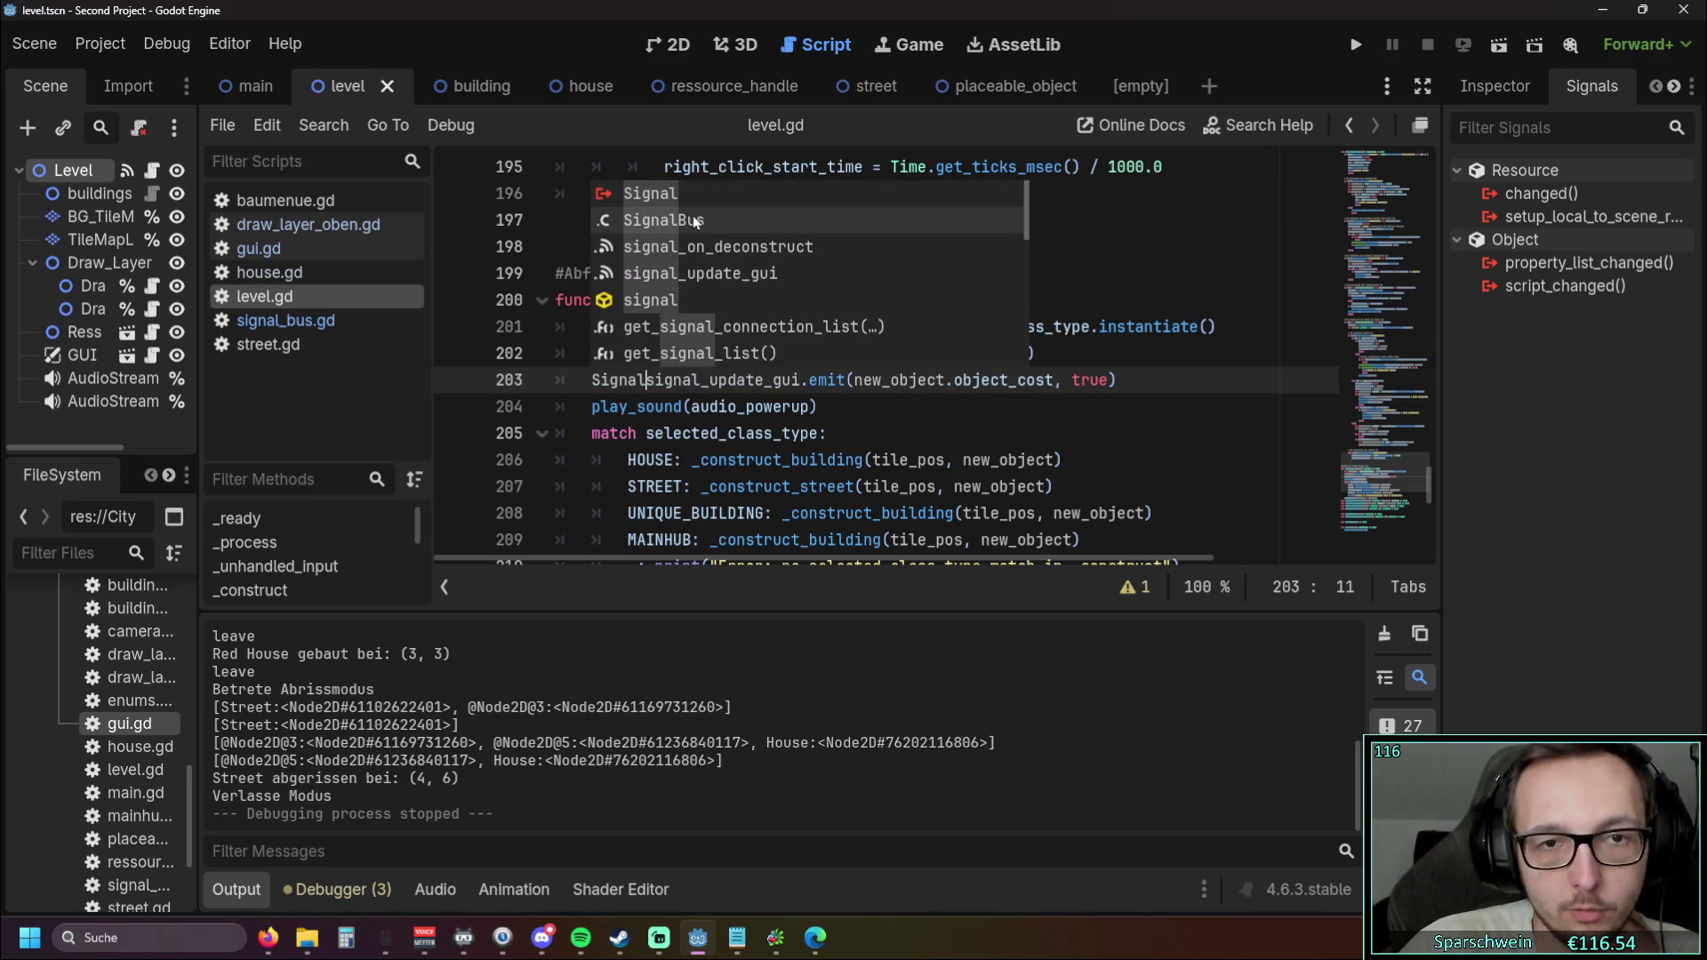
pyautogui.click(757, 218)
pyautogui.write('.')
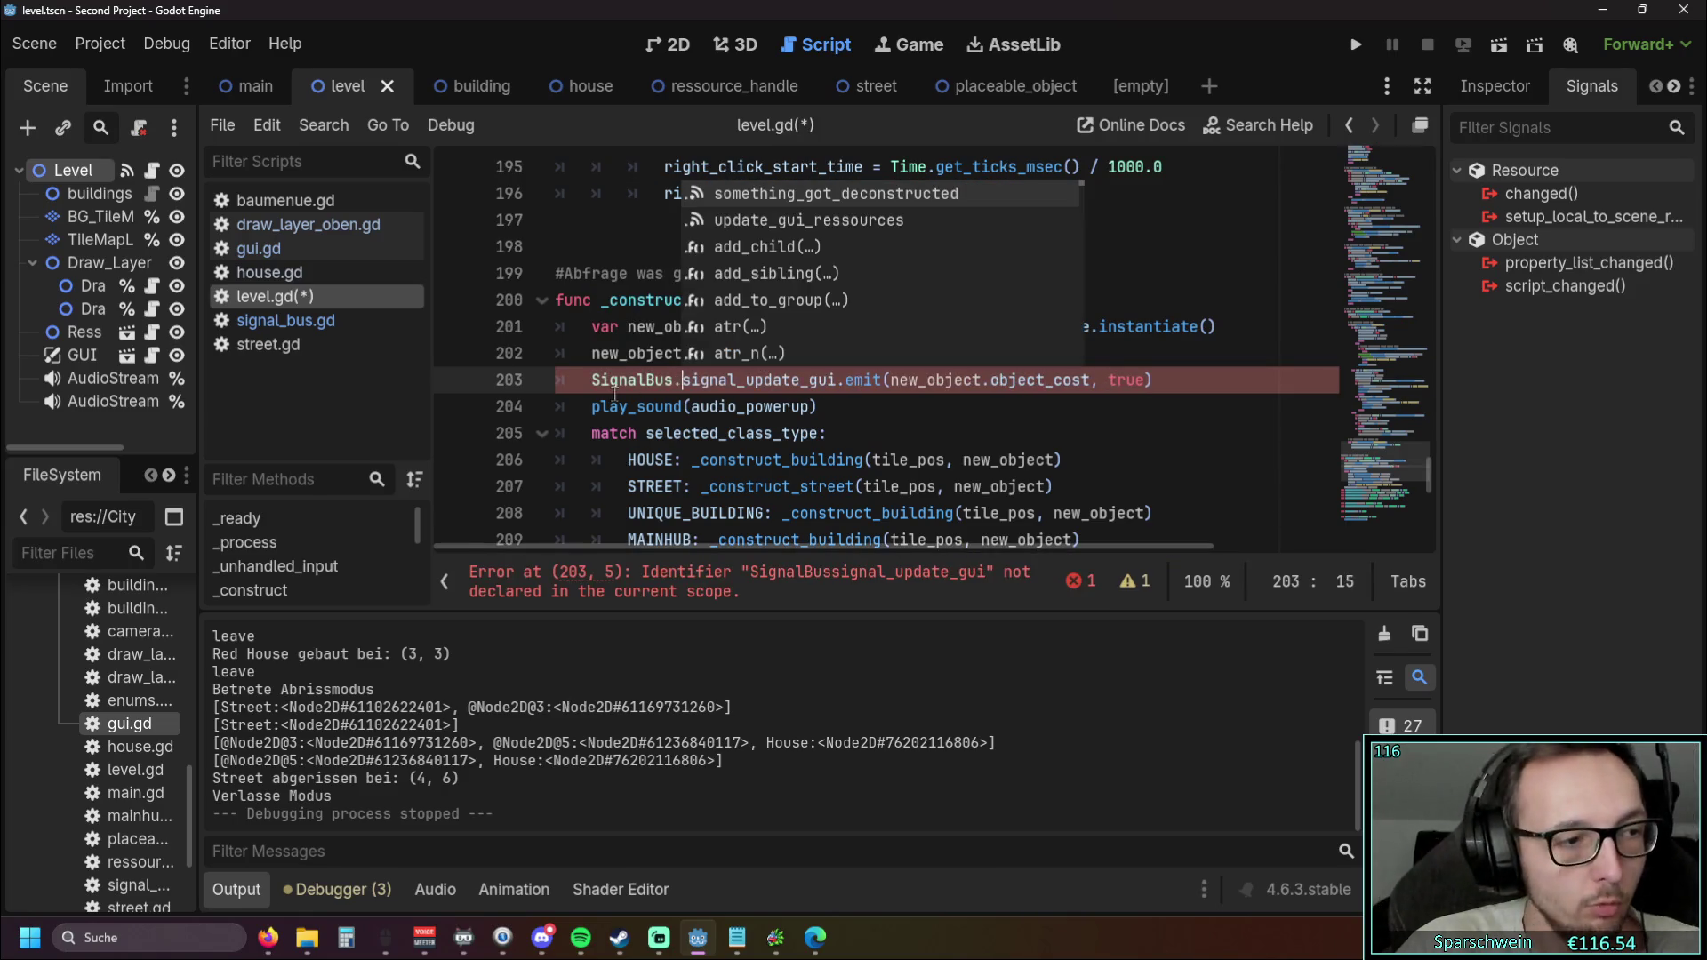
# Replace signal_update_gui with update_gui_ressources copied from signal_bus.gd
pyautogui.click(666, 457)
pyautogui.click(285, 320)
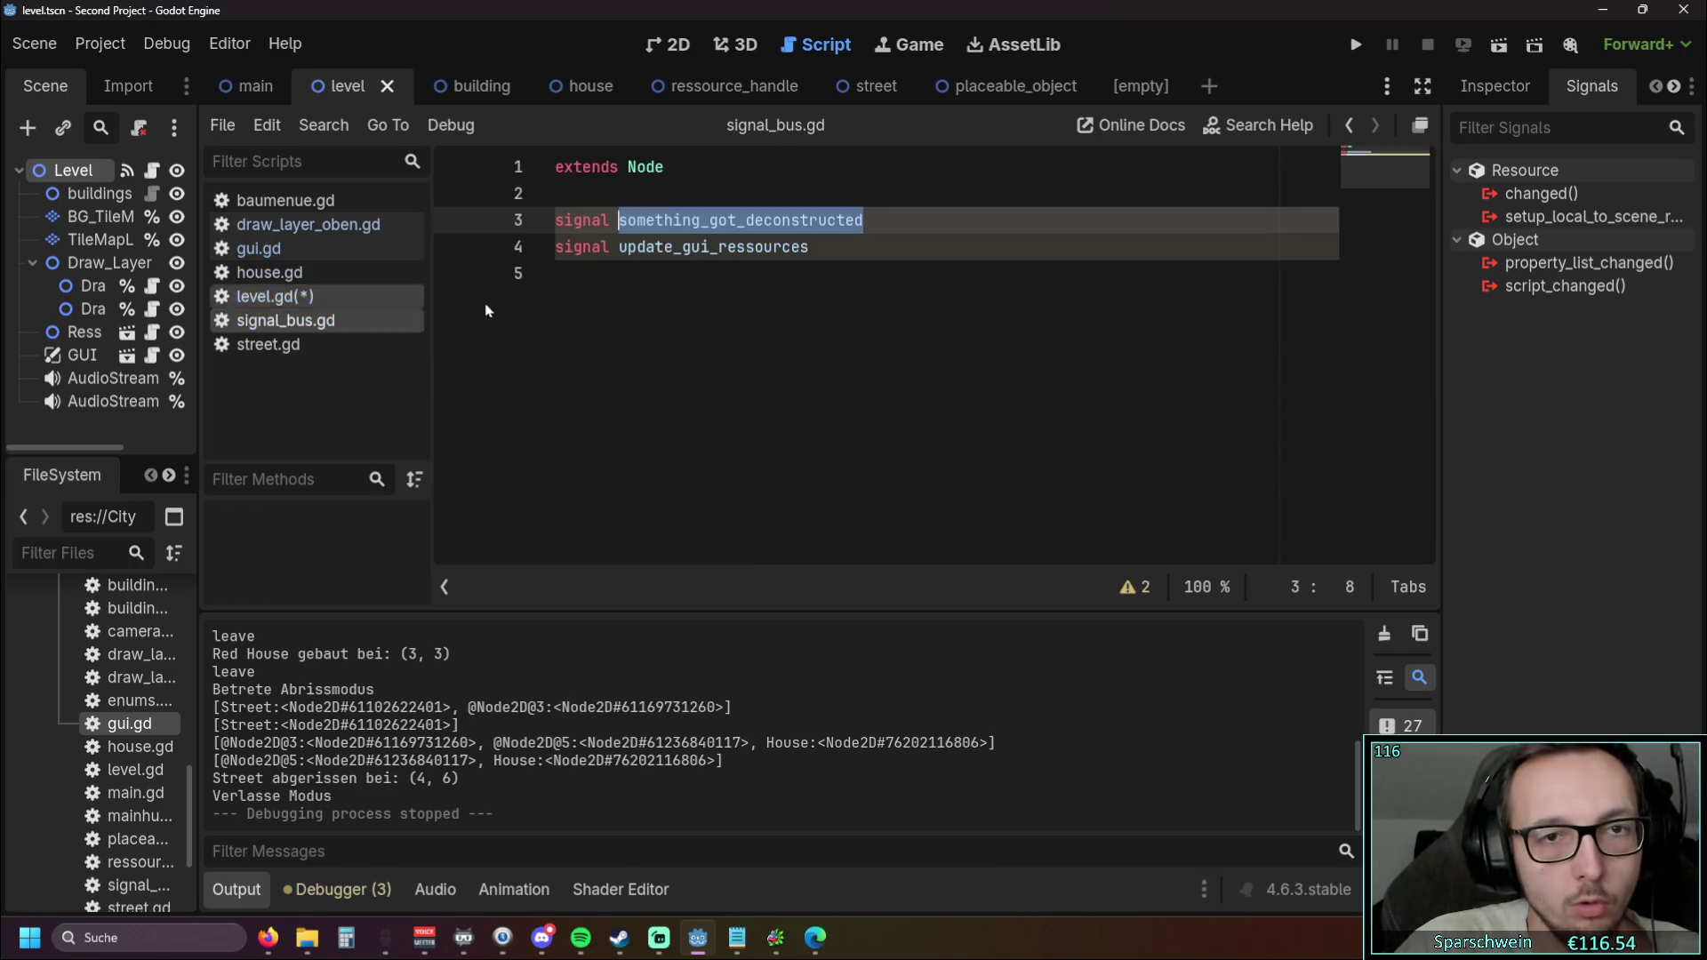
pyautogui.doubleClick(811, 247)
pyautogui.hotkey('ctrl', 'c')
pyautogui.click(303, 299)
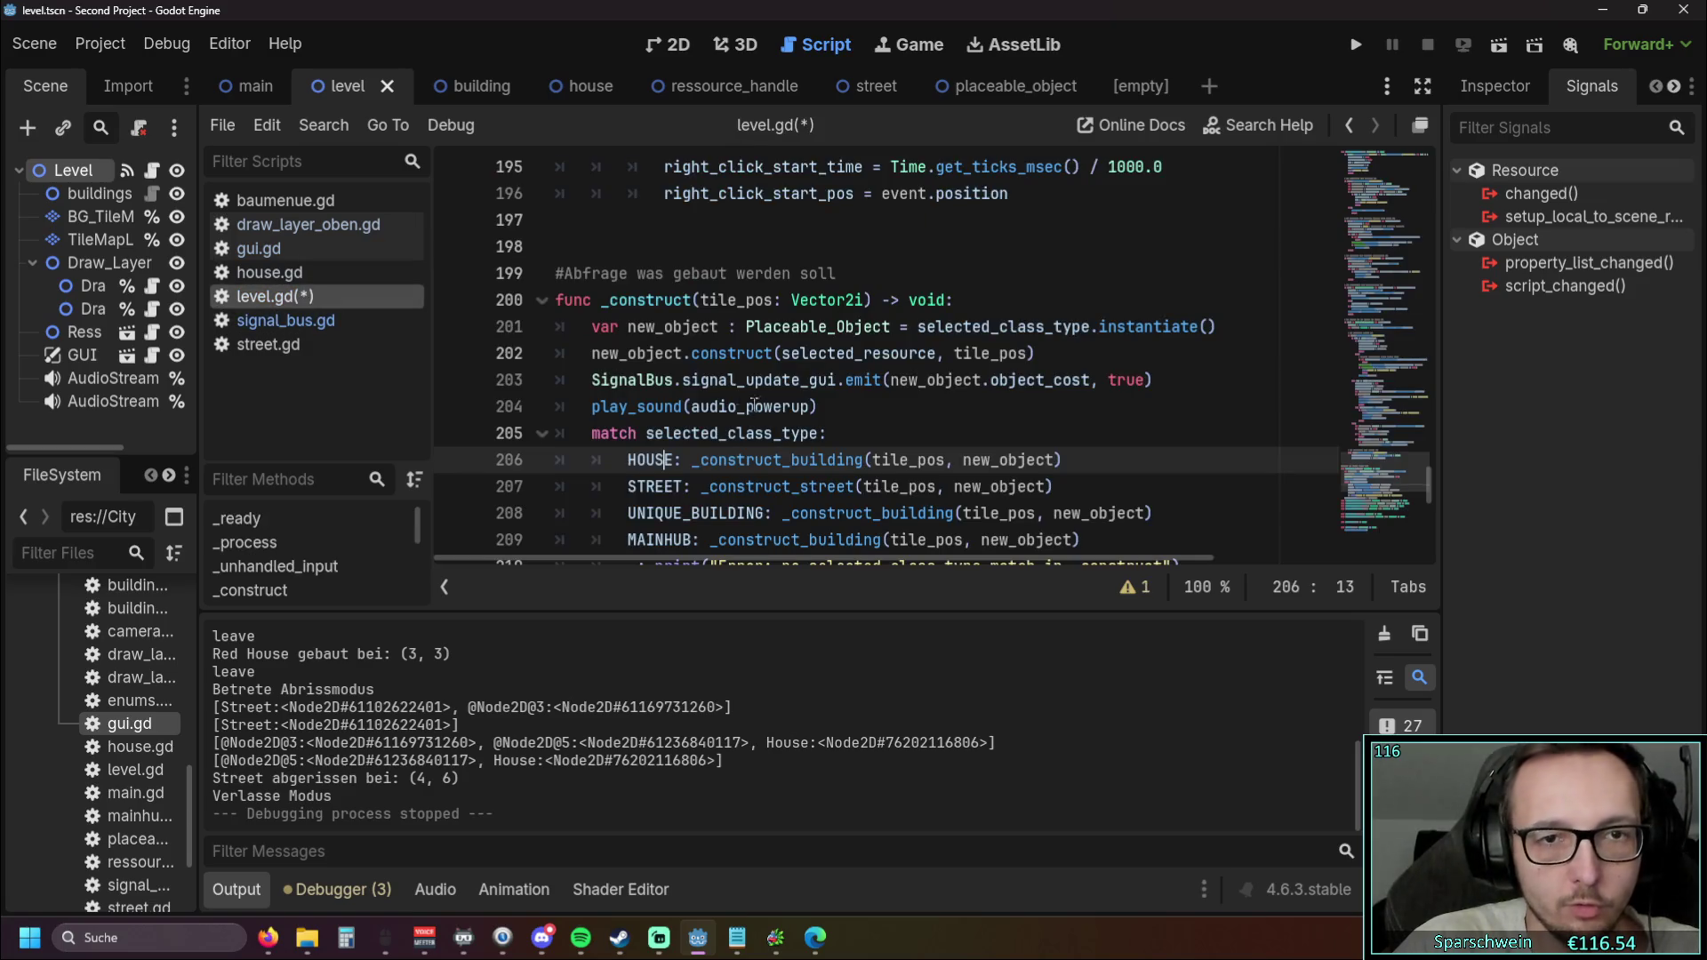
pyautogui.moveTo(682, 379); pyautogui.dragTo(837, 384)
pyautogui.hotkey('ctrl', 'v')
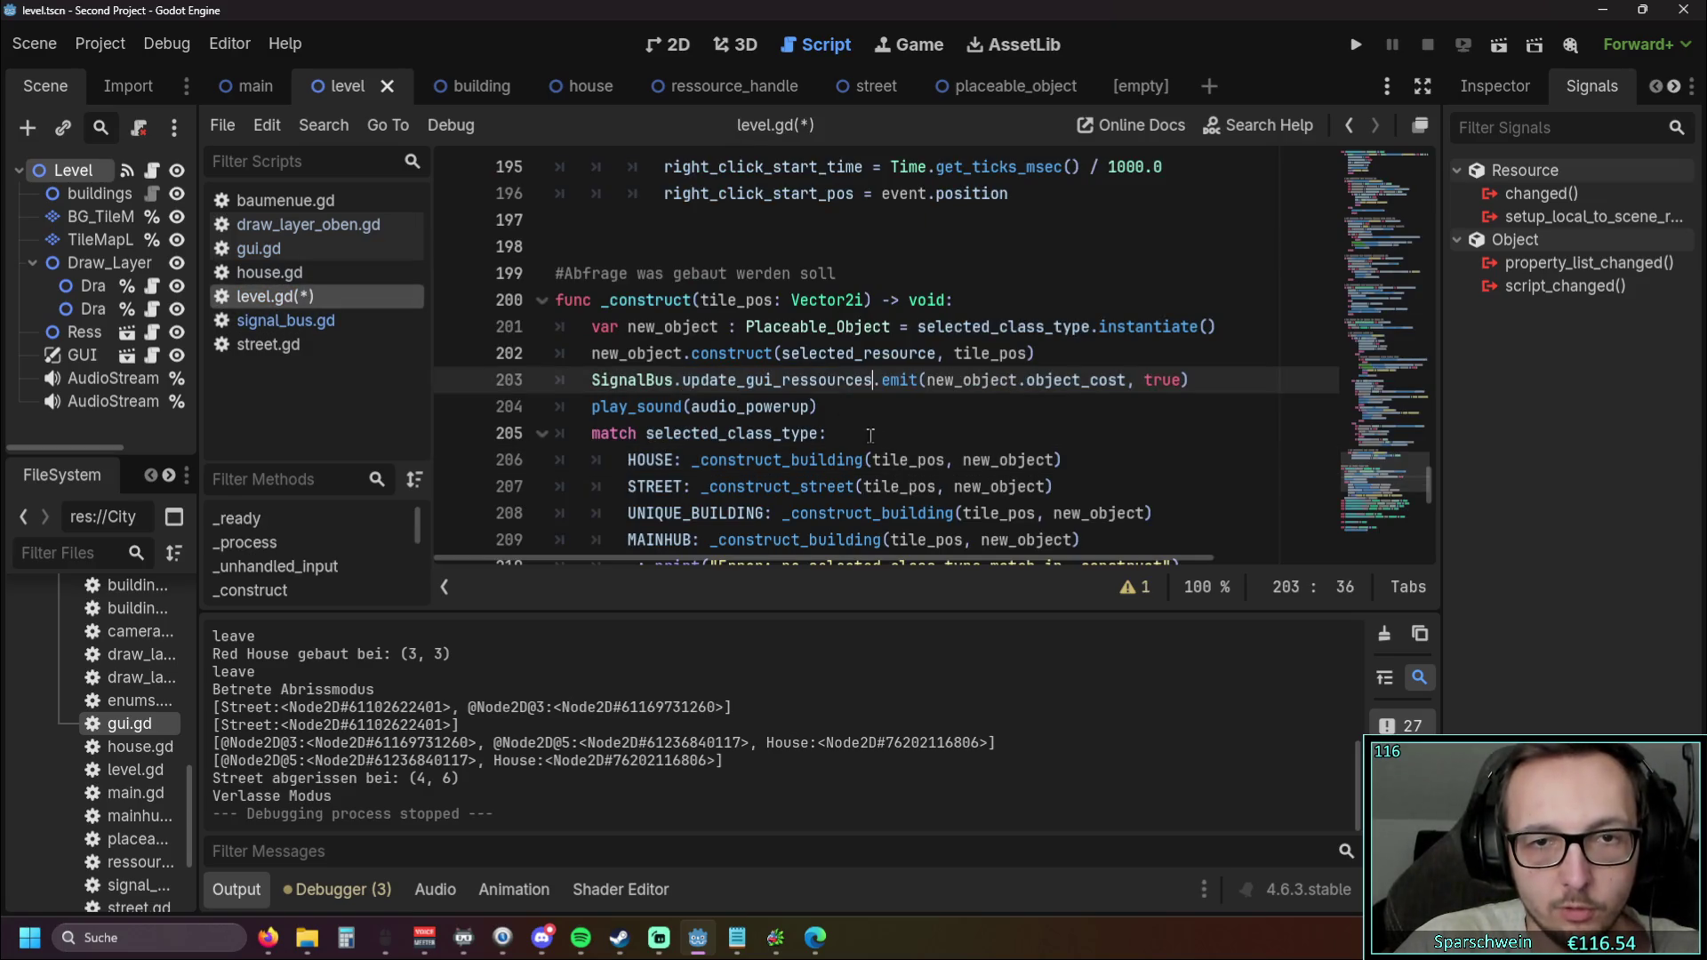
pyautogui.press('Down')
pyautogui.press('Down')
pyautogui.hscroll(5, 782, 558)
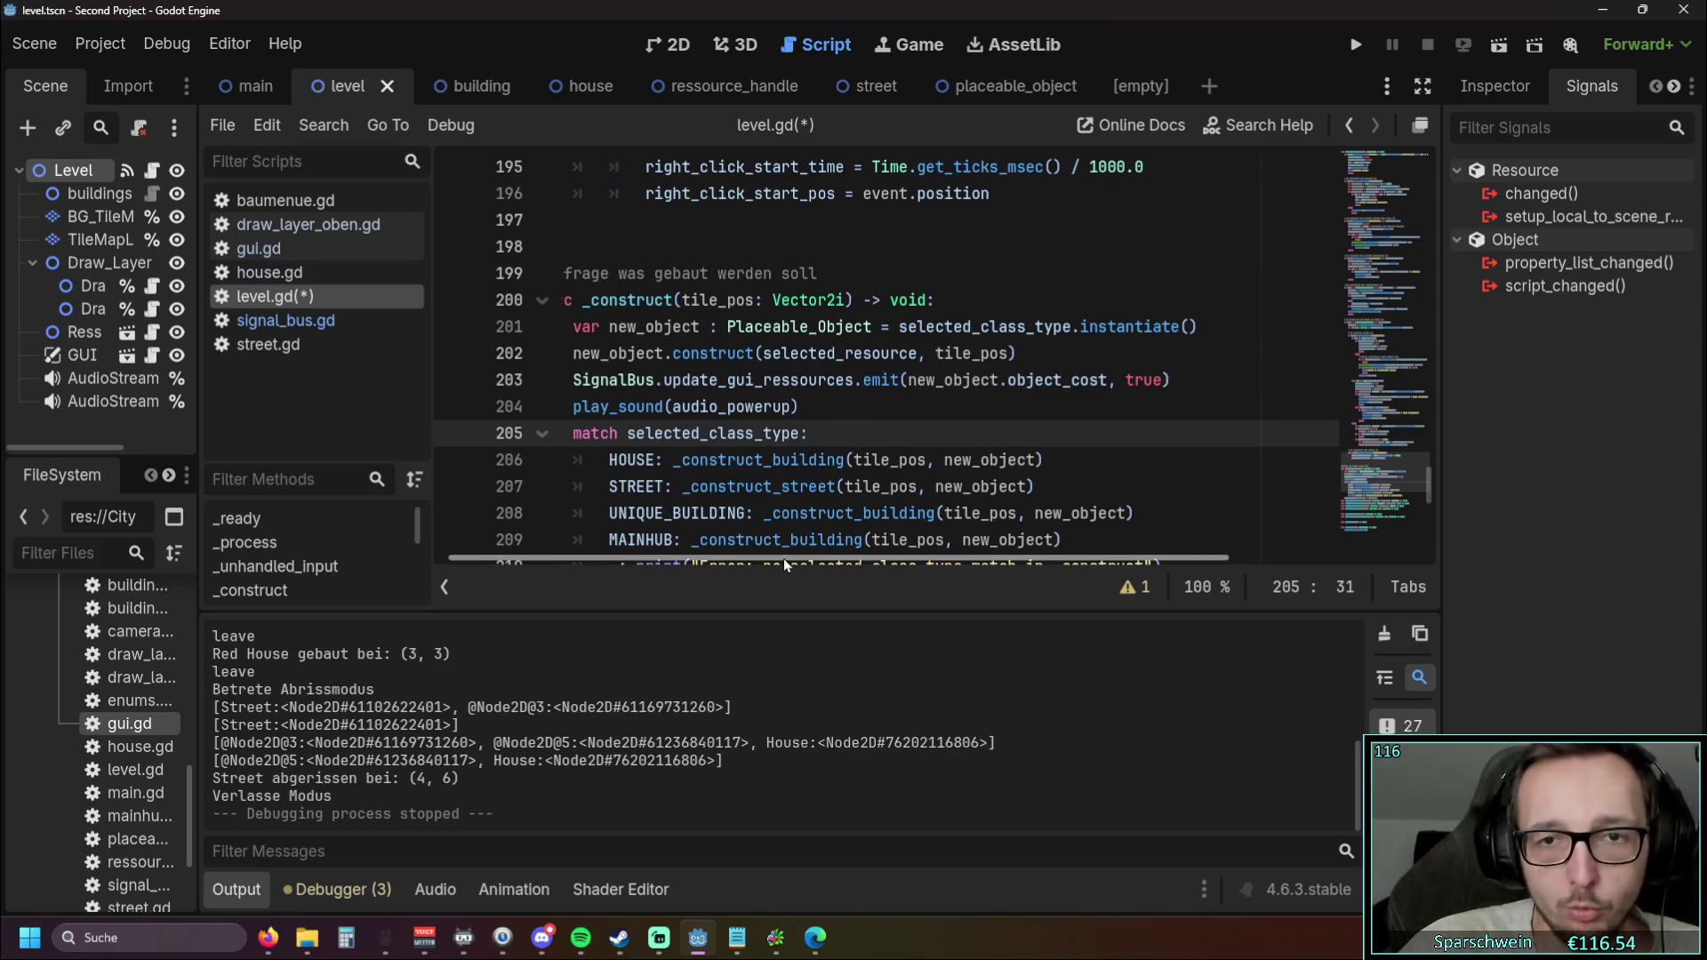
pyautogui.hscroll(-5, 724, 552)
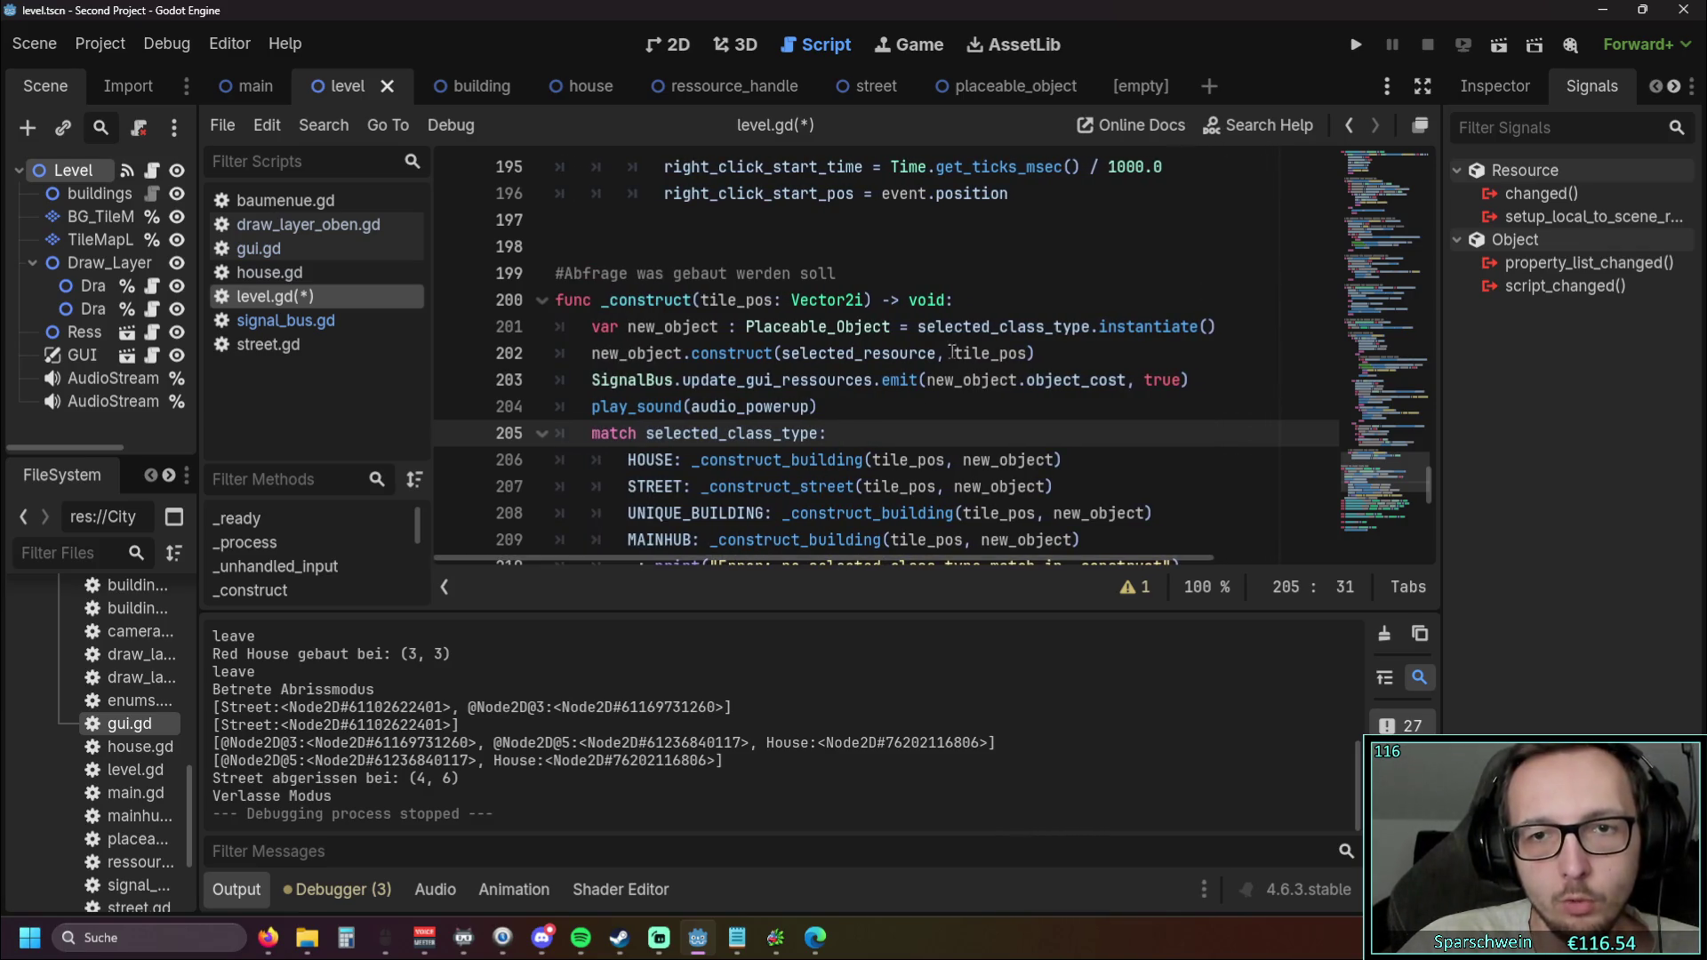
pyautogui.moveTo(929, 380); pyautogui.dragTo(1201, 383)
pyautogui.click(1049, 427)
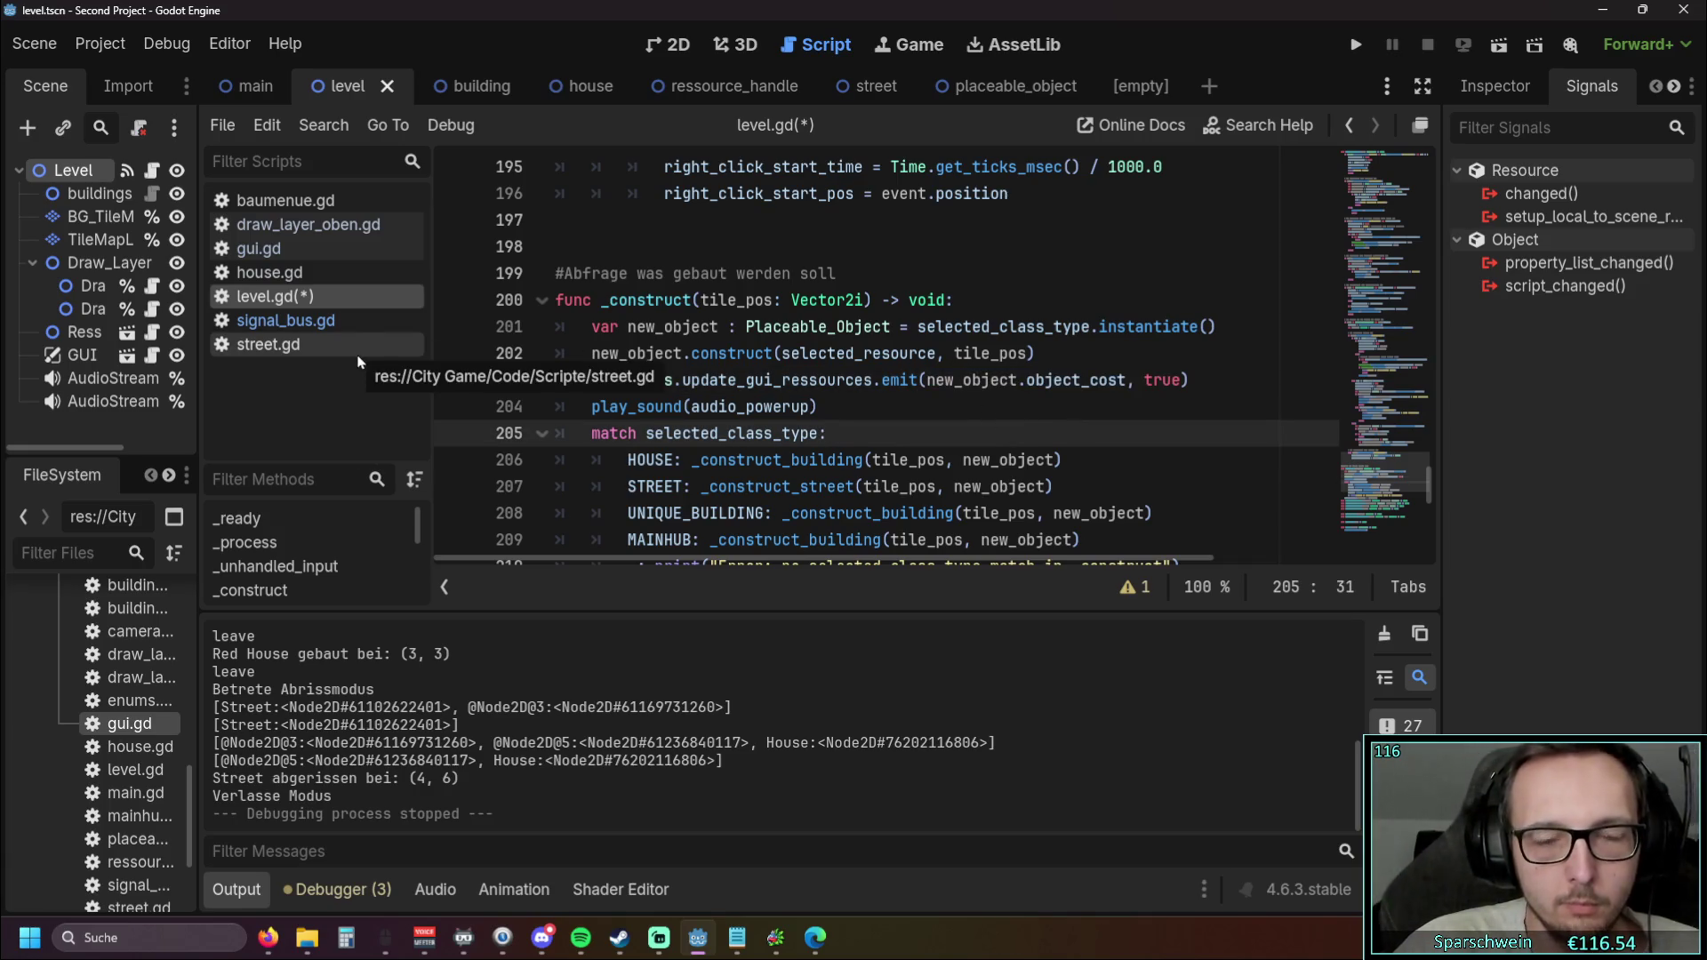
# Select update_gui_ressources in signal_bus.gd and search all files, finding 2 matches
pyautogui.click(256, 321)
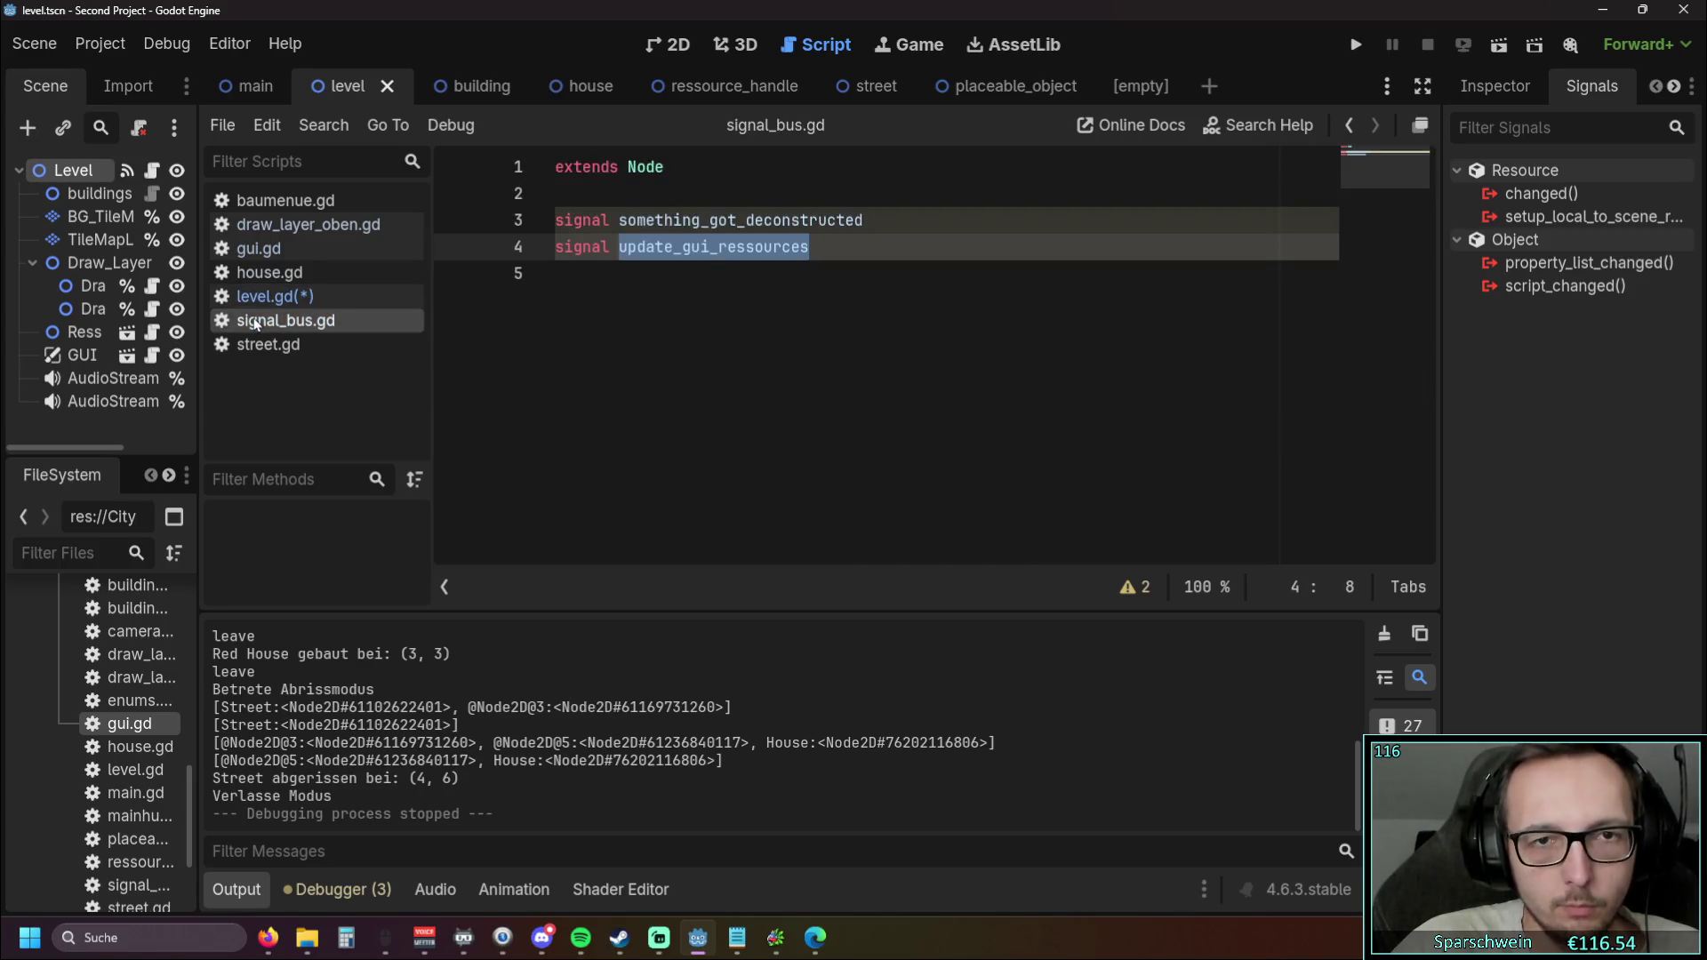
pyautogui.click(578, 283)
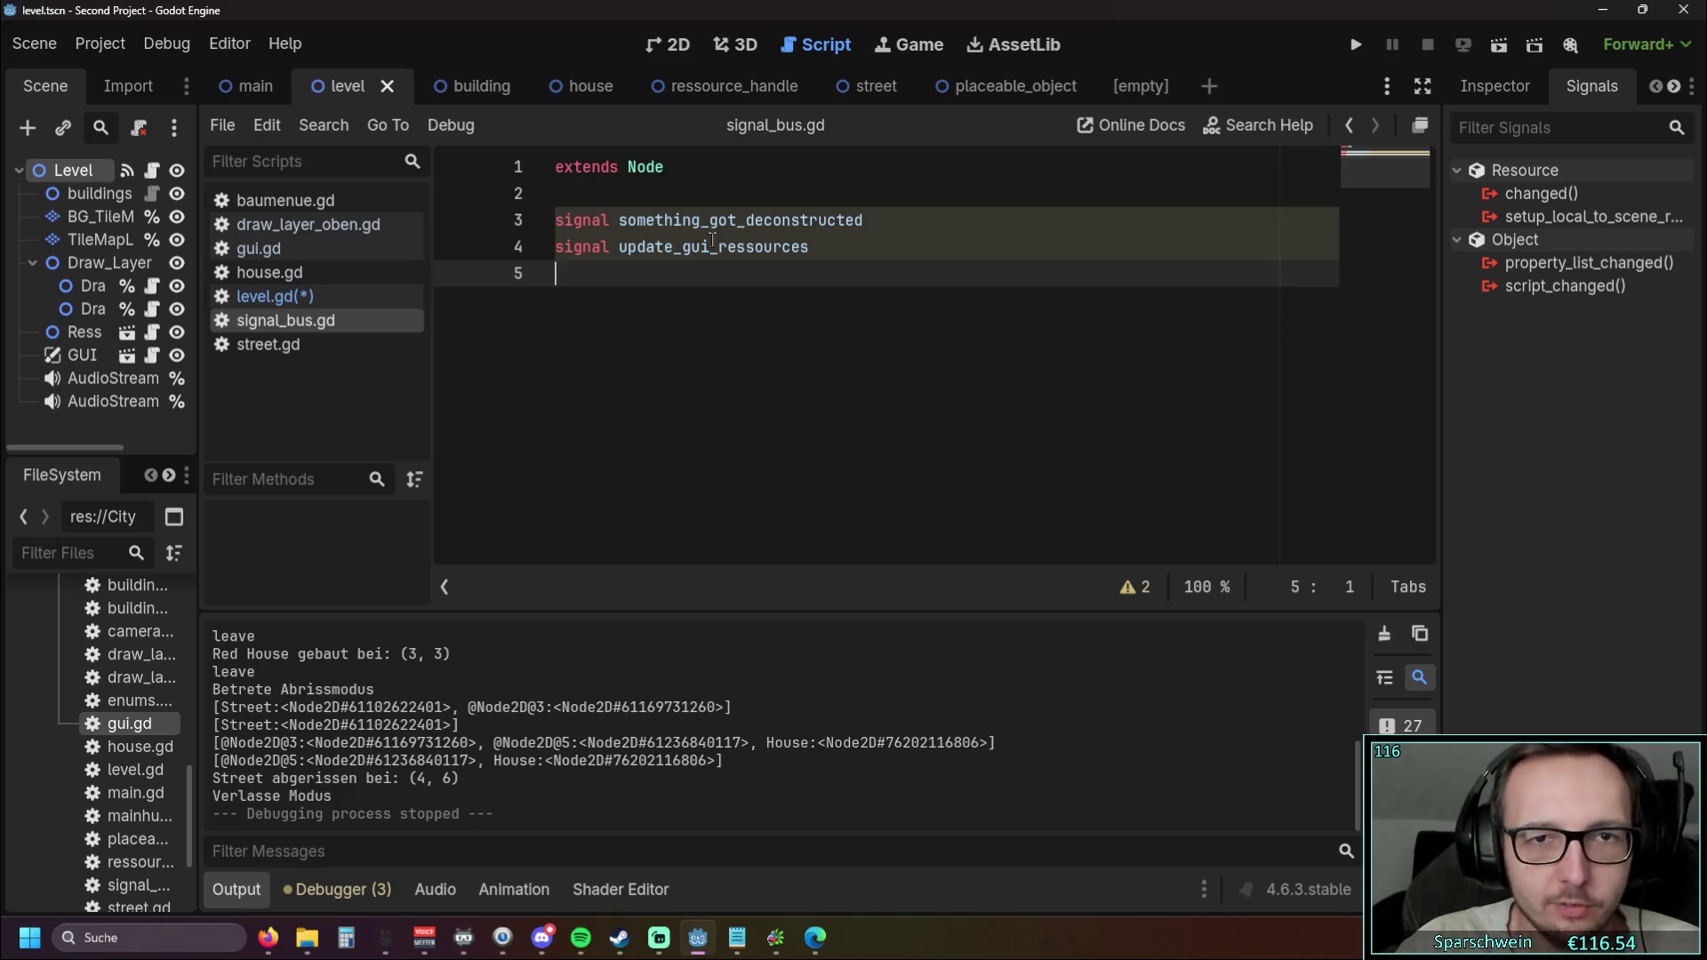
pyautogui.moveTo(809, 247); pyautogui.dragTo(621, 251)
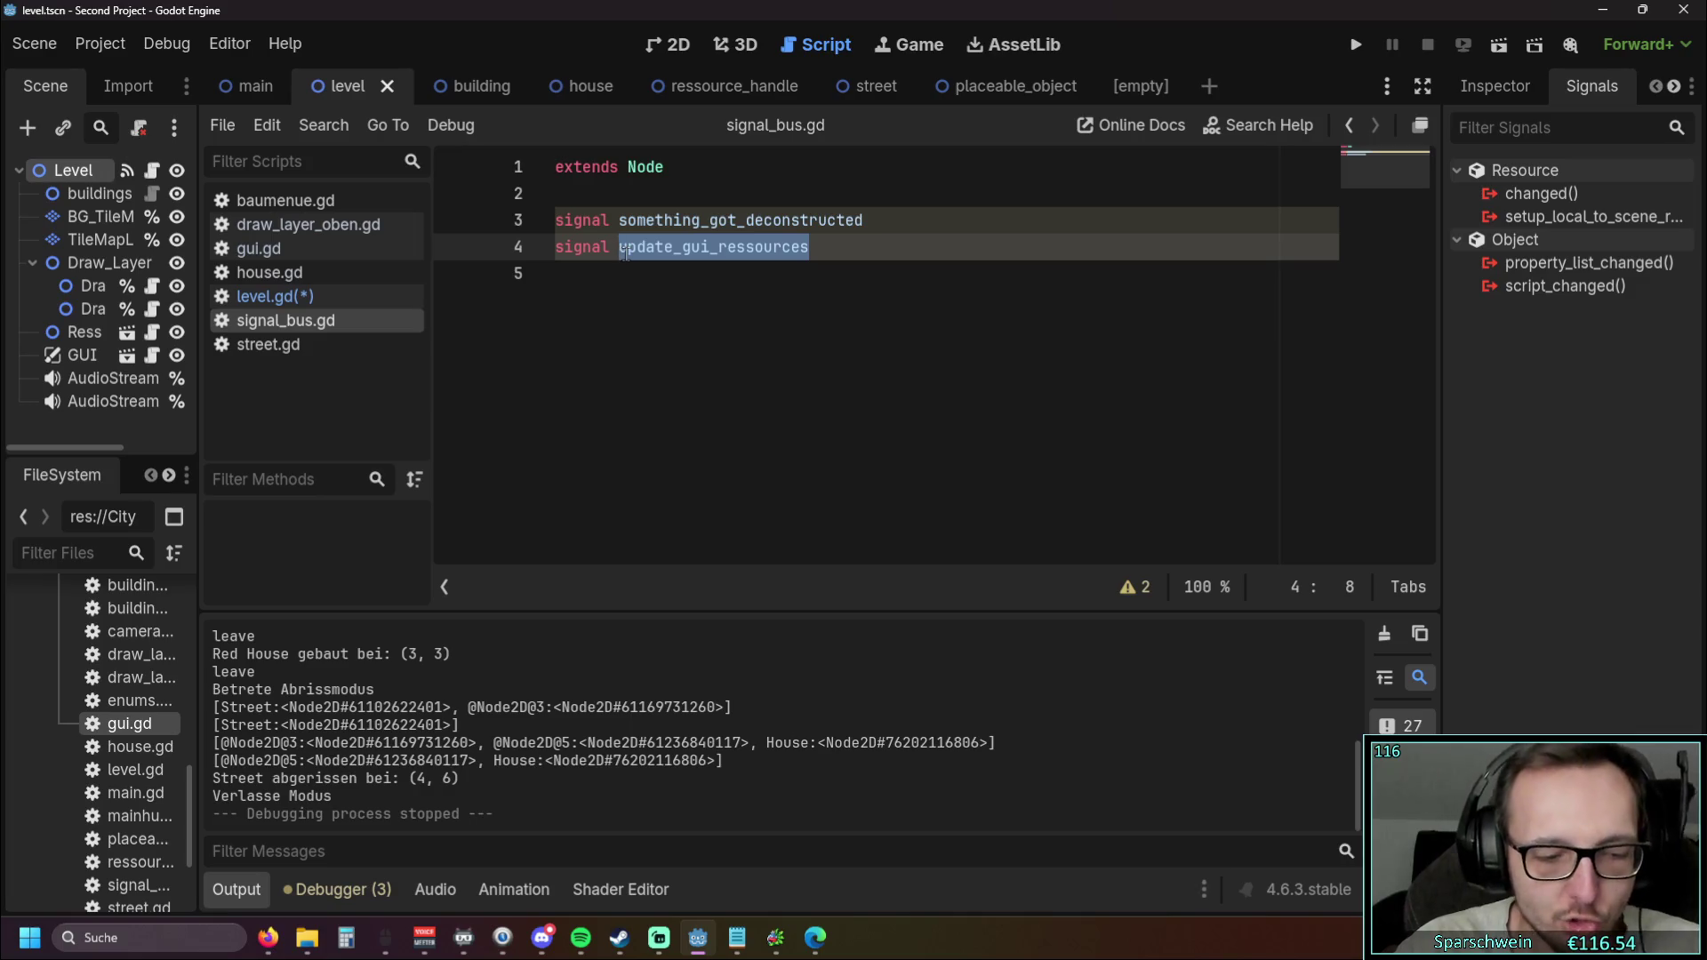
pyautogui.hotkey('ctrl', 'shift', 'f')
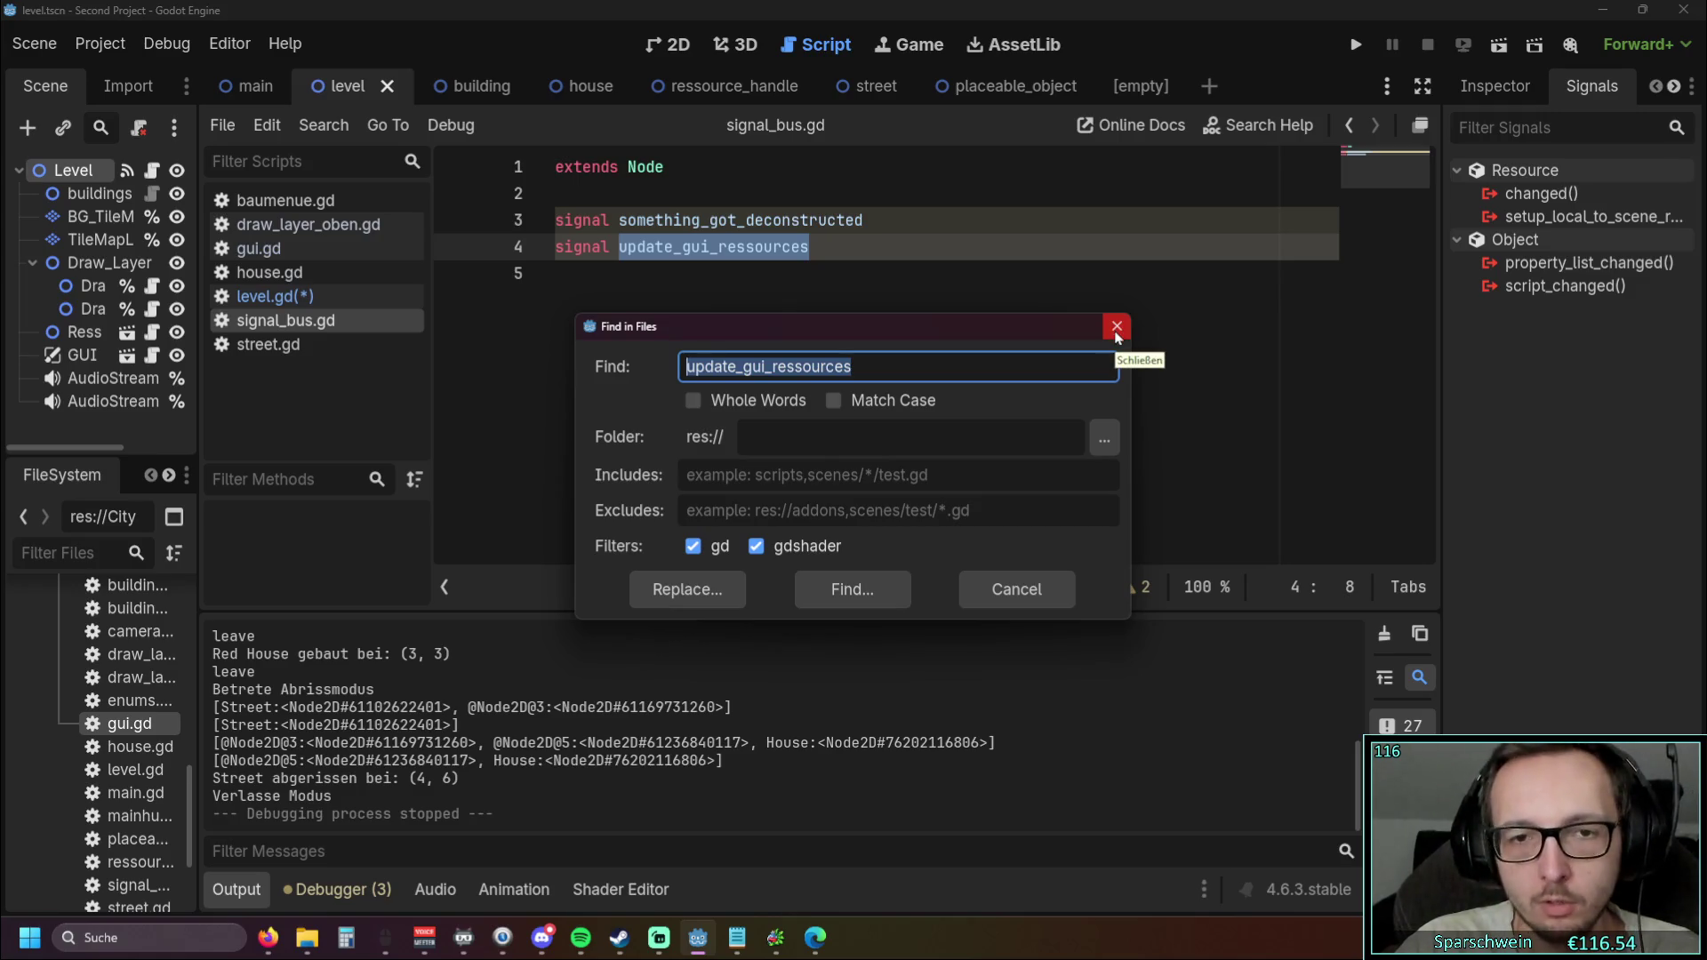
pyautogui.click(859, 596)
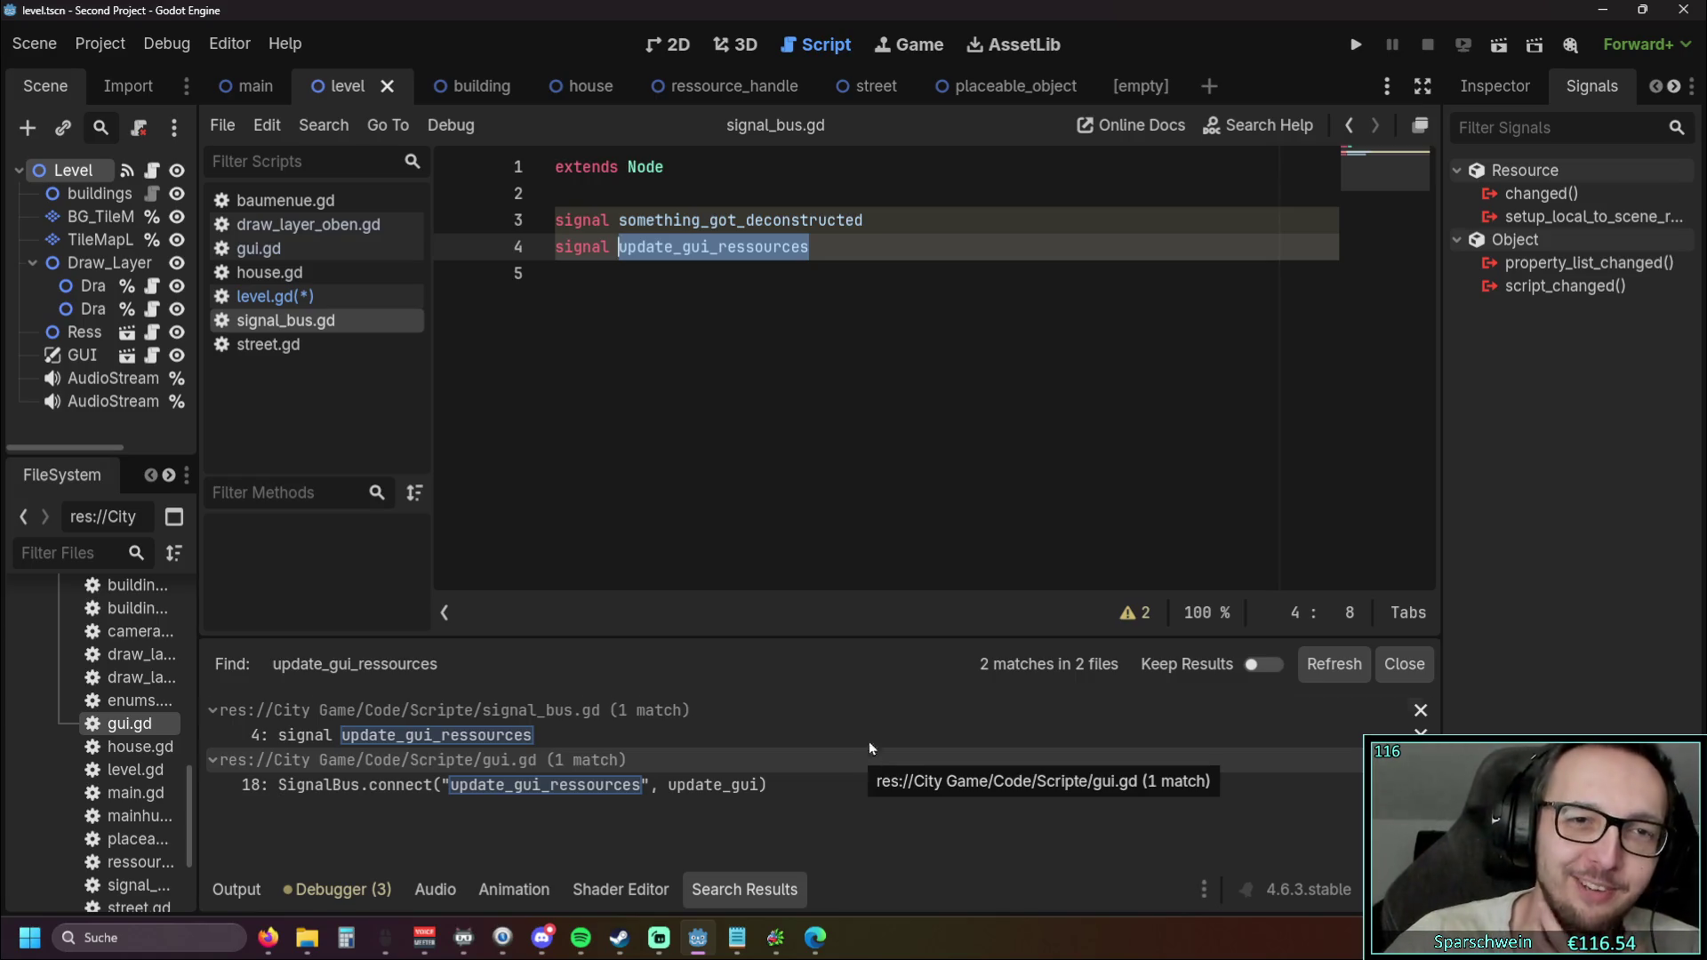
pyautogui.click(905, 442)
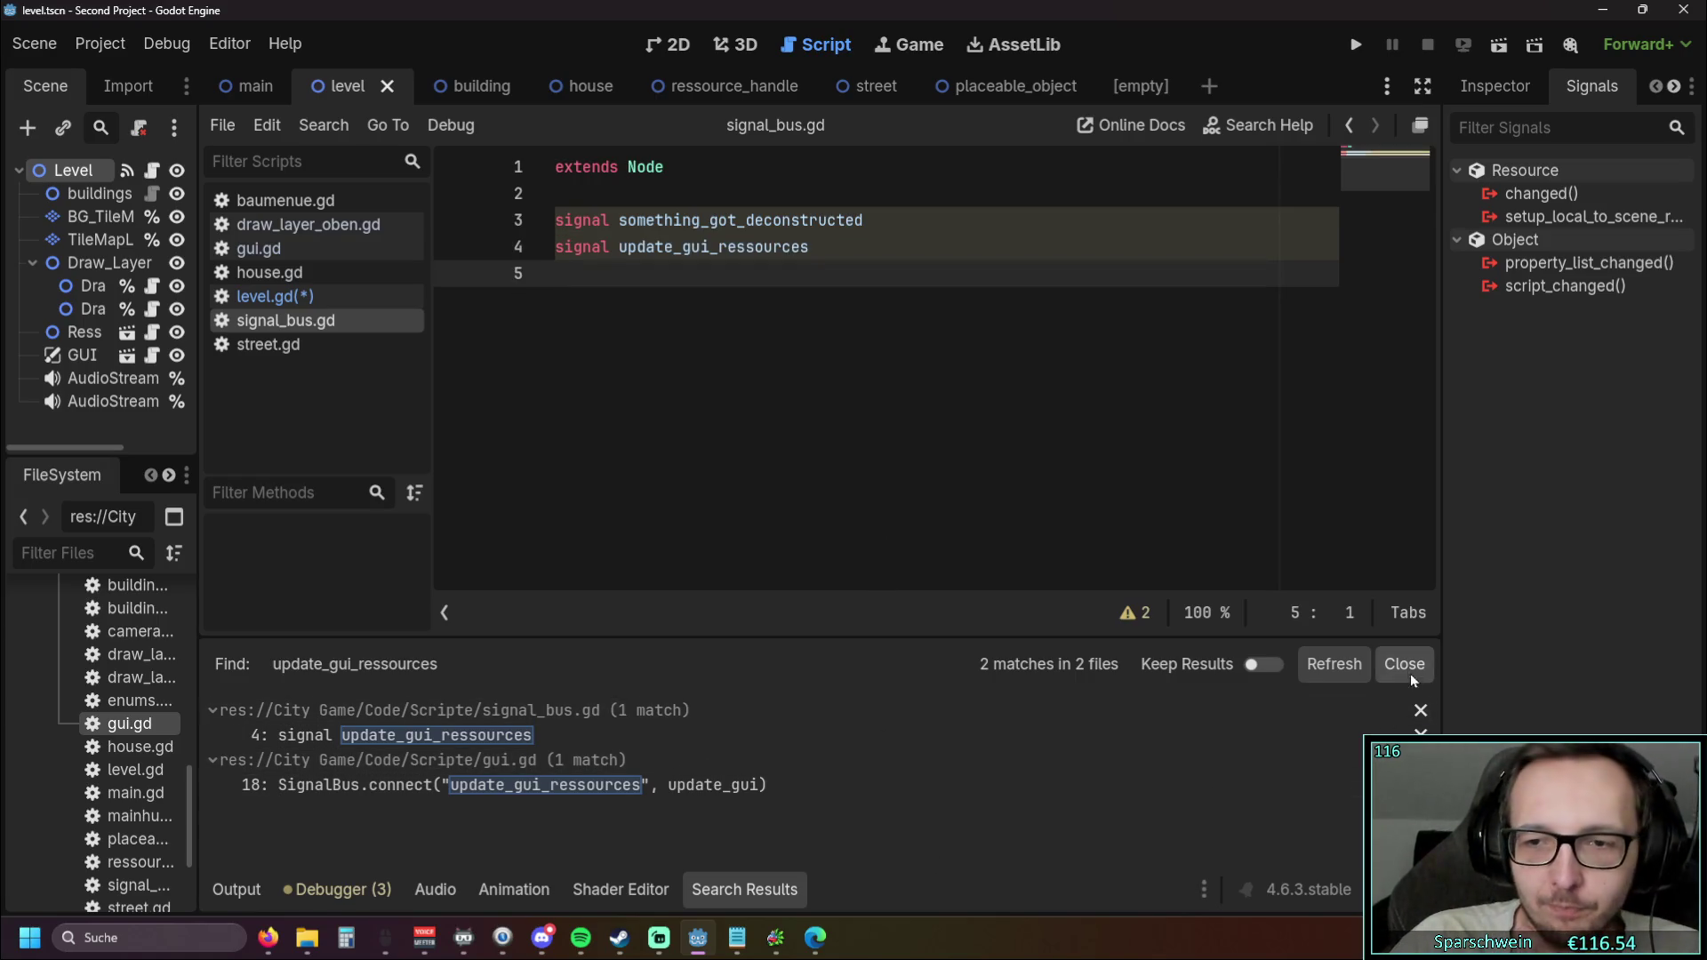
pyautogui.click(1404, 664)
# Return to level.gd and fold the _construct function
pyautogui.click(336, 298)
pyautogui.scroll(4, 936, 491)
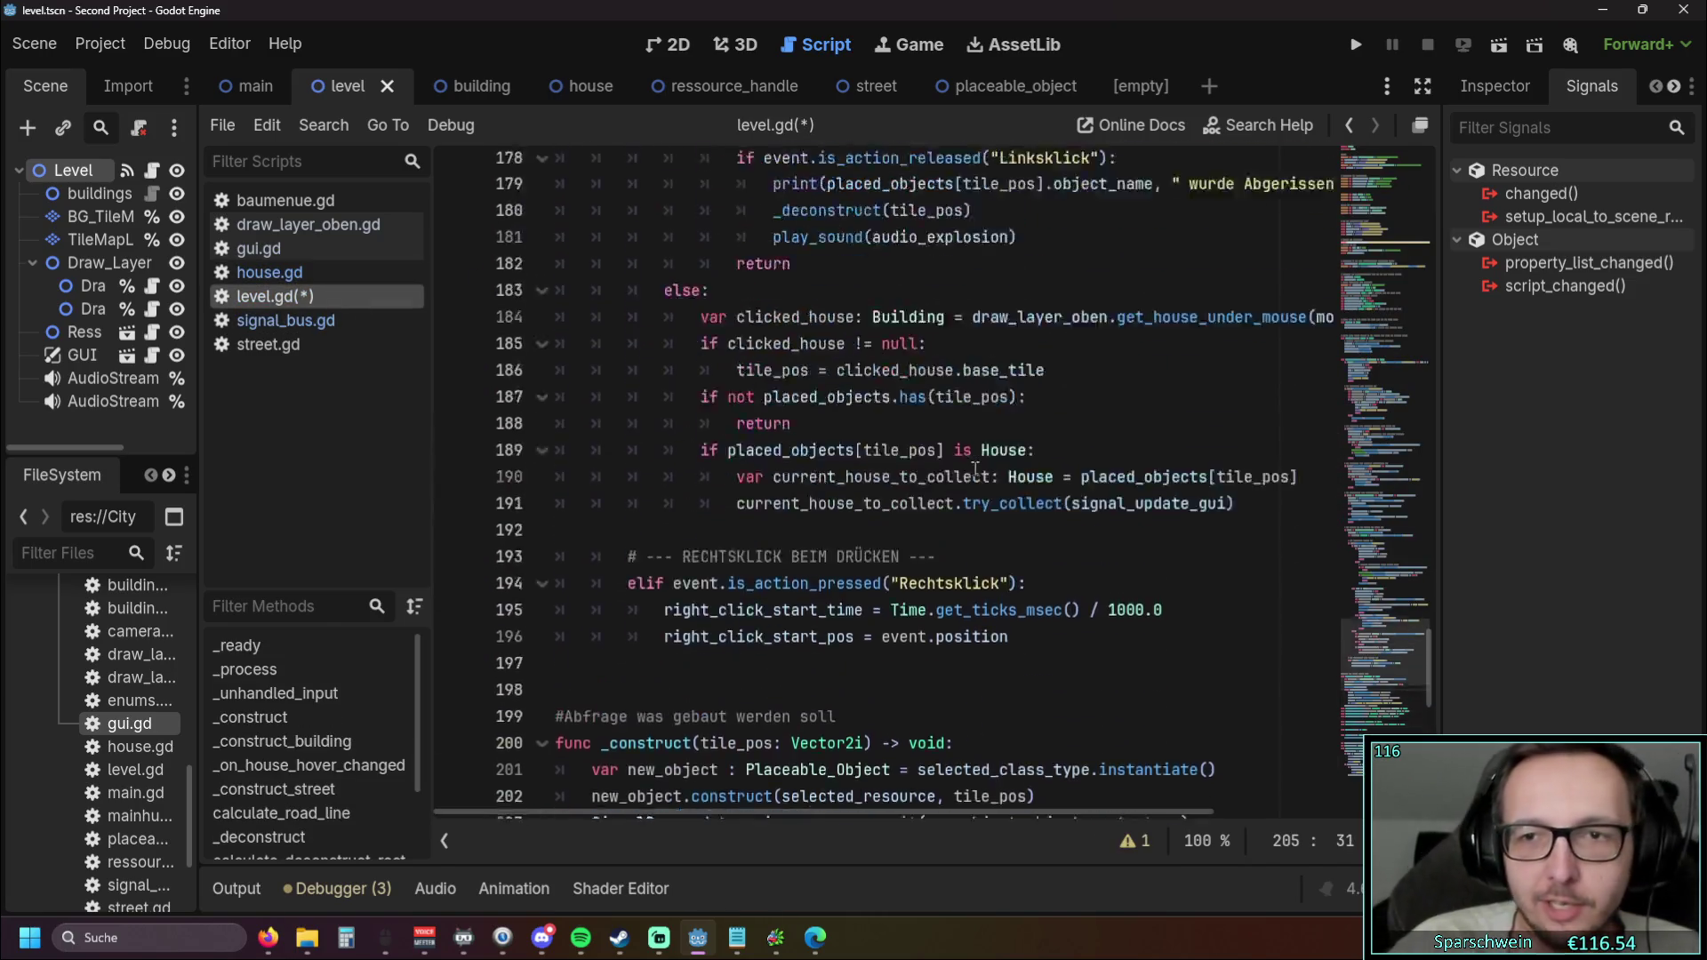
pyautogui.scroll(-3, 936, 491)
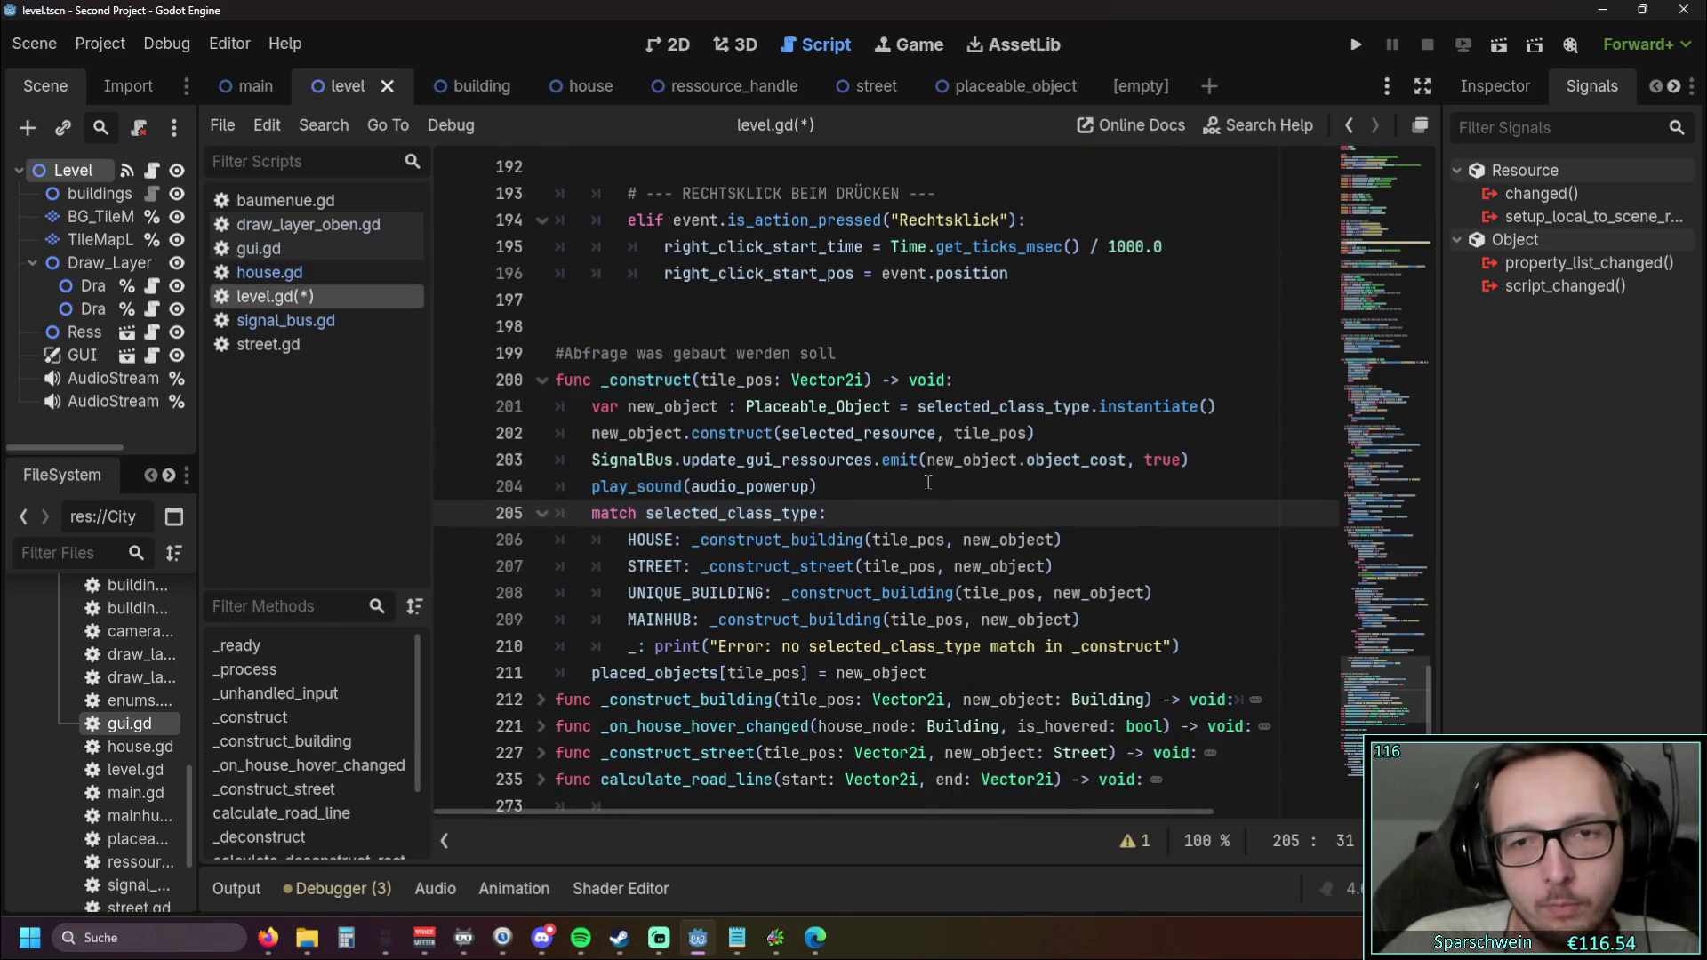
pyautogui.press('Up')
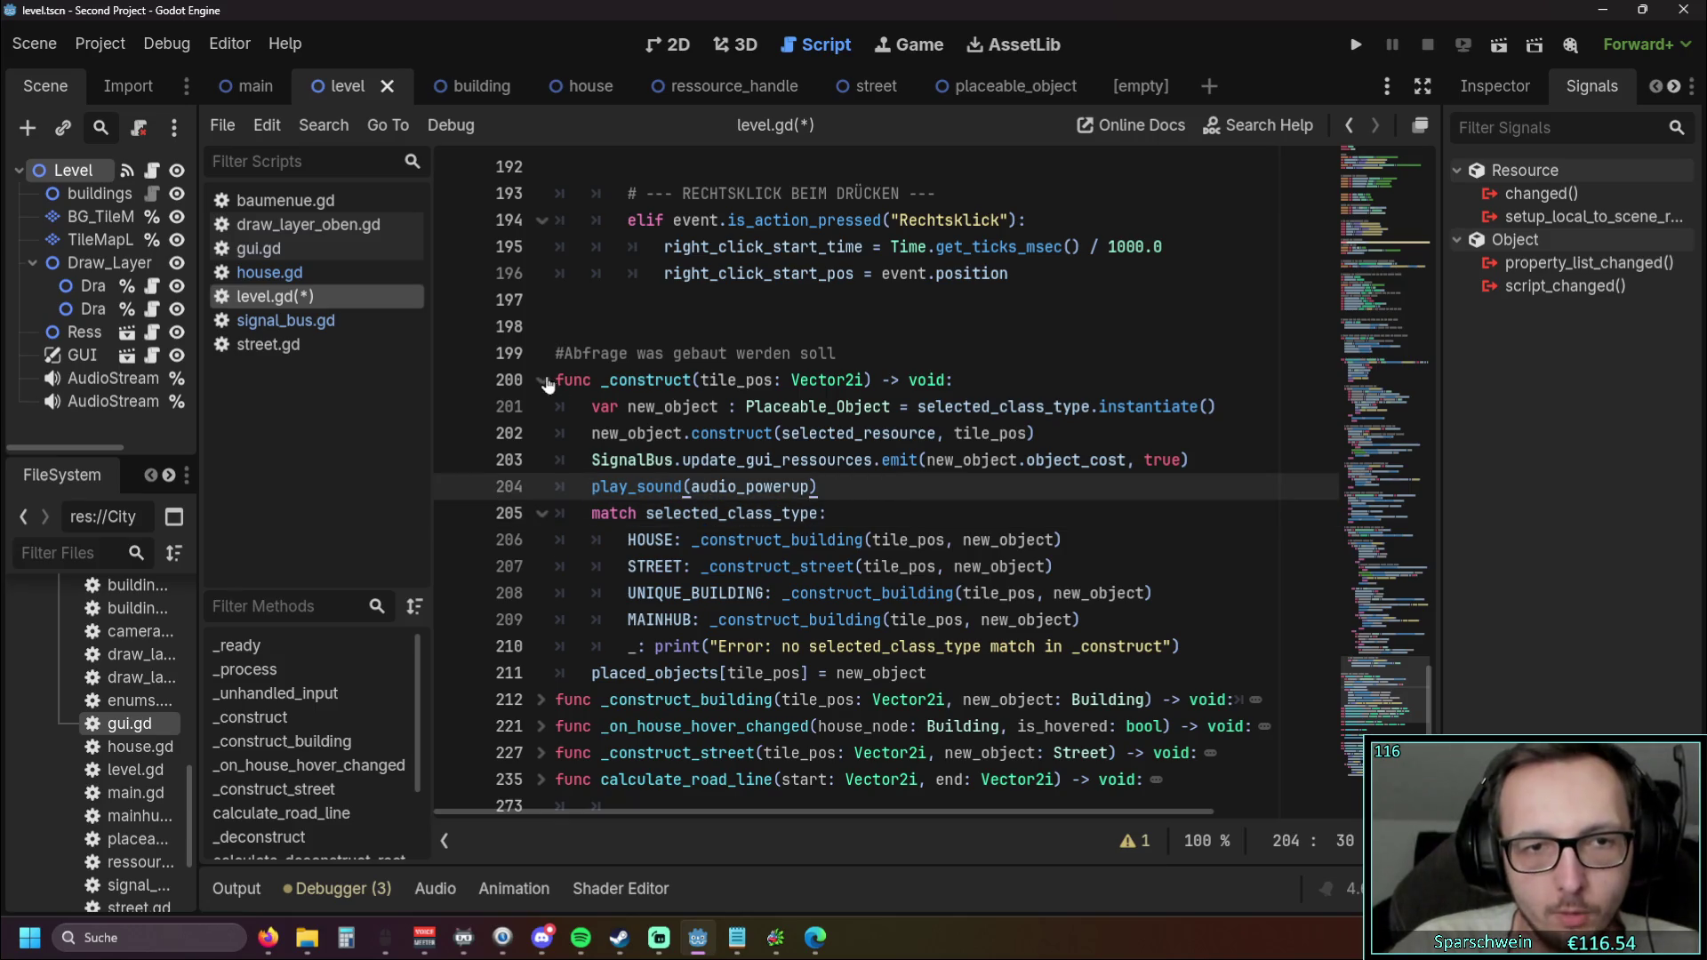
pyautogui.click(542, 381)
pyautogui.click(880, 518)
# Scroll to lines 36–41 and highlight the signal_on_deconstruct and signal_update_gui declarations
pyautogui.scroll(6, 889, 528)
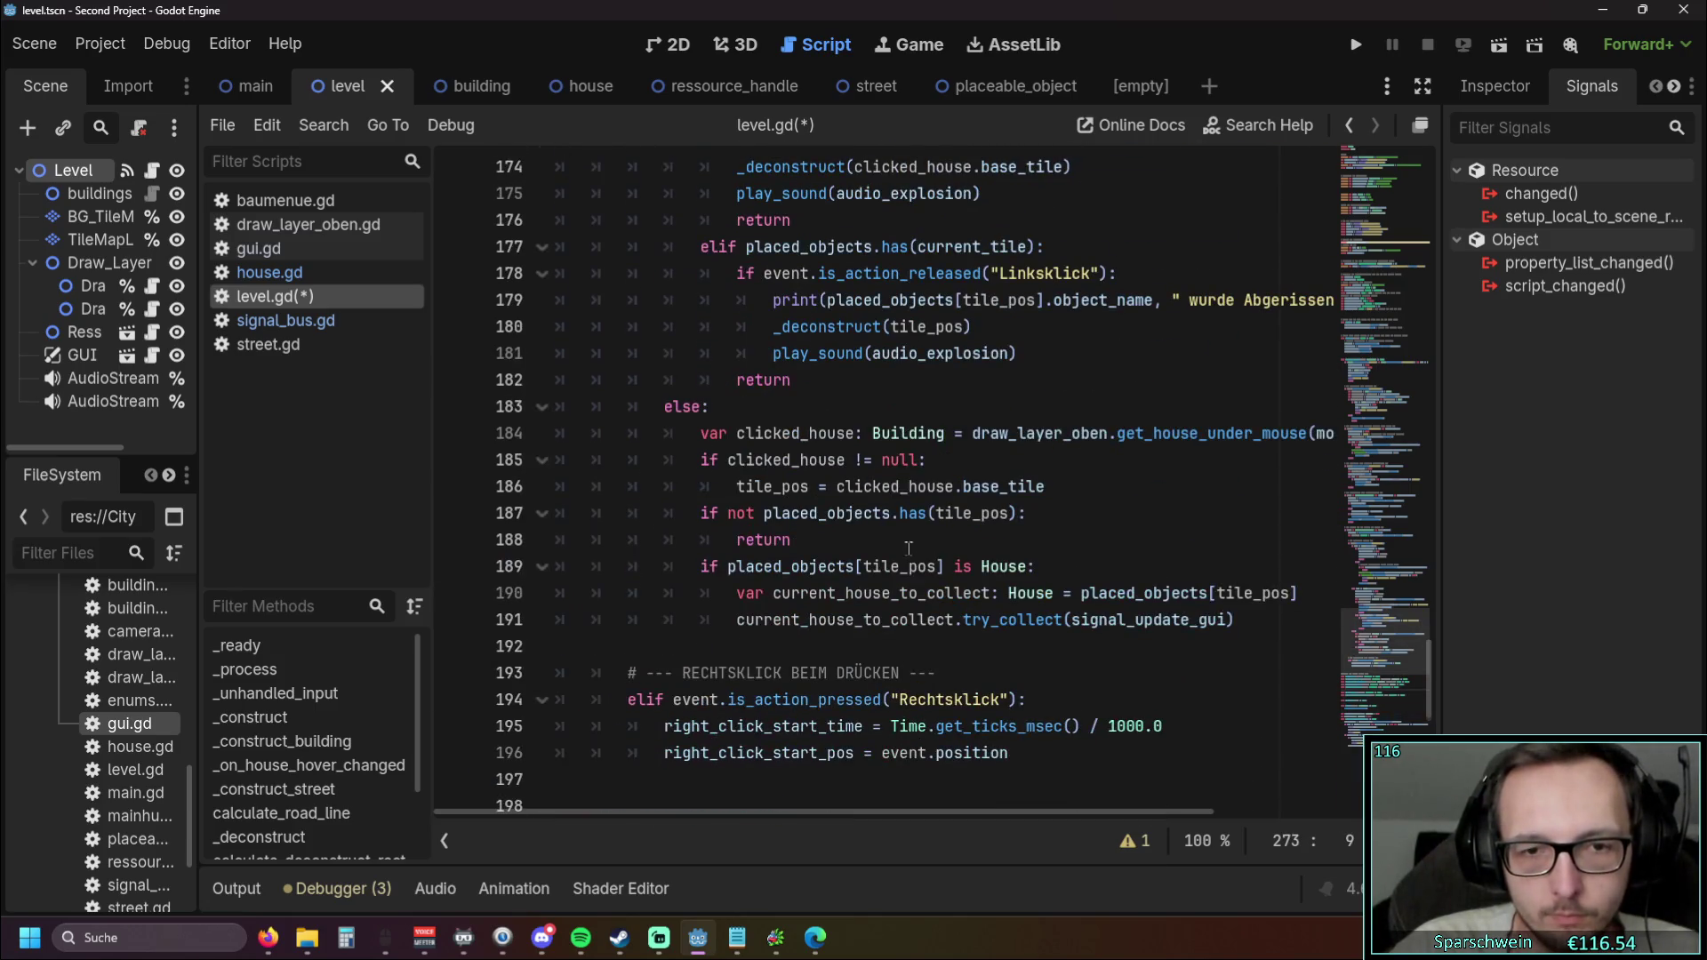
pyautogui.scroll(5, 889, 528)
pyautogui.moveTo(1431, 651); pyautogui.dragTo(1405, 126)
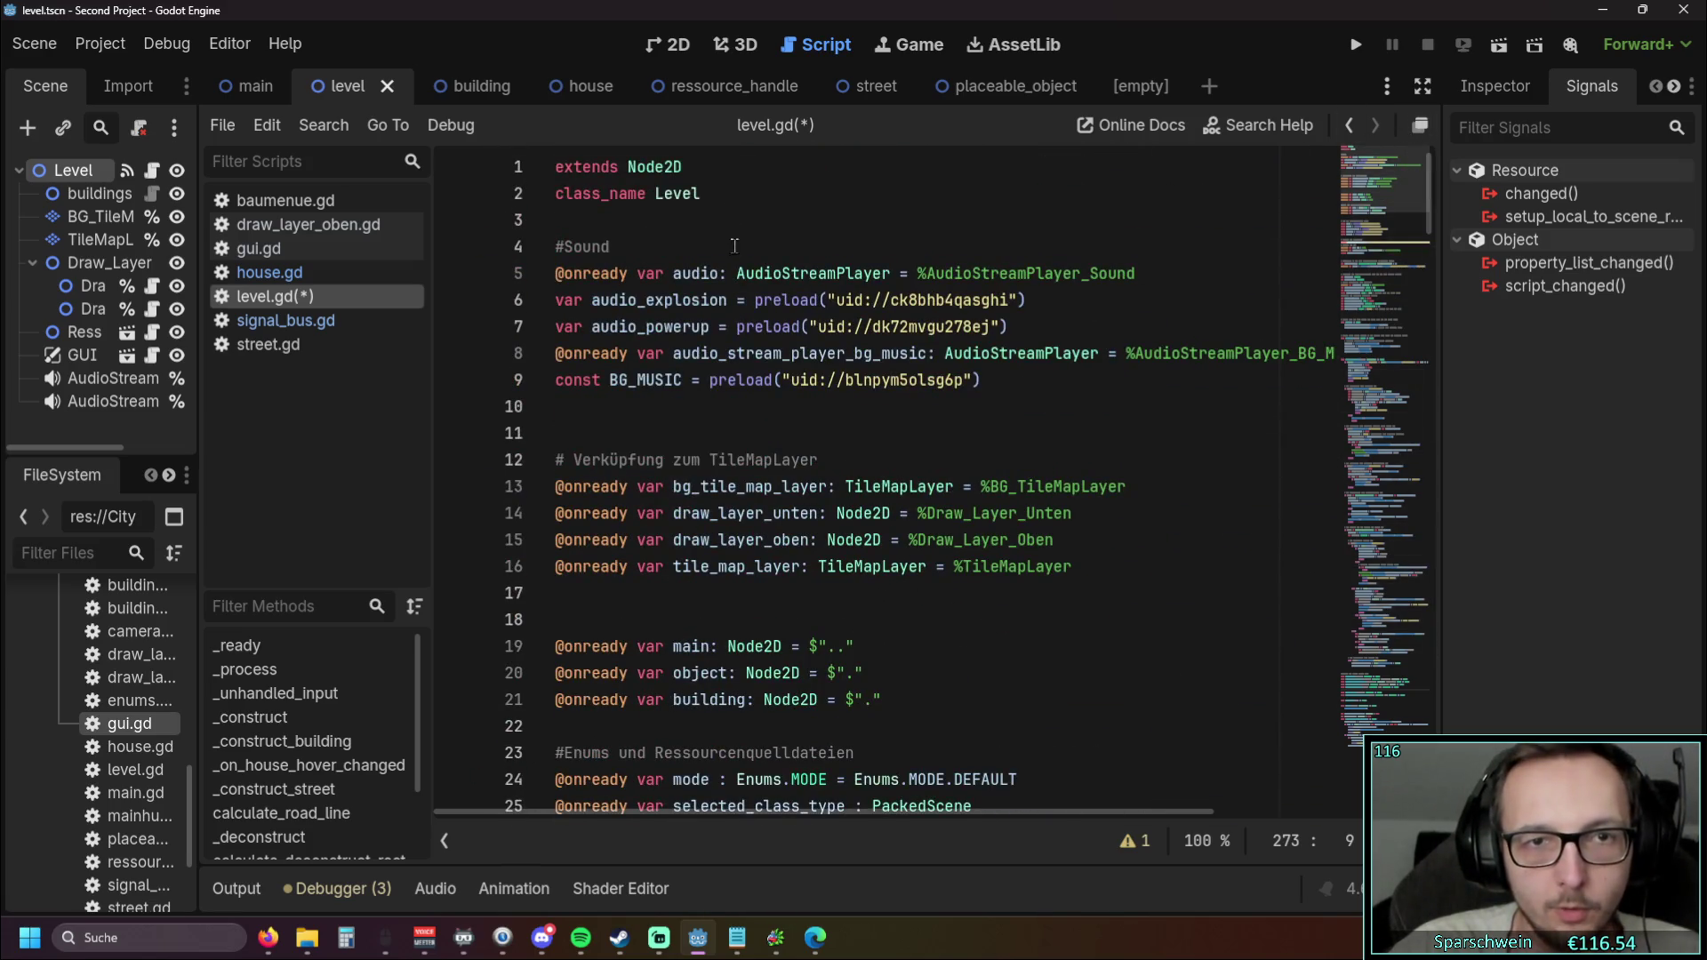
pyautogui.scroll(-9, 734, 246)
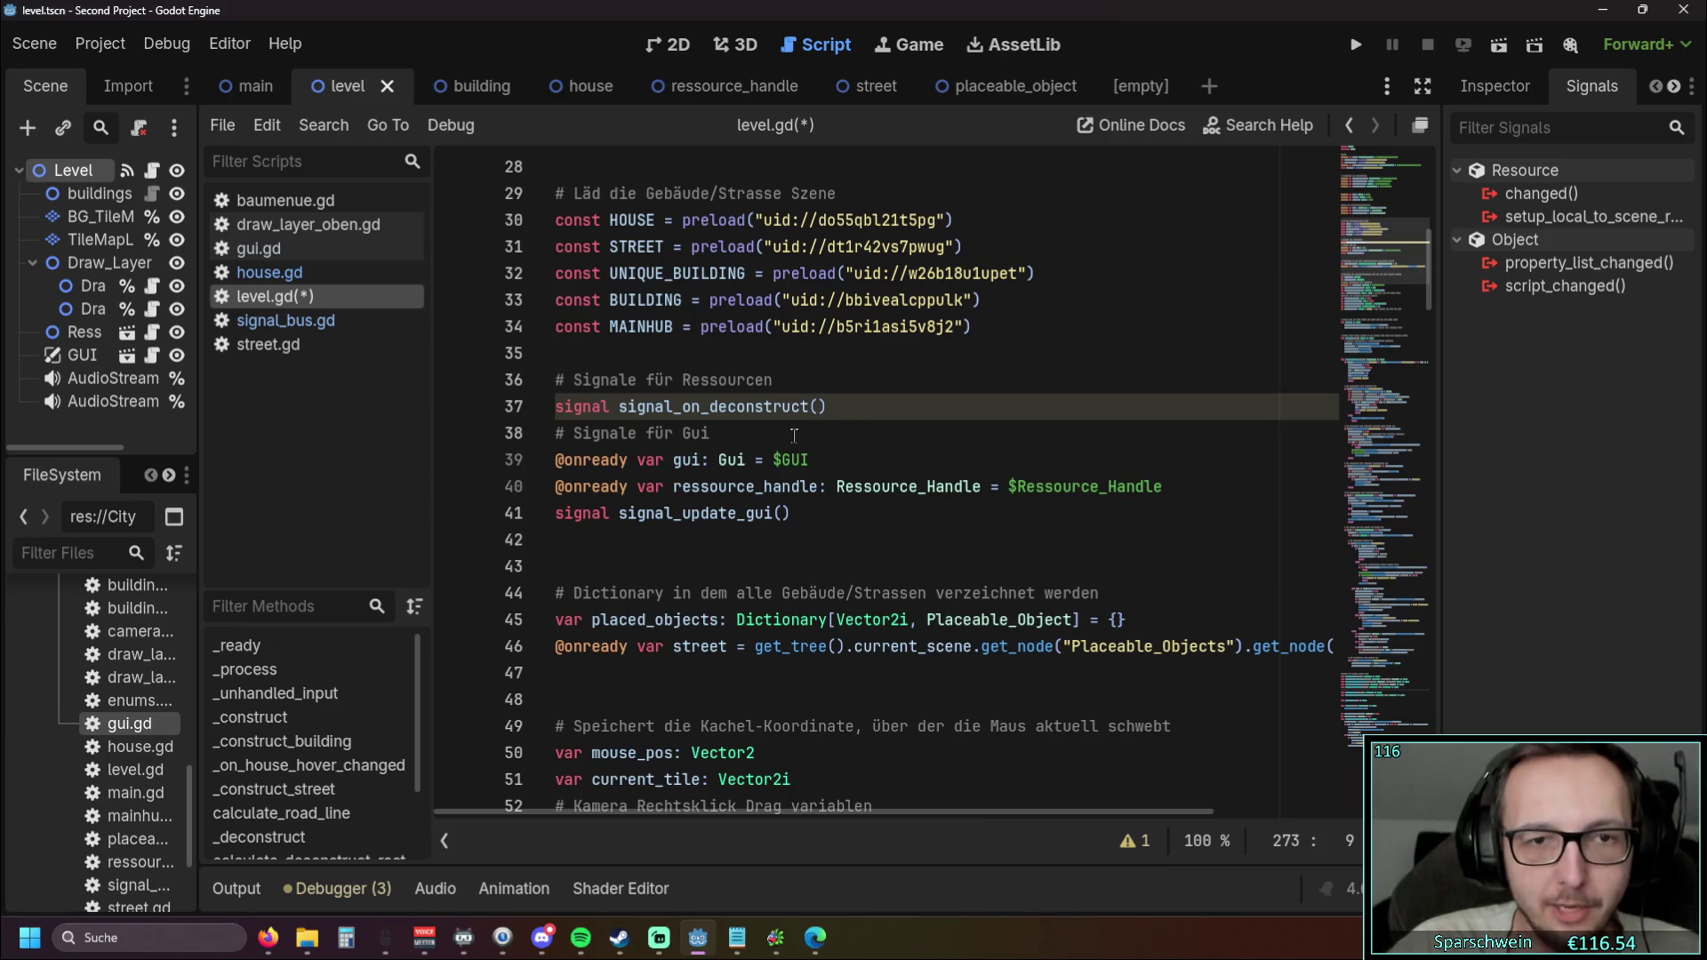
pyautogui.moveTo(794, 435); pyautogui.dragTo(524, 379)
pyautogui.click(761, 436)
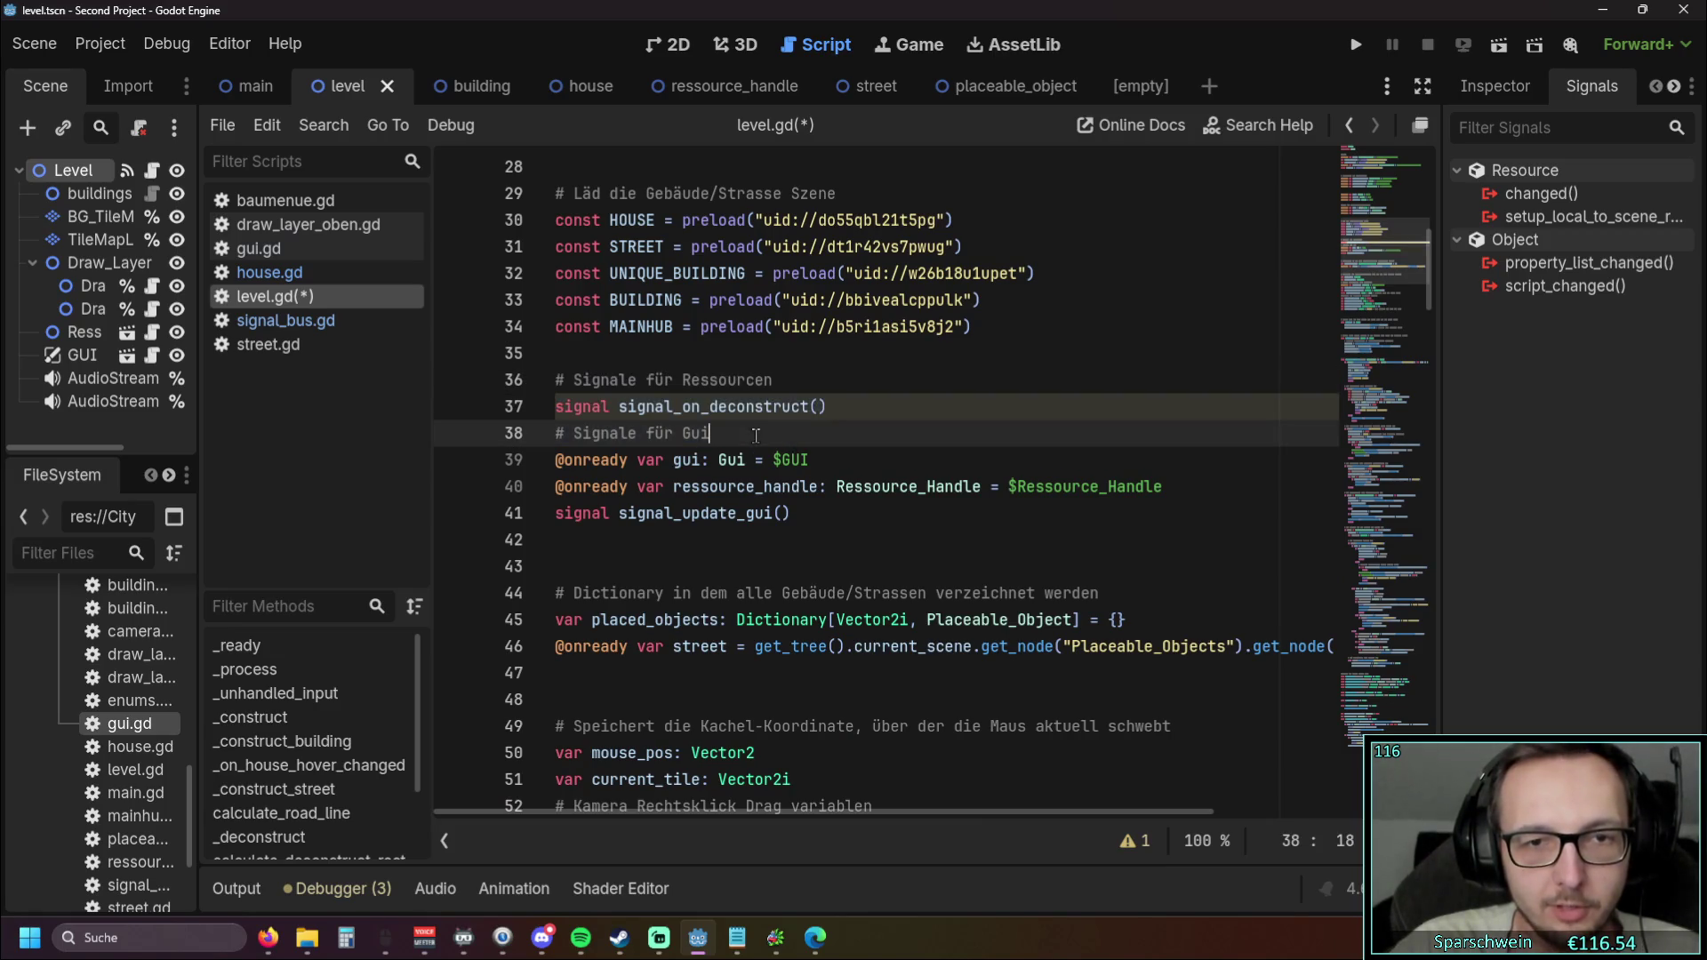
pyautogui.click(822, 516)
pyautogui.keyDown('shift'); pyautogui.click(490, 377); pyautogui.keyUp('shift')
pyautogui.click(747, 514)
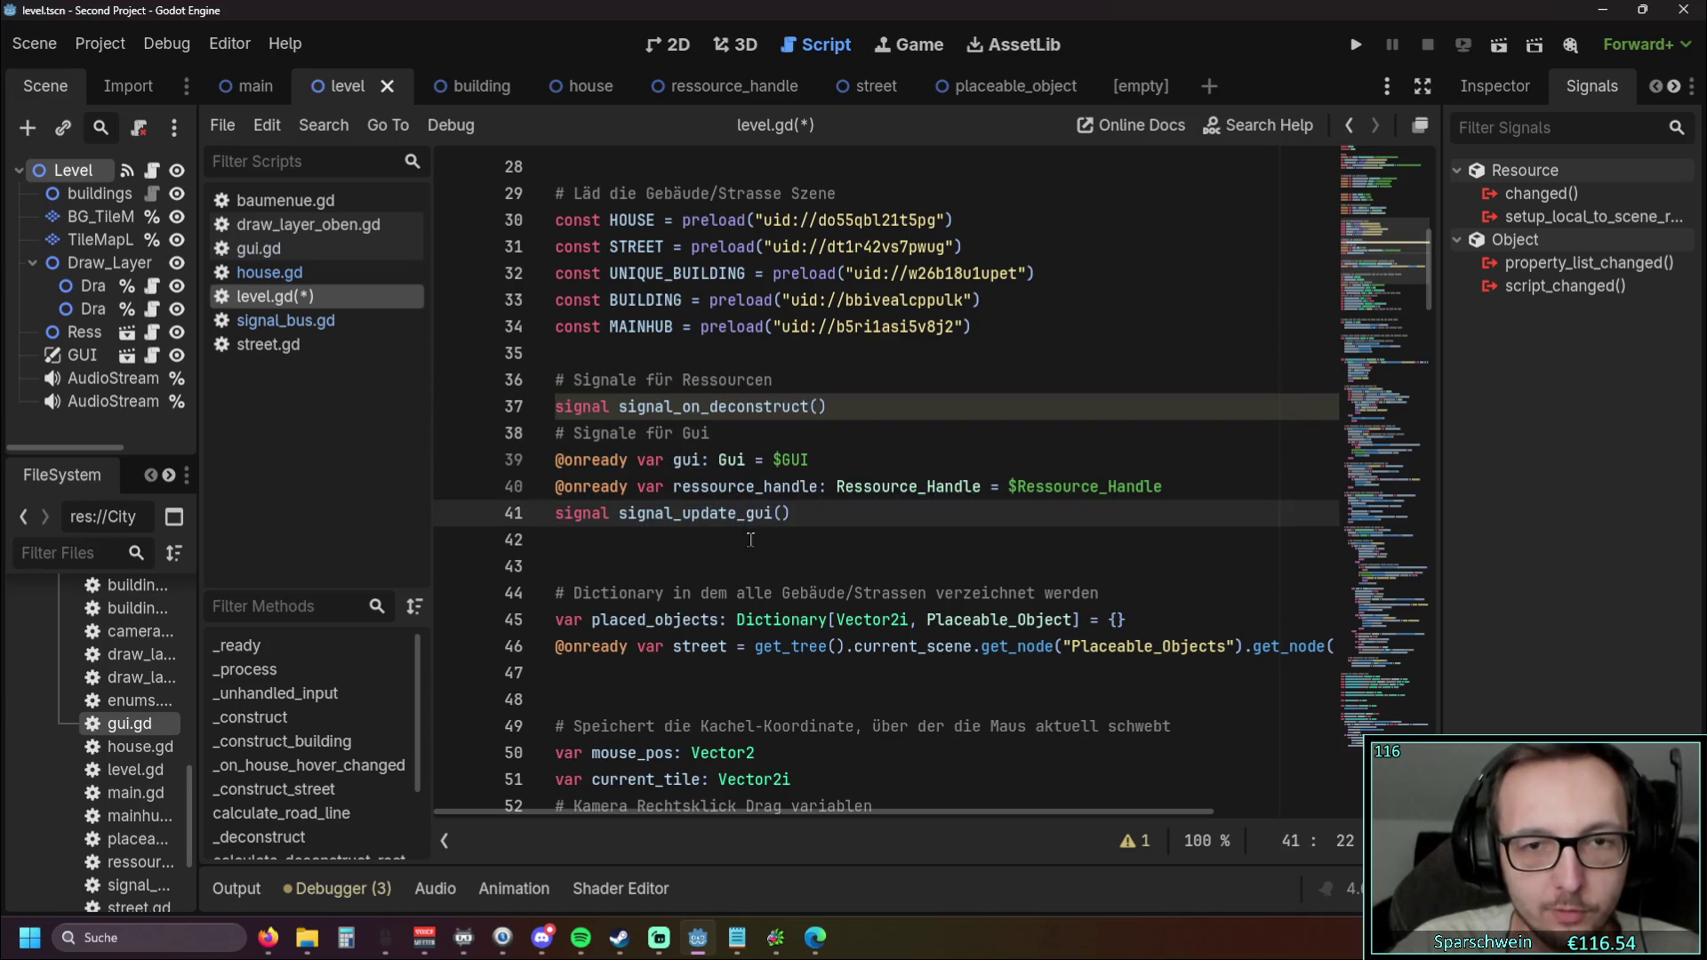